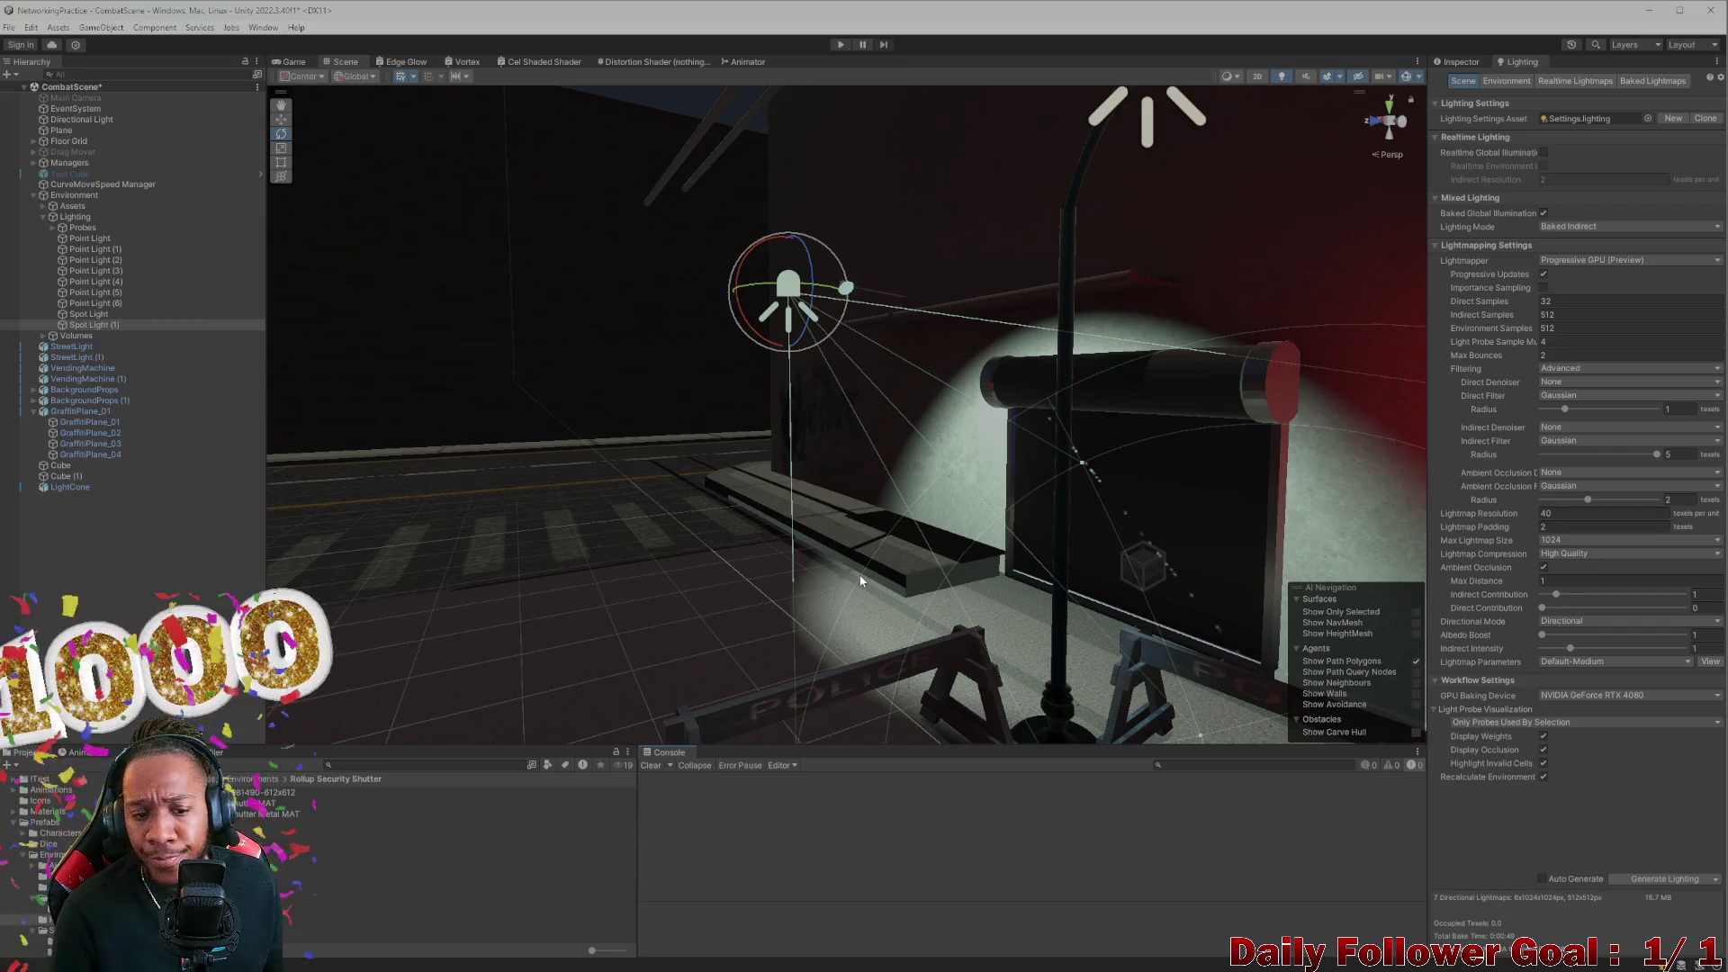
# Orbit around the street light, select greyboxEnv, and close in on roll-up shutter Cube.039
pyautogui.moveTo(860, 580)
pyautogui.mouseDown()
pyautogui.moveTo(903, 524)
pyautogui.moveTo(1058, 518)
pyautogui.mouseUp()
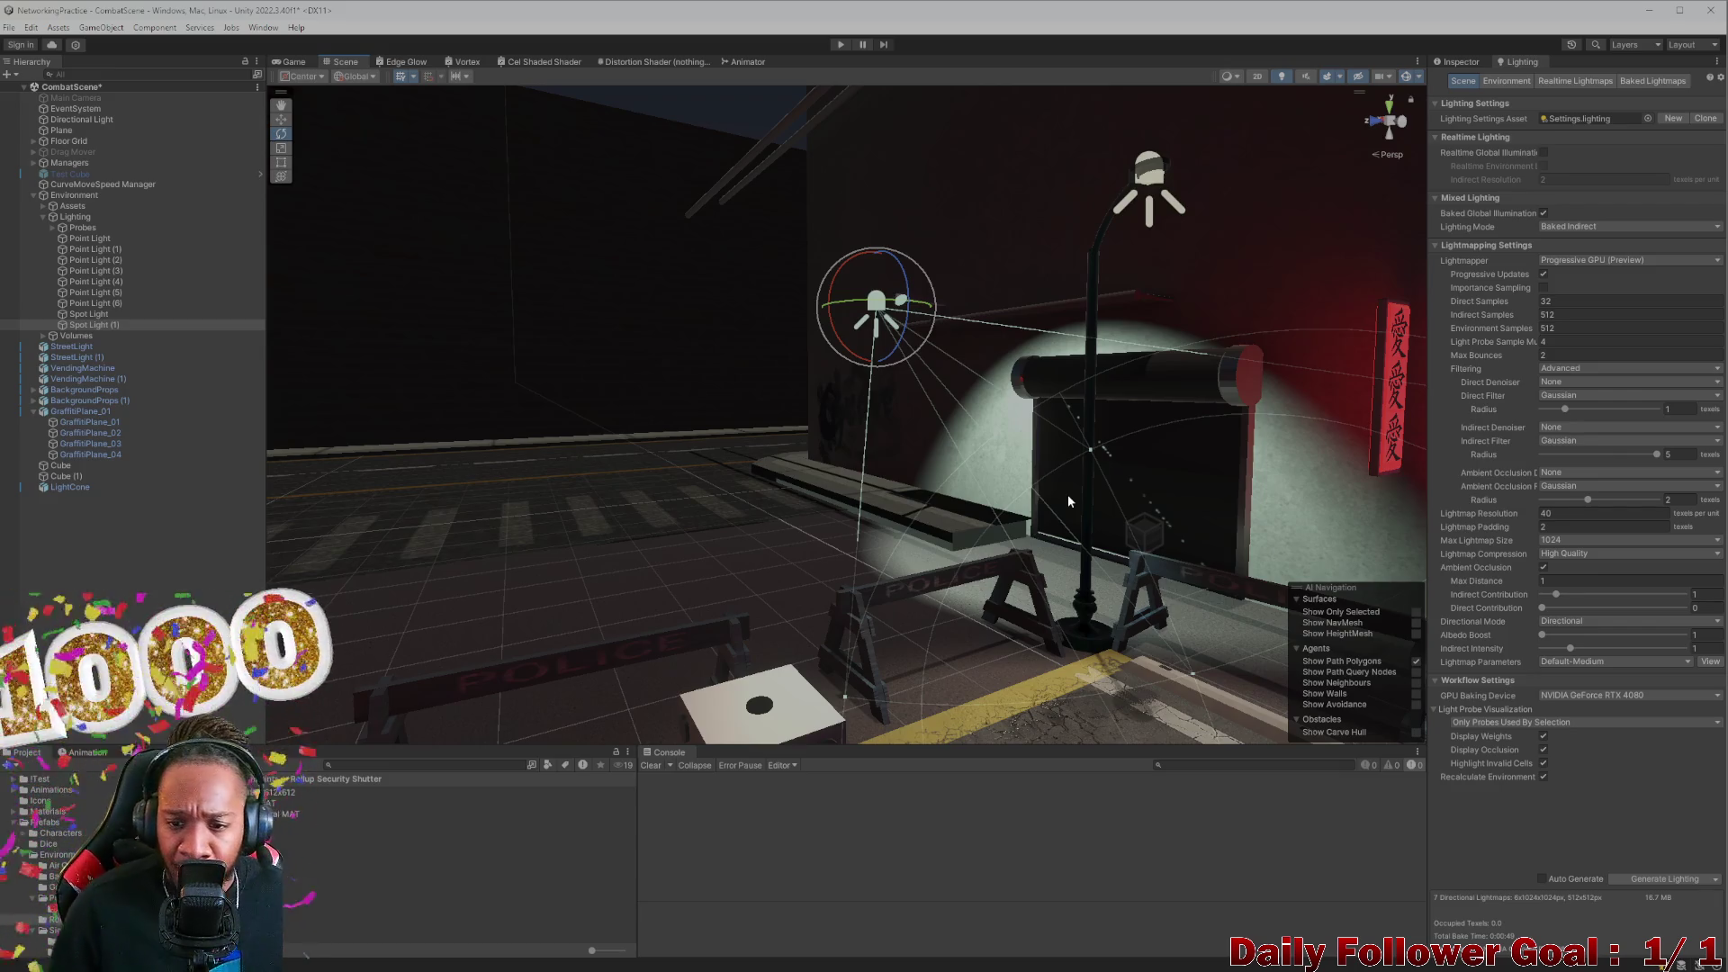
pyautogui.moveTo(1067, 501)
pyautogui.mouseDown()
pyautogui.moveTo(955, 465)
pyautogui.moveTo(945, 520)
pyautogui.moveTo(957, 455)
pyautogui.moveTo(629, 467)
pyautogui.moveTo(926, 498)
pyautogui.moveTo(828, 428)
pyautogui.moveTo(882, 454)
pyautogui.mouseUp()
pyautogui.click(828, 424)
pyautogui.moveTo(753, 429)
pyautogui.mouseDown()
pyautogui.moveTo(1056, 501)
pyautogui.moveTo(910, 467)
pyautogui.moveTo(912, 439)
pyautogui.moveTo(1026, 477)
pyautogui.moveTo(733, 494)
pyautogui.moveTo(802, 494)
pyautogui.moveTo(806, 461)
pyautogui.moveTo(956, 467)
pyautogui.moveTo(948, 486)
pyautogui.moveTo(878, 489)
pyautogui.mouseUp()
pyautogui.click(589, 394)
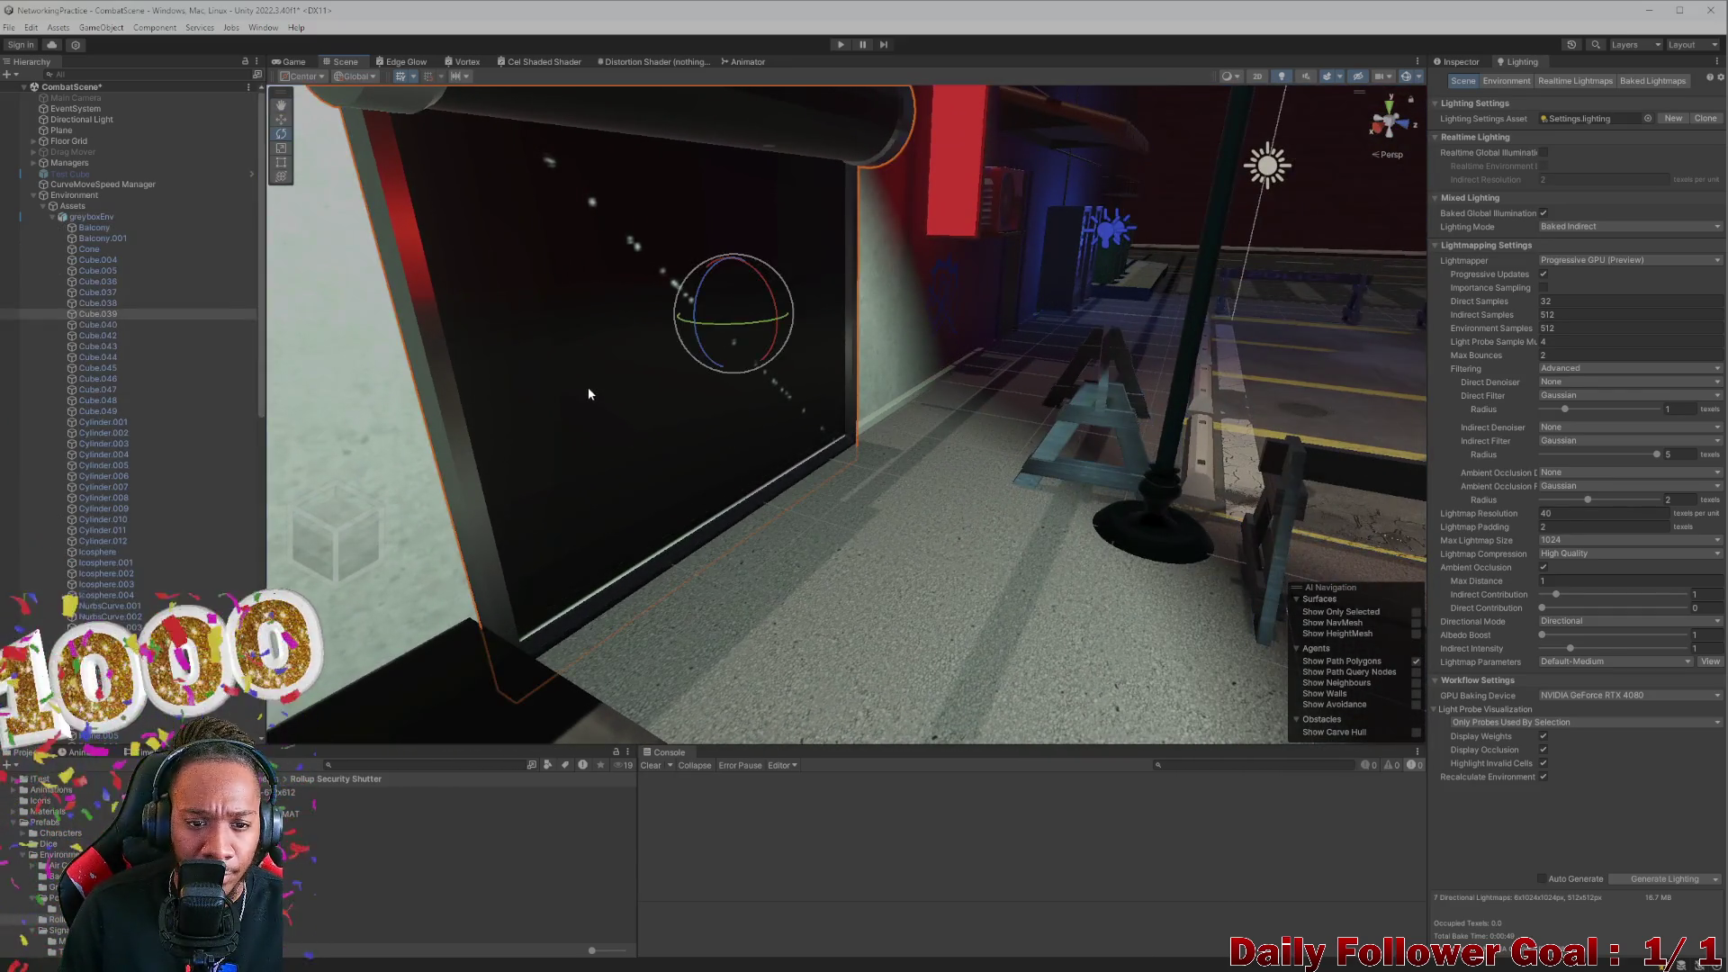
# Select the roll-up shutter Cube.039 and frame it closely in the Scene view
pyautogui.click(614, 380)
pyautogui.click(614, 380)
pyautogui.moveTo(608, 385); pyautogui.dragTo(730, 428)
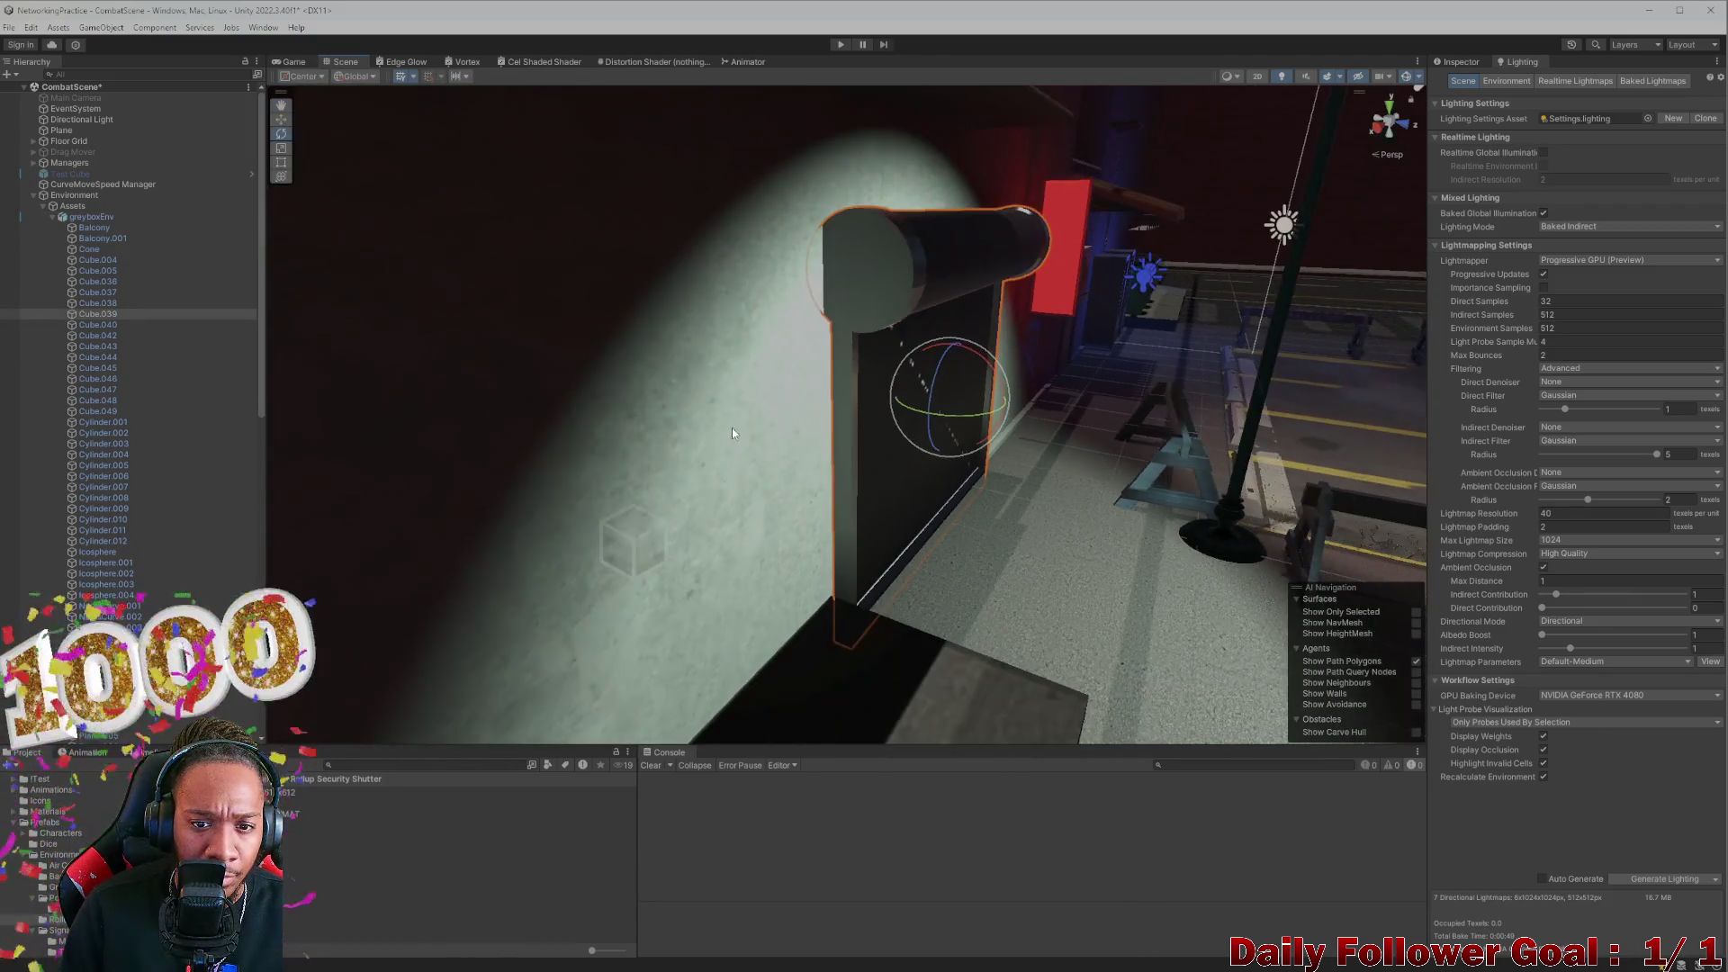
pyautogui.click(748, 430)
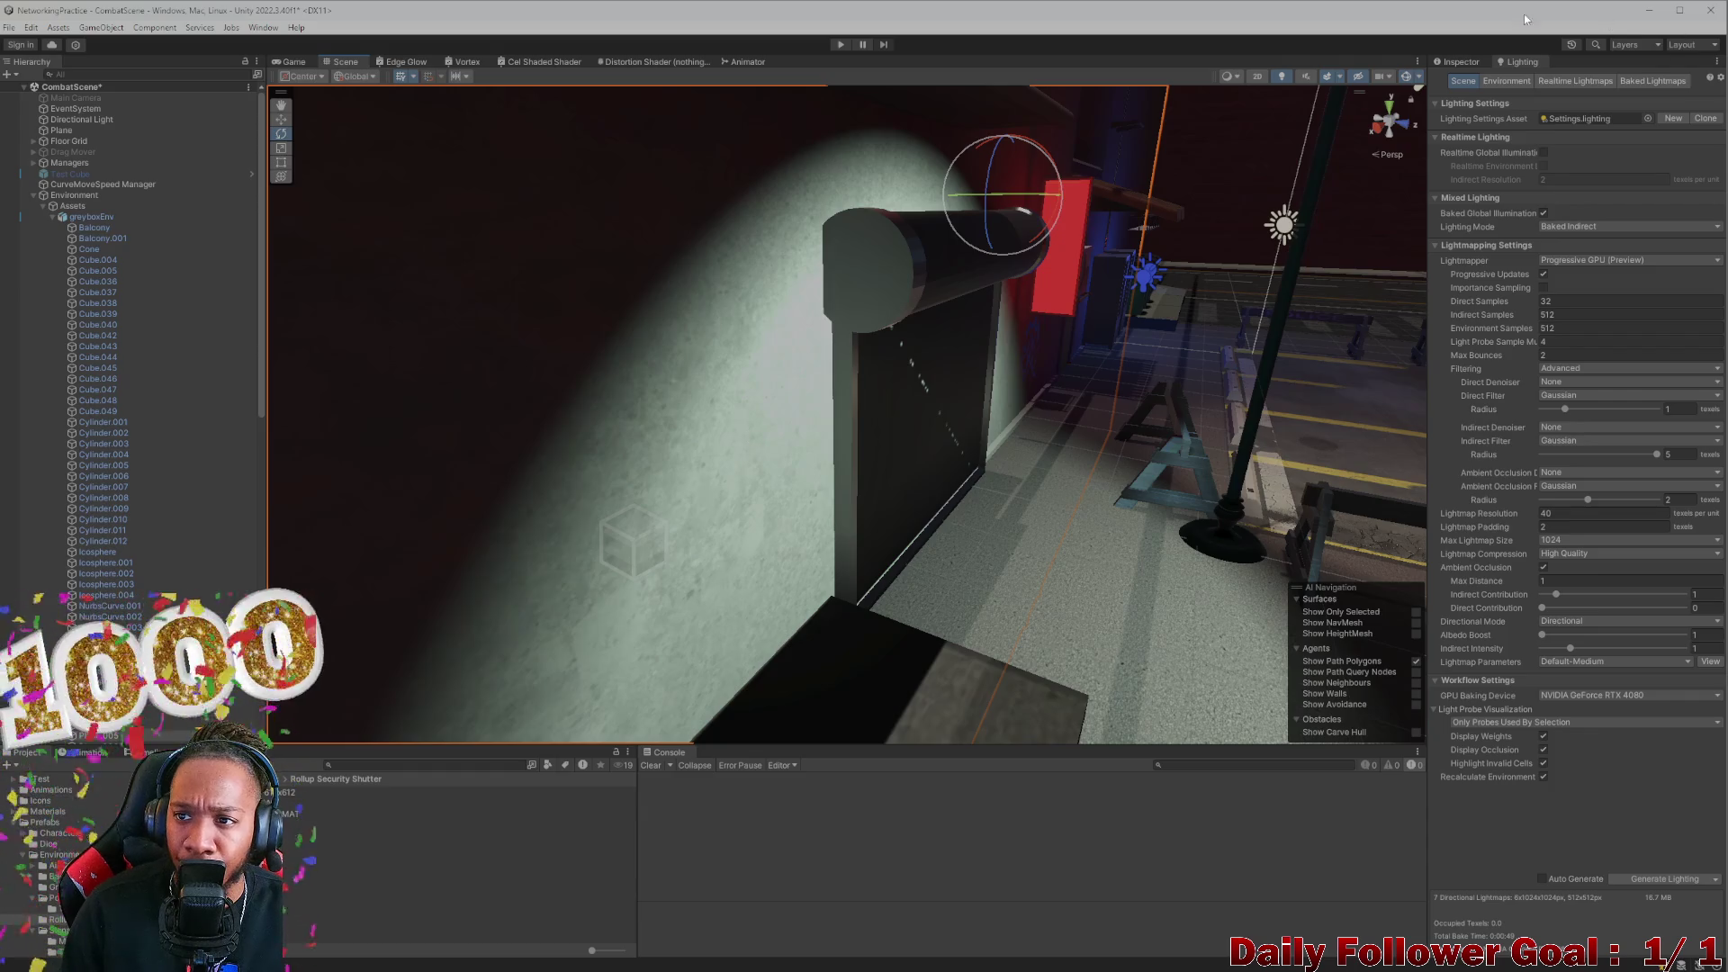
pyautogui.click(1455, 60)
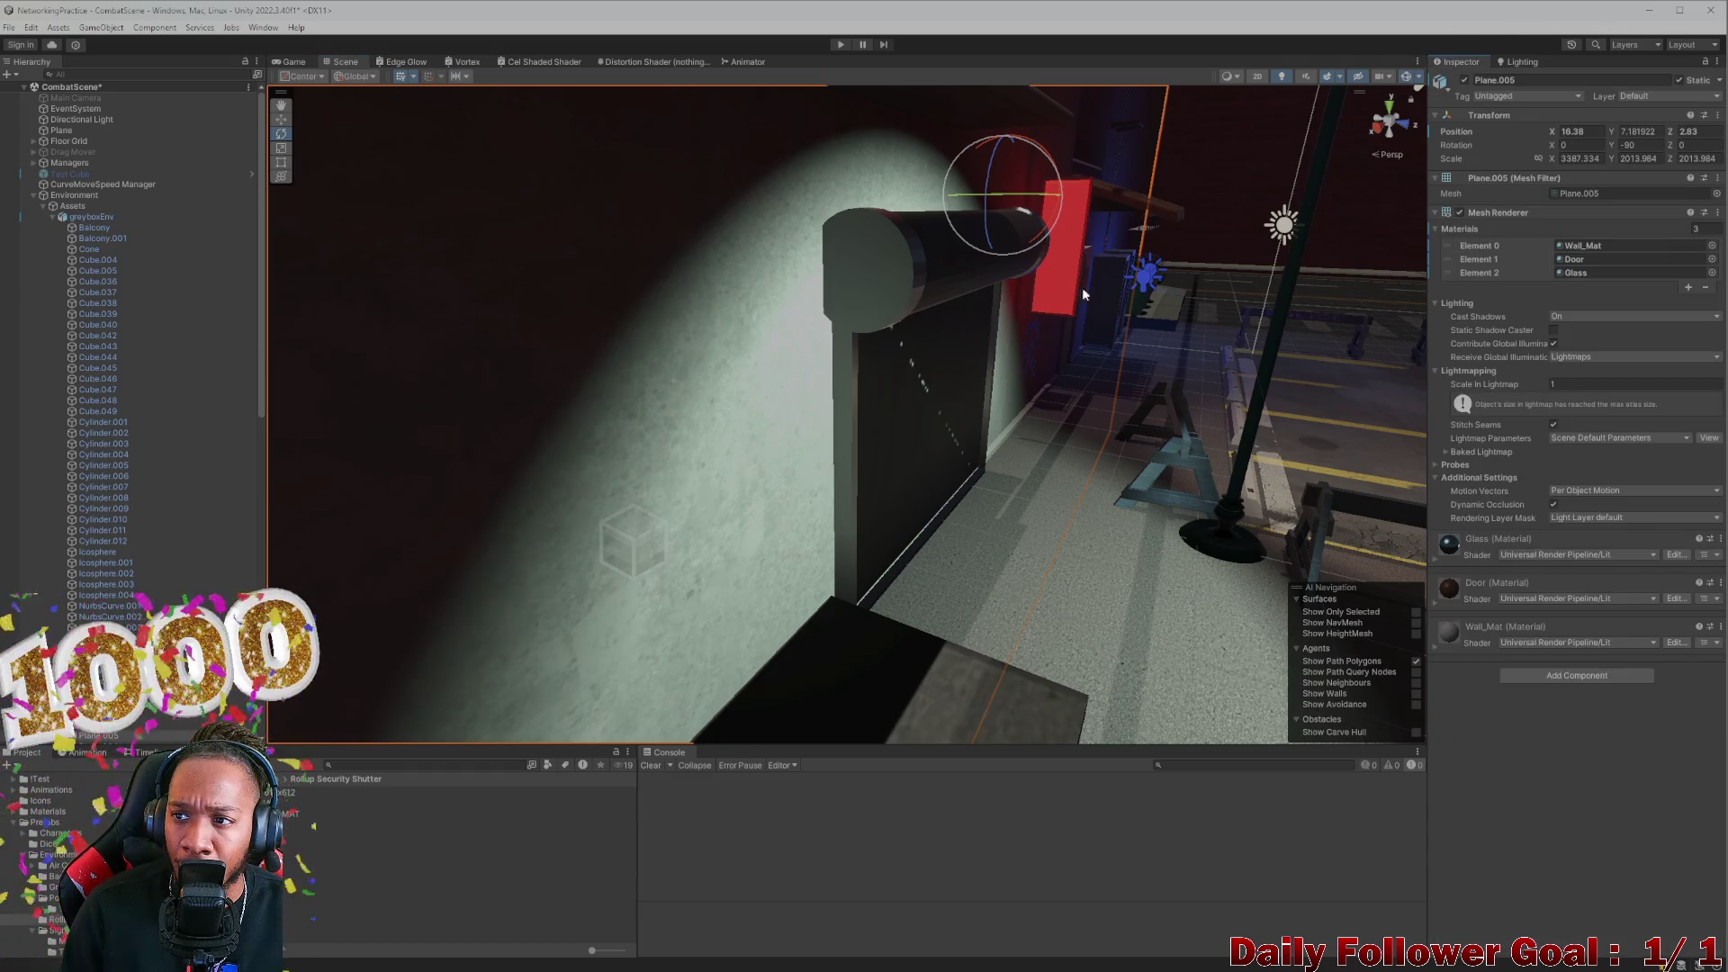
pyautogui.click(910, 406)
pyautogui.moveTo(948, 408)
pyautogui.mouseDown()
pyautogui.moveTo(995, 394)
pyautogui.moveTo(895, 385)
pyautogui.moveTo(902, 338)
pyautogui.mouseUp()
pyautogui.scroll(-15, 900, 360)
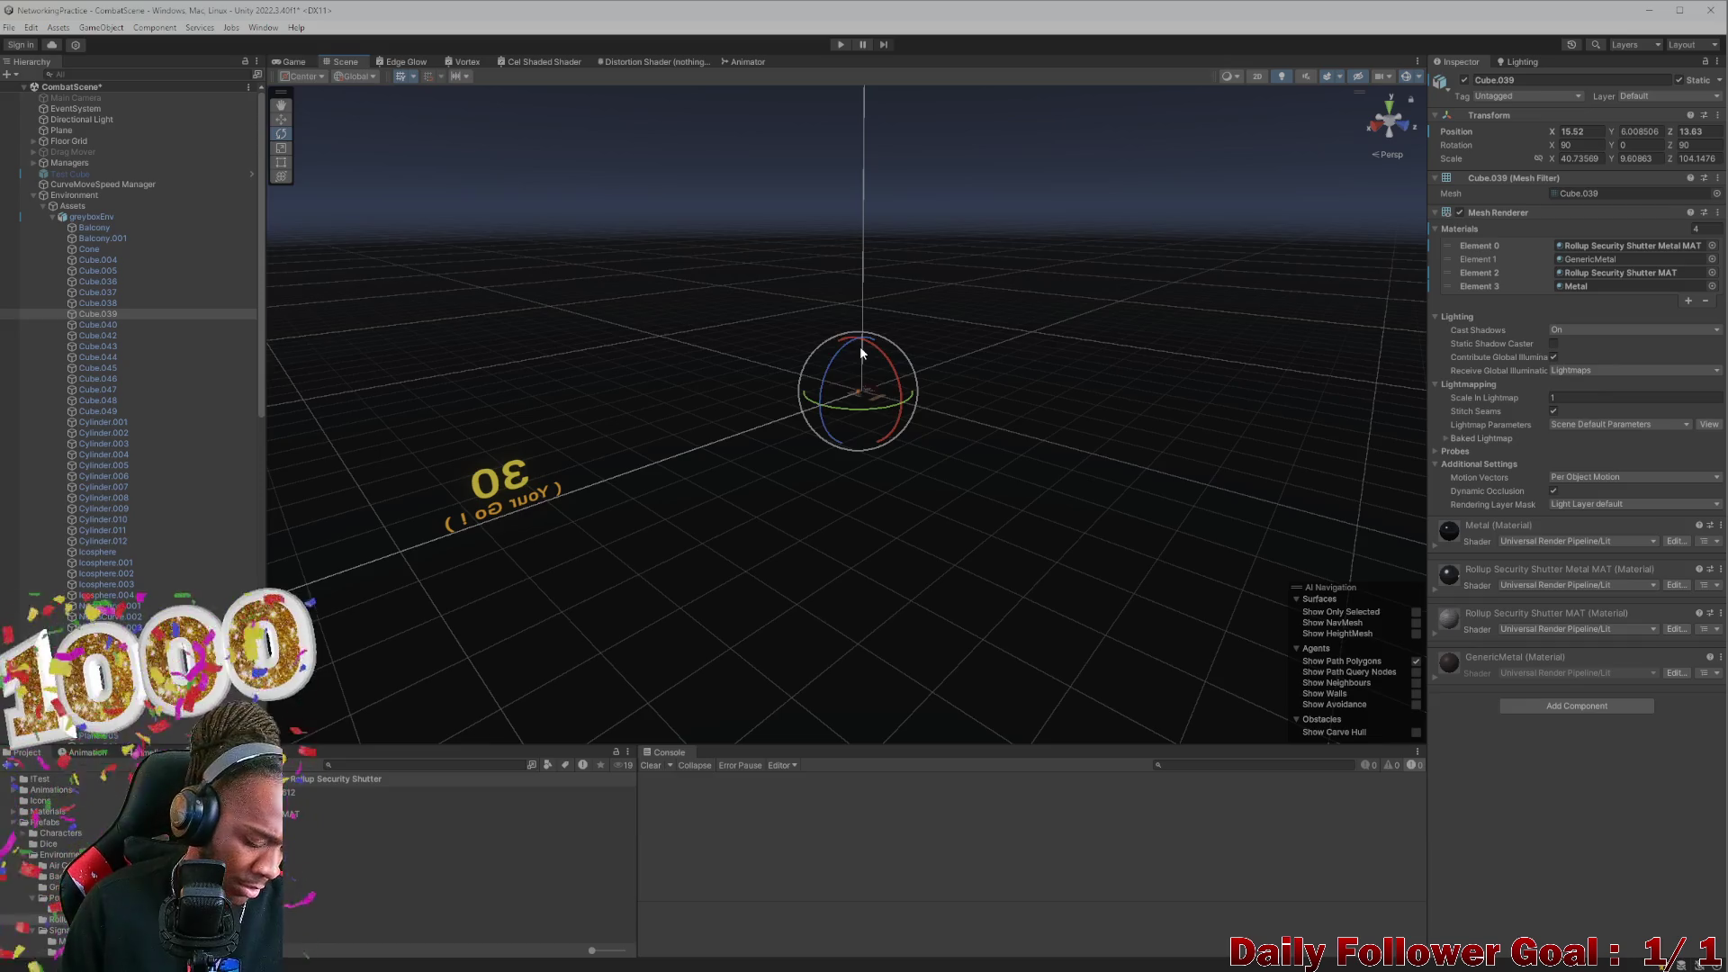
pyautogui.press('f')
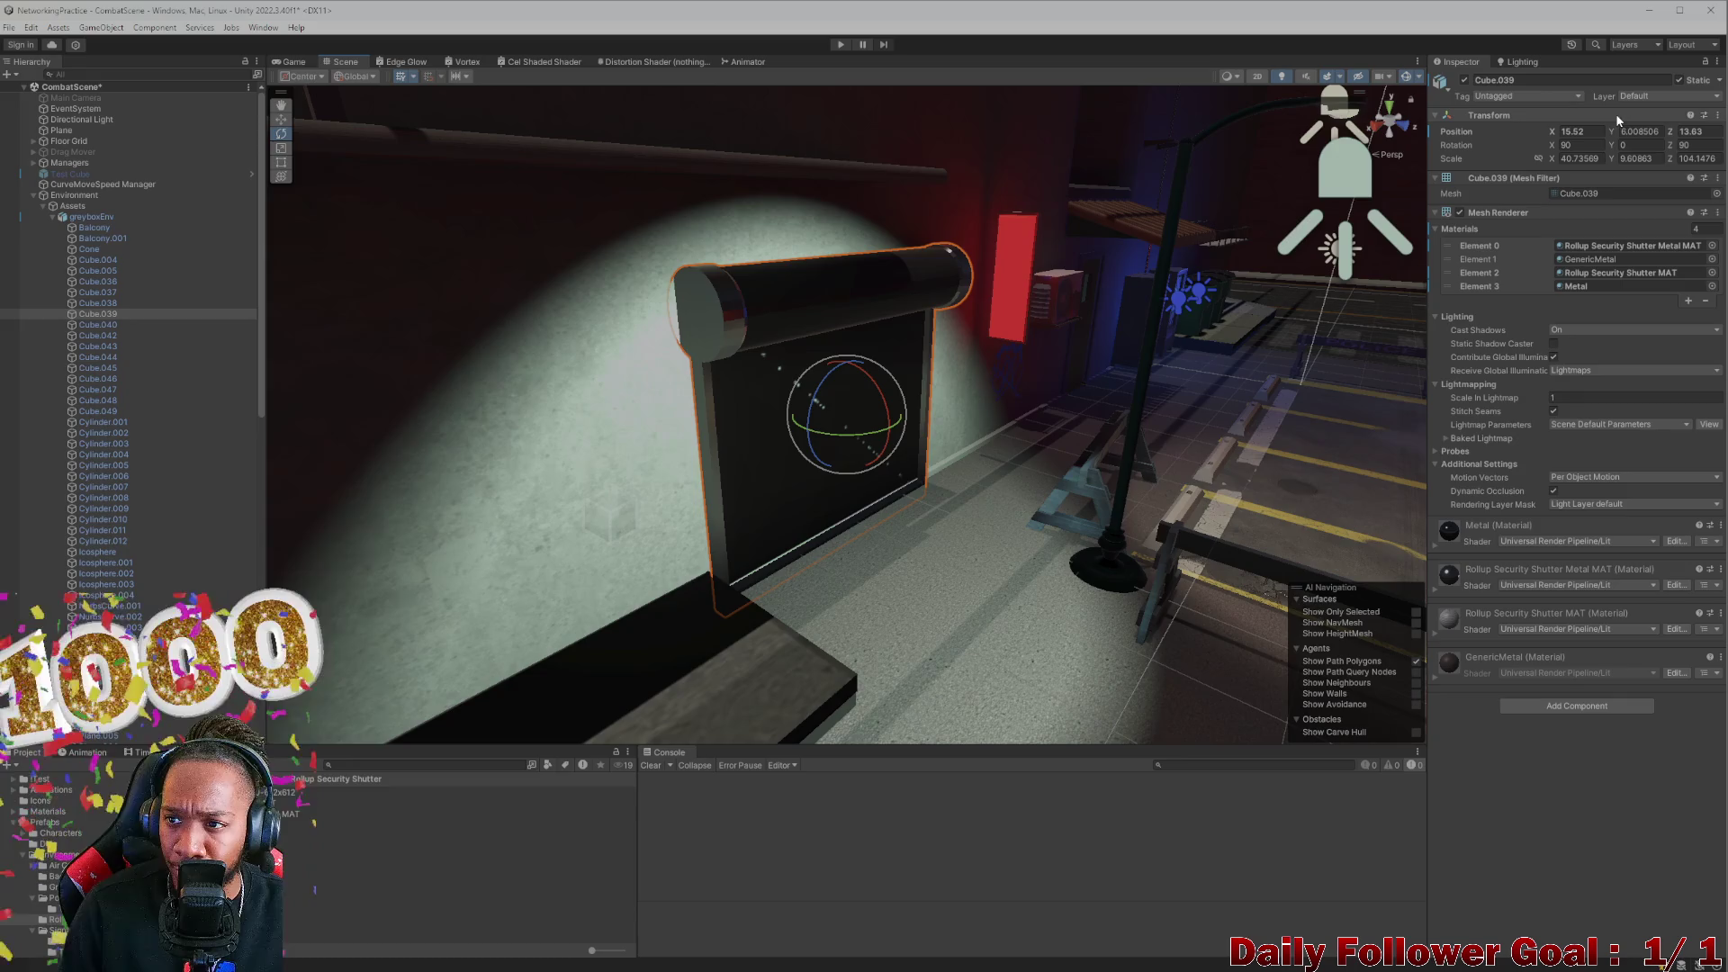
# Set Spot Light (1) to Mixed light mode and start a lightmap bake
pyautogui.click(1341, 176)
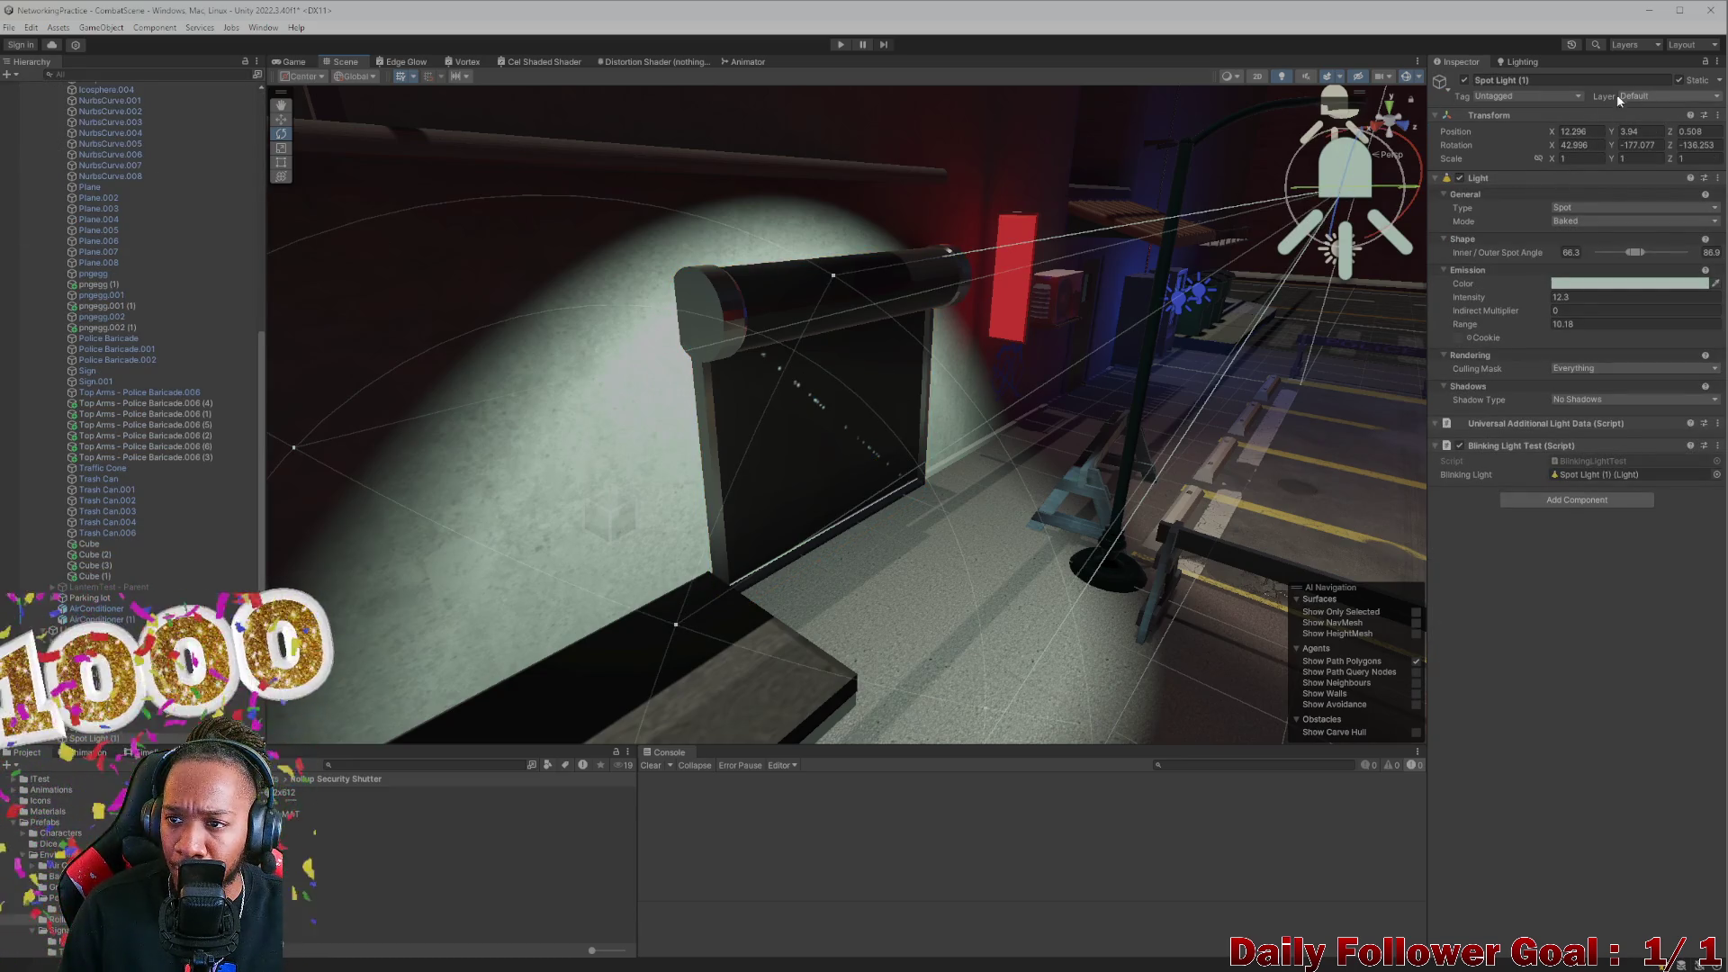
pyautogui.click(1598, 221)
pyautogui.click(1589, 249)
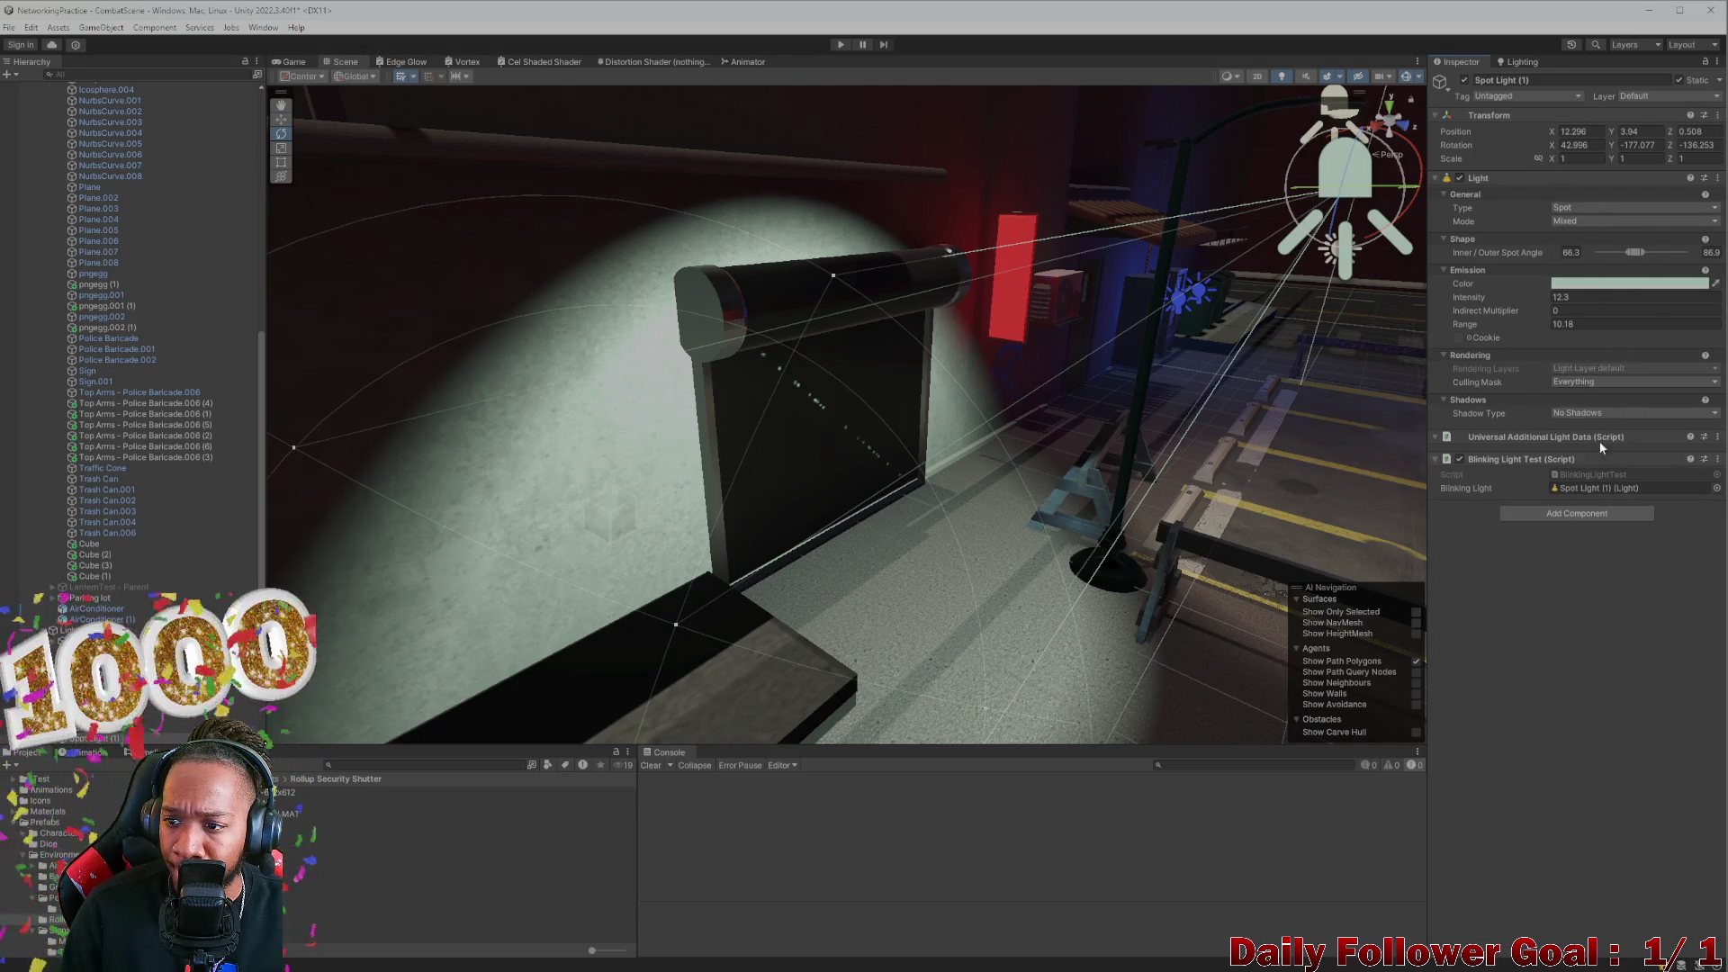
pyautogui.click(1520, 63)
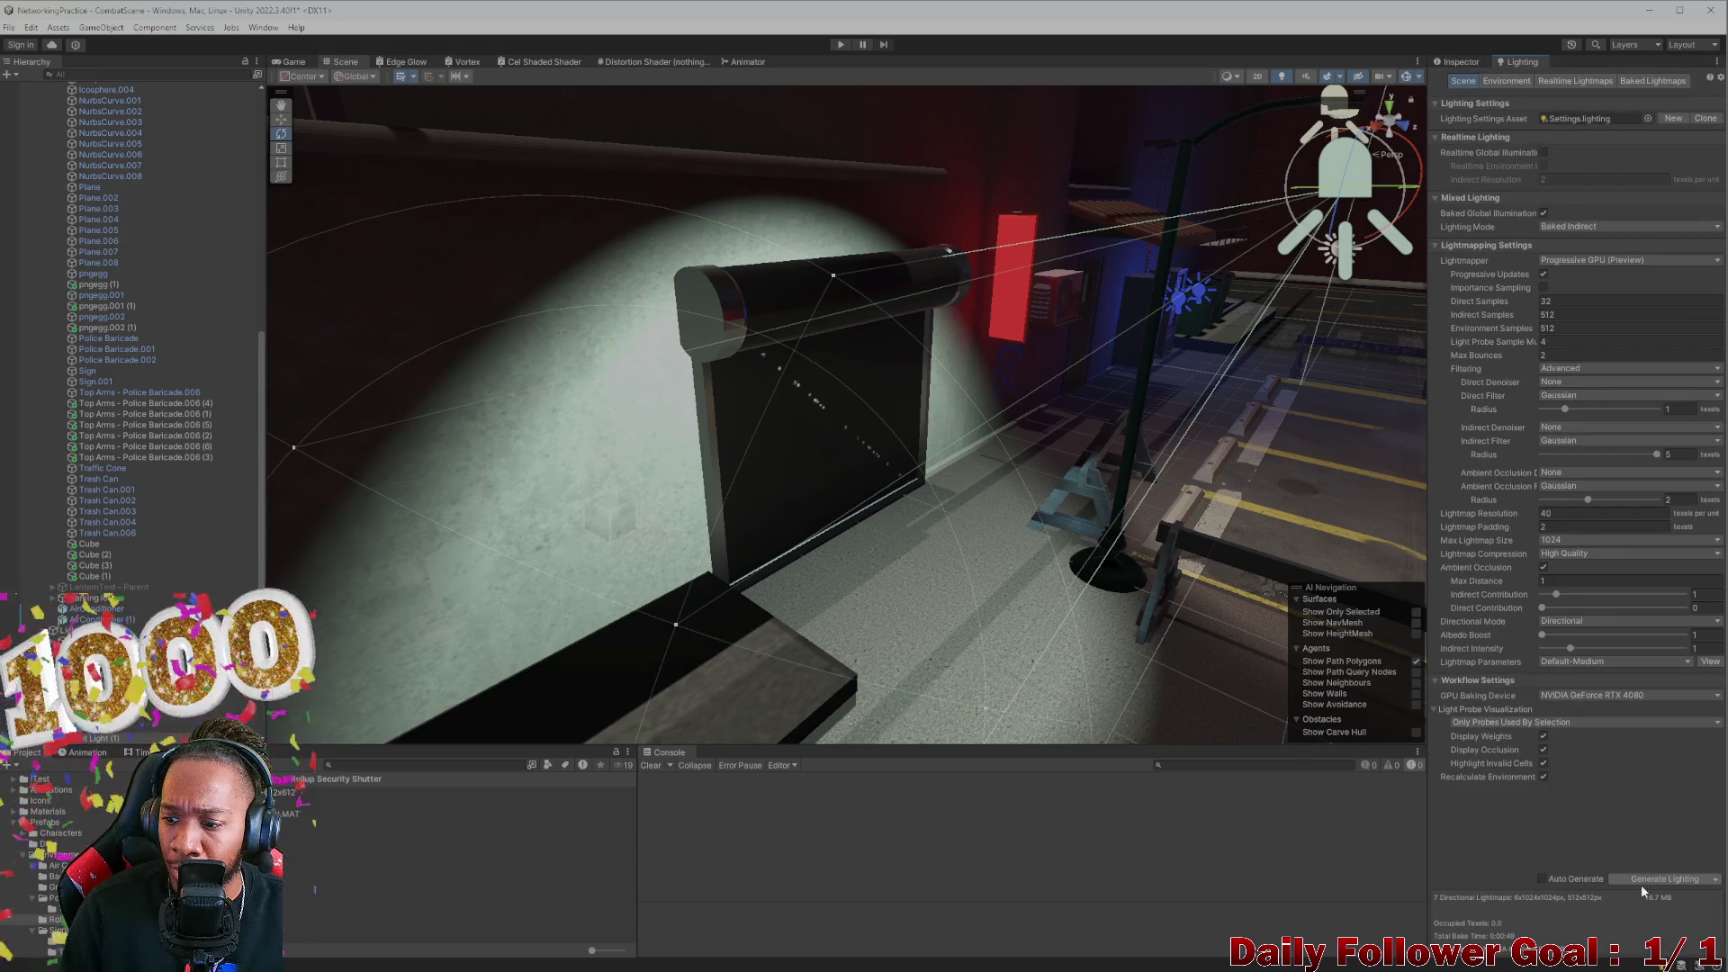
pyautogui.click(1670, 878)
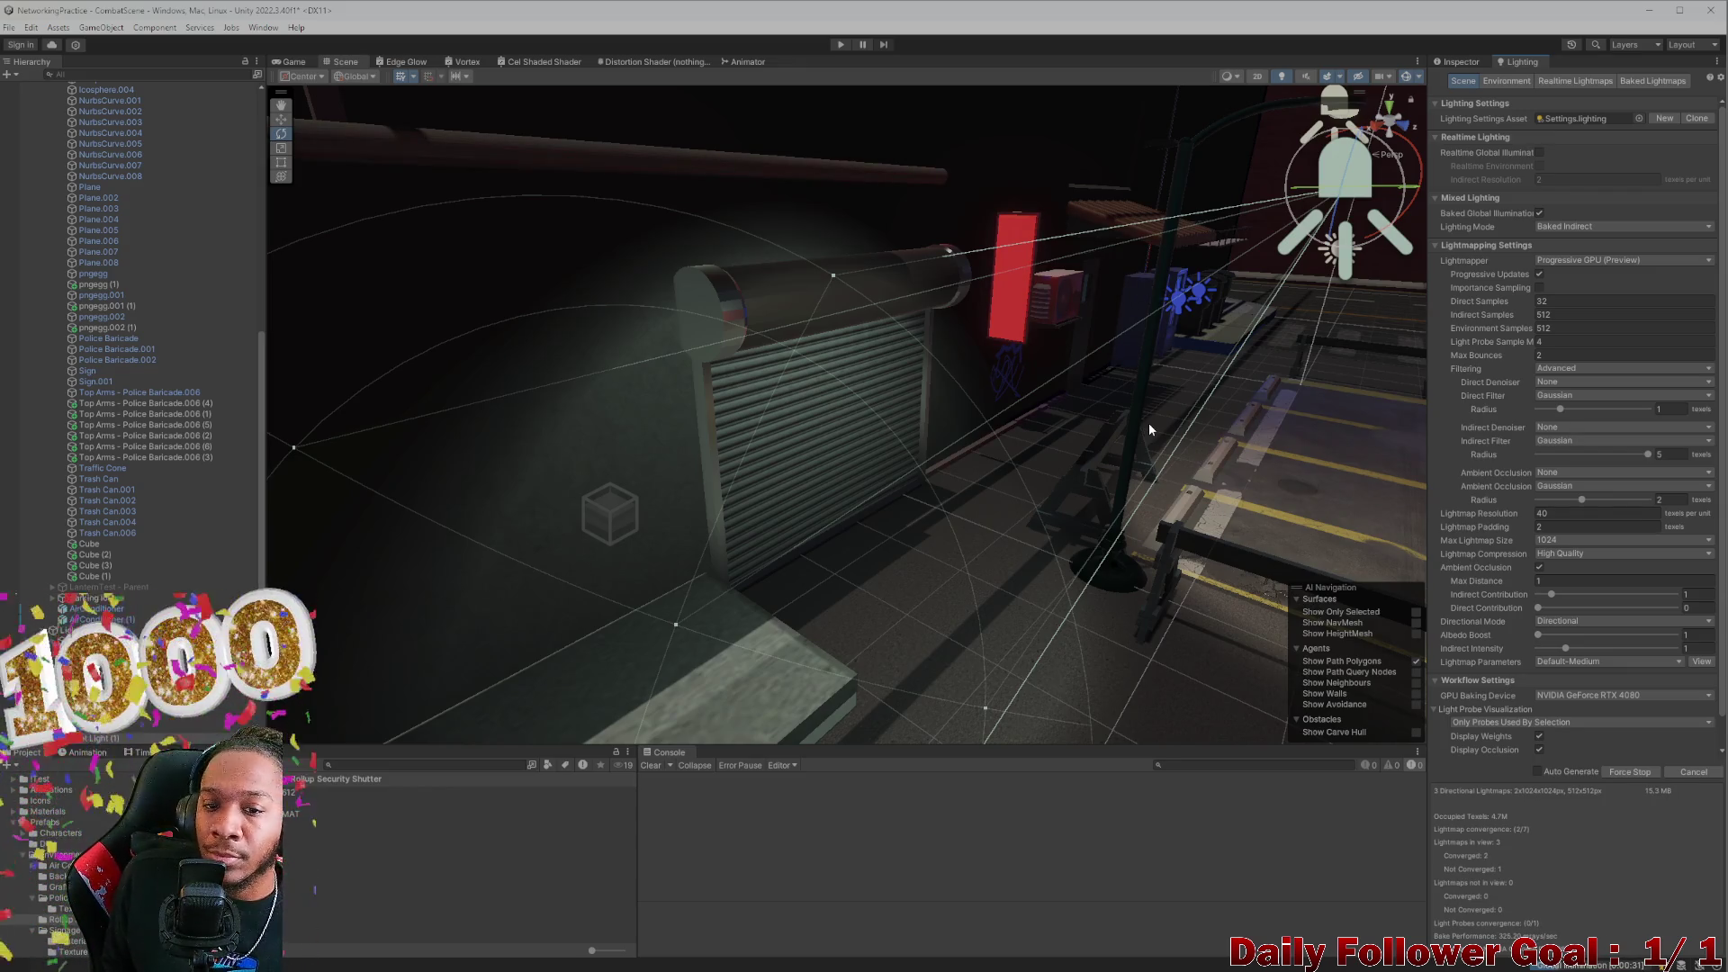
# Cancel the running lightmap bake
pyautogui.moveTo(1133, 402)
pyautogui.mouseDown()
pyautogui.moveTo(988, 471)
pyautogui.moveTo(1056, 547)
pyautogui.moveTo(825, 530)
pyautogui.moveTo(747, 505)
pyautogui.moveTo(632, 506)
pyautogui.moveTo(558, 531)
pyautogui.mouseUp()
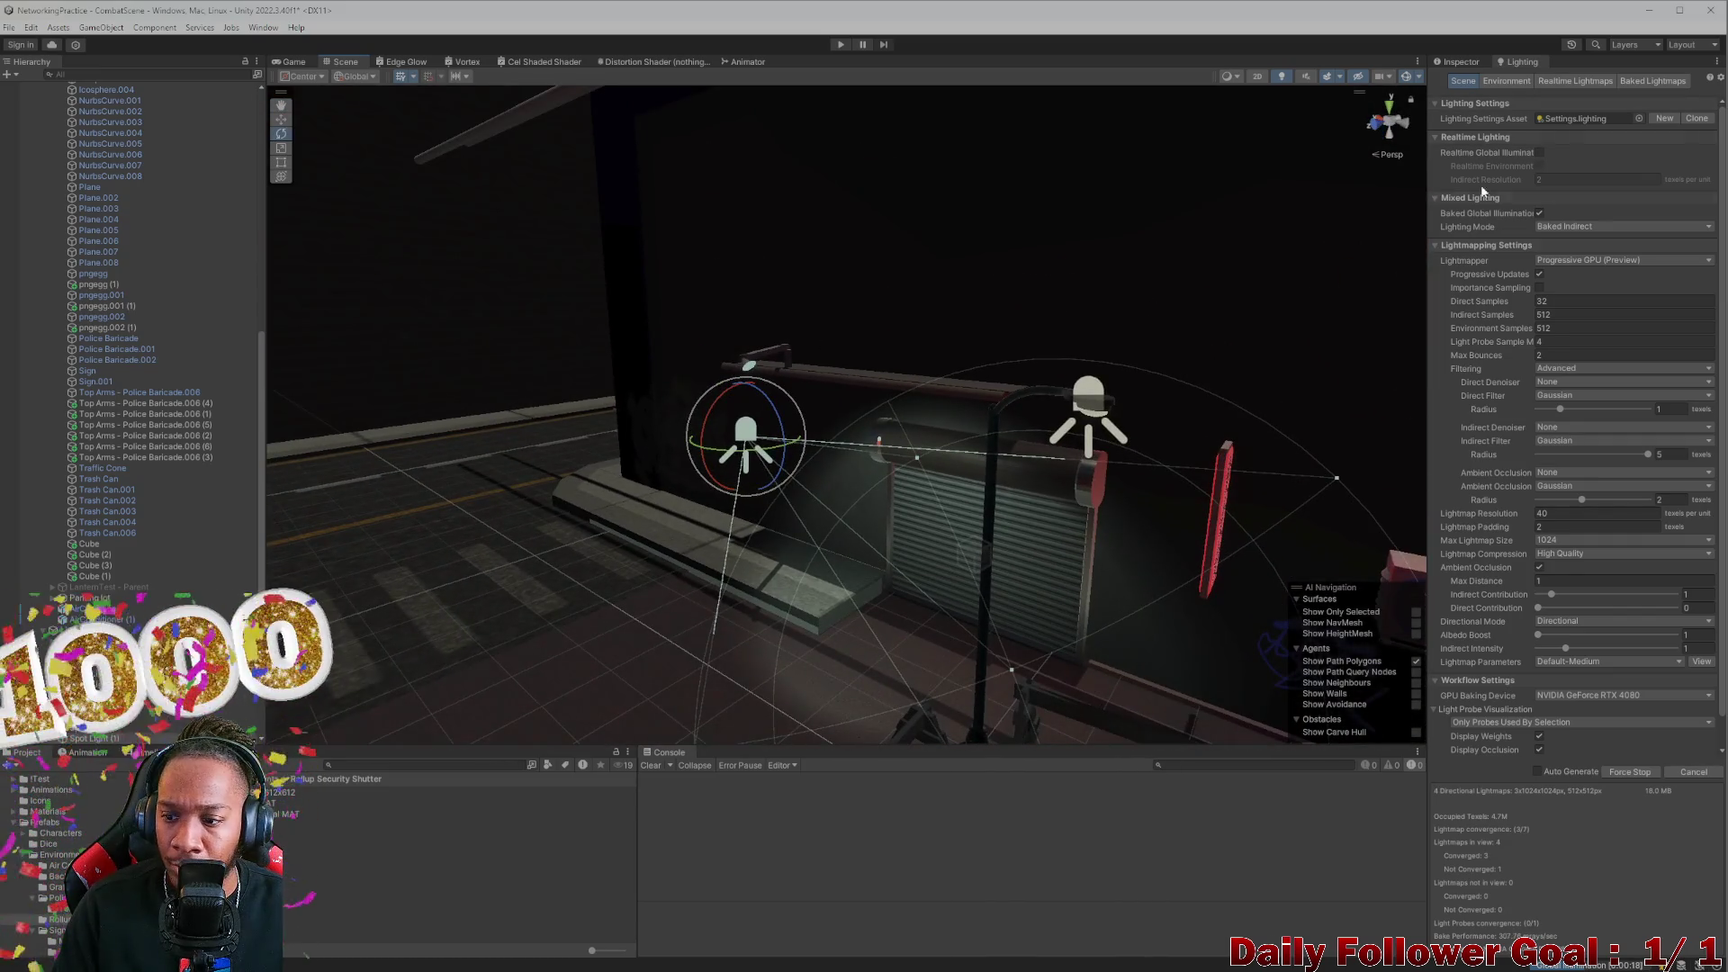
pyautogui.click(1681, 772)
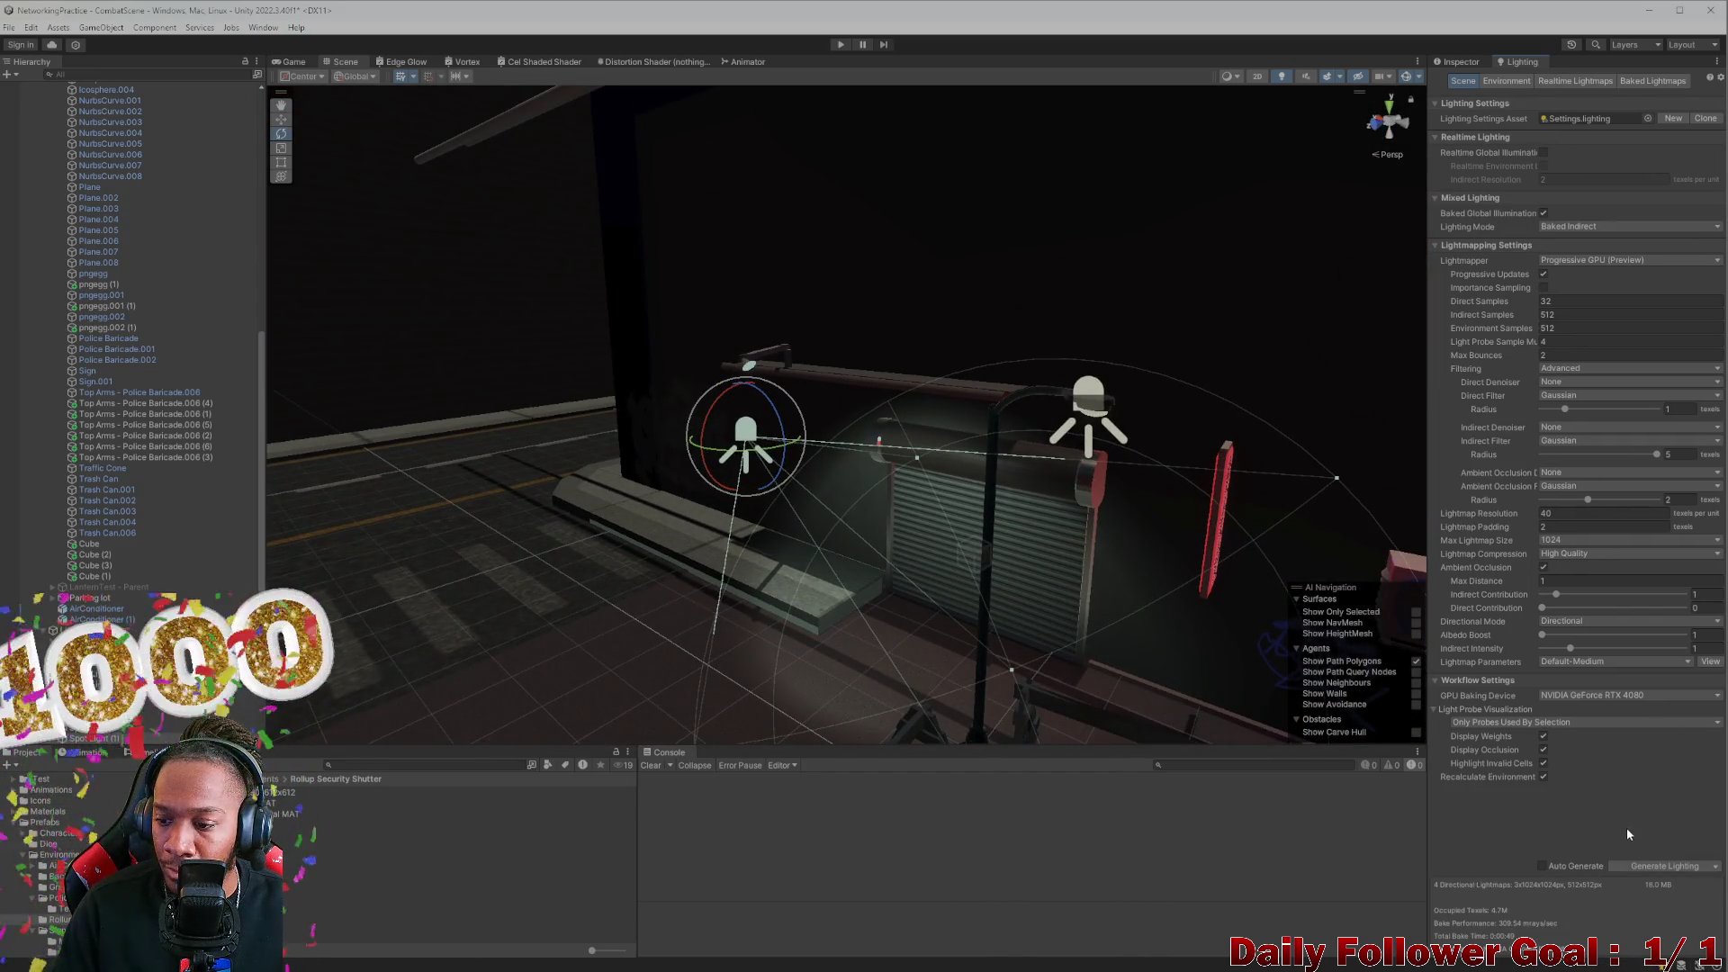
pyautogui.moveTo(767, 563); pyautogui.dragTo(785, 585)
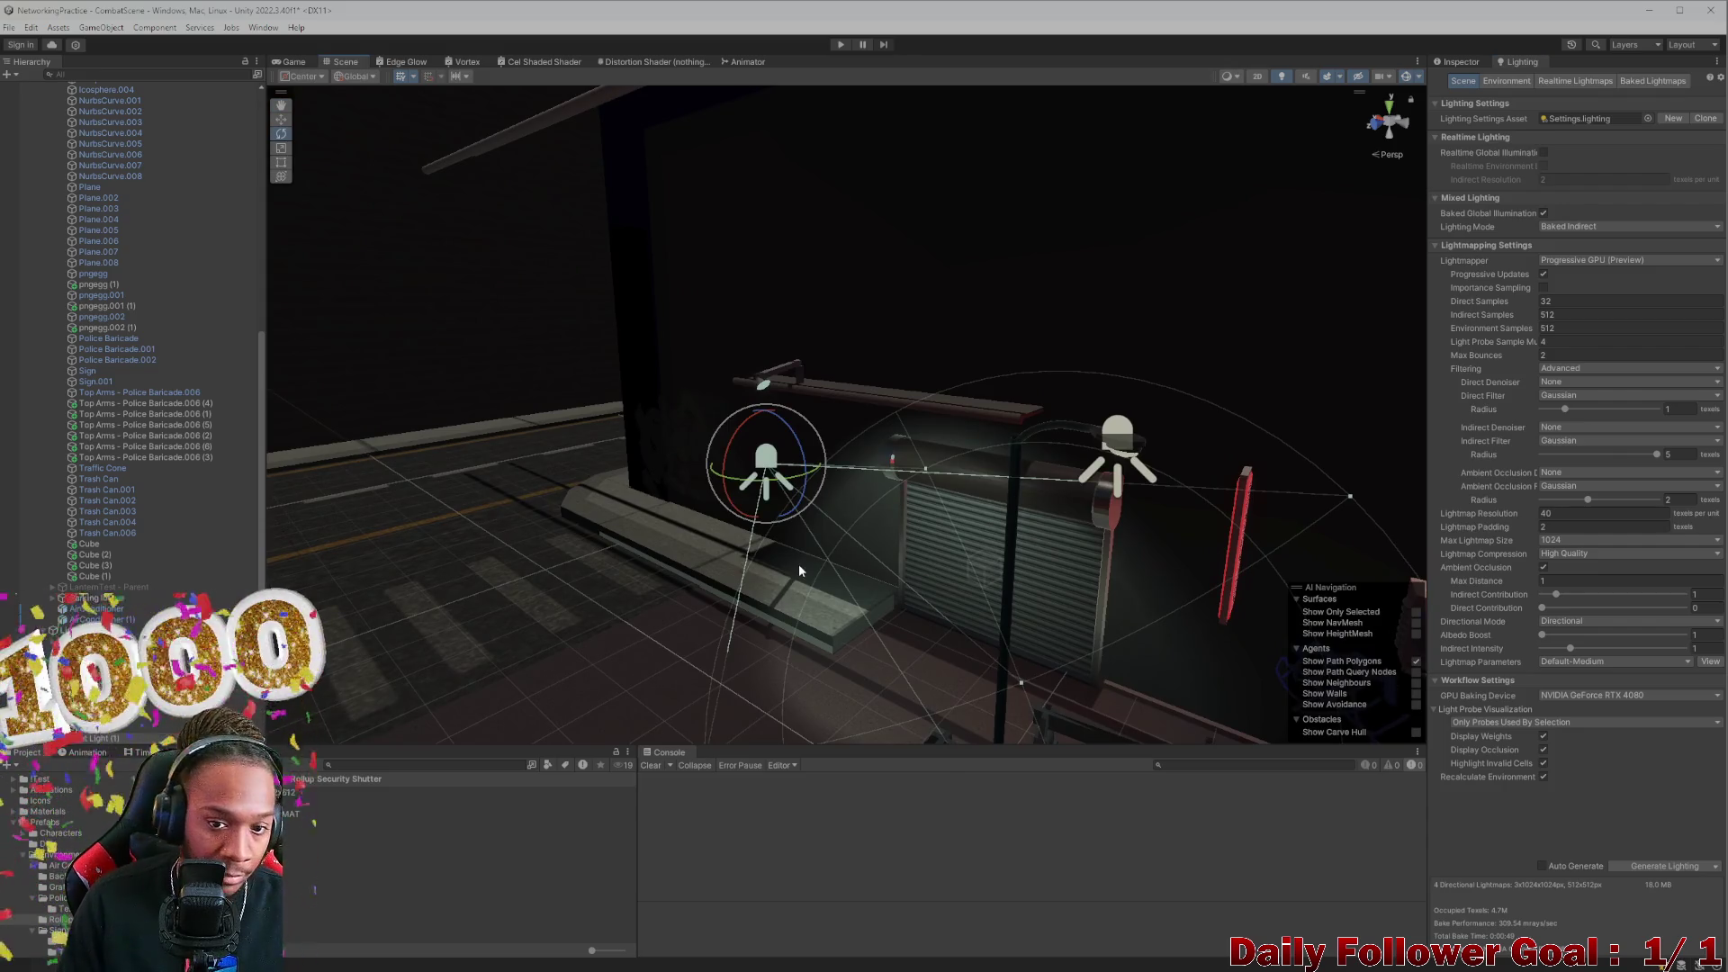
# Nudge Spot Light (1) slightly toward the shutter and show its Inspector properties
pyautogui.click(999, 576)
pyautogui.click(725, 522)
pyautogui.click(724, 522)
pyautogui.click(724, 522)
pyautogui.click(724, 522)
pyautogui.click(724, 522)
pyautogui.click(724, 522)
pyautogui.click(725, 522)
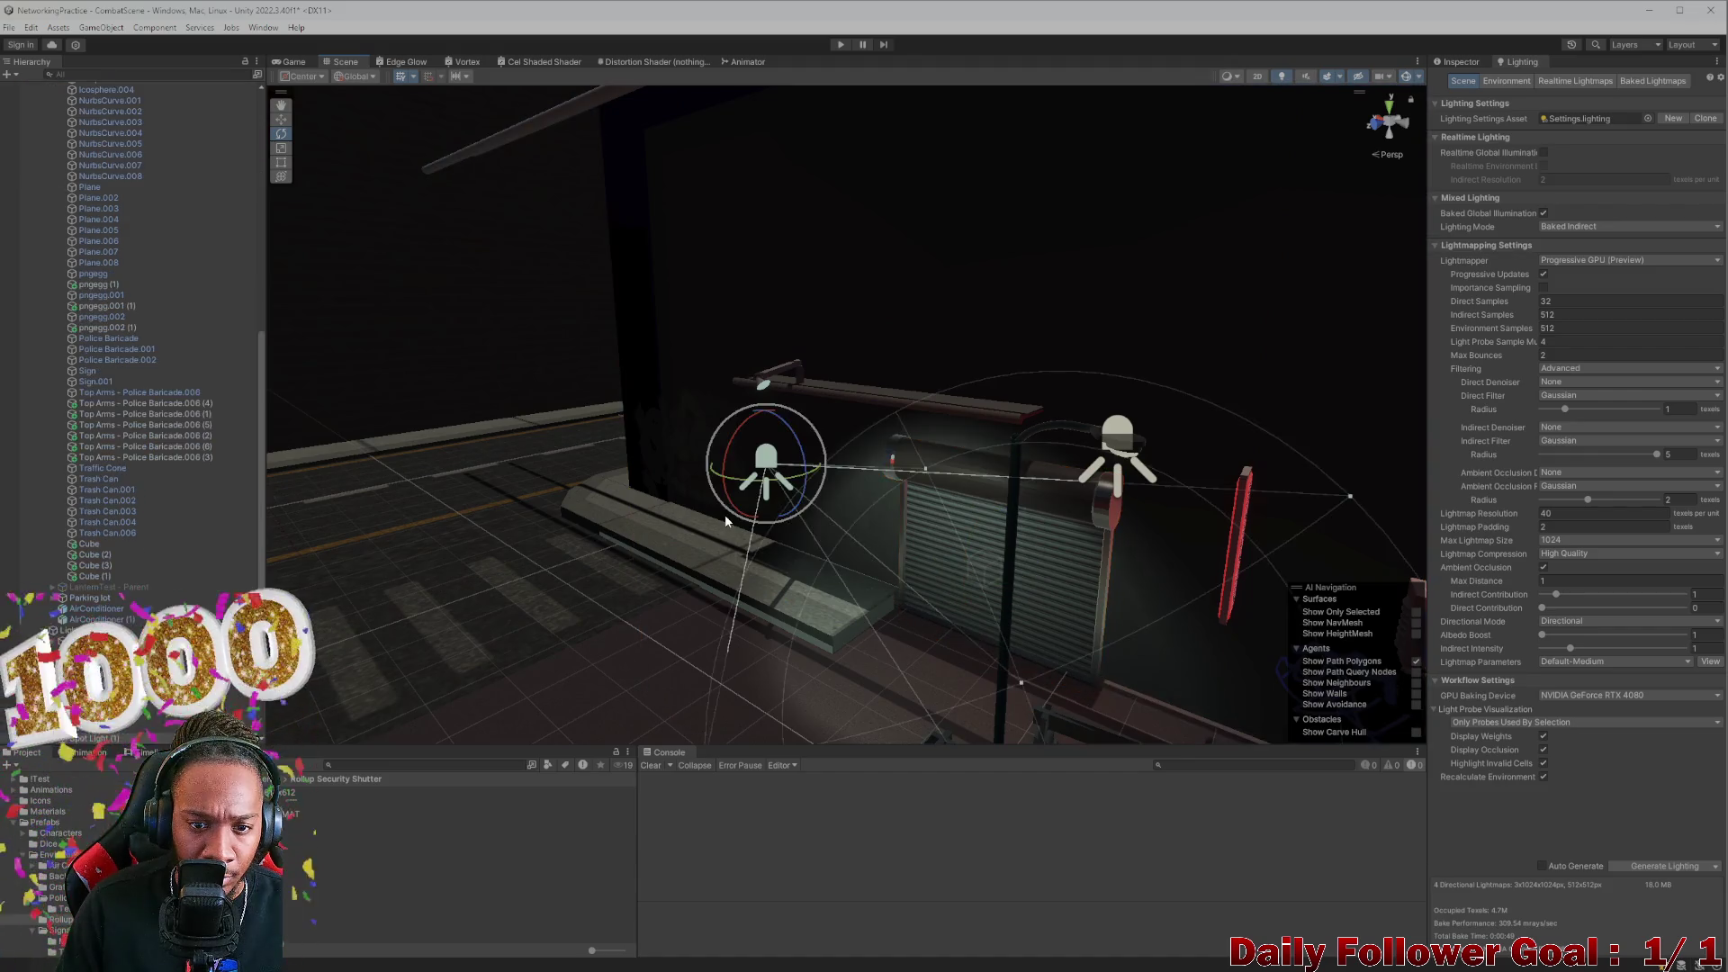
pyautogui.moveTo(752, 482)
pyautogui.mouseDown()
pyautogui.moveTo(817, 518)
pyautogui.moveTo(782, 534)
pyautogui.moveTo(973, 519)
pyautogui.mouseUp()
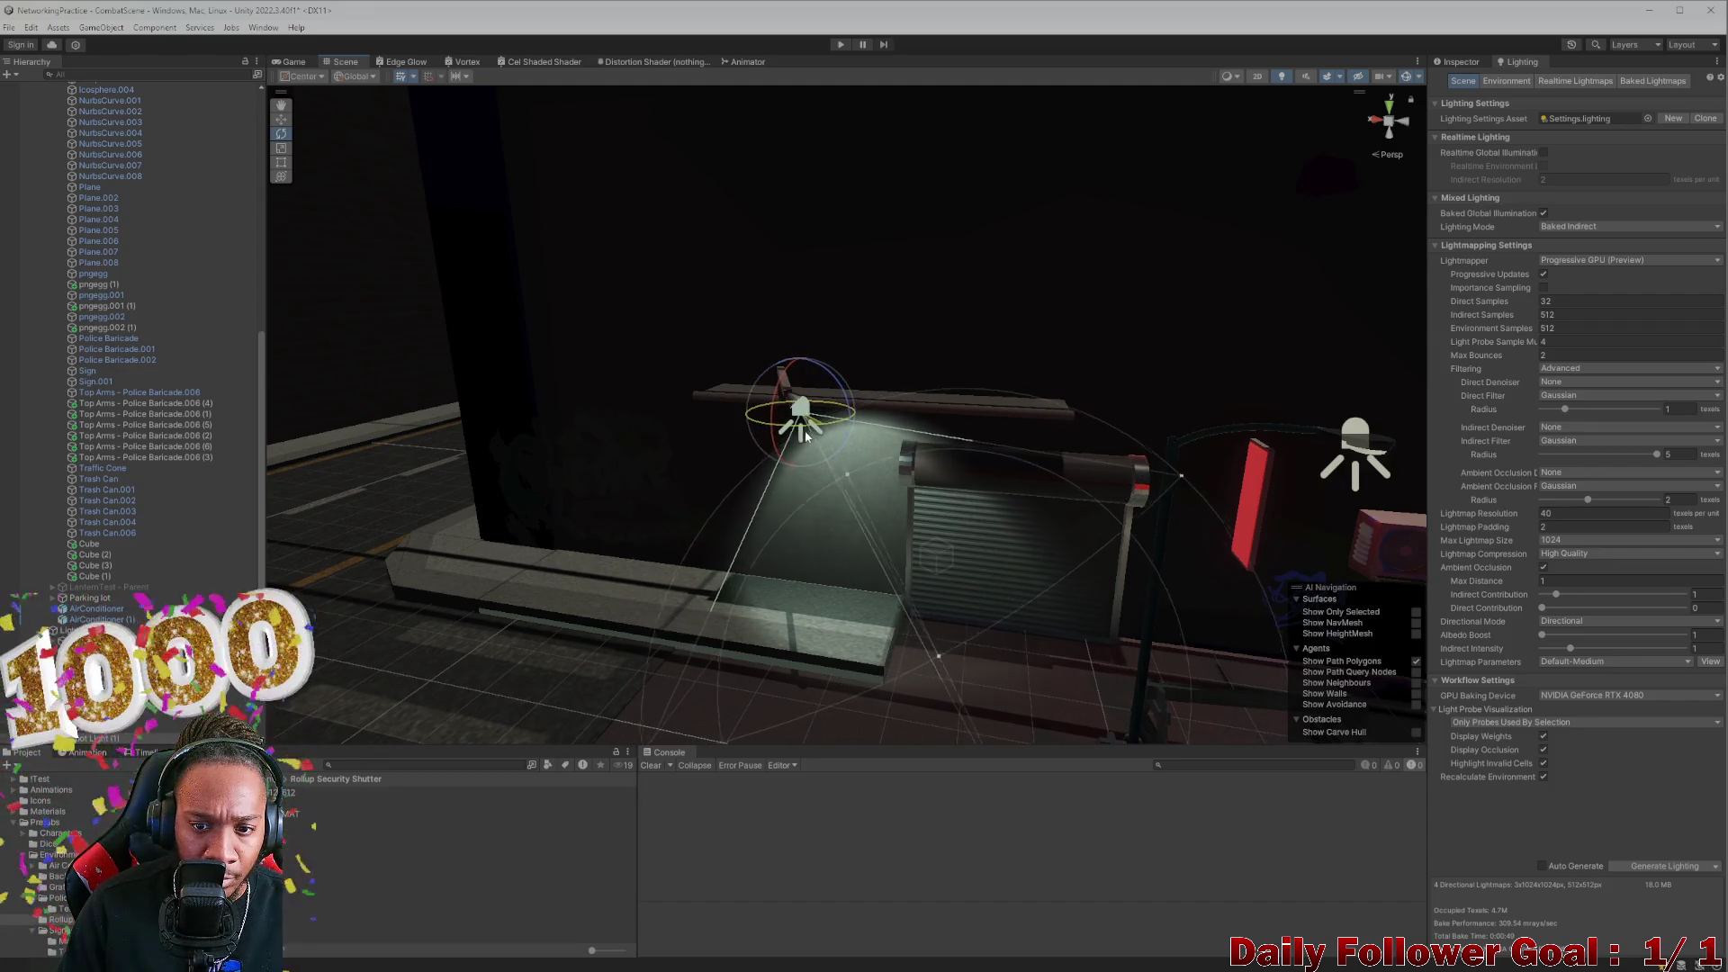
pyautogui.moveTo(804, 430); pyautogui.dragTo(803, 435)
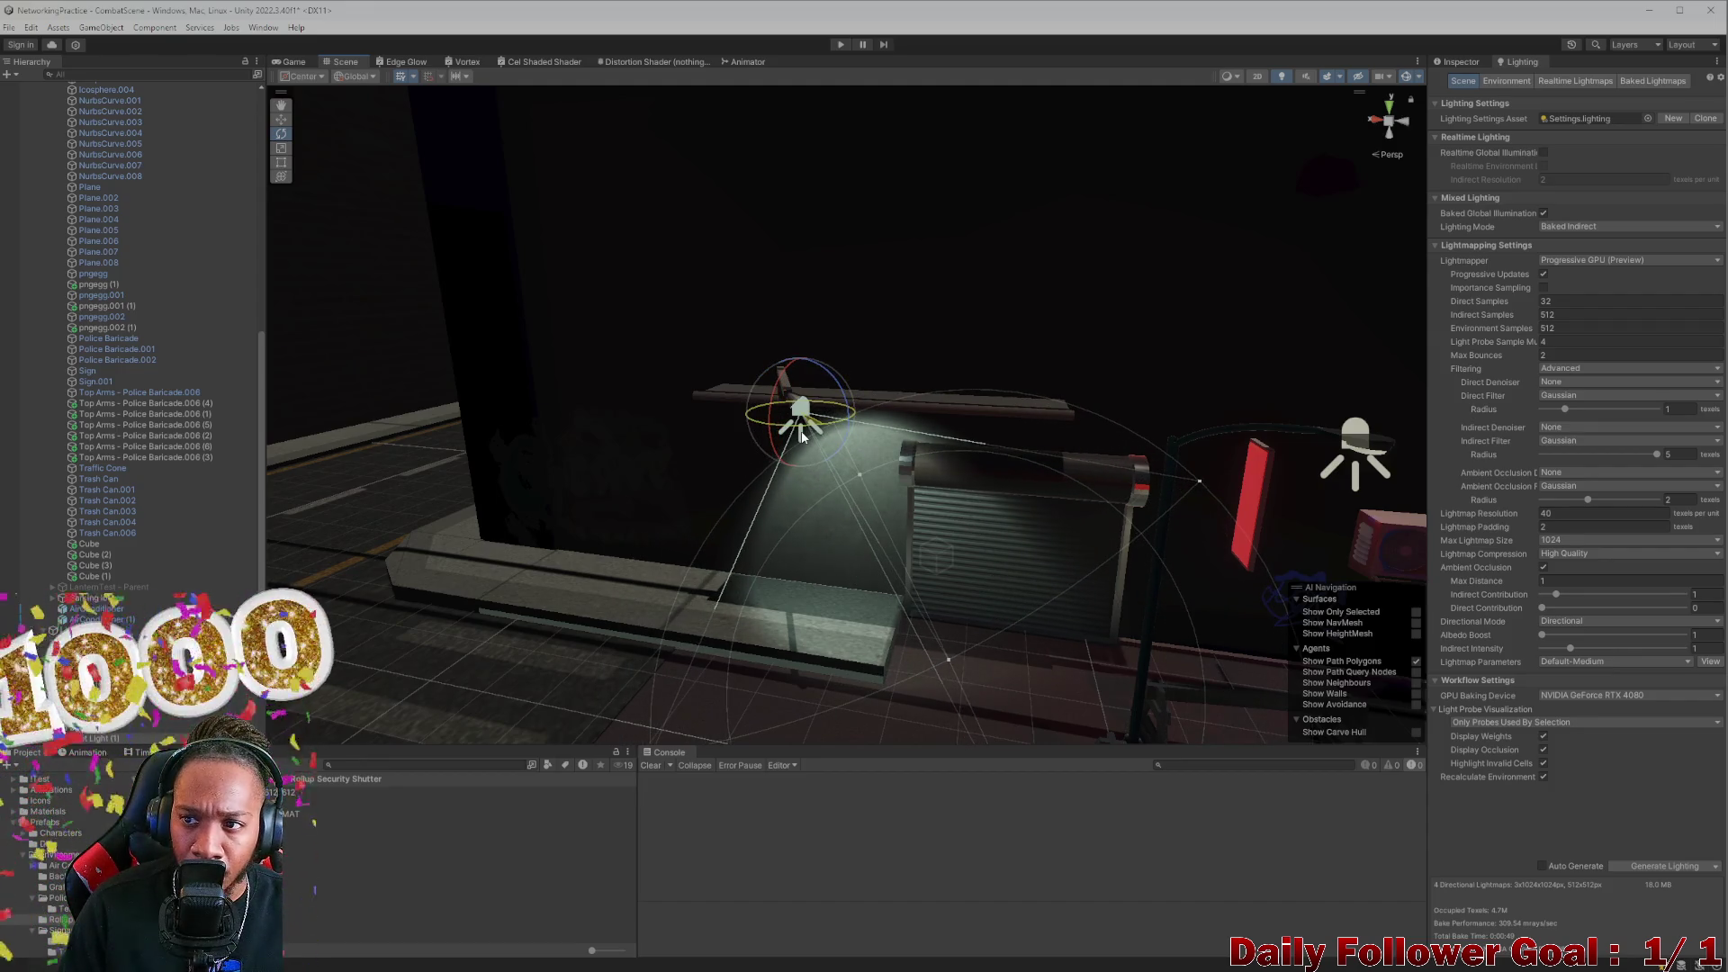
pyautogui.click(1459, 61)
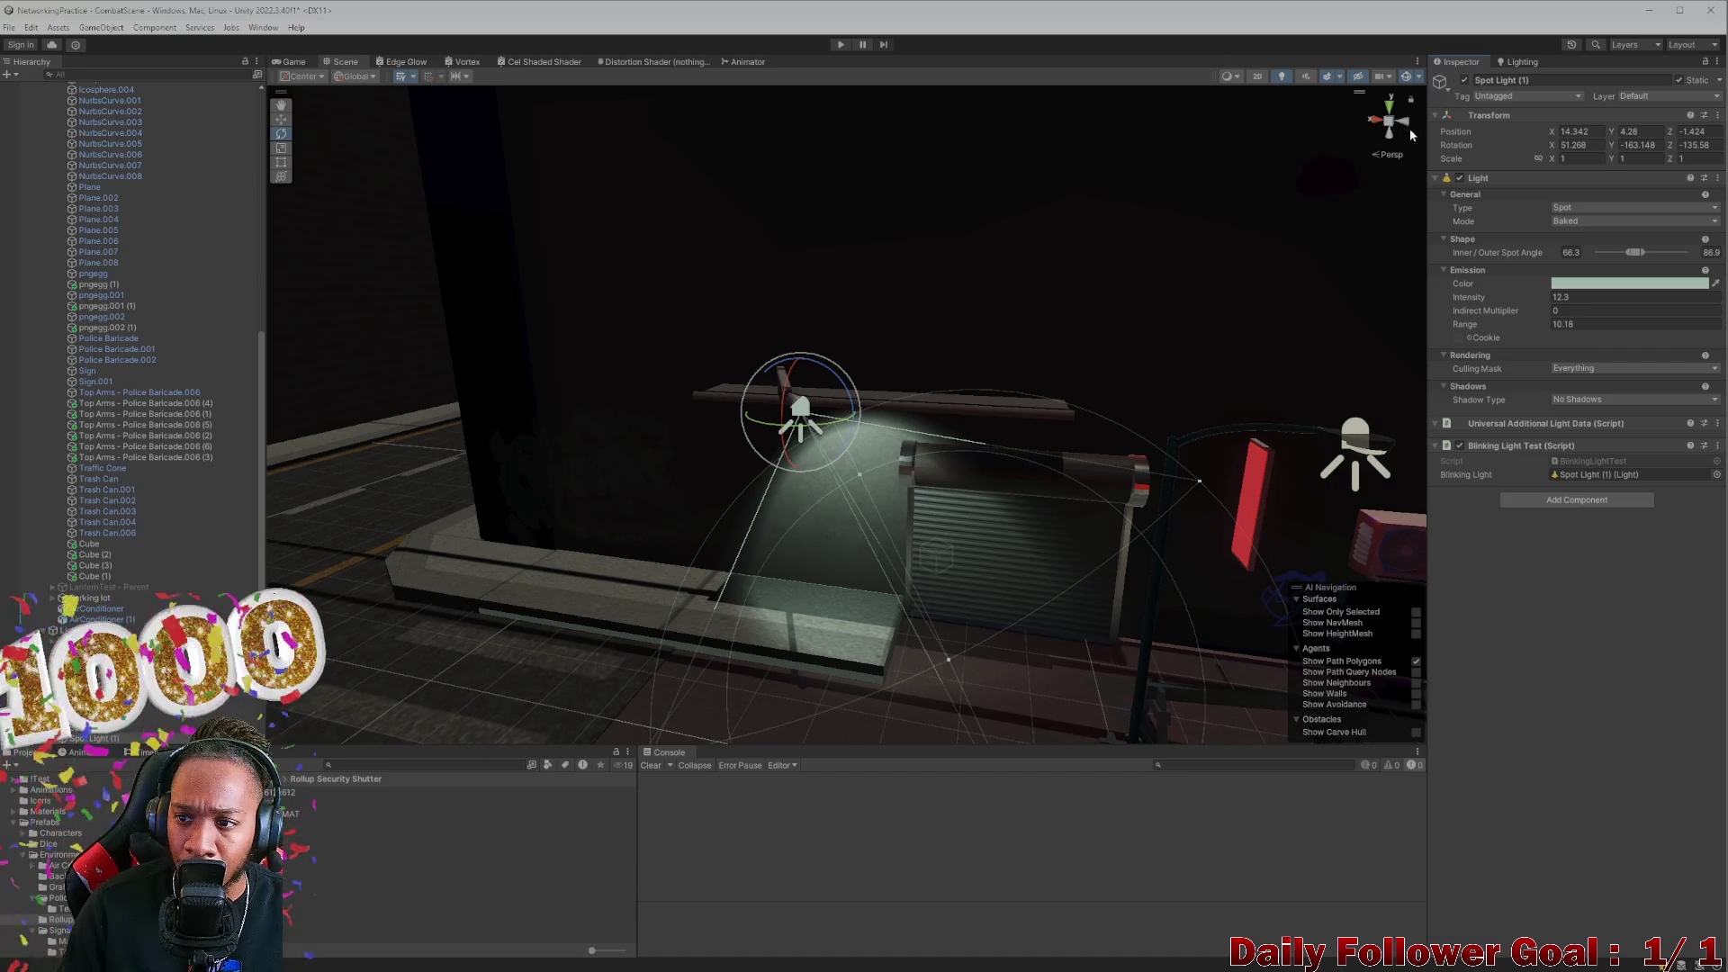
# Rotate Spot Light (1) to Y -124.277 to face the shutter, with Light Mode Mixed
pyautogui.scroll(3, 1039, 428)
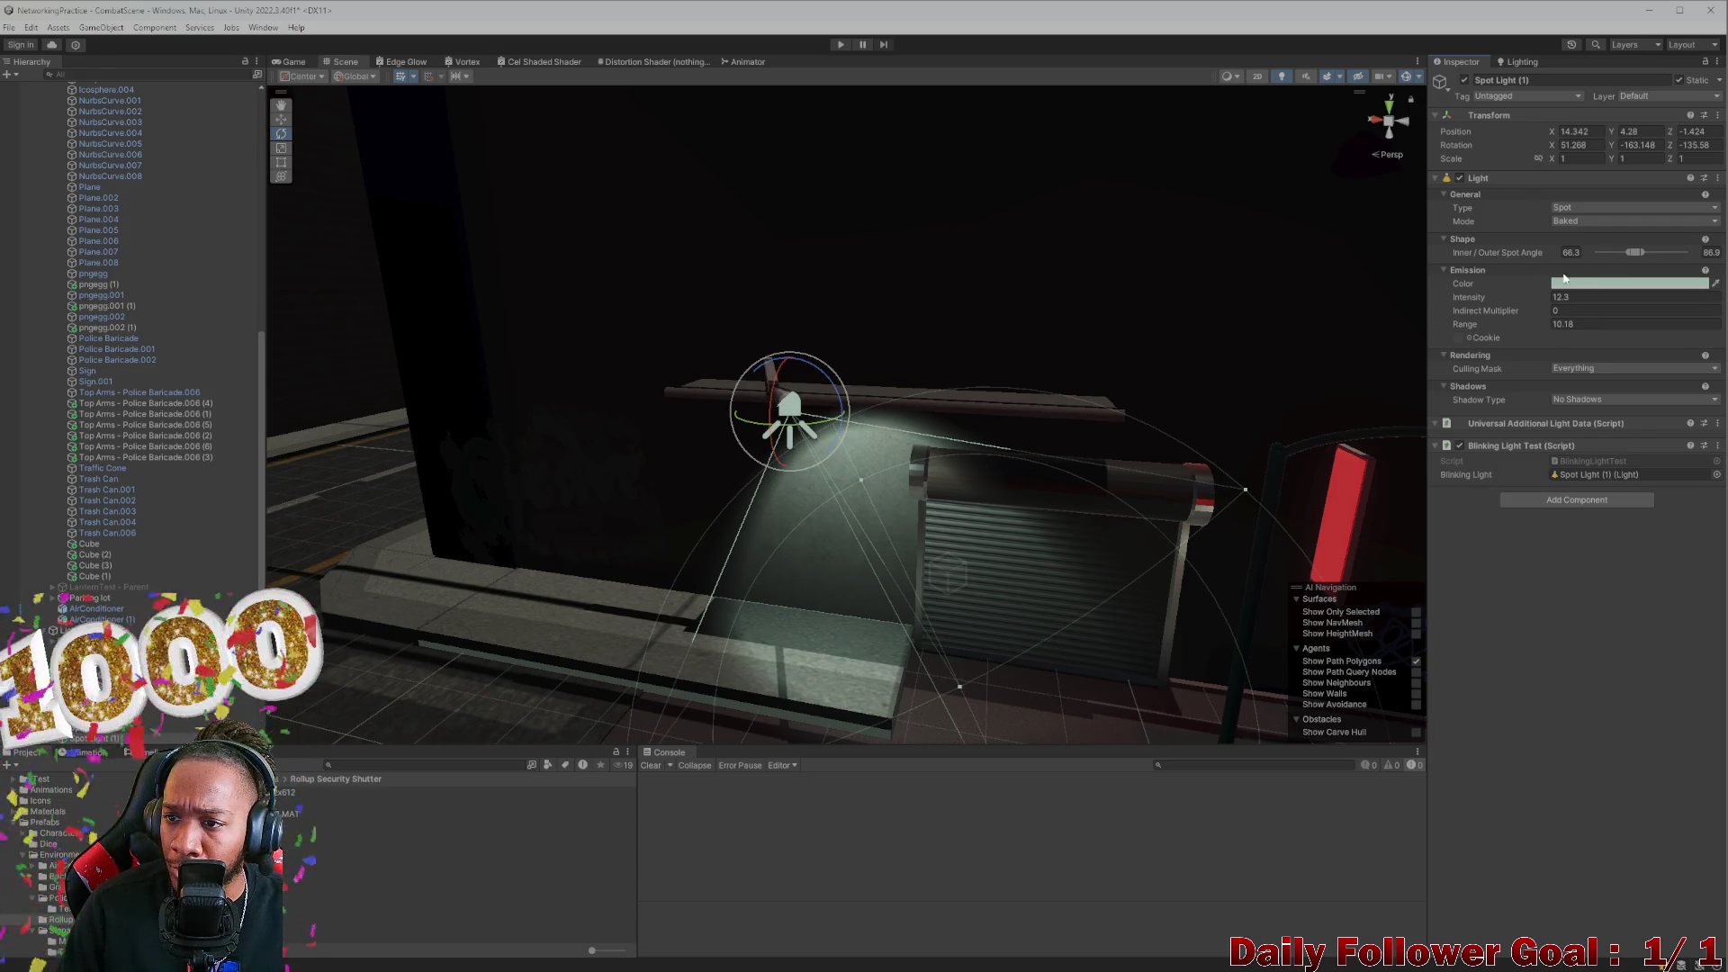
pyautogui.moveTo(812, 430); pyautogui.dragTo(760, 427)
pyautogui.click(1602, 222)
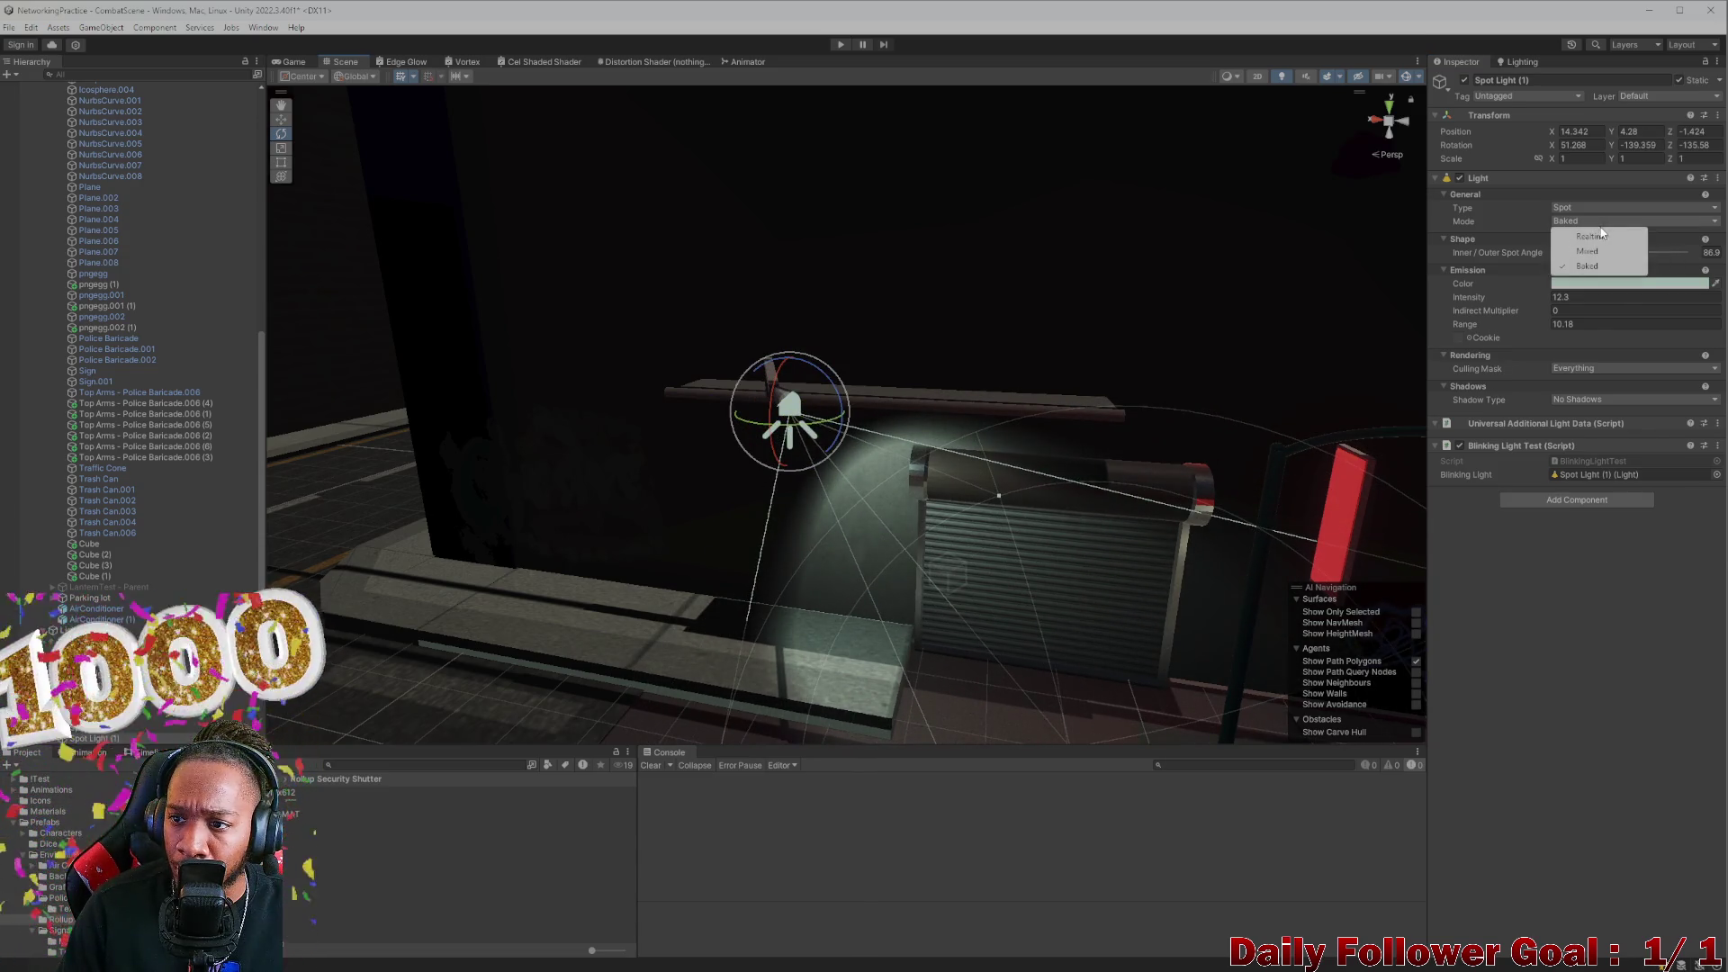
pyautogui.click(1588, 251)
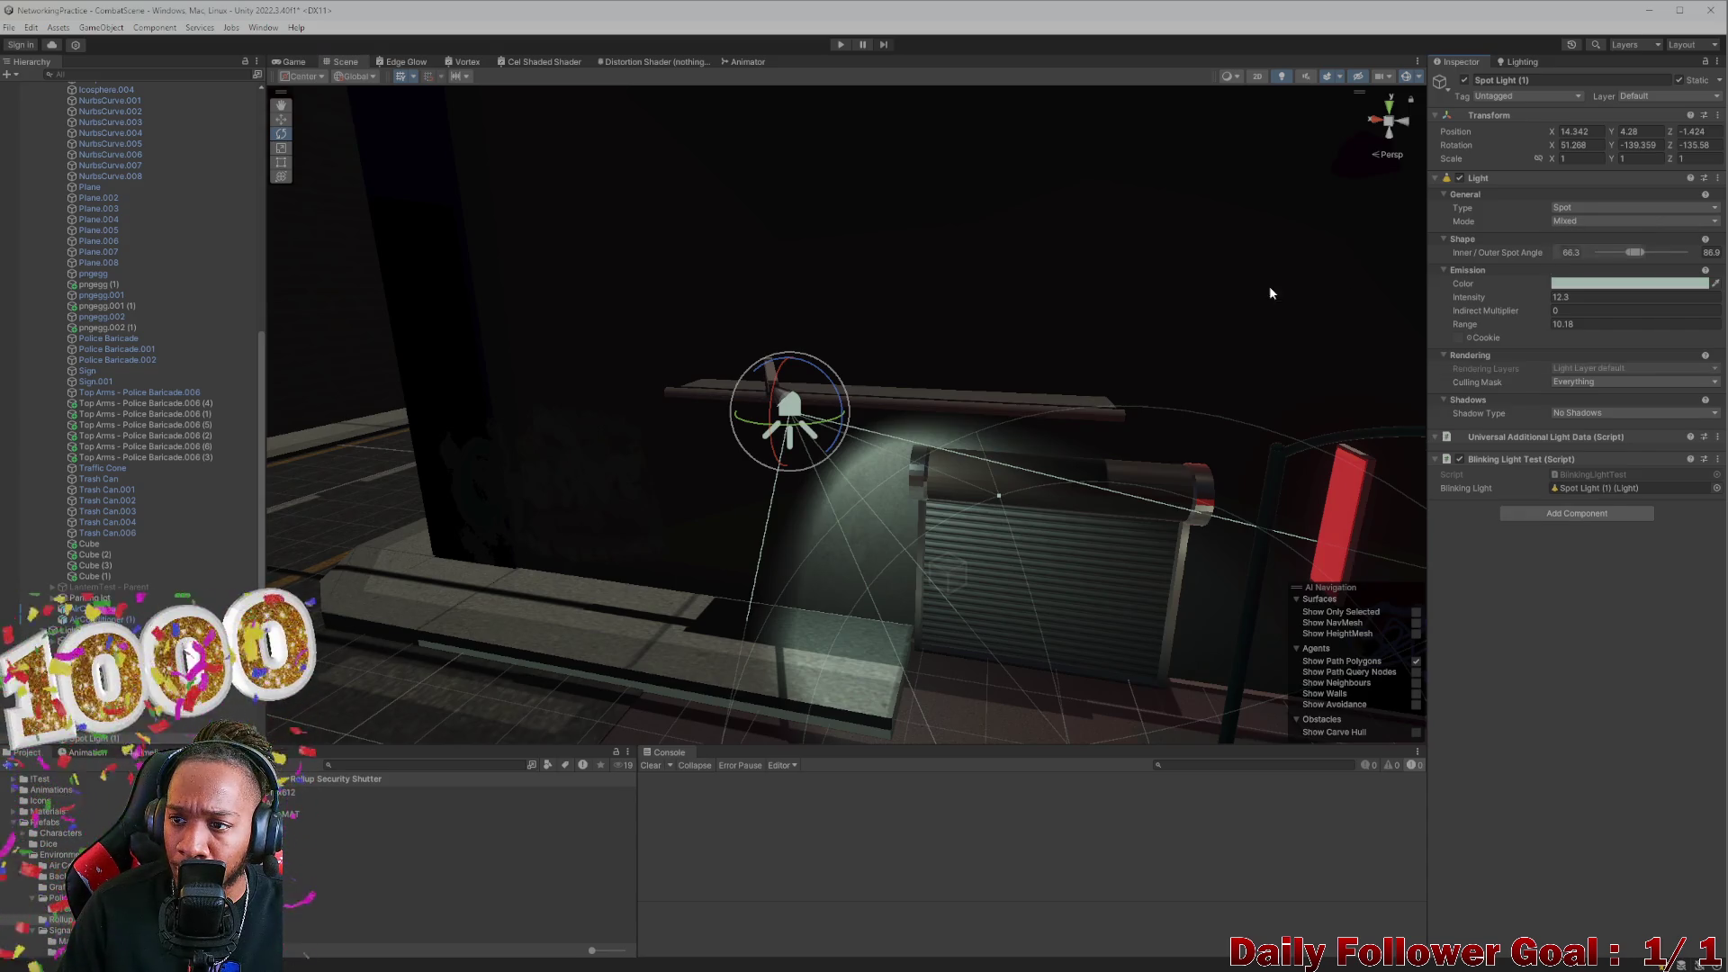
pyautogui.moveTo(835, 428); pyautogui.dragTo(797, 428)
pyautogui.moveTo(899, 504)
pyautogui.mouseDown()
pyautogui.moveTo(923, 525)
pyautogui.moveTo(941, 380)
pyautogui.moveTo(855, 386)
pyautogui.moveTo(921, 598)
pyautogui.moveTo(759, 181)
pyautogui.moveTo(871, 328)
pyautogui.moveTo(916, 345)
pyautogui.moveTo(864, 368)
pyautogui.mouseUp()
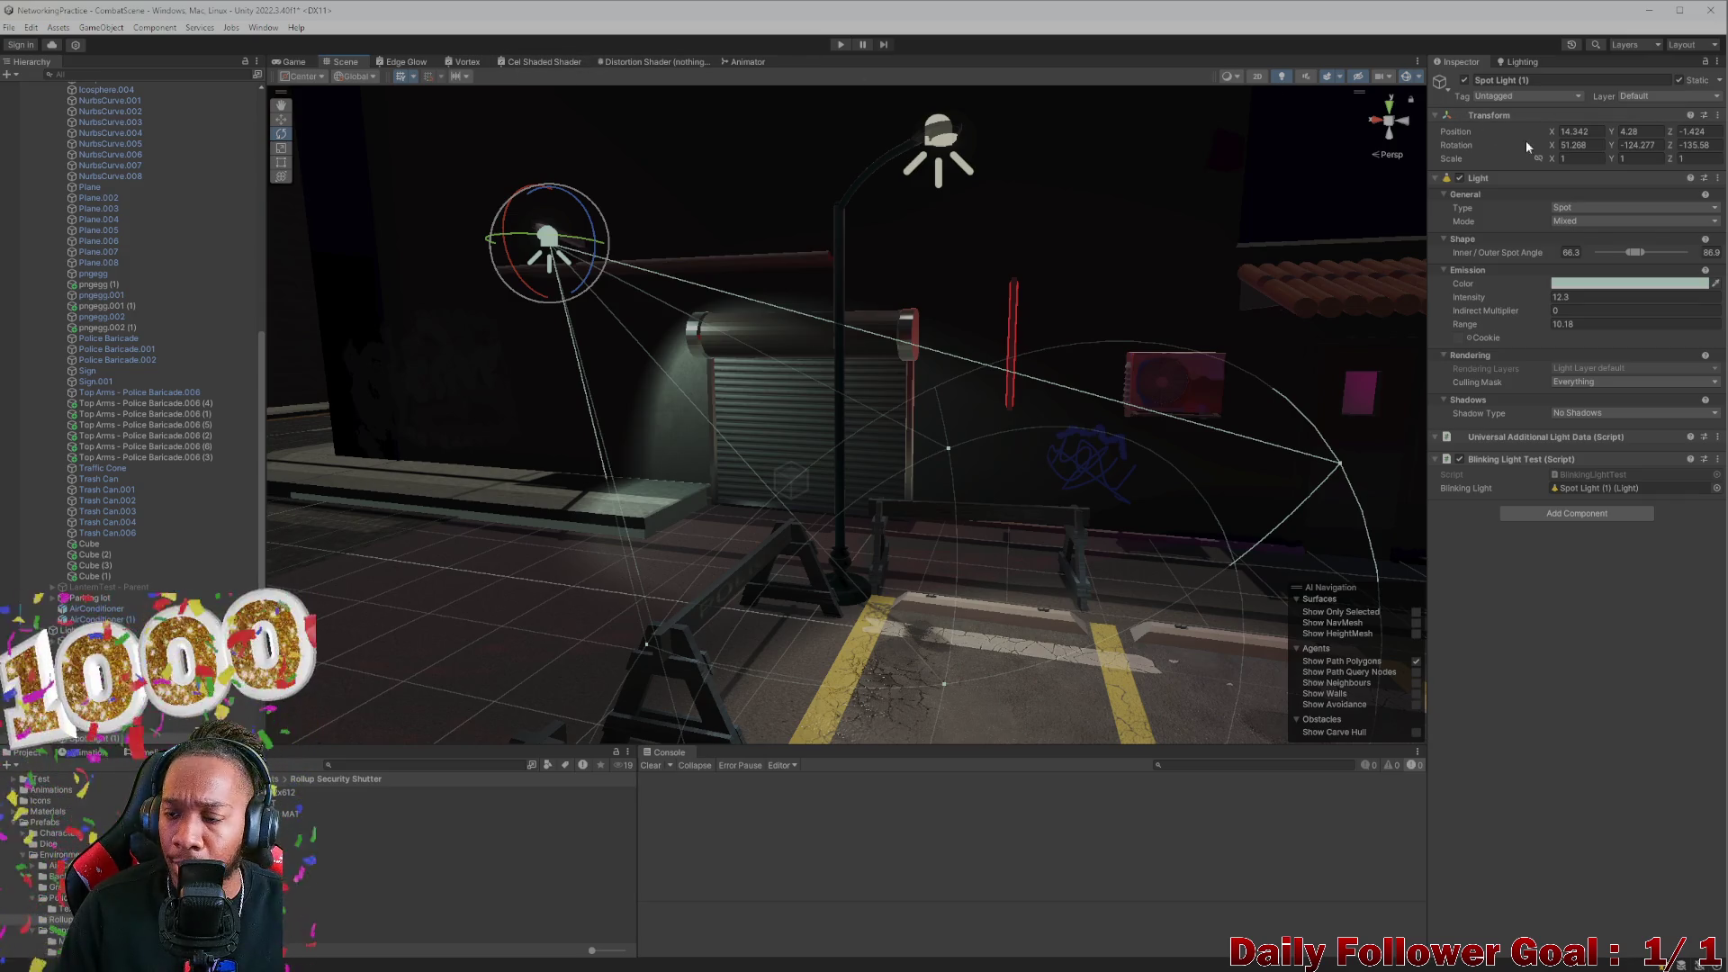
# Generate lighting, then orbit over the street and lanterns during the bake and select the curb
pyautogui.click(1512, 62)
pyautogui.click(1667, 865)
pyautogui.moveTo(1278, 659)
pyautogui.mouseDown()
pyautogui.moveTo(1073, 544)
pyautogui.moveTo(917, 576)
pyautogui.moveTo(999, 594)
pyautogui.moveTo(867, 469)
pyautogui.moveTo(937, 502)
pyautogui.moveTo(883, 504)
pyautogui.moveTo(876, 529)
pyautogui.mouseUp()
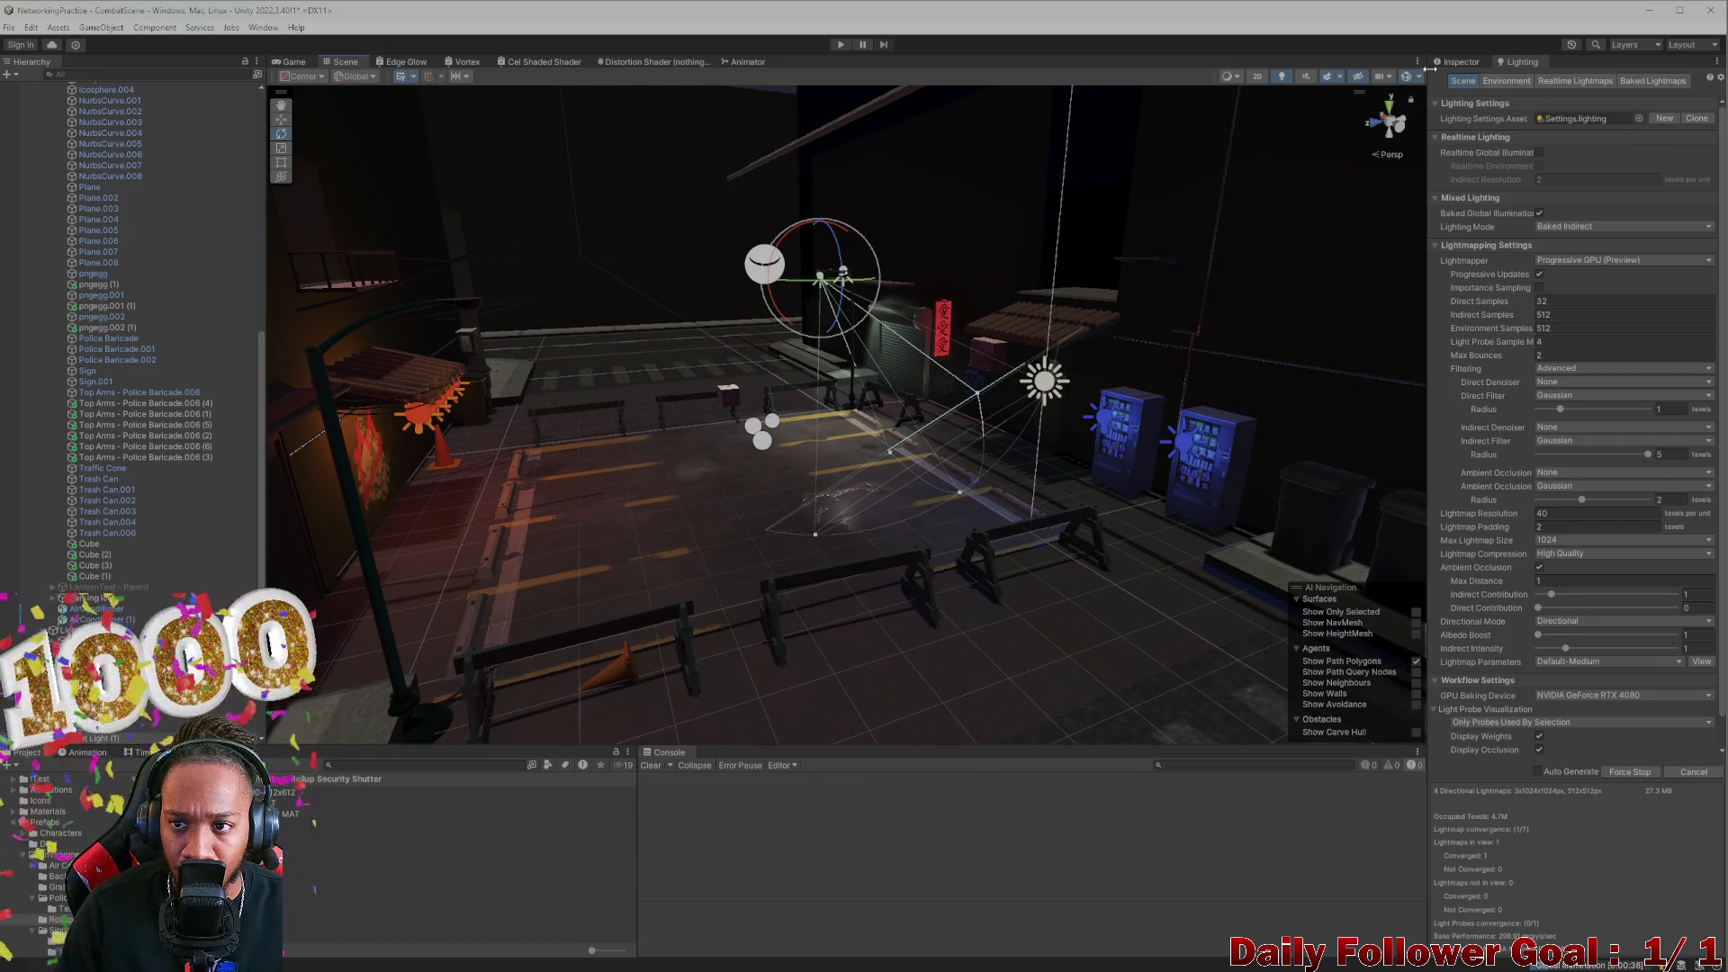
pyautogui.scroll(6, 769, 457)
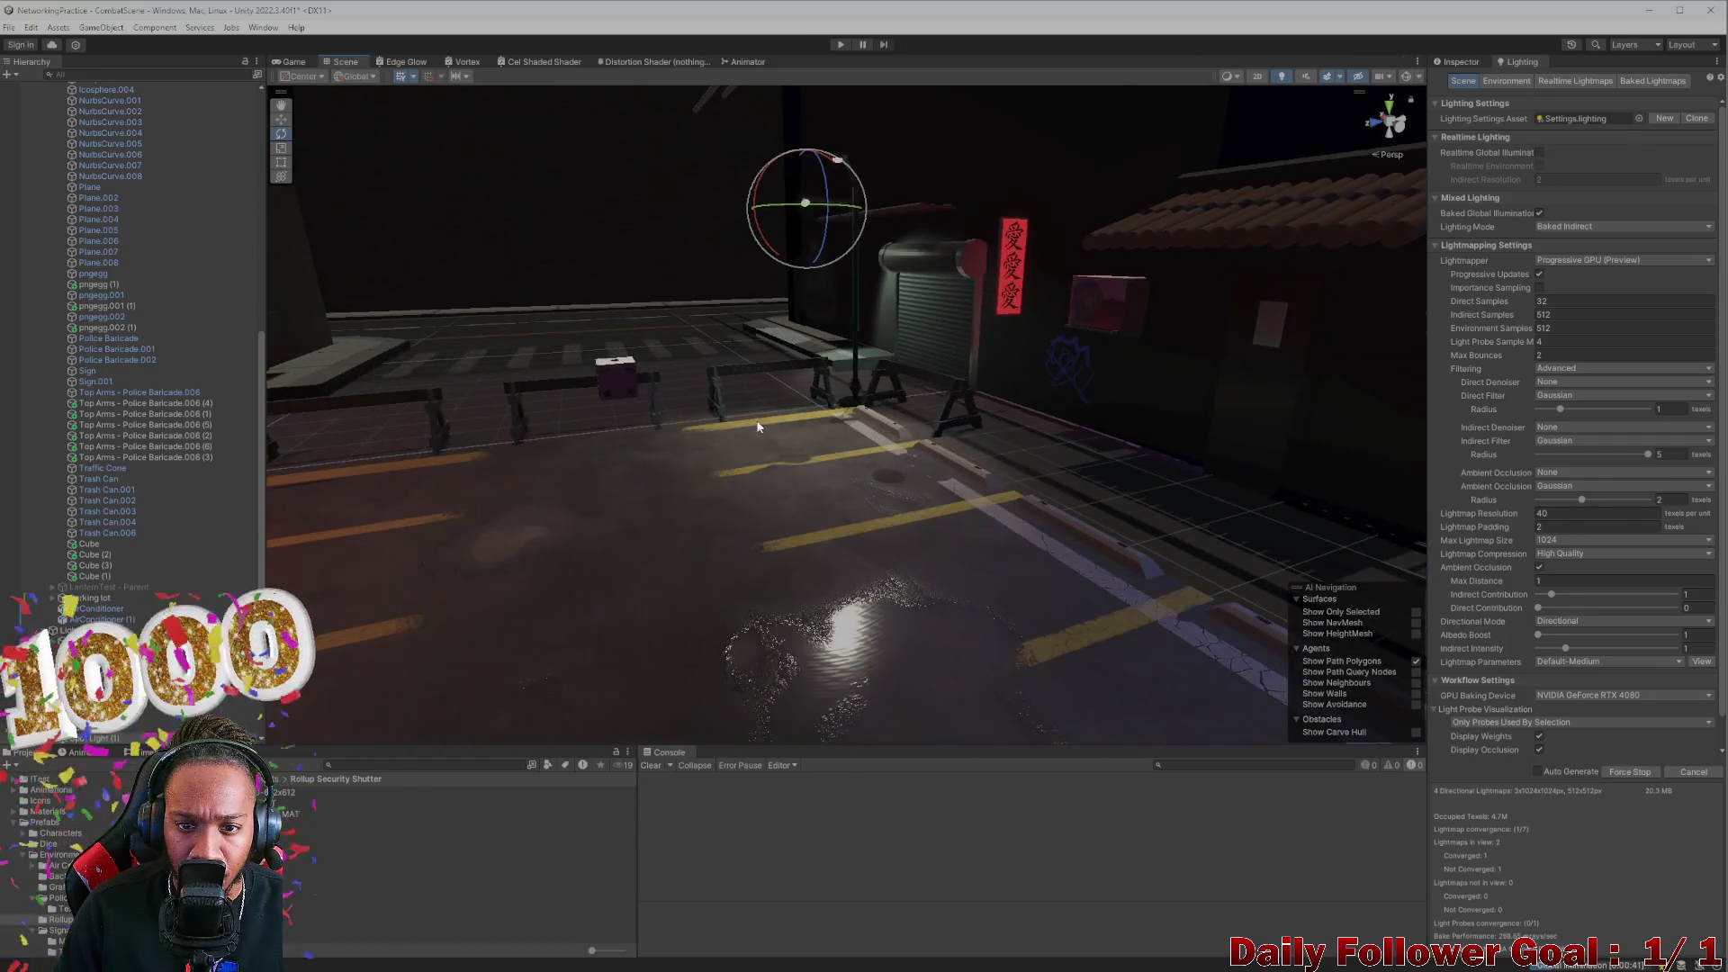
pyautogui.moveTo(805, 464)
pyautogui.mouseDown()
pyautogui.moveTo(869, 543)
pyautogui.moveTo(828, 464)
pyautogui.moveTo(852, 417)
pyautogui.moveTo(828, 437)
pyautogui.moveTo(918, 491)
pyautogui.moveTo(833, 443)
pyautogui.moveTo(918, 489)
pyautogui.moveTo(812, 490)
pyautogui.moveTo(710, 435)
pyautogui.moveTo(891, 513)
pyautogui.moveTo(957, 605)
pyautogui.mouseUp()
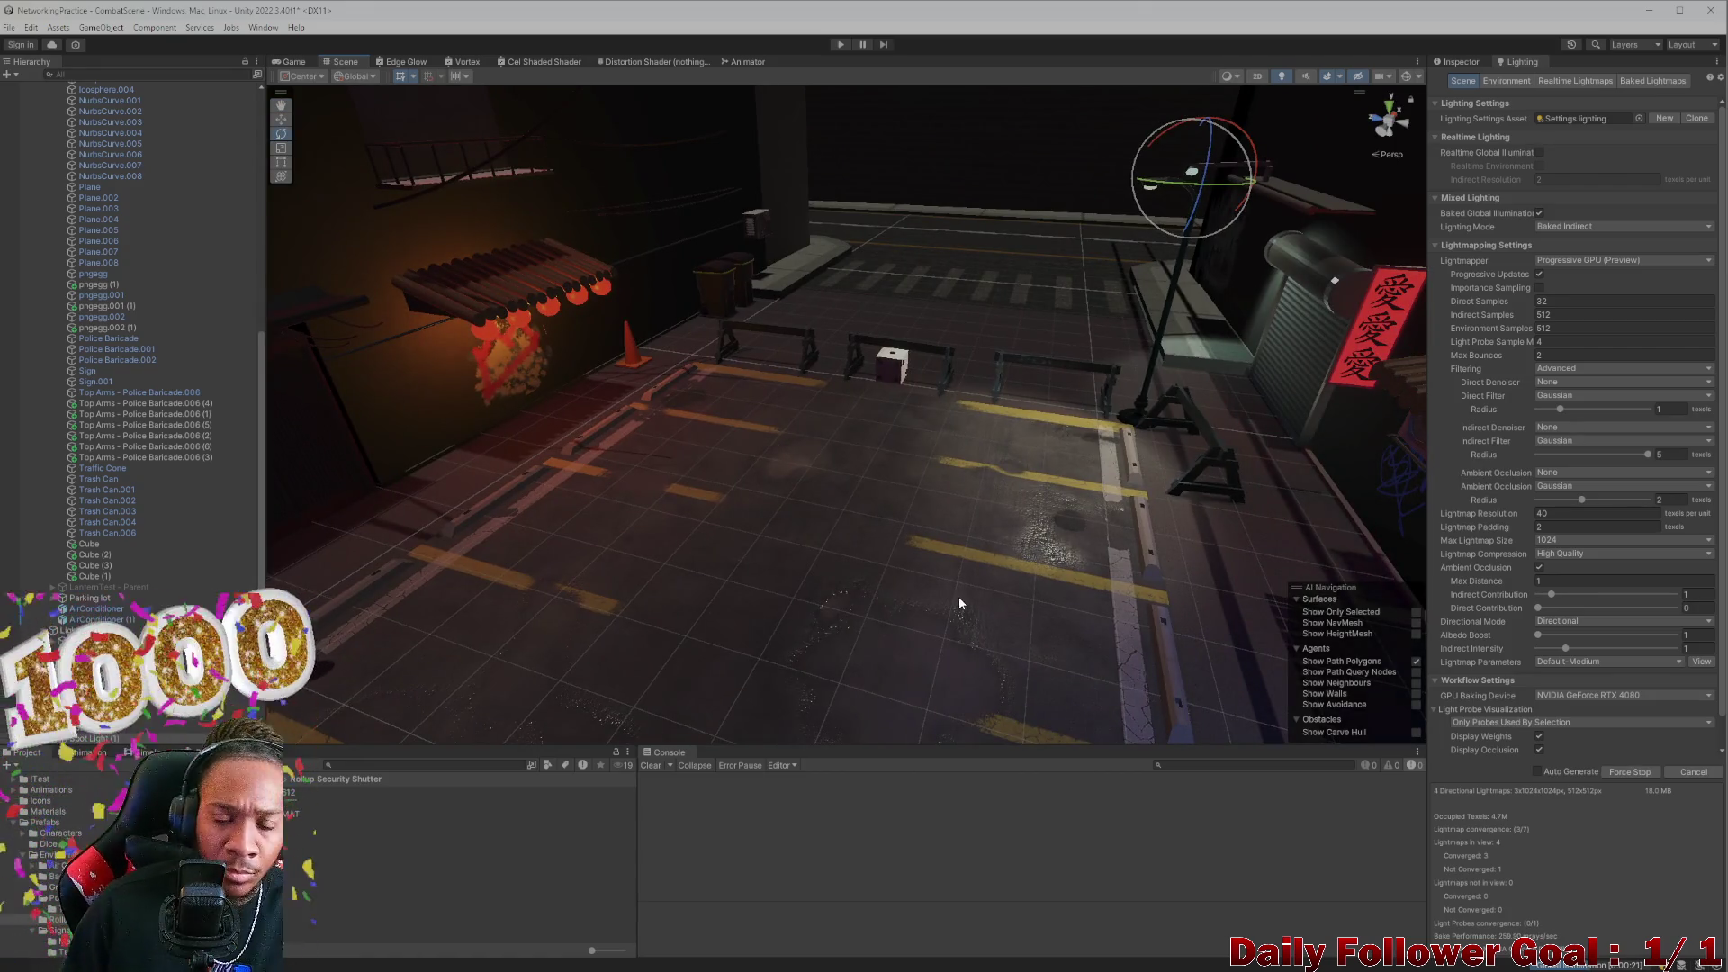
pyautogui.moveTo(922, 594)
pyautogui.mouseDown()
pyautogui.moveTo(911, 573)
pyautogui.moveTo(1233, 378)
pyautogui.moveTo(1239, 393)
pyautogui.moveTo(1084, 386)
pyautogui.moveTo(1029, 509)
pyautogui.moveTo(1076, 513)
pyautogui.moveTo(975, 390)
pyautogui.moveTo(1187, 417)
pyautogui.moveTo(1125, 490)
pyautogui.moveTo(1049, 443)
pyautogui.moveTo(1487, 416)
pyautogui.moveTo(765, 447)
pyautogui.moveTo(1315, 494)
pyautogui.moveTo(1055, 426)
pyautogui.moveTo(536, 428)
pyautogui.moveTo(918, 440)
pyautogui.moveTo(771, 363)
pyautogui.moveTo(817, 422)
pyautogui.mouseUp()
pyautogui.click(1044, 472)
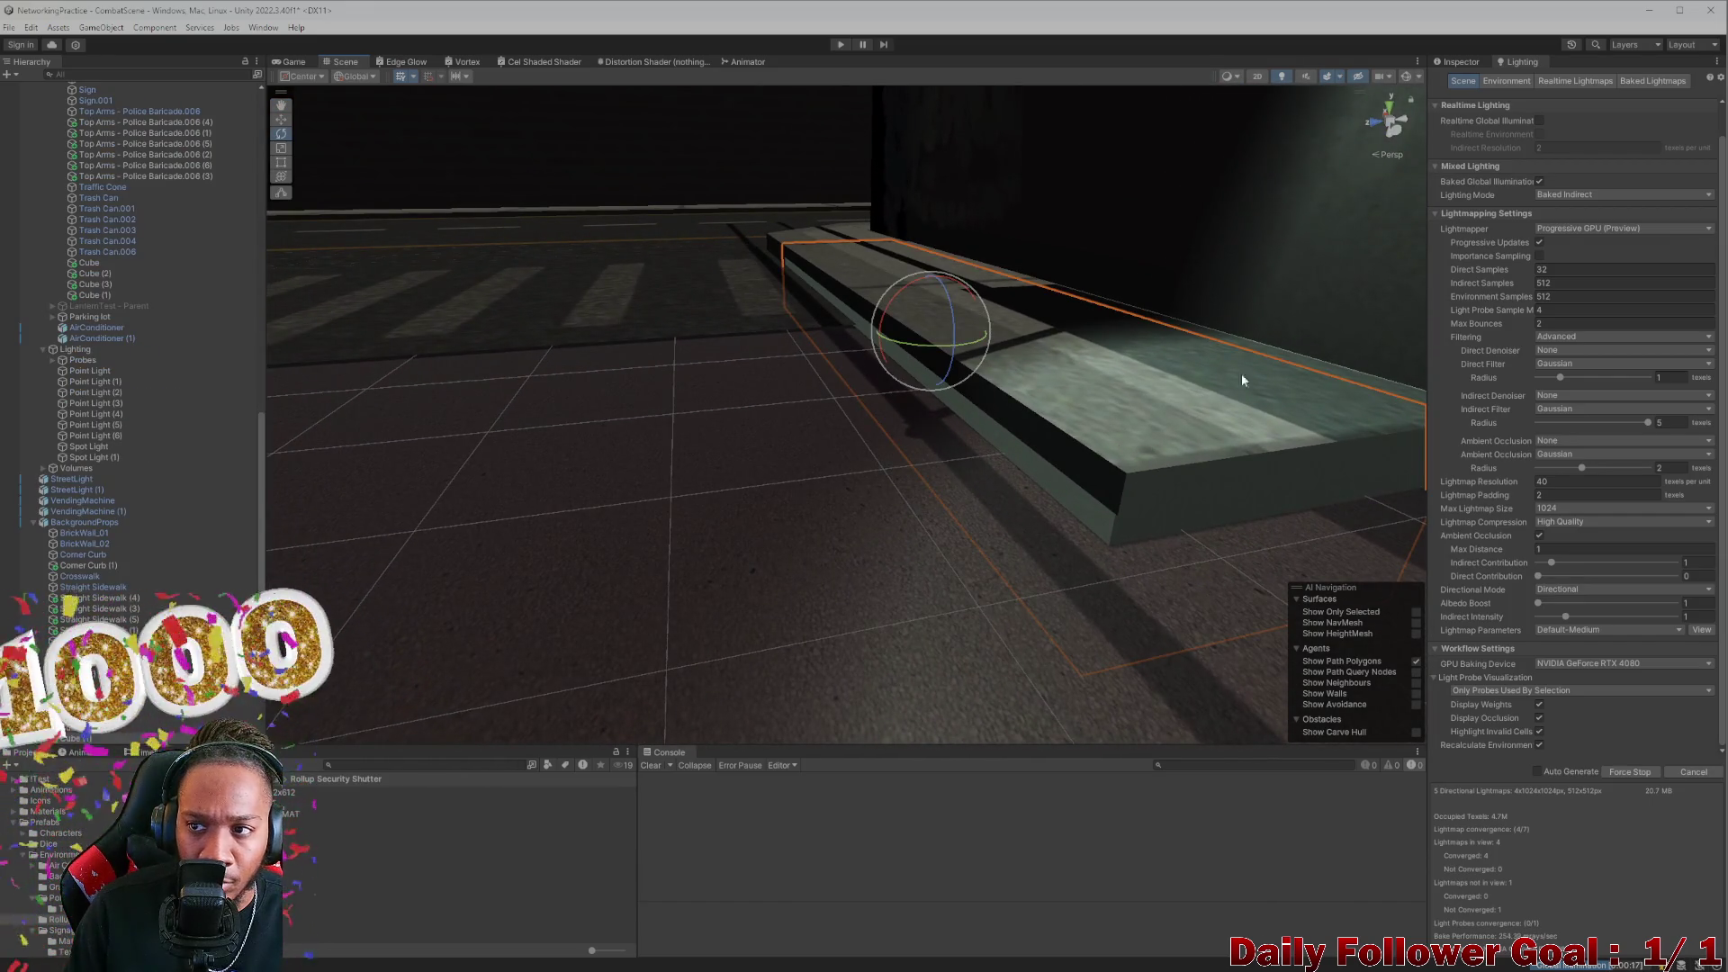
pyautogui.click(1461, 61)
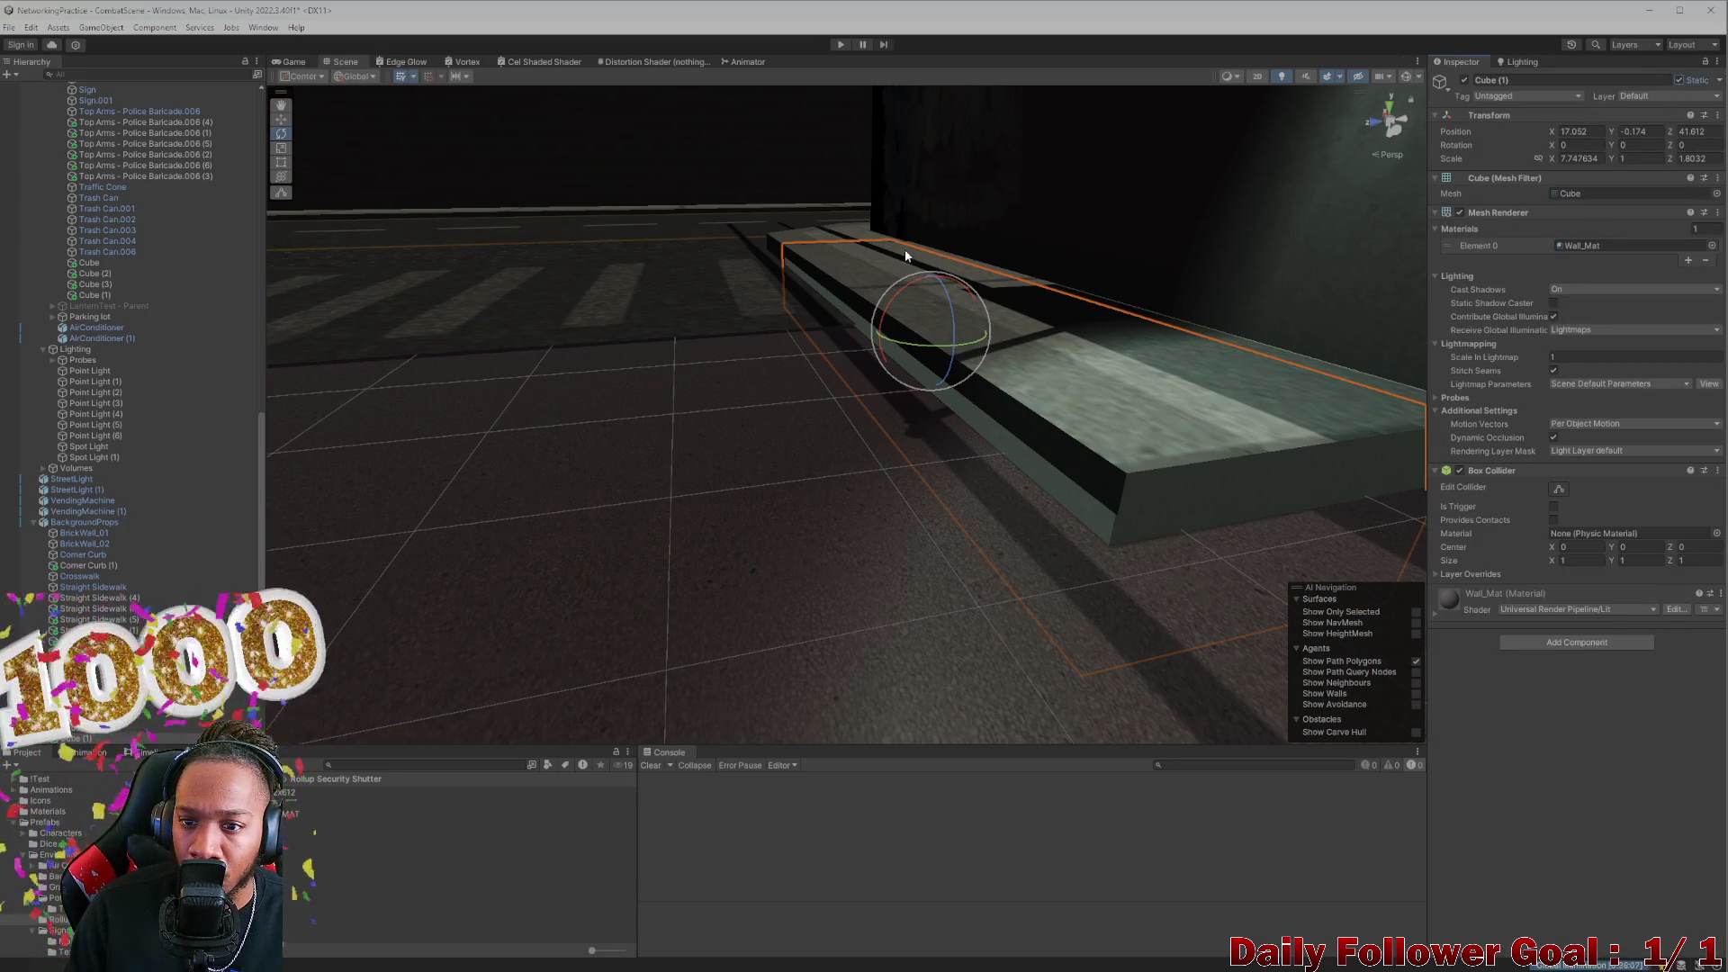
pyautogui.scroll(5, 1116, 270)
pyautogui.moveTo(1116, 270); pyautogui.dragTo(547, 340)
pyautogui.click(791, 257)
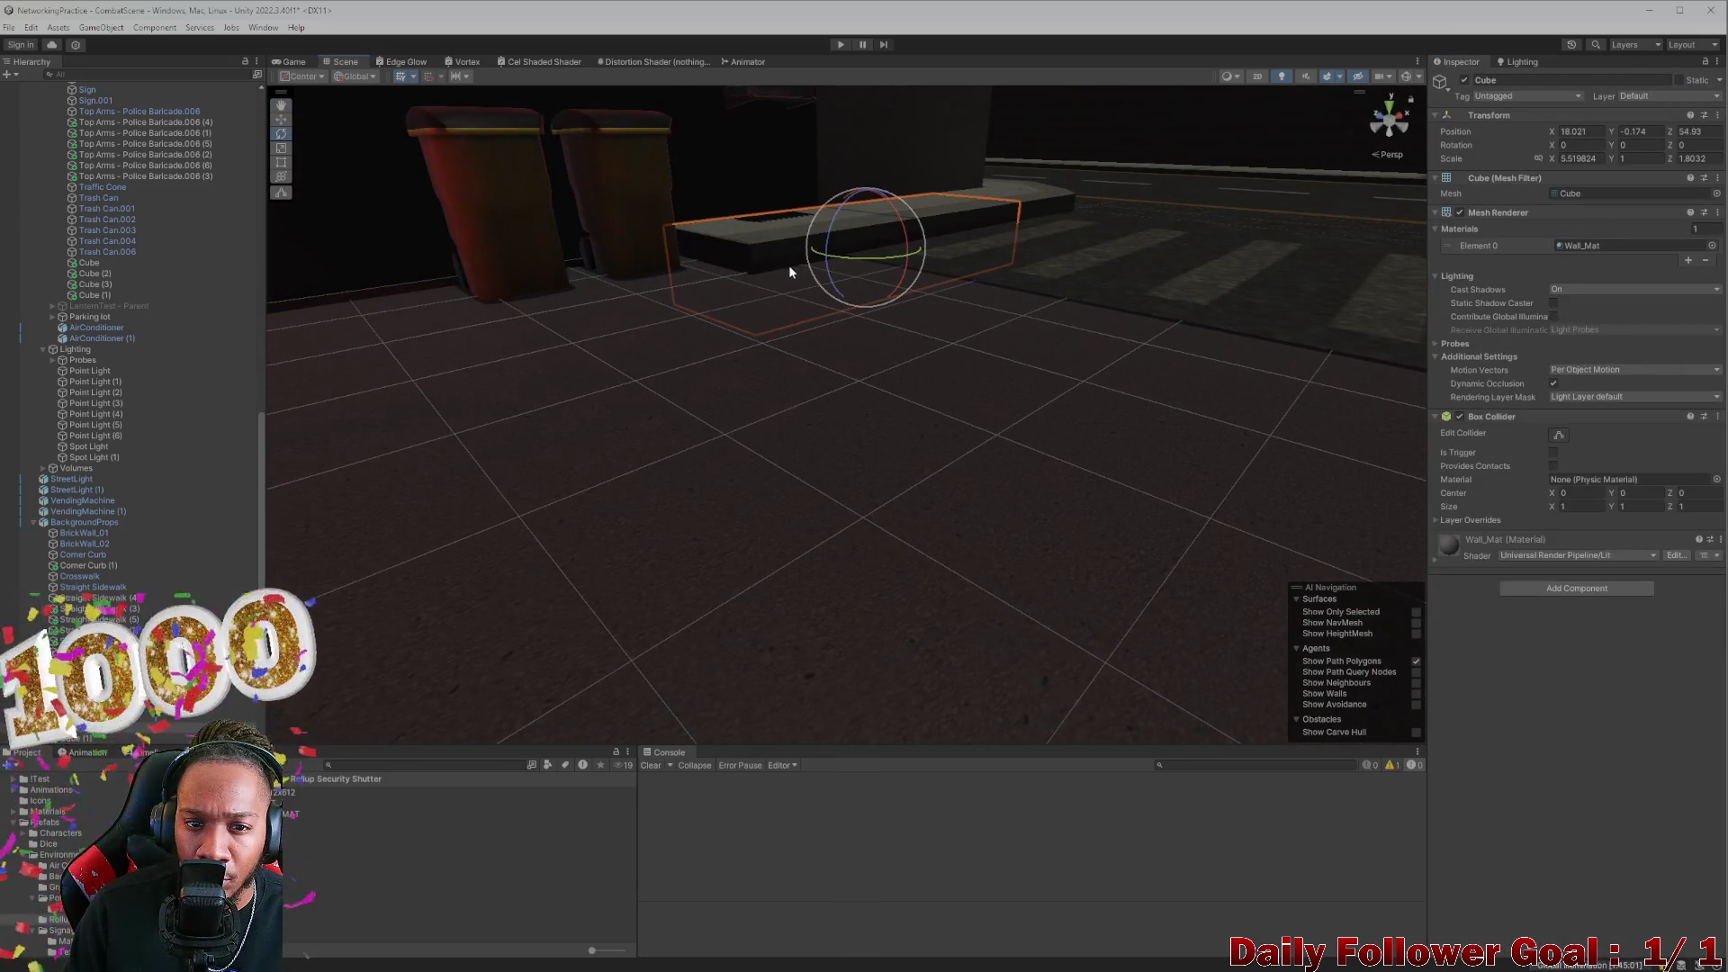
pyautogui.click(1677, 80)
pyautogui.moveTo(1261, 310); pyautogui.dragTo(1287, 569)
pyautogui.moveTo(1224, 509); pyautogui.dragTo(1193, 343)
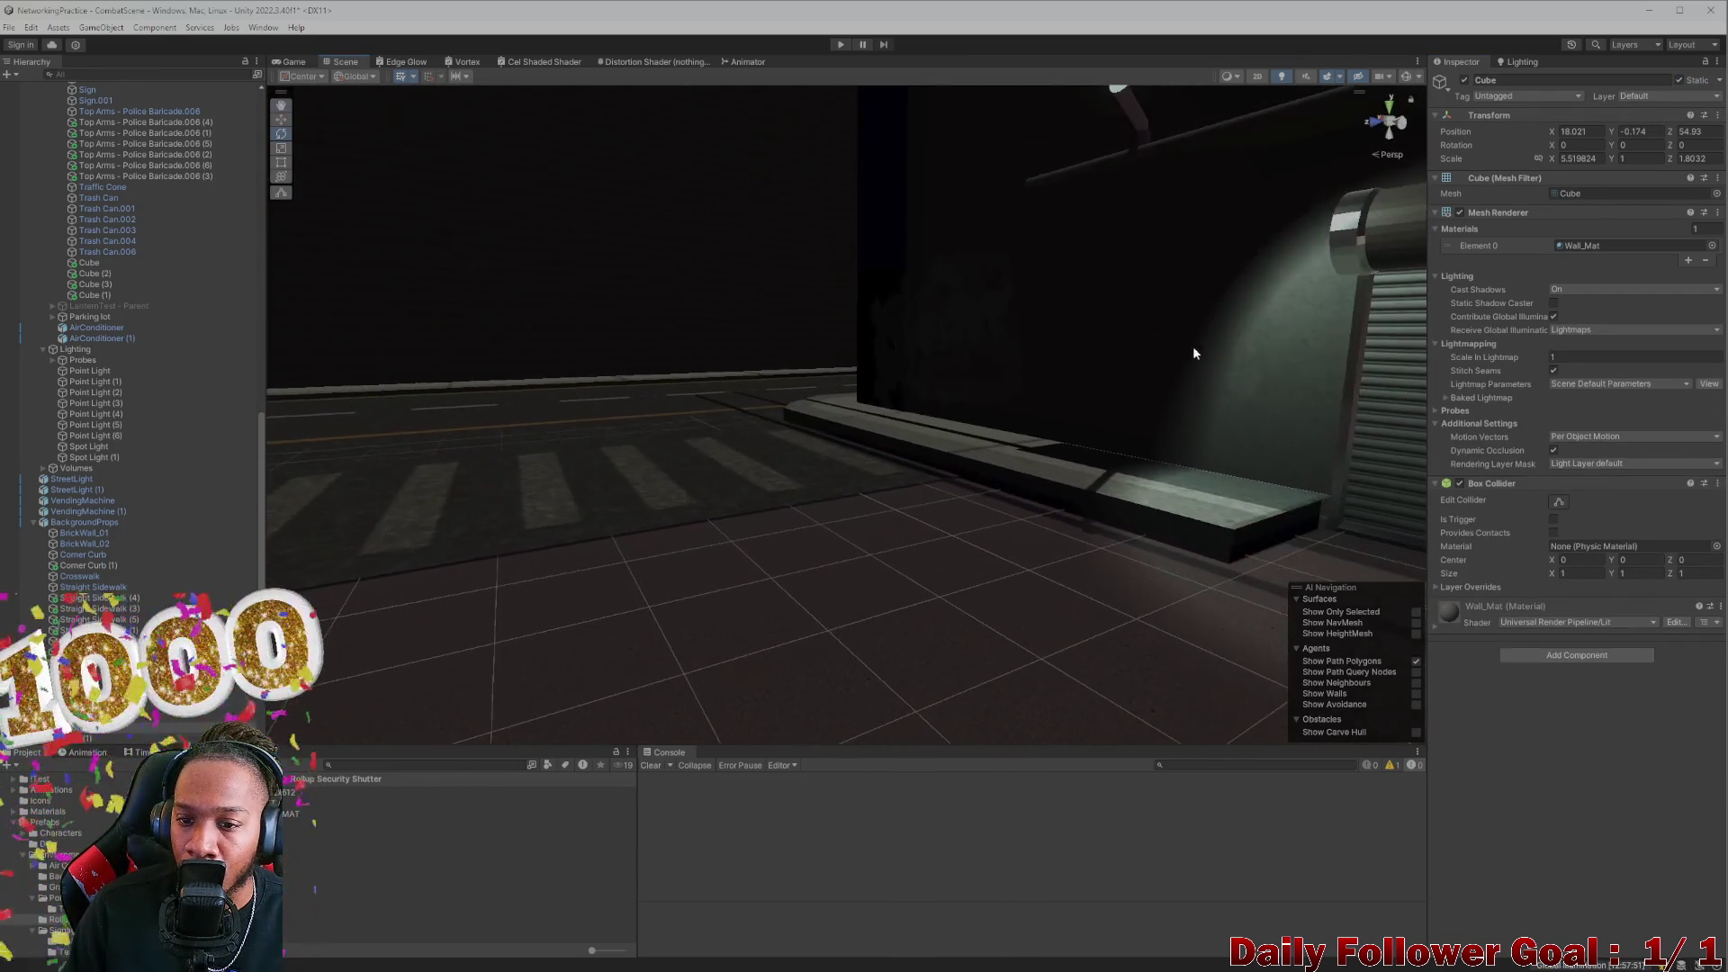
pyautogui.scroll(5, 1184, 525)
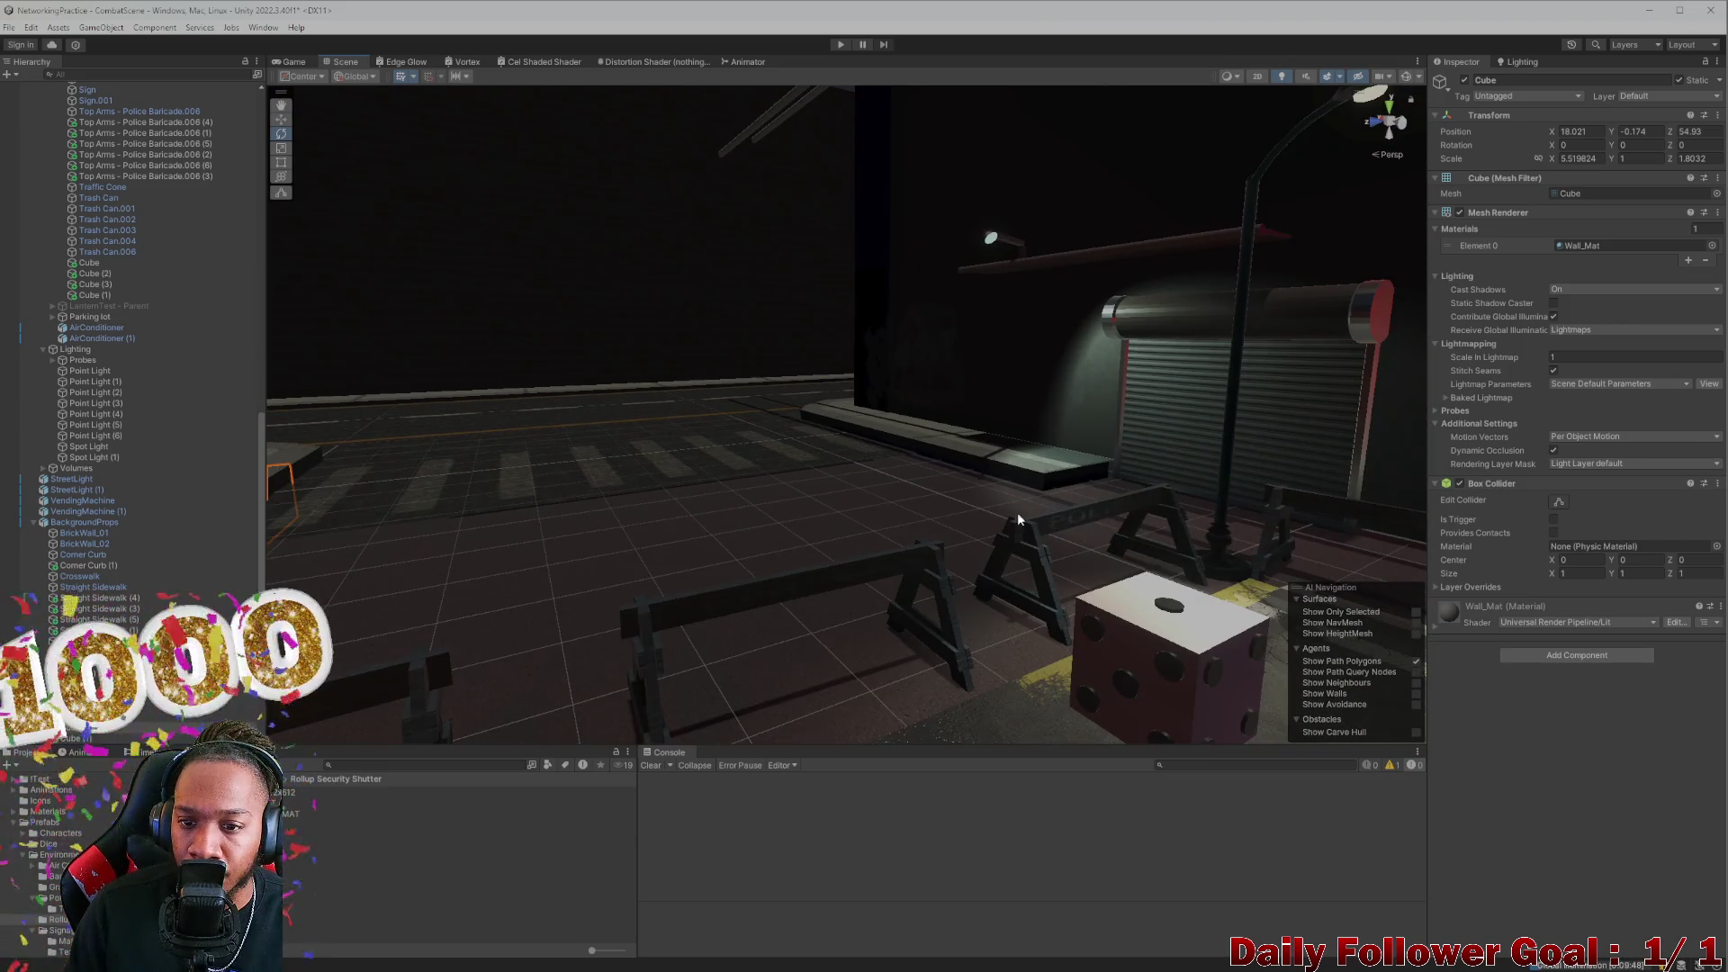
pyautogui.scroll(6, 1023, 510)
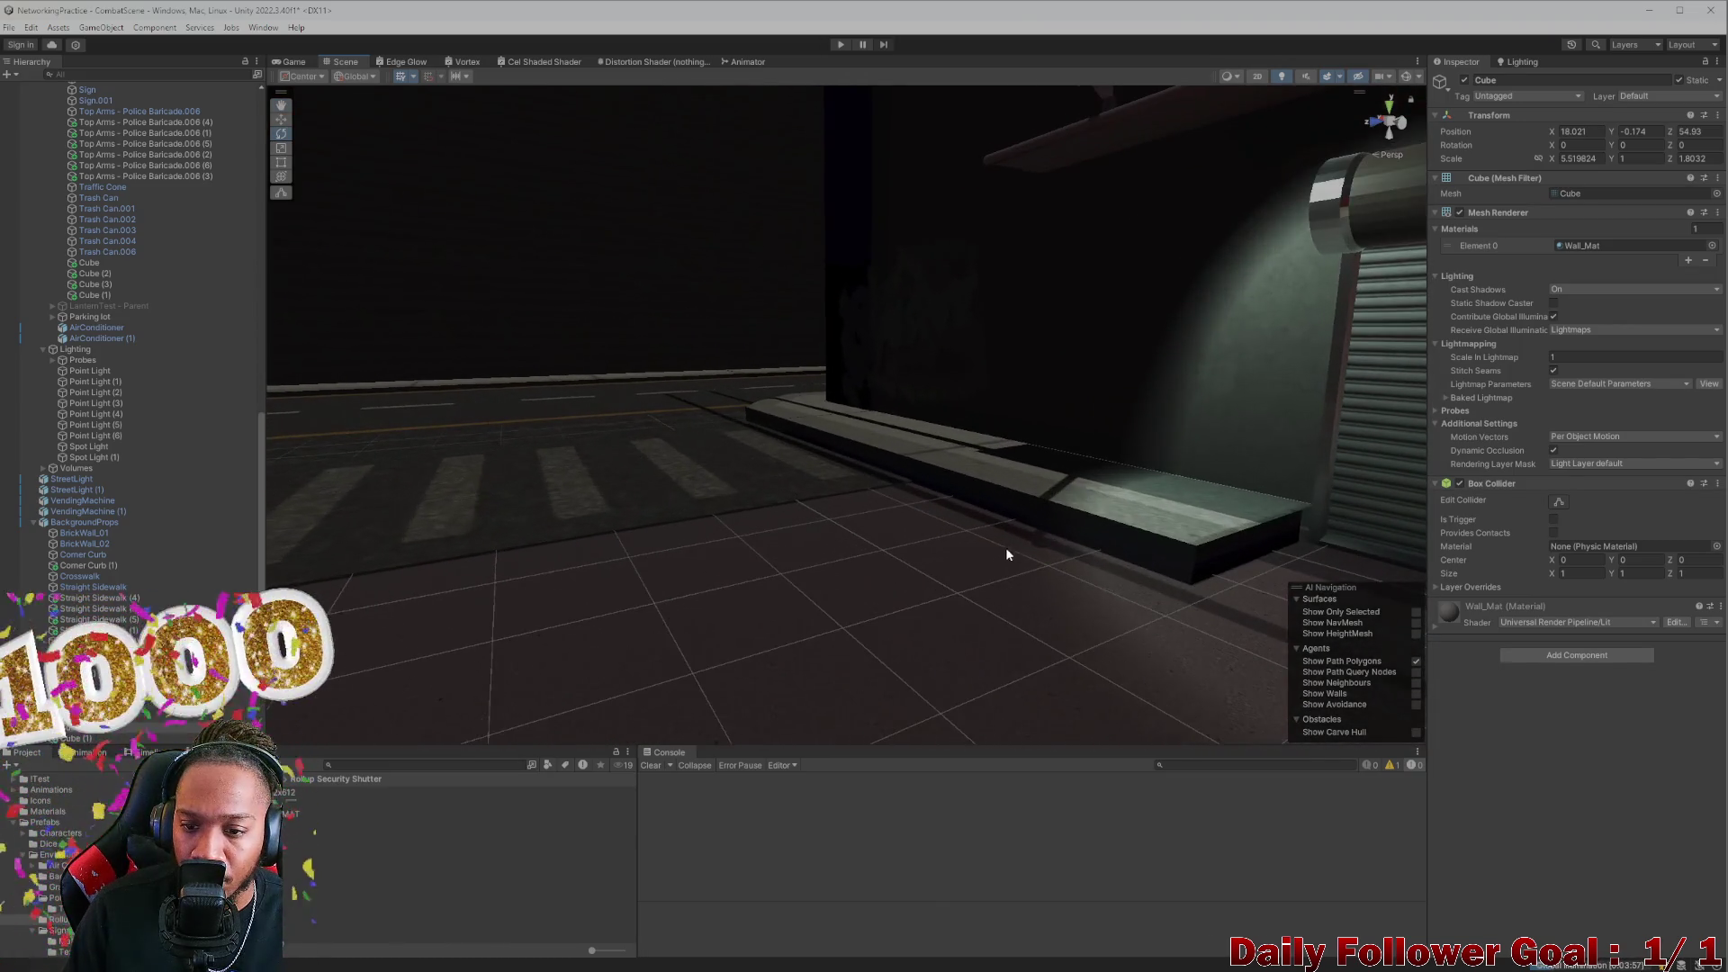
pyautogui.scroll(-3, 1034, 573)
pyautogui.moveTo(1012, 545)
pyautogui.mouseDown()
pyautogui.moveTo(891, 513)
pyautogui.moveTo(898, 473)
pyautogui.moveTo(884, 629)
pyautogui.moveTo(1034, 440)
pyautogui.moveTo(971, 528)
pyautogui.moveTo(993, 509)
pyautogui.moveTo(945, 513)
pyautogui.moveTo(1060, 397)
pyautogui.moveTo(939, 380)
pyautogui.moveTo(932, 396)
pyautogui.moveTo(1033, 463)
pyautogui.mouseUp()
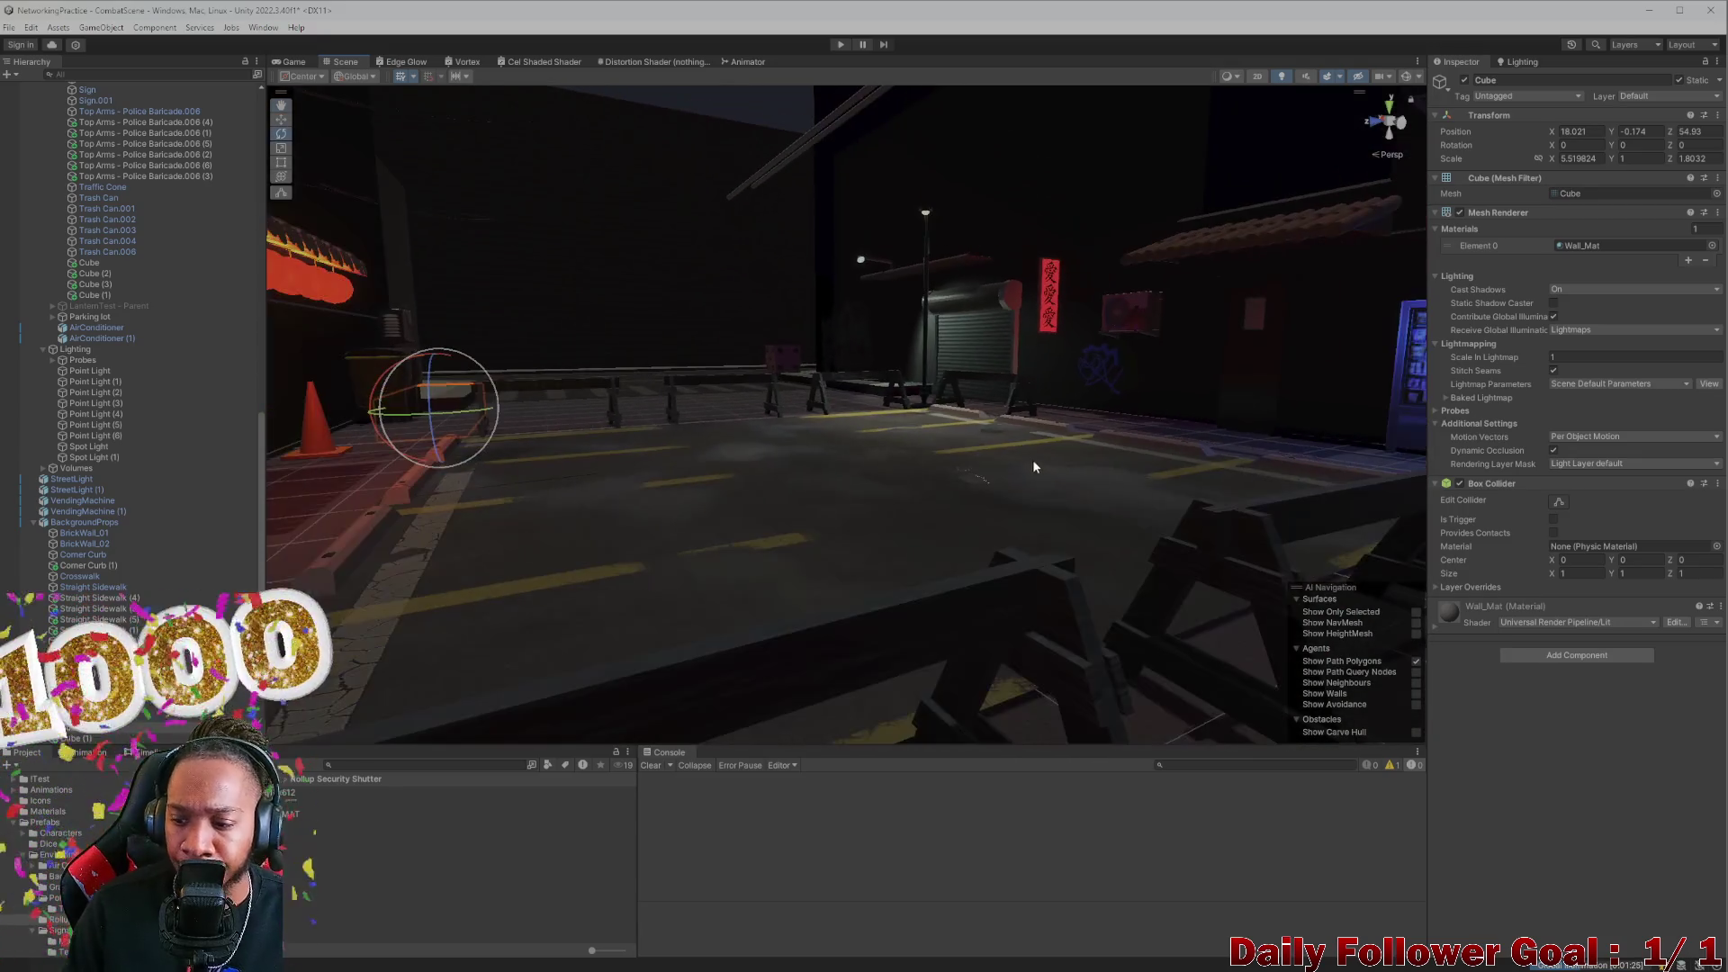
pyautogui.moveTo(1204, 412)
pyautogui.mouseDown()
pyautogui.moveTo(1161, 385)
pyautogui.moveTo(1088, 431)
pyautogui.mouseUp()
pyautogui.scroll(10, 985, 421)
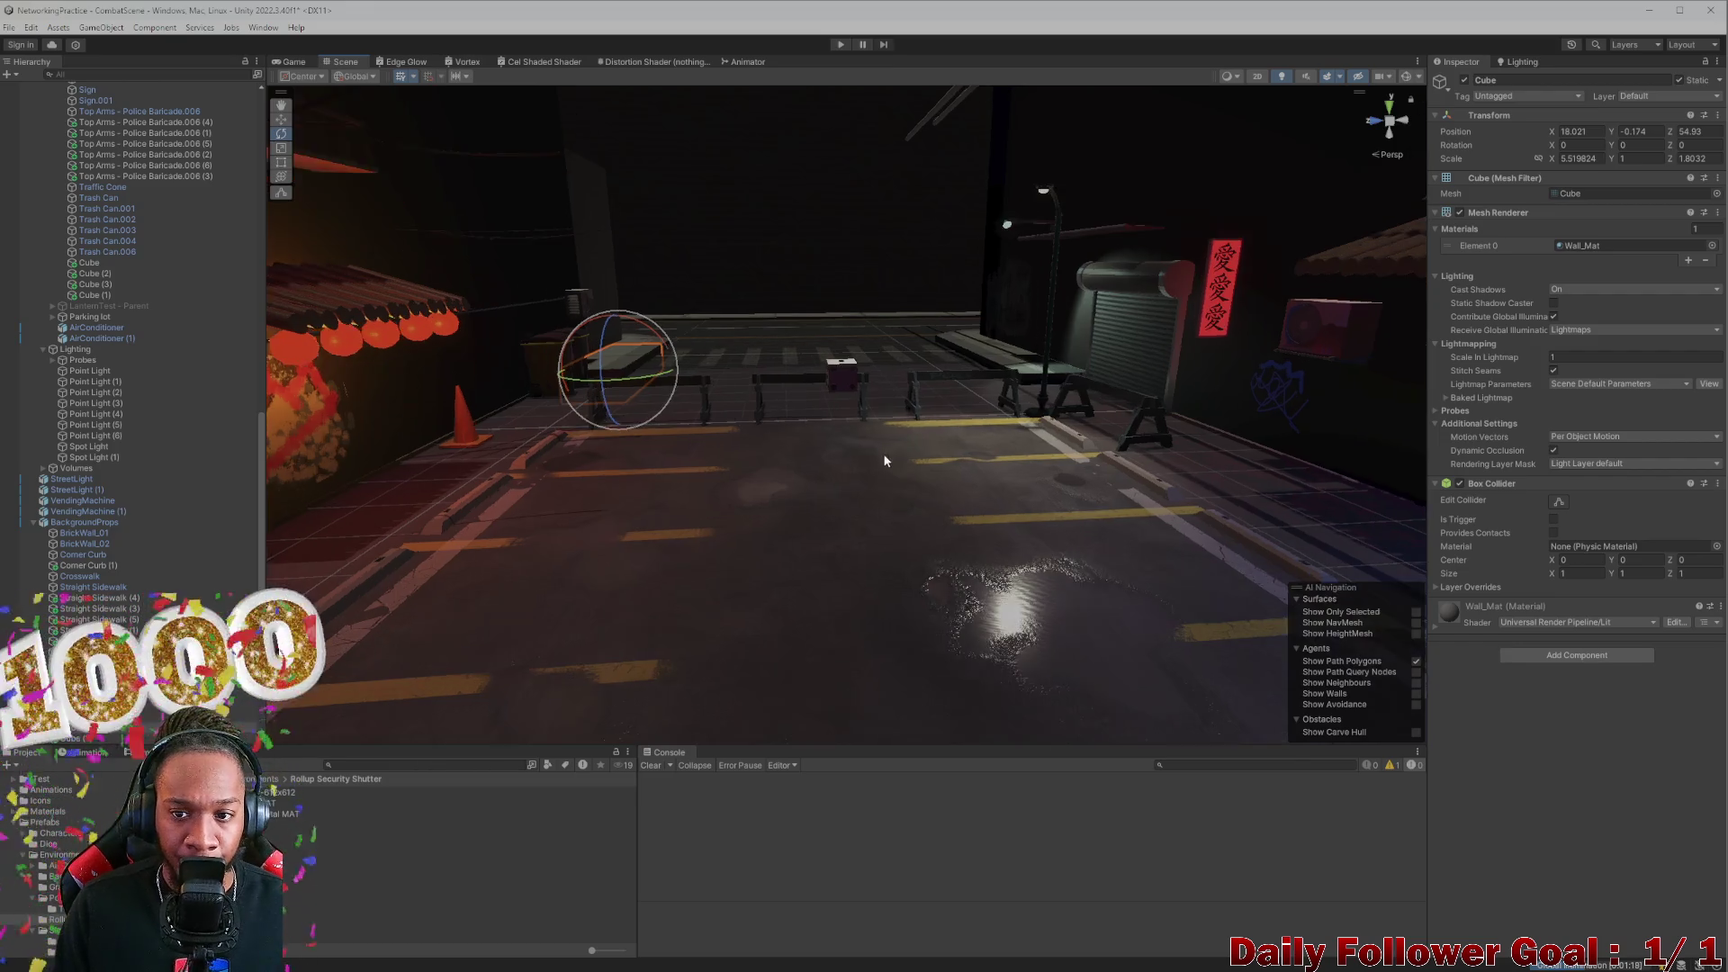
pyautogui.scroll(5, 901, 370)
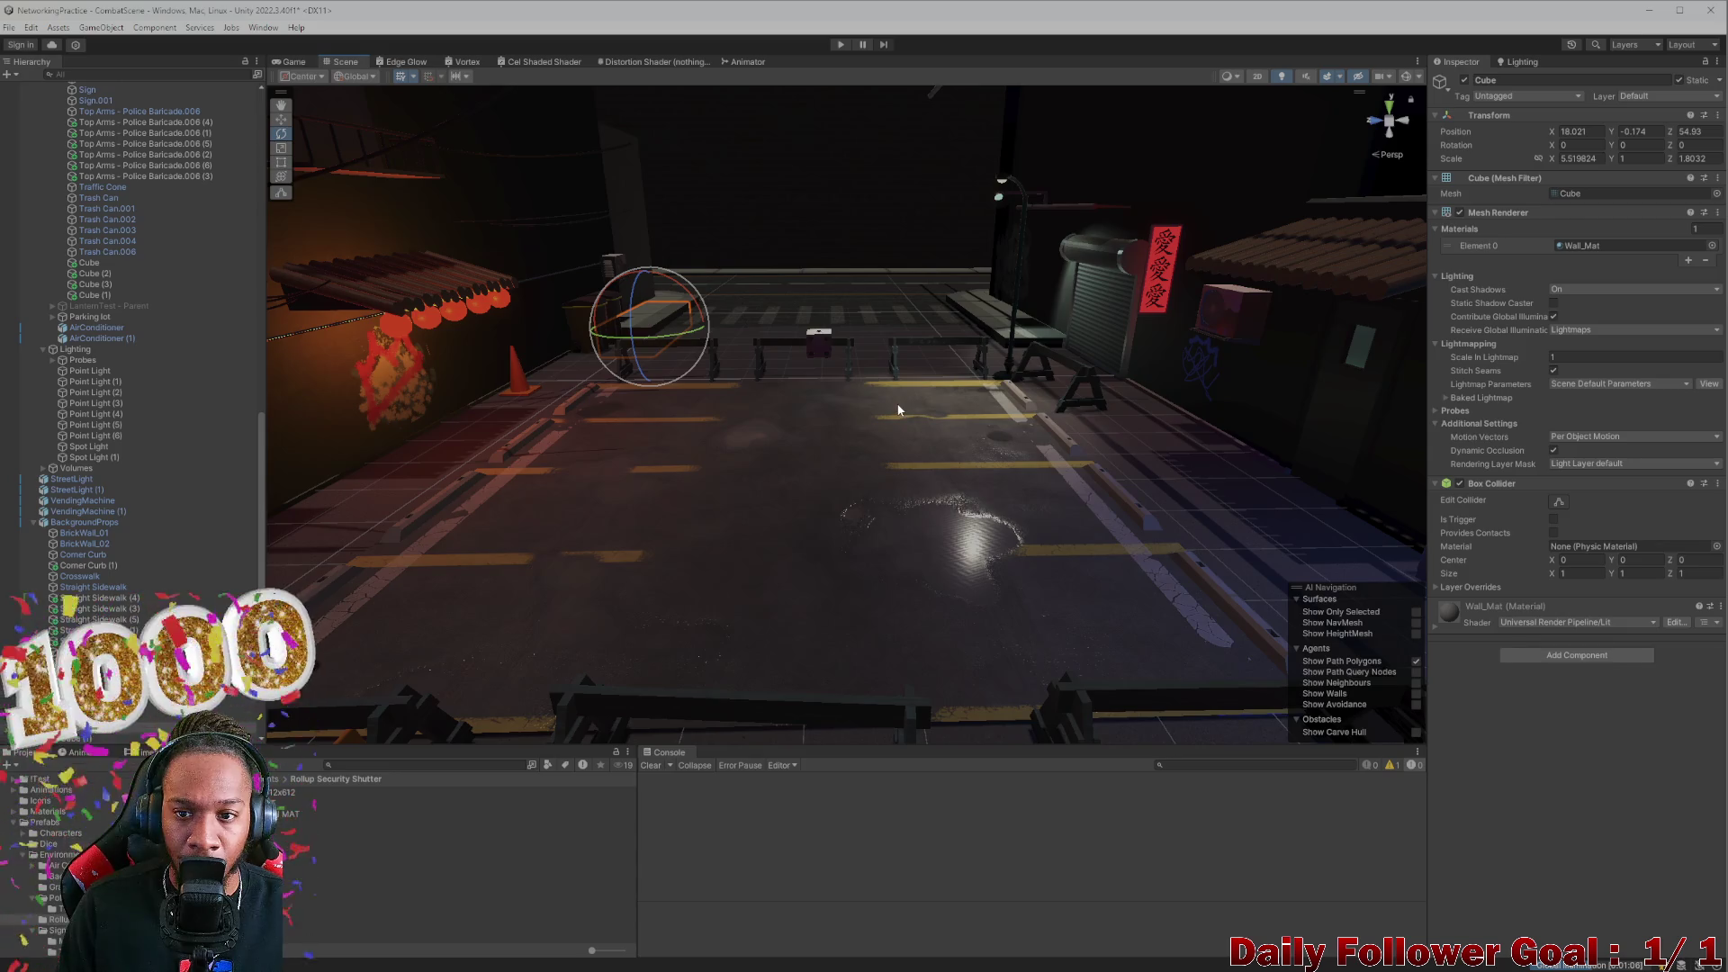
pyautogui.scroll(10, 898, 410)
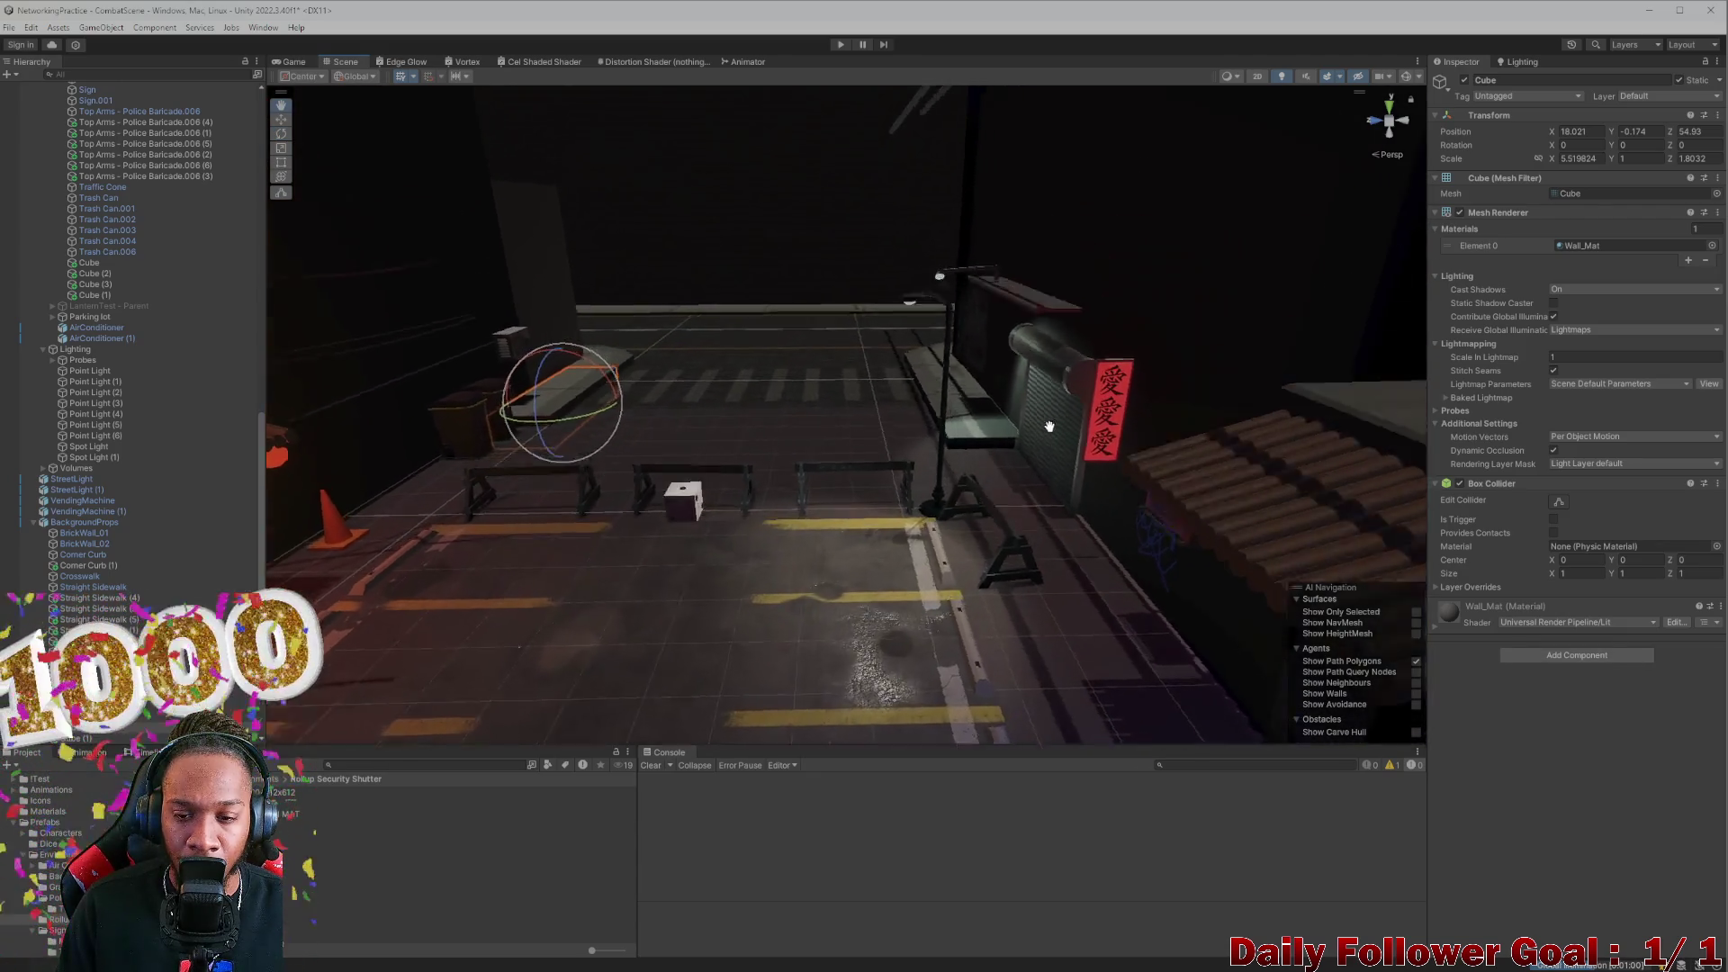
pyautogui.scroll(-10, 925, 597)
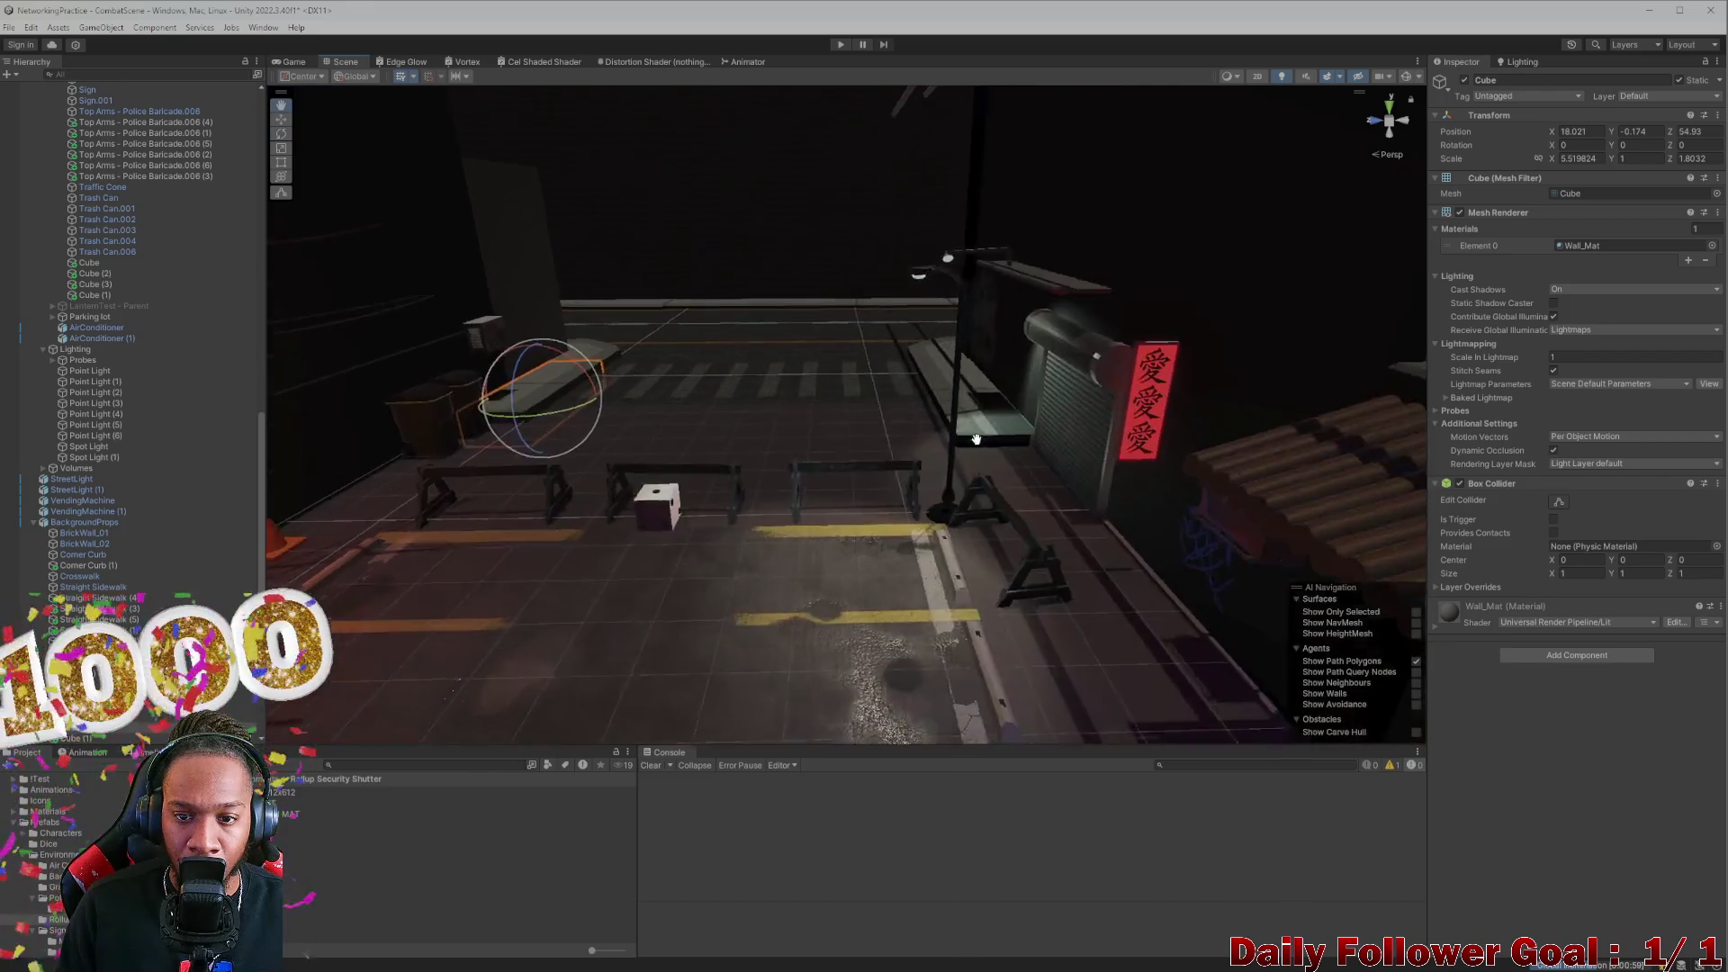
pyautogui.scroll(-5, 955, 504)
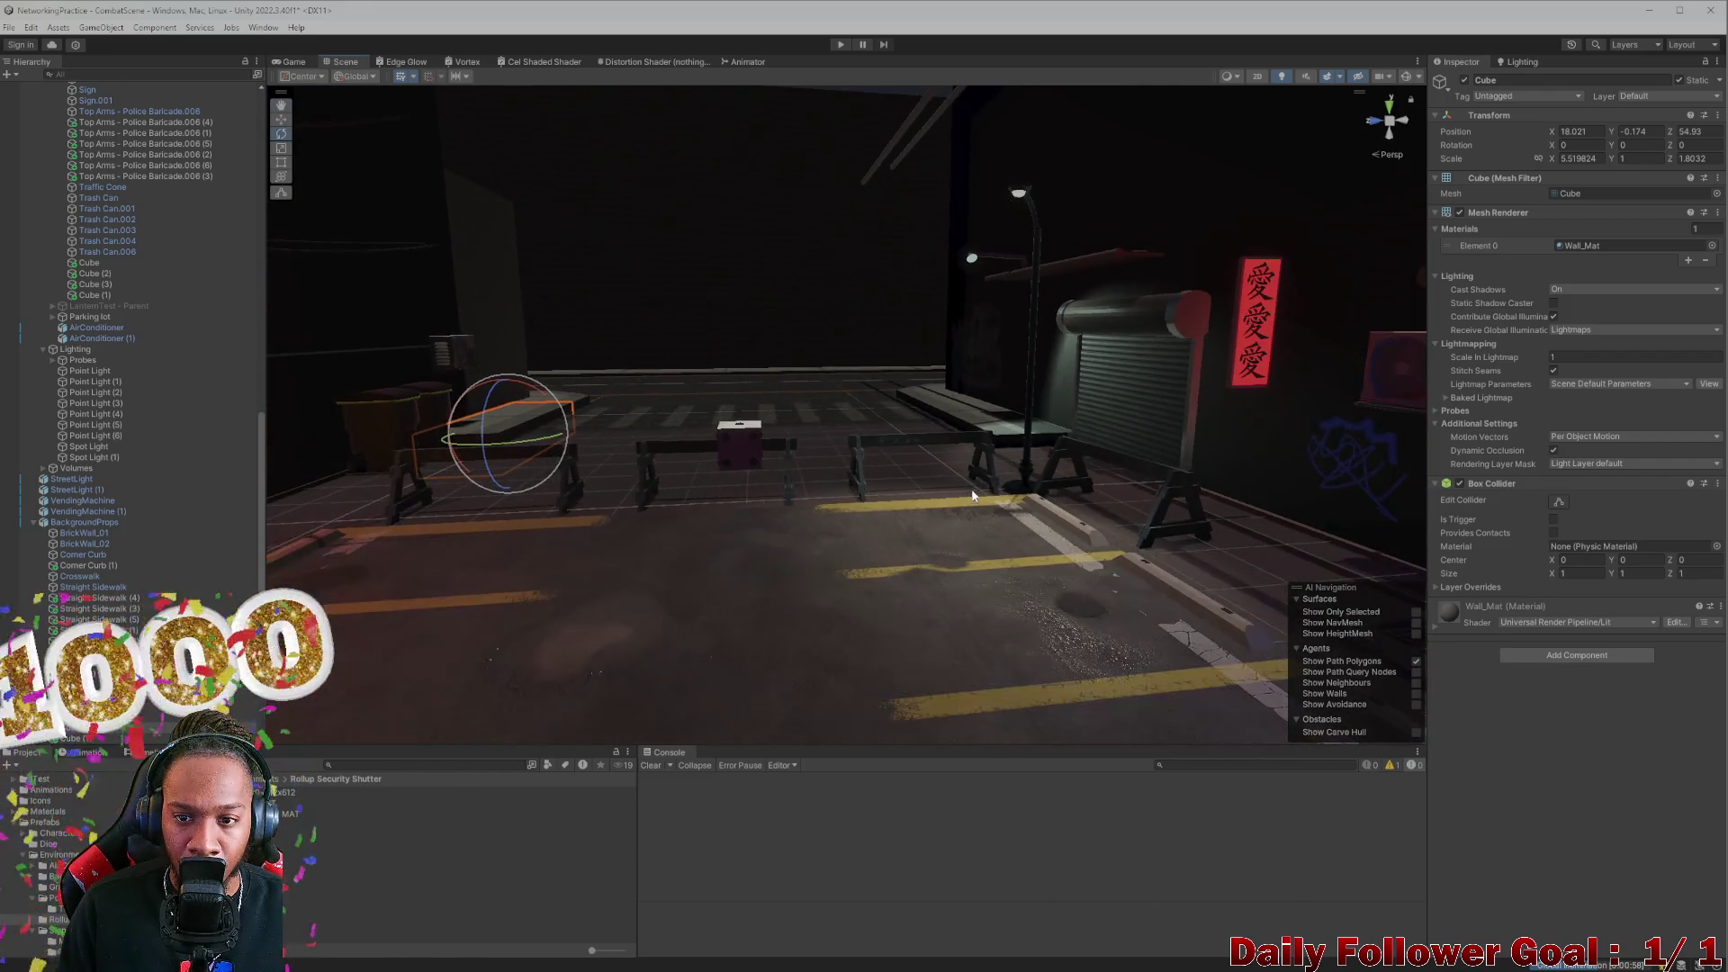
pyautogui.scroll(-8, 942, 514)
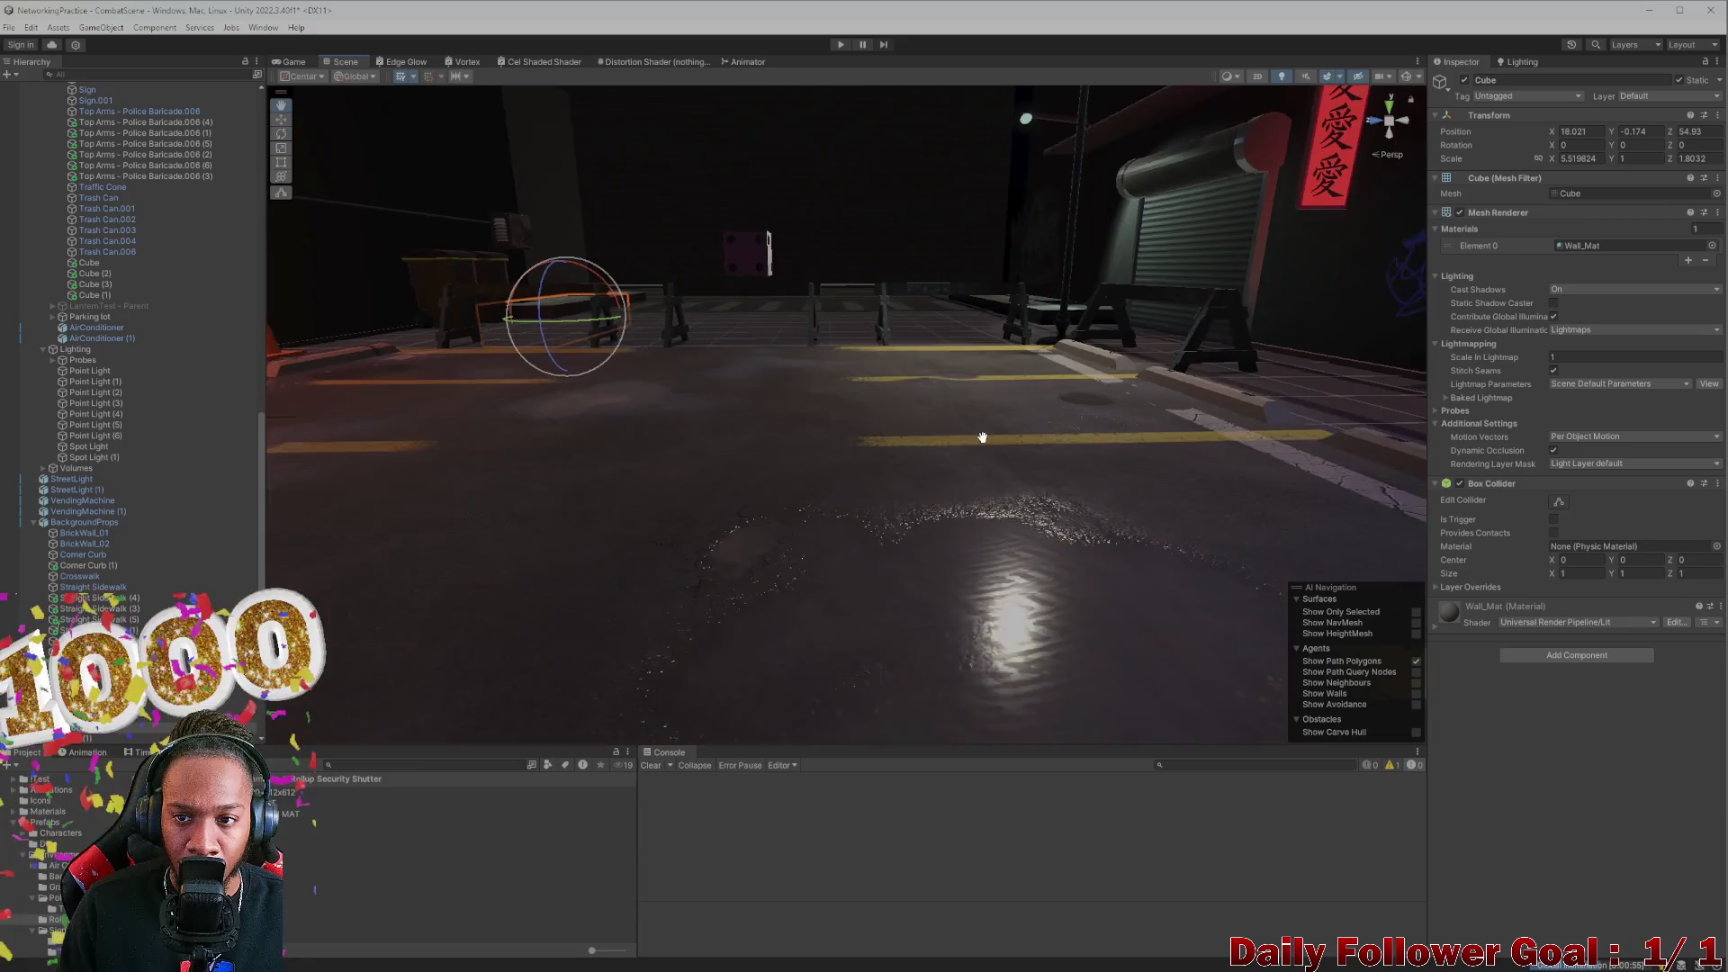
pyautogui.scroll(-8, 806, 435)
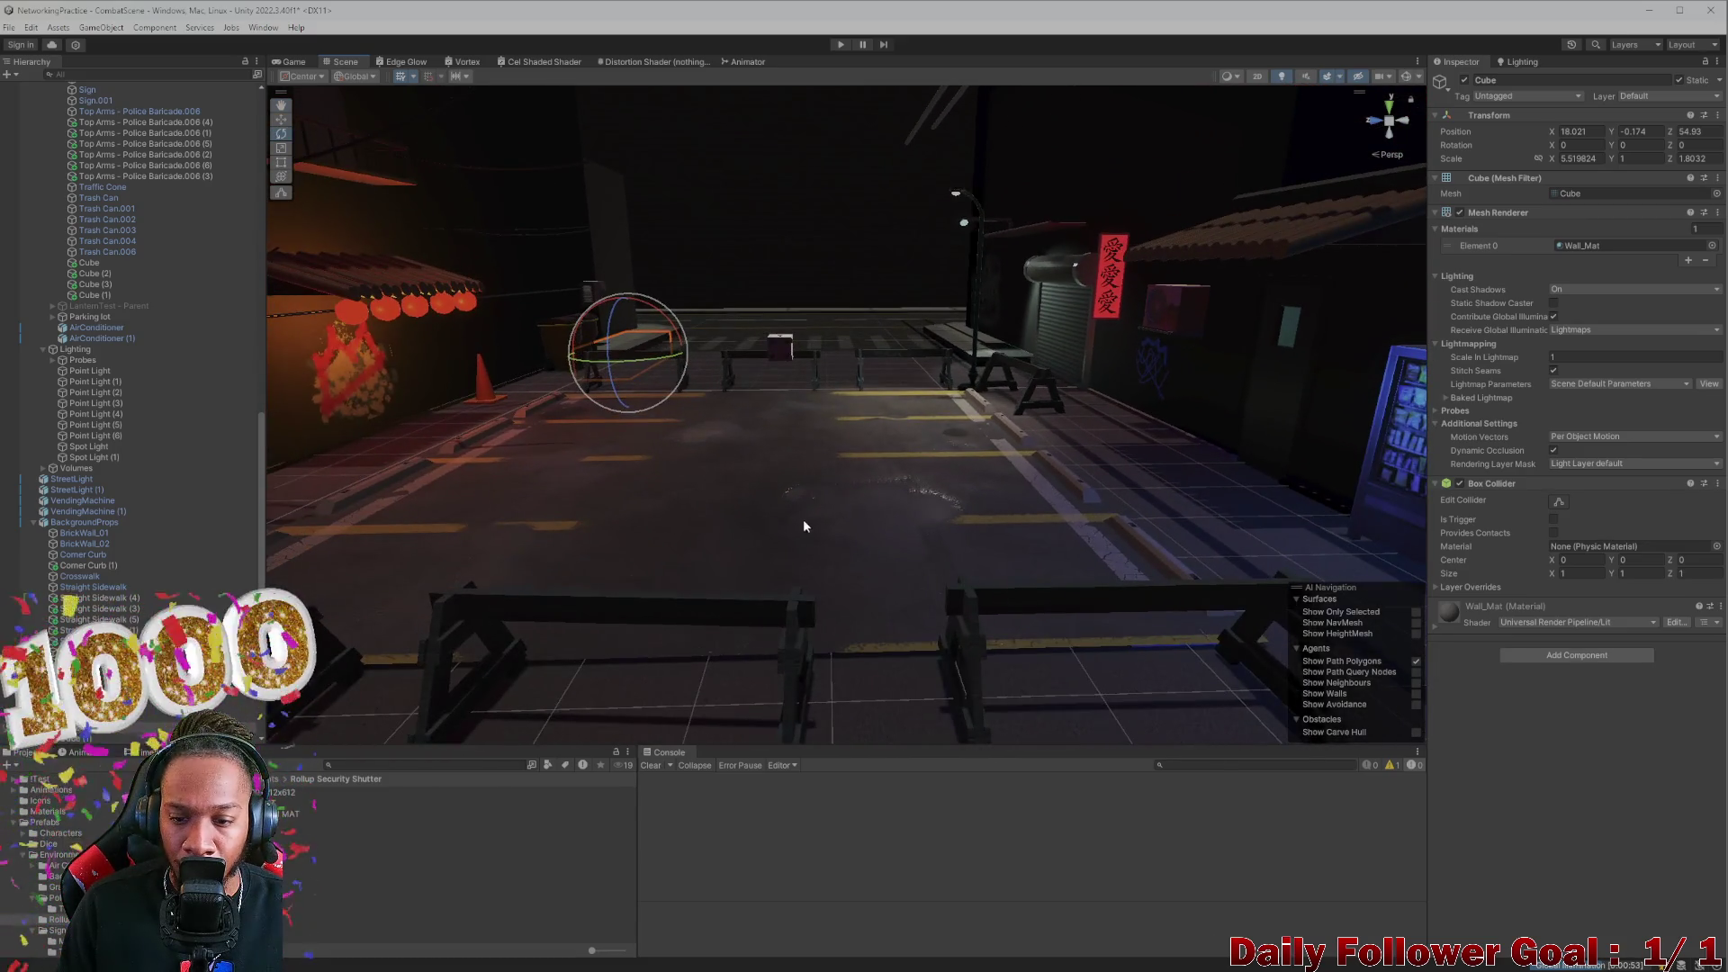
pyautogui.moveTo(823, 572); pyautogui.dragTo(733, 496)
pyautogui.click(767, 464)
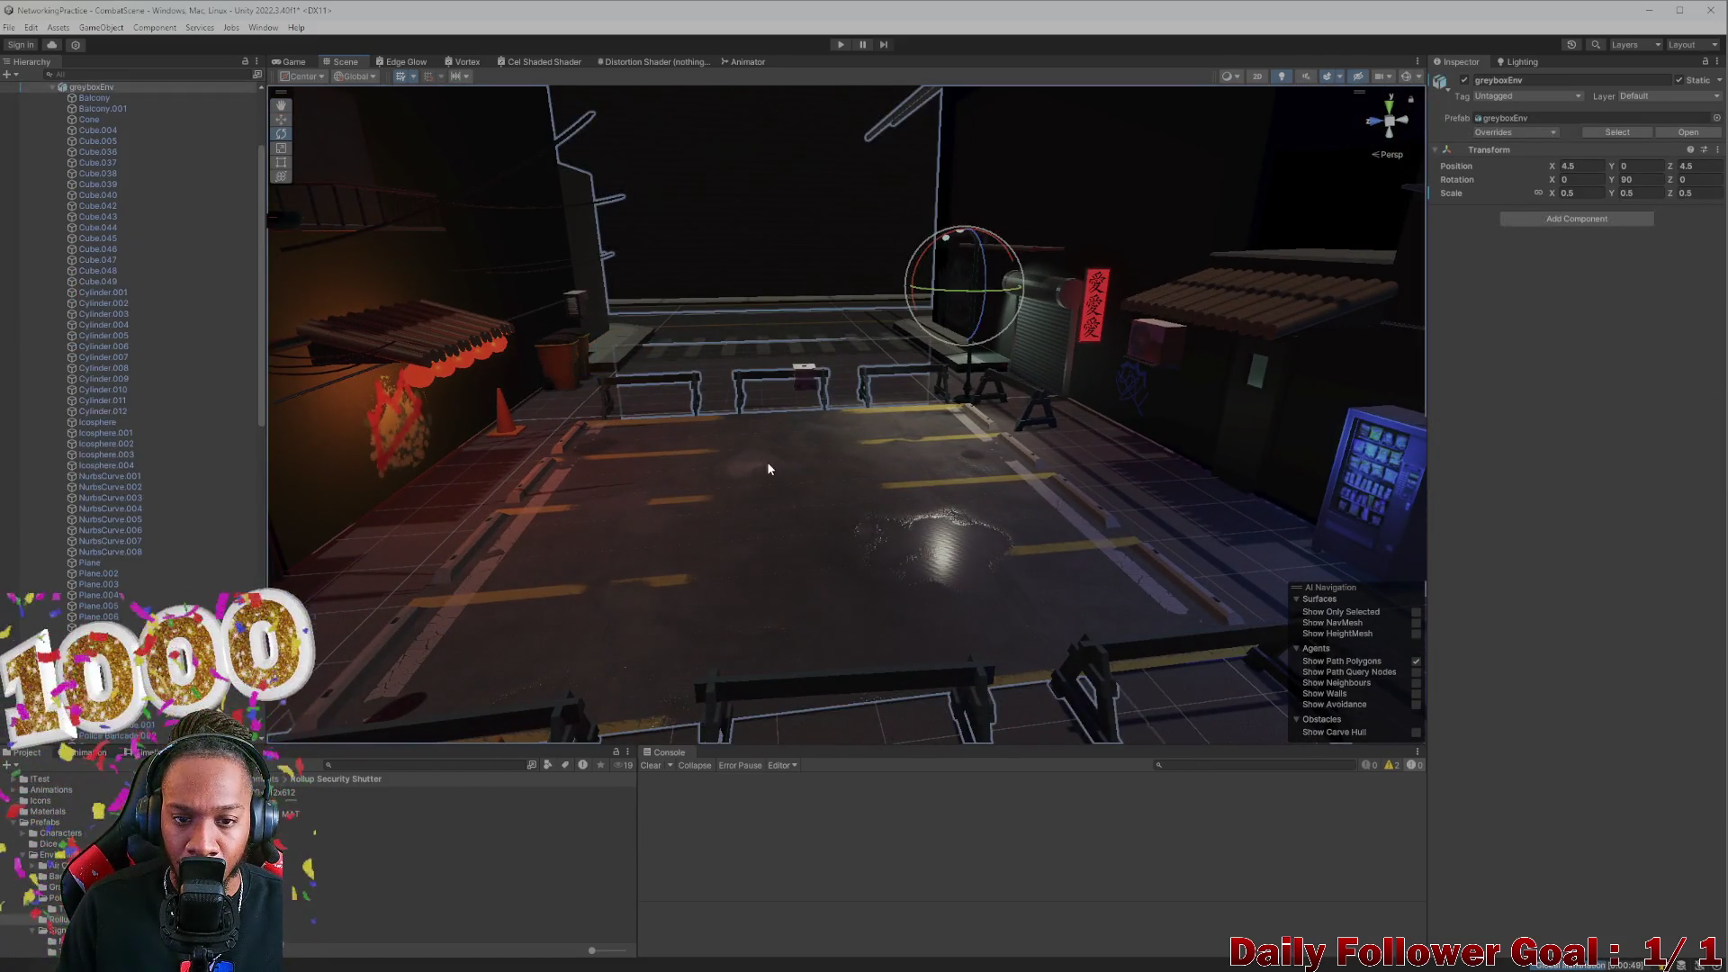
# Check the Game view, orbit over the parking lot Plane, then collapse greyboxEnv in the Hierarchy
pyautogui.click(295, 61)
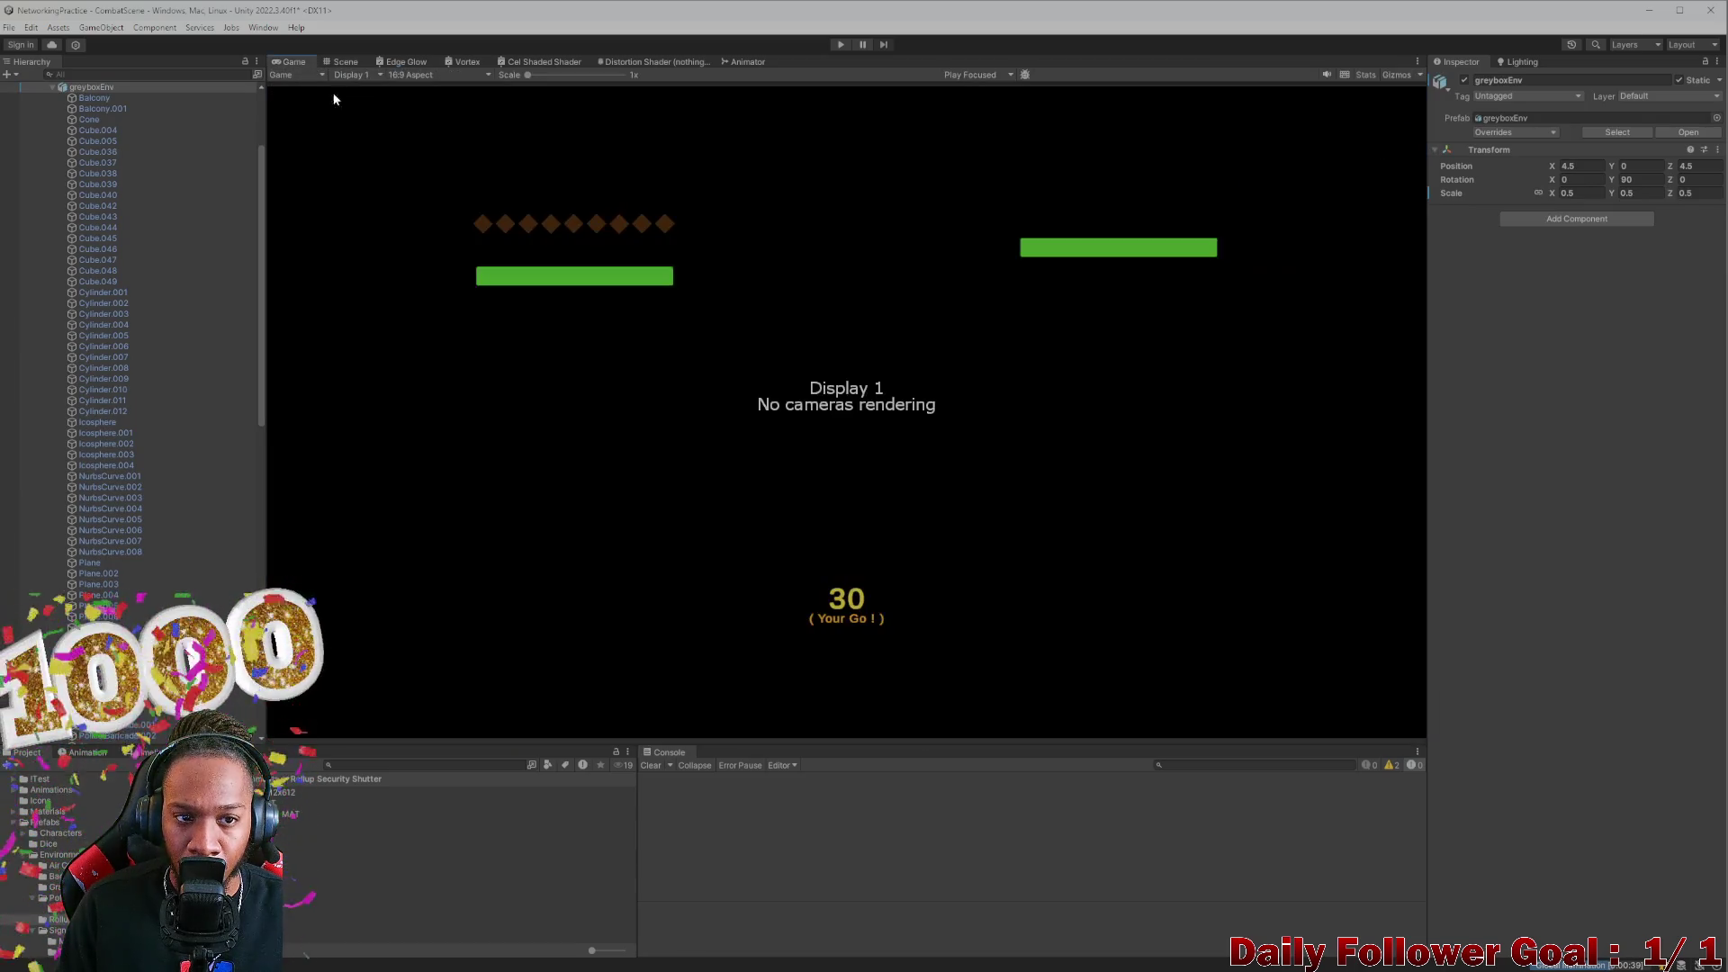
pyautogui.click(345, 61)
pyautogui.click(744, 467)
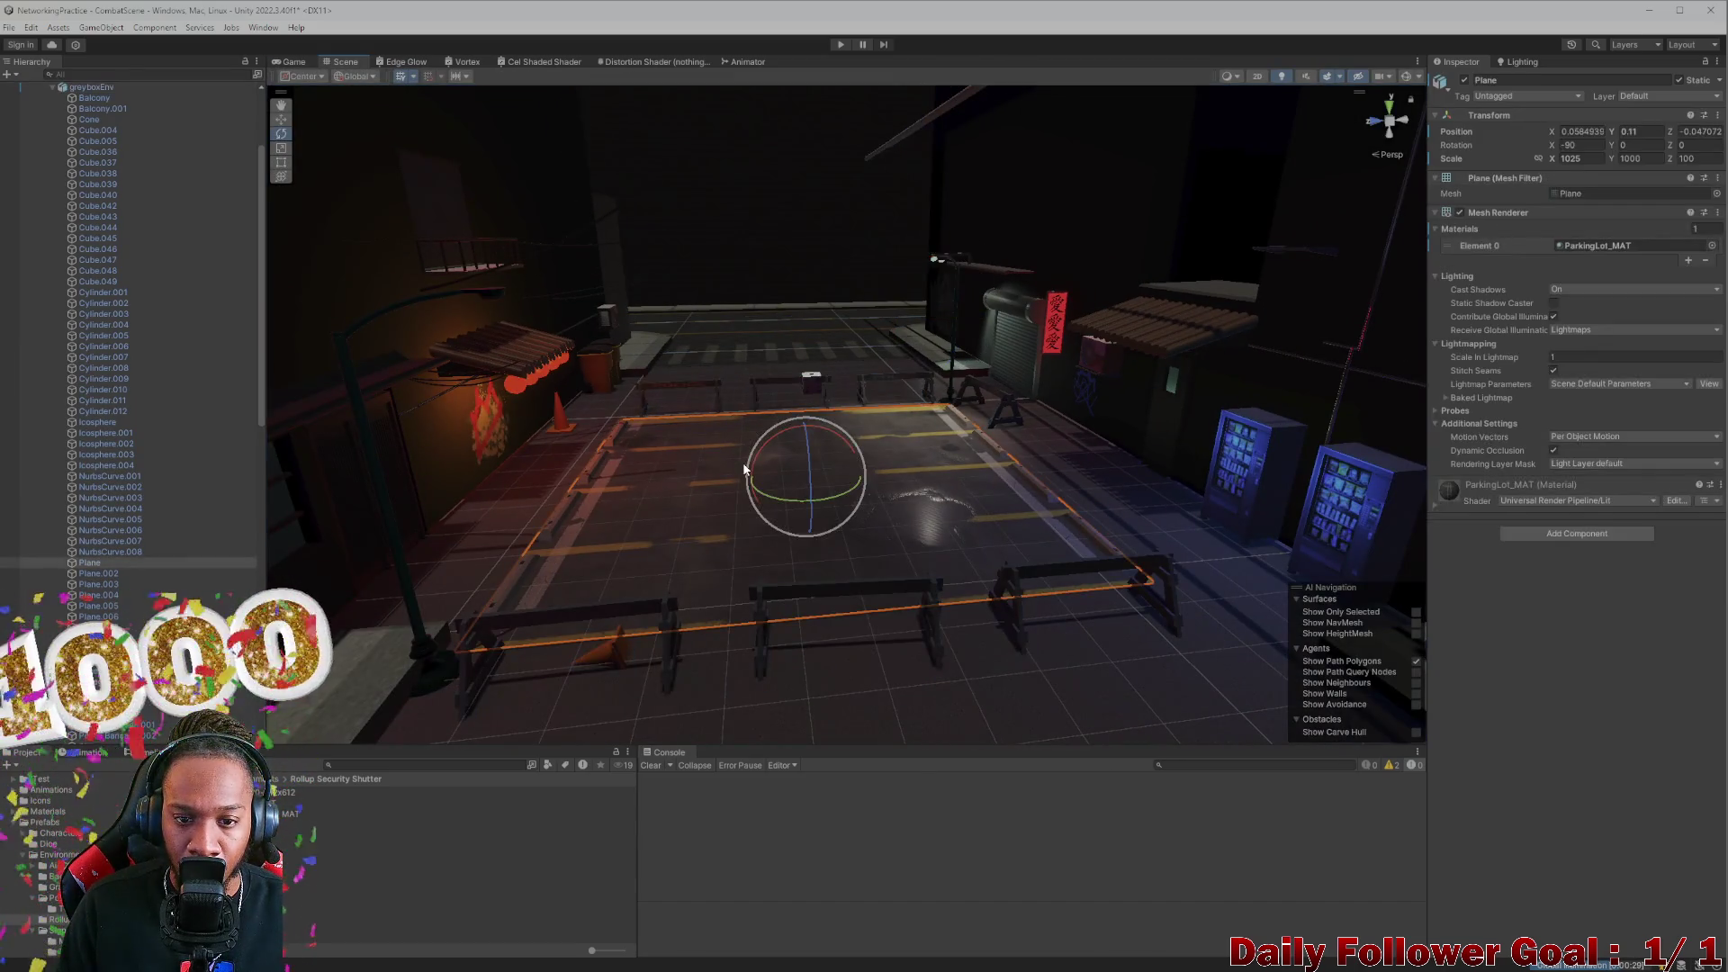
pyautogui.moveTo(746, 467)
pyautogui.mouseDown()
pyautogui.moveTo(723, 411)
pyautogui.moveTo(742, 360)
pyautogui.moveTo(852, 541)
pyautogui.moveTo(941, 547)
pyautogui.moveTo(828, 532)
pyautogui.moveTo(910, 567)
pyautogui.moveTo(1060, 534)
pyautogui.mouseUp()
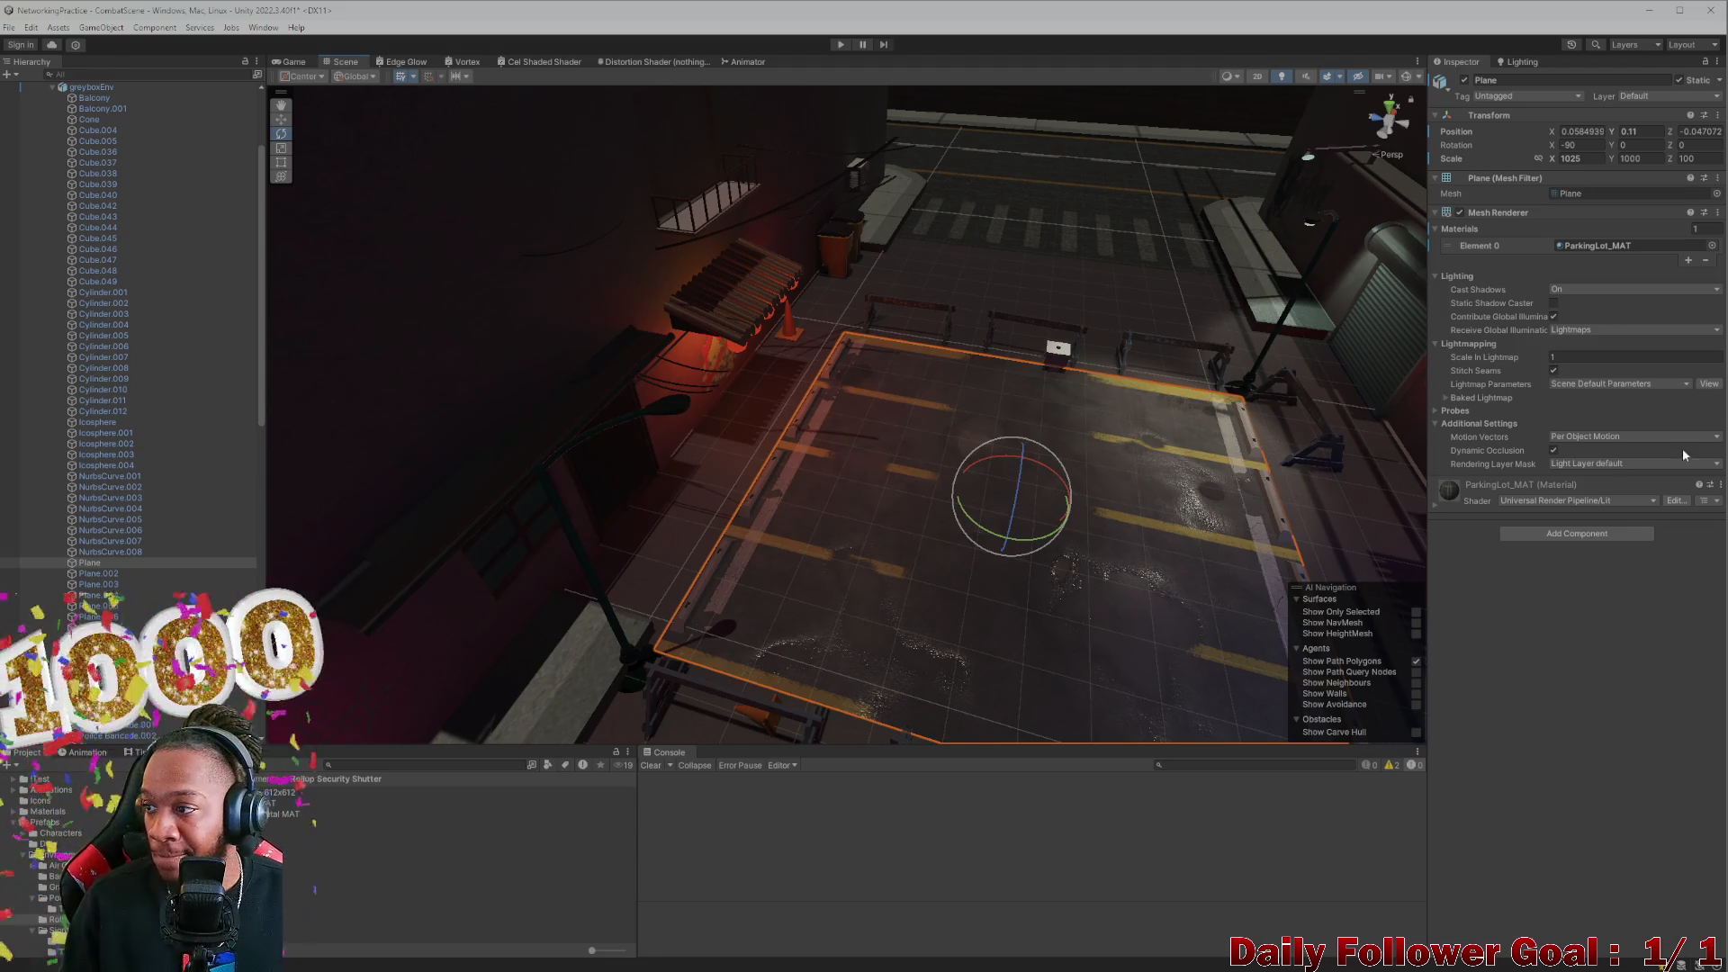
pyautogui.moveTo(876, 454)
pyautogui.mouseDown()
pyautogui.moveTo(825, 347)
pyautogui.moveTo(813, 382)
pyautogui.moveTo(838, 461)
pyautogui.moveTo(917, 435)
pyautogui.moveTo(811, 412)
pyautogui.moveTo(844, 450)
pyautogui.moveTo(771, 462)
pyautogui.mouseUp()
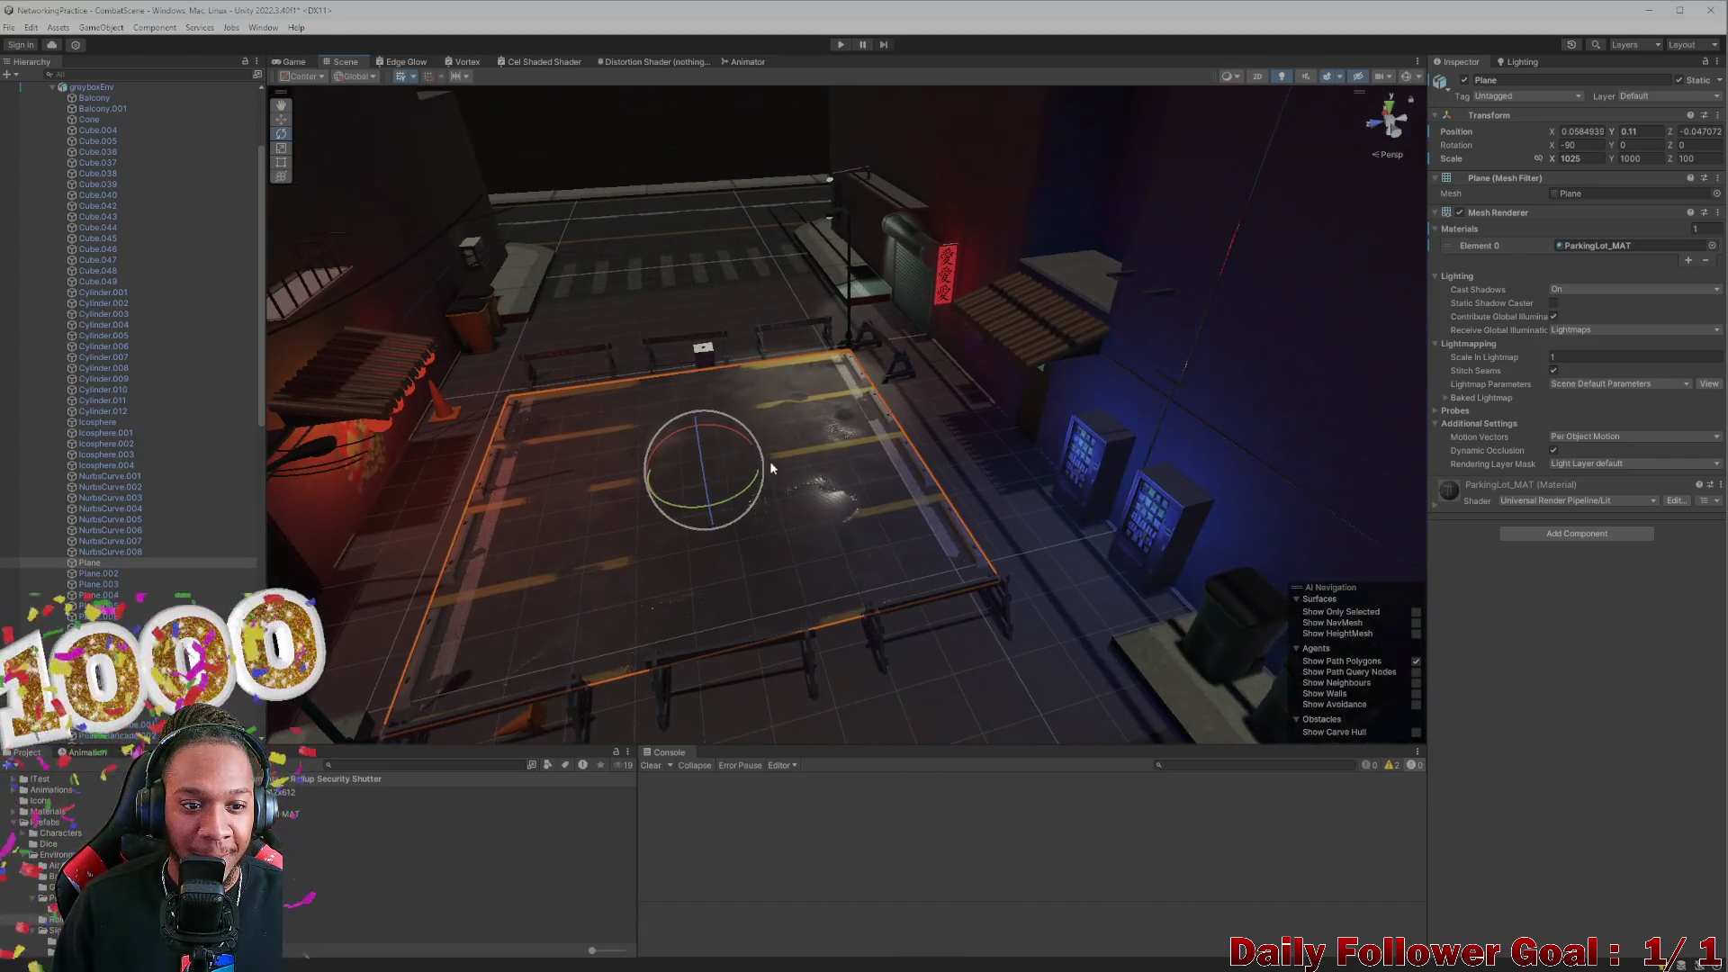
pyautogui.click(52, 87)
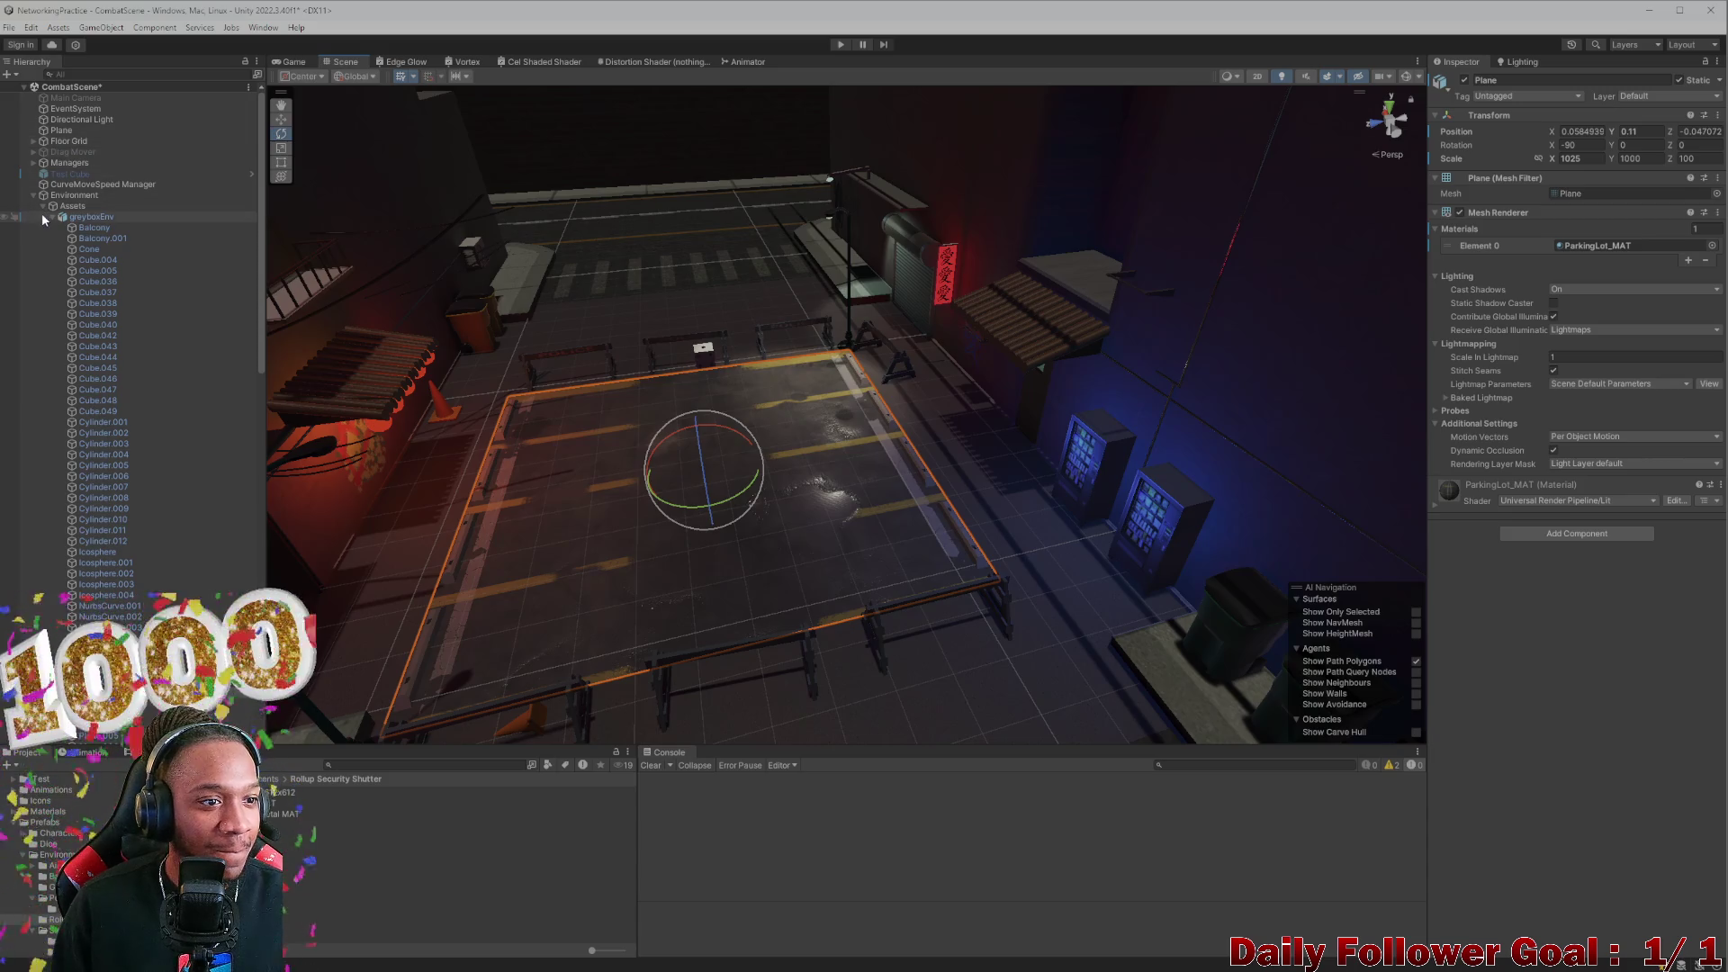
# Save CombatScene, then open the Lobby scene found by searching 'lobb' in the Project panel
pyautogui.hotkey('ctrl', 's')
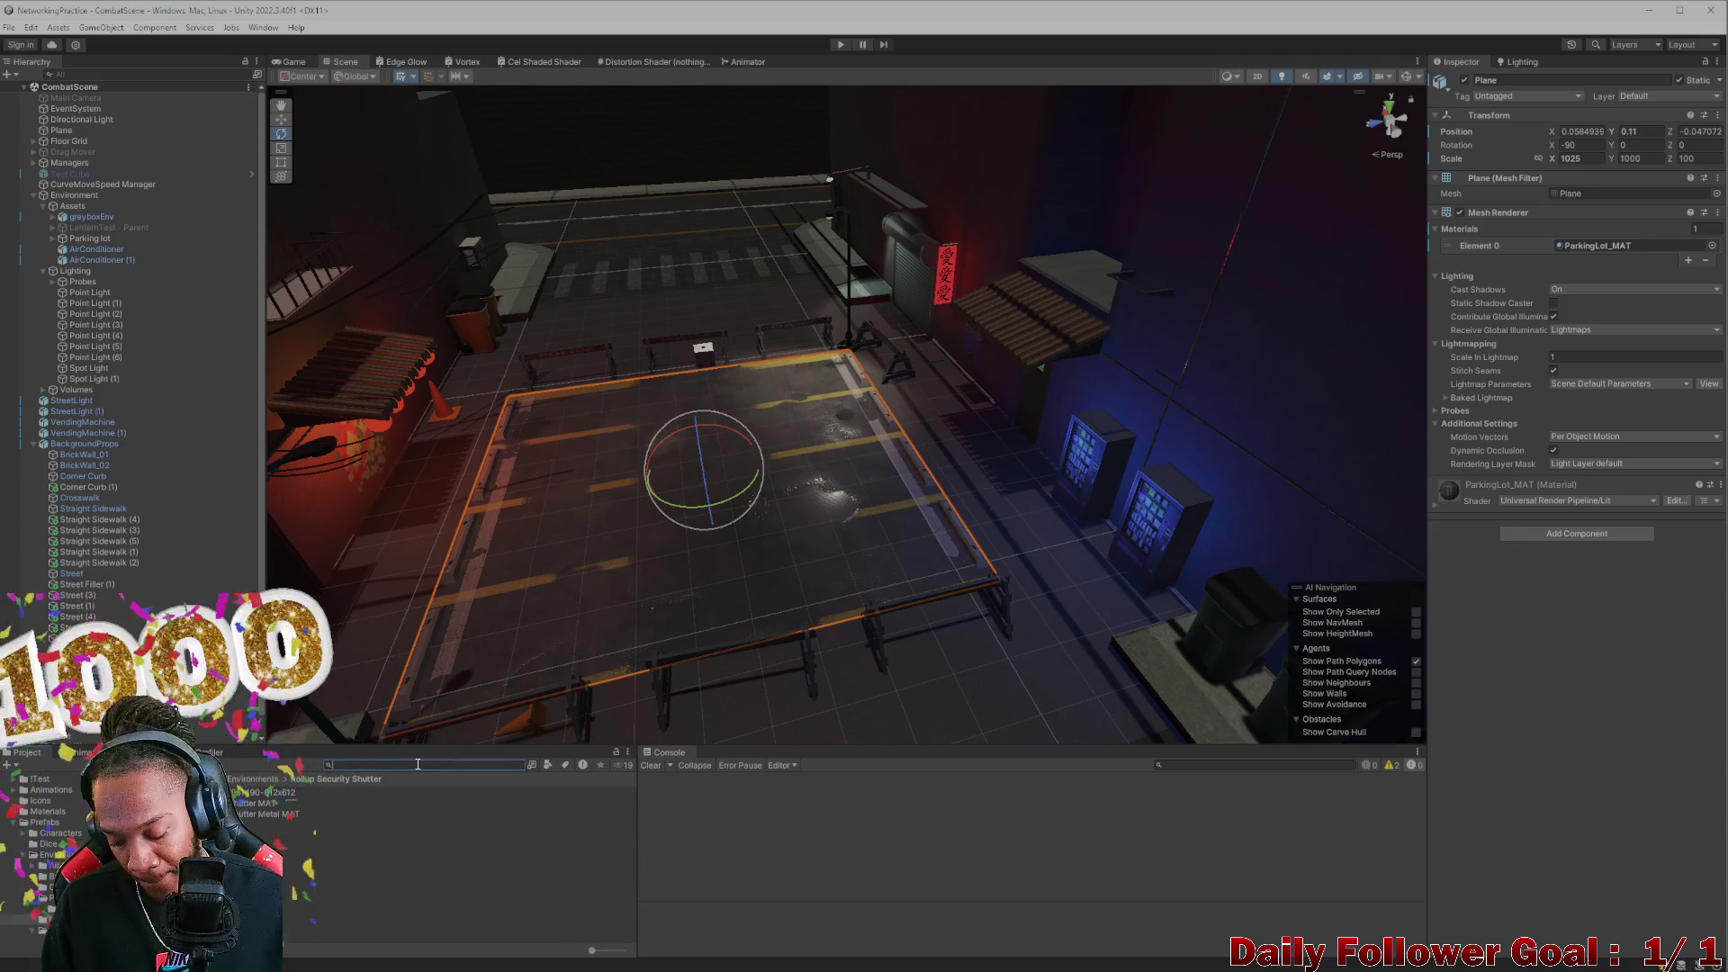
pyautogui.click(417, 764)
pyautogui.write('lobb')
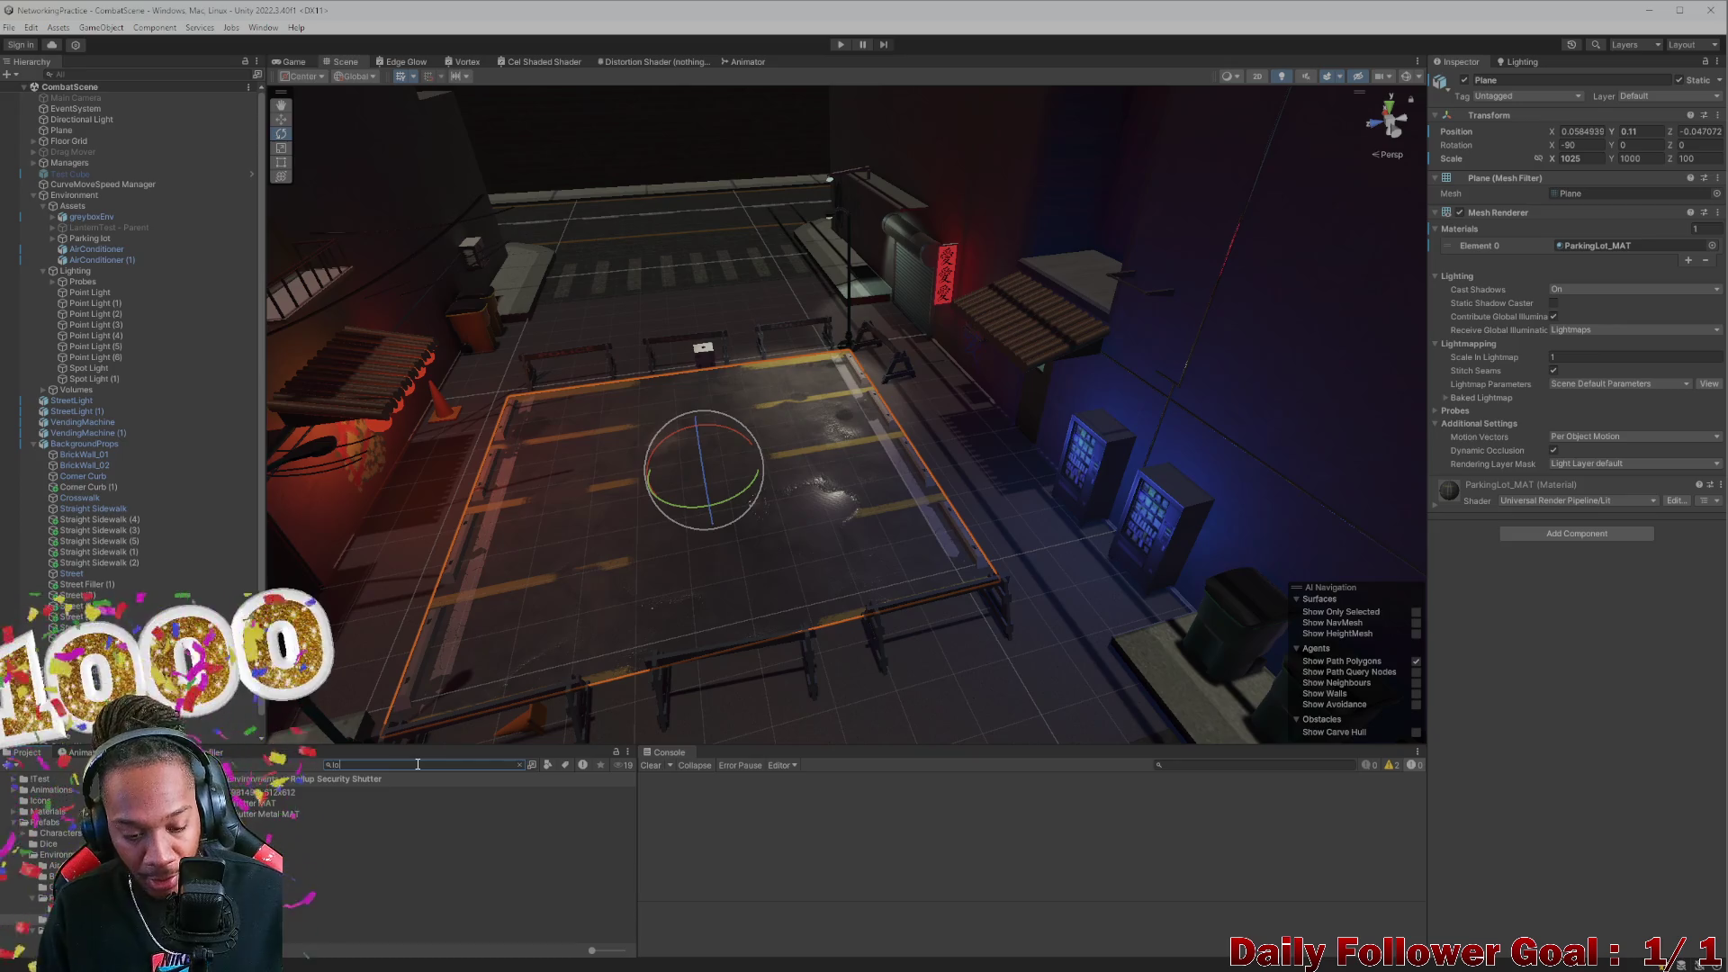
pyautogui.doubleClick(360, 801)
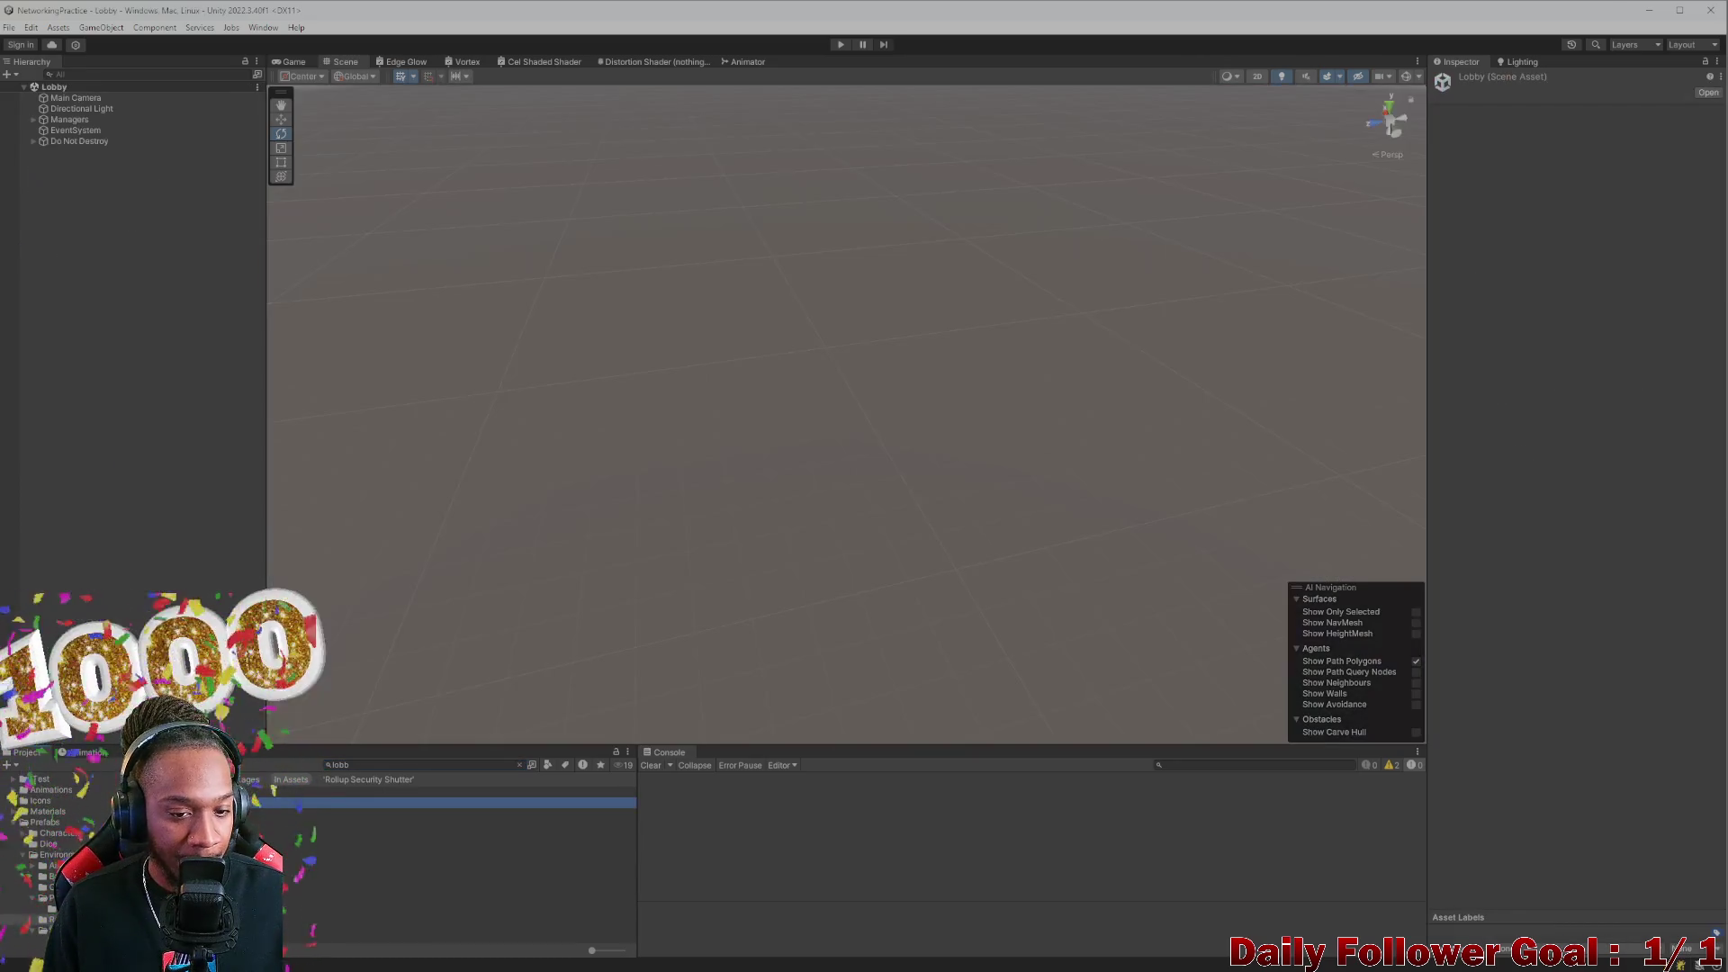
pyautogui.moveTo(594, 11)
pyautogui.mouseDown()
pyautogui.moveTo(405, 14)
pyautogui.moveTo(690, 479)
pyautogui.moveTo(710, 707)
pyautogui.mouseUp()
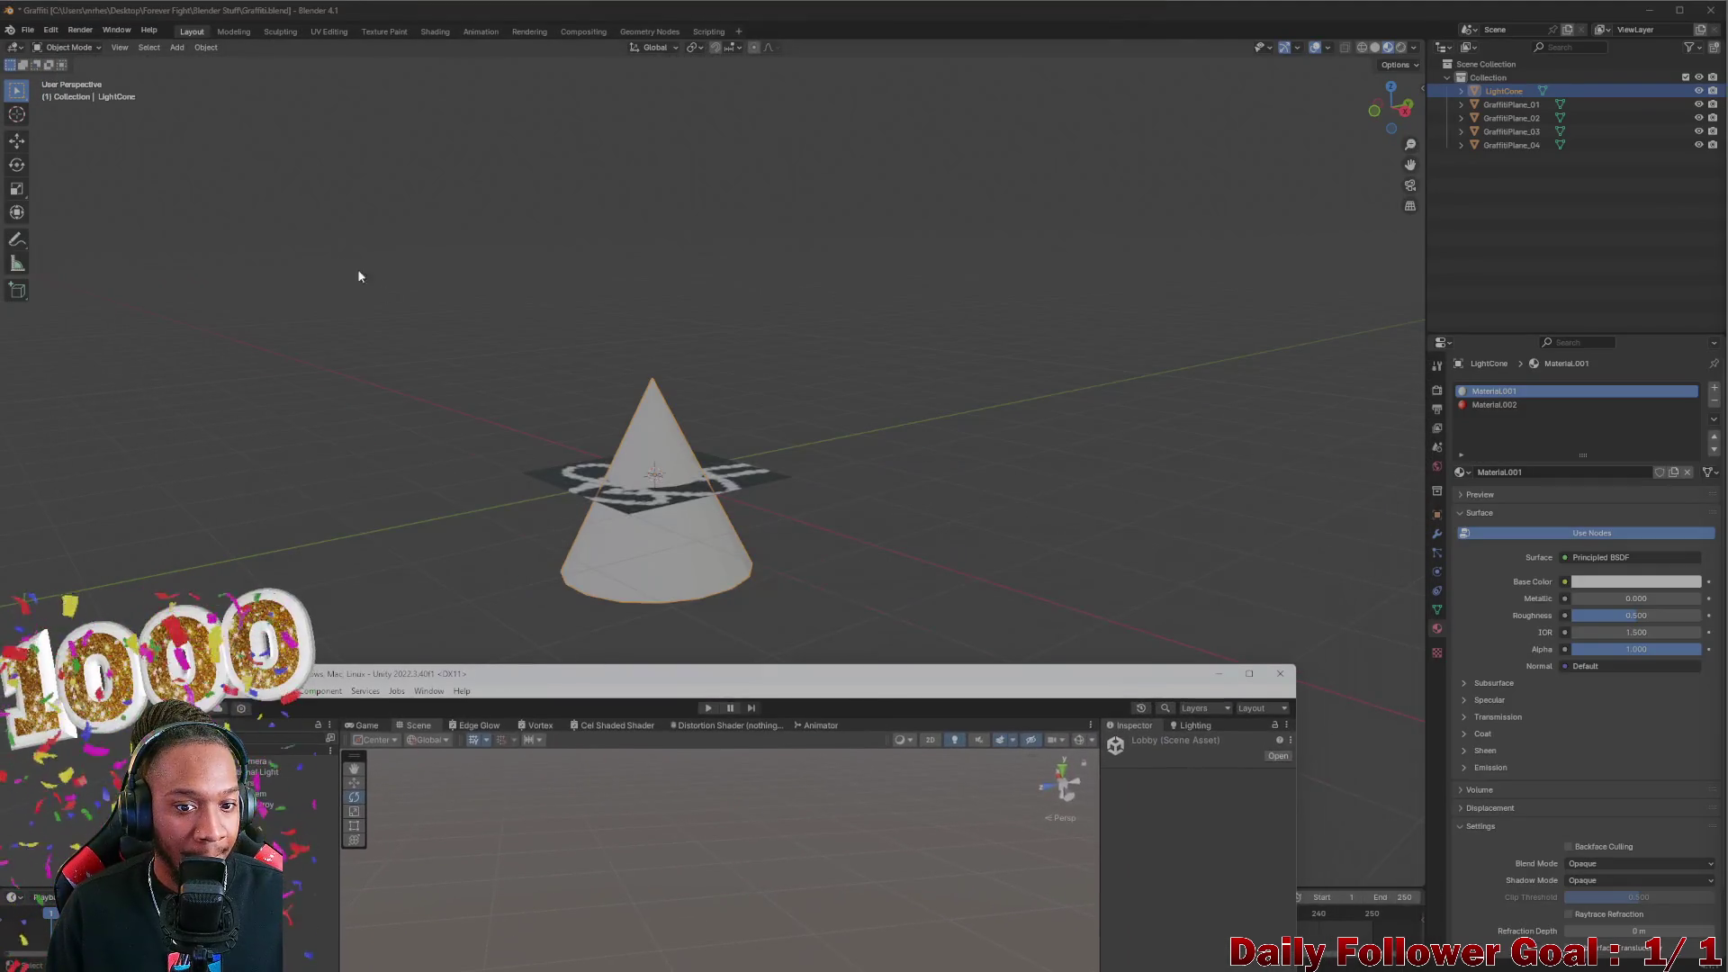
# Delete the LightCone from Graffiti.blend, save the file, and minimise Blender
pyautogui.click(381, 270)
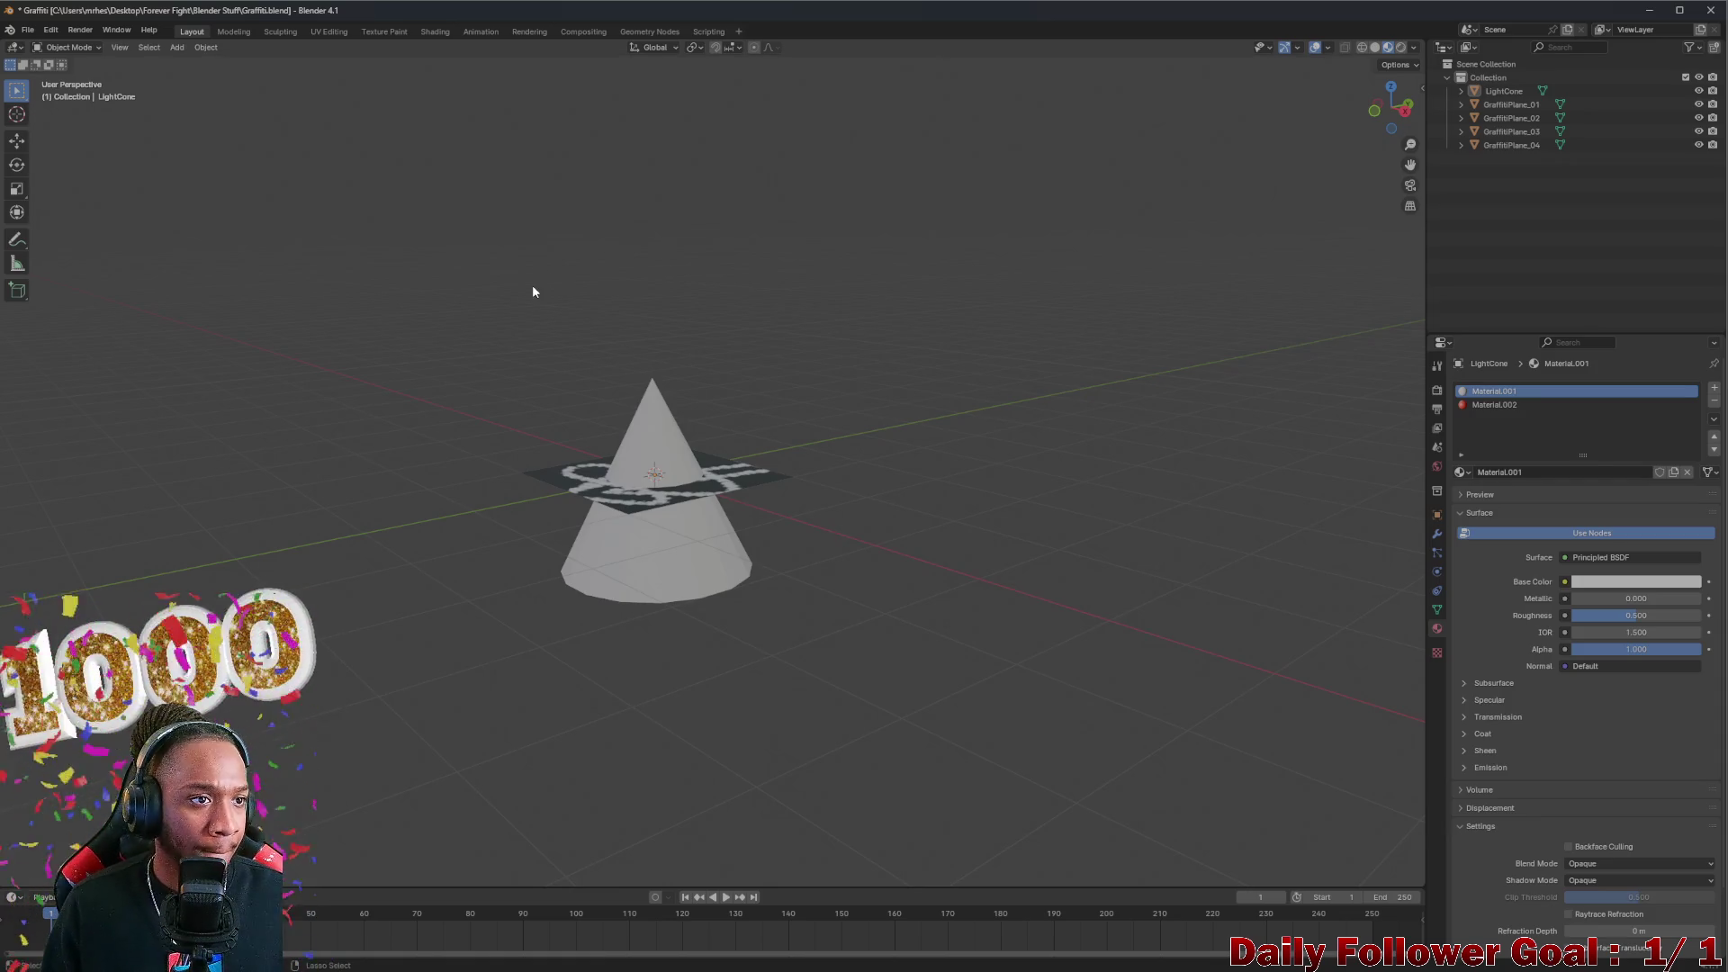
pyautogui.click(683, 571)
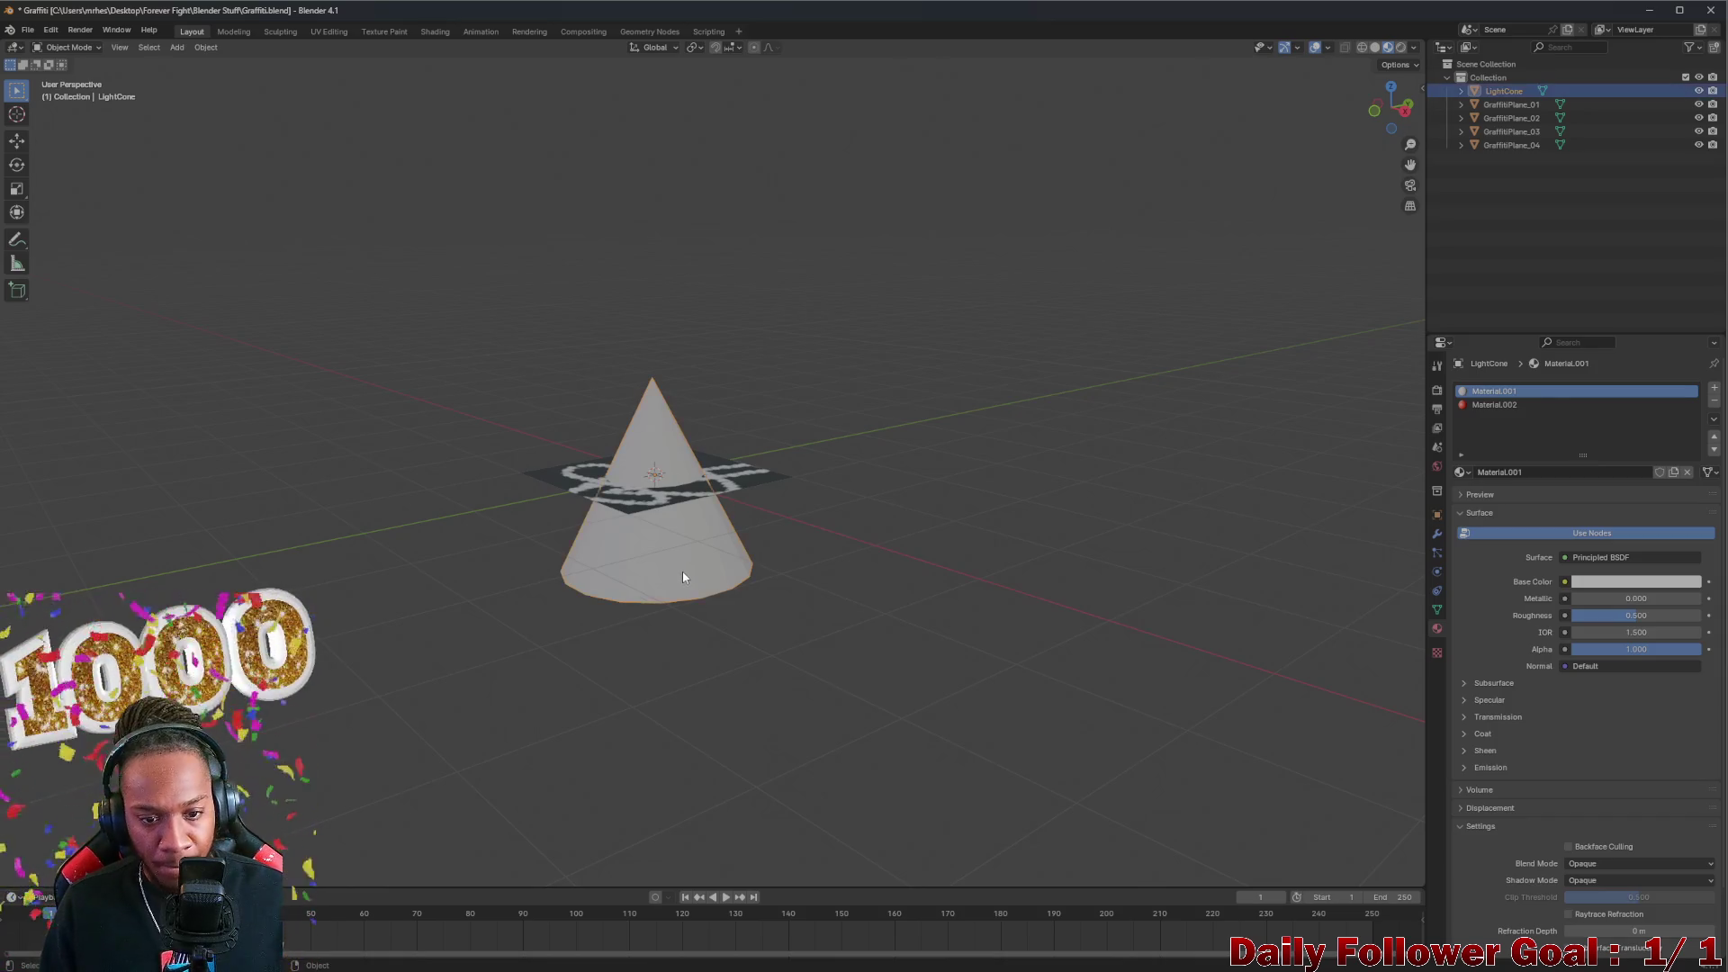
pyautogui.rightClick(683, 570)
pyautogui.click(622, 761)
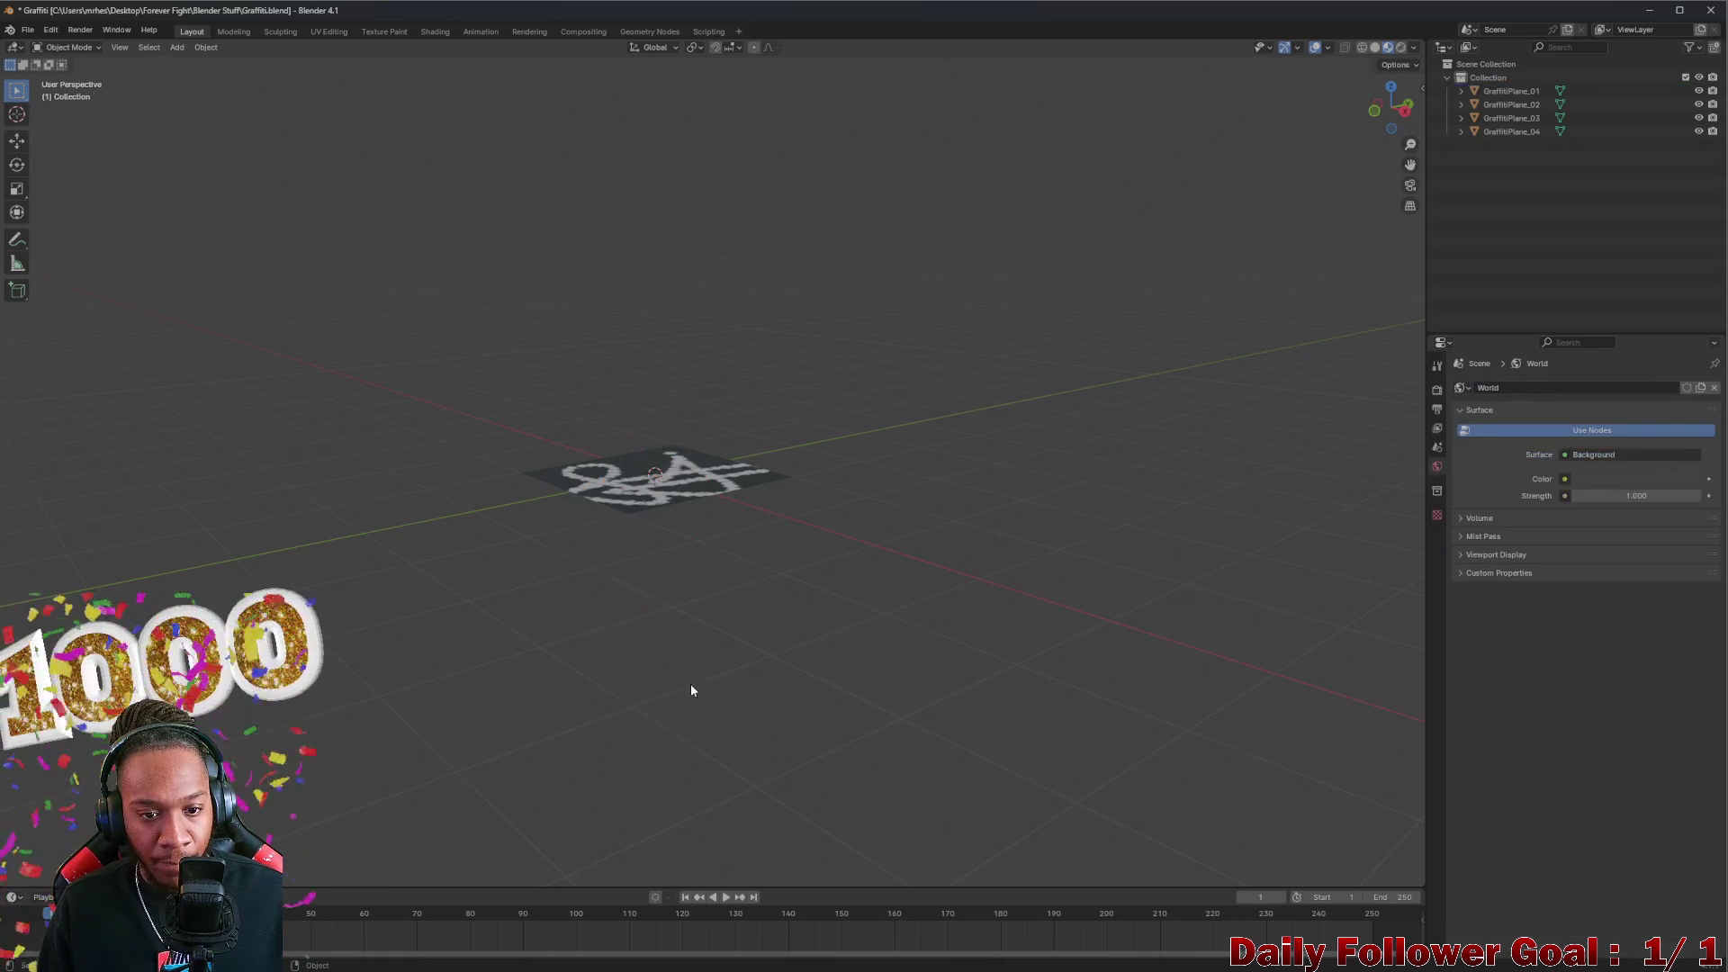
pyautogui.hotkey('ctrl', 's')
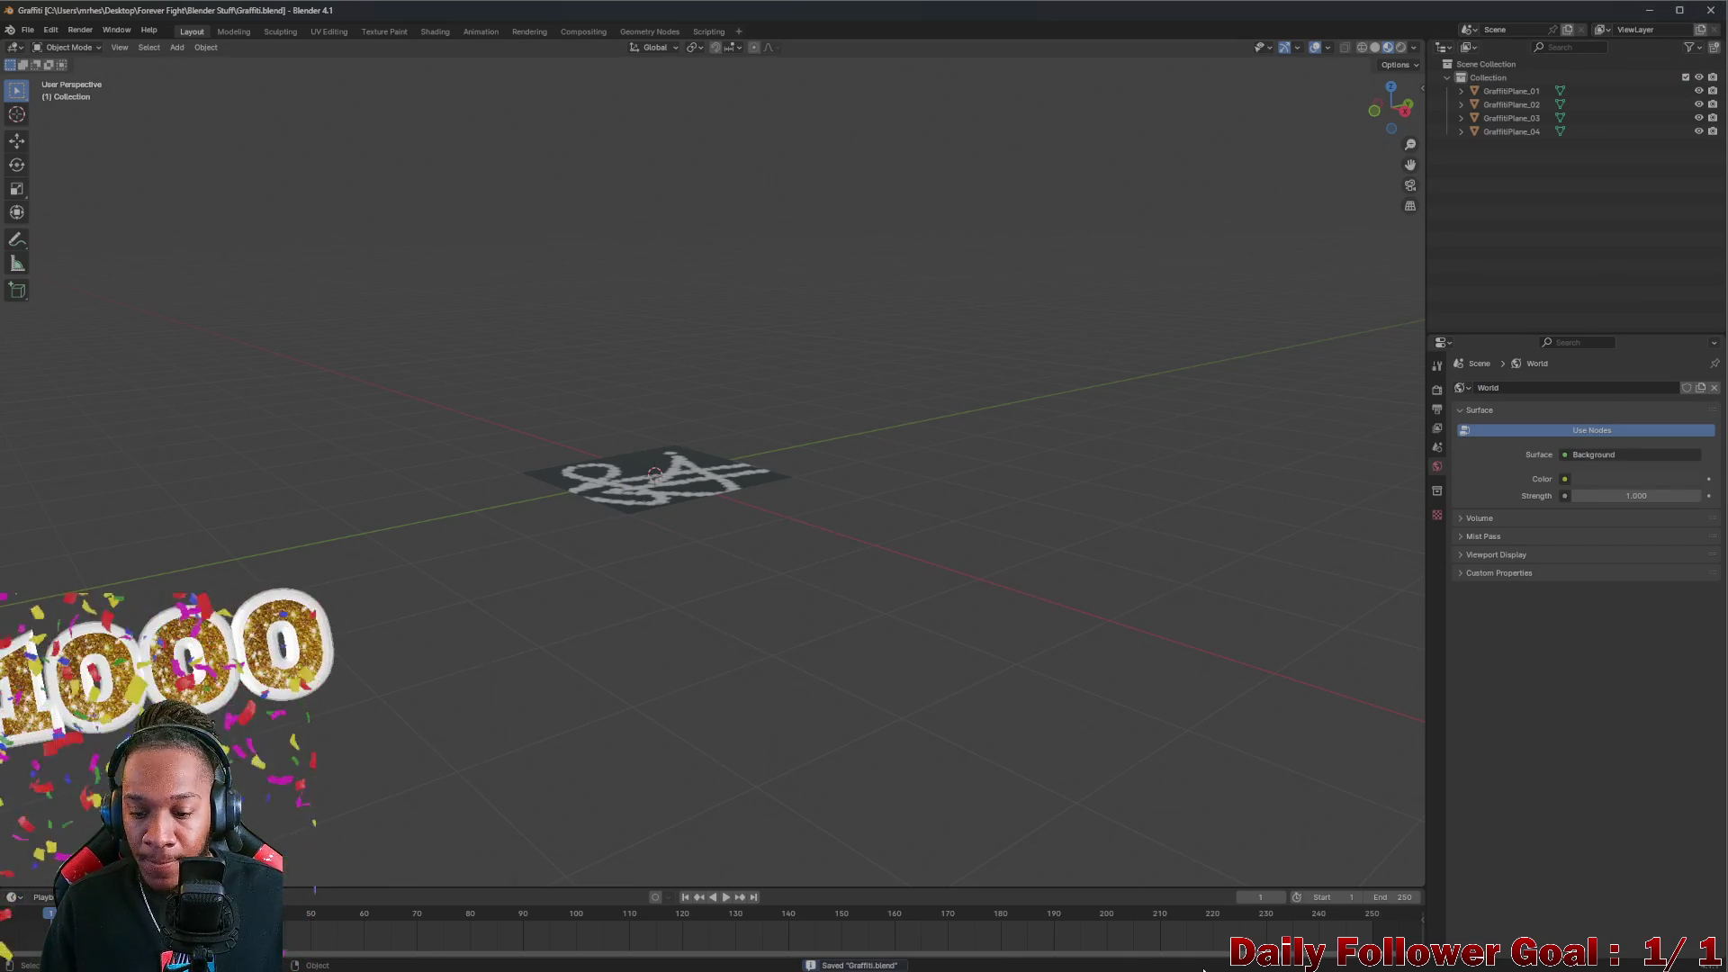
pyautogui.moveTo(1132, 961)
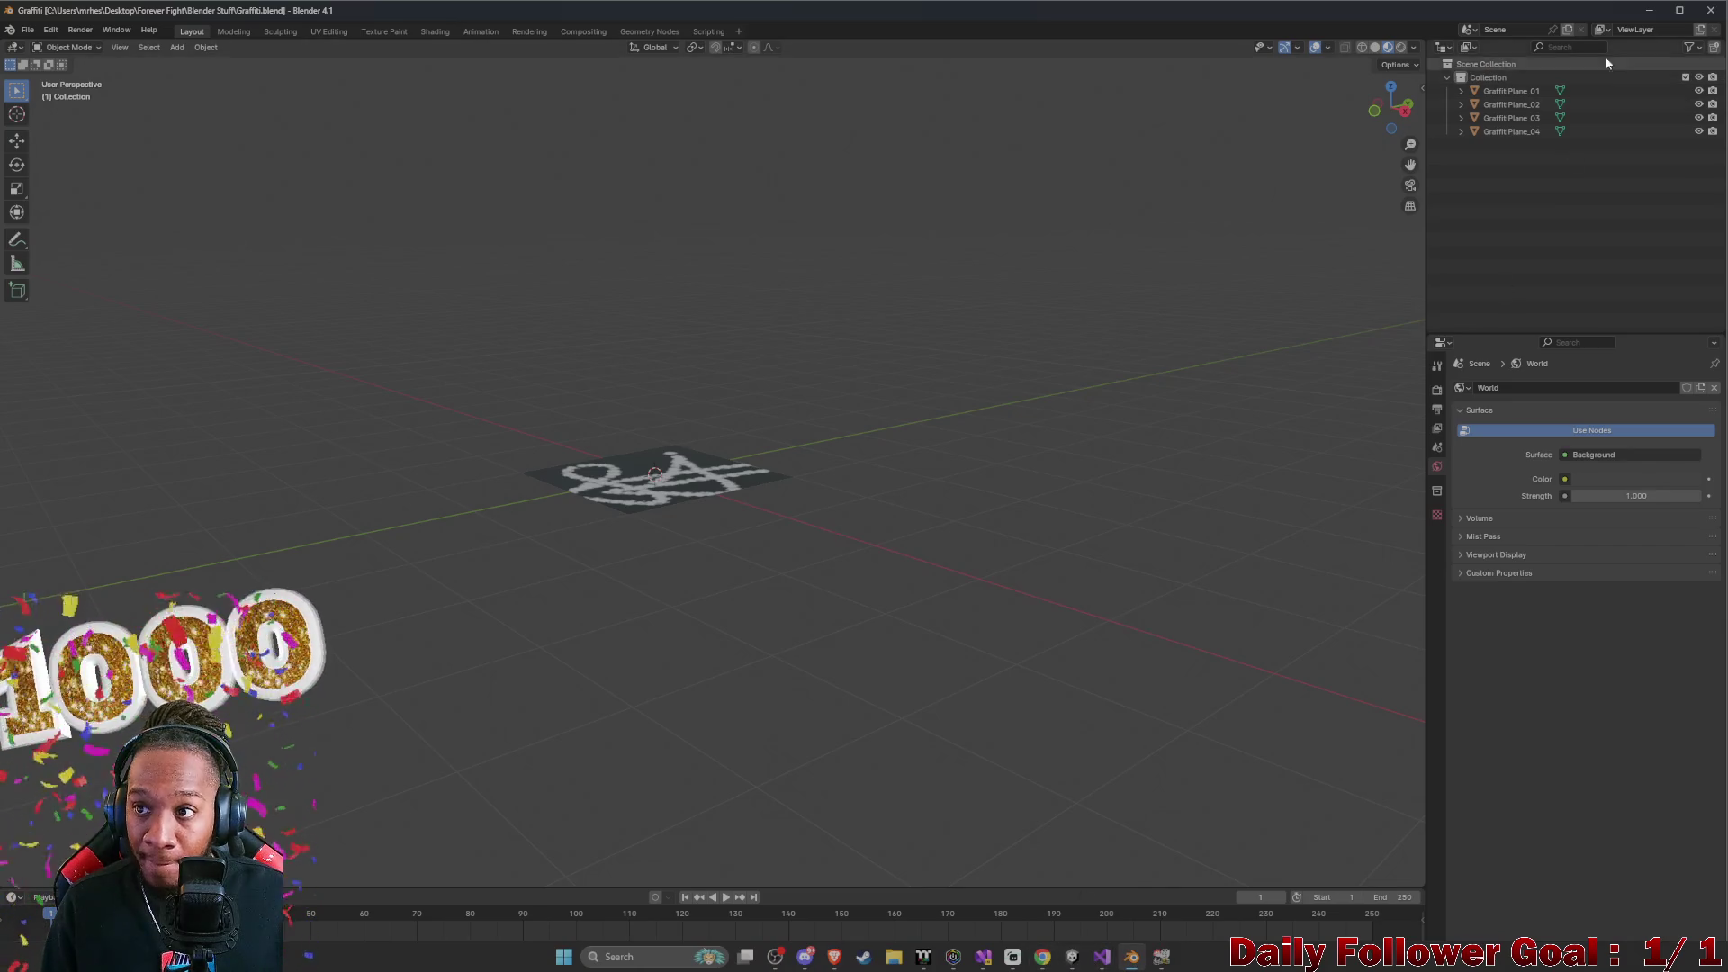
pyautogui.click(1132, 957)
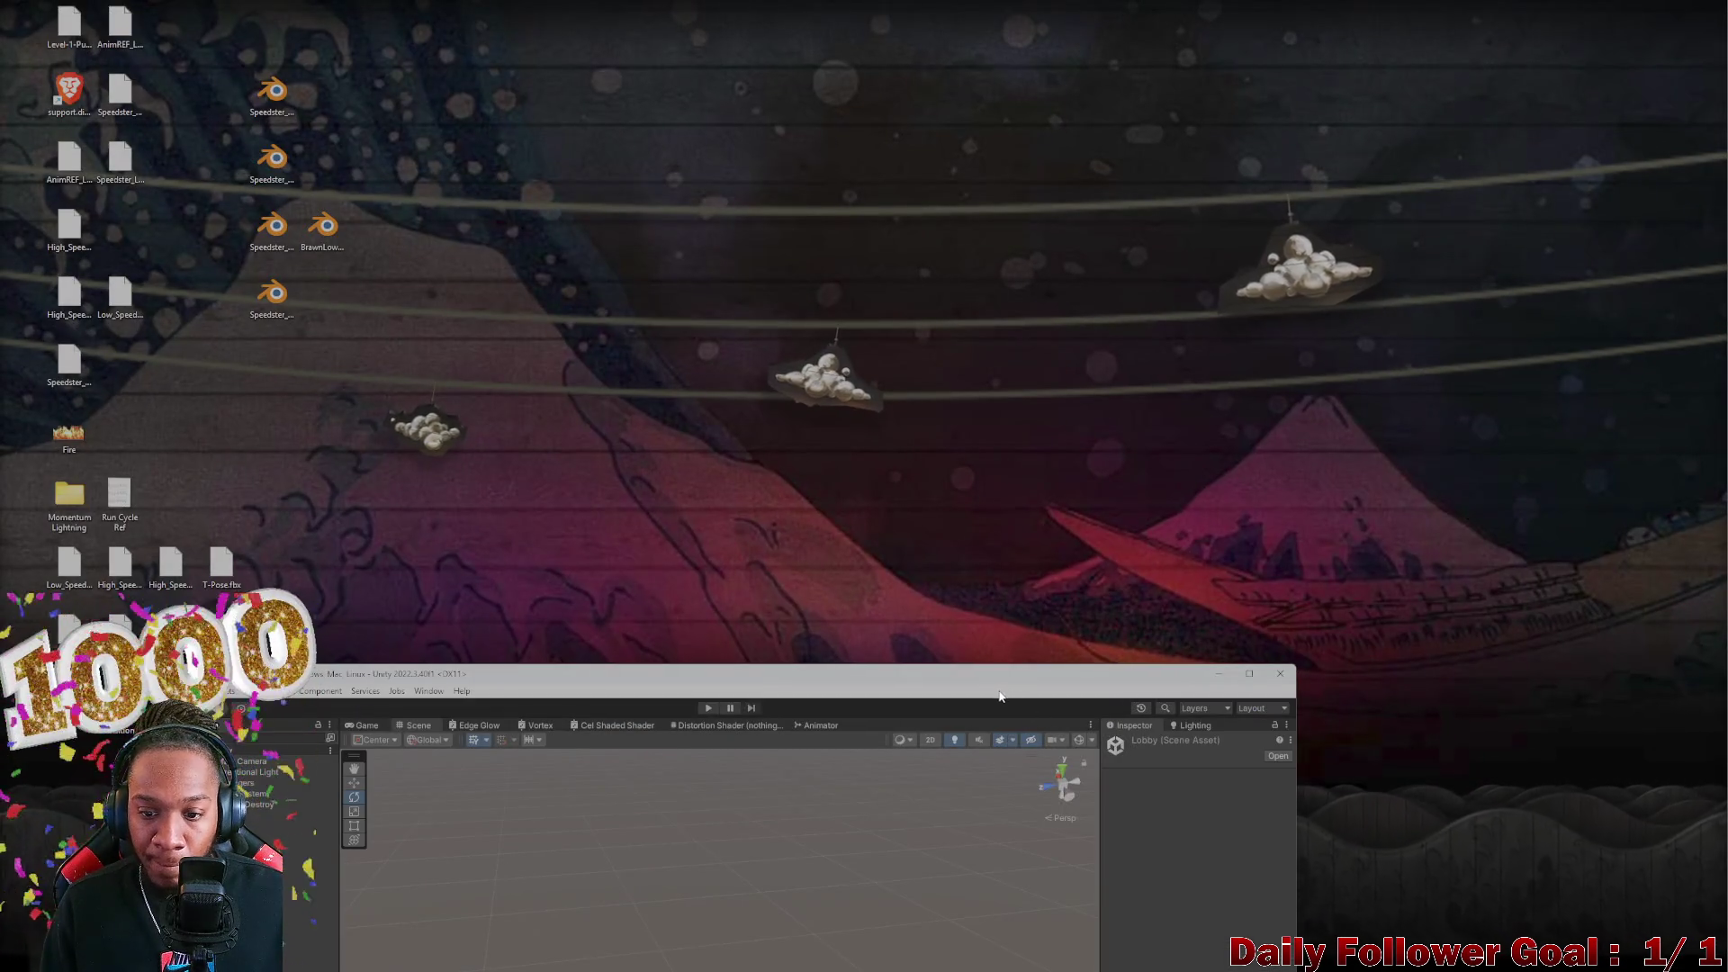
# Snap the Unity editor to the left side and start the Lobby scene in Play mode
pyautogui.moveTo(927, 675)
pyautogui.mouseDown()
pyautogui.moveTo(899, 191)
pyautogui.moveTo(828, 56)
pyautogui.moveTo(787, 24)
pyautogui.mouseUp()
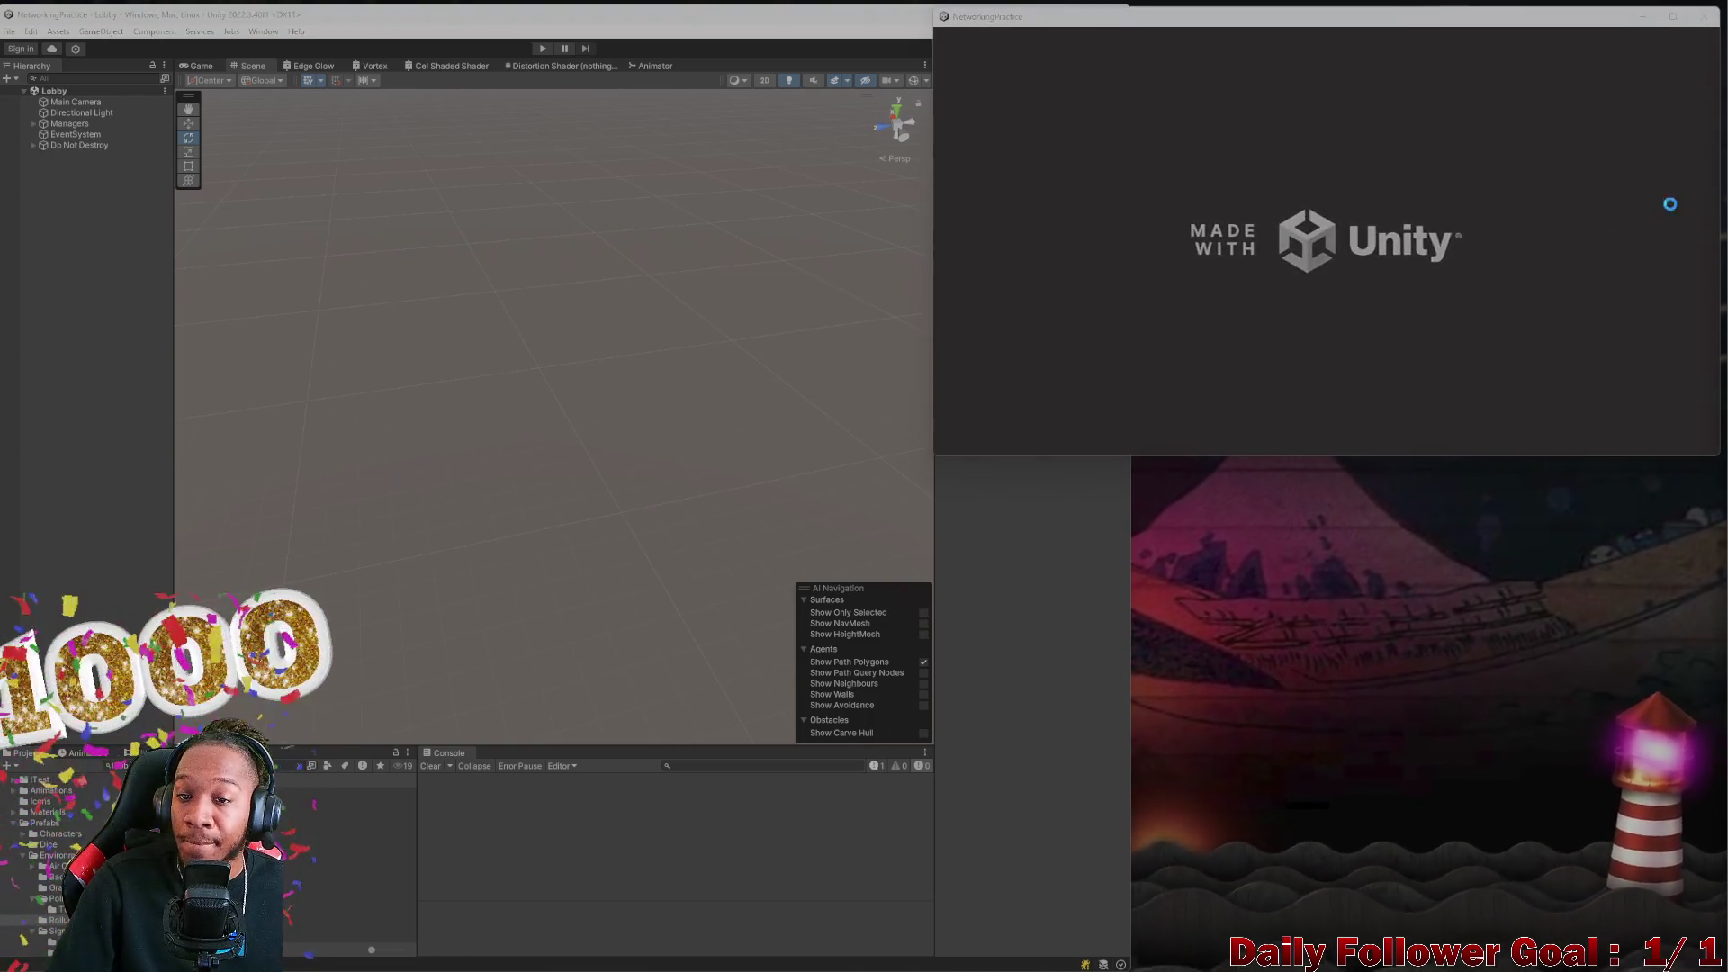
pyautogui.click(545, 47)
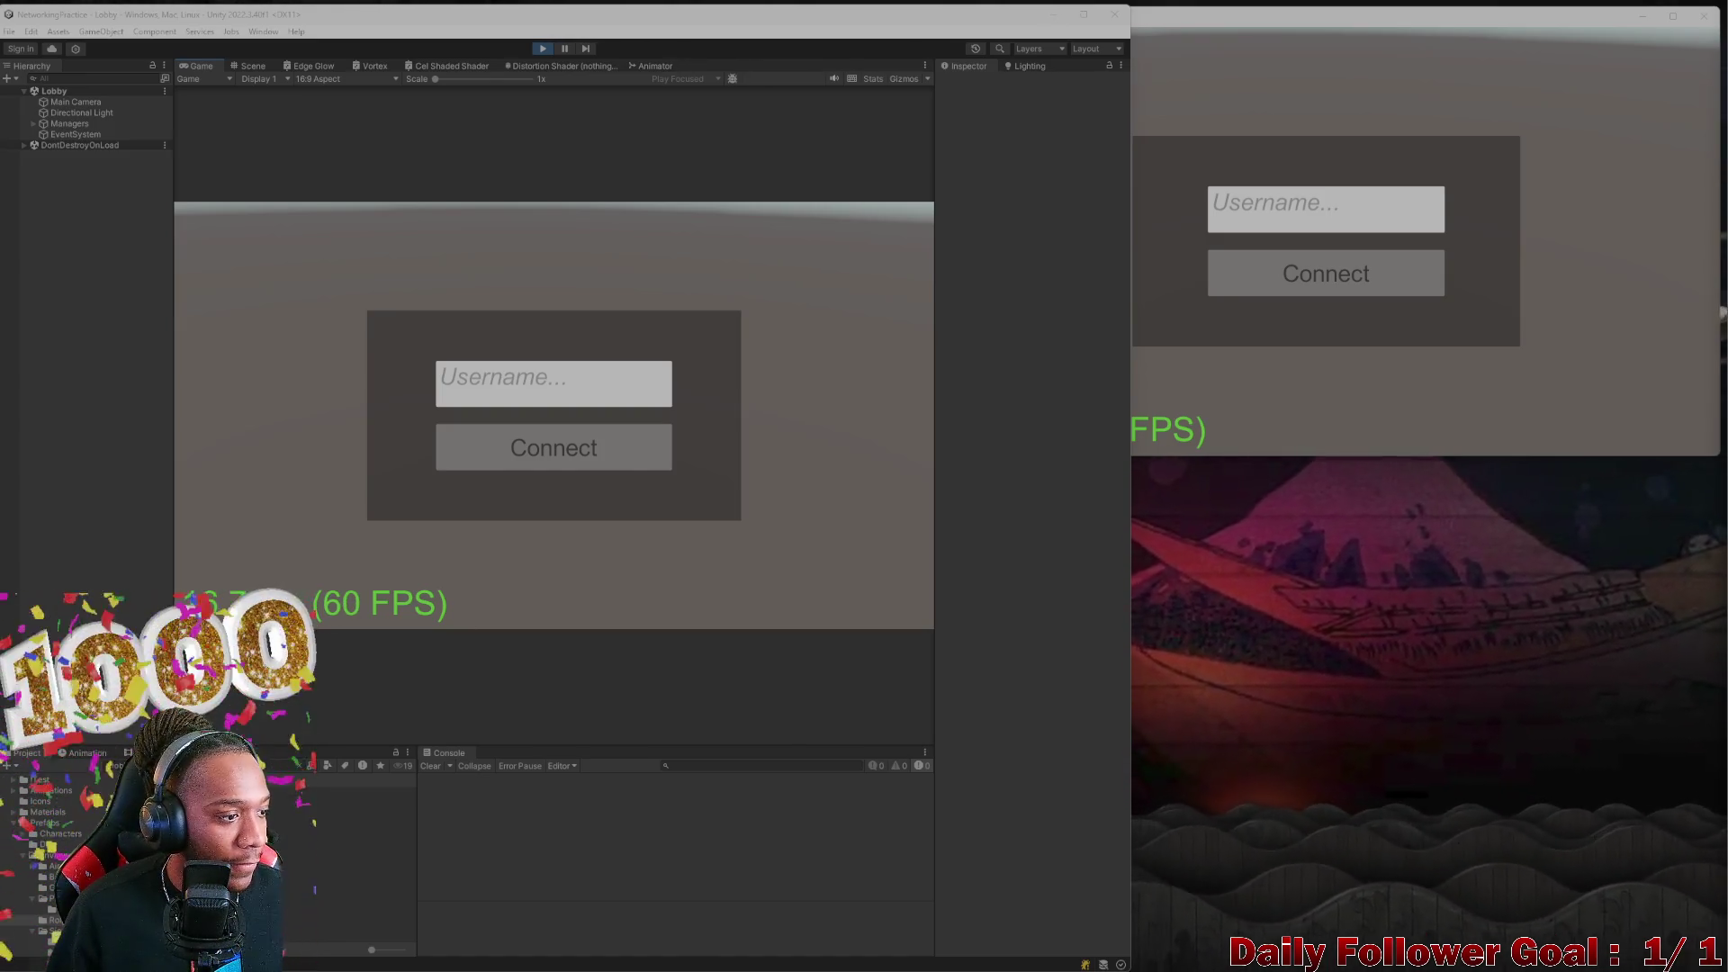
# Enter a test username, connect to the lobby, and stop play mode
pyautogui.write('asd')
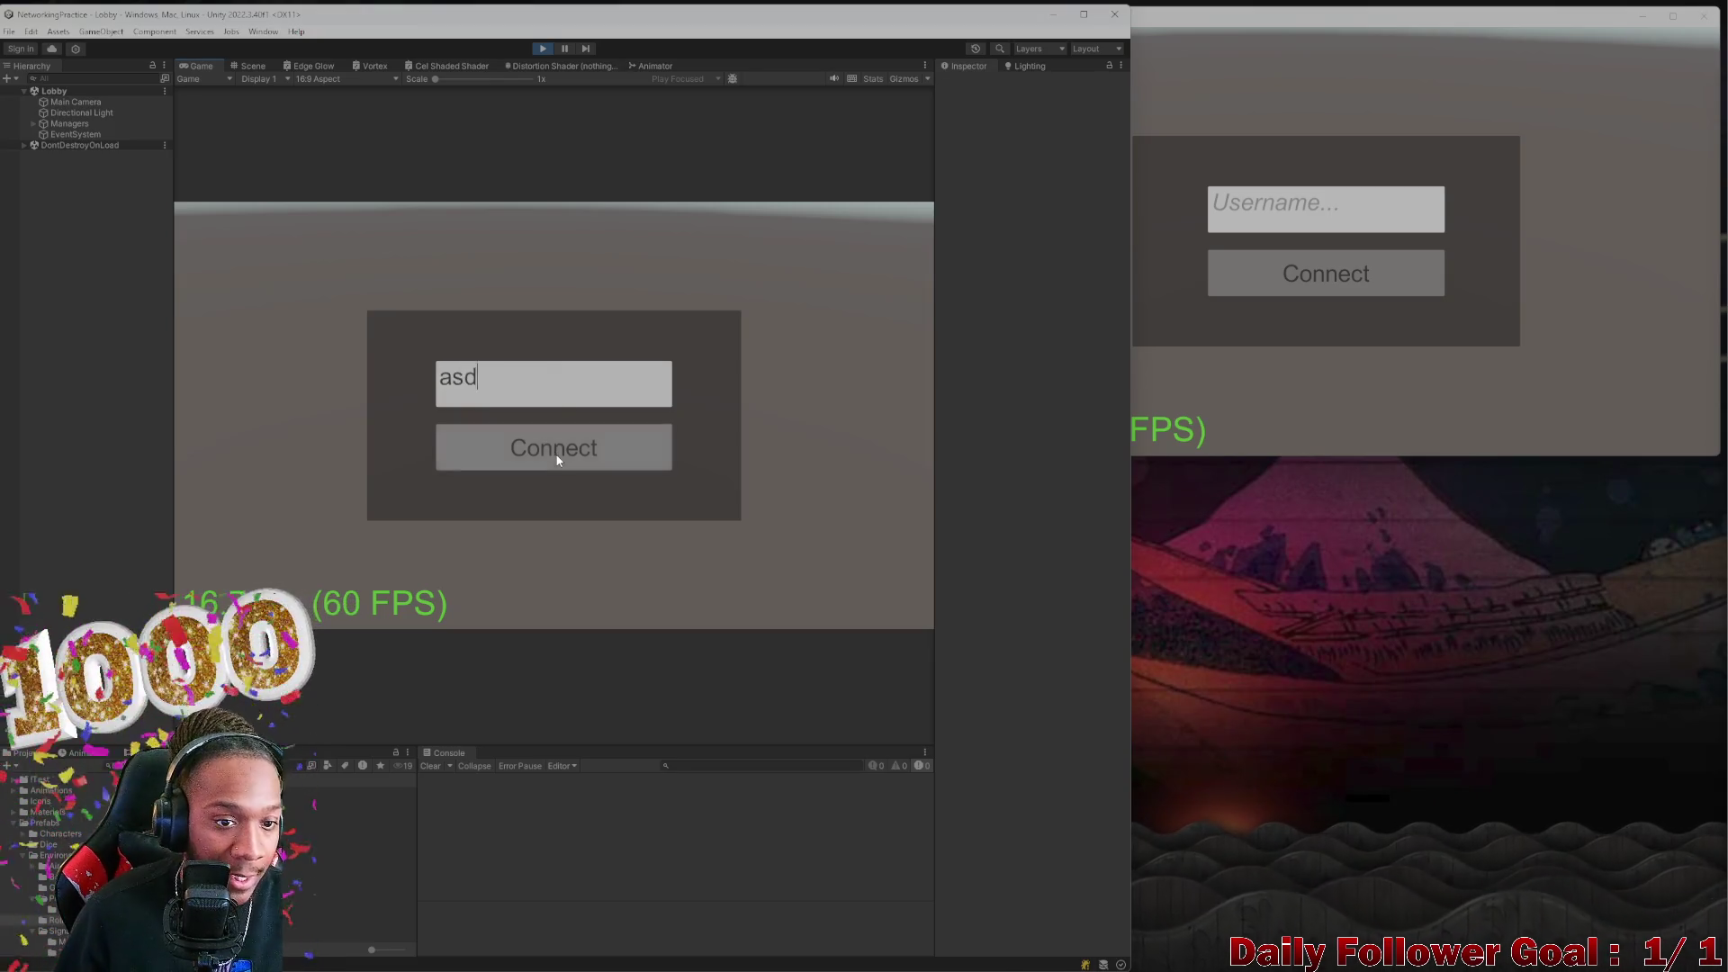
pyautogui.click(550, 445)
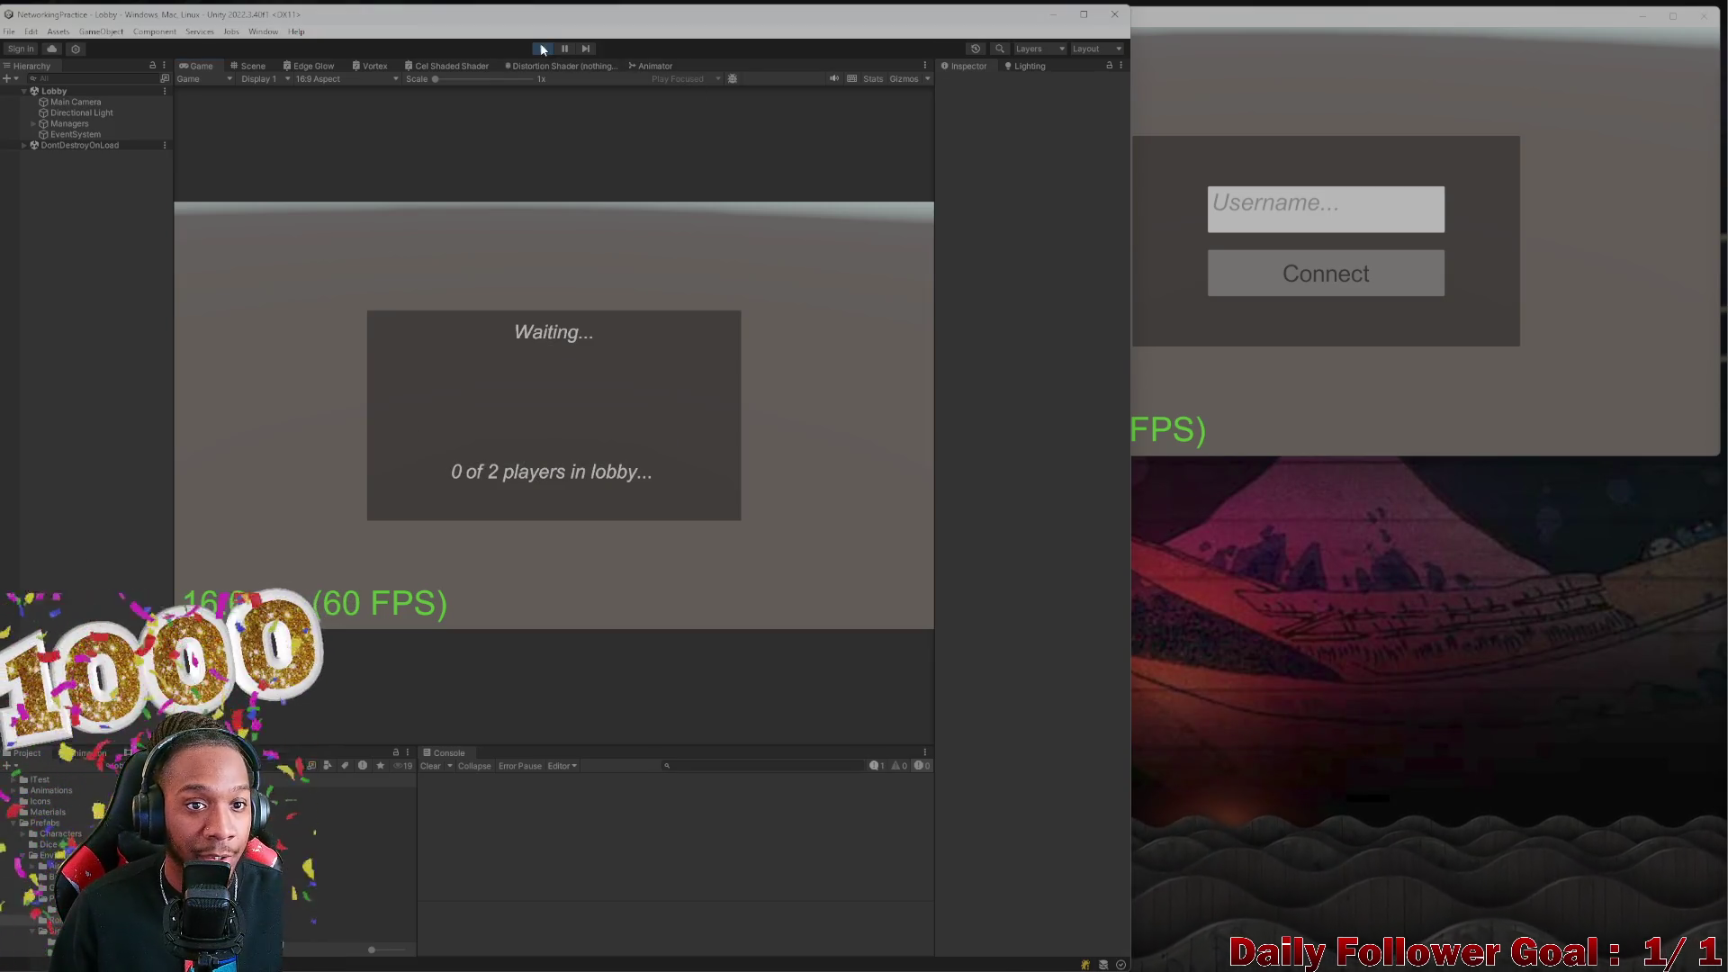
pyautogui.click(541, 49)
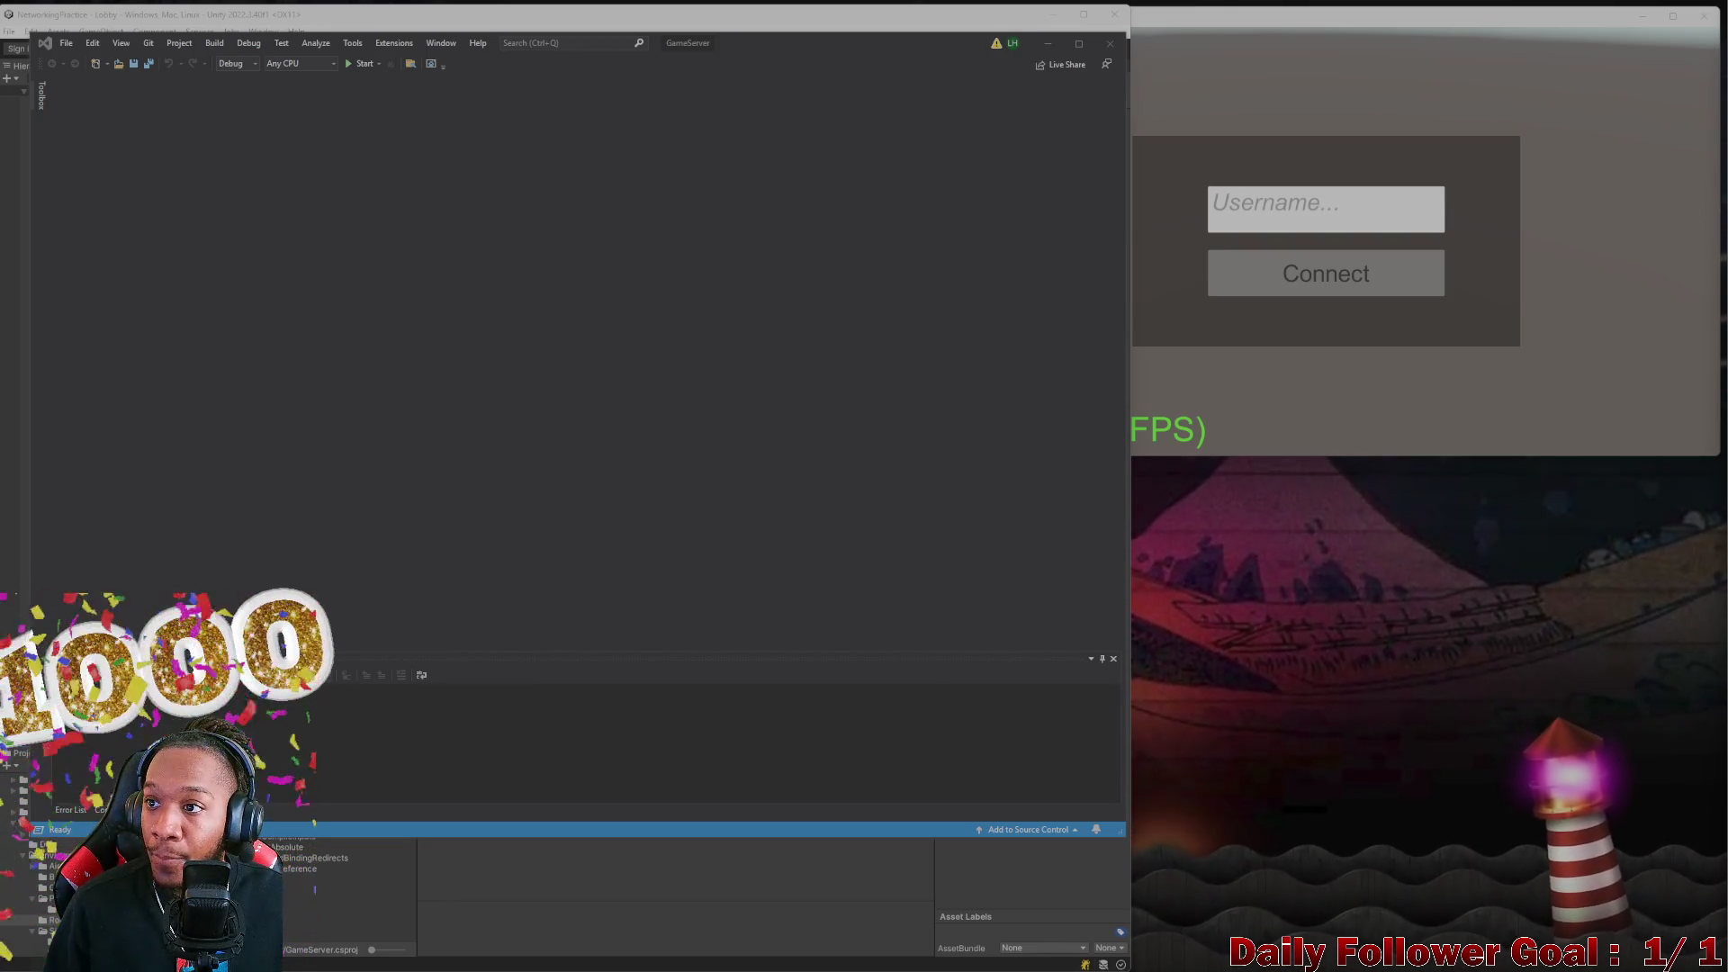
# Move Visual Studio aside and bring the Unity editor and the game build window to the front
pyautogui.moveTo(826, 45); pyautogui.dragTo(1120, 4)
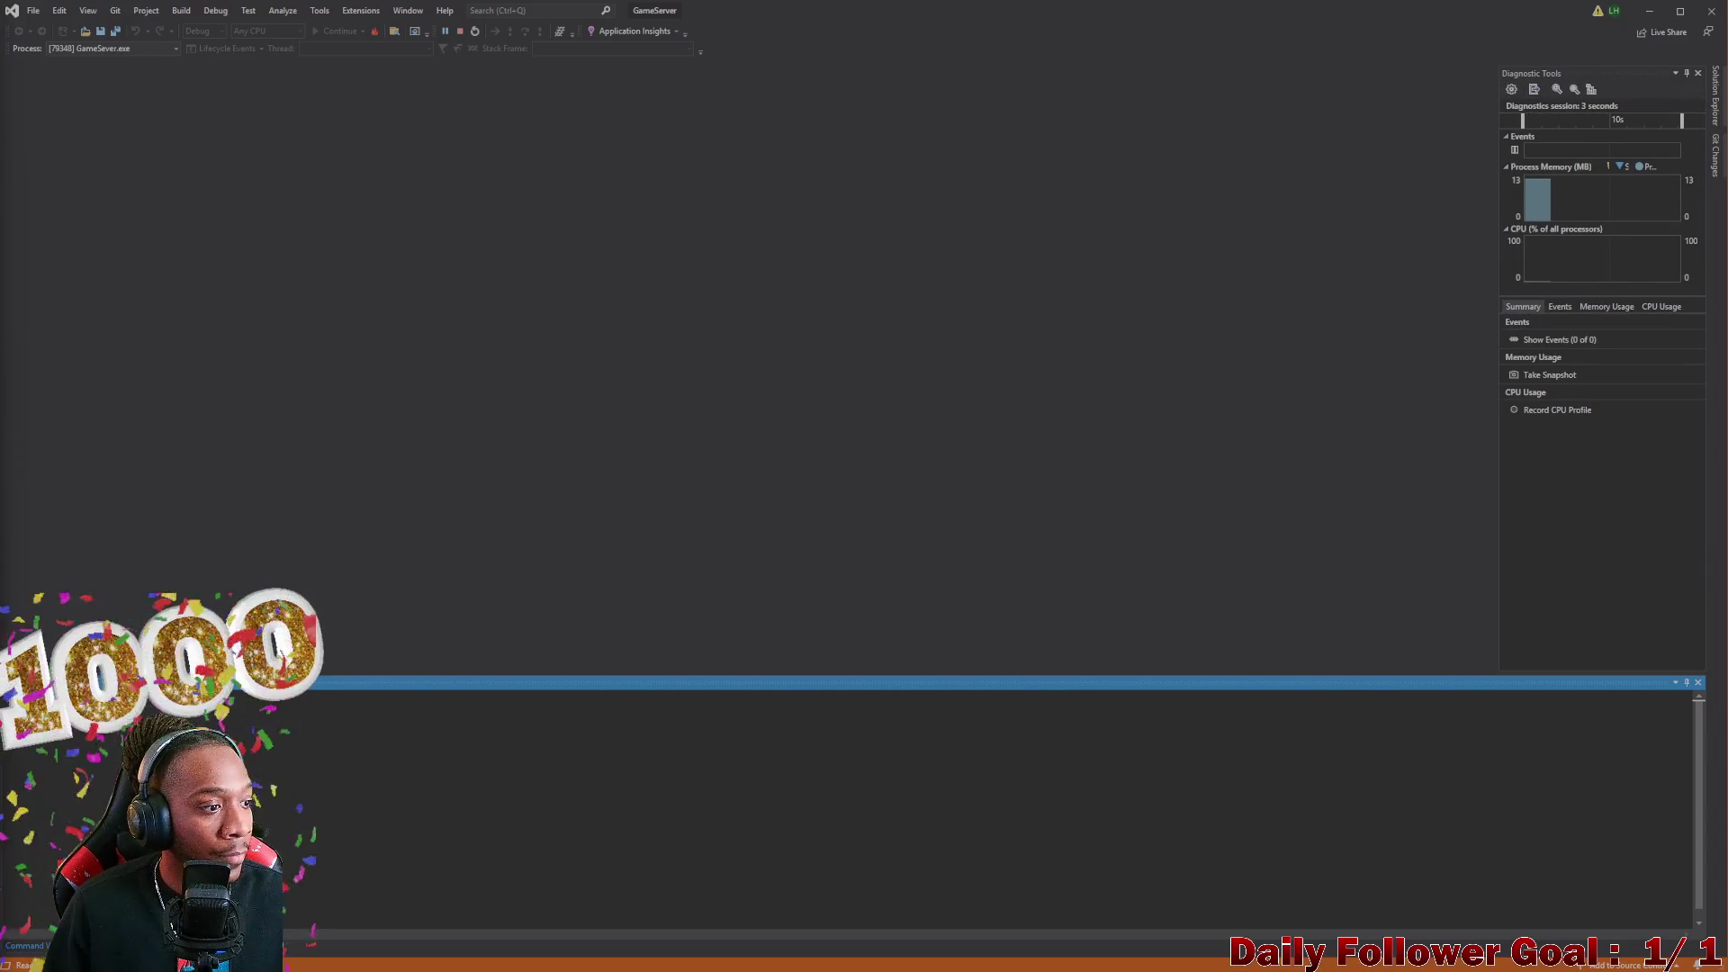
pyautogui.moveTo(983, 967)
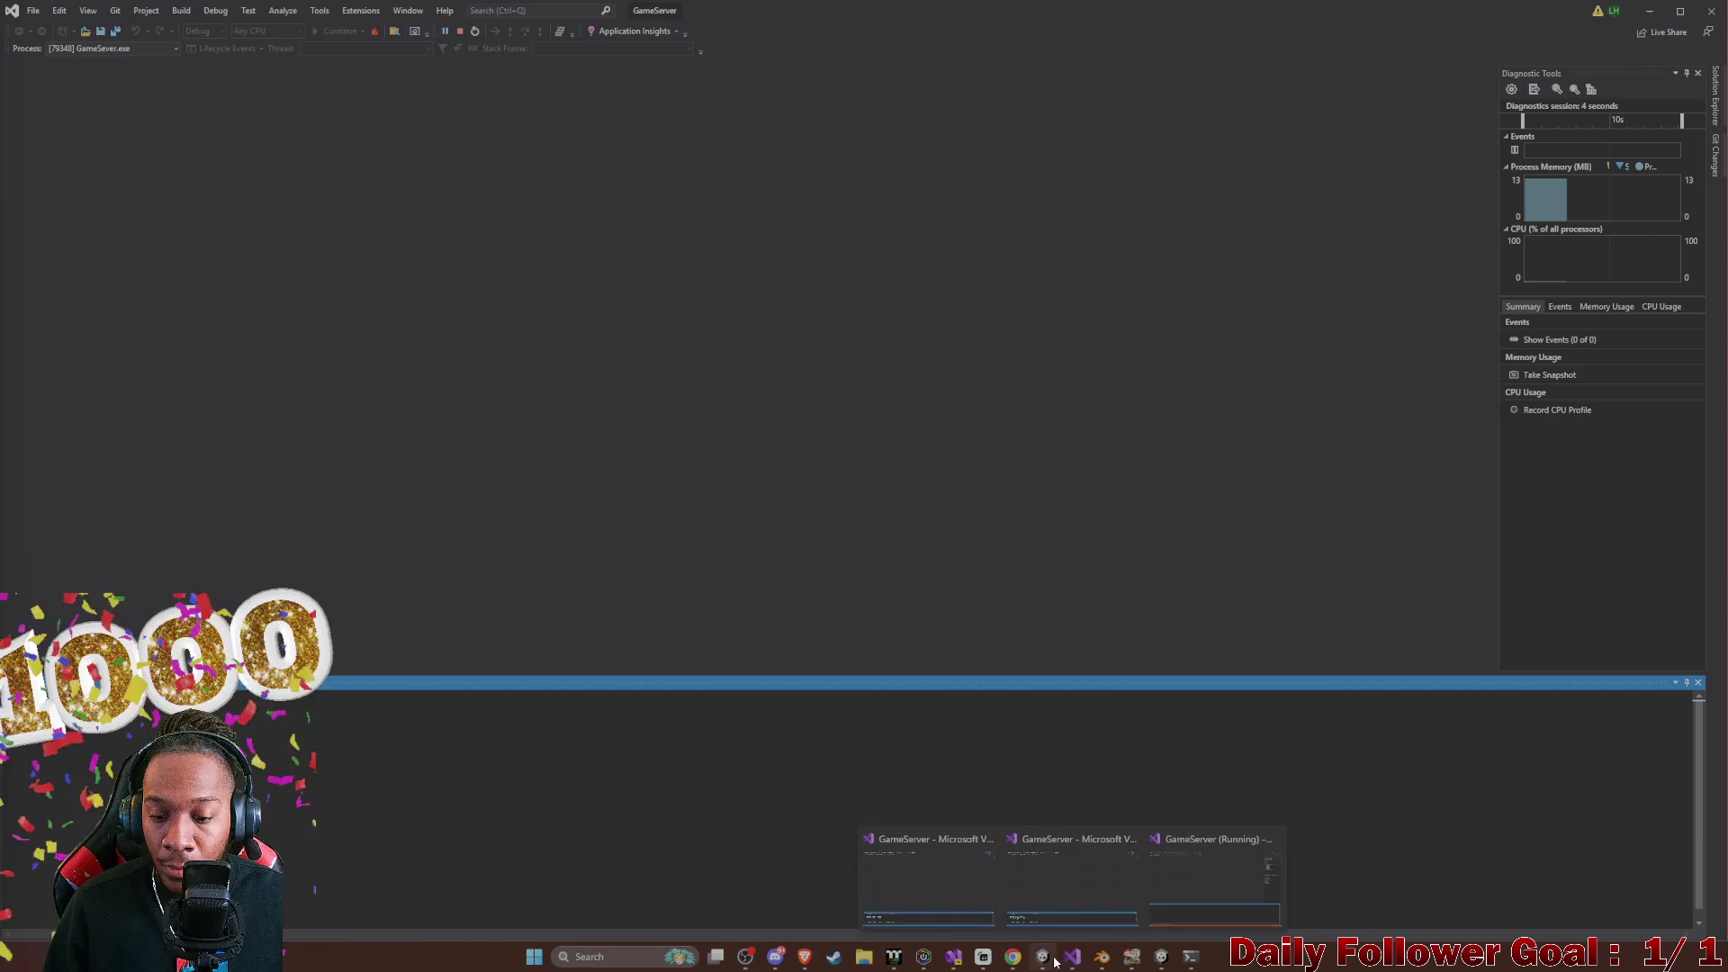
pyautogui.click(1044, 958)
pyautogui.click(1161, 958)
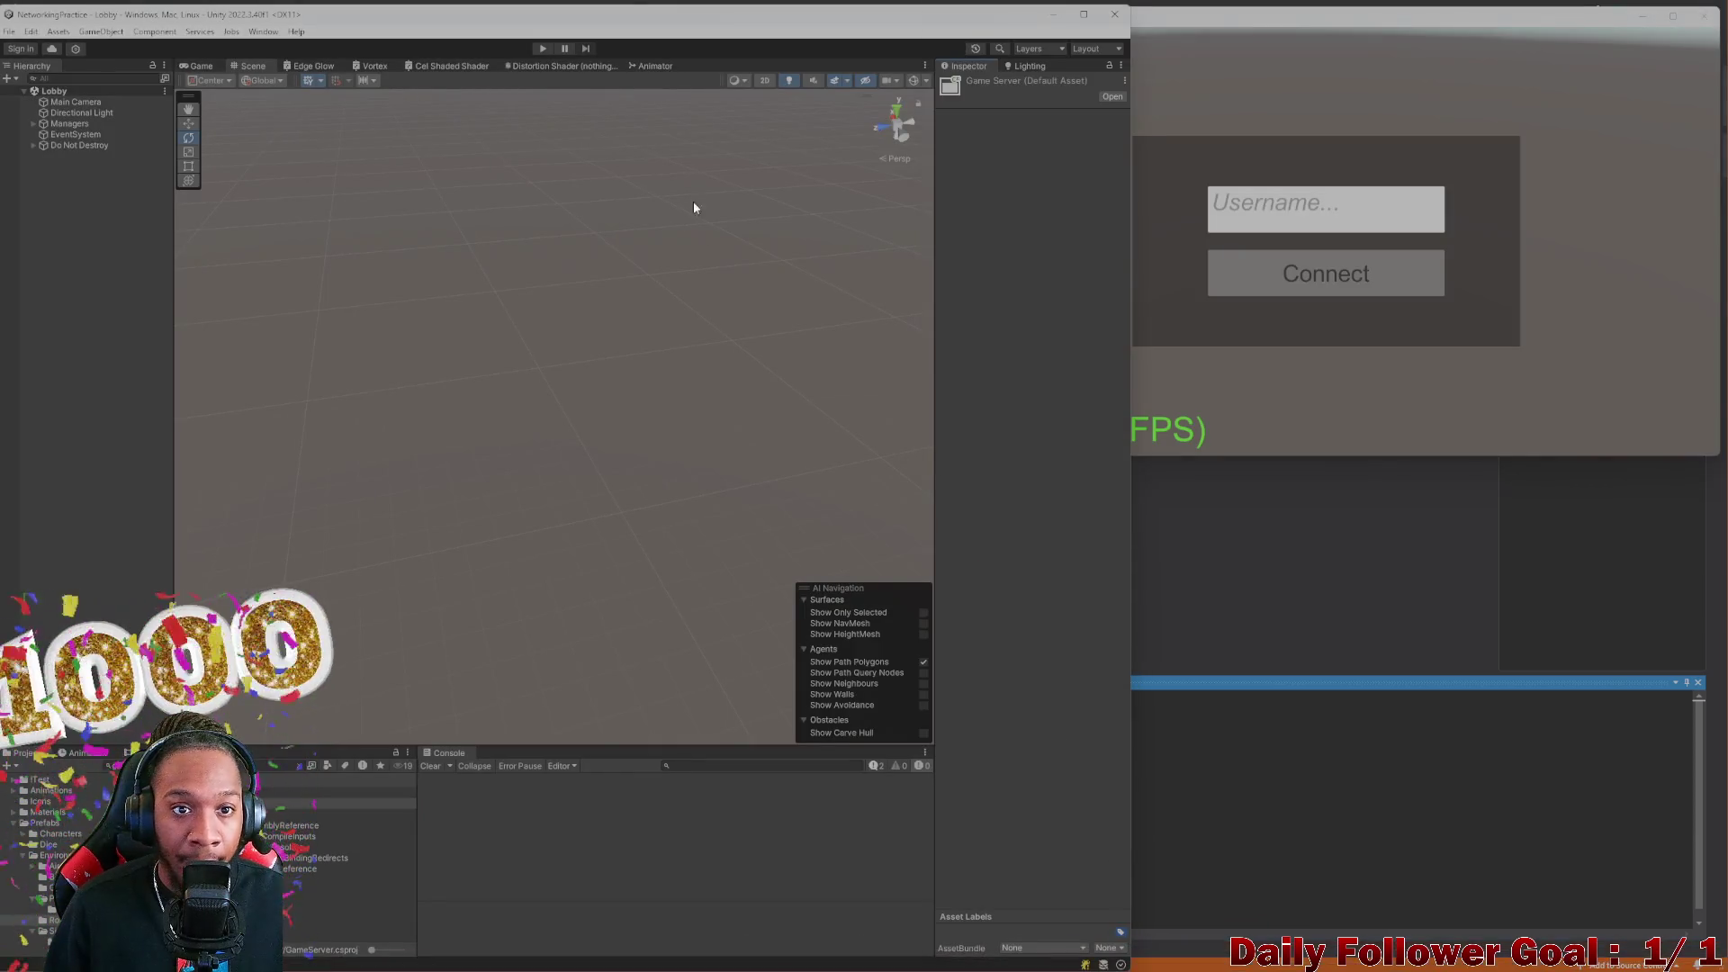
# Enter Play mode so the Lobby scene shows its username and Connect panel in the Game view
pyautogui.click(540, 48)
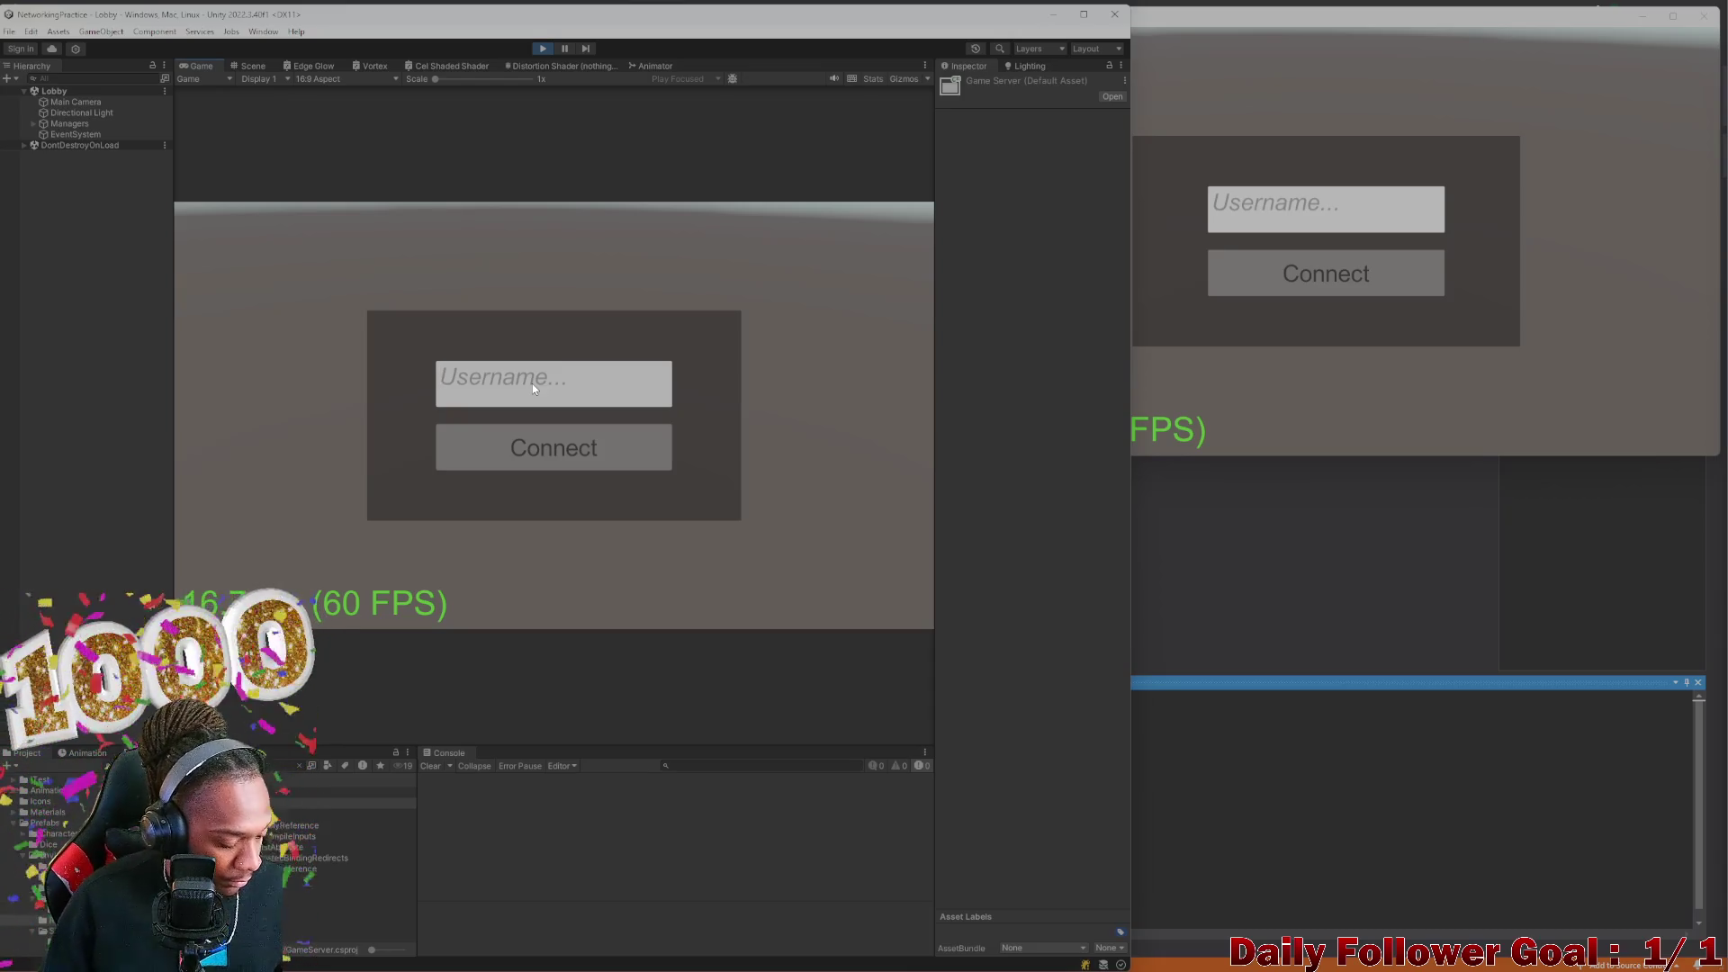
# Connect the editor player, then enter a username in the build and connect the second player
pyautogui.click(587, 450)
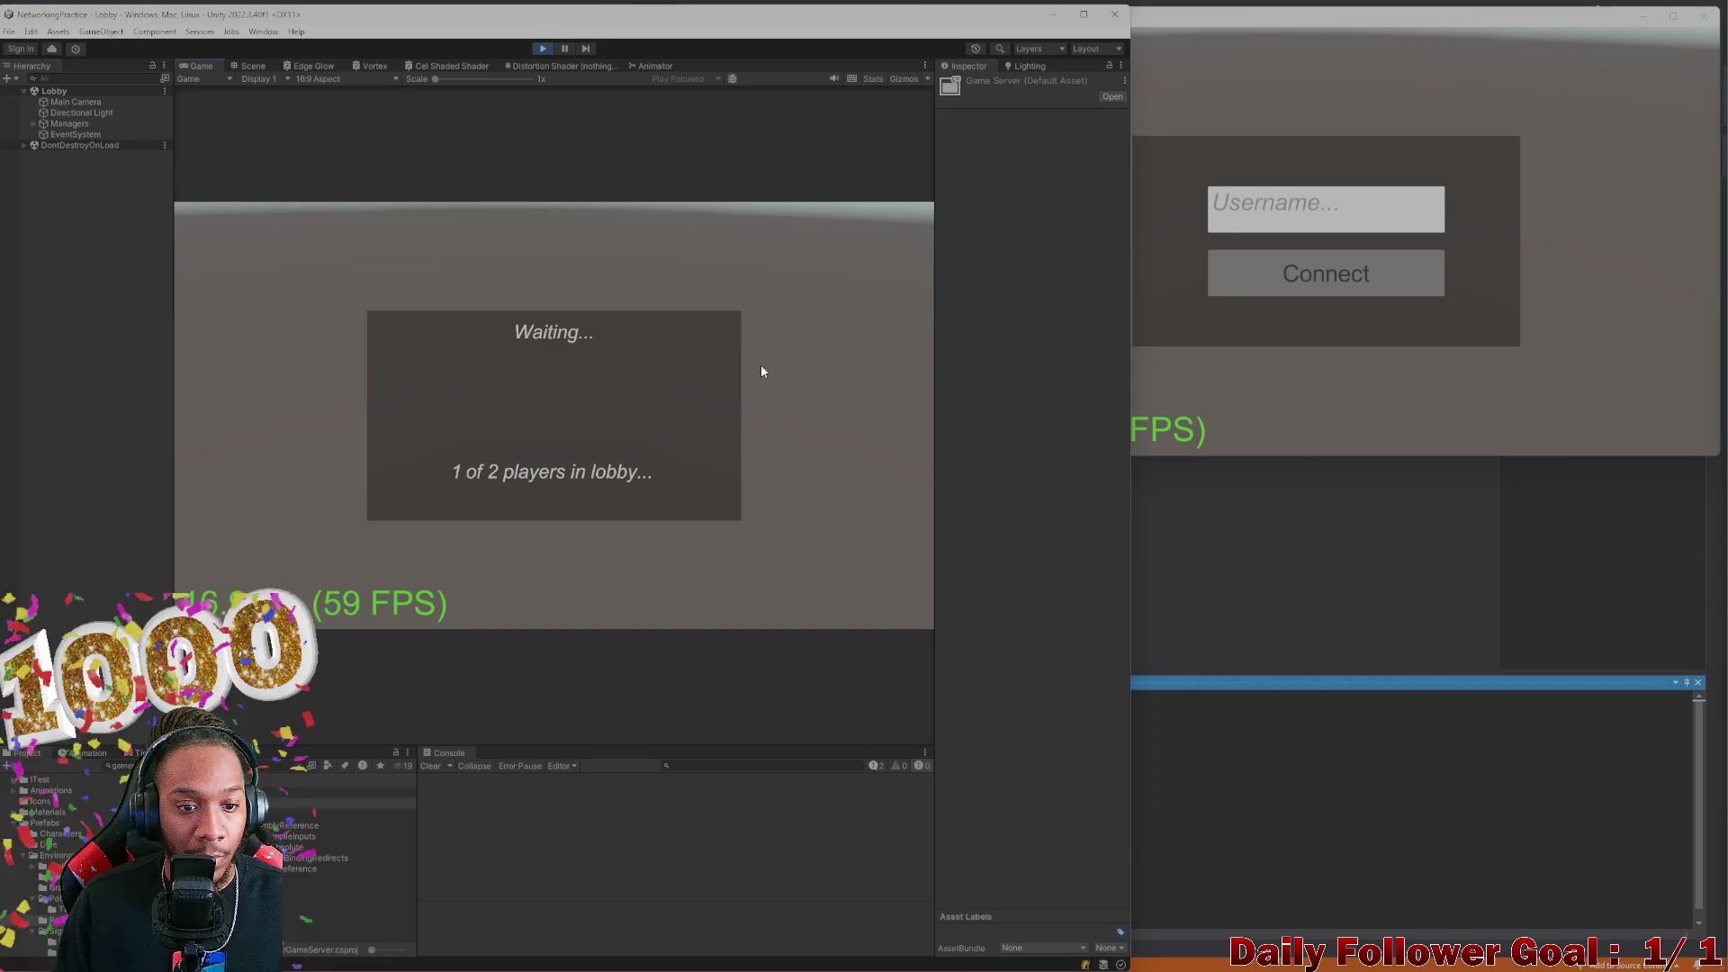
pyautogui.click(1277, 210)
pyautogui.write('Zack')
pyautogui.click(1299, 281)
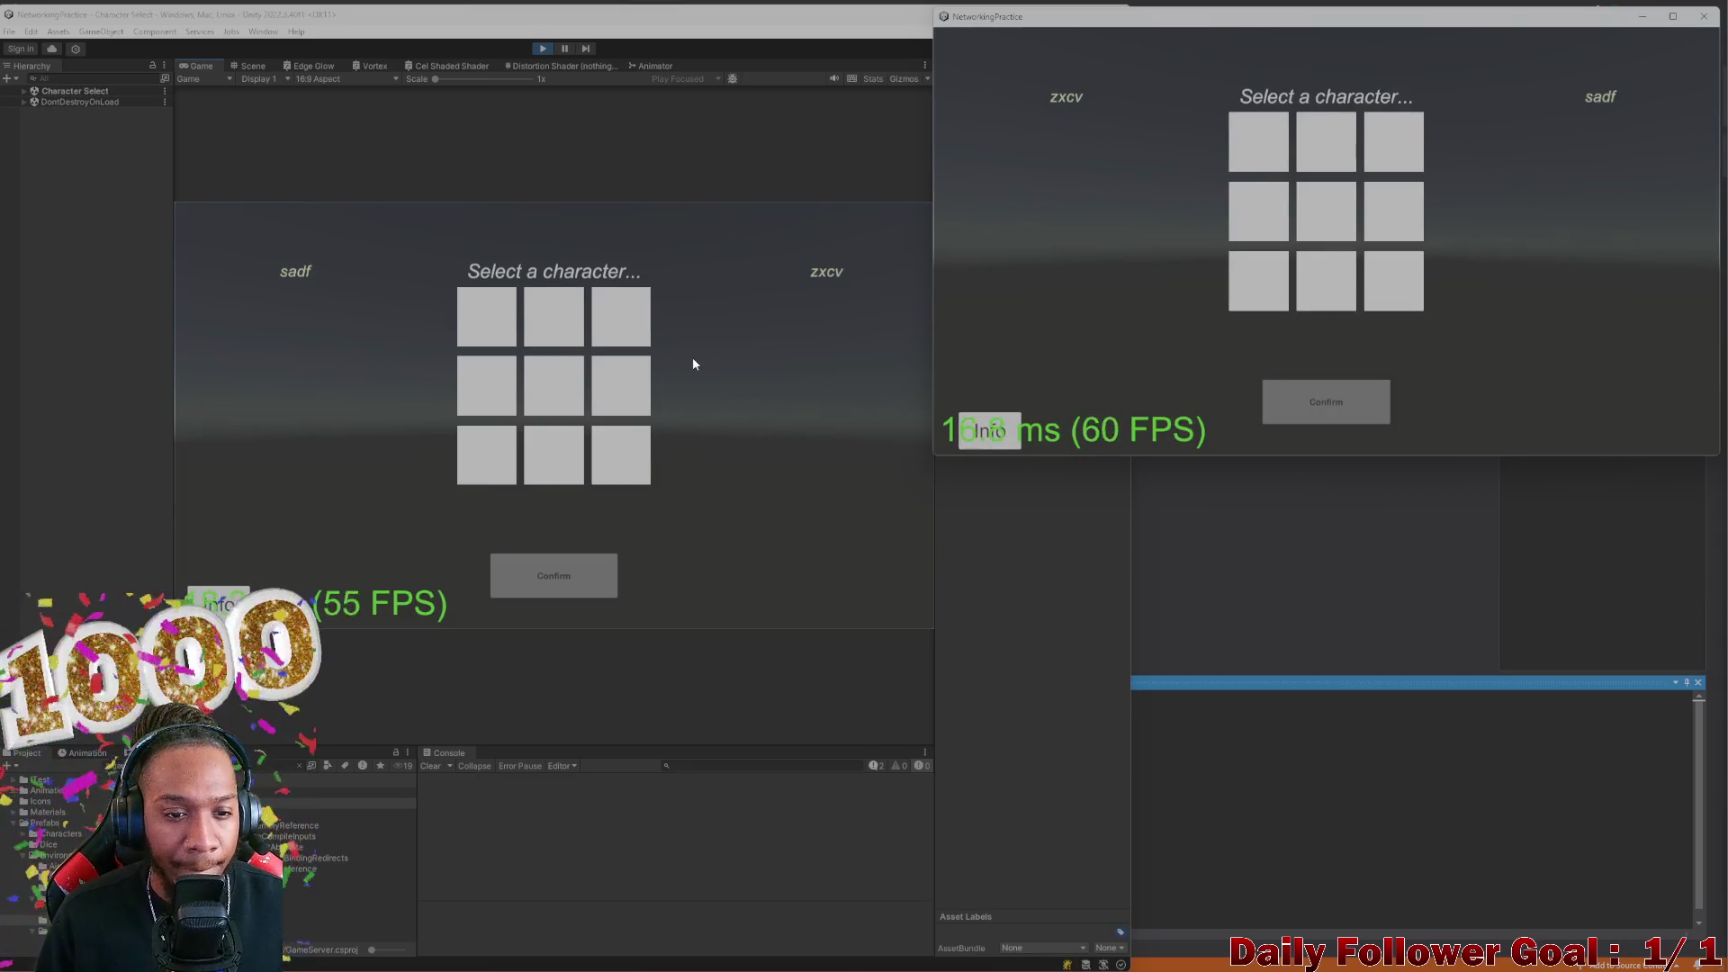
# Pick and confirm The Speedster in the editor and The Brawn in the build
pyautogui.click(482, 319)
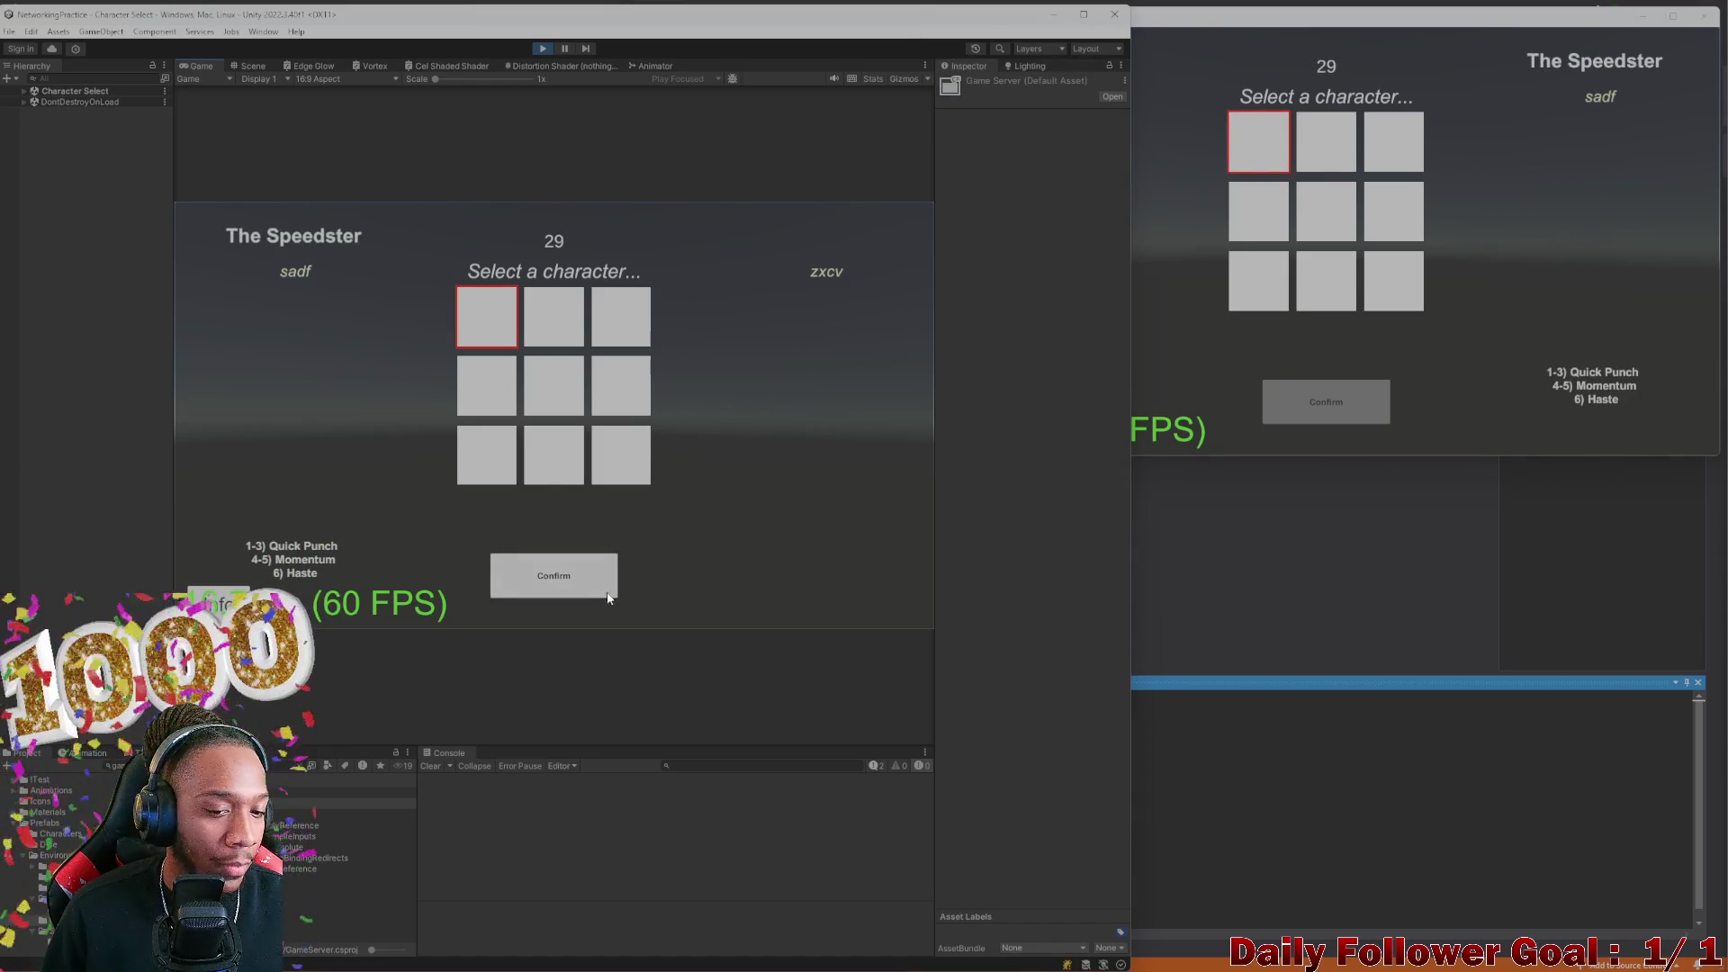
pyautogui.click(581, 581)
pyautogui.click(1325, 142)
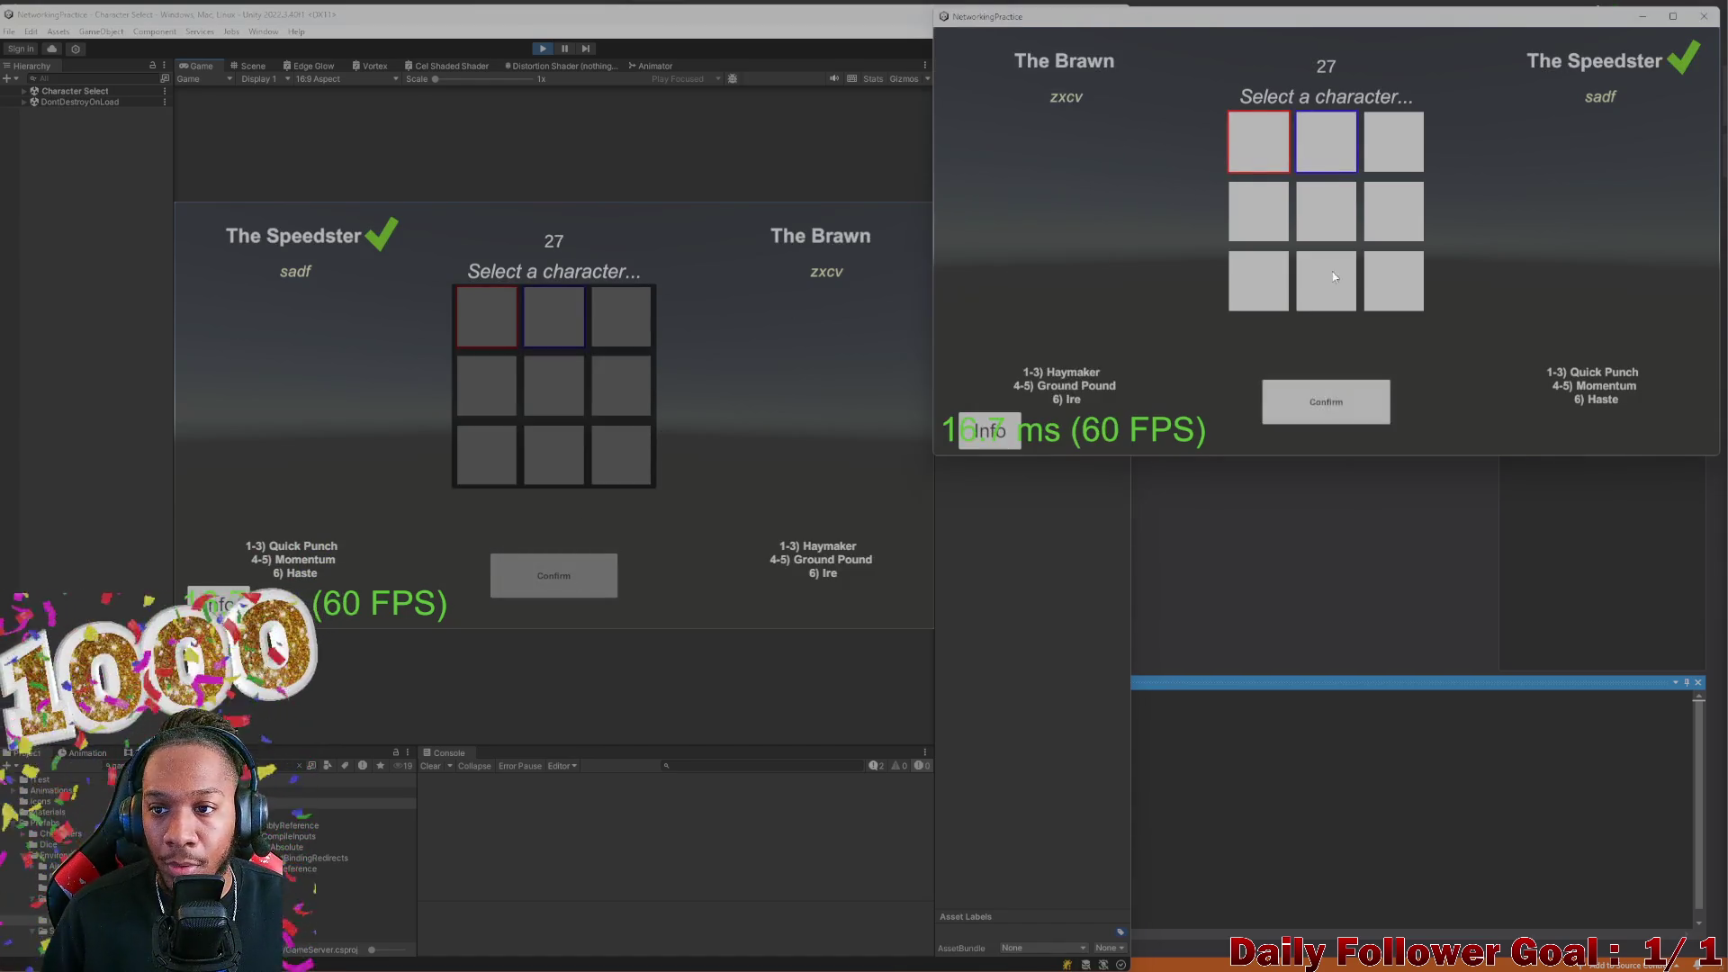
pyautogui.click(1326, 401)
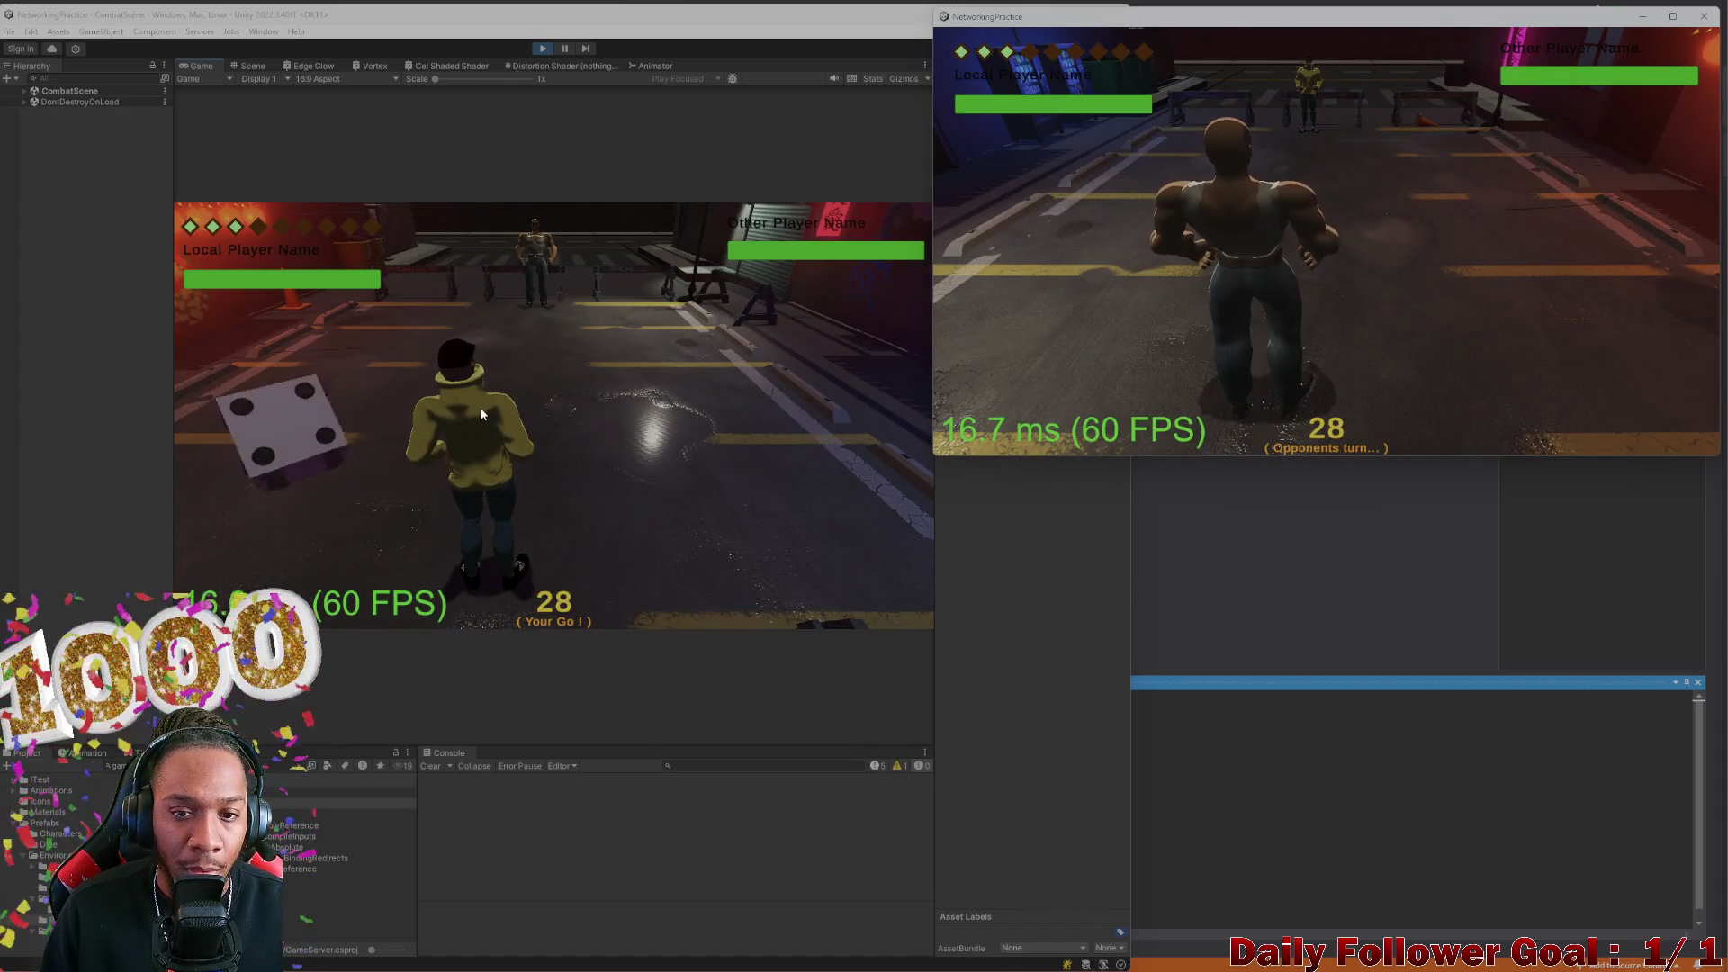
# Roll the die, move the yellow-hooded fighter to a grid tile, and confirm the move
pyautogui.click(325, 408)
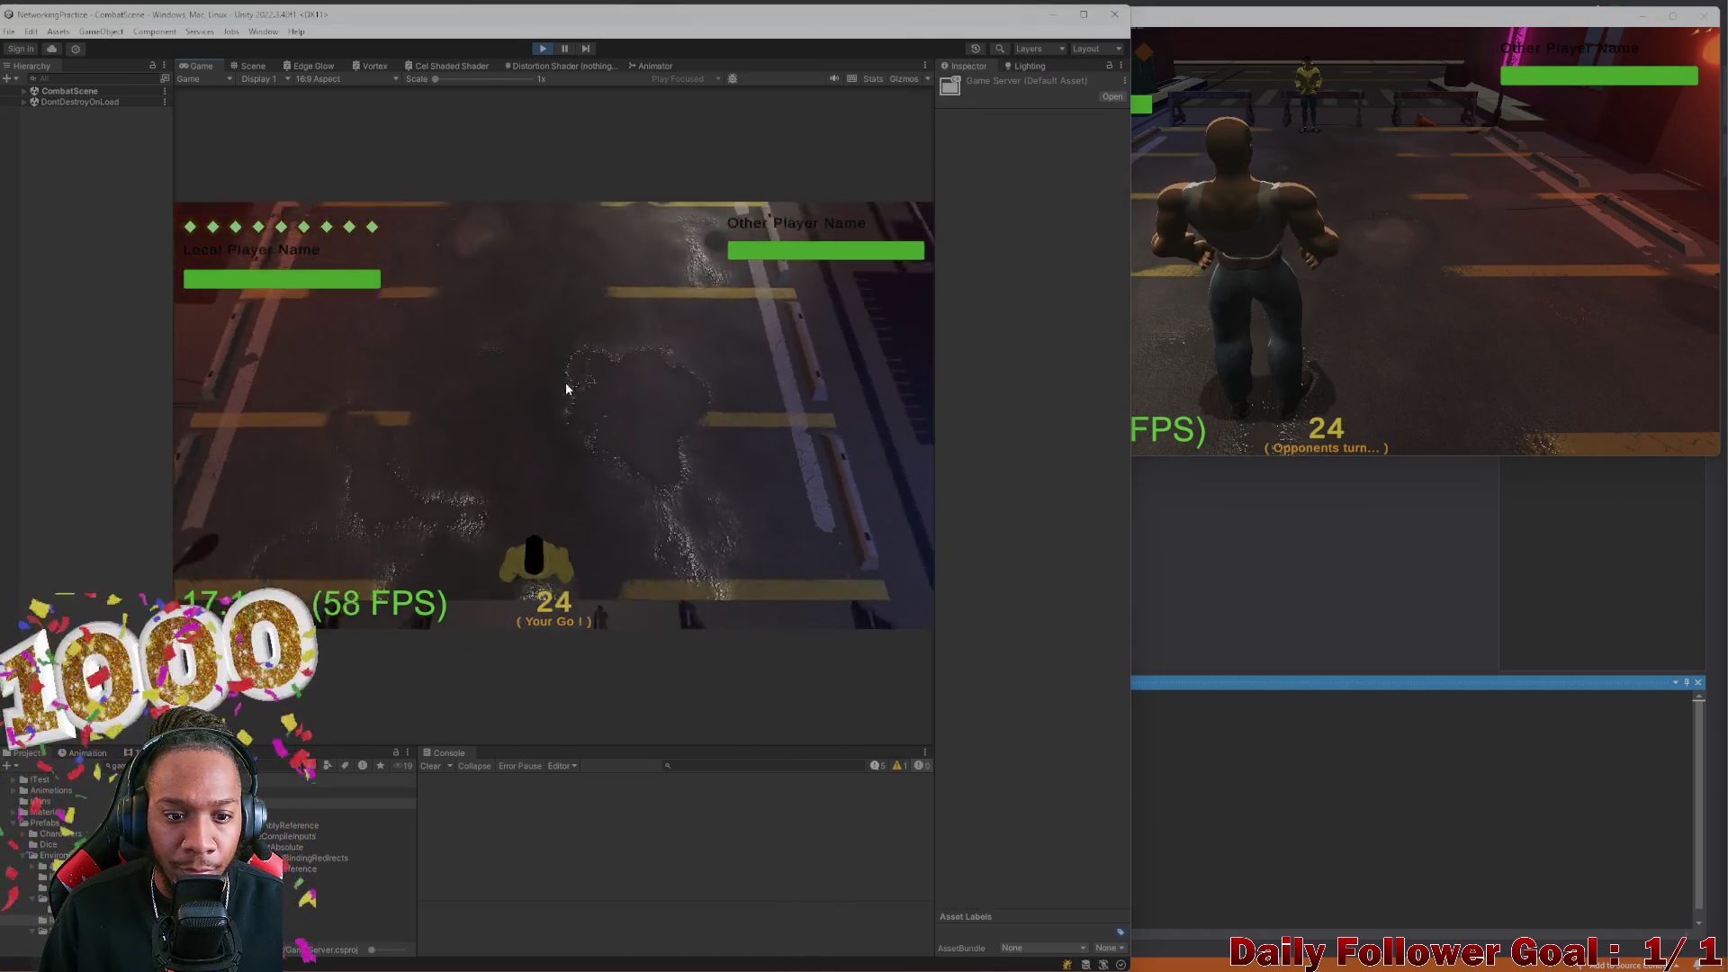
pyautogui.click(320, 491)
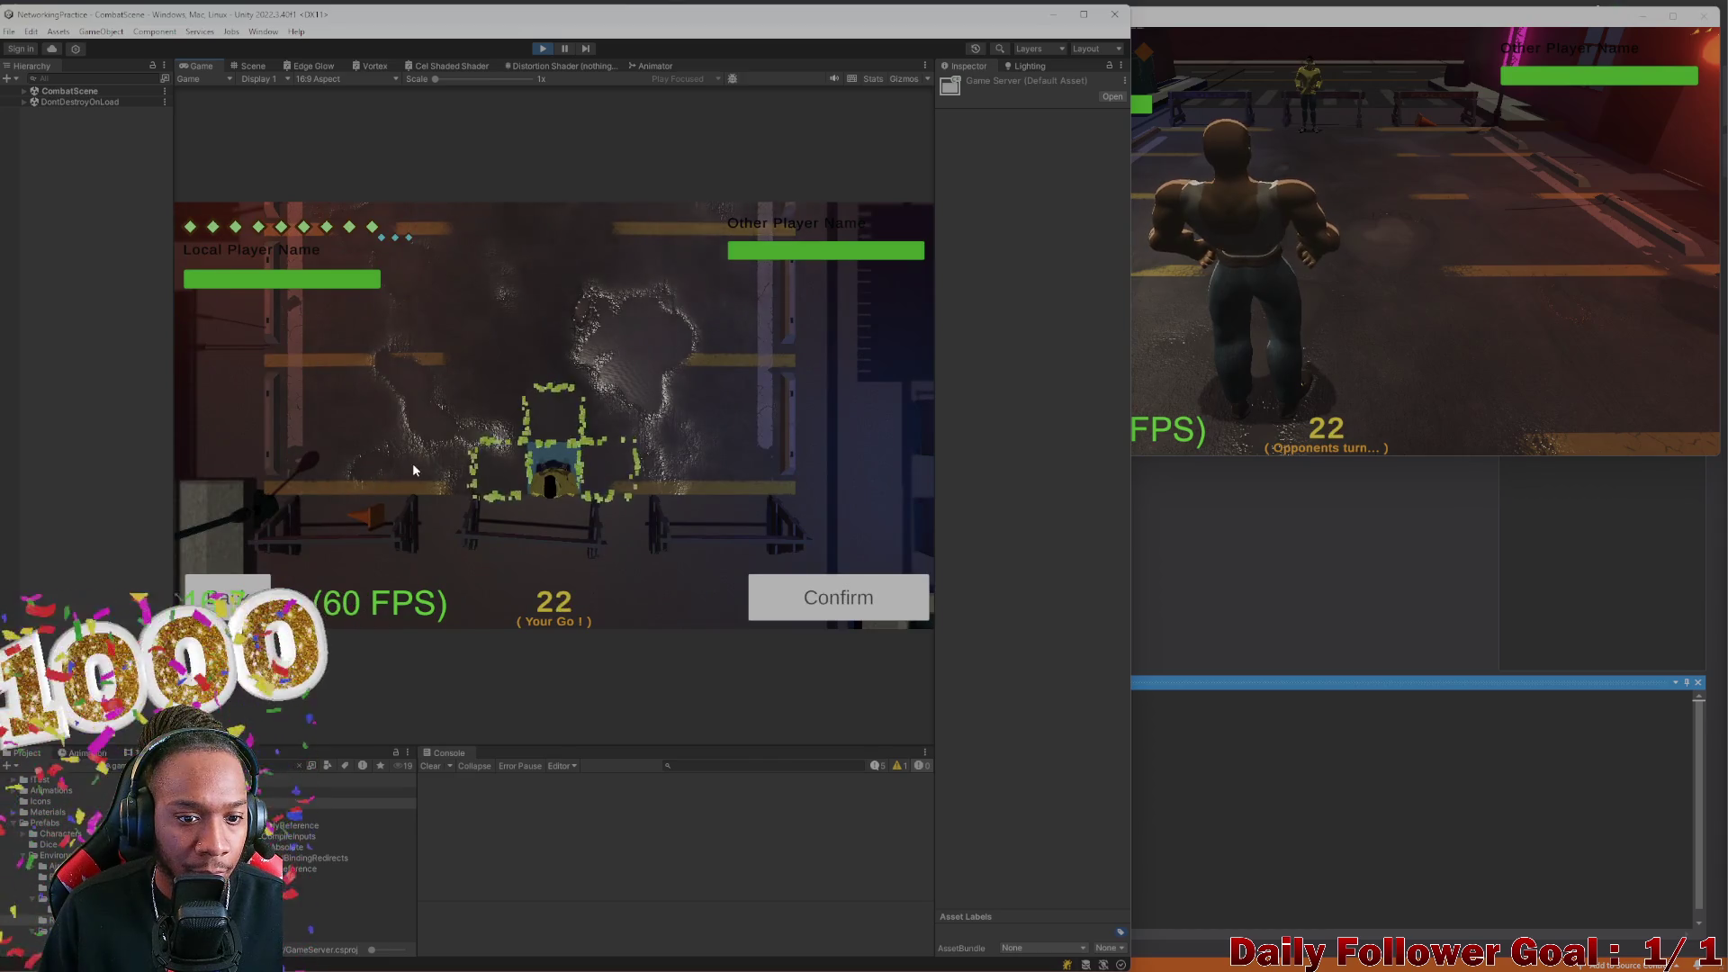
pyautogui.click(837, 597)
pyautogui.click(349, 488)
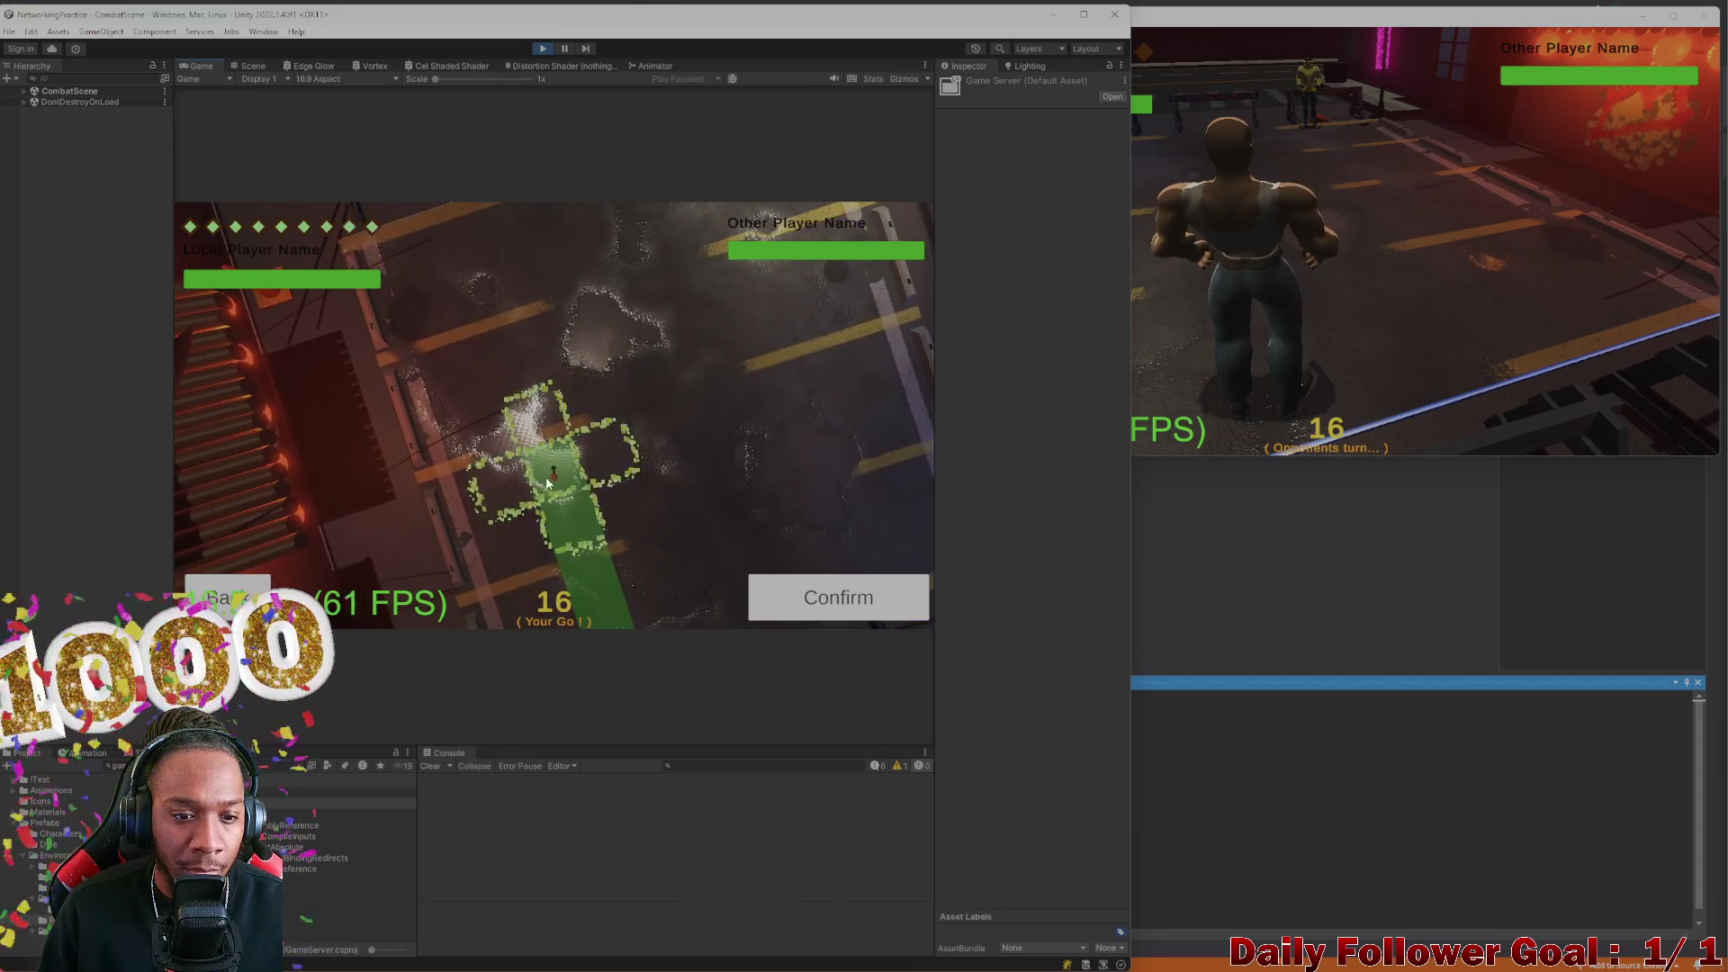
pyautogui.click(873, 616)
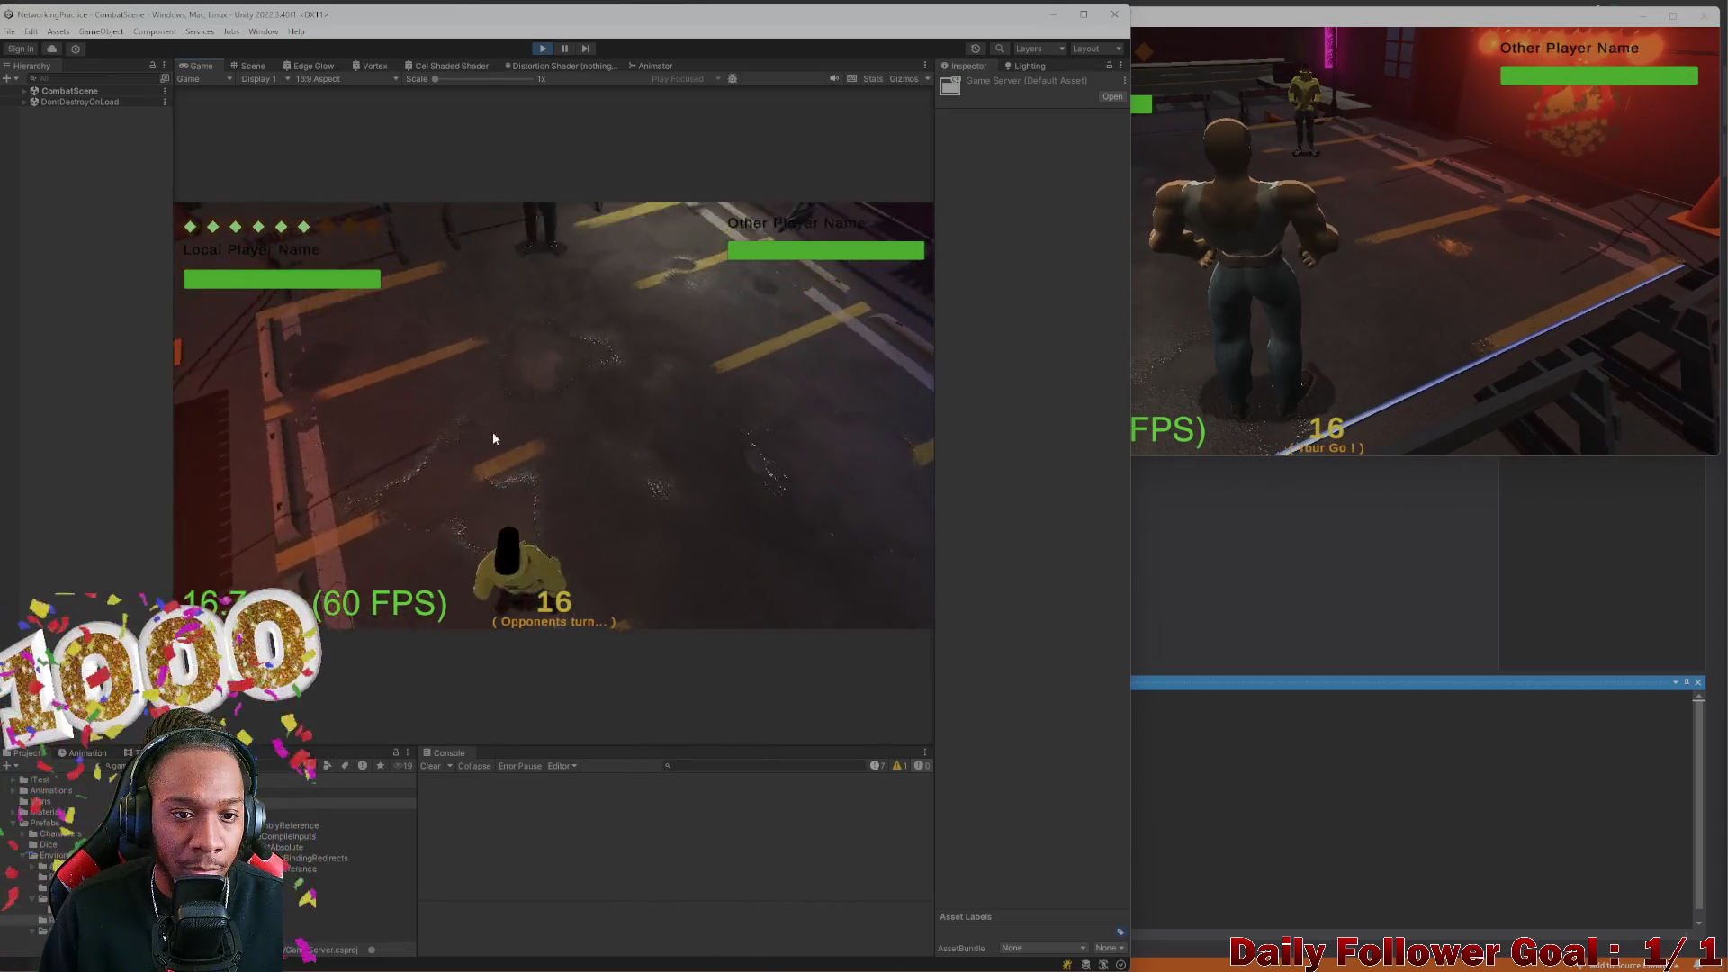
# In the build, roll for The Brawn, confirm its movement path and end its turn
pyautogui.click(1219, 264)
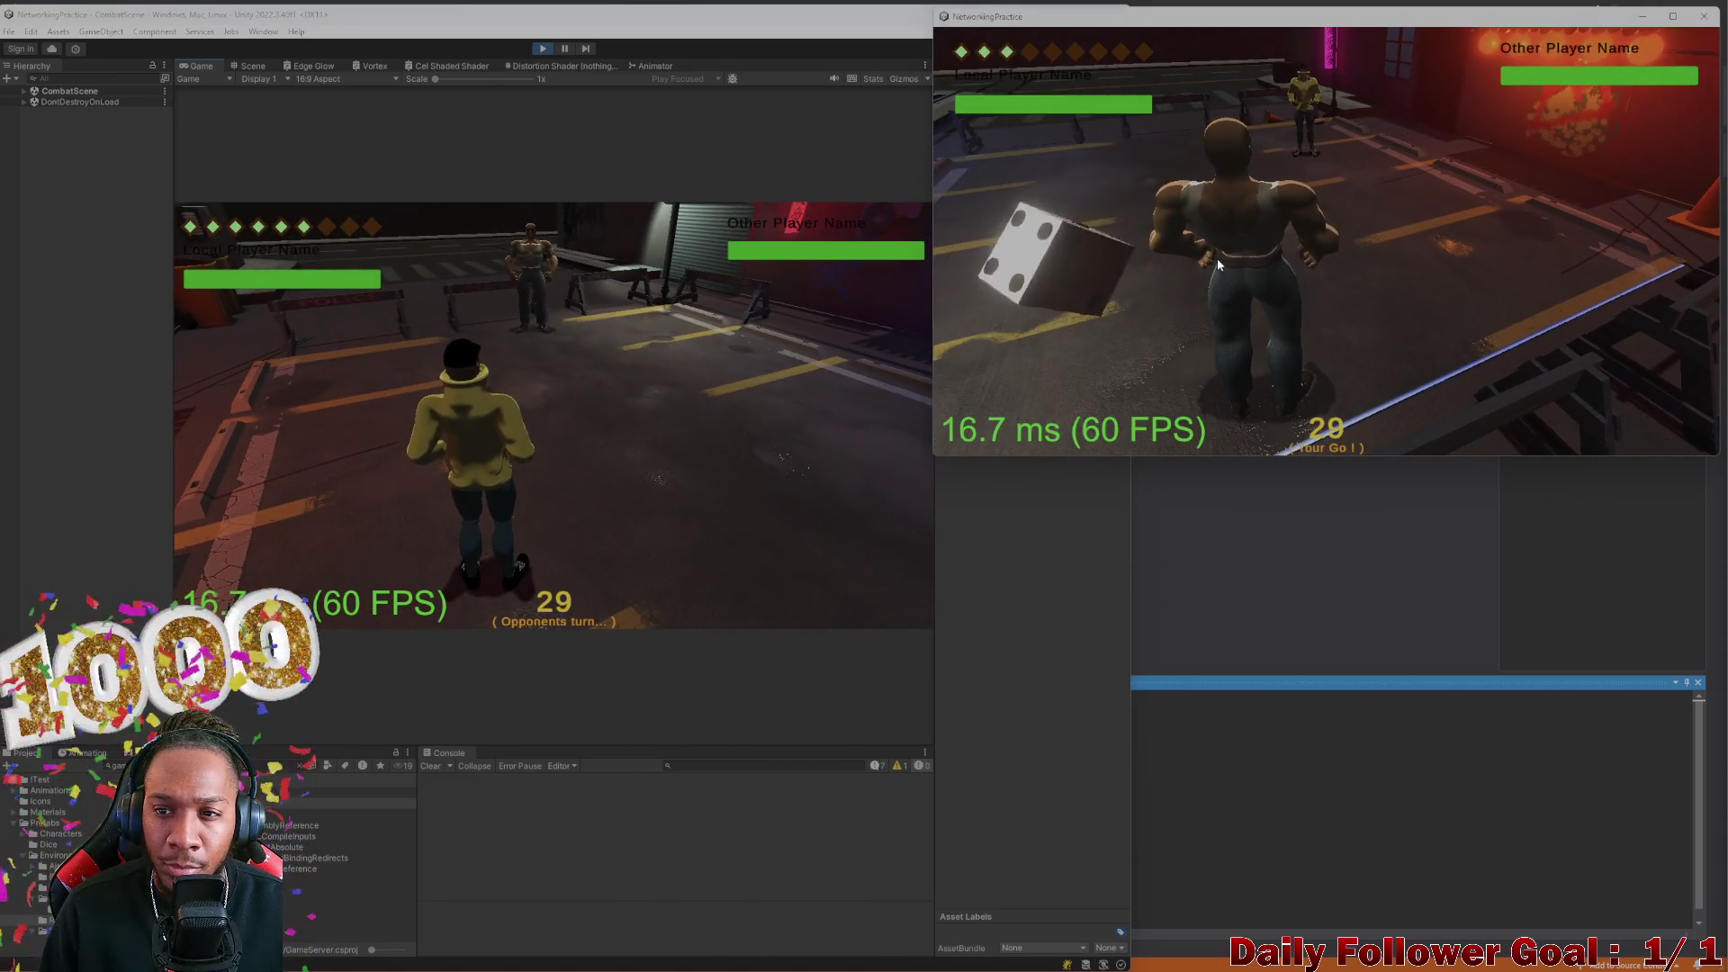
pyautogui.click(1085, 269)
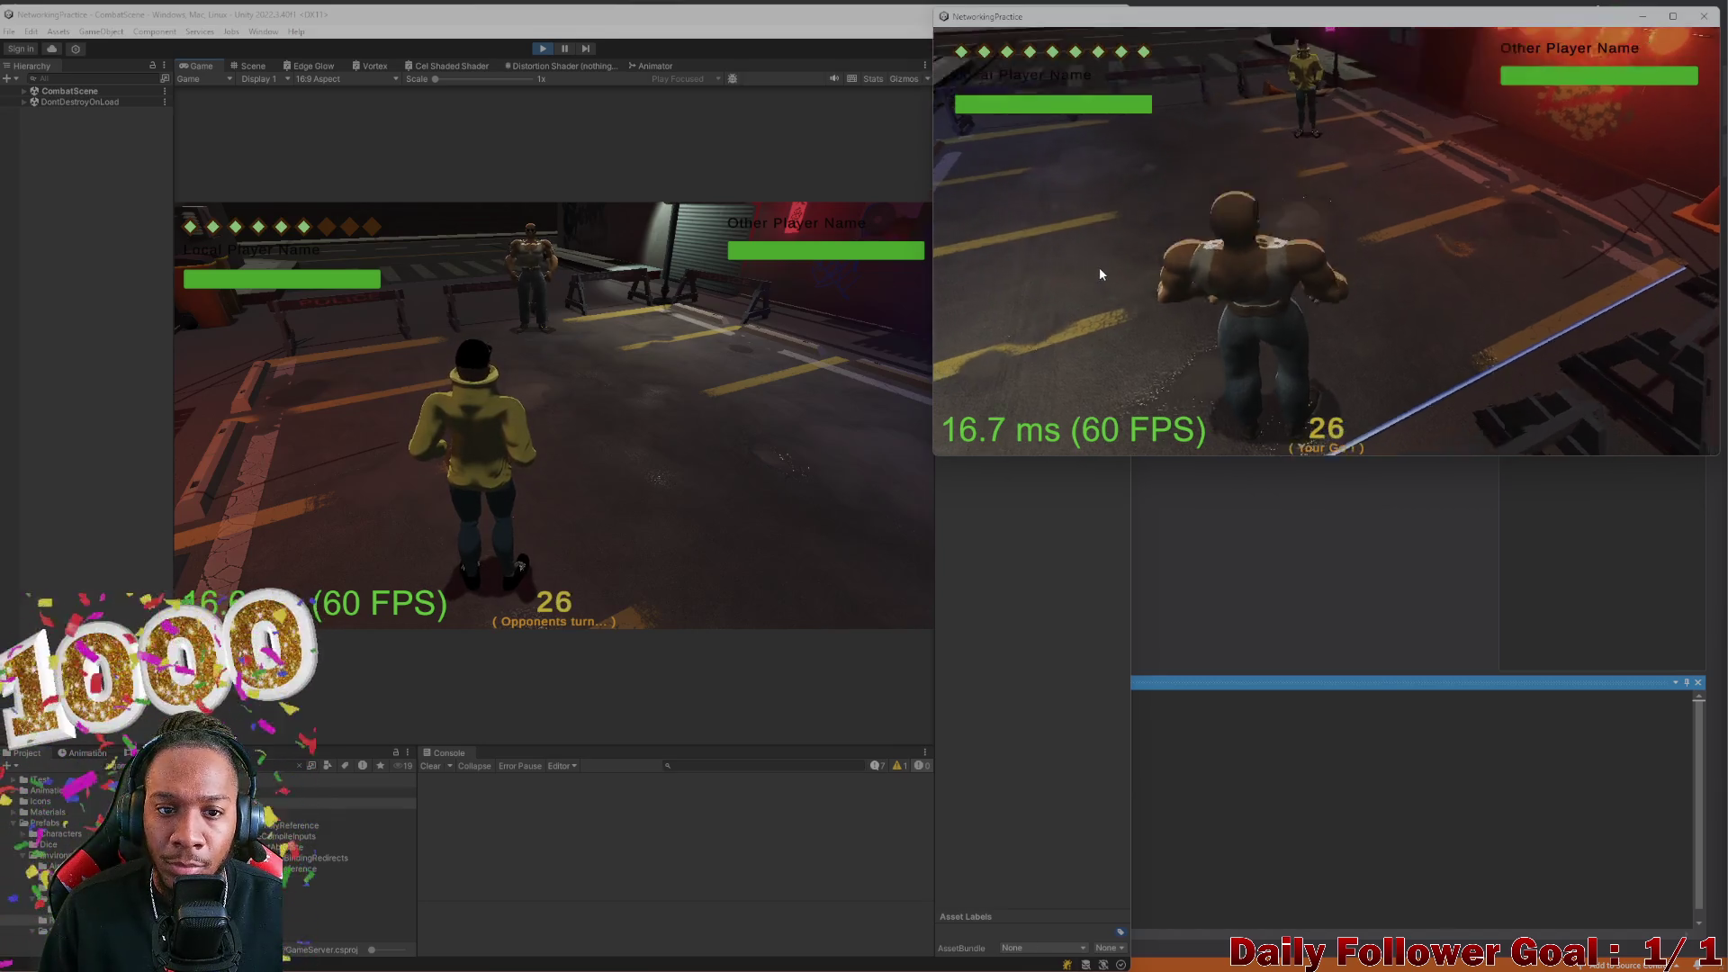
pyautogui.click(1142, 319)
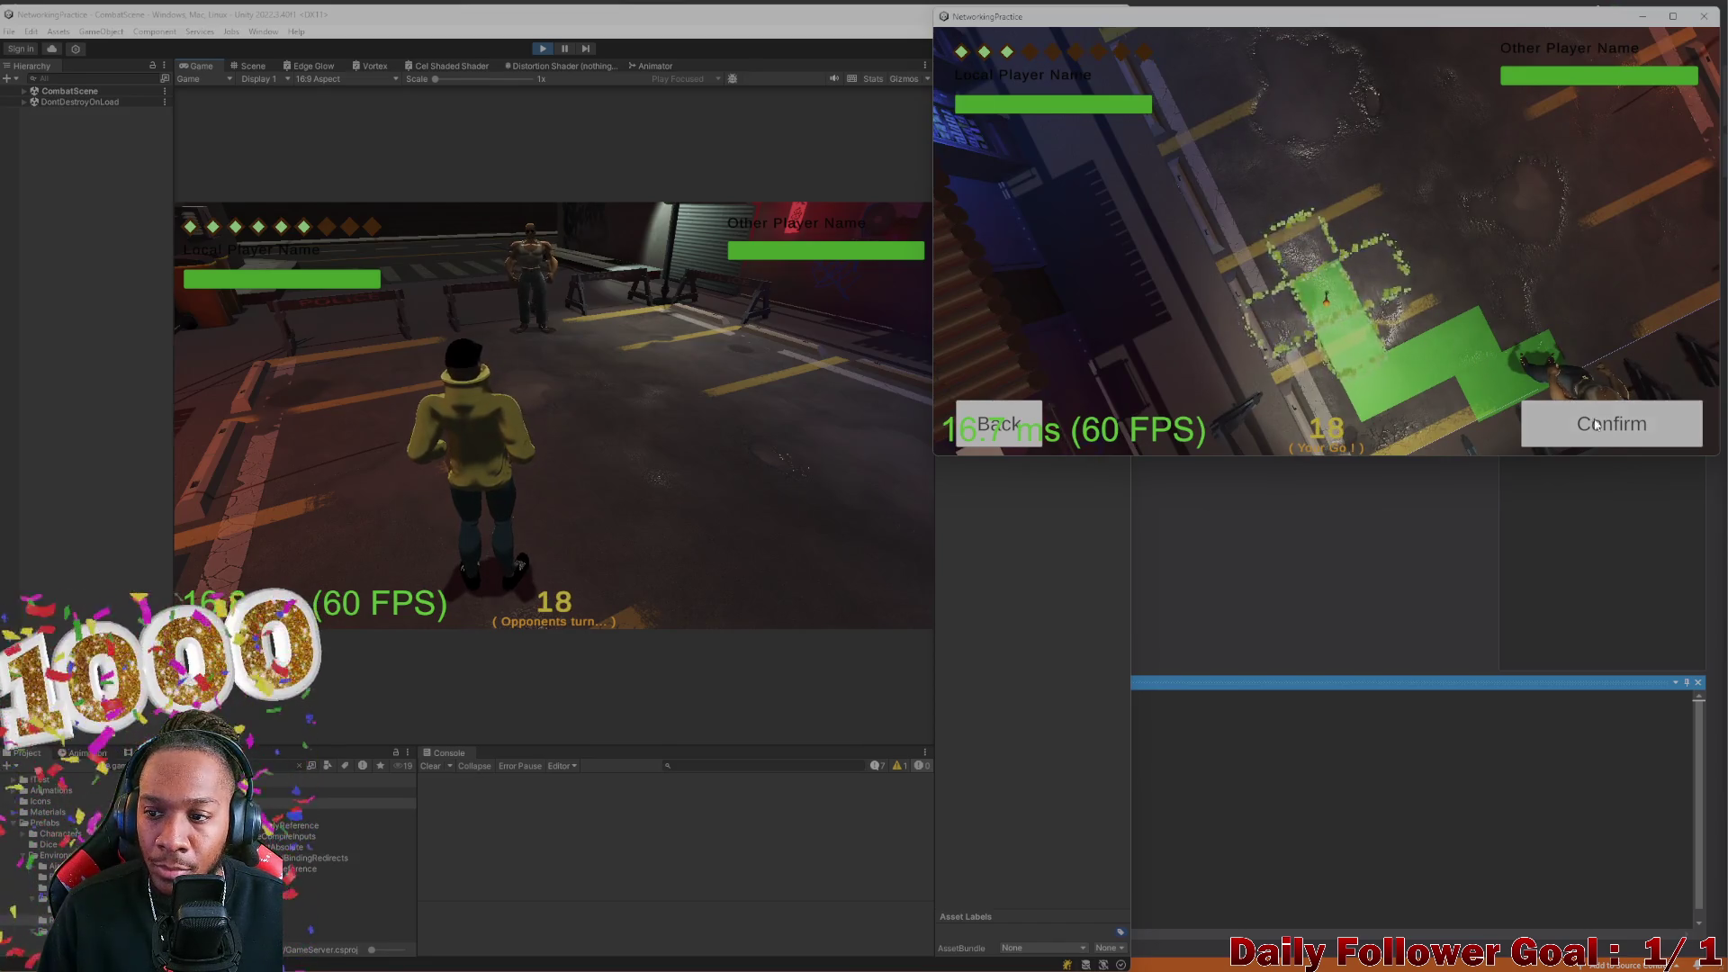
pyautogui.click(1530, 419)
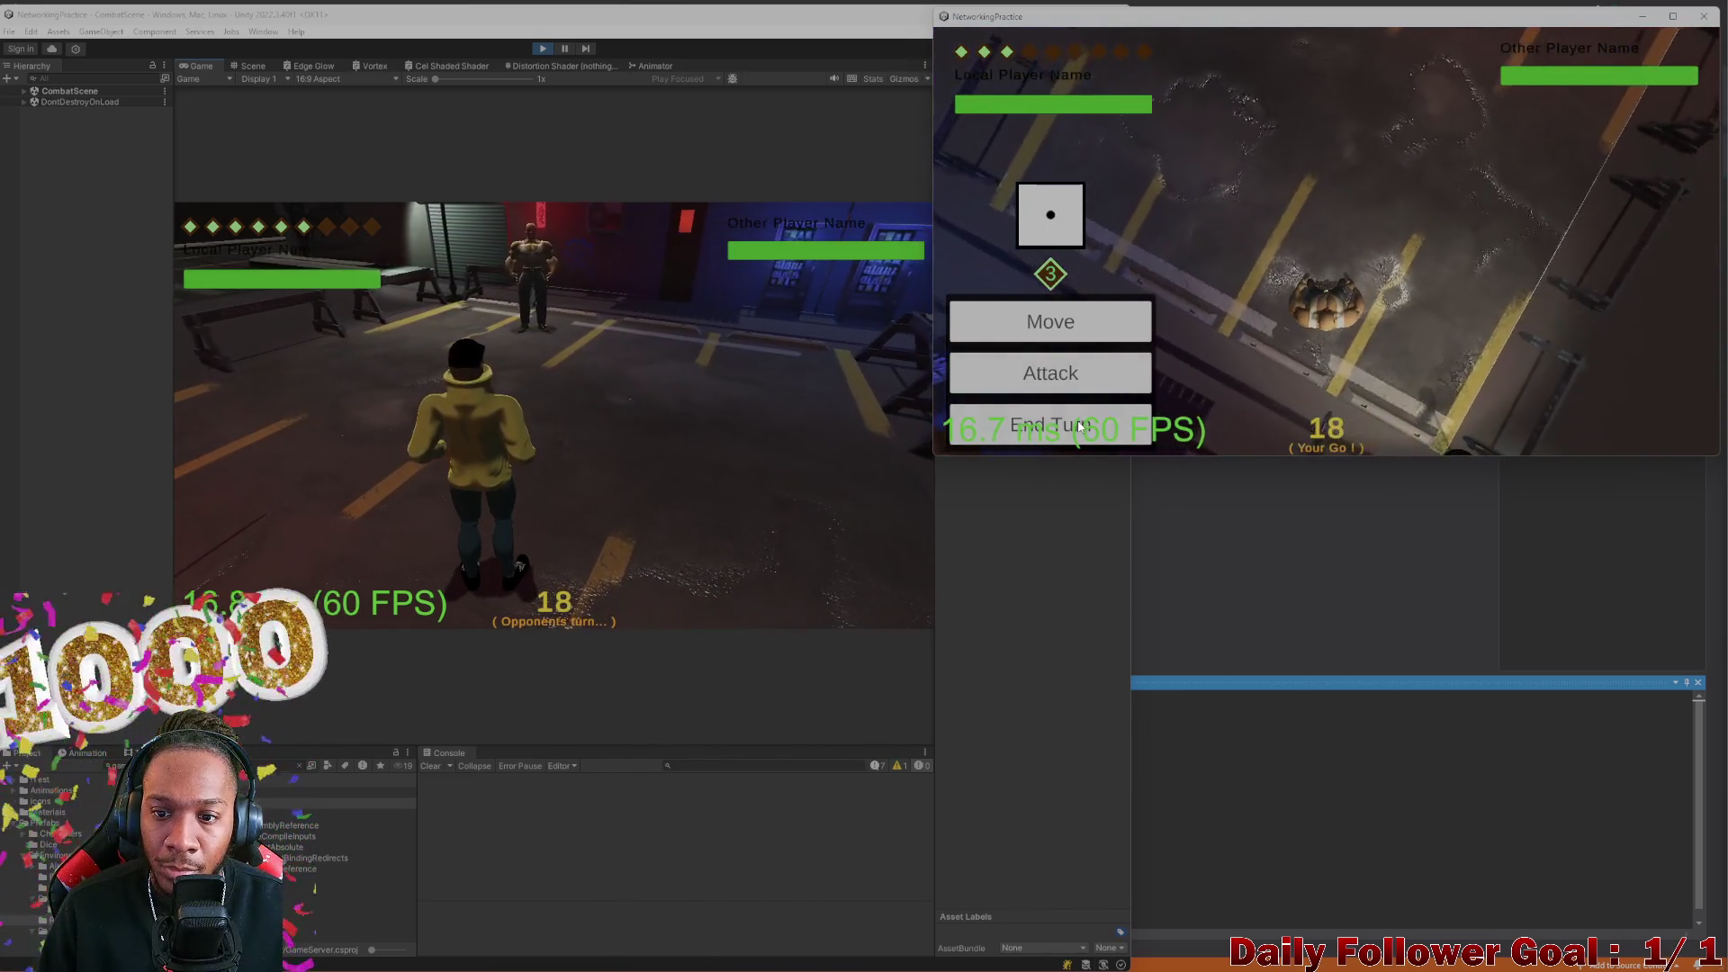
pyautogui.click(1063, 421)
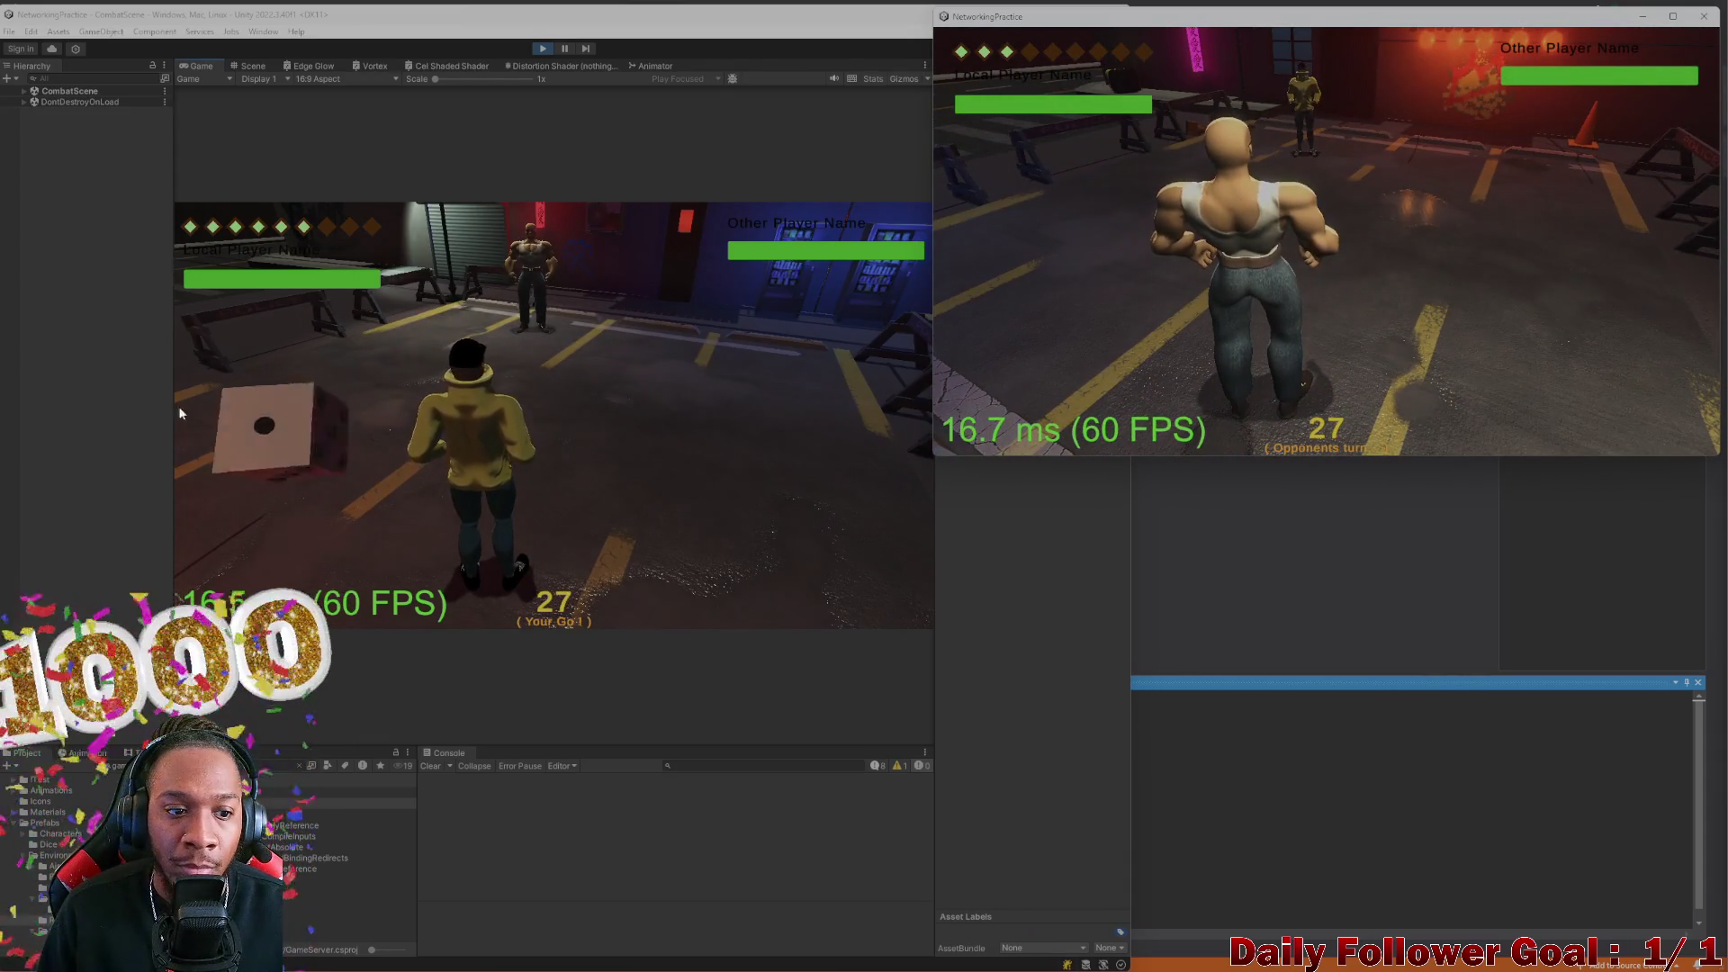
# In the editor game, roll for The Speedster and confirm its move on the grid
pyautogui.click(266, 441)
pyautogui.click(1458, 153)
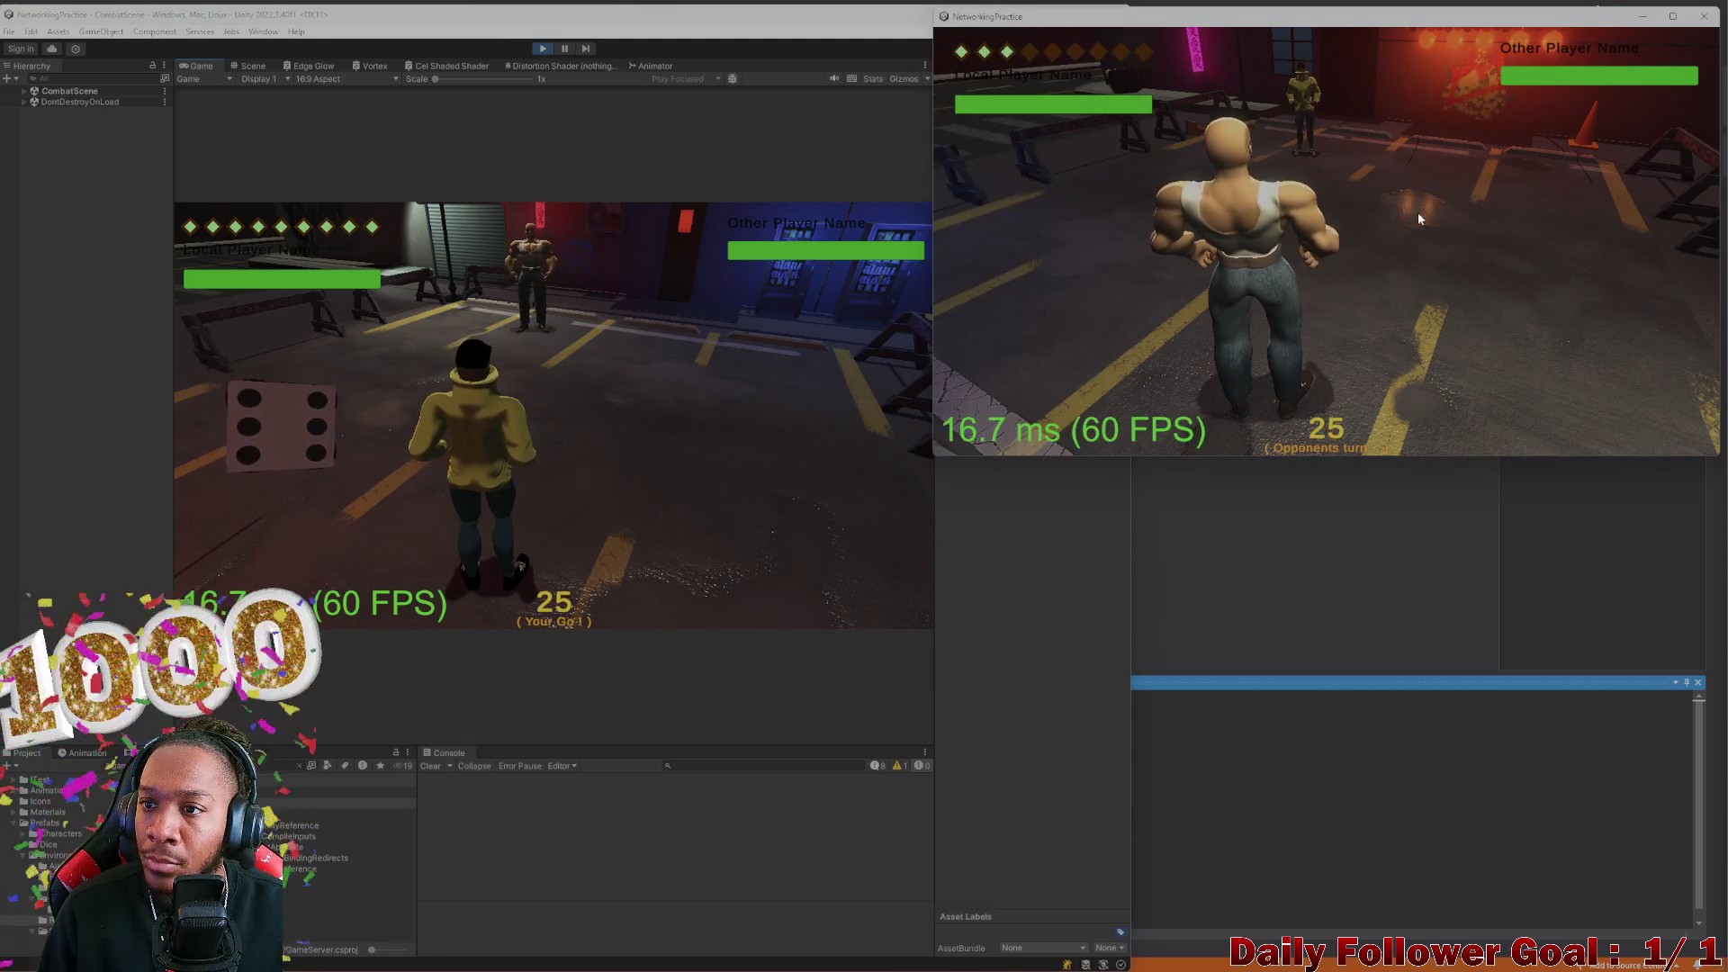
pyautogui.click(531, 406)
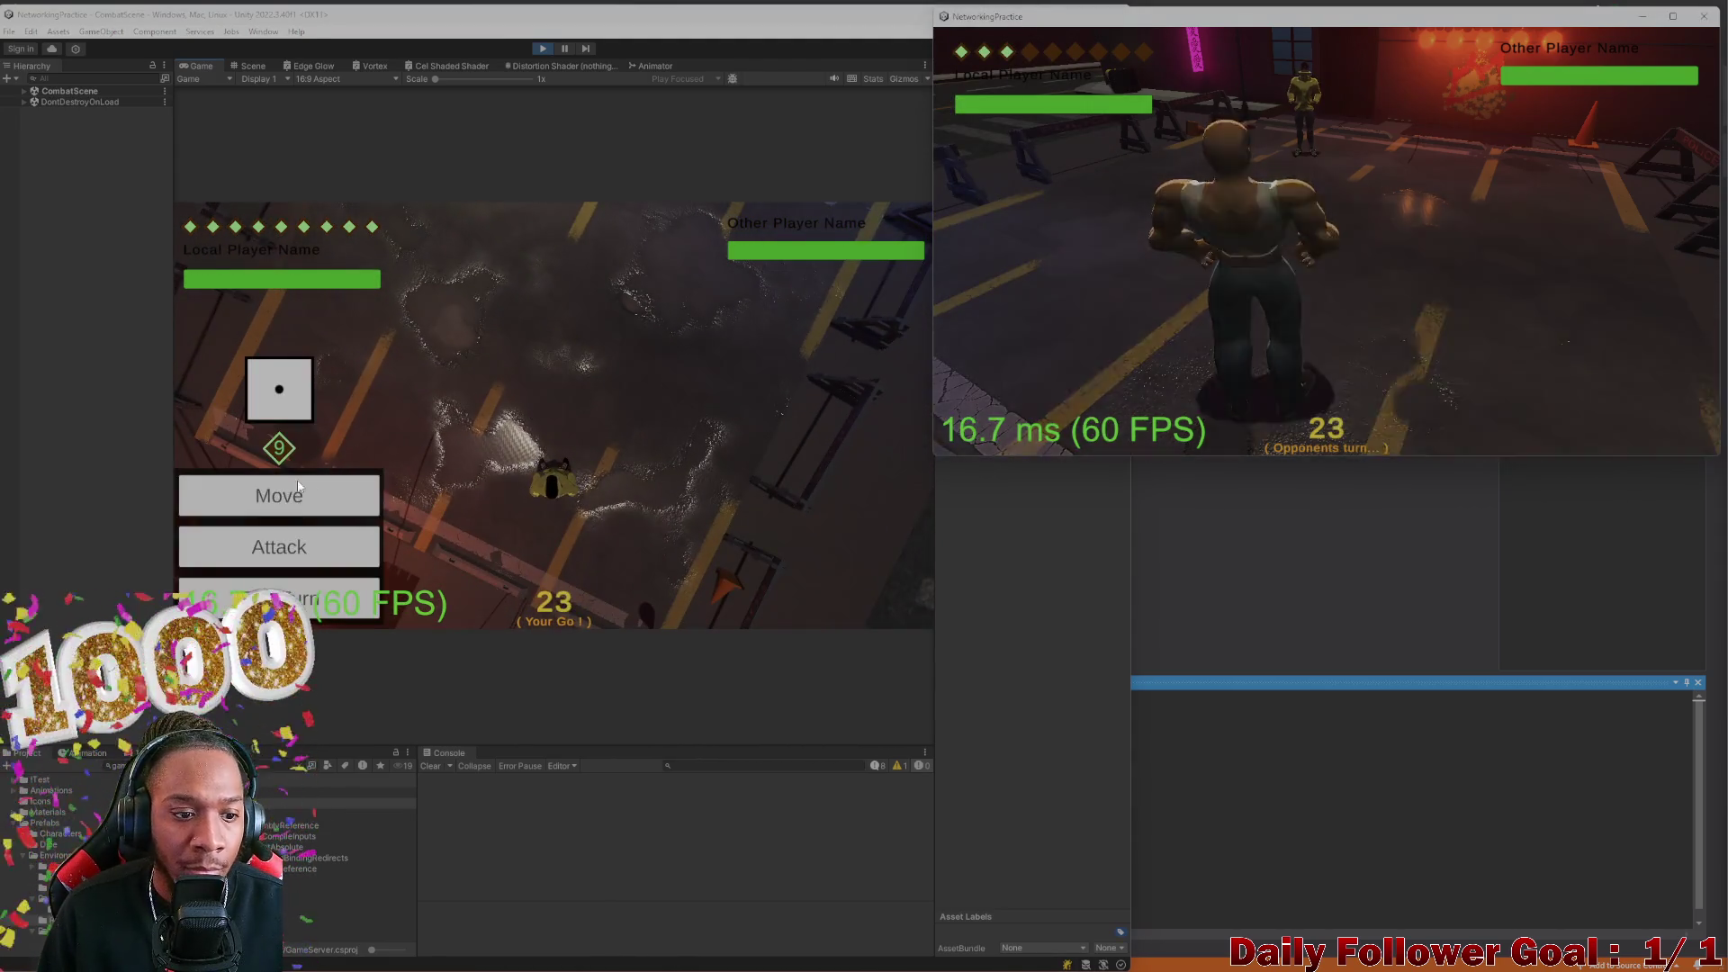
pyautogui.click(278, 493)
pyautogui.click(817, 583)
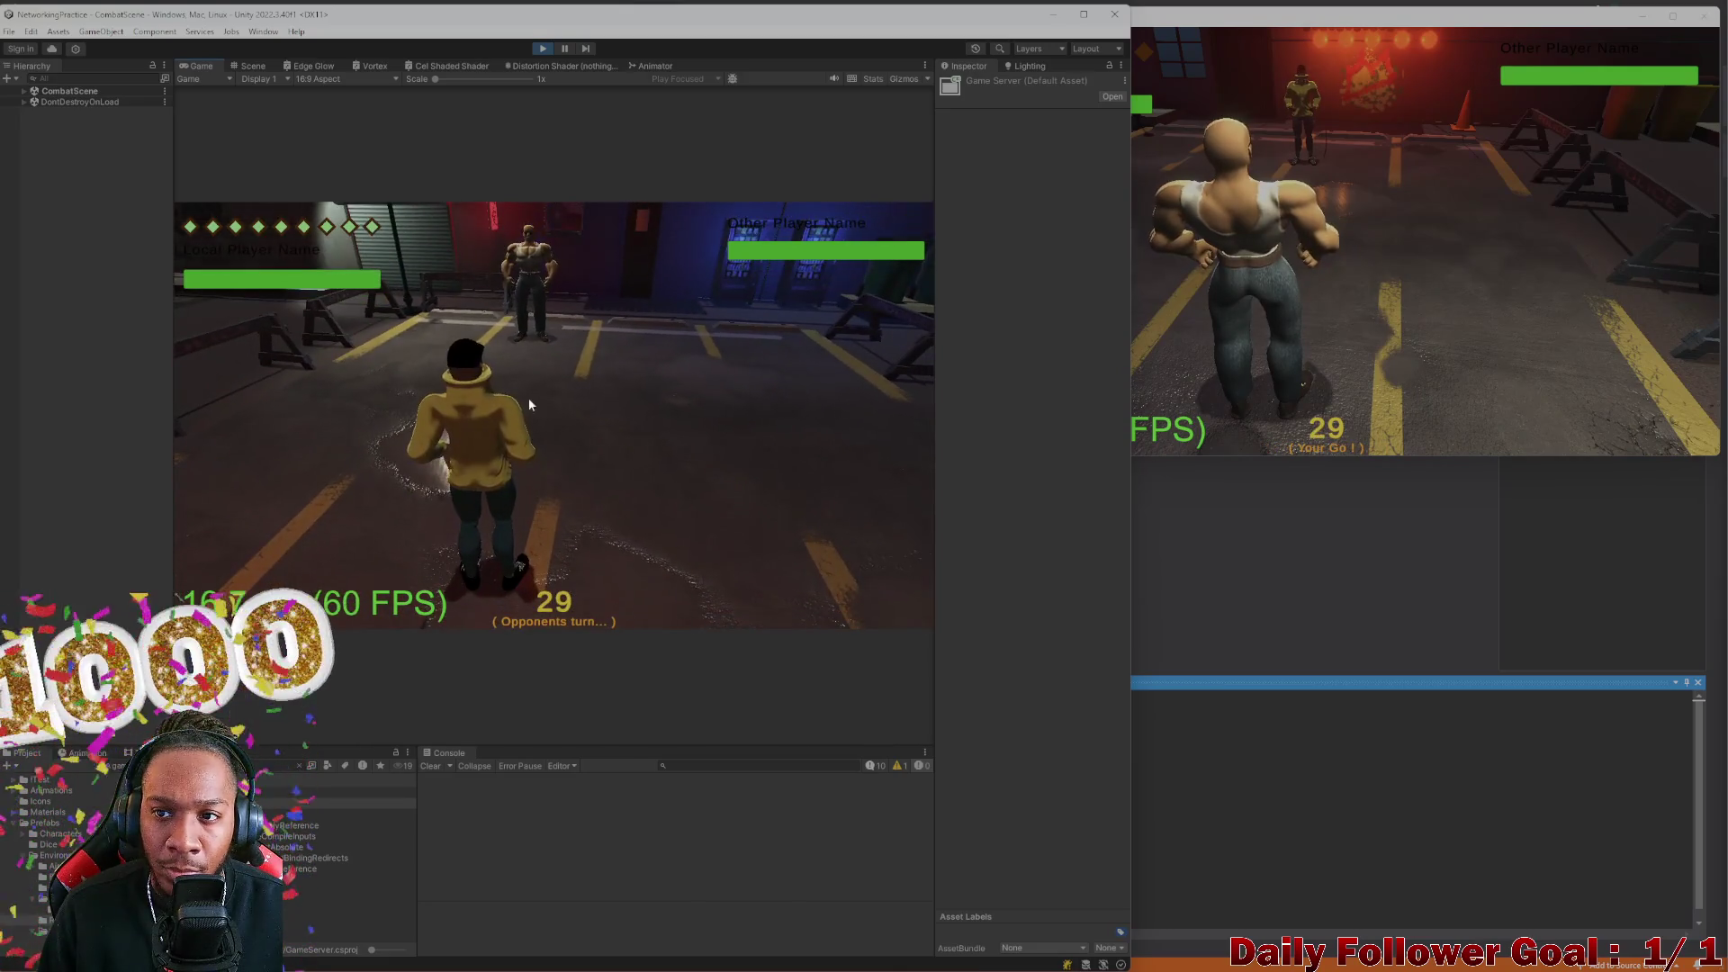
# Play another Brawn turn in the build, then switch the editor to the Scene view
pyautogui.click(1368, 267)
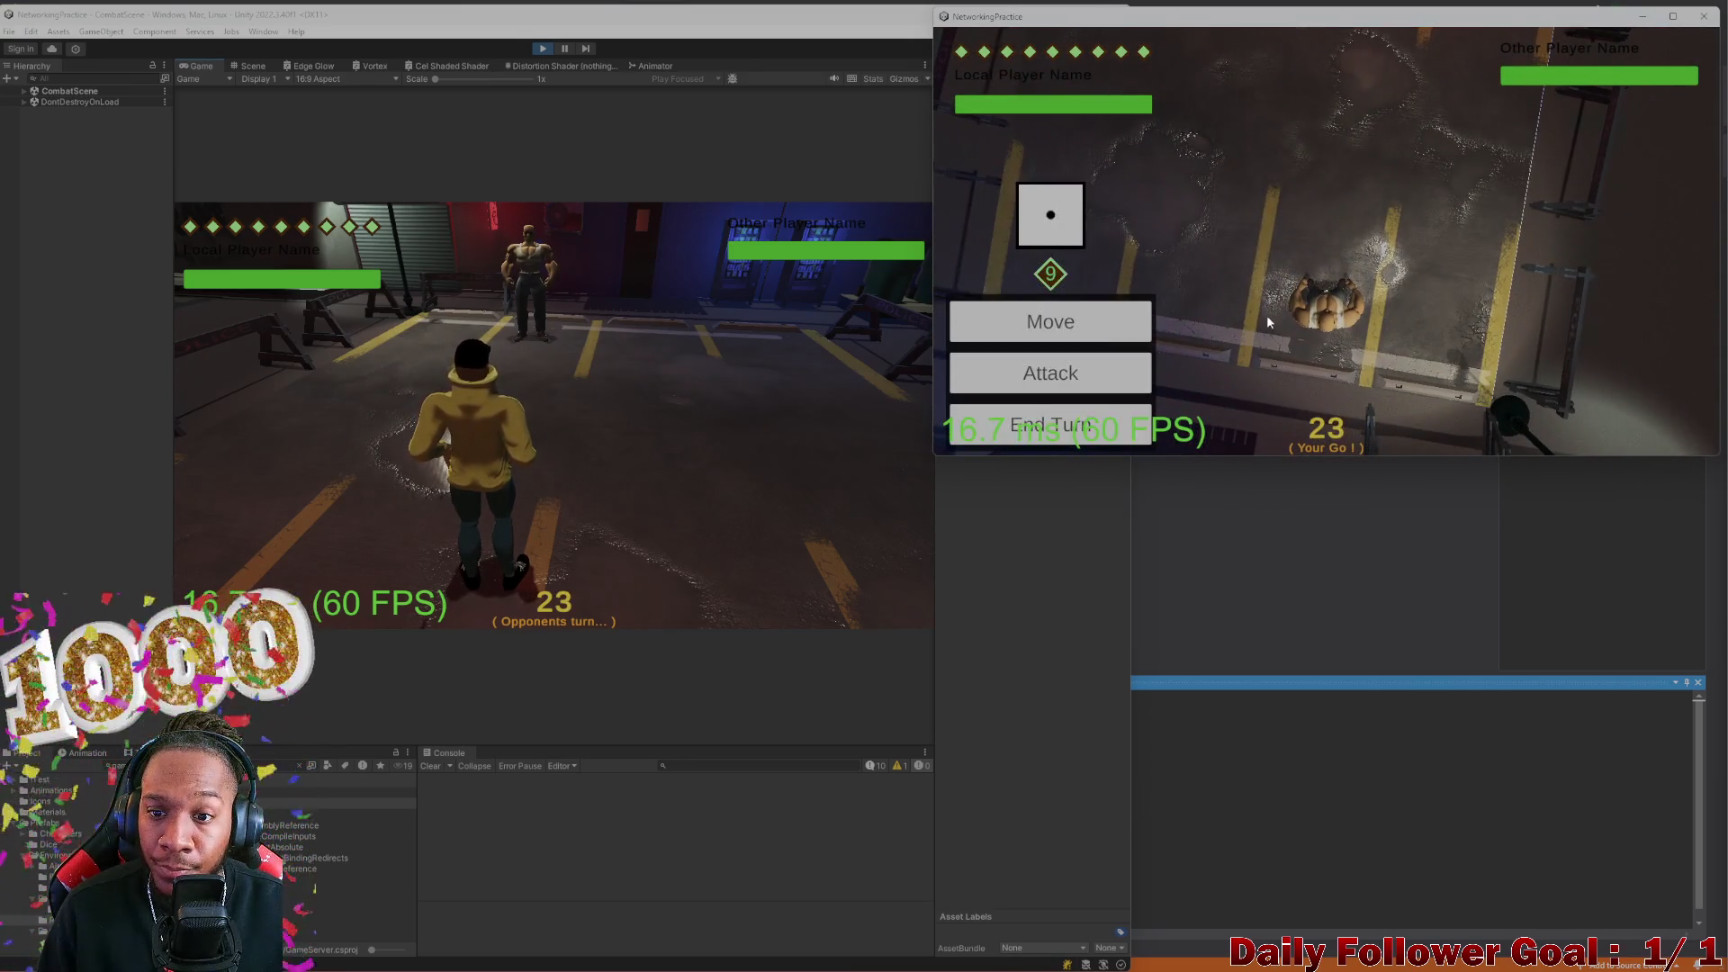
pyautogui.click(1050, 316)
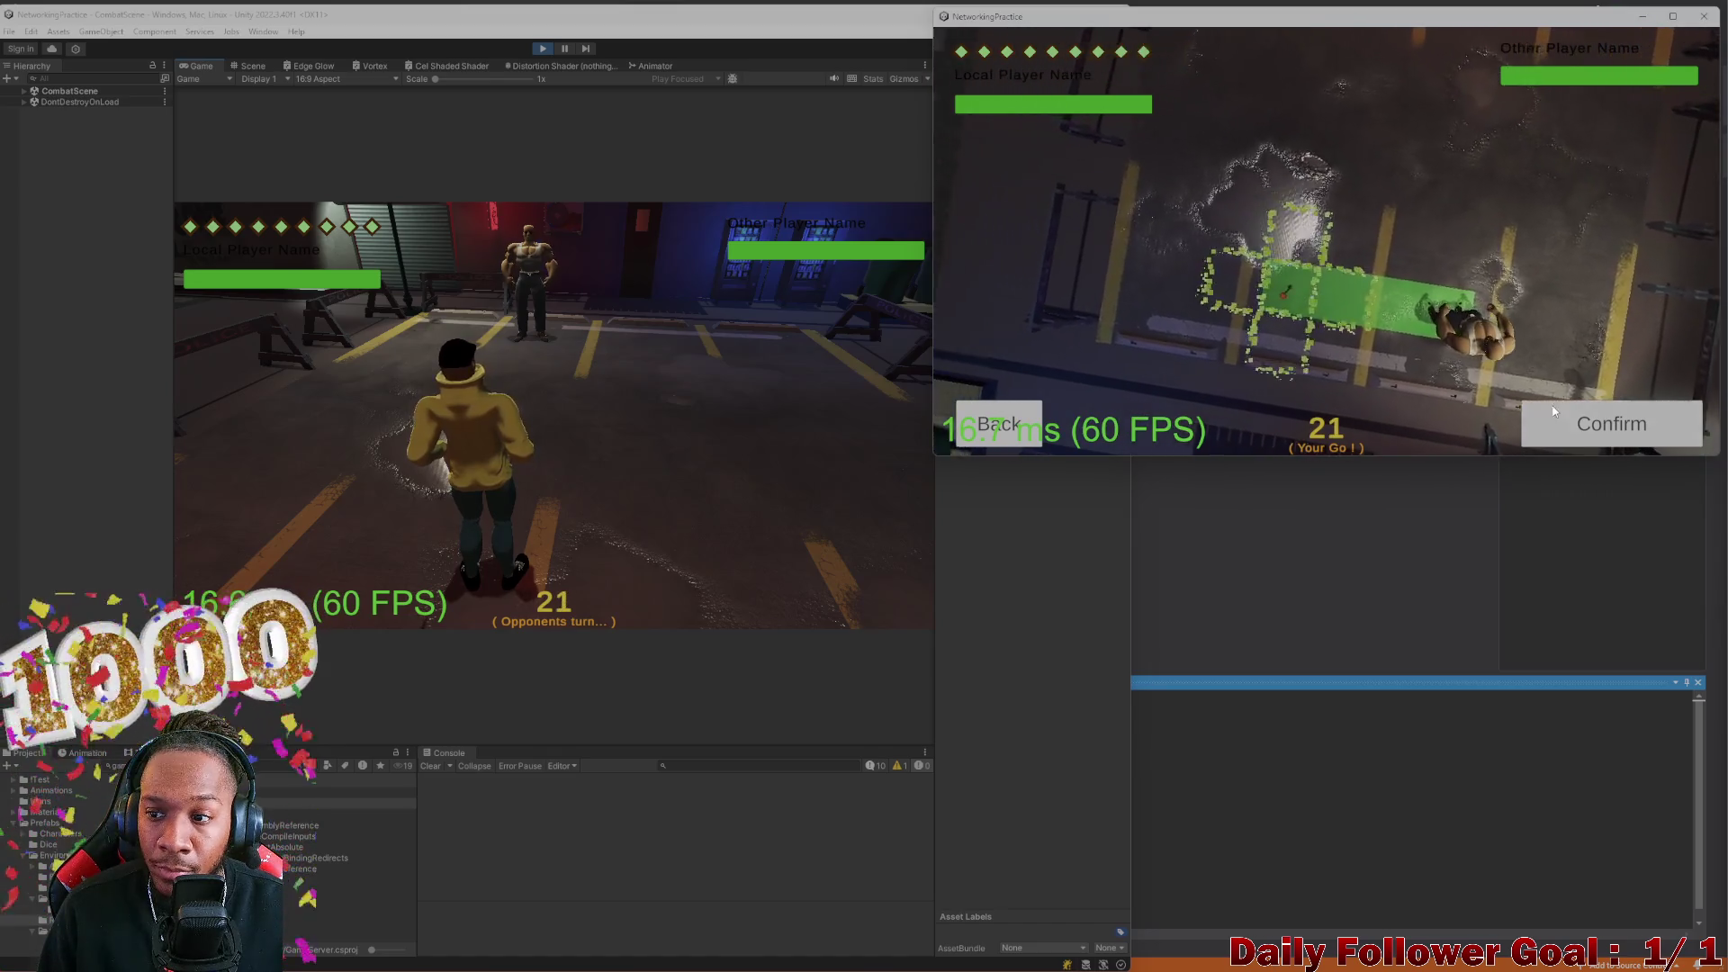
pyautogui.click(1536, 418)
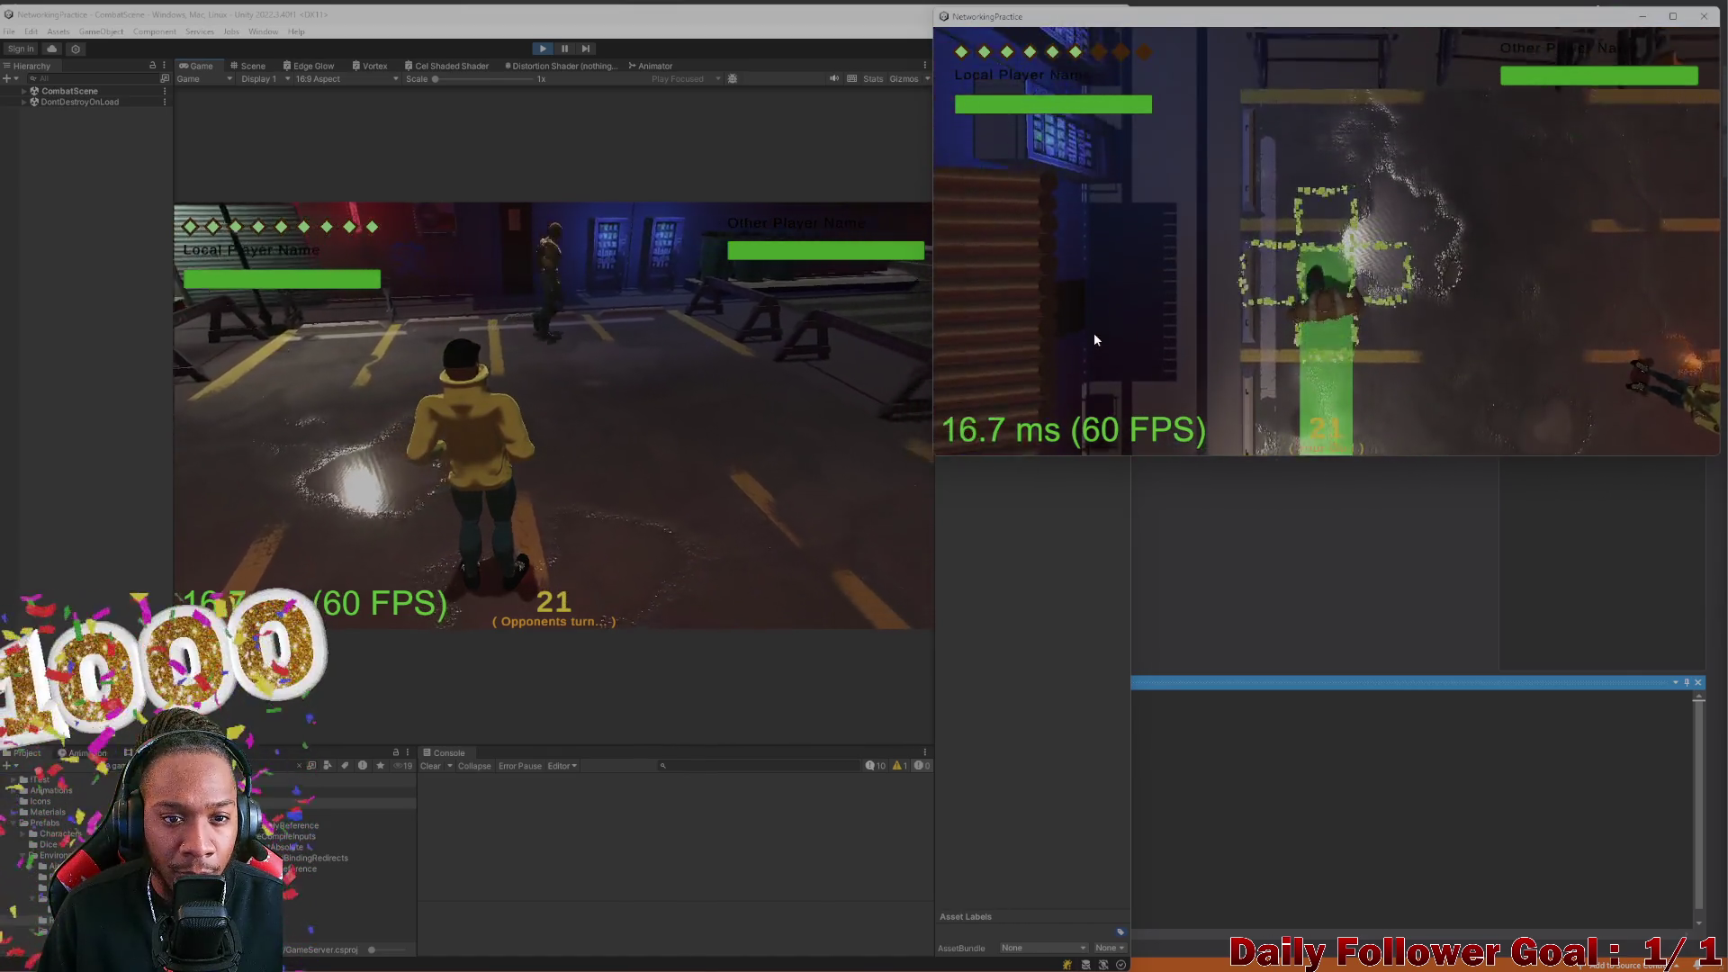
pyautogui.click(1086, 438)
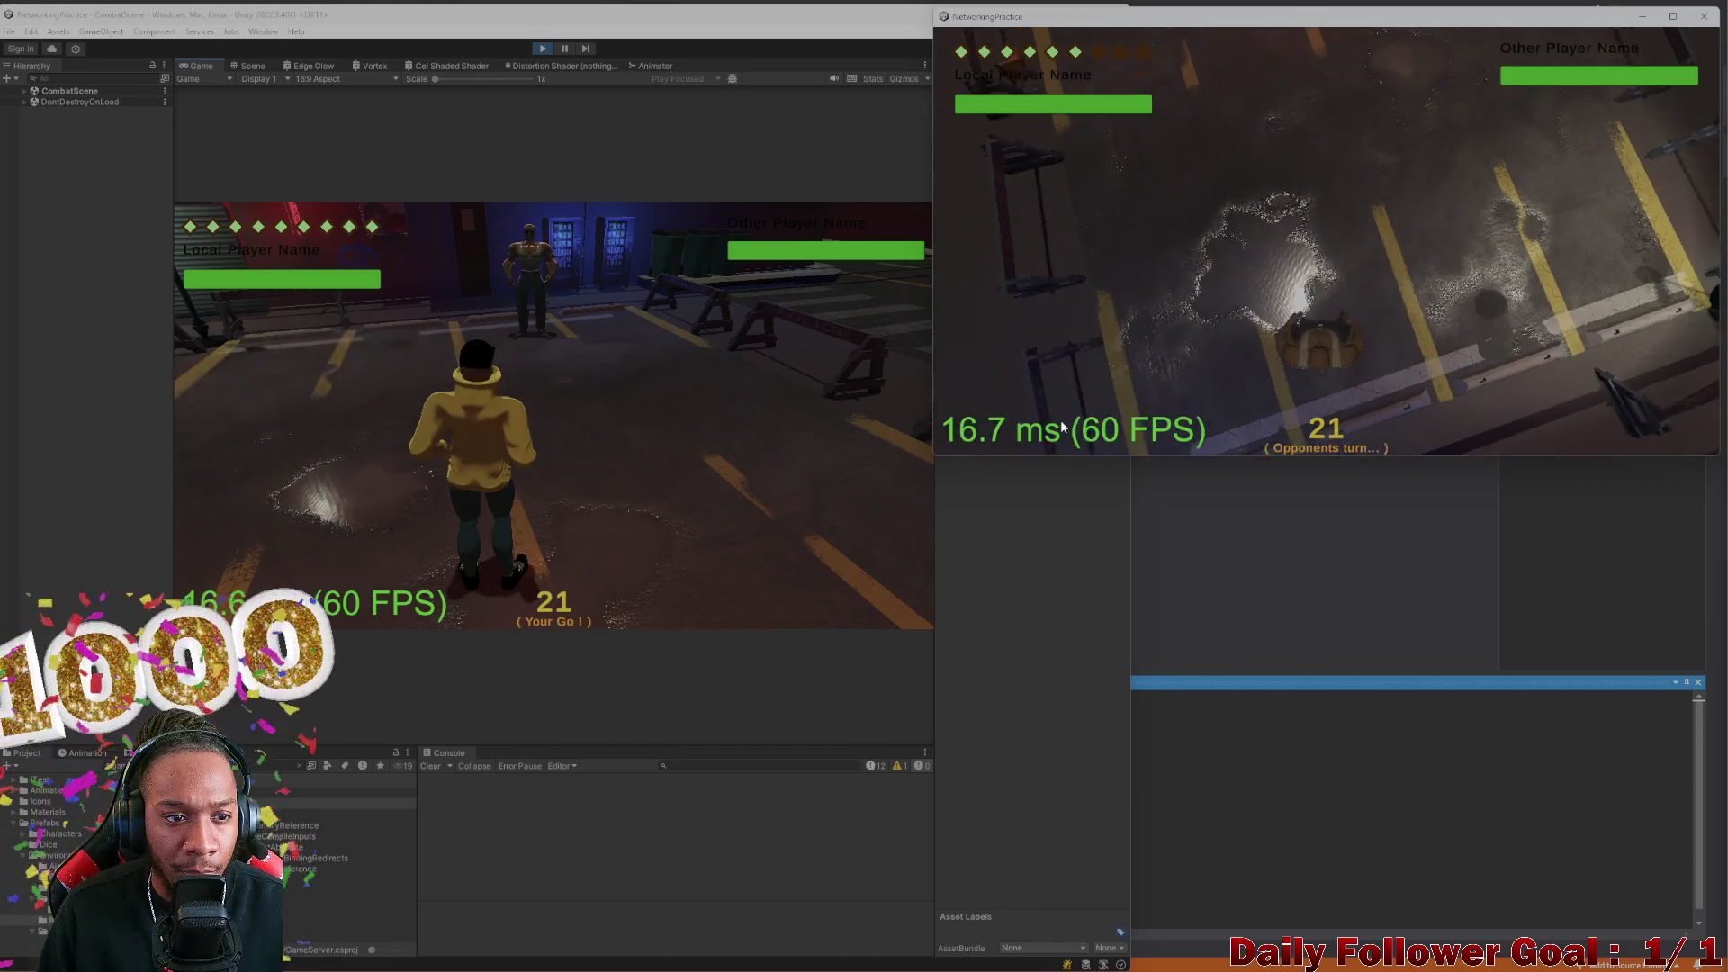
pyautogui.click(322, 390)
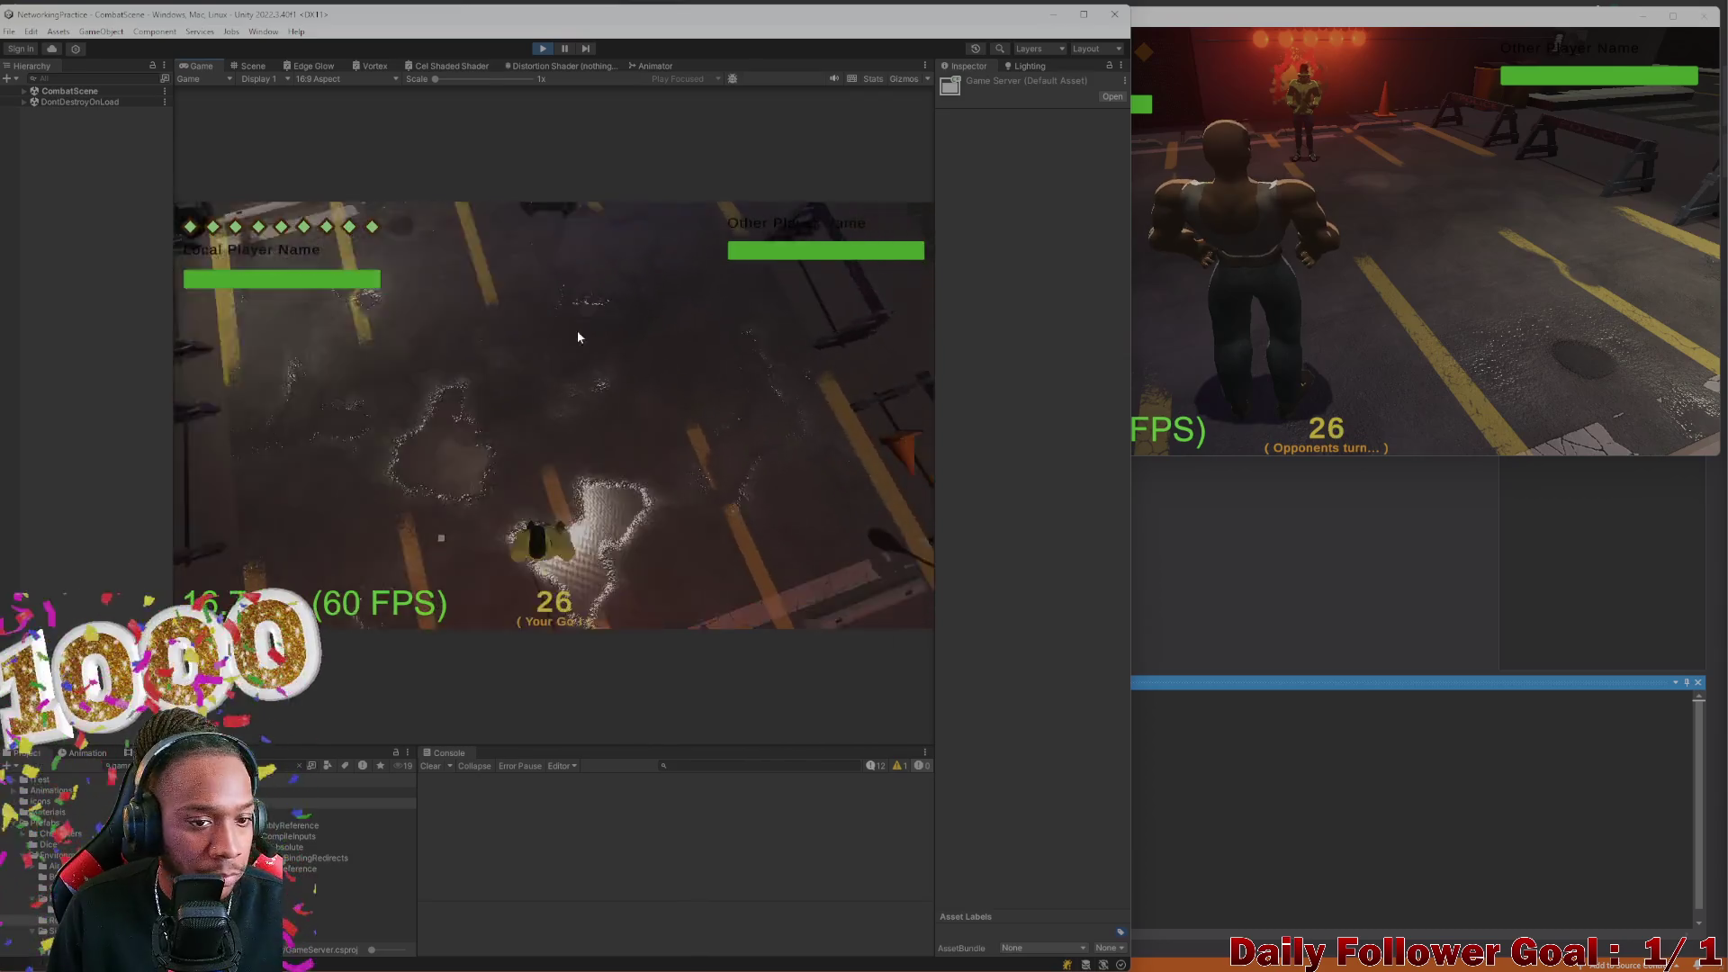
pyautogui.click(247, 68)
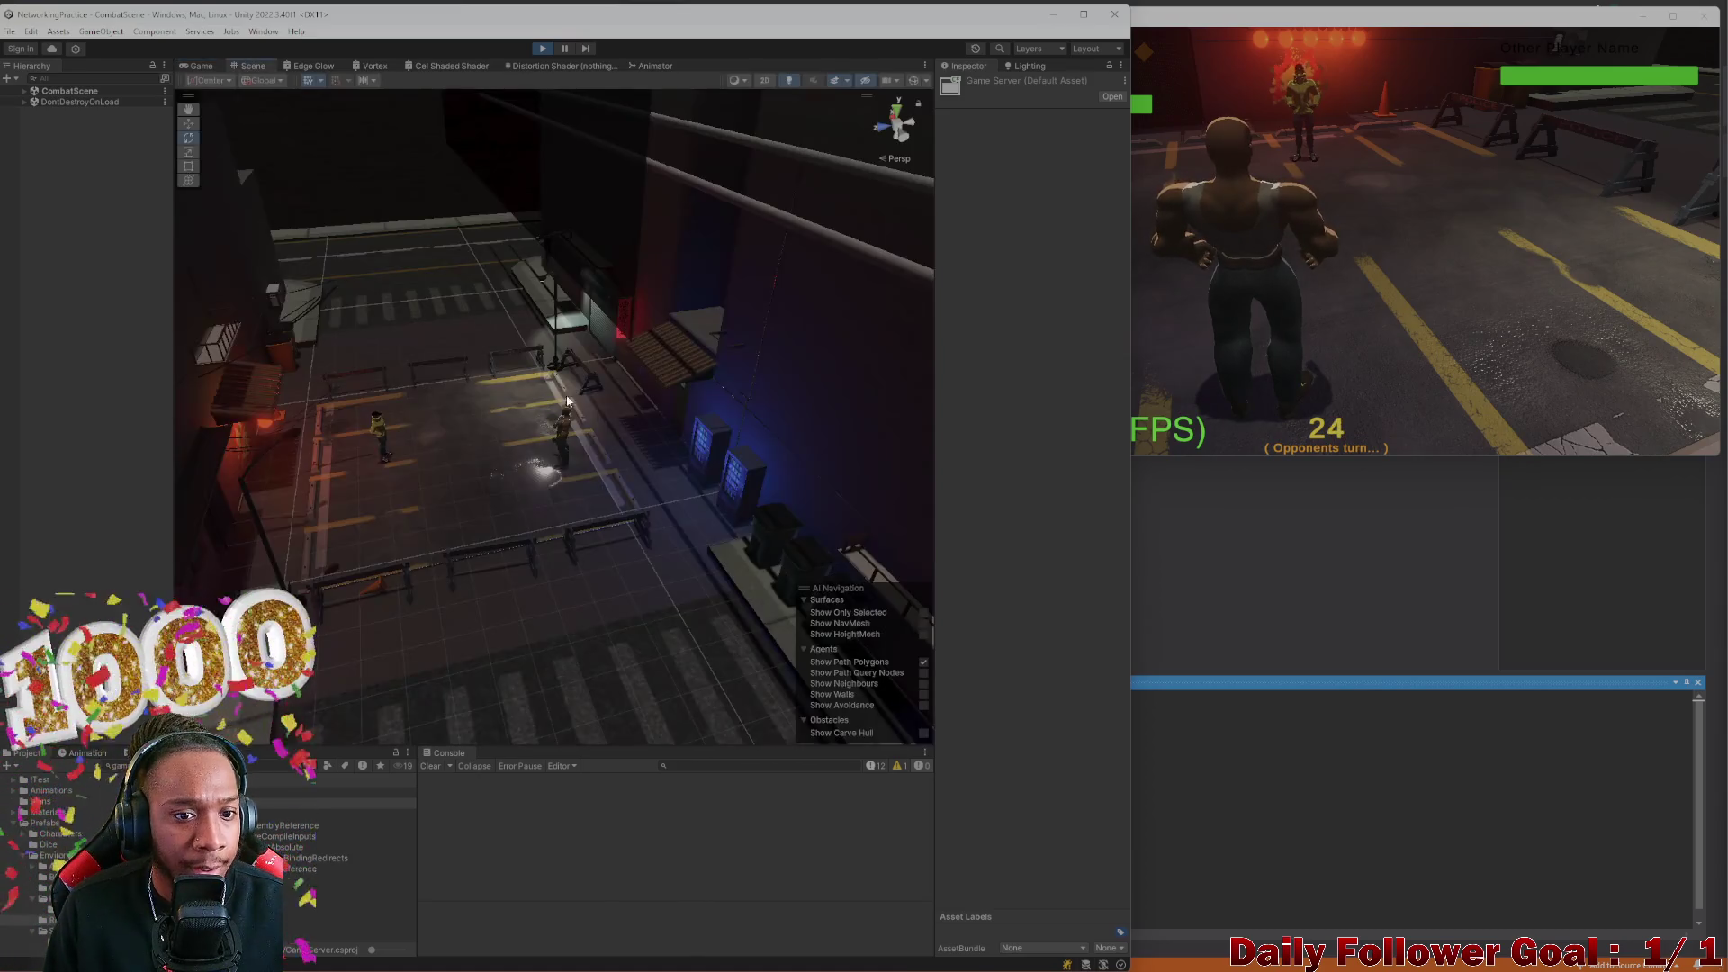
# Select and frame GraffitiPlane_03, then tick Static Shadow Caster and Static in the Inspector
pyautogui.scroll(-10, 717, 462)
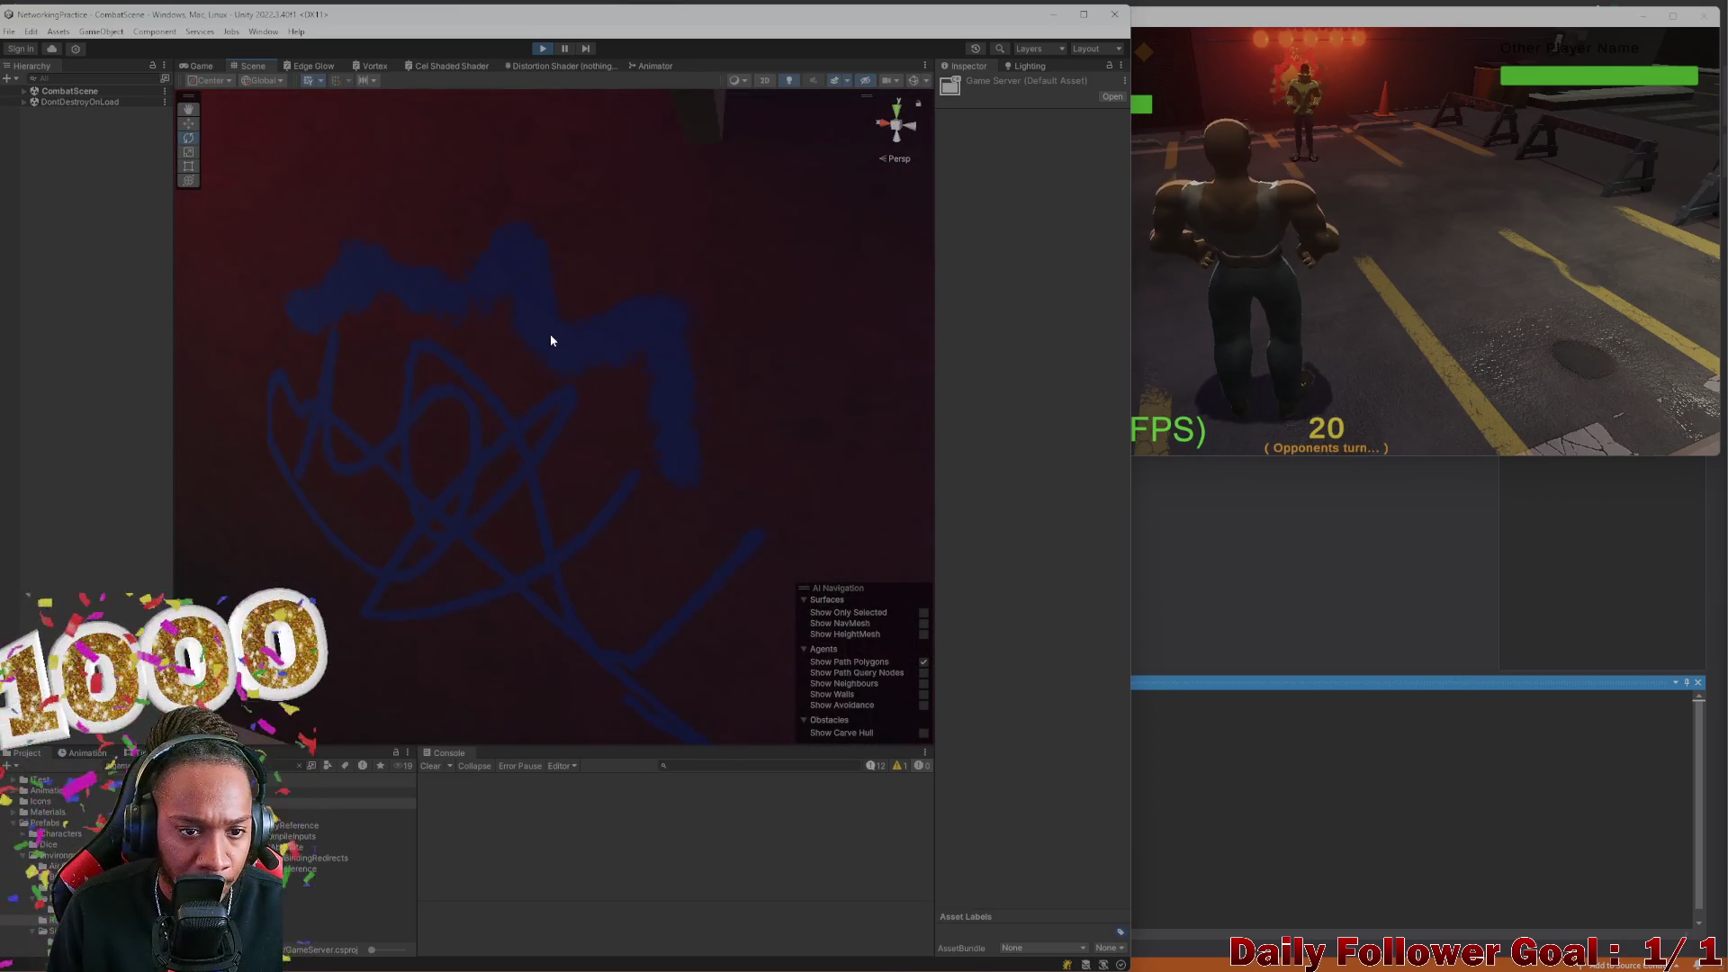
pyautogui.click(550, 340)
pyautogui.click(551, 340)
pyautogui.click(550, 340)
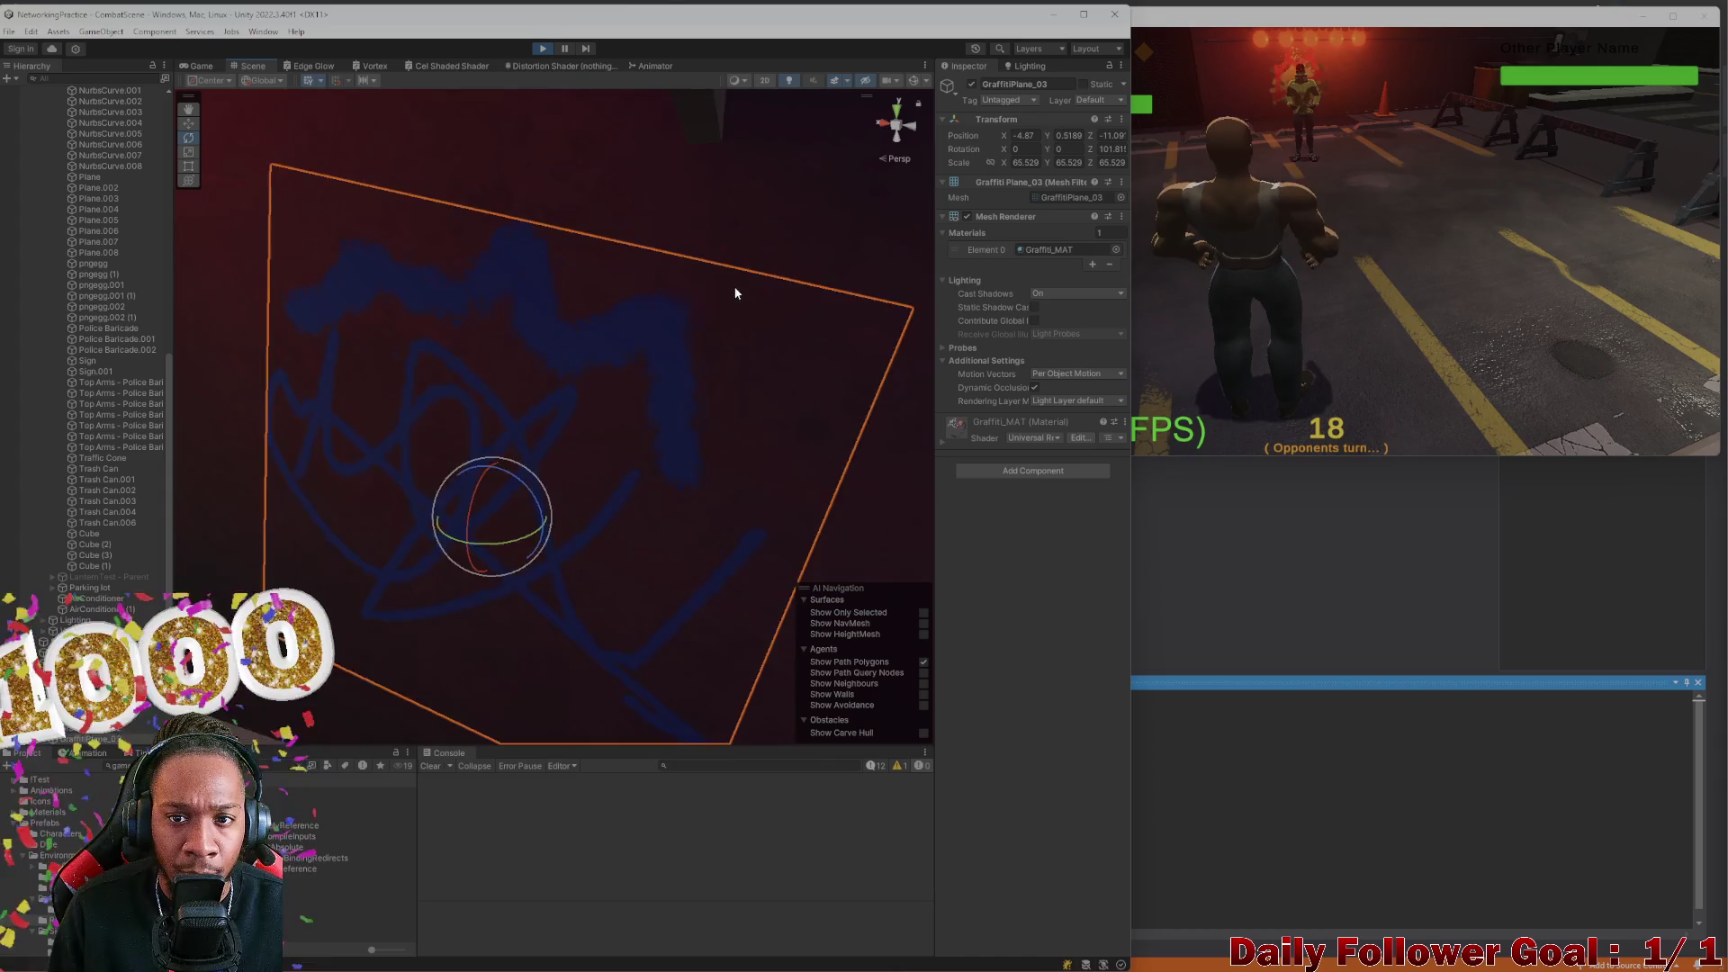
pyautogui.press('f')
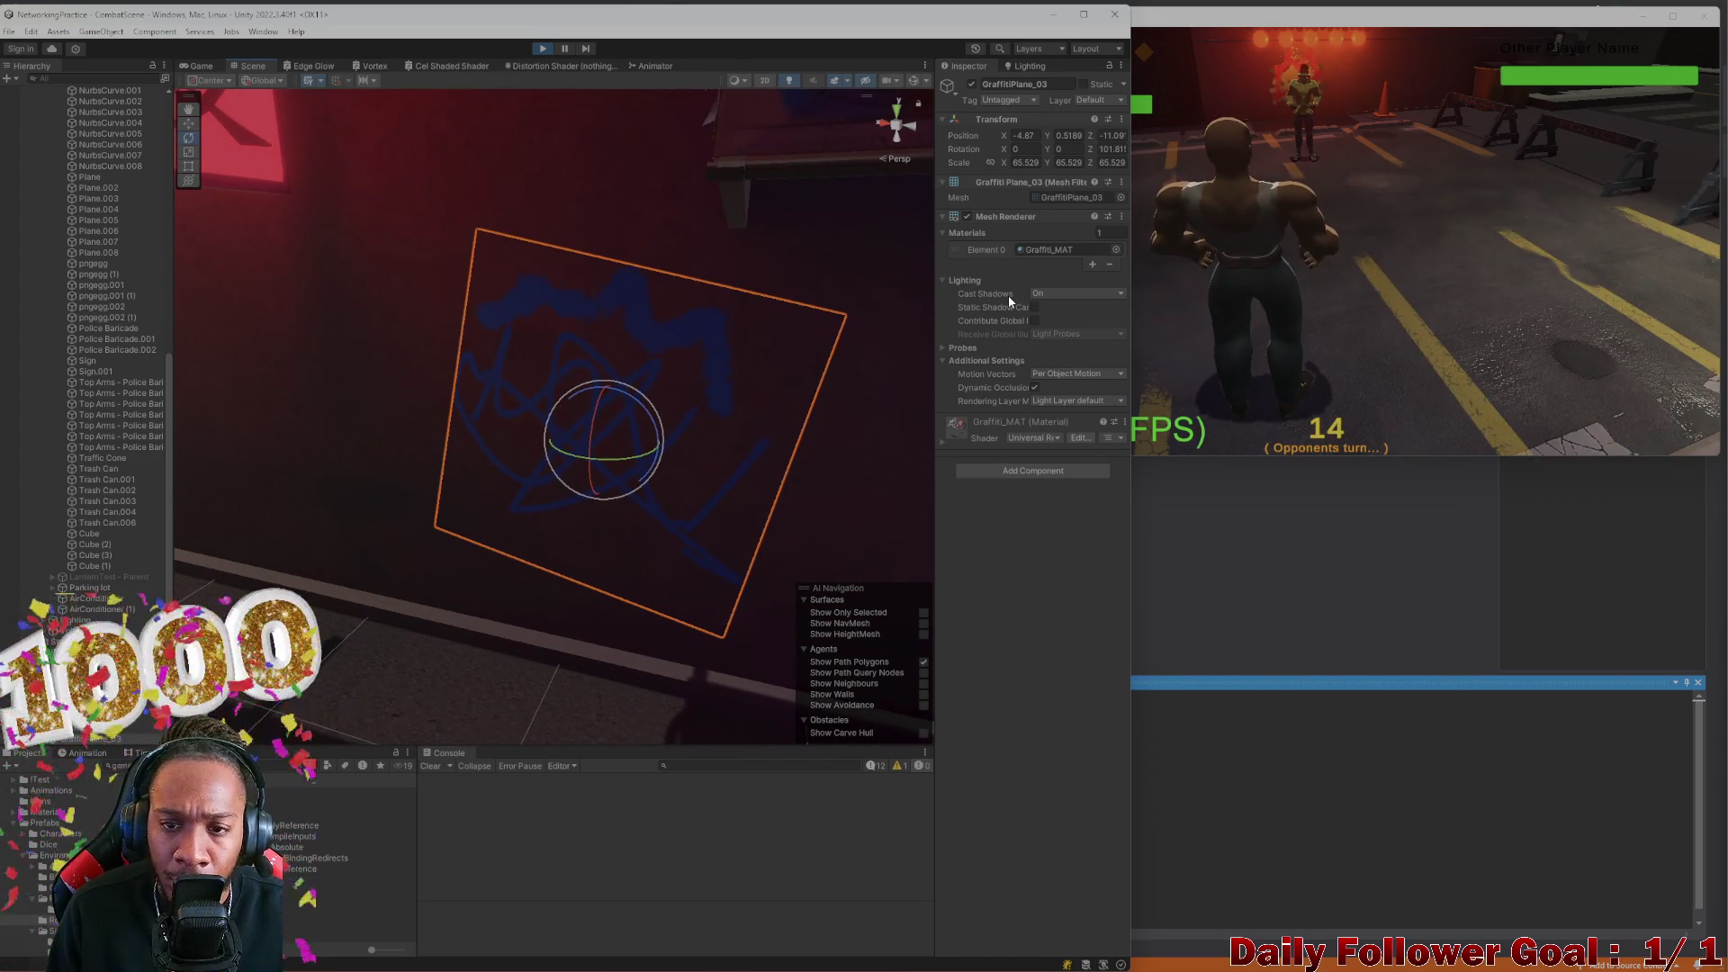
pyautogui.click(1034, 306)
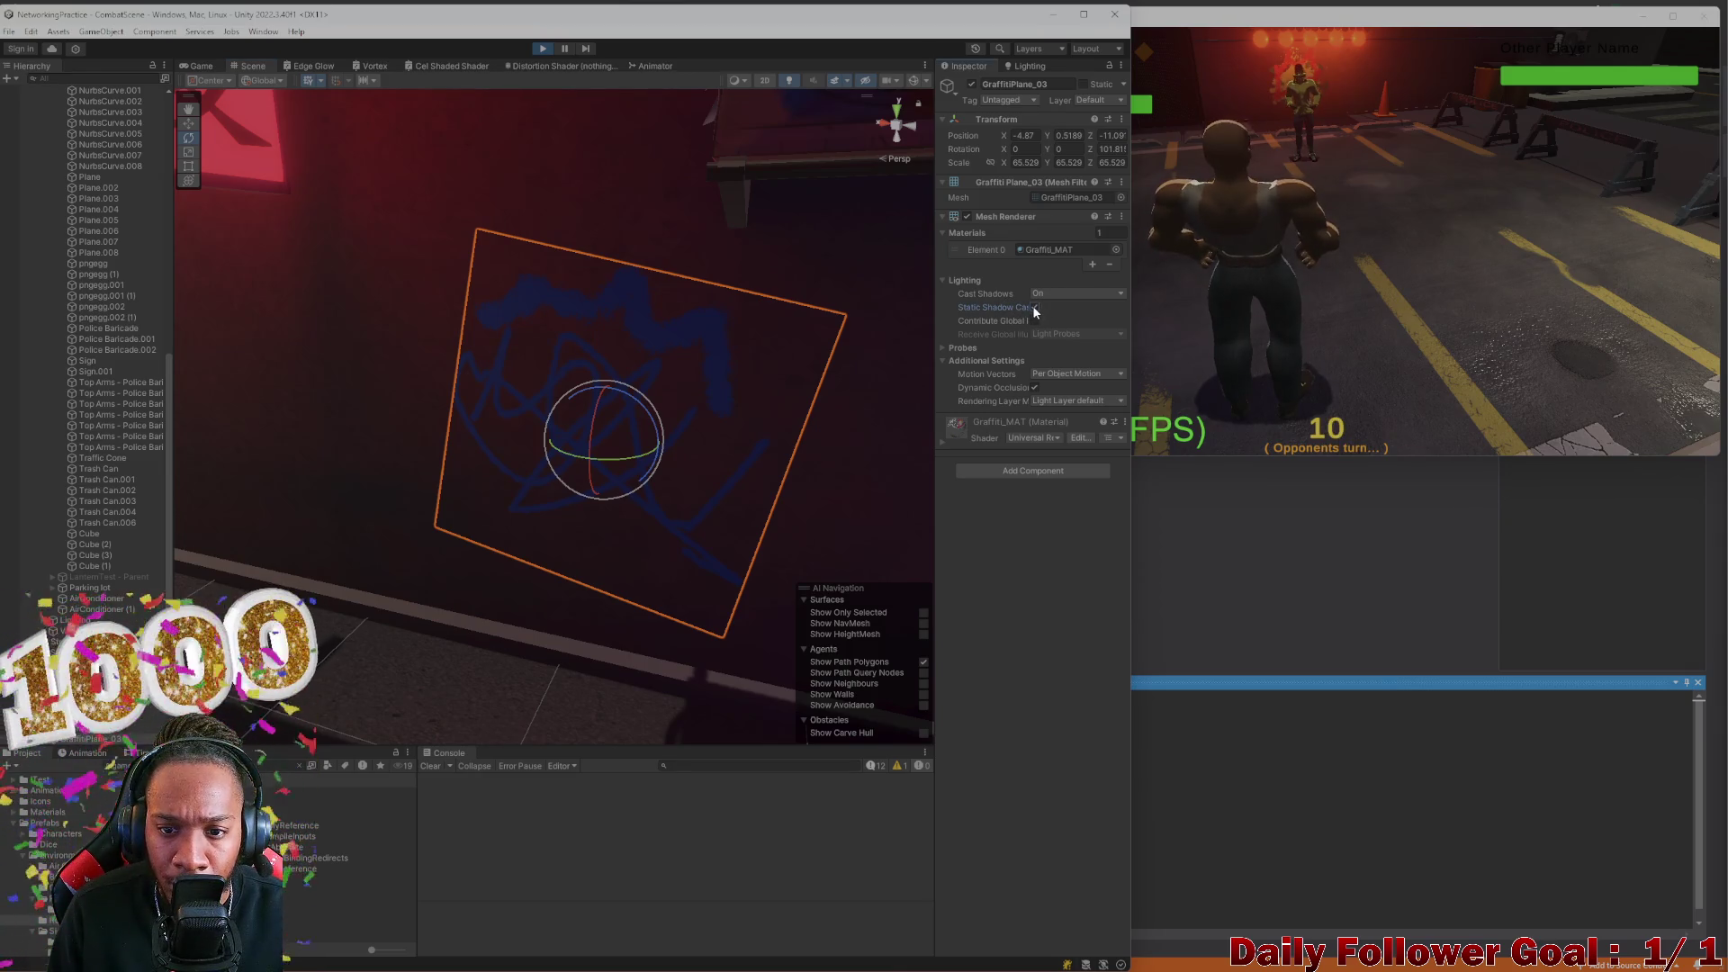
pyautogui.click(1083, 83)
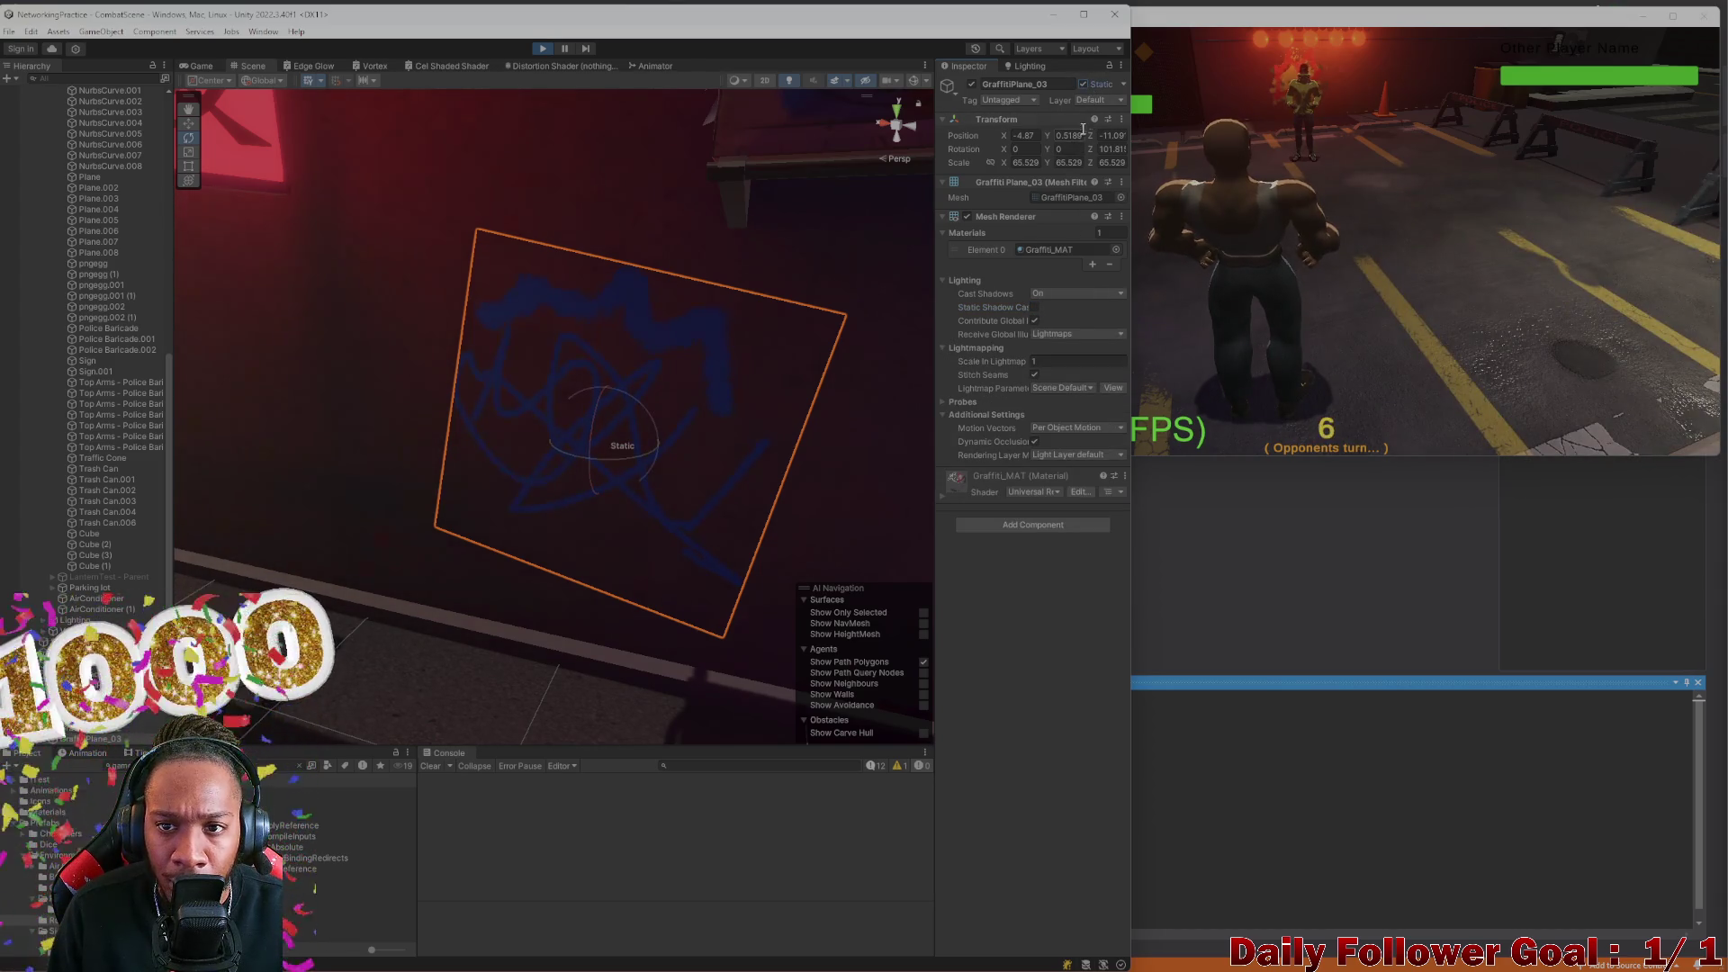
pyautogui.scroll(-10, 923, 215)
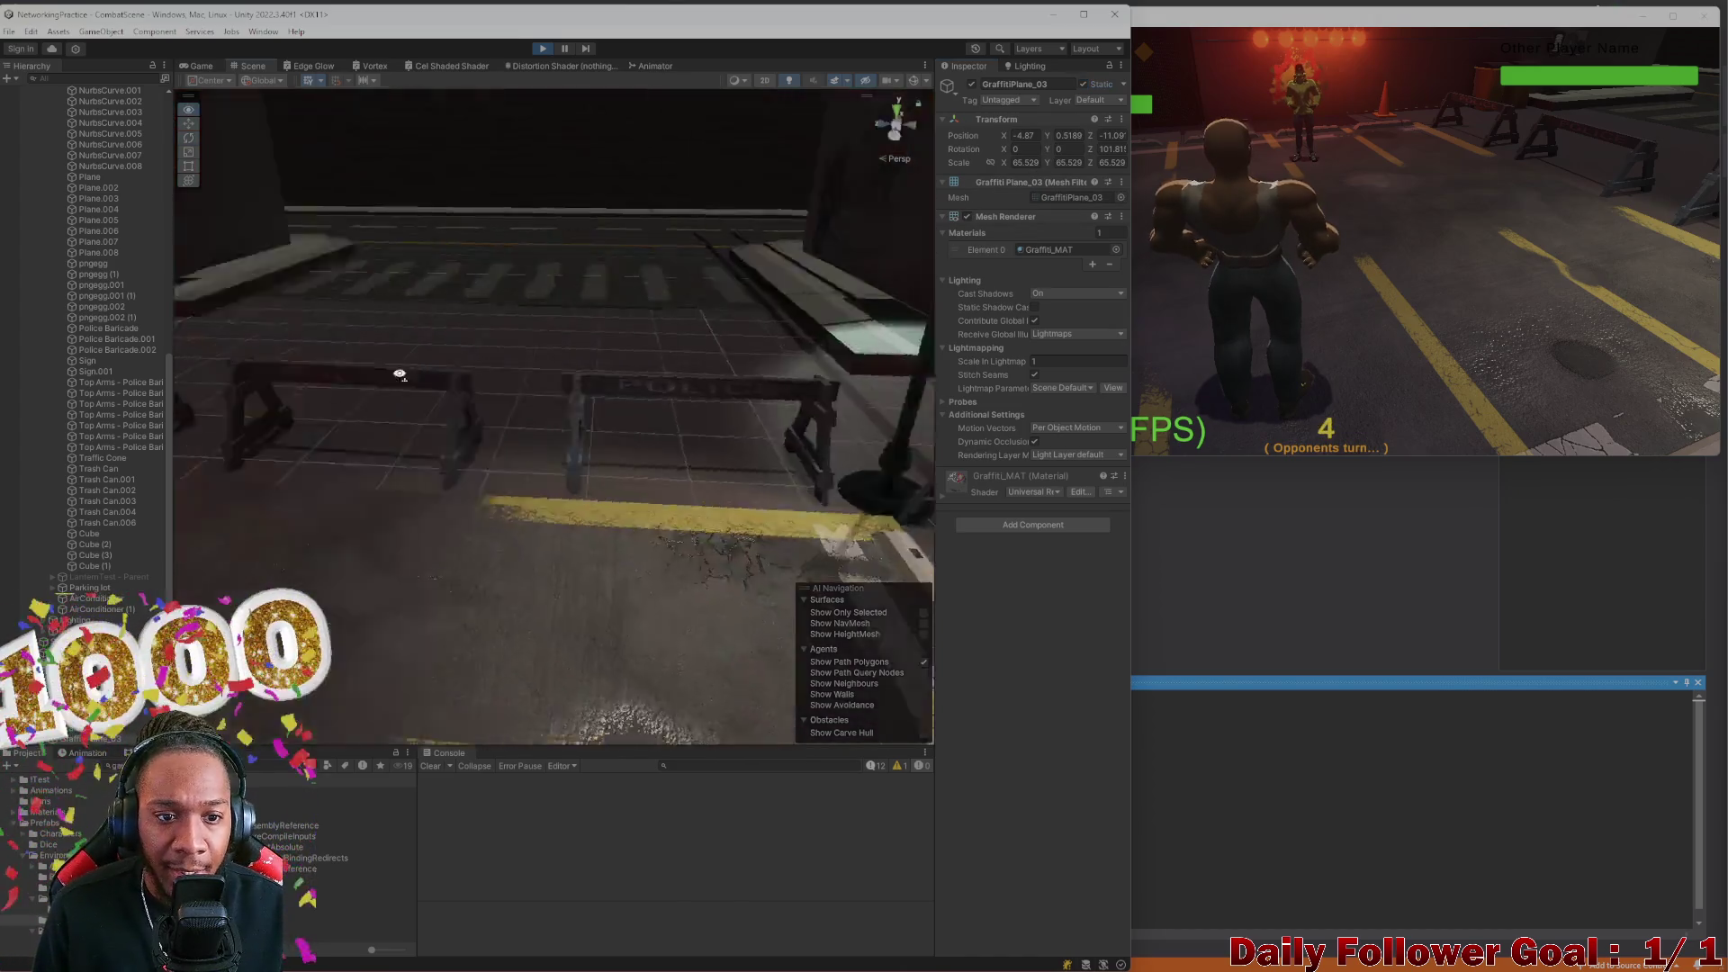
pyautogui.click(381, 369)
pyautogui.moveTo(509, 326)
pyautogui.mouseDown()
pyautogui.moveTo(443, 342)
pyautogui.moveTo(501, 347)
pyautogui.moveTo(438, 309)
pyautogui.mouseUp()
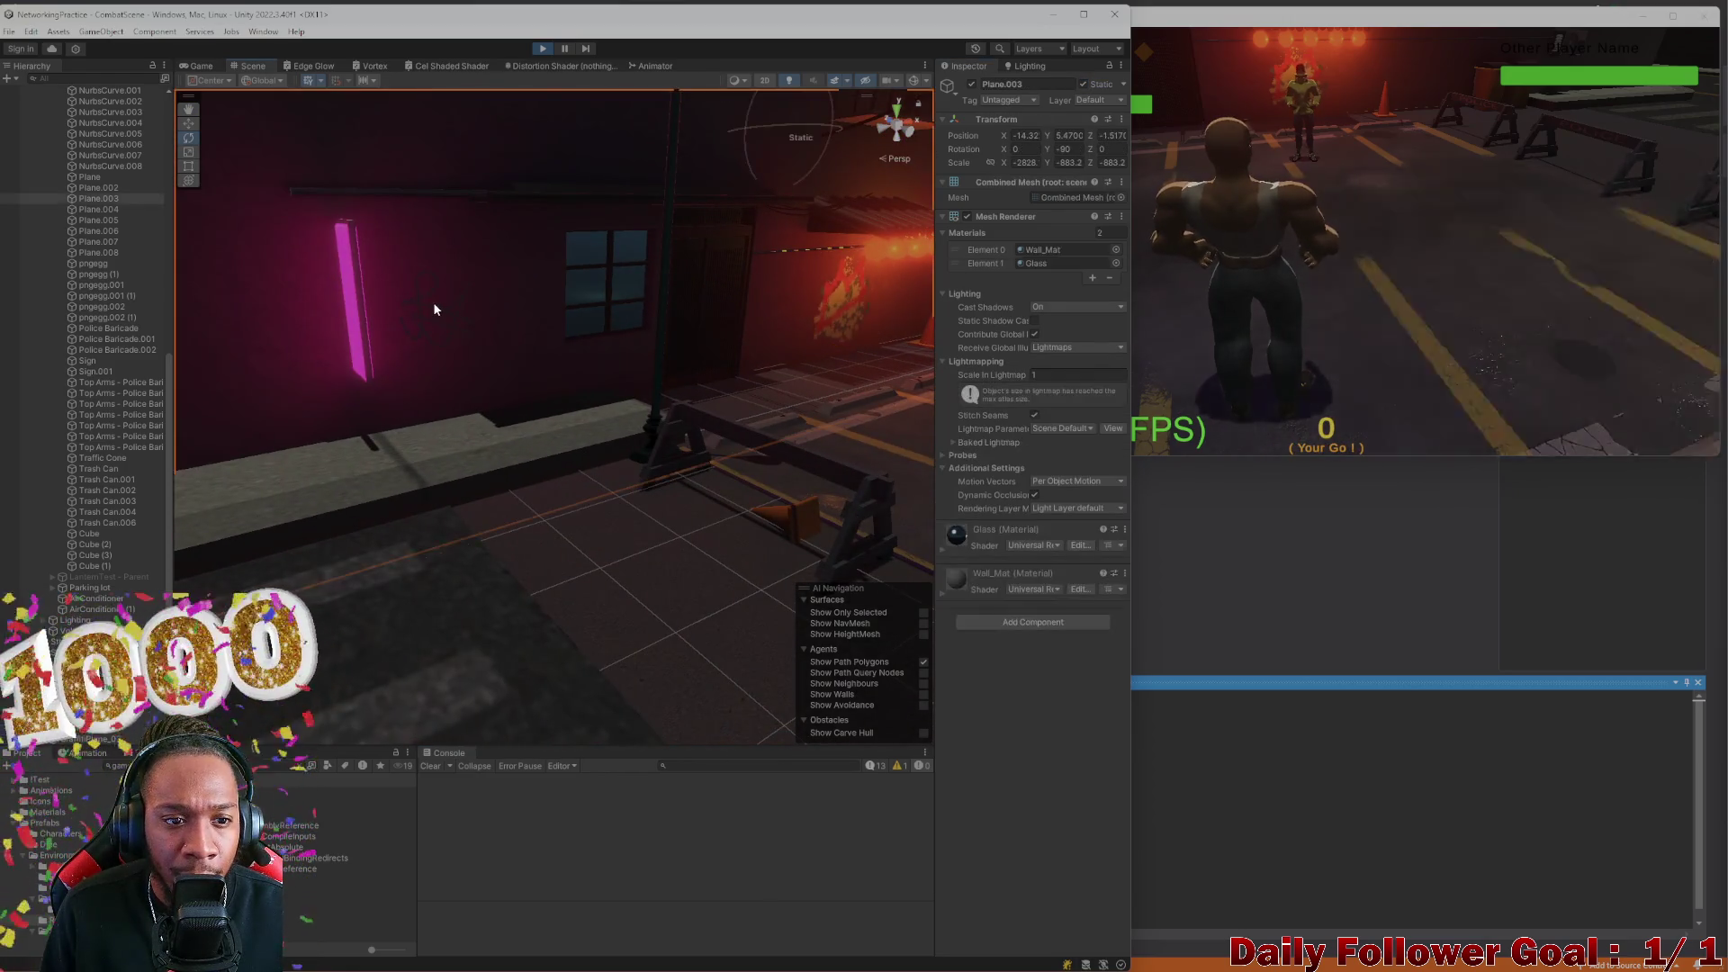
# Select GraffitiPlane_02 and GraffitiPlane_04 in turn and tick Static for each
pyautogui.click(436, 304)
pyautogui.click(1083, 83)
pyautogui.moveTo(876, 219)
pyautogui.mouseDown()
pyautogui.moveTo(720, 308)
pyautogui.moveTo(597, 494)
pyautogui.moveTo(700, 450)
pyautogui.moveTo(626, 274)
pyautogui.mouseUp()
pyautogui.click(579, 301)
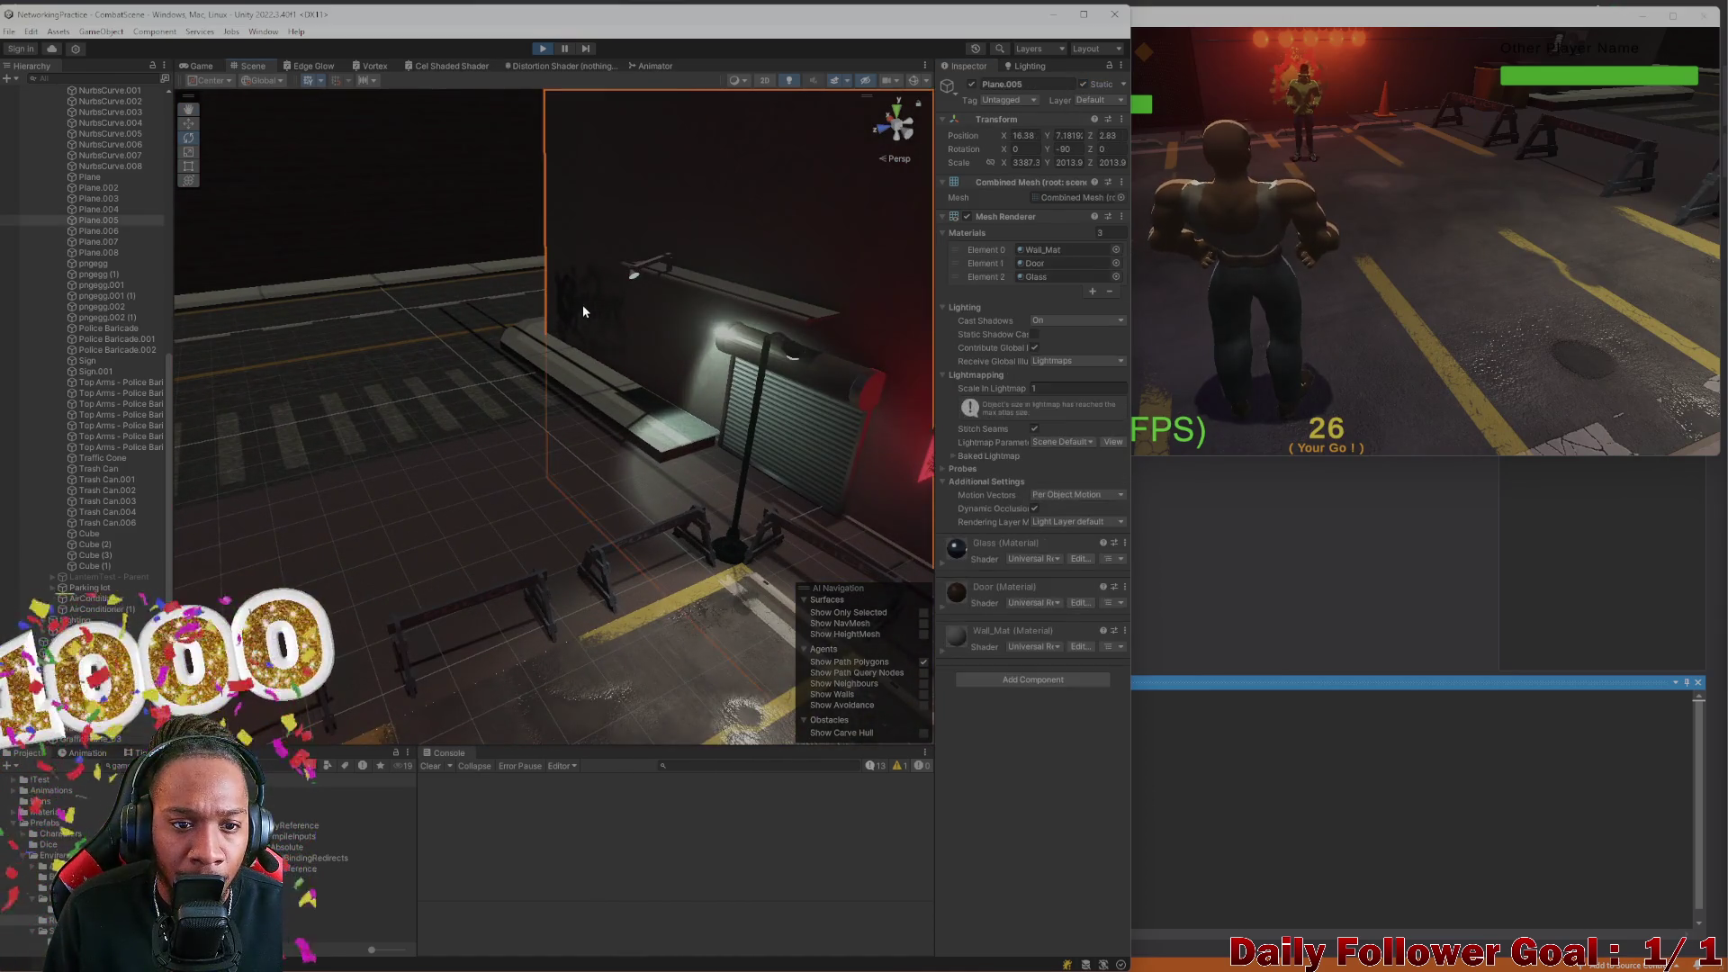
pyautogui.click(1082, 83)
pyautogui.moveTo(855, 405)
pyautogui.mouseDown()
pyautogui.moveTo(737, 494)
pyautogui.moveTo(828, 506)
pyautogui.moveTo(567, 439)
pyautogui.moveTo(563, 390)
pyautogui.moveTo(463, 370)
pyautogui.moveTo(438, 338)
pyautogui.moveTo(503, 320)
pyautogui.mouseUp()
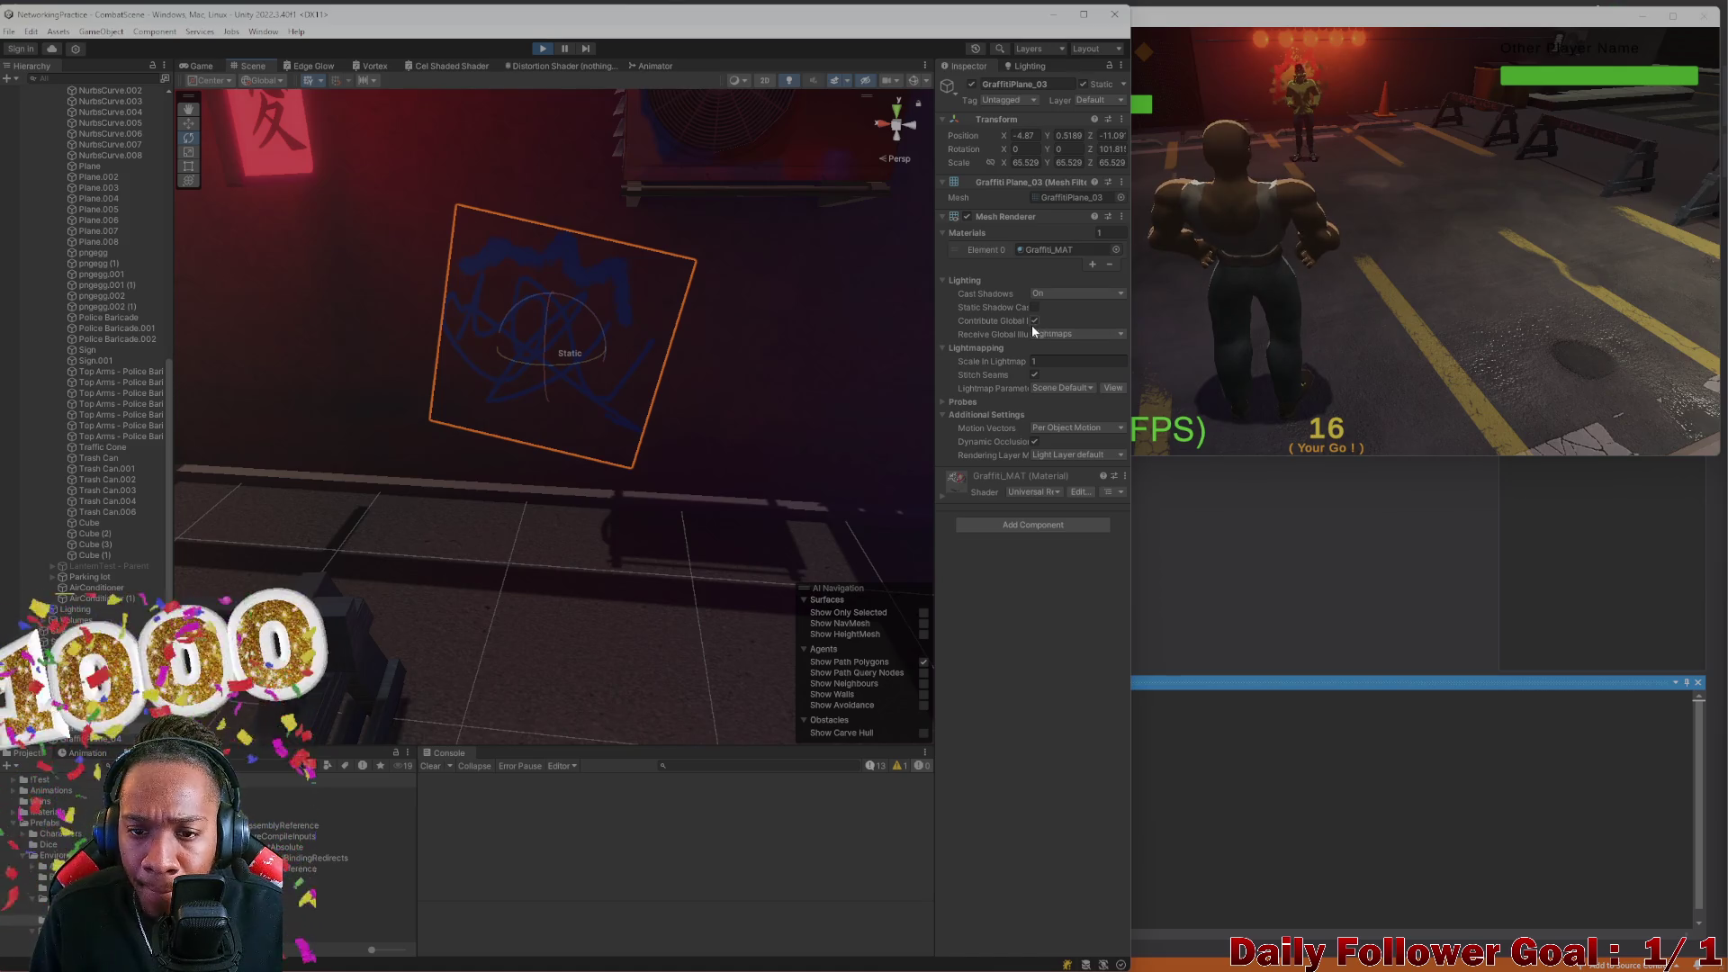
pyautogui.moveTo(933, 307); pyautogui.dragTo(867, 308)
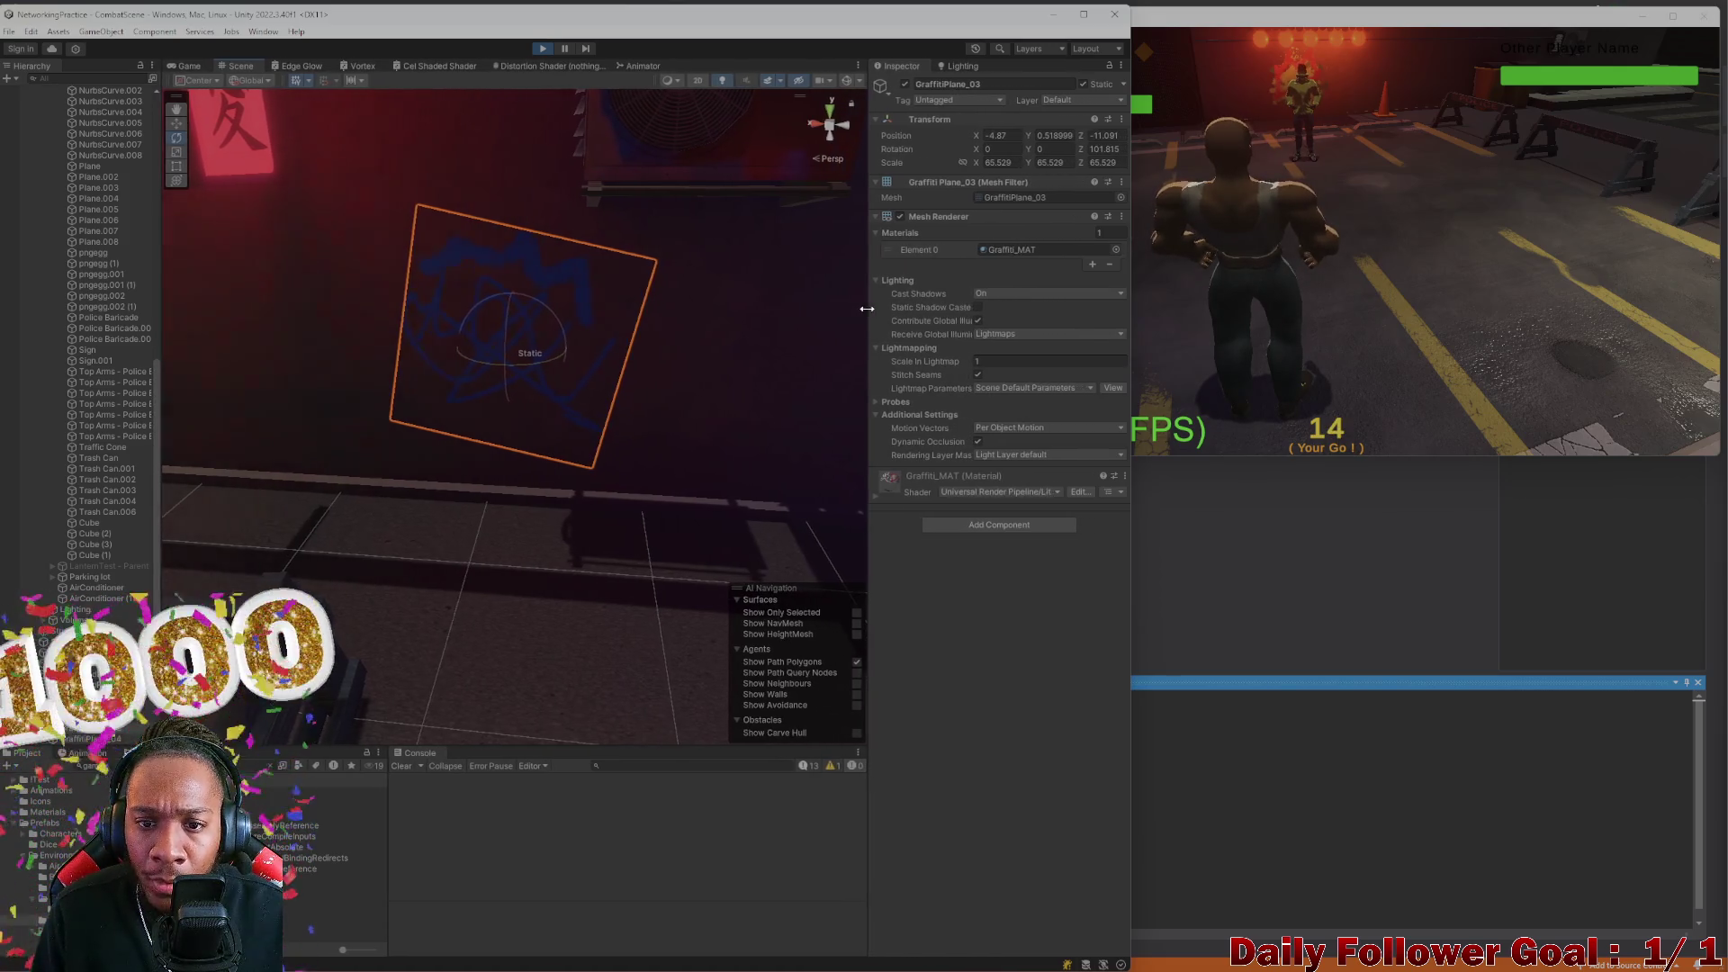
# Set GraffitiPlane_03's Mesh Renderer Cast Shadows to Off
pyautogui.click(1005, 309)
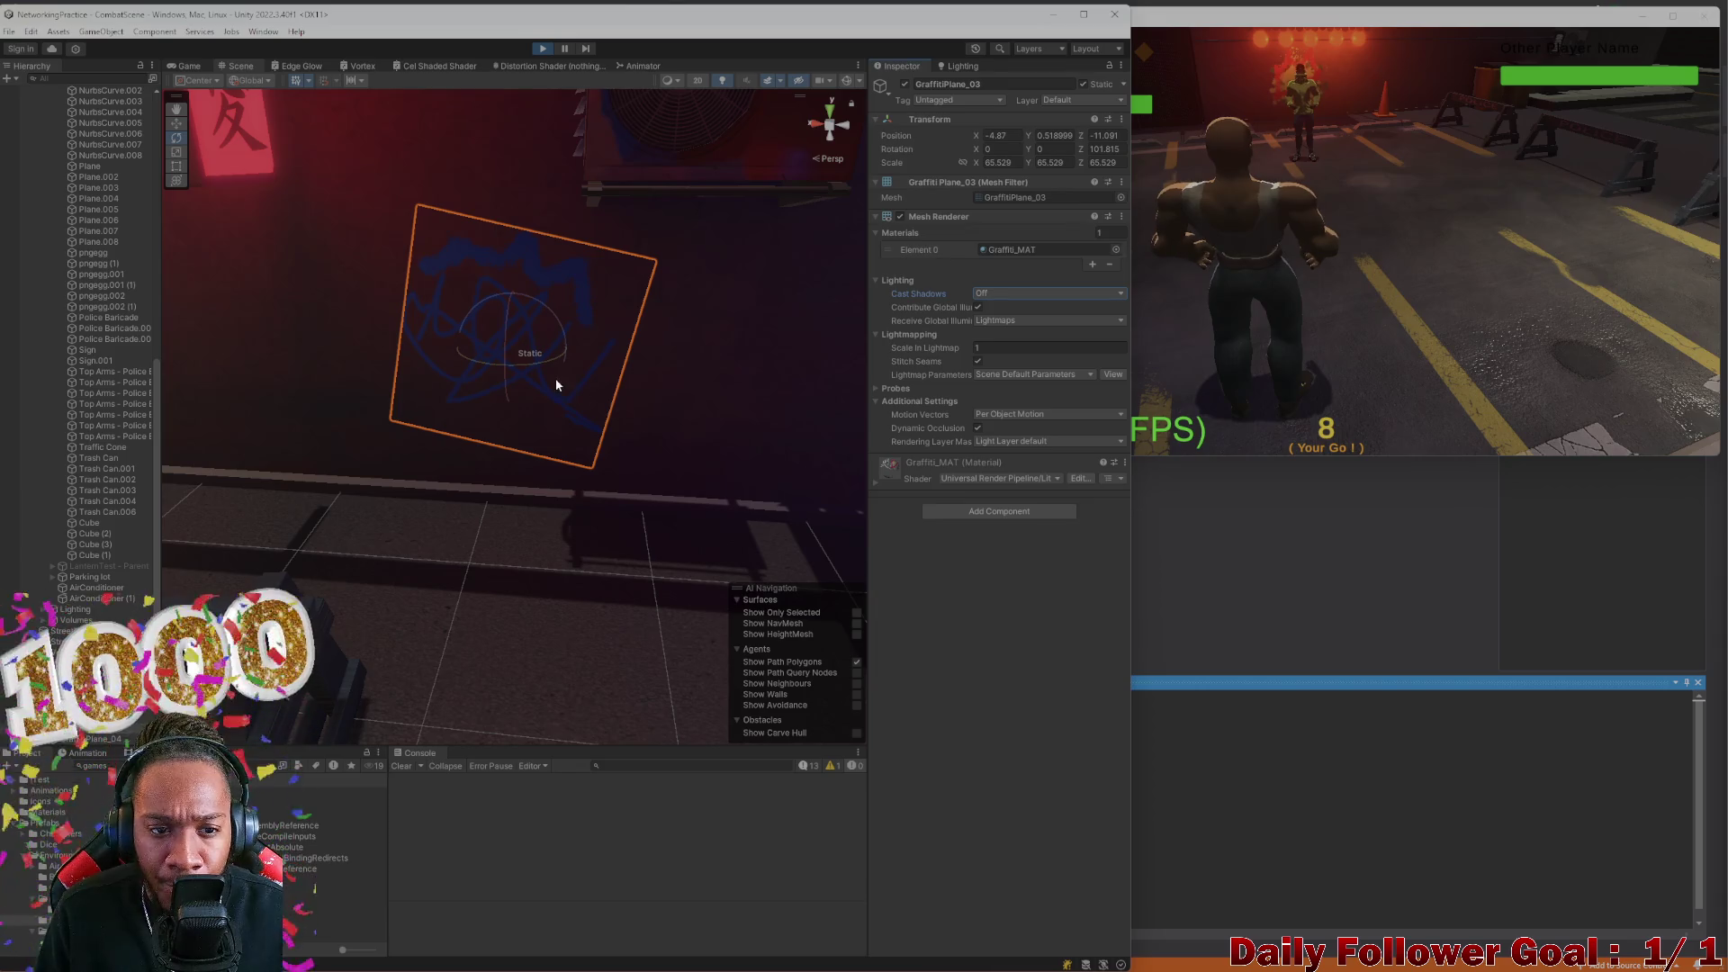
pyautogui.click(993, 292)
pyautogui.click(1009, 317)
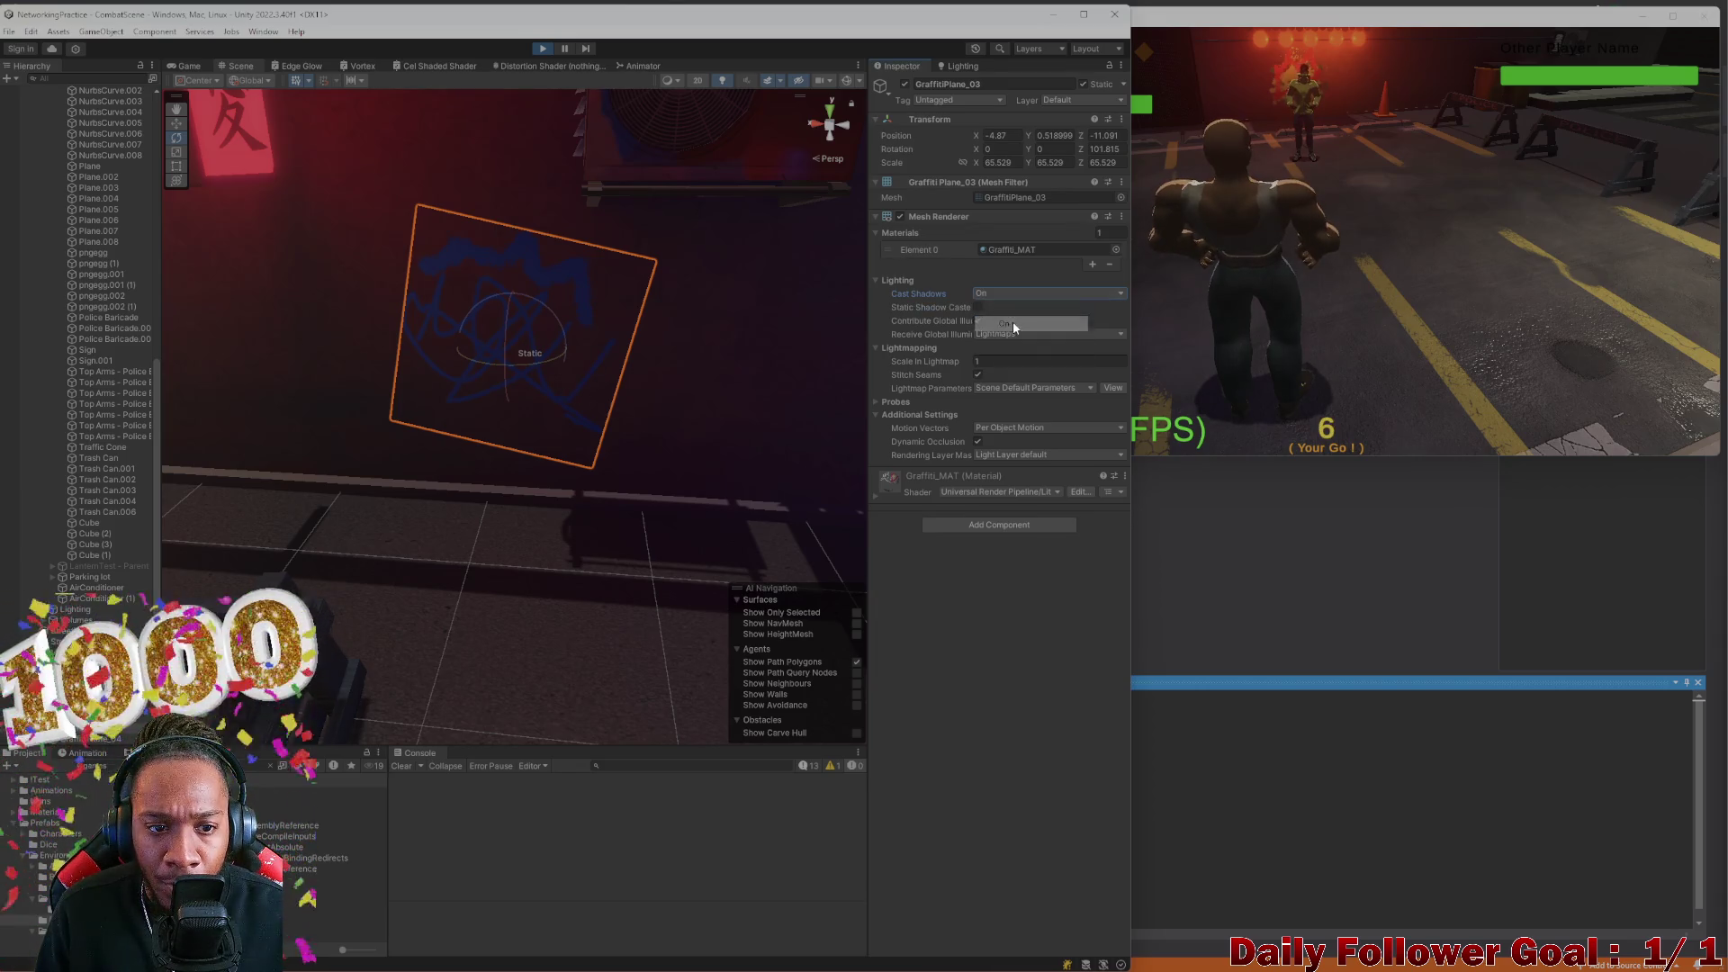
pyautogui.click(1044, 295)
pyautogui.click(1006, 308)
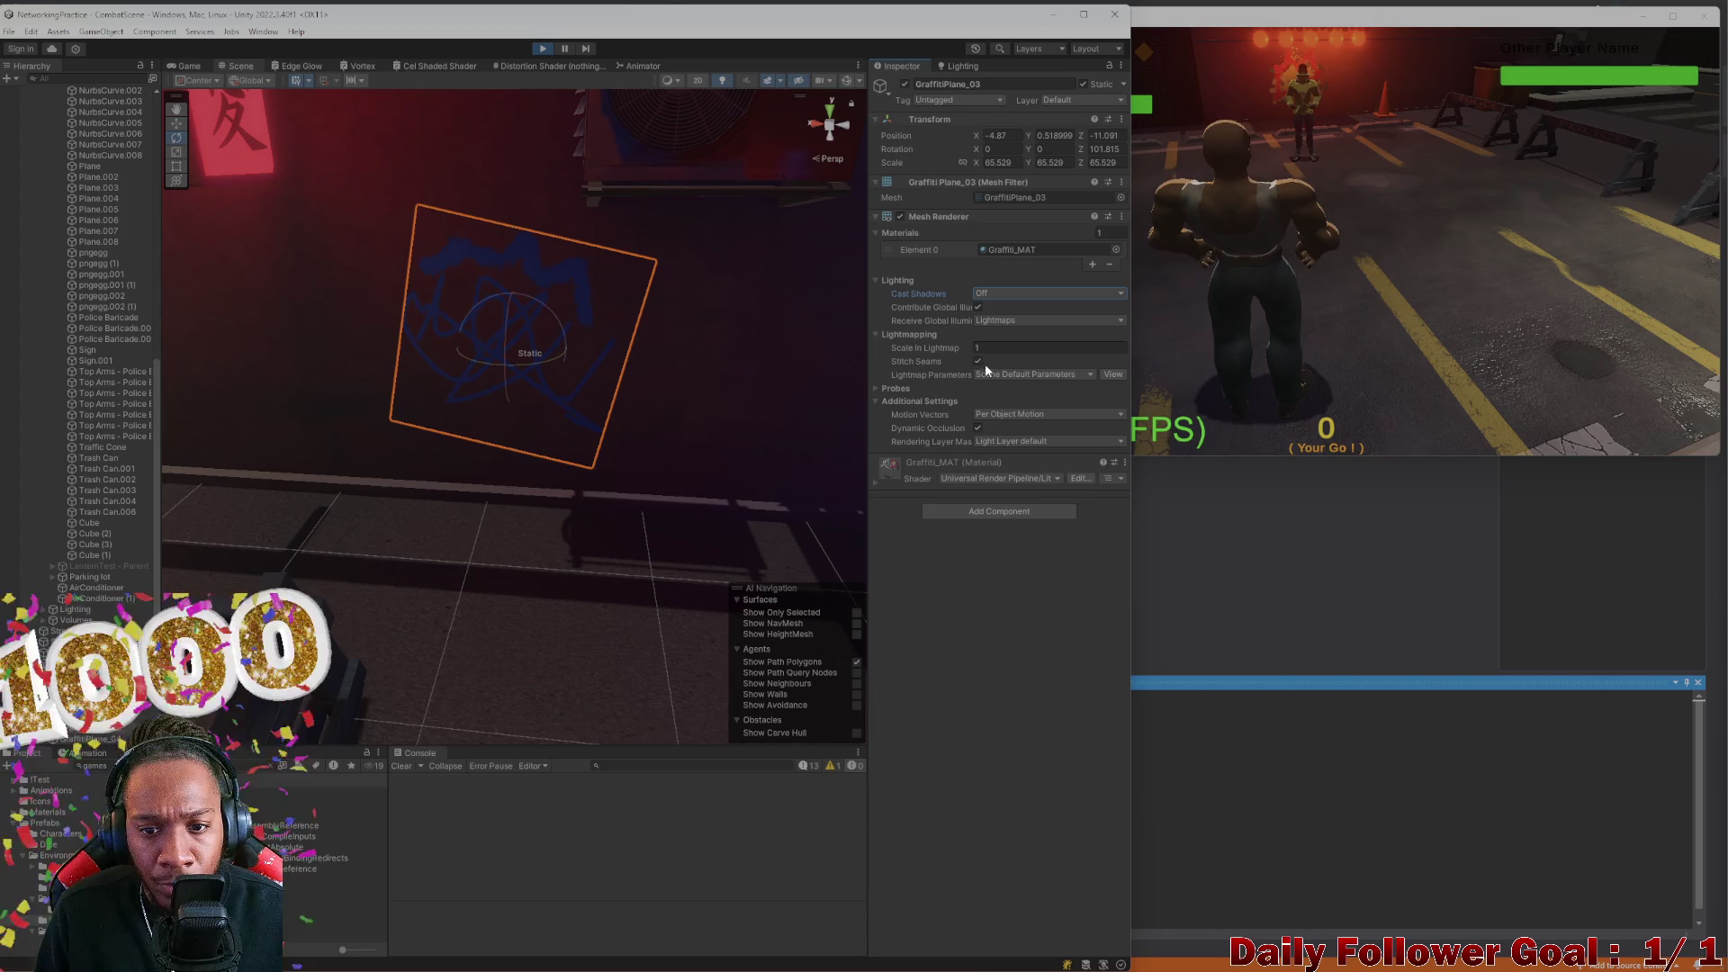
# Set Cast Shadows to Off for GraffitiPlane_01, GraffitiPlane_04 and GraffitiPlane_02
pyautogui.moveTo(576, 378)
pyautogui.mouseDown()
pyautogui.moveTo(528, 366)
pyautogui.moveTo(732, 366)
pyautogui.moveTo(513, 444)
pyautogui.moveTo(568, 435)
pyautogui.mouseUp()
pyautogui.scroll(3, 569, 435)
pyautogui.click(538, 429)
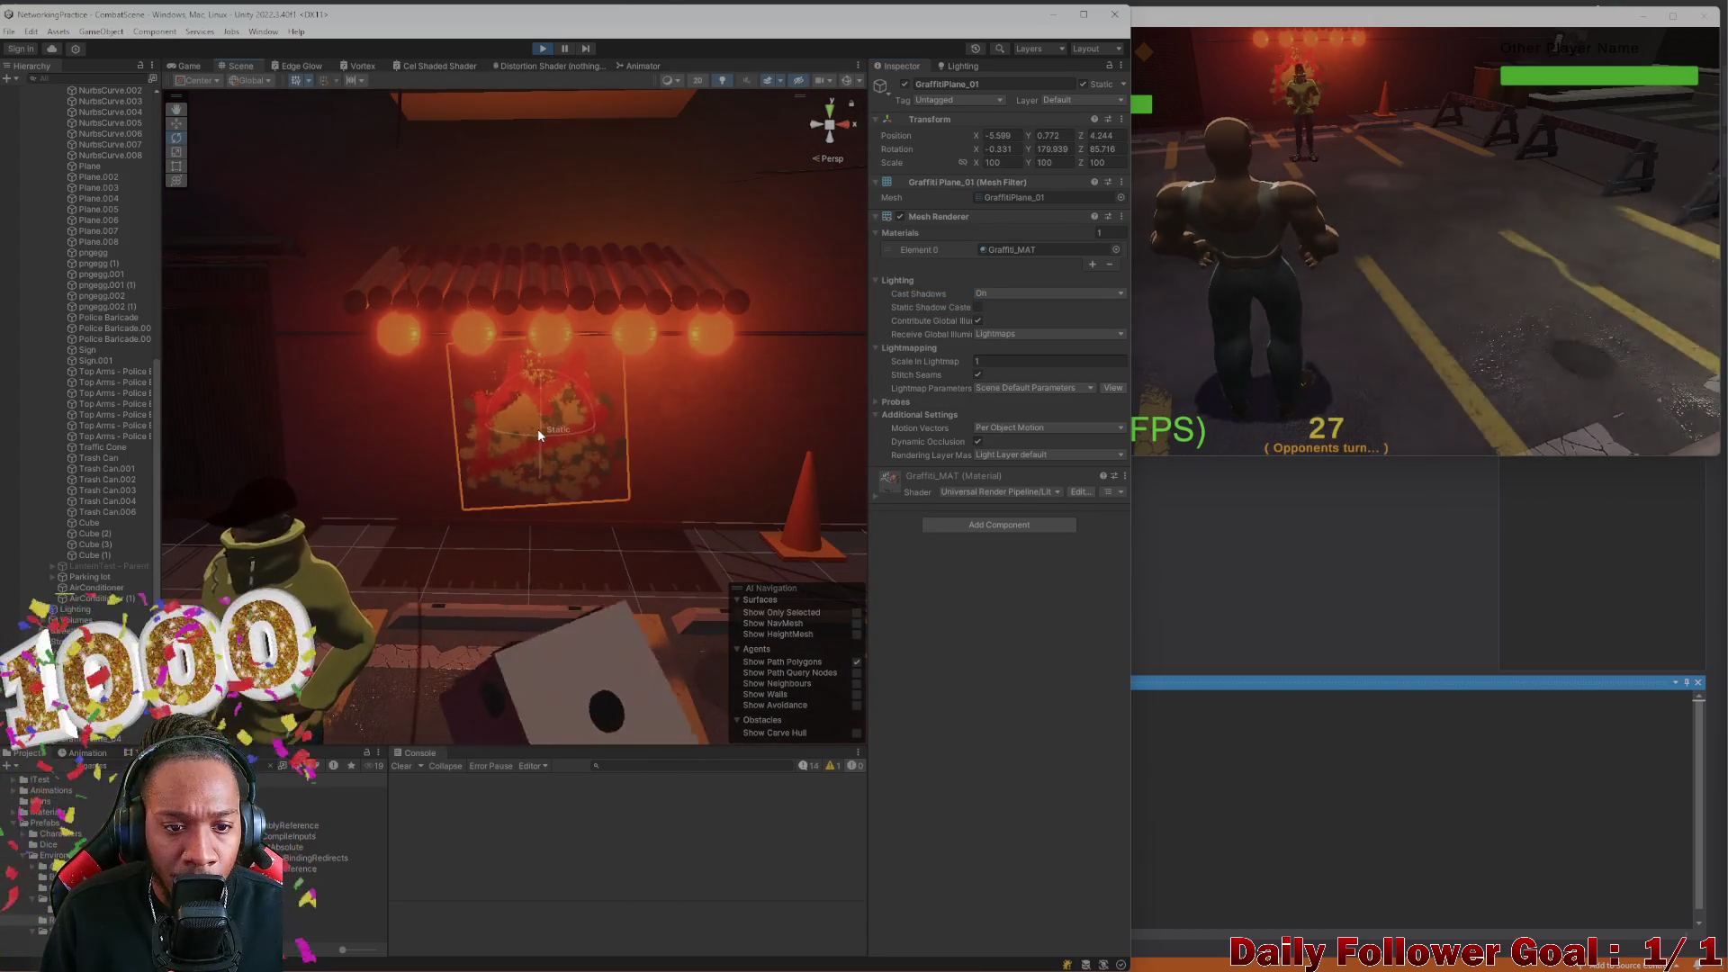
pyautogui.click(996, 293)
pyautogui.click(1003, 323)
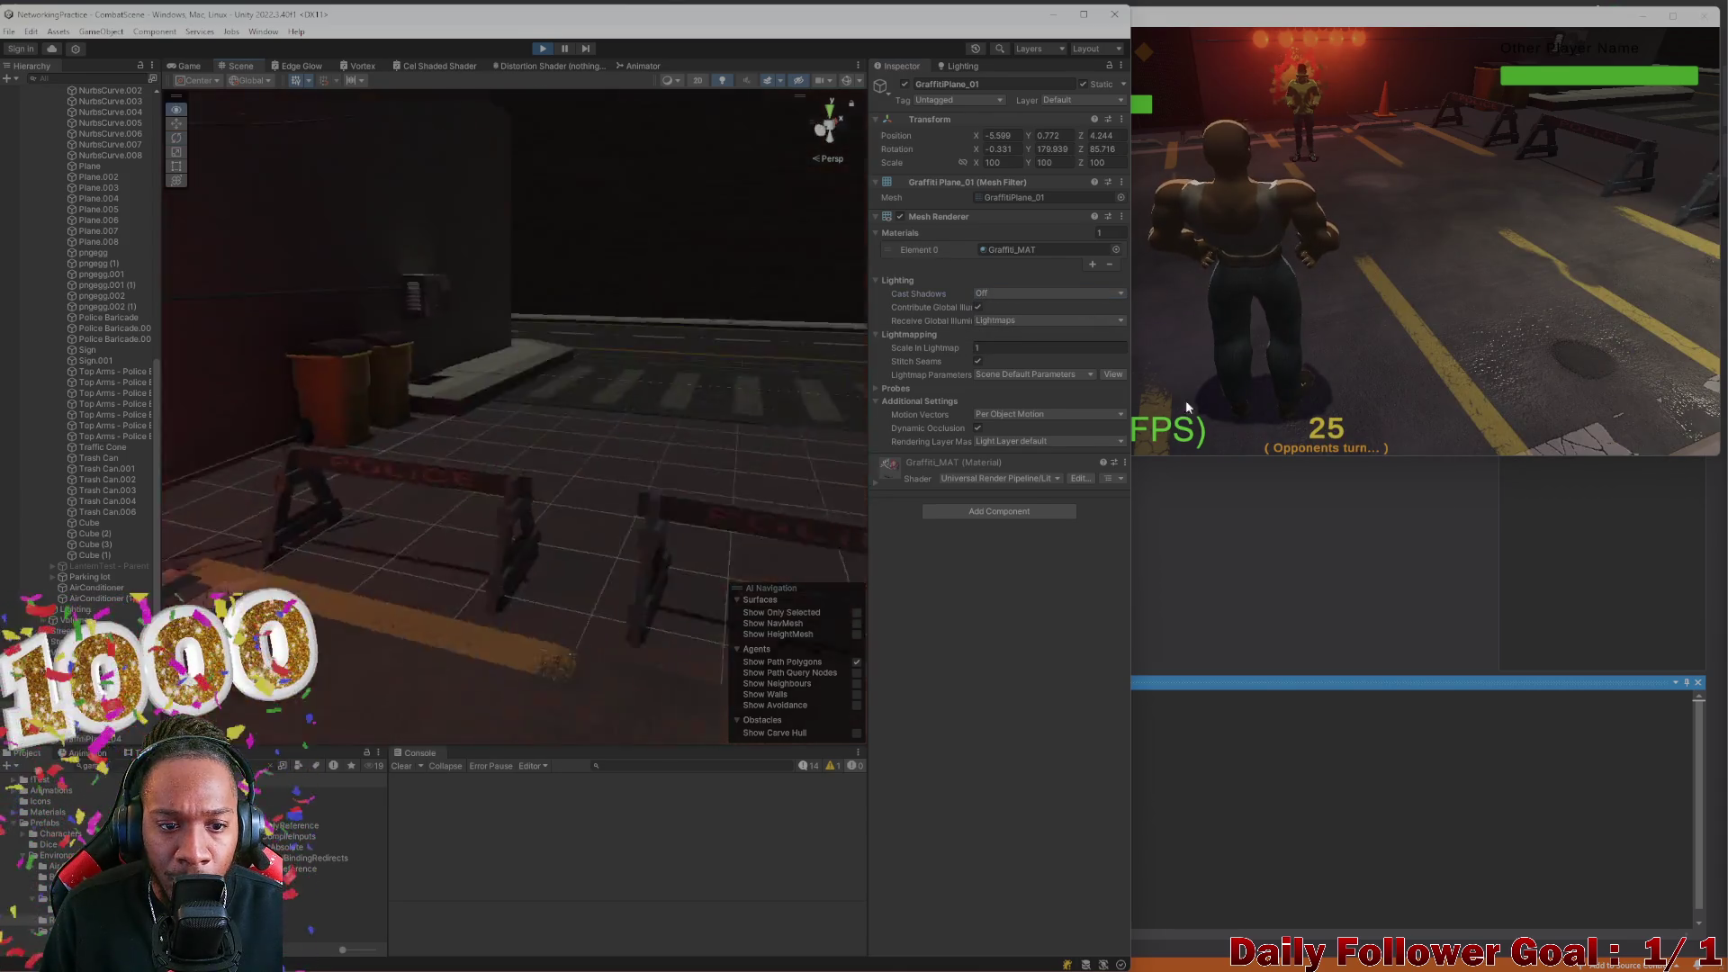
pyautogui.click(588, 258)
pyautogui.click(596, 265)
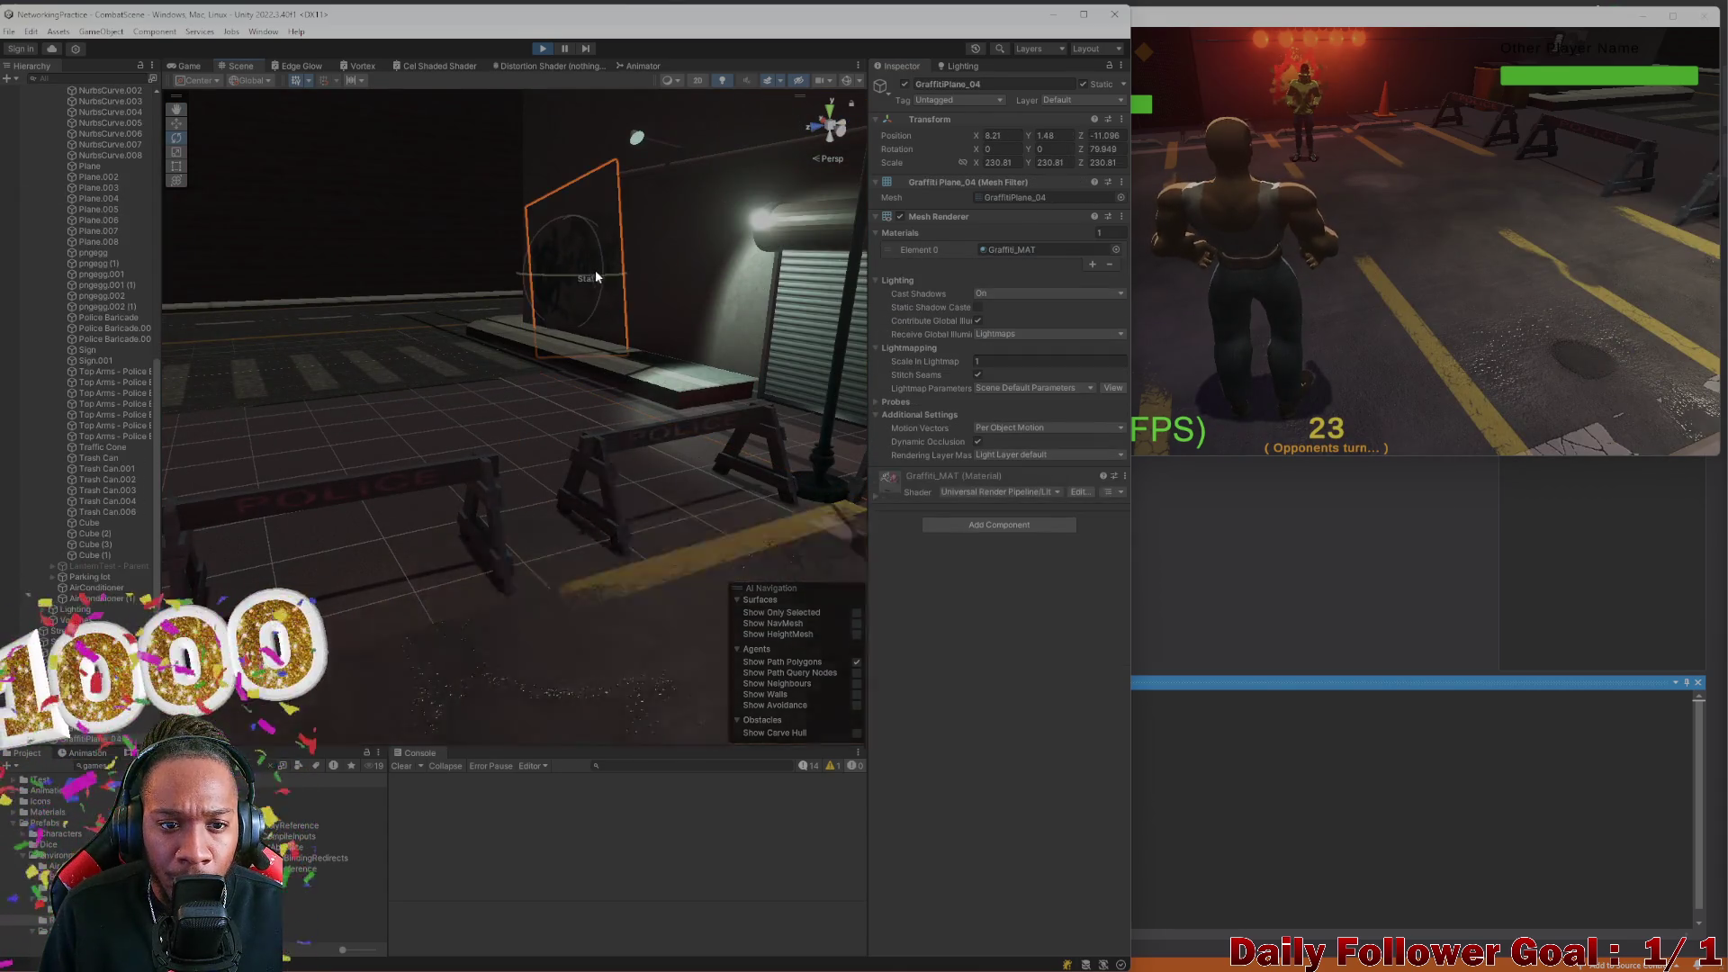
pyautogui.click(1035, 295)
pyautogui.click(1005, 307)
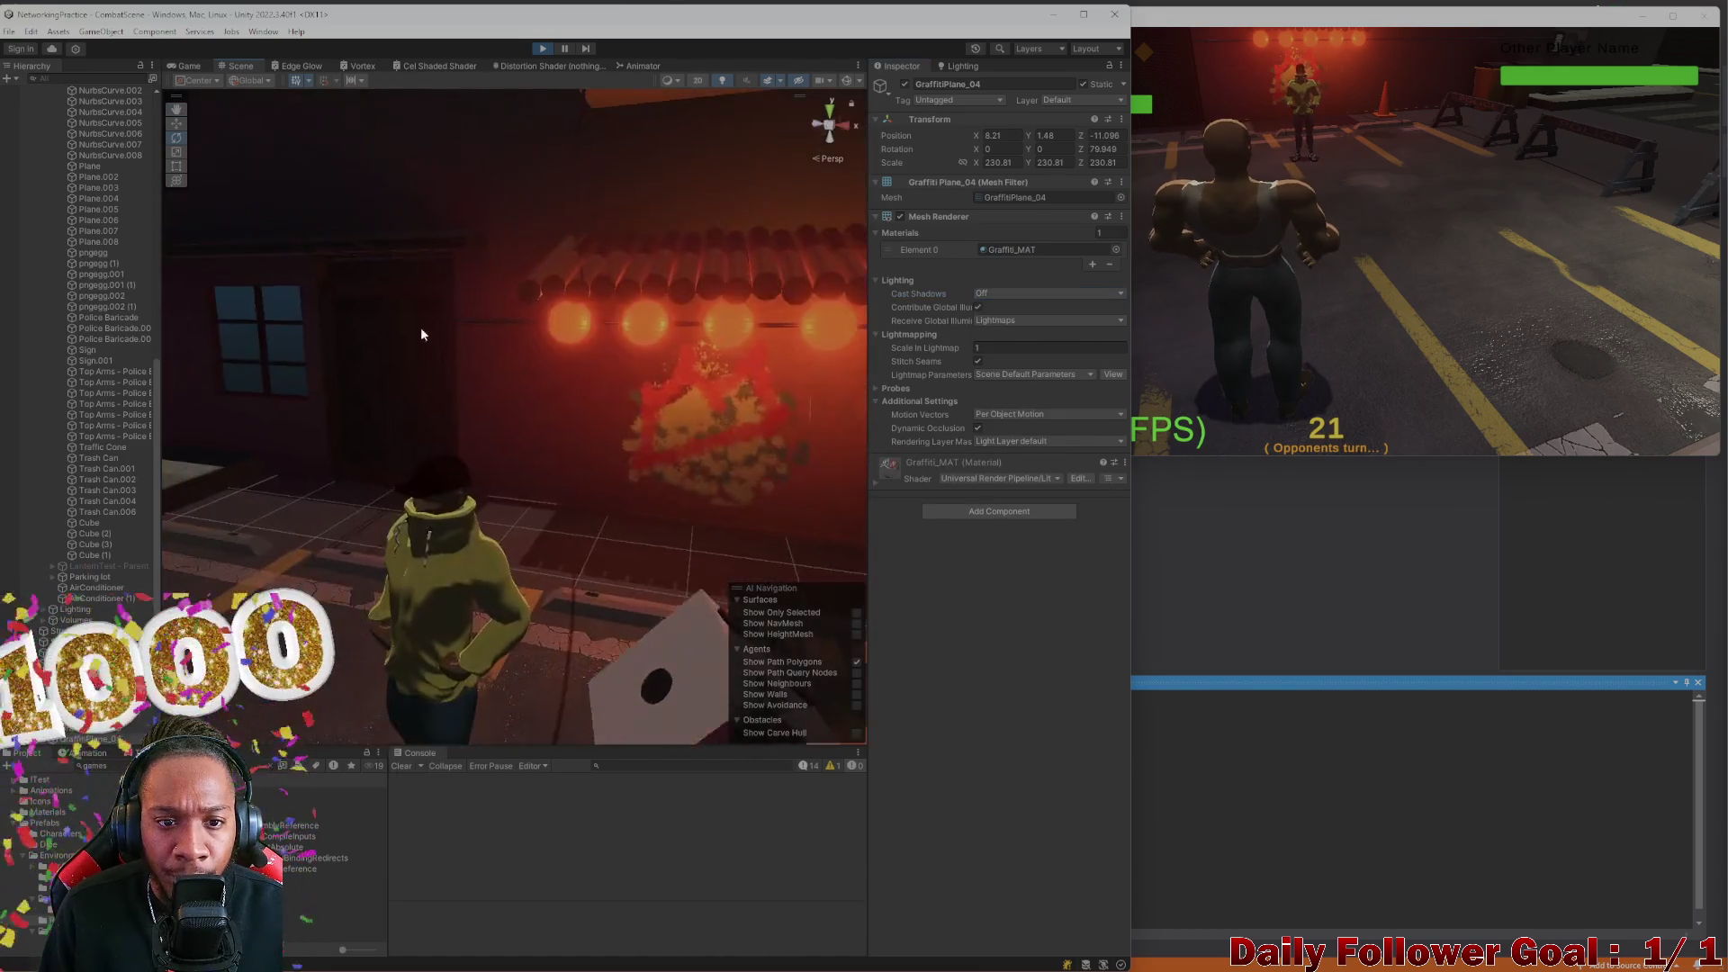
pyautogui.click(552, 370)
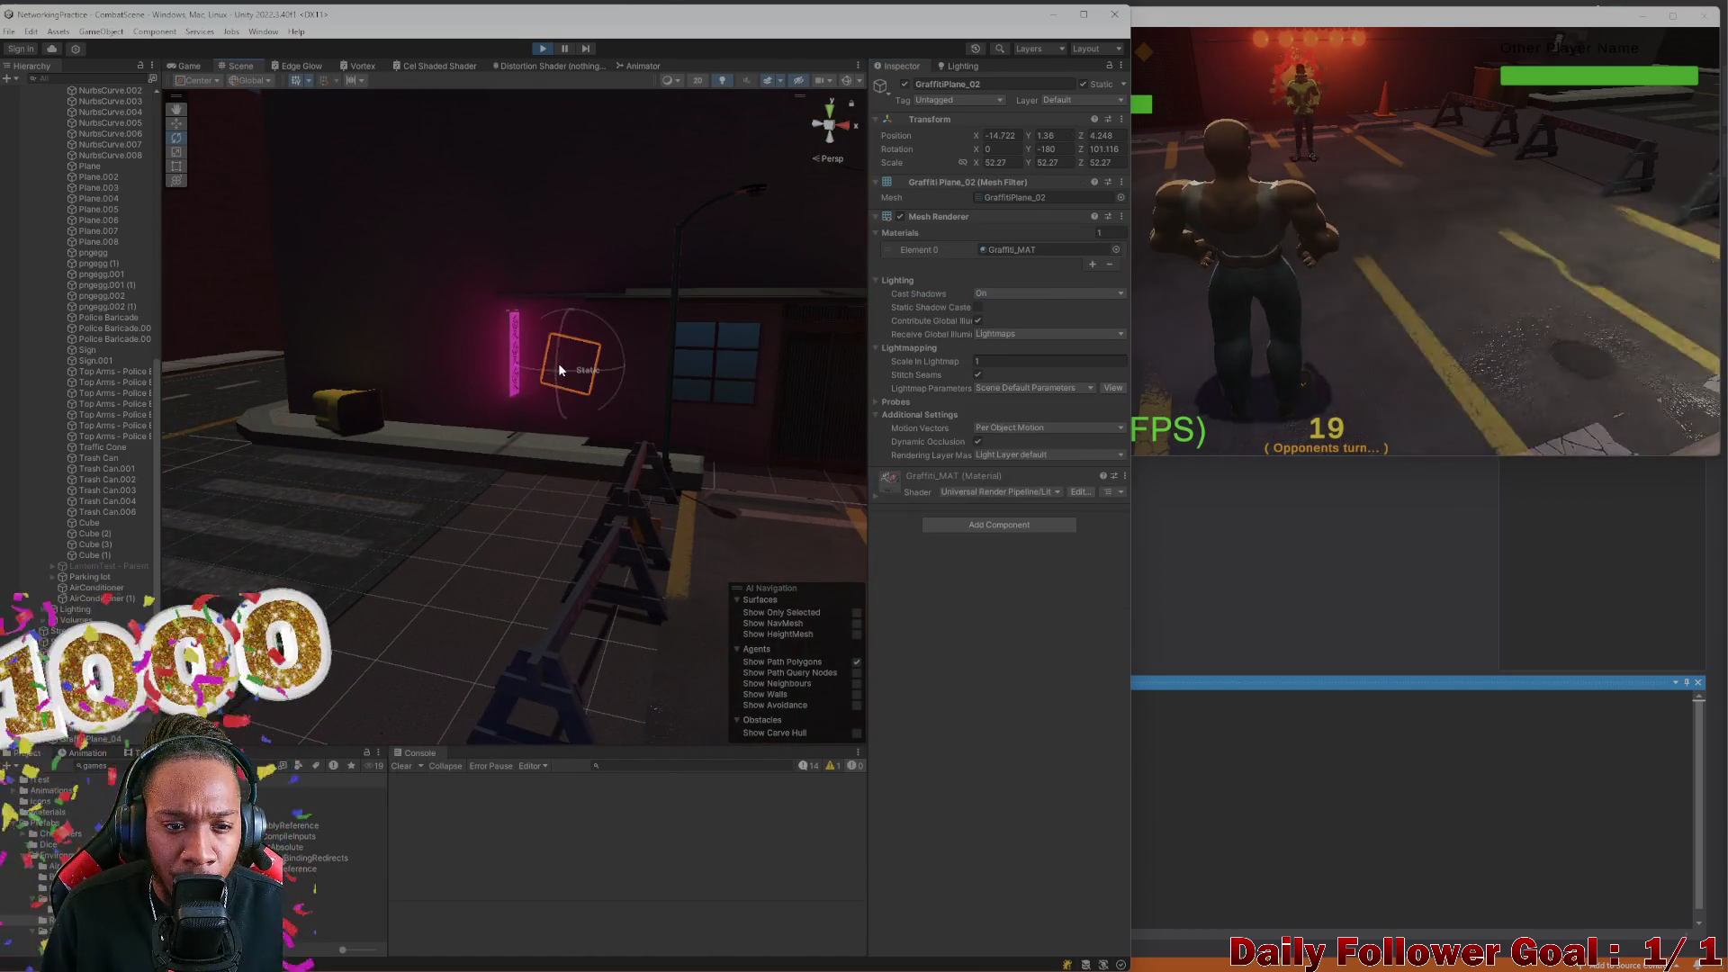
pyautogui.click(1005, 309)
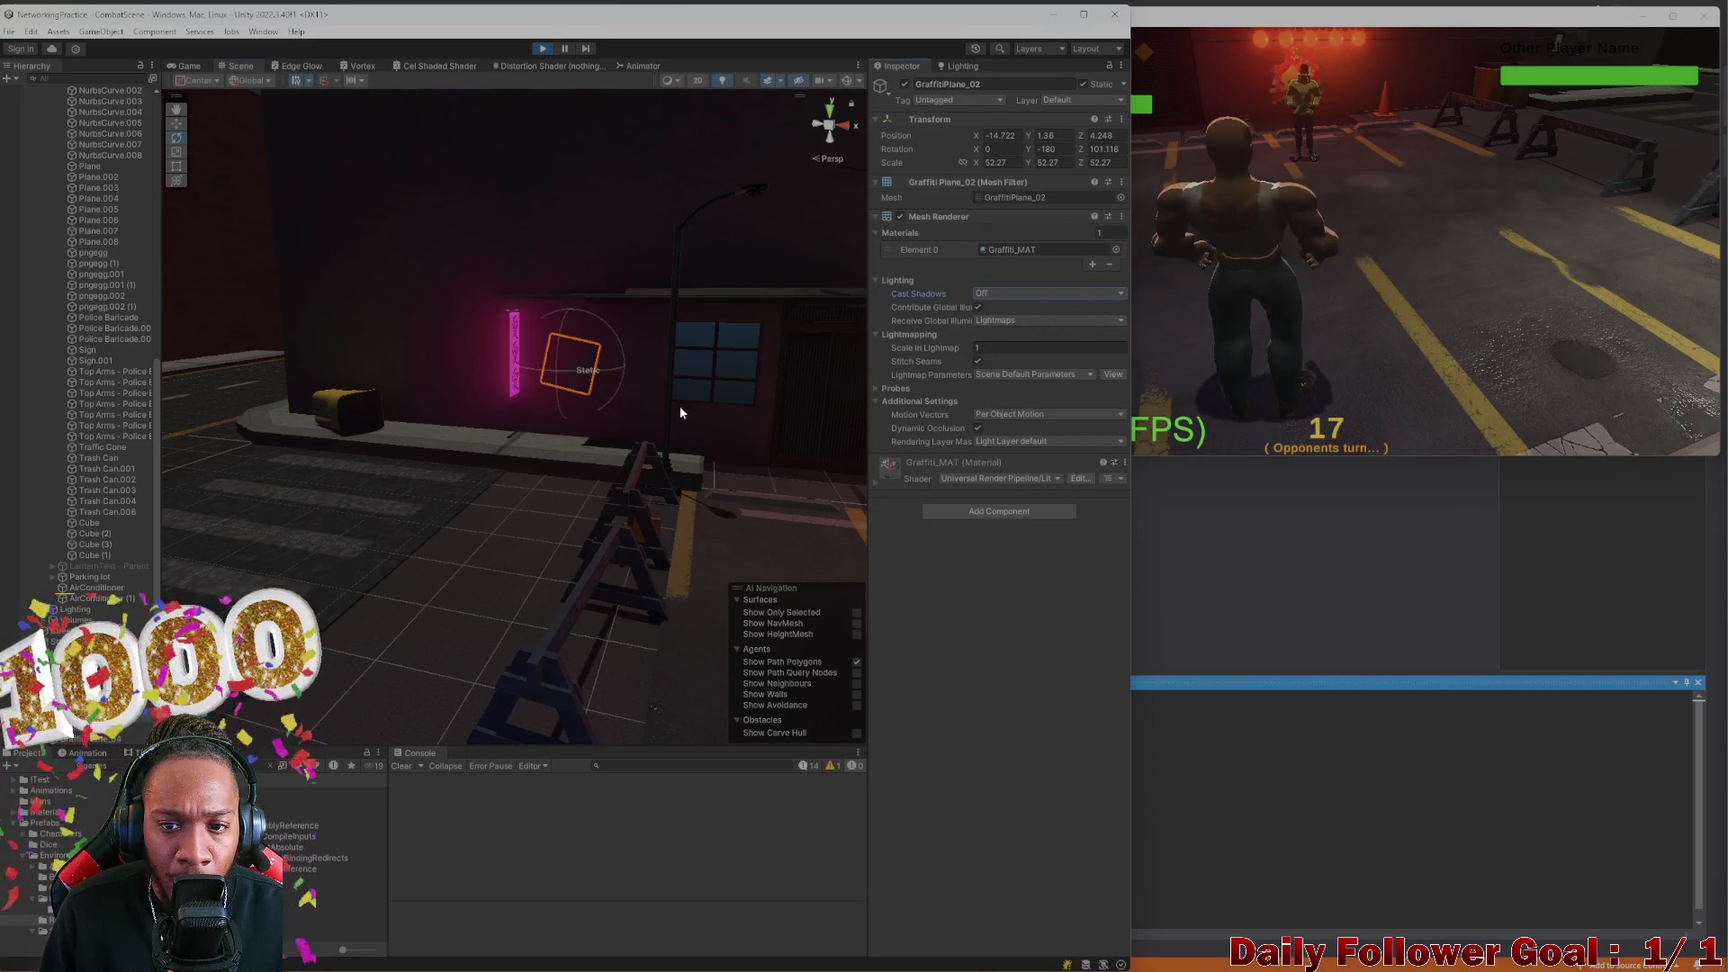
# Reselect GraffitiPlane_03, expand and collapse its Probes section, then bring the NetworkingPractice build forward
pyautogui.moveTo(462, 422)
pyautogui.mouseDown()
pyautogui.moveTo(570, 366)
pyautogui.moveTo(396, 445)
pyautogui.moveTo(336, 439)
pyautogui.moveTo(693, 418)
pyautogui.moveTo(483, 424)
pyautogui.moveTo(586, 405)
pyautogui.mouseUp()
pyautogui.click(586, 405)
pyautogui.click(603, 405)
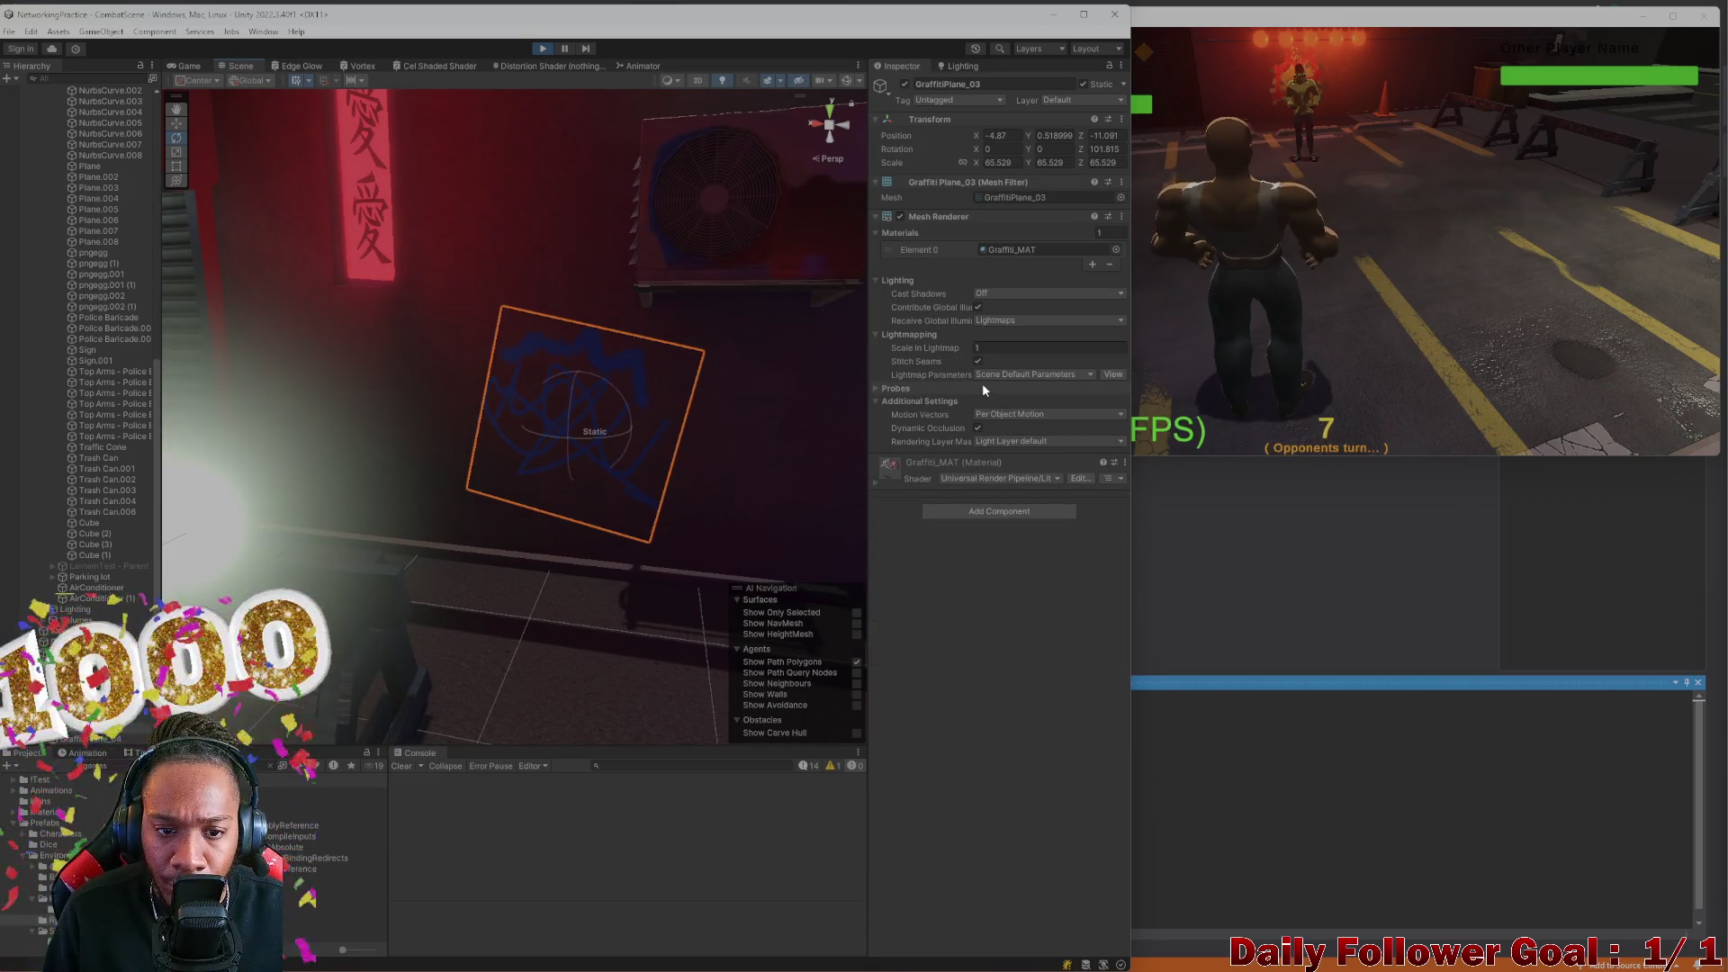
pyautogui.click(878, 390)
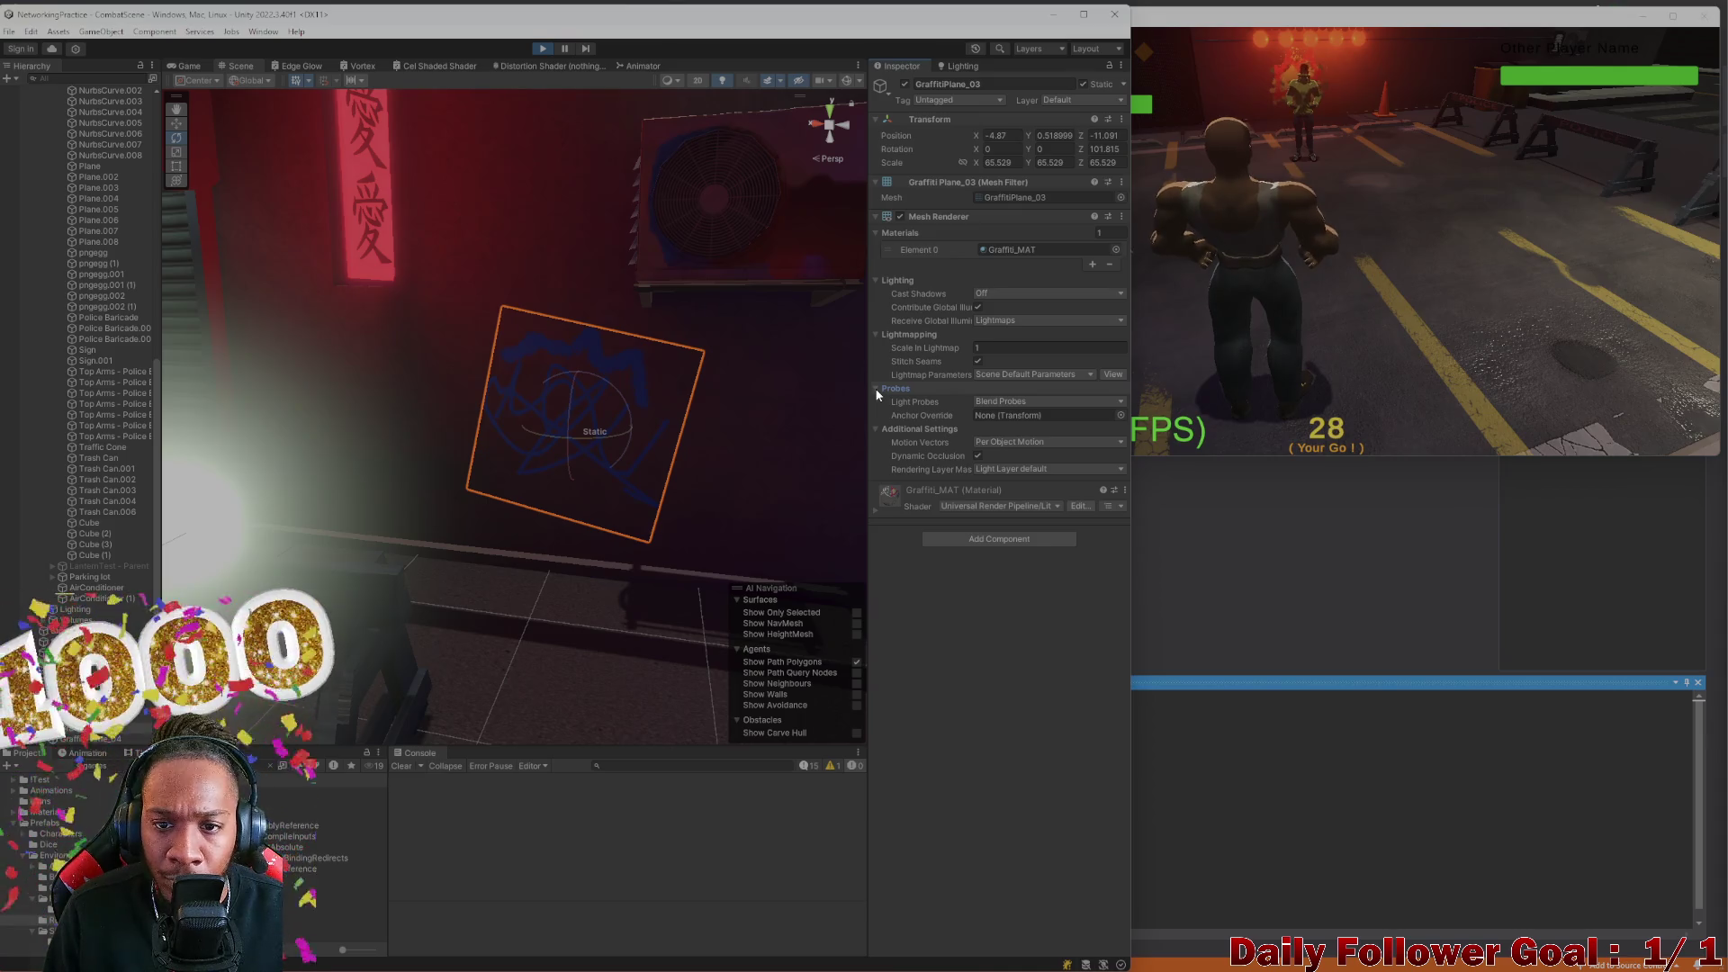
pyautogui.click(877, 389)
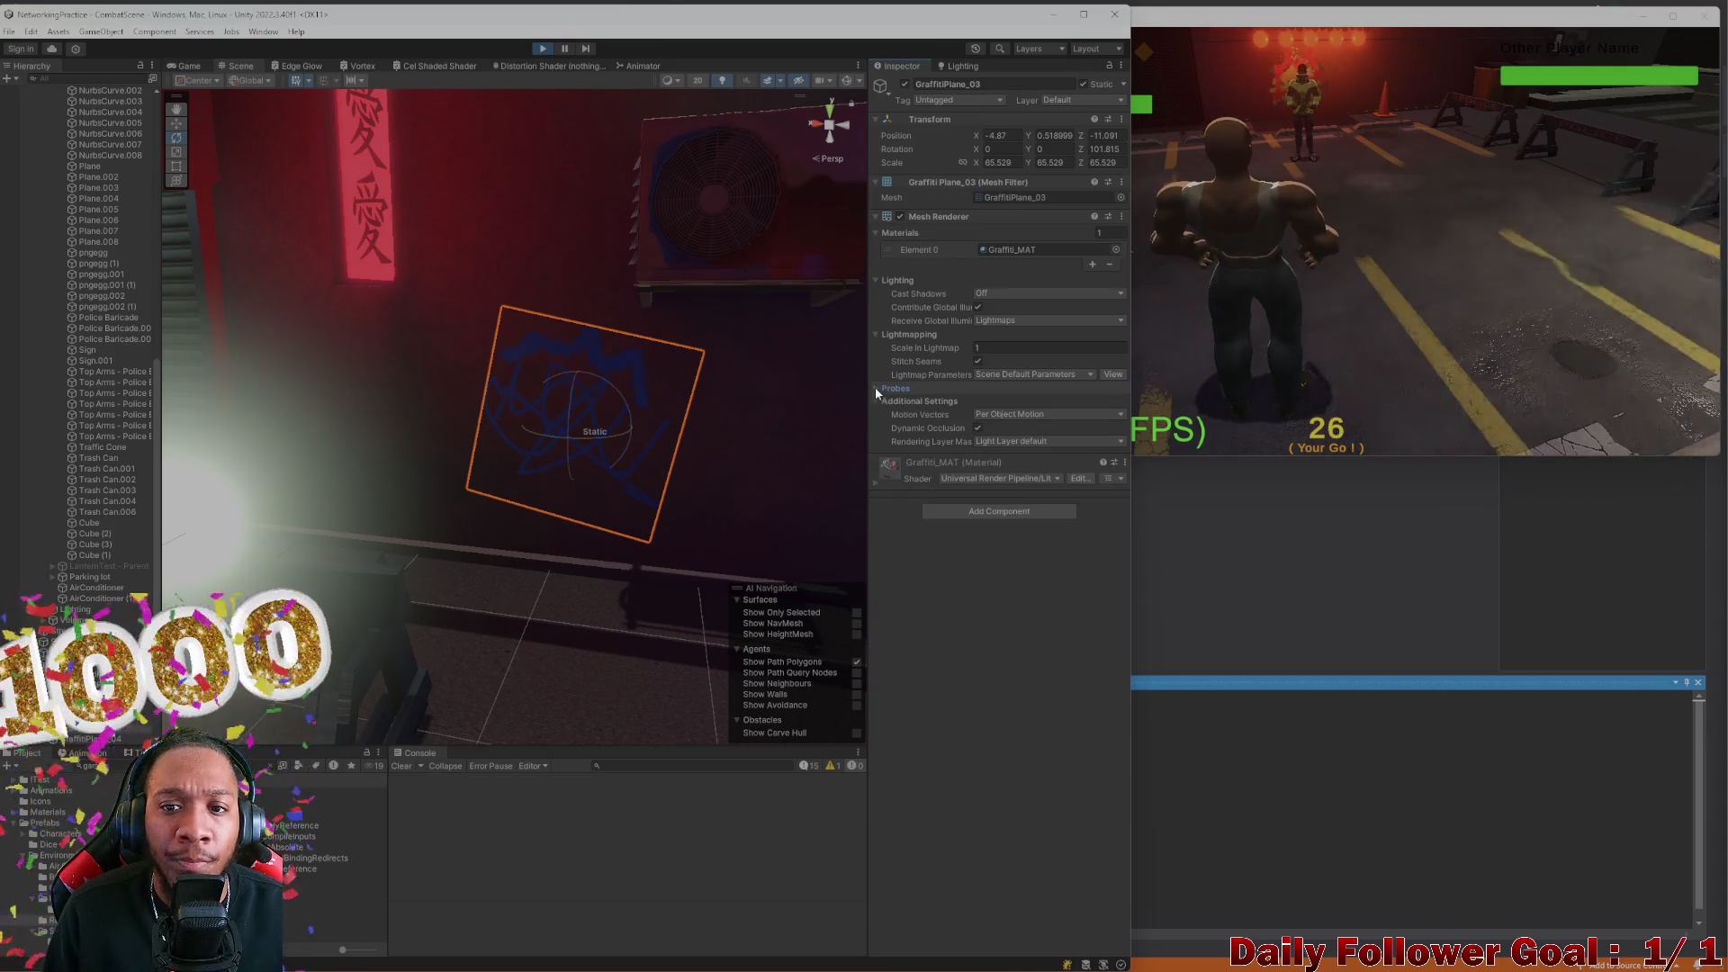
pyautogui.click(1134, 265)
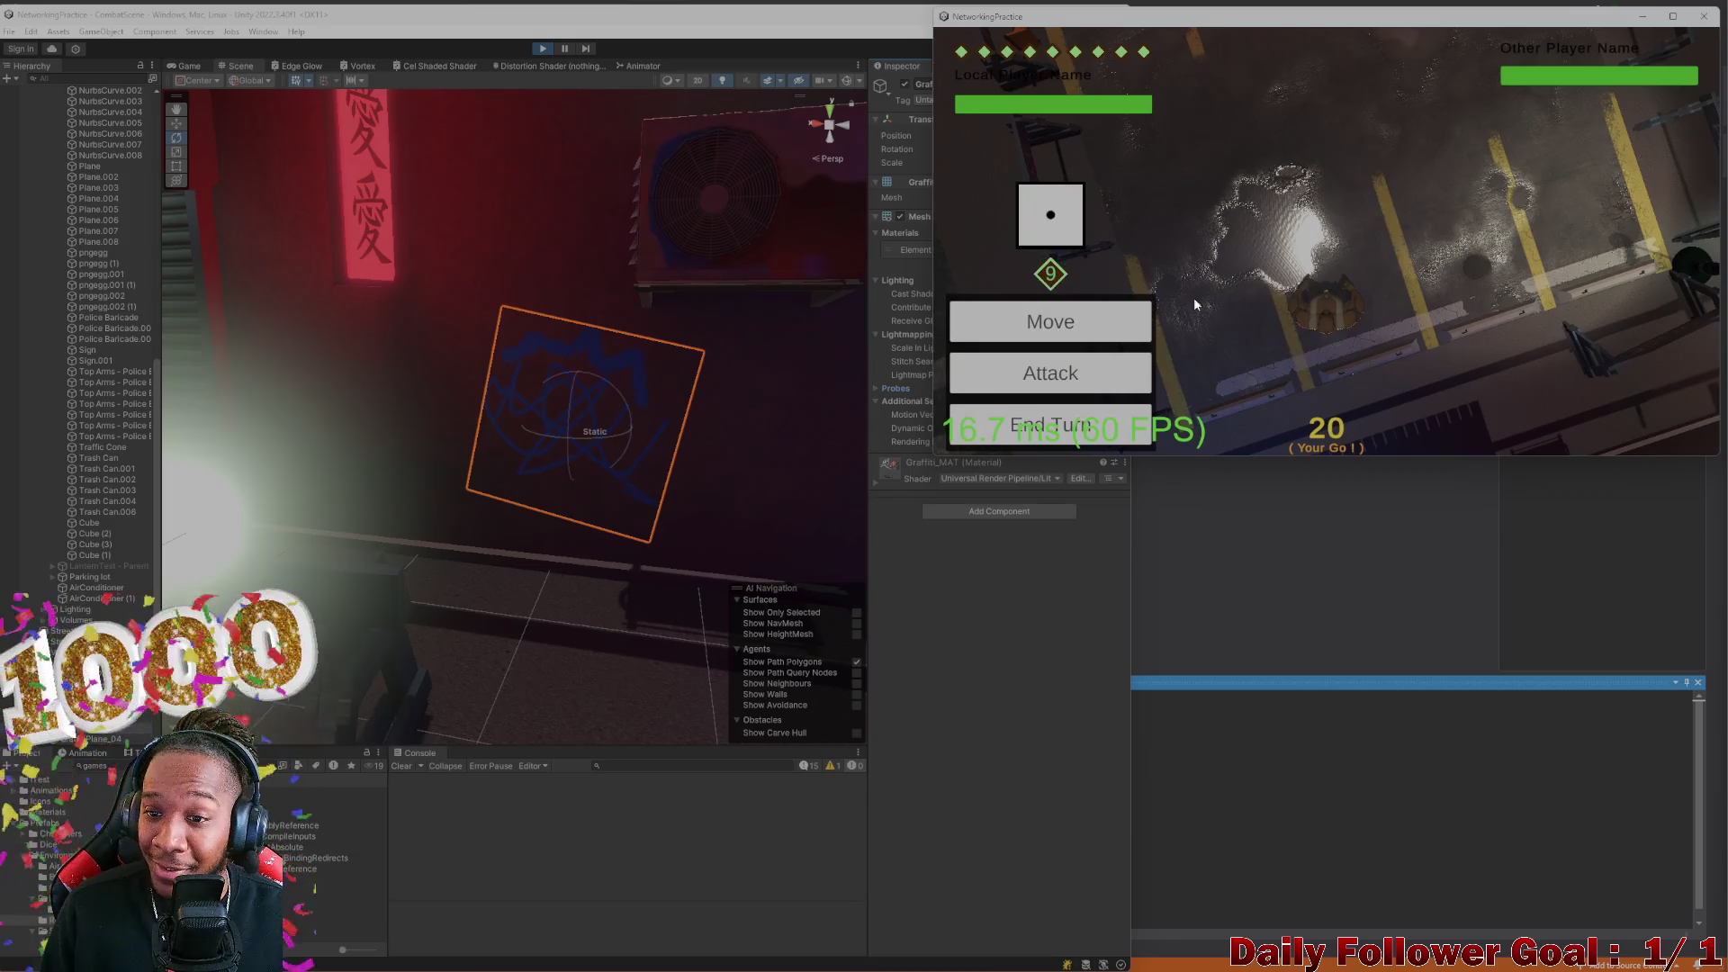
# Confirm a move and end the turn in the build, then move and end the editor player's turn
pyautogui.press('Return')
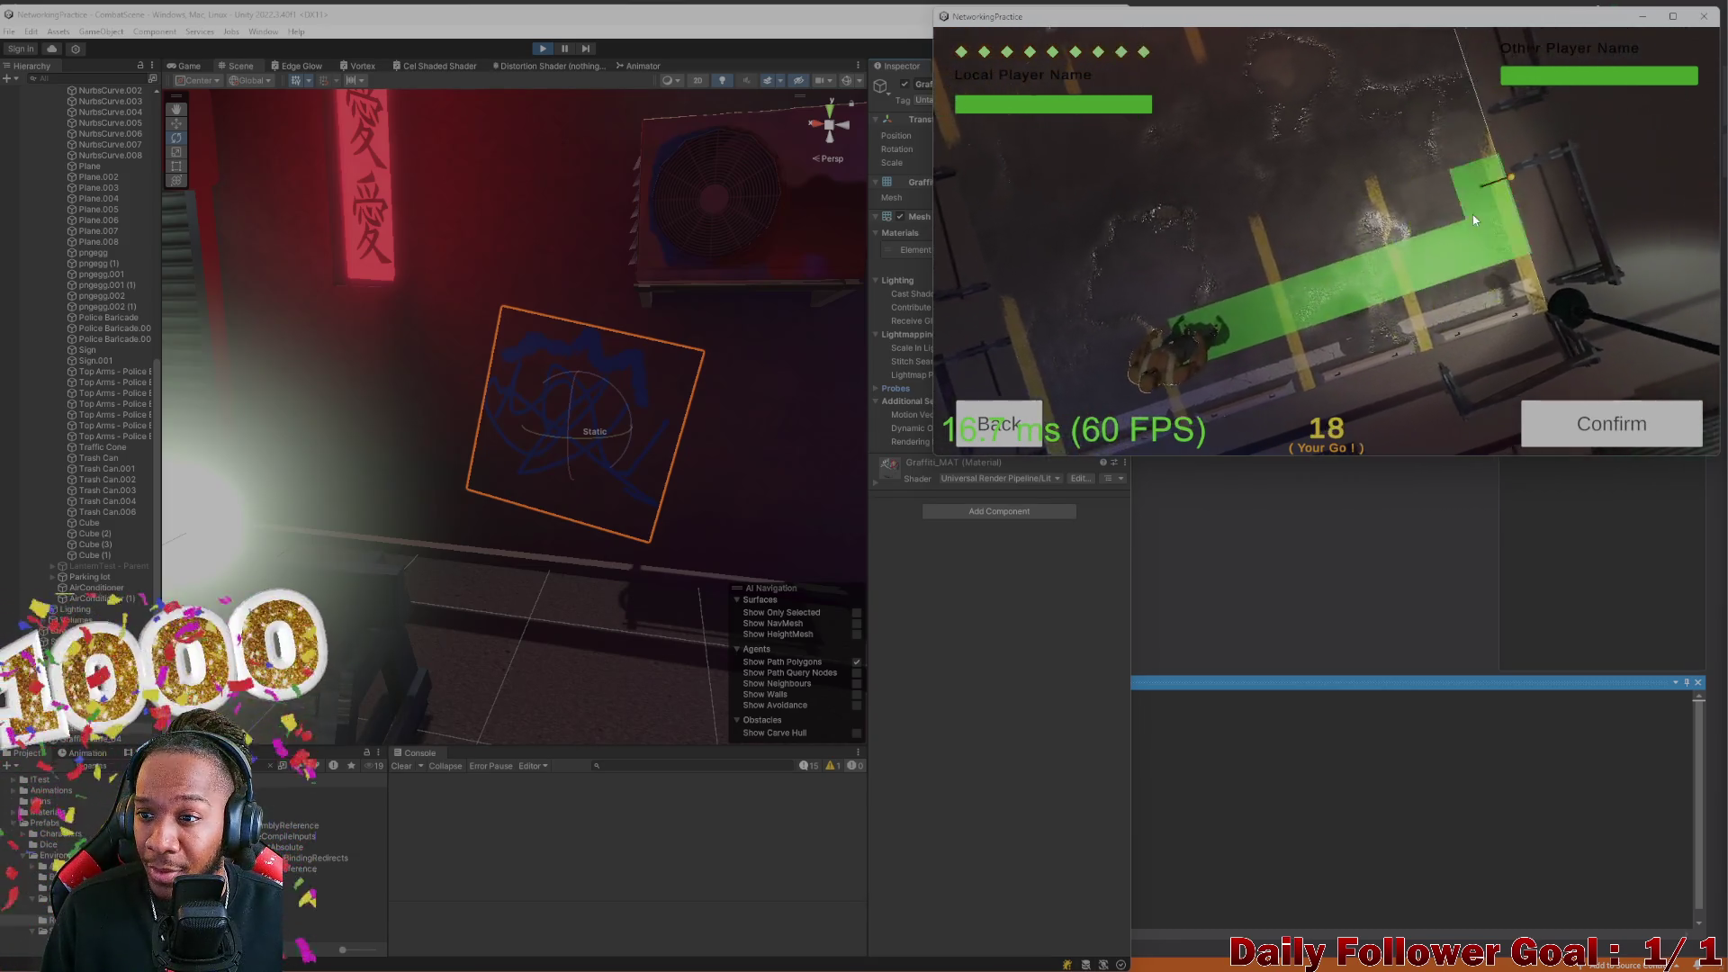
pyautogui.click(1611, 424)
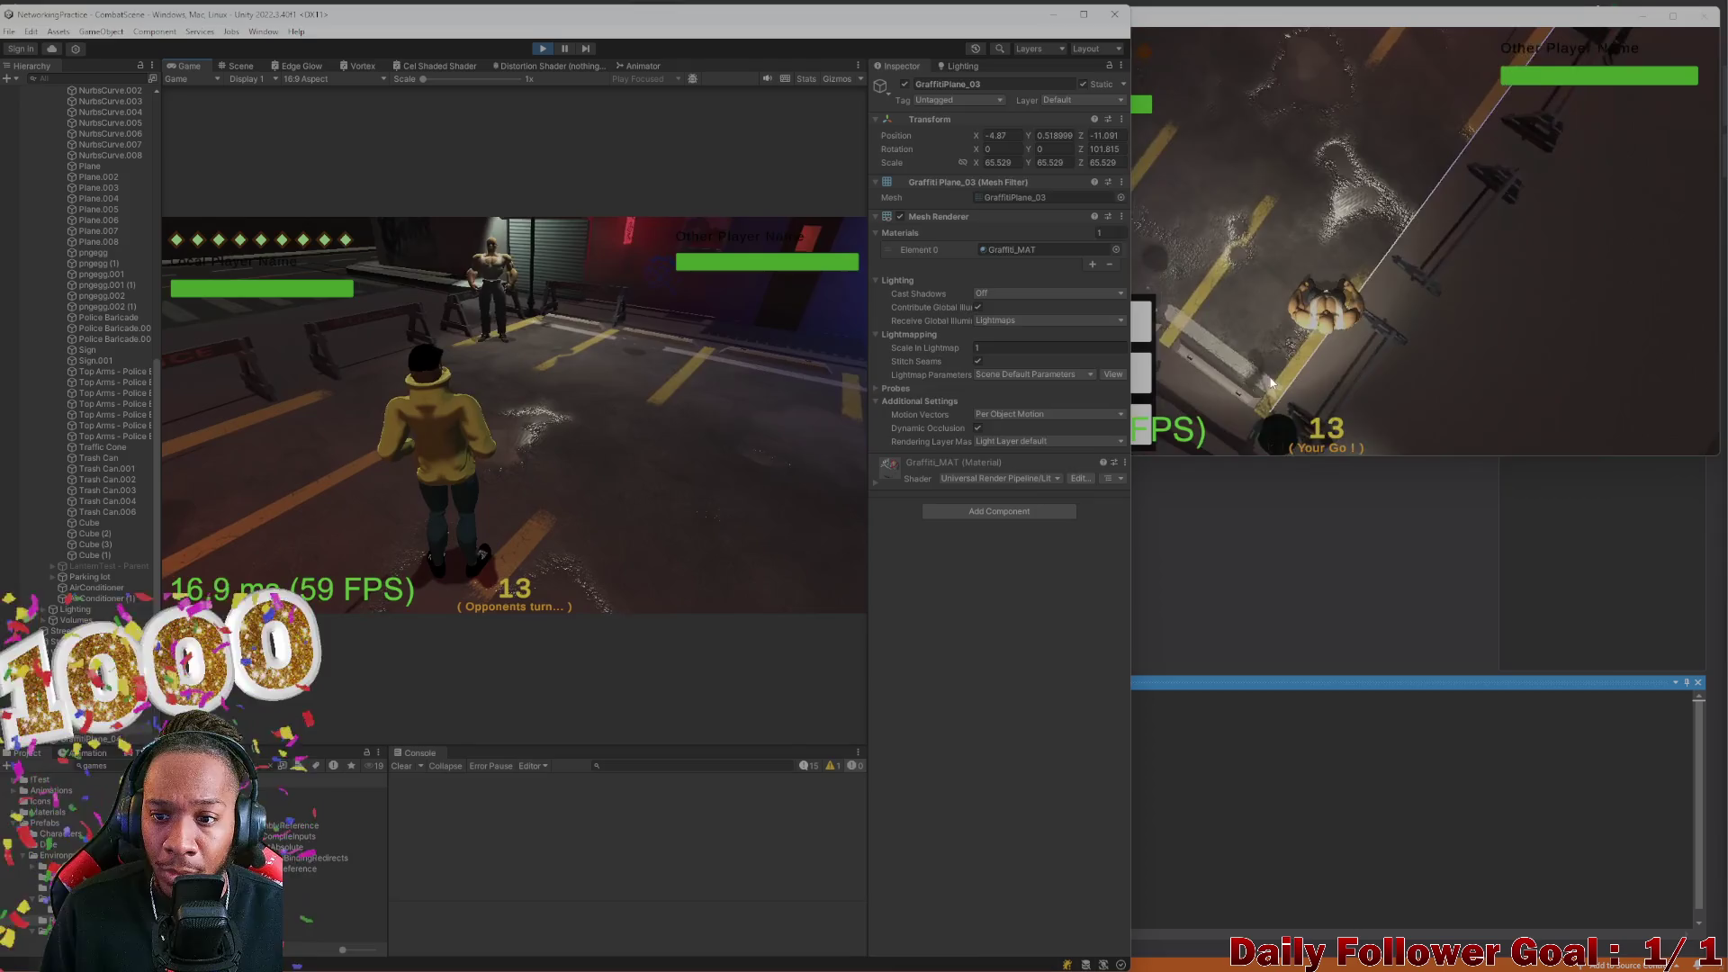
pyautogui.click(1263, 389)
pyautogui.click(1050, 420)
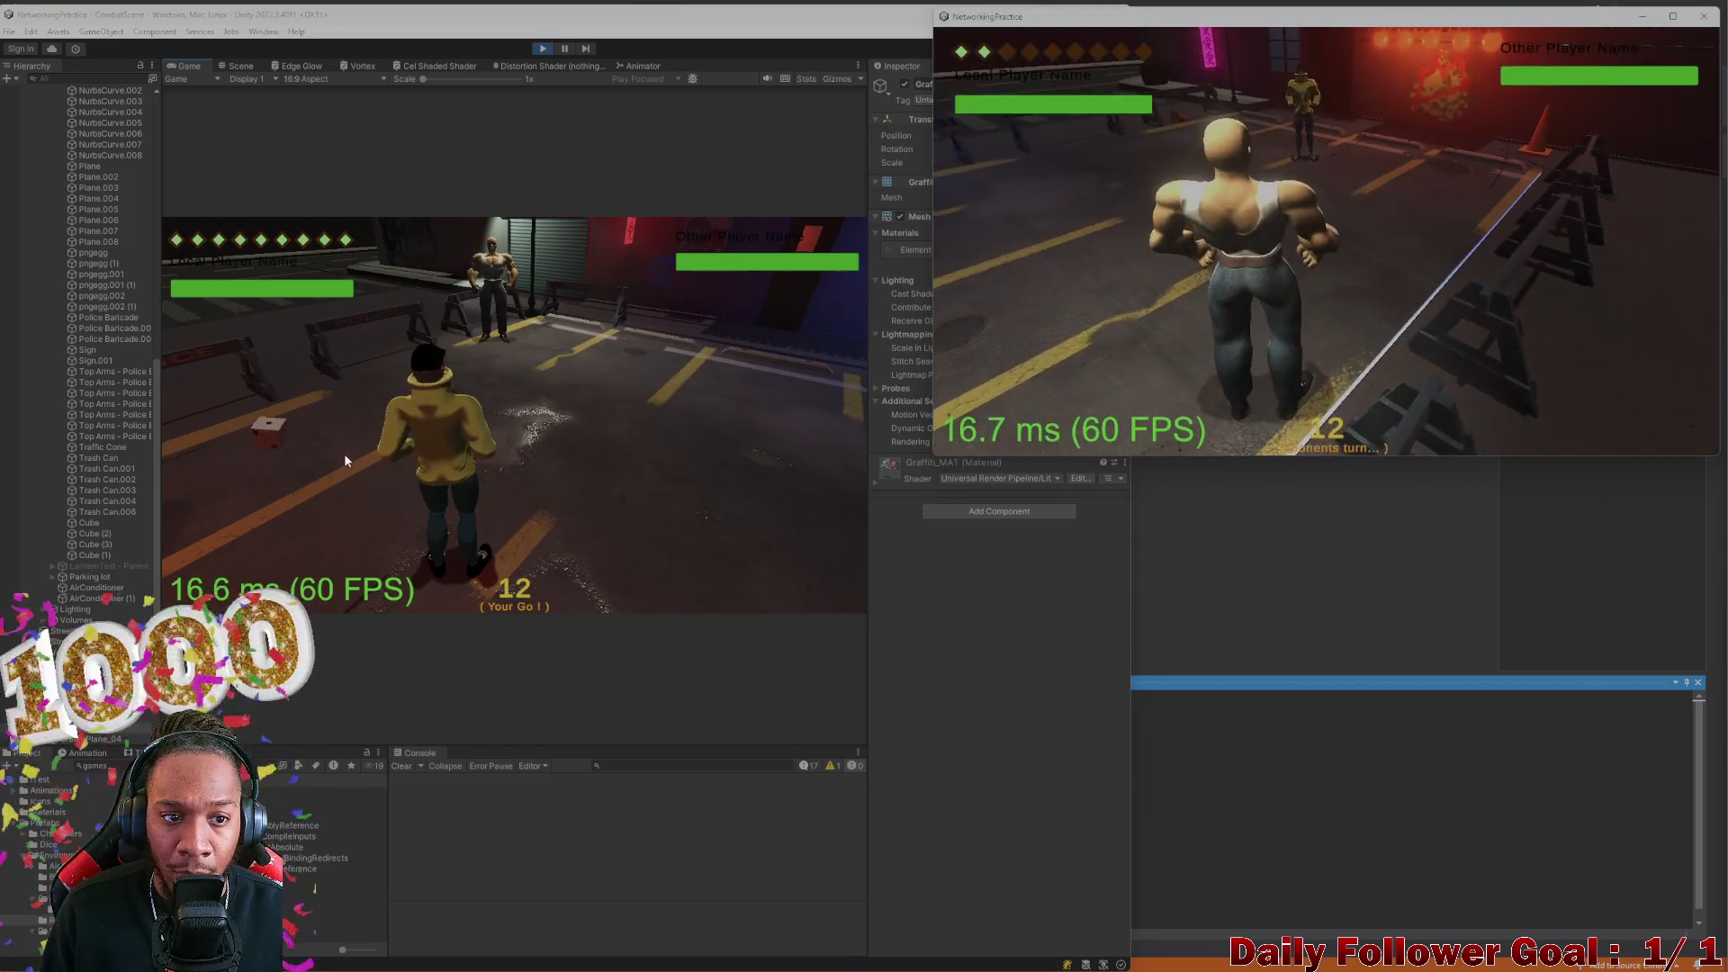
pyautogui.click(348, 456)
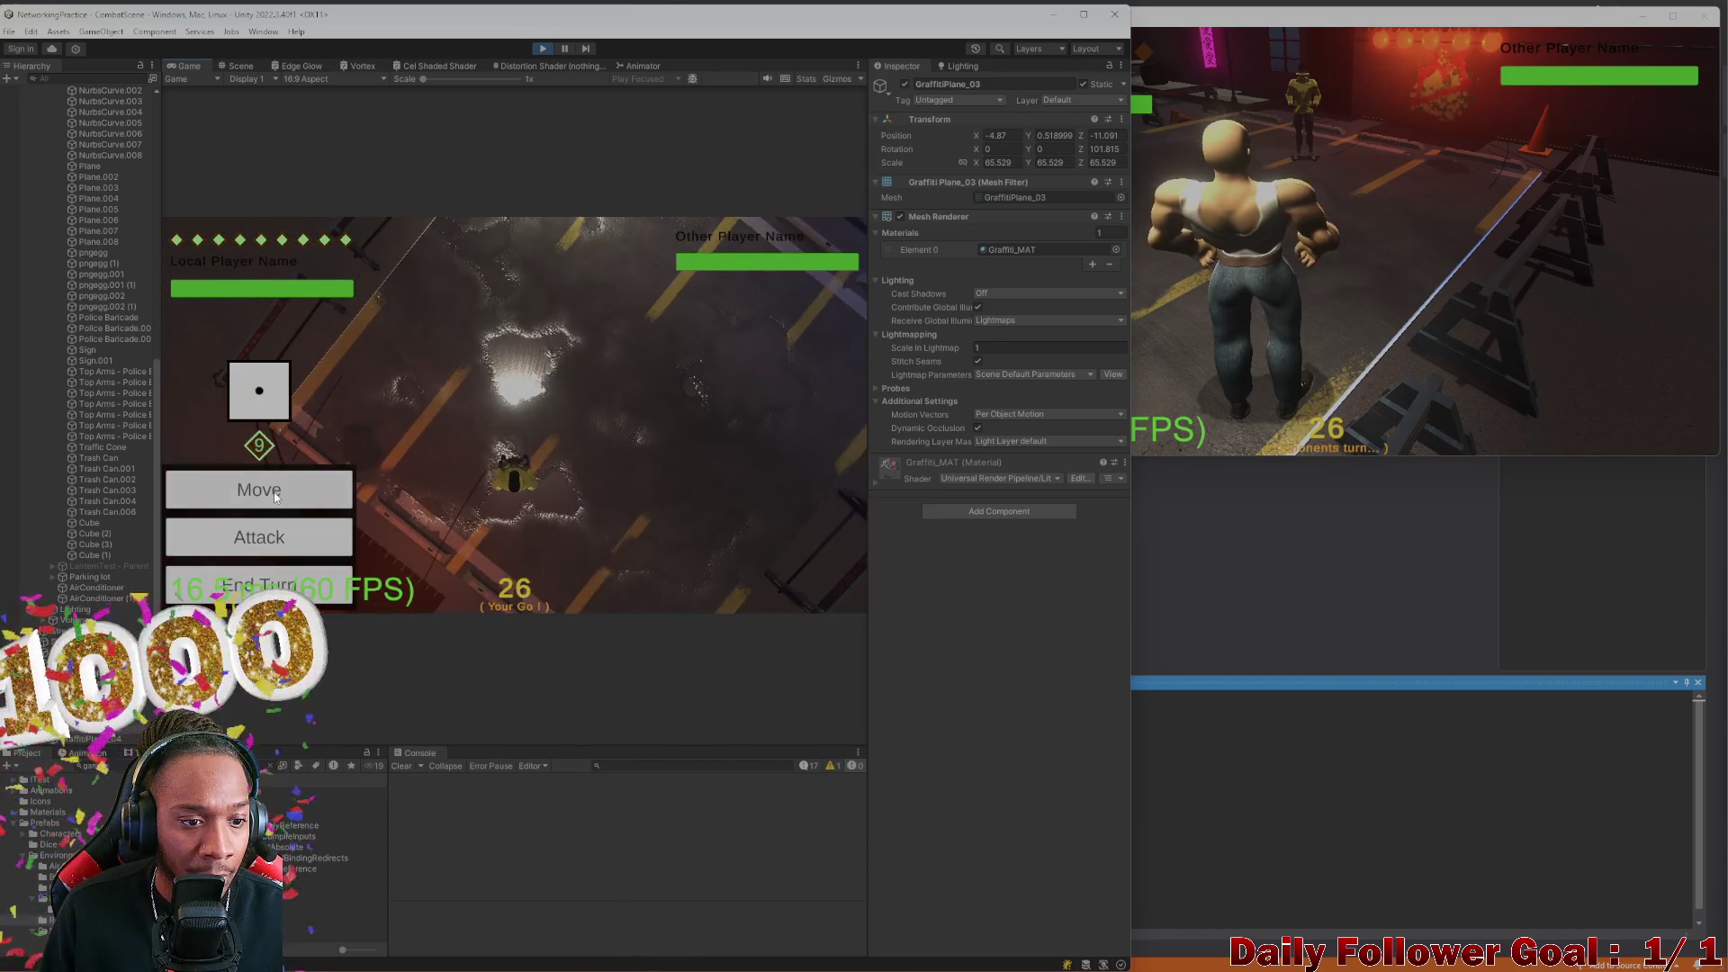
pyautogui.click(276, 494)
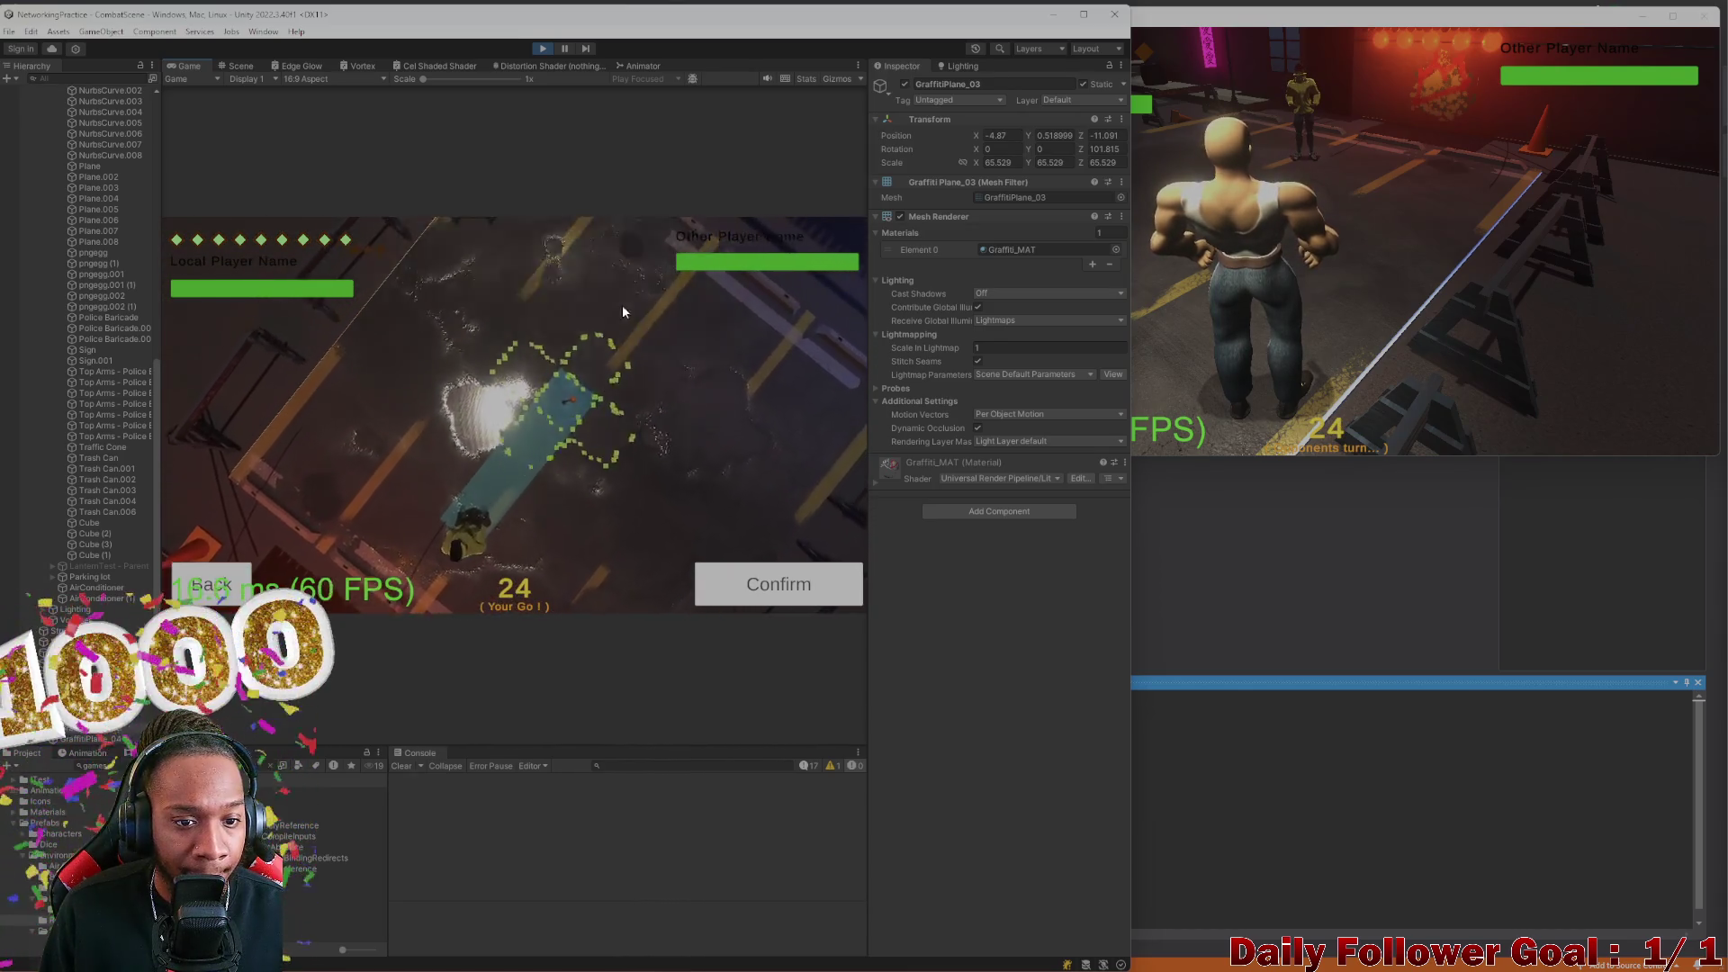
pyautogui.click(522, 387)
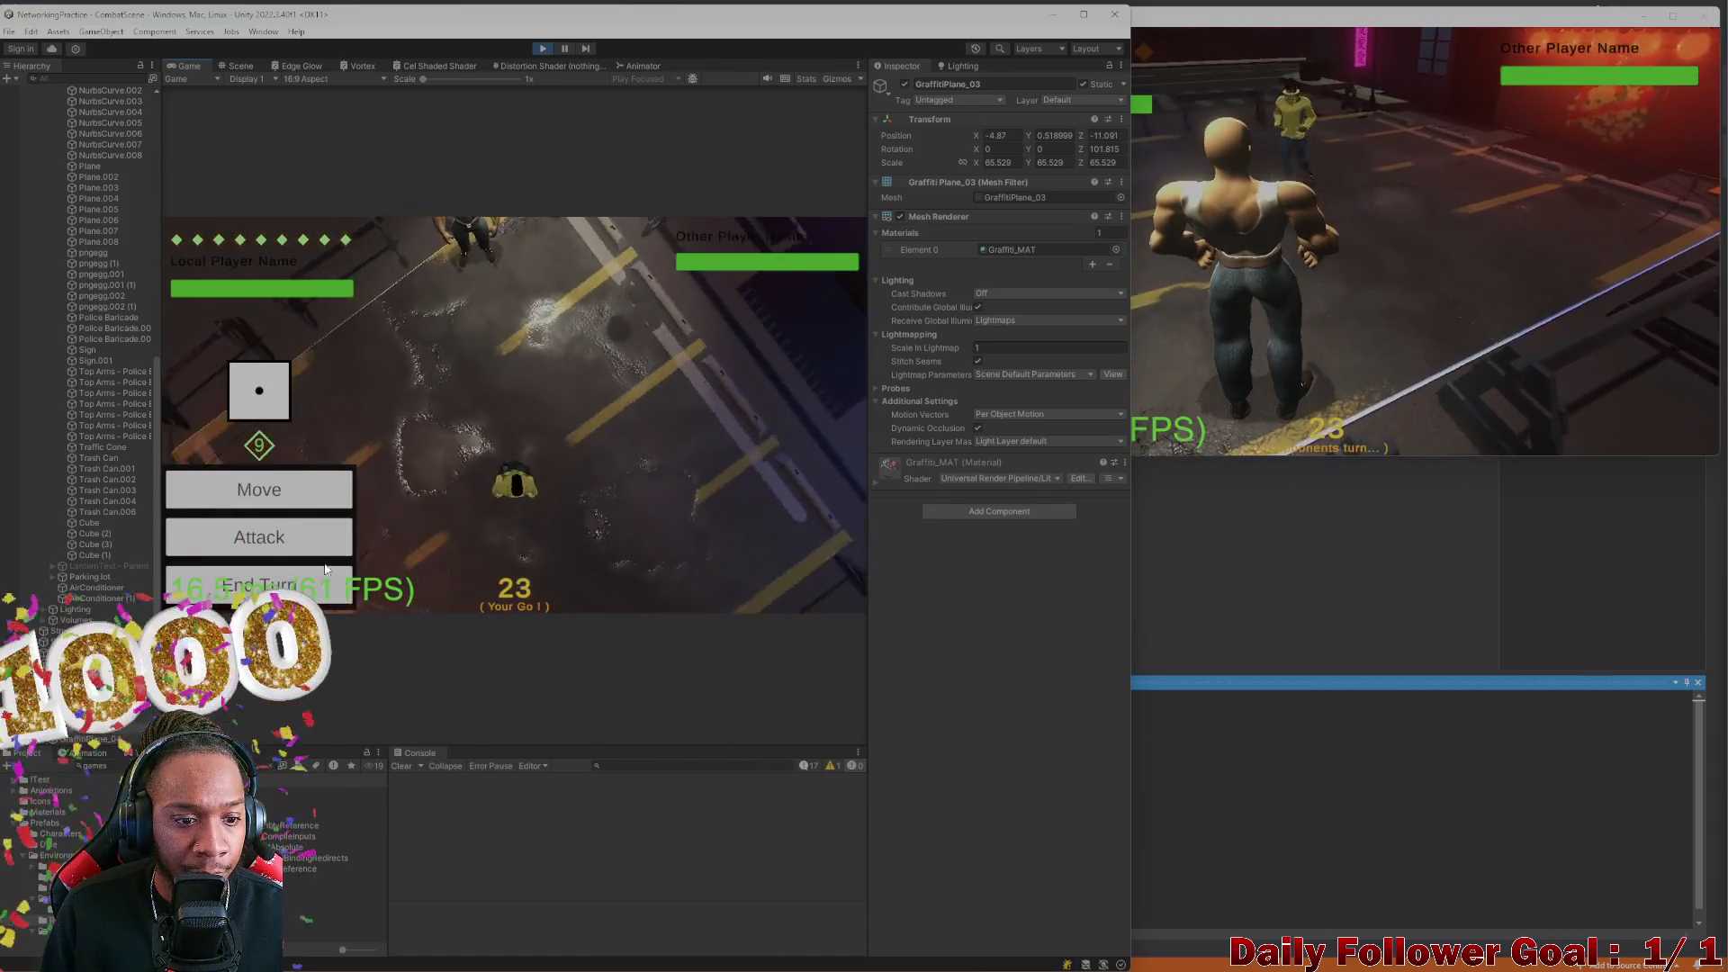
pyautogui.click(332, 573)
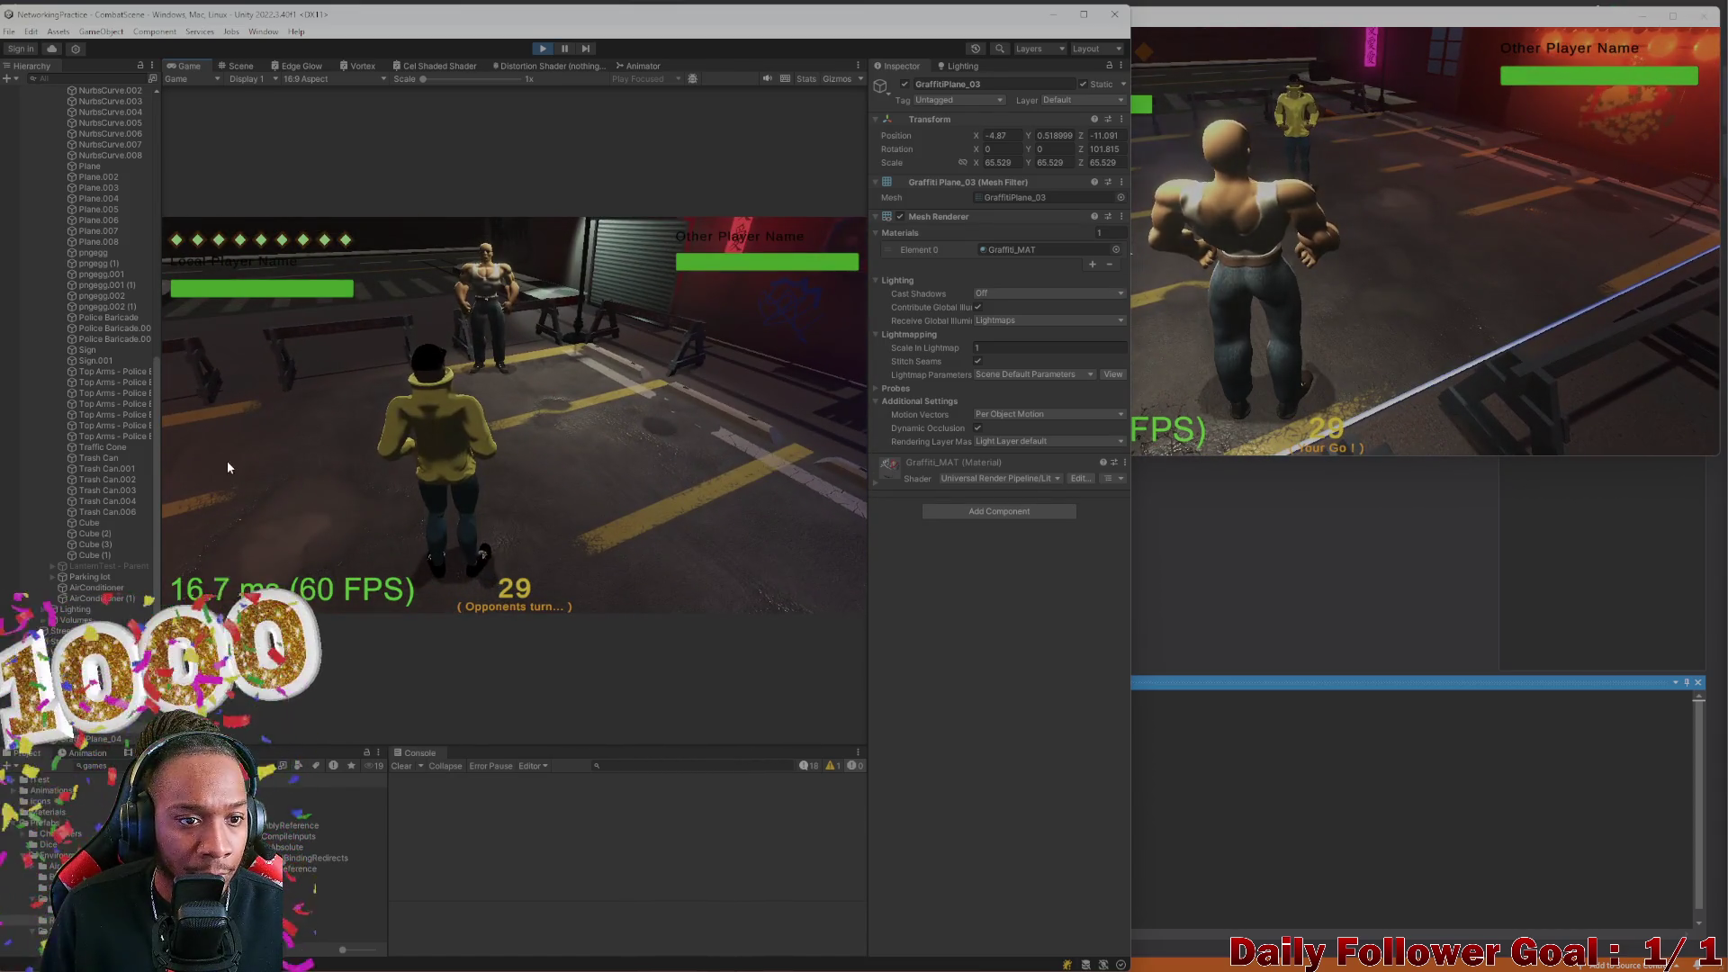
# Attack and end the turn in the build, then move and end the editor player's turn
pyautogui.click(1218, 310)
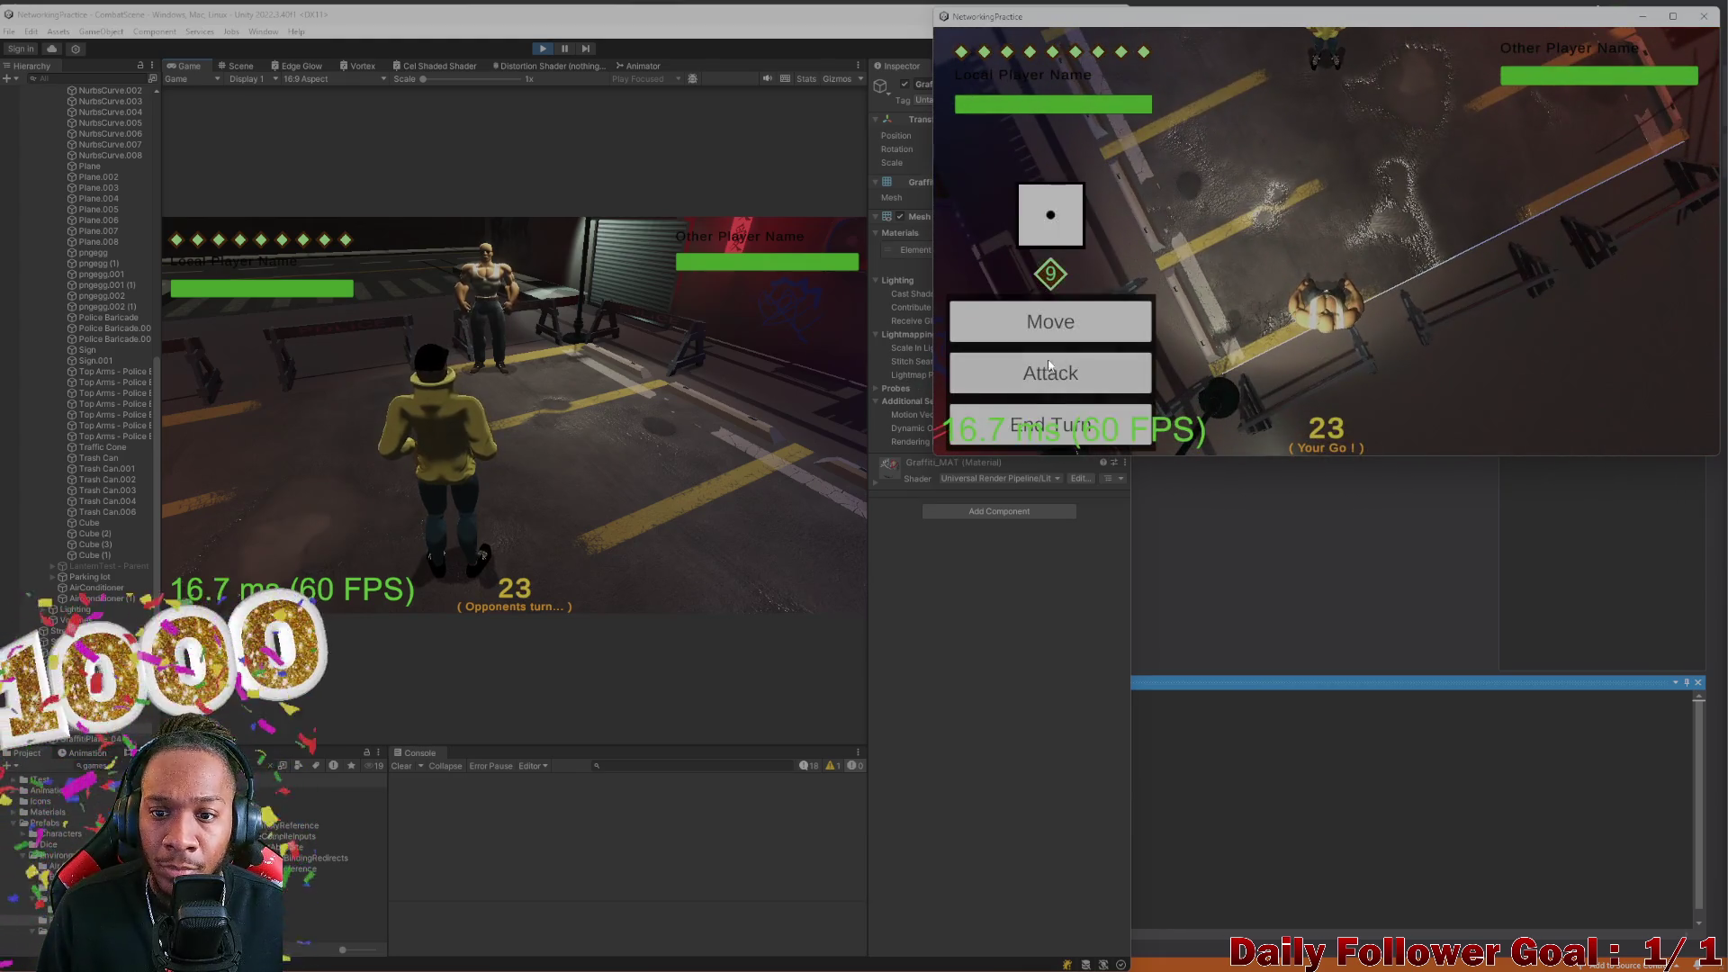
pyautogui.click(1048, 373)
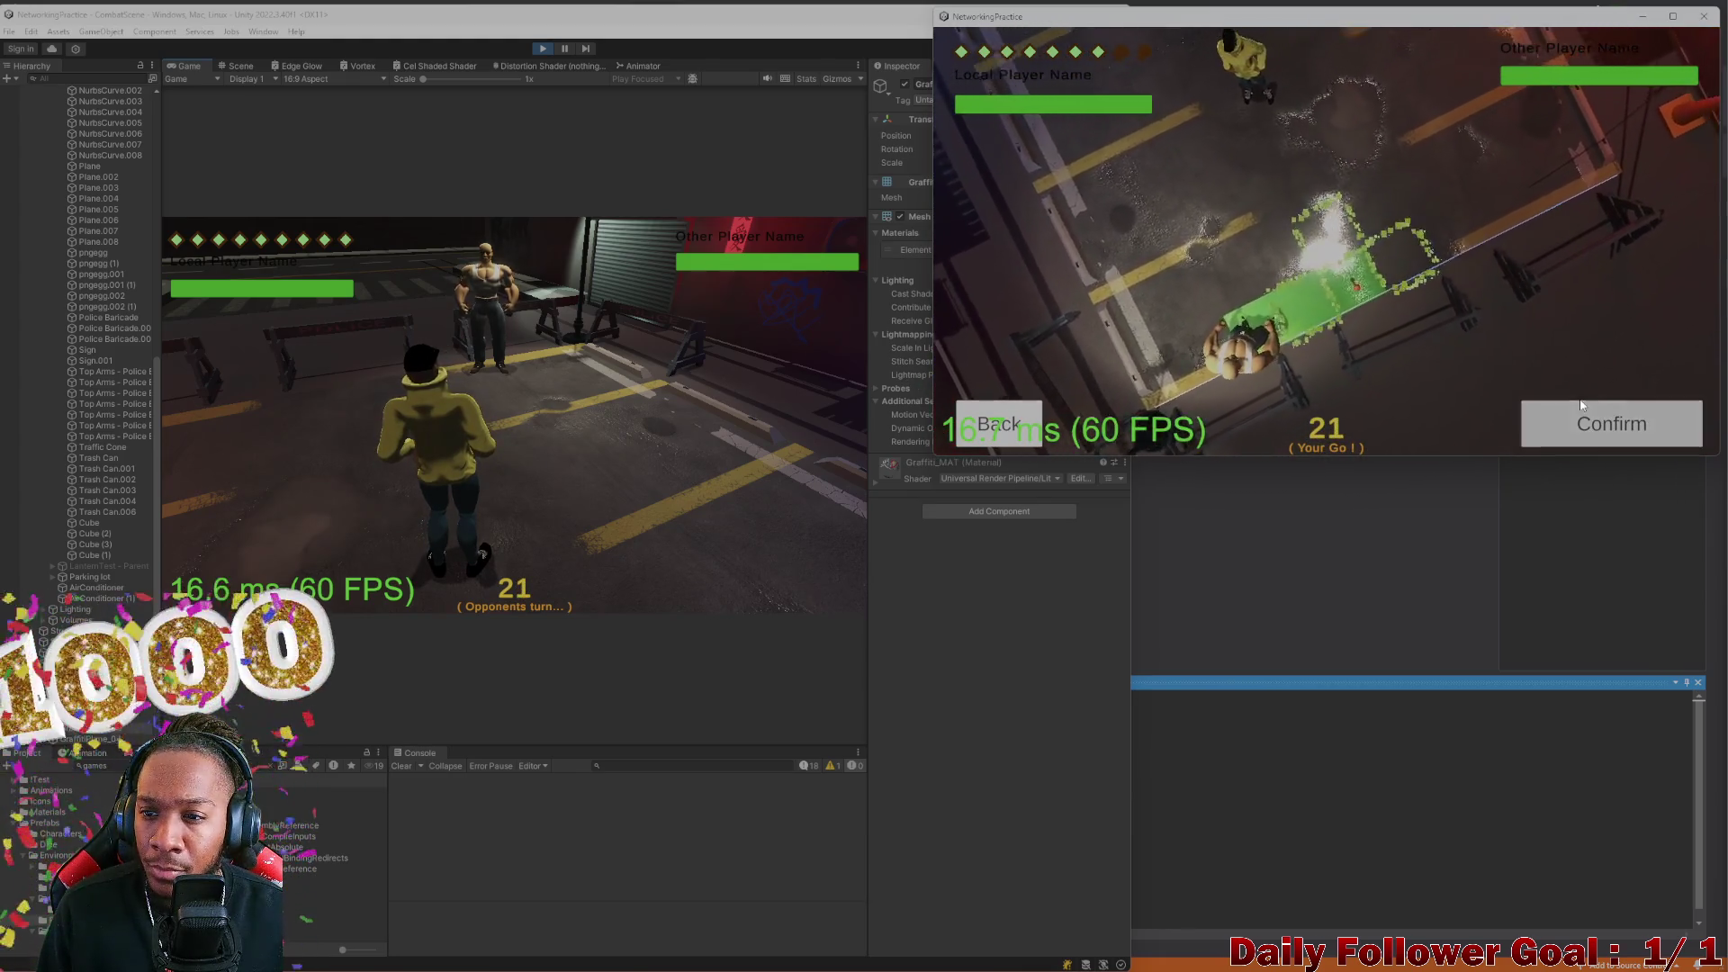
pyautogui.click(1581, 406)
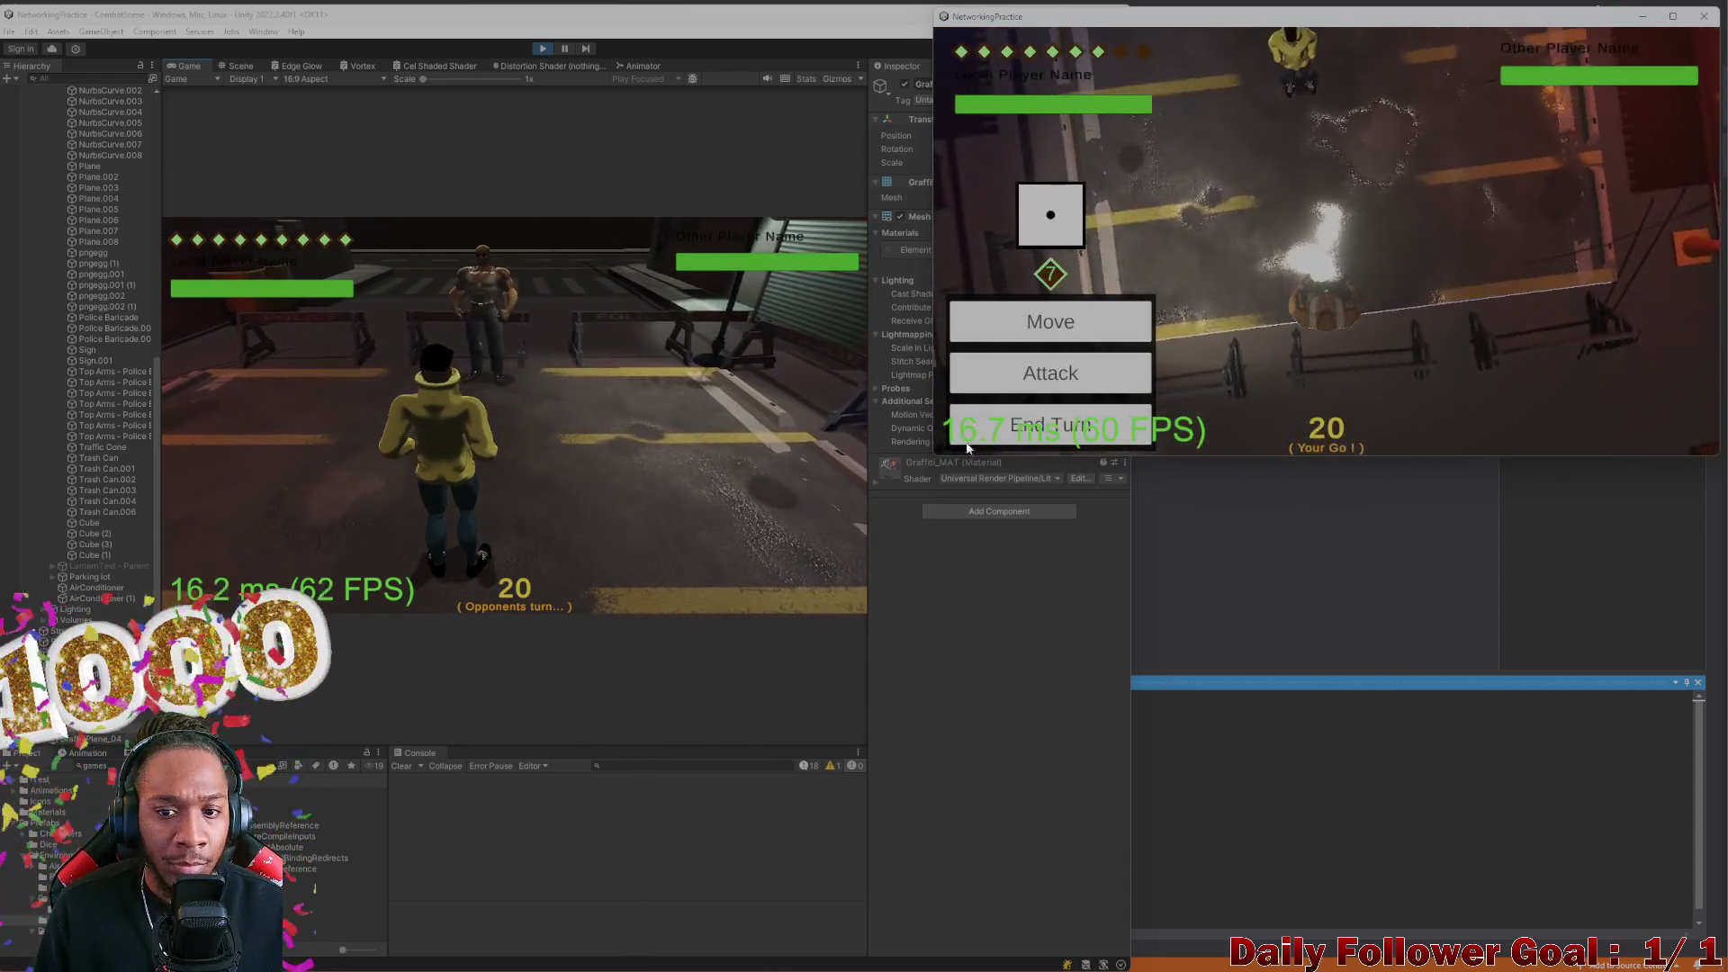
pyautogui.click(957, 441)
pyautogui.click(277, 444)
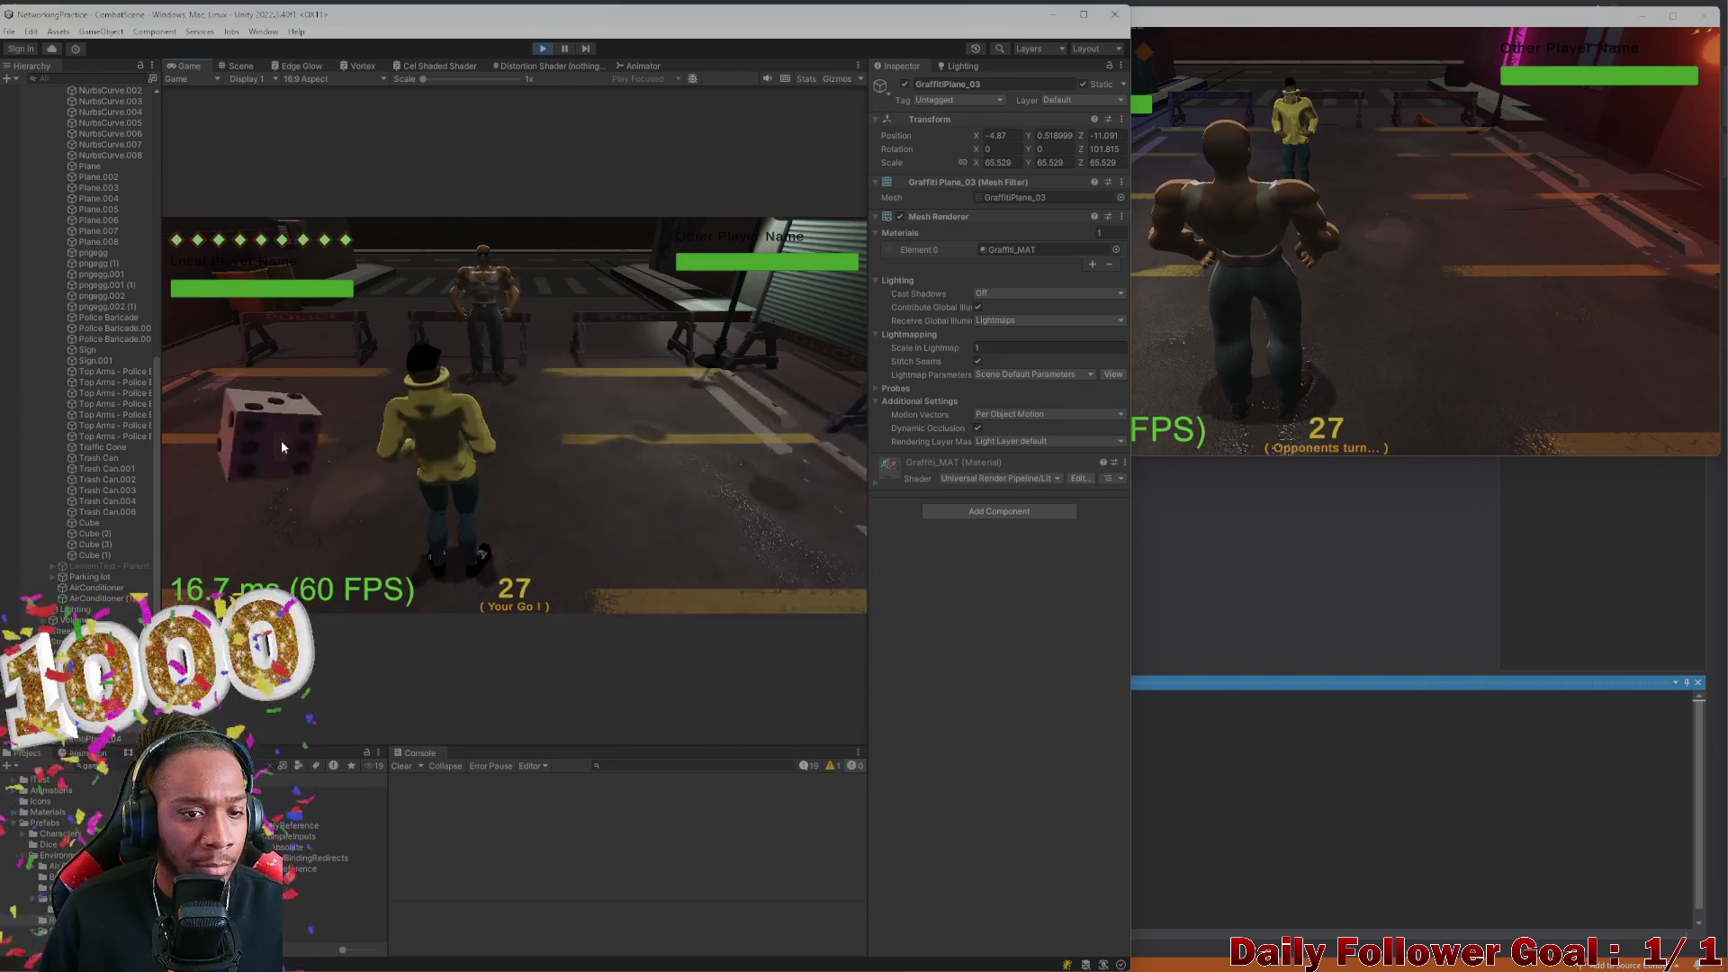
pyautogui.click(316, 487)
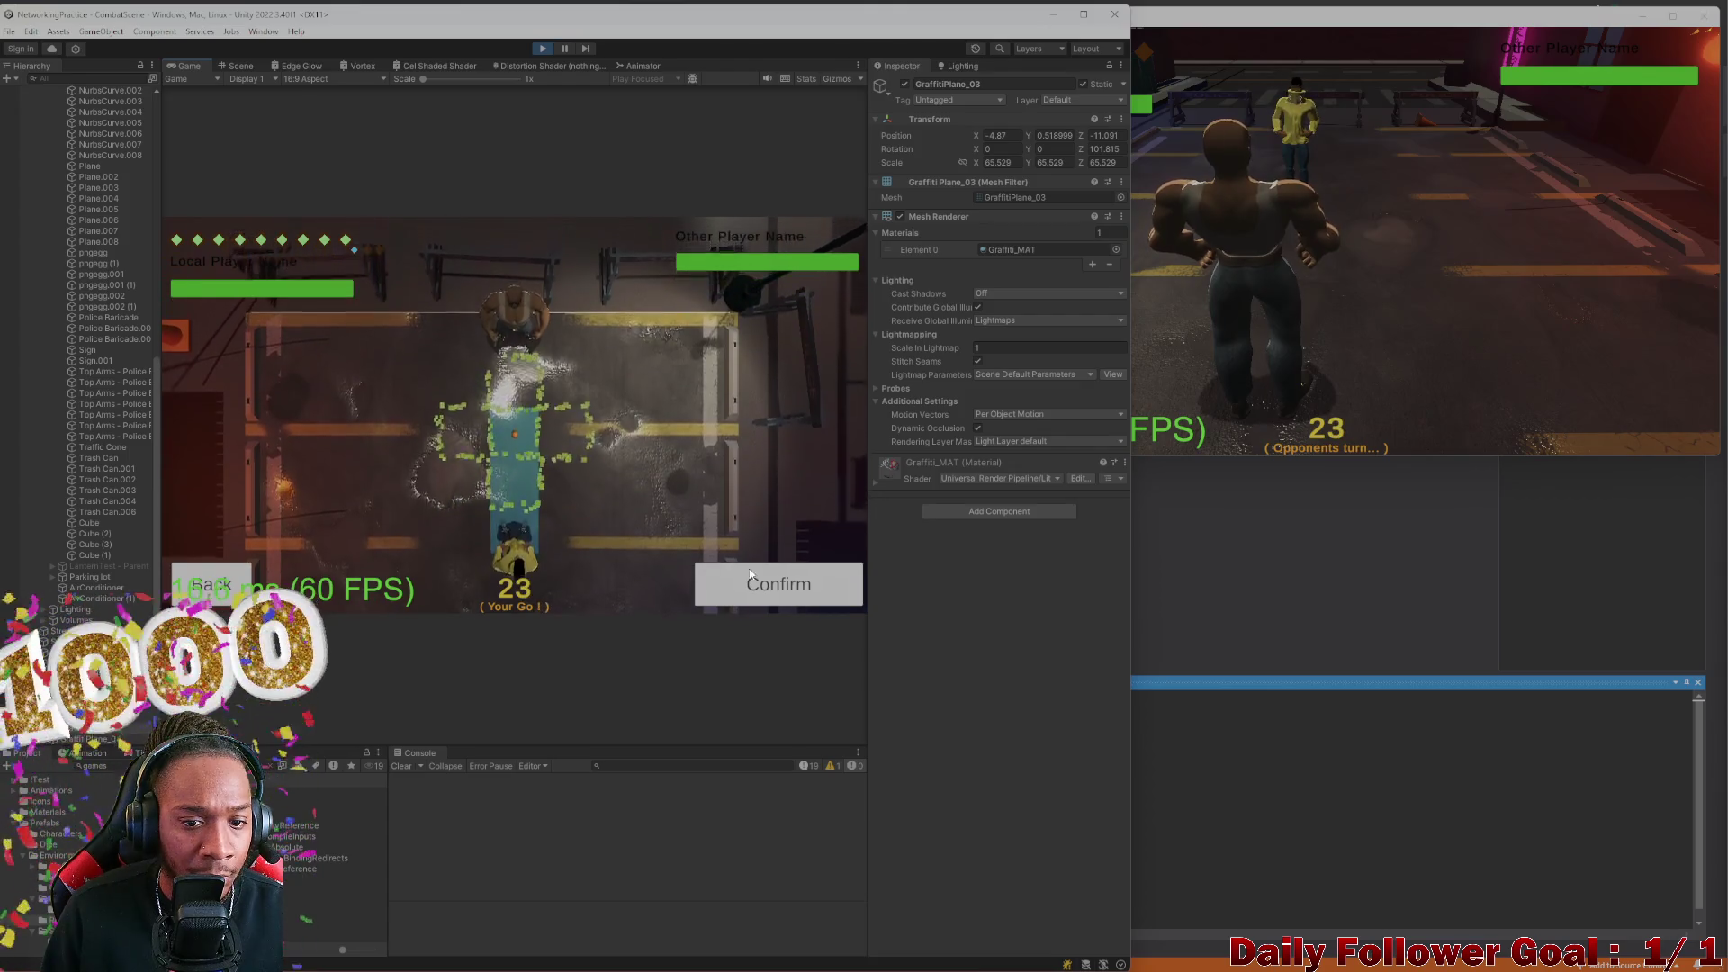
pyautogui.click(733, 569)
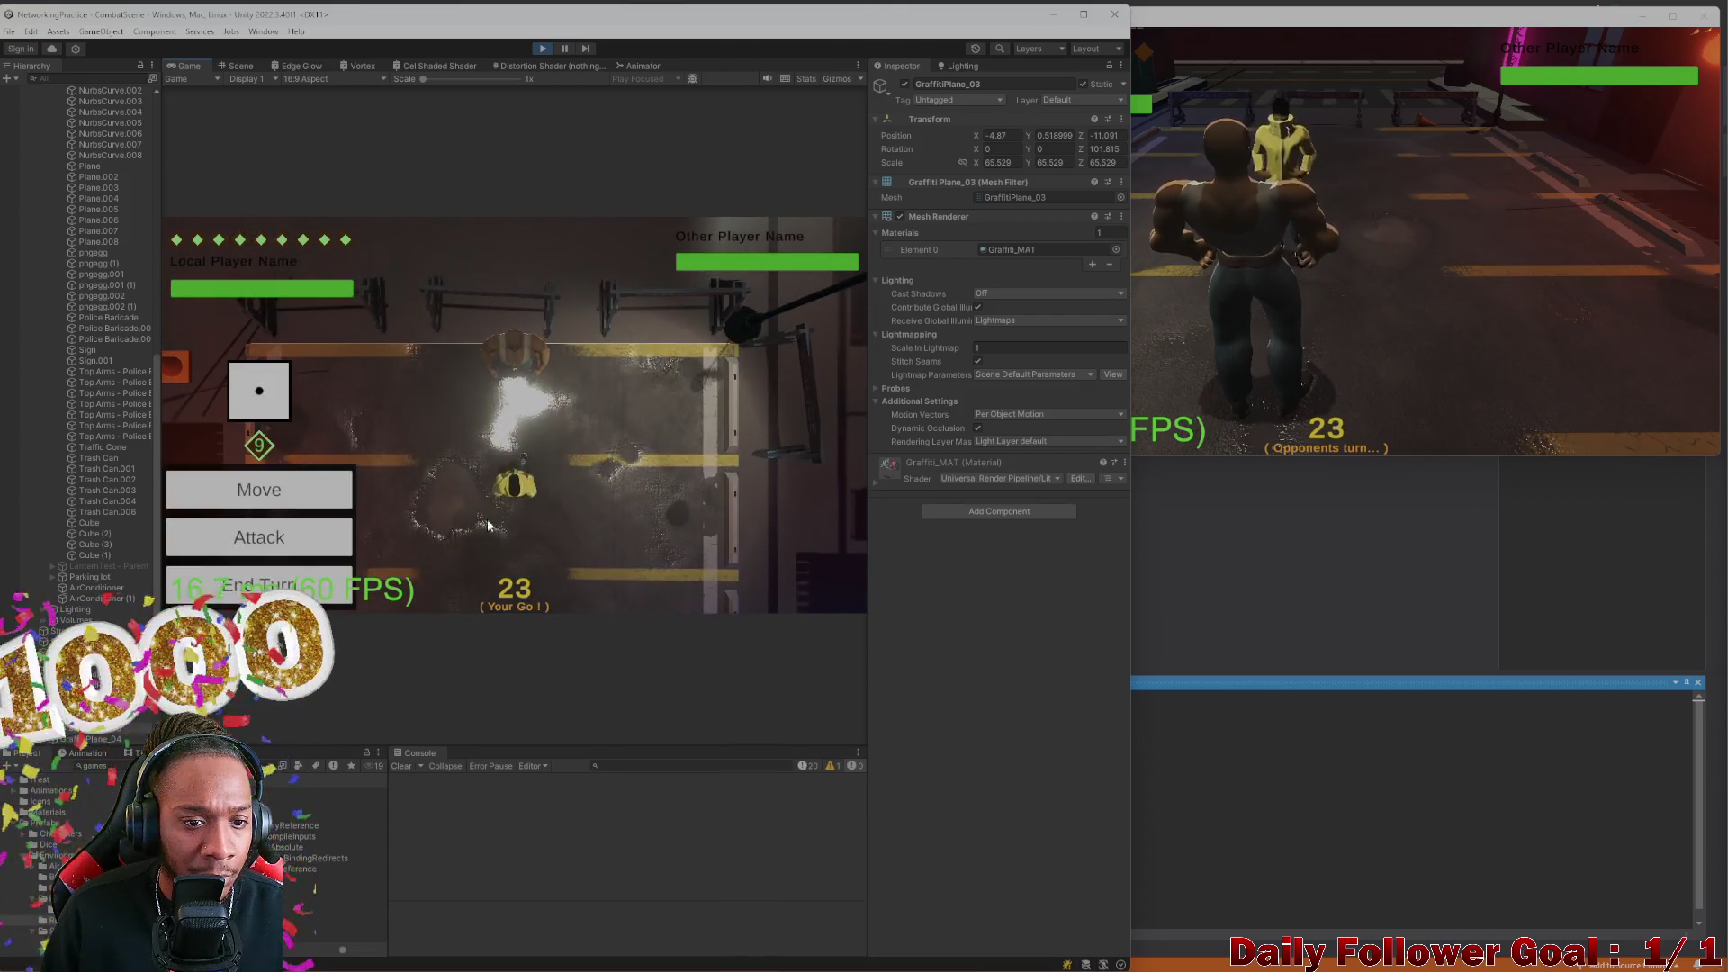
pyautogui.click(270, 585)
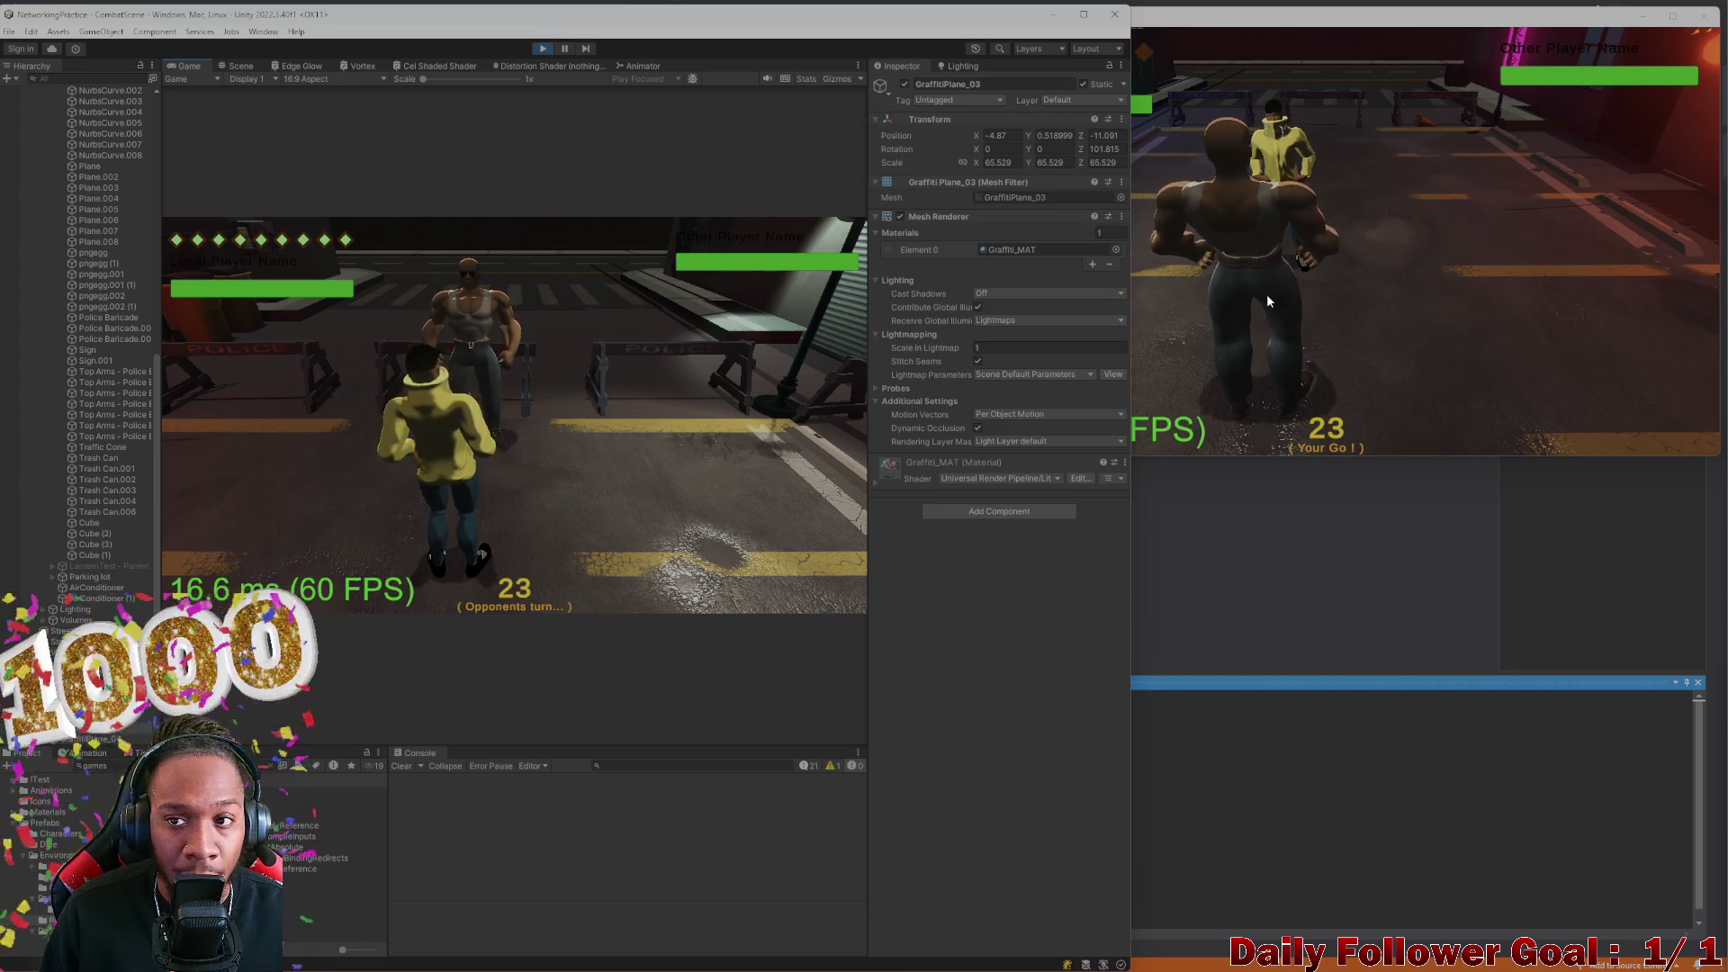
# Close the second game client's window and bring the Unity editor back to the front
pyautogui.click(1445, 239)
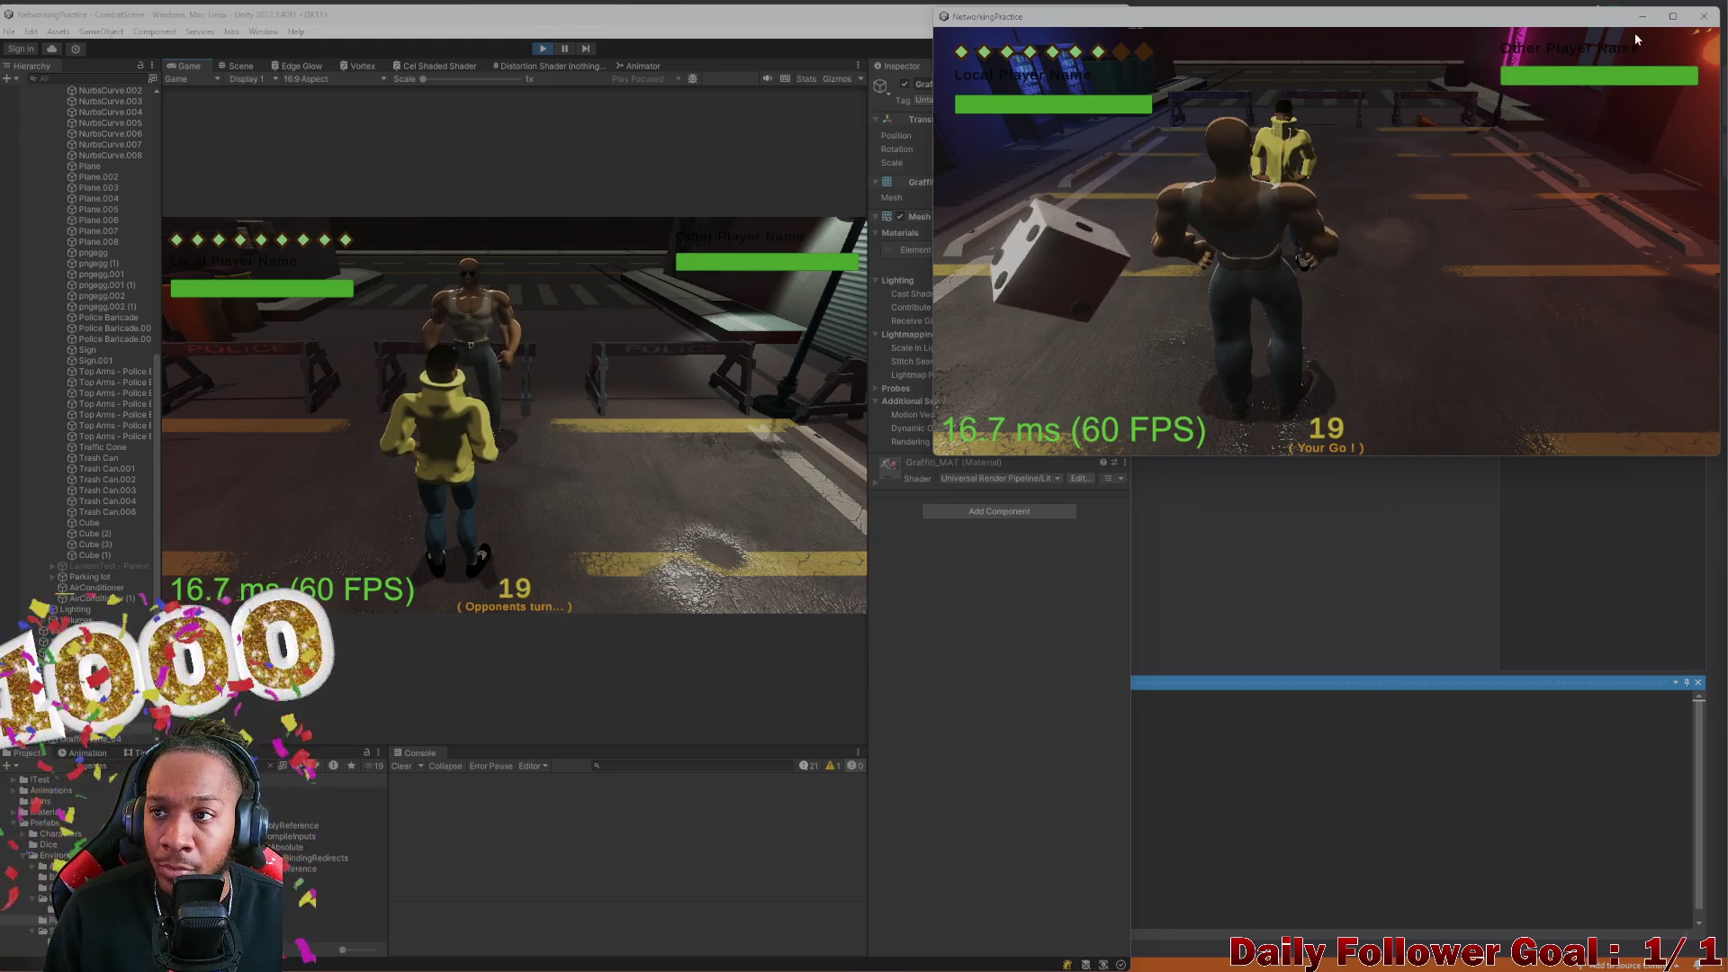
pyautogui.click(1703, 16)
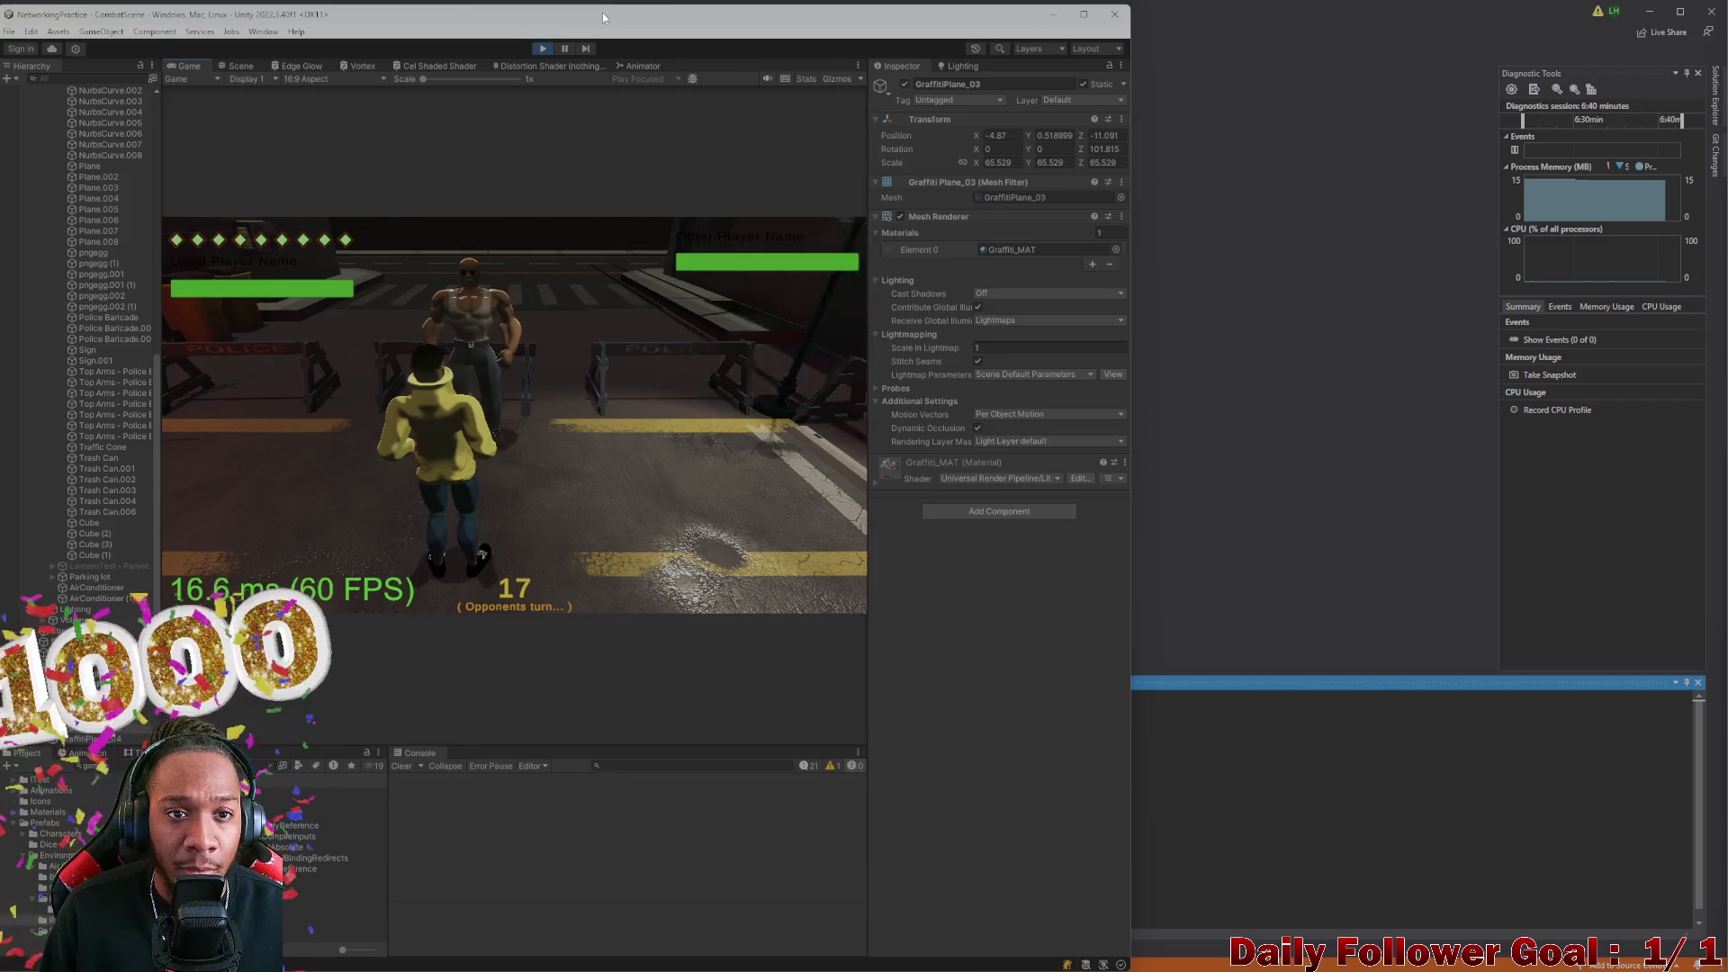
pyautogui.click(1099, 50)
pyautogui.click(1100, 54)
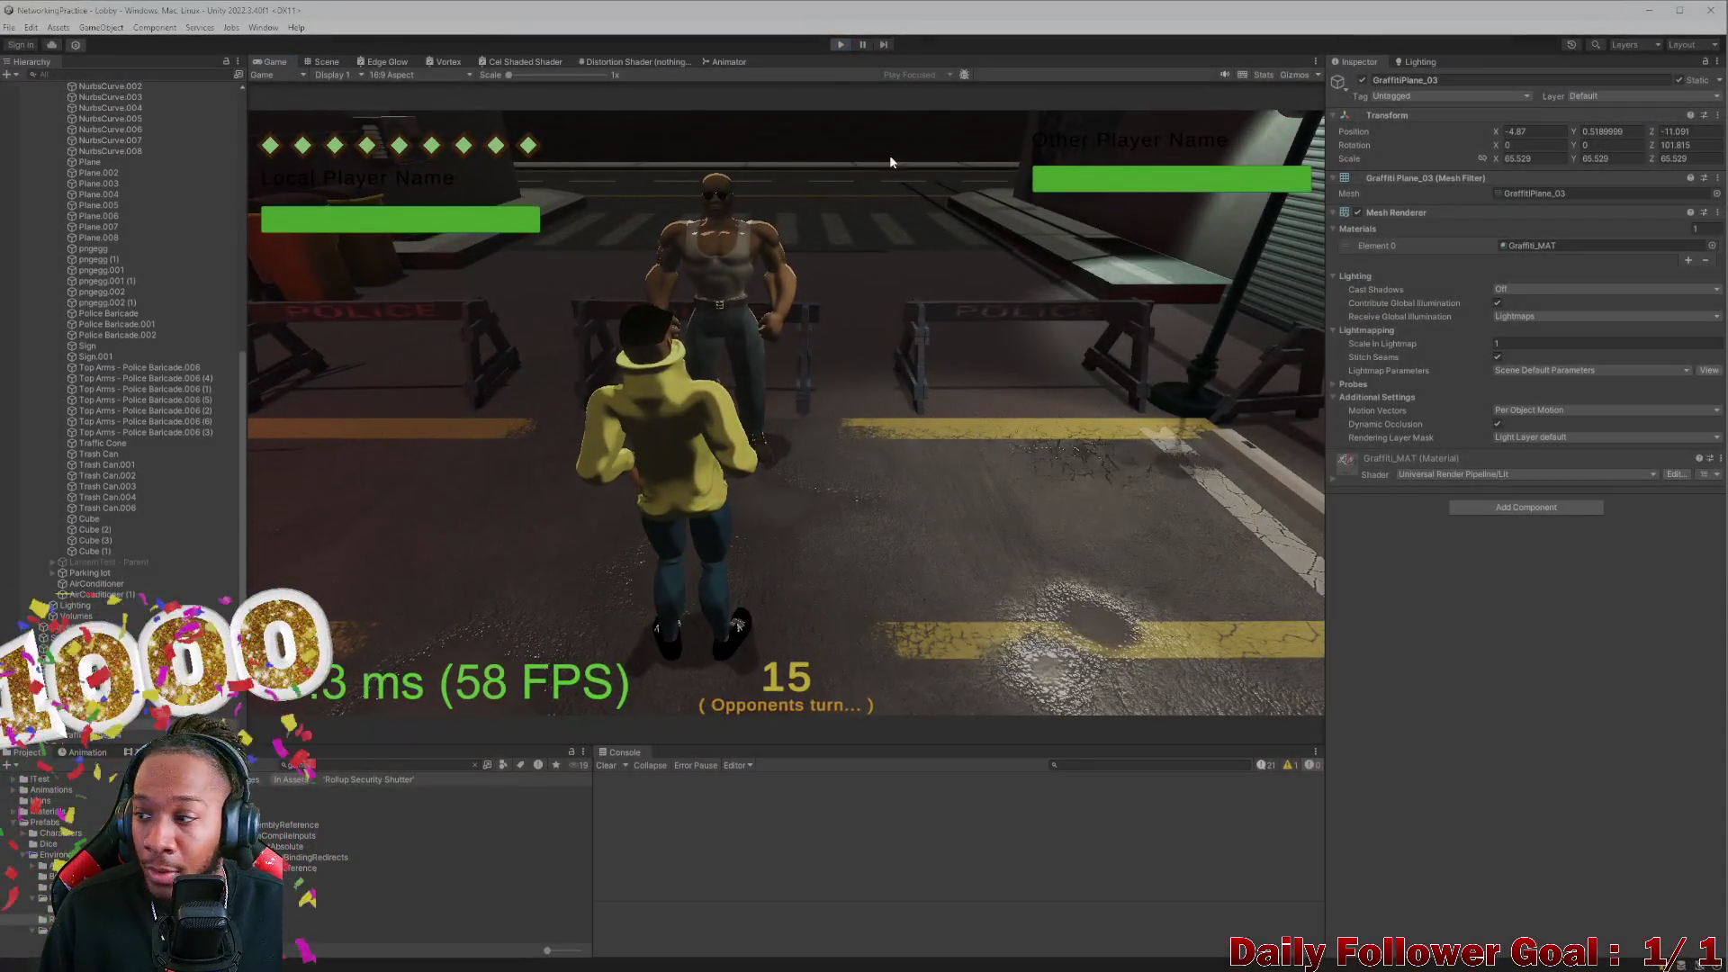
# Exit Play mode, then find CombatScene in the Project panel and open it
pyautogui.click(841, 44)
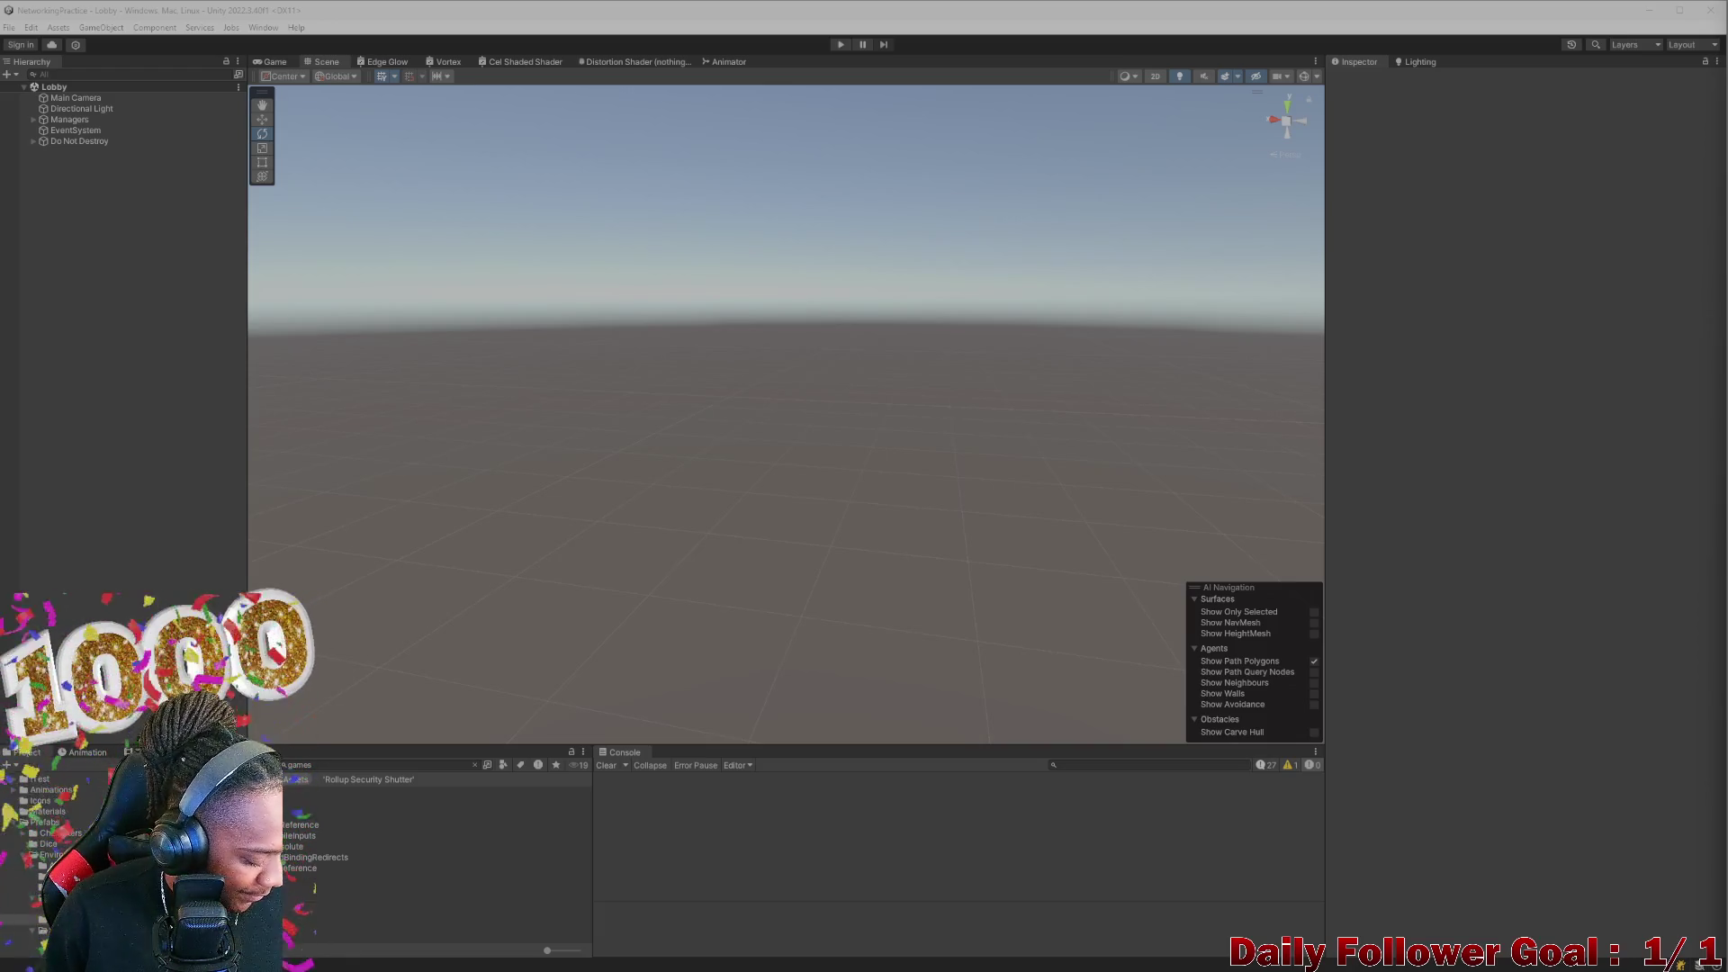
pyautogui.click(467, 765)
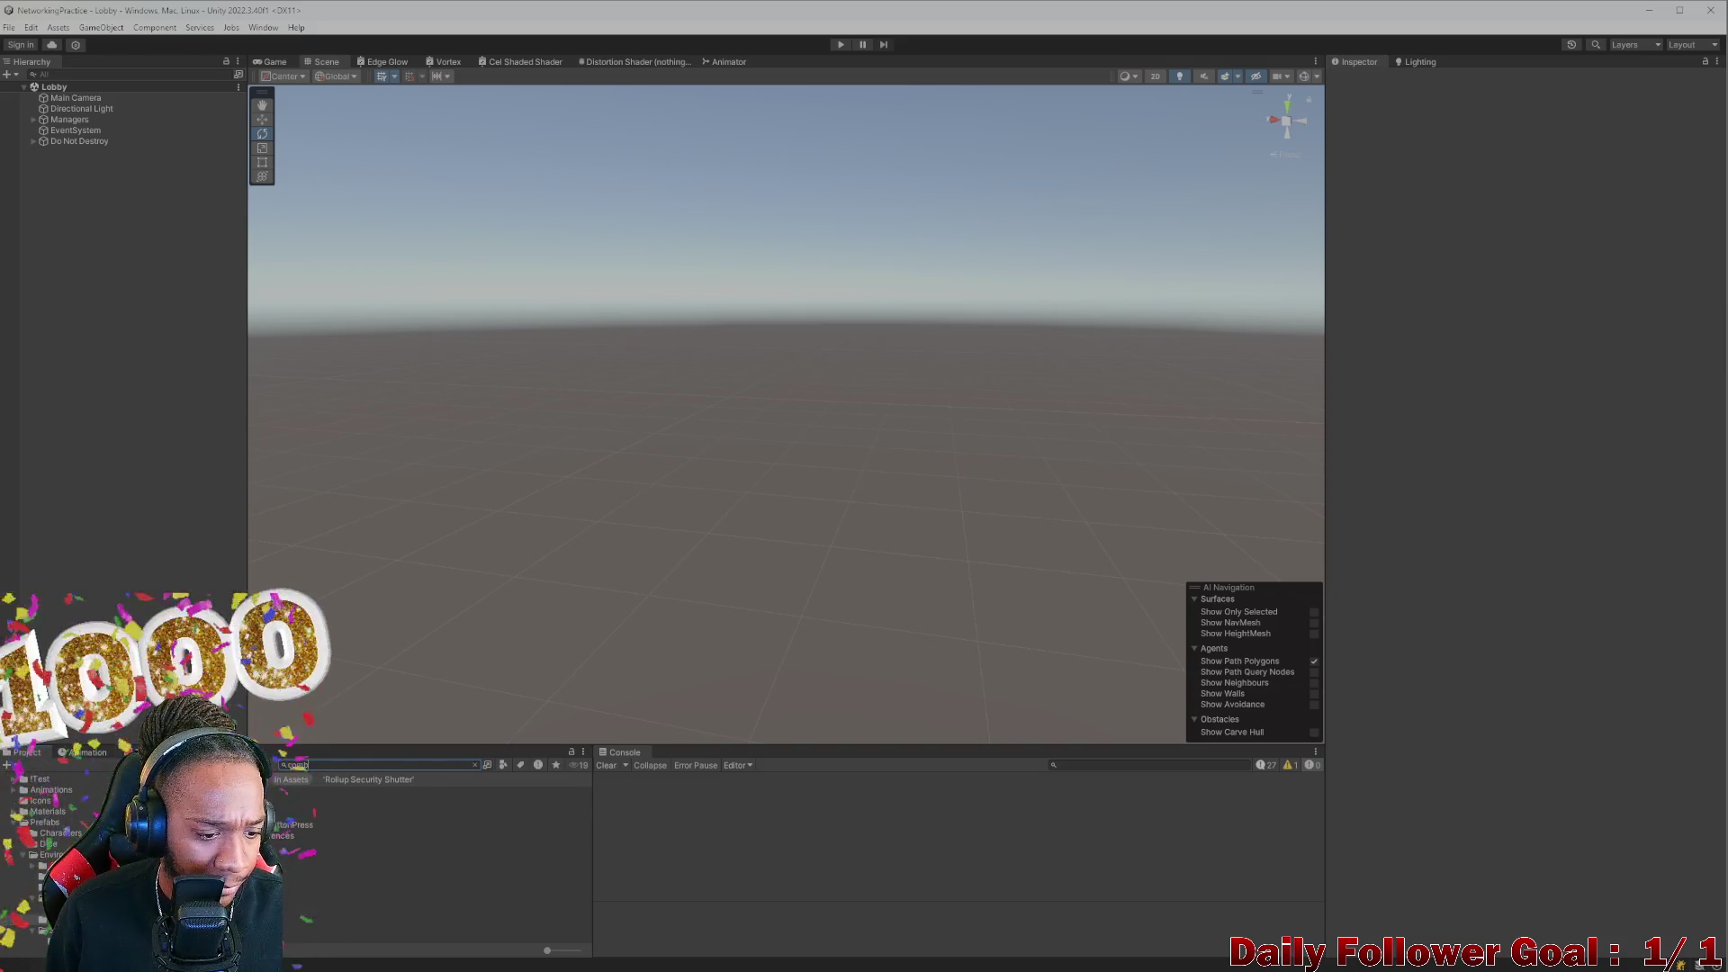
pyautogui.doubleClick(342, 807)
pyautogui.moveTo(361, 442)
pyautogui.mouseDown()
pyautogui.moveTo(659, 471)
pyautogui.moveTo(545, 554)
pyautogui.moveTo(528, 539)
pyautogui.moveTo(697, 469)
pyautogui.moveTo(679, 528)
pyautogui.moveTo(717, 498)
pyautogui.moveTo(756, 401)
pyautogui.moveTo(789, 393)
pyautogui.moveTo(756, 518)
pyautogui.moveTo(635, 581)
pyautogui.moveTo(777, 473)
pyautogui.mouseUp()
pyautogui.click(802, 437)
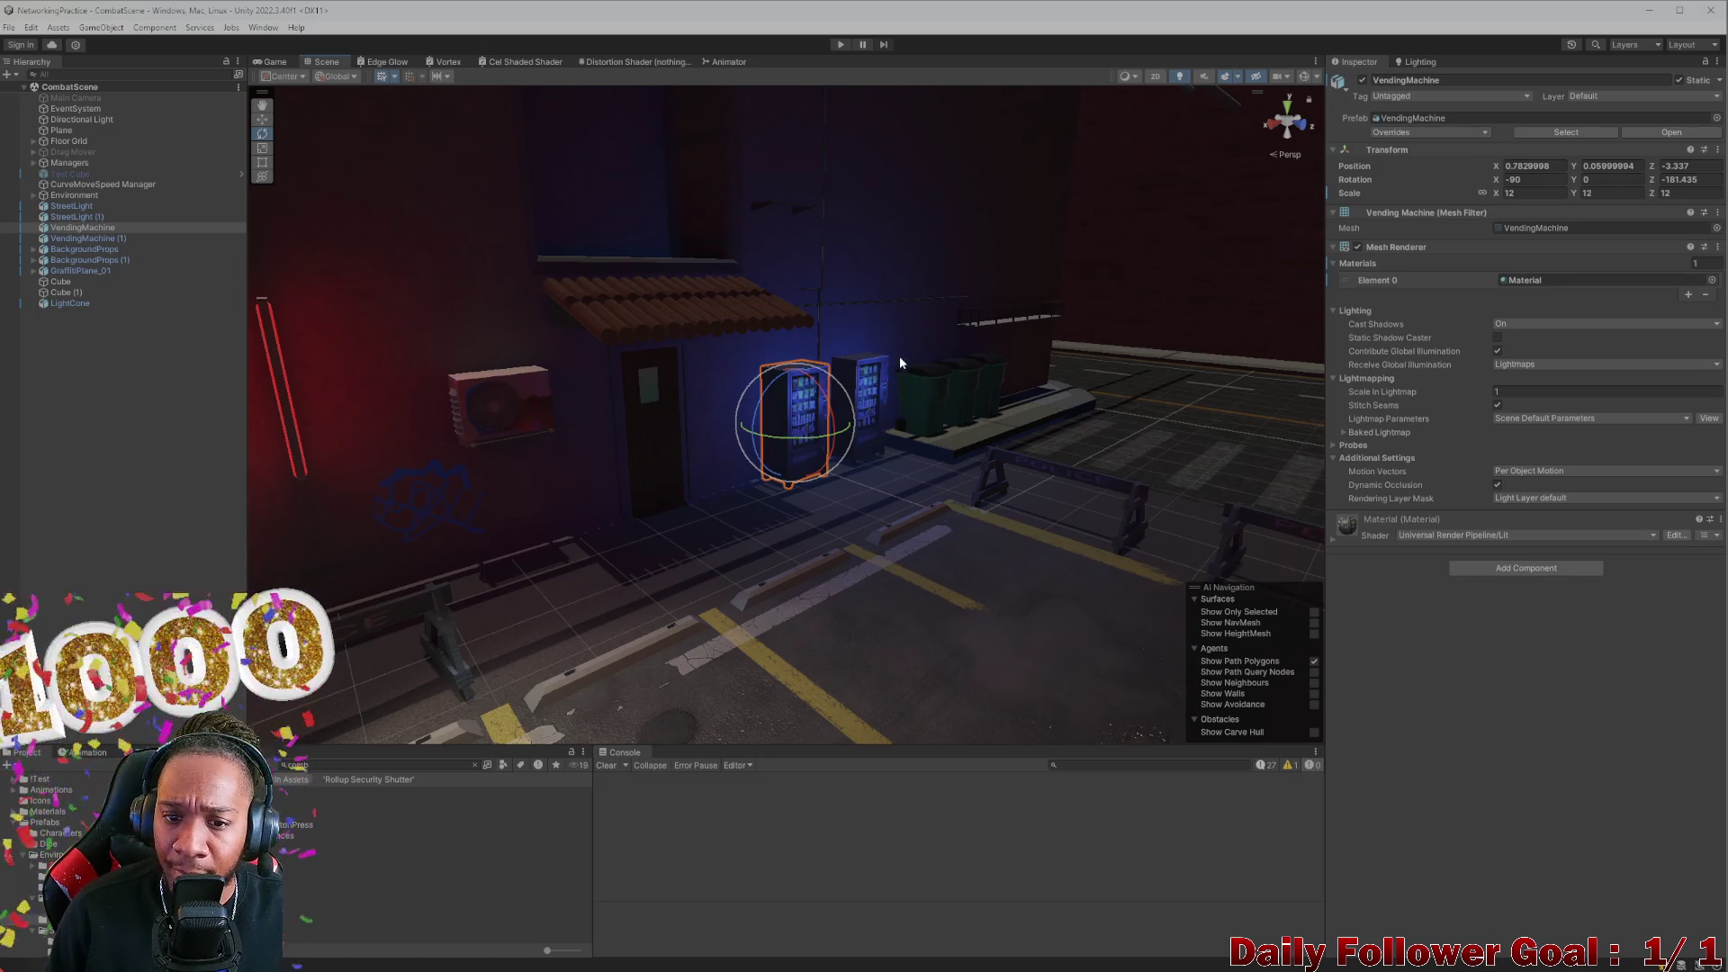
# Mark the BackgroundProps group and all of its child objects Static for lightmapping
pyautogui.click(867, 364)
pyautogui.moveTo(945, 394)
pyautogui.mouseDown()
pyautogui.moveTo(790, 452)
pyautogui.moveTo(522, 391)
pyautogui.moveTo(759, 551)
pyautogui.mouseUp()
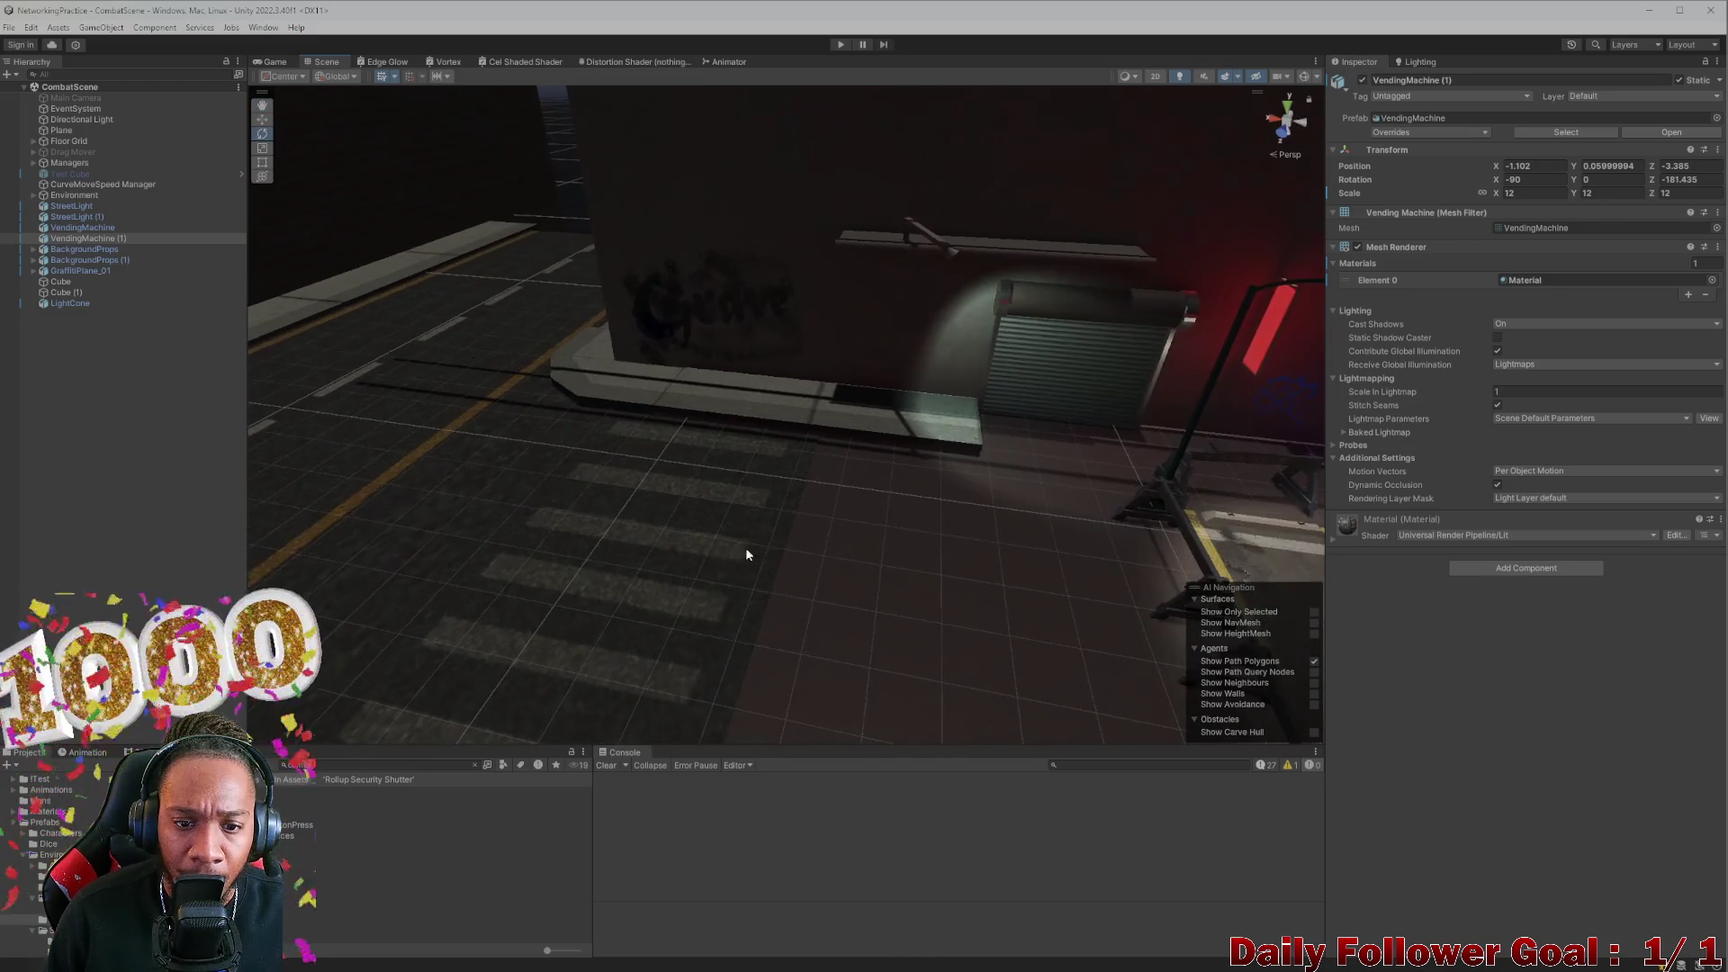
pyautogui.click(678, 551)
pyautogui.moveTo(1288, 200)
pyautogui.mouseDown()
pyautogui.moveTo(702, 472)
pyautogui.moveTo(686, 447)
pyautogui.moveTo(790, 383)
pyautogui.moveTo(1162, 304)
pyautogui.mouseUp()
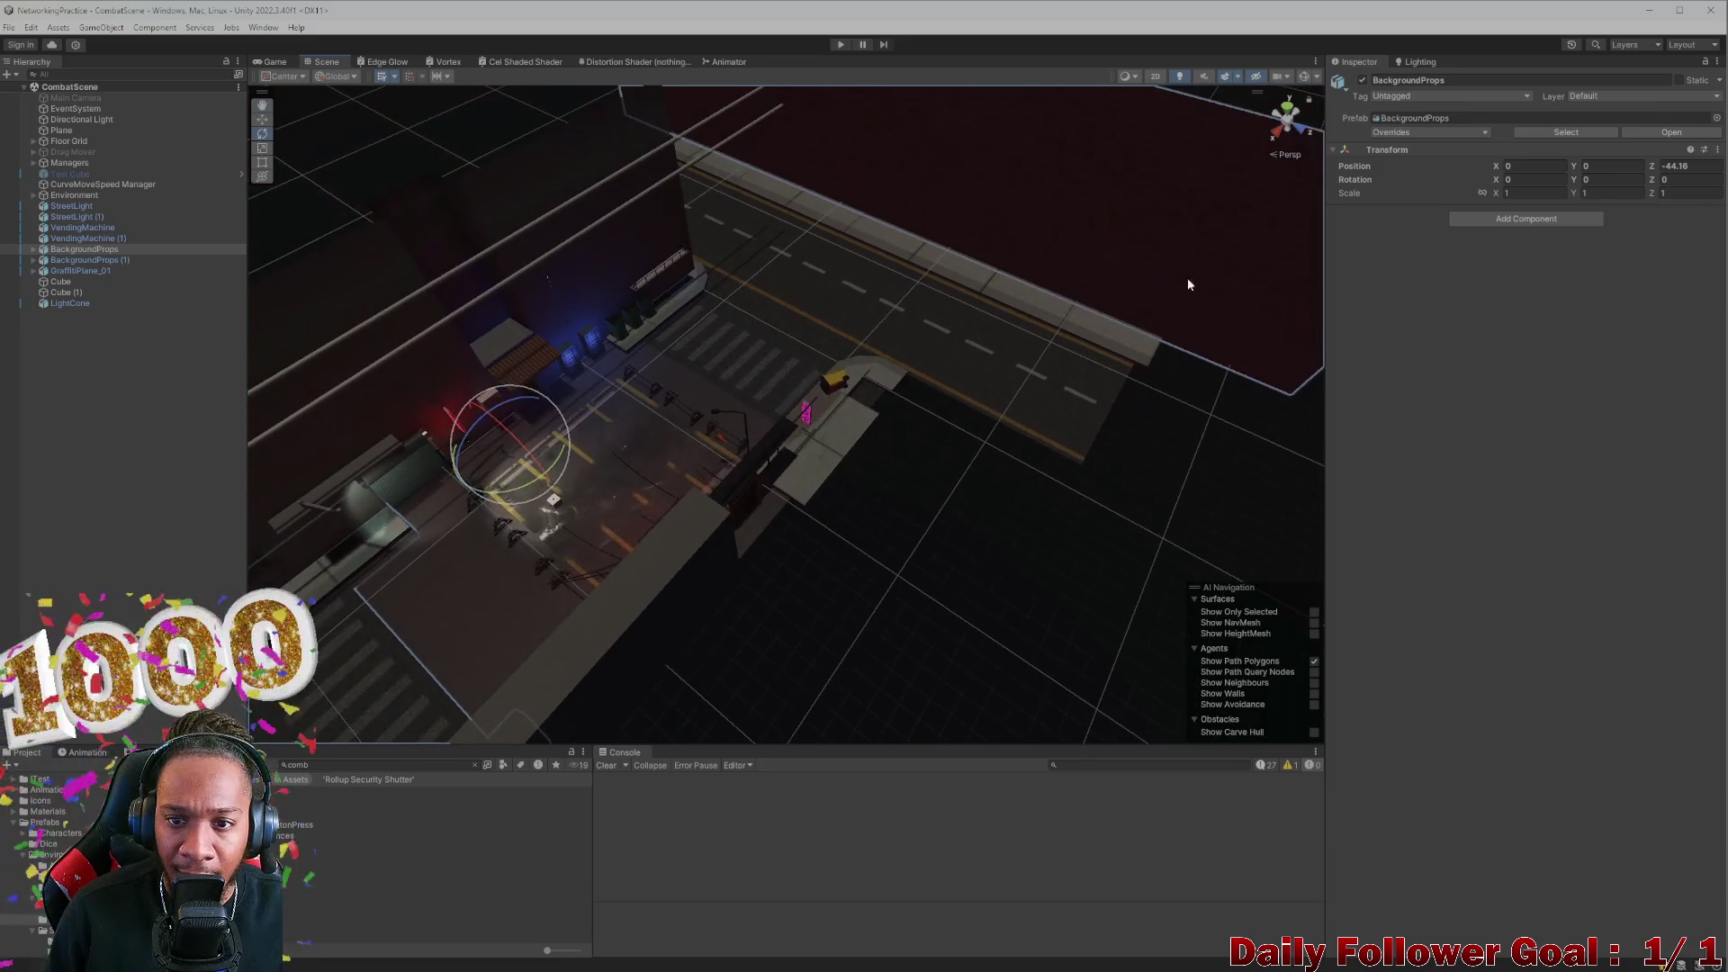
pyautogui.click(1680, 80)
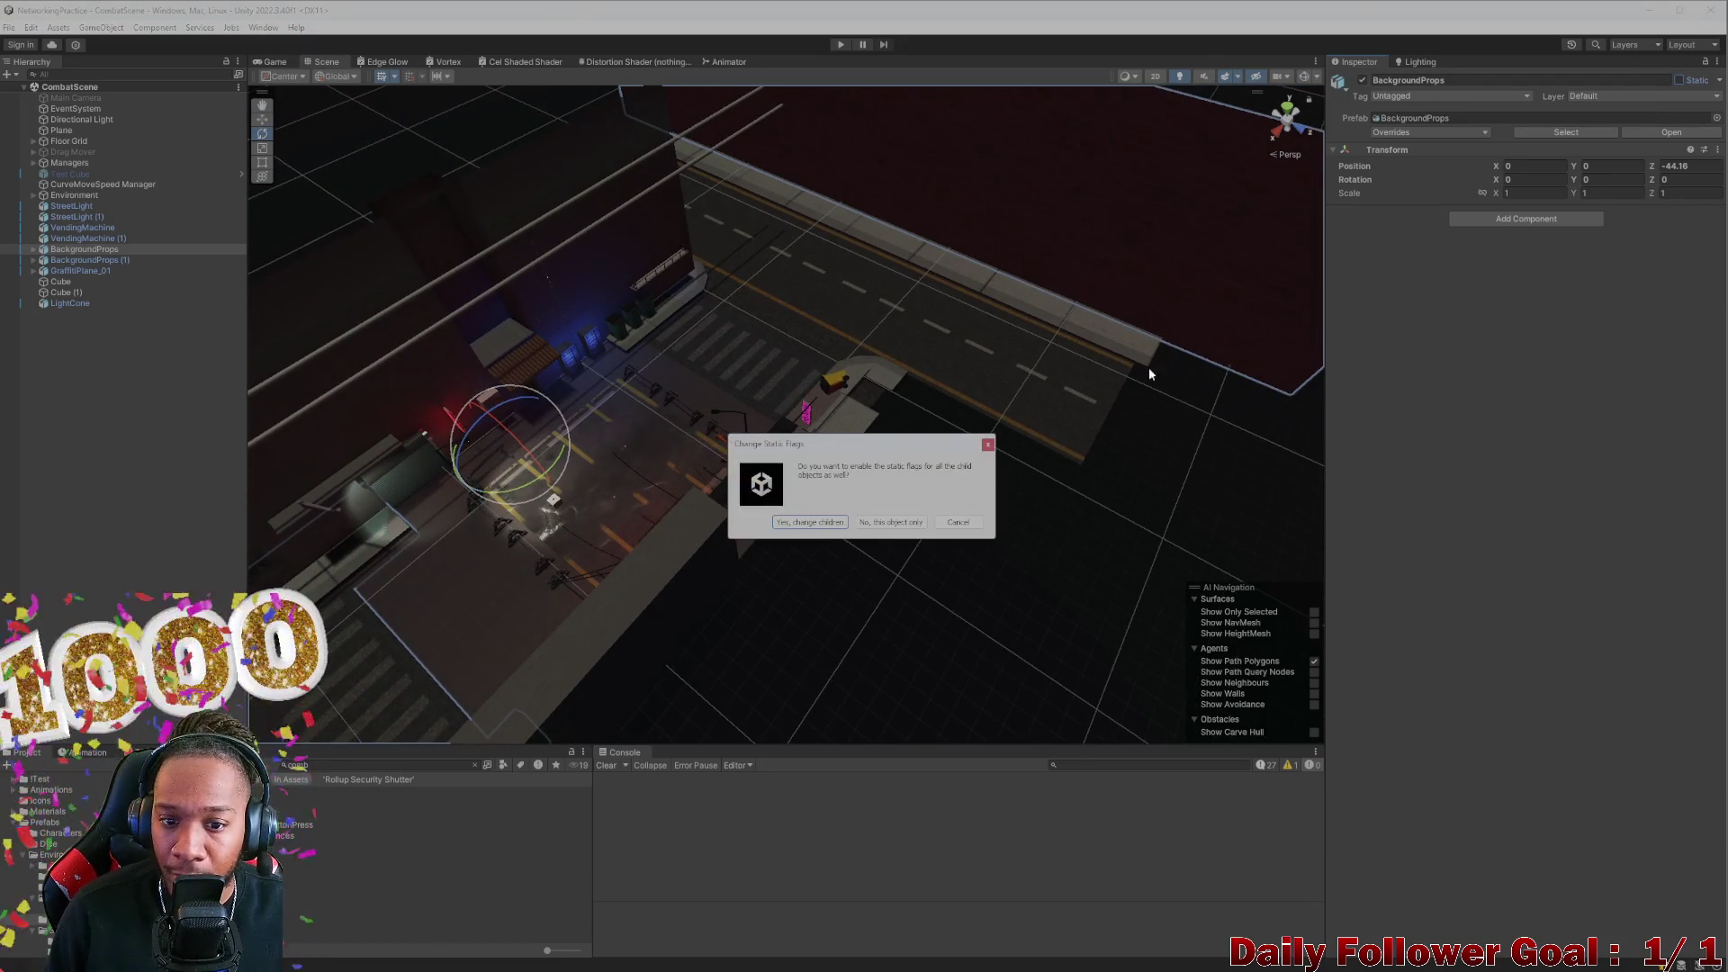
pyautogui.click(804, 523)
pyautogui.moveTo(693, 448)
pyautogui.mouseDown()
pyautogui.moveTo(655, 441)
pyautogui.moveTo(877, 402)
pyautogui.moveTo(865, 456)
pyautogui.moveTo(1080, 555)
pyautogui.moveTo(910, 630)
pyautogui.moveTo(844, 608)
pyautogui.moveTo(577, 646)
pyautogui.moveTo(825, 466)
pyautogui.moveTo(744, 548)
pyautogui.moveTo(893, 556)
pyautogui.moveTo(824, 527)
pyautogui.moveTo(559, 522)
pyautogui.moveTo(628, 504)
pyautogui.moveTo(613, 505)
pyautogui.moveTo(707, 540)
pyautogui.moveTo(905, 555)
pyautogui.mouseUp()
pyautogui.scroll(5, 855, 545)
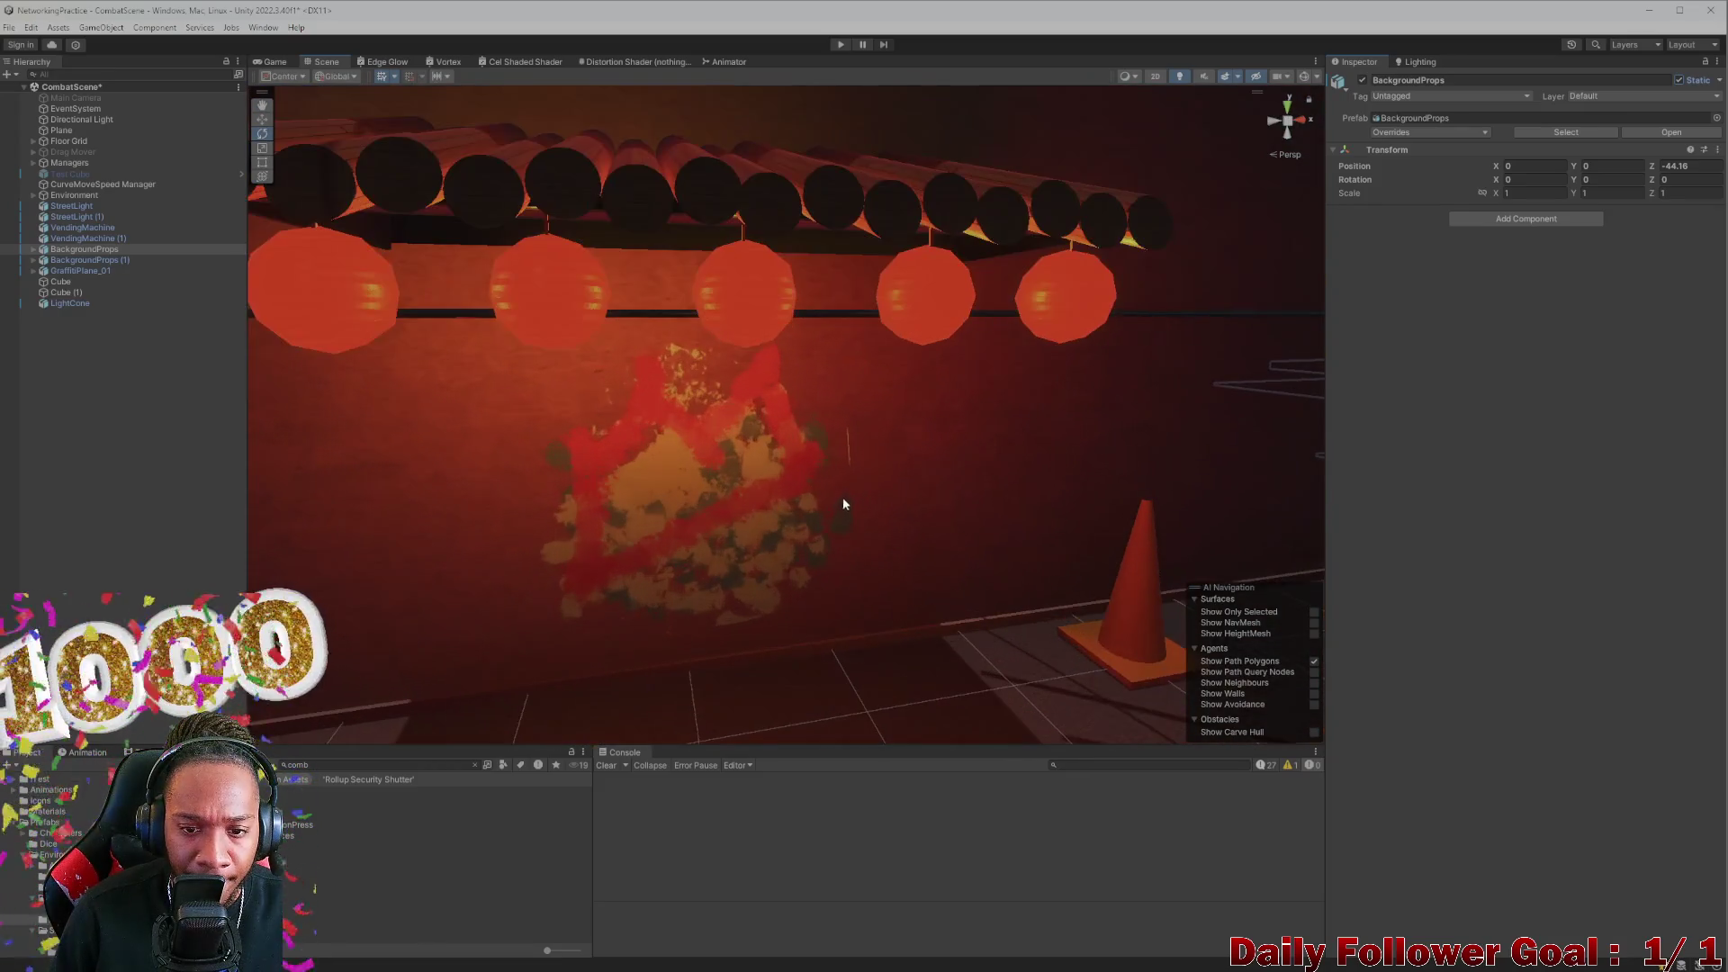
pyautogui.scroll(-5, 737, 502)
pyautogui.moveTo(729, 524)
pyautogui.mouseDown()
pyautogui.moveTo(590, 483)
pyautogui.moveTo(709, 494)
pyautogui.moveTo(848, 454)
pyautogui.moveTo(821, 474)
pyautogui.moveTo(842, 488)
pyautogui.moveTo(489, 474)
pyautogui.moveTo(796, 456)
pyautogui.moveTo(645, 460)
pyautogui.moveTo(744, 486)
pyautogui.moveTo(625, 443)
pyautogui.moveTo(555, 444)
pyautogui.moveTo(711, 426)
pyautogui.moveTo(698, 482)
pyautogui.moveTo(531, 491)
pyautogui.moveTo(636, 459)
pyautogui.moveTo(598, 435)
pyautogui.moveTo(611, 478)
pyautogui.moveTo(721, 490)
pyautogui.moveTo(711, 405)
pyautogui.moveTo(756, 375)
pyautogui.moveTo(835, 445)
pyautogui.moveTo(980, 467)
pyautogui.moveTo(815, 517)
pyautogui.moveTo(953, 543)
pyautogui.moveTo(682, 544)
pyautogui.moveTo(479, 492)
pyautogui.moveTo(744, 494)
pyautogui.moveTo(739, 459)
pyautogui.moveTo(678, 457)
pyautogui.moveTo(772, 417)
pyautogui.moveTo(860, 493)
pyautogui.moveTo(1058, 522)
pyautogui.mouseUp()
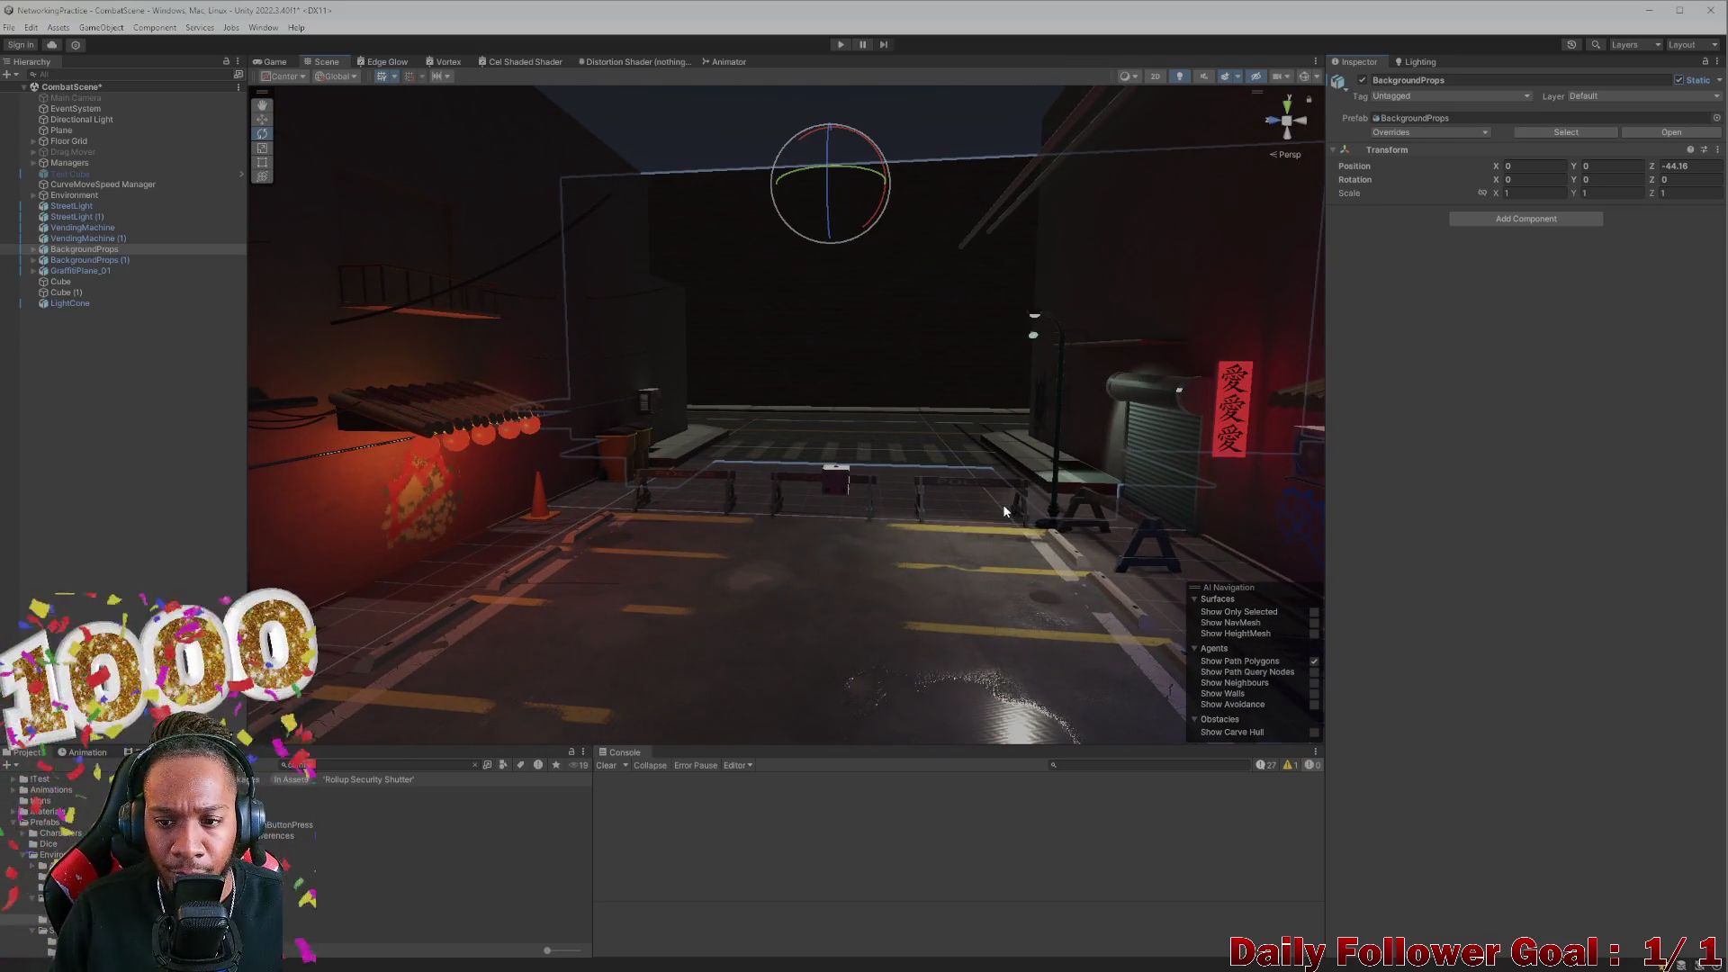
pyautogui.scroll(5, 1000, 498)
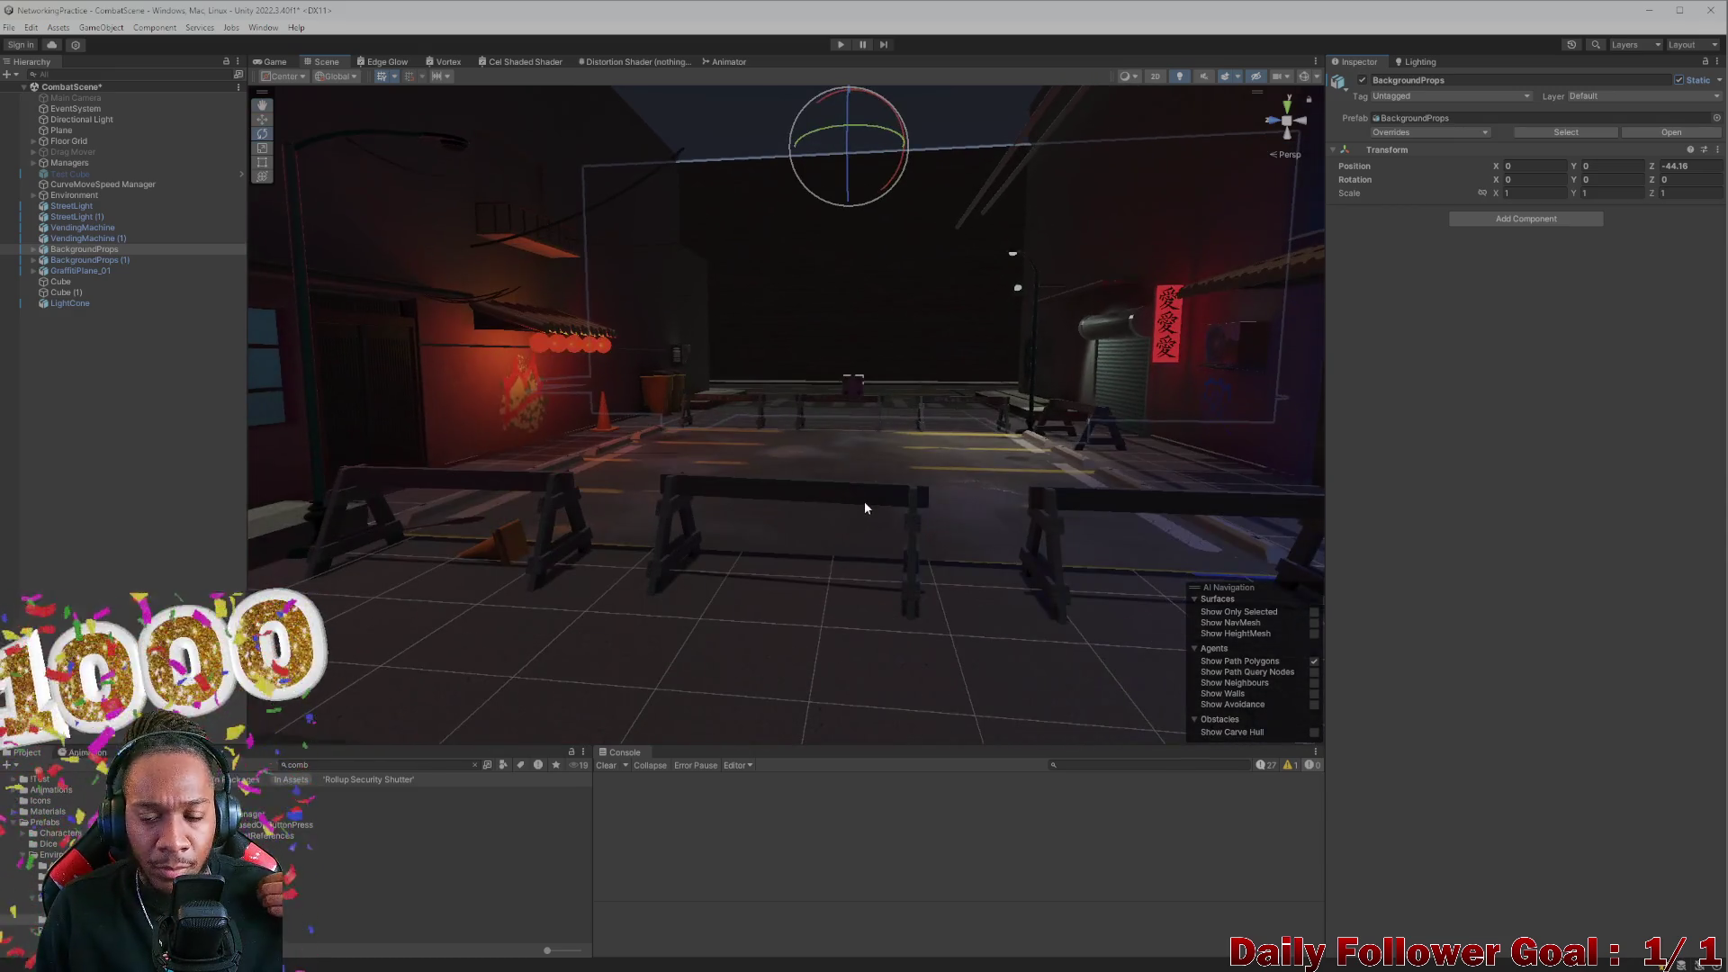
pyautogui.scroll(2, 893, 493)
pyautogui.scroll(-2, 653, 453)
pyautogui.moveTo(653, 453)
pyautogui.mouseDown()
pyautogui.moveTo(783, 445)
pyautogui.moveTo(890, 409)
pyautogui.mouseUp()
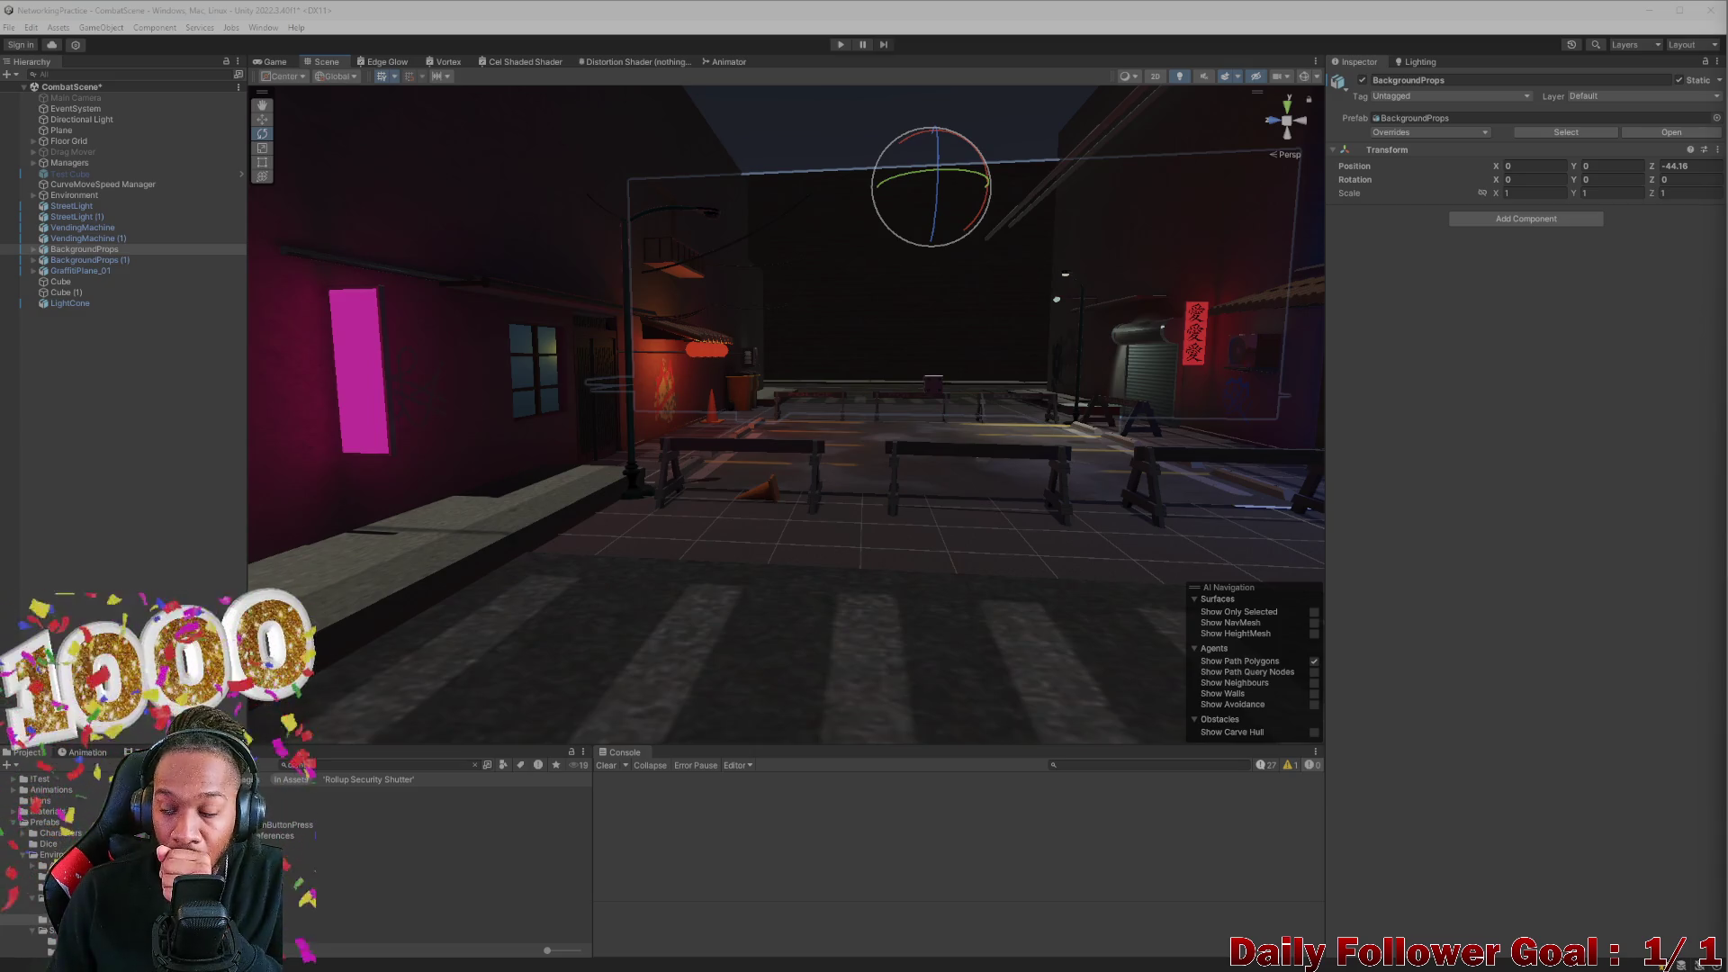
pyautogui.moveTo(811, 433)
pyautogui.mouseDown()
pyautogui.moveTo(859, 516)
pyautogui.moveTo(835, 520)
pyautogui.moveTo(851, 404)
pyautogui.moveTo(818, 529)
pyautogui.moveTo(886, 536)
pyautogui.moveTo(828, 549)
pyautogui.moveTo(886, 407)
pyautogui.mouseUp()
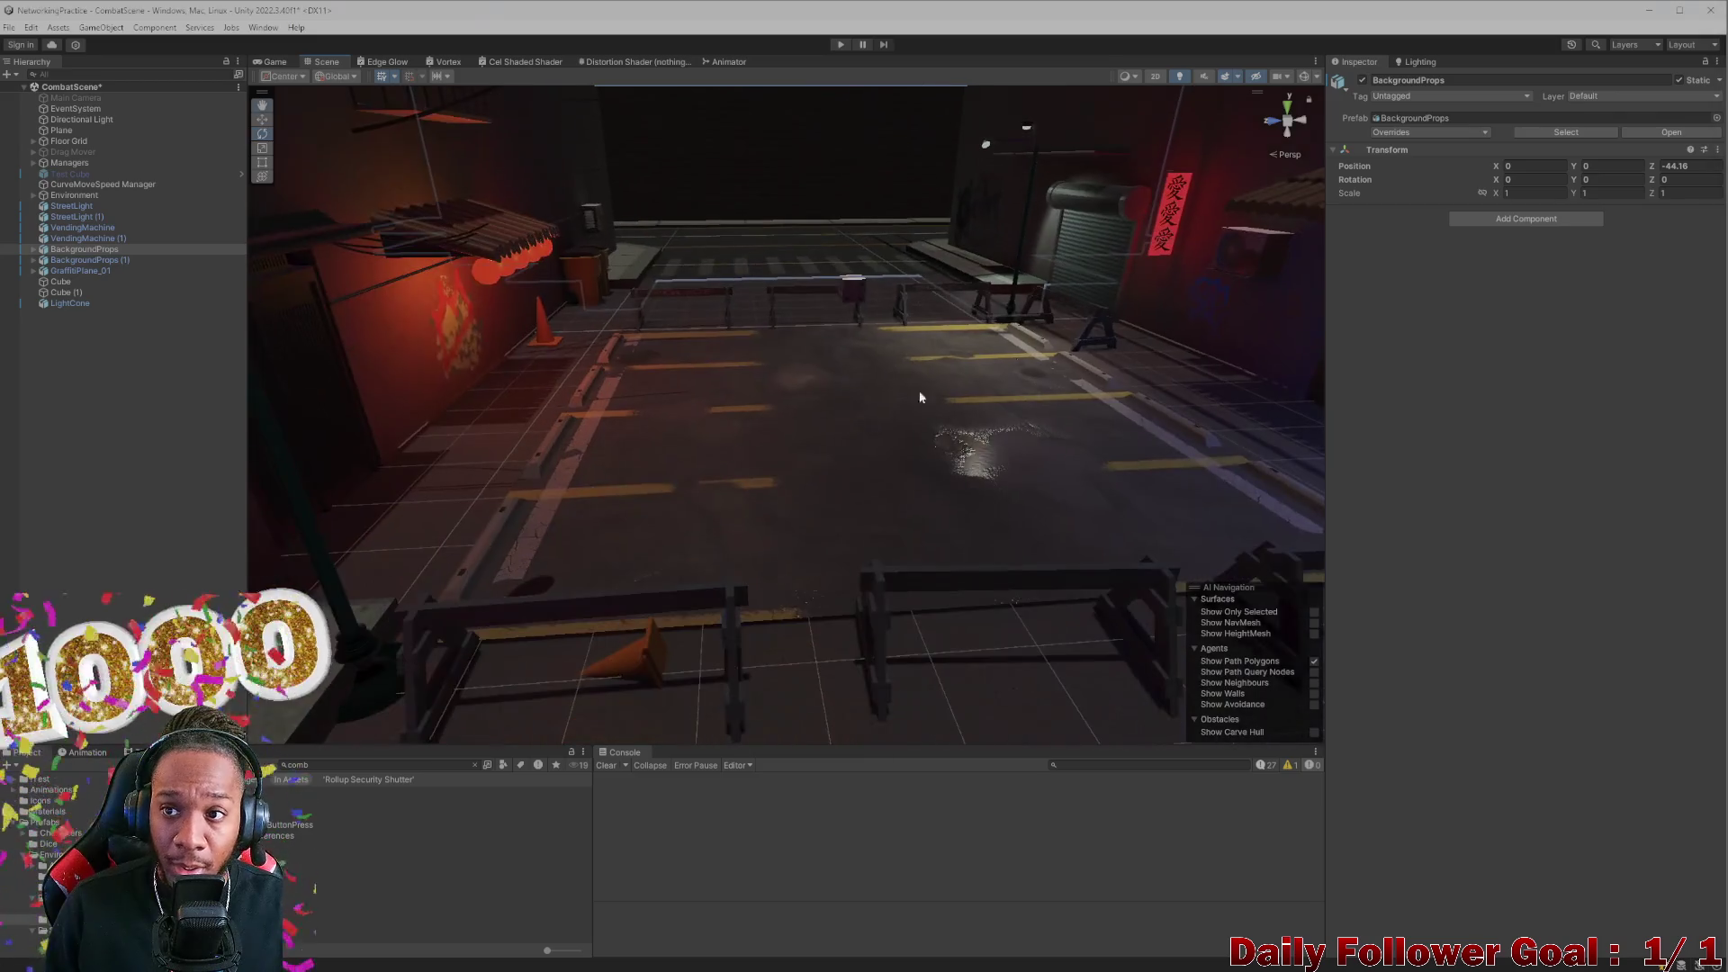
pyautogui.click(1419, 62)
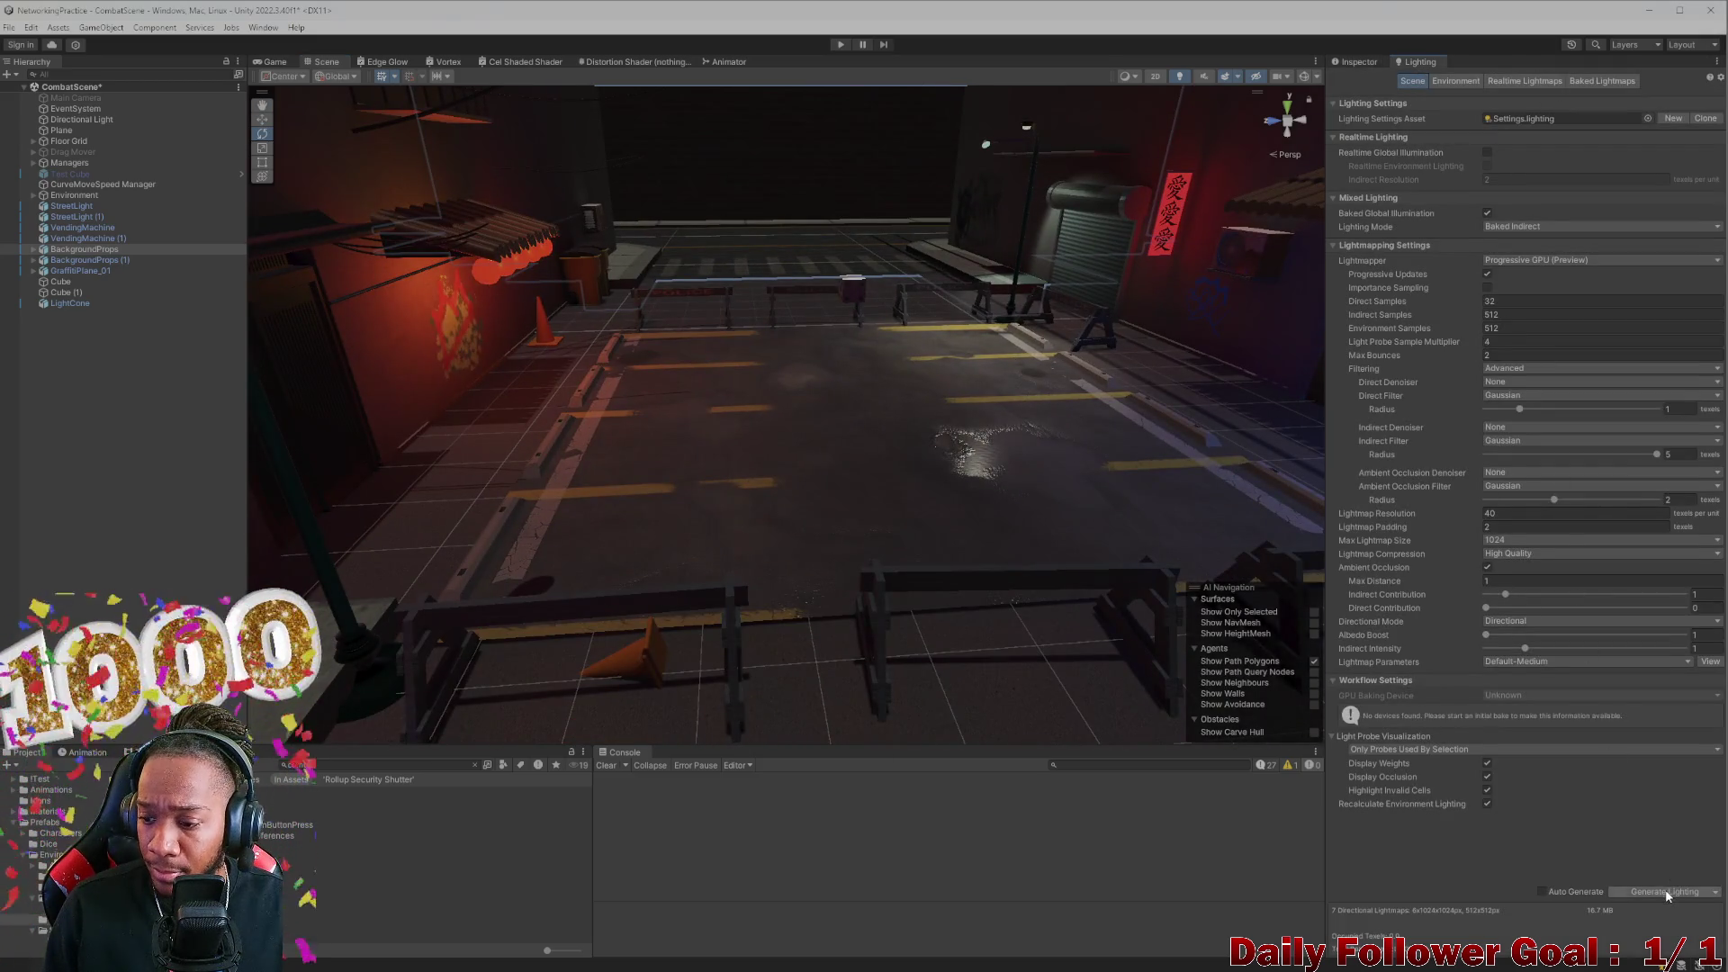
# Generate the CombatScene lightmaps and look around the alley and street while the bake completes
pyautogui.click(1665, 892)
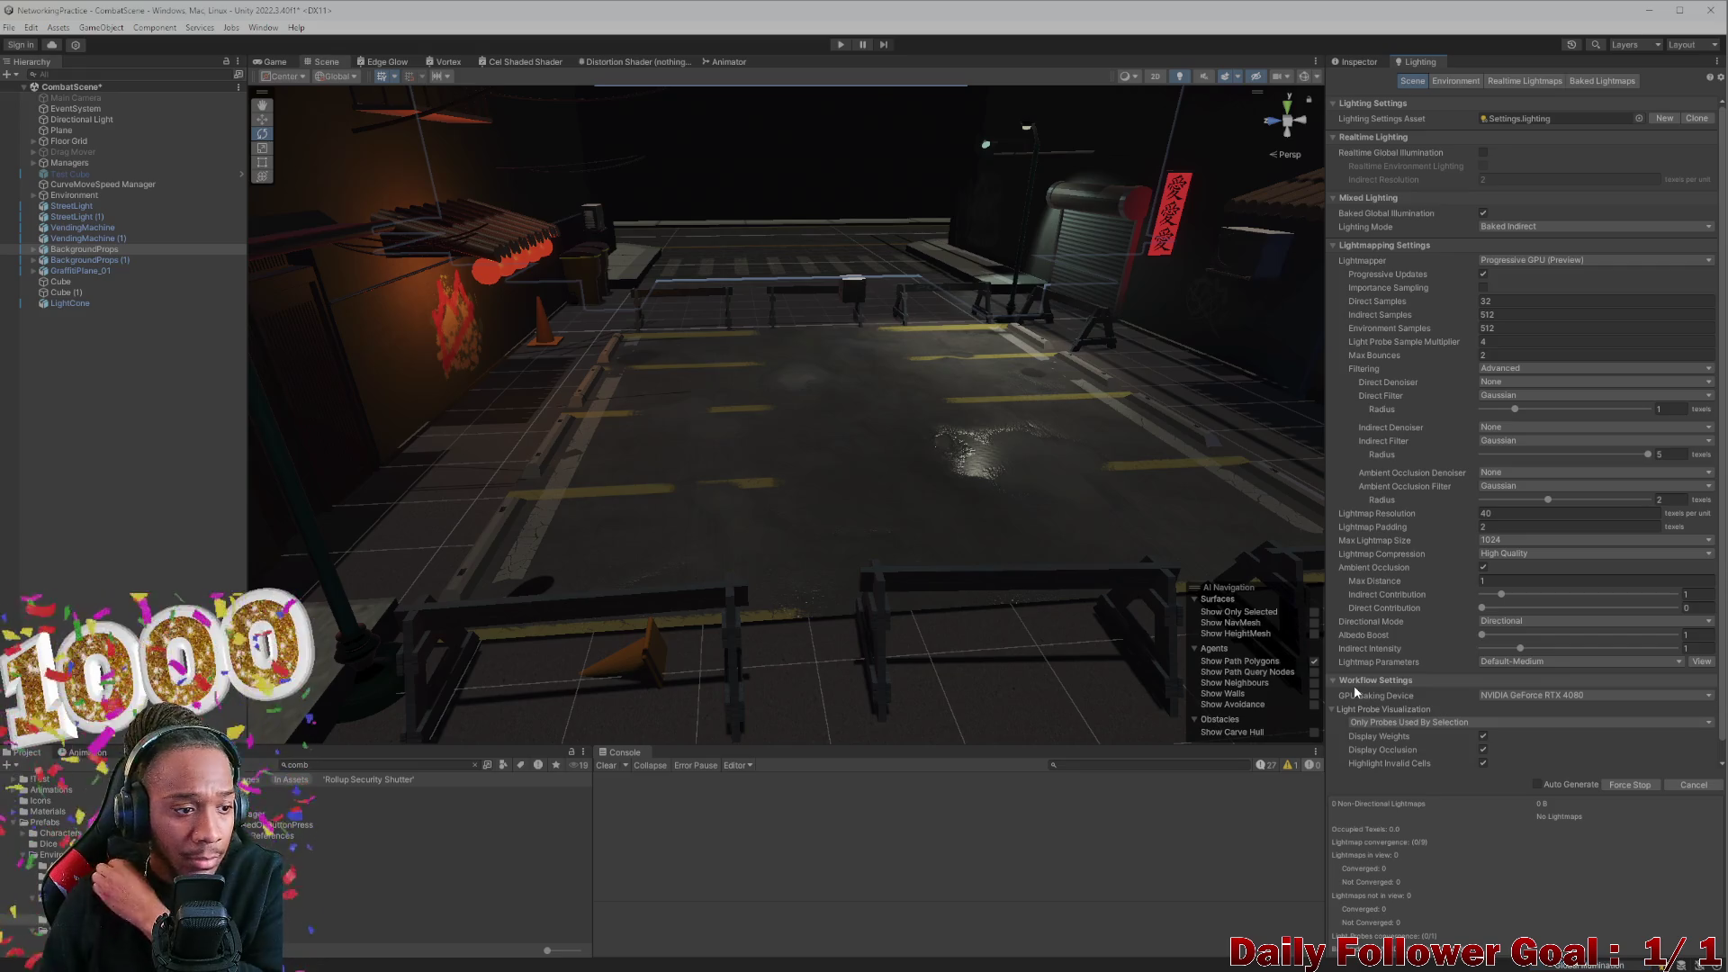
pyautogui.moveTo(863, 405)
pyautogui.mouseDown()
pyautogui.moveTo(814, 351)
pyautogui.moveTo(771, 405)
pyautogui.moveTo(745, 496)
pyautogui.moveTo(642, 471)
pyautogui.moveTo(666, 468)
pyautogui.mouseUp()
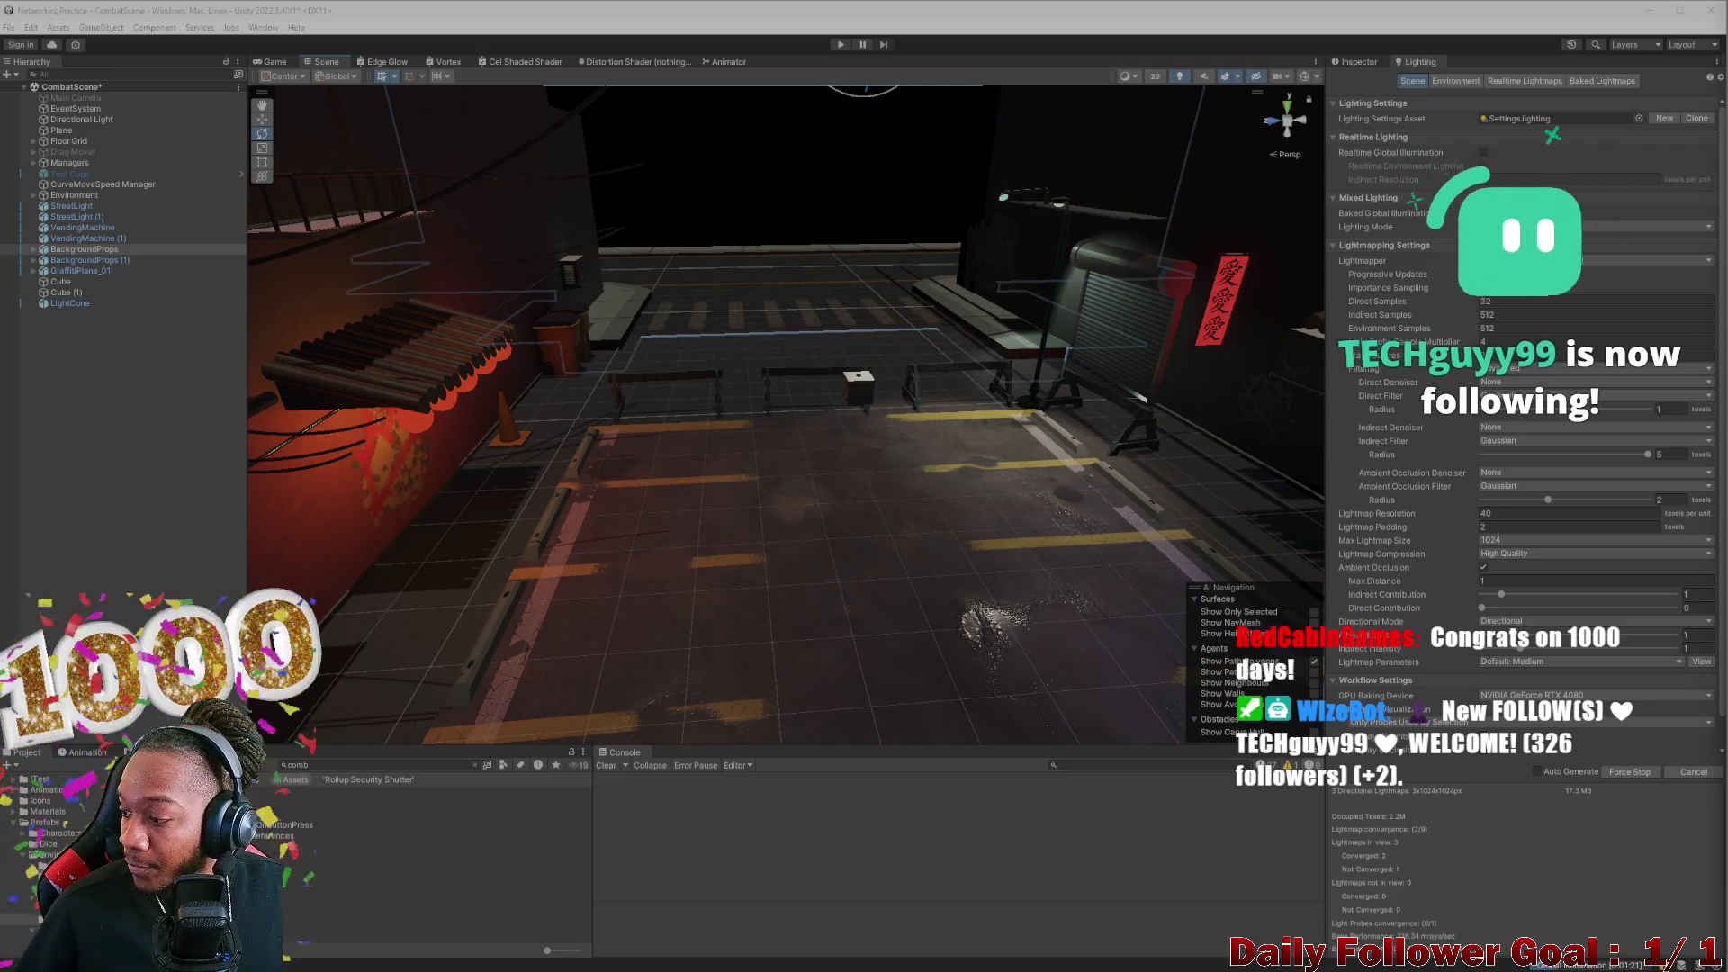
pyautogui.moveTo(933, 556); pyautogui.dragTo(911, 529)
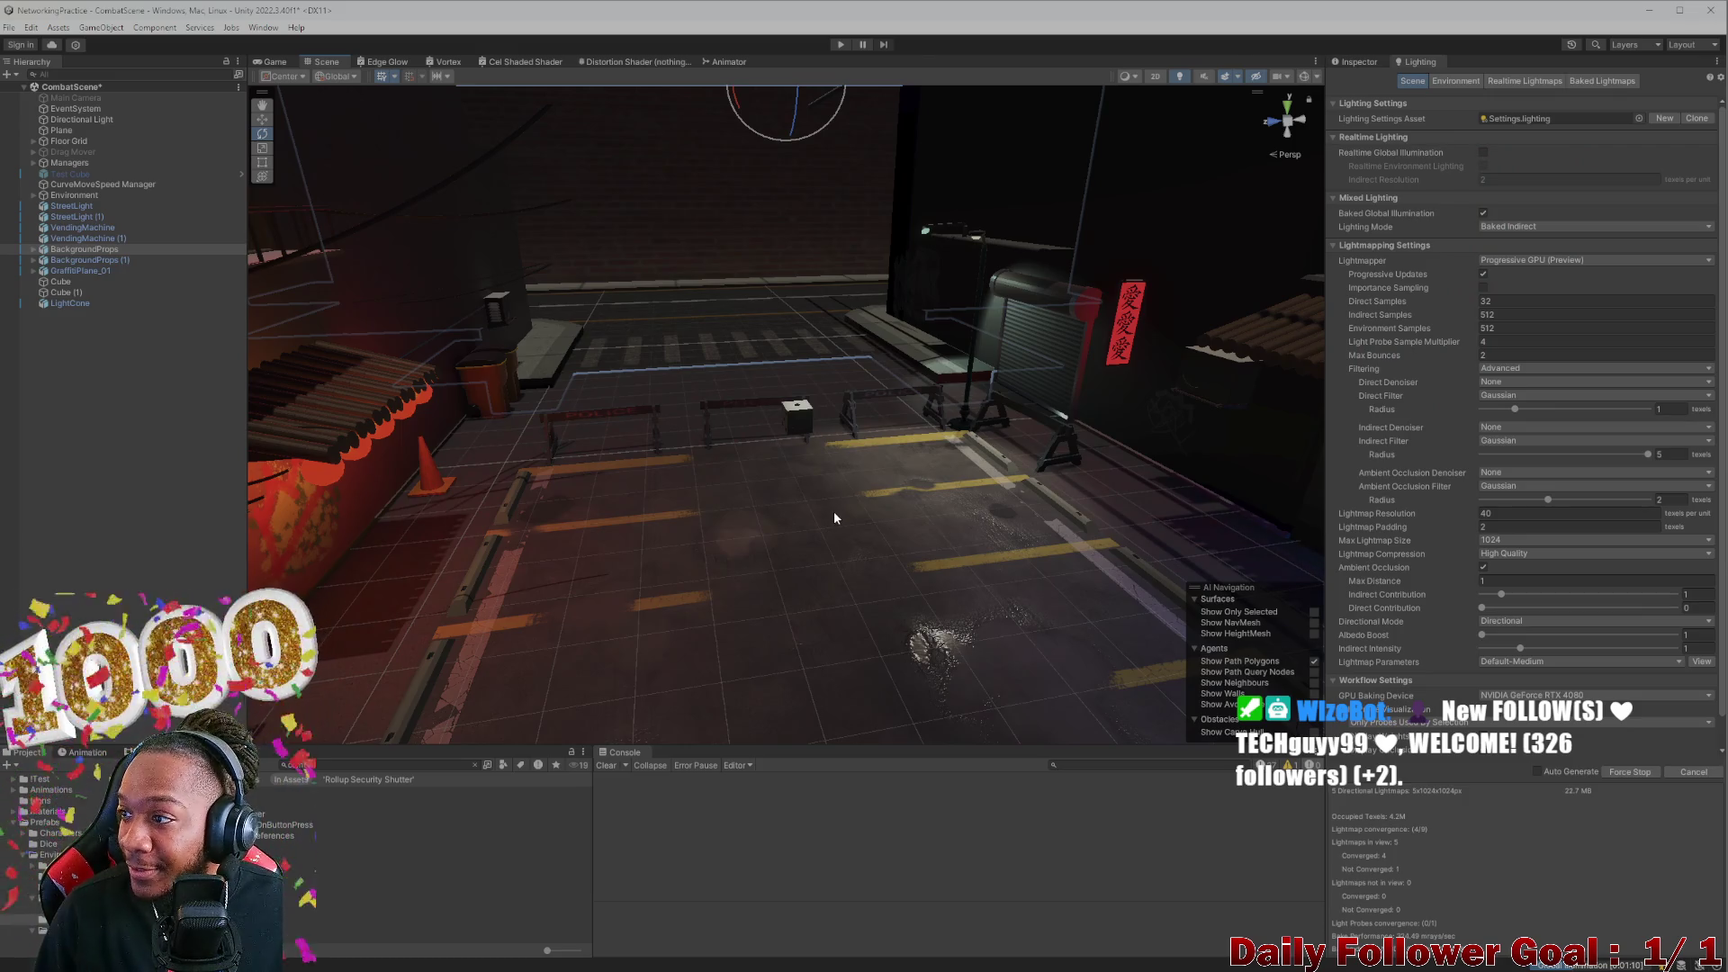
pyautogui.moveTo(634, 477)
pyautogui.mouseDown()
pyautogui.moveTo(702, 560)
pyautogui.moveTo(684, 592)
pyautogui.moveTo(717, 509)
pyautogui.moveTo(707, 533)
pyautogui.mouseUp()
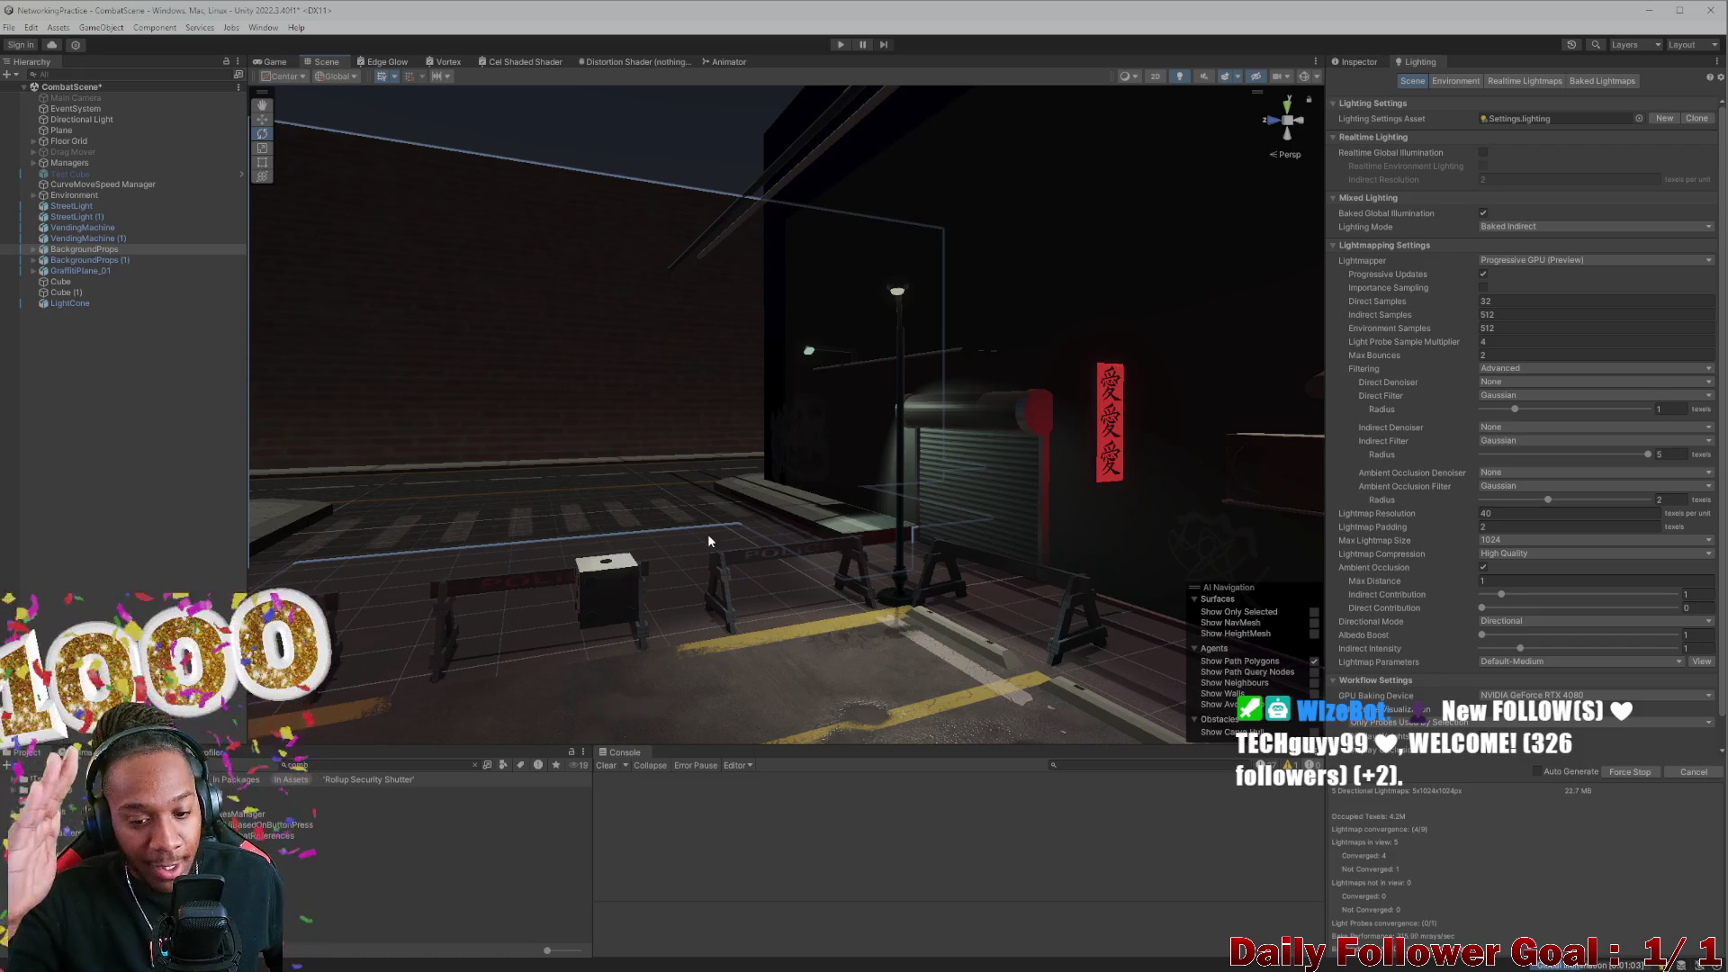
pyautogui.moveTo(707, 532)
pyautogui.mouseDown()
pyautogui.moveTo(797, 538)
pyautogui.moveTo(955, 603)
pyautogui.moveTo(839, 607)
pyautogui.mouseUp()
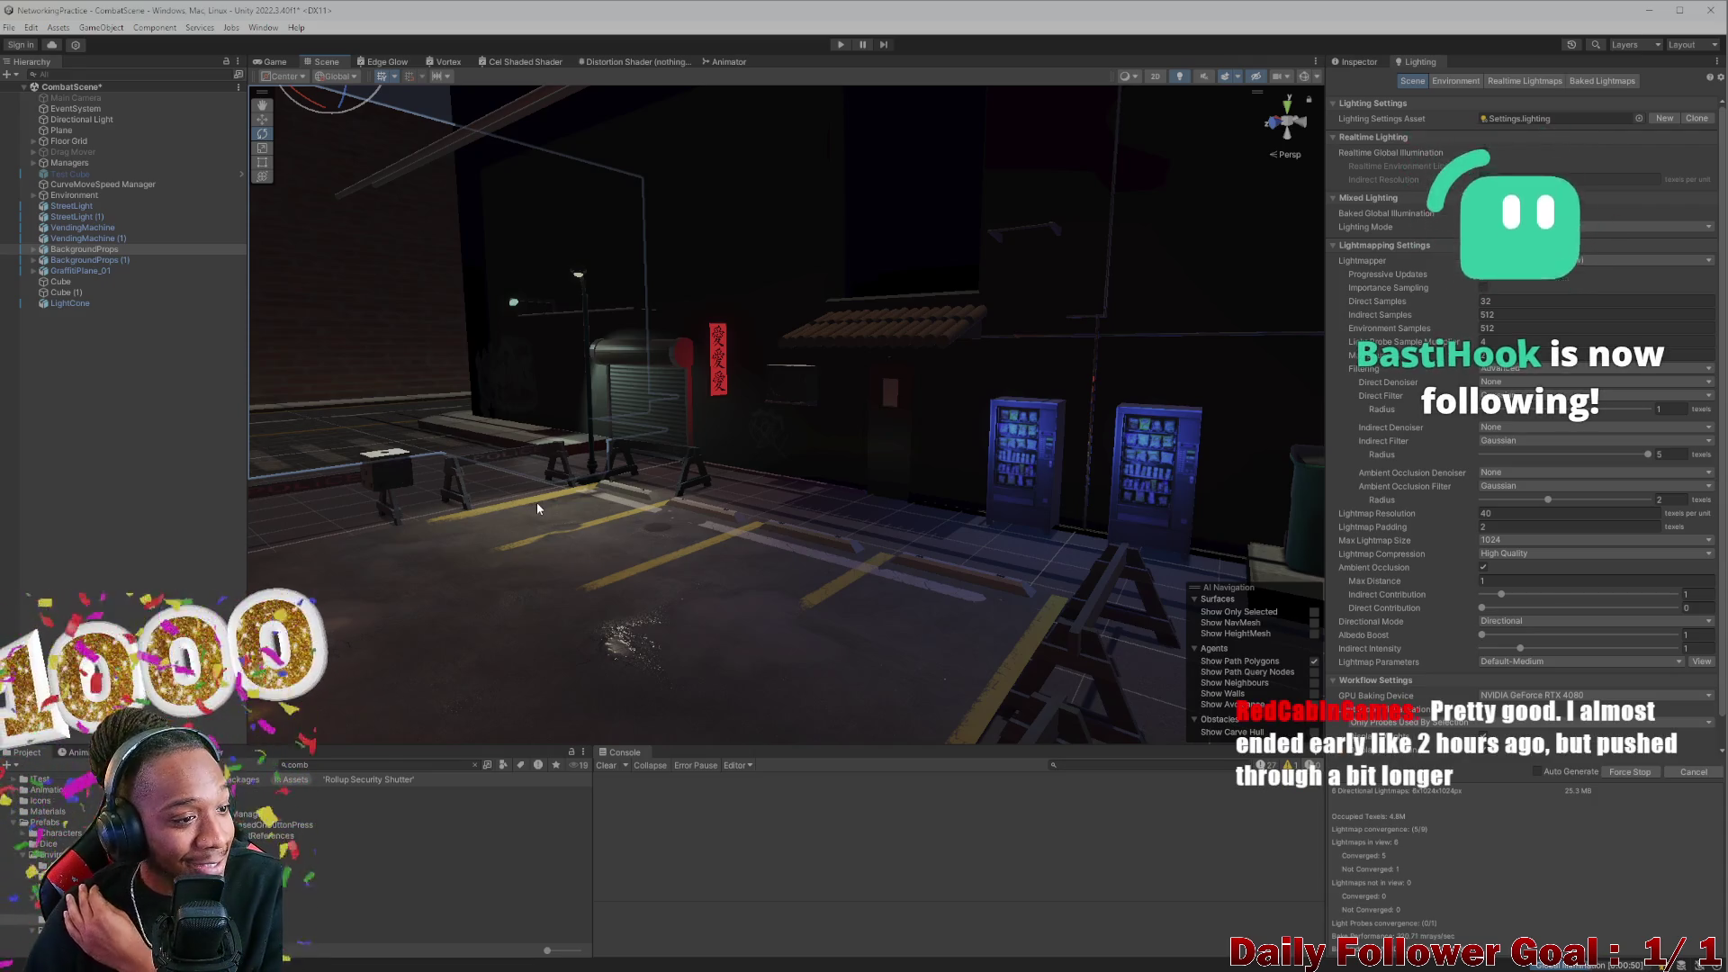
pyautogui.moveTo(536, 502)
pyautogui.mouseDown()
pyautogui.moveTo(567, 518)
pyautogui.moveTo(529, 579)
pyautogui.moveTo(837, 591)
pyautogui.moveTo(744, 609)
pyautogui.moveTo(687, 517)
pyautogui.moveTo(693, 494)
pyautogui.mouseUp()
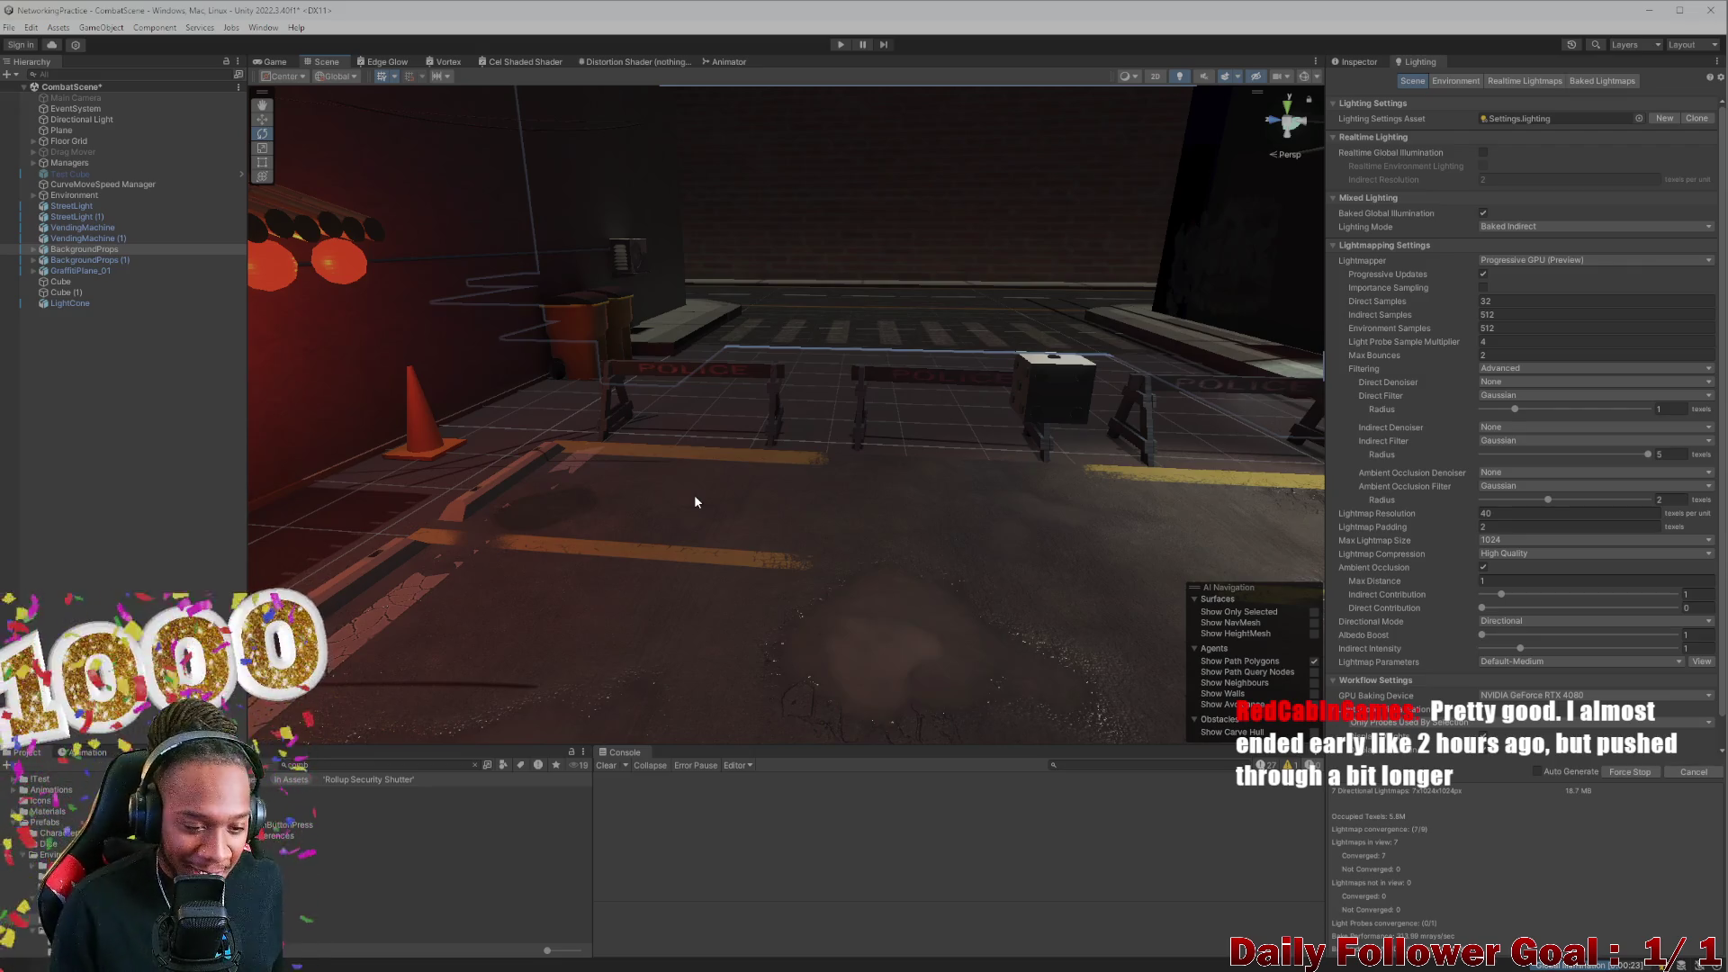
pyautogui.moveTo(687, 455)
pyautogui.mouseDown()
pyautogui.moveTo(738, 432)
pyautogui.moveTo(828, 443)
pyautogui.moveTo(716, 401)
pyautogui.moveTo(728, 526)
pyautogui.moveTo(607, 493)
pyautogui.moveTo(283, 477)
pyautogui.moveTo(525, 509)
pyautogui.moveTo(509, 471)
pyautogui.moveTo(621, 559)
pyautogui.moveTo(501, 548)
pyautogui.moveTo(818, 559)
pyautogui.moveTo(634, 518)
pyautogui.moveTo(752, 529)
pyautogui.mouseUp()
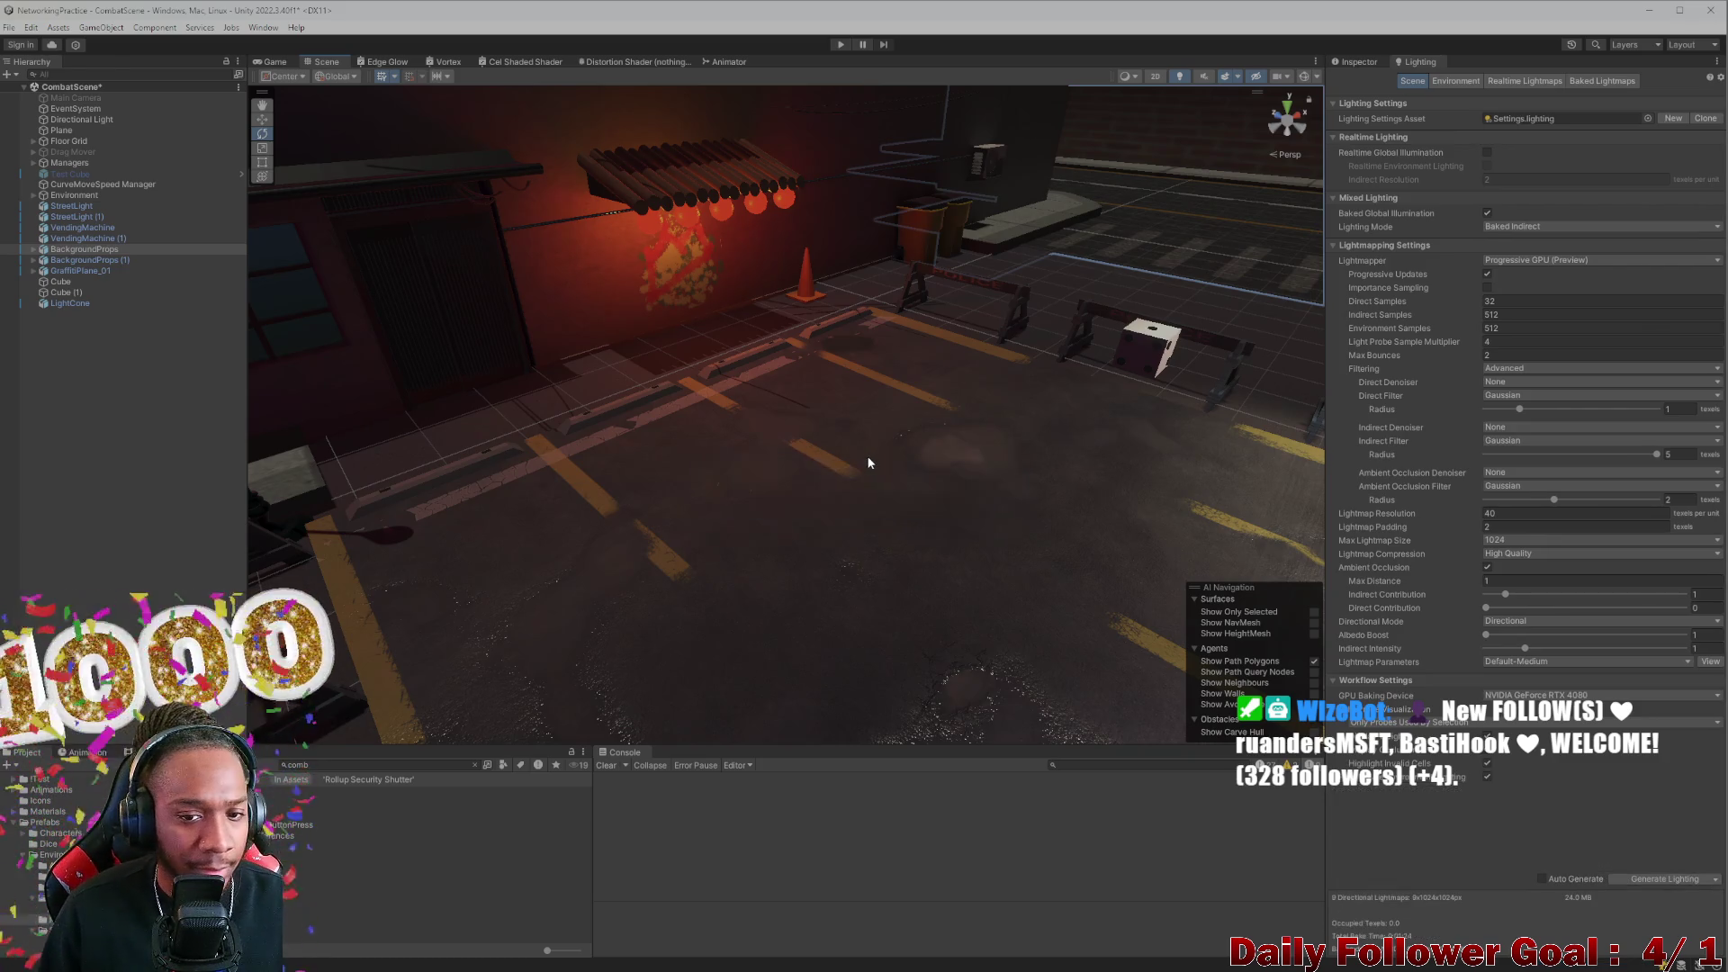
pyautogui.press('f')
pyautogui.scroll(-10, 802, 555)
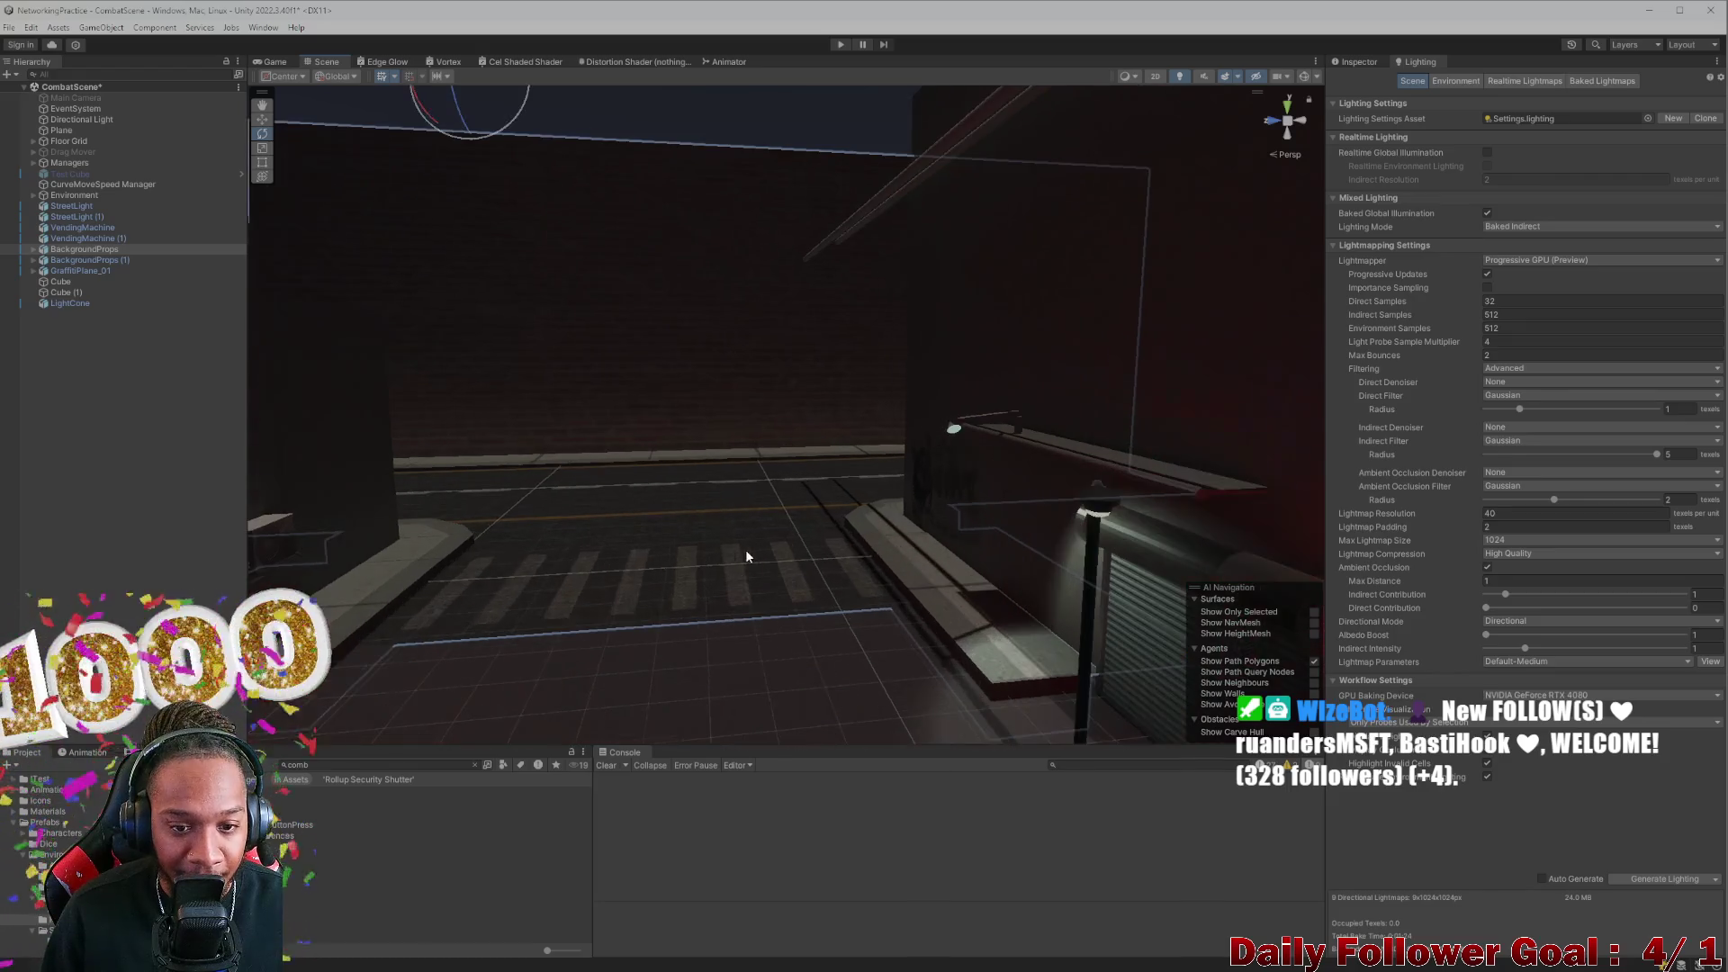
pyautogui.moveTo(791, 542)
pyautogui.mouseDown()
pyautogui.moveTo(976, 536)
pyautogui.moveTo(1014, 567)
pyautogui.moveTo(879, 486)
pyautogui.moveTo(880, 538)
pyautogui.moveTo(980, 455)
pyautogui.moveTo(798, 462)
pyautogui.moveTo(800, 553)
pyautogui.moveTo(918, 544)
pyautogui.moveTo(952, 506)
pyautogui.moveTo(679, 520)
pyautogui.moveTo(783, 570)
pyautogui.moveTo(822, 621)
pyautogui.moveTo(756, 678)
pyautogui.moveTo(571, 517)
pyautogui.moveTo(504, 606)
pyautogui.moveTo(499, 650)
pyautogui.moveTo(956, 510)
pyautogui.moveTo(657, 606)
pyautogui.moveTo(679, 521)
pyautogui.moveTo(709, 502)
pyautogui.moveTo(753, 513)
pyautogui.moveTo(717, 571)
pyautogui.moveTo(719, 551)
pyautogui.mouseUp()
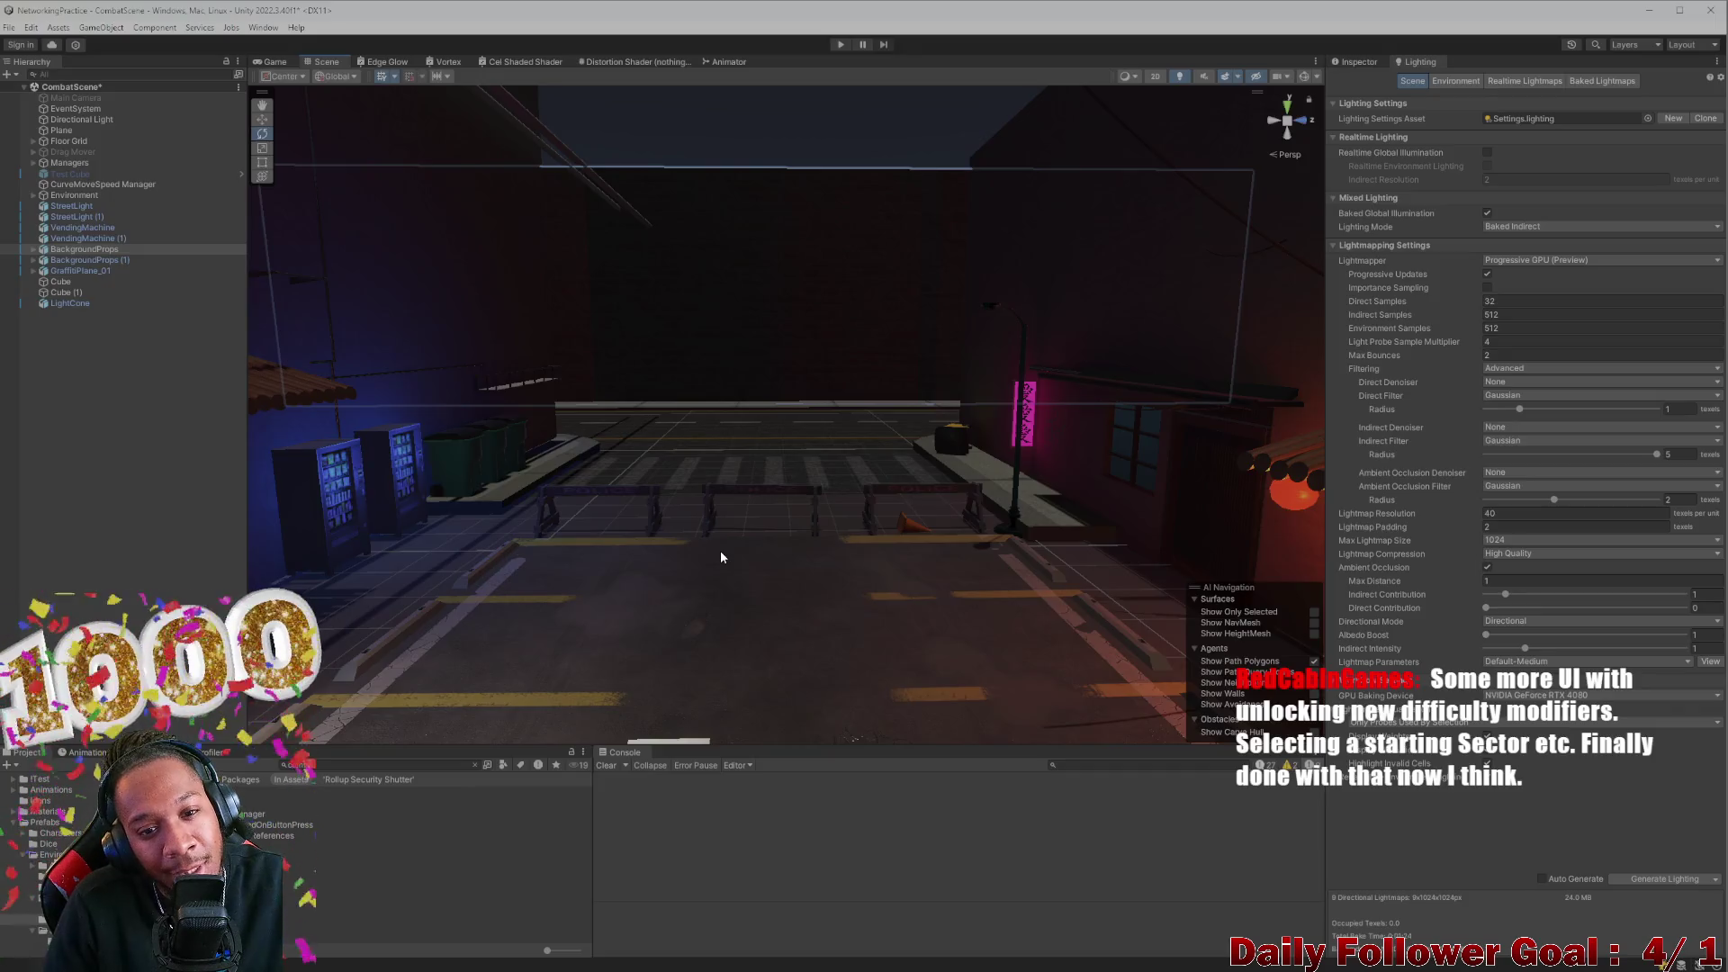
pyautogui.scroll(6, 655, 475)
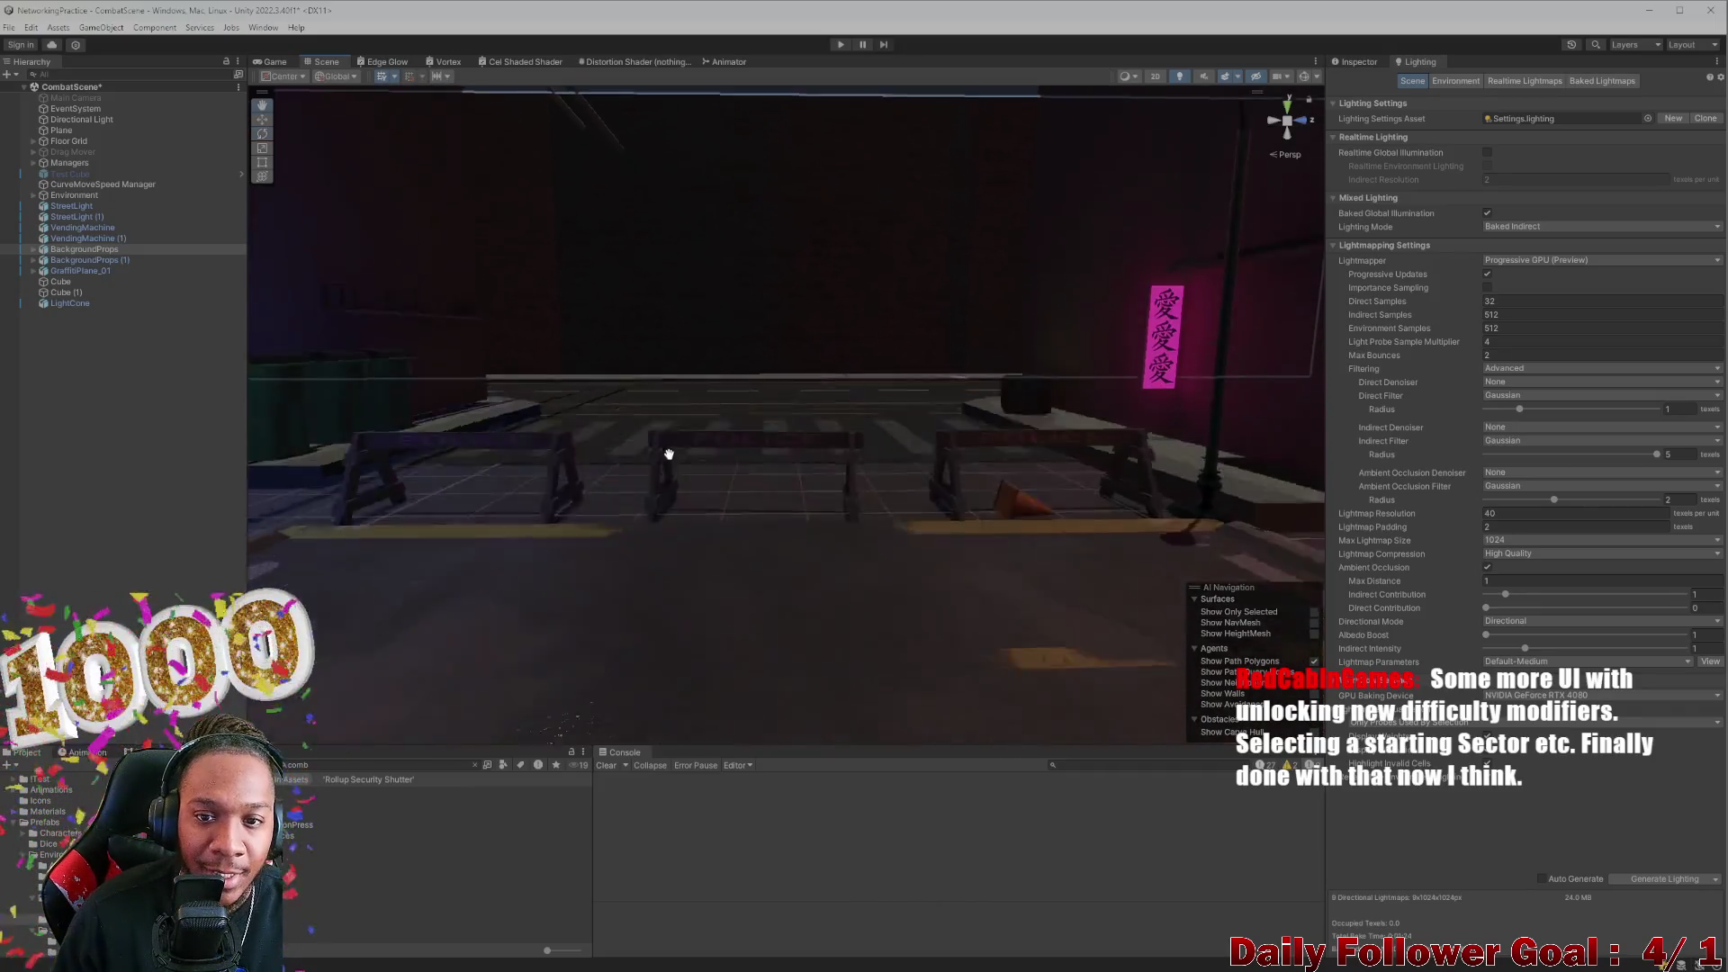
pyautogui.moveTo(672, 441)
pyautogui.mouseDown()
pyautogui.moveTo(726, 468)
pyautogui.moveTo(677, 491)
pyautogui.moveTo(692, 539)
pyautogui.moveTo(567, 369)
pyautogui.mouseUp()
pyautogui.click(553, 259)
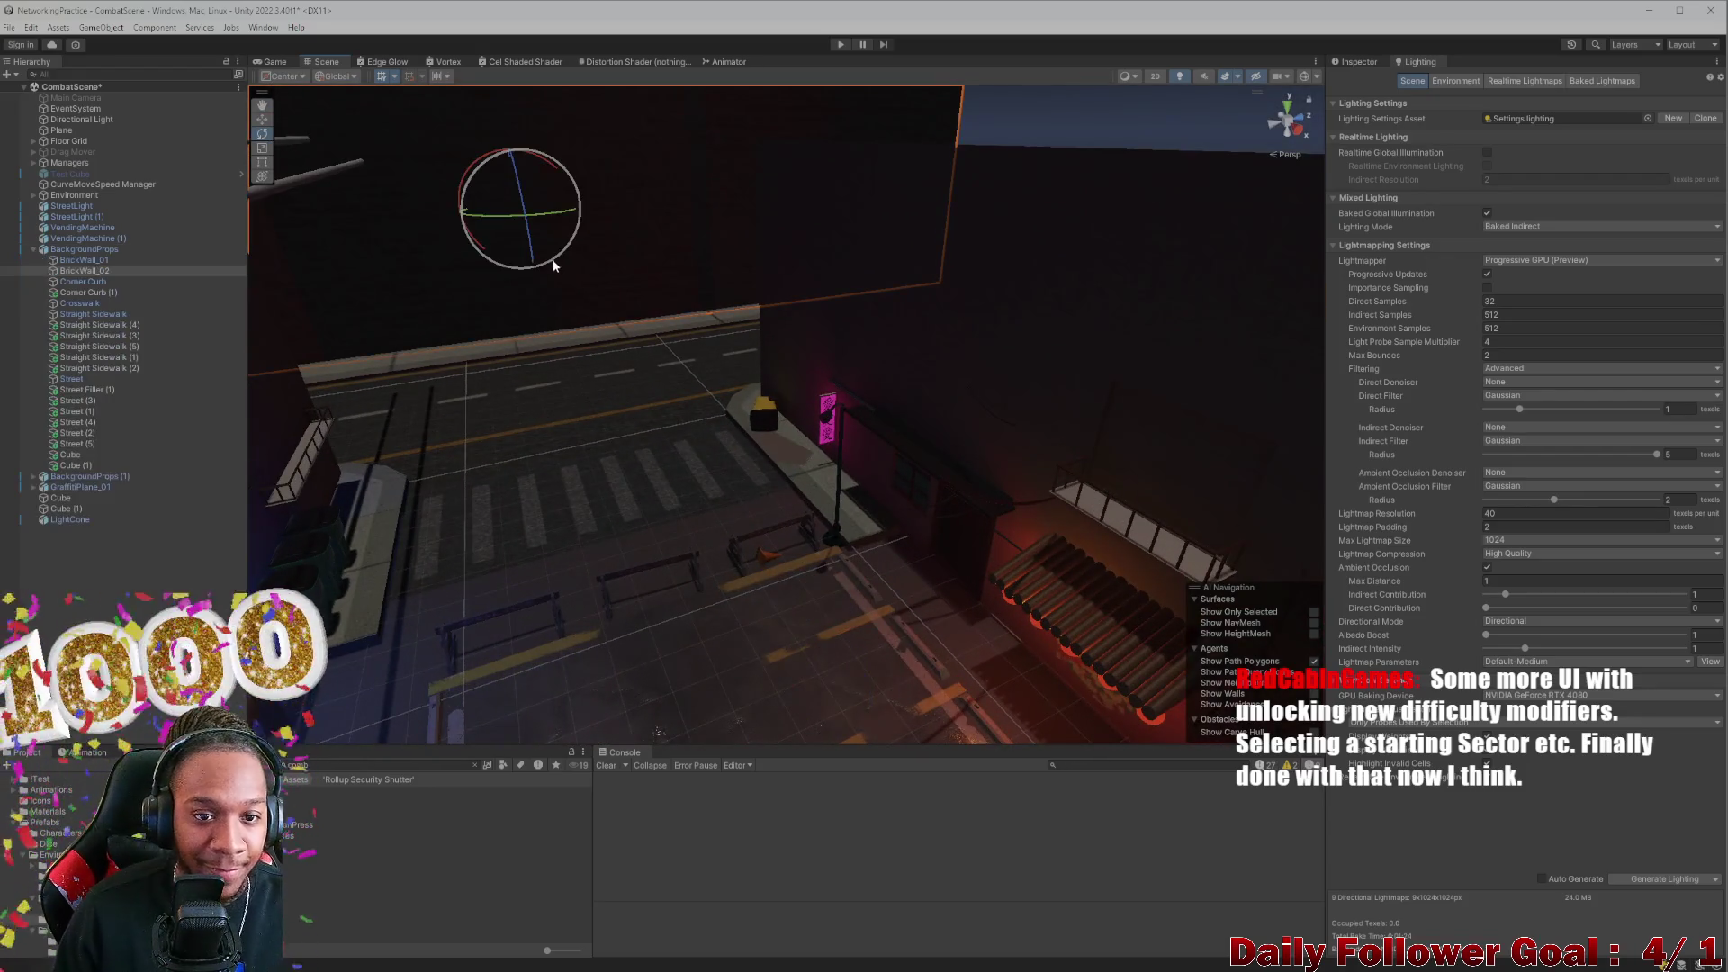
# Inspect BrickWall_02's lighting properties in the Inspector
pyautogui.click(1356, 61)
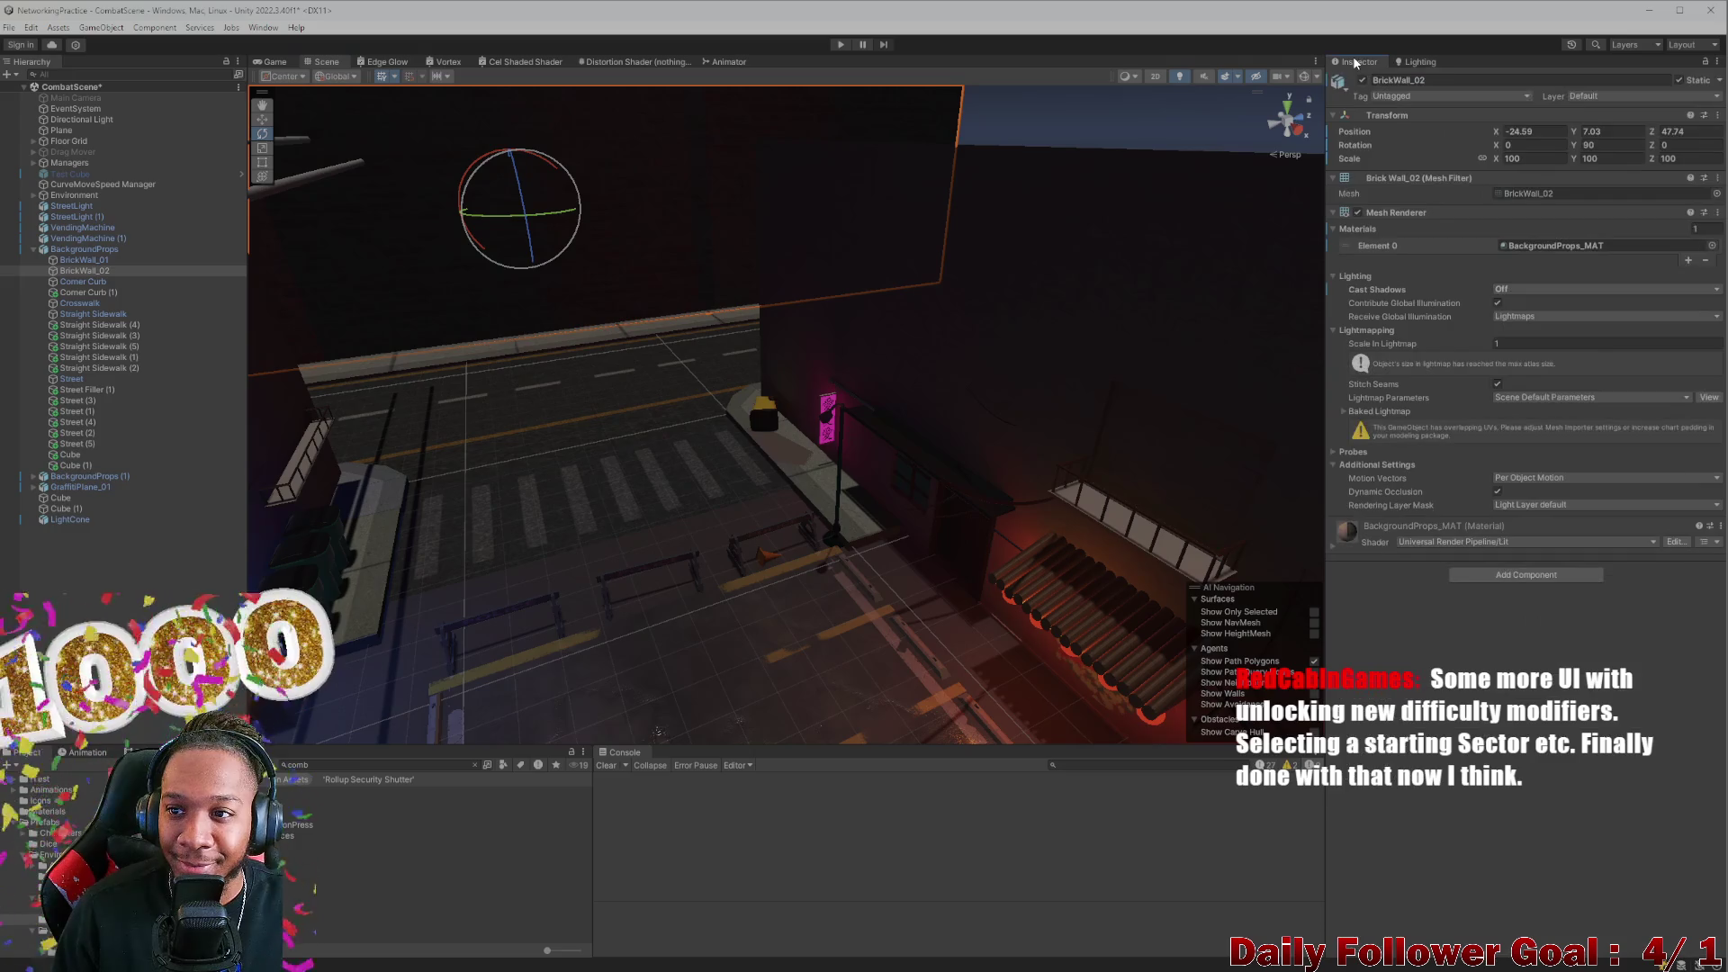
pyautogui.click(1401, 63)
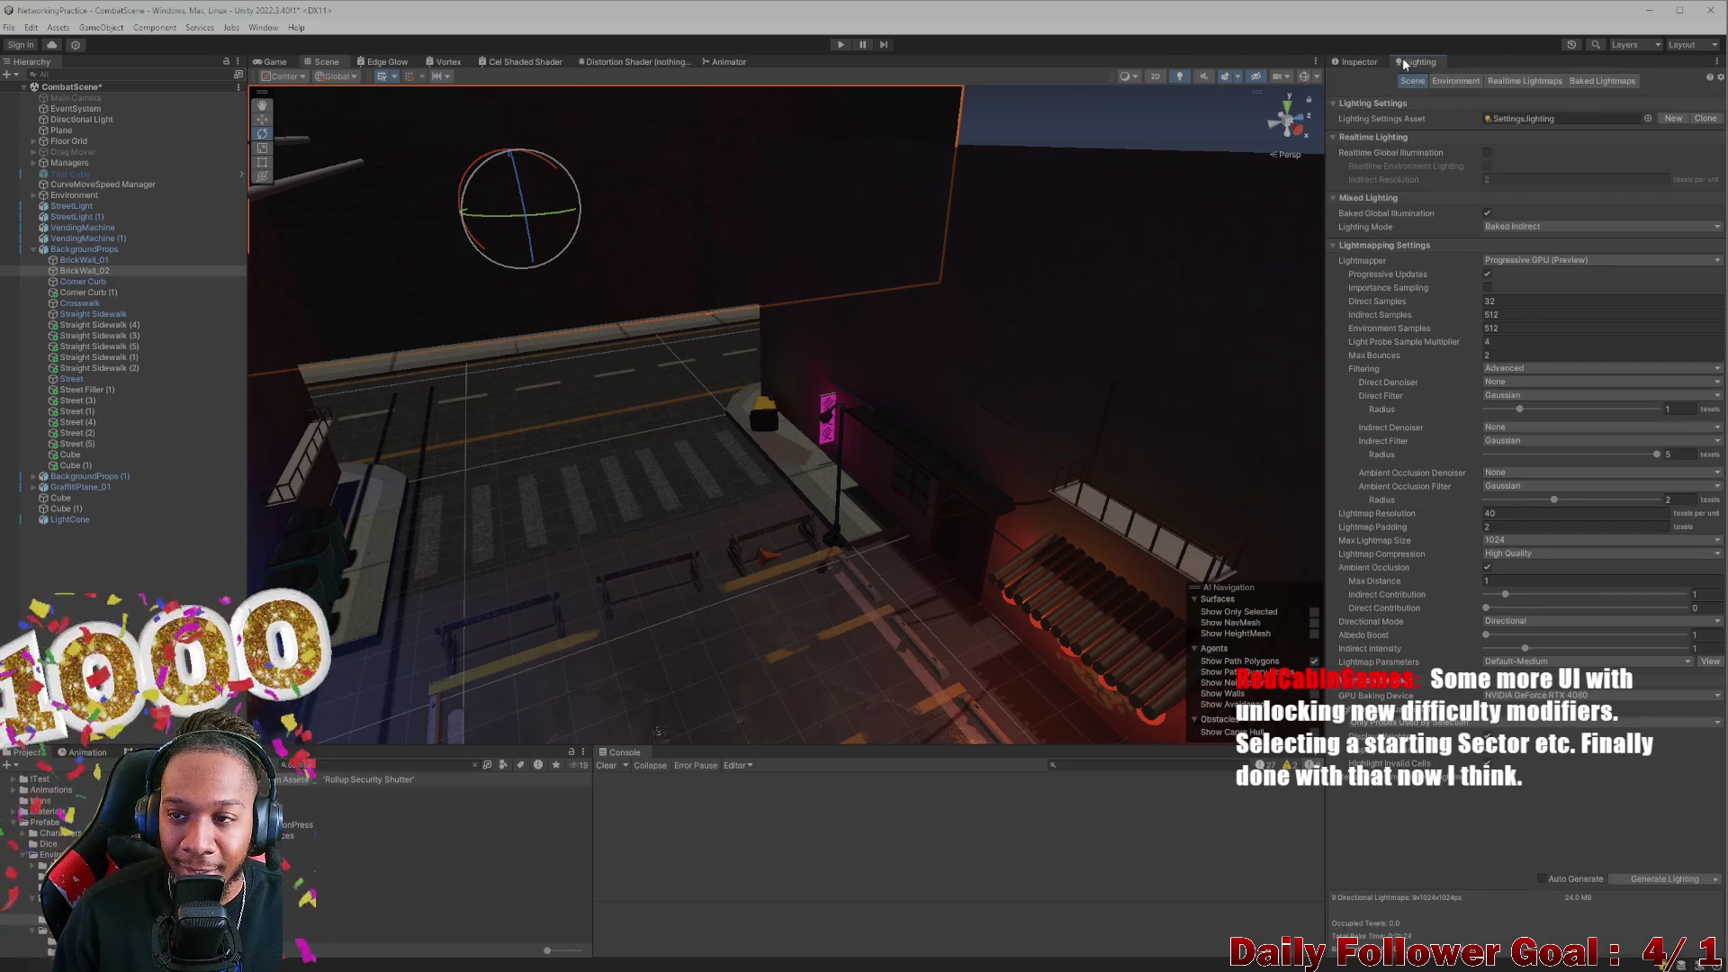
pyautogui.moveTo(591, 614)
pyautogui.mouseDown()
pyautogui.moveTo(532, 557)
pyautogui.moveTo(601, 488)
pyautogui.moveTo(760, 450)
pyautogui.moveTo(841, 369)
pyautogui.mouseUp()
pyautogui.click(1356, 61)
pyautogui.moveTo(1254, 402)
pyautogui.mouseDown()
pyautogui.moveTo(964, 566)
pyautogui.moveTo(720, 540)
pyautogui.moveTo(505, 439)
pyautogui.mouseUp()
pyautogui.moveTo(823, 385)
pyautogui.mouseDown()
pyautogui.moveTo(806, 420)
pyautogui.moveTo(835, 405)
pyautogui.mouseUp()
pyautogui.moveTo(863, 466)
pyautogui.mouseDown()
pyautogui.moveTo(725, 494)
pyautogui.moveTo(1186, 257)
pyautogui.mouseUp()
# Start a fresh lightmap bake with Generate Lighting in the Lighting window
pyautogui.click(1416, 64)
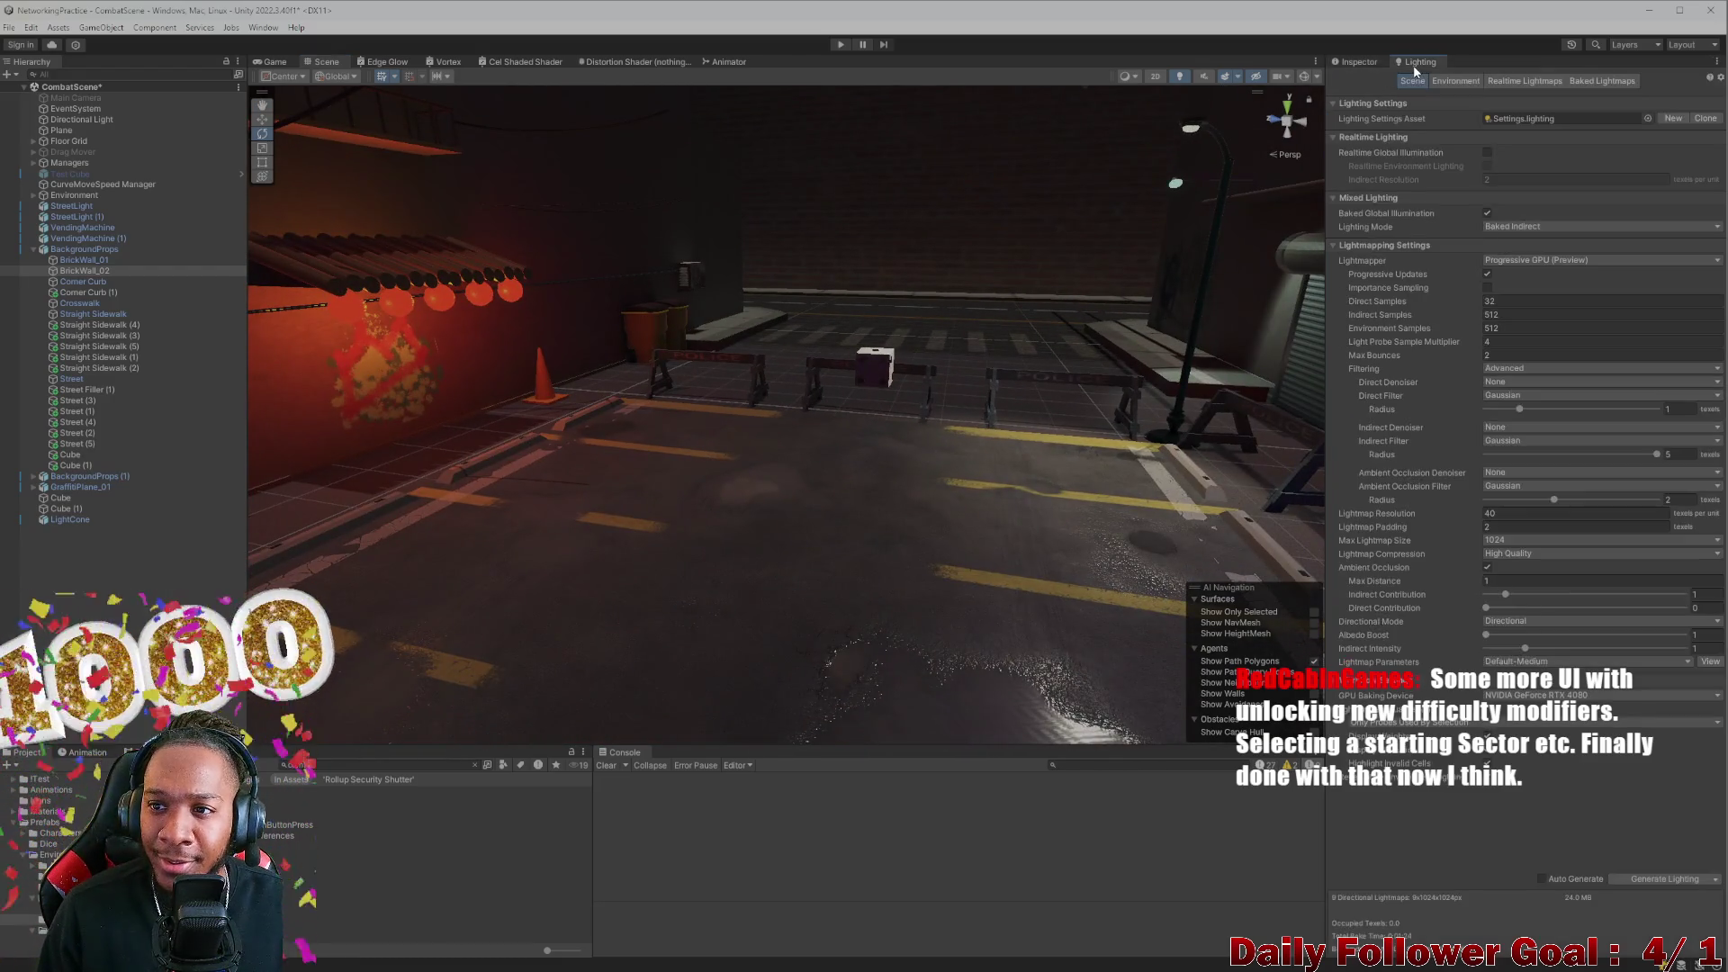
pyautogui.click(1360, 62)
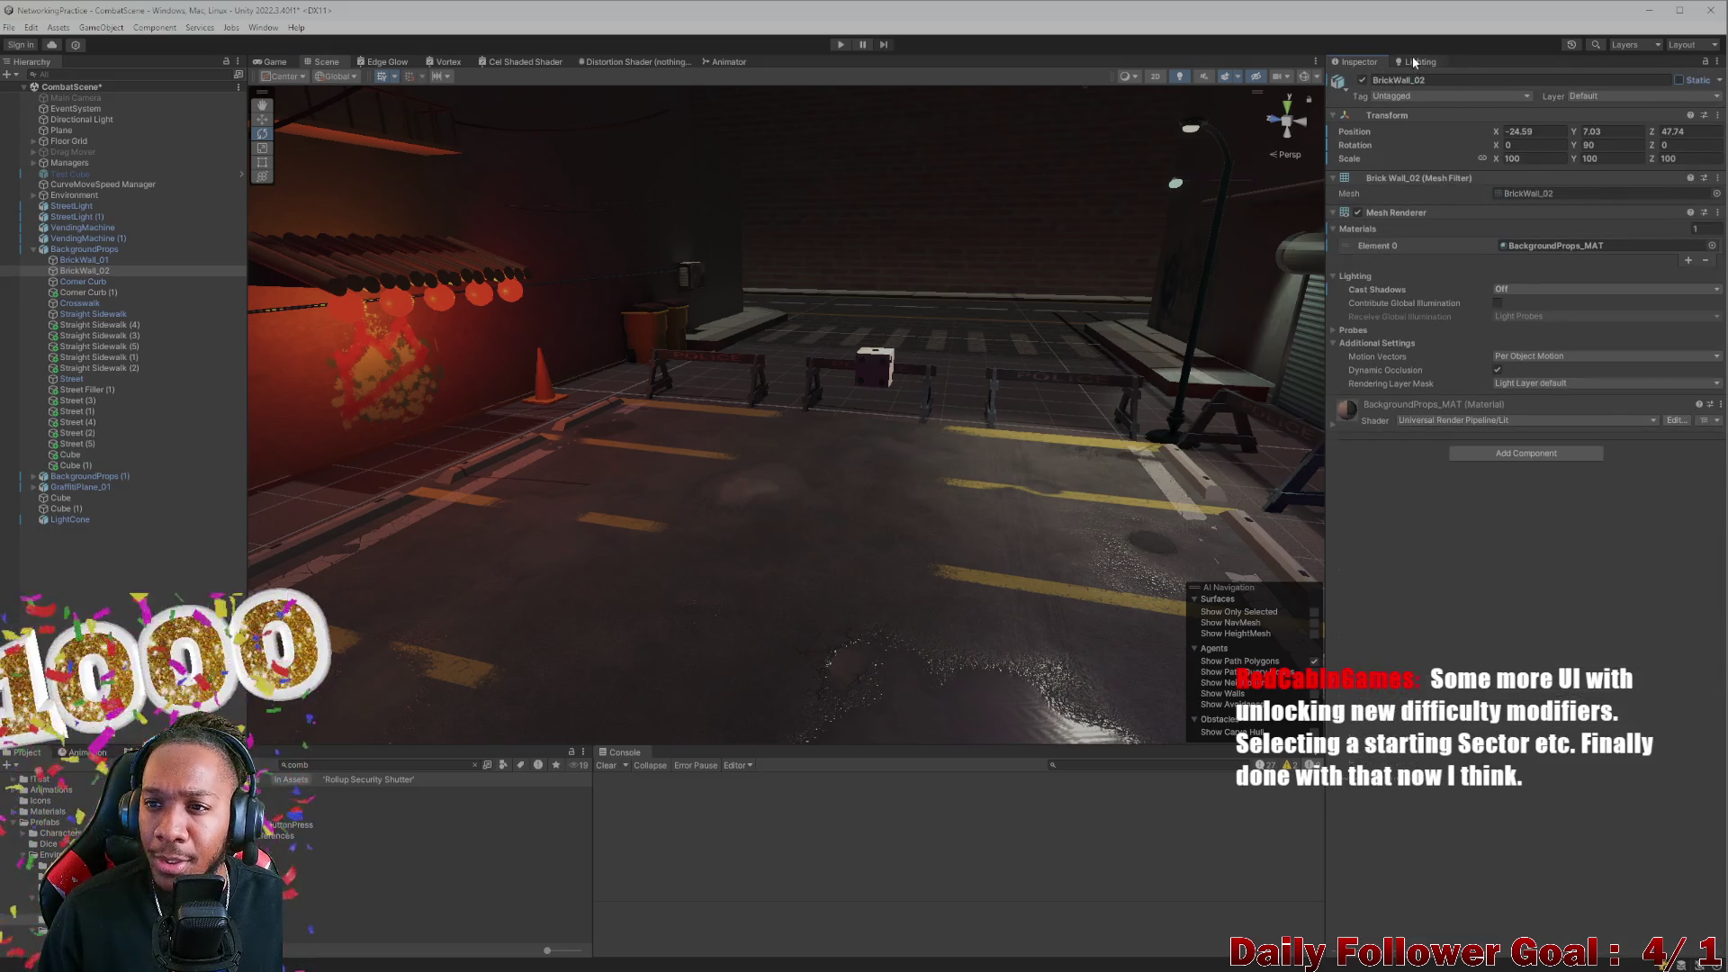
pyautogui.click(1412, 61)
pyautogui.click(1660, 784)
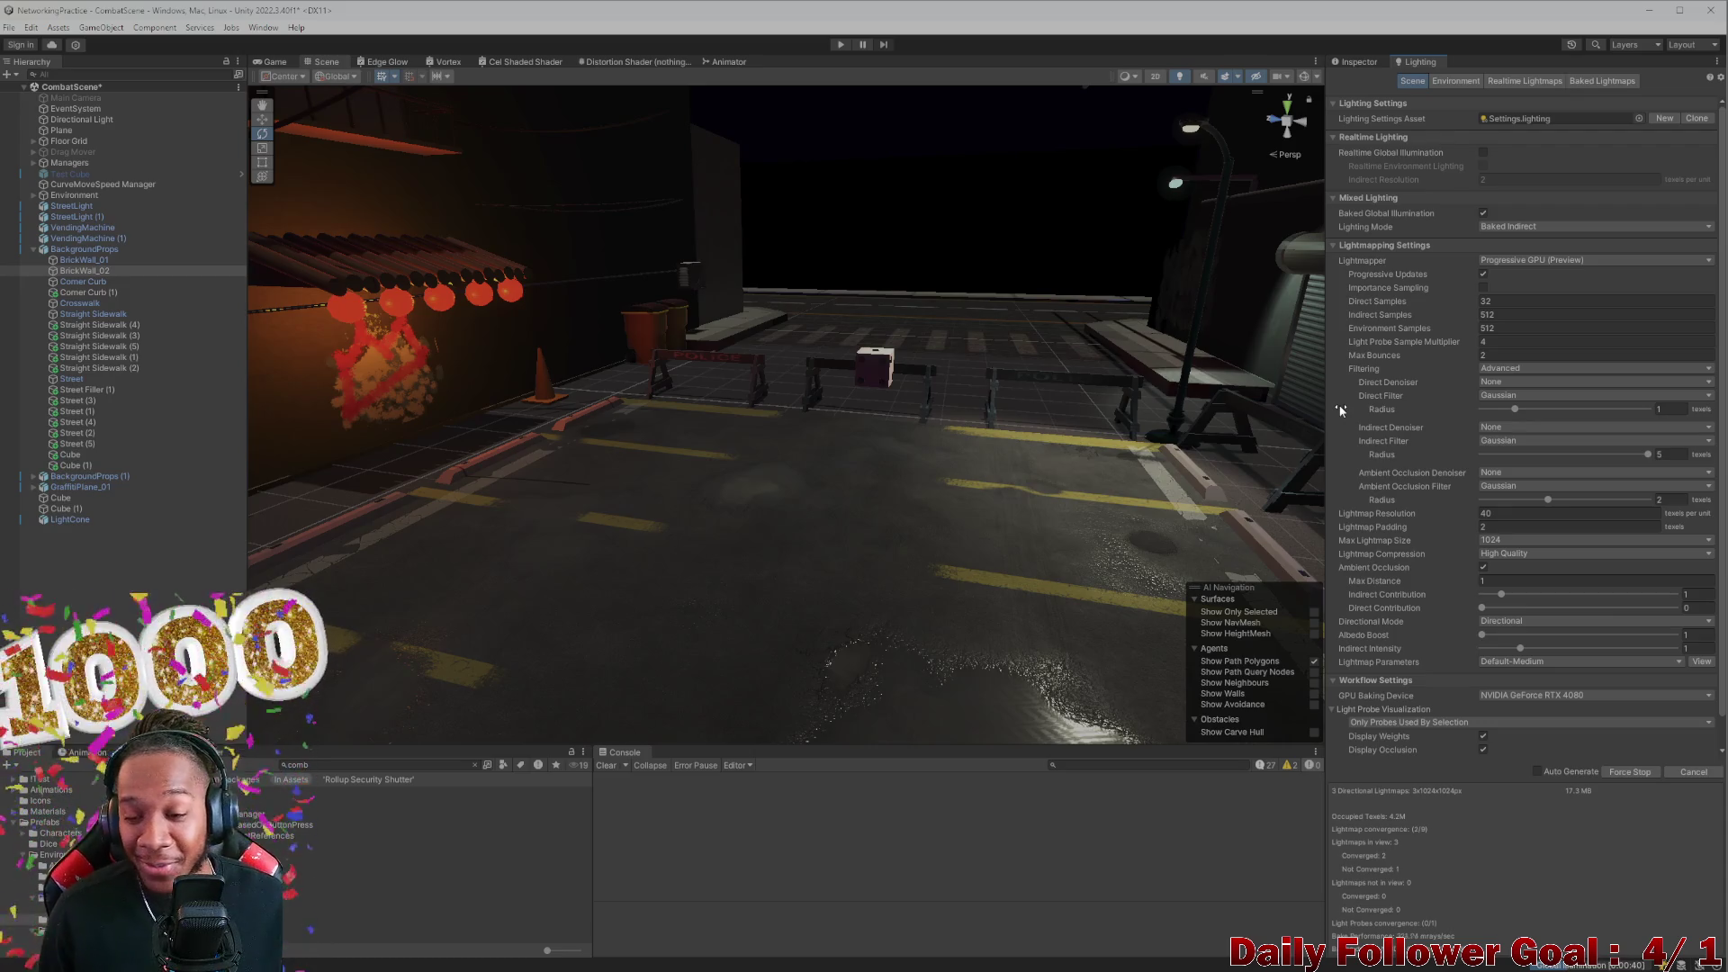
# Let the bake finish, then open the Lobby scene, saving CombatScene when prompted
pyautogui.moveTo(997, 376)
pyautogui.mouseDown()
pyautogui.moveTo(852, 375)
pyautogui.moveTo(883, 440)
pyautogui.moveTo(941, 378)
pyautogui.moveTo(1033, 397)
pyautogui.moveTo(903, 377)
pyautogui.moveTo(925, 461)
pyautogui.moveTo(912, 538)
pyautogui.moveTo(786, 478)
pyautogui.moveTo(713, 400)
pyautogui.moveTo(809, 456)
pyautogui.moveTo(918, 458)
pyautogui.mouseUp()
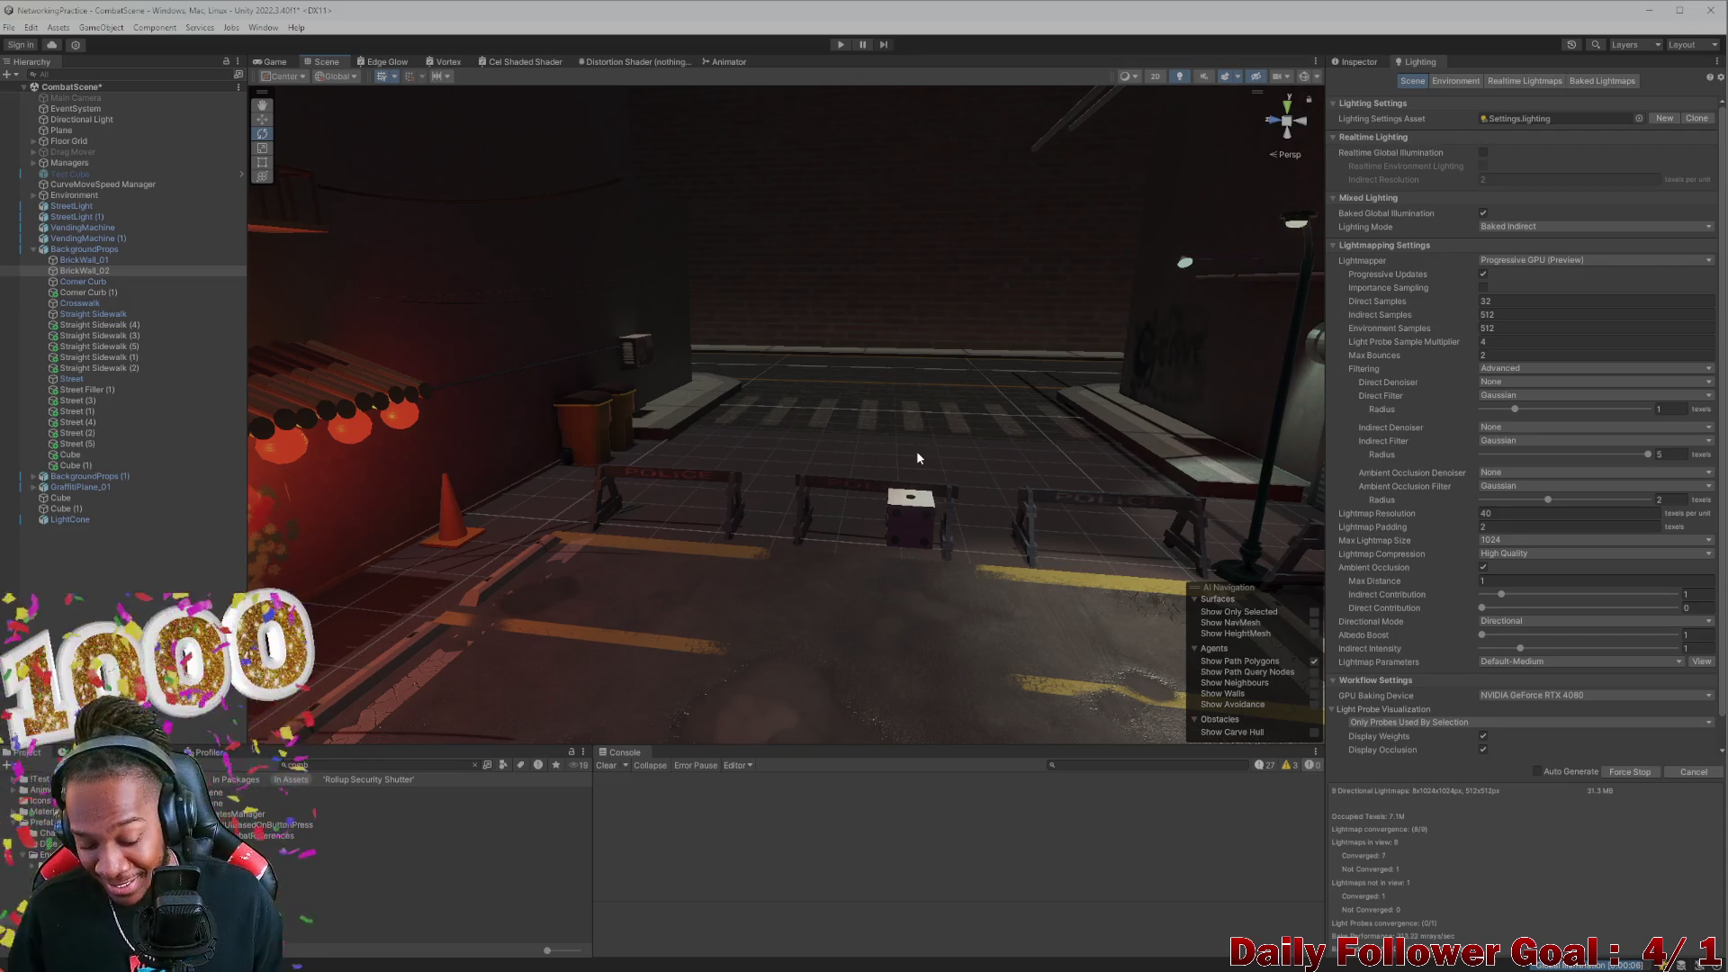
pyautogui.moveTo(834, 394)
pyautogui.mouseDown()
pyautogui.moveTo(805, 343)
pyautogui.moveTo(657, 361)
pyautogui.moveTo(704, 416)
pyautogui.moveTo(666, 376)
pyautogui.moveTo(700, 349)
pyautogui.moveTo(667, 435)
pyautogui.mouseUp()
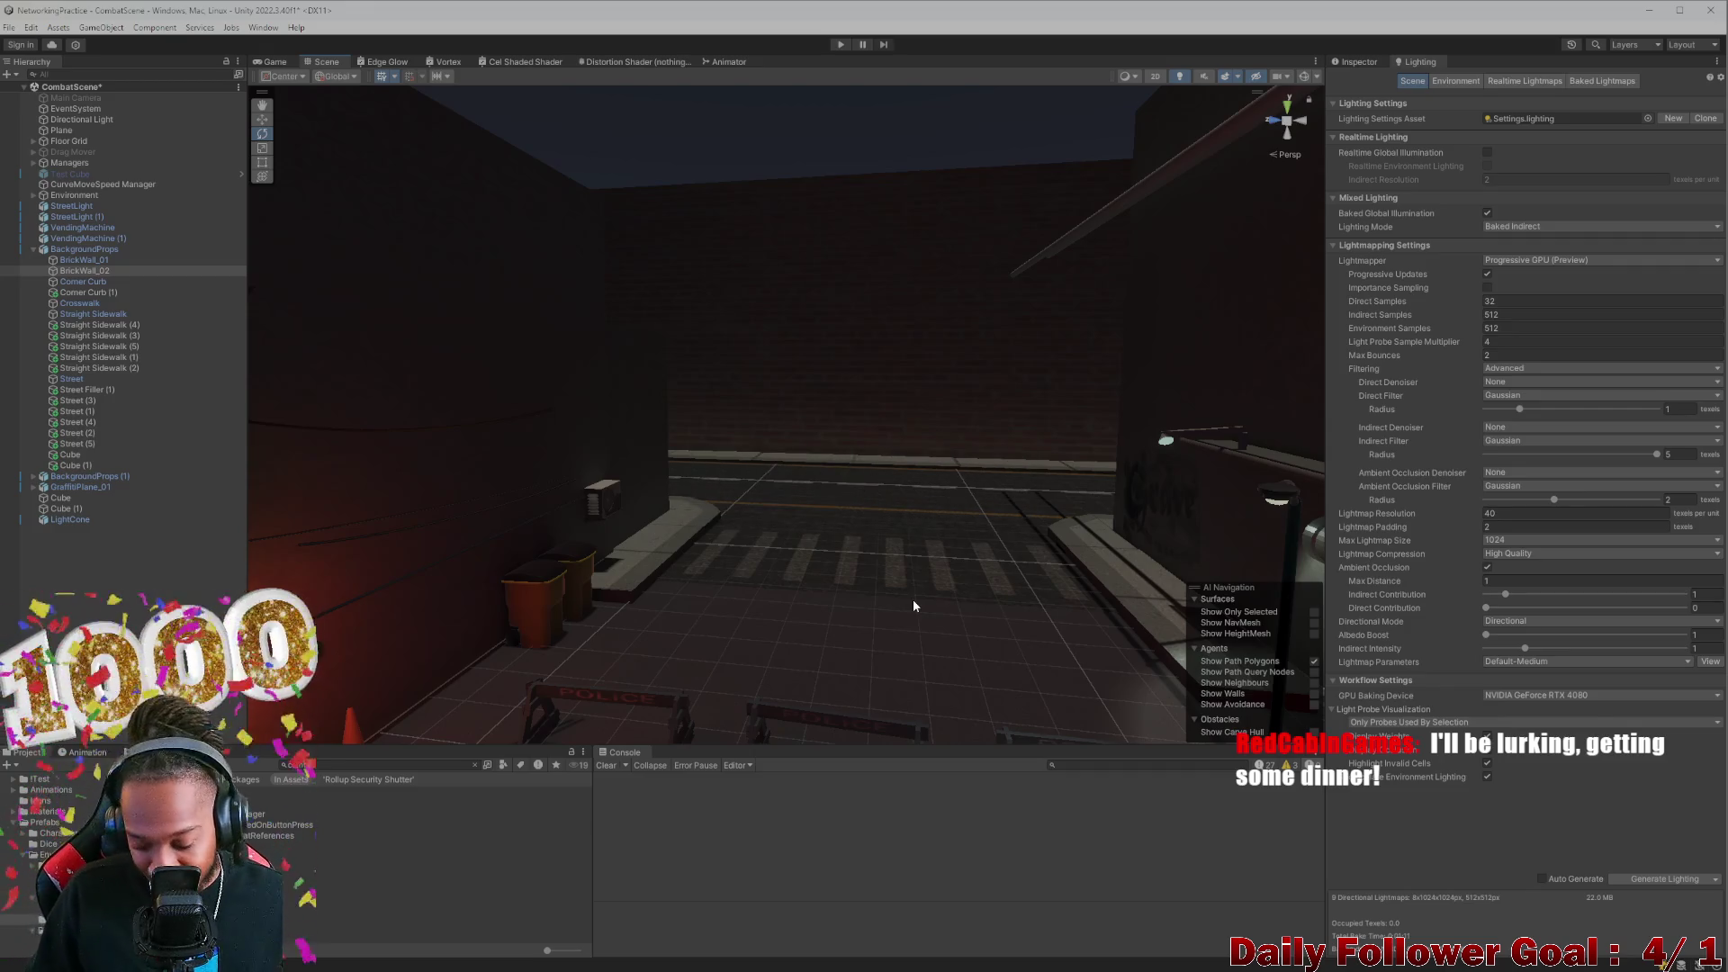
pyautogui.moveTo(797, 668)
pyautogui.mouseDown()
pyautogui.moveTo(482, 705)
pyautogui.moveTo(529, 663)
pyautogui.moveTo(407, 590)
pyautogui.moveTo(641, 563)
pyautogui.moveTo(656, 585)
pyautogui.moveTo(761, 574)
pyautogui.moveTo(791, 497)
pyautogui.moveTo(849, 462)
pyautogui.moveTo(939, 537)
pyautogui.moveTo(876, 621)
pyautogui.moveTo(668, 585)
pyautogui.moveTo(466, 424)
pyautogui.mouseUp()
pyautogui.moveTo(597, 495)
pyautogui.mouseDown()
pyautogui.moveTo(846, 483)
pyautogui.moveTo(677, 477)
pyautogui.moveTo(1083, 487)
pyautogui.moveTo(1014, 490)
pyautogui.moveTo(943, 382)
pyautogui.moveTo(721, 583)
pyautogui.moveTo(958, 557)
pyautogui.moveTo(945, 597)
pyautogui.moveTo(802, 521)
pyautogui.moveTo(806, 545)
pyautogui.moveTo(678, 490)
pyautogui.moveTo(694, 501)
pyautogui.moveTo(792, 466)
pyautogui.moveTo(690, 439)
pyautogui.moveTo(717, 457)
pyautogui.mouseUp()
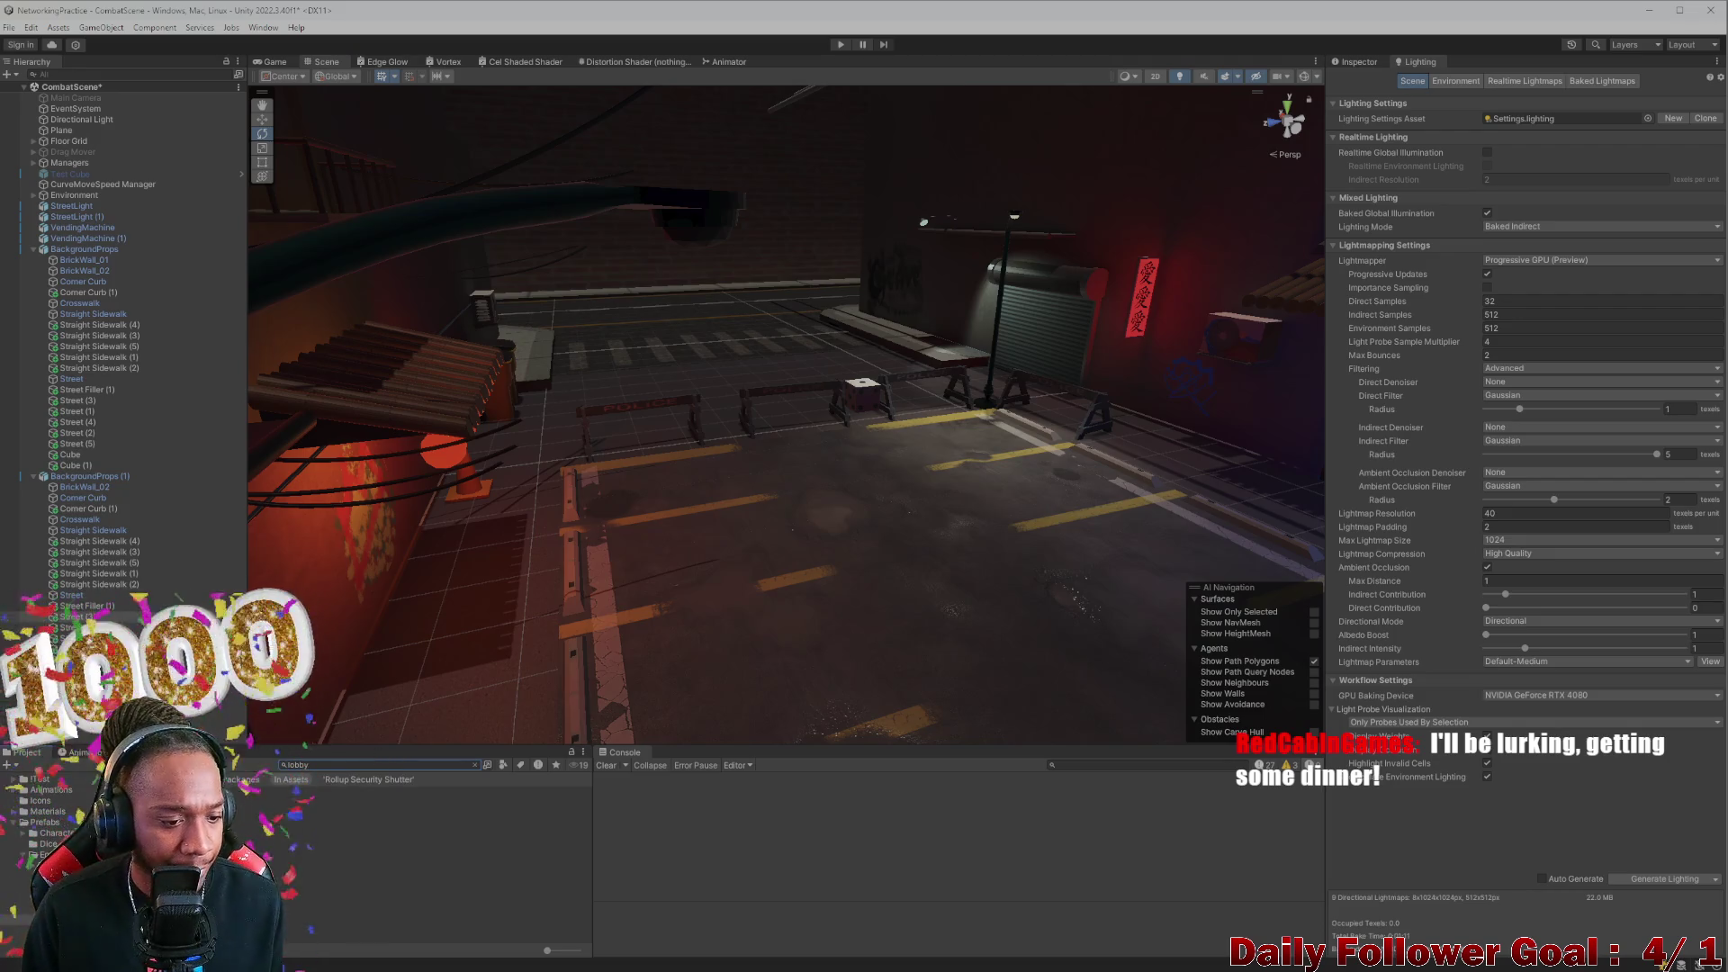
pyautogui.doubleClick(297, 802)
pyautogui.click(846, 524)
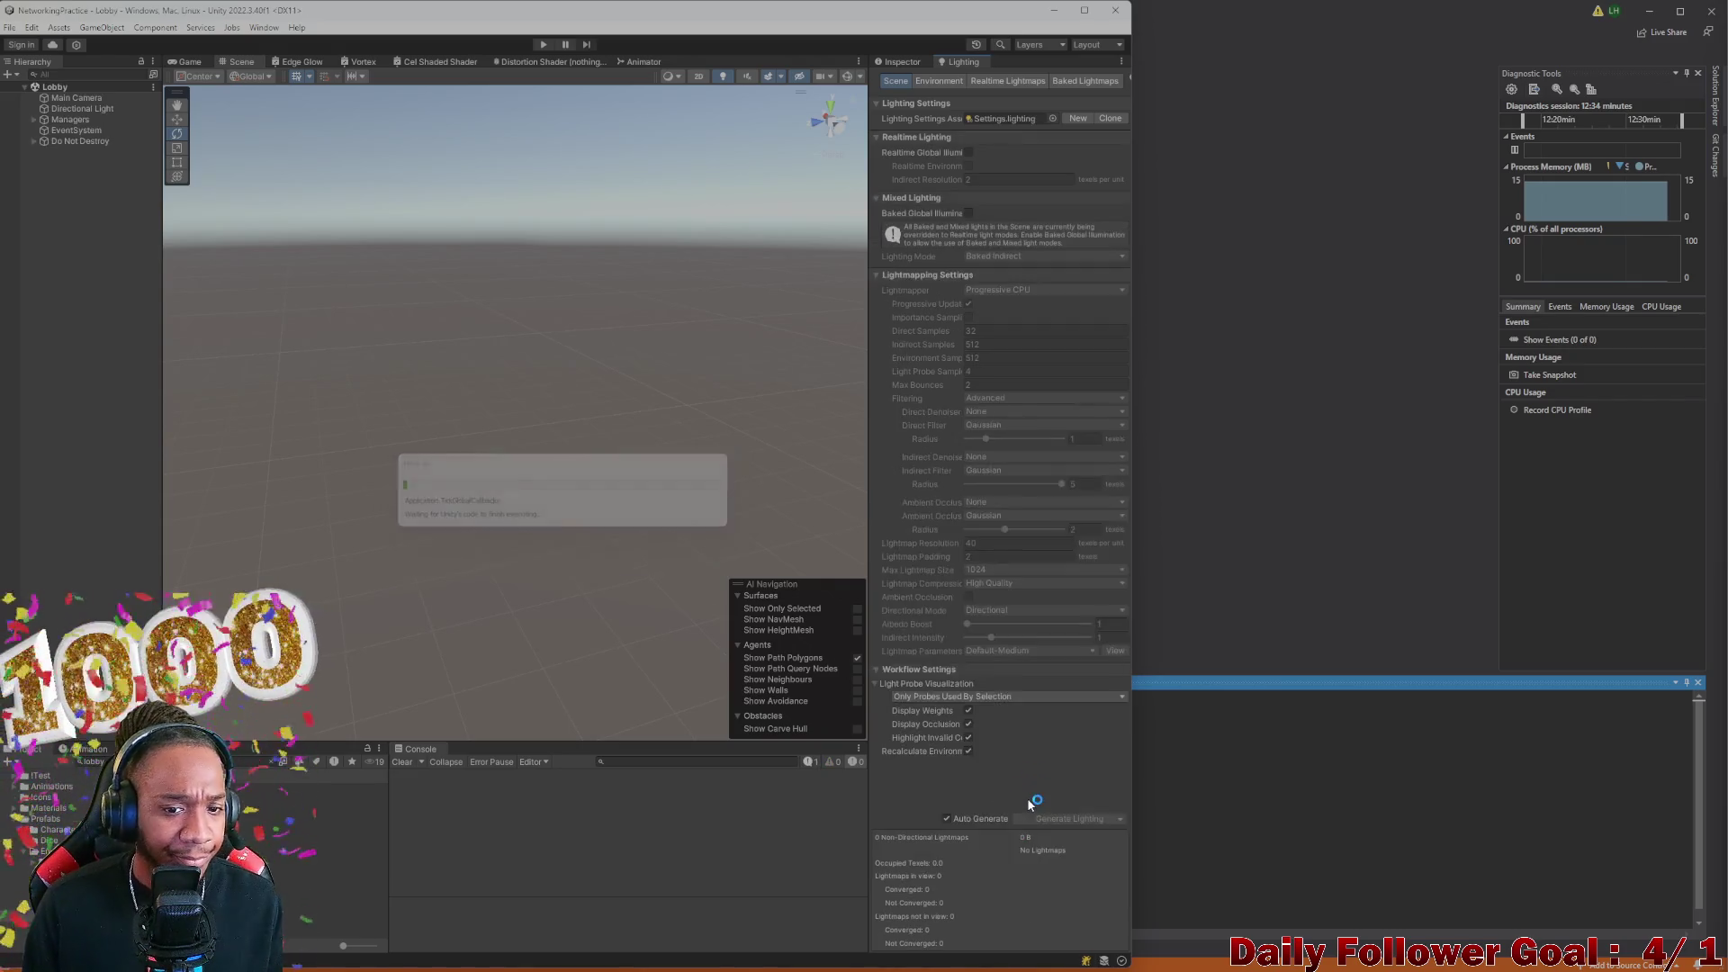
# Run the Lobby scene in play mode with the toolbar Play button
pyautogui.click(543, 45)
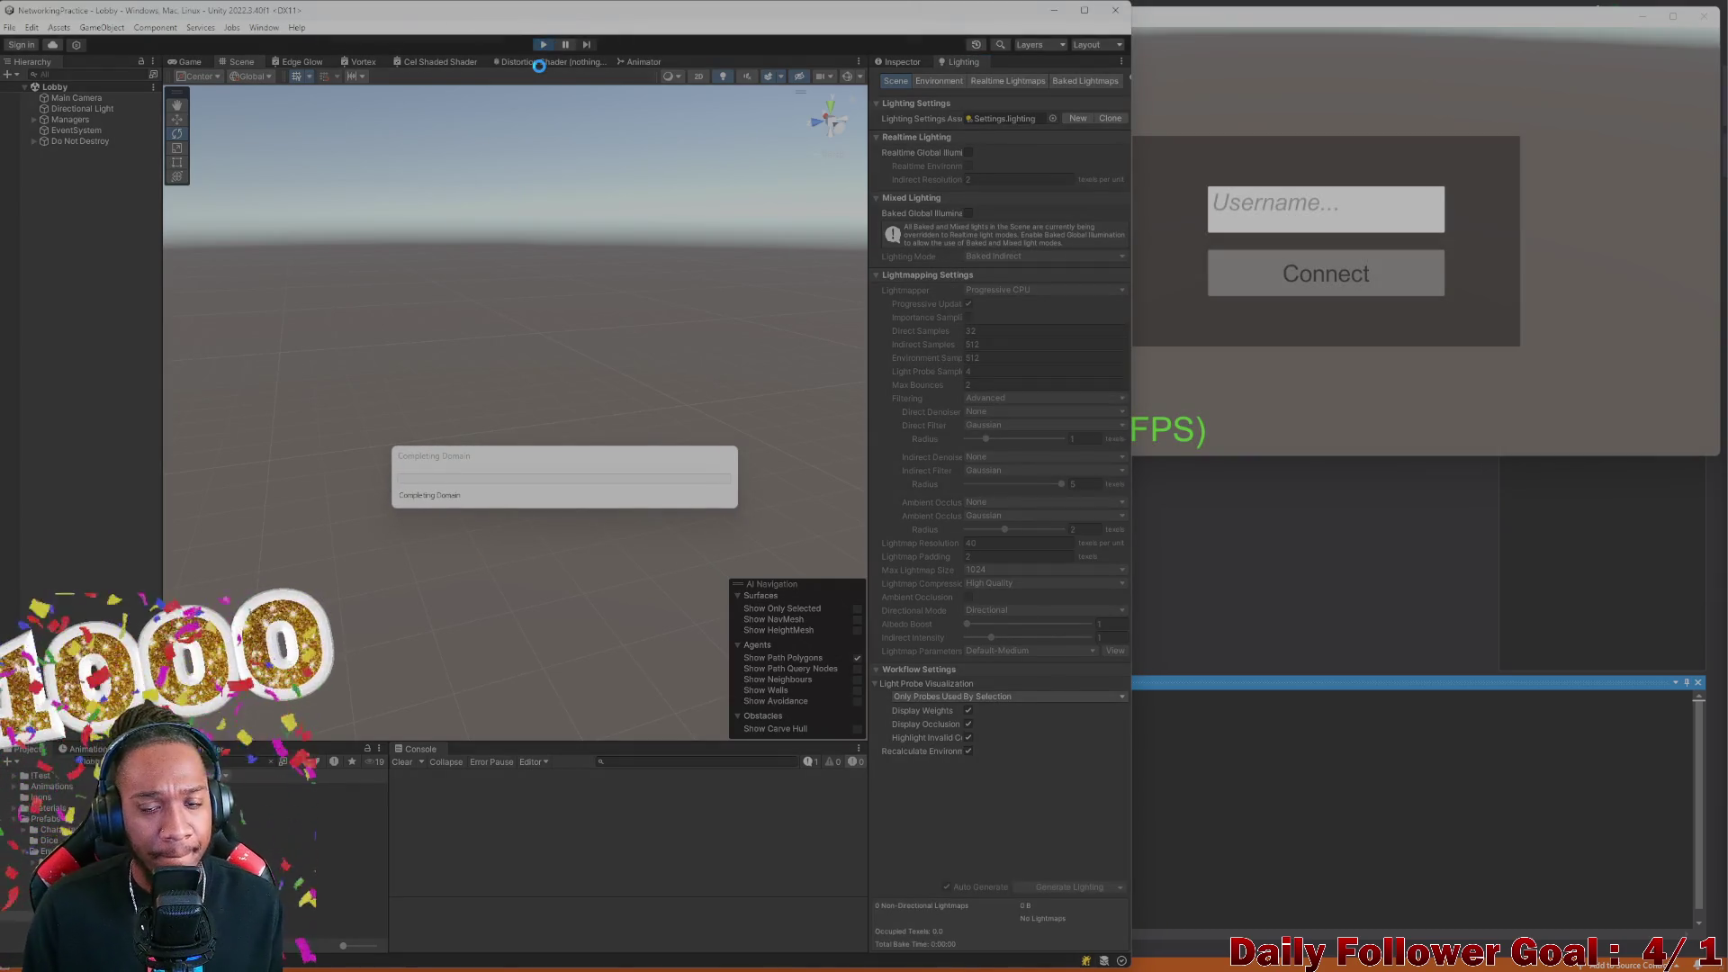
# Connect the editor player, connect the built player with a username, and preview The Brawn
pyautogui.click(475, 447)
pyautogui.click(1275, 186)
pyautogui.write('zxcv')
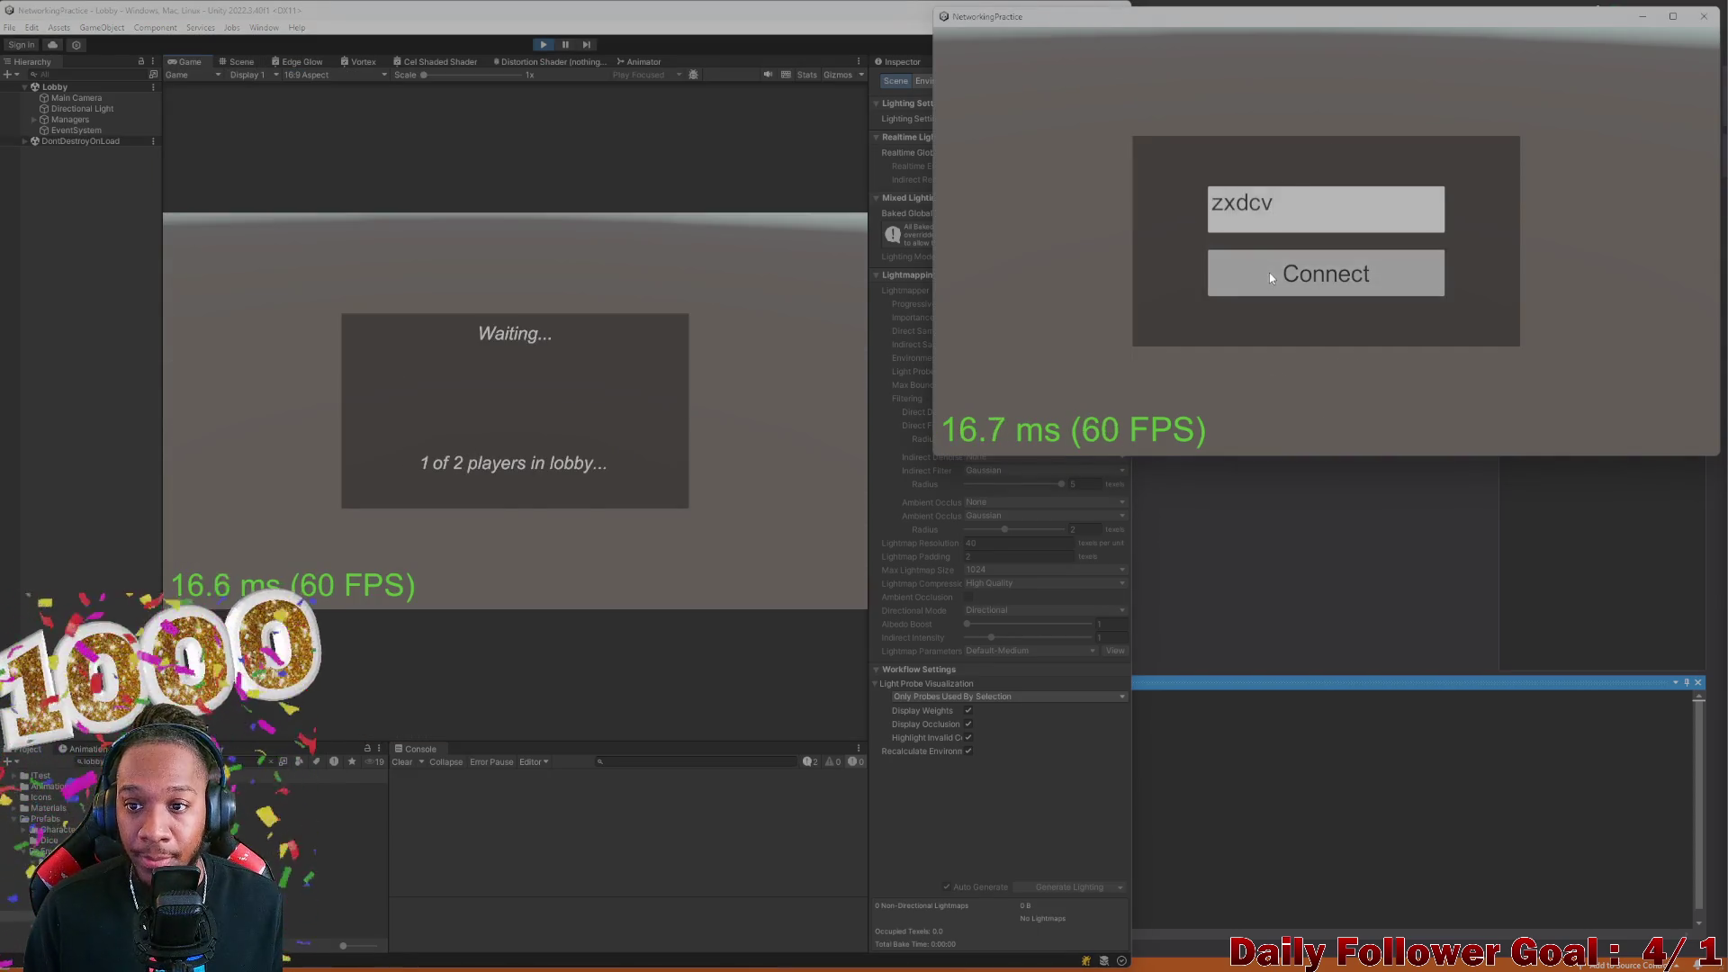
pyautogui.click(1268, 272)
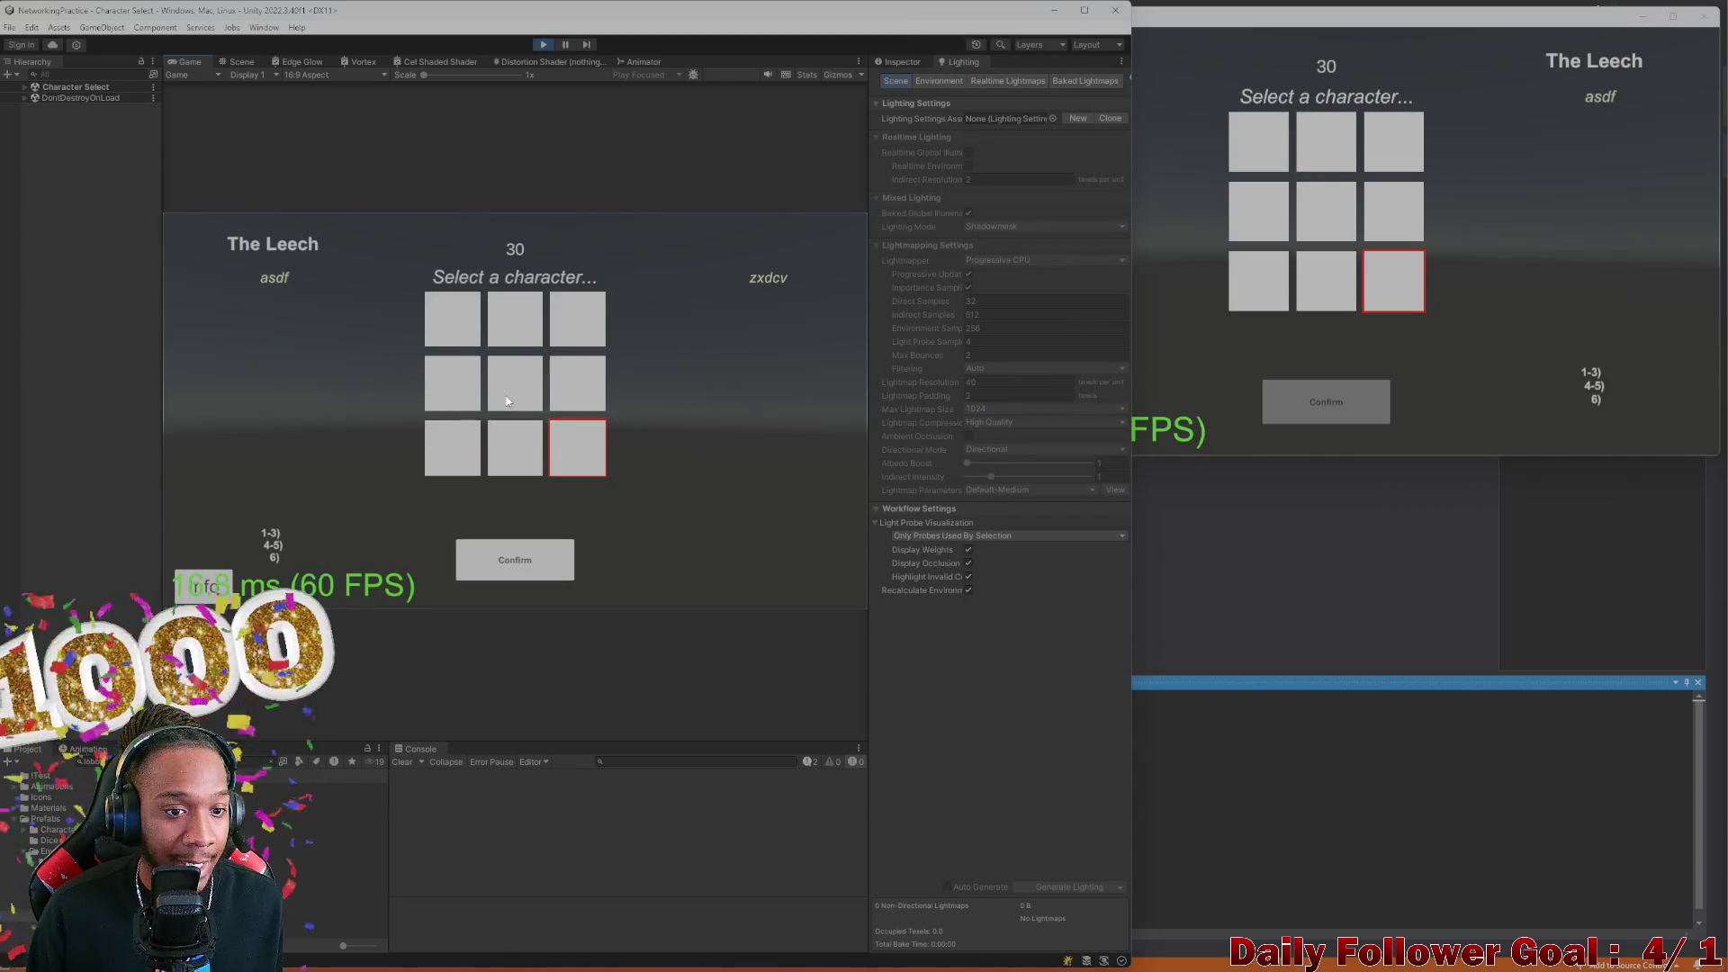
pyautogui.click(491, 396)
pyautogui.click(486, 339)
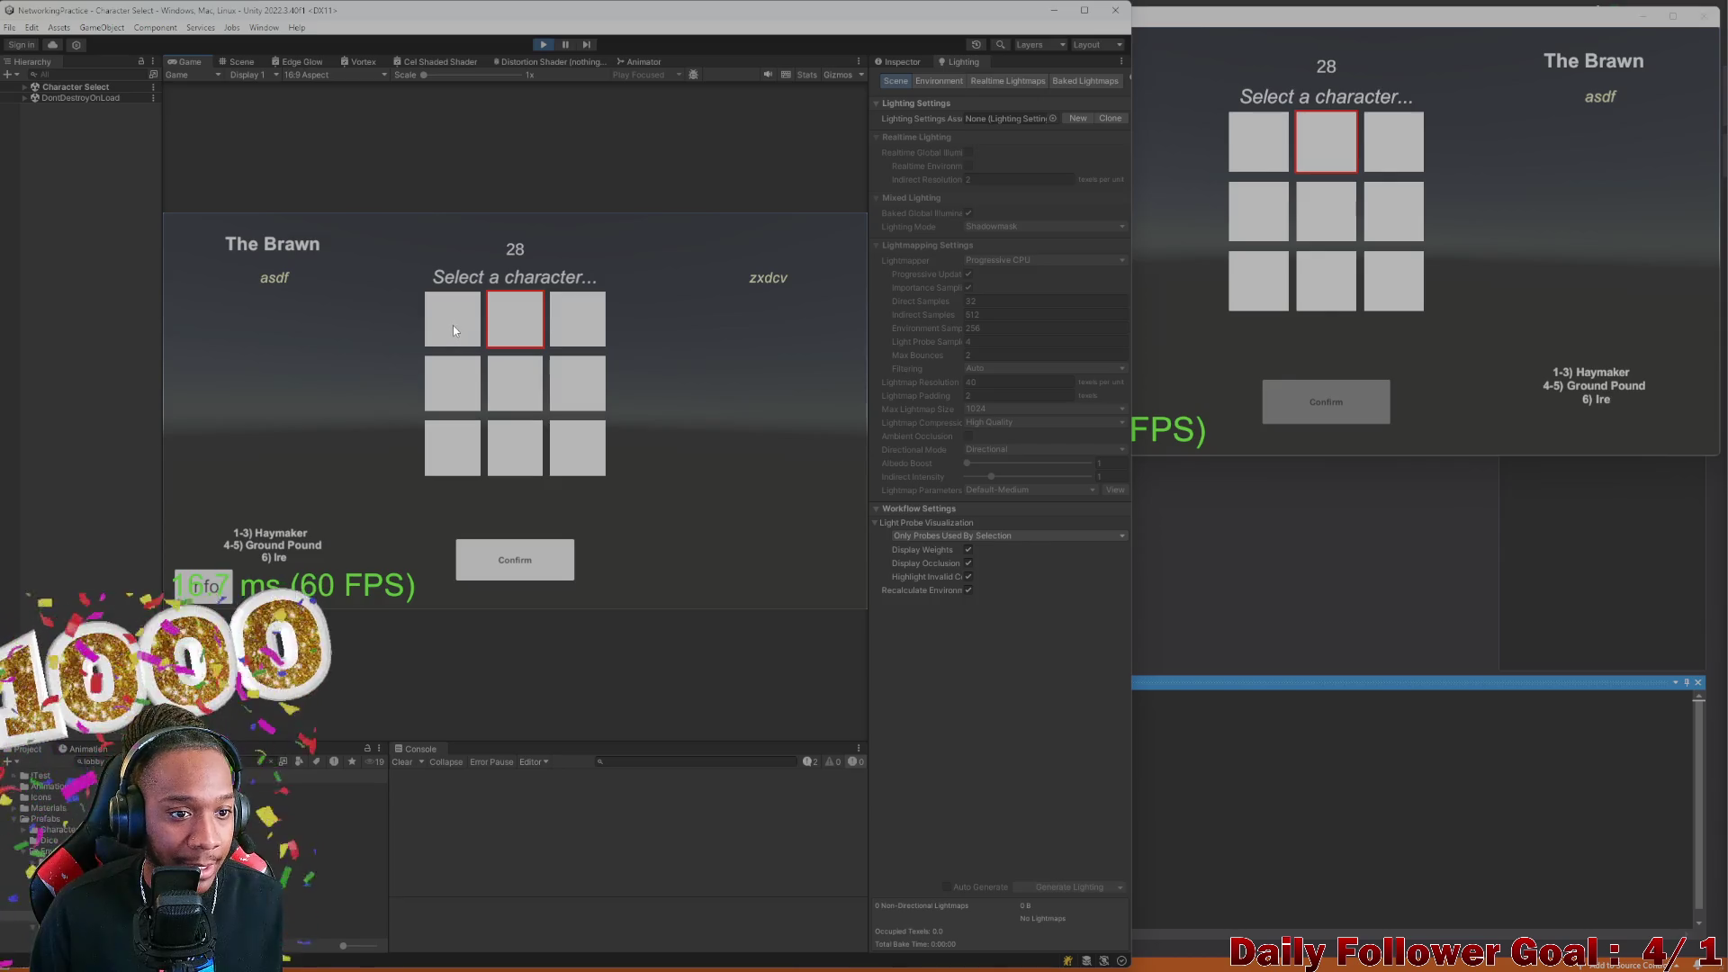
# Confirm The Speedster for the editor player and The Brawn for the built player
pyautogui.click(454, 330)
pyautogui.click(540, 556)
pyautogui.click(1341, 137)
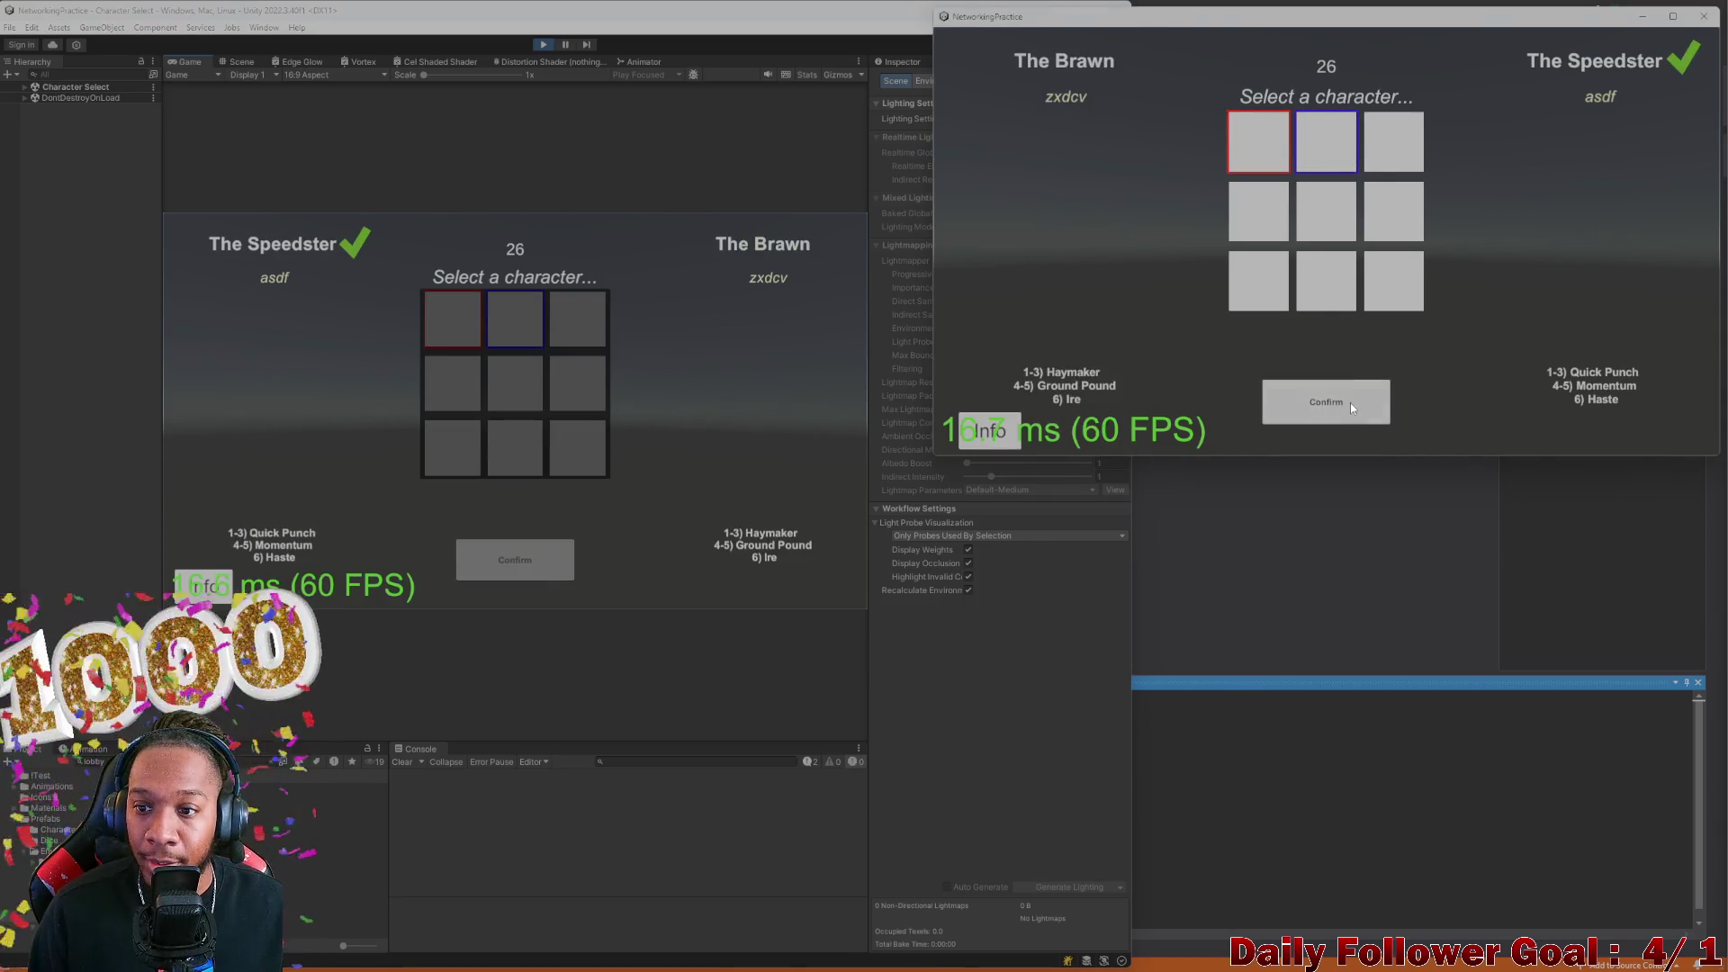
pyautogui.click(1350, 403)
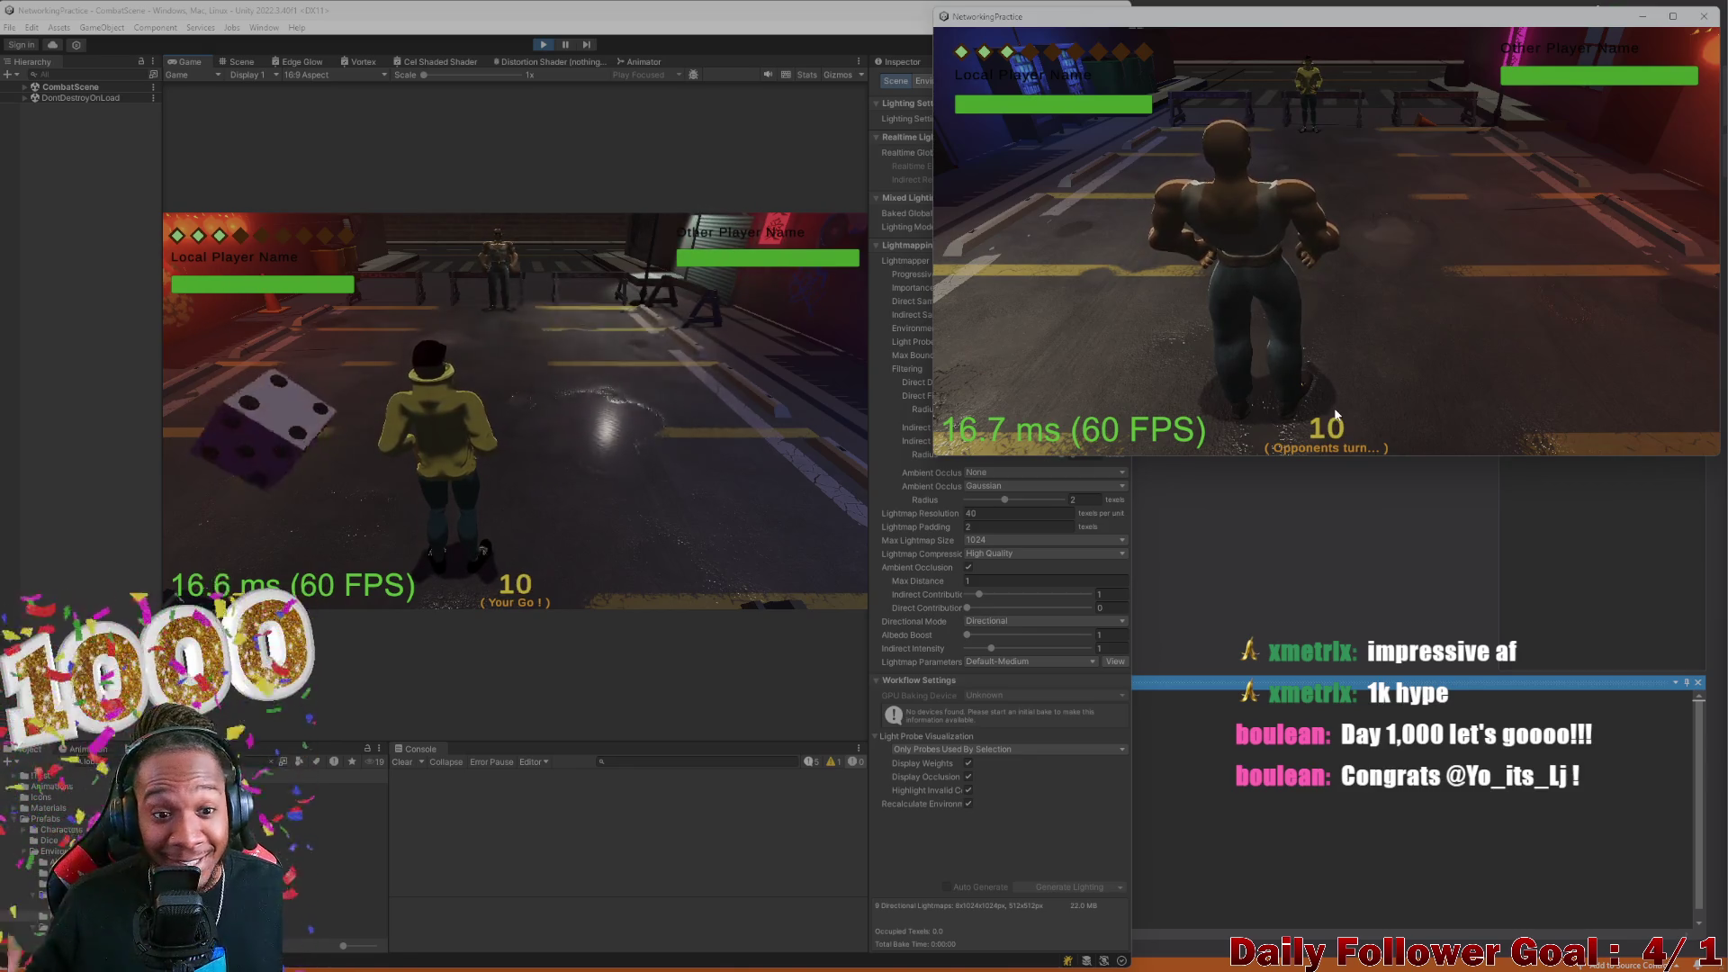
# Roll the die in the build window, move The Brawn along the green path, and end the turn
pyautogui.click(341, 436)
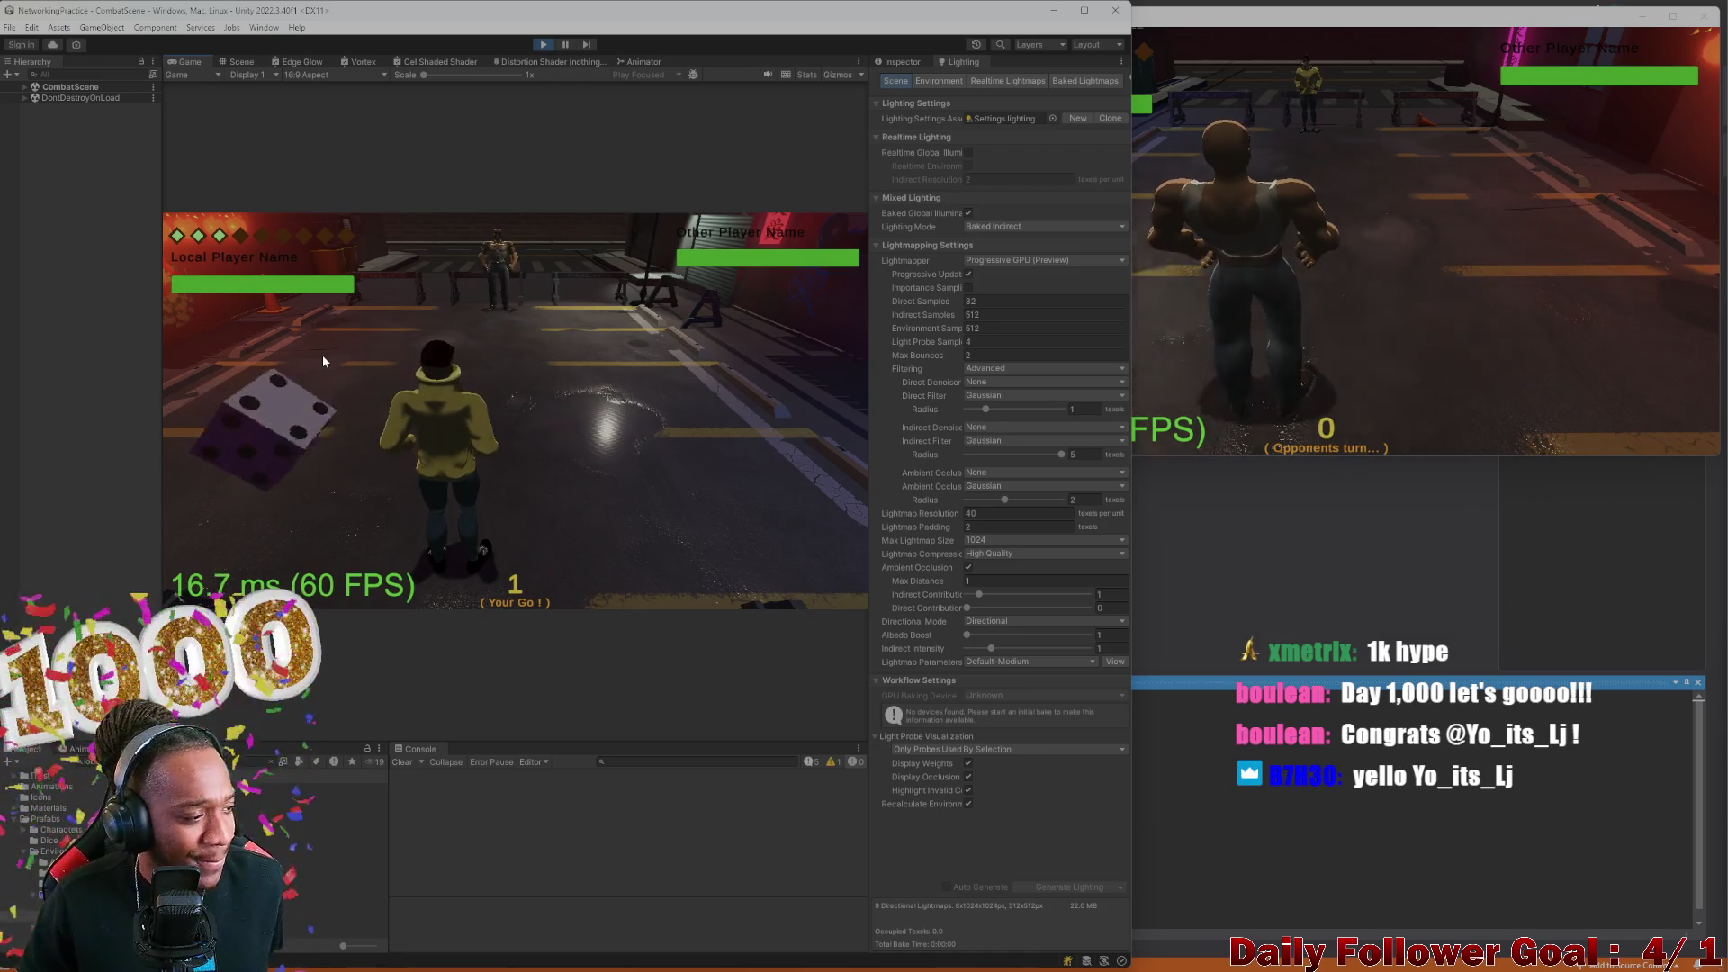
pyautogui.click(1298, 317)
pyautogui.moveTo(1076, 277); pyautogui.dragTo(1009, 285)
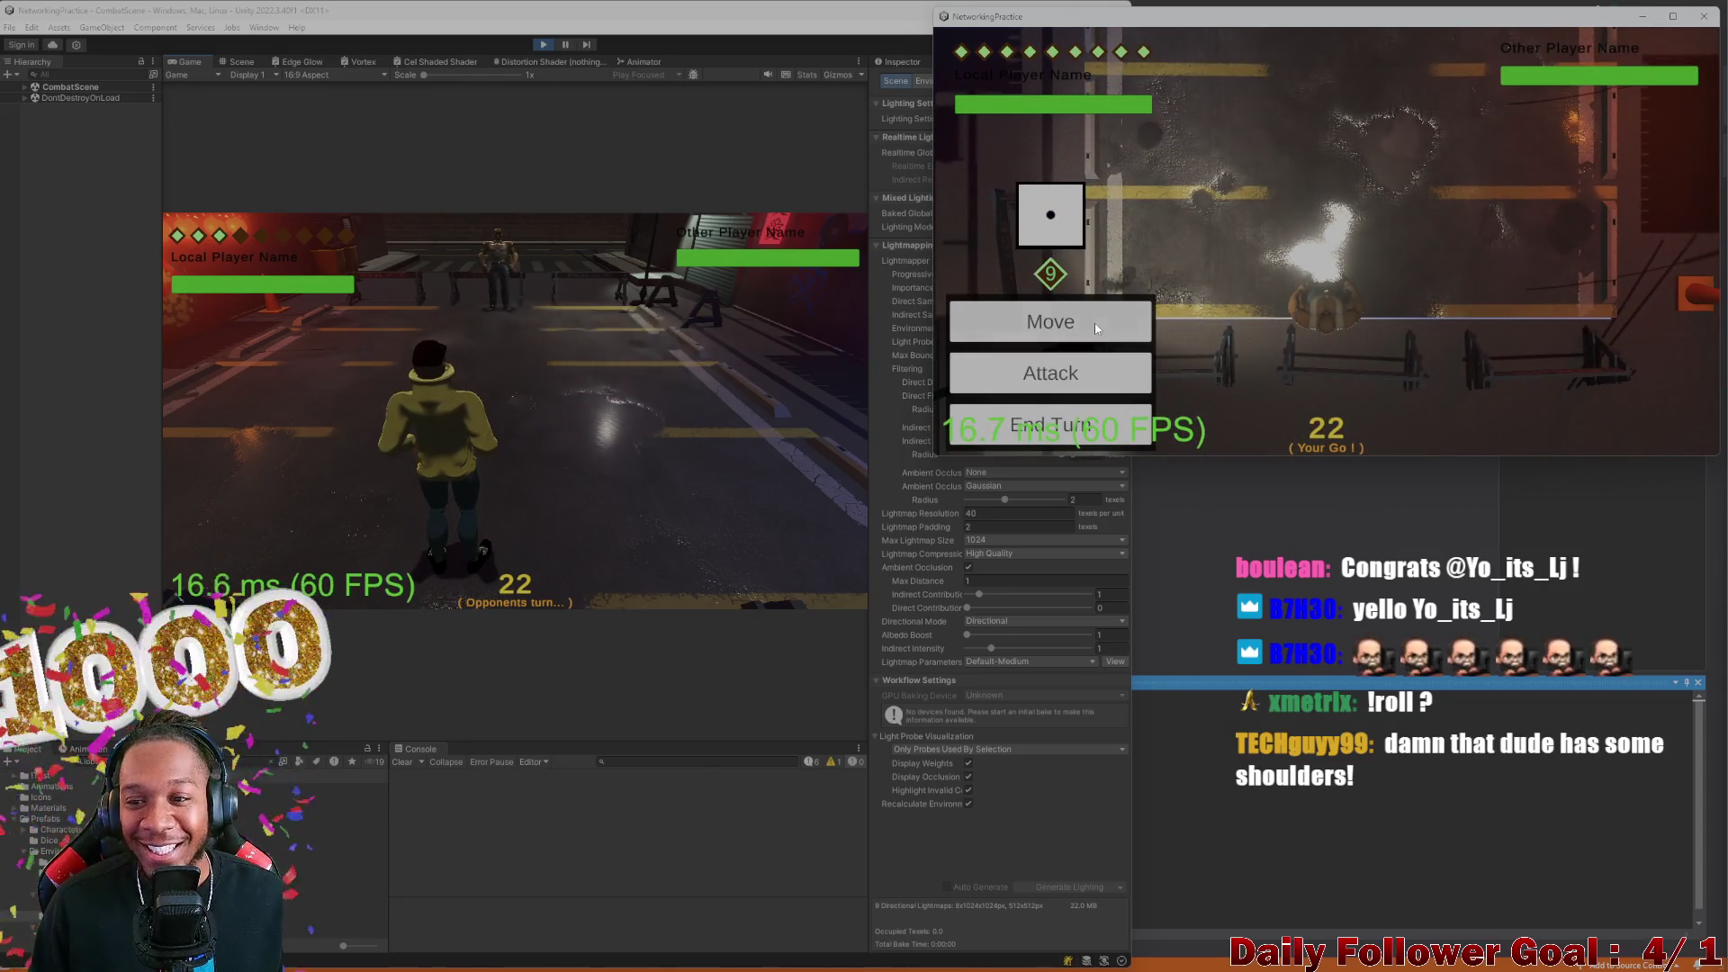
pyautogui.click(1096, 329)
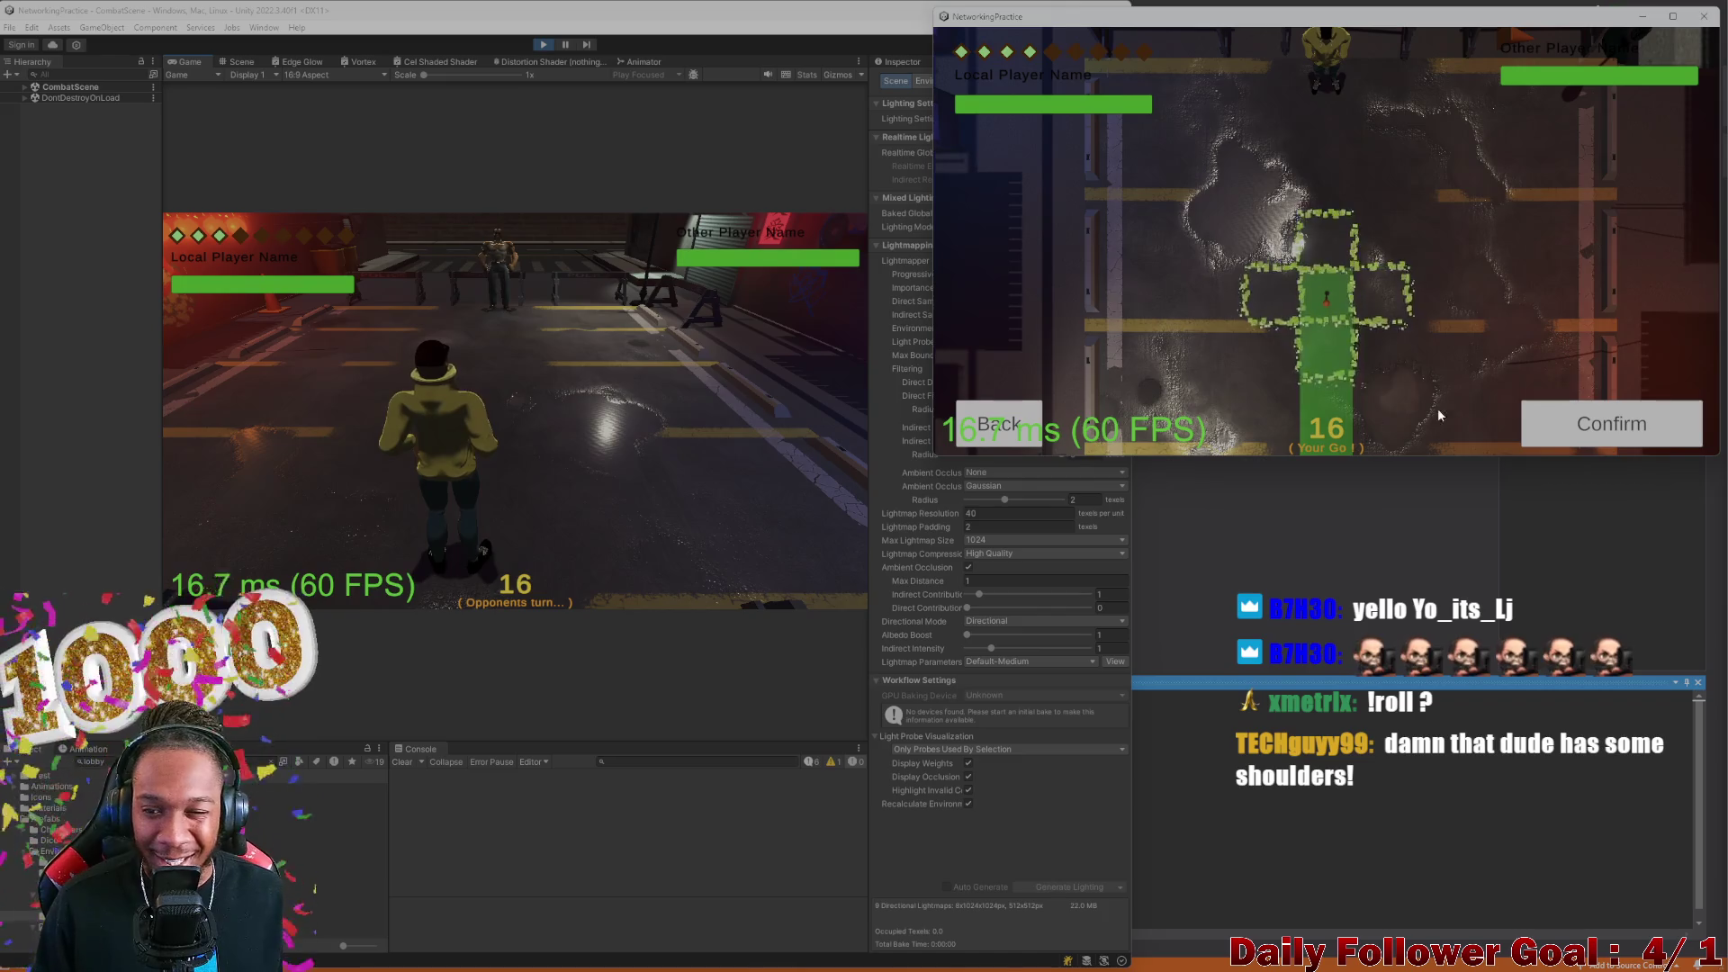
pyautogui.click(1550, 434)
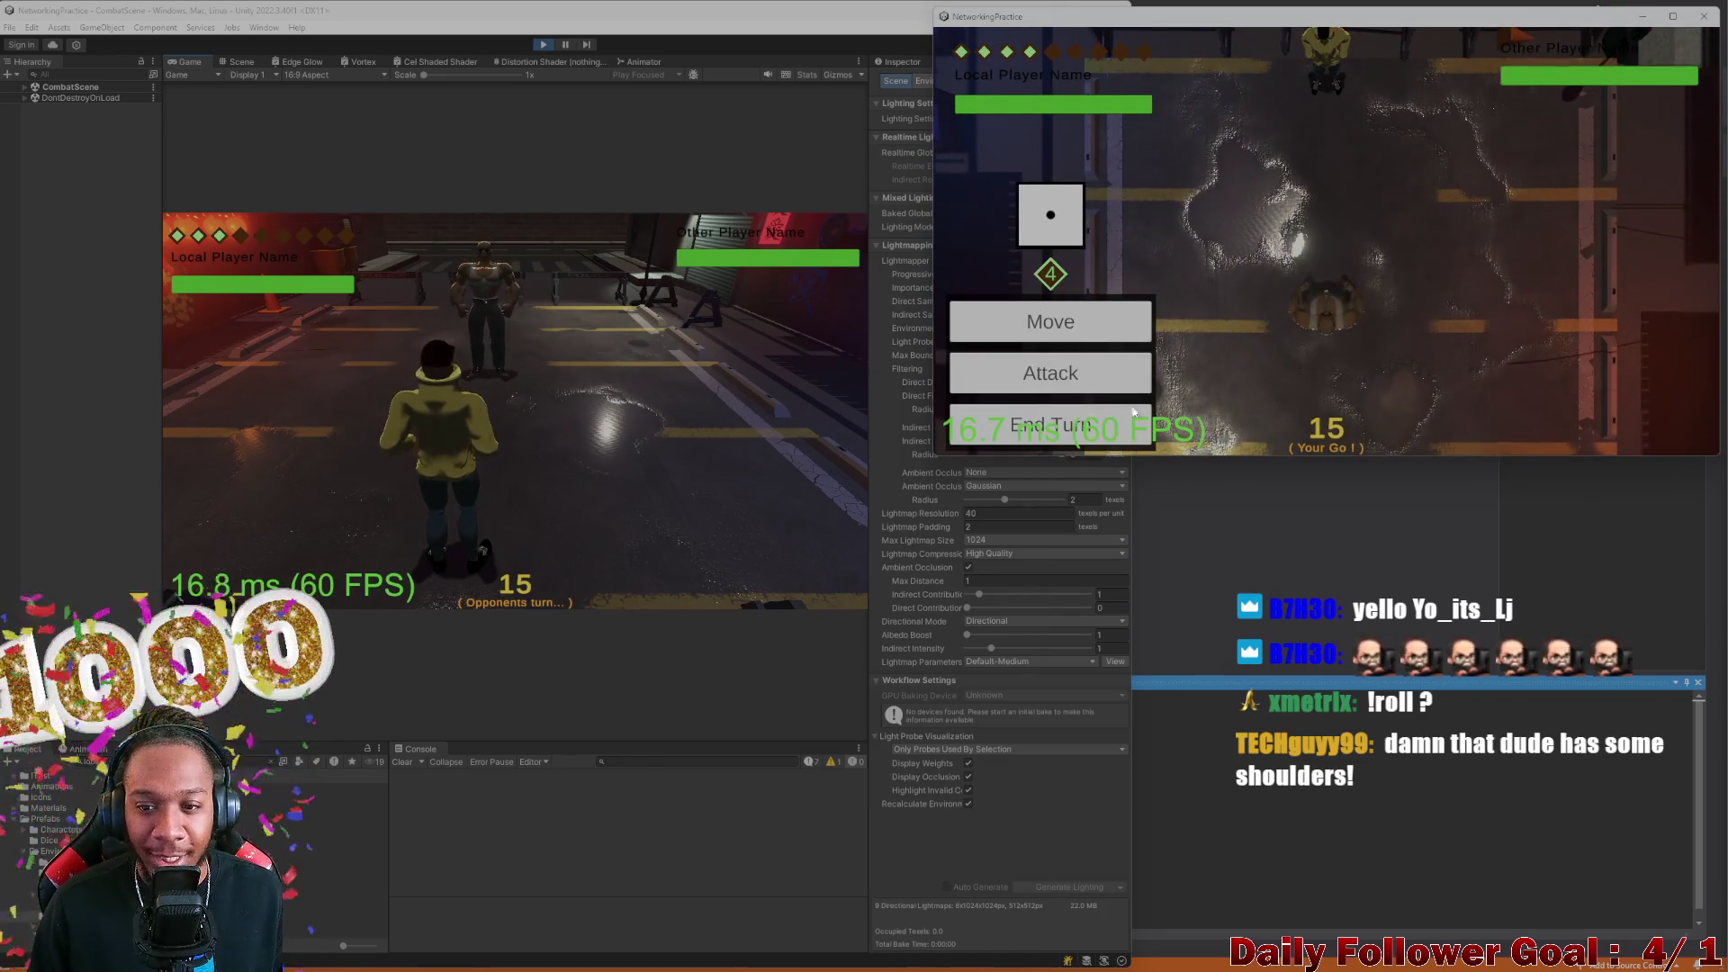
pyautogui.click(1080, 423)
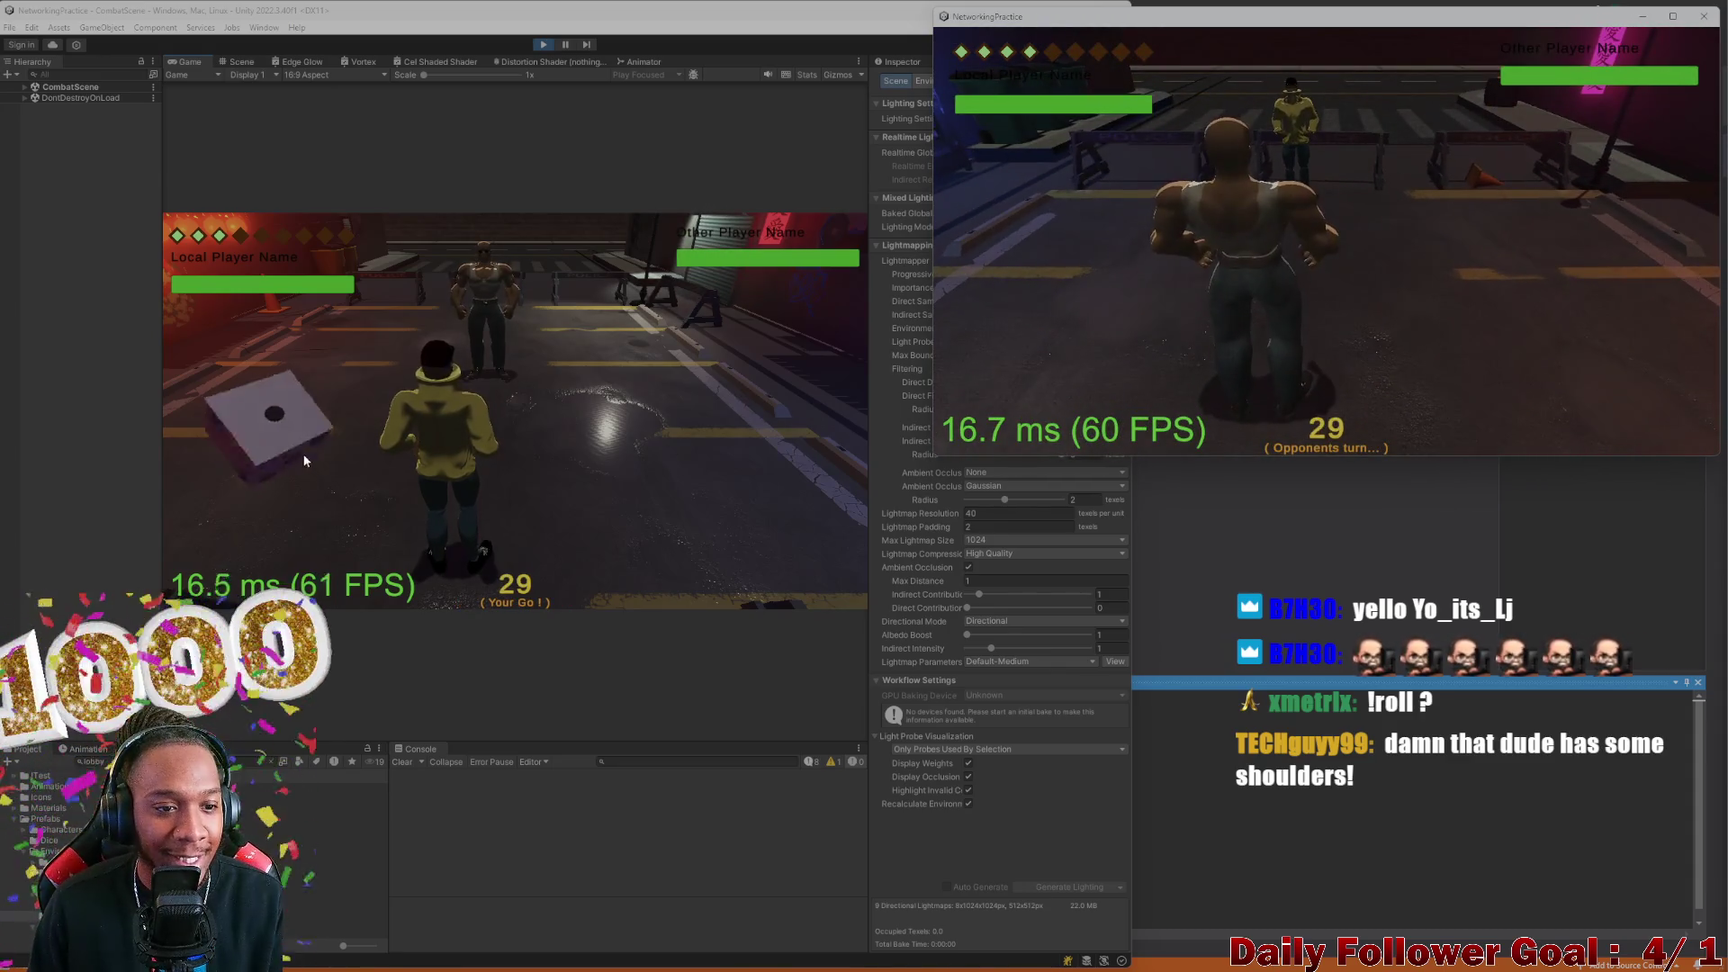
# Move the Speedster in the editor Game view, then use its Haste skill
pyautogui.click(306, 461)
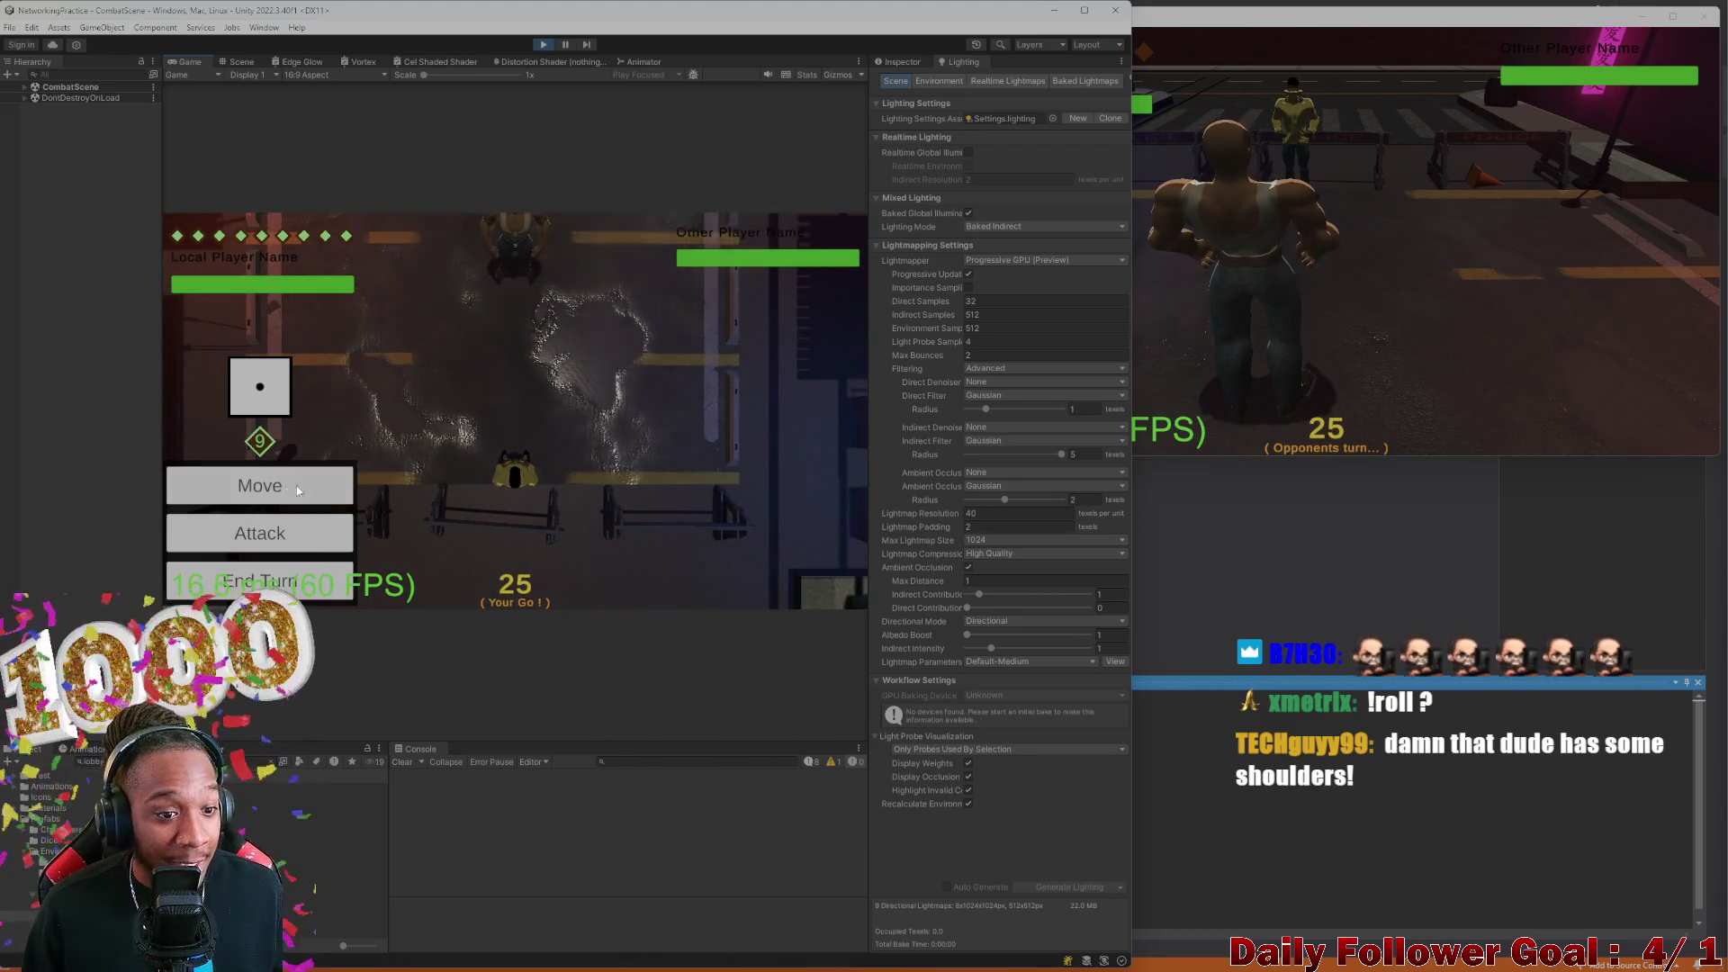
pyautogui.click(313, 490)
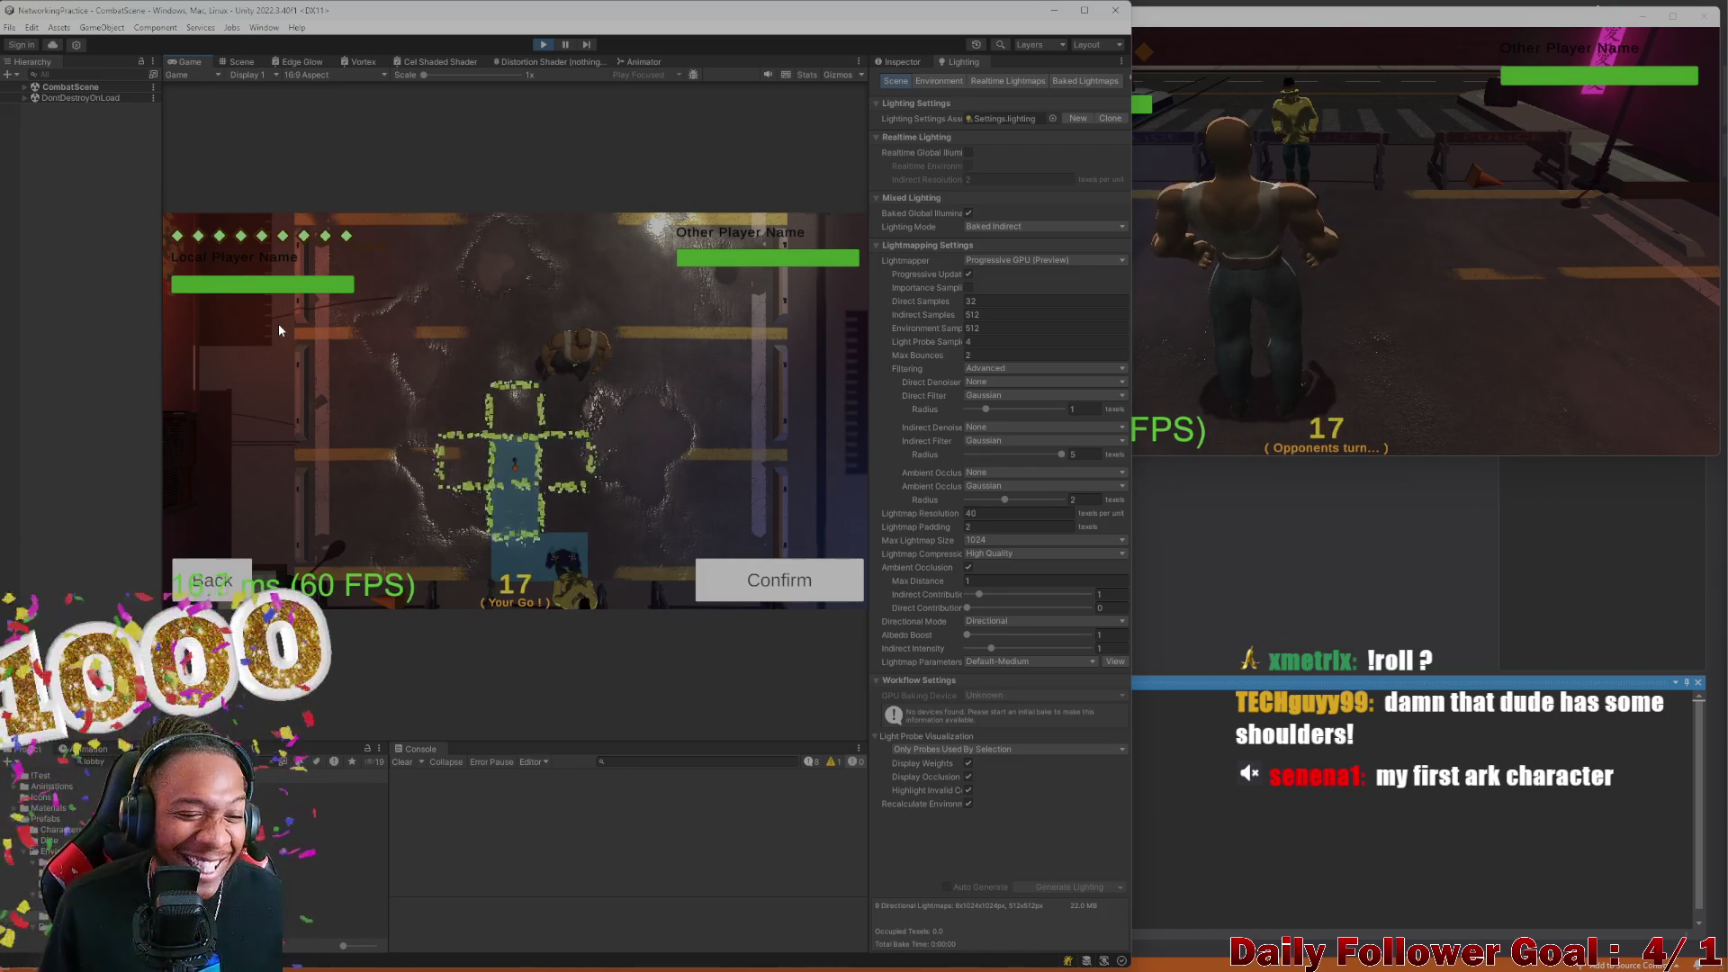
pyautogui.click(778, 587)
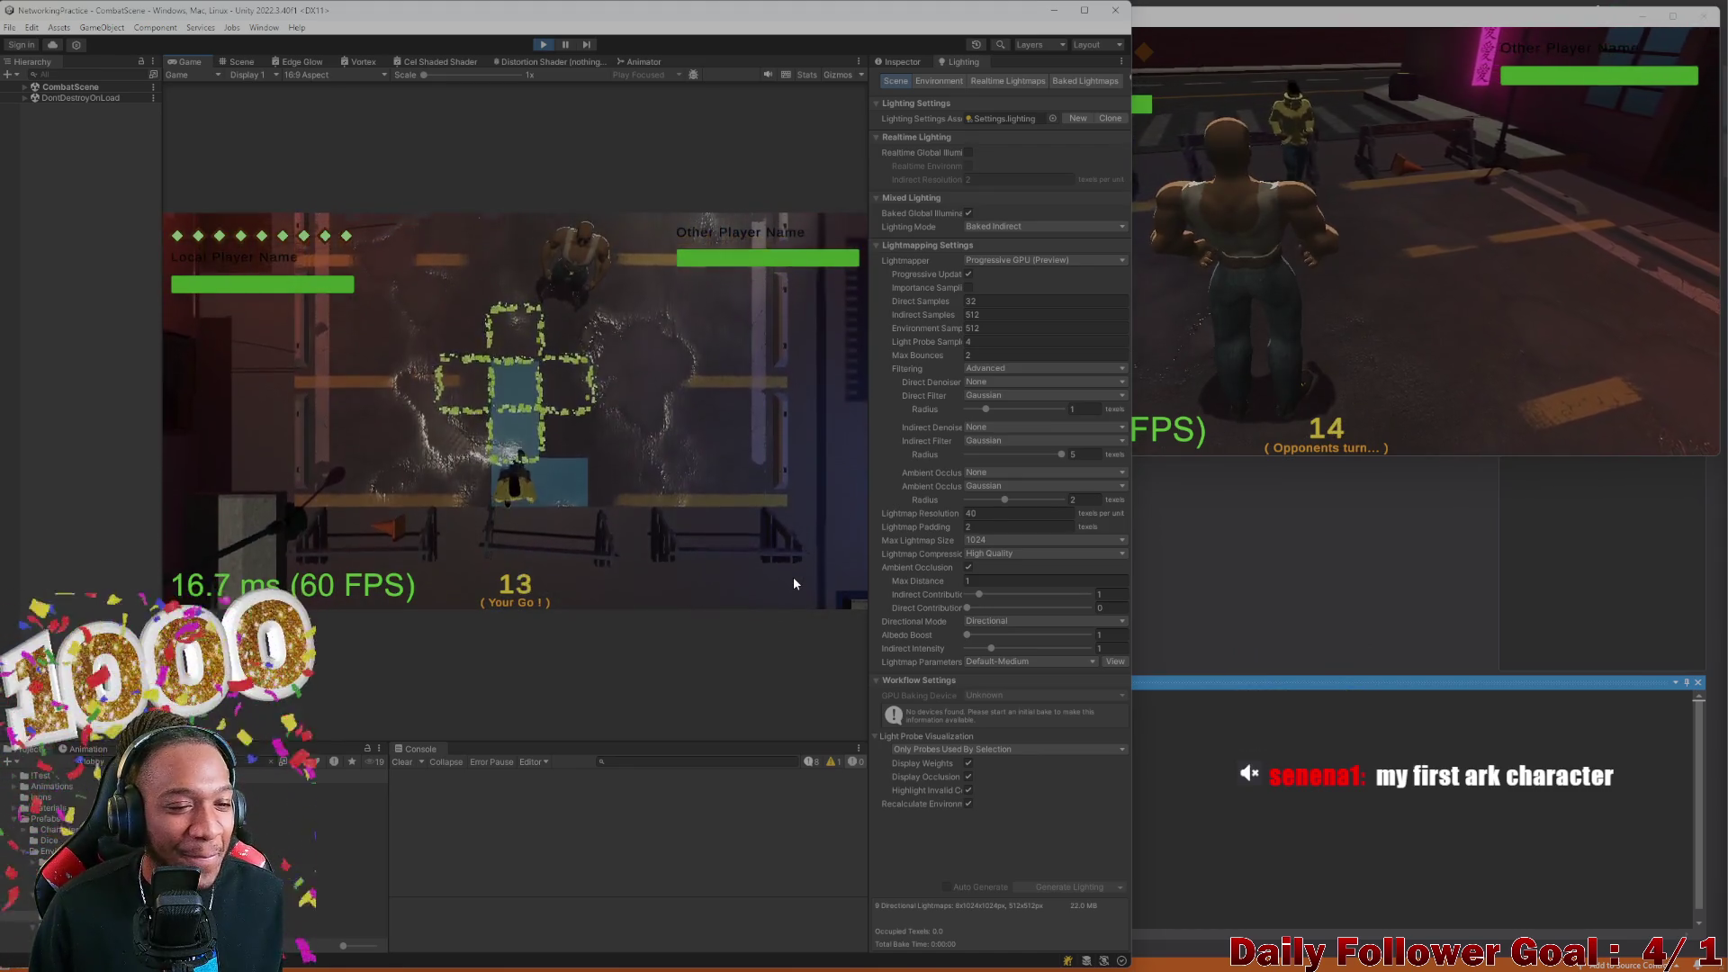
pyautogui.click(300, 536)
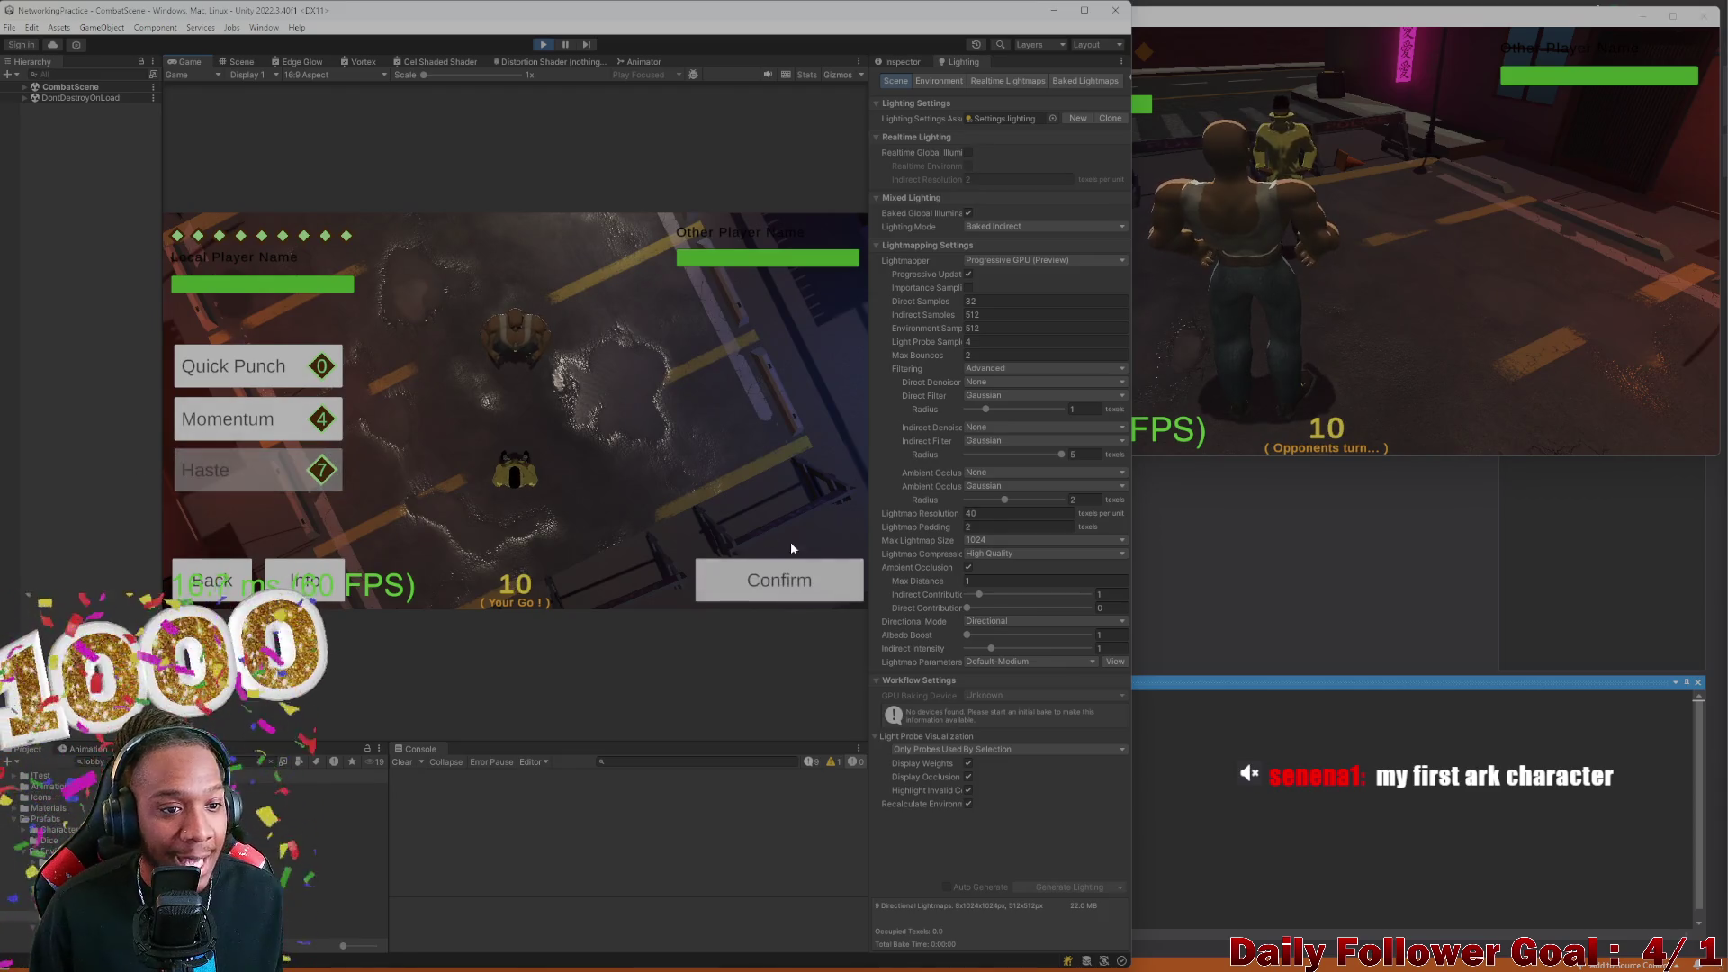
pyautogui.click(770, 576)
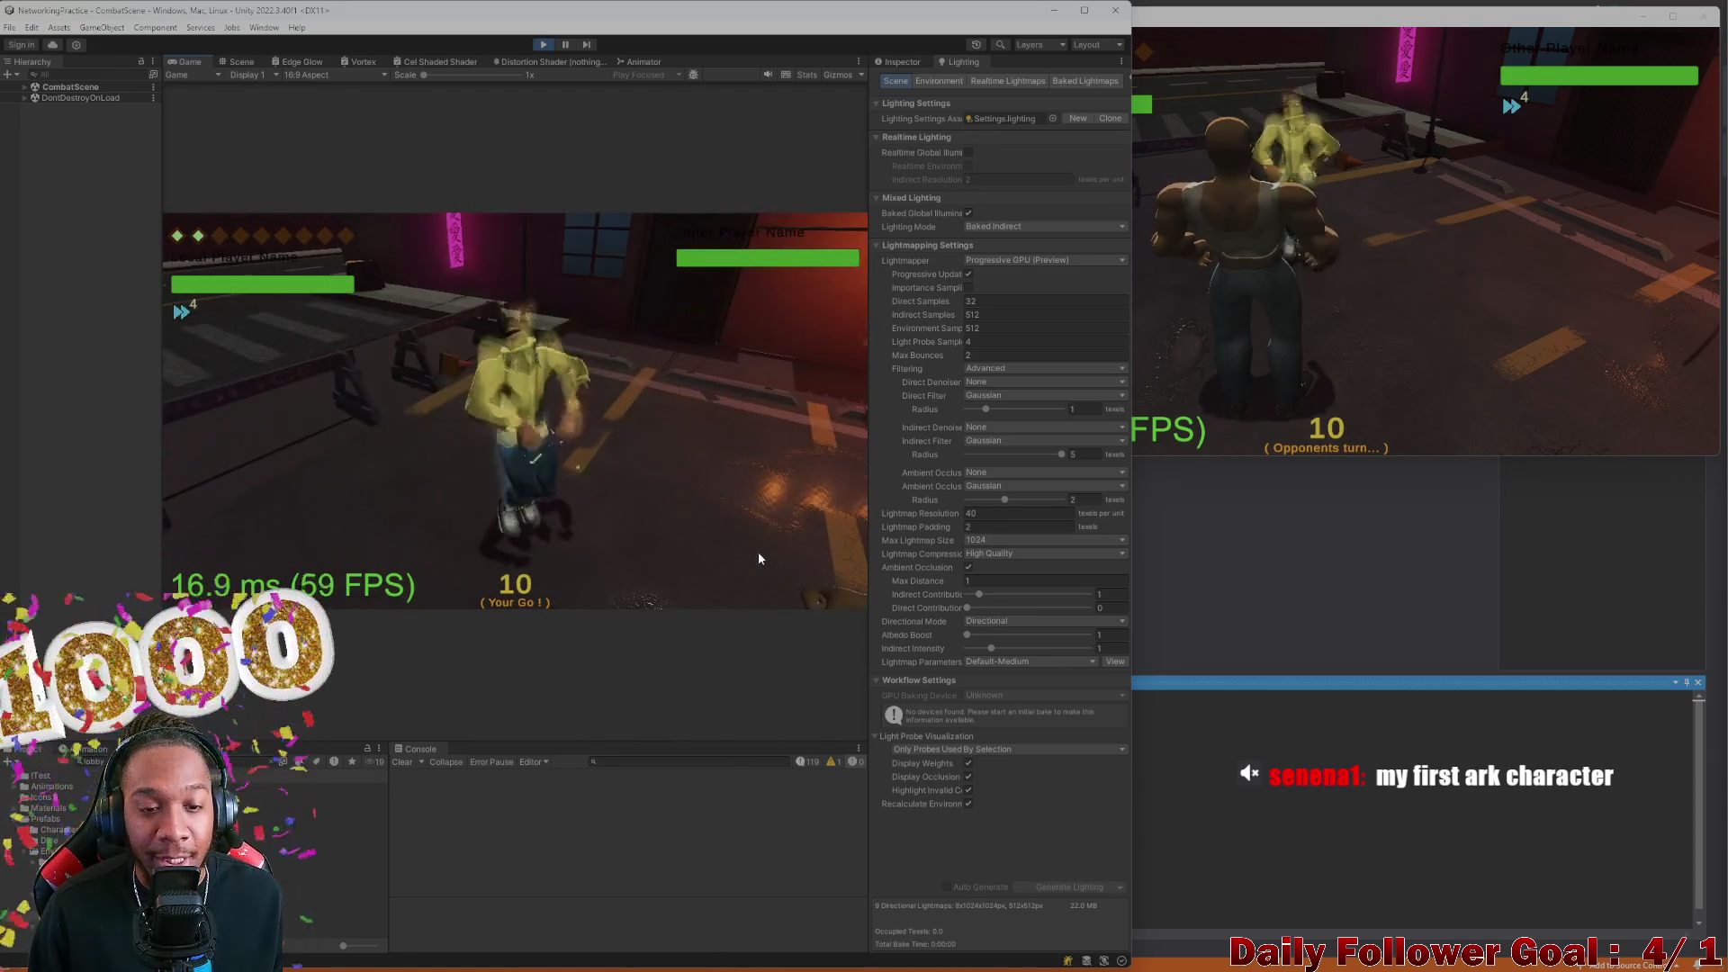
# Move the Speedster again, then have The Brawn roll and hit it with Ire for 20 damage
pyautogui.click(270, 486)
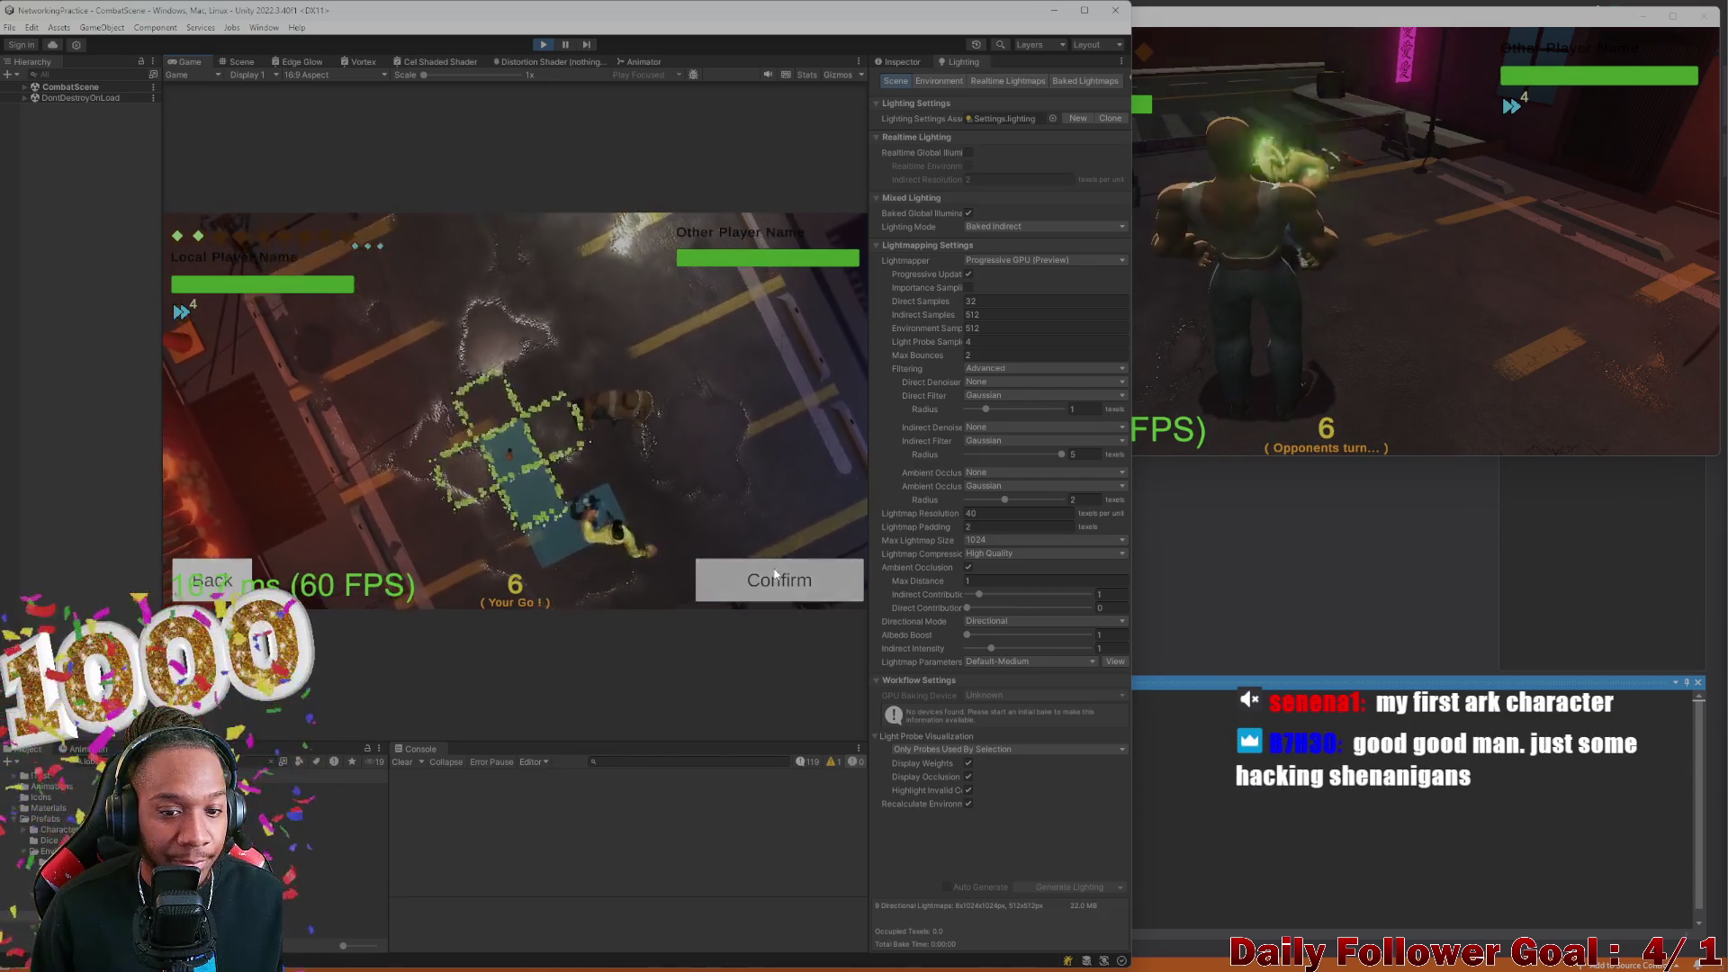
pyautogui.click(745, 564)
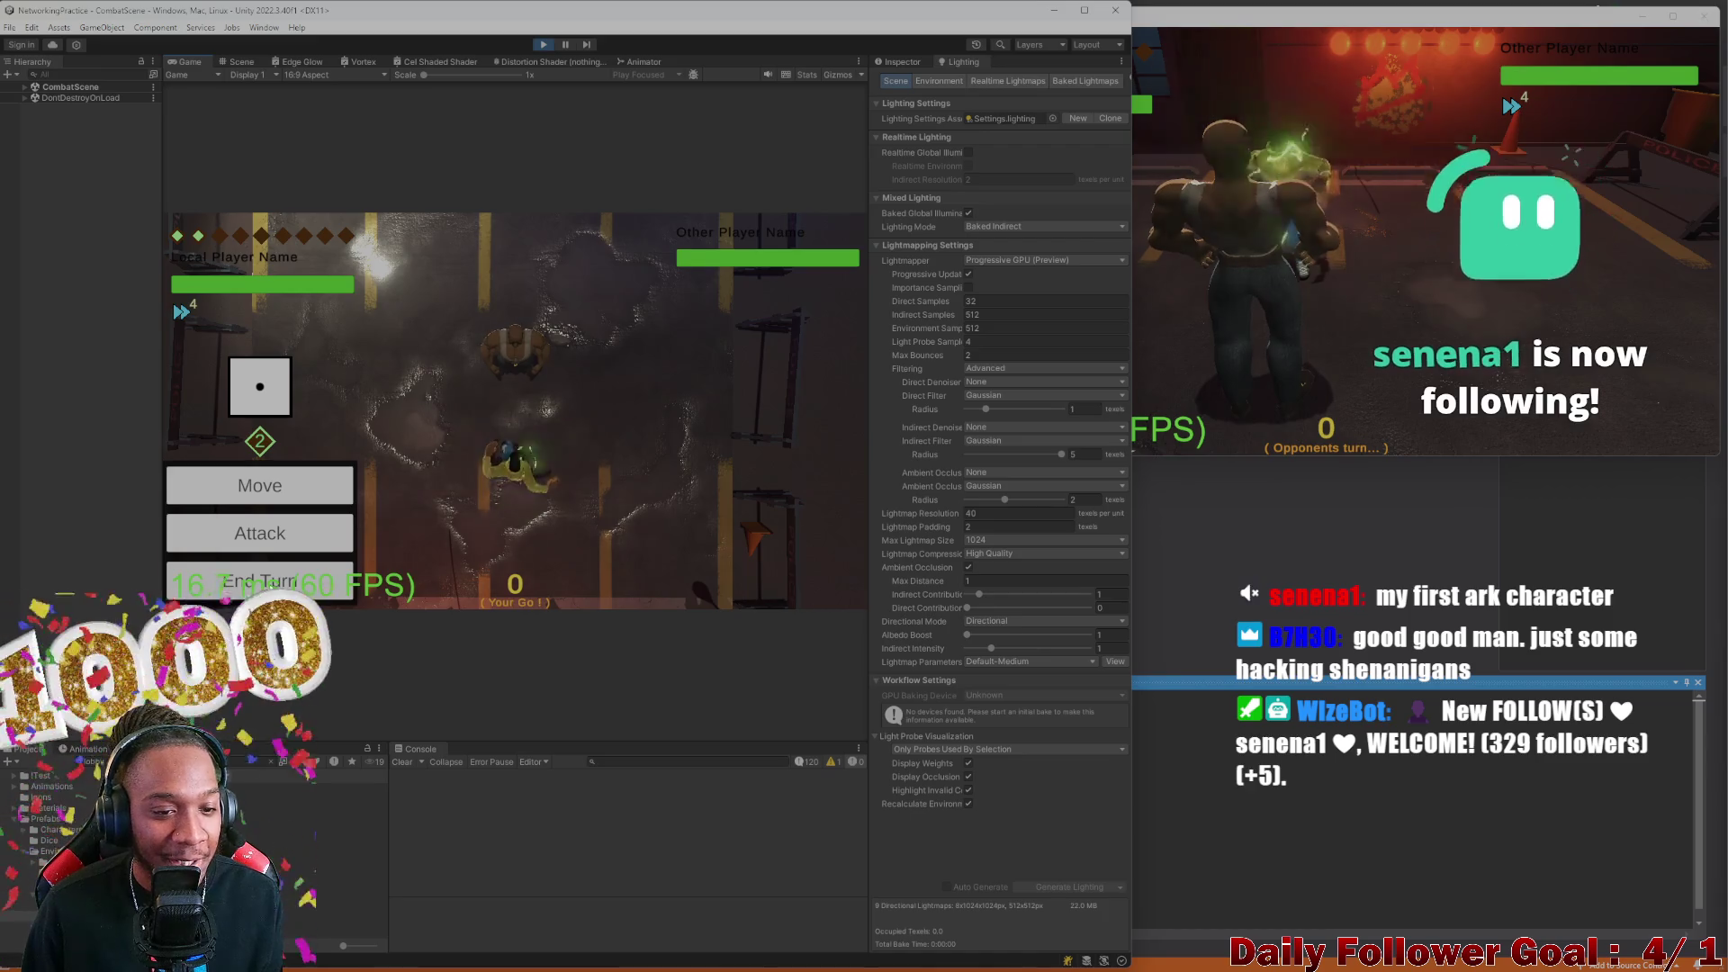
pyautogui.click(1148, 293)
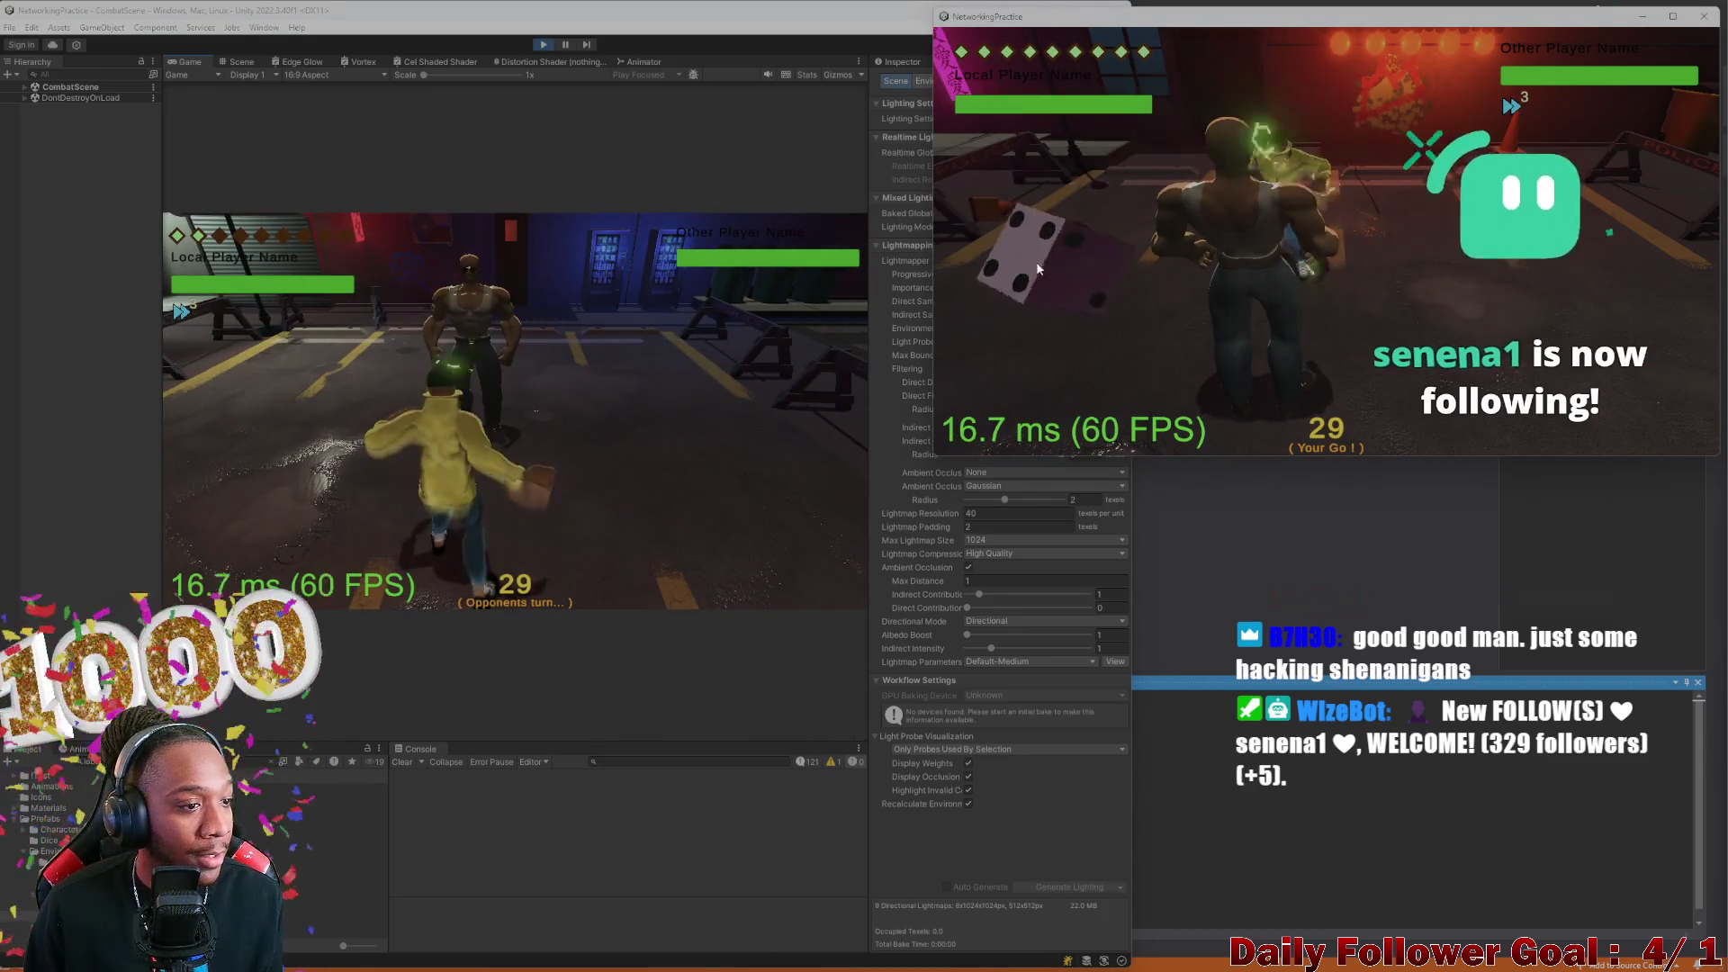
pyautogui.click(1028, 257)
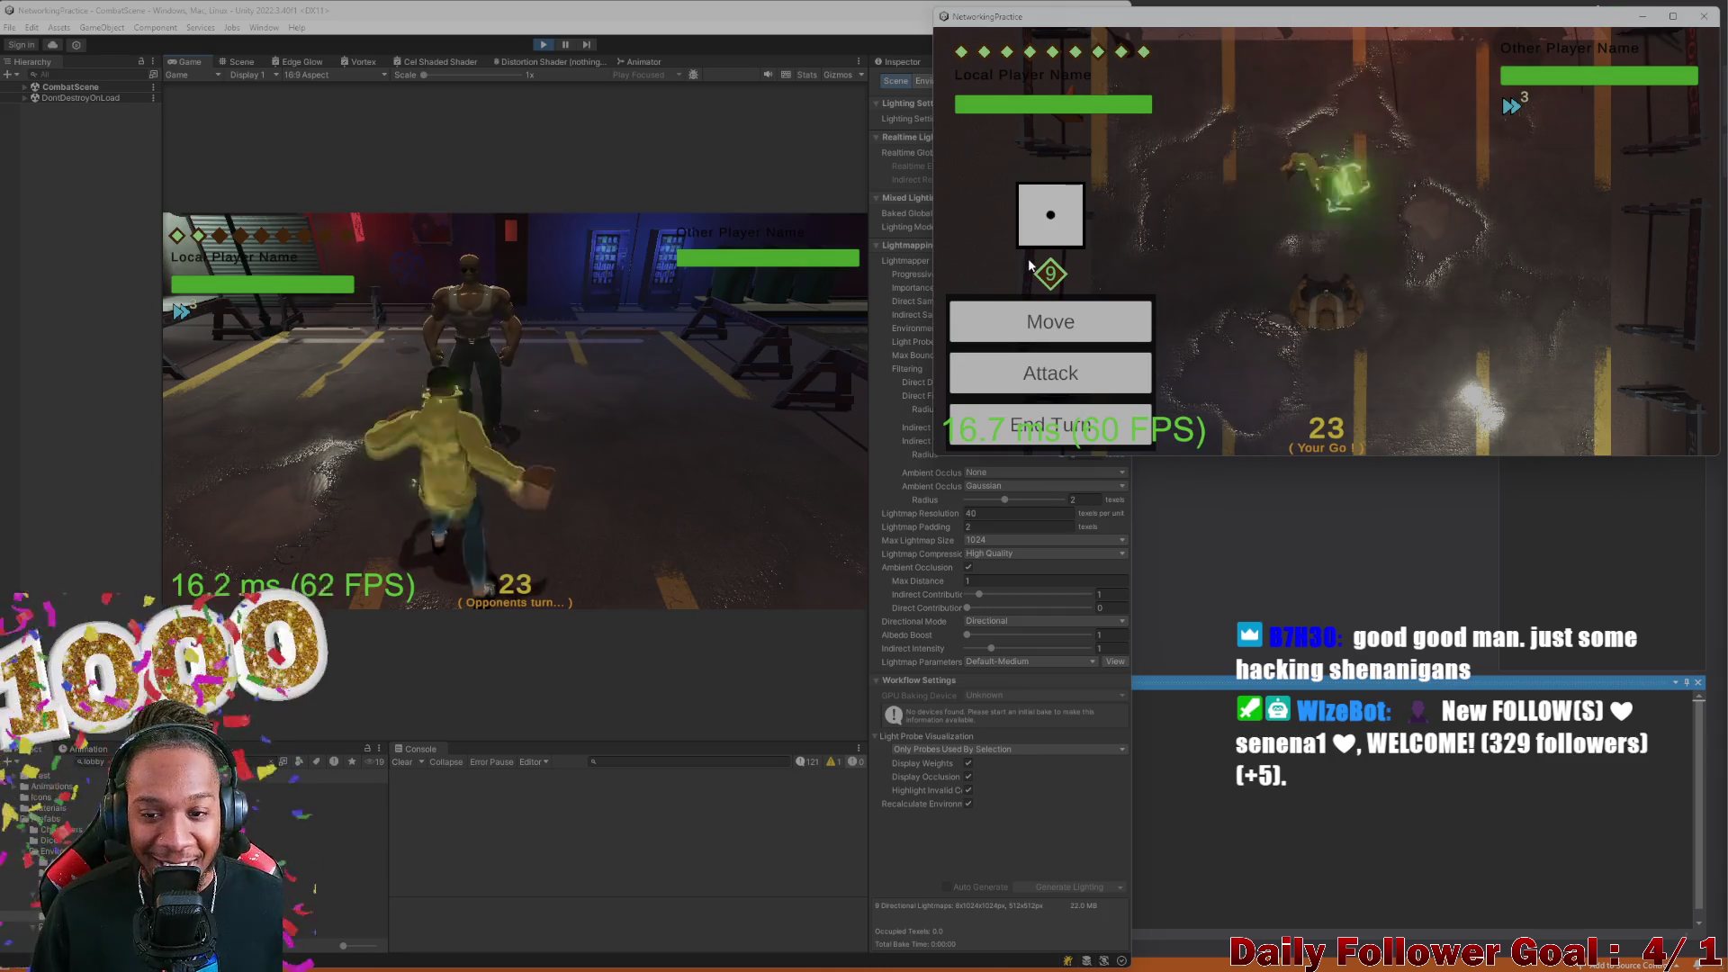
pyautogui.click(1067, 381)
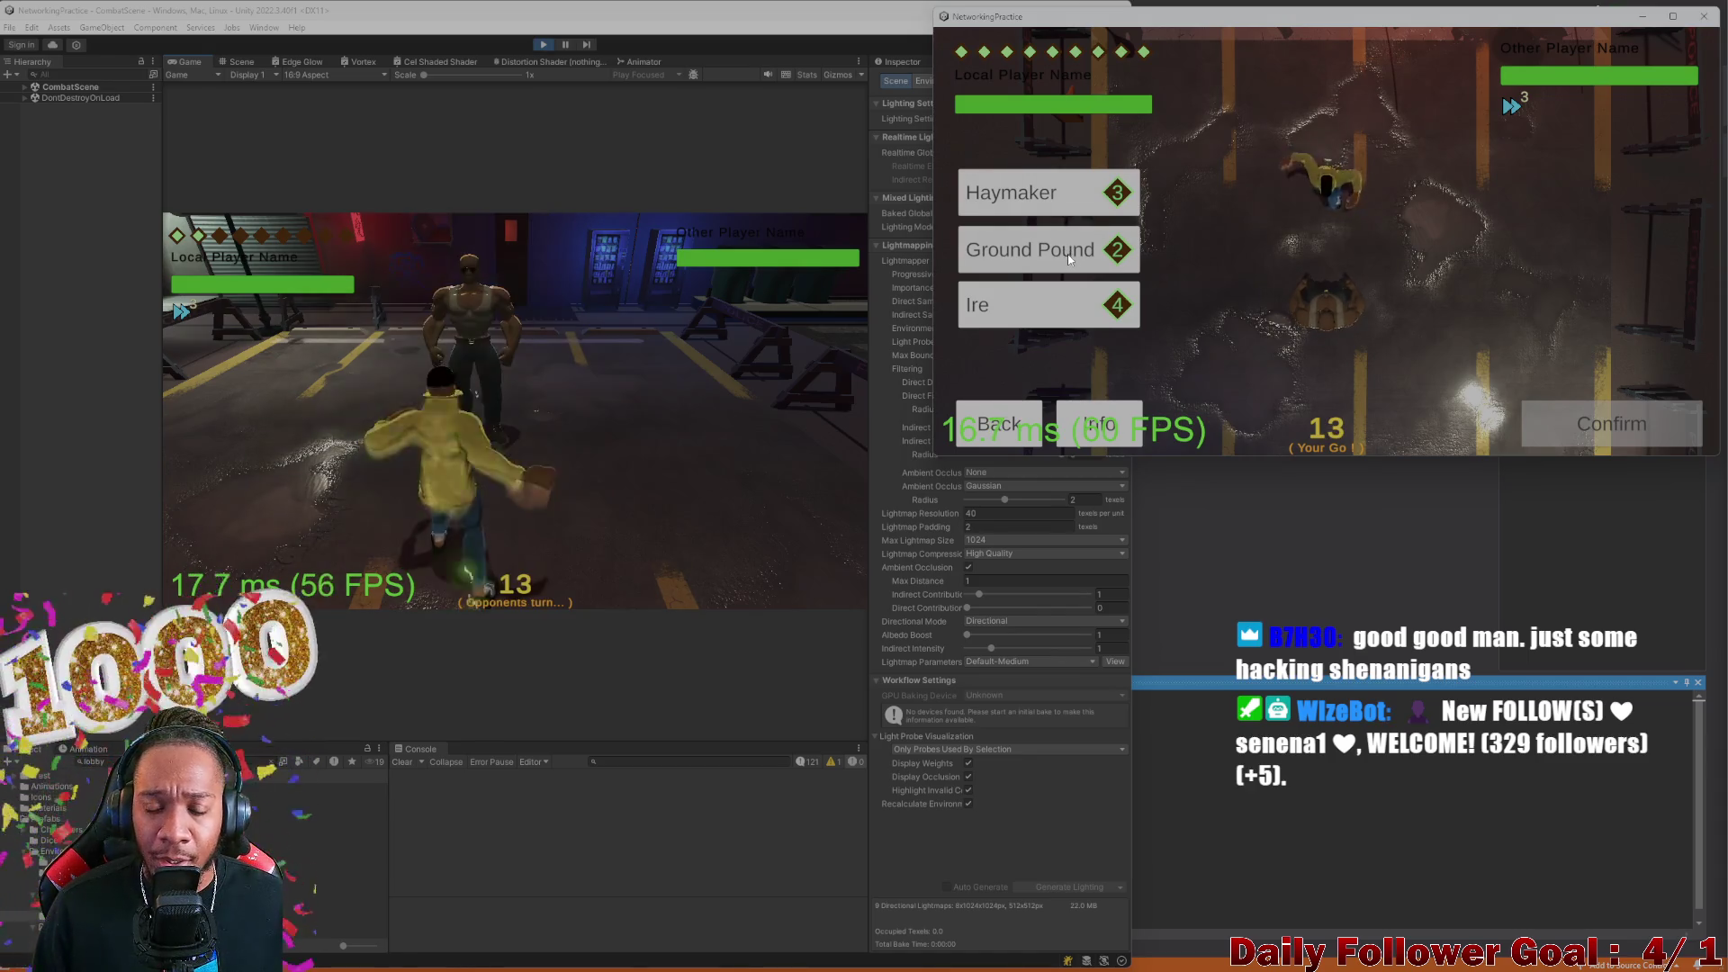
pyautogui.click(1056, 304)
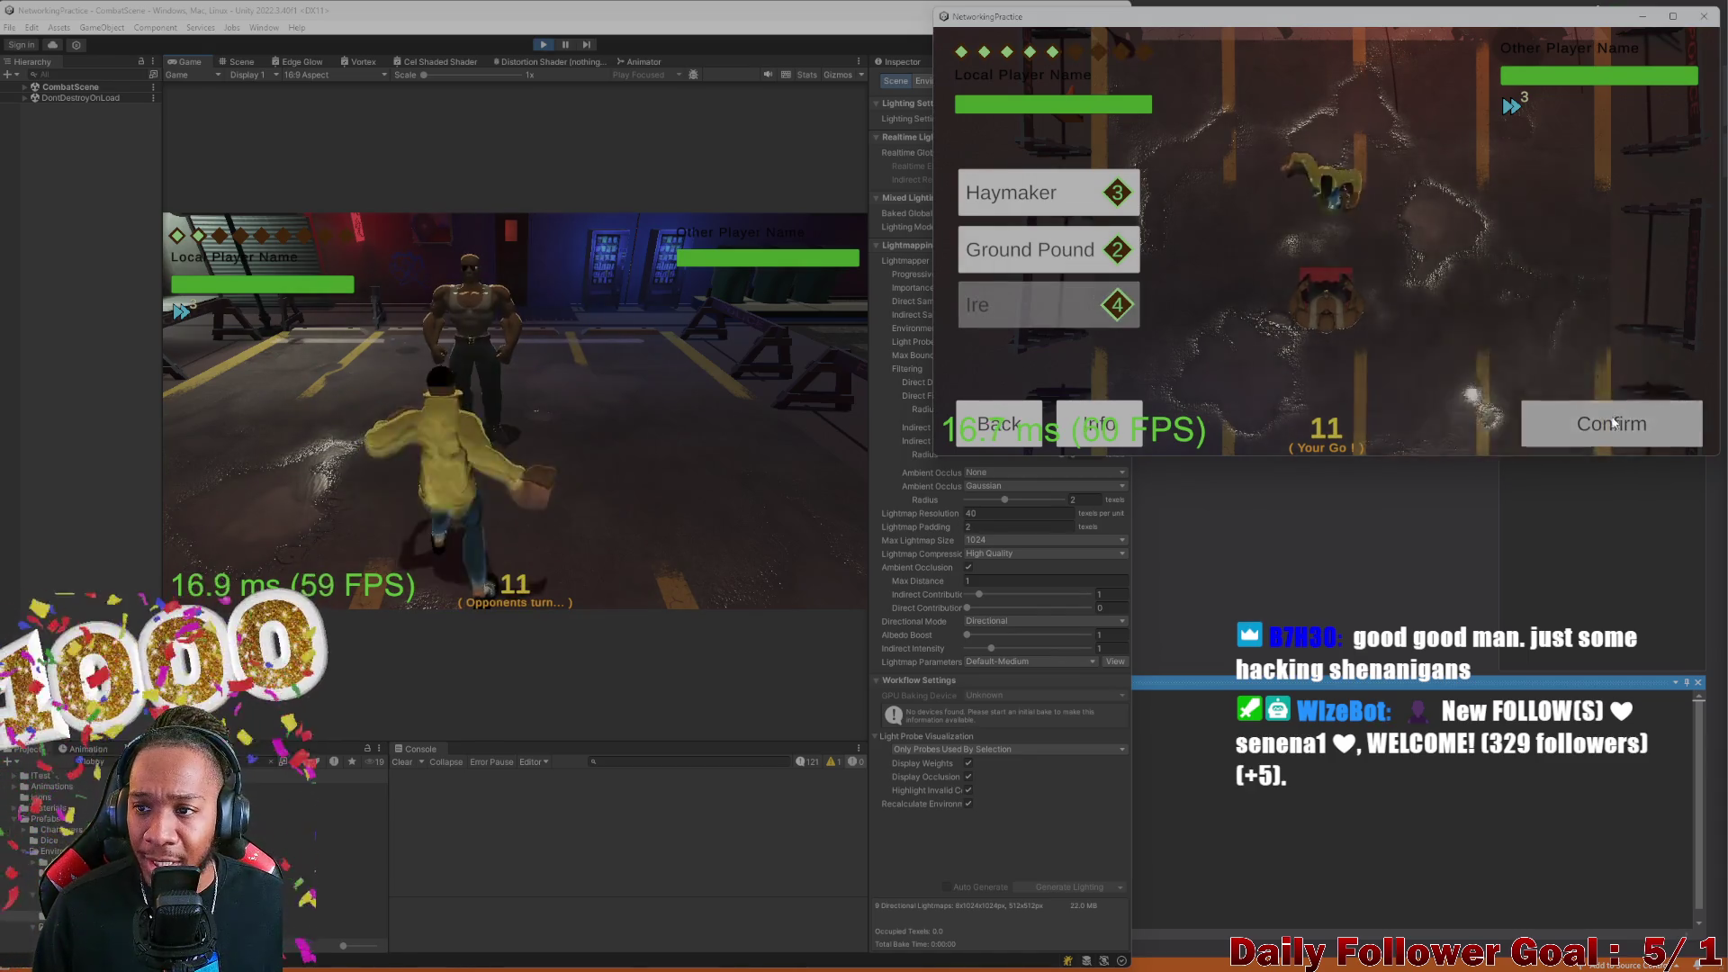
pyautogui.click(1615, 423)
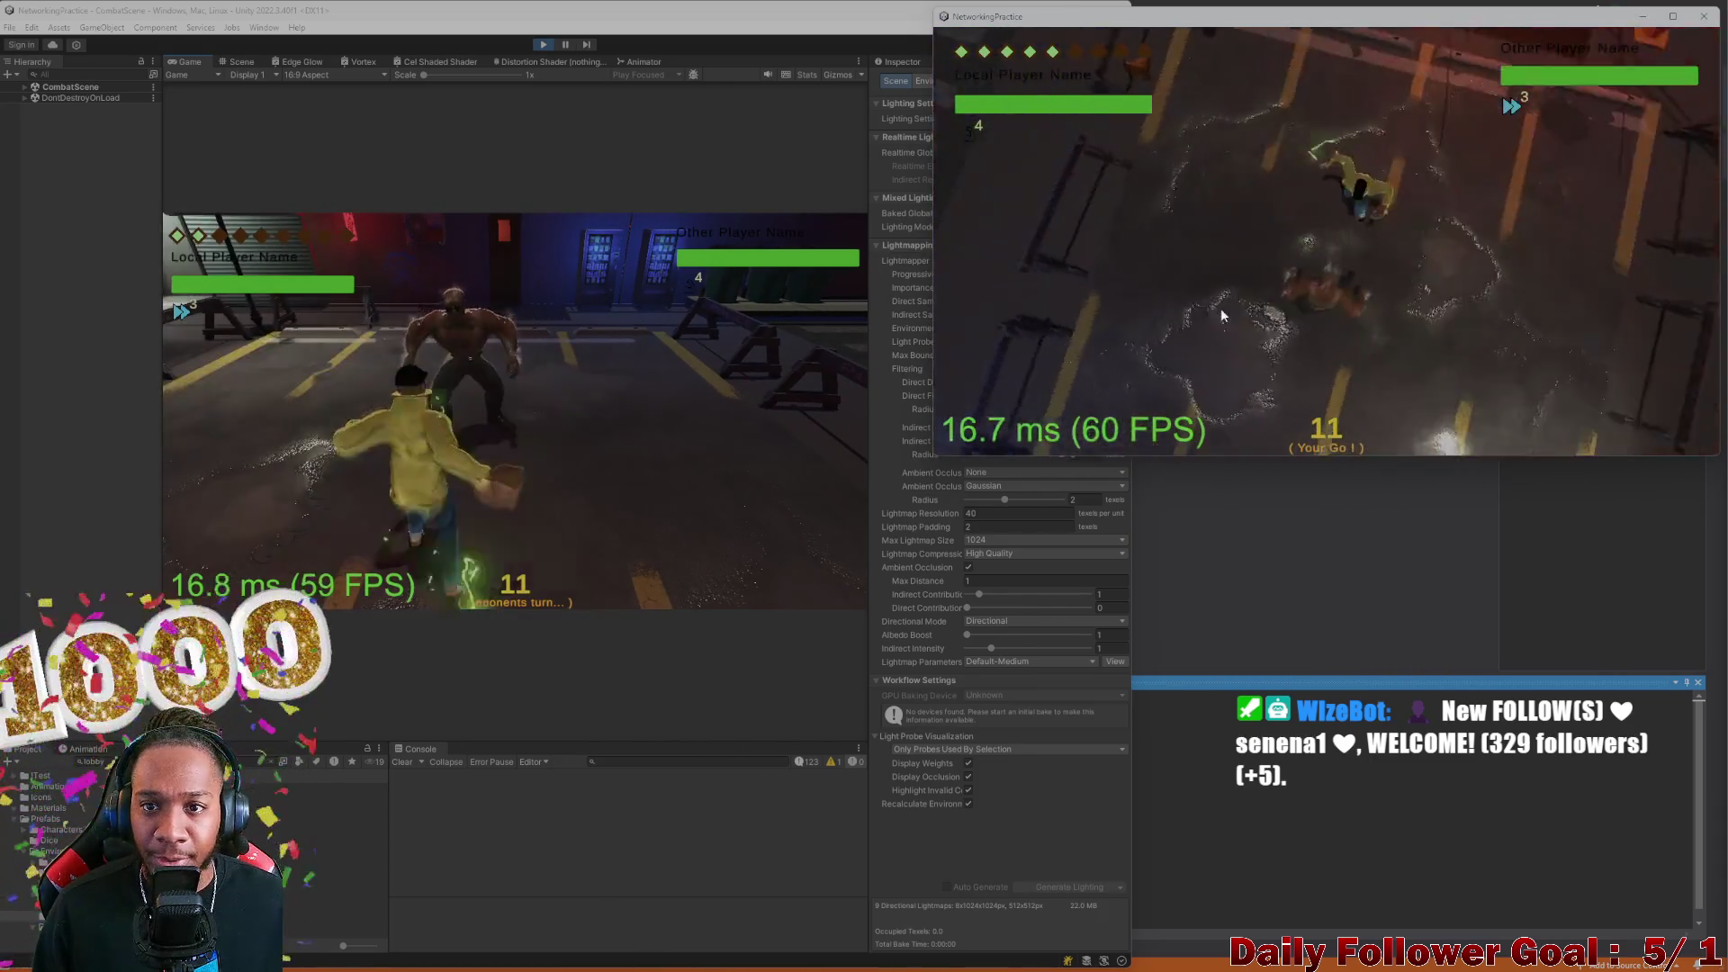
# Strike the Speedster with The Brawn's Ground Pound for 25 damage
pyautogui.click(1044, 310)
pyautogui.click(1080, 245)
pyautogui.click(1618, 418)
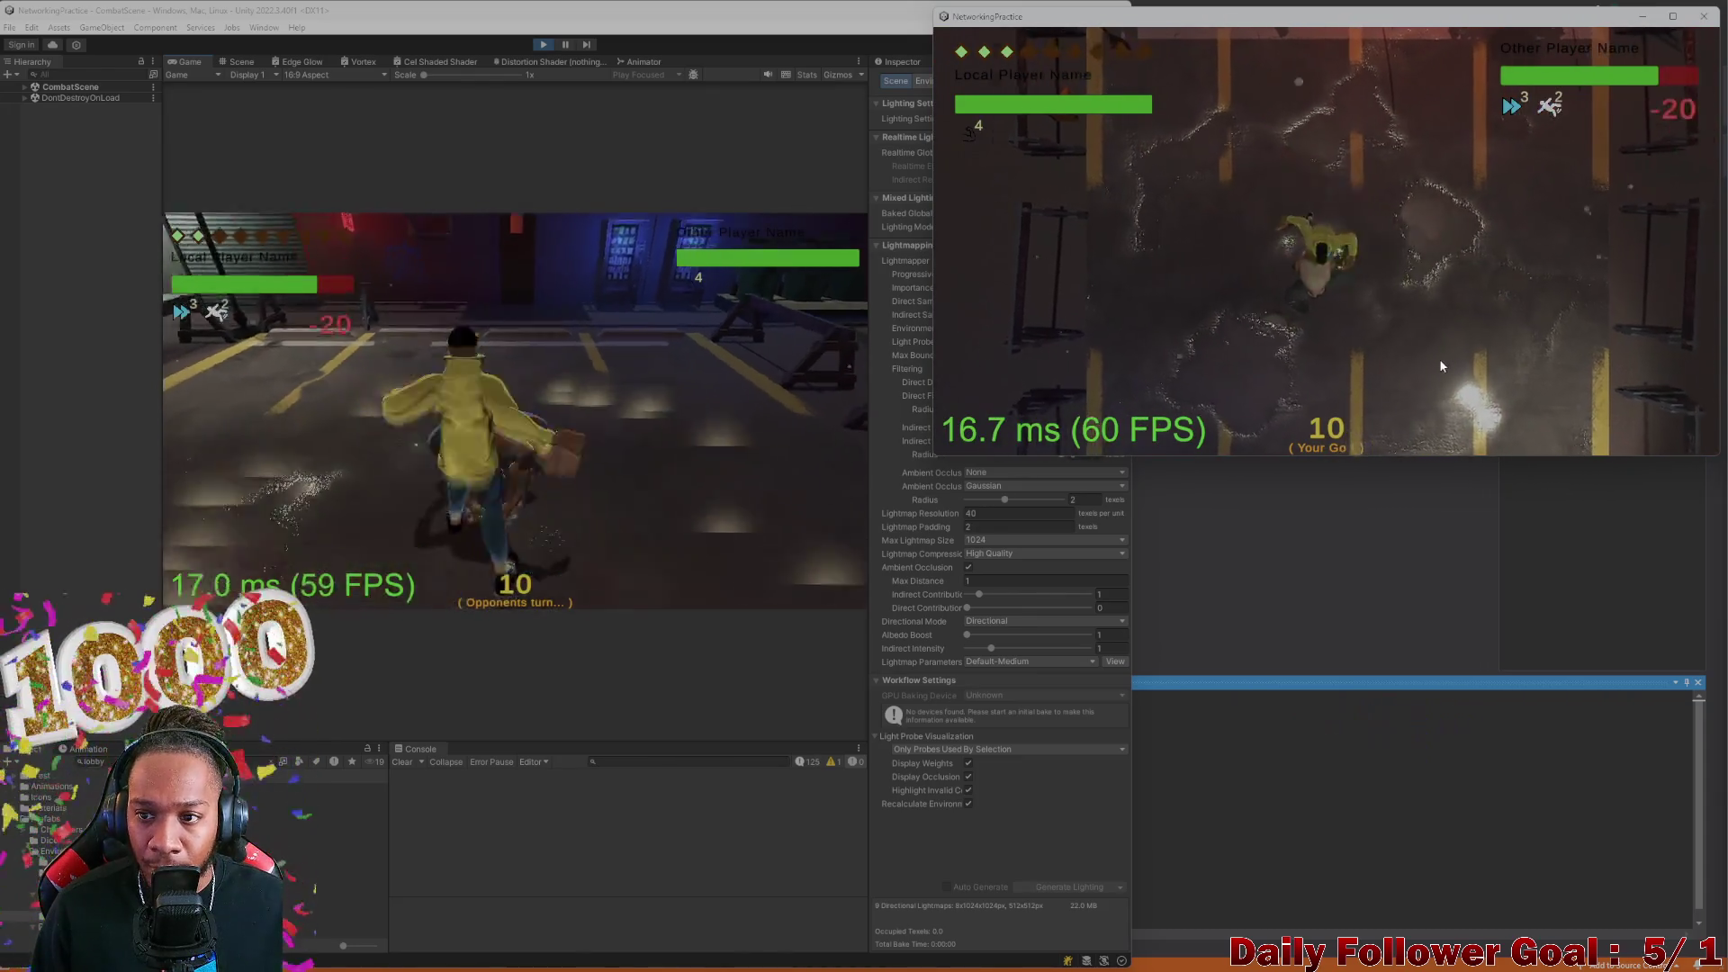
pyautogui.click(1062, 324)
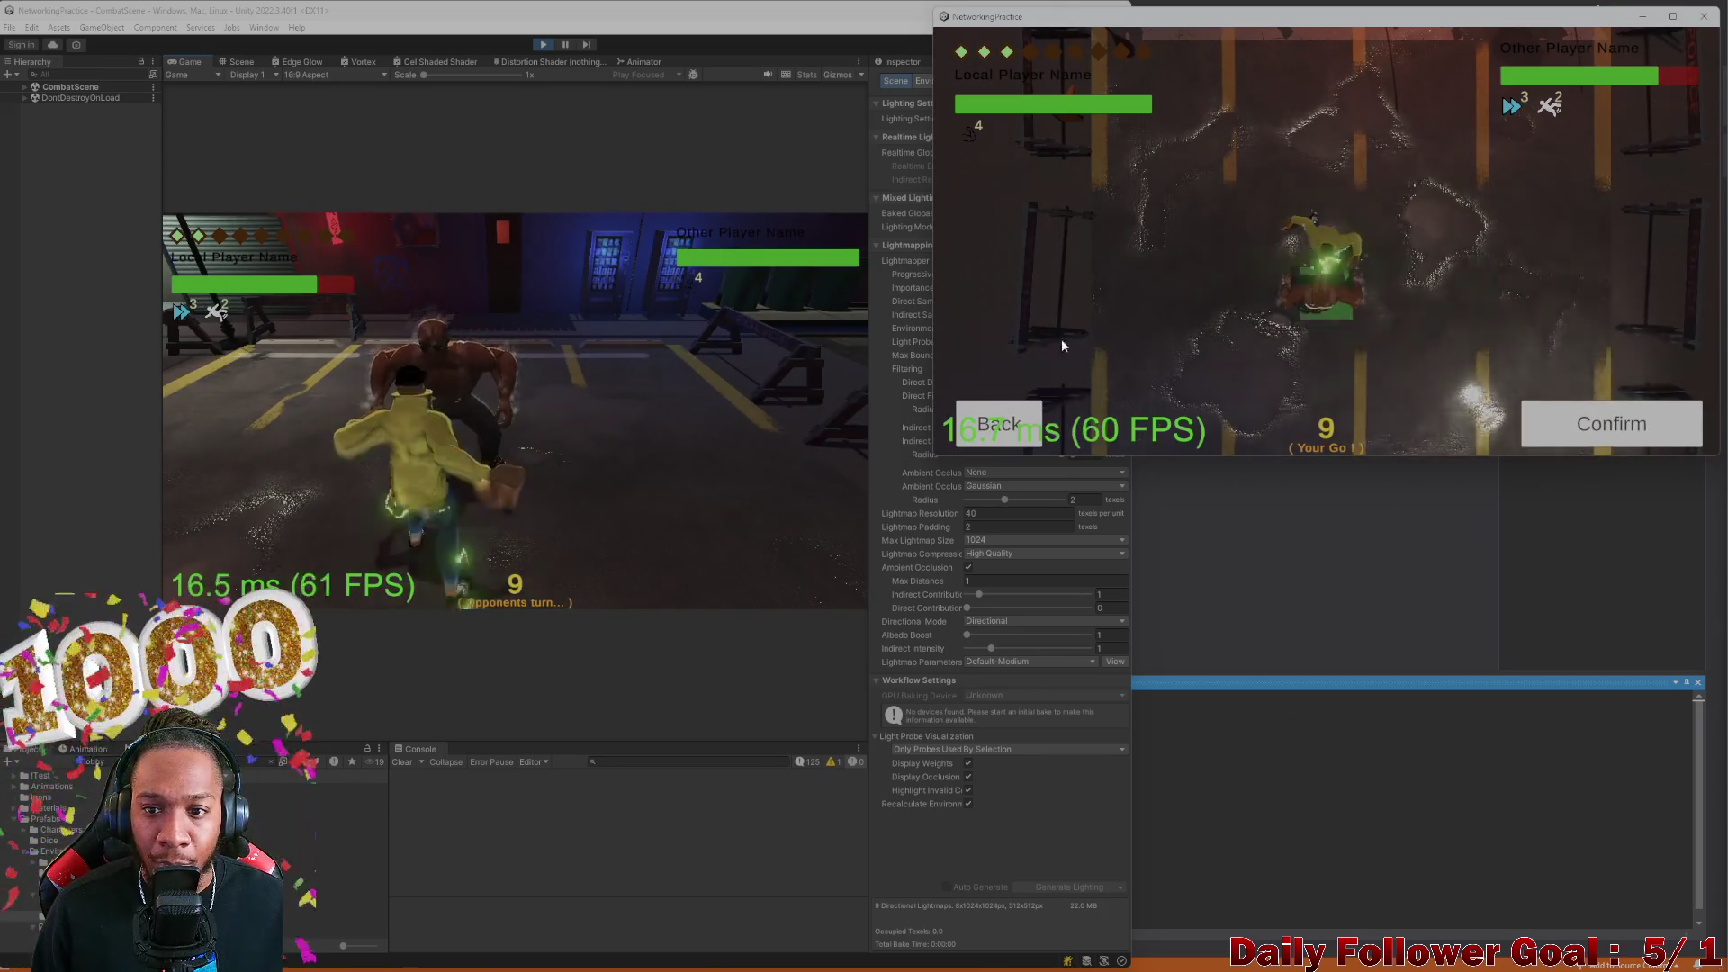
pyautogui.click(999, 423)
pyautogui.click(1039, 364)
pyautogui.click(1048, 249)
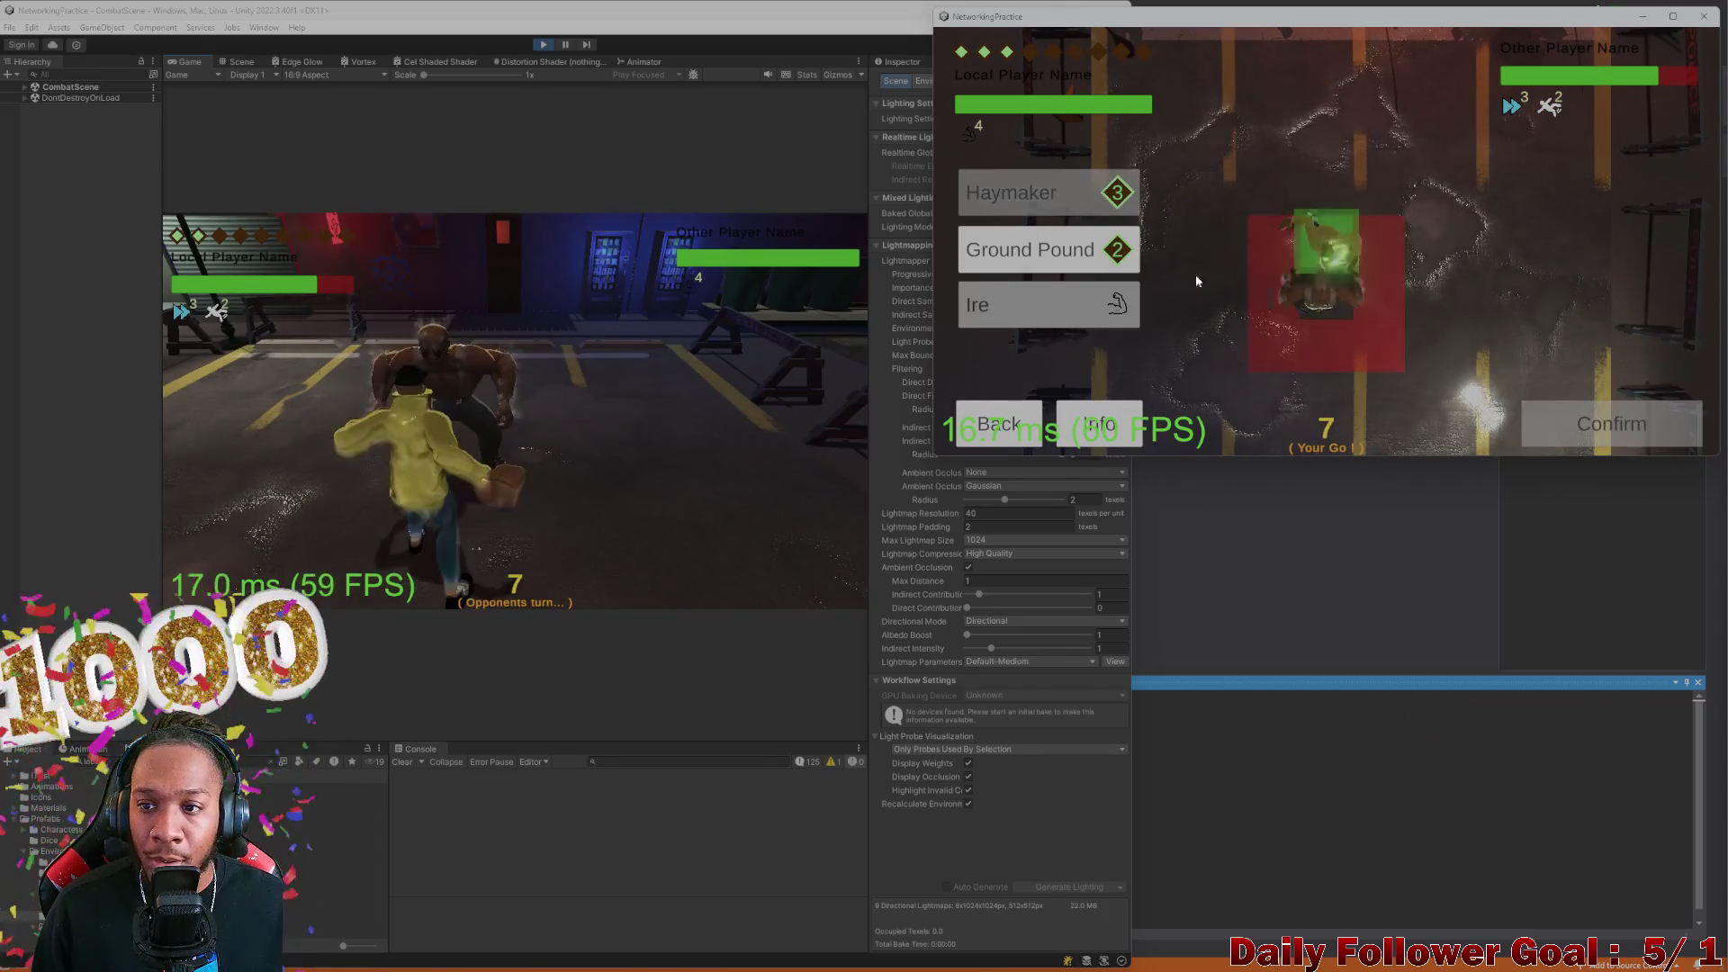
pyautogui.click(1604, 422)
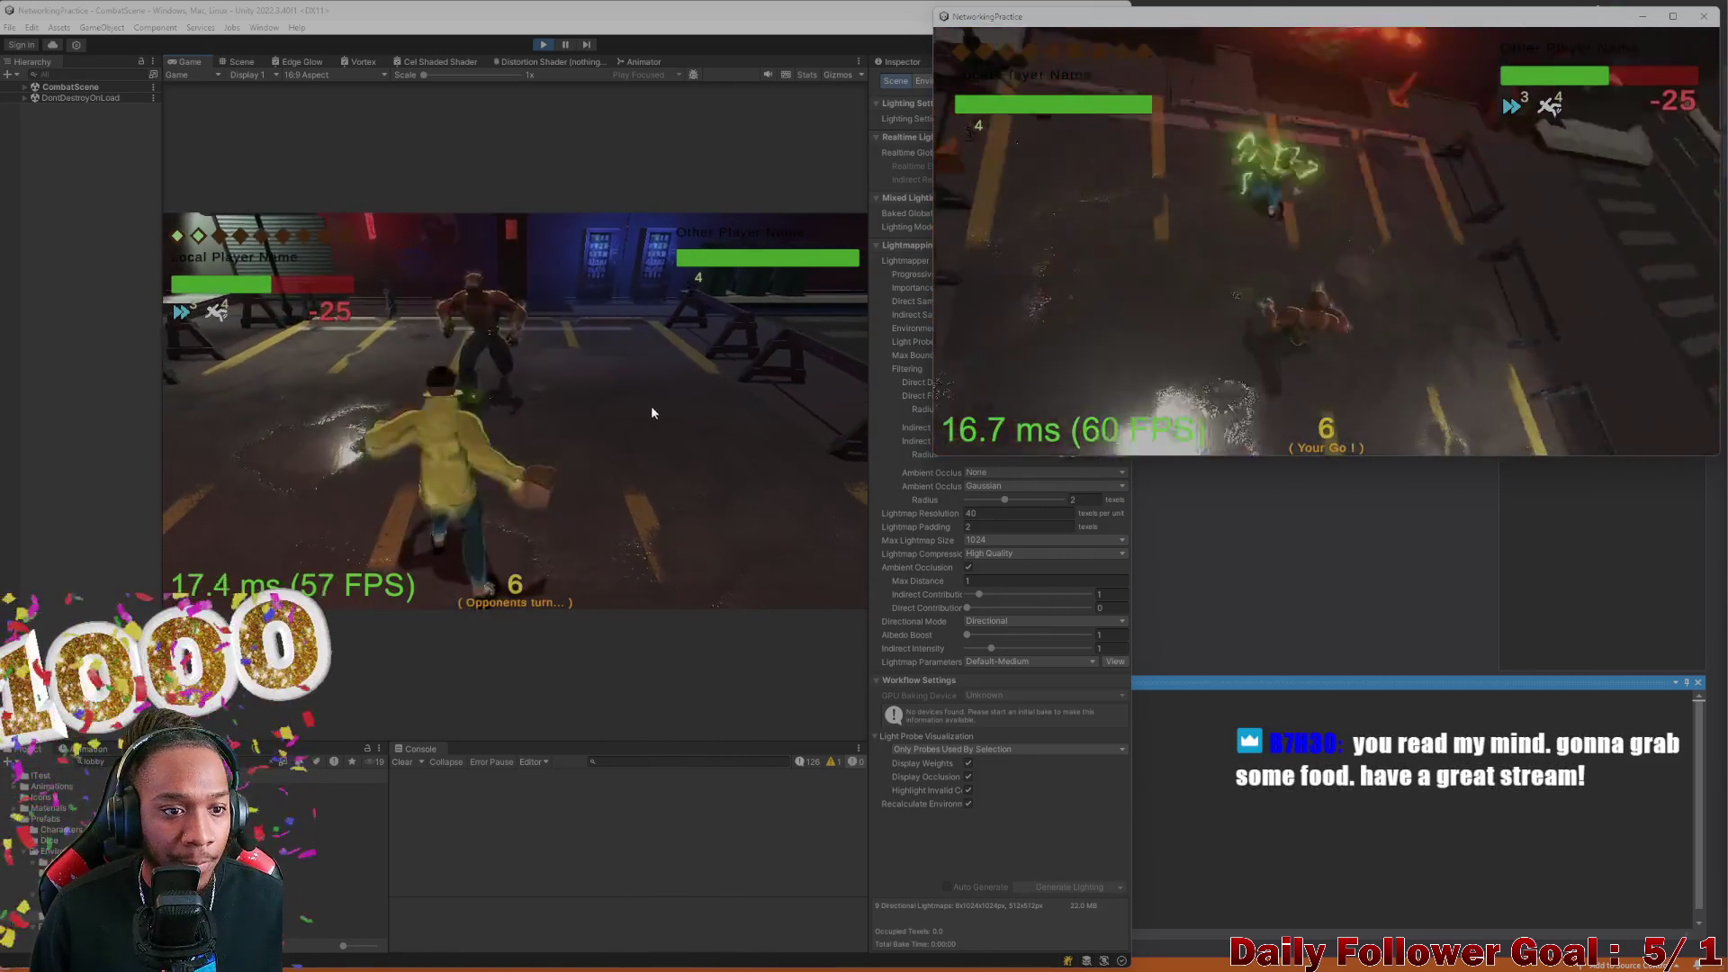
# End The Brawn's turn, then punch and make two moves with the Speedster
pyautogui.click(956, 435)
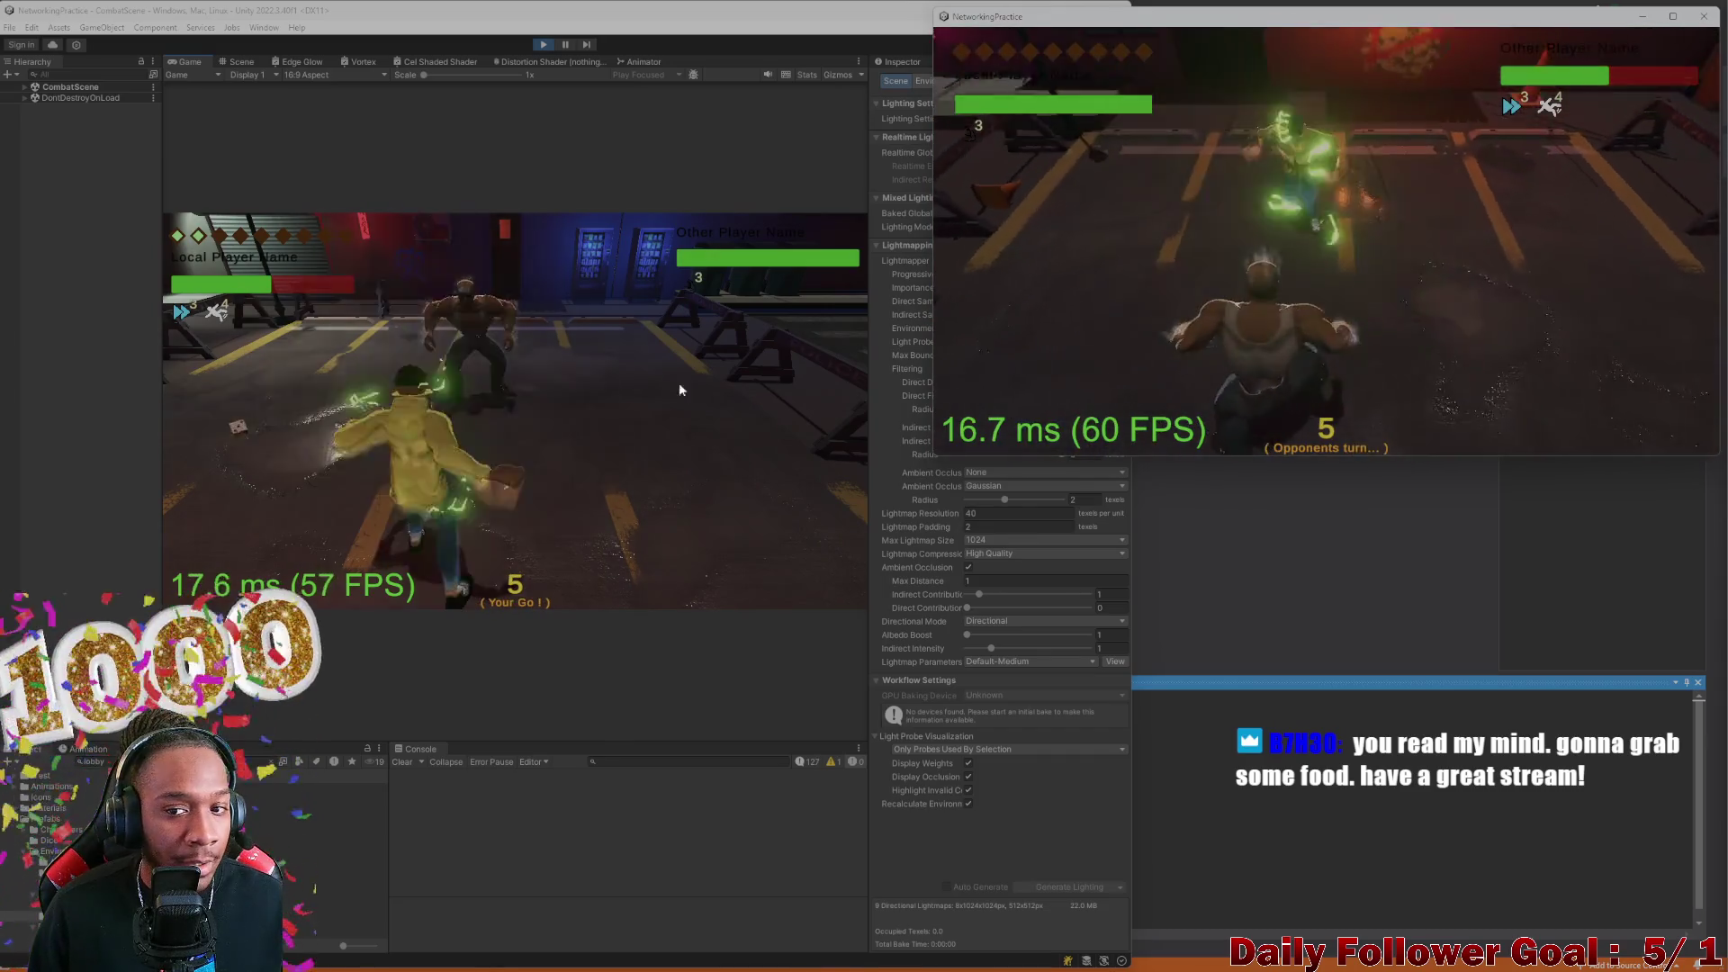
pyautogui.click(268, 417)
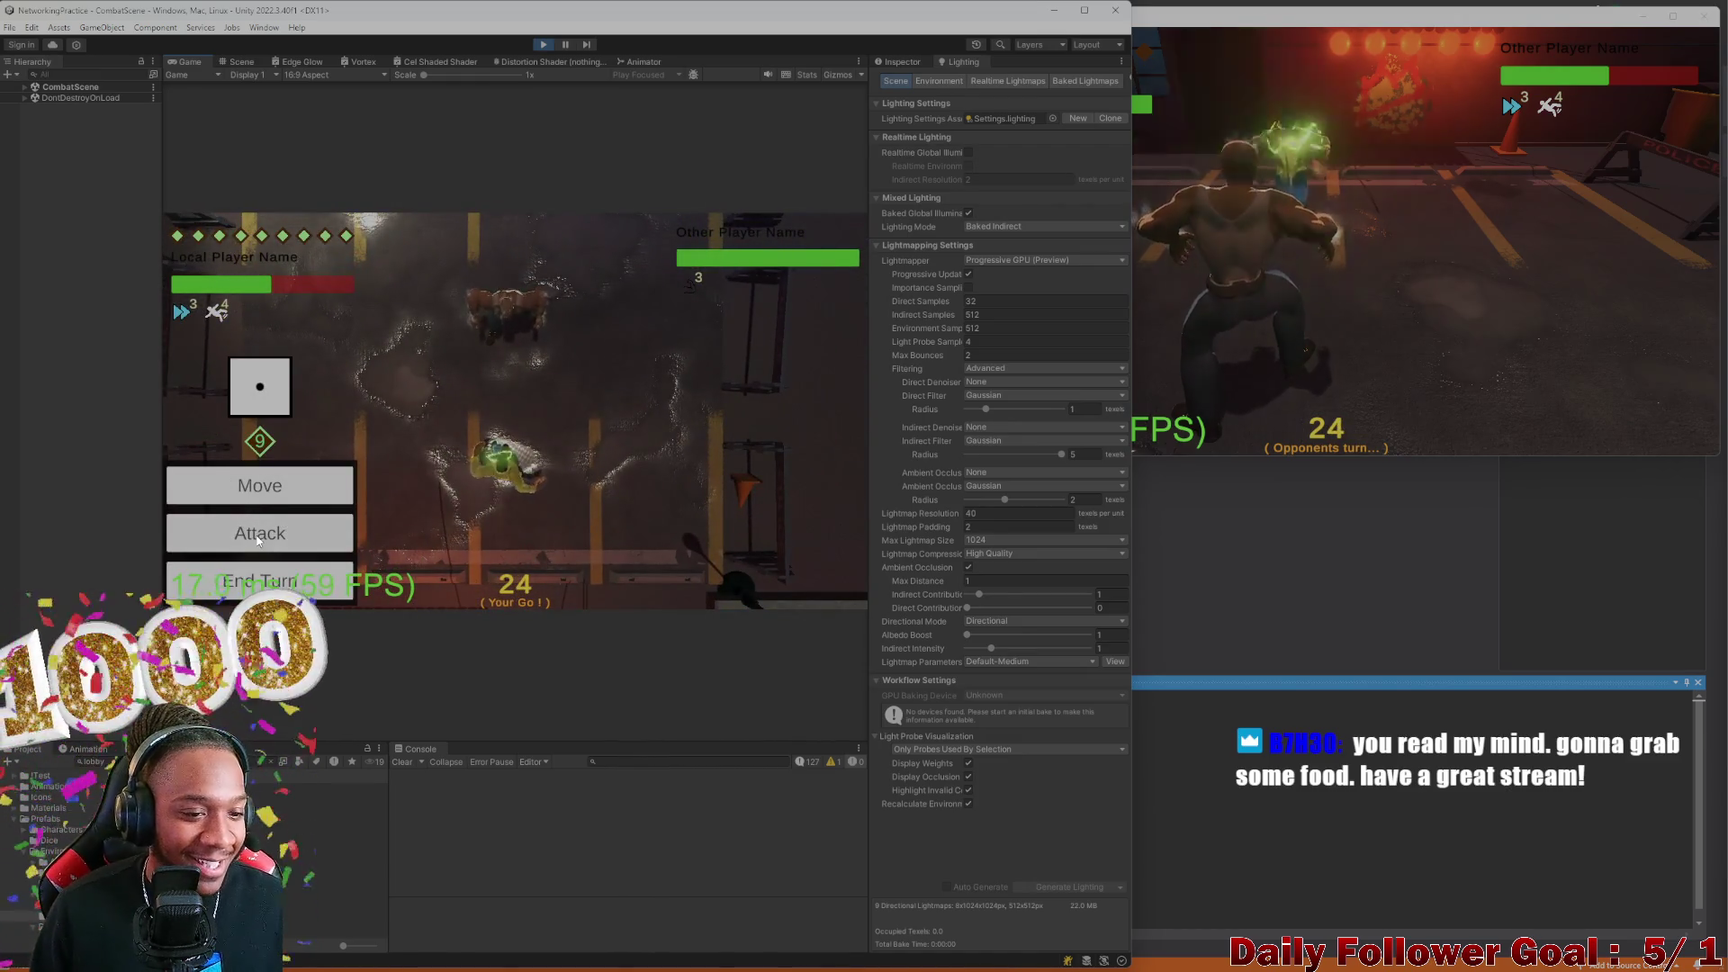
pyautogui.click(259, 536)
pyautogui.click(745, 580)
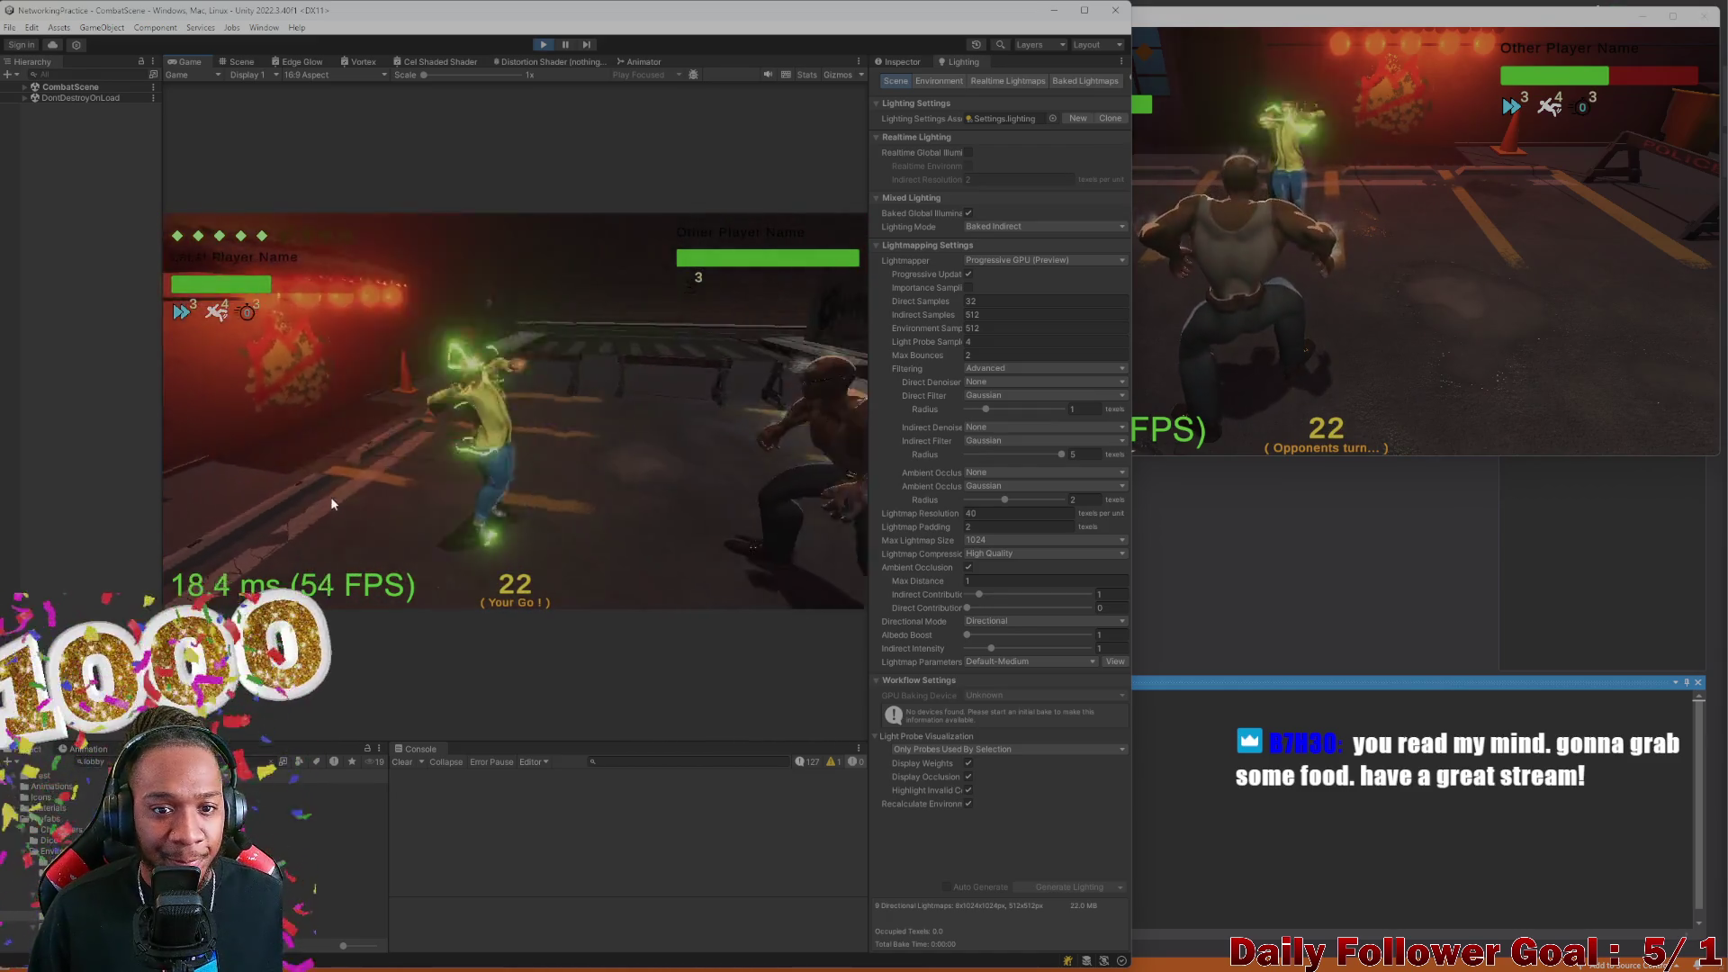
pyautogui.click(319, 499)
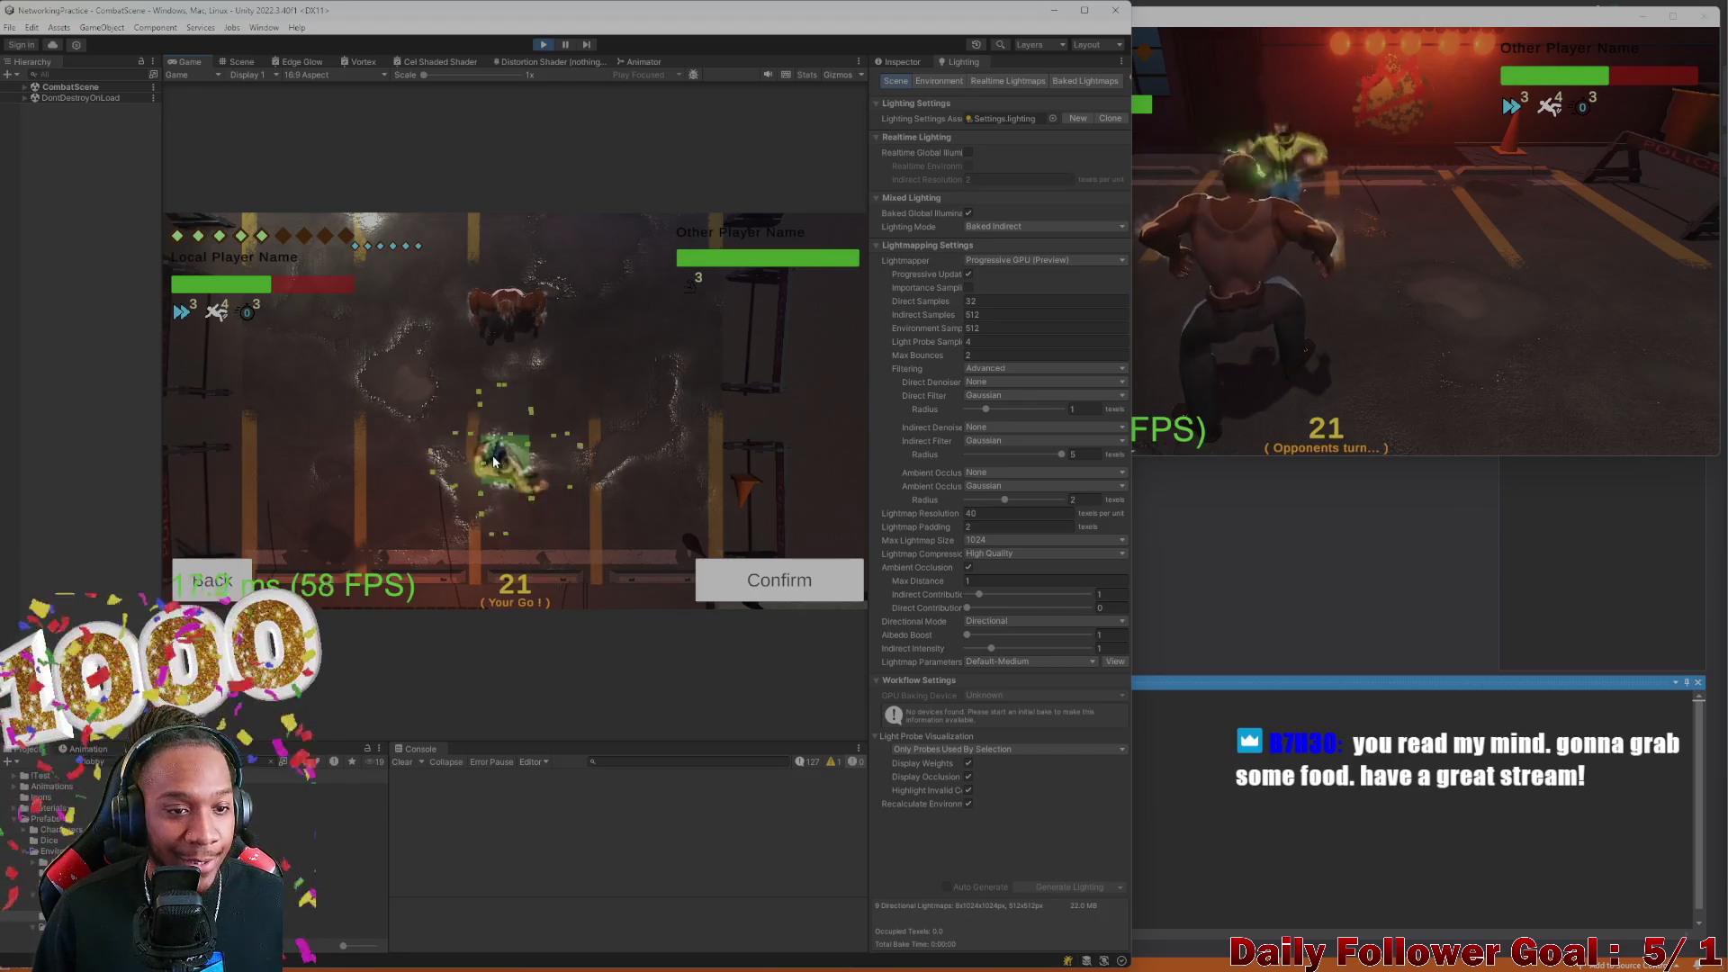
pyautogui.click(334, 457)
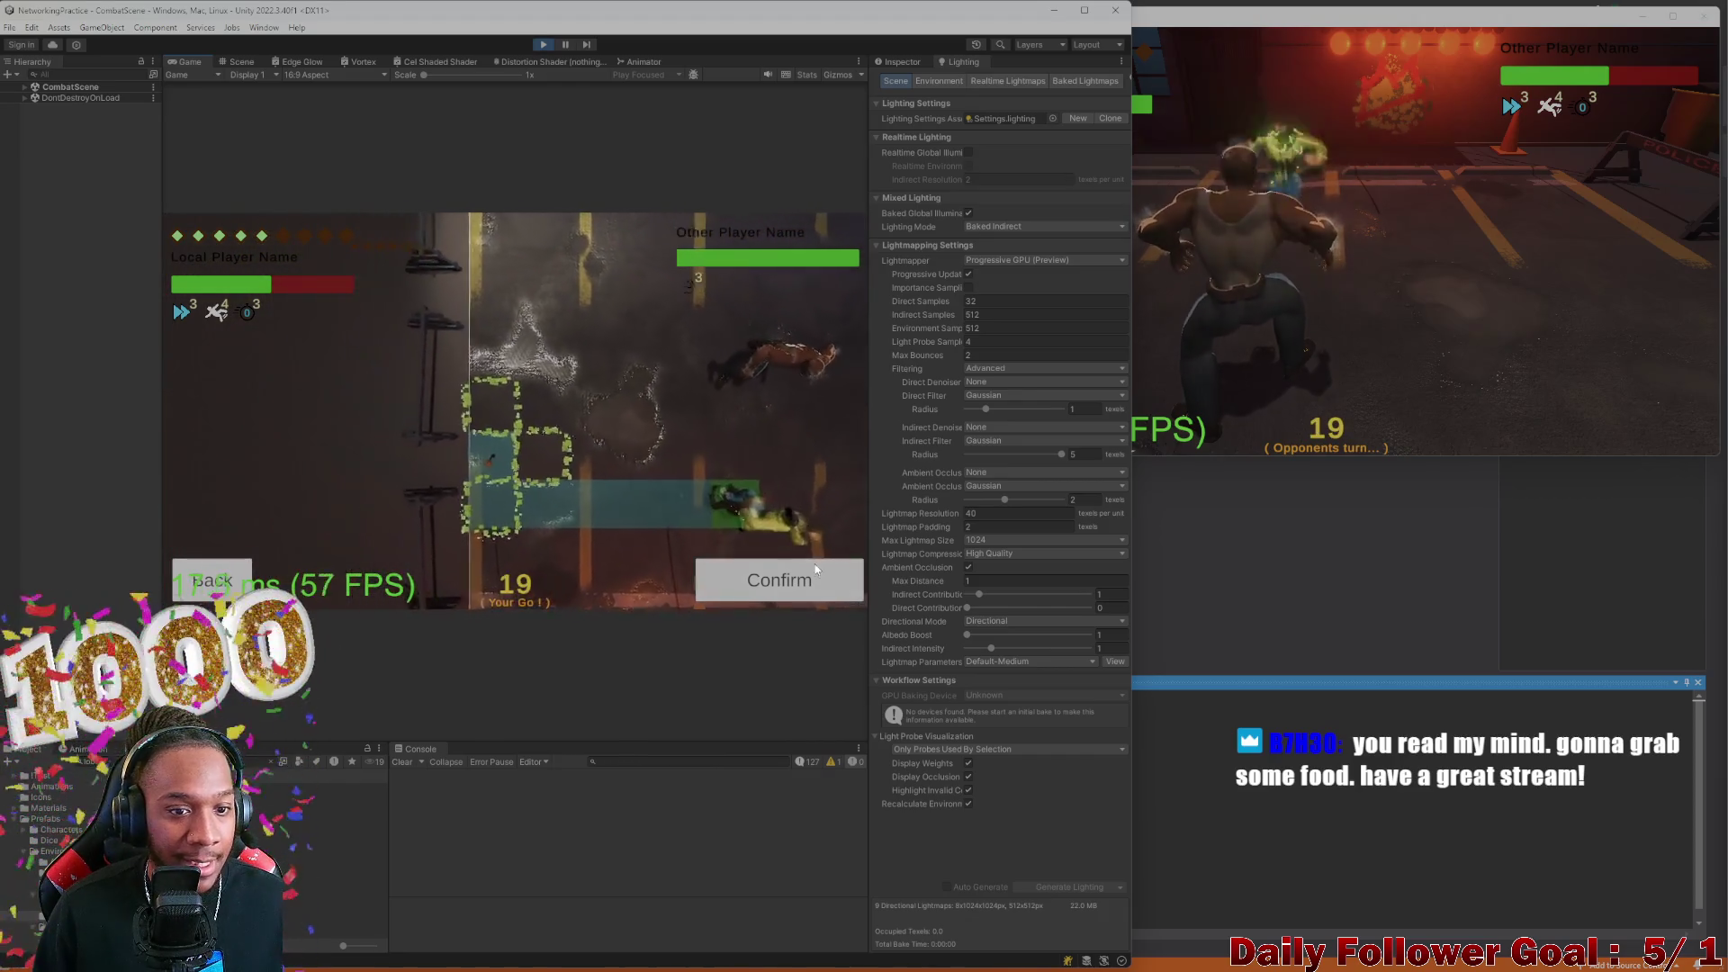
pyautogui.click(777, 578)
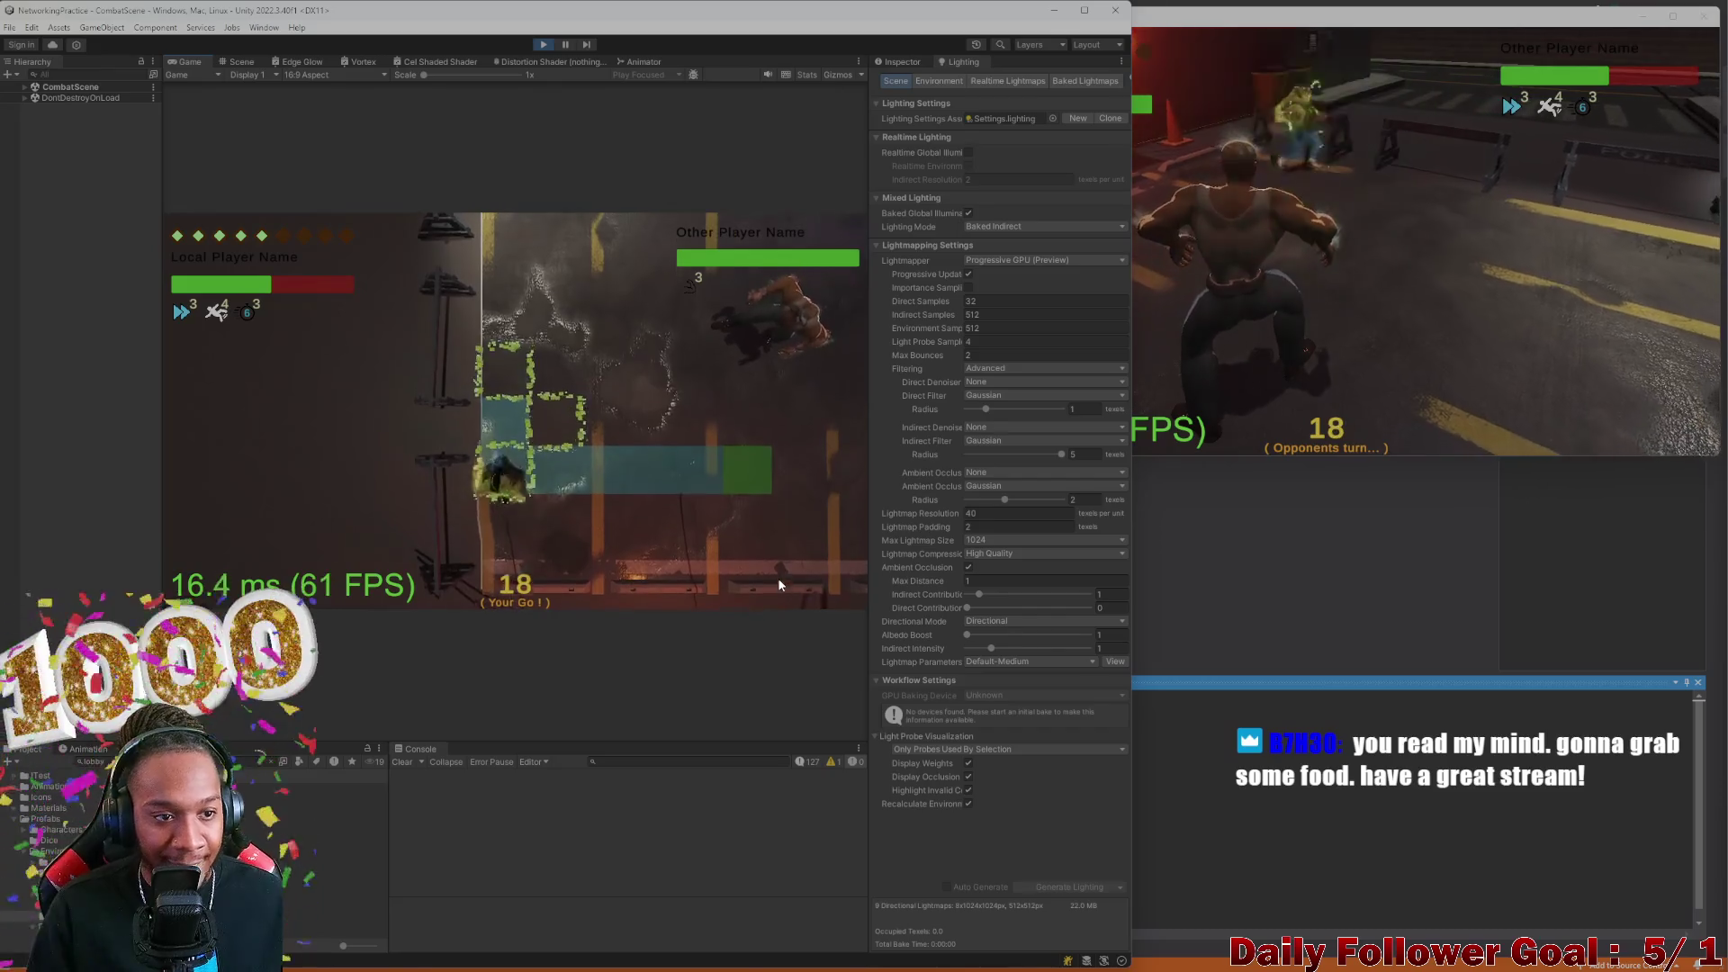
pyautogui.click(351, 502)
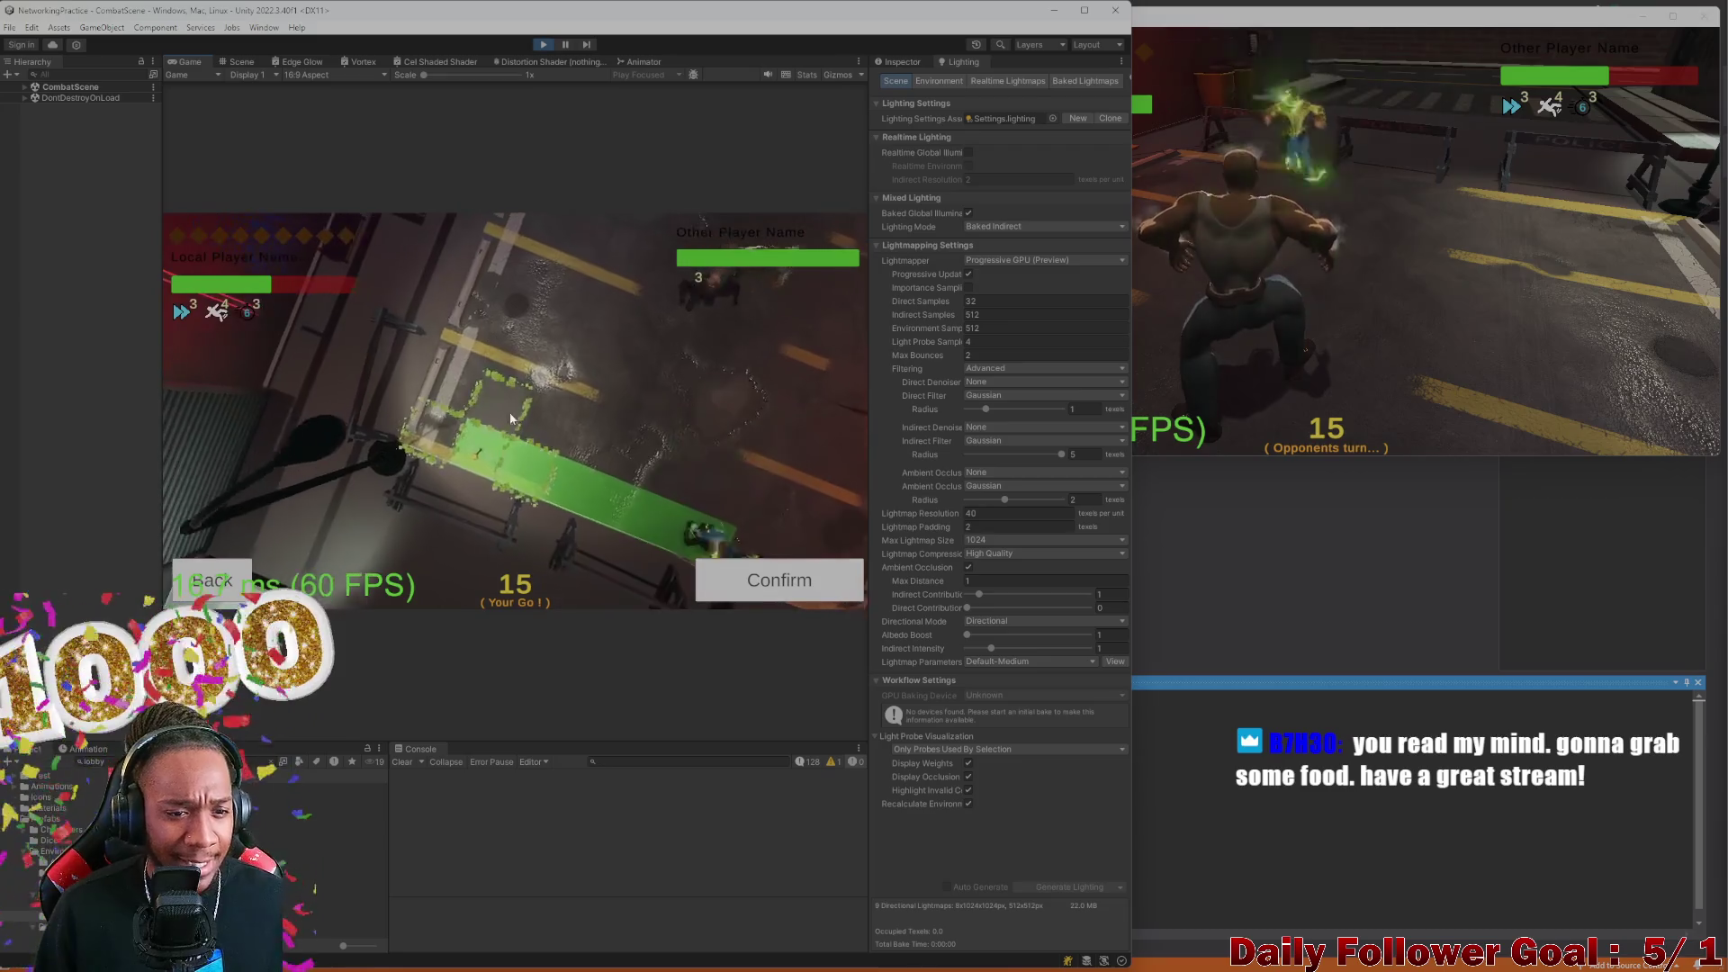
pyautogui.click(771, 598)
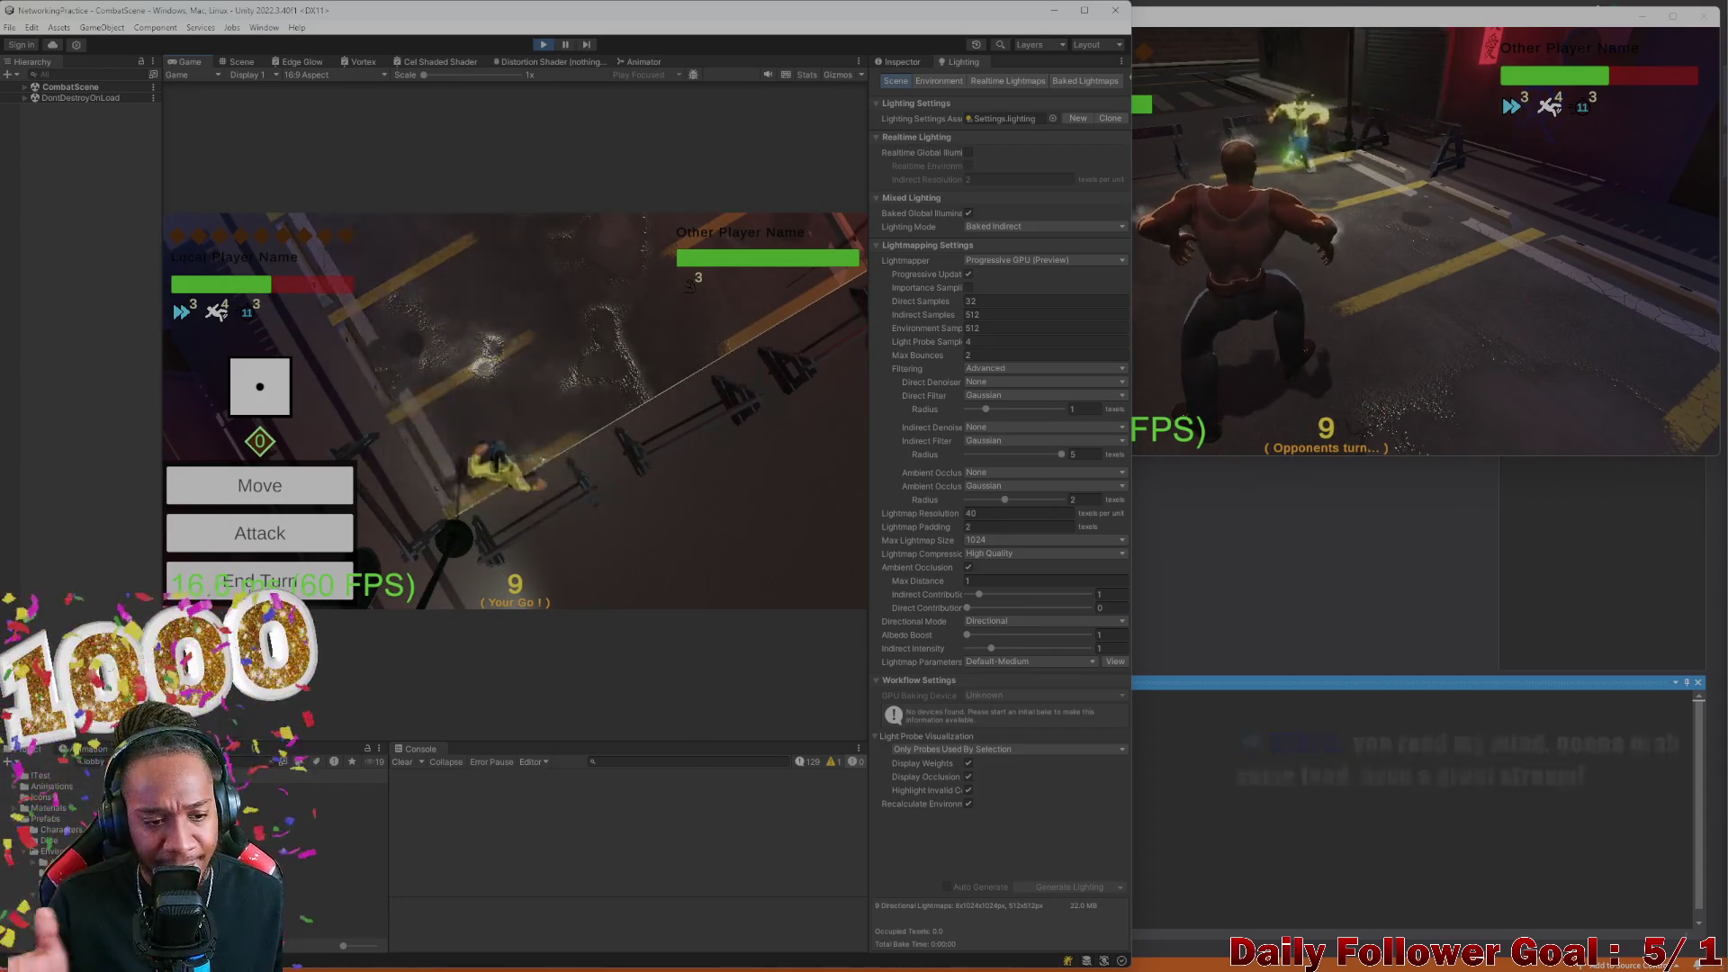
# Roll, move The Brawn, Ground Pound the Speedster, and end the turn
pyautogui.click(1169, 309)
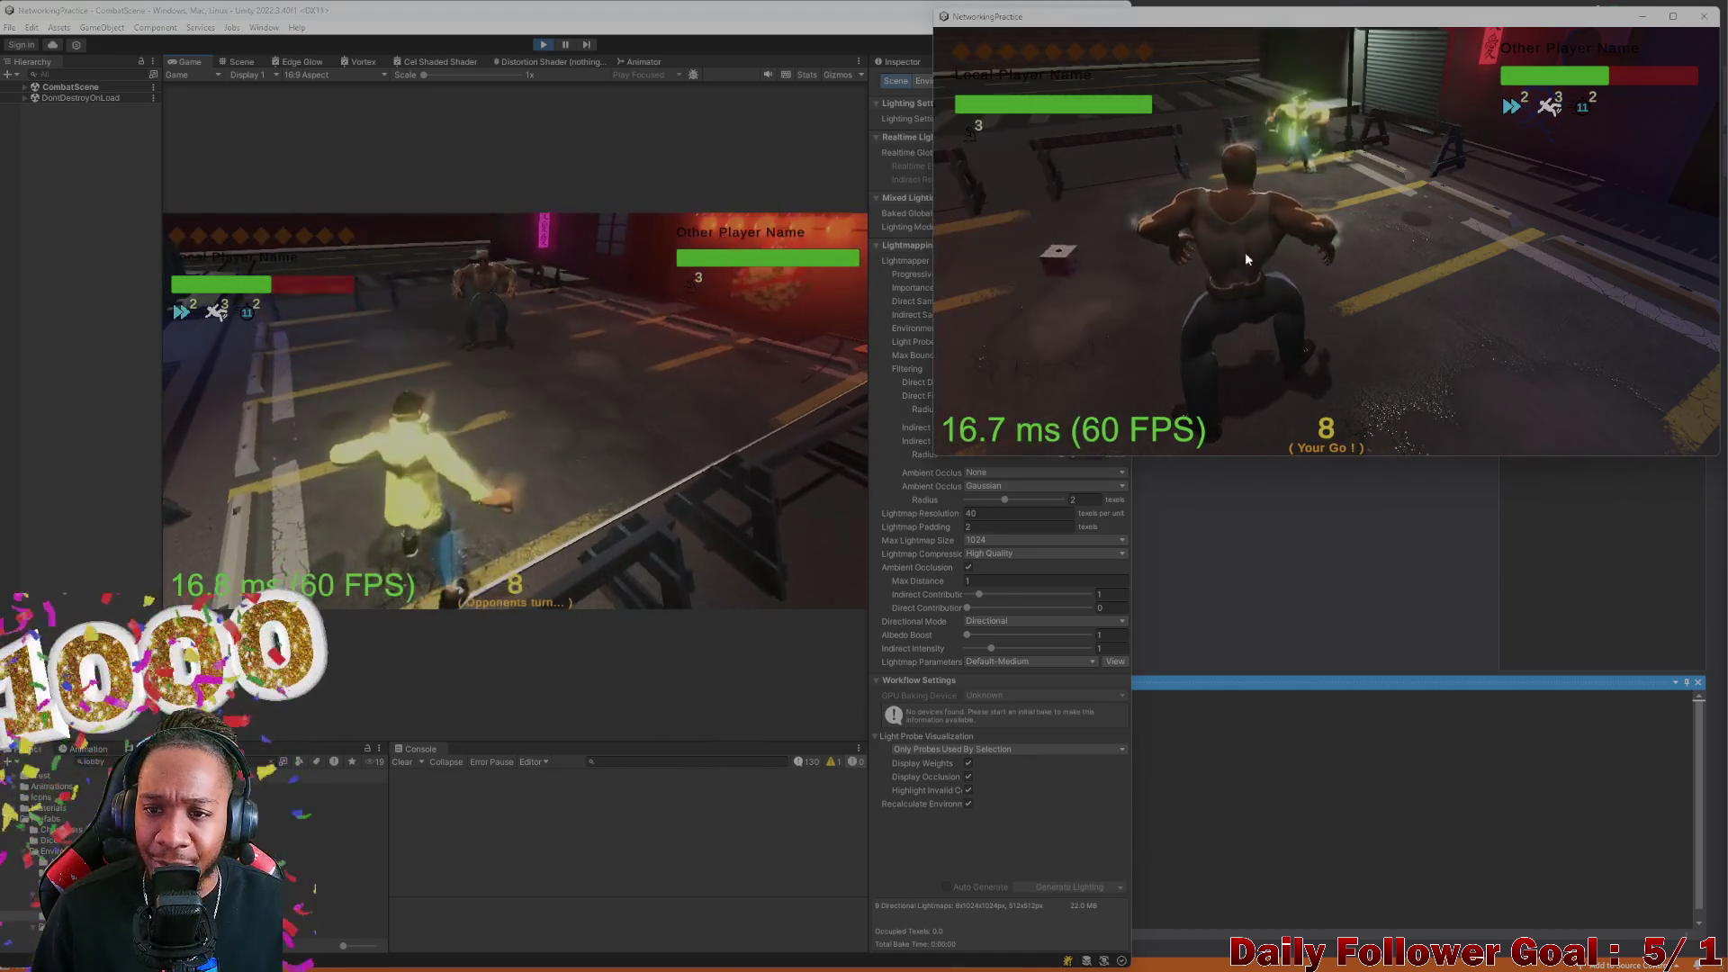
pyautogui.click(1046, 264)
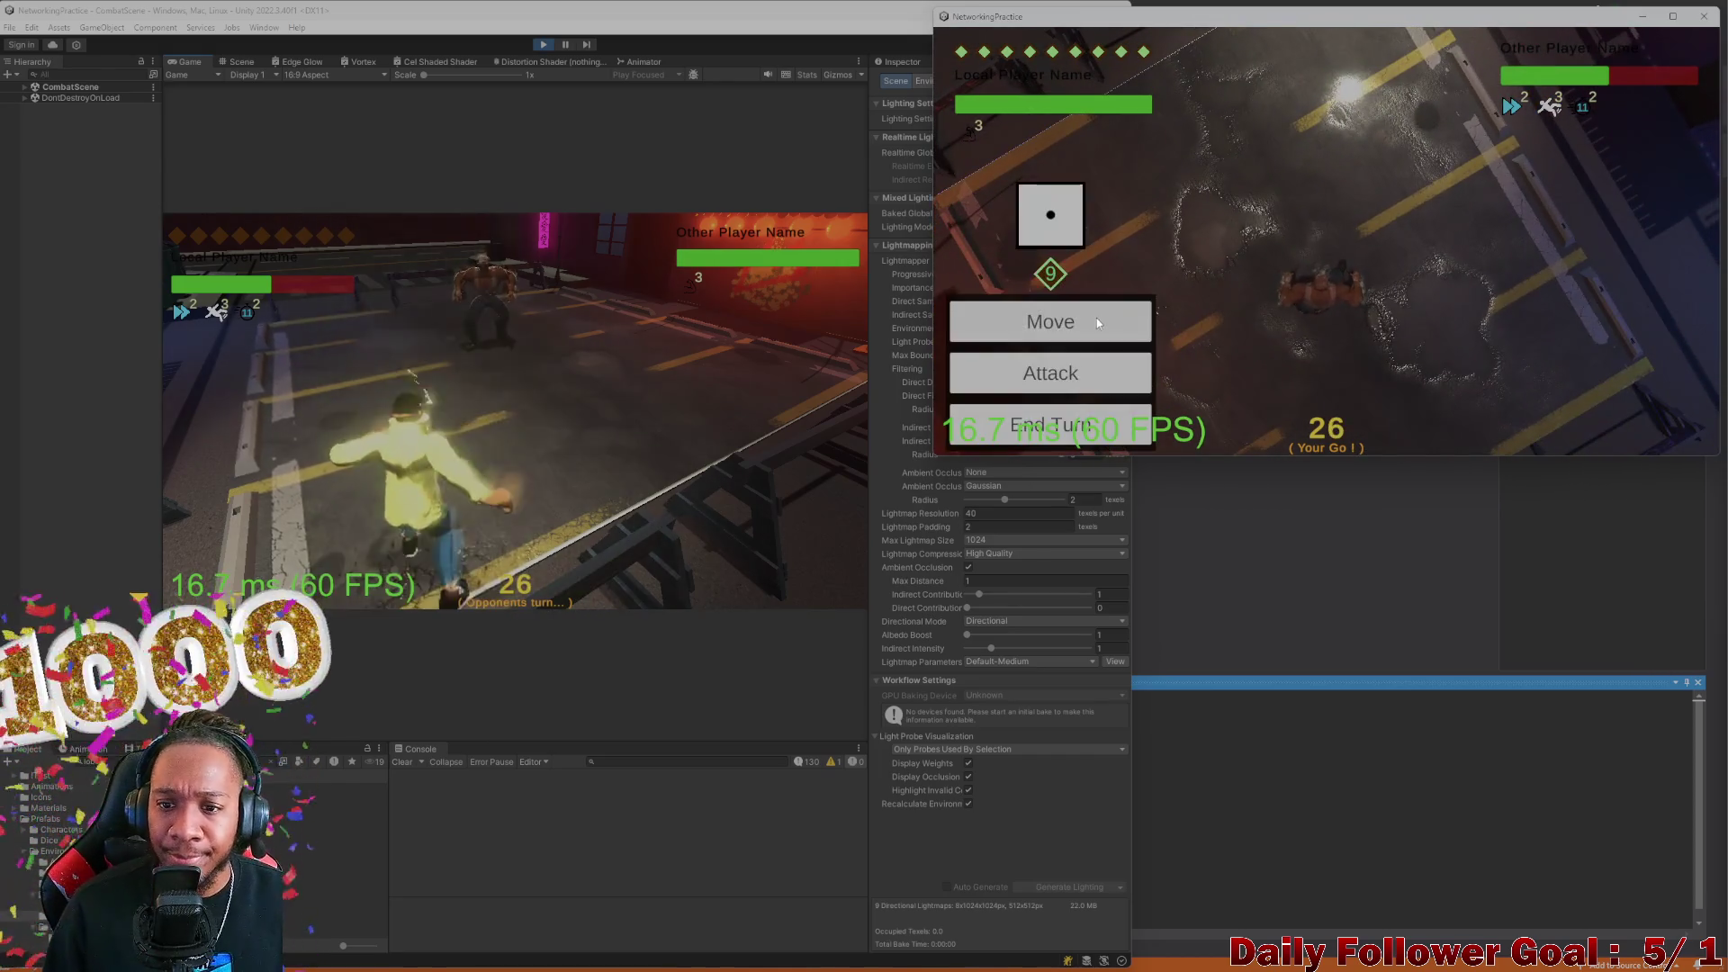
pyautogui.click(1098, 317)
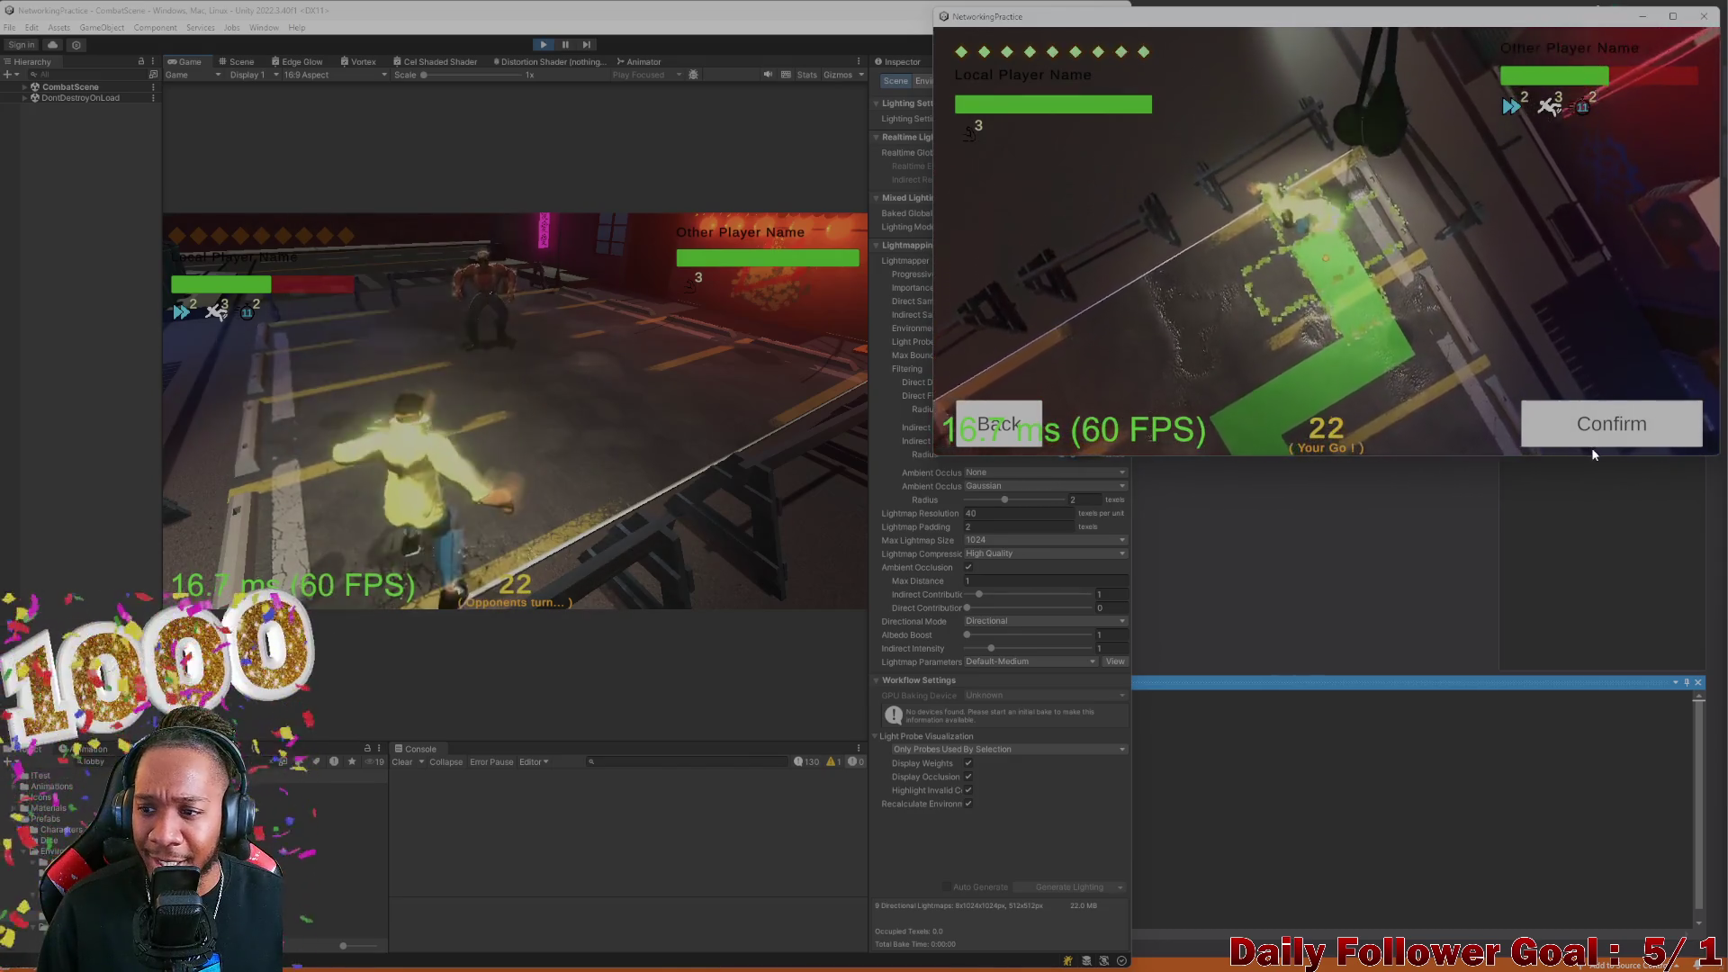
pyautogui.click(1593, 429)
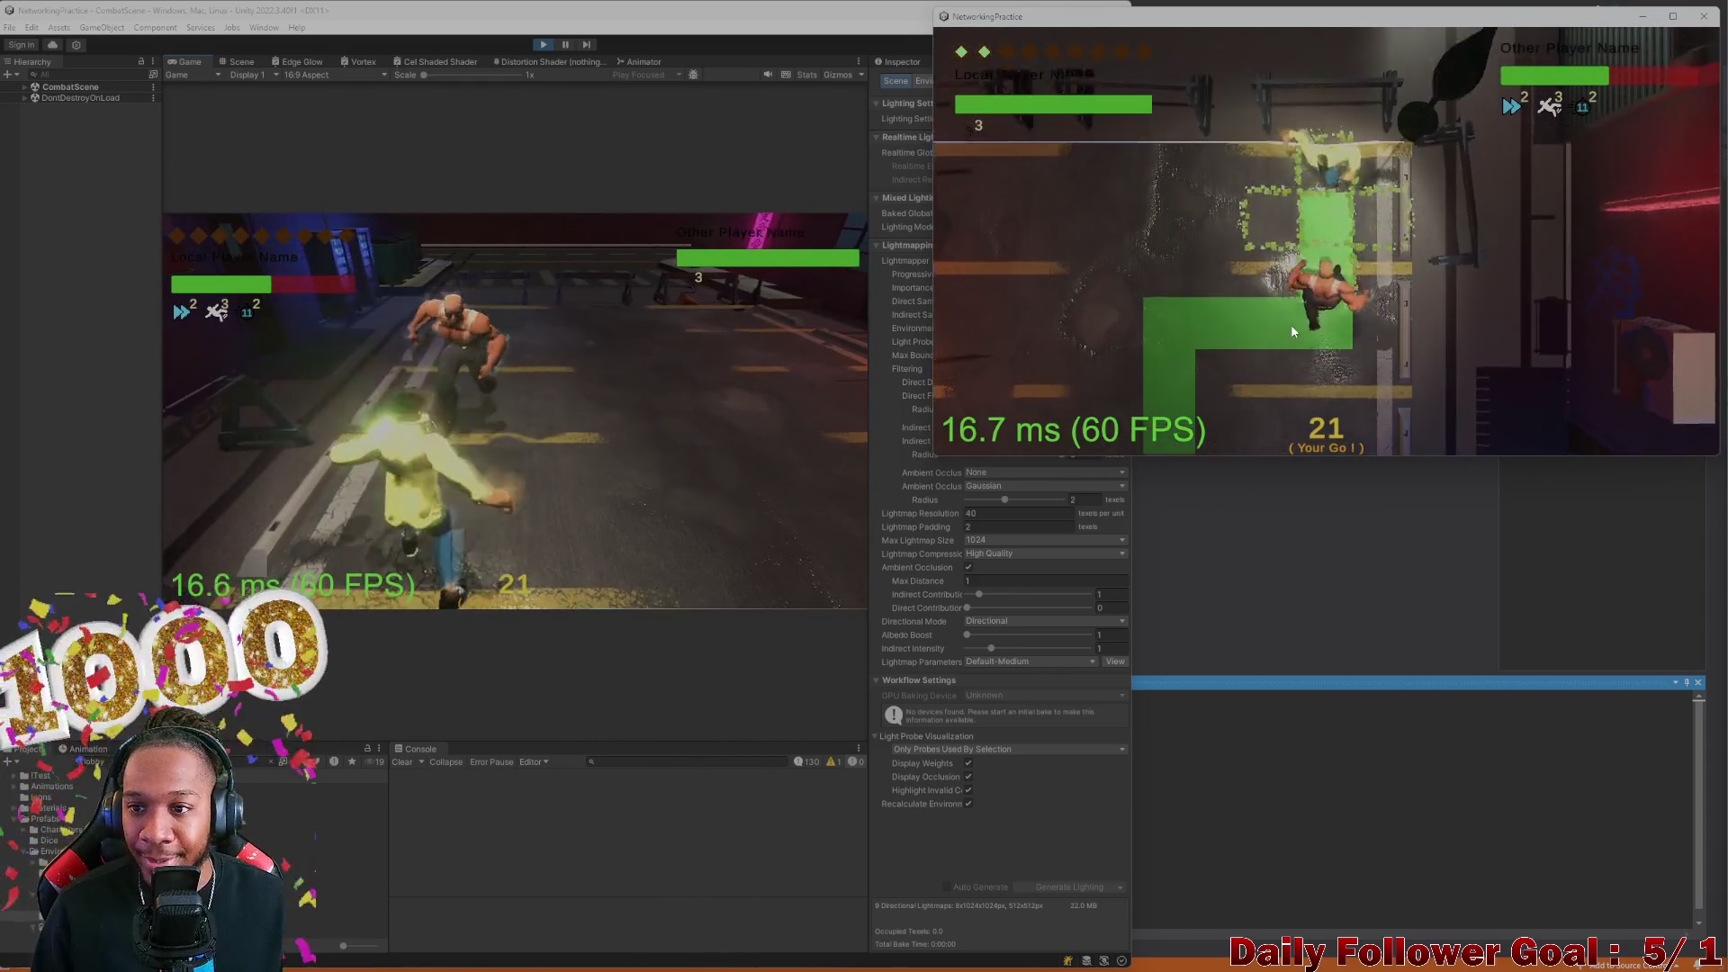
pyautogui.click(1084, 364)
pyautogui.click(1030, 249)
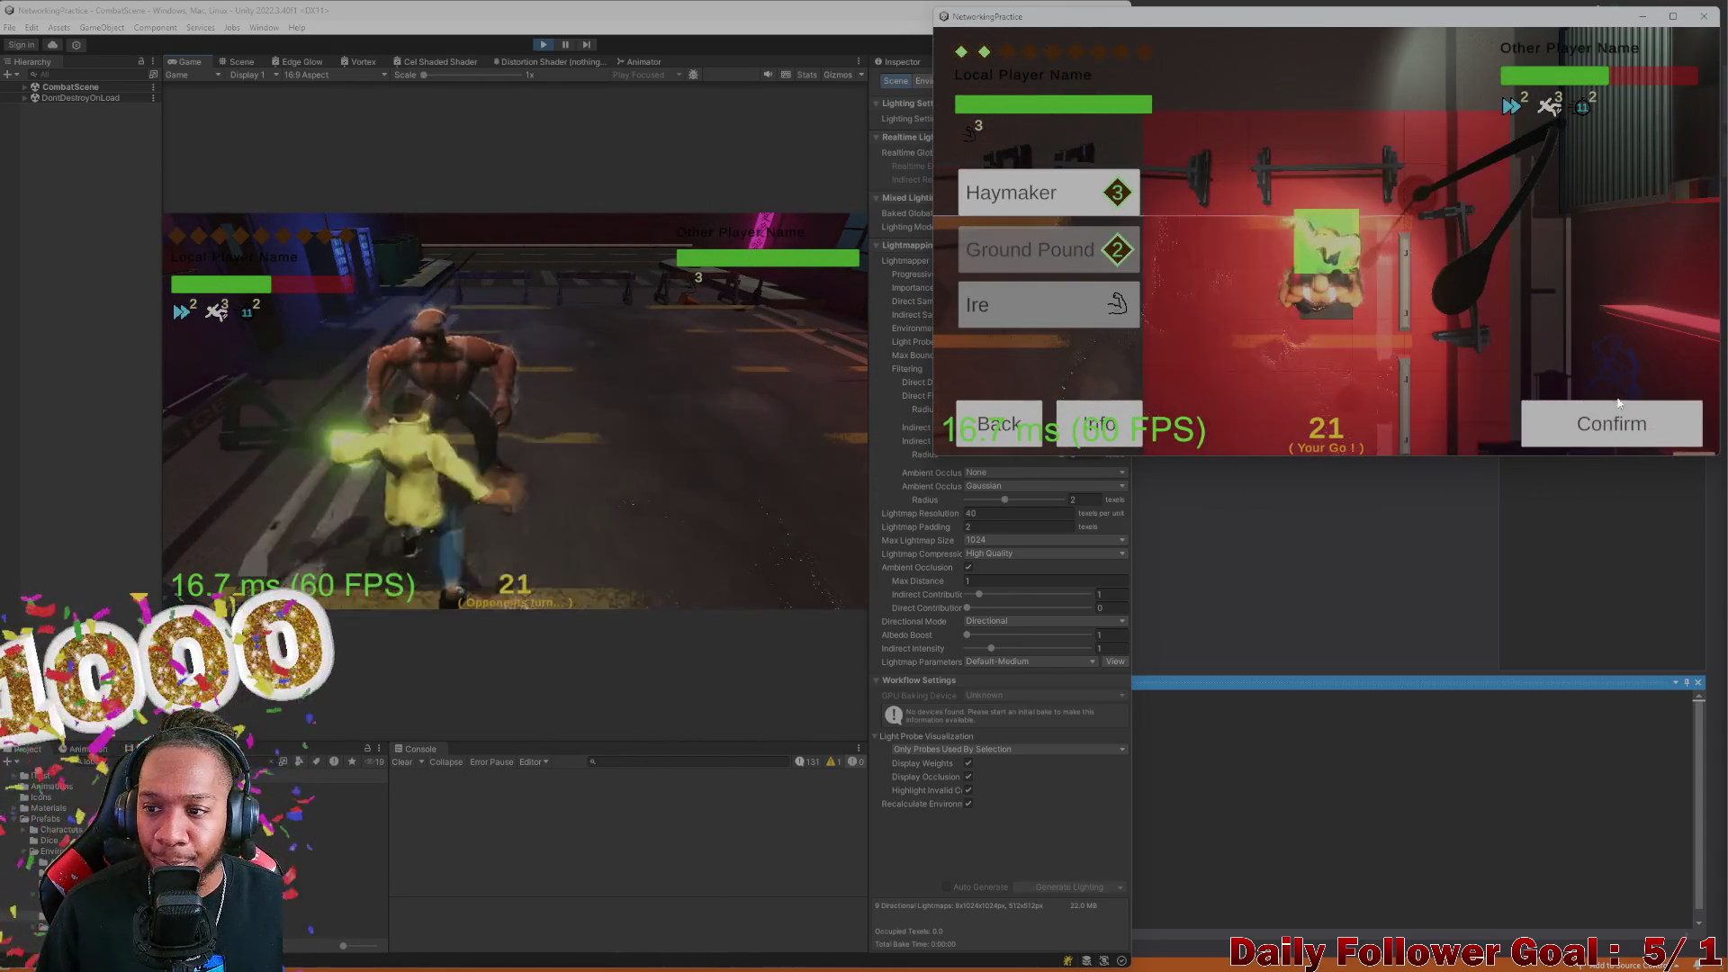
pyautogui.click(1611, 422)
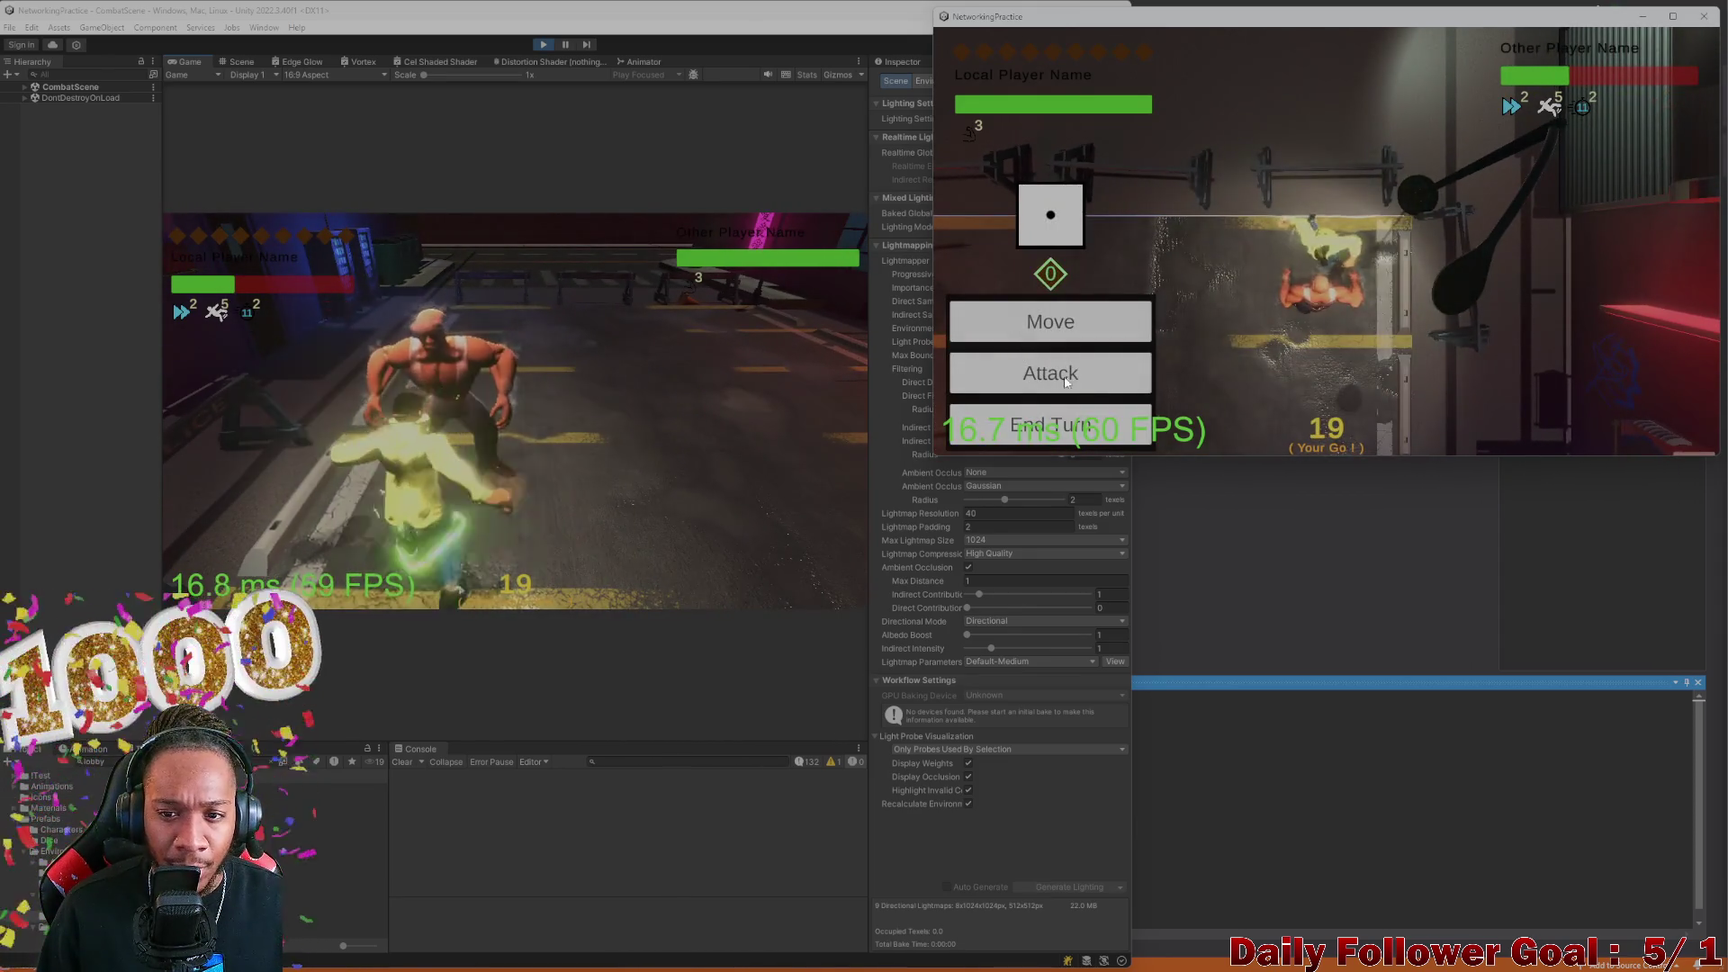
pyautogui.click(1071, 428)
# Make two more Speedster moves in the Game view and end its turn
pyautogui.click(378, 441)
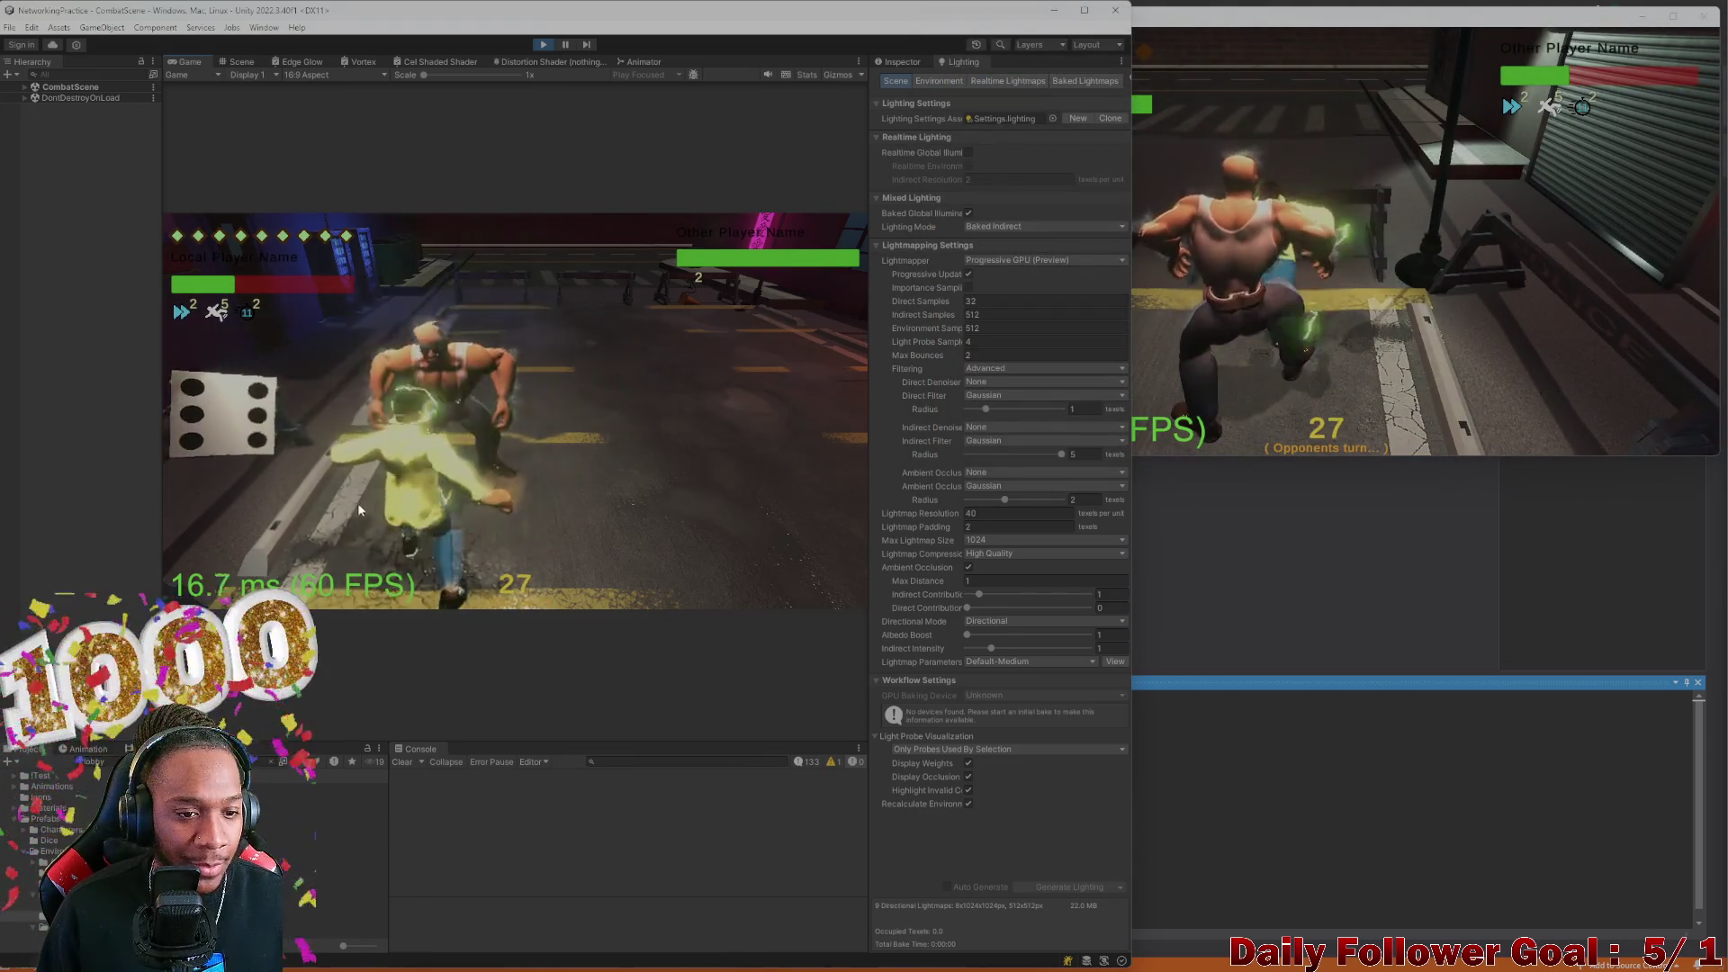
pyautogui.click(261, 486)
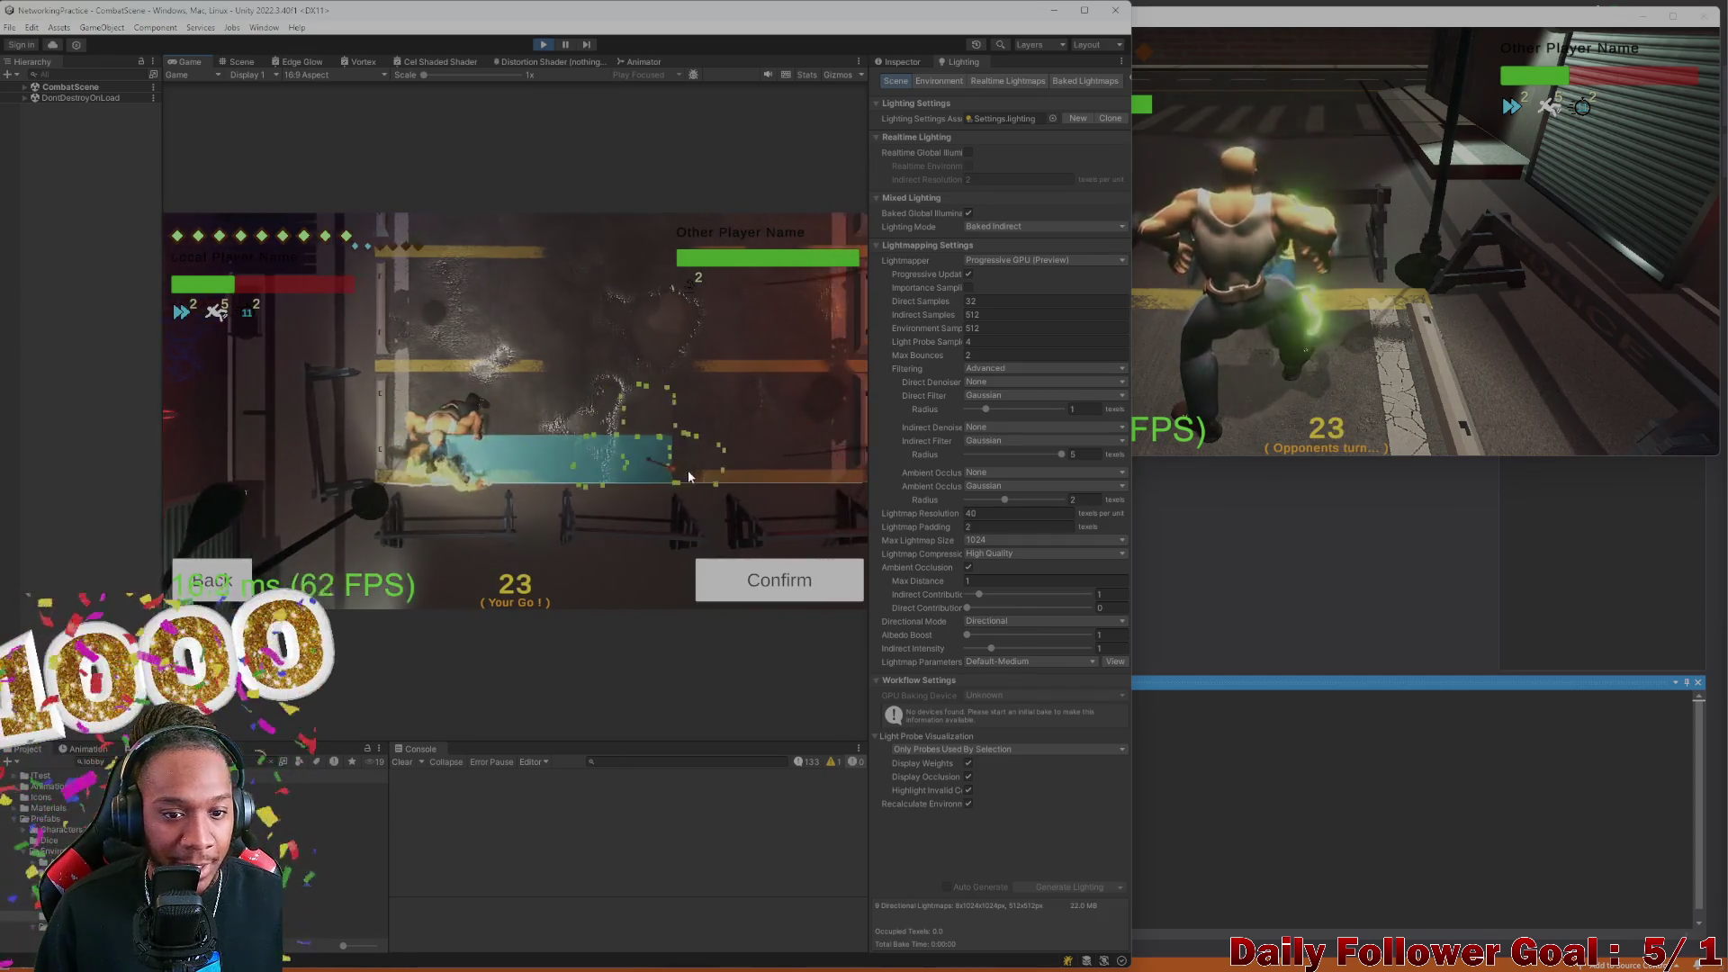
pyautogui.click(813, 589)
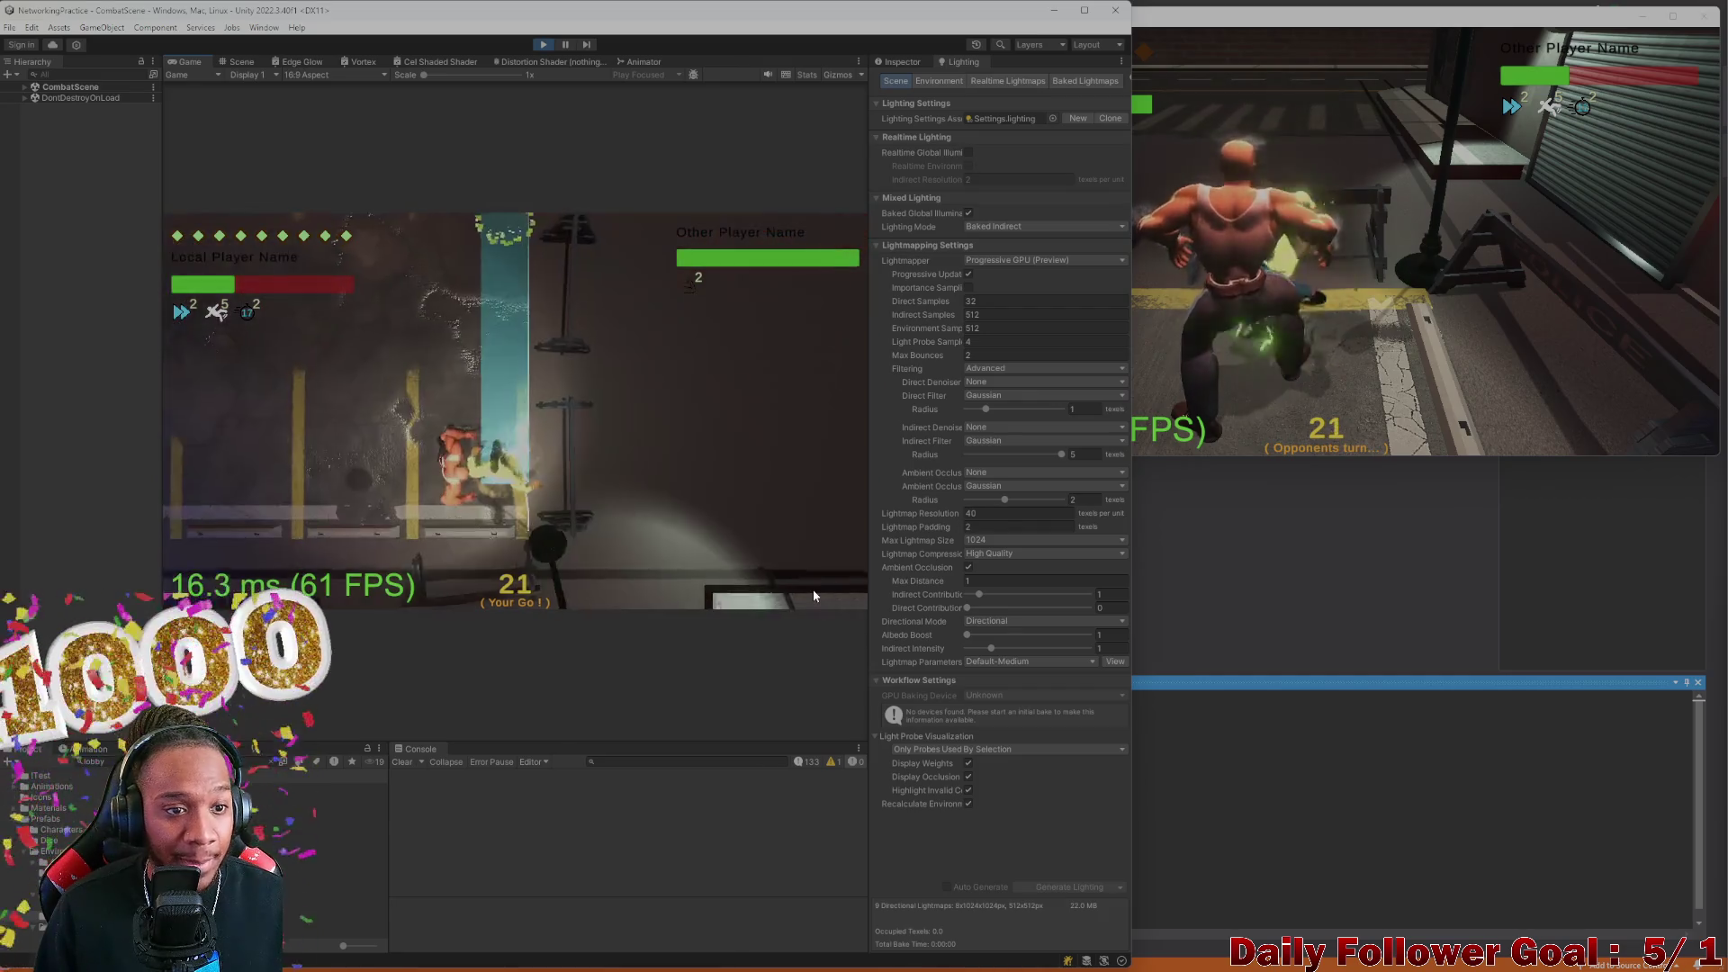
pyautogui.click(328, 482)
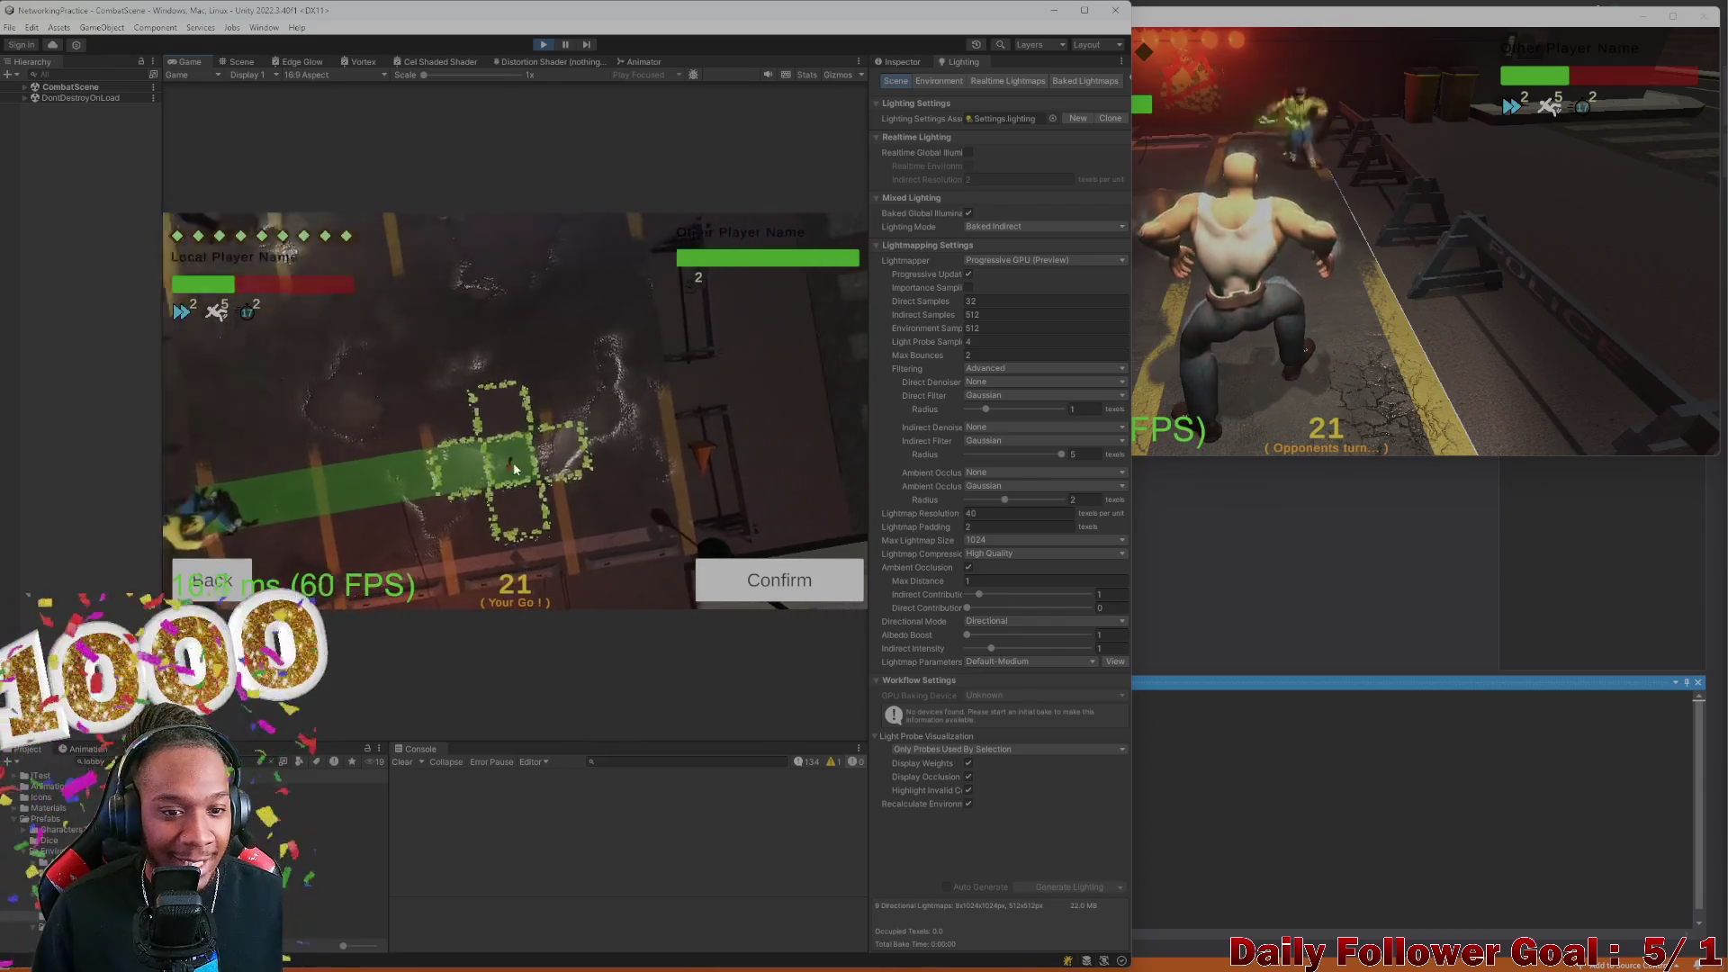
pyautogui.click(751, 576)
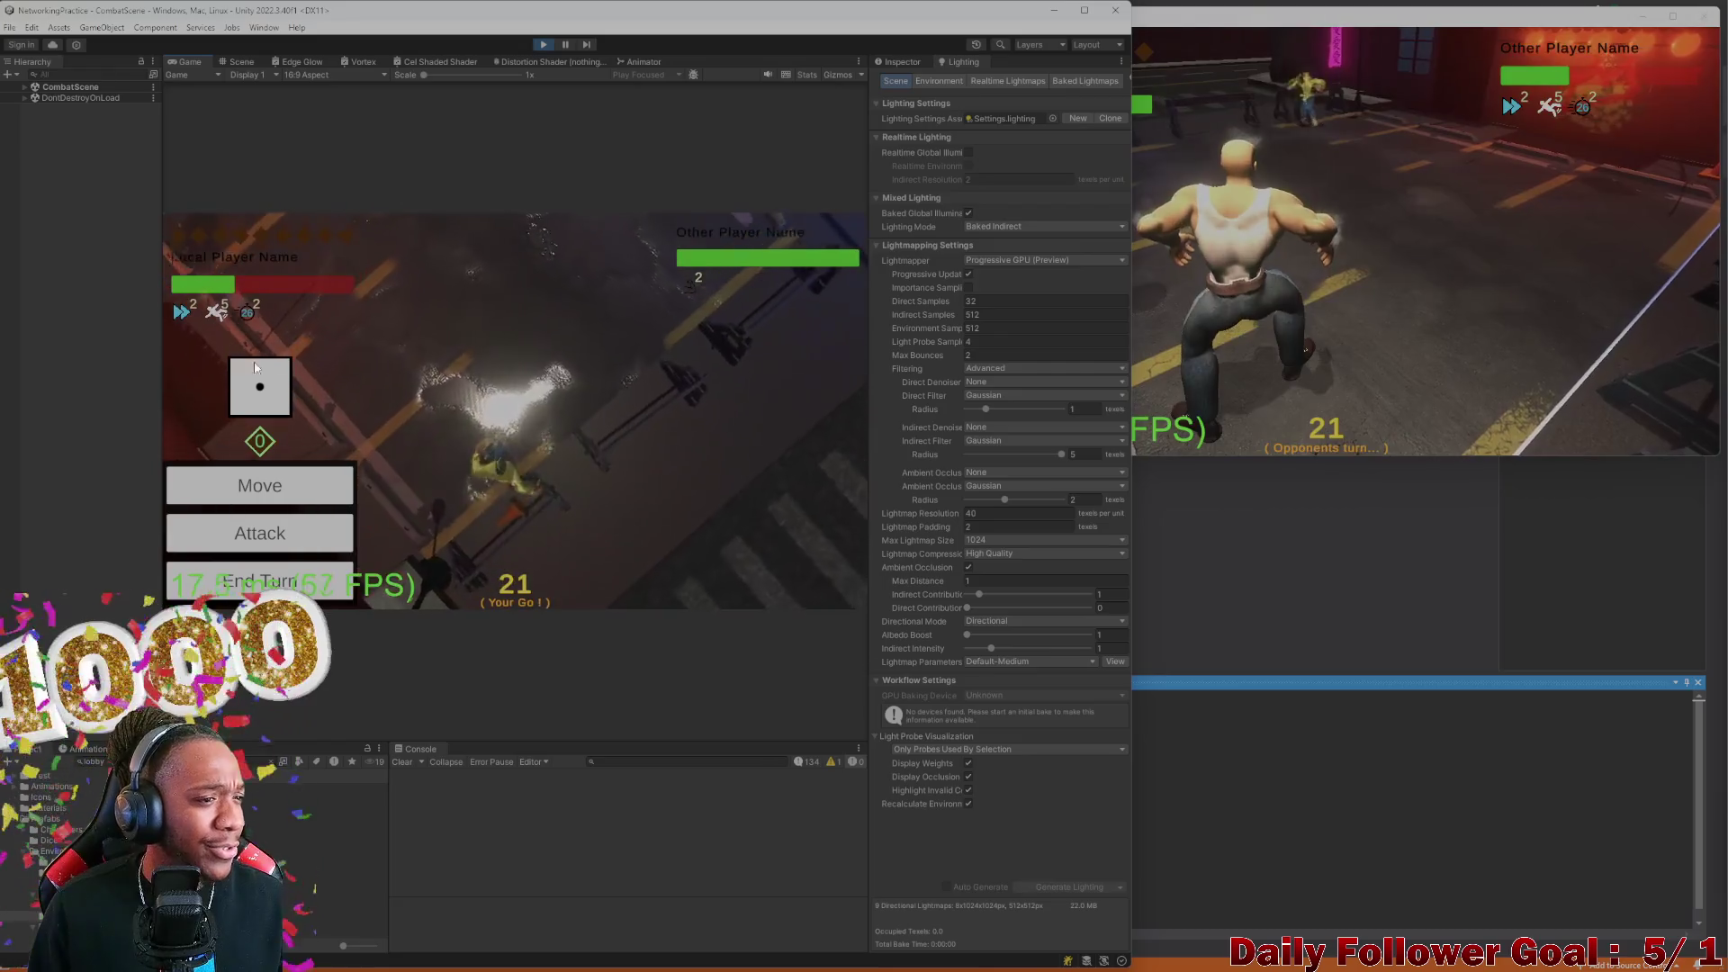
pyautogui.click(296, 580)
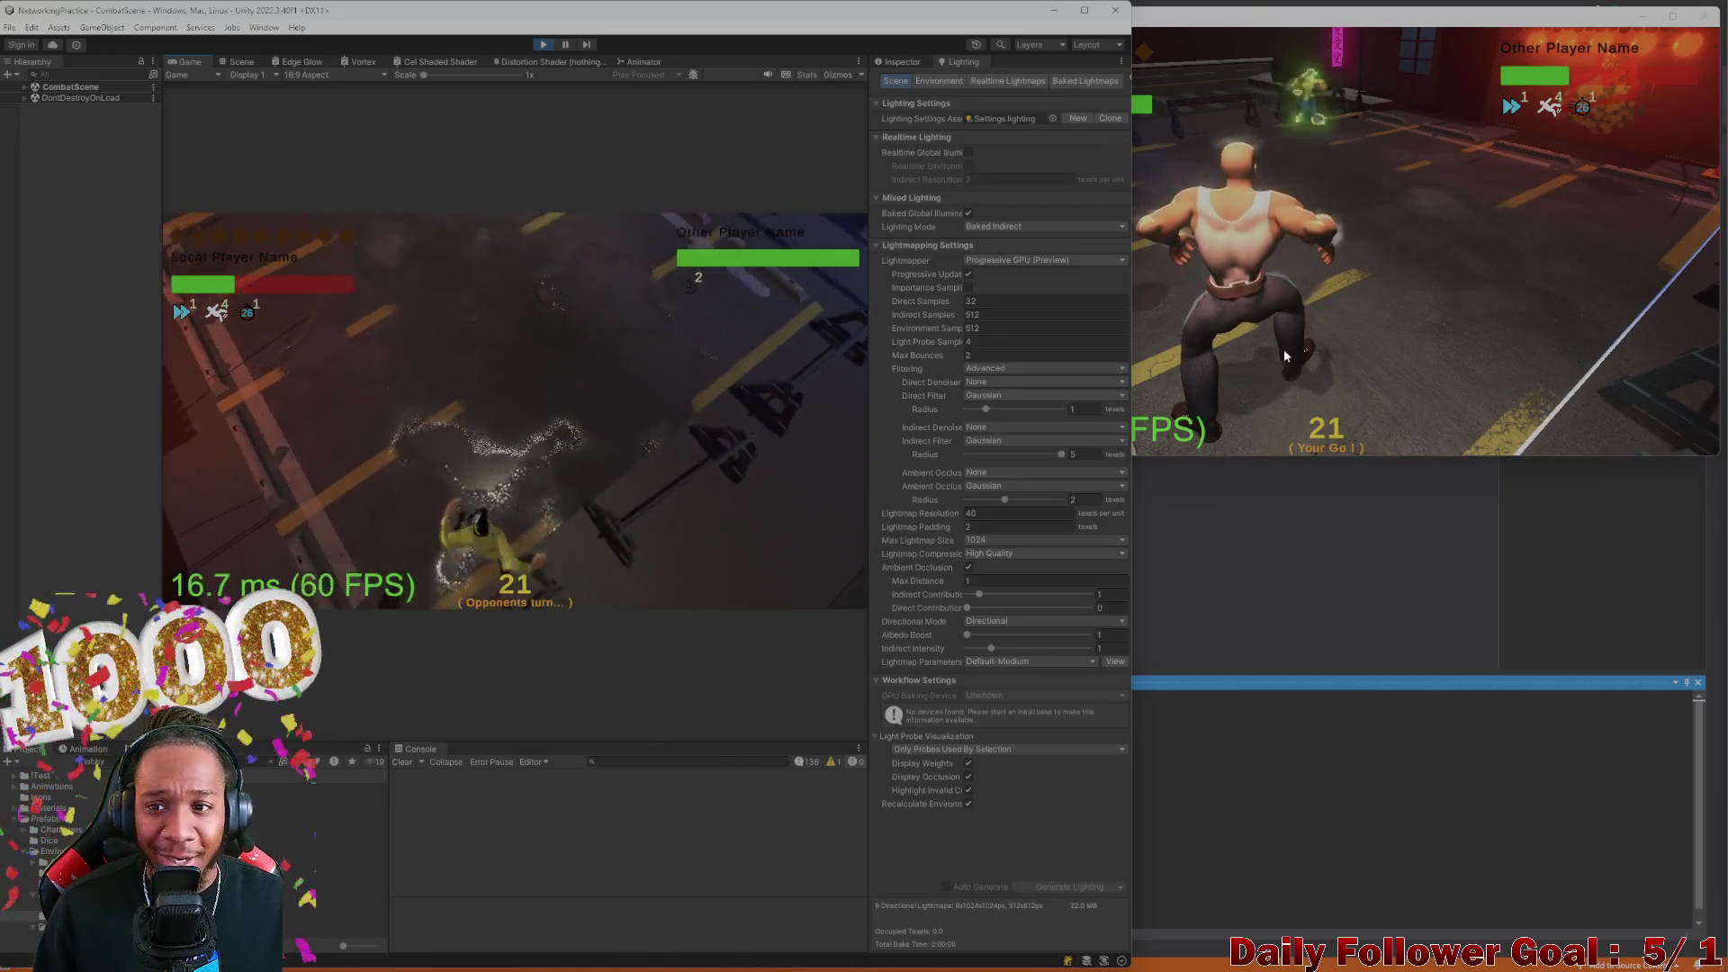
# Roll and move The Brawn to a chosen tile, then end its turn
pyautogui.click(1152, 273)
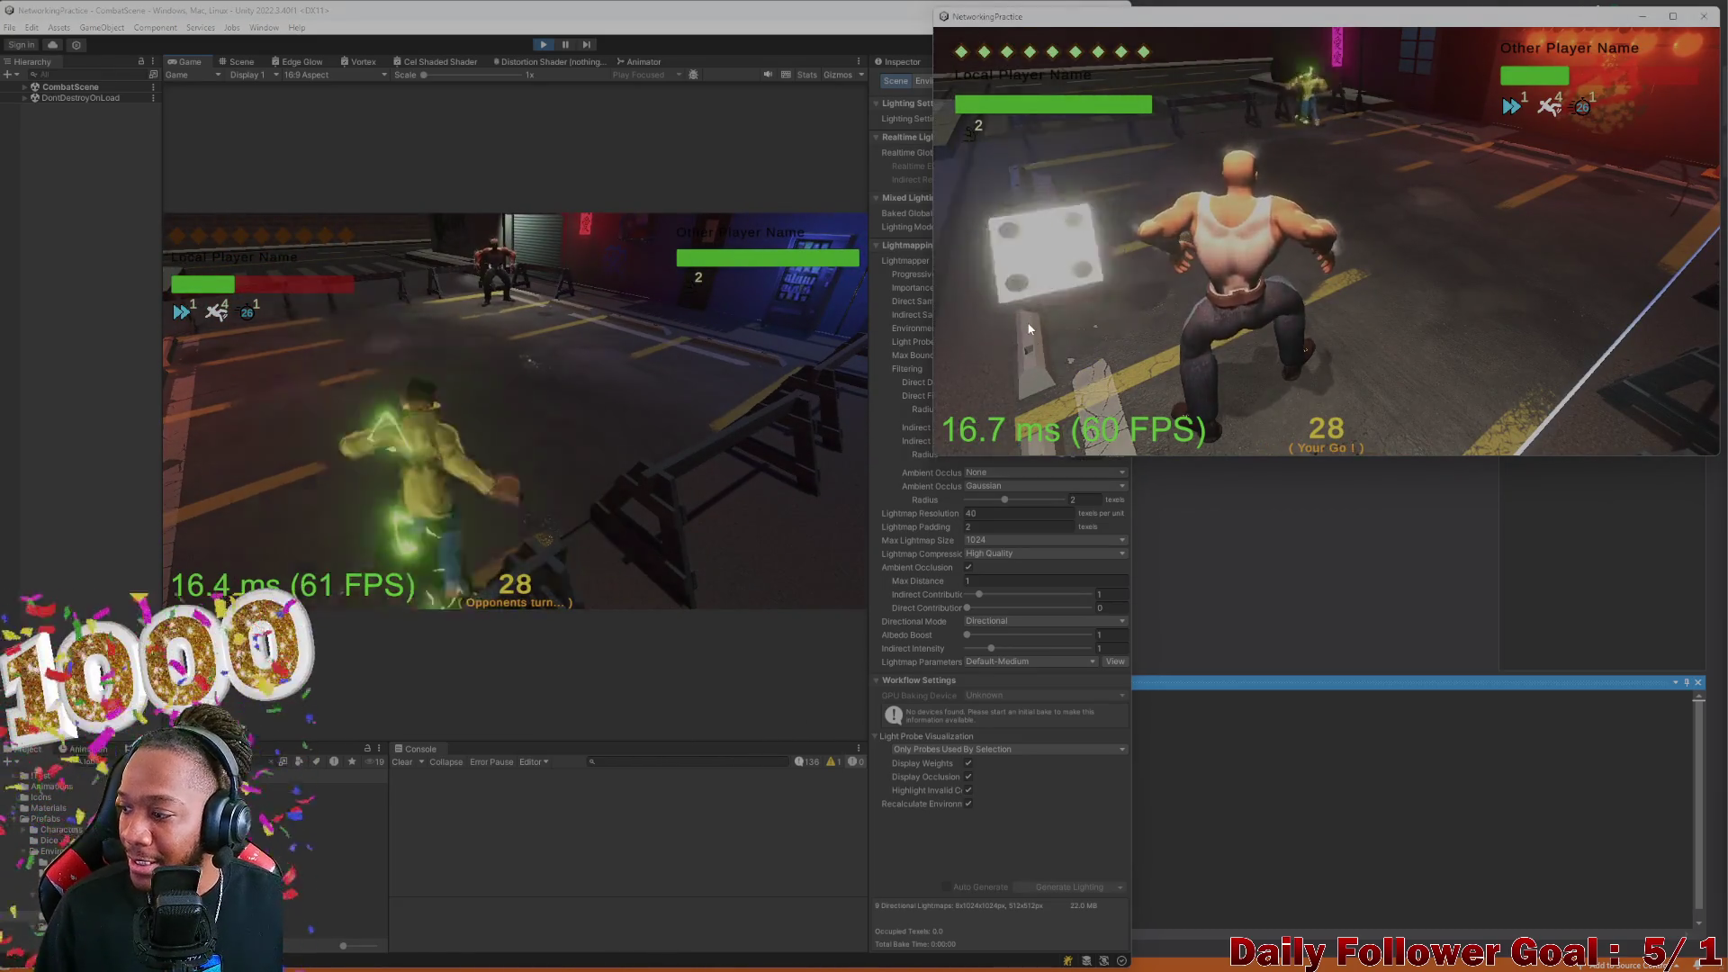
pyautogui.click(1040, 286)
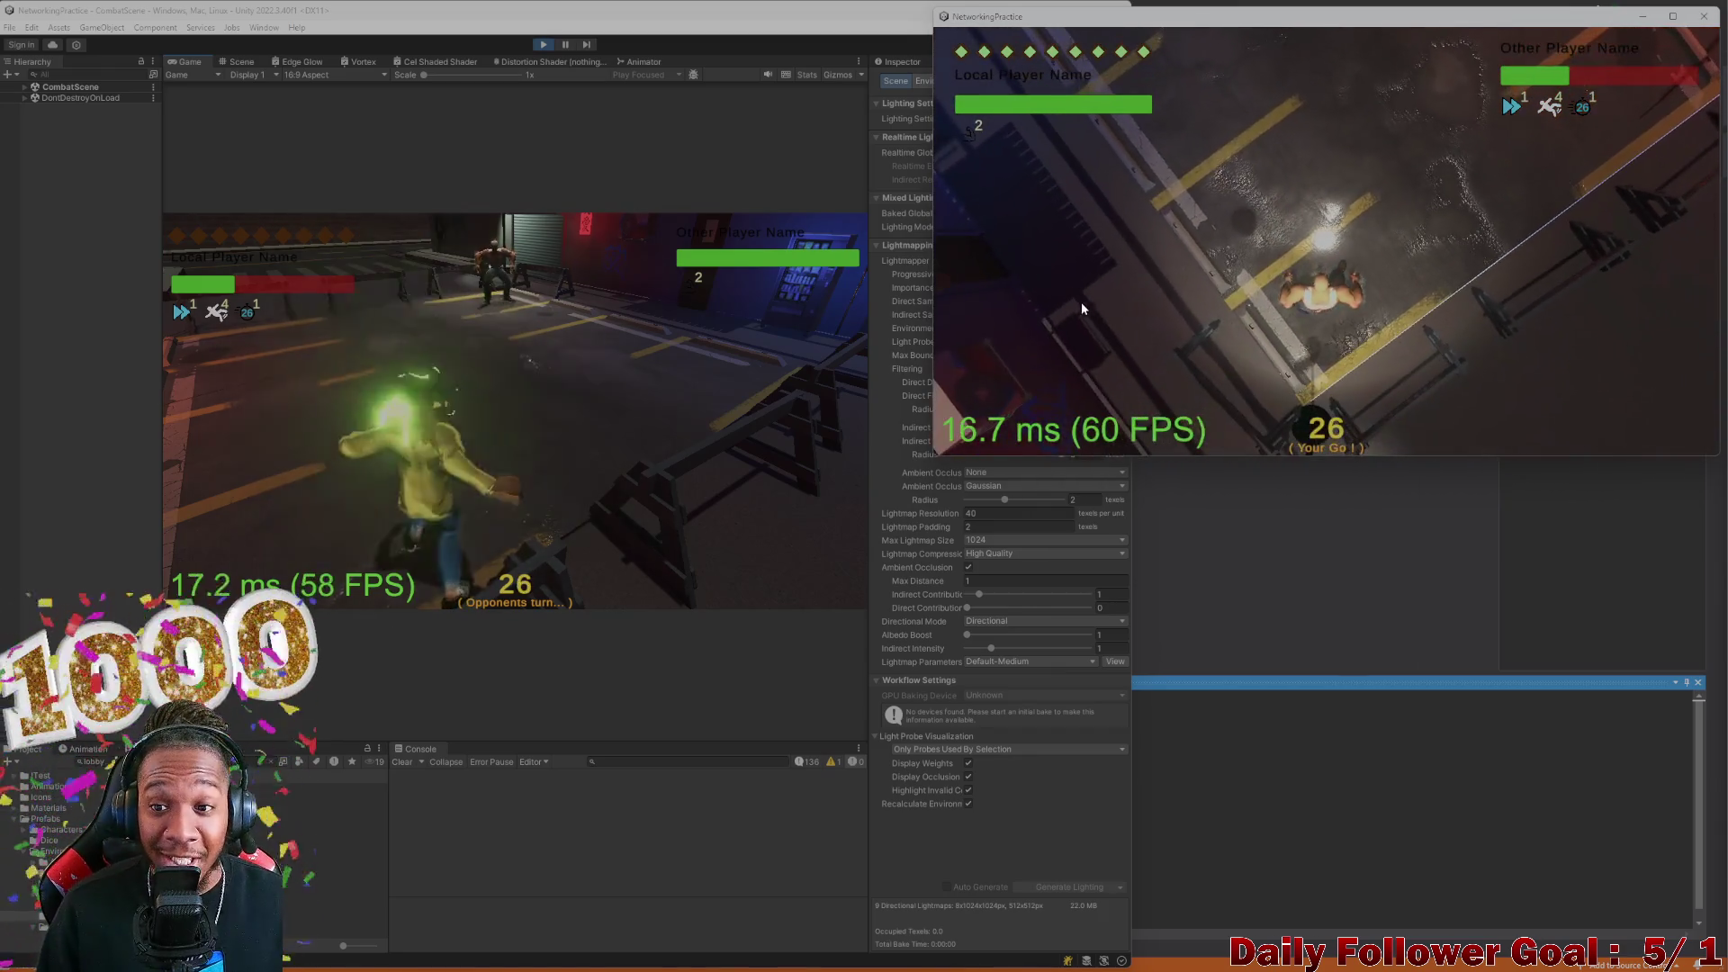
pyautogui.click(1094, 311)
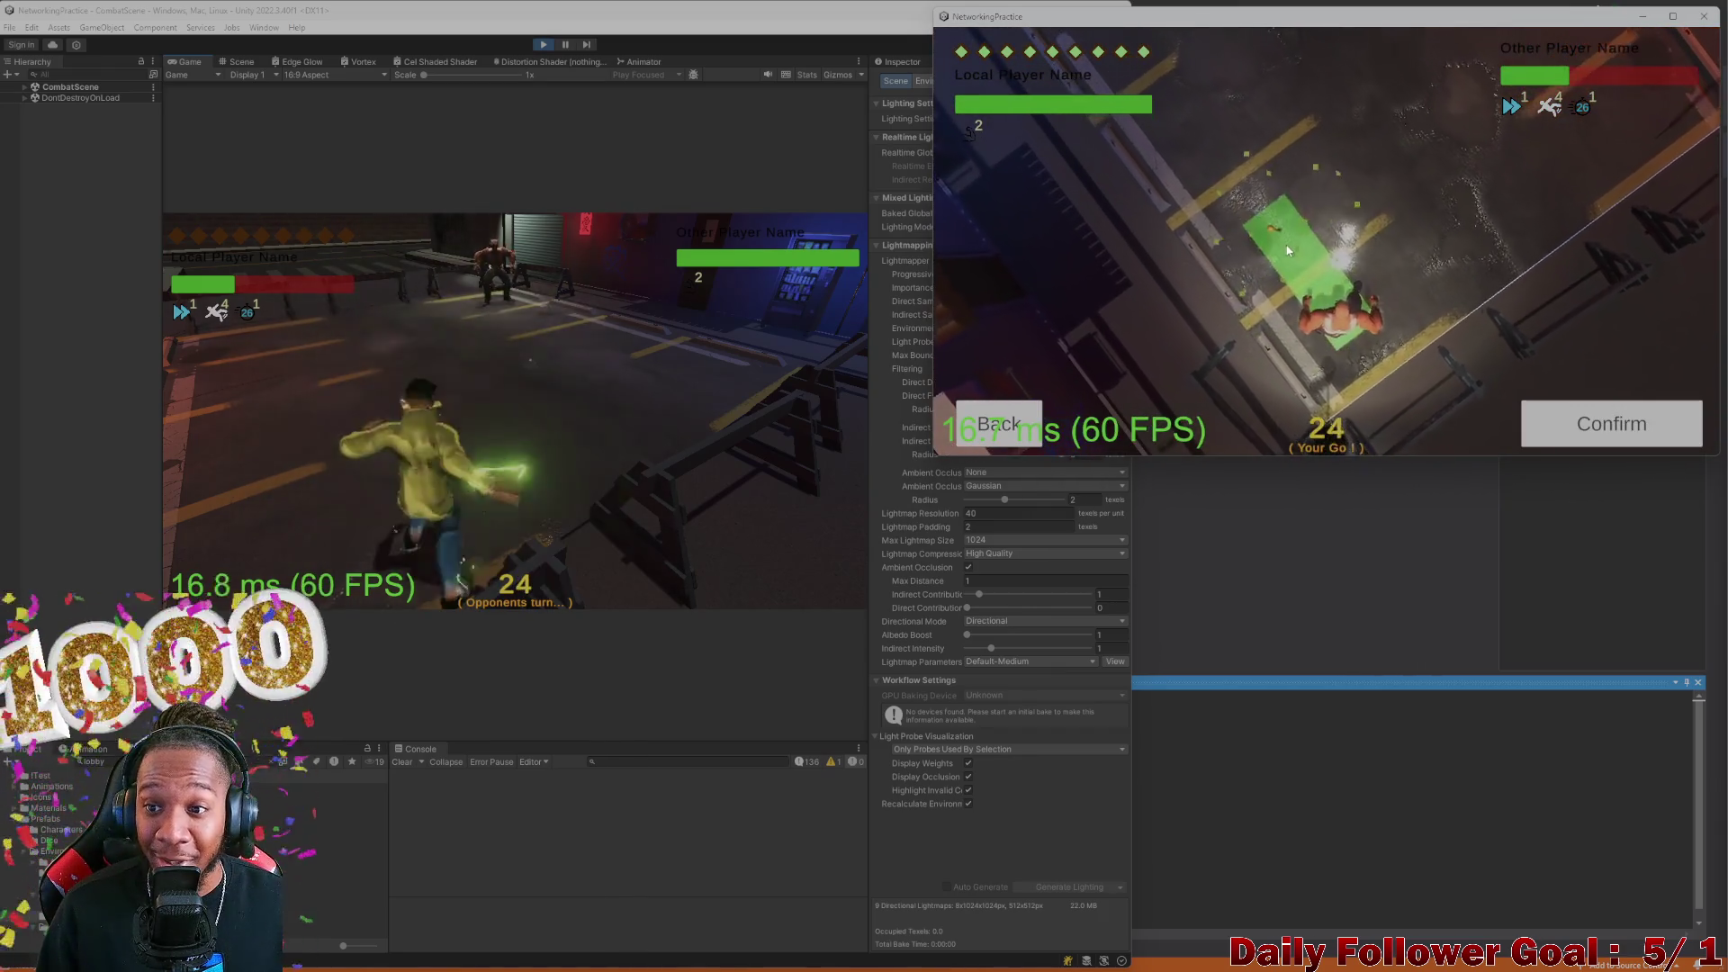
pyautogui.click(1321, 207)
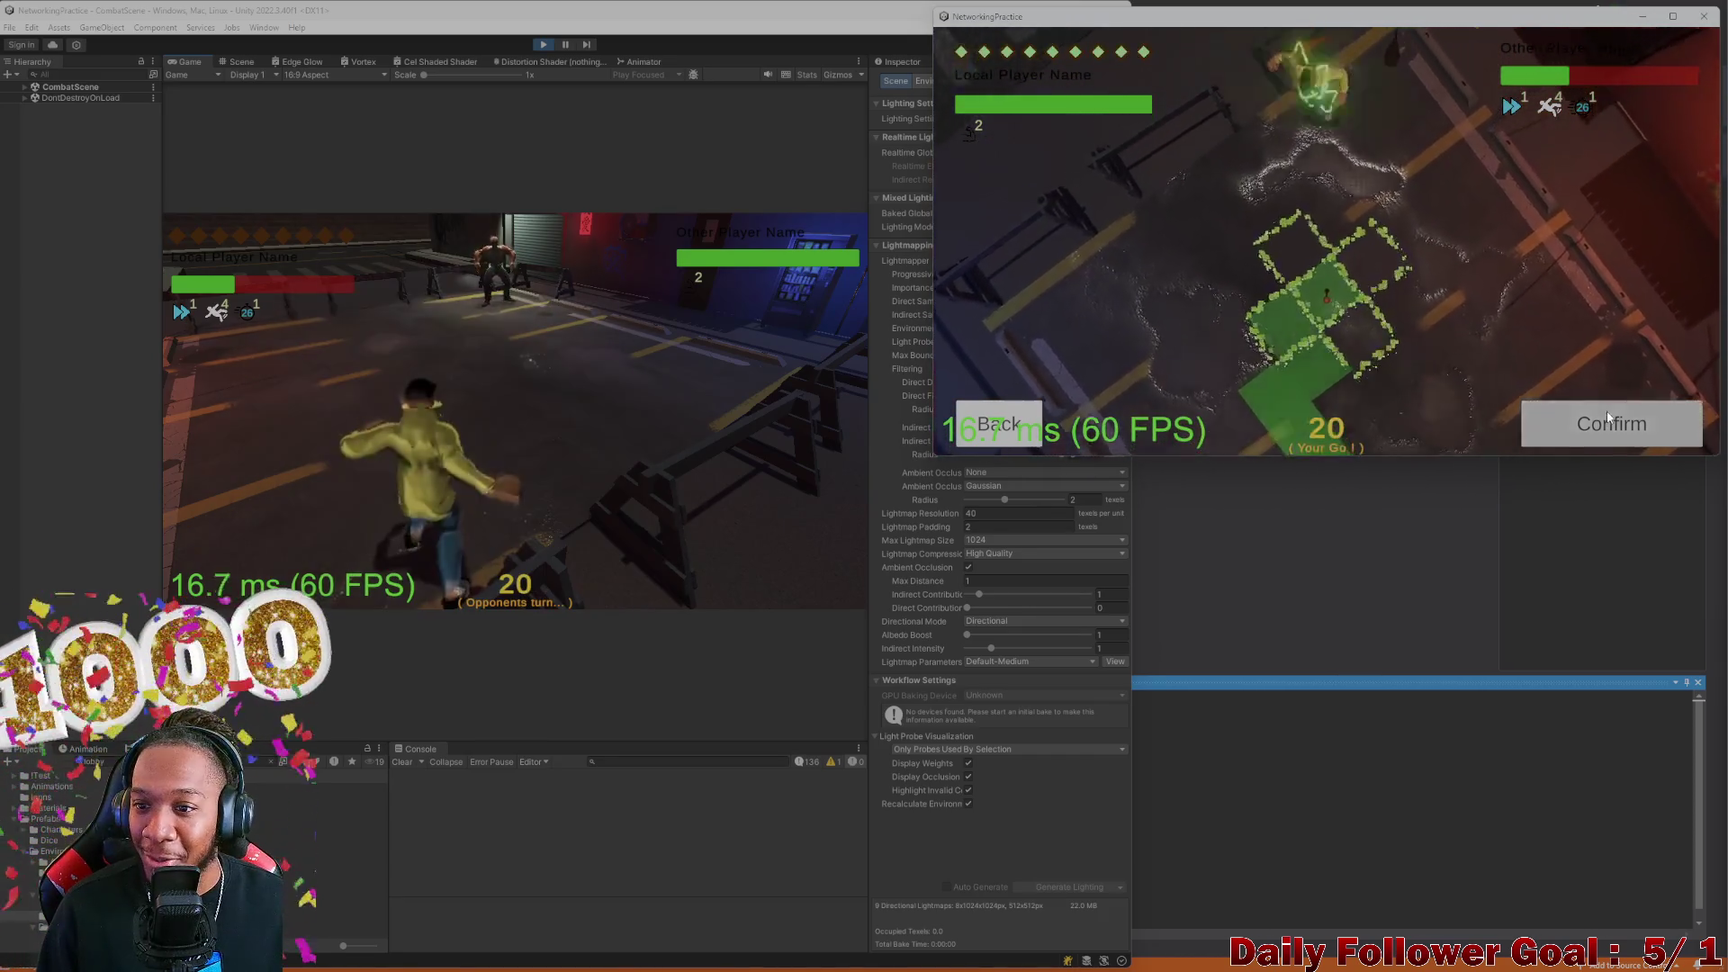
pyautogui.click(1608, 416)
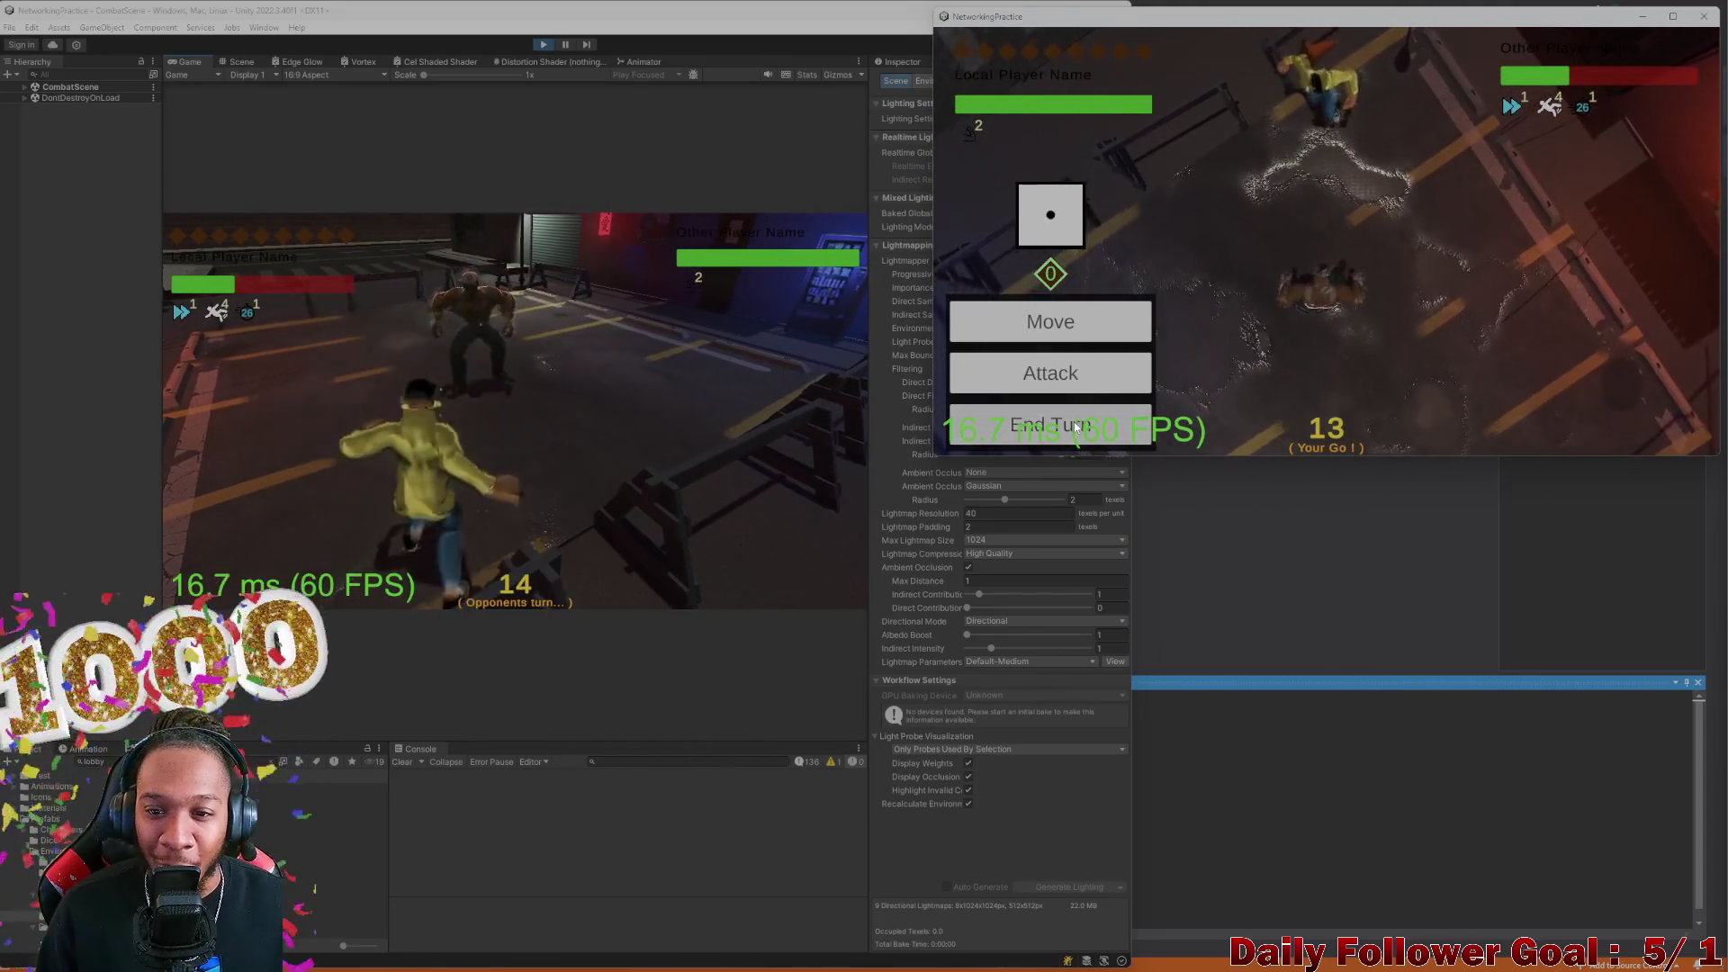
pyautogui.click(1050, 424)
# Roll the die for the Speedster and confirm another move
pyautogui.click(246, 425)
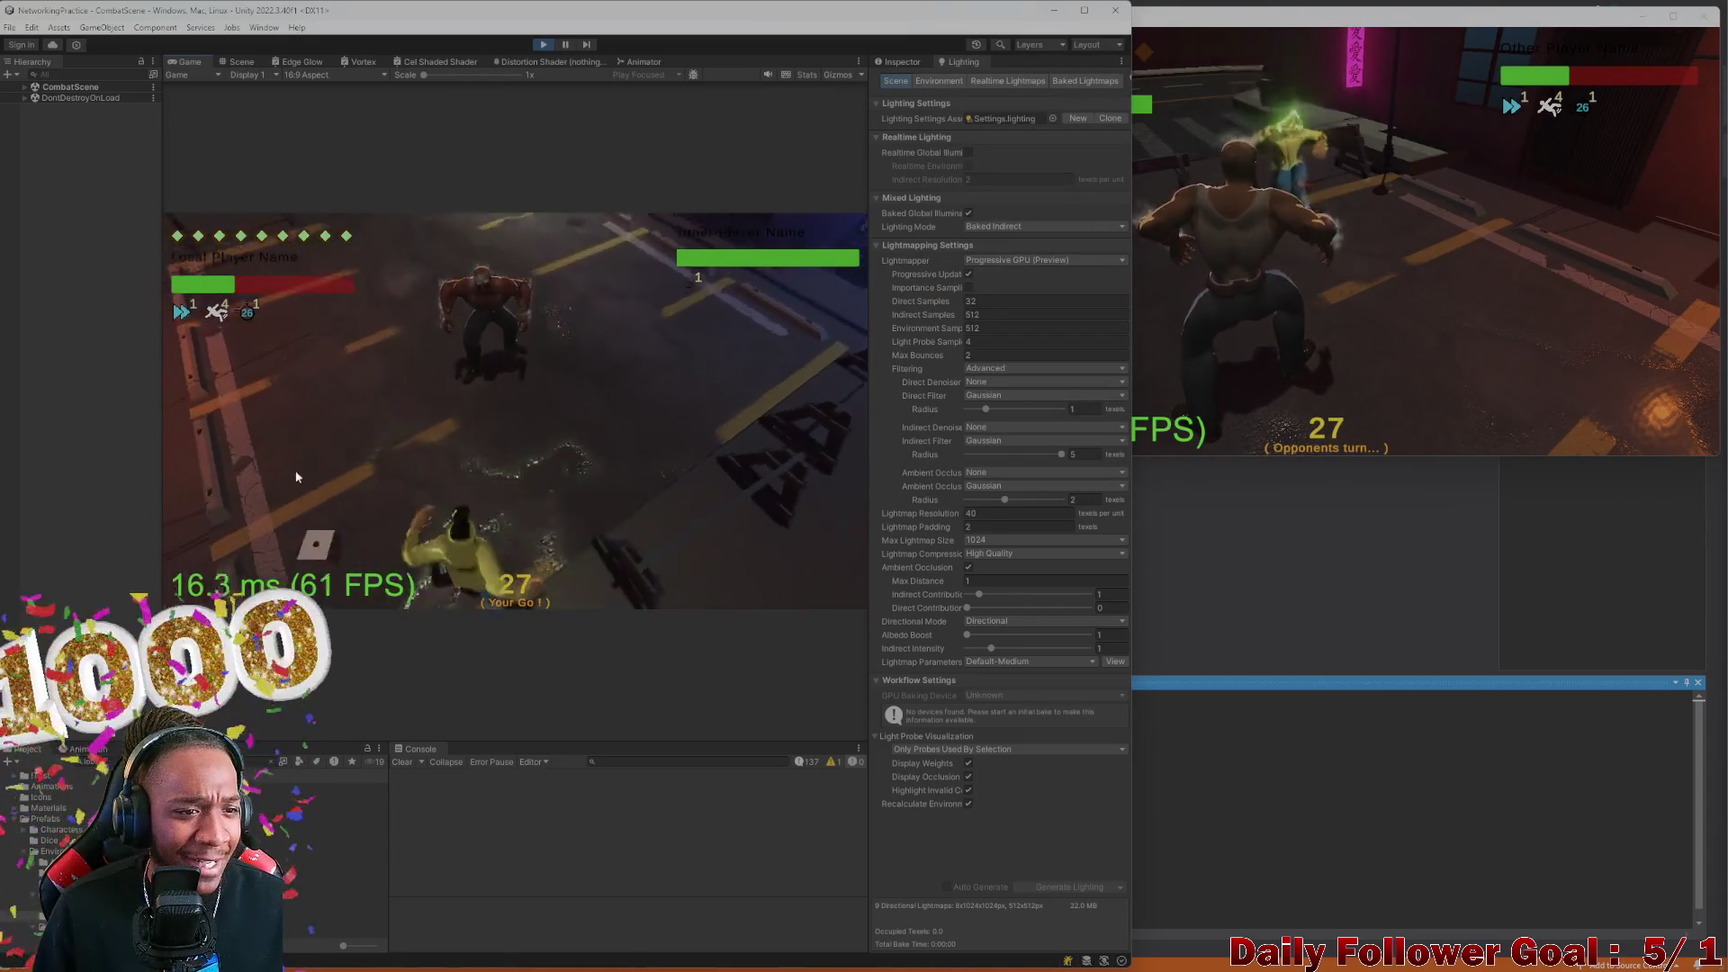
pyautogui.click(337, 495)
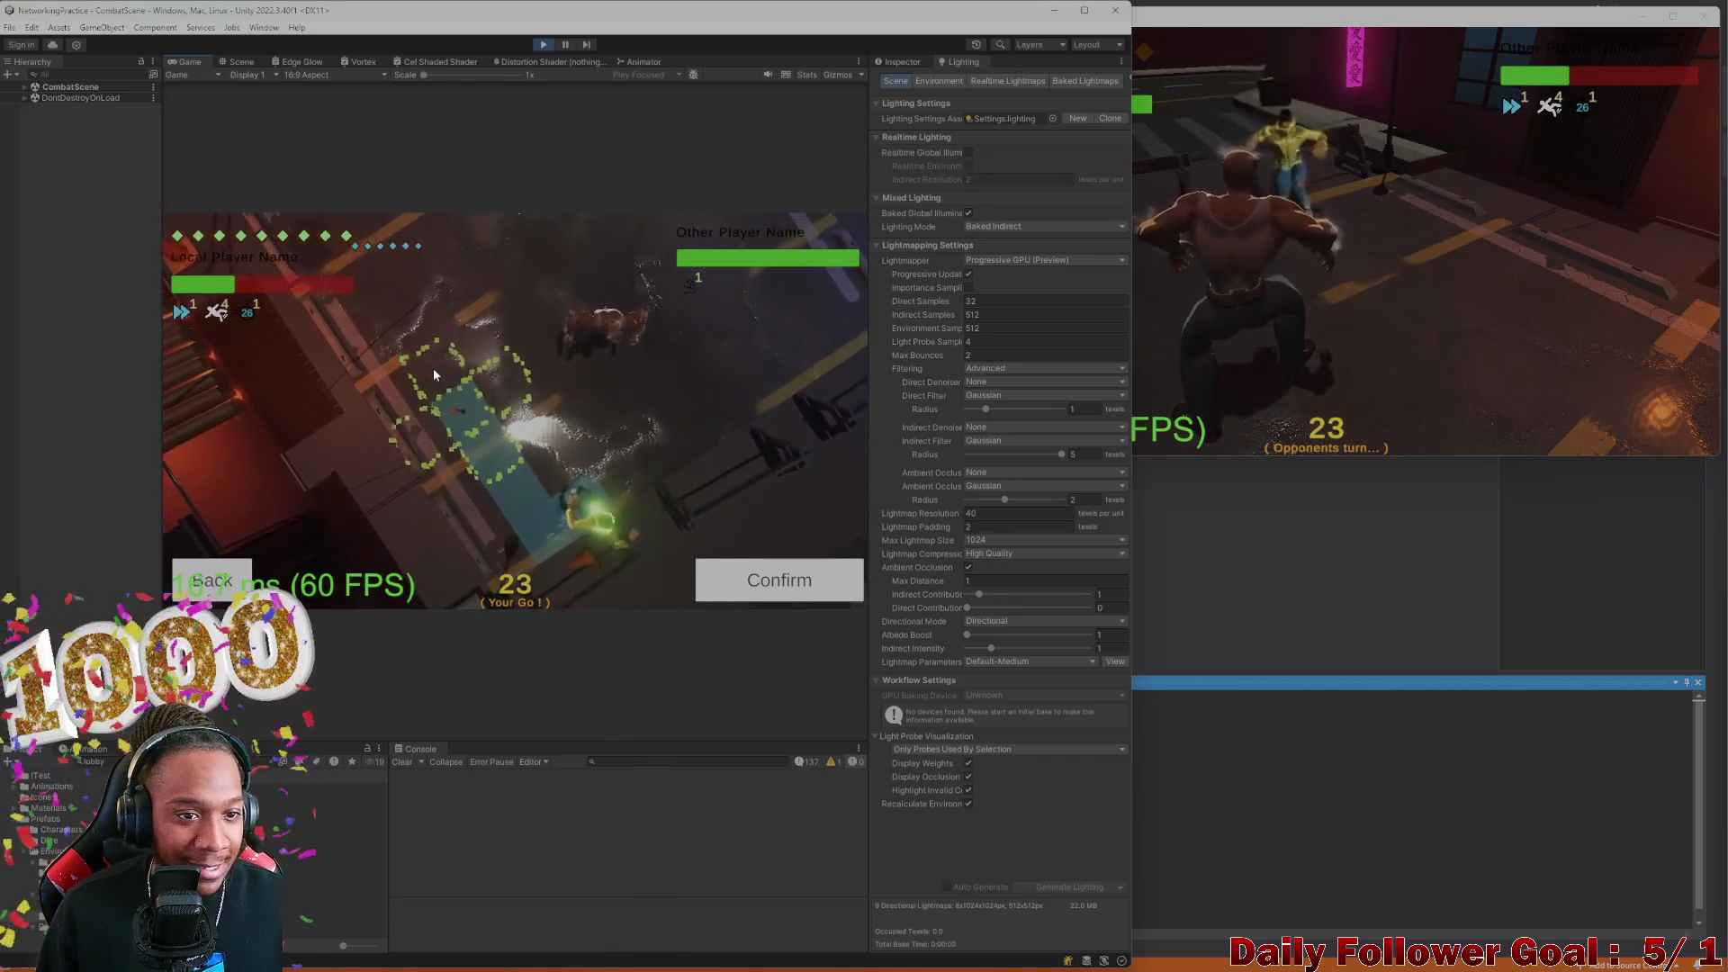
pyautogui.click(788, 569)
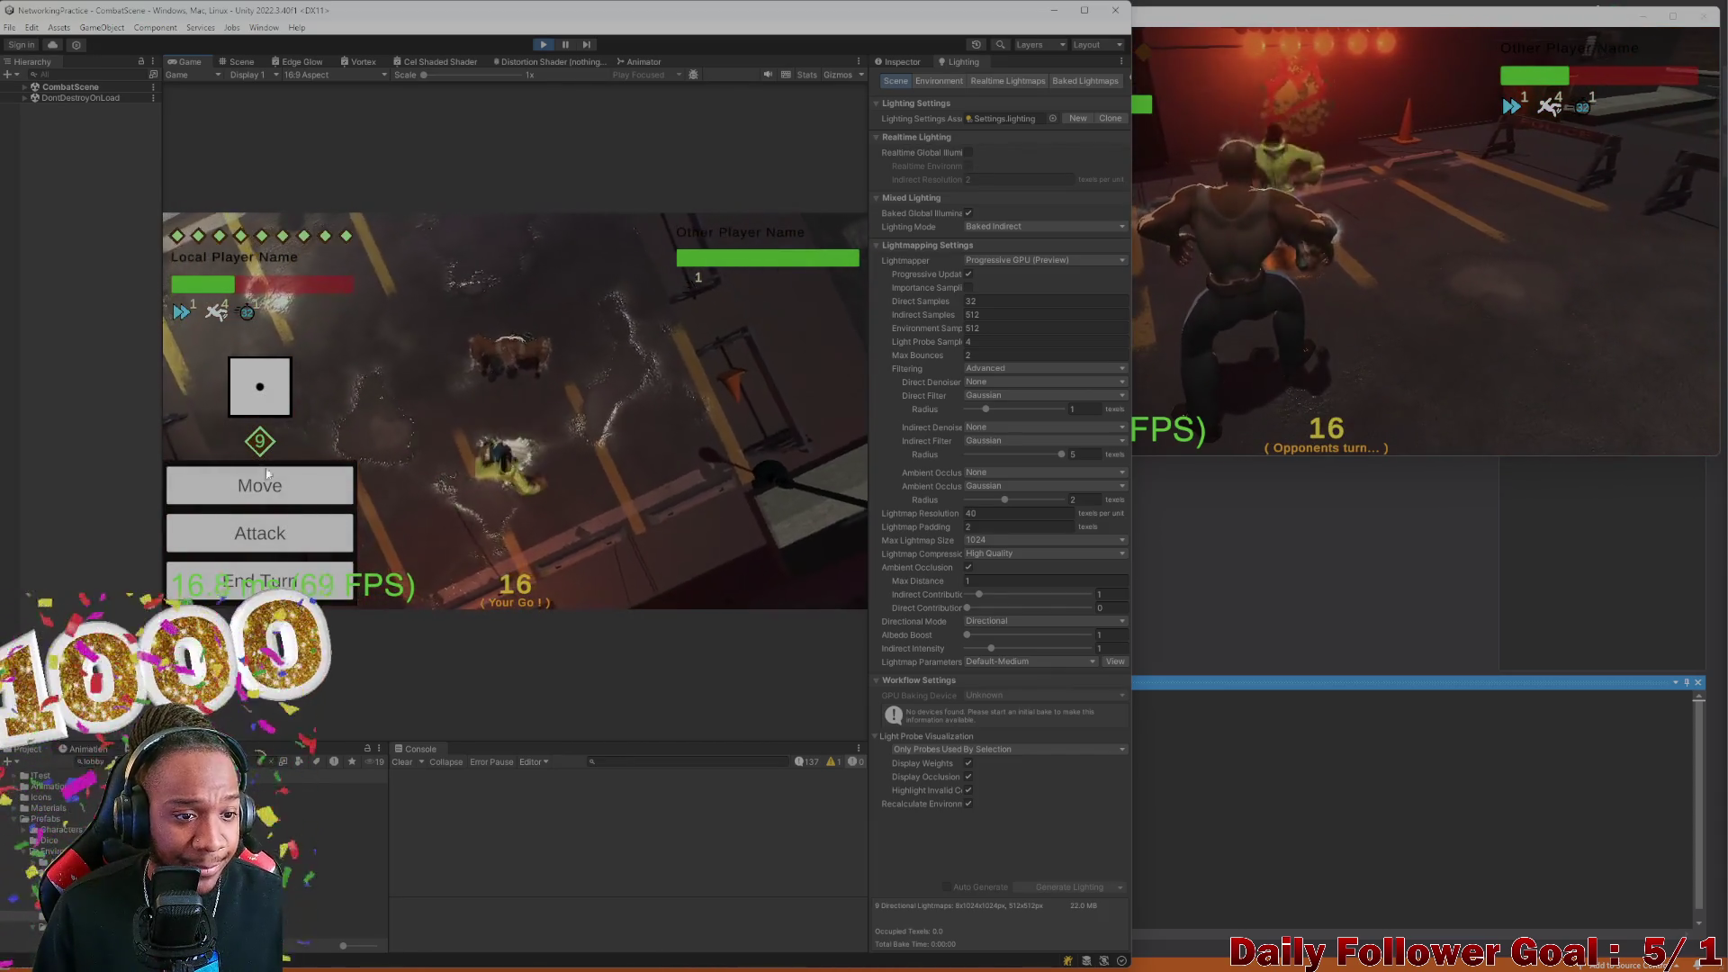
# Choose Attack, confirm the target area on the opponent, then pick and confirm a second attack
pyautogui.click(336, 524)
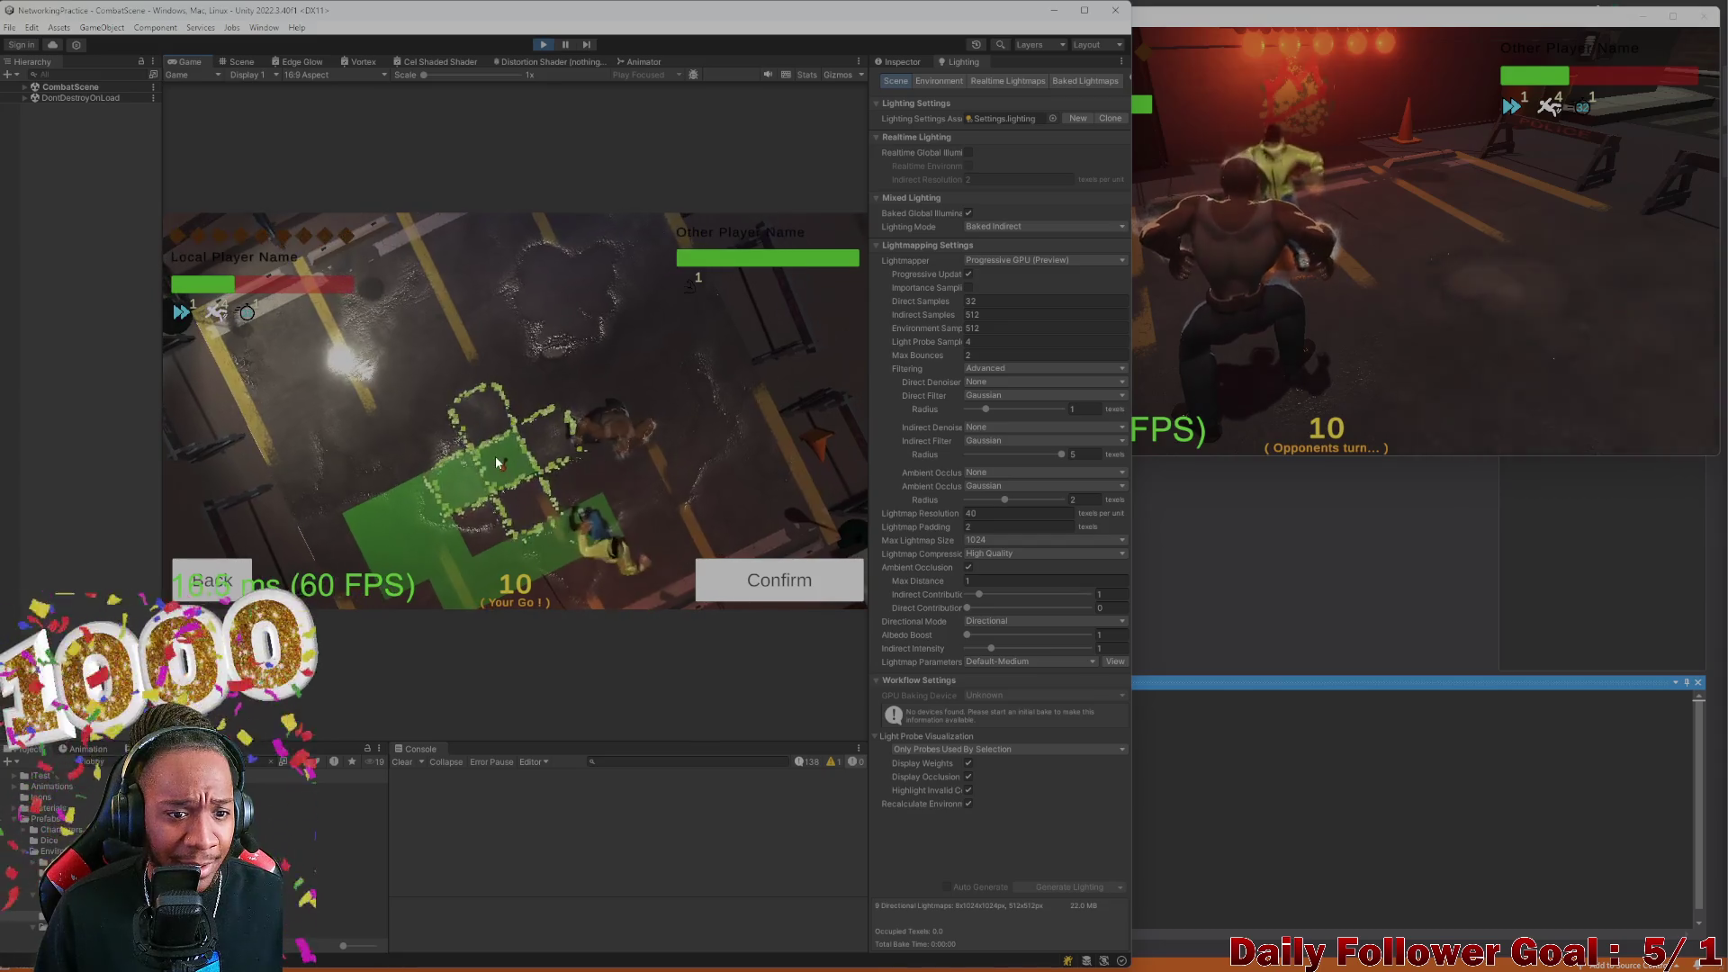
pyautogui.click(754, 583)
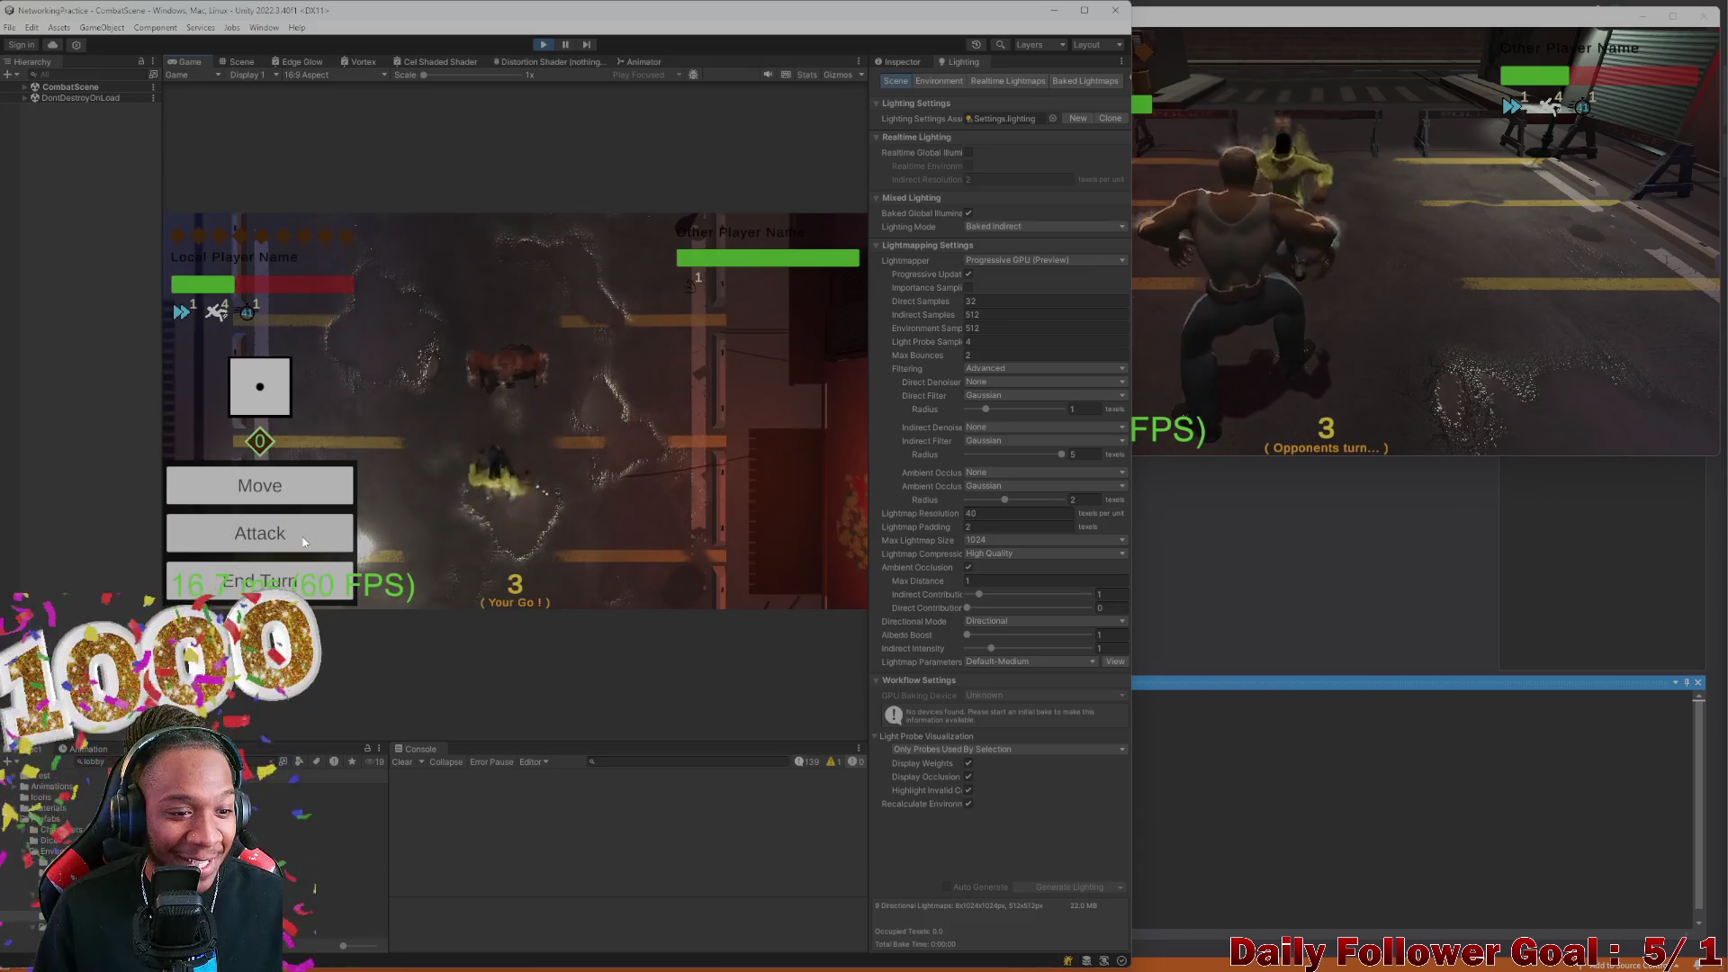
pyautogui.click(258, 529)
pyautogui.click(239, 367)
pyautogui.click(758, 579)
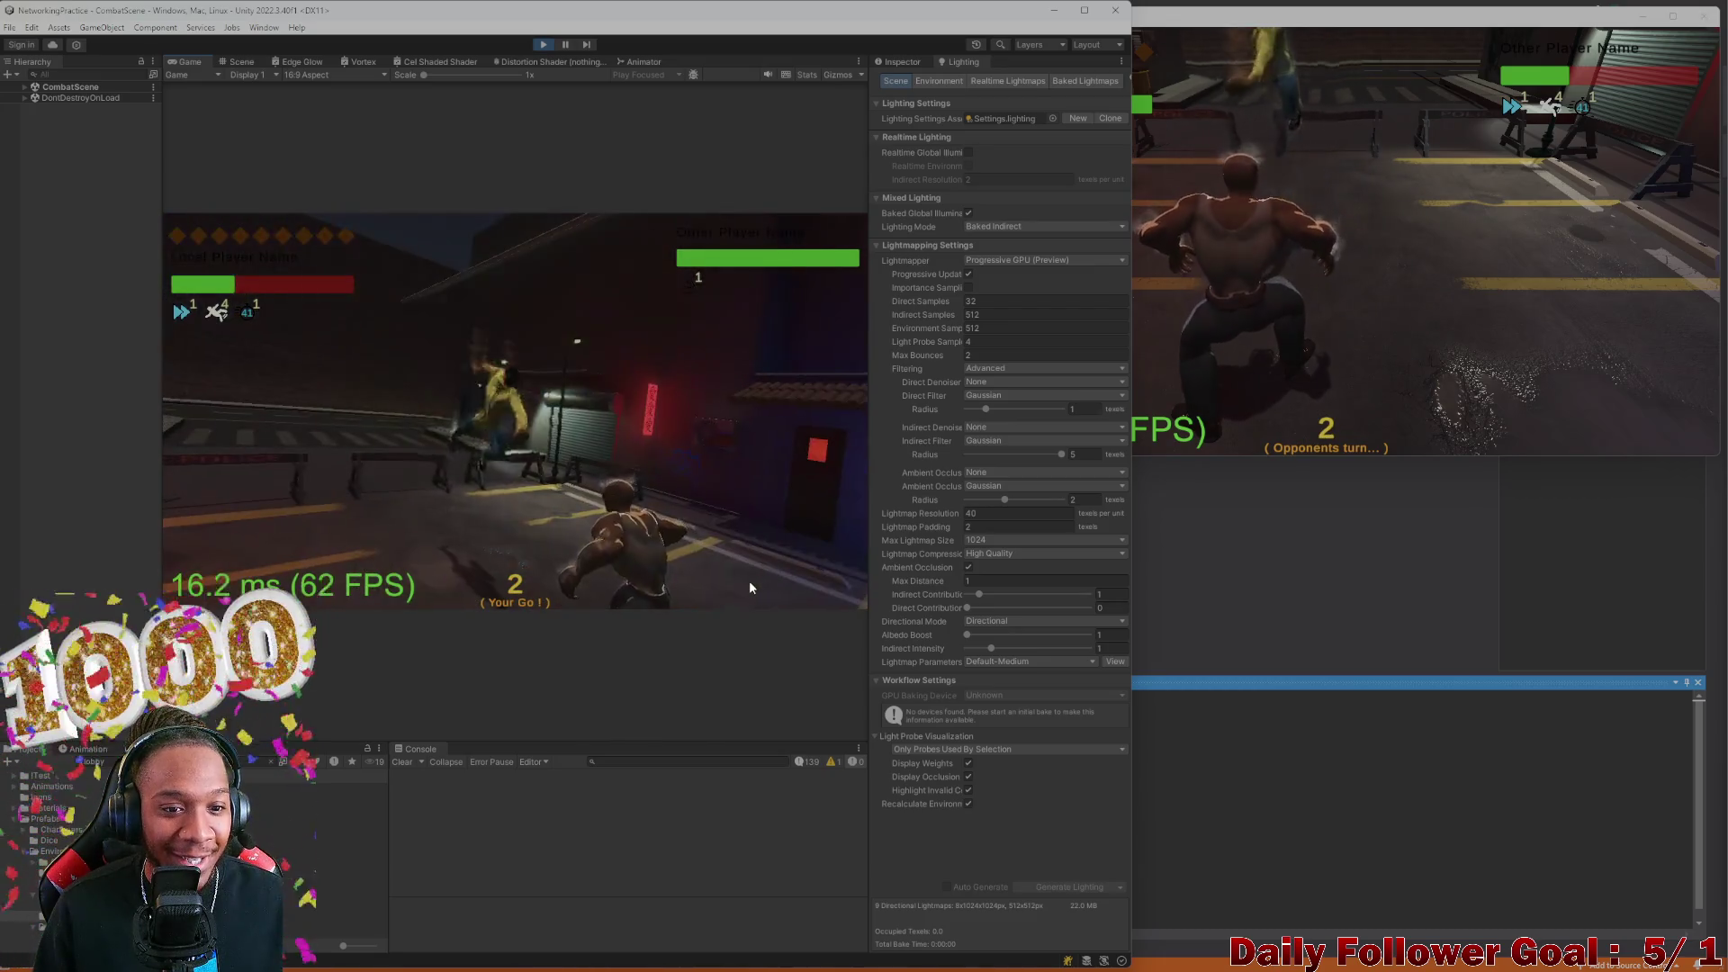
# End the turn in the standalone build window and return to the editor and ToDo.cs notes
pyautogui.click(1318, 266)
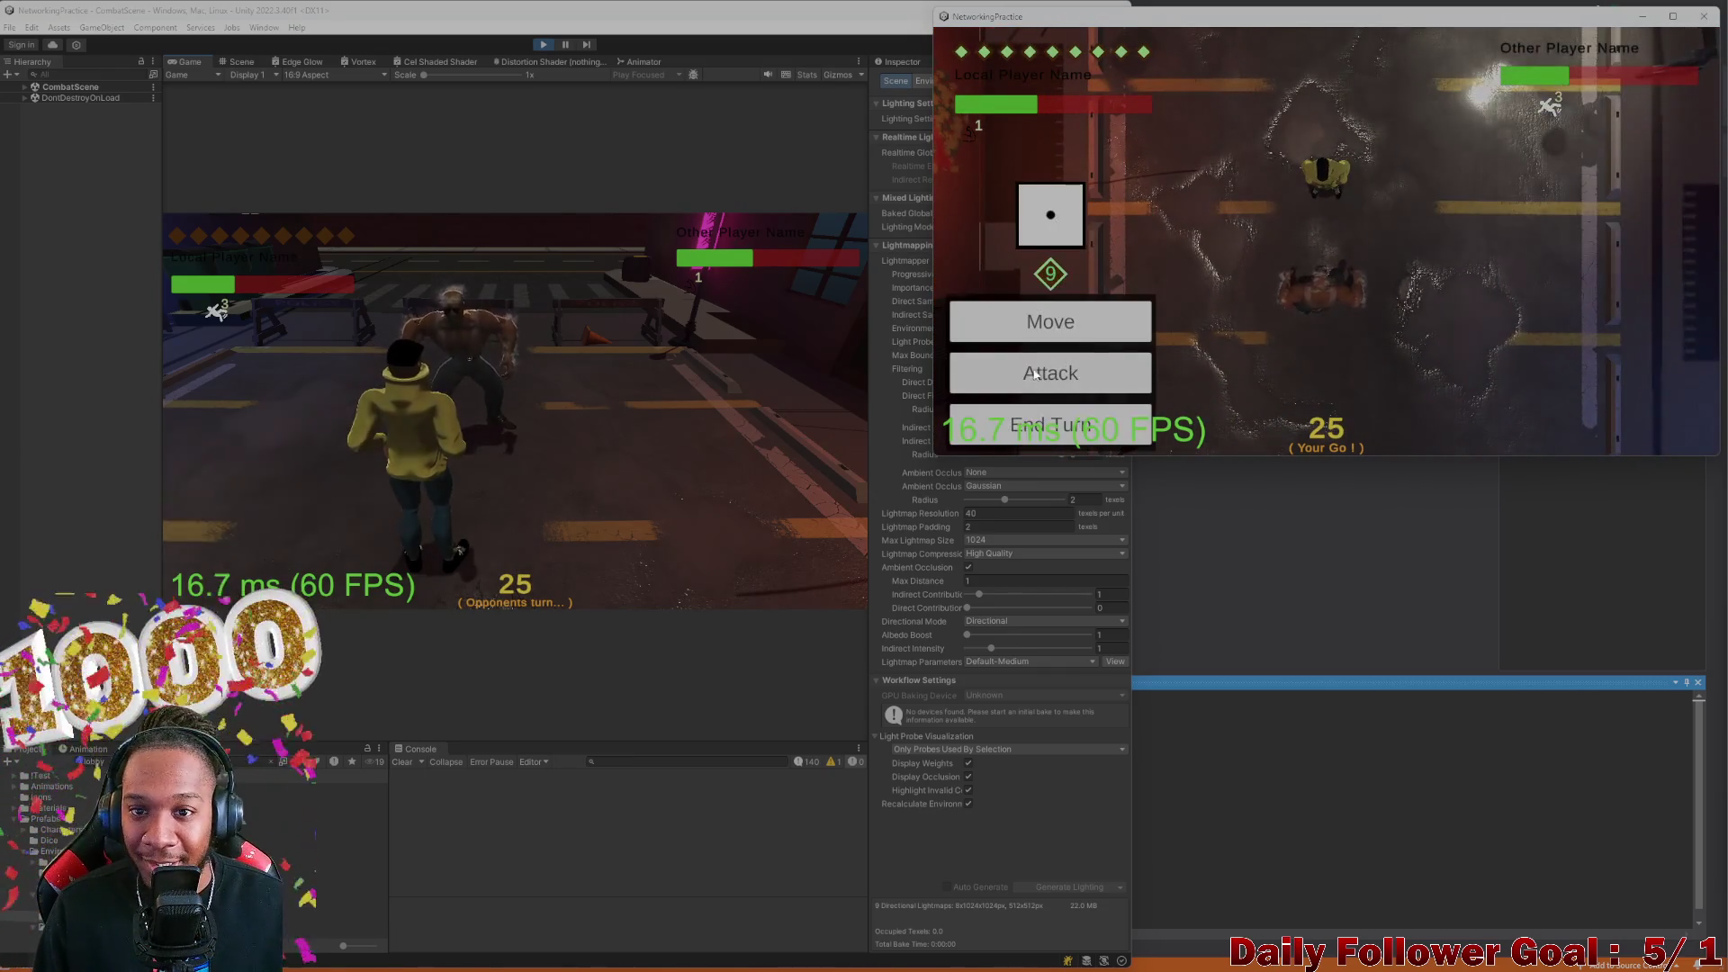
pyautogui.click(1084, 424)
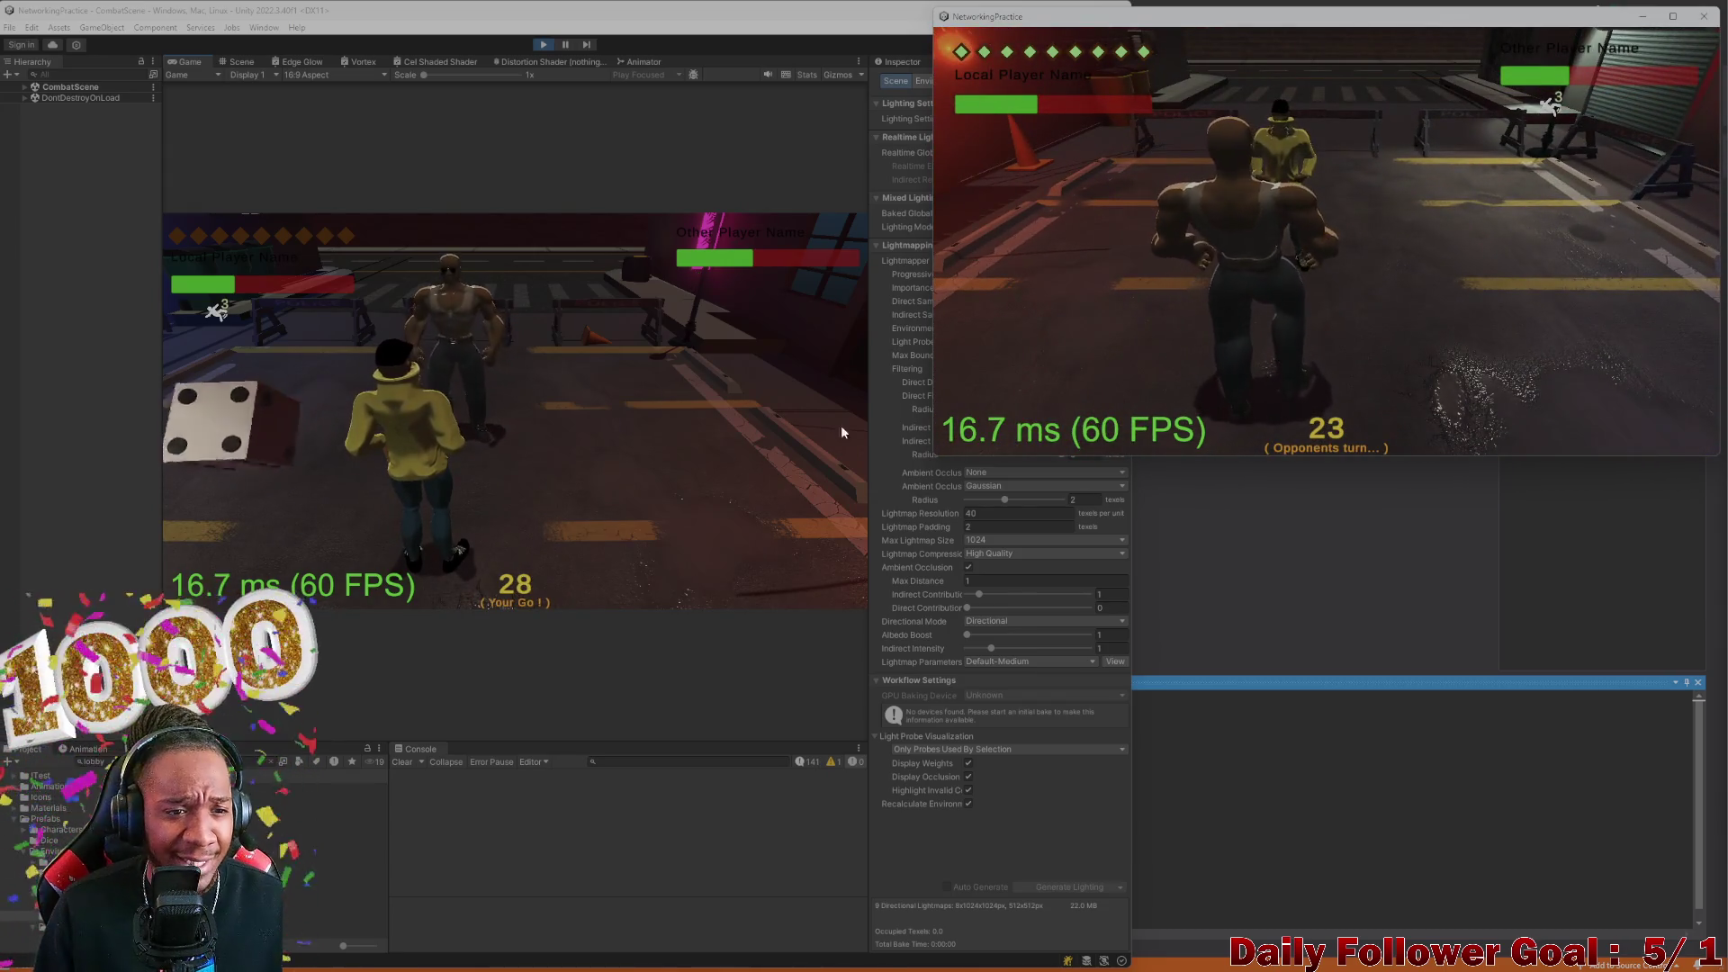
pyautogui.click(682, 383)
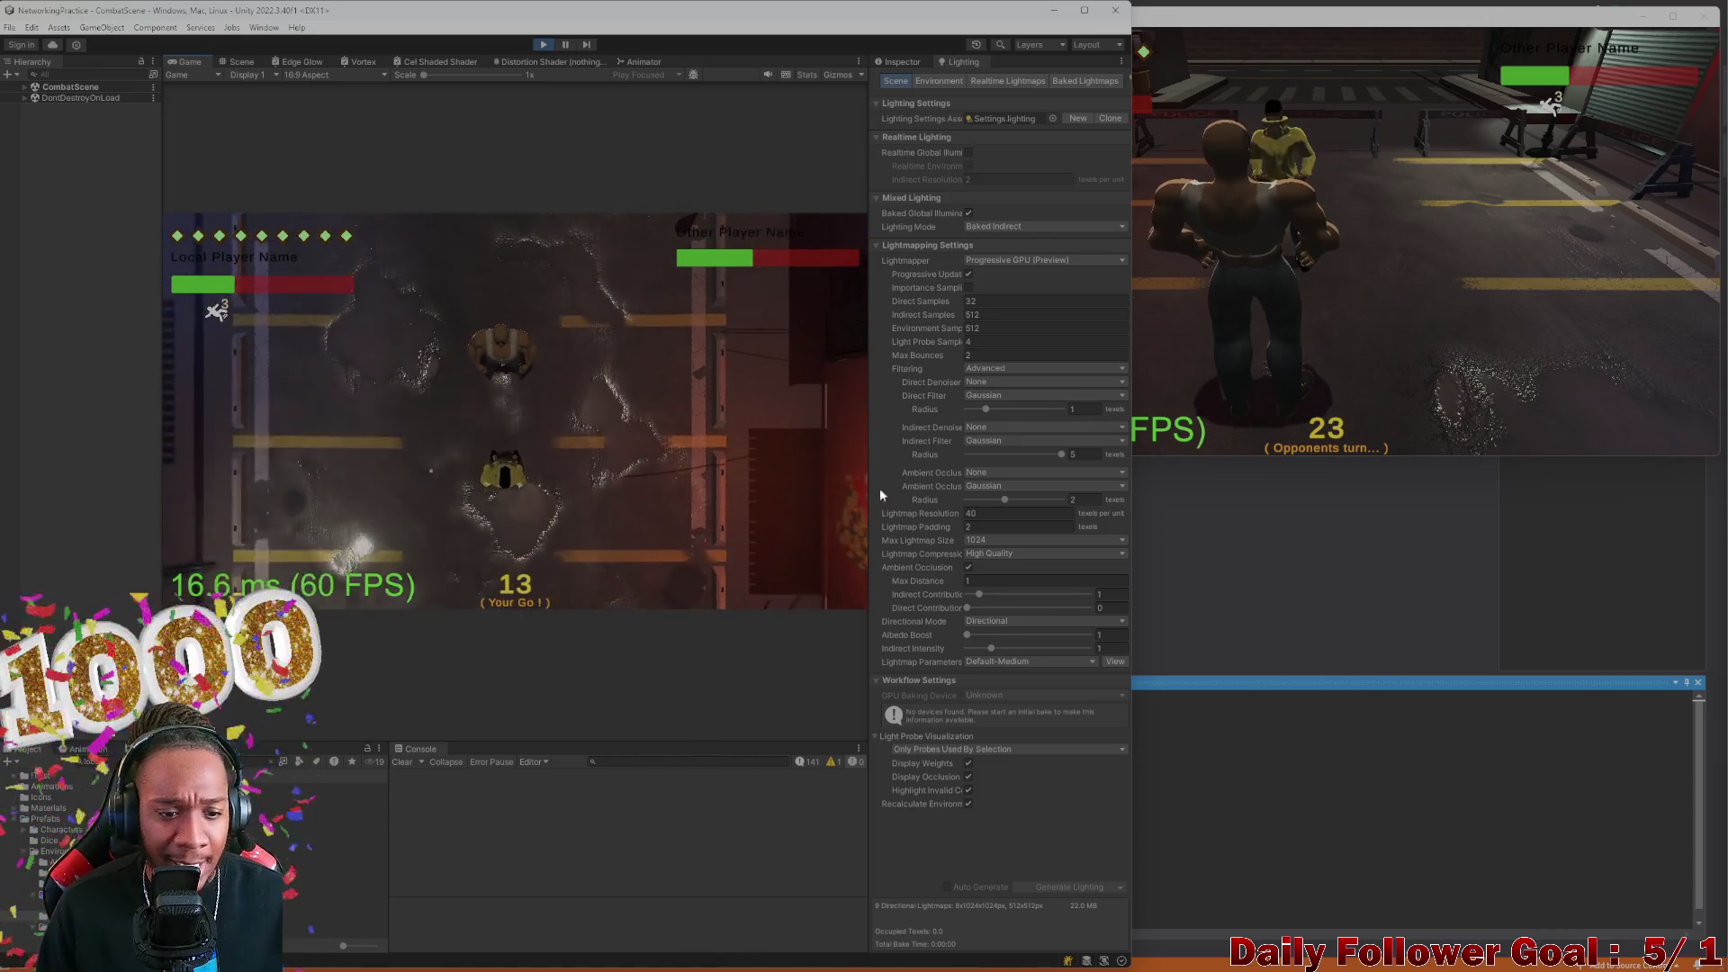
pyautogui.moveTo(986, 963)
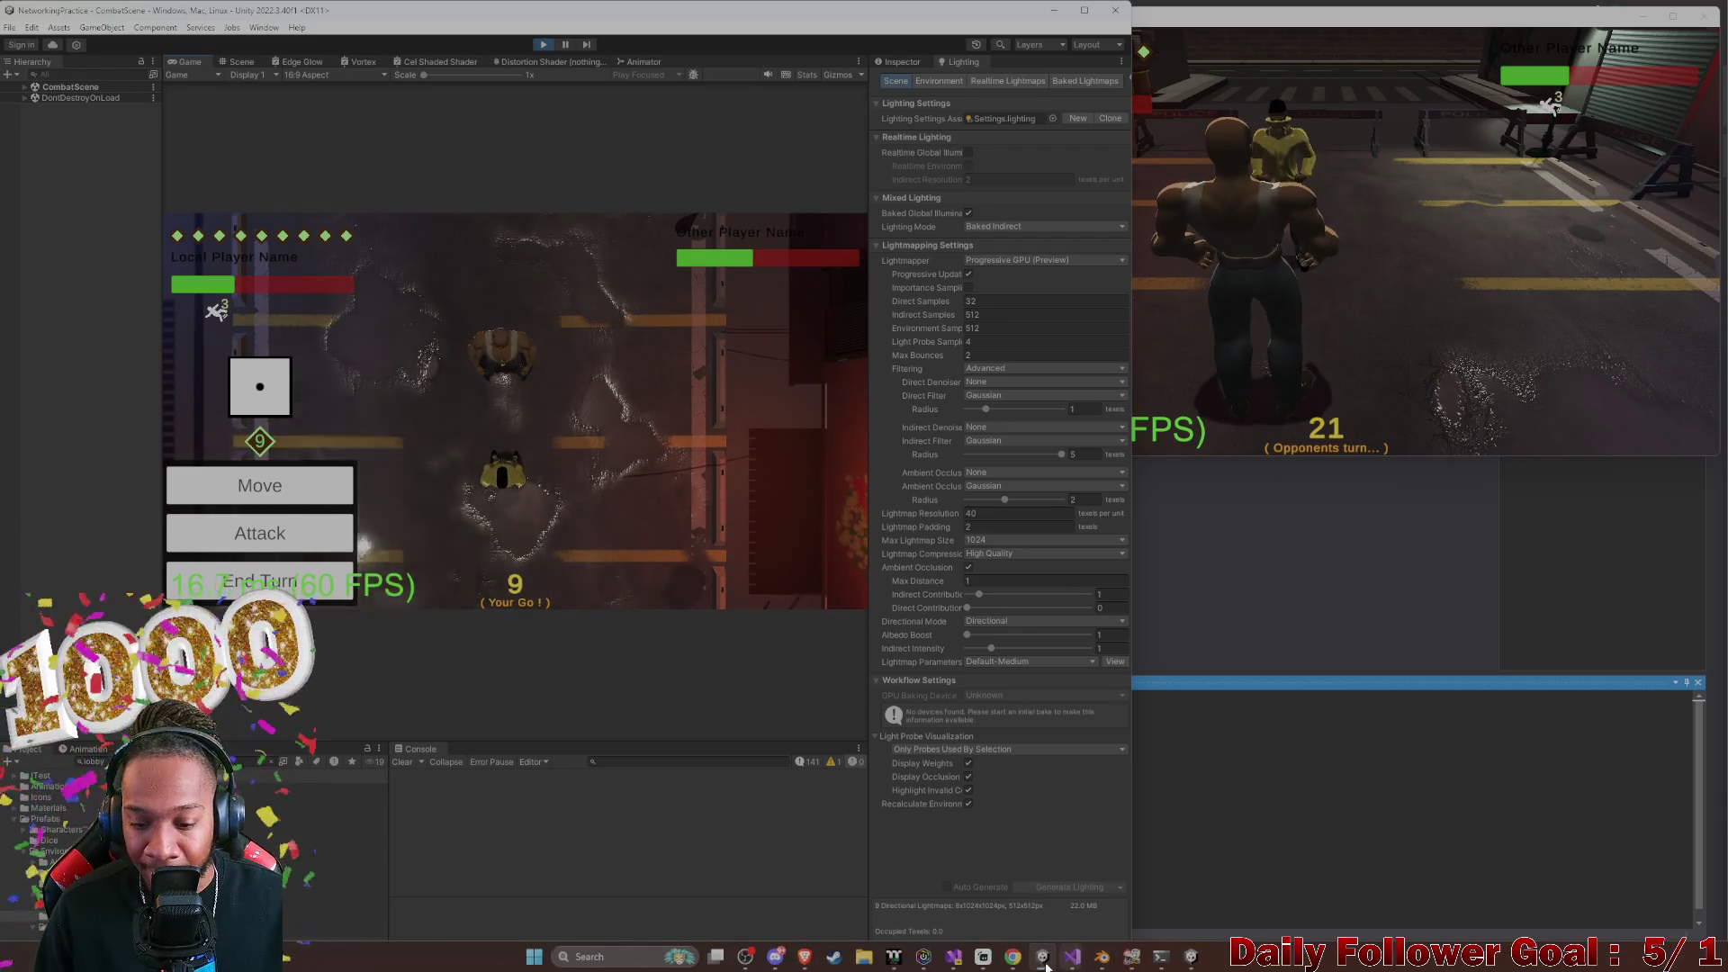
pyautogui.click(985, 961)
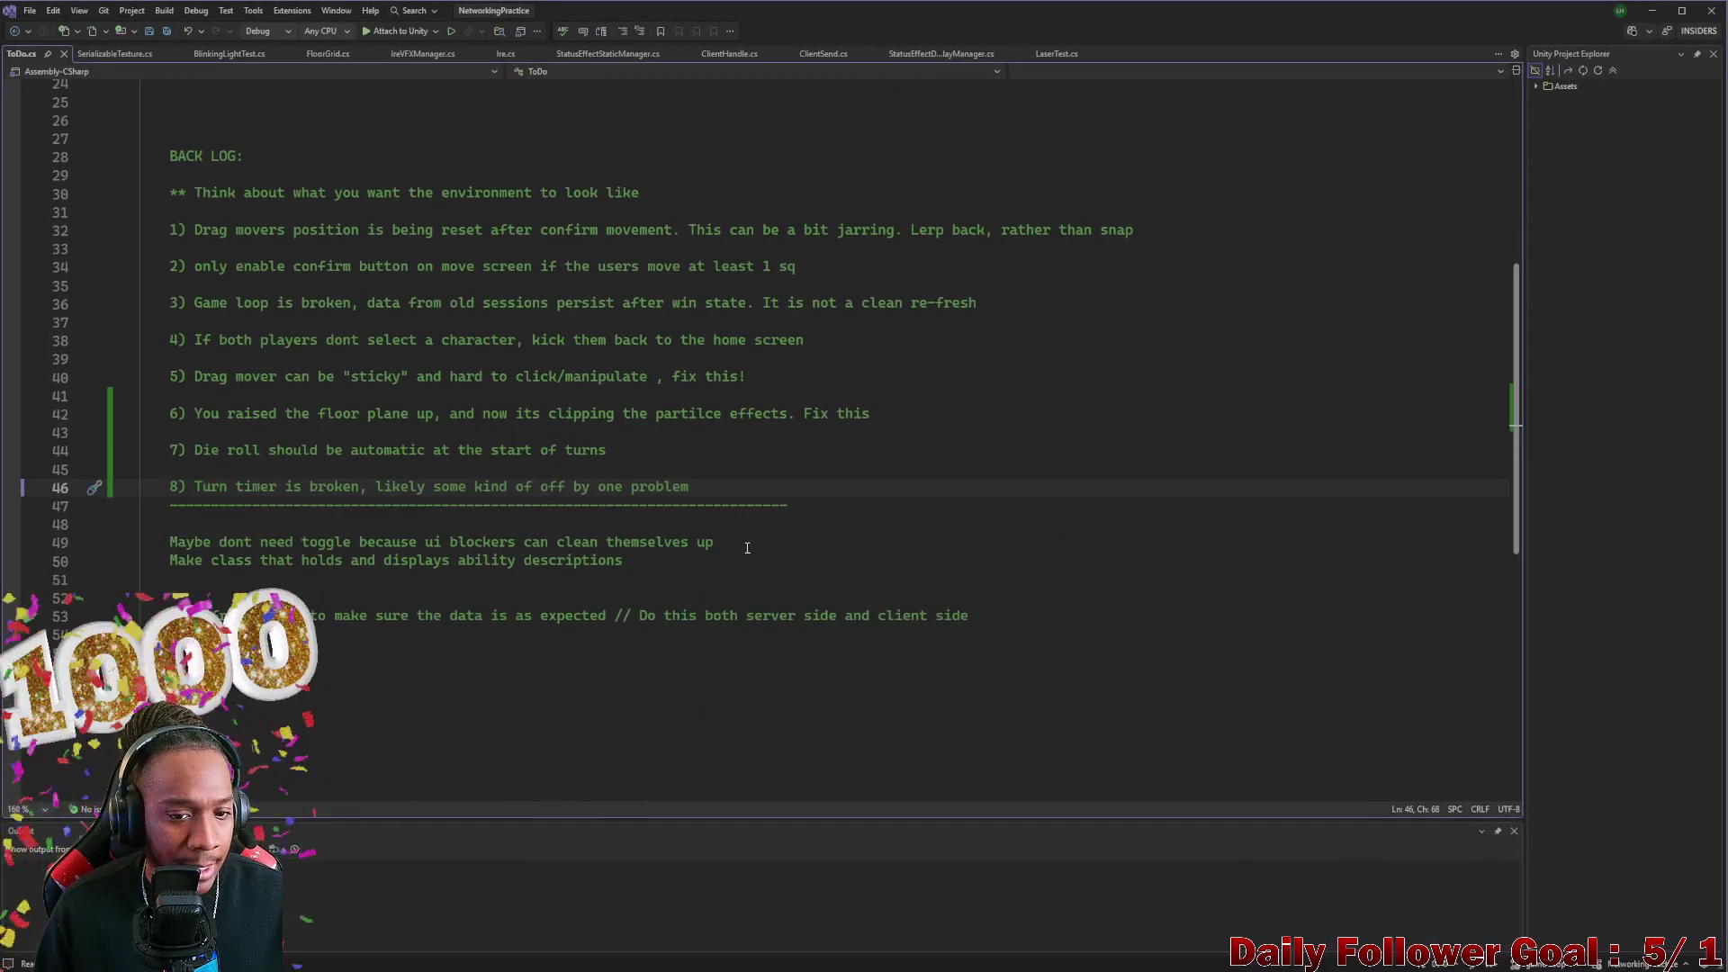
# Add line '9) Ui needs to standout from the background' below item 8 in ToDo.cs, then minimize Visual Studio
pyautogui.press('Return')
pyautogui.press('Return')
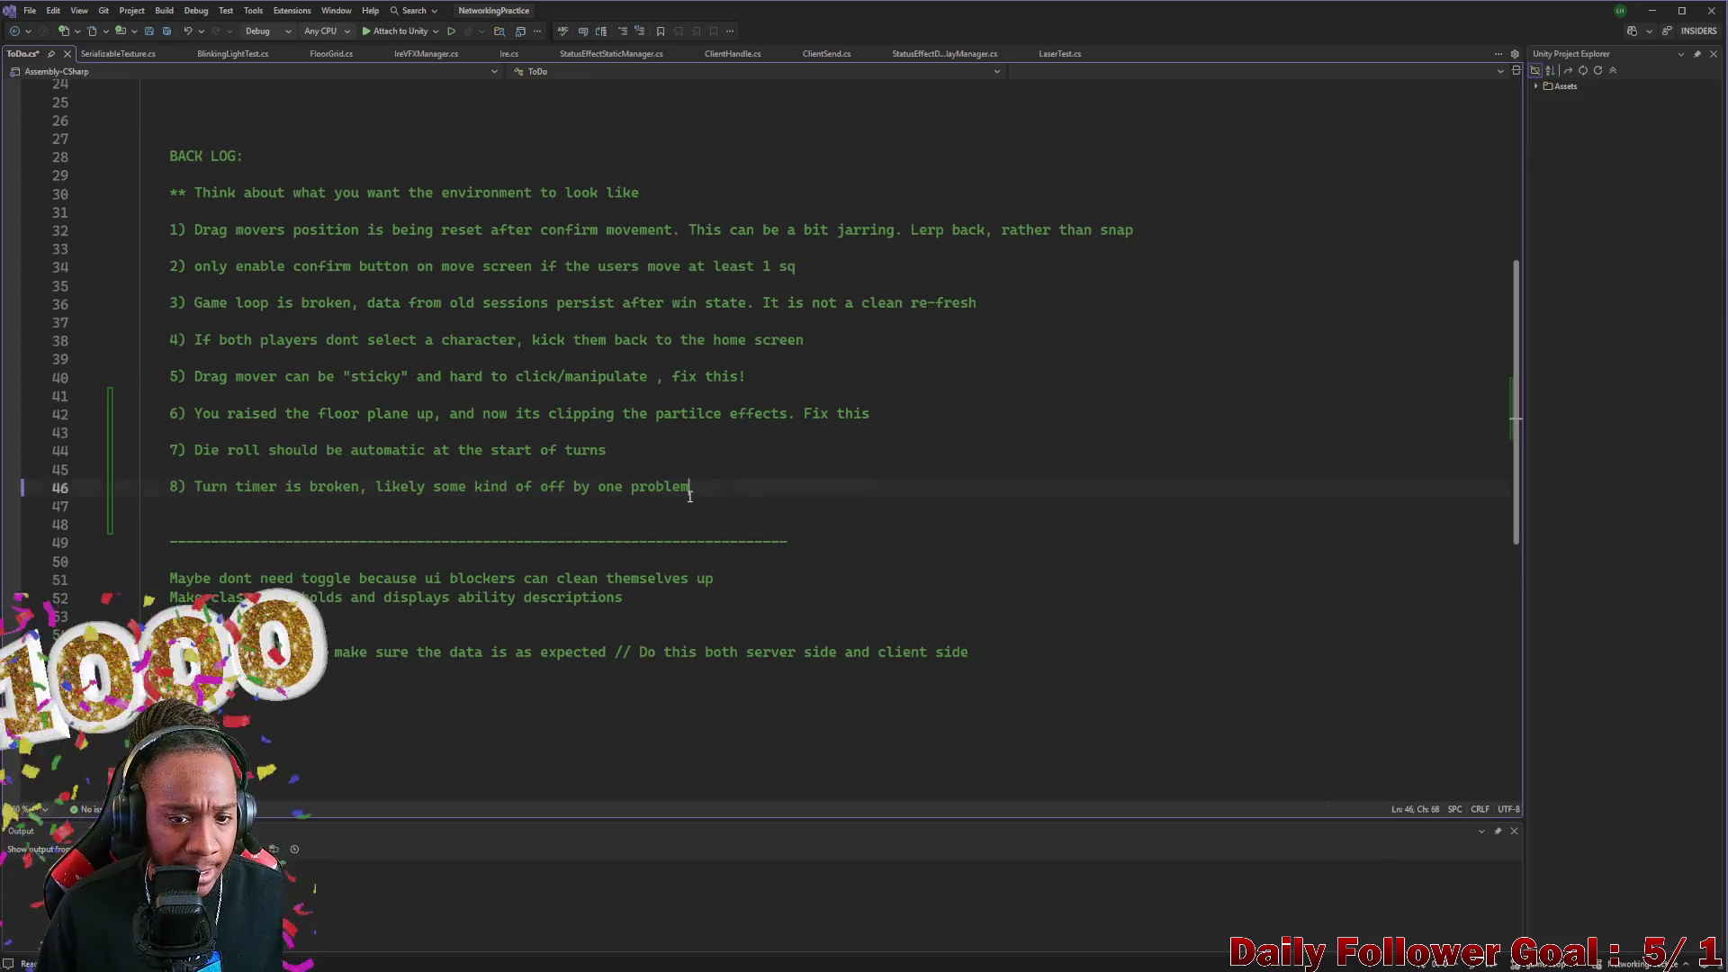
pyautogui.moveTo(155, 496); pyautogui.dragTo(166, 497)
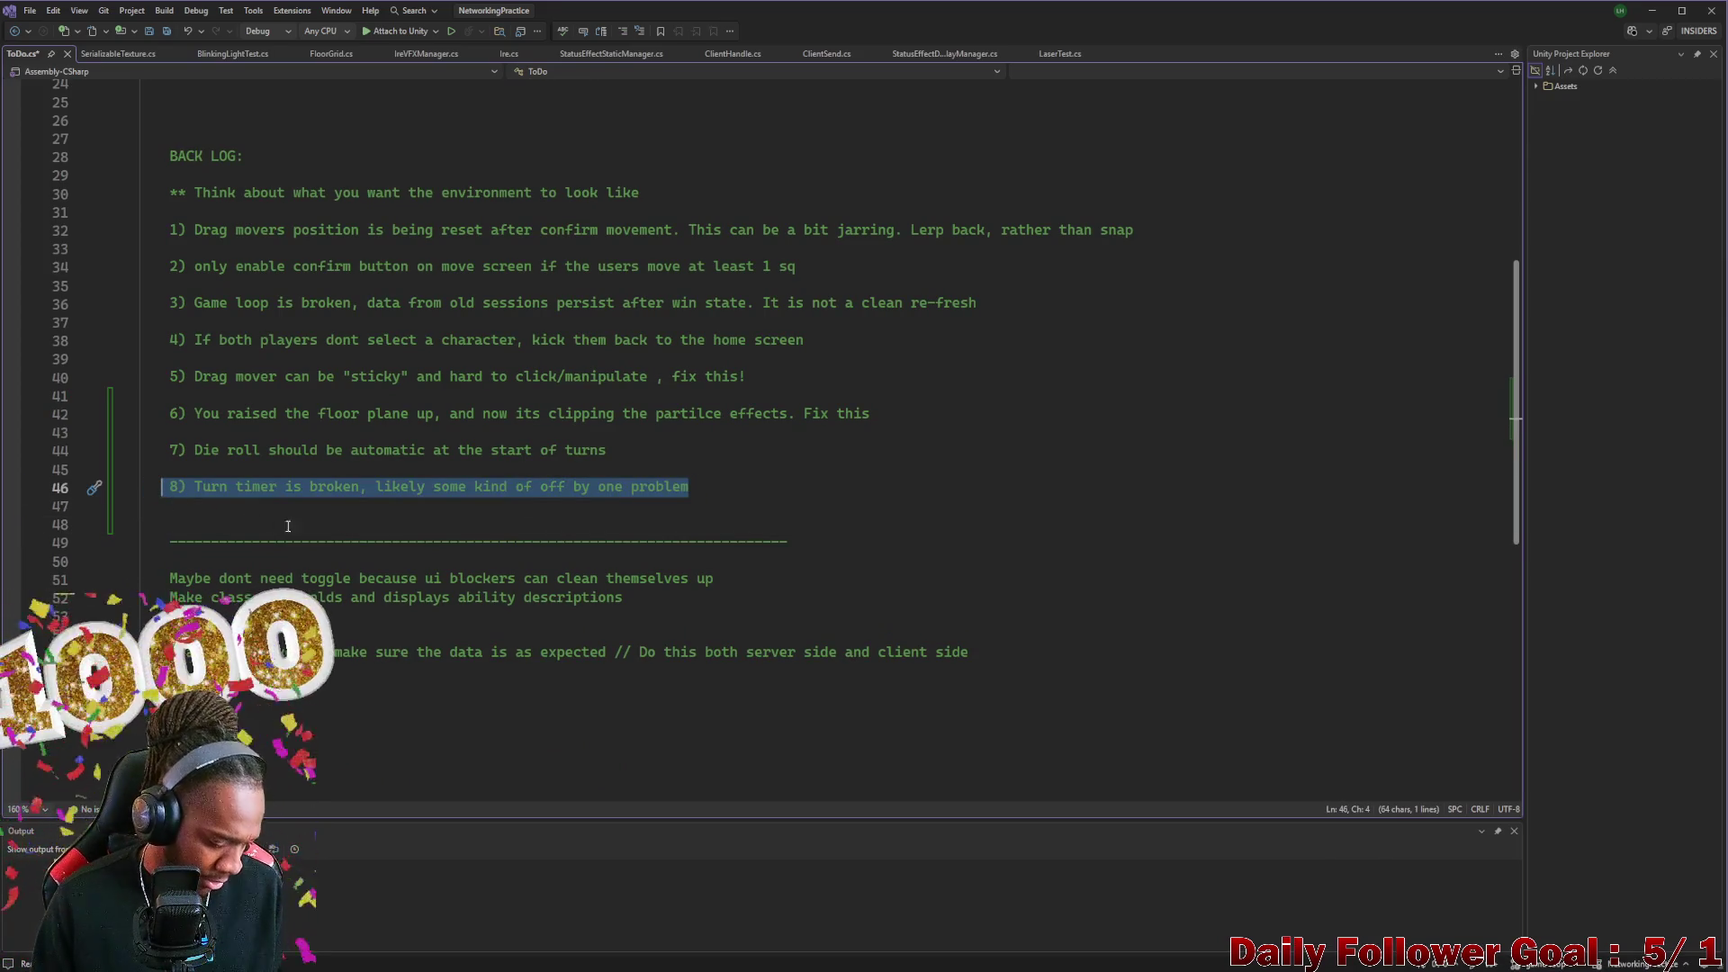
pyautogui.click(230, 518)
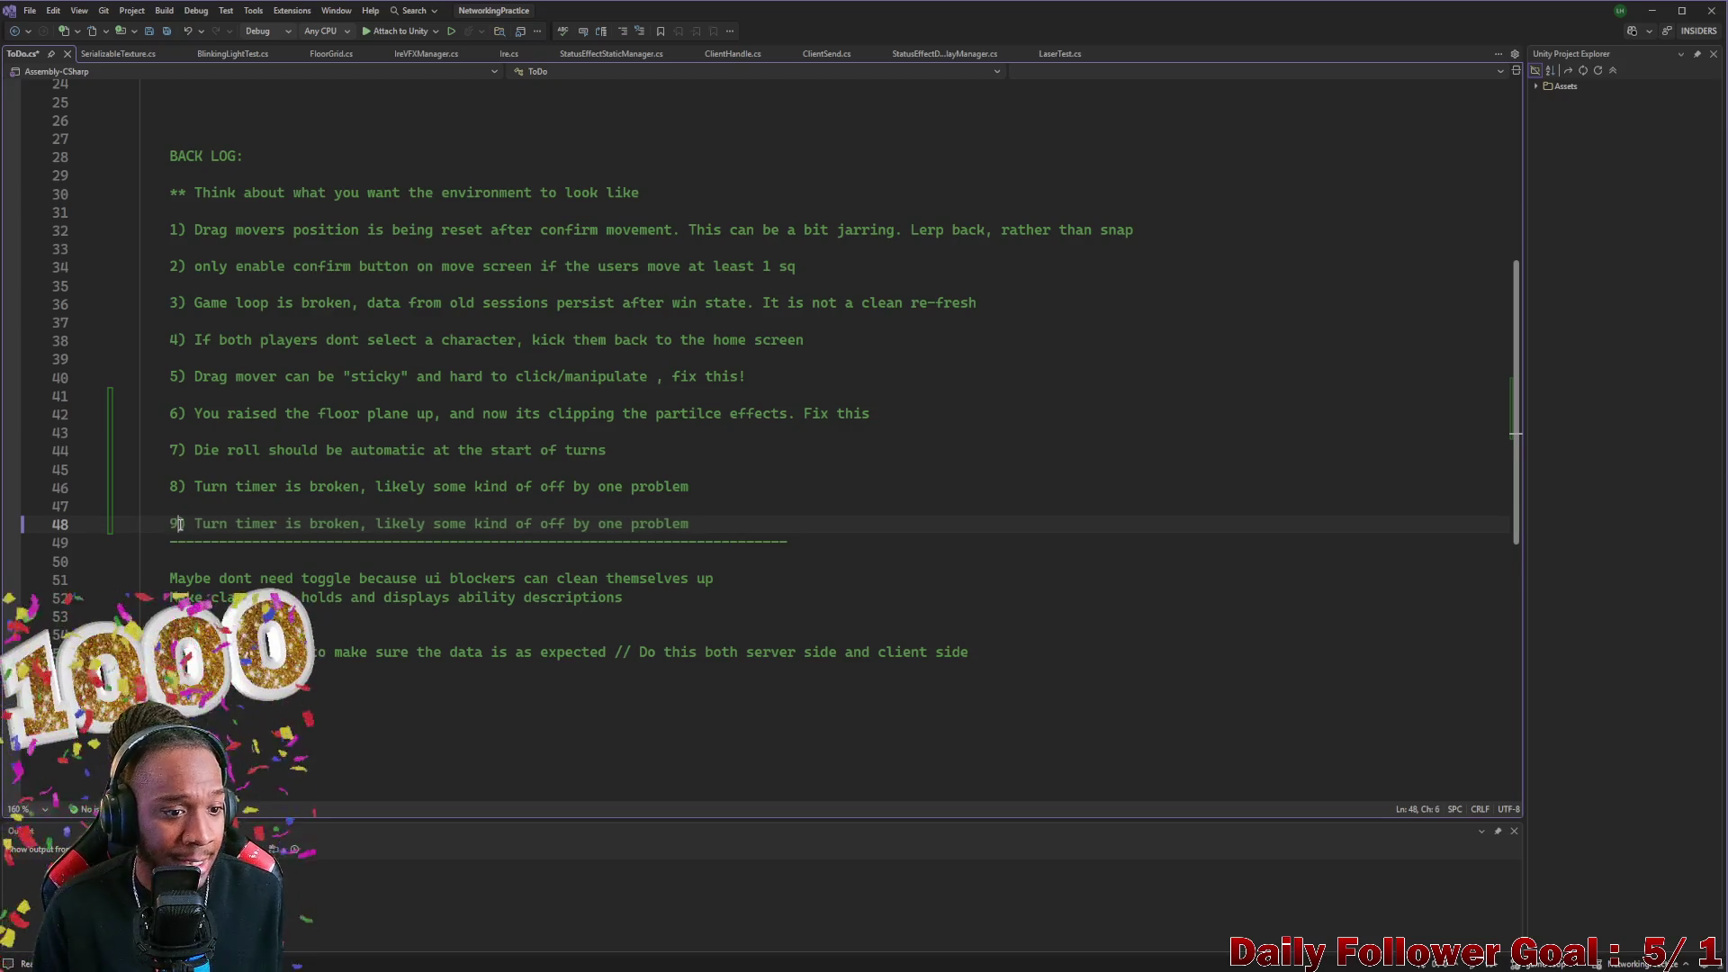
pyautogui.keyDown('shift'); pyautogui.click(689, 522); pyautogui.keyUp('shift')
pyautogui.press('BackSpace')
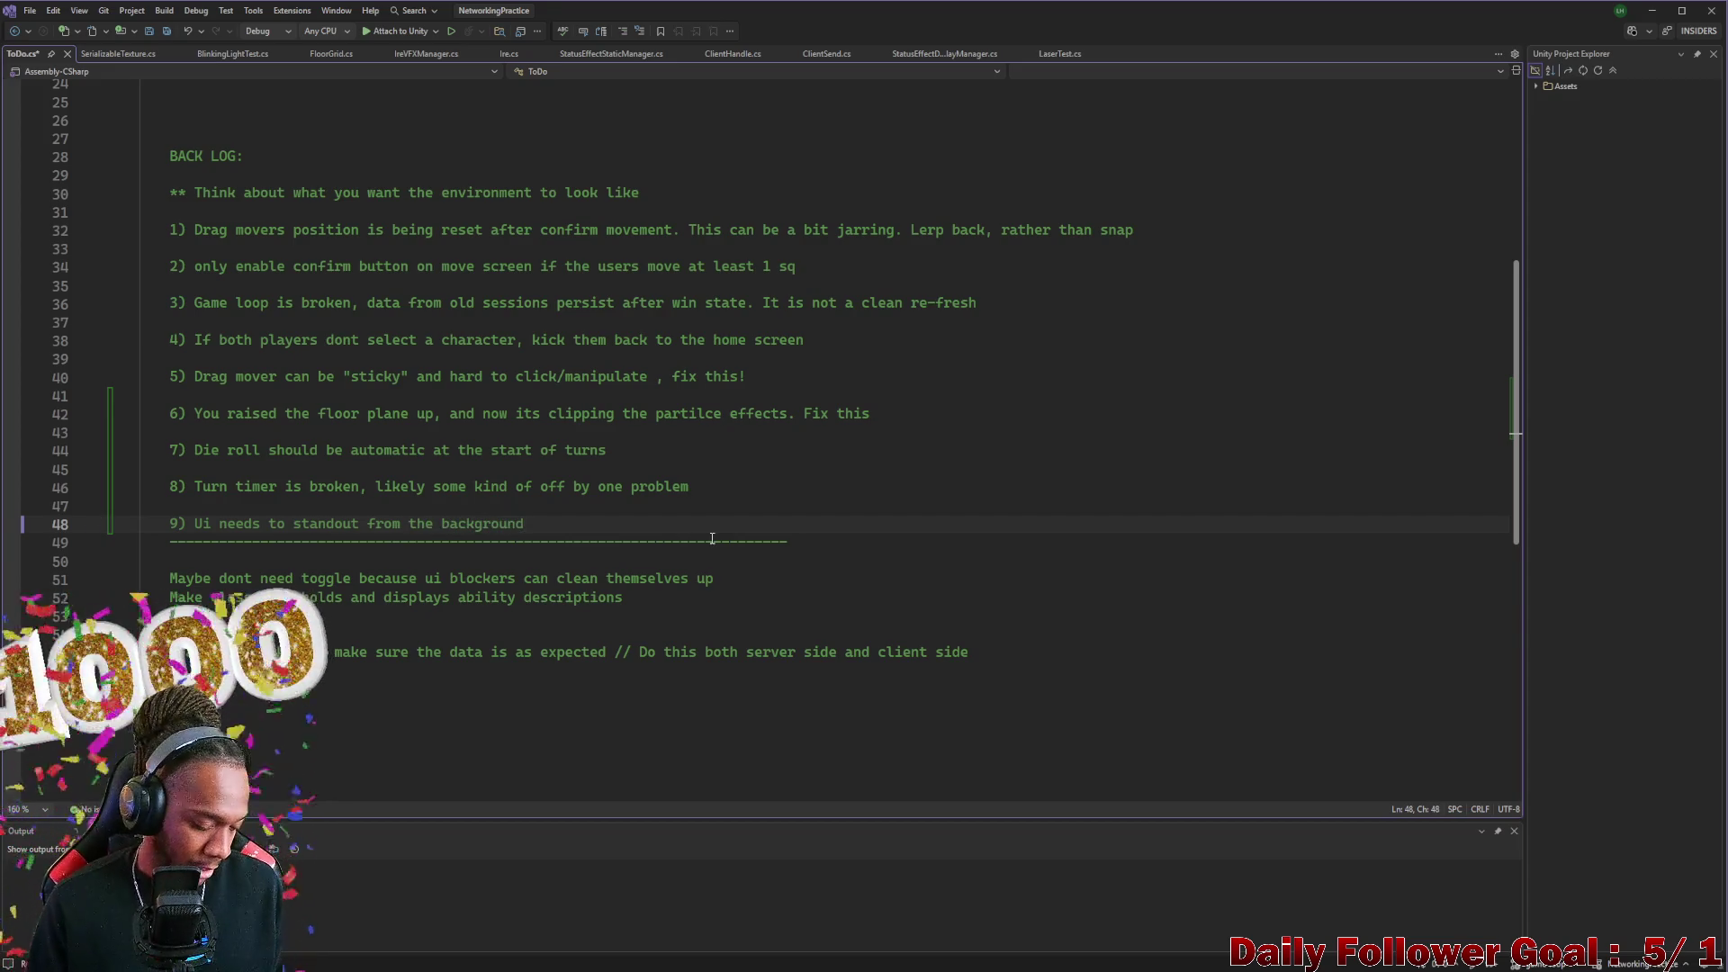
pyautogui.click(1652, 10)
pyautogui.click(1163, 321)
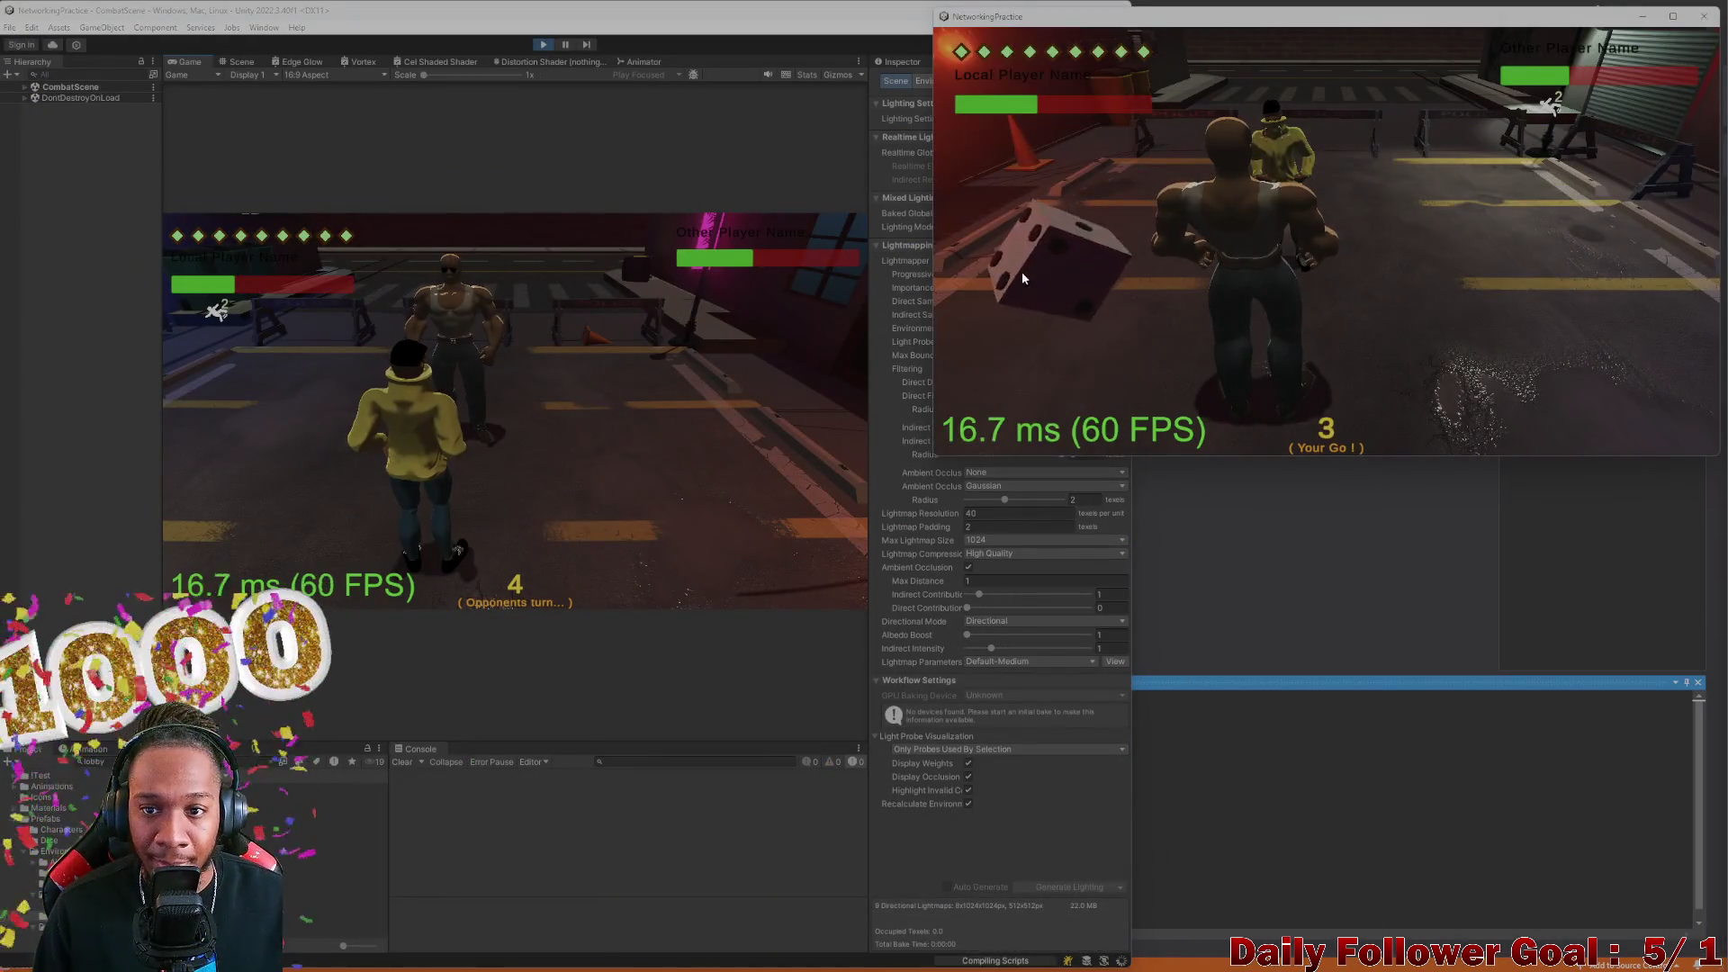
# Roll the die three more times, end the turn, and close the NetworkingPractice build window
pyautogui.click(1028, 273)
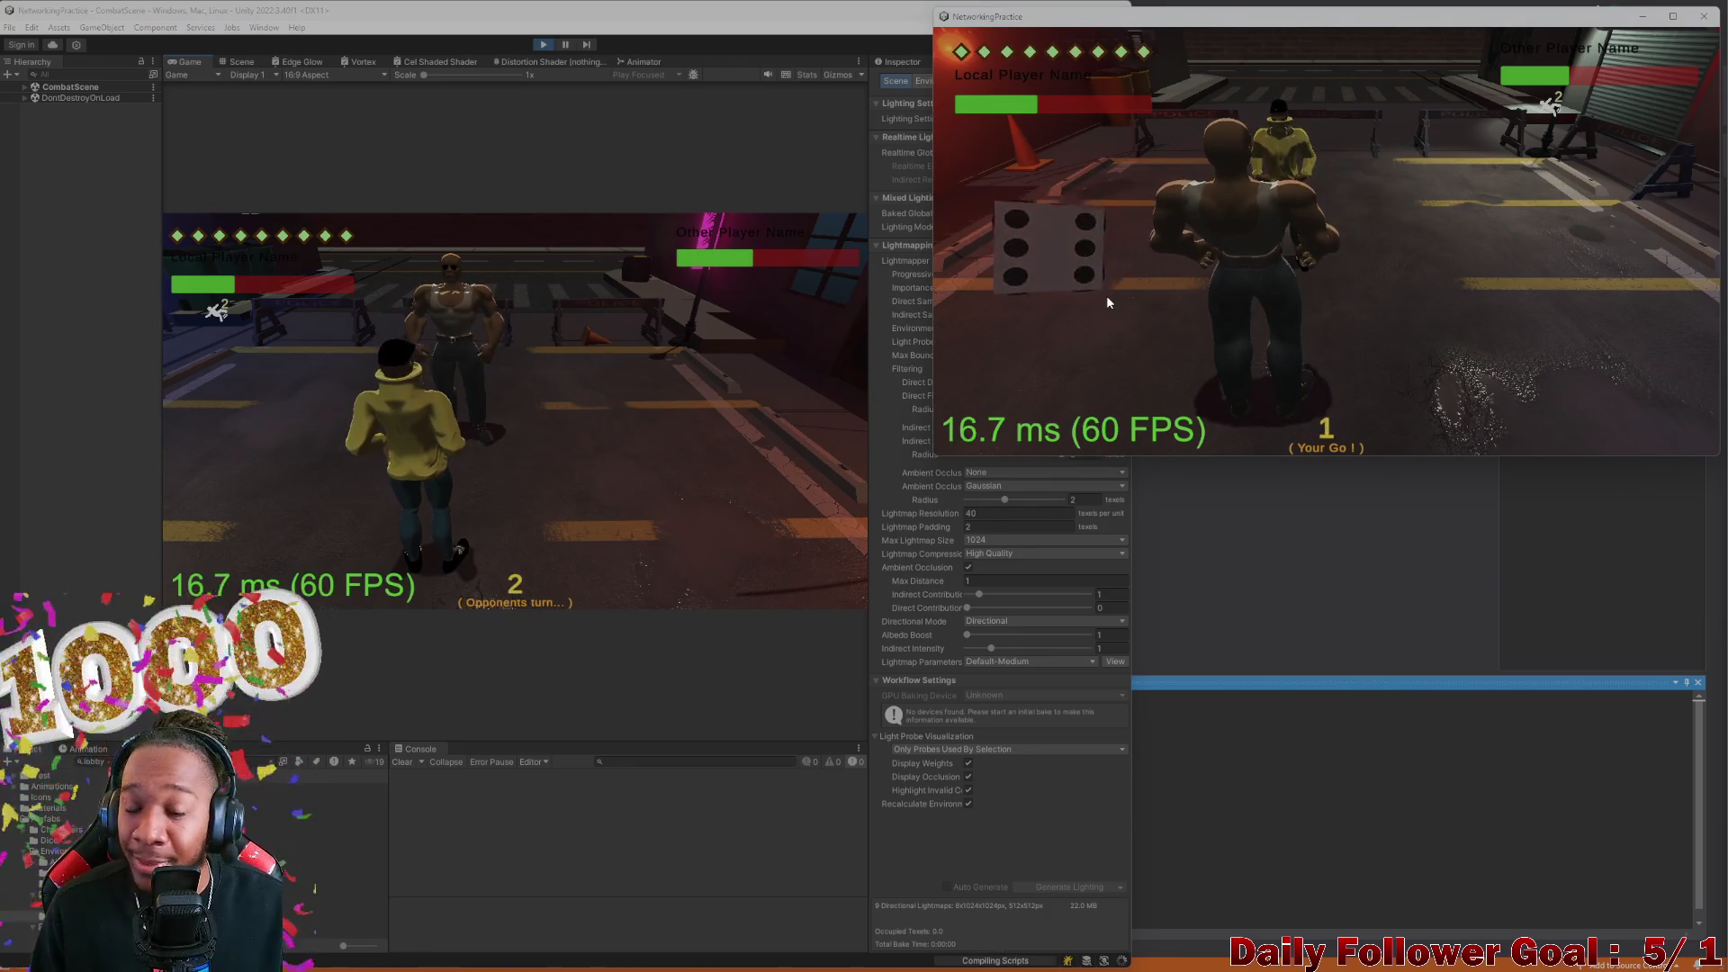
pyautogui.click(1107, 299)
pyautogui.click(1108, 302)
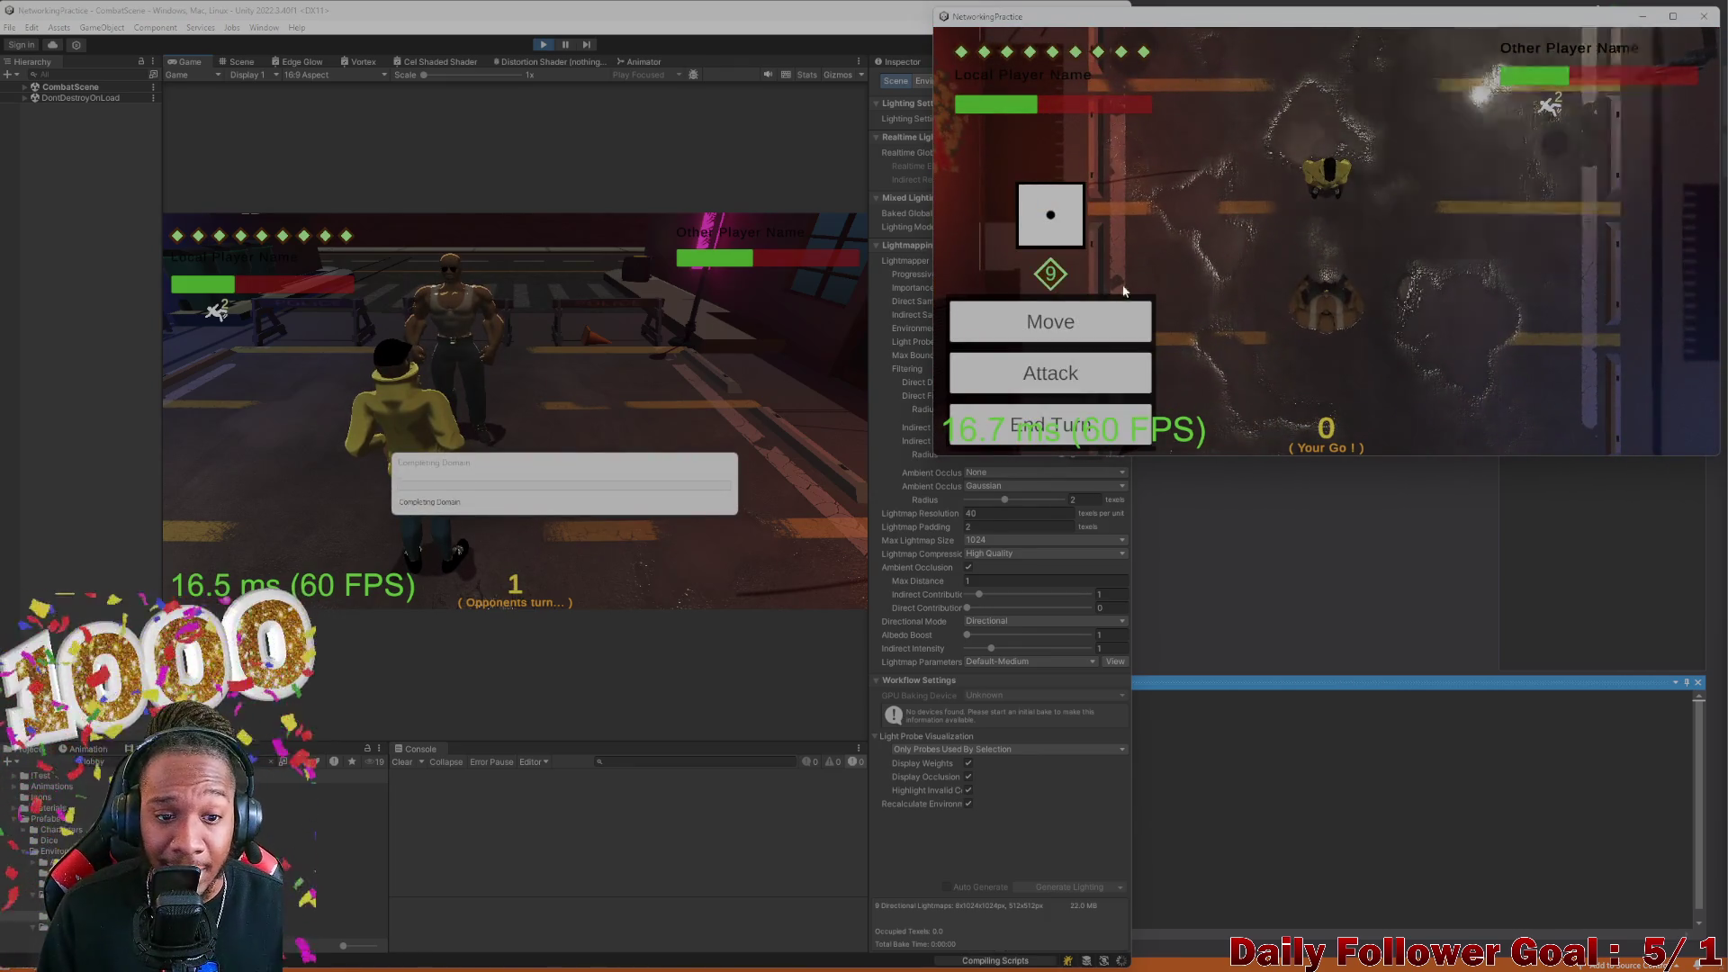
pyautogui.click(1072, 317)
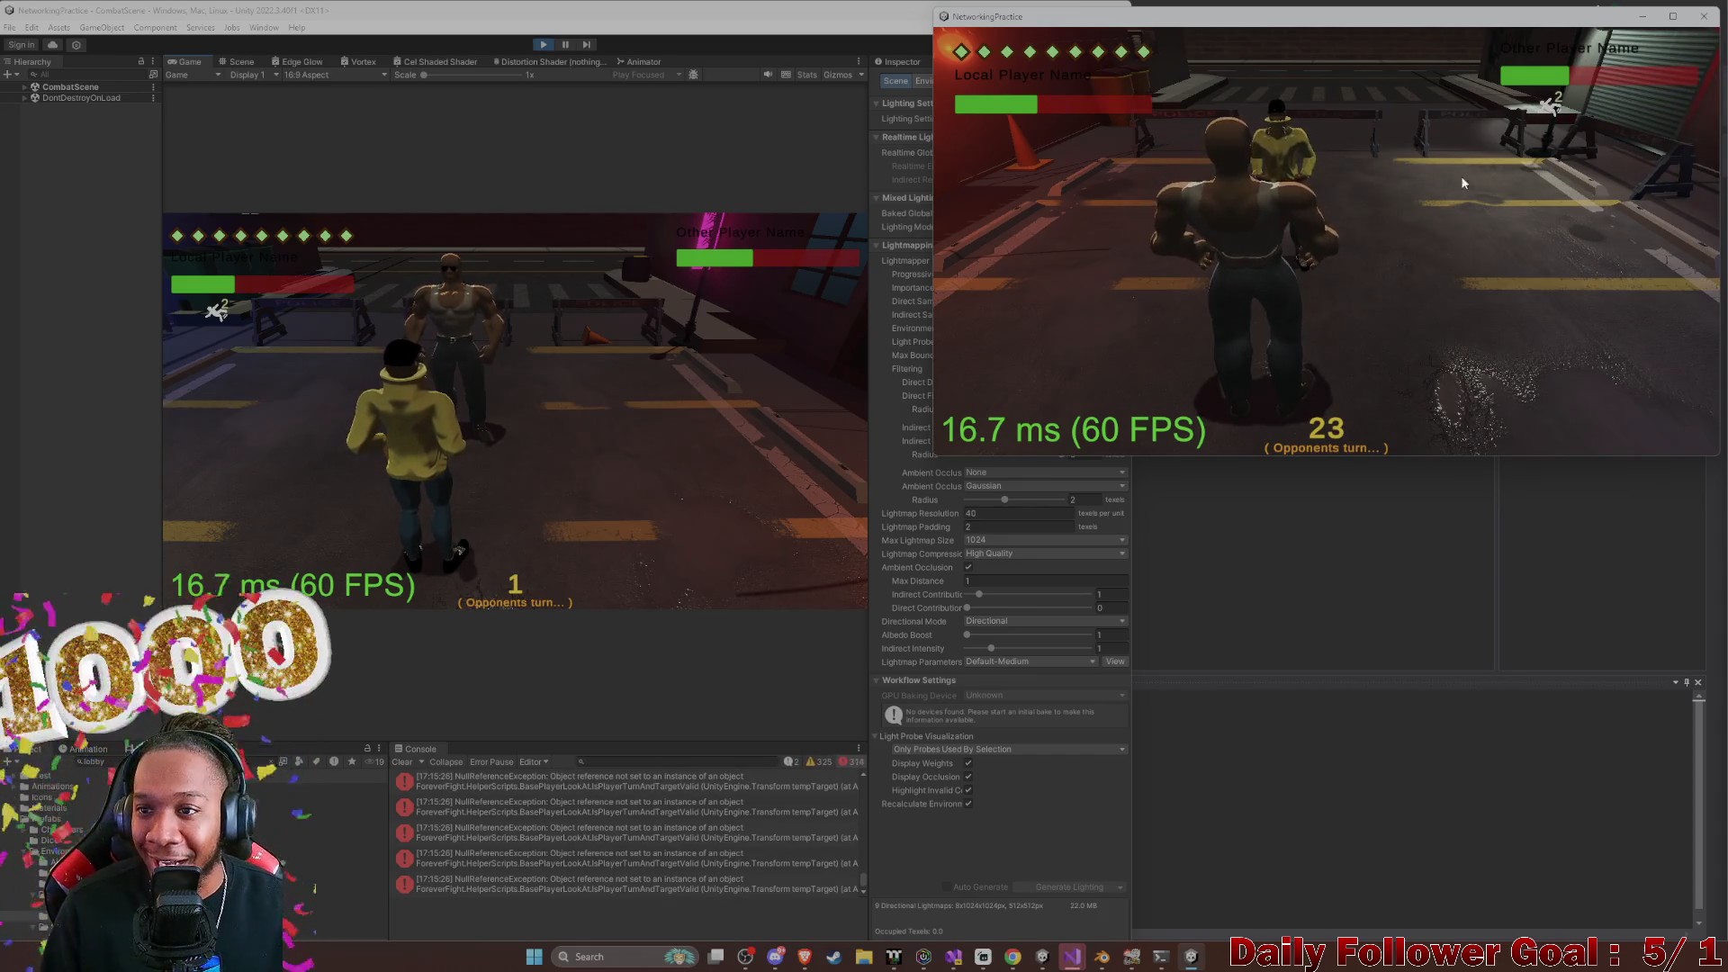
pyautogui.click(1703, 16)
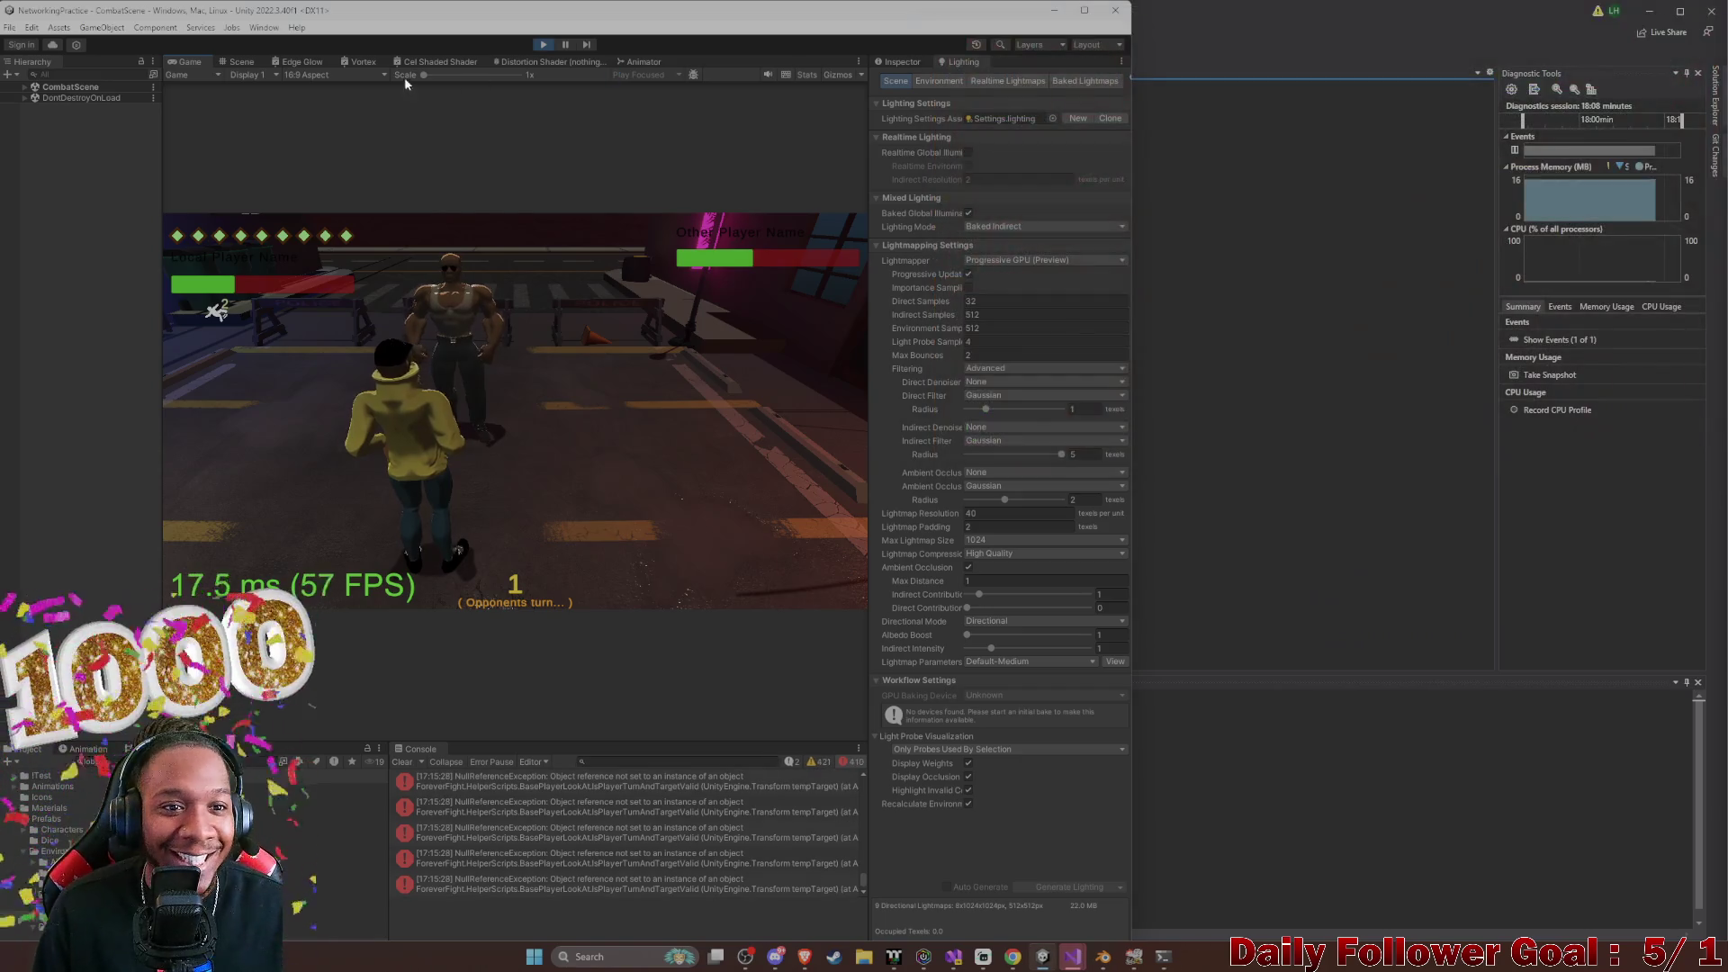
# Exit Play mode, maximize the editor, clear the Console errors, and type 'l' in the Project search
pyautogui.click(538, 44)
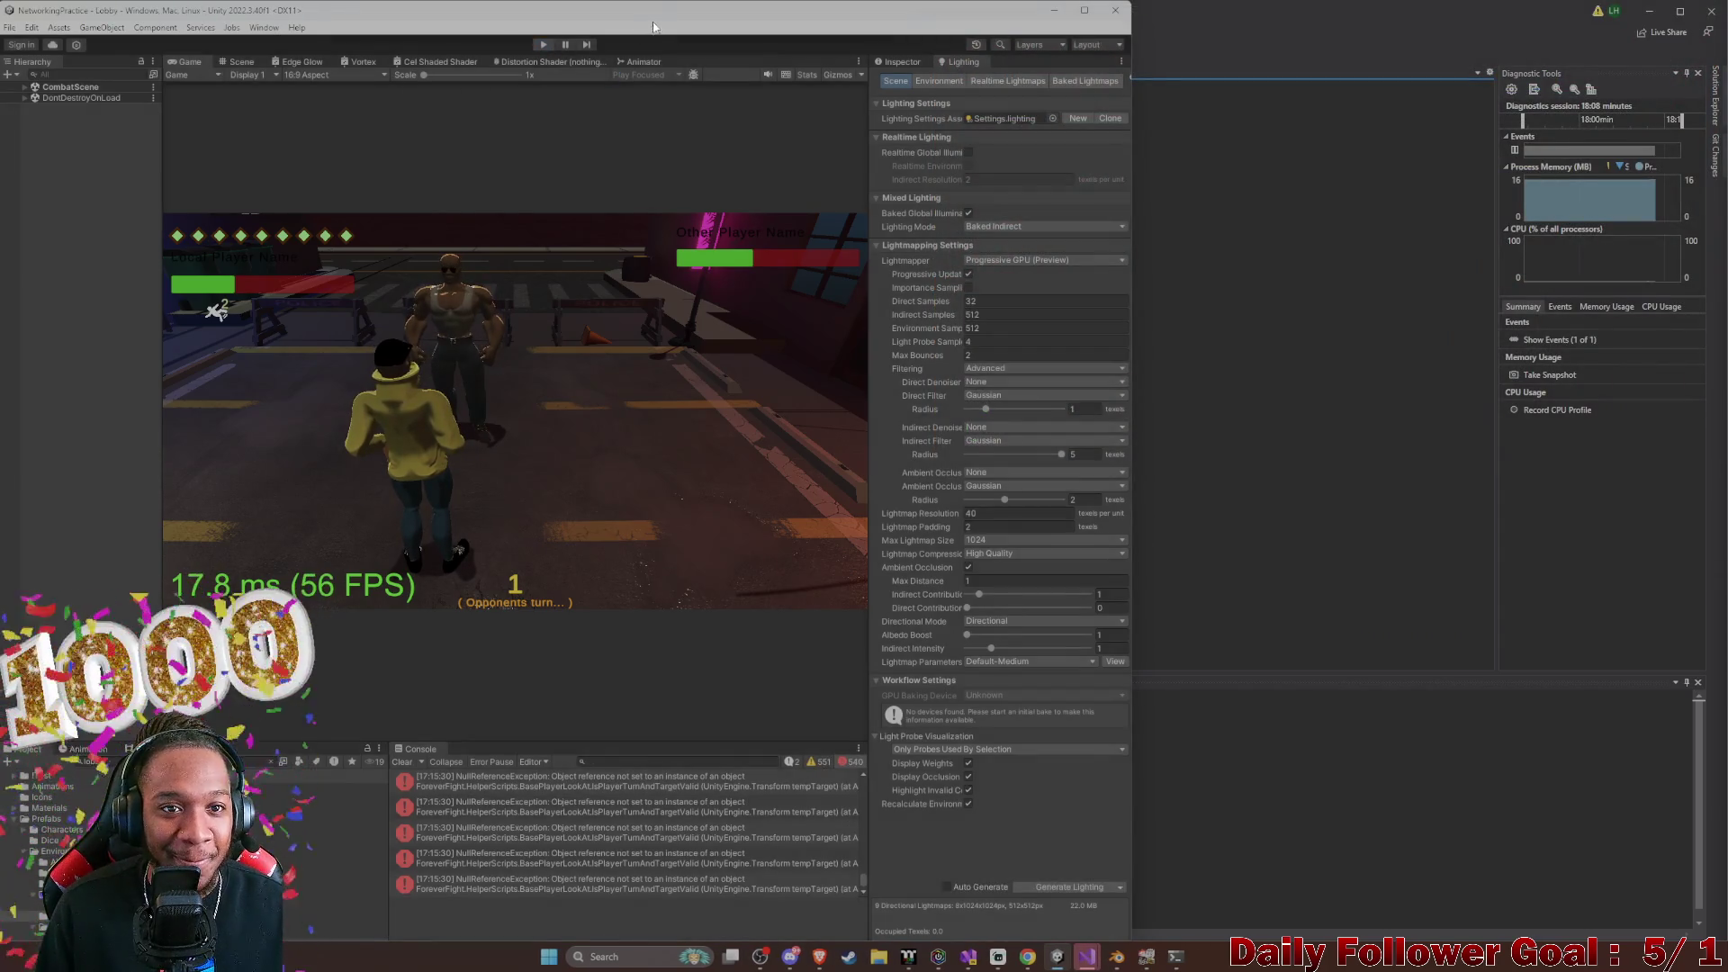
pyautogui.moveTo(540, 10)
pyautogui.mouseDown()
pyautogui.moveTo(596, 91)
pyautogui.moveTo(1126, 57)
pyautogui.mouseUp()
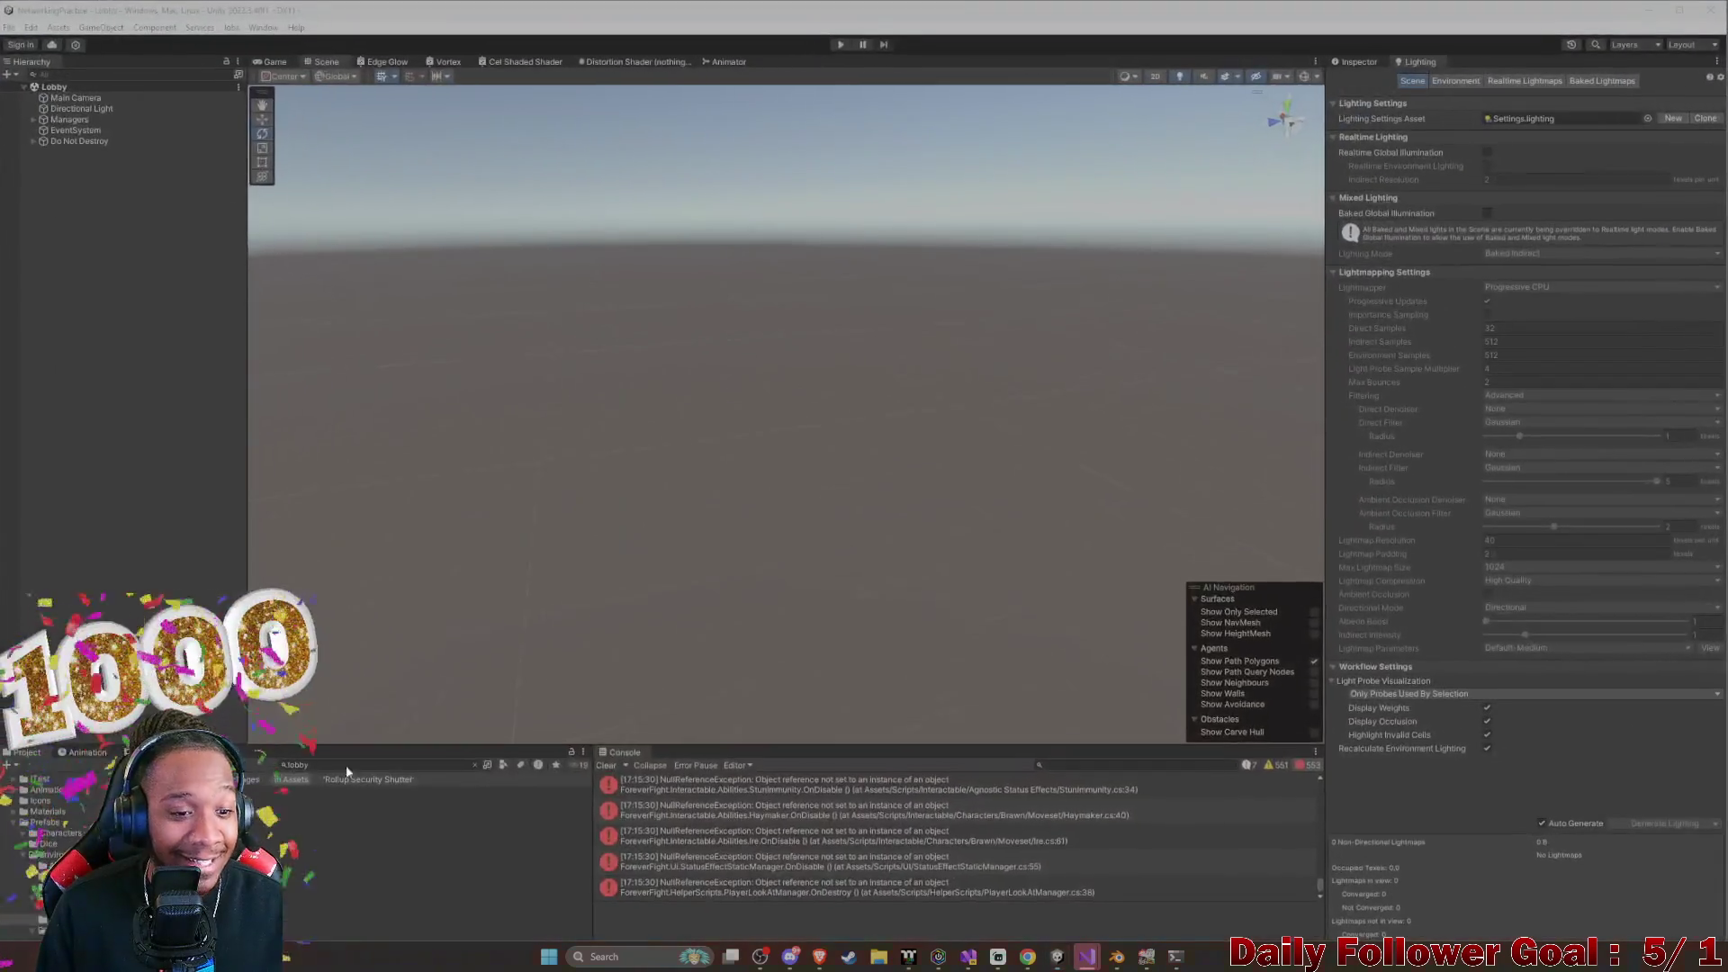
pyautogui.click(607, 764)
pyautogui.click(401, 766)
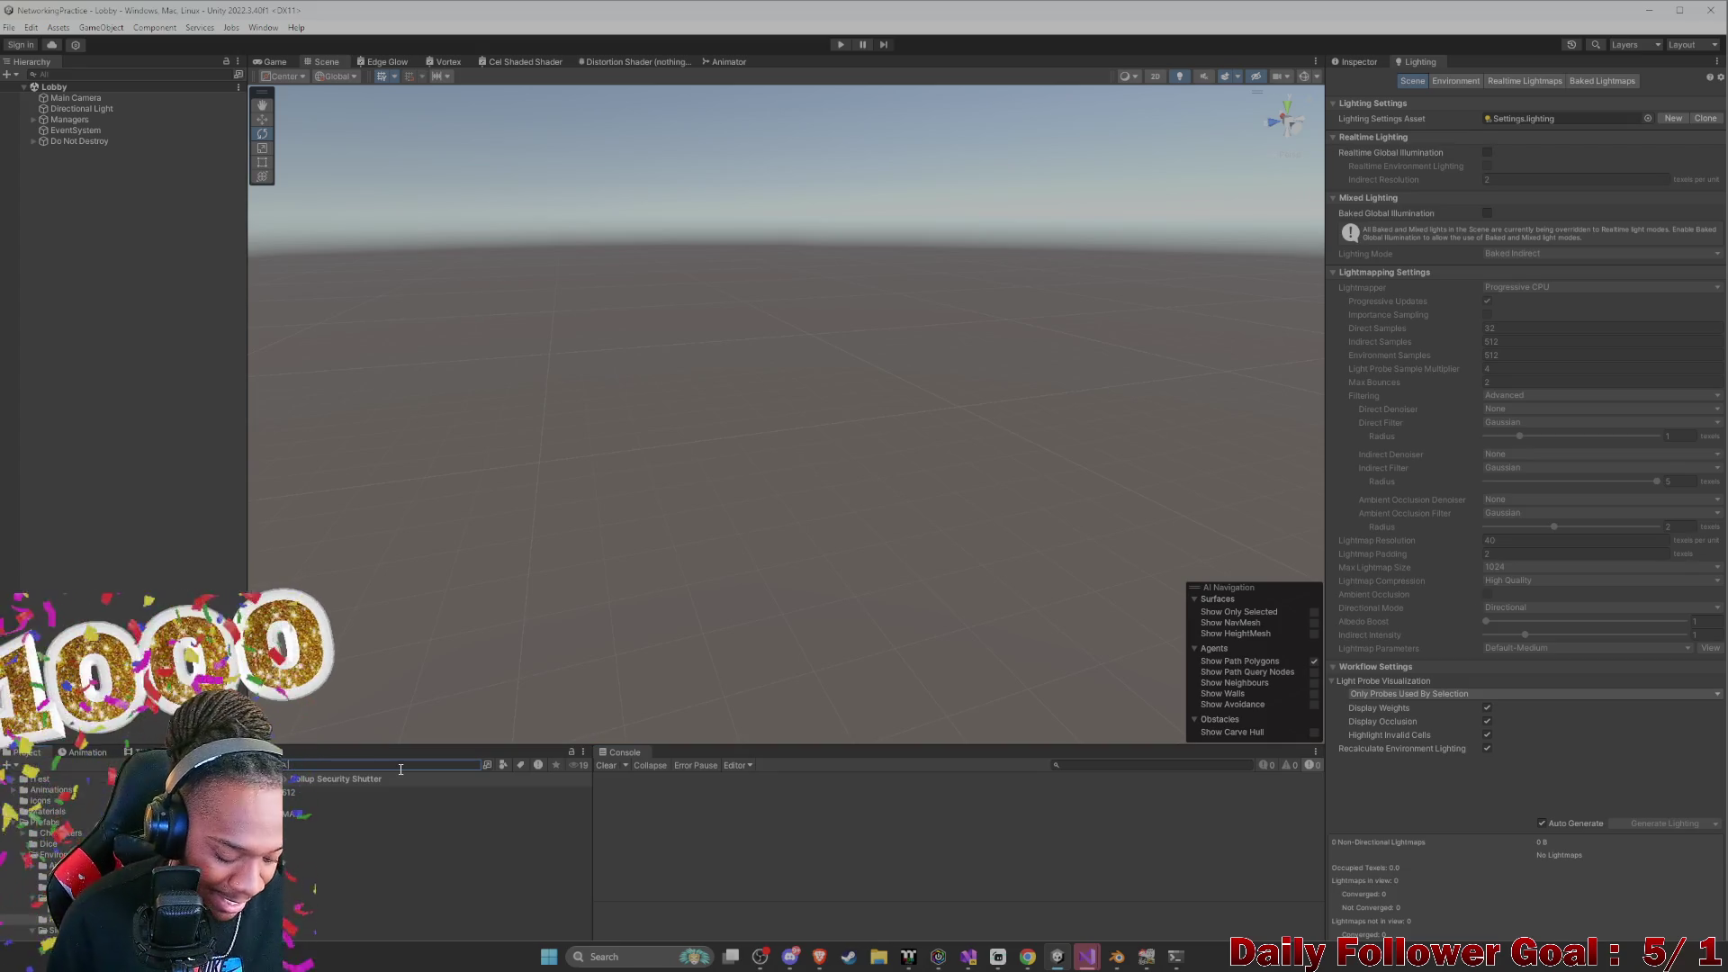
pyautogui.write('l')
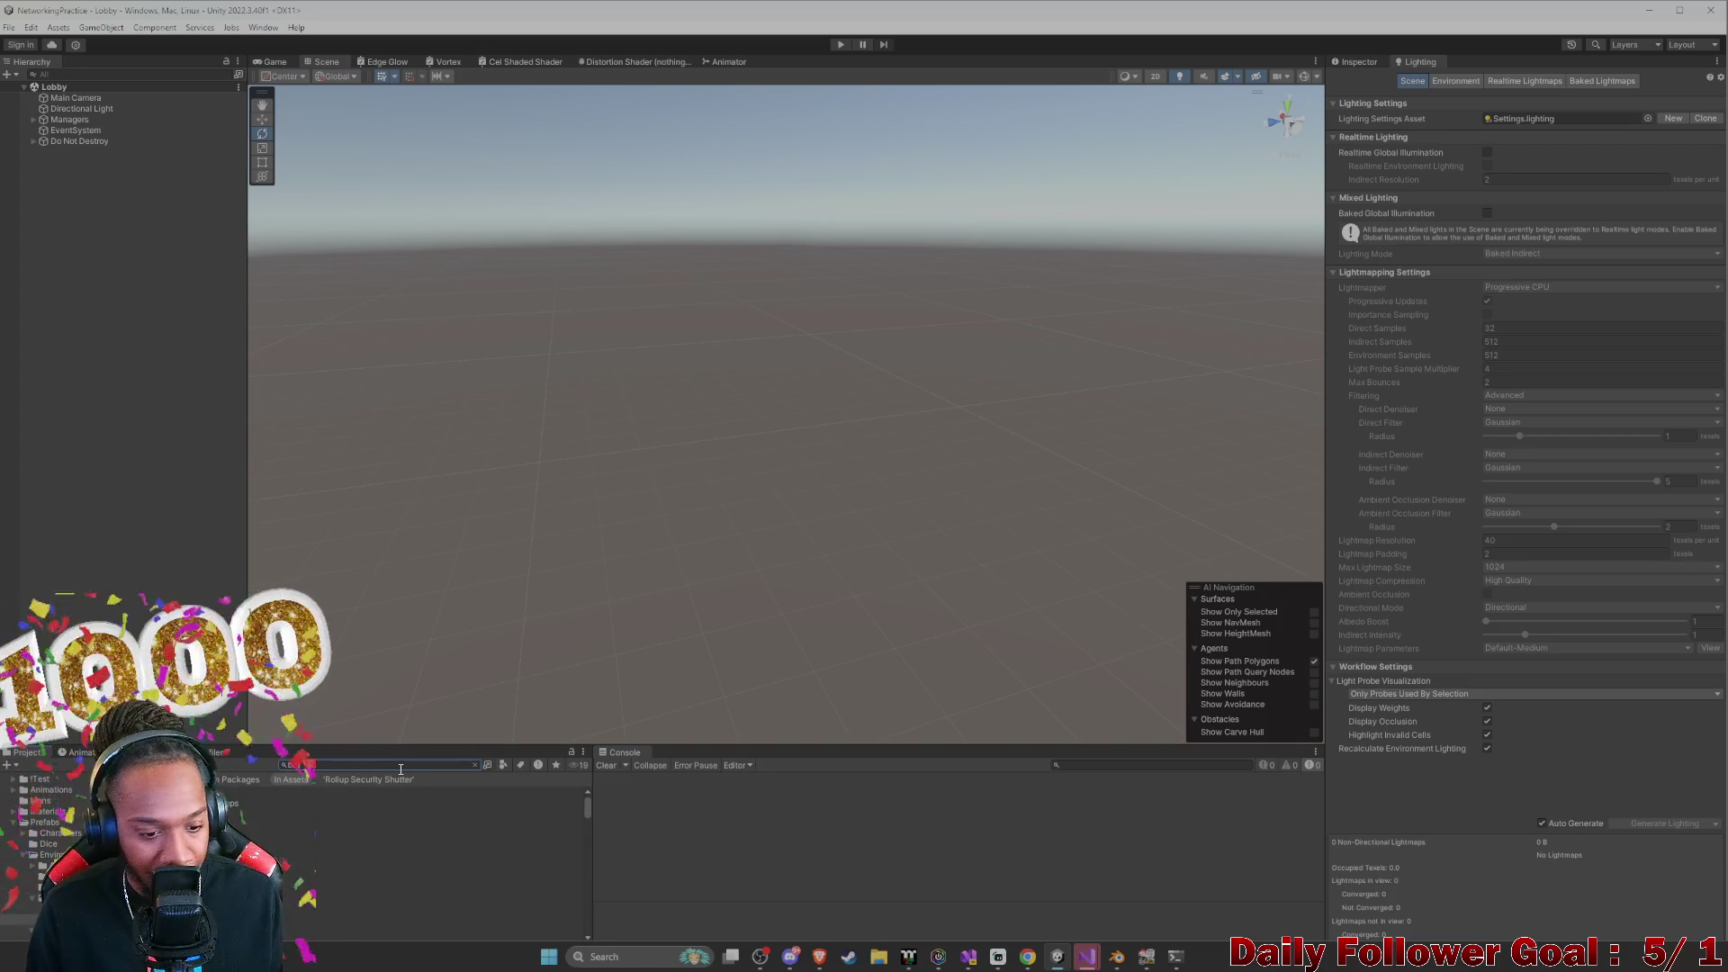
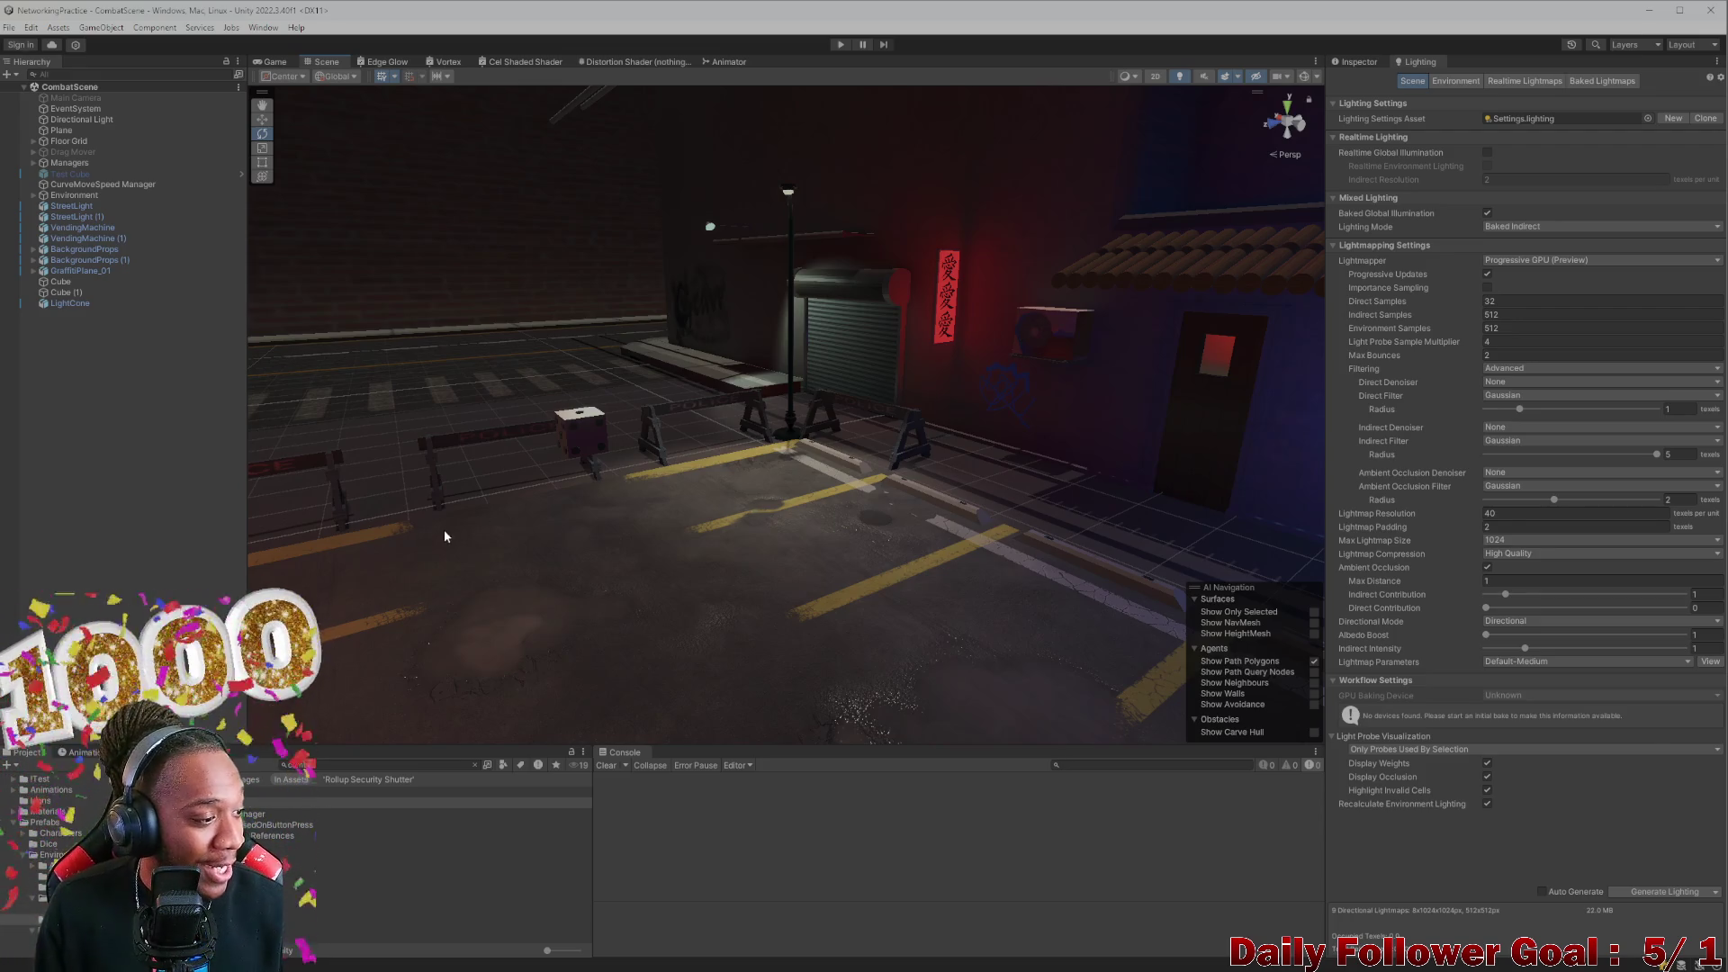
# Orbit and zoom the scene view around the police barriers, cone, pink sign and vending machines
pyautogui.moveTo(622, 487)
pyautogui.mouseDown()
pyautogui.moveTo(567, 494)
pyautogui.moveTo(765, 641)
pyautogui.moveTo(676, 605)
pyautogui.moveTo(601, 616)
pyautogui.moveTo(470, 571)
pyautogui.moveTo(622, 658)
pyautogui.moveTo(713, 624)
pyautogui.moveTo(771, 639)
pyautogui.moveTo(851, 569)
pyautogui.moveTo(746, 655)
pyautogui.moveTo(902, 538)
pyautogui.moveTo(869, 675)
pyautogui.moveTo(883, 587)
pyautogui.moveTo(810, 621)
pyautogui.moveTo(746, 616)
pyautogui.moveTo(910, 721)
pyautogui.moveTo(1071, 763)
pyautogui.mouseUp()
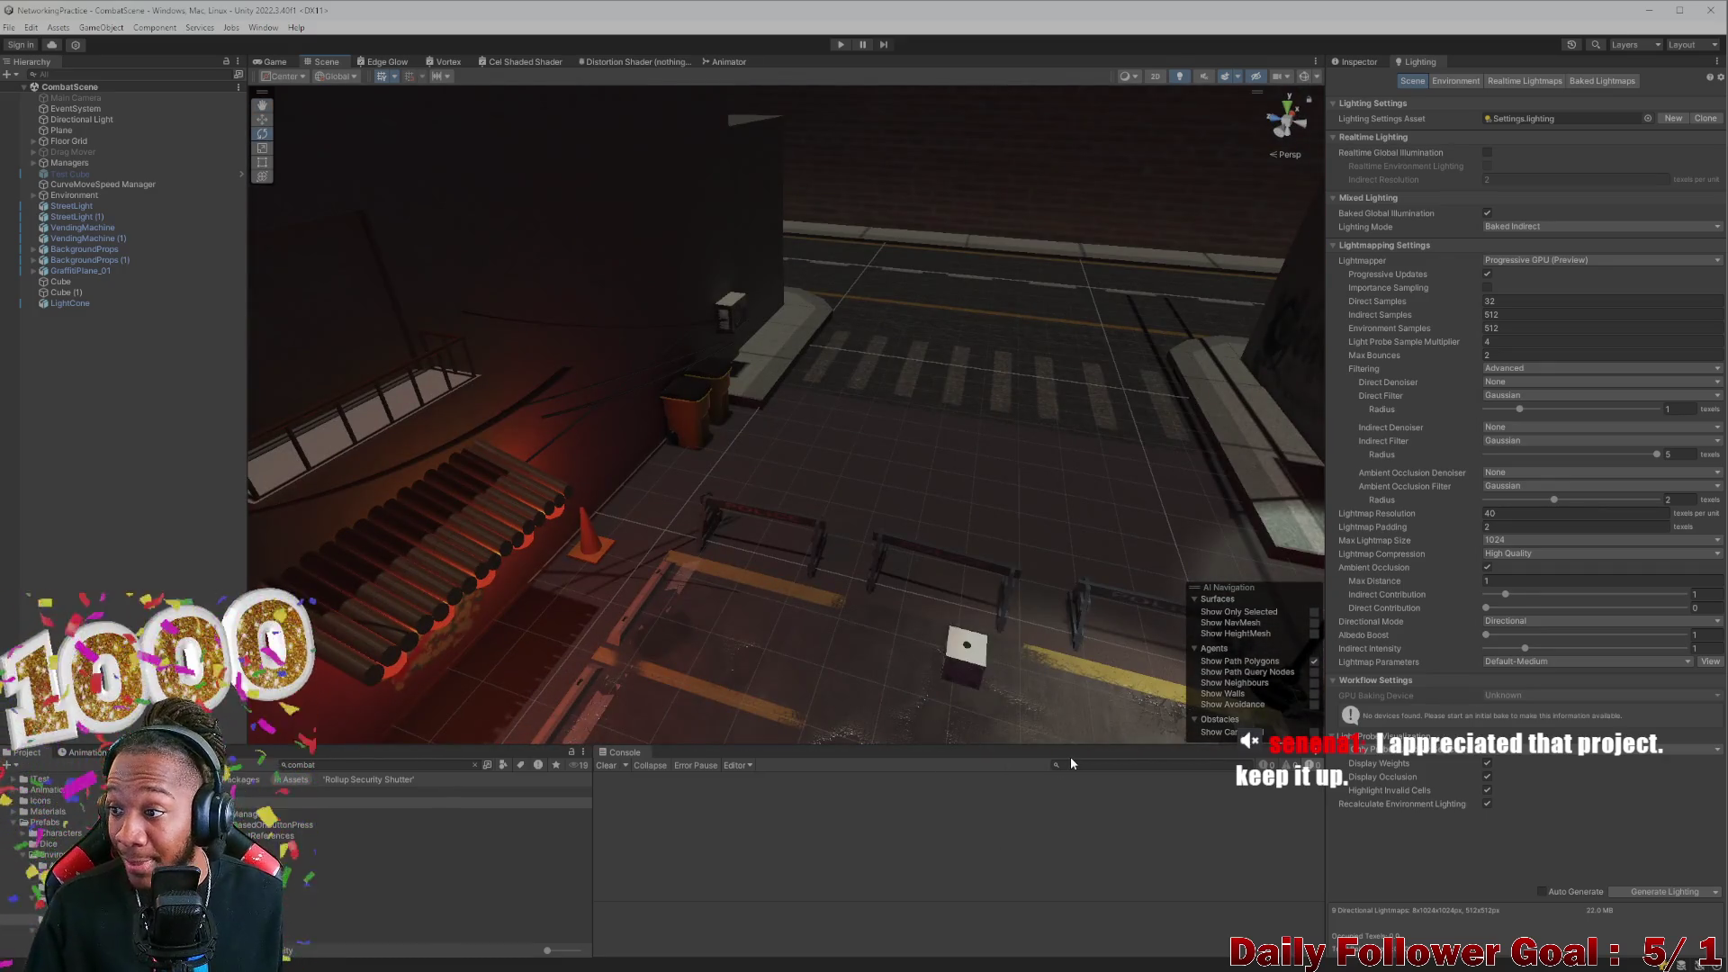
pyautogui.moveTo(883, 671)
pyautogui.mouseDown()
pyautogui.moveTo(829, 516)
pyautogui.moveTo(627, 245)
pyautogui.mouseUp()
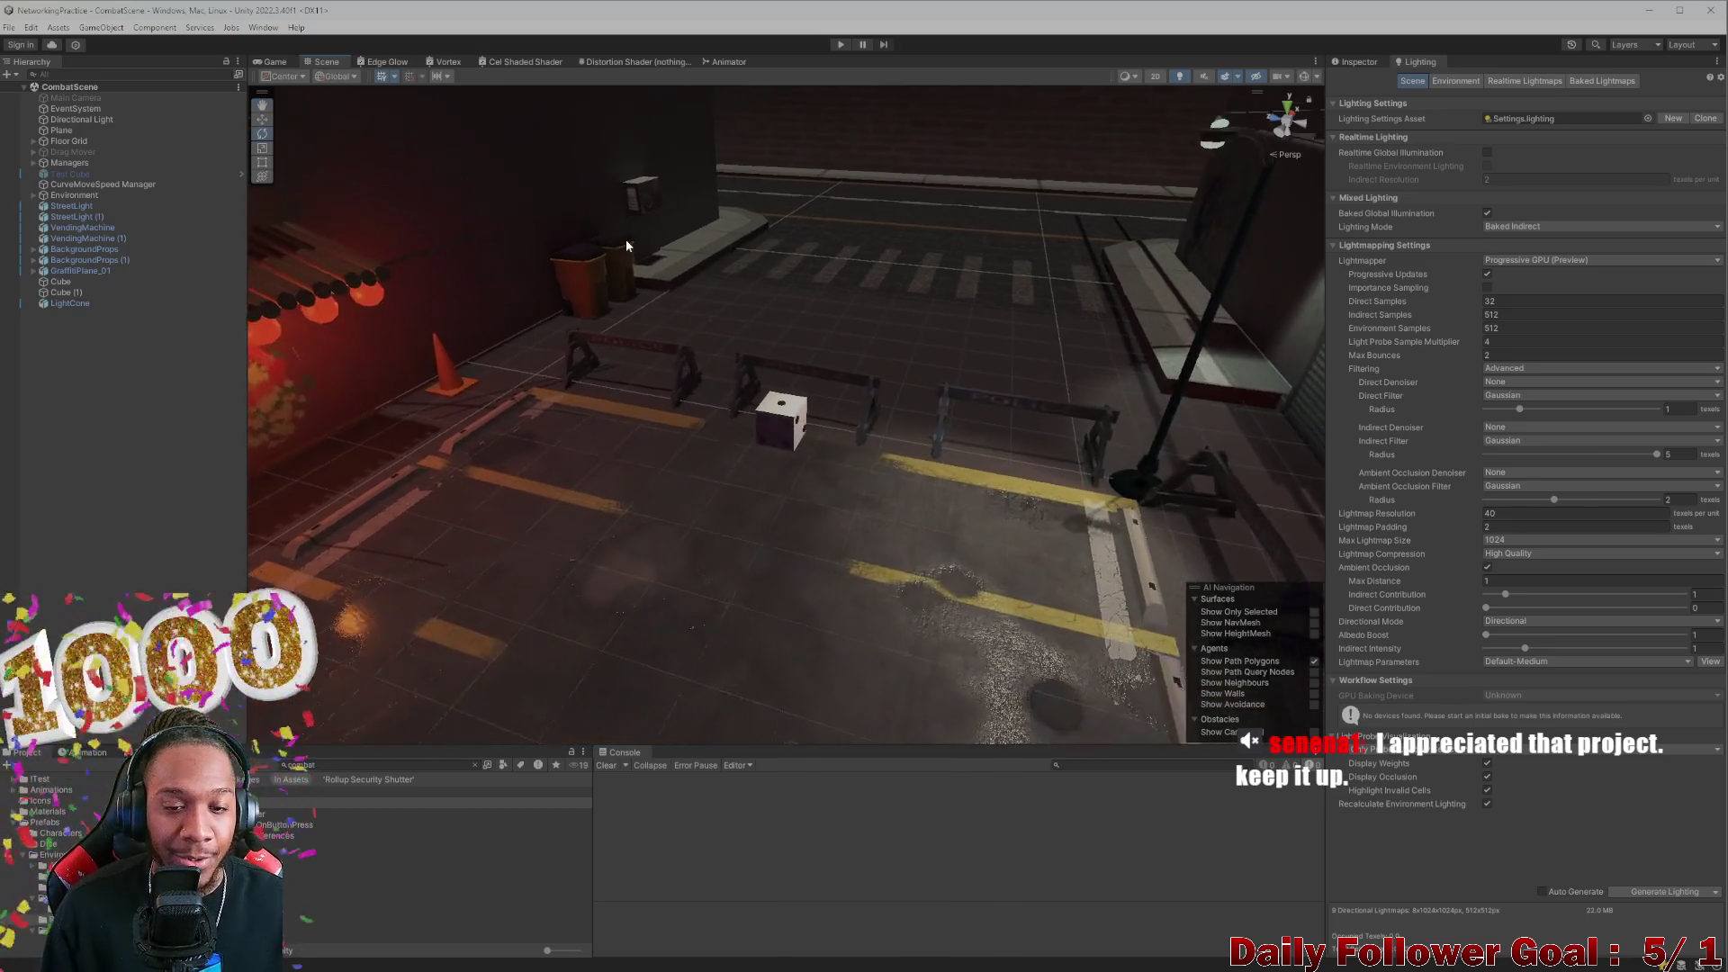
pyautogui.scroll(5, 627, 245)
pyautogui.moveTo(857, 306)
pyautogui.mouseDown()
pyautogui.moveTo(913, 282)
pyautogui.moveTo(1084, 370)
pyautogui.moveTo(779, 447)
pyautogui.mouseUp()
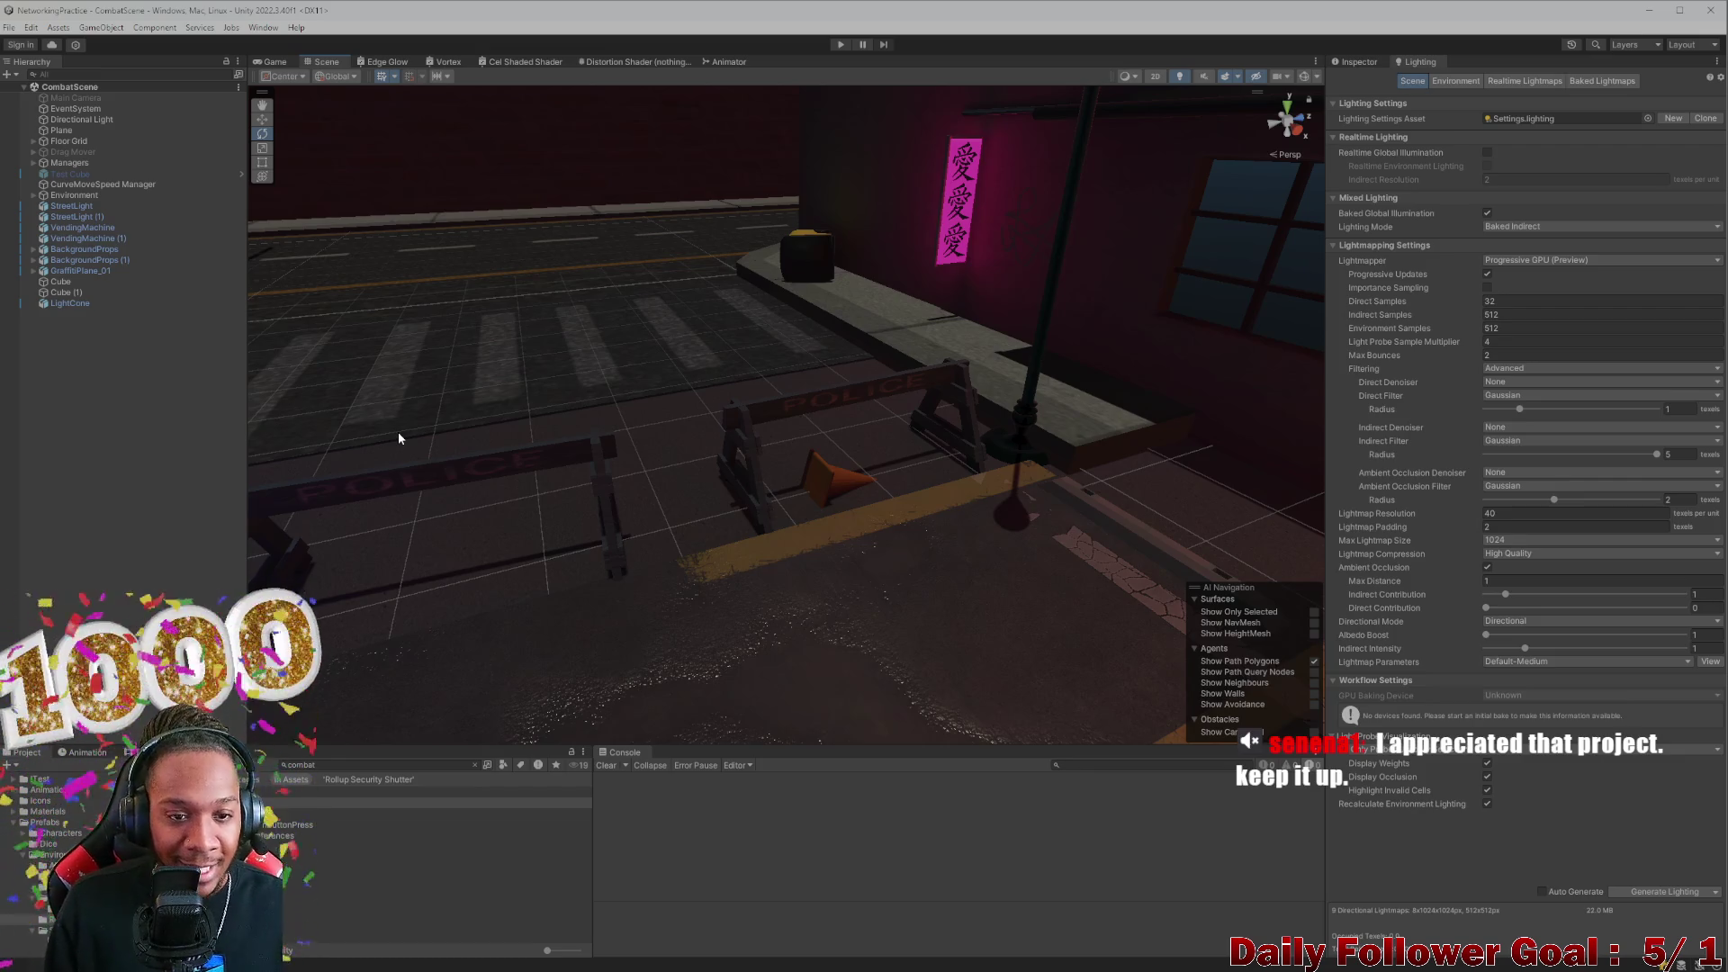
pyautogui.moveTo(444, 408)
pyautogui.mouseDown()
pyautogui.moveTo(731, 375)
pyautogui.moveTo(721, 402)
pyautogui.moveTo(772, 462)
pyautogui.moveTo(675, 397)
pyautogui.moveTo(882, 571)
pyautogui.moveTo(818, 494)
pyautogui.mouseUp()
pyautogui.scroll(2, 817, 495)
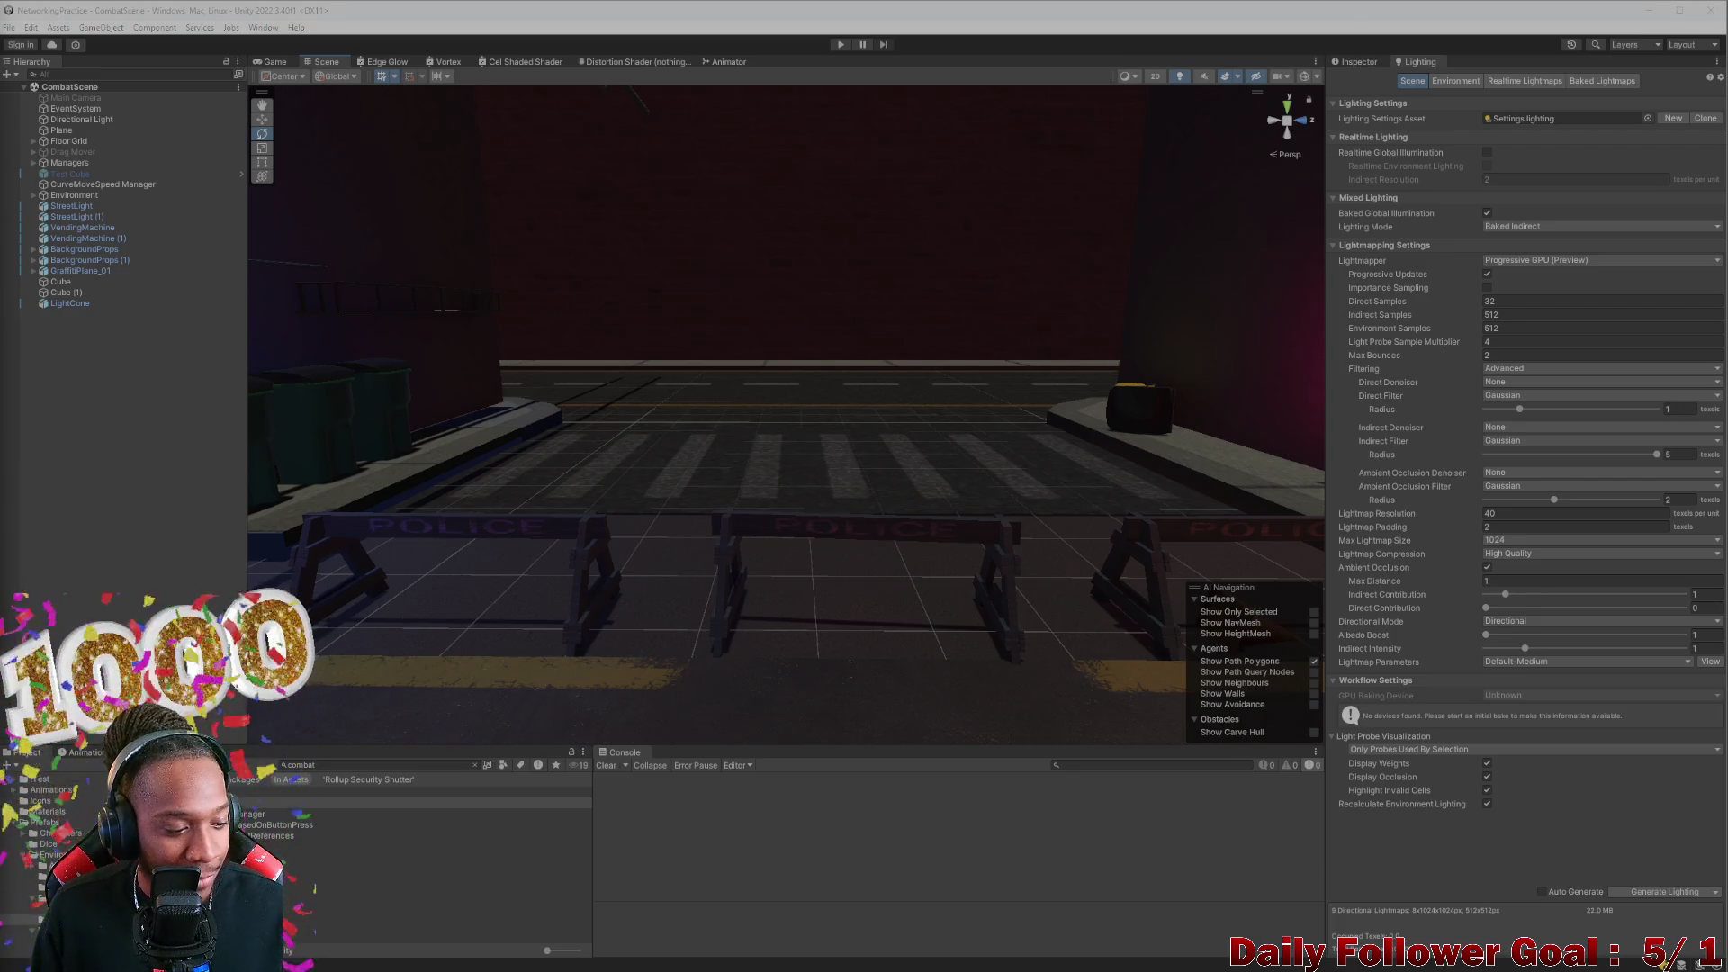
pyautogui.moveTo(696, 398)
pyautogui.mouseDown()
pyautogui.moveTo(701, 457)
pyautogui.moveTo(668, 512)
pyautogui.moveTo(852, 620)
pyautogui.mouseUp()
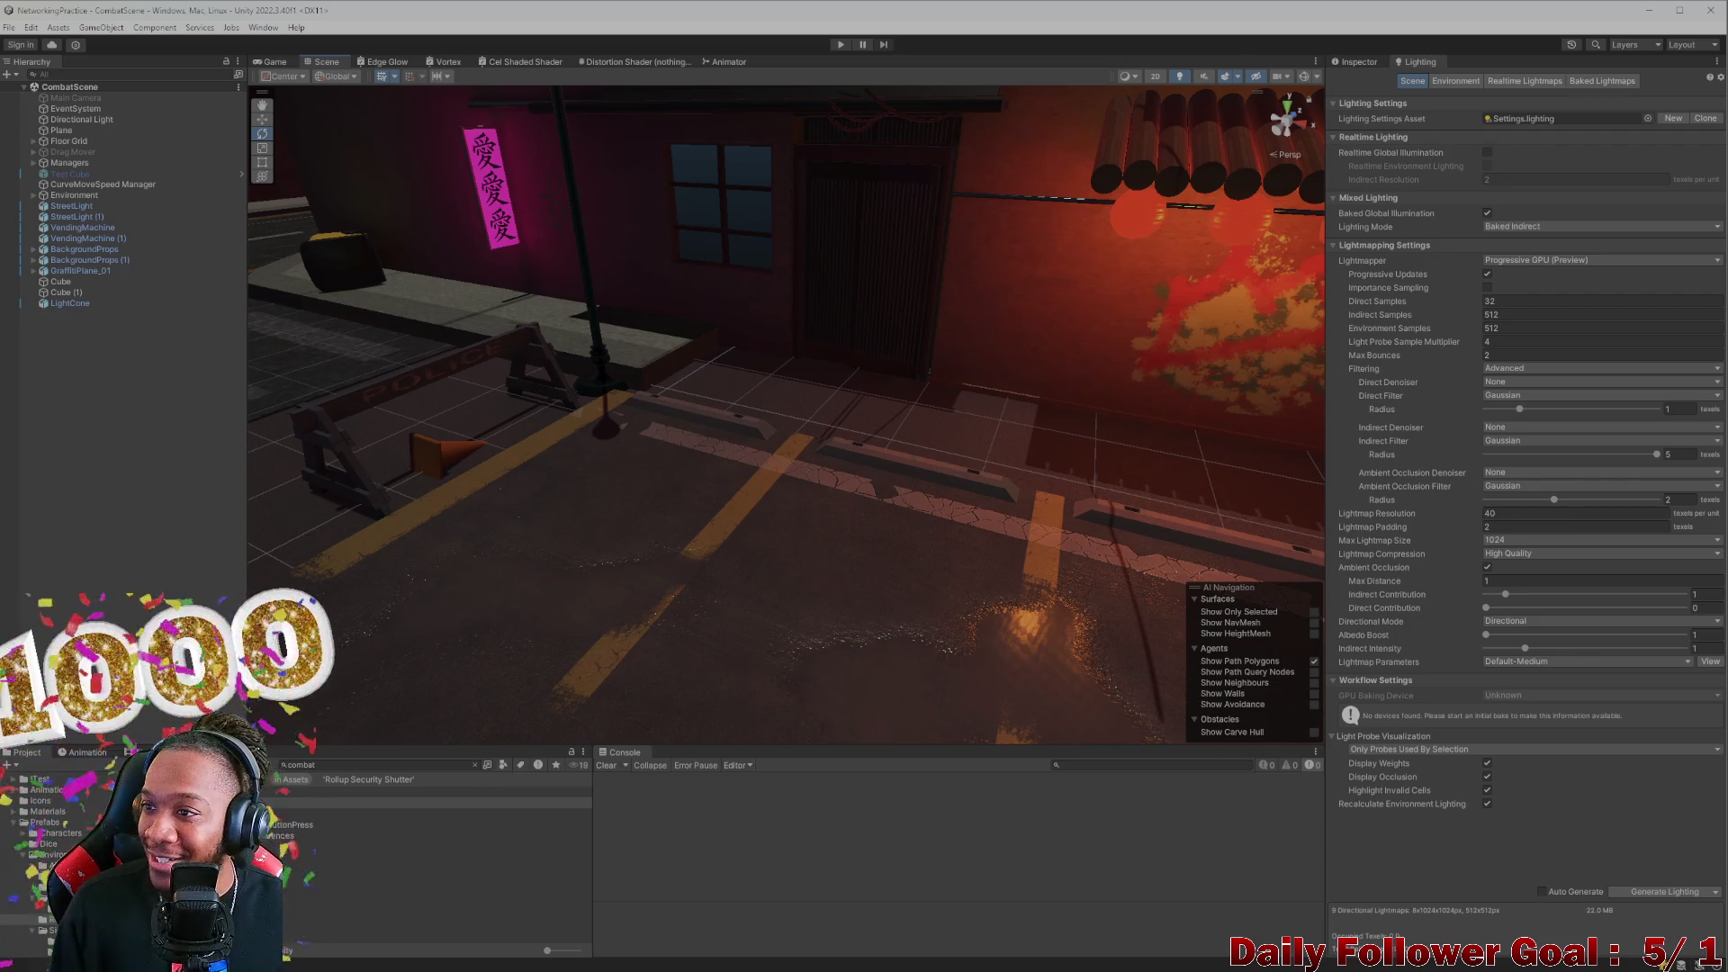
pyautogui.moveTo(837, 468)
pyautogui.mouseDown()
pyautogui.moveTo(851, 484)
pyautogui.moveTo(791, 569)
pyautogui.moveTo(715, 549)
pyautogui.moveTo(764, 488)
pyautogui.moveTo(918, 598)
pyautogui.moveTo(775, 487)
pyautogui.moveTo(786, 536)
pyautogui.moveTo(883, 619)
pyautogui.moveTo(794, 655)
pyautogui.moveTo(910, 670)
pyautogui.moveTo(663, 706)
pyautogui.moveTo(756, 648)
pyautogui.moveTo(1138, 611)
pyautogui.moveTo(964, 598)
pyautogui.moveTo(837, 401)
pyautogui.moveTo(1107, 542)
pyautogui.mouseUp()
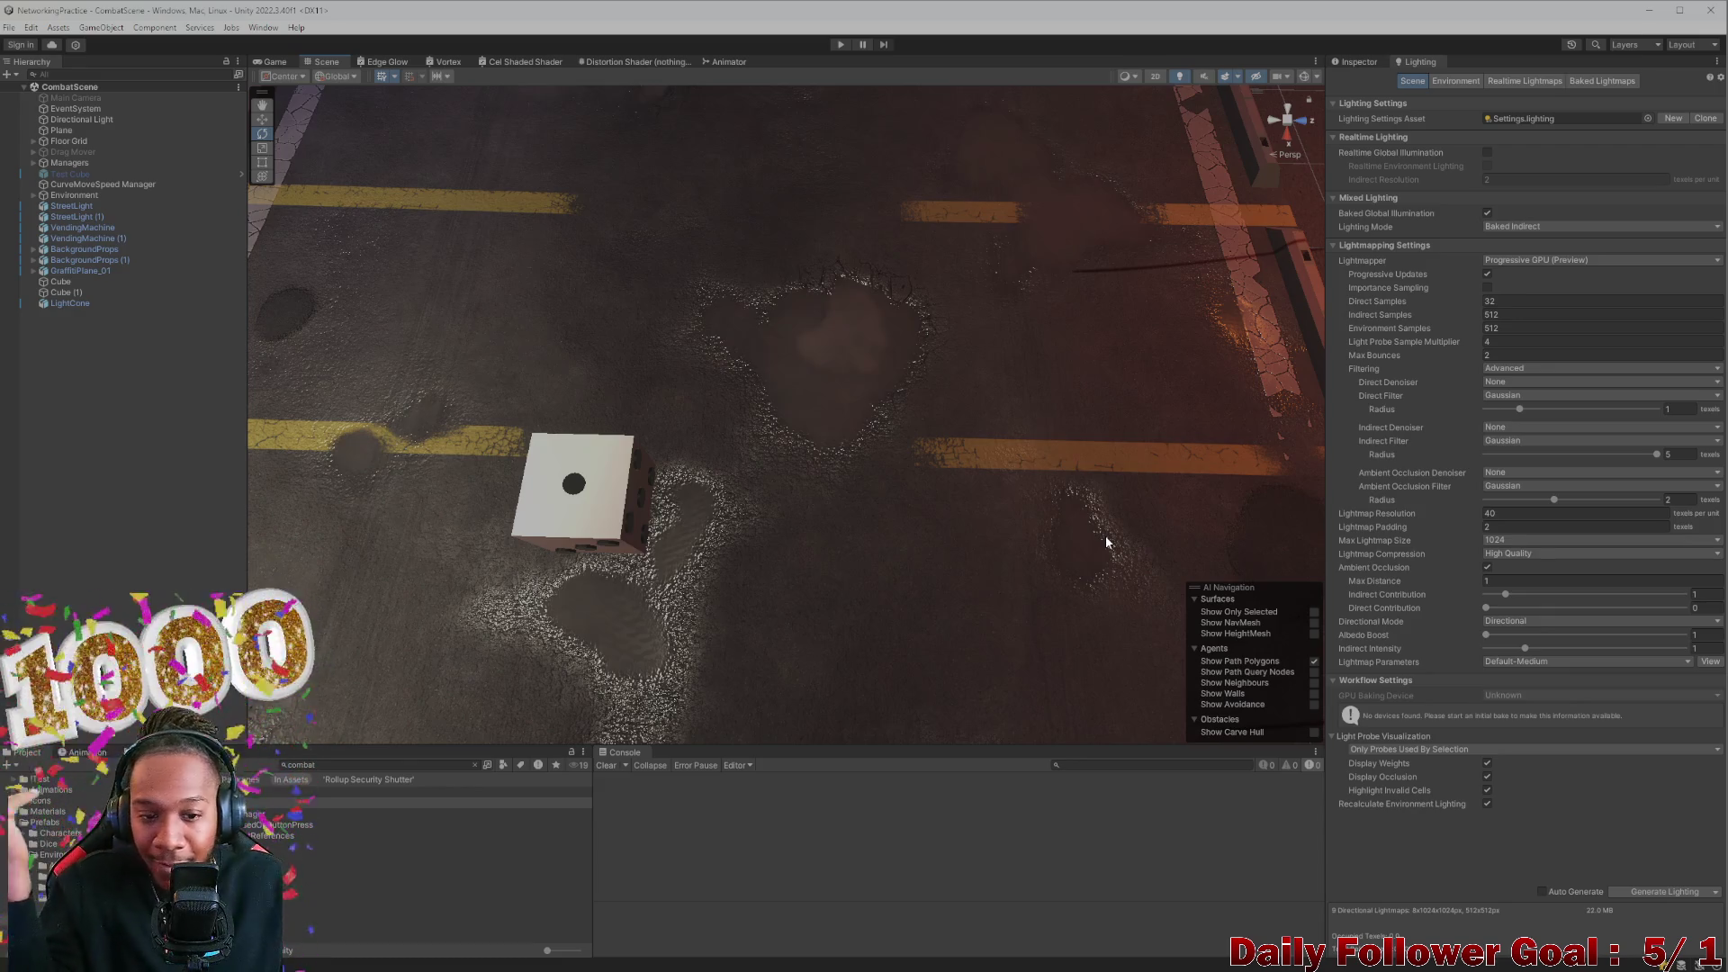
pyautogui.moveTo(1107, 543)
pyautogui.mouseDown()
pyautogui.moveTo(1014, 312)
pyautogui.moveTo(975, 451)
pyautogui.moveTo(777, 564)
pyautogui.mouseUp()
pyautogui.scroll(3, 771, 558)
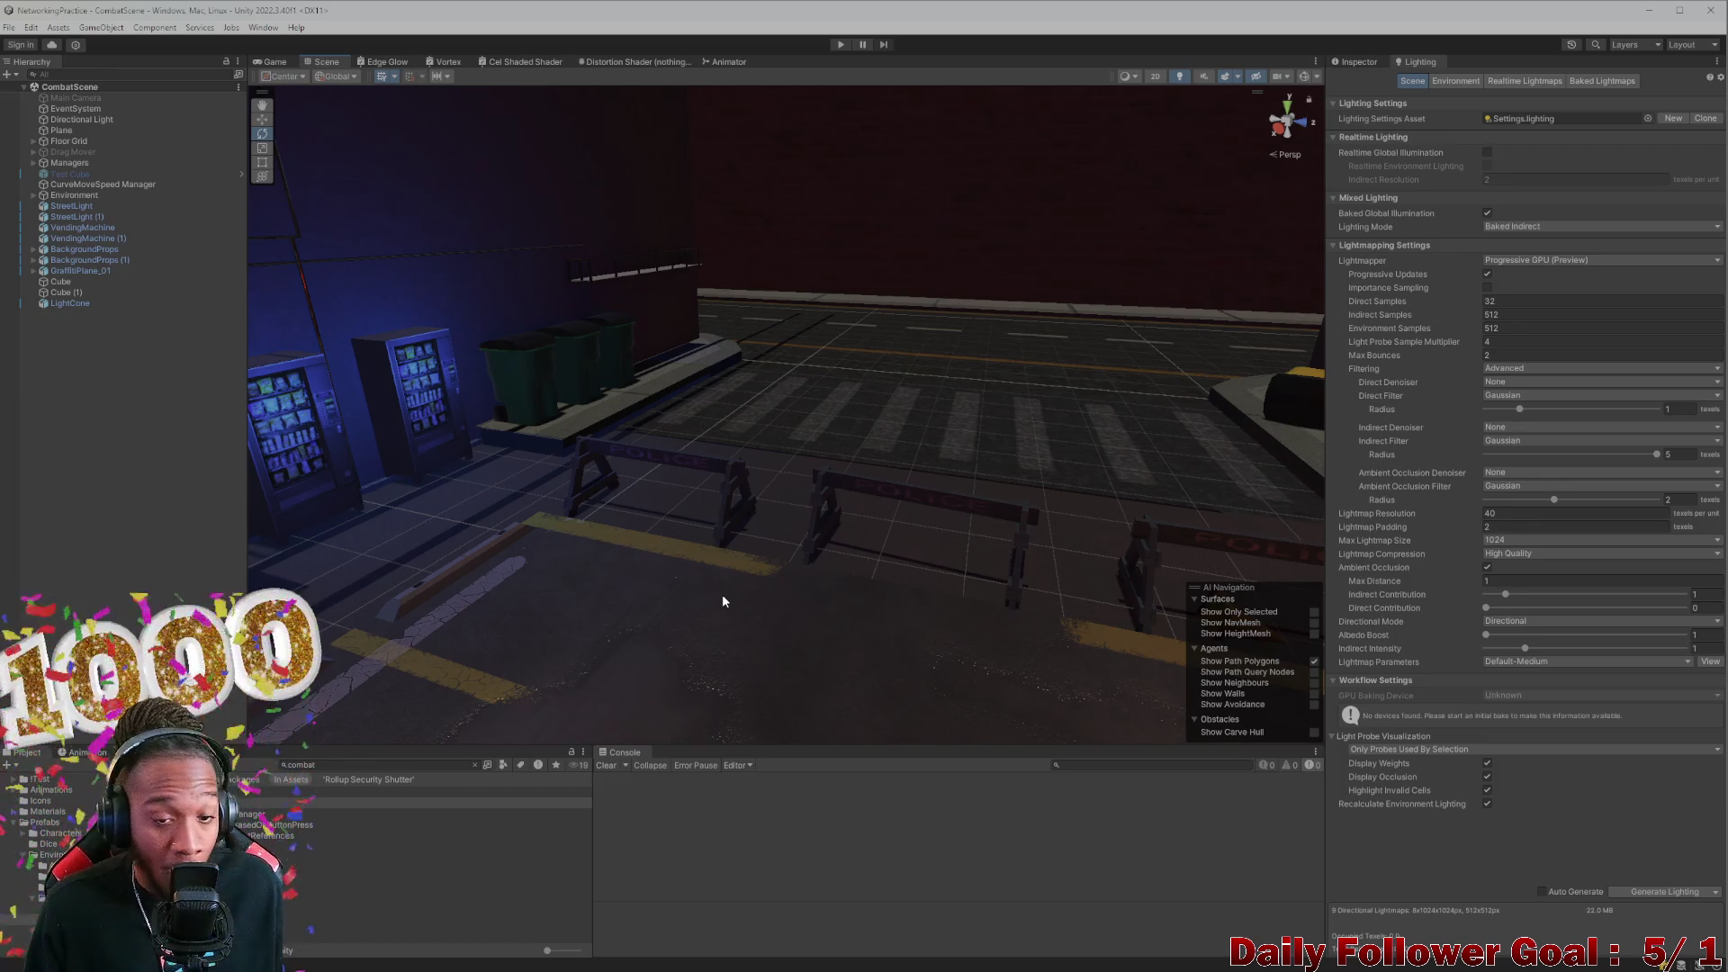
pyautogui.scroll(1, 720, 522)
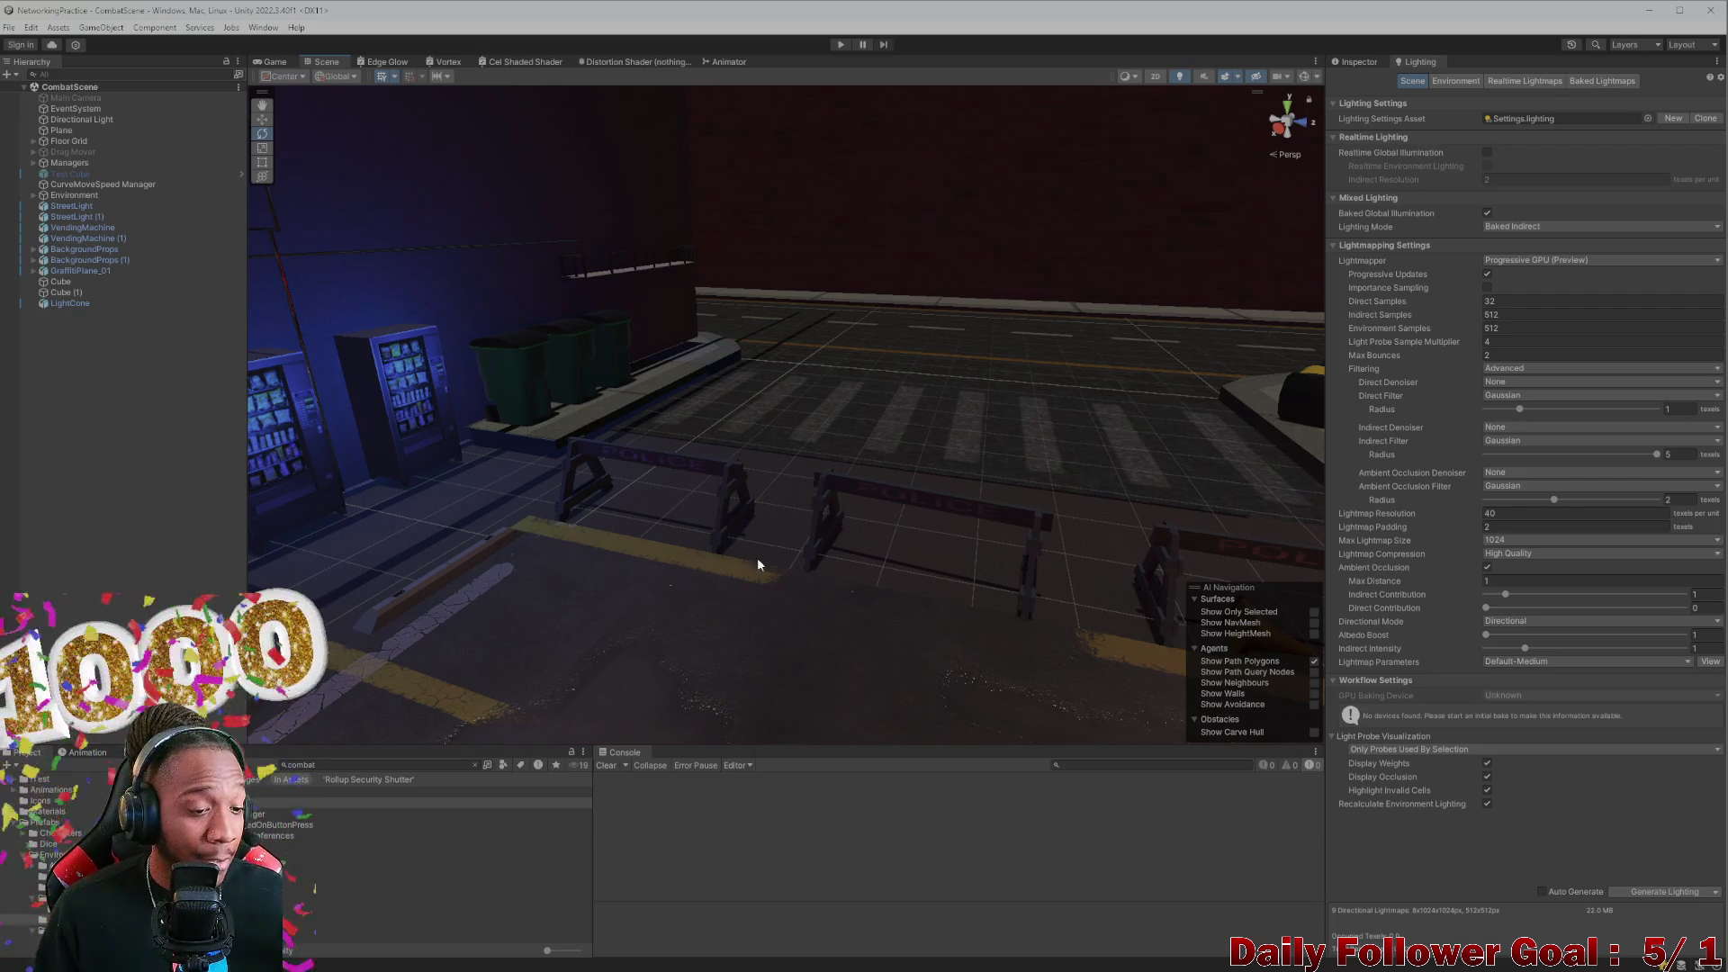
pyautogui.scroll(1, 794, 535)
pyautogui.scroll(3, 794, 535)
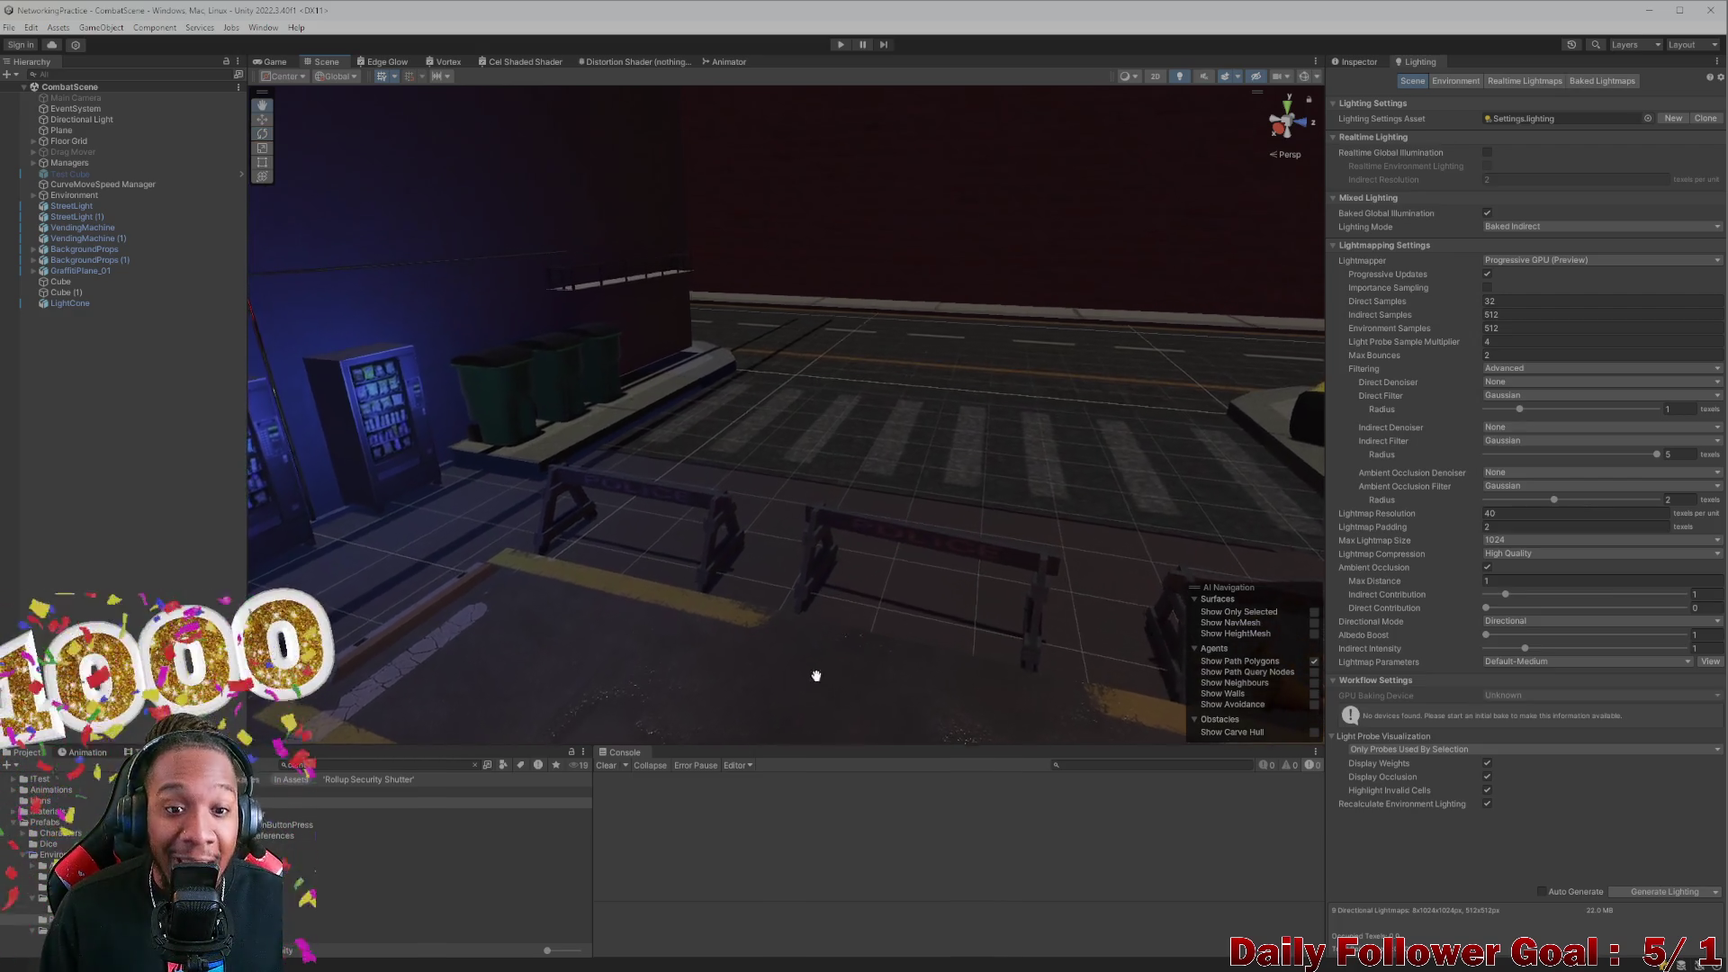
pyautogui.moveTo(892, 669)
pyautogui.mouseDown()
pyautogui.moveTo(801, 840)
pyautogui.moveTo(810, 598)
pyautogui.moveTo(862, 597)
pyautogui.moveTo(705, 606)
pyautogui.moveTo(740, 527)
pyautogui.mouseUp()
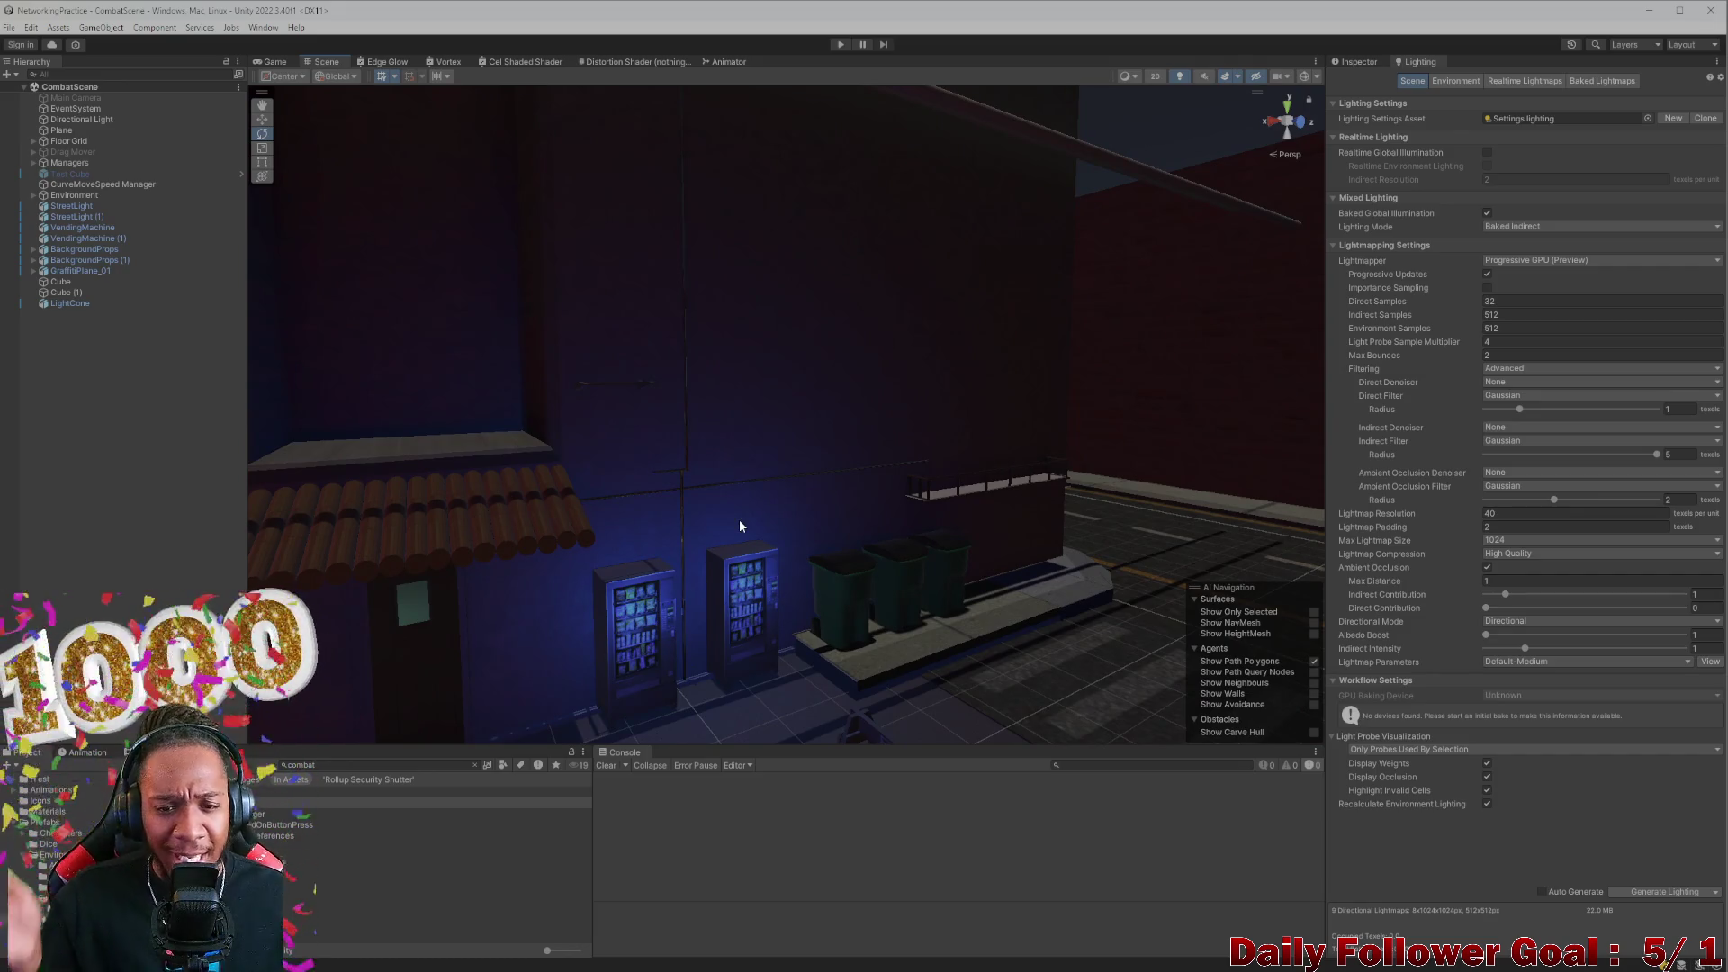
pyautogui.moveTo(737, 524)
pyautogui.mouseDown()
pyautogui.moveTo(909, 684)
pyautogui.moveTo(859, 474)
pyautogui.moveTo(987, 483)
pyautogui.moveTo(1014, 389)
pyautogui.moveTo(792, 667)
pyautogui.moveTo(983, 749)
pyautogui.mouseUp()
# Fly the scene view along the street past the shuttered building, curb and parking lines
pyautogui.moveTo(907, 540)
pyautogui.mouseDown()
pyautogui.moveTo(790, 478)
pyautogui.moveTo(866, 533)
pyautogui.moveTo(909, 520)
pyautogui.moveTo(746, 743)
pyautogui.moveTo(801, 597)
pyautogui.moveTo(758, 584)
pyautogui.moveTo(713, 695)
pyautogui.mouseUp()
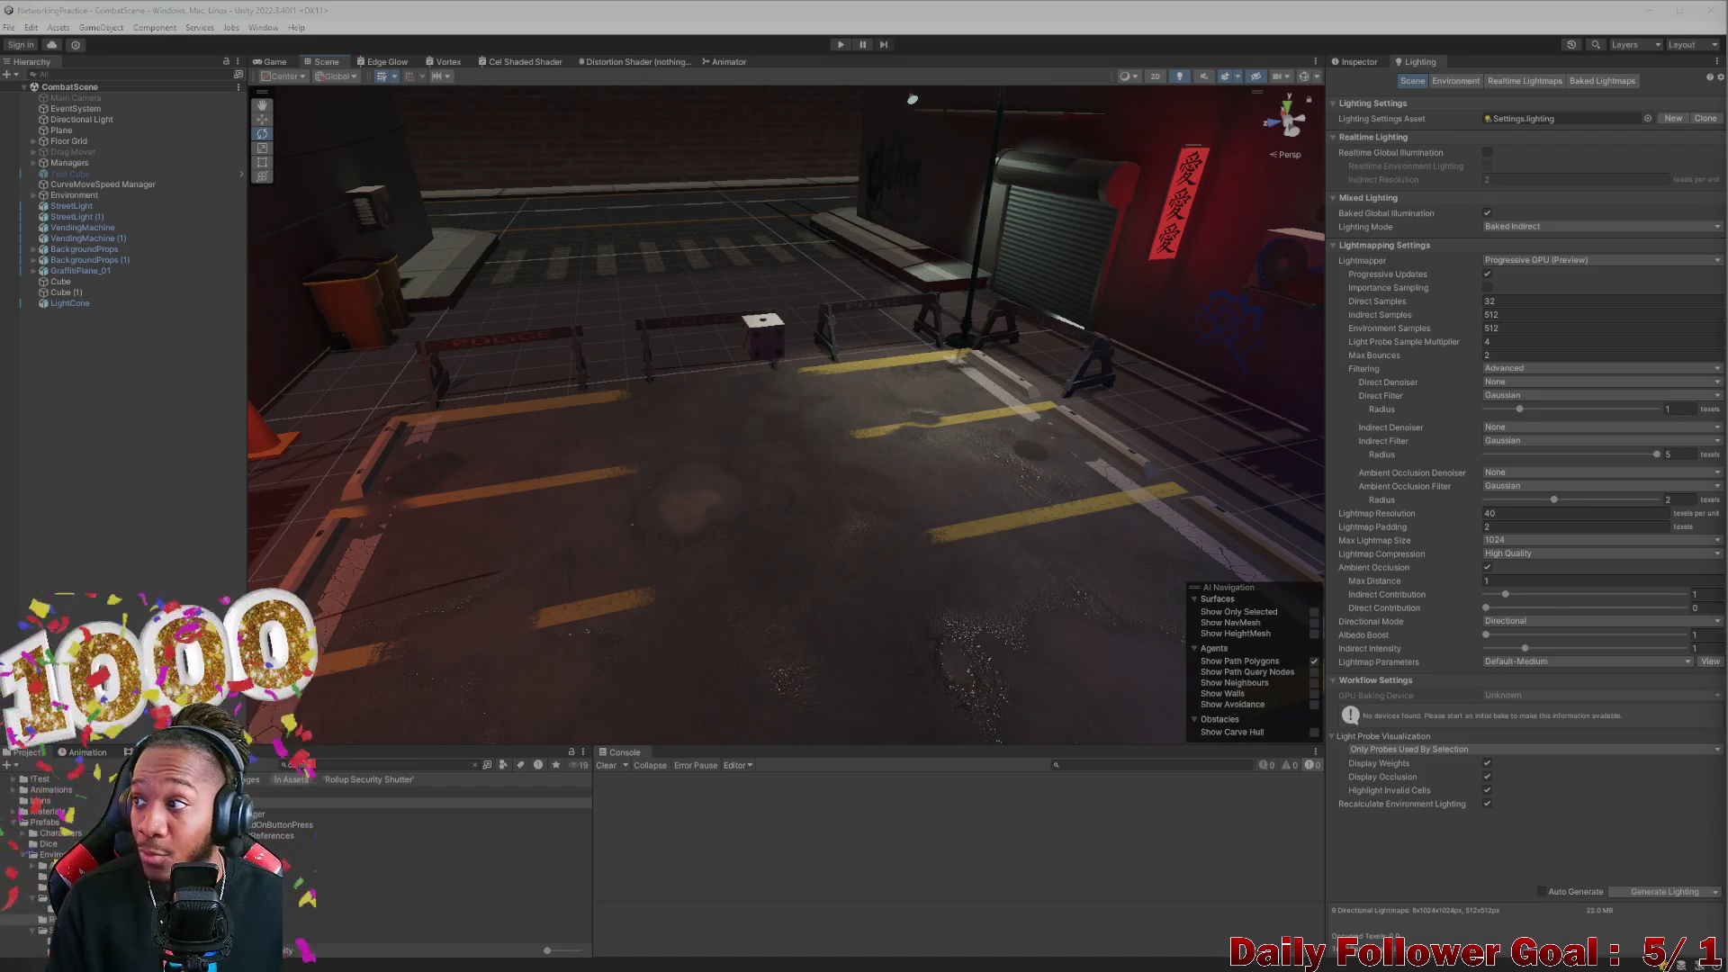
pyautogui.moveTo(737, 540)
pyautogui.mouseDown()
pyautogui.moveTo(774, 506)
pyautogui.moveTo(721, 348)
pyautogui.moveTo(822, 451)
pyautogui.moveTo(757, 505)
pyautogui.moveTo(760, 435)
pyautogui.moveTo(723, 499)
pyautogui.moveTo(799, 598)
pyautogui.moveTo(783, 532)
pyautogui.moveTo(936, 496)
pyautogui.moveTo(752, 648)
pyautogui.moveTo(898, 456)
pyautogui.moveTo(903, 327)
pyautogui.moveTo(786, 612)
pyautogui.moveTo(818, 664)
pyautogui.moveTo(828, 636)
pyautogui.moveTo(826, 667)
pyautogui.moveTo(825, 629)
pyautogui.moveTo(1007, 547)
pyautogui.moveTo(791, 603)
pyautogui.mouseUp()
pyautogui.moveTo(890, 555); pyautogui.dragTo(823, 565)
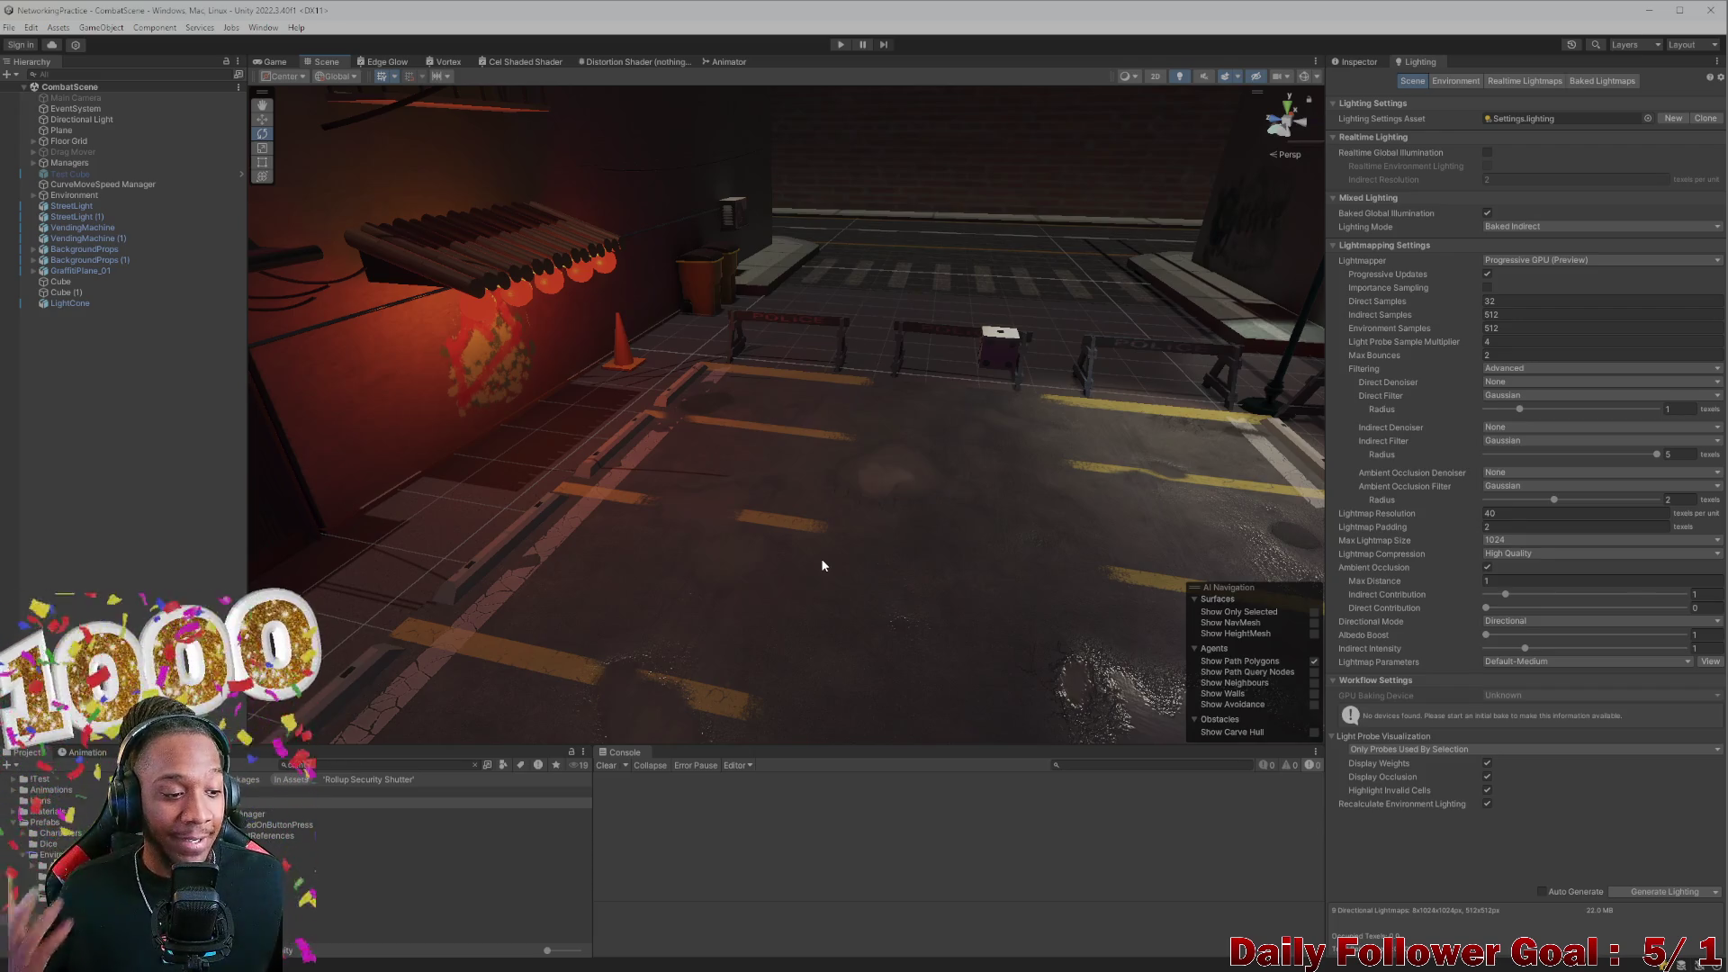
pyautogui.moveTo(820, 558)
pyautogui.mouseDown()
pyautogui.moveTo(844, 564)
pyautogui.moveTo(810, 590)
pyautogui.moveTo(504, 493)
pyautogui.moveTo(721, 623)
pyautogui.moveTo(421, 559)
pyautogui.moveTo(829, 629)
pyautogui.moveTo(620, 577)
pyautogui.moveTo(664, 570)
pyautogui.mouseUp()
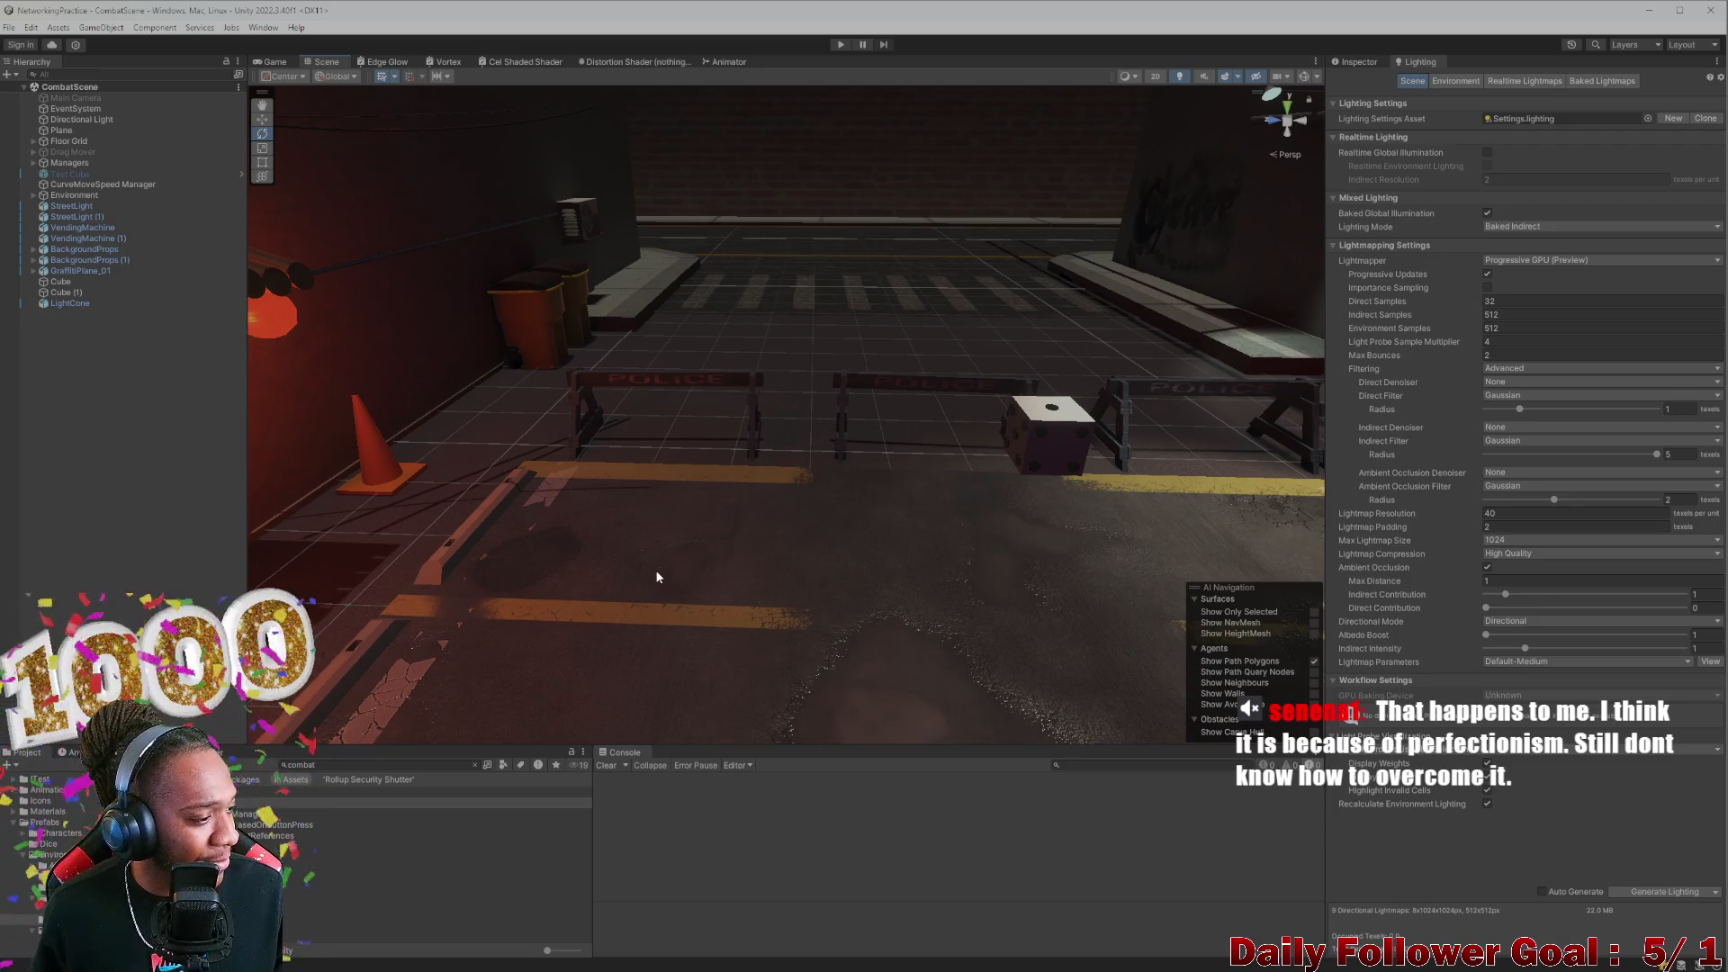
pyautogui.moveTo(633, 545)
pyautogui.mouseDown()
pyautogui.moveTo(694, 521)
pyautogui.moveTo(558, 597)
pyautogui.moveTo(882, 558)
pyautogui.moveTo(619, 526)
pyautogui.moveTo(826, 649)
pyautogui.moveTo(646, 494)
pyautogui.moveTo(659, 514)
pyautogui.mouseUp()
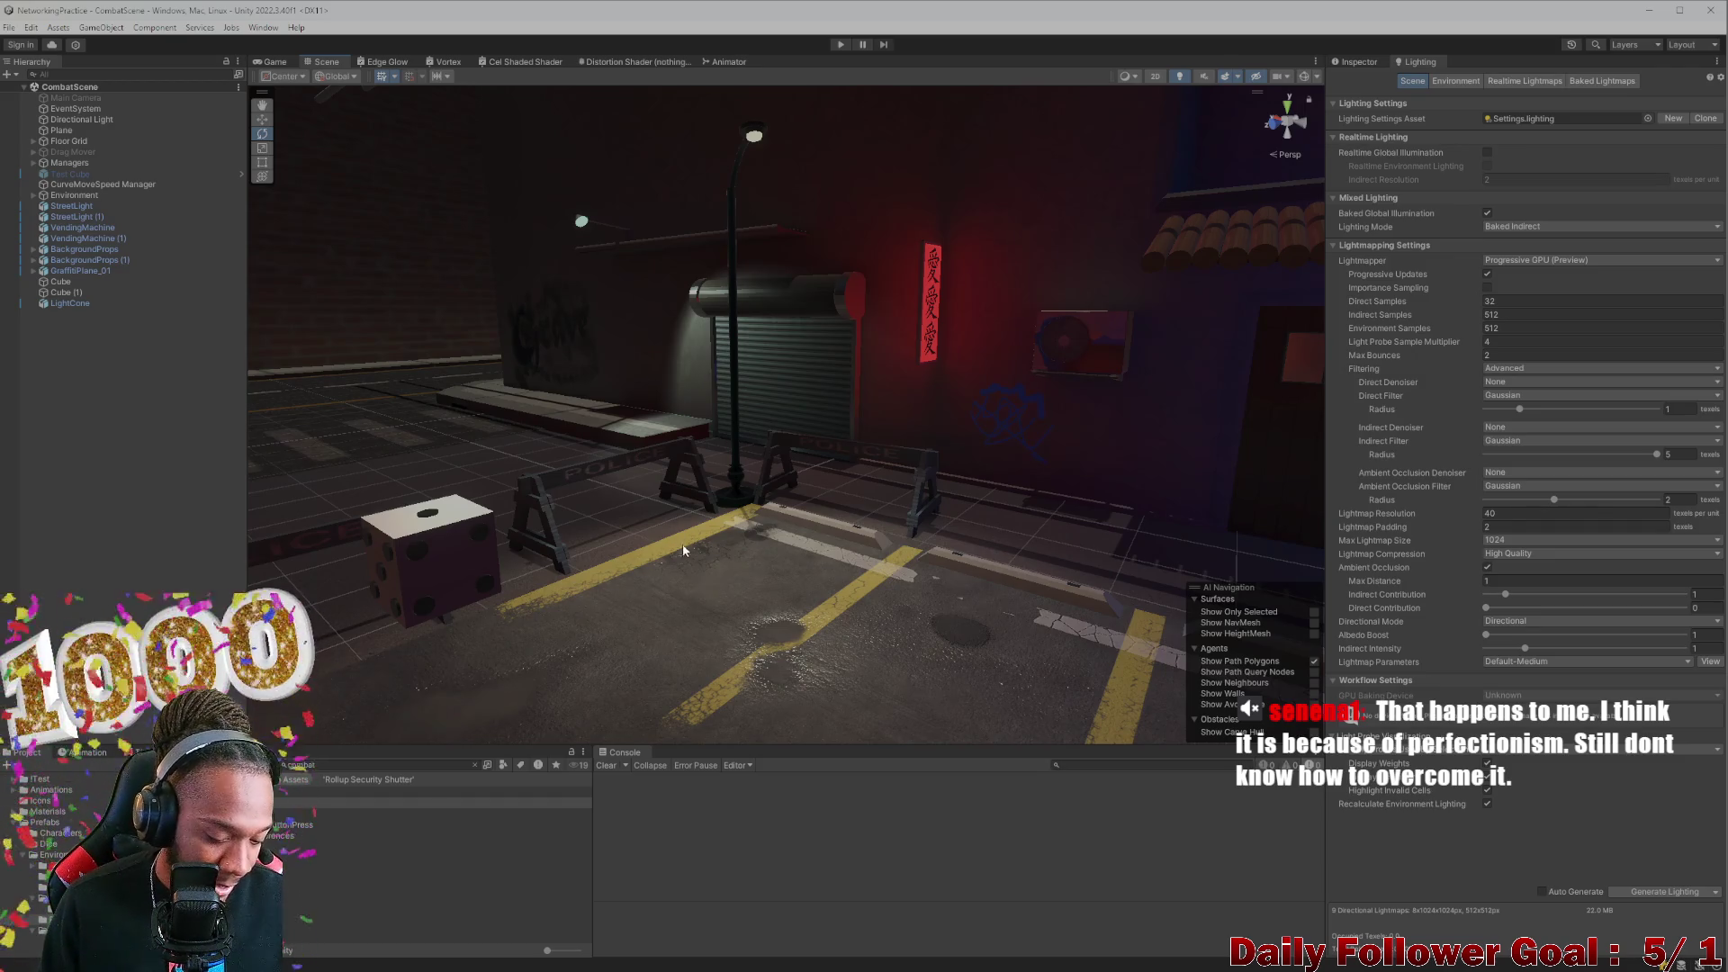
pyautogui.moveTo(756, 621)
pyautogui.mouseDown()
pyautogui.moveTo(766, 635)
pyautogui.moveTo(678, 529)
pyautogui.moveTo(840, 553)
pyautogui.moveTo(798, 528)
pyautogui.moveTo(918, 532)
pyautogui.moveTo(898, 523)
pyautogui.moveTo(874, 664)
pyautogui.moveTo(791, 517)
pyautogui.moveTo(799, 485)
pyautogui.moveTo(791, 551)
pyautogui.moveTo(738, 564)
pyautogui.moveTo(785, 560)
pyautogui.mouseUp()
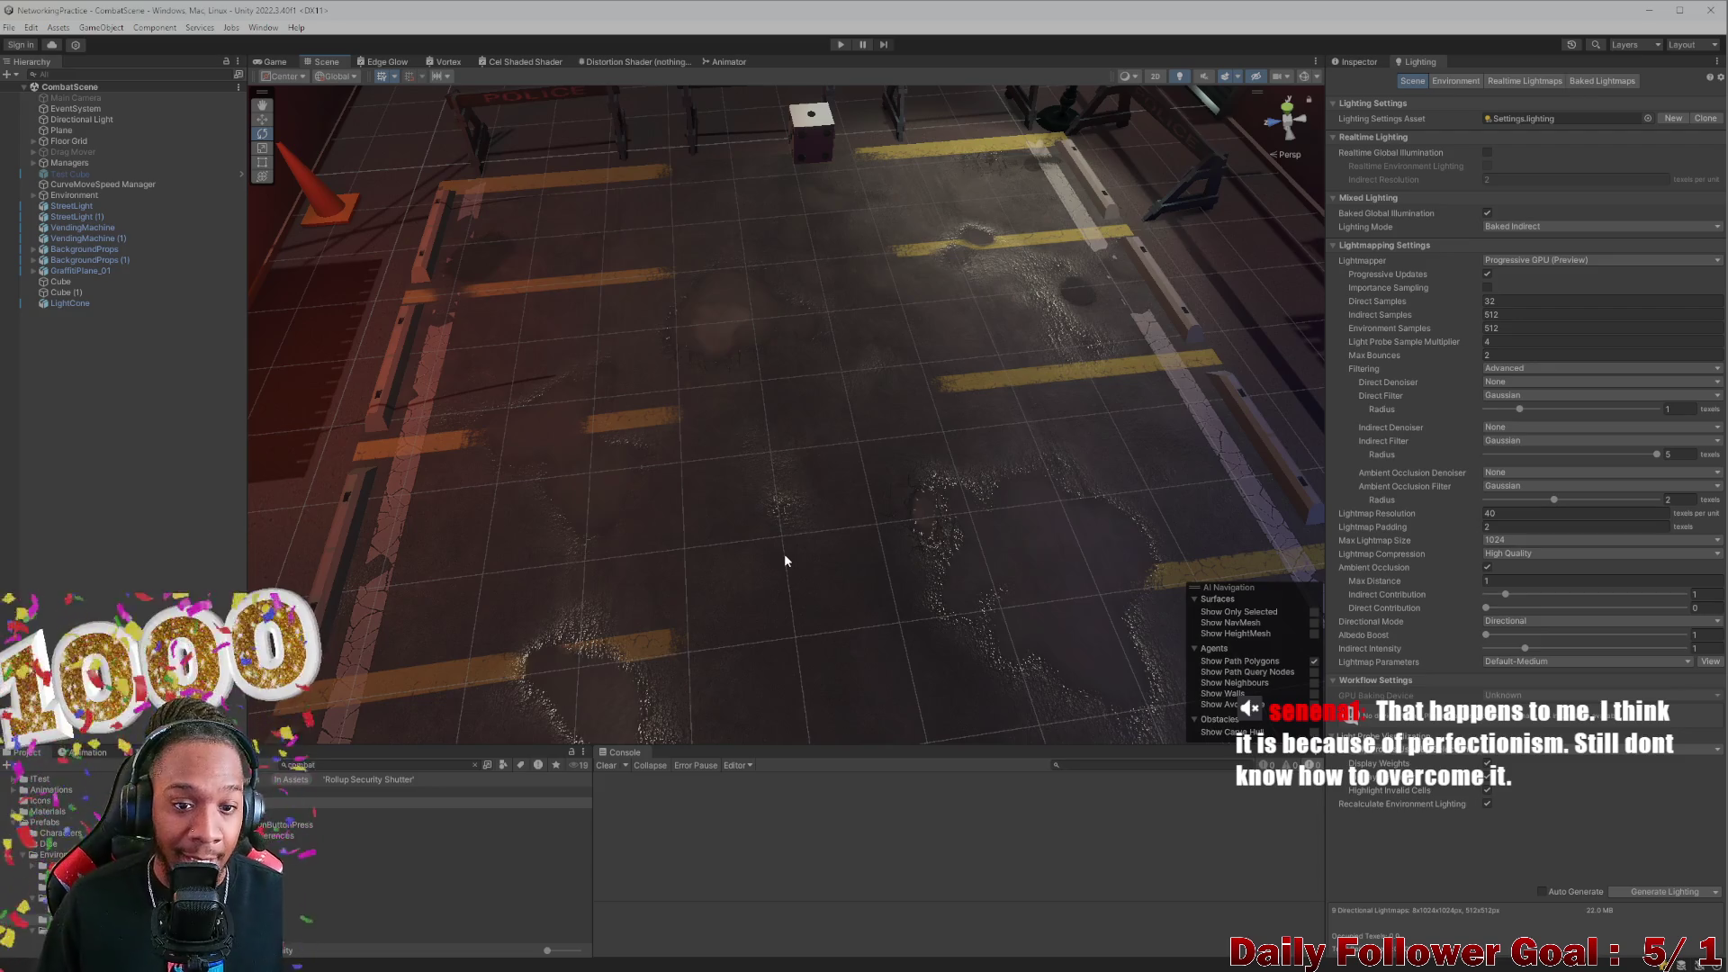
pyautogui.moveTo(709, 511); pyautogui.dragTo(495, 424)
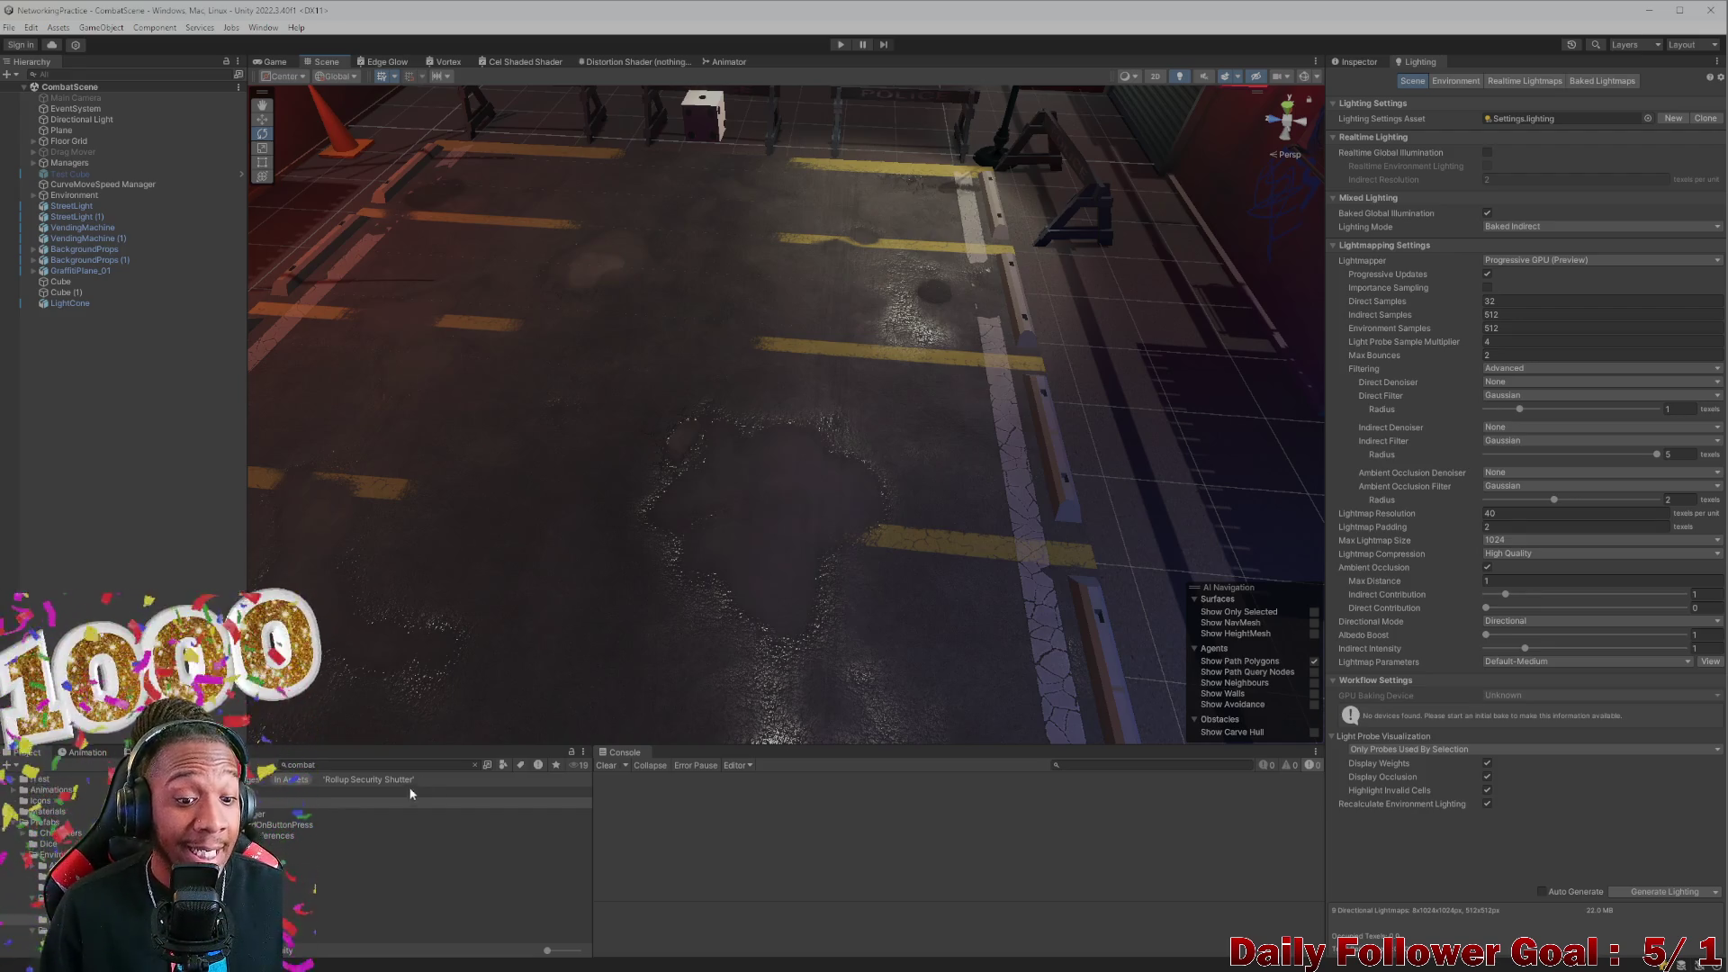
pyautogui.scroll(5, 721, 536)
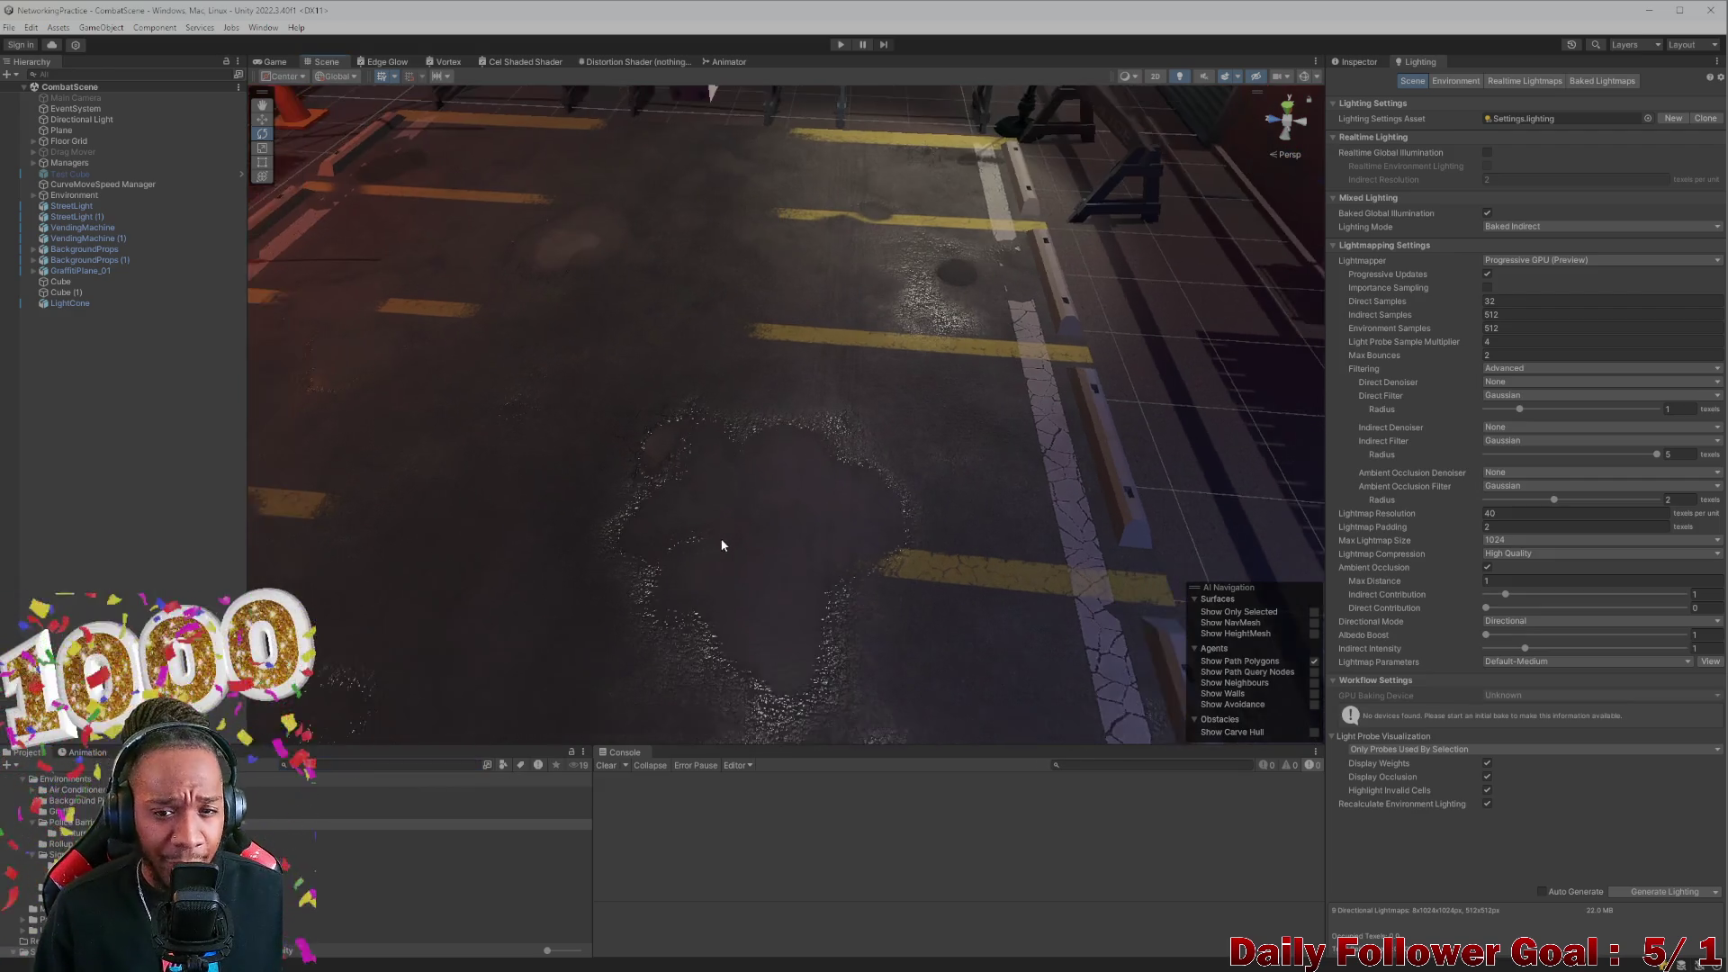
pyautogui.moveTo(820, 465)
pyautogui.mouseDown()
pyautogui.moveTo(840, 545)
pyautogui.moveTo(891, 528)
pyautogui.moveTo(909, 450)
pyautogui.moveTo(1055, 500)
pyautogui.moveTo(1131, 494)
pyautogui.moveTo(1034, 498)
pyautogui.moveTo(1046, 481)
pyautogui.moveTo(801, 520)
pyautogui.moveTo(946, 521)
pyautogui.moveTo(823, 481)
pyautogui.moveTo(794, 537)
pyautogui.moveTo(813, 467)
pyautogui.moveTo(694, 567)
pyautogui.moveTo(862, 520)
pyautogui.moveTo(1018, 552)
pyautogui.moveTo(698, 517)
pyautogui.moveTo(915, 664)
pyautogui.moveTo(1002, 678)
pyautogui.moveTo(864, 536)
pyautogui.moveTo(818, 732)
pyautogui.moveTo(889, 574)
pyautogui.moveTo(775, 444)
pyautogui.moveTo(513, 621)
pyautogui.moveTo(926, 635)
pyautogui.moveTo(710, 567)
pyautogui.moveTo(770, 628)
pyautogui.moveTo(717, 540)
pyautogui.moveTo(988, 604)
pyautogui.moveTo(647, 474)
pyautogui.moveTo(732, 590)
pyautogui.moveTo(699, 451)
pyautogui.moveTo(701, 505)
pyautogui.moveTo(713, 347)
pyautogui.moveTo(755, 428)
pyautogui.mouseUp()
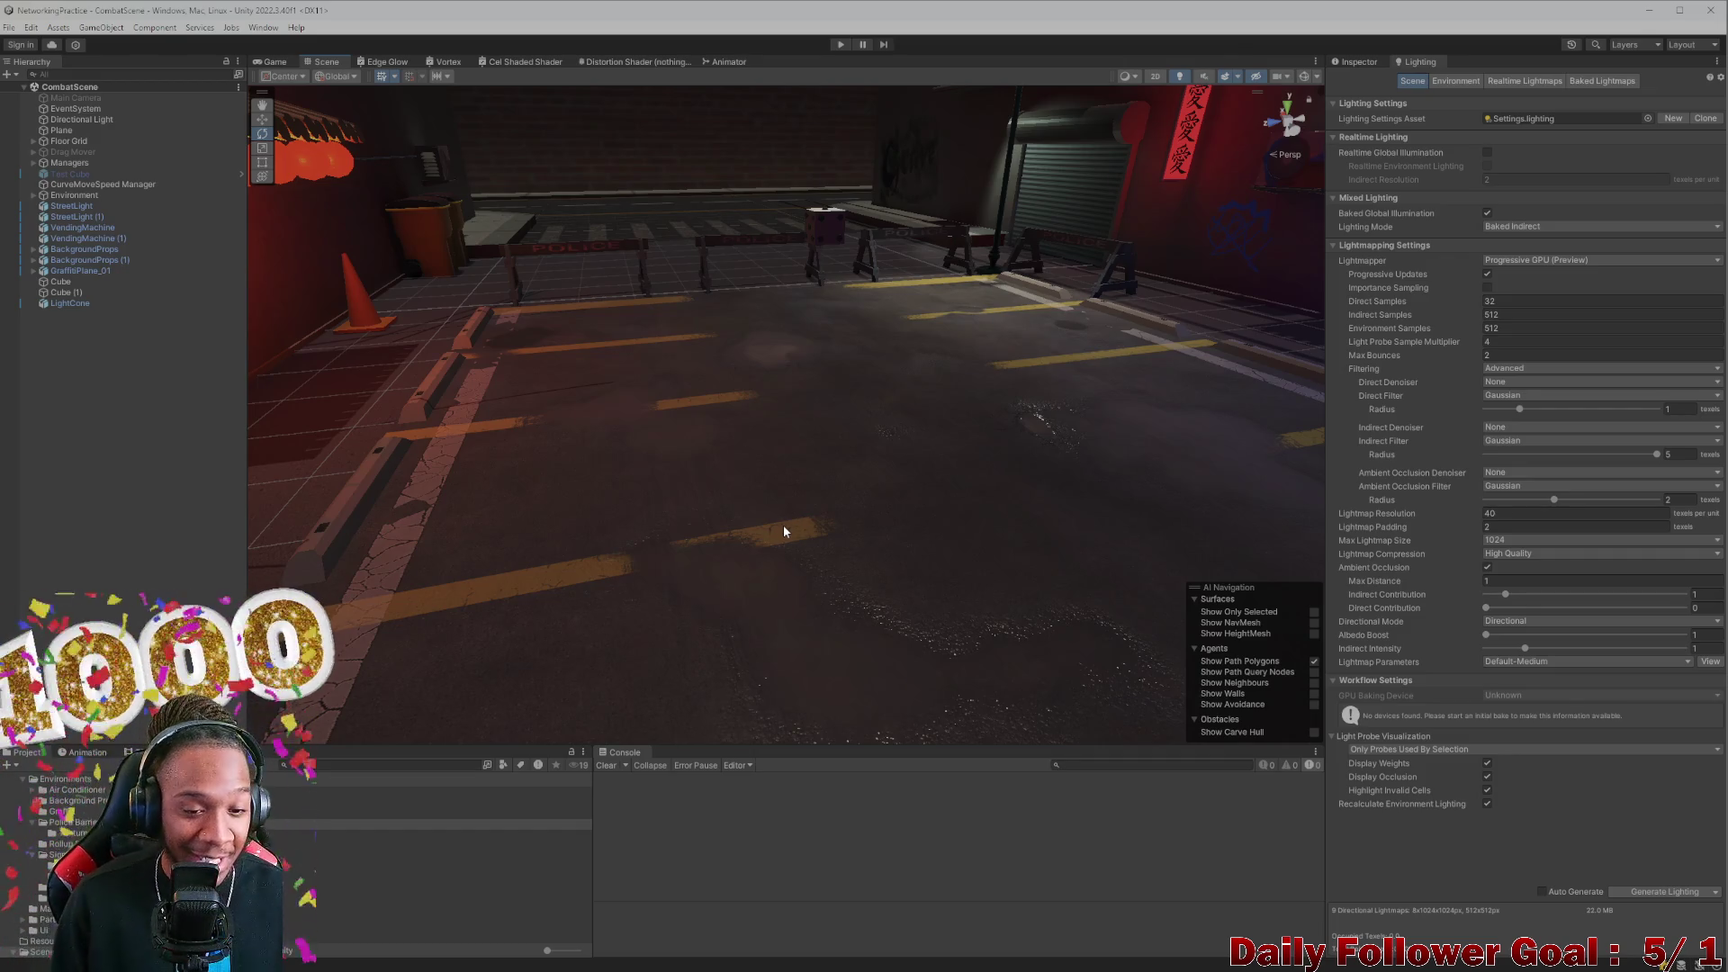
pyautogui.moveTo(781, 526)
pyautogui.mouseDown()
pyautogui.moveTo(939, 536)
pyautogui.moveTo(918, 482)
pyautogui.moveTo(825, 501)
pyautogui.moveTo(933, 720)
pyautogui.moveTo(846, 672)
pyautogui.moveTo(678, 359)
pyautogui.moveTo(837, 528)
pyautogui.moveTo(683, 483)
pyautogui.mouseUp()
pyautogui.moveTo(945, 589)
pyautogui.mouseDown()
pyautogui.moveTo(874, 727)
pyautogui.moveTo(810, 585)
pyautogui.moveTo(655, 463)
pyautogui.moveTo(730, 551)
pyautogui.moveTo(715, 538)
pyautogui.moveTo(918, 624)
pyautogui.moveTo(730, 588)
pyautogui.moveTo(858, 563)
pyautogui.moveTo(887, 598)
pyautogui.moveTo(842, 596)
pyautogui.moveTo(867, 618)
pyautogui.mouseUp()
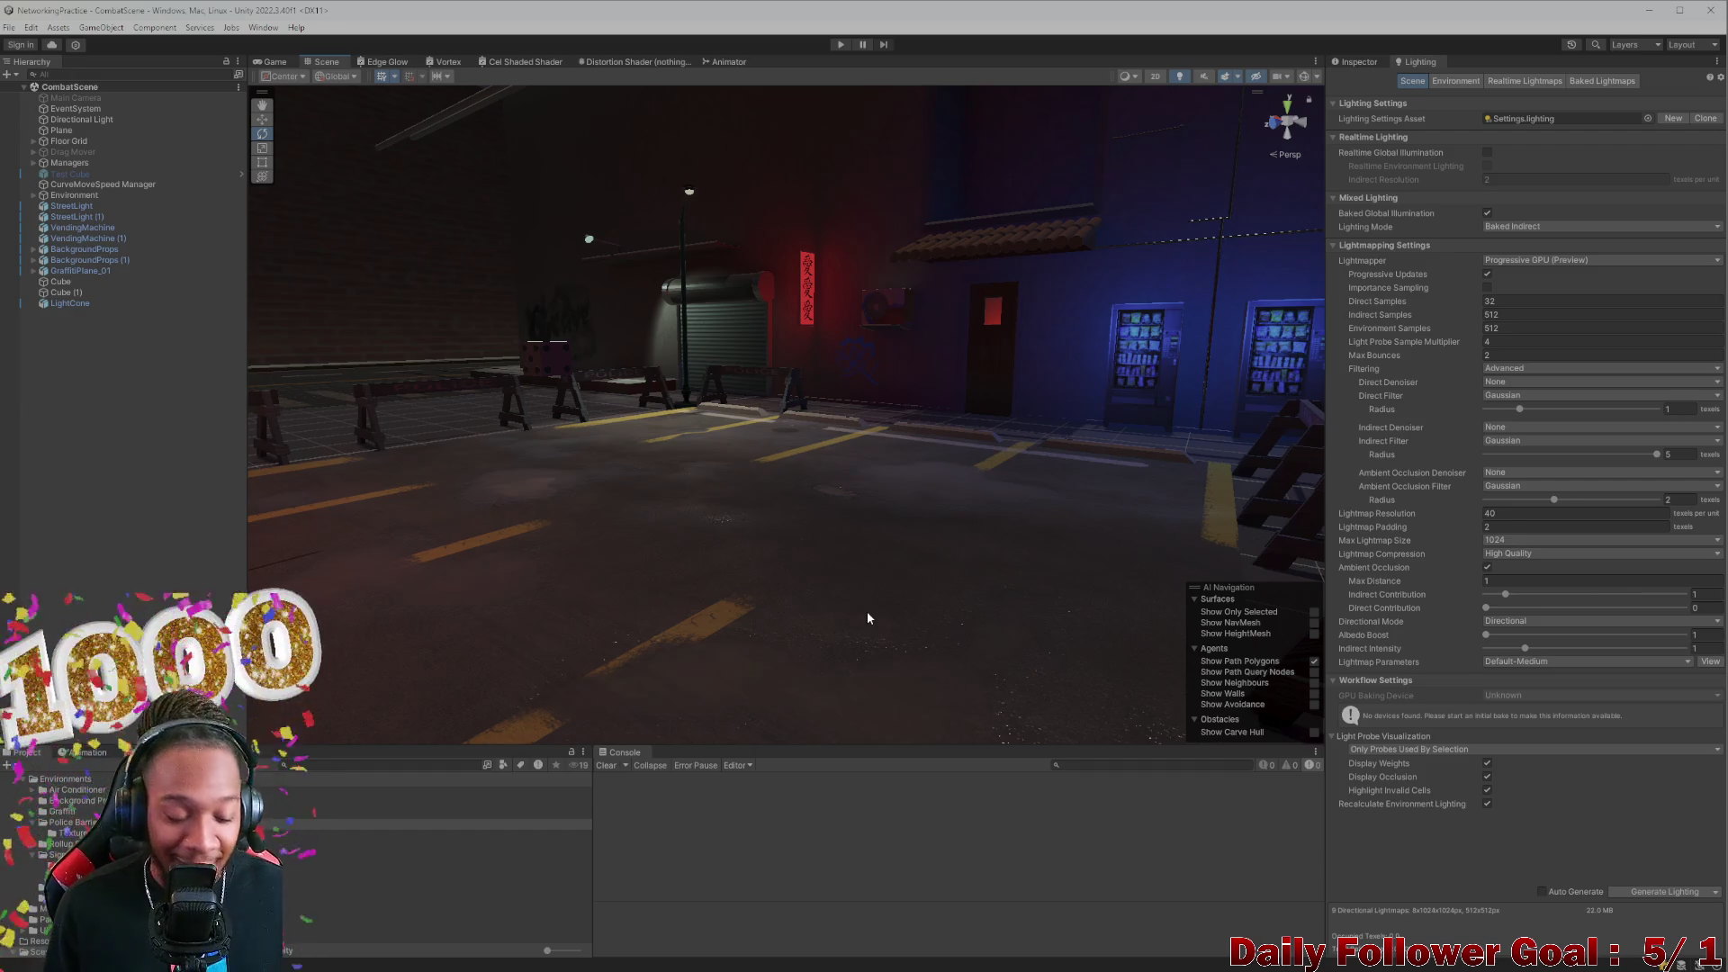
pyautogui.moveTo(875, 624)
pyautogui.mouseDown()
pyautogui.moveTo(852, 579)
pyautogui.moveTo(914, 694)
pyautogui.moveTo(936, 630)
pyautogui.moveTo(840, 696)
pyautogui.moveTo(767, 588)
pyautogui.moveTo(732, 580)
pyautogui.moveTo(1035, 673)
pyautogui.moveTo(772, 570)
pyautogui.moveTo(771, 687)
pyautogui.moveTo(899, 606)
pyautogui.moveTo(929, 617)
pyautogui.moveTo(884, 567)
pyautogui.moveTo(883, 670)
pyautogui.mouseUp()
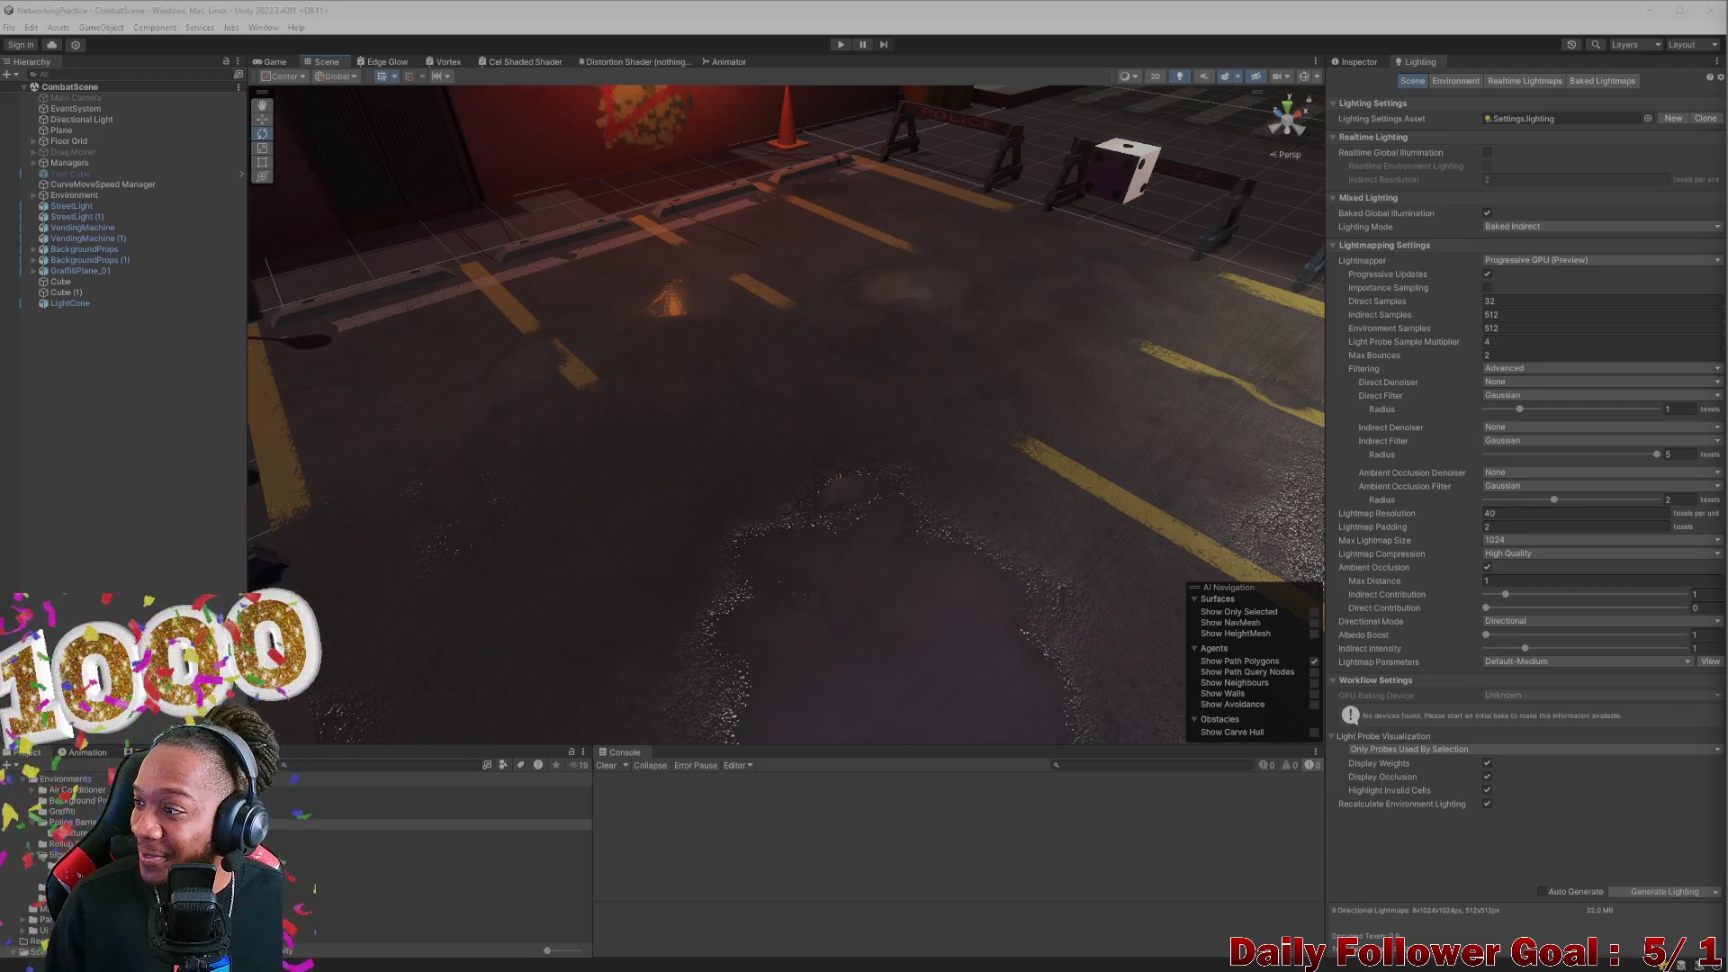
pyautogui.moveTo(1080, 297)
pyautogui.mouseDown()
pyautogui.moveTo(1131, 304)
pyautogui.moveTo(791, 417)
pyautogui.moveTo(832, 486)
pyautogui.moveTo(852, 470)
pyautogui.moveTo(764, 524)
pyautogui.moveTo(643, 564)
pyautogui.moveTo(559, 501)
pyautogui.moveTo(1241, 540)
pyautogui.moveTo(675, 397)
pyautogui.moveTo(764, 406)
pyautogui.mouseUp()
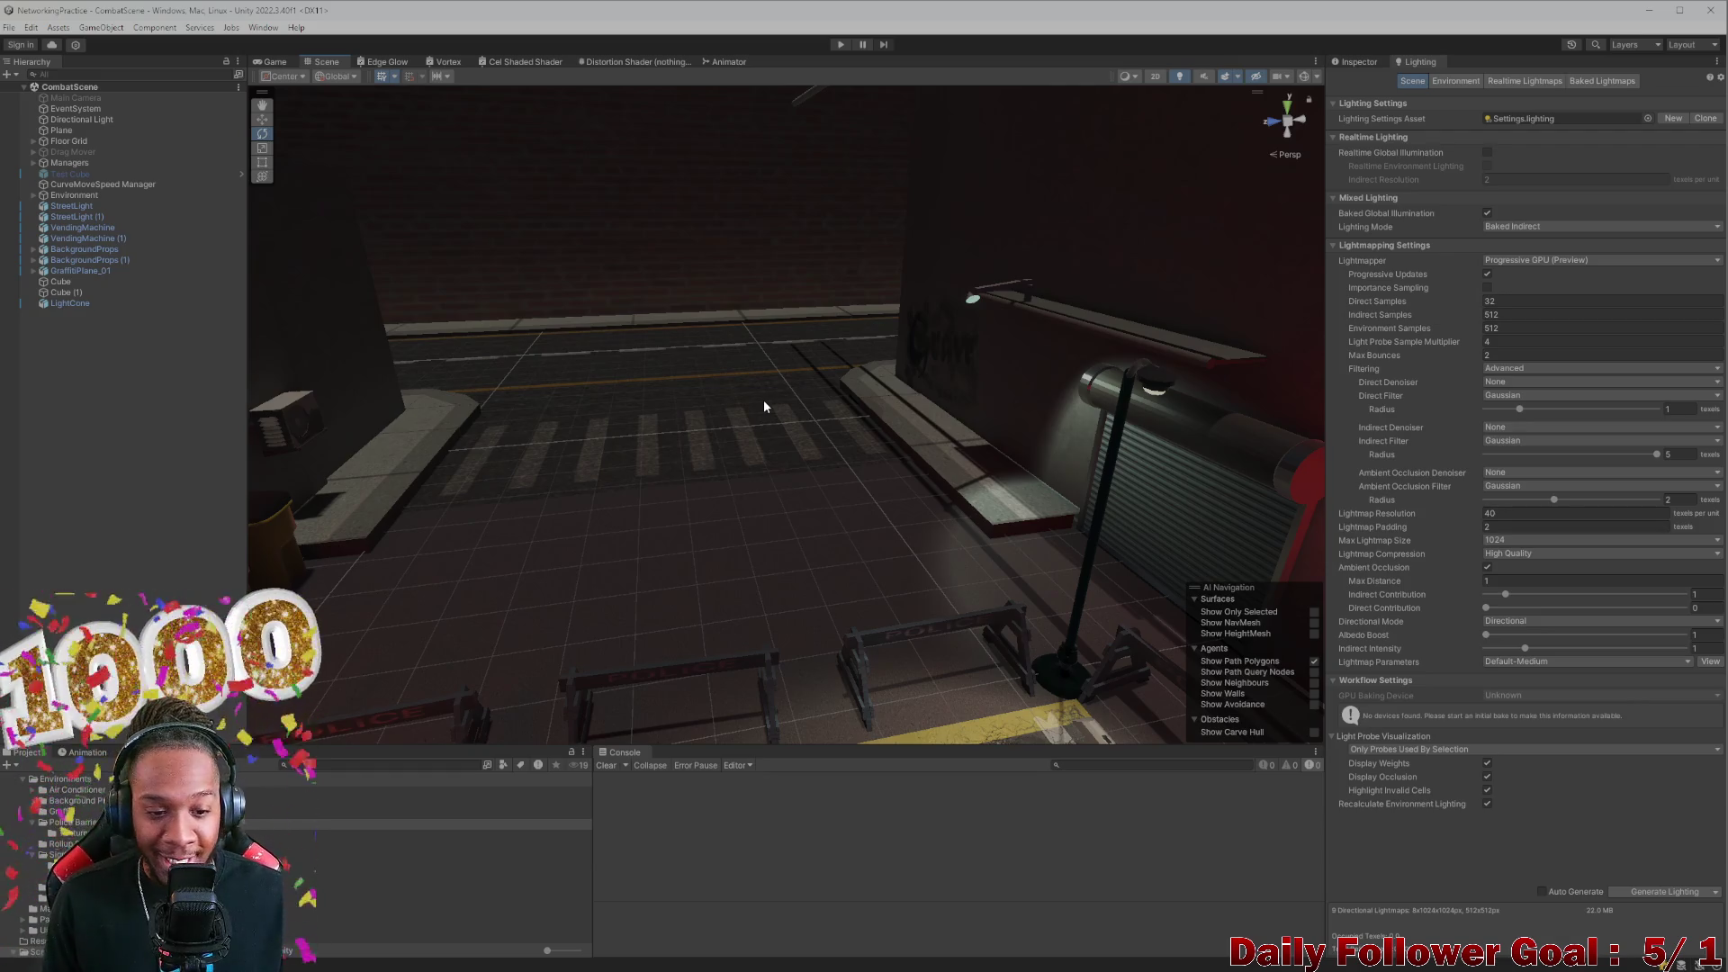
pyautogui.moveTo(764, 402)
pyautogui.mouseDown()
pyautogui.moveTo(772, 282)
pyautogui.moveTo(819, 327)
pyautogui.moveTo(746, 361)
pyautogui.moveTo(701, 288)
pyautogui.moveTo(447, 335)
pyautogui.moveTo(871, 412)
pyautogui.moveTo(727, 420)
pyautogui.moveTo(738, 389)
pyautogui.moveTo(961, 450)
pyautogui.moveTo(791, 423)
pyautogui.moveTo(786, 451)
pyautogui.moveTo(474, 473)
pyautogui.mouseUp()
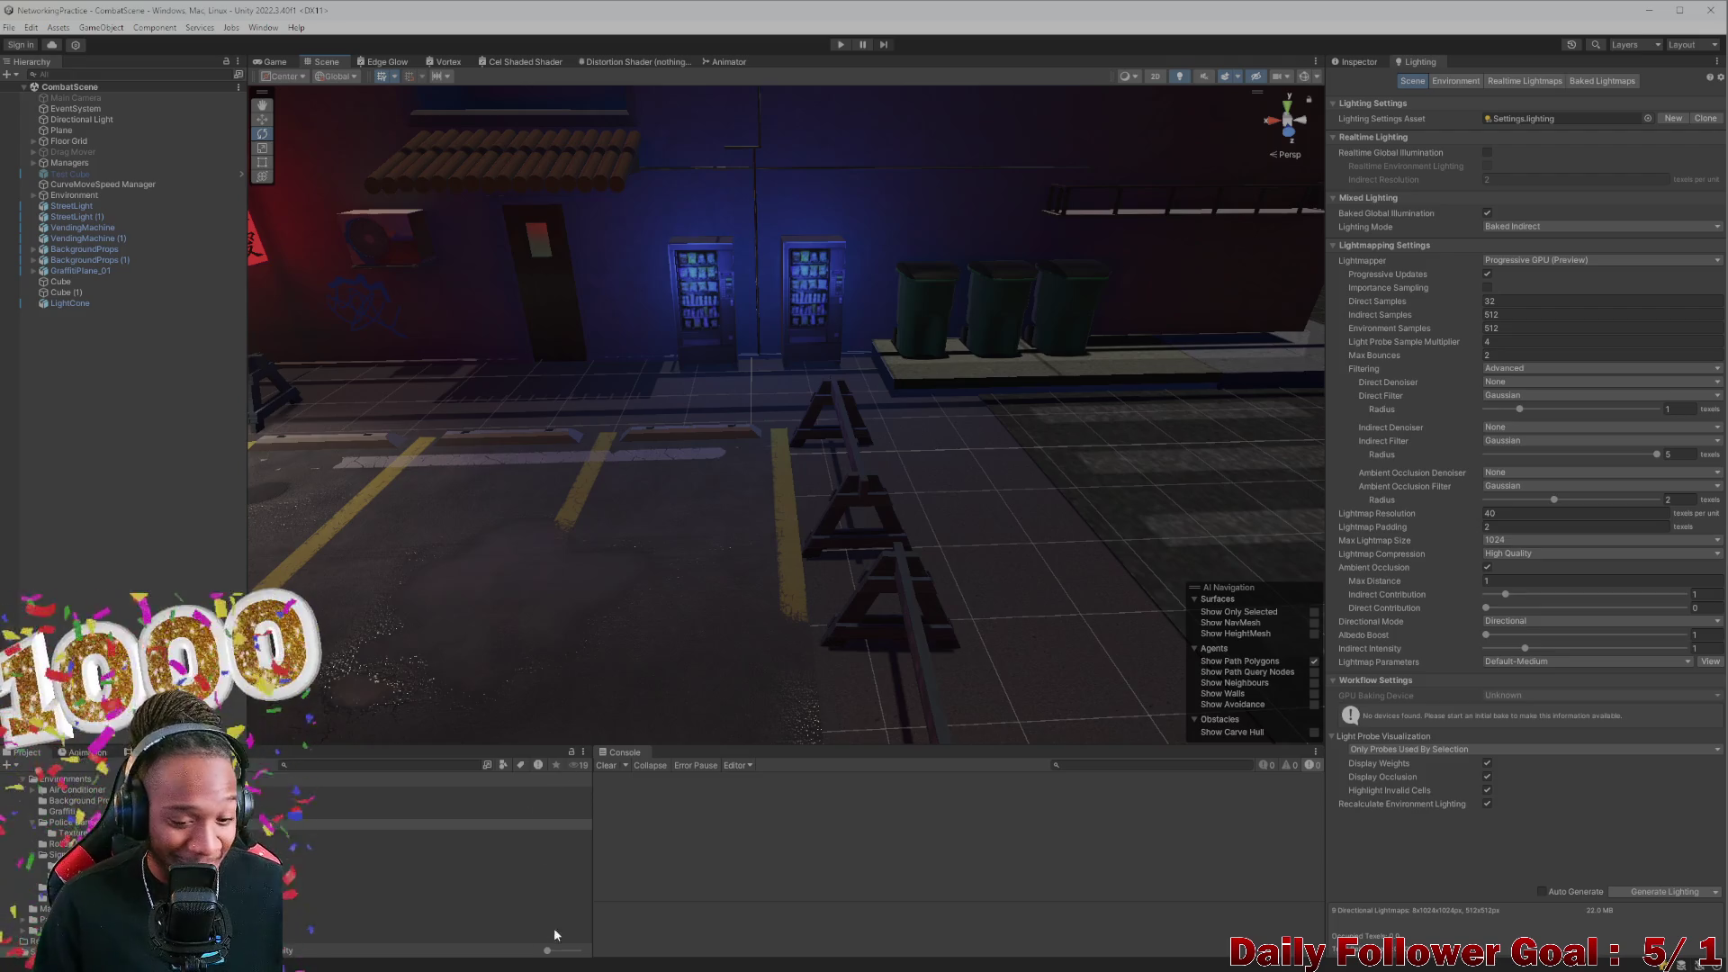
# Review the to-do list in the code editor and highlight backlog item 1
pyautogui.moveTo(509, 971)
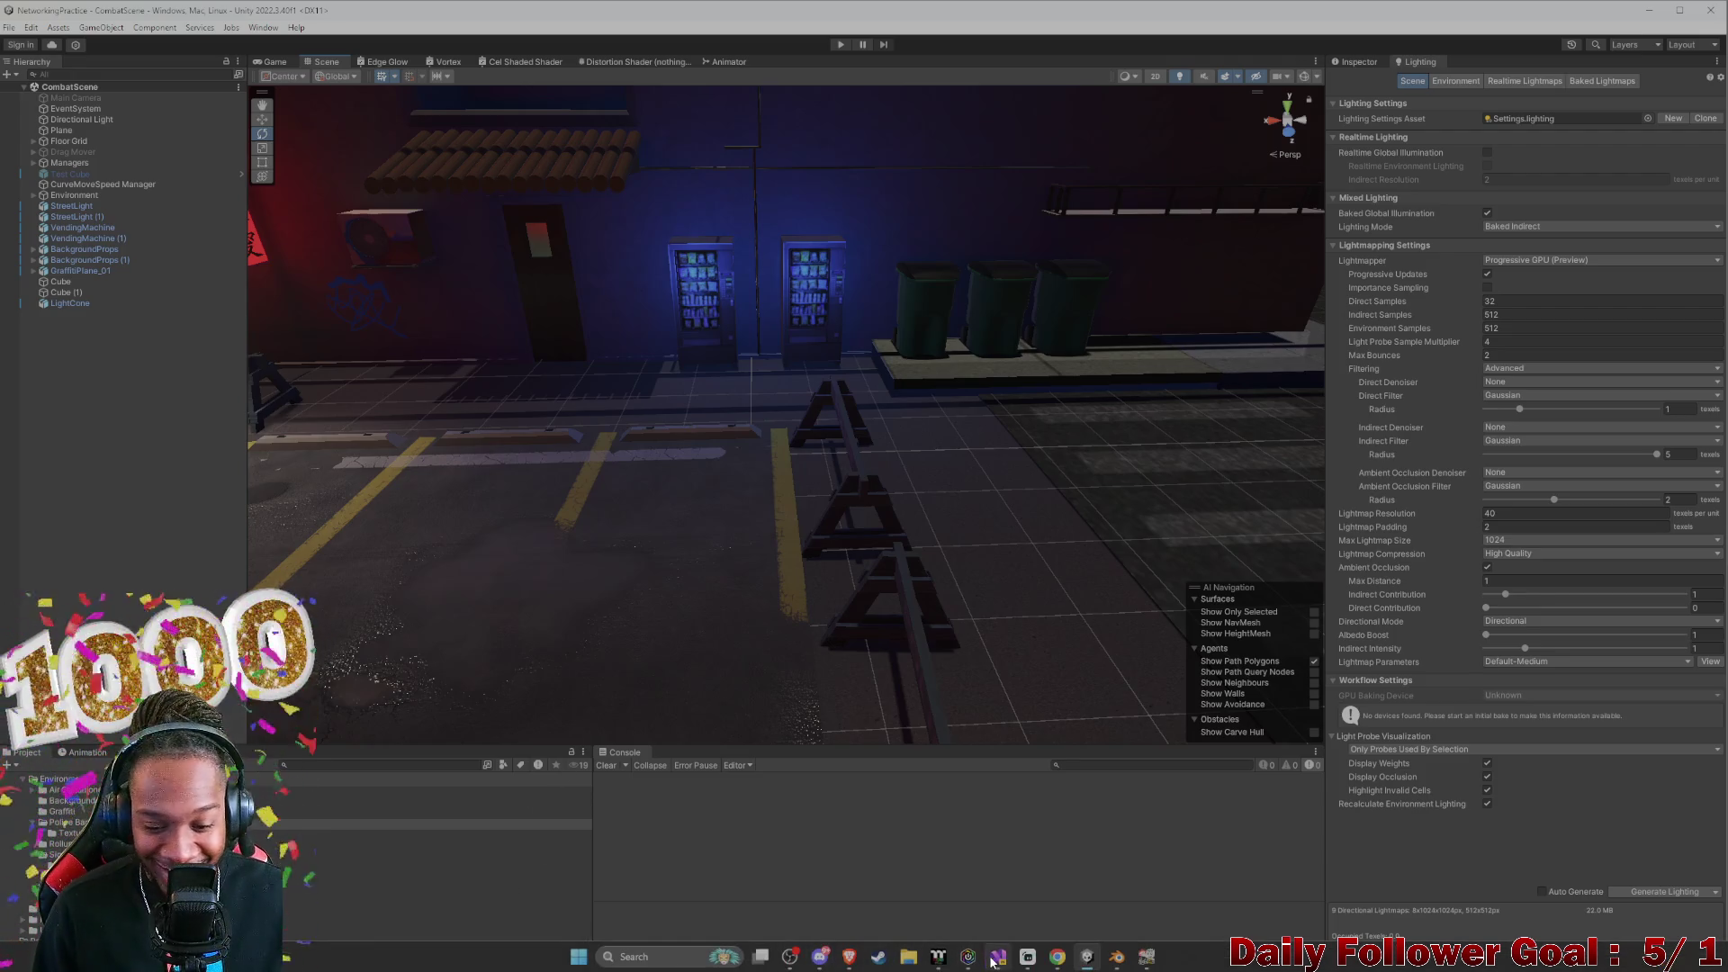
pyautogui.click(994, 959)
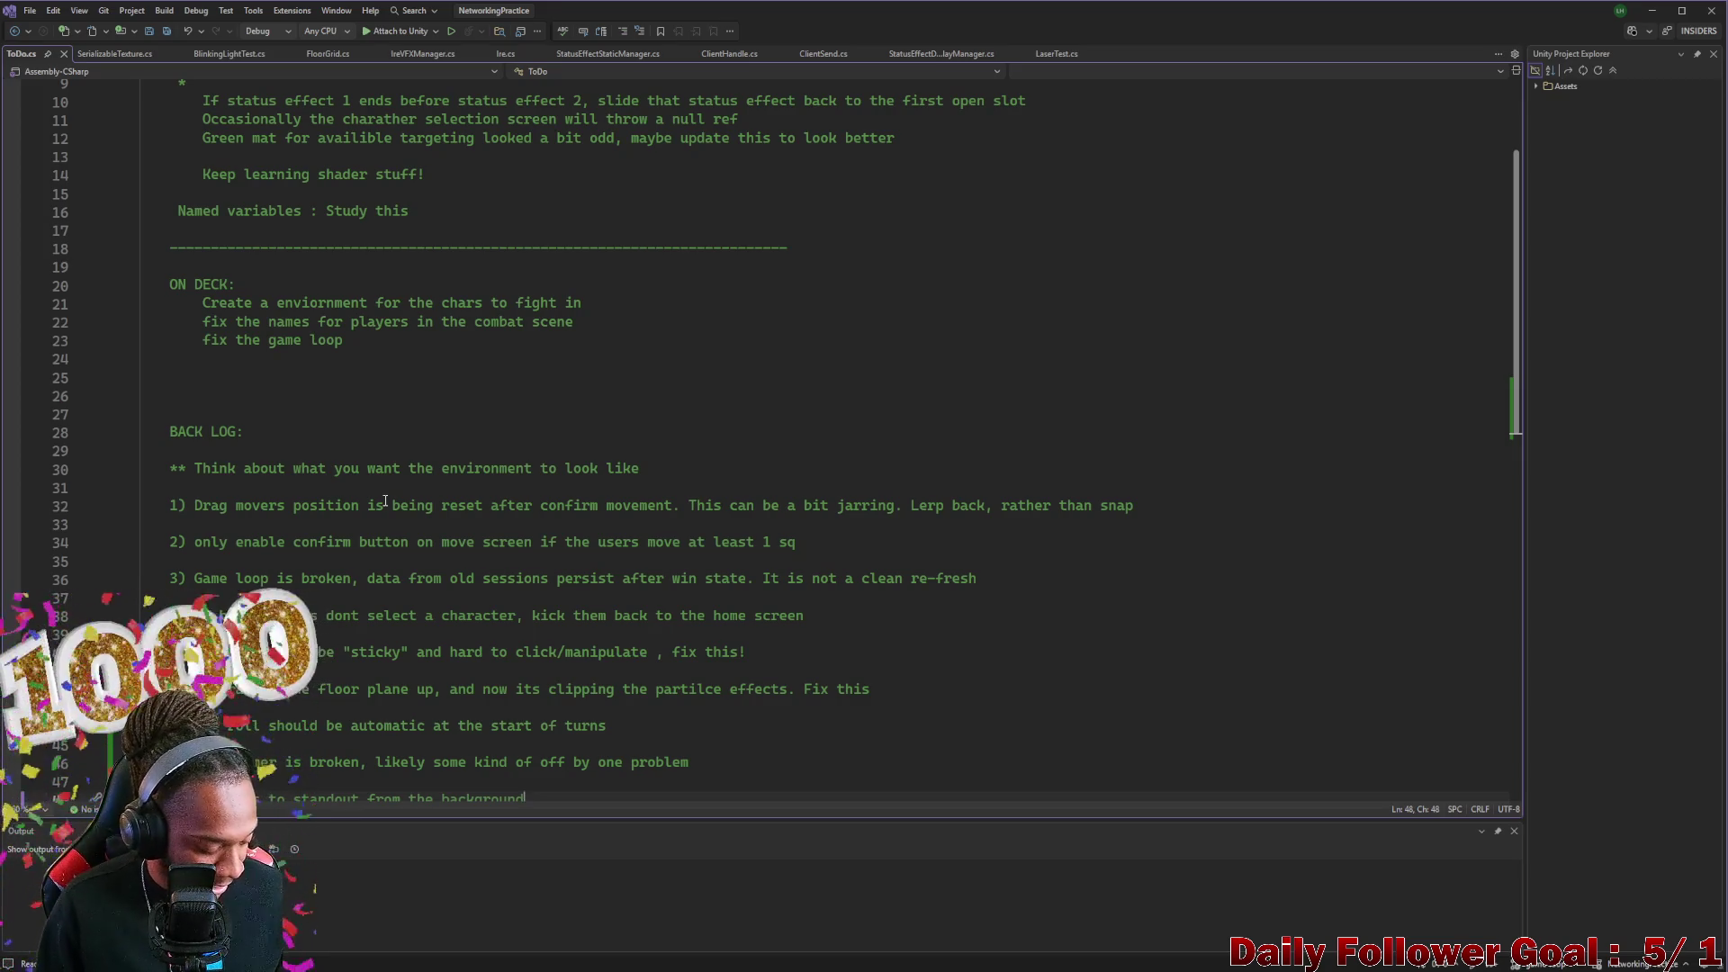
pyautogui.scroll(-3, 413, 511)
pyautogui.scroll(2, 359, 477)
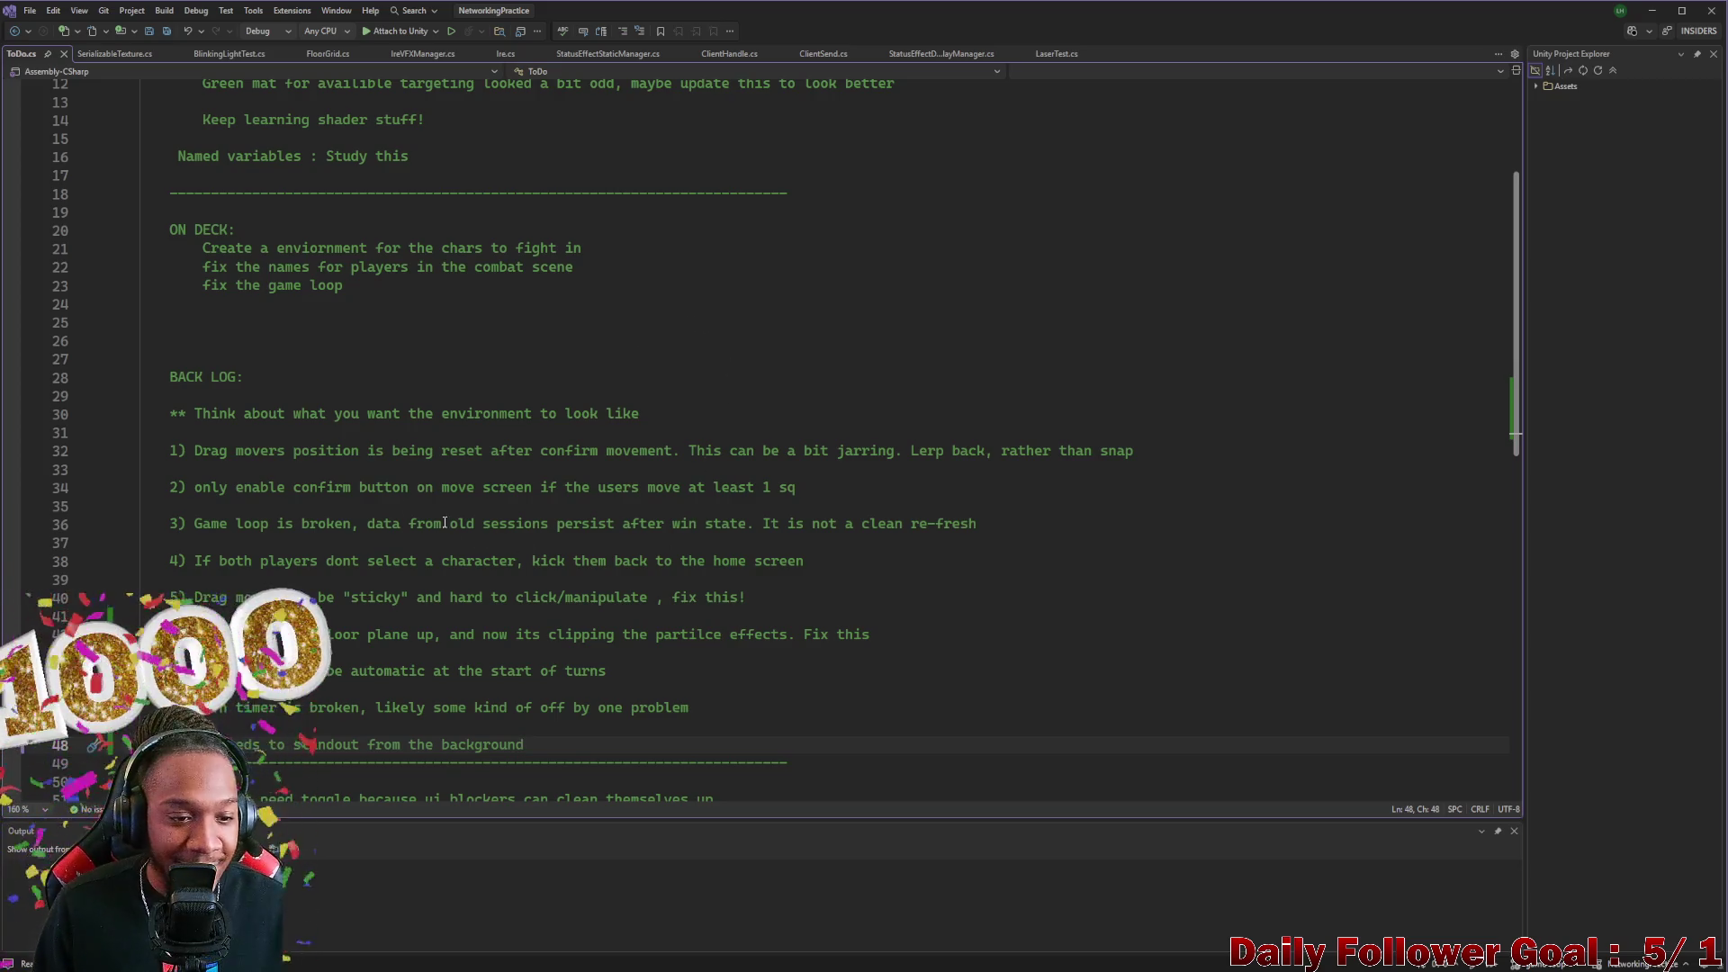
pyautogui.scroll(-3, 457, 529)
pyautogui.scroll(1, 309, 443)
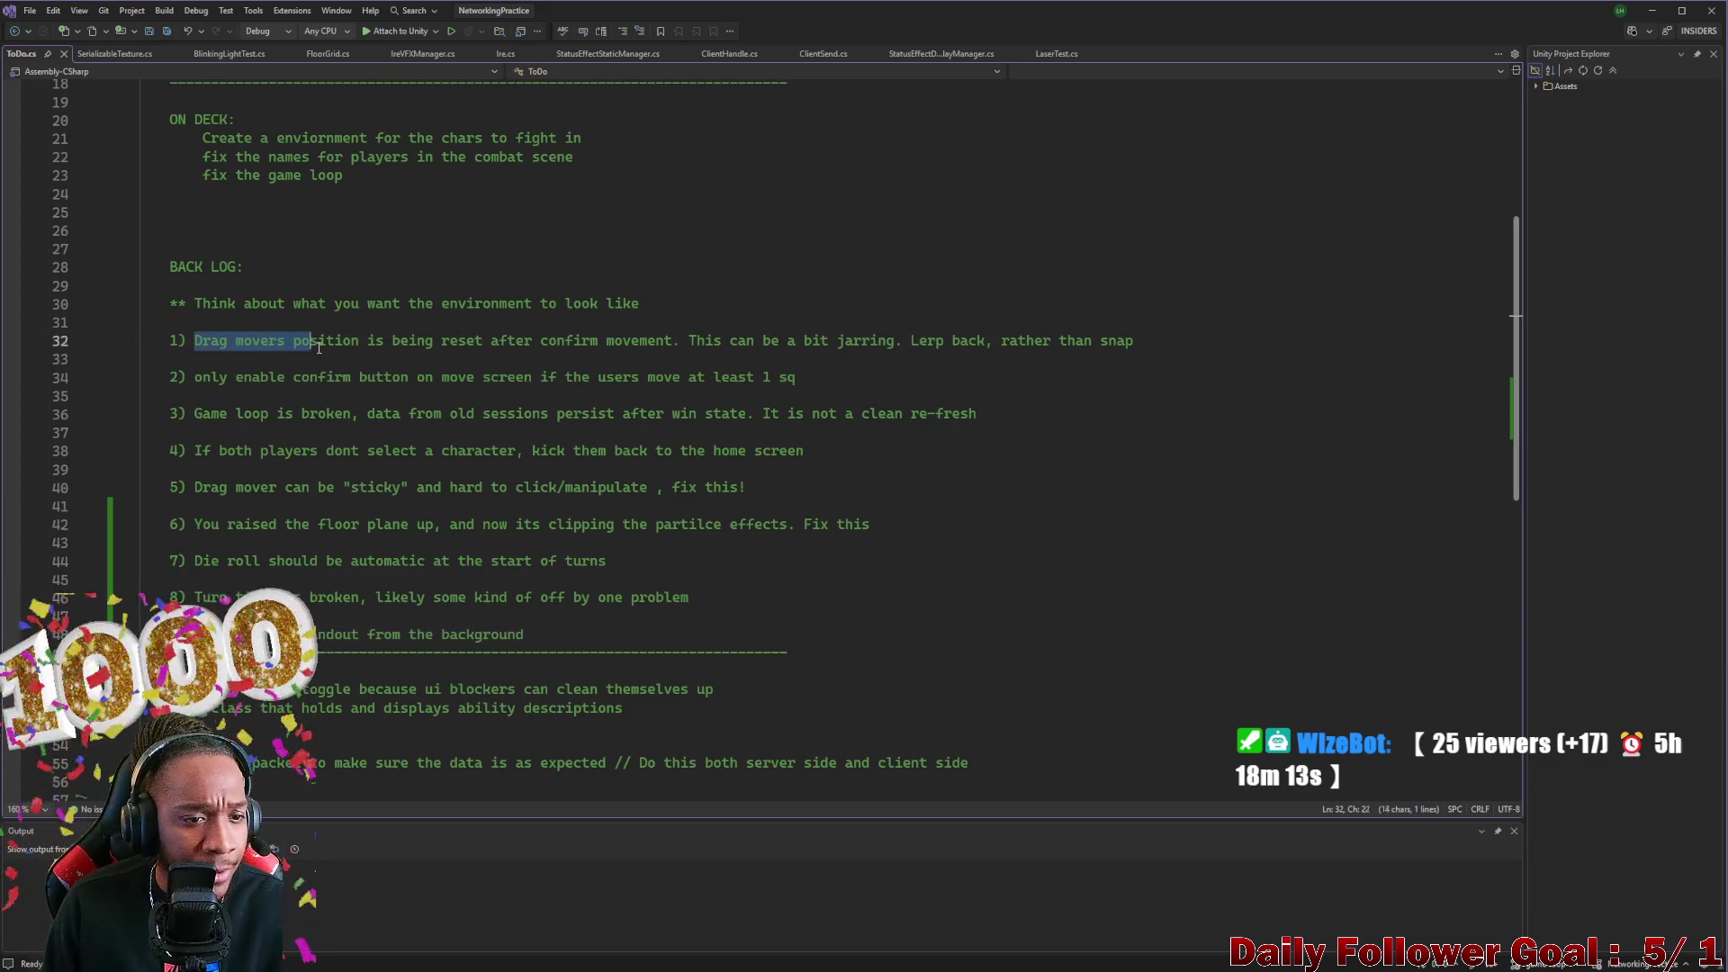
pyautogui.moveTo(596, 342)
pyautogui.mouseDown()
pyautogui.moveTo(232, 336)
pyautogui.moveTo(599, 380)
pyautogui.moveTo(599, 356)
pyautogui.moveTo(694, 343)
pyautogui.moveTo(1132, 347)
pyautogui.mouseUp()
pyautogui.click(711, 343)
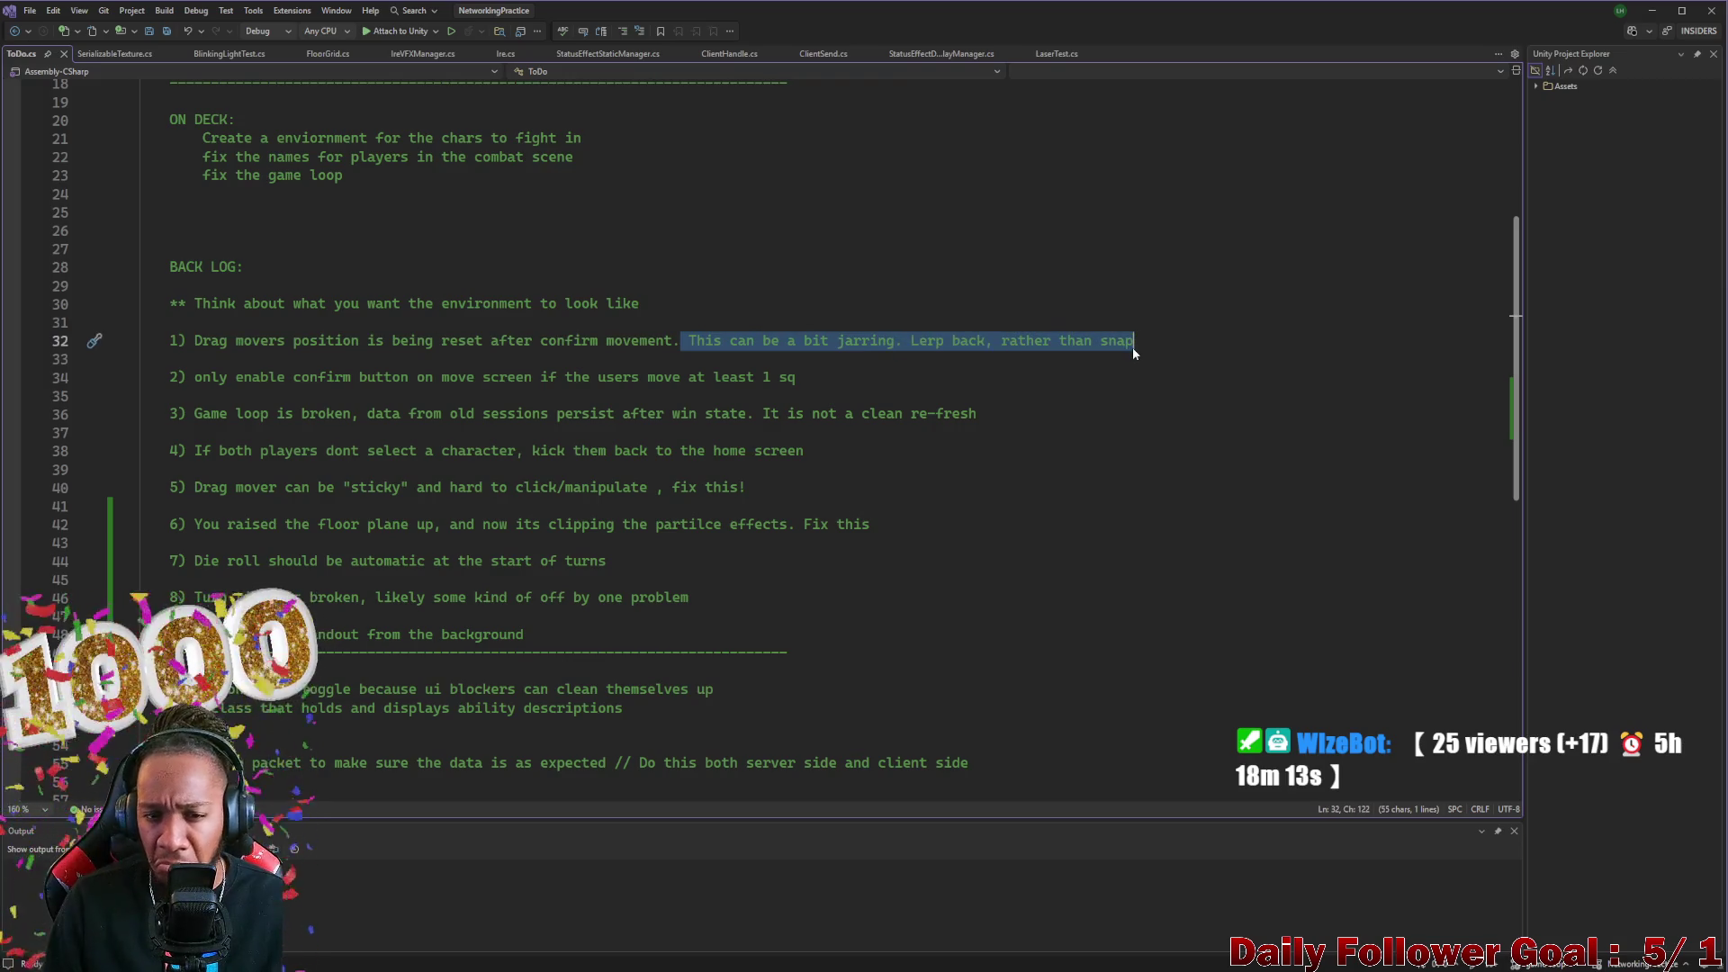
pyautogui.click(1652, 13)
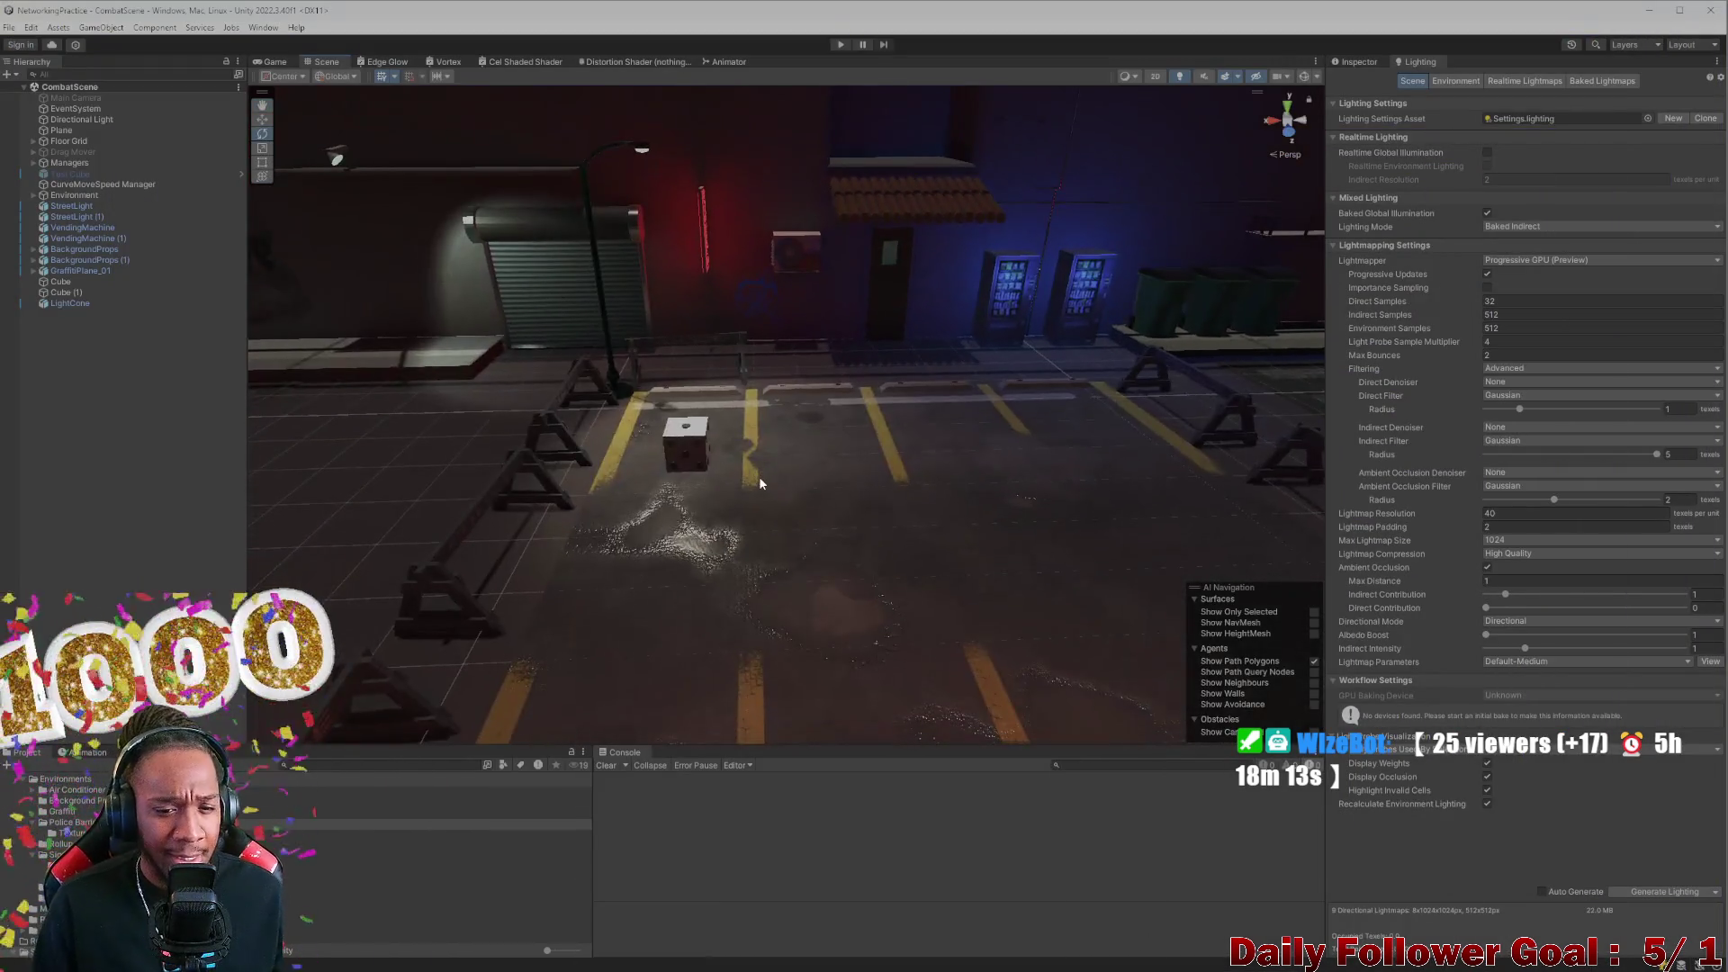
# Search the project for 'global', open the Lobby scene, and dock the editor on the left
pyautogui.scroll(3, 759, 477)
pyautogui.click(327, 766)
pyautogui.write('global')
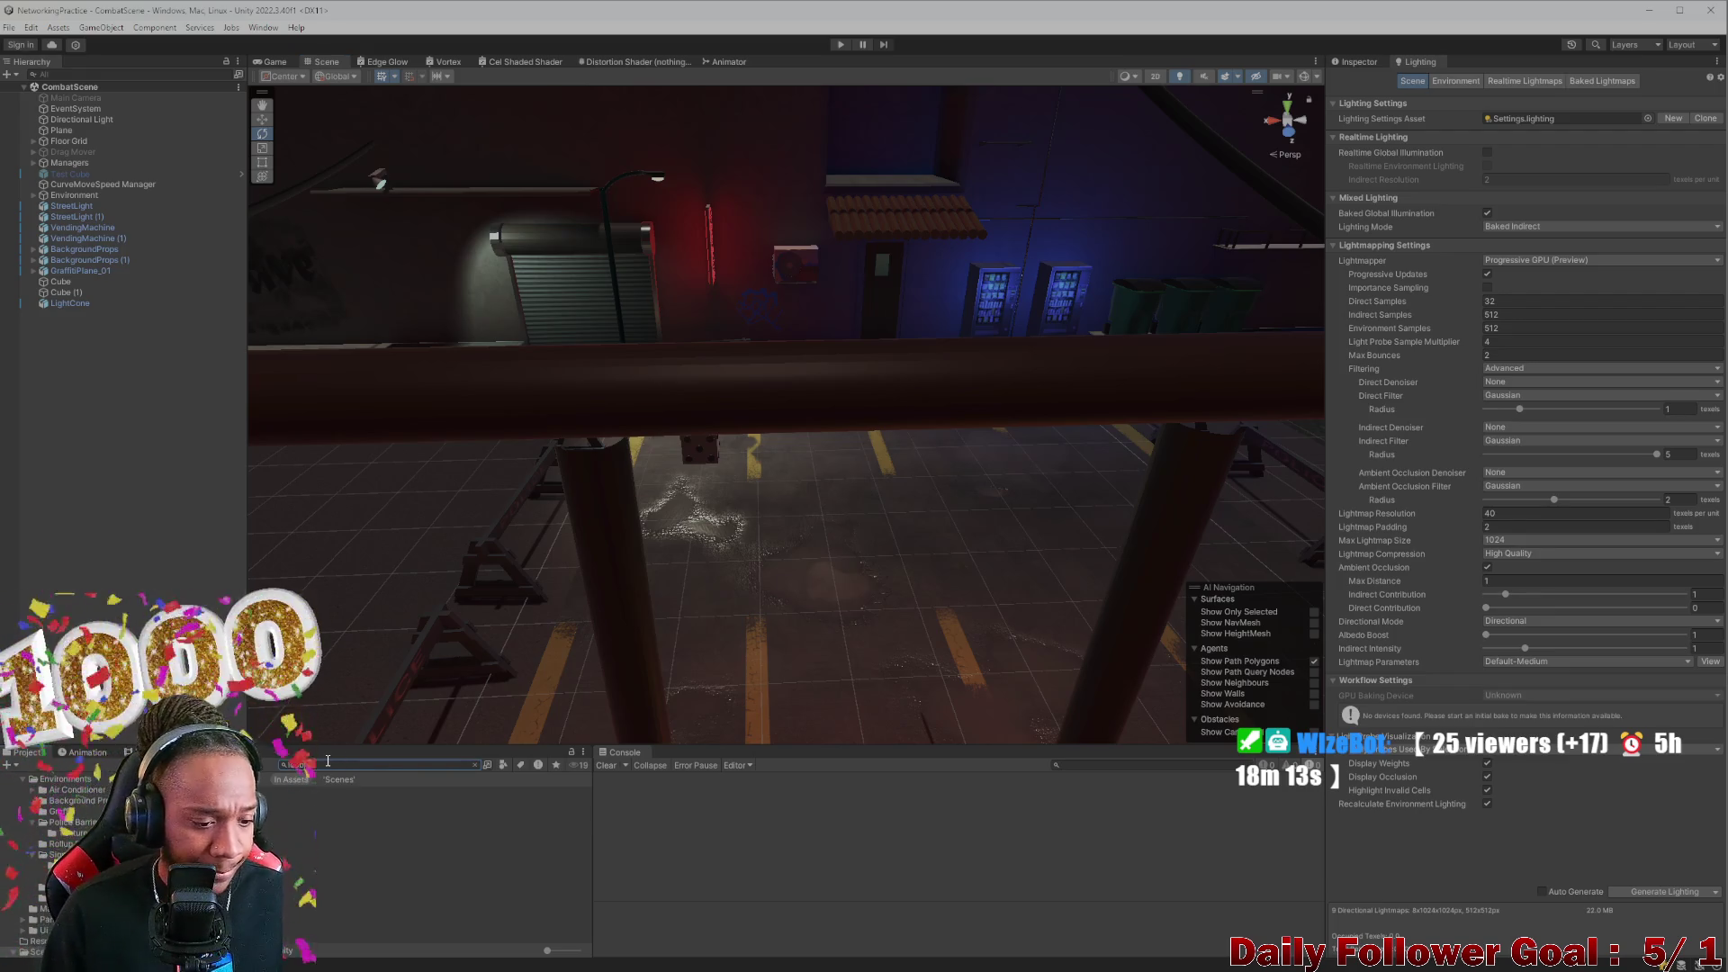
pyautogui.press('Down')
pyautogui.press('Return')
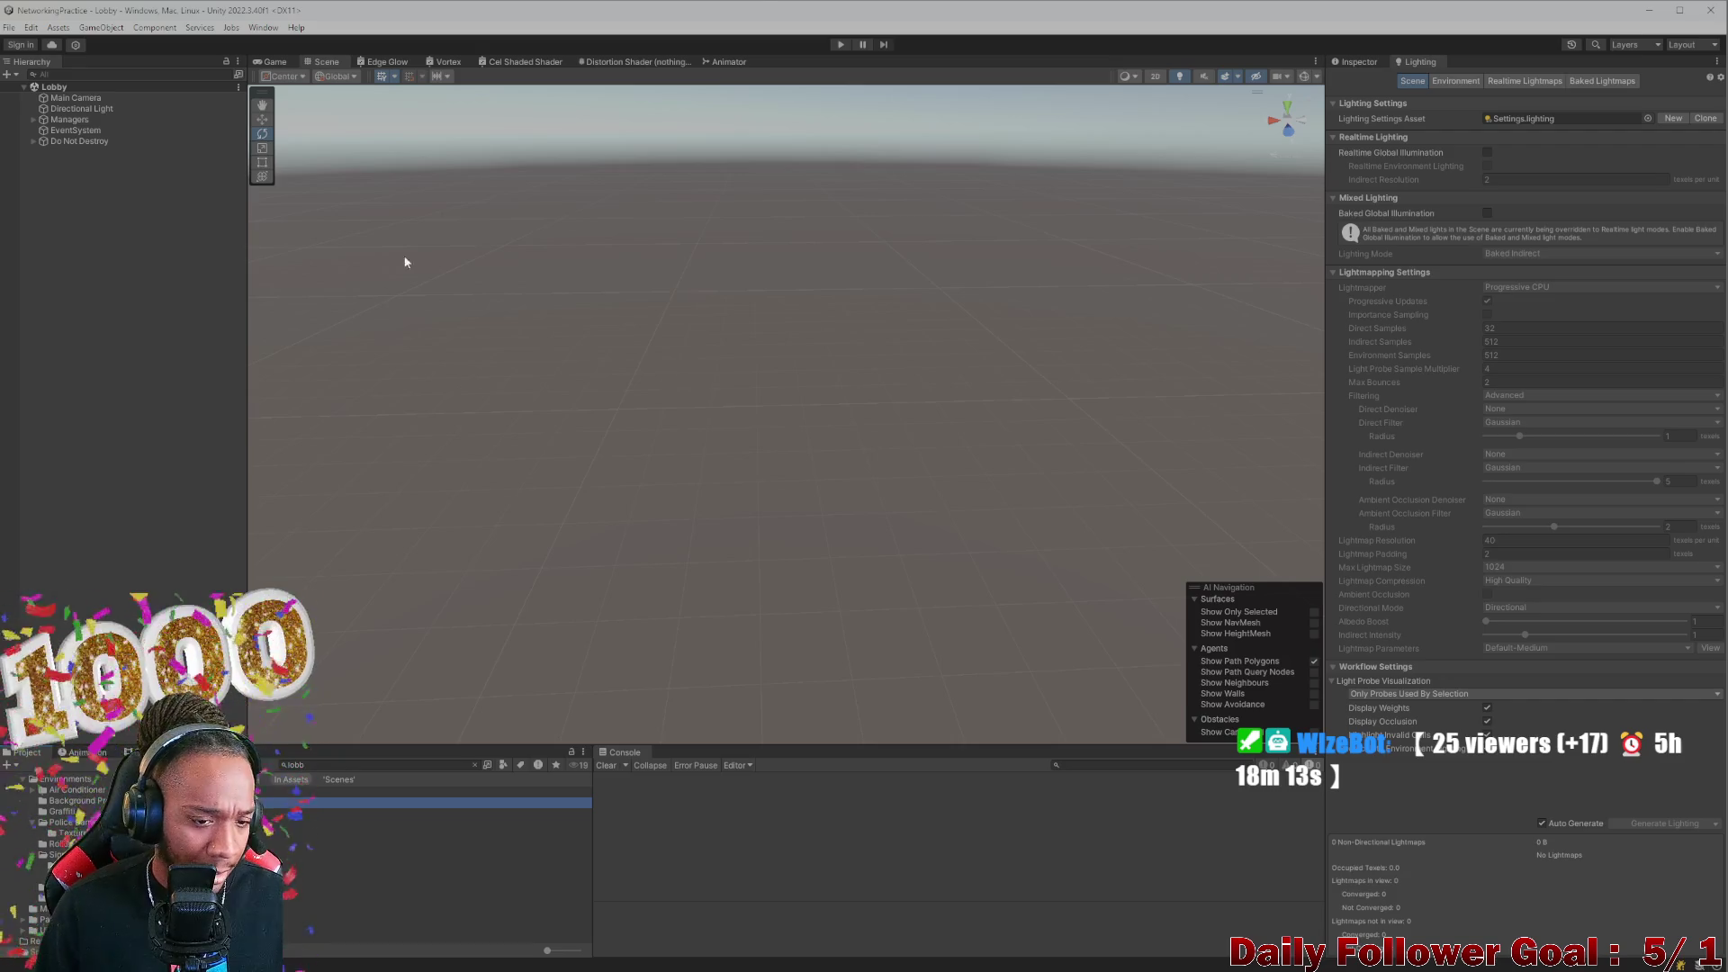
pyautogui.moveTo(753, 15); pyautogui.dragTo(490, 35)
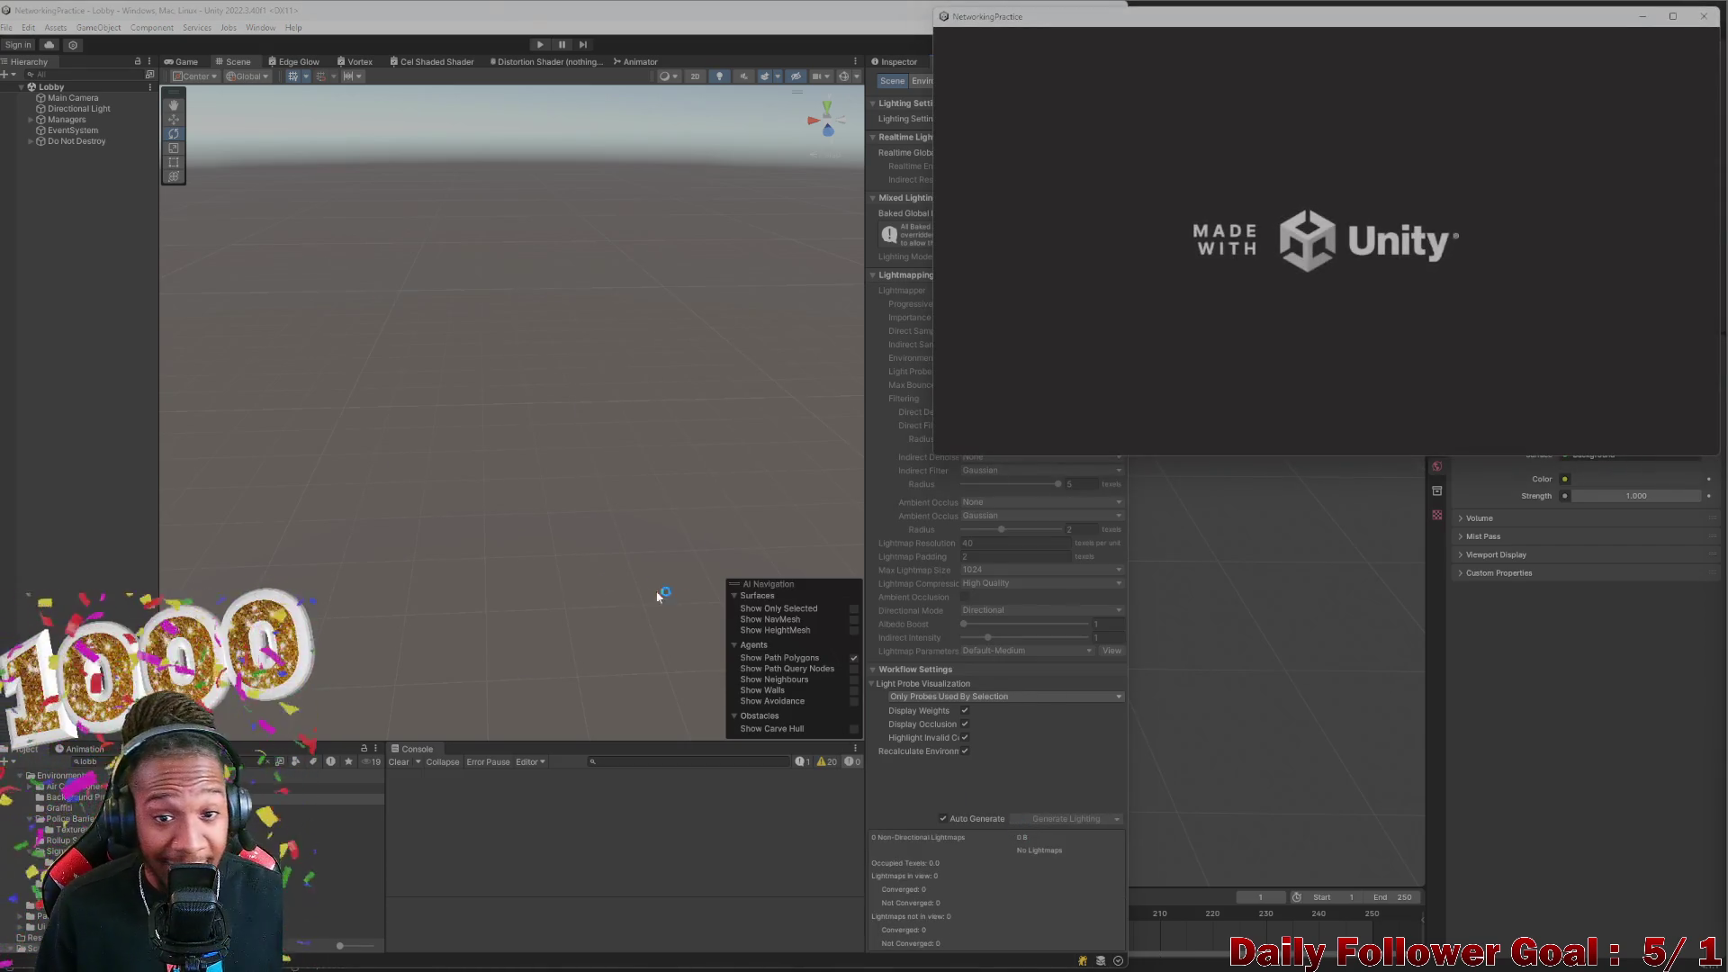
# Test Connect to the Waiting lobby in play mode, then open GameServer.cs in Visual Studio
pyautogui.click(609, 51)
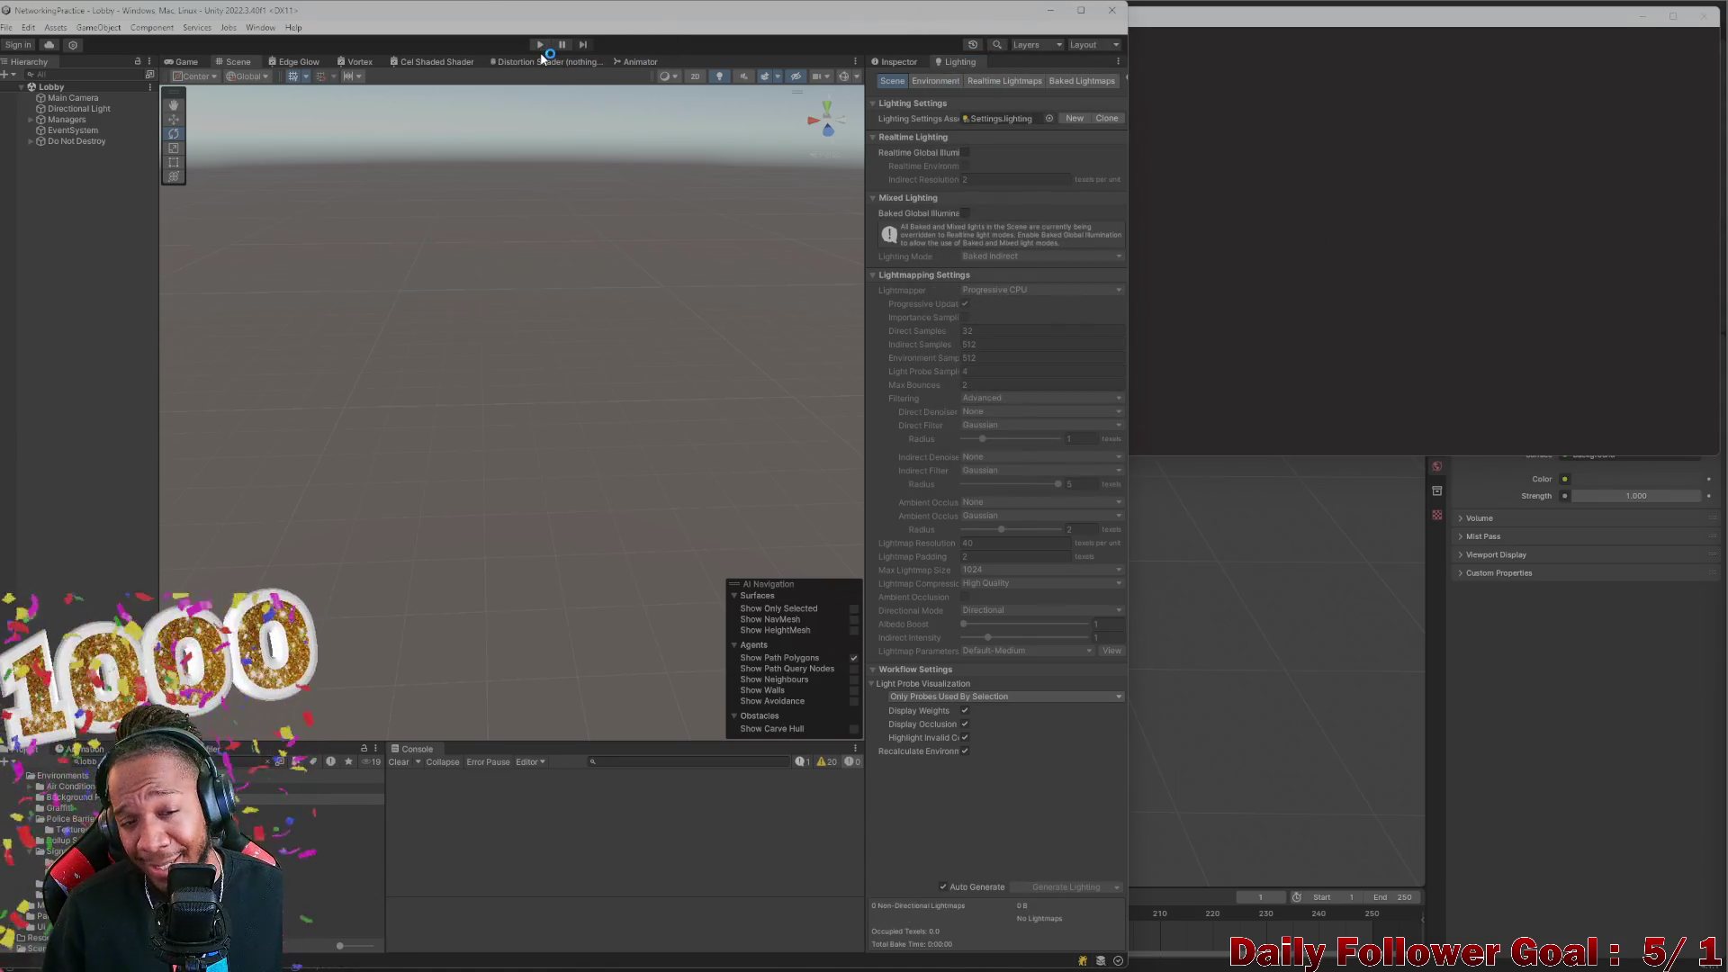
pyautogui.click(540, 45)
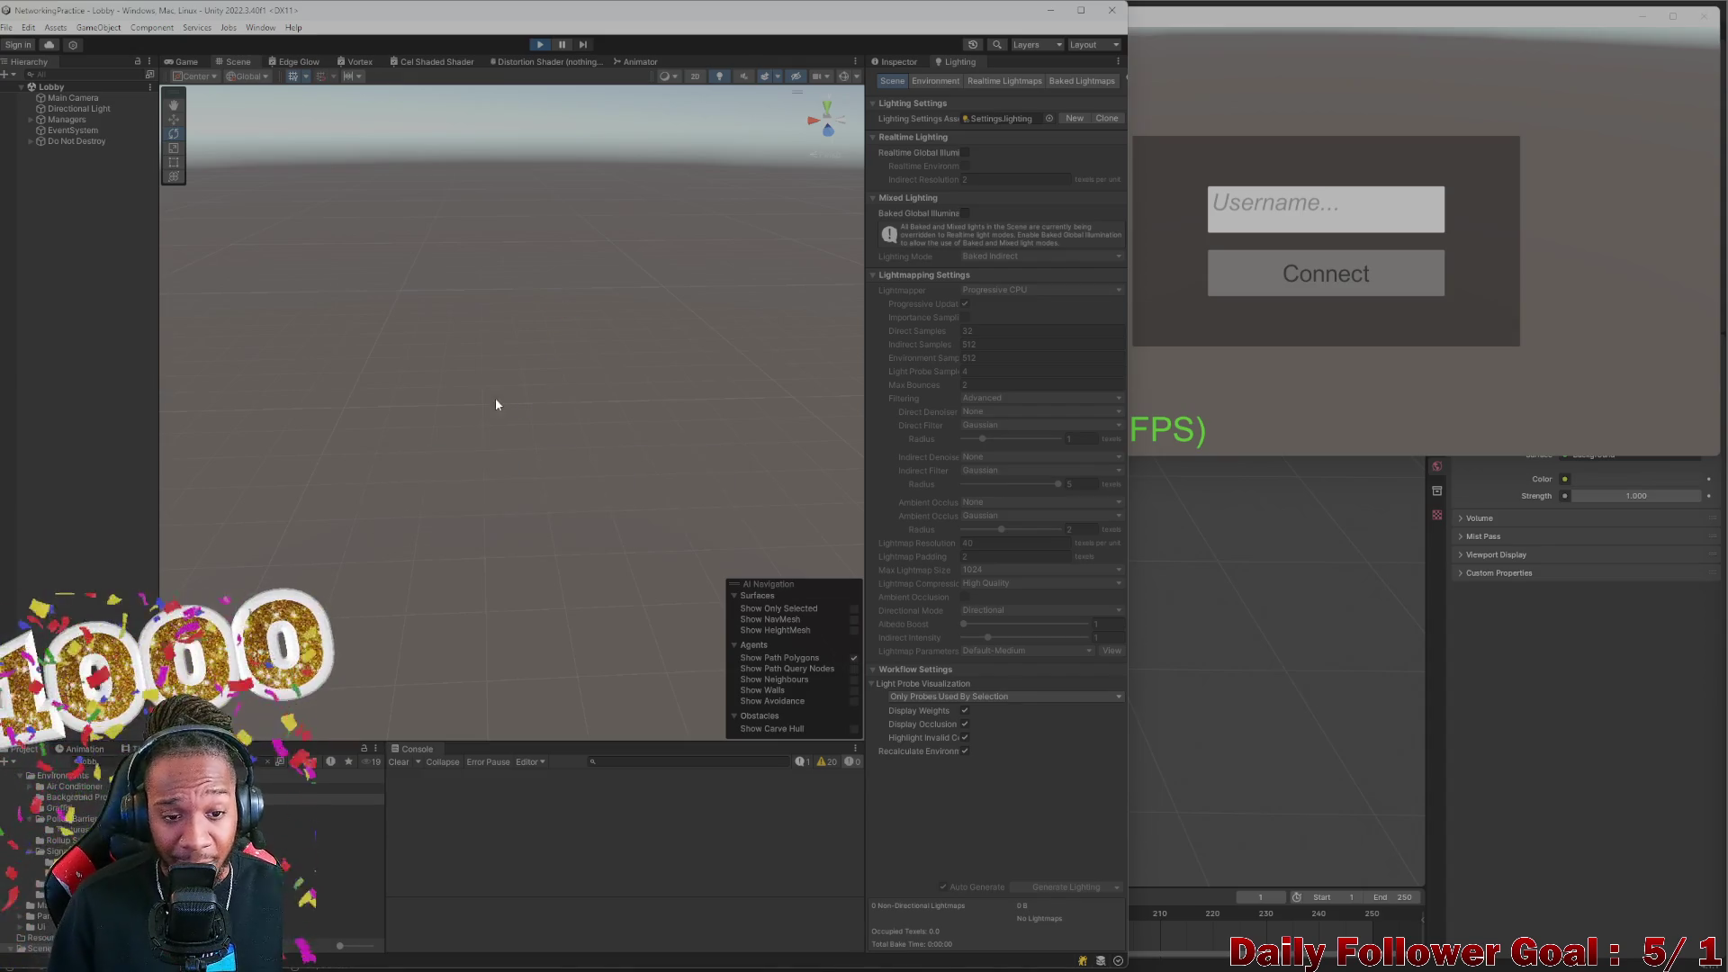
pyautogui.click(529, 440)
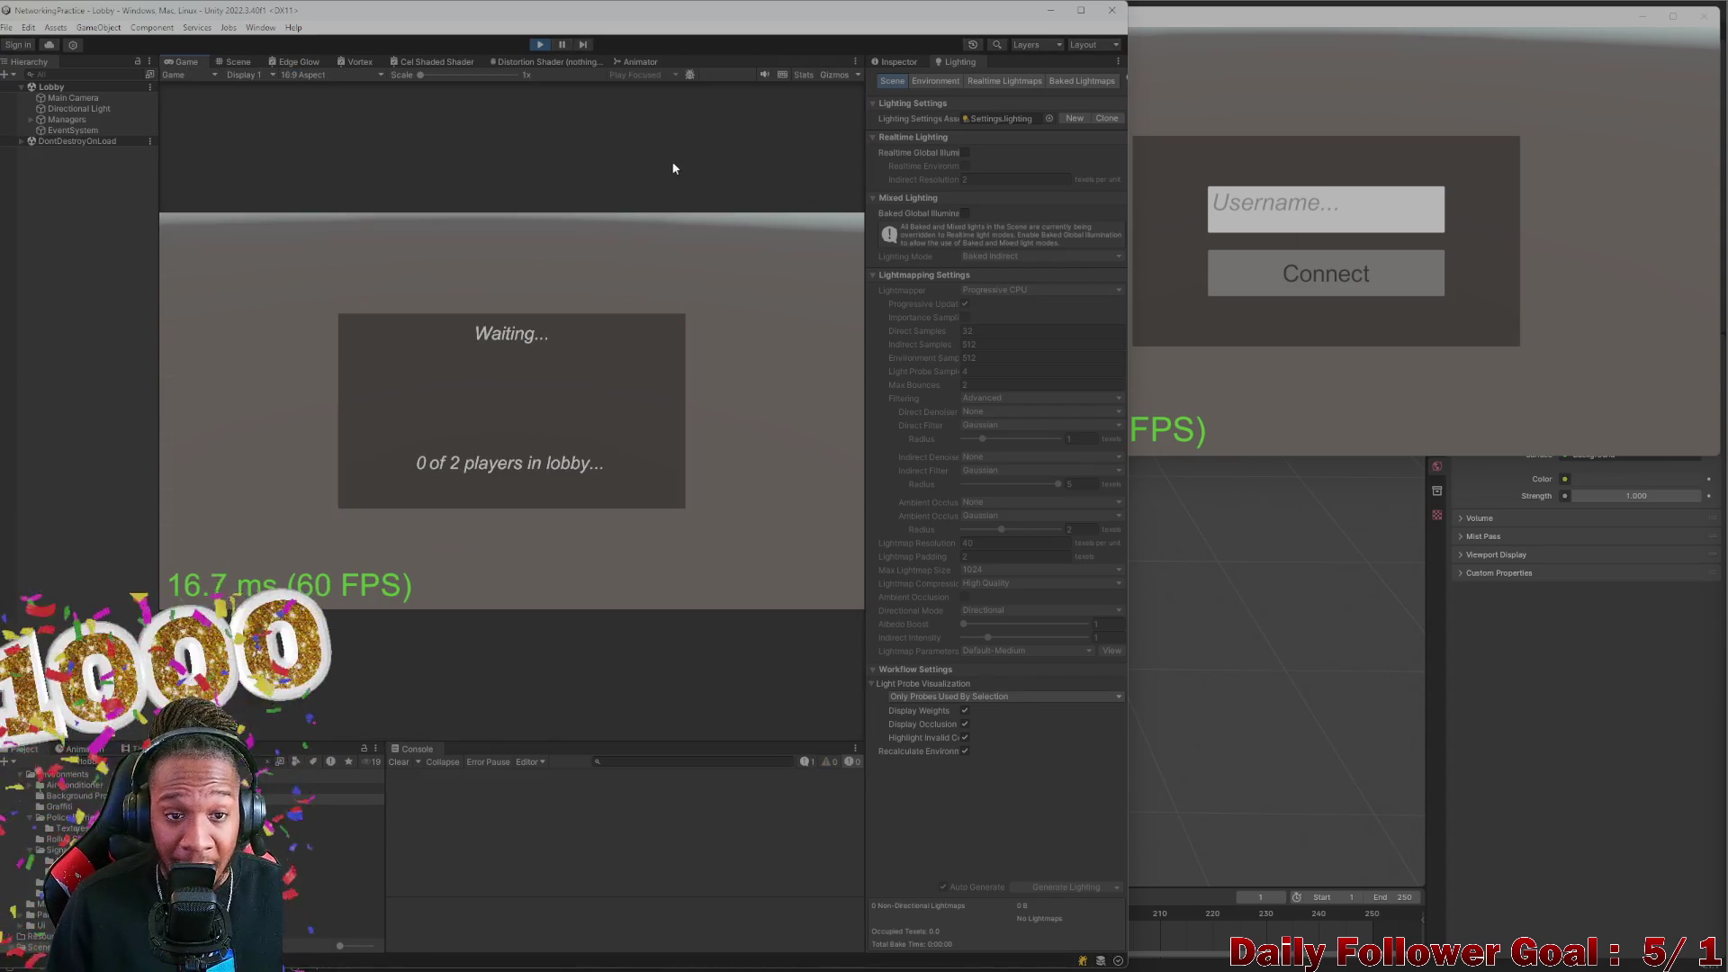
pyautogui.click(541, 45)
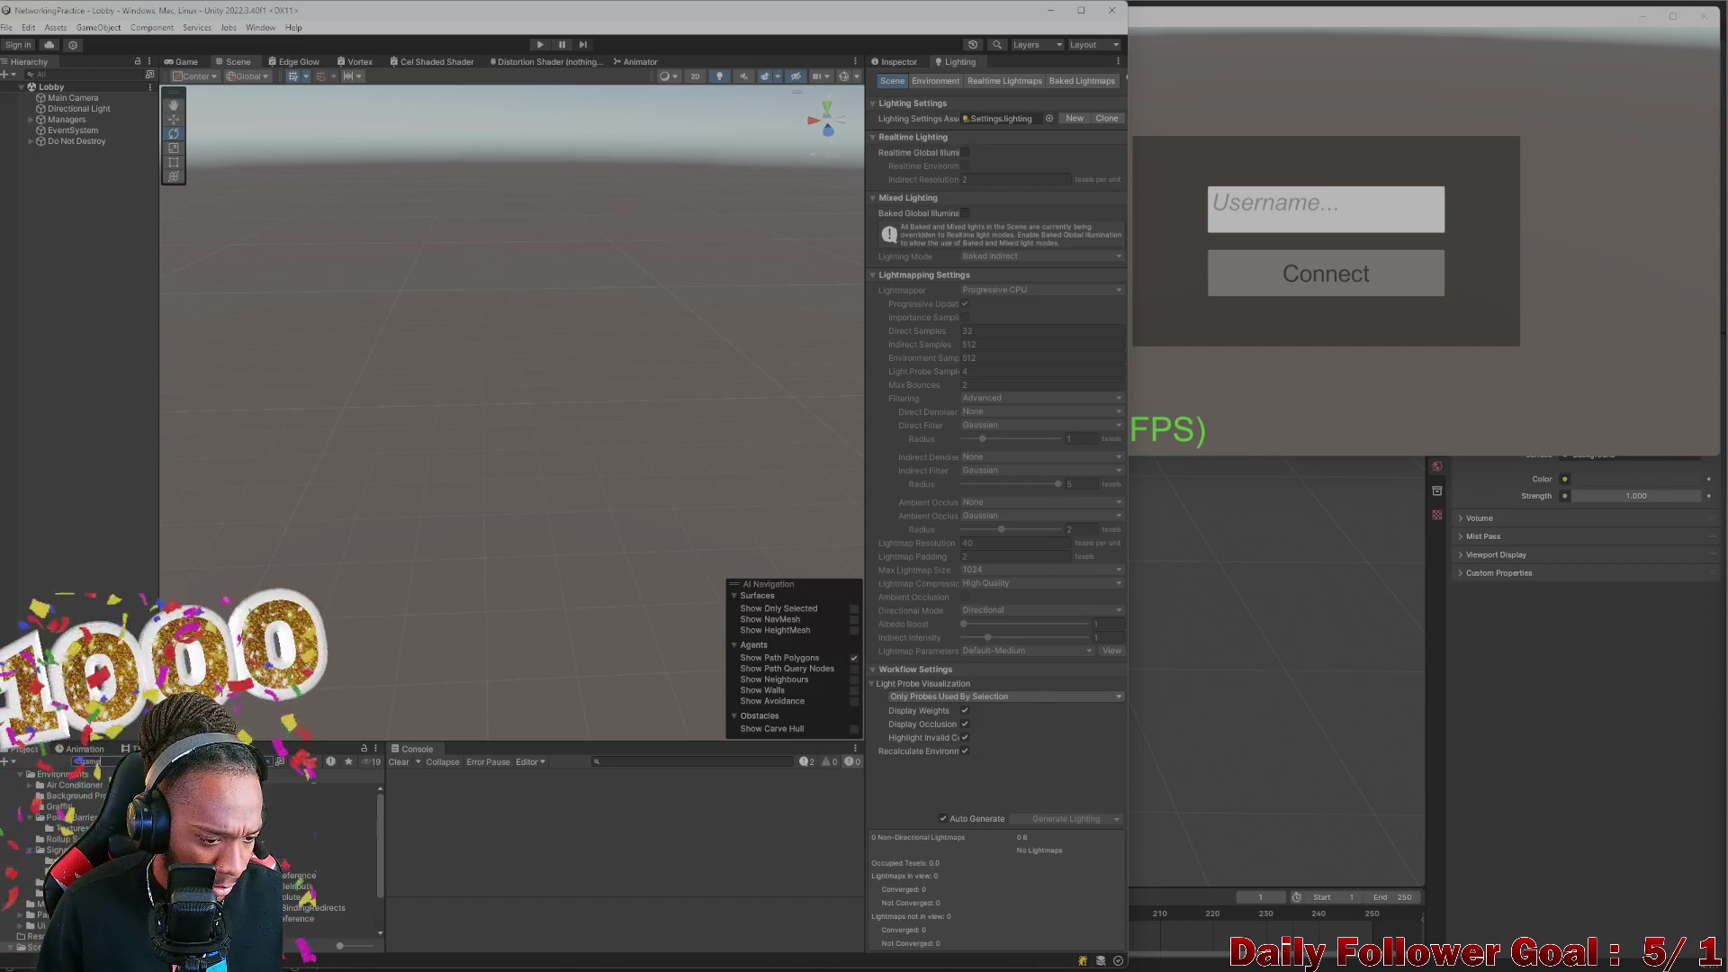
pyautogui.doubleClick(314, 852)
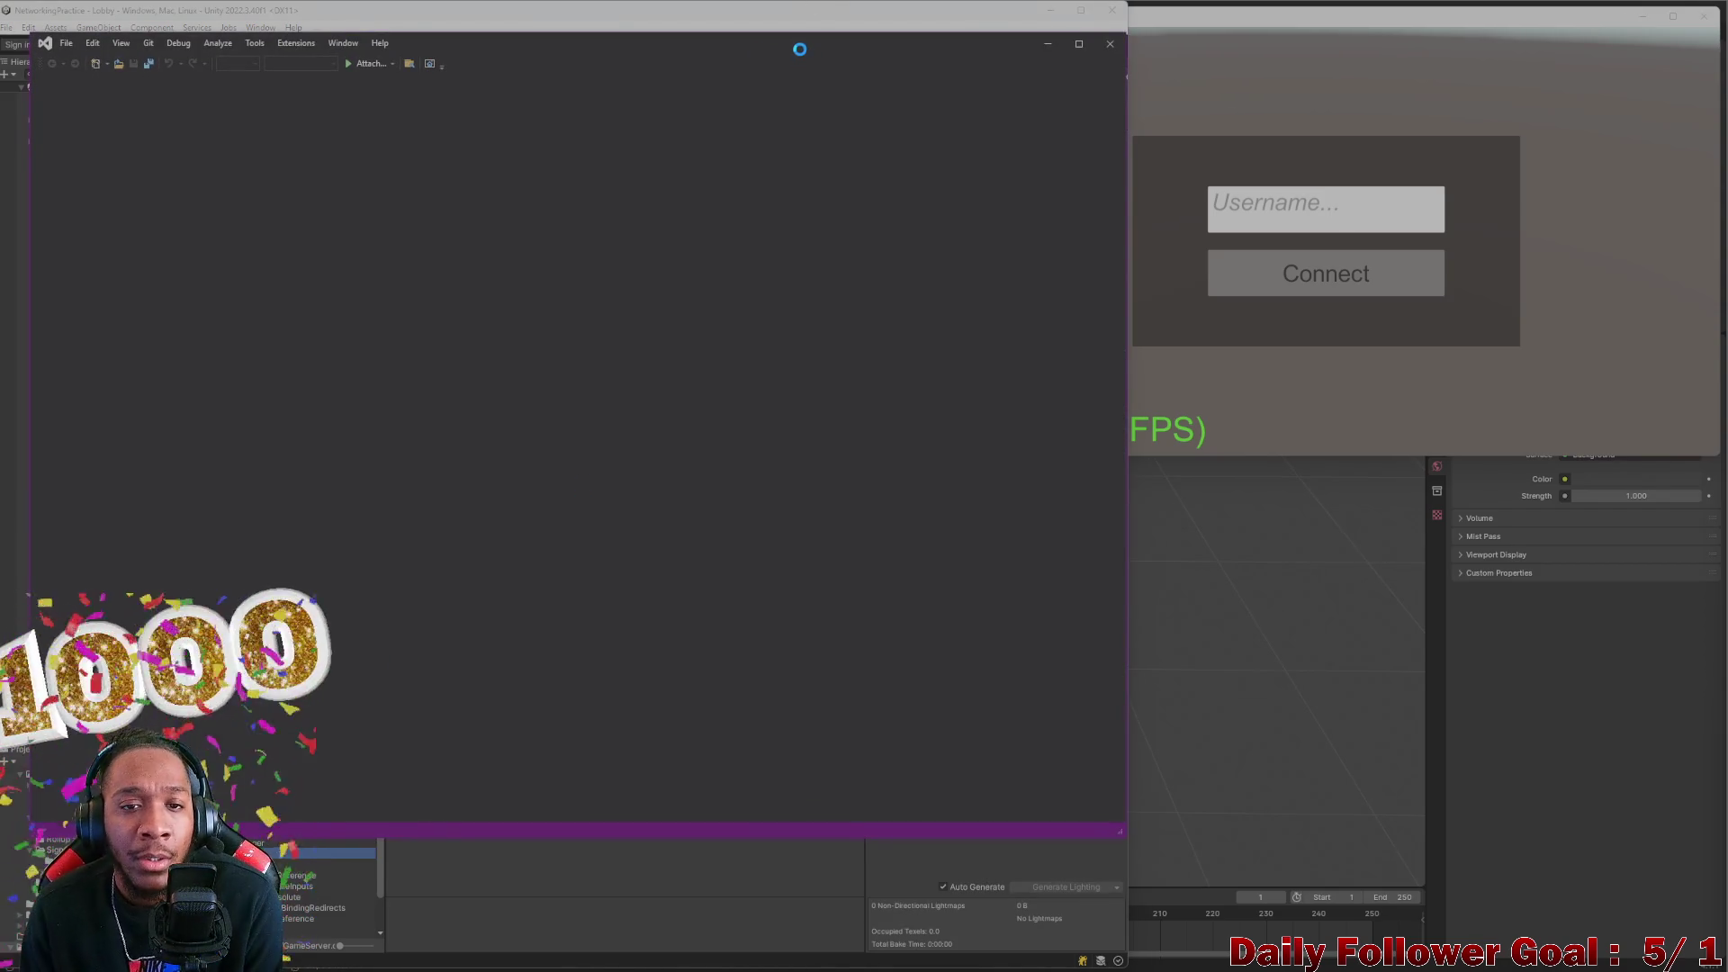
# Maximize Visual Studio with GameServer.exe under the debugger, then bring Unity back to the front
pyautogui.moveTo(786, 50)
pyautogui.mouseDown()
pyautogui.moveTo(931, 205)
pyautogui.moveTo(1018, 69)
pyautogui.moveTo(1055, 48)
pyautogui.moveTo(1127, 49)
pyautogui.mouseUp()
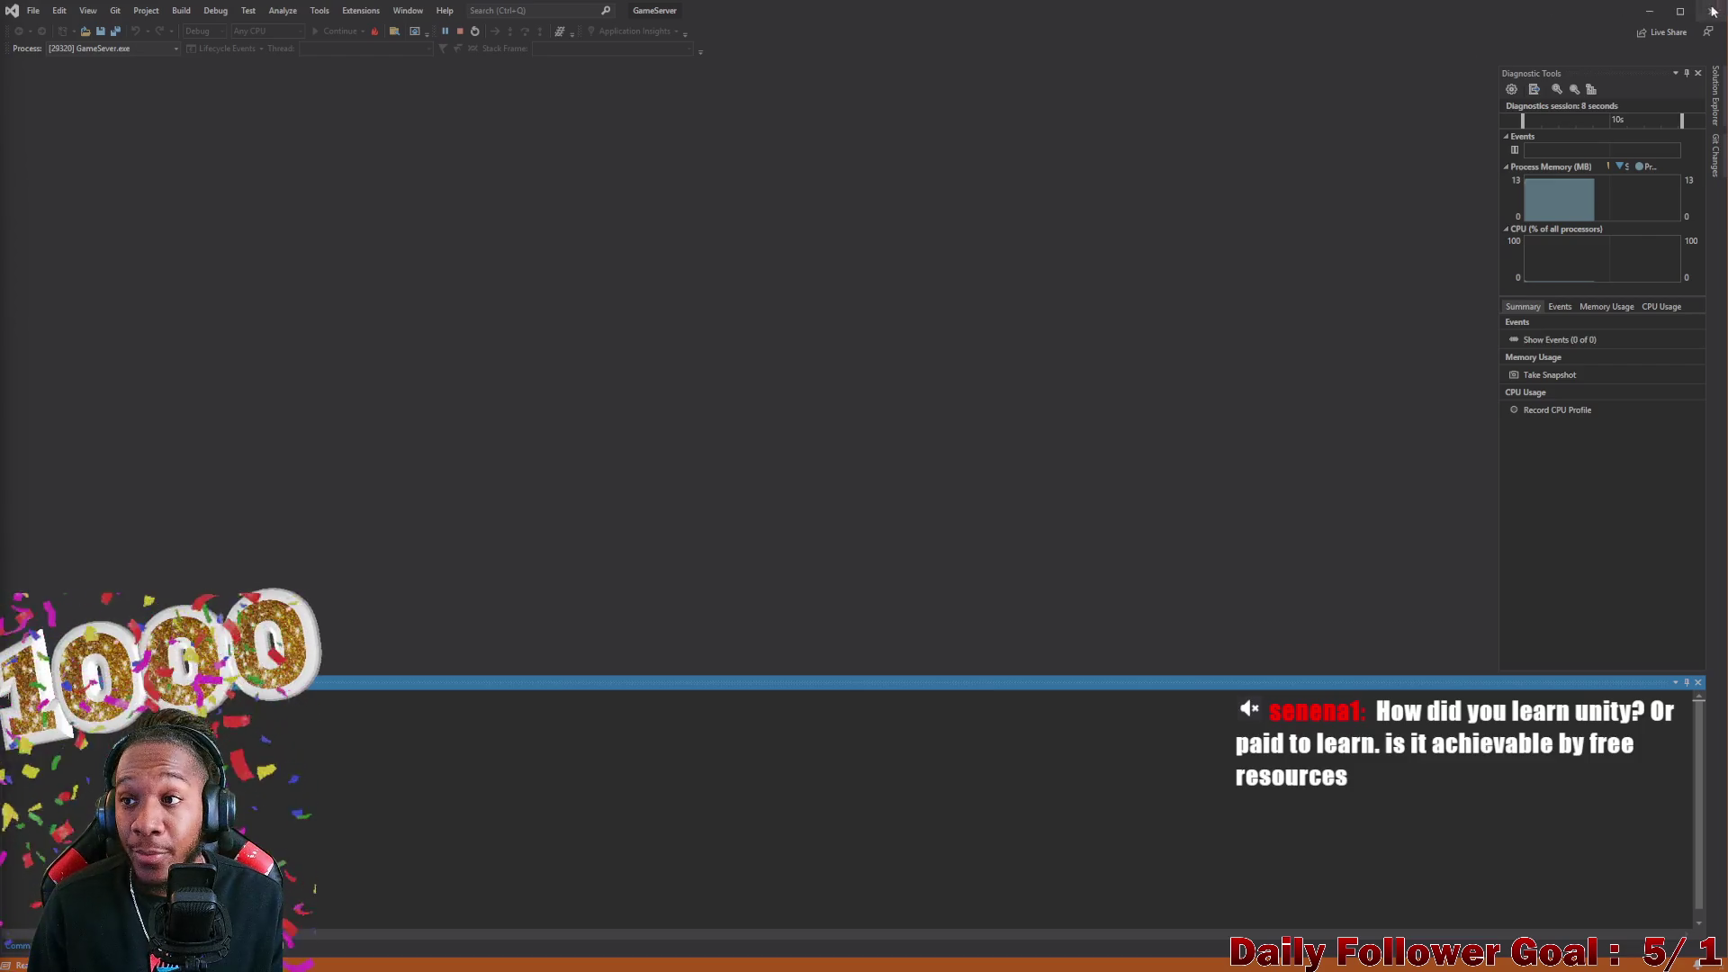
pyautogui.click(1651, 14)
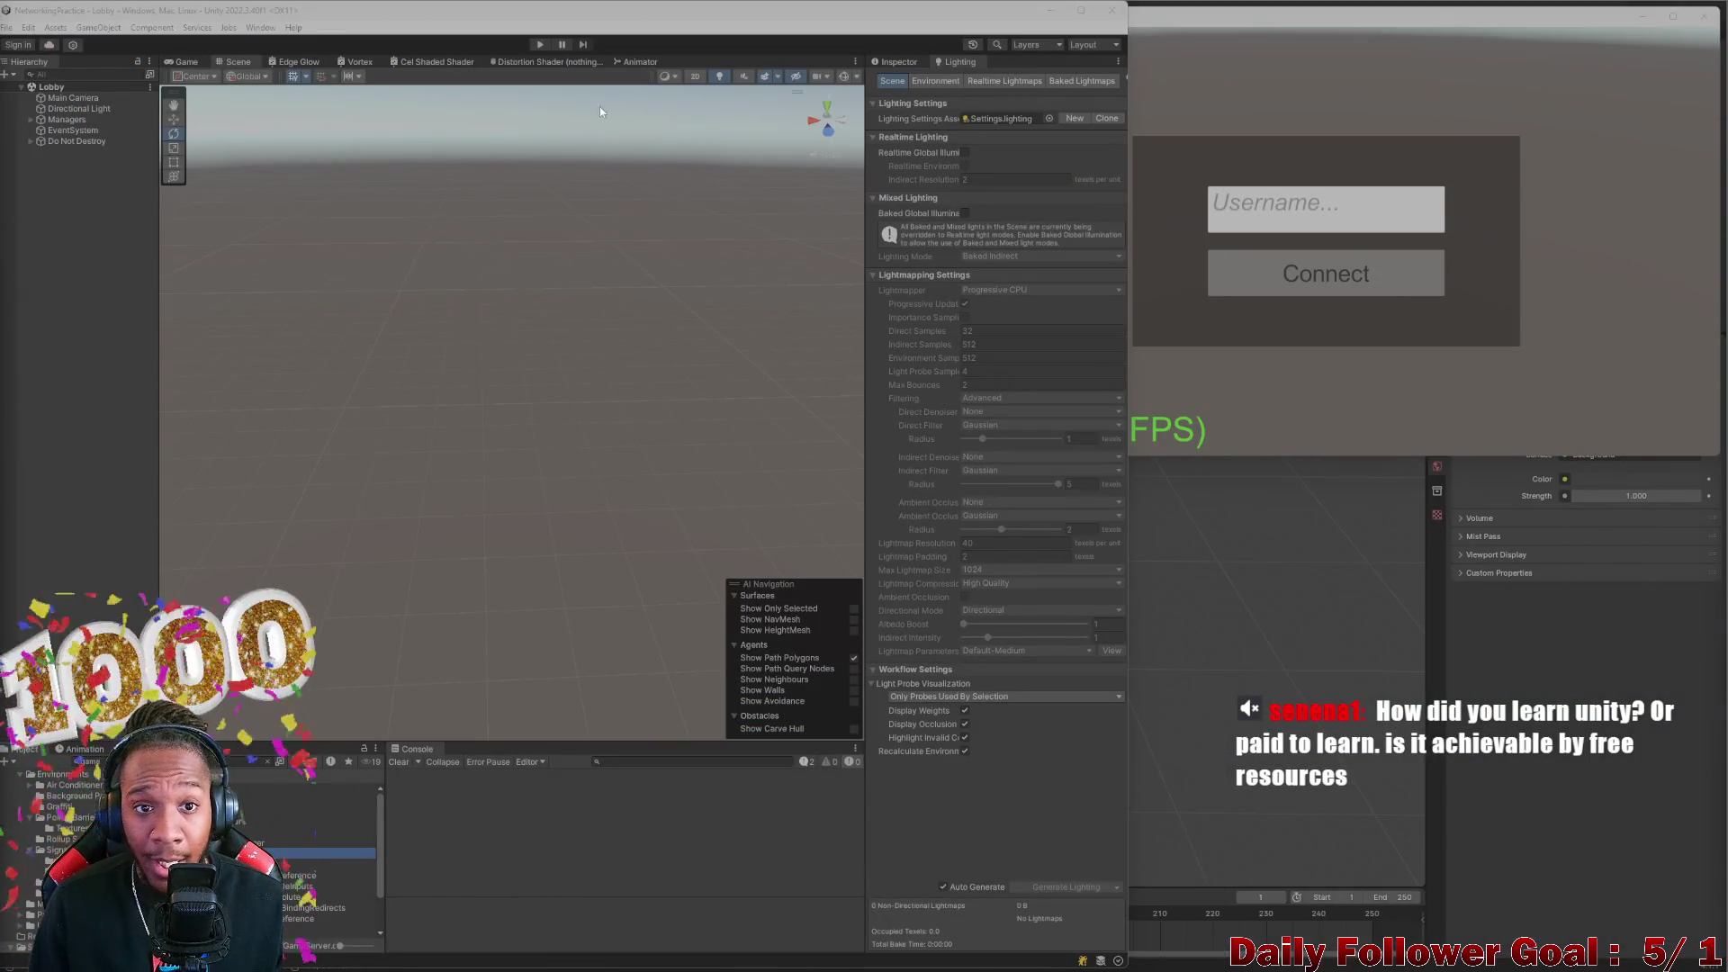
pyautogui.click(543, 44)
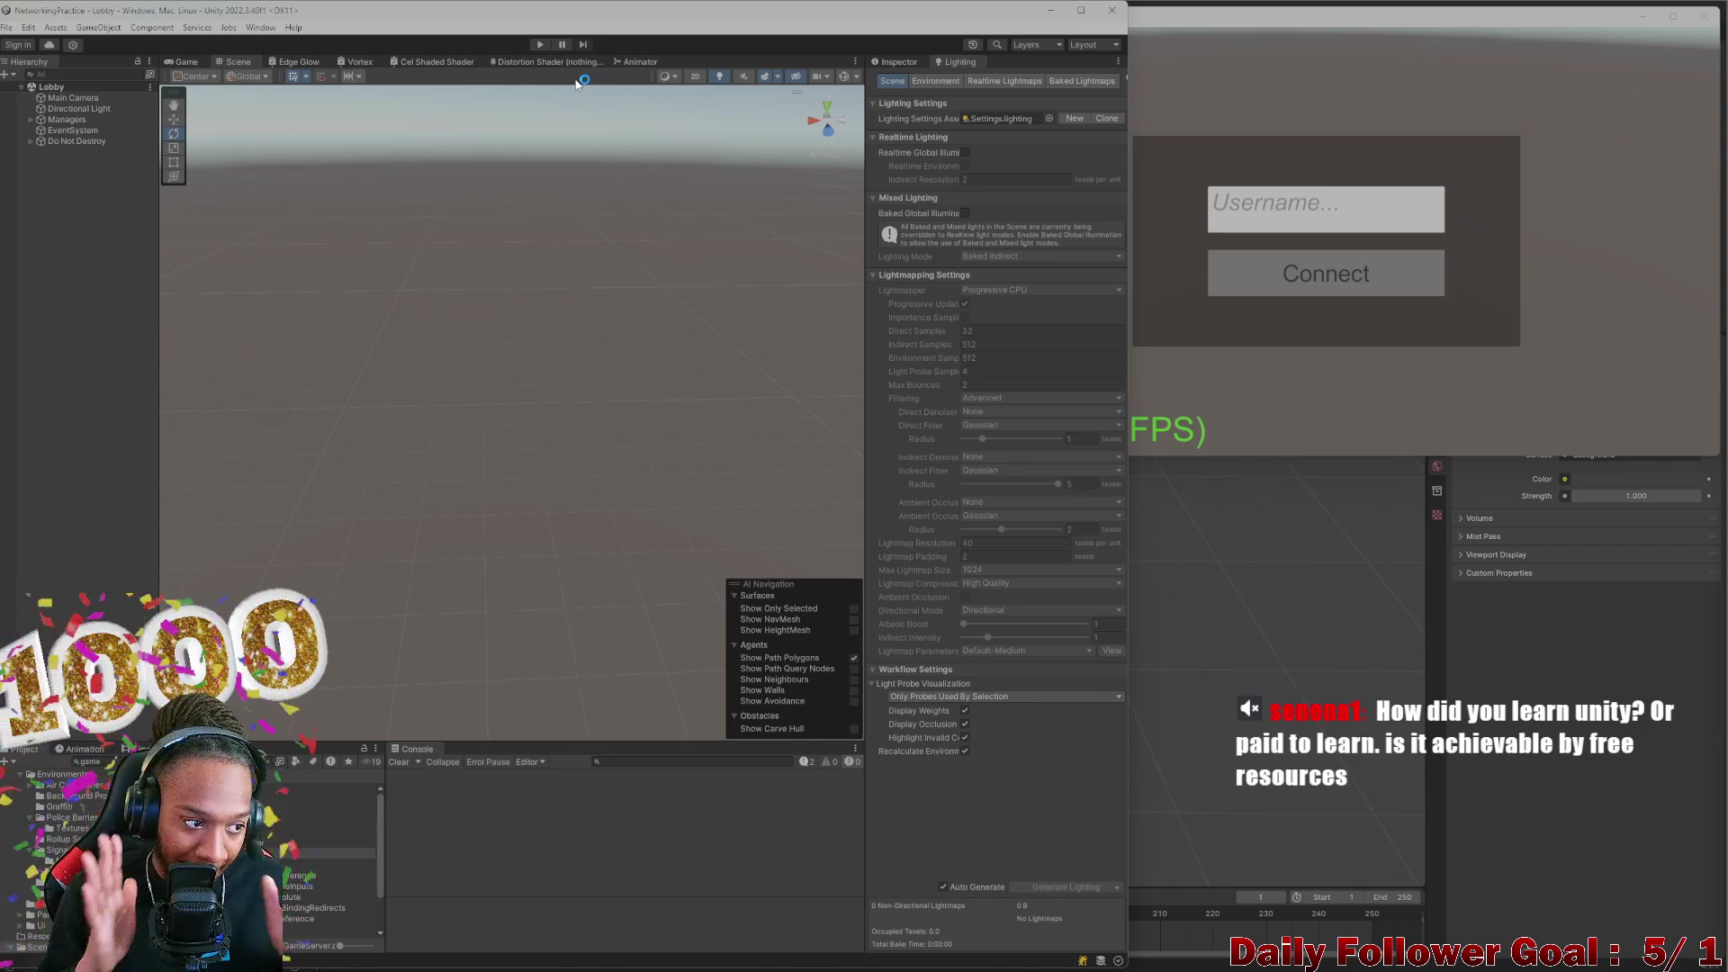
# Start play mode and connect the build client to the lobby with a username
pyautogui.click(539, 45)
pyautogui.write('DKN')
pyautogui.click(1267, 262)
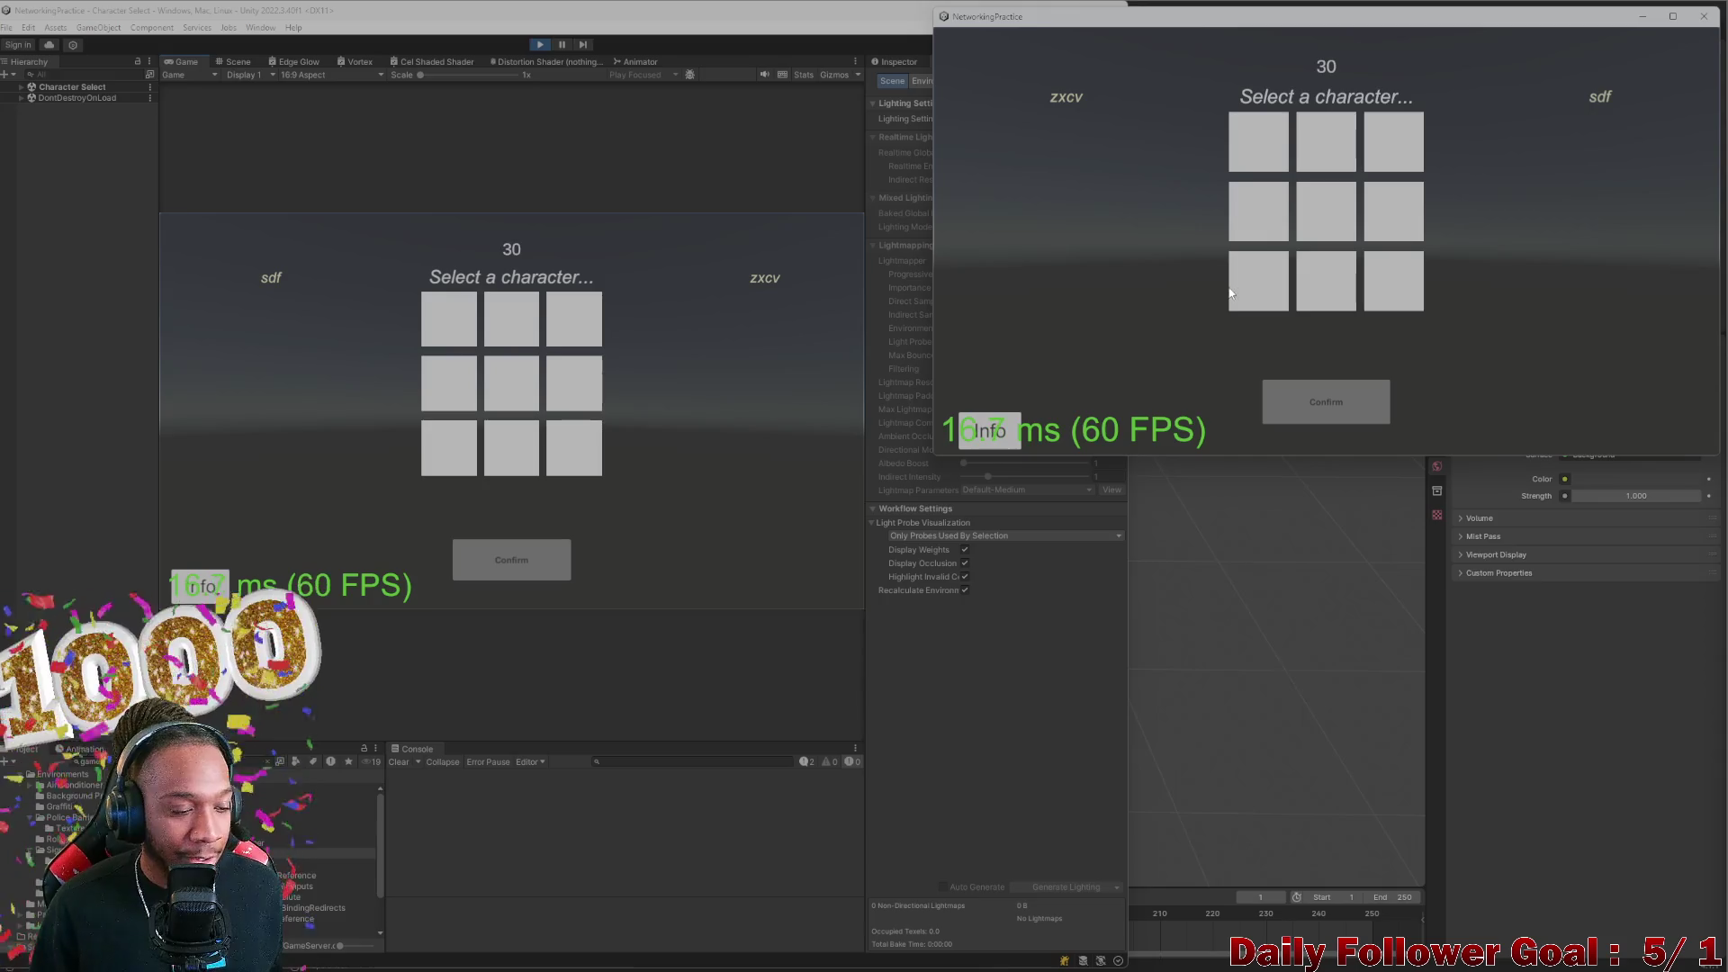
# Lock in The Brawn in the editor and The Speedster on the second client
pyautogui.click(497, 313)
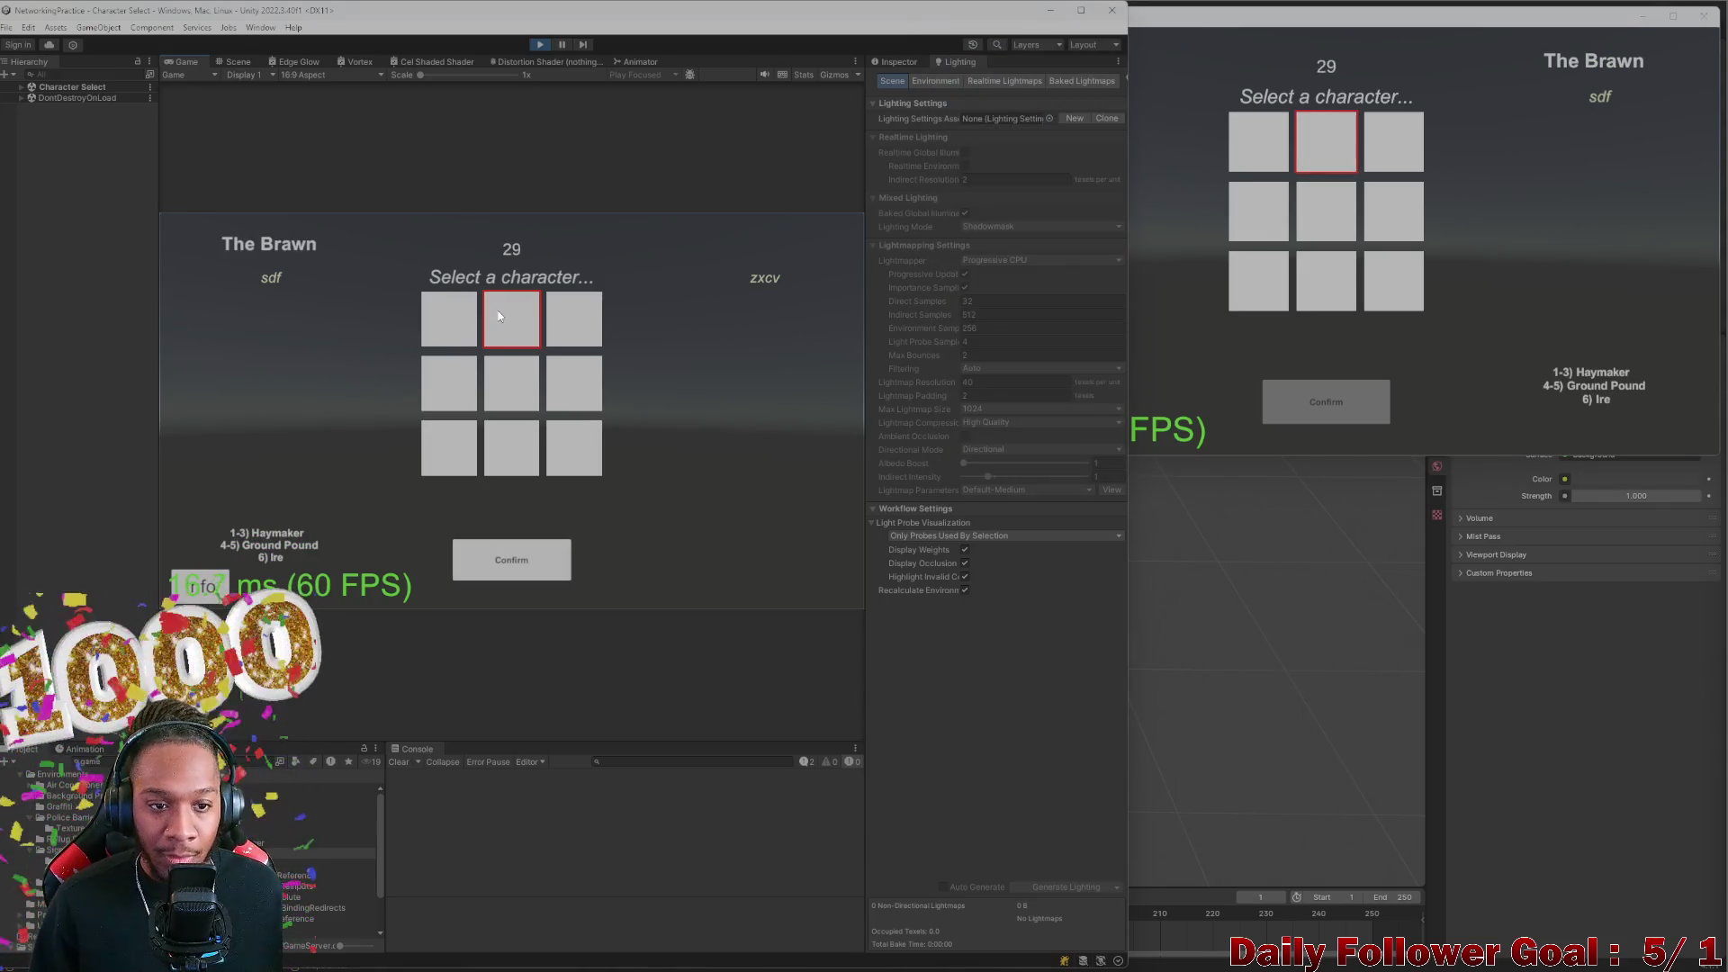
pyautogui.click(487, 558)
pyautogui.click(1223, 131)
pyautogui.click(1258, 142)
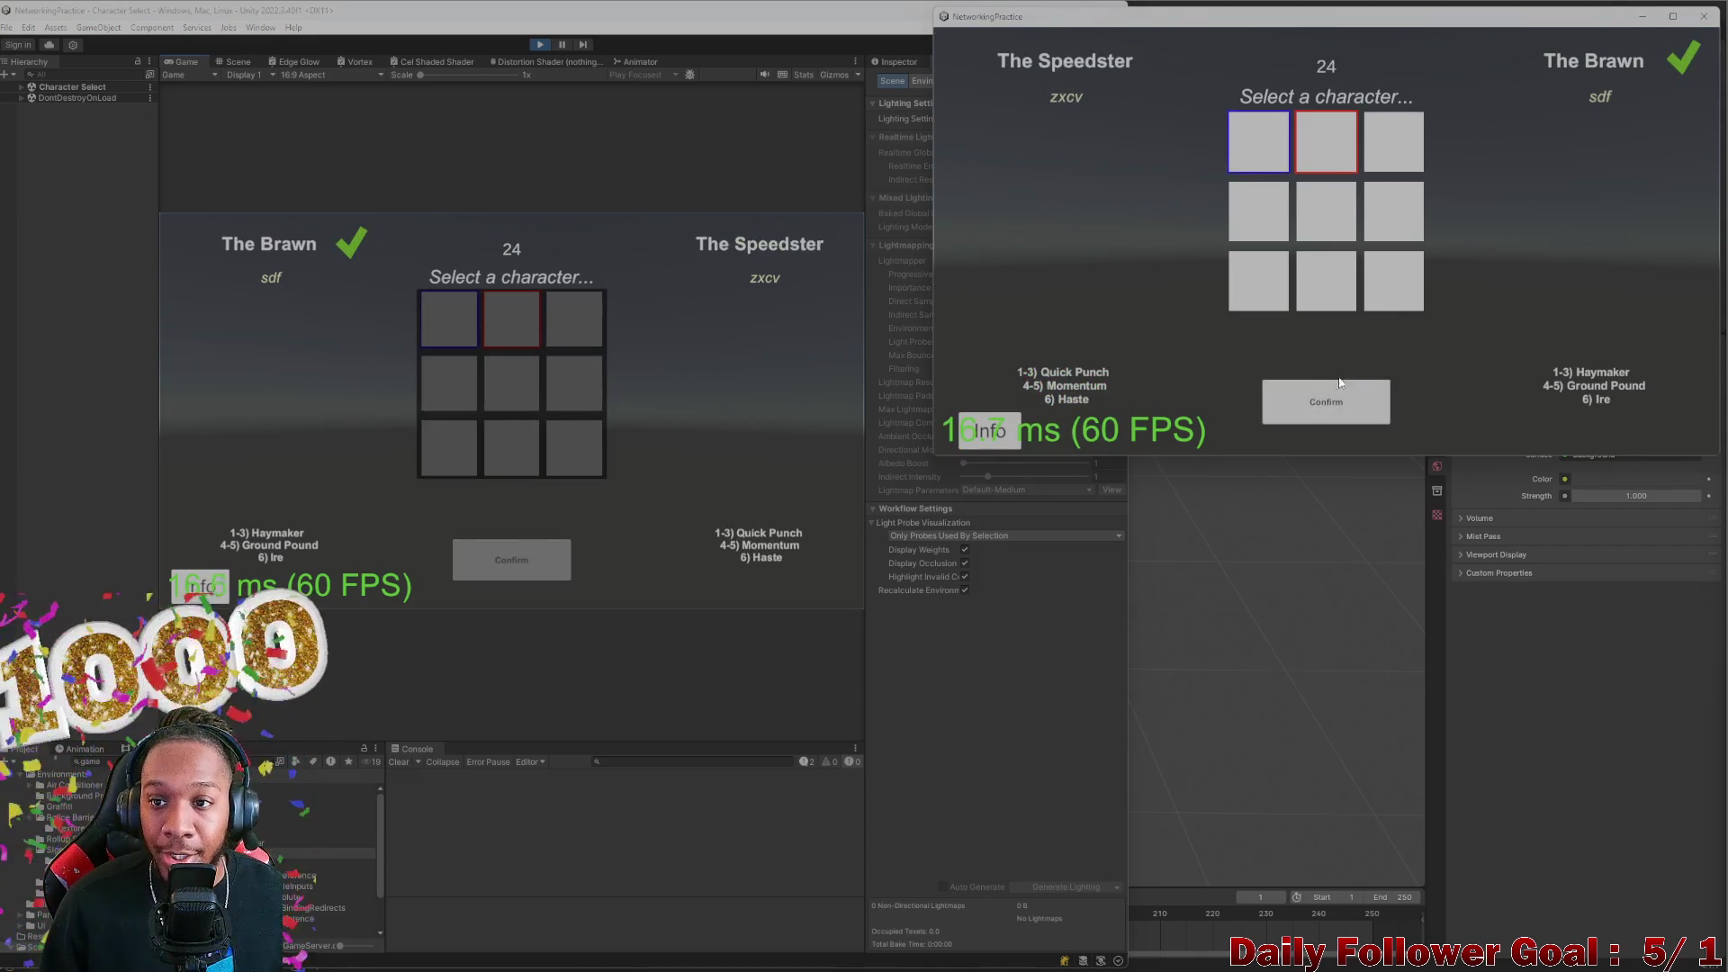
pyautogui.click(1341, 405)
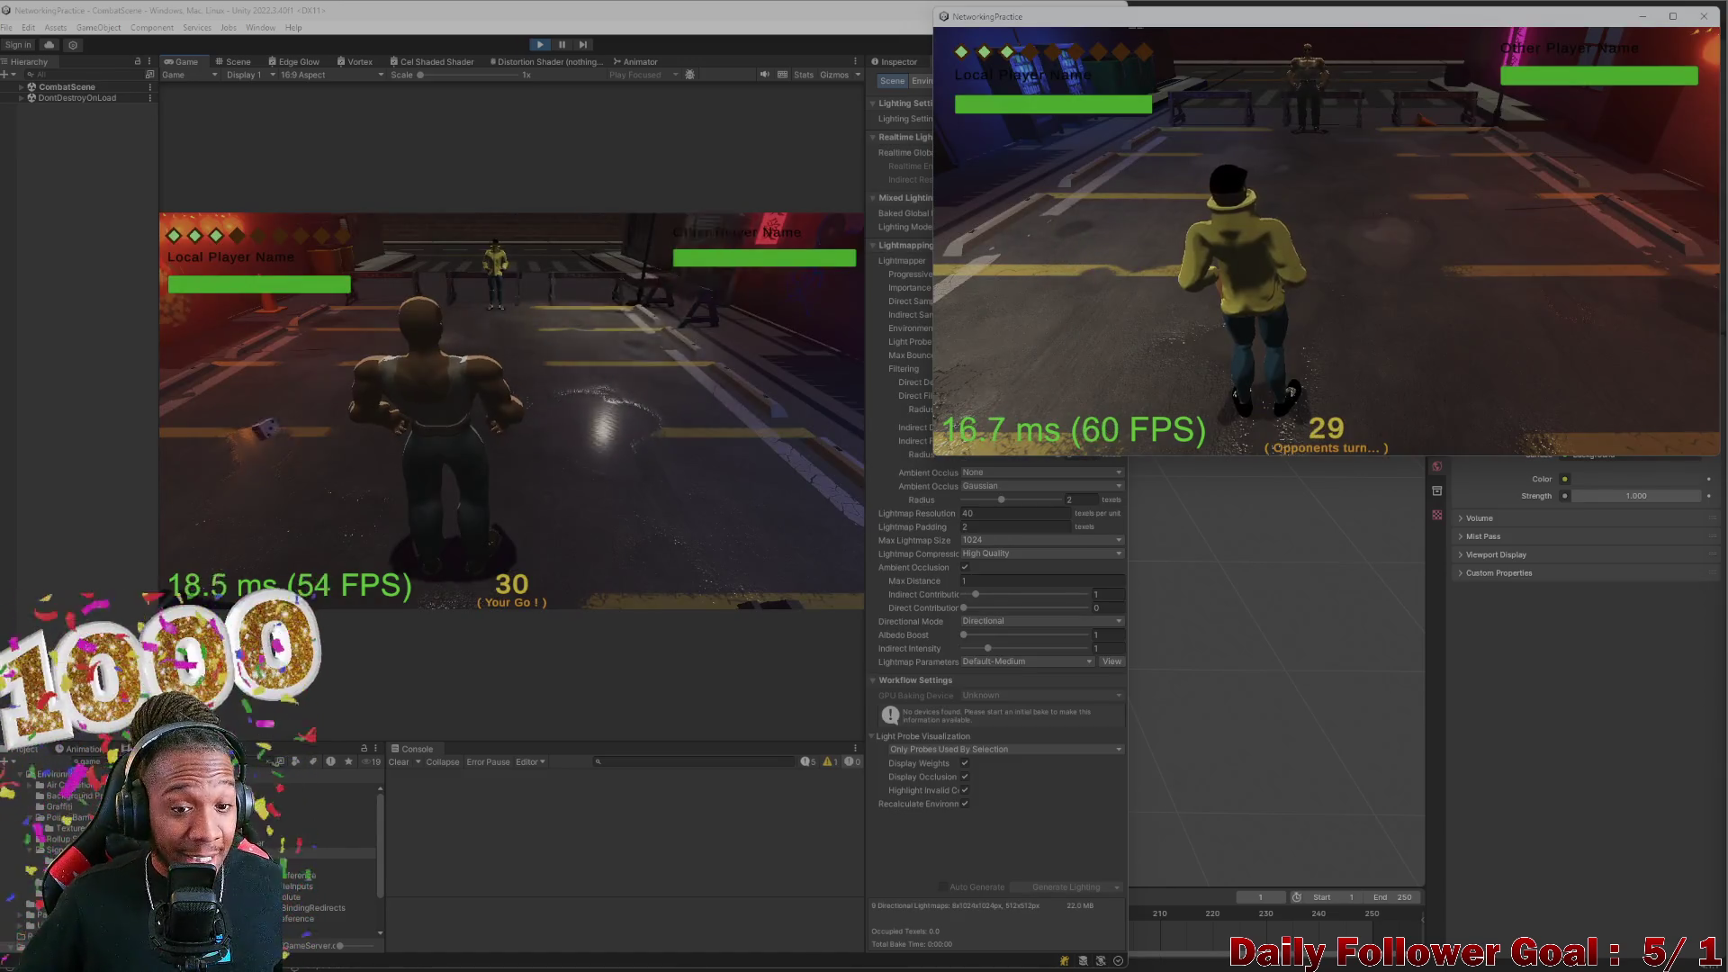
# Move the editor's fighter along a confirmed path and end its turn
pyautogui.click(259, 424)
pyautogui.click(1439, 348)
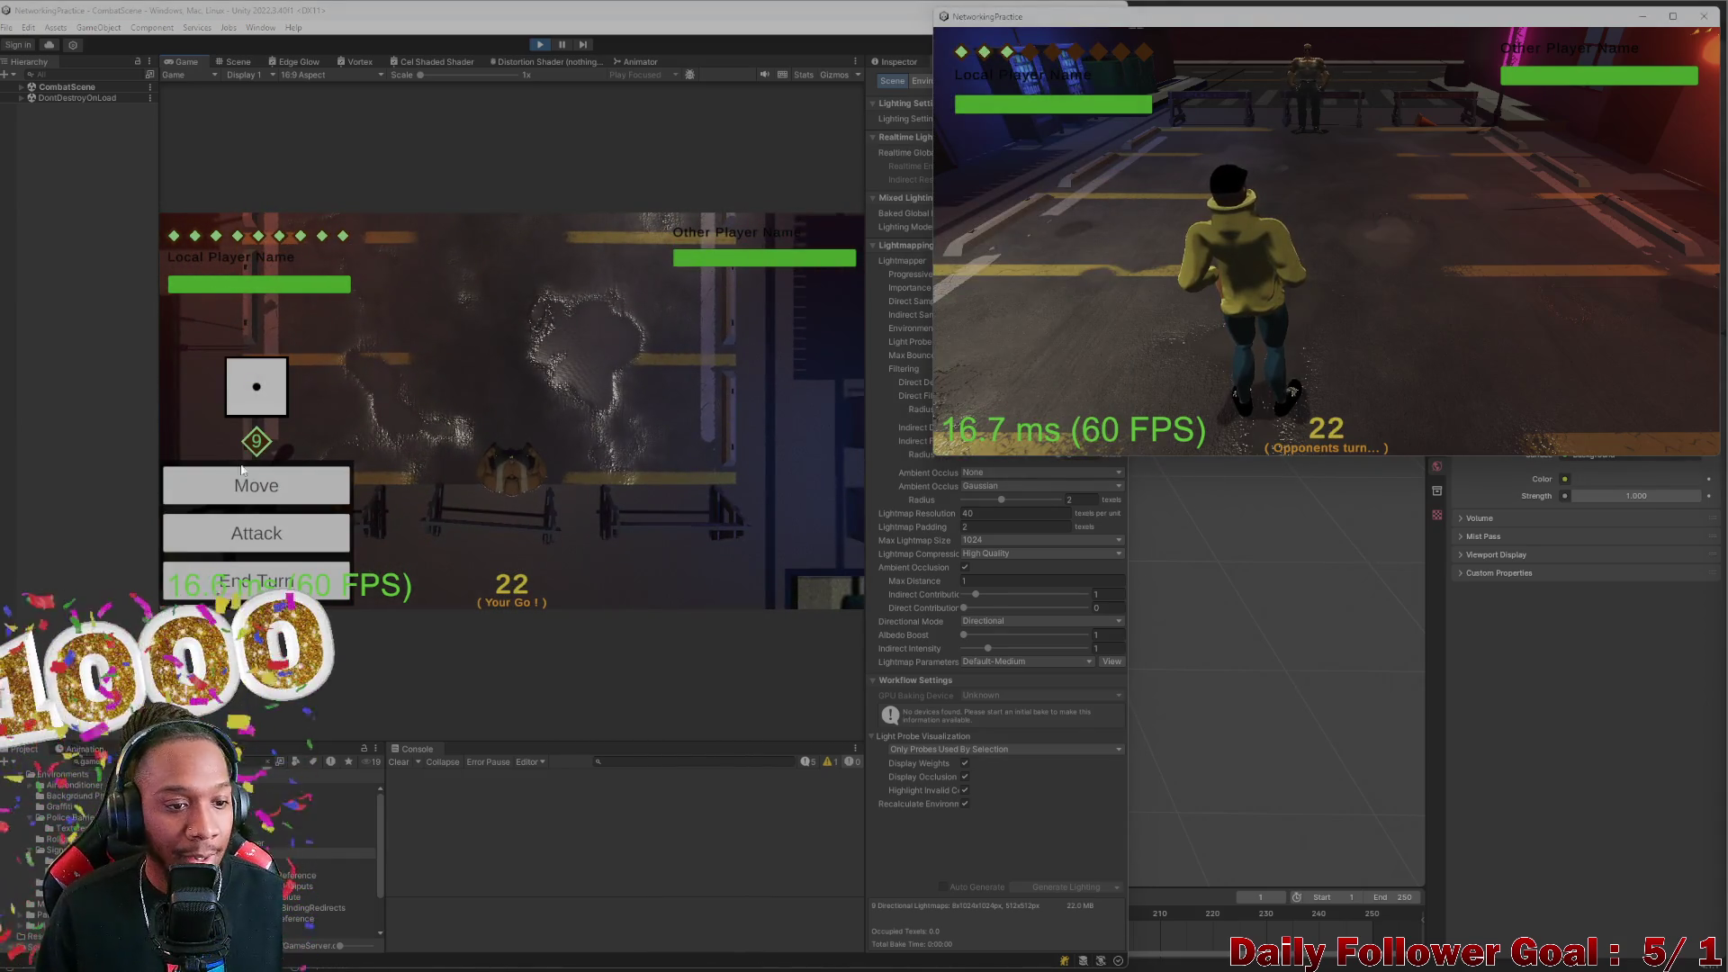
pyautogui.click(297, 480)
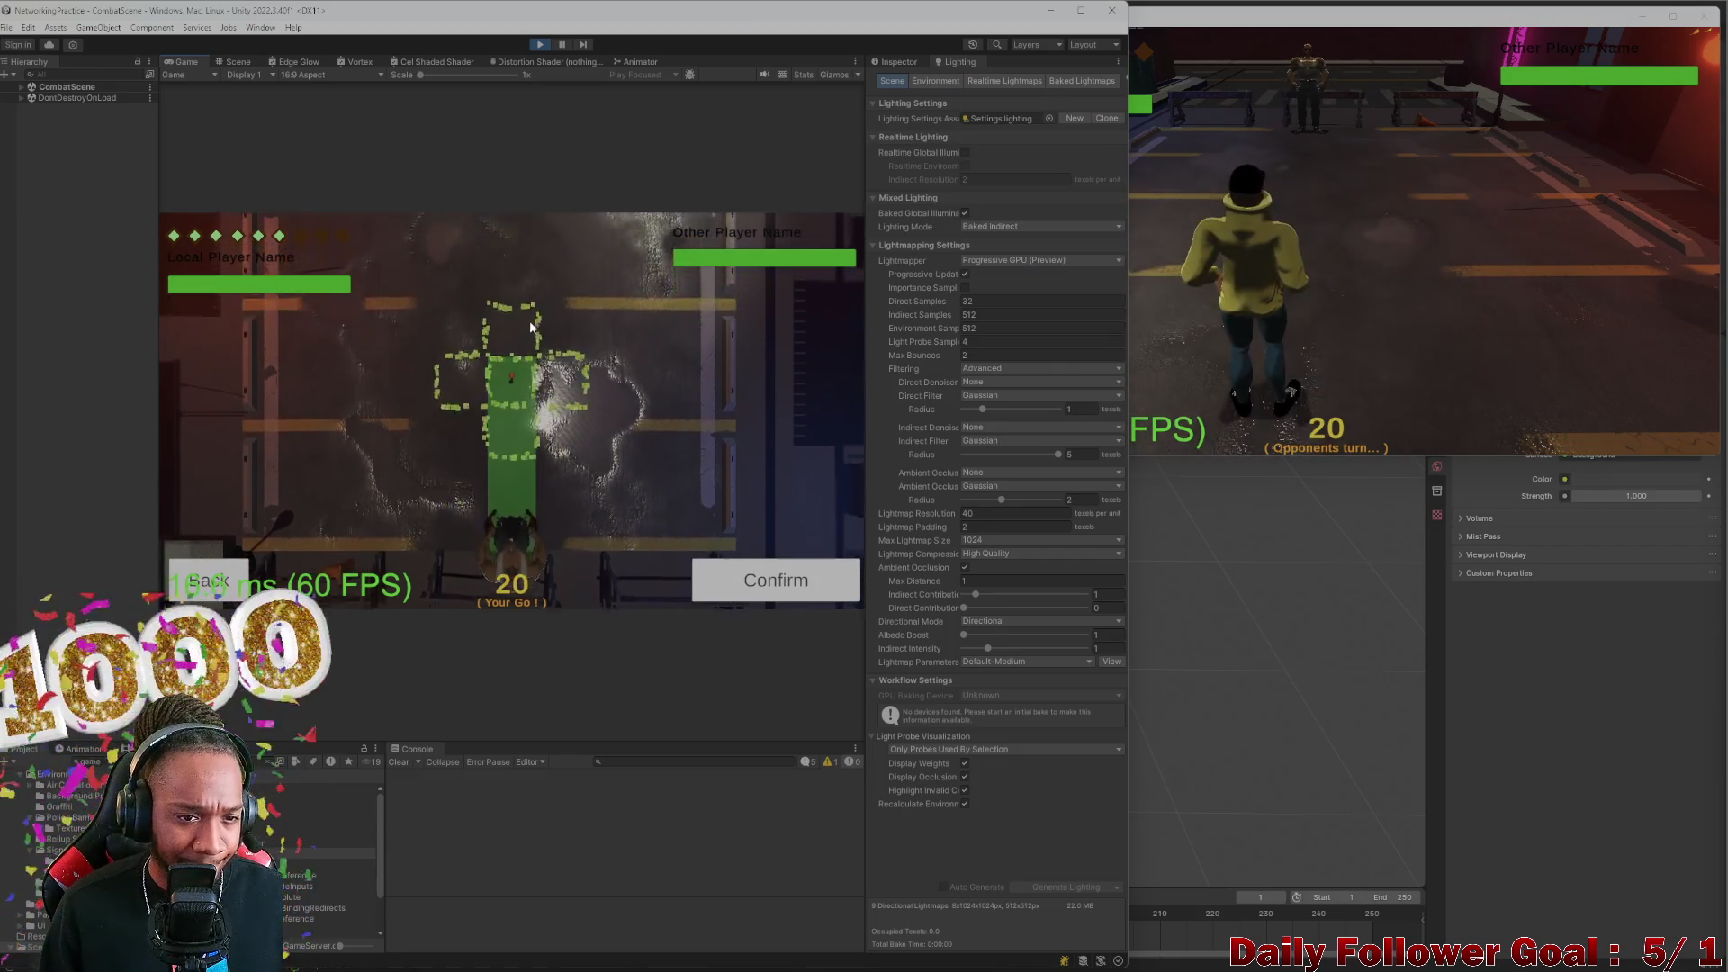
pyautogui.click(758, 568)
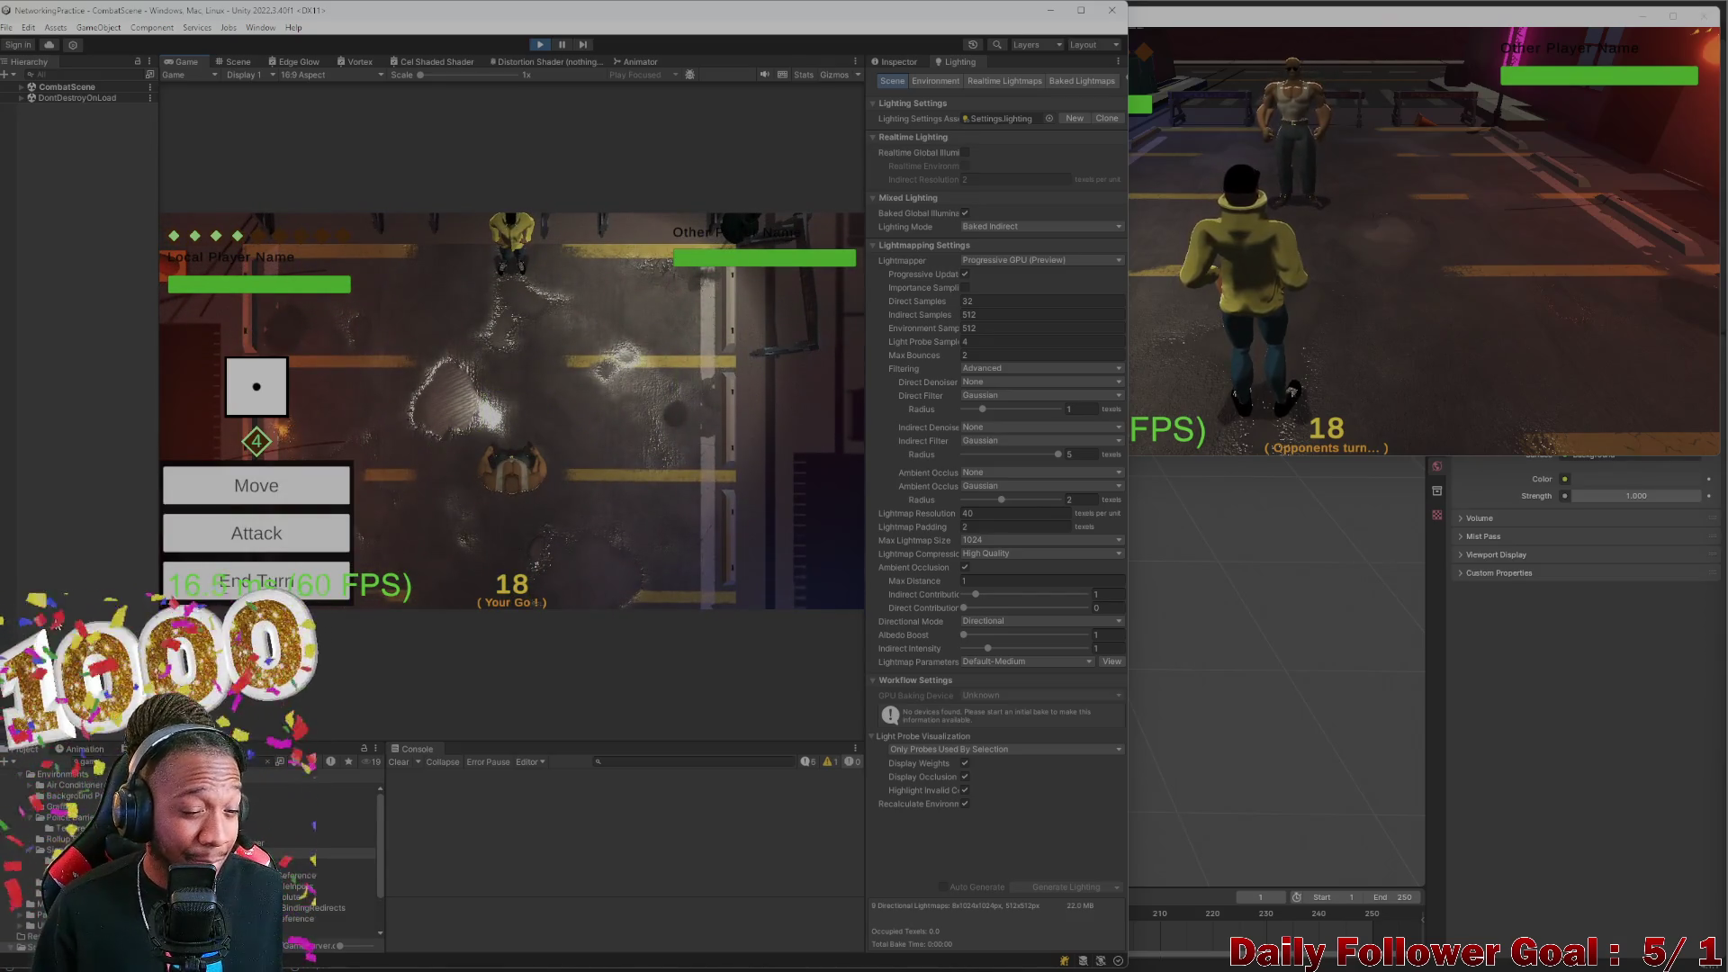
pyautogui.click(277, 567)
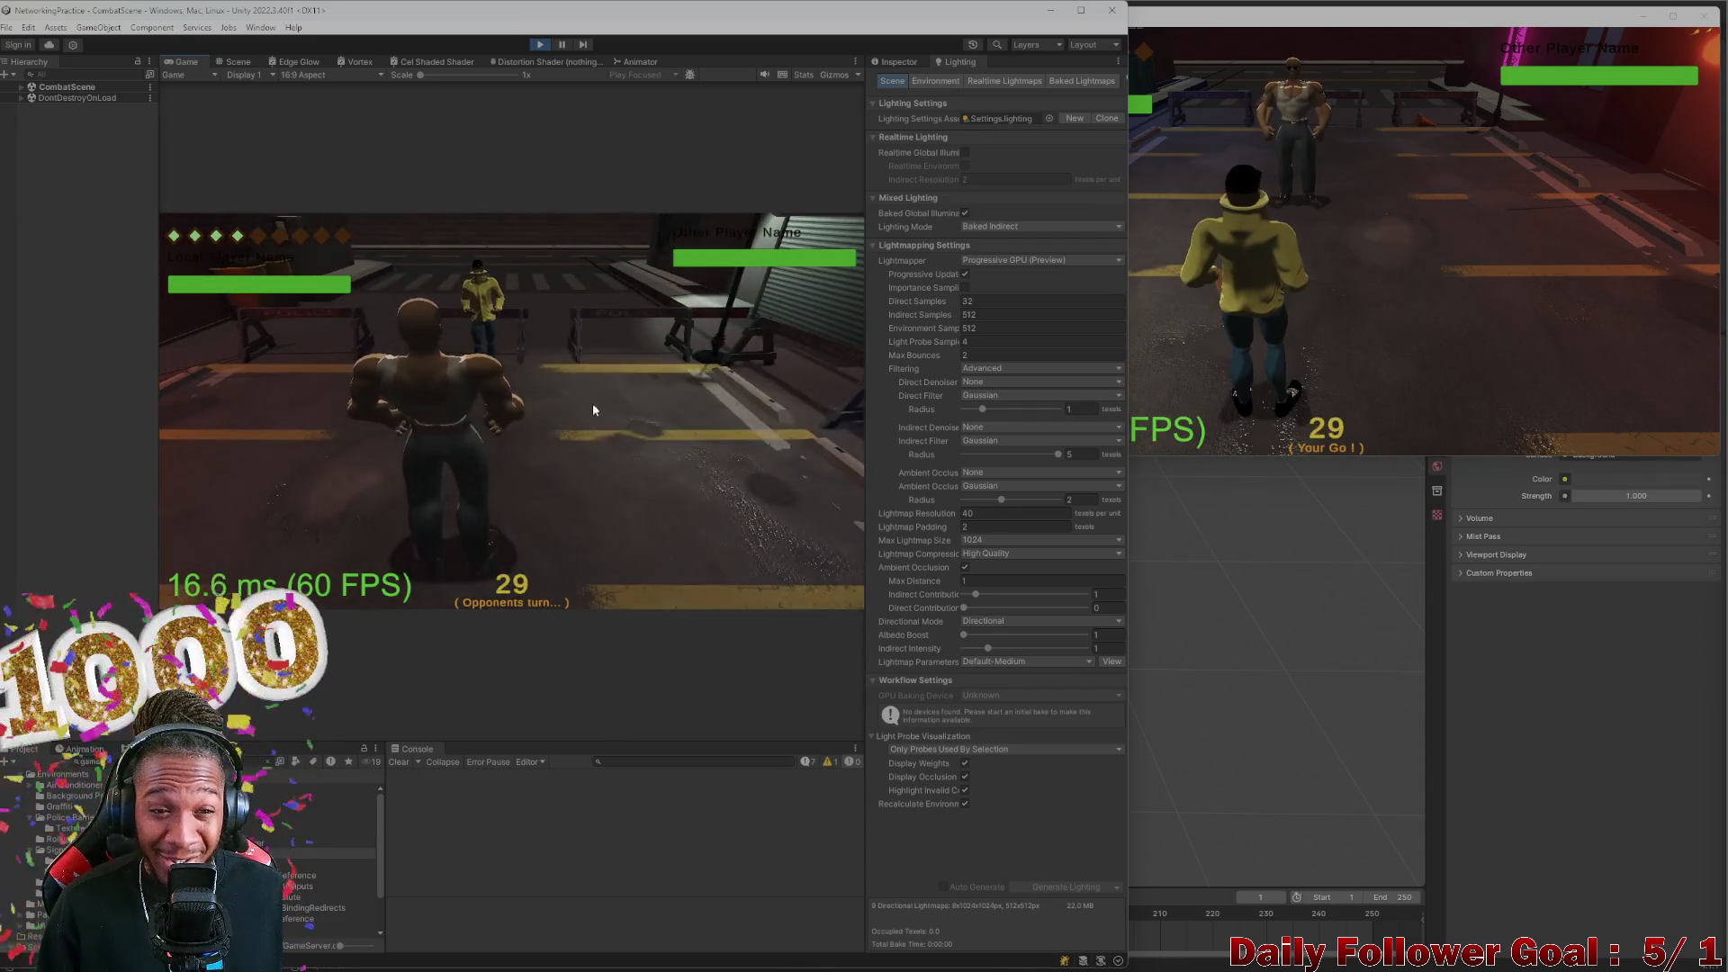
# On the second client, roll the die and confirm the fighter's move
pyautogui.click(1443, 311)
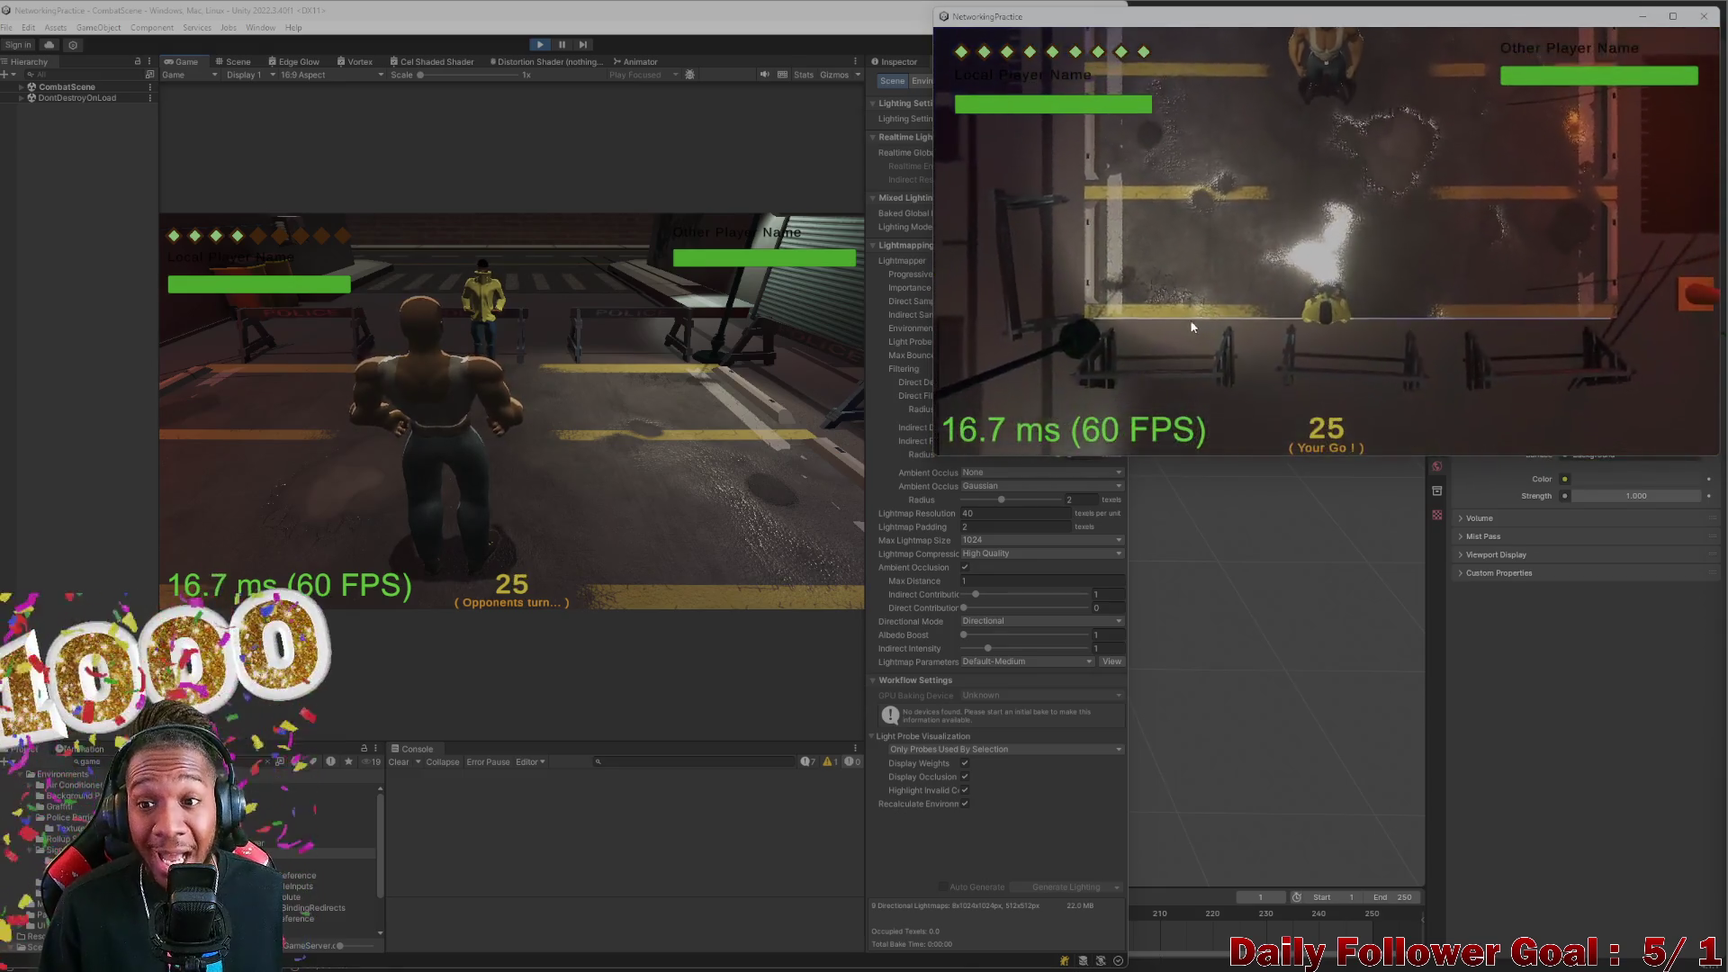
pyautogui.click(1074, 325)
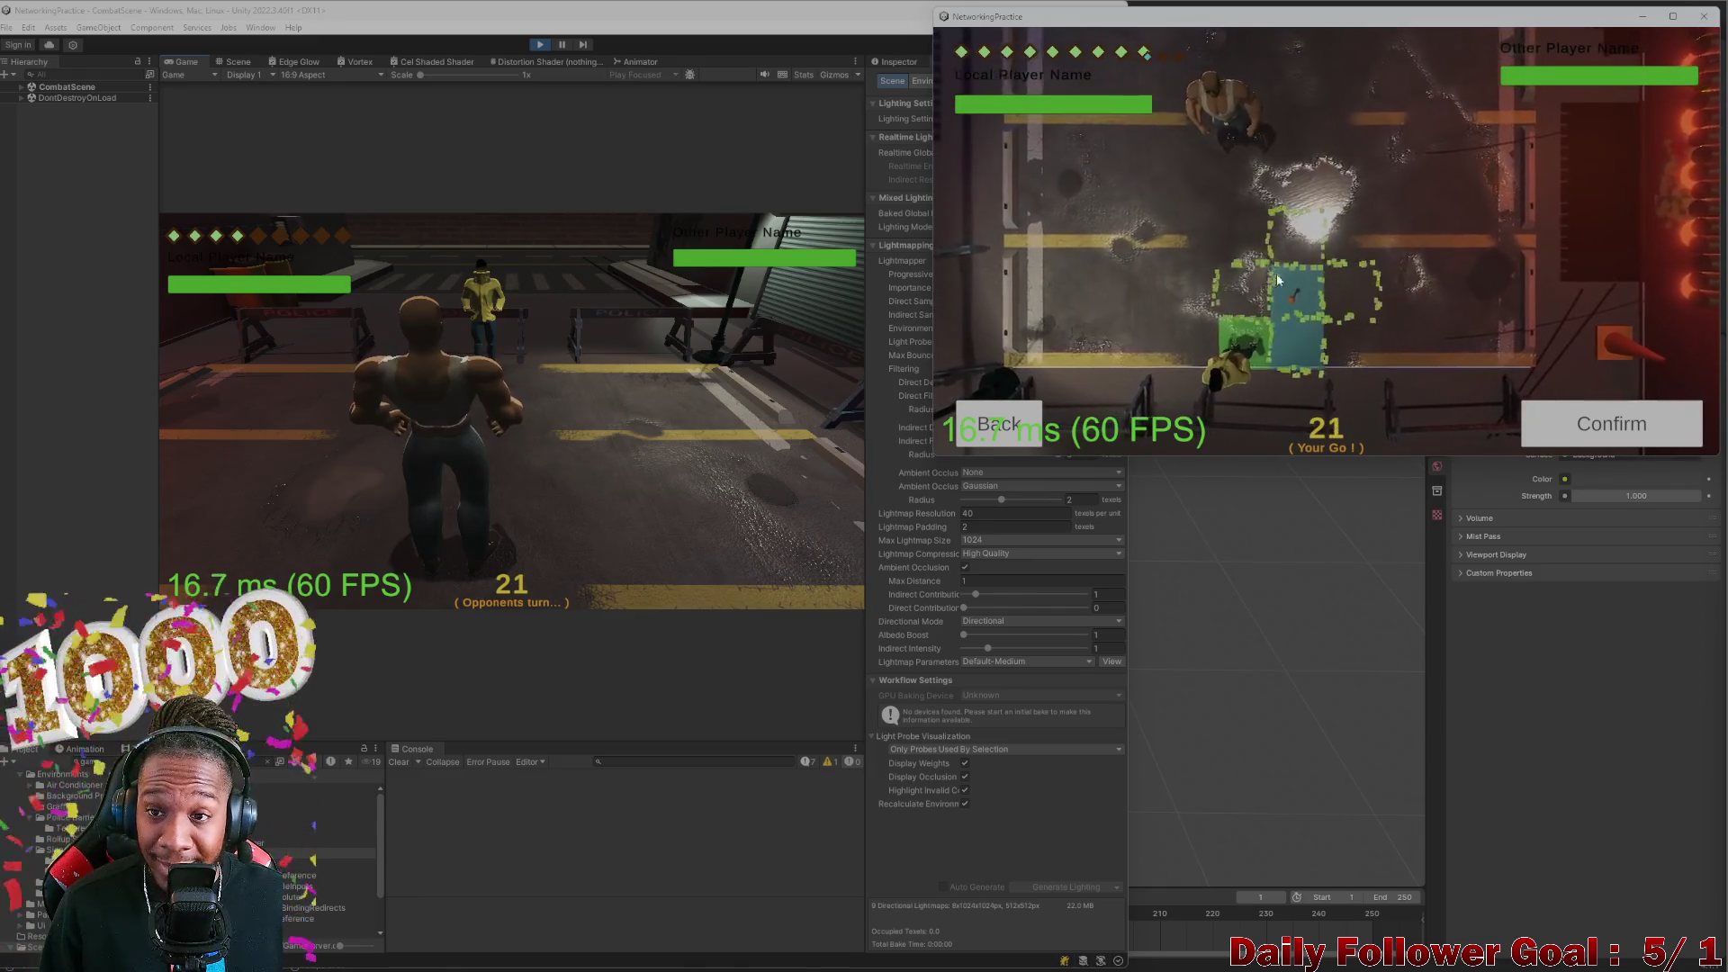
pyautogui.moveTo(934, 457); pyautogui.dragTo(936, 467)
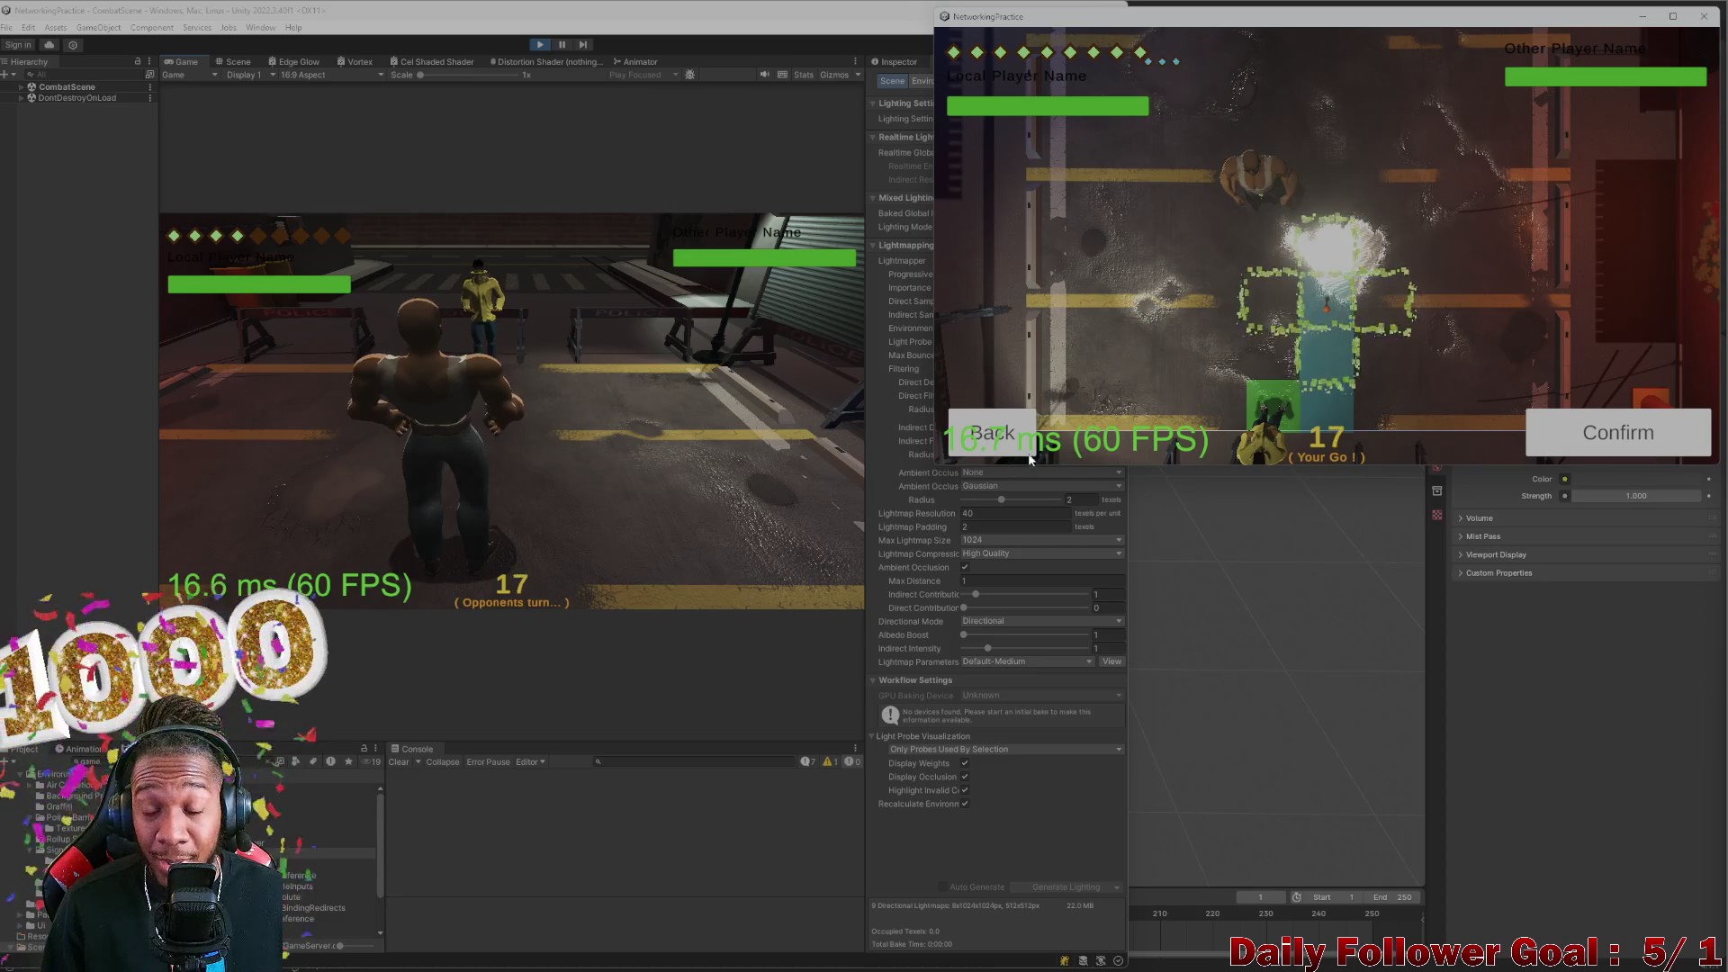
pyautogui.click(1665, 432)
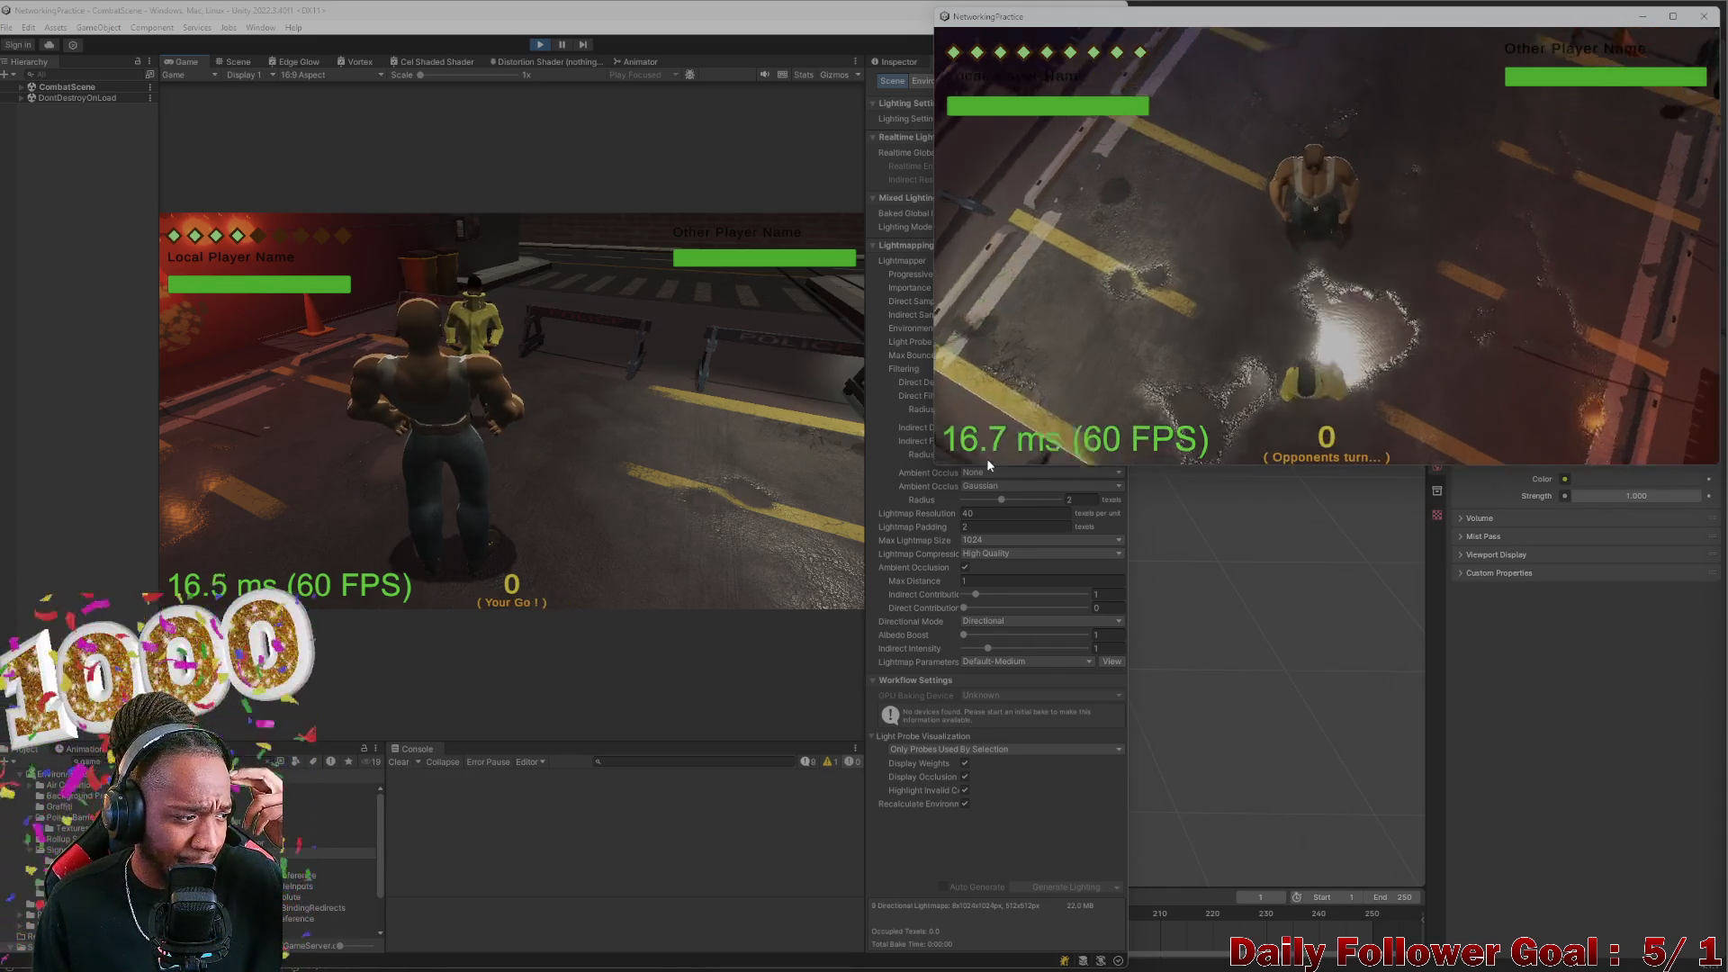
# Roll the die in the editor, check the attack list, then move the fighter instead
pyautogui.click(249, 436)
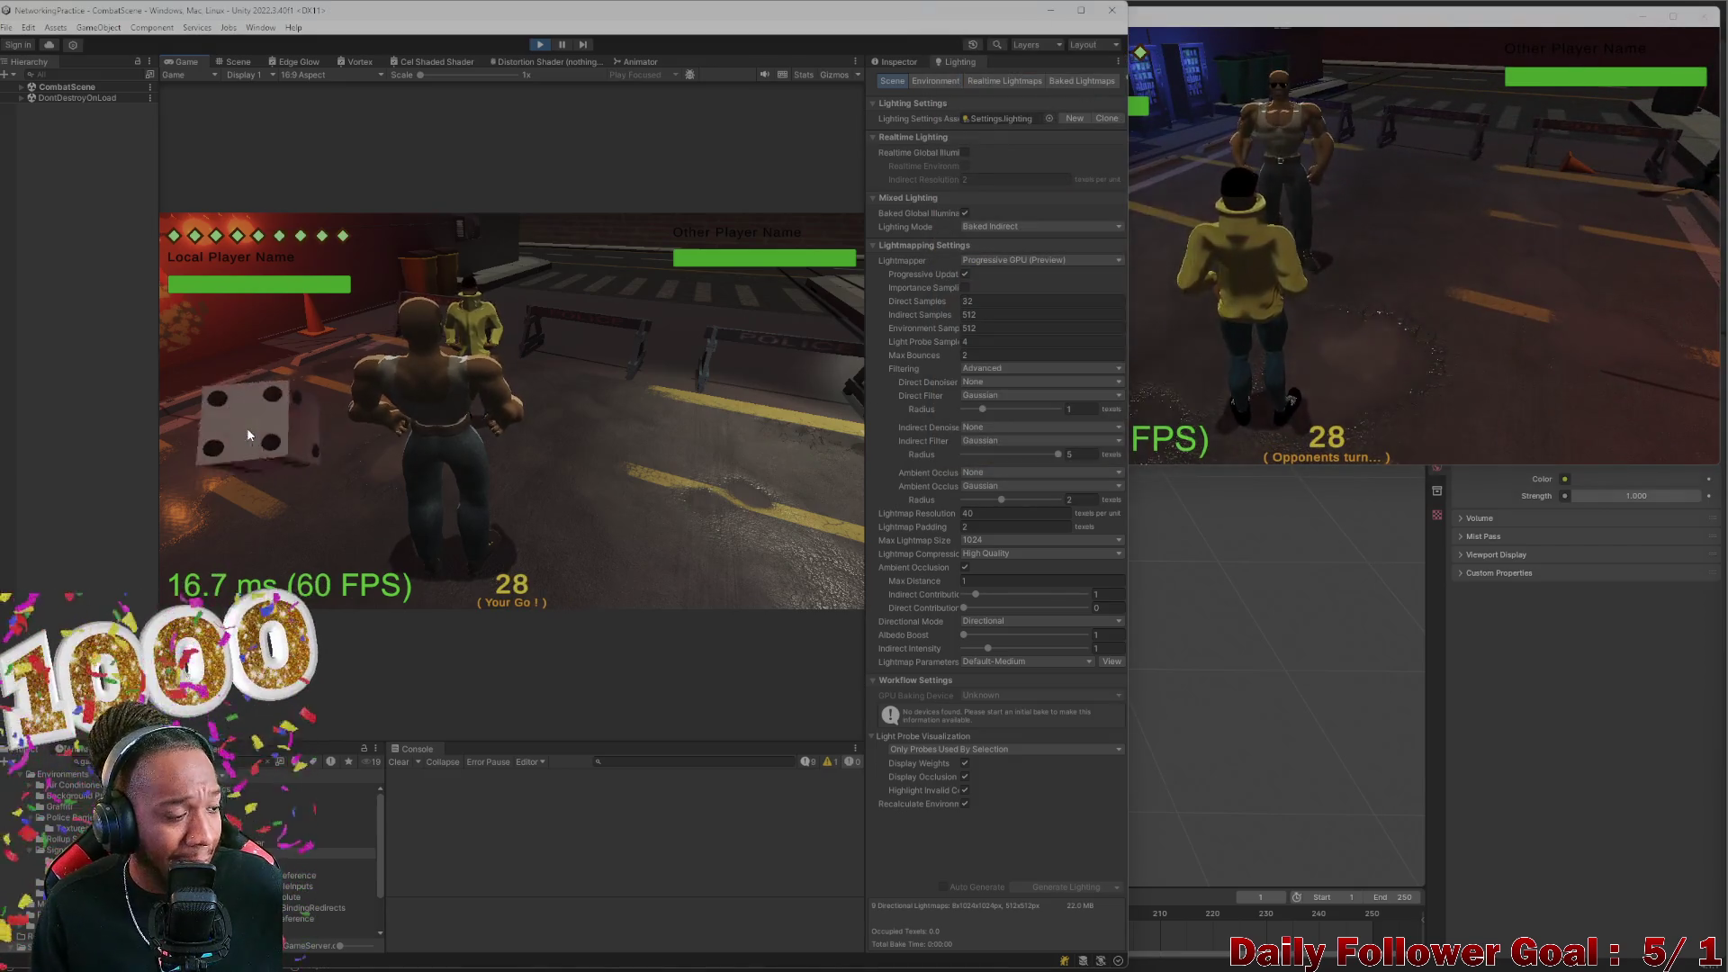
pyautogui.click(249, 436)
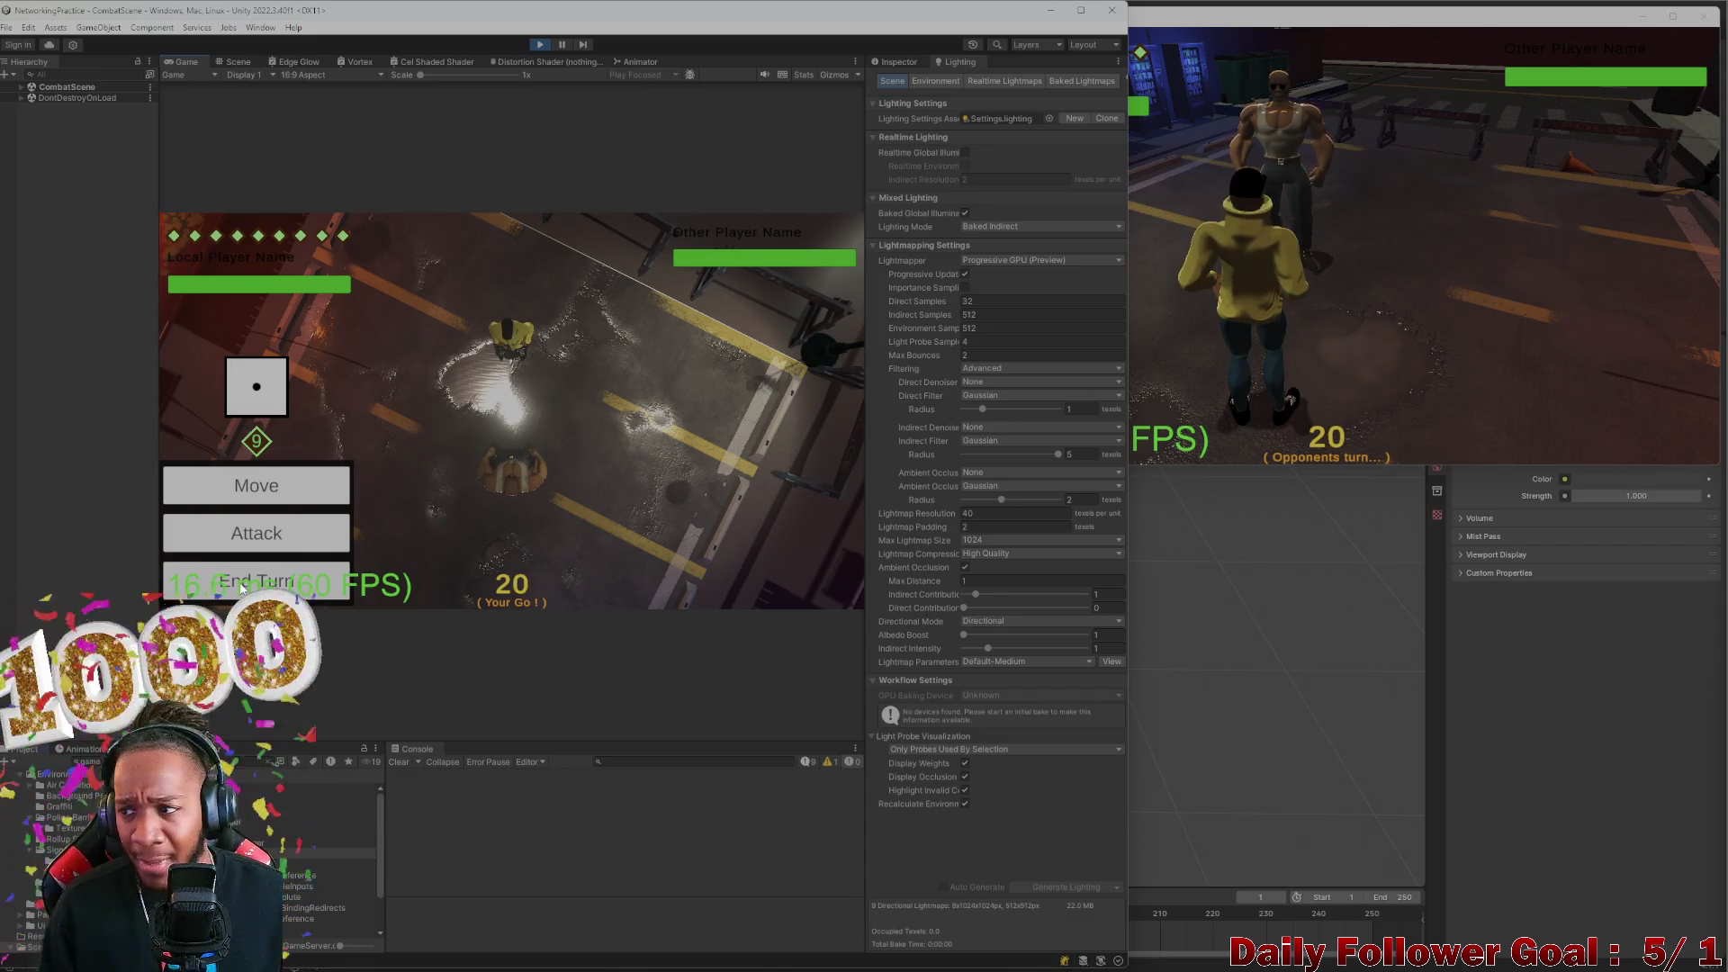
pyautogui.click(281, 517)
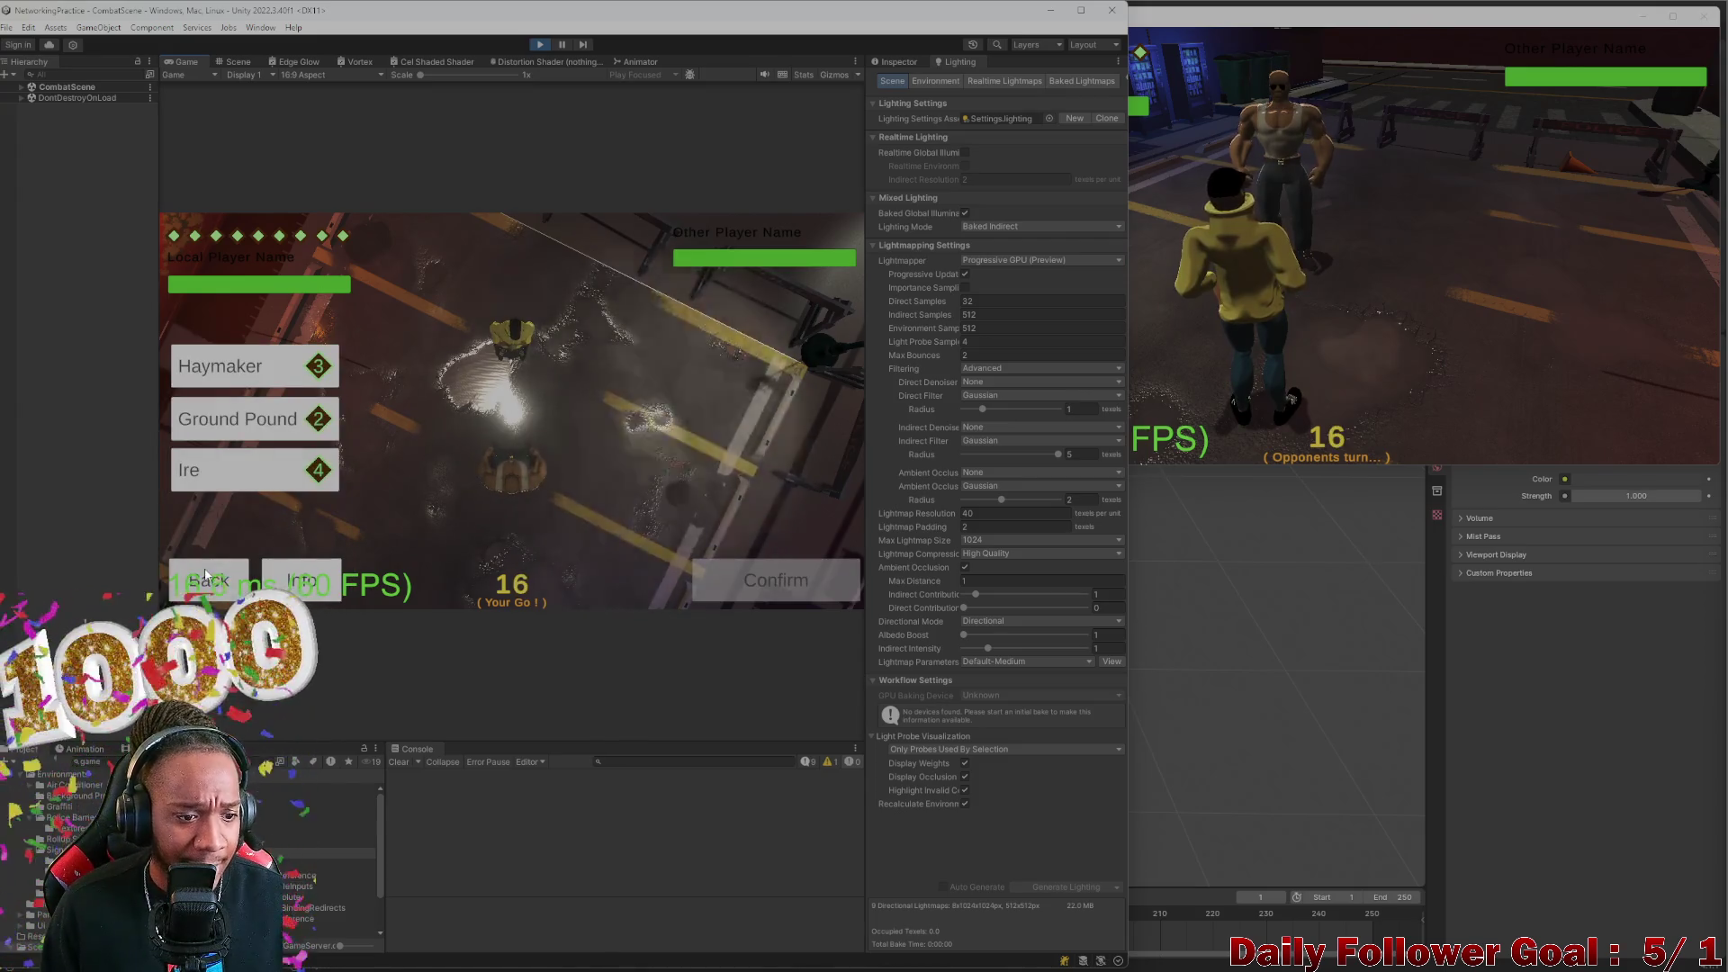
pyautogui.click(209, 580)
pyautogui.click(277, 474)
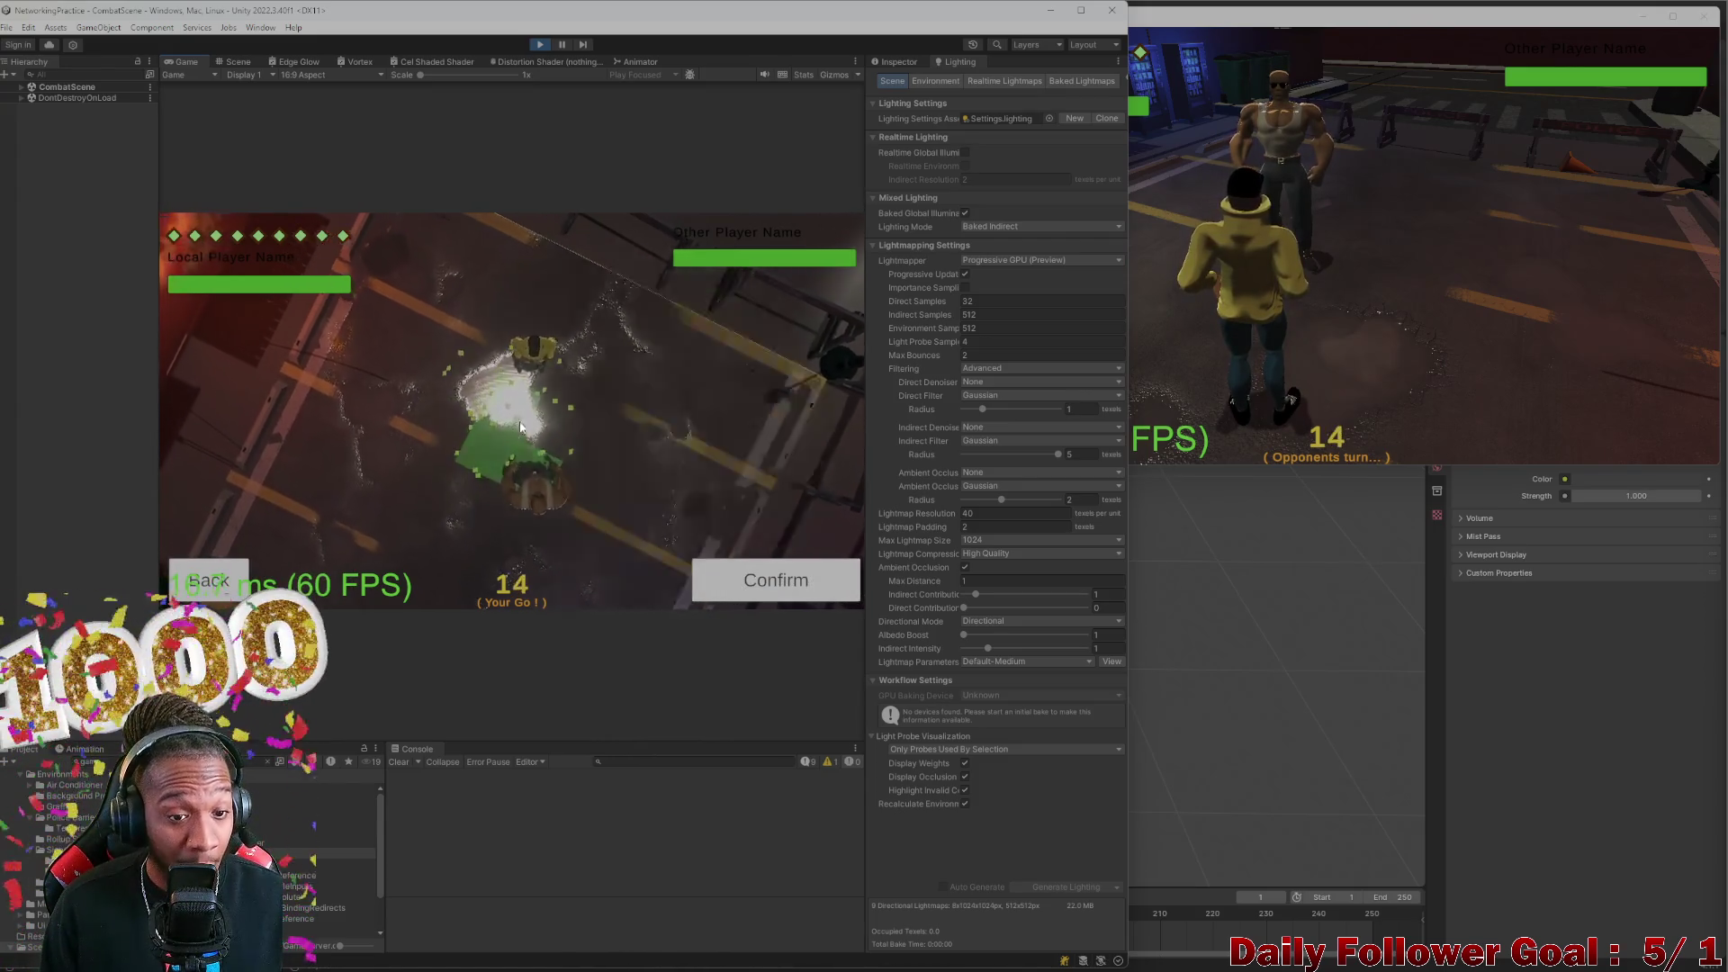
pyautogui.click(795, 578)
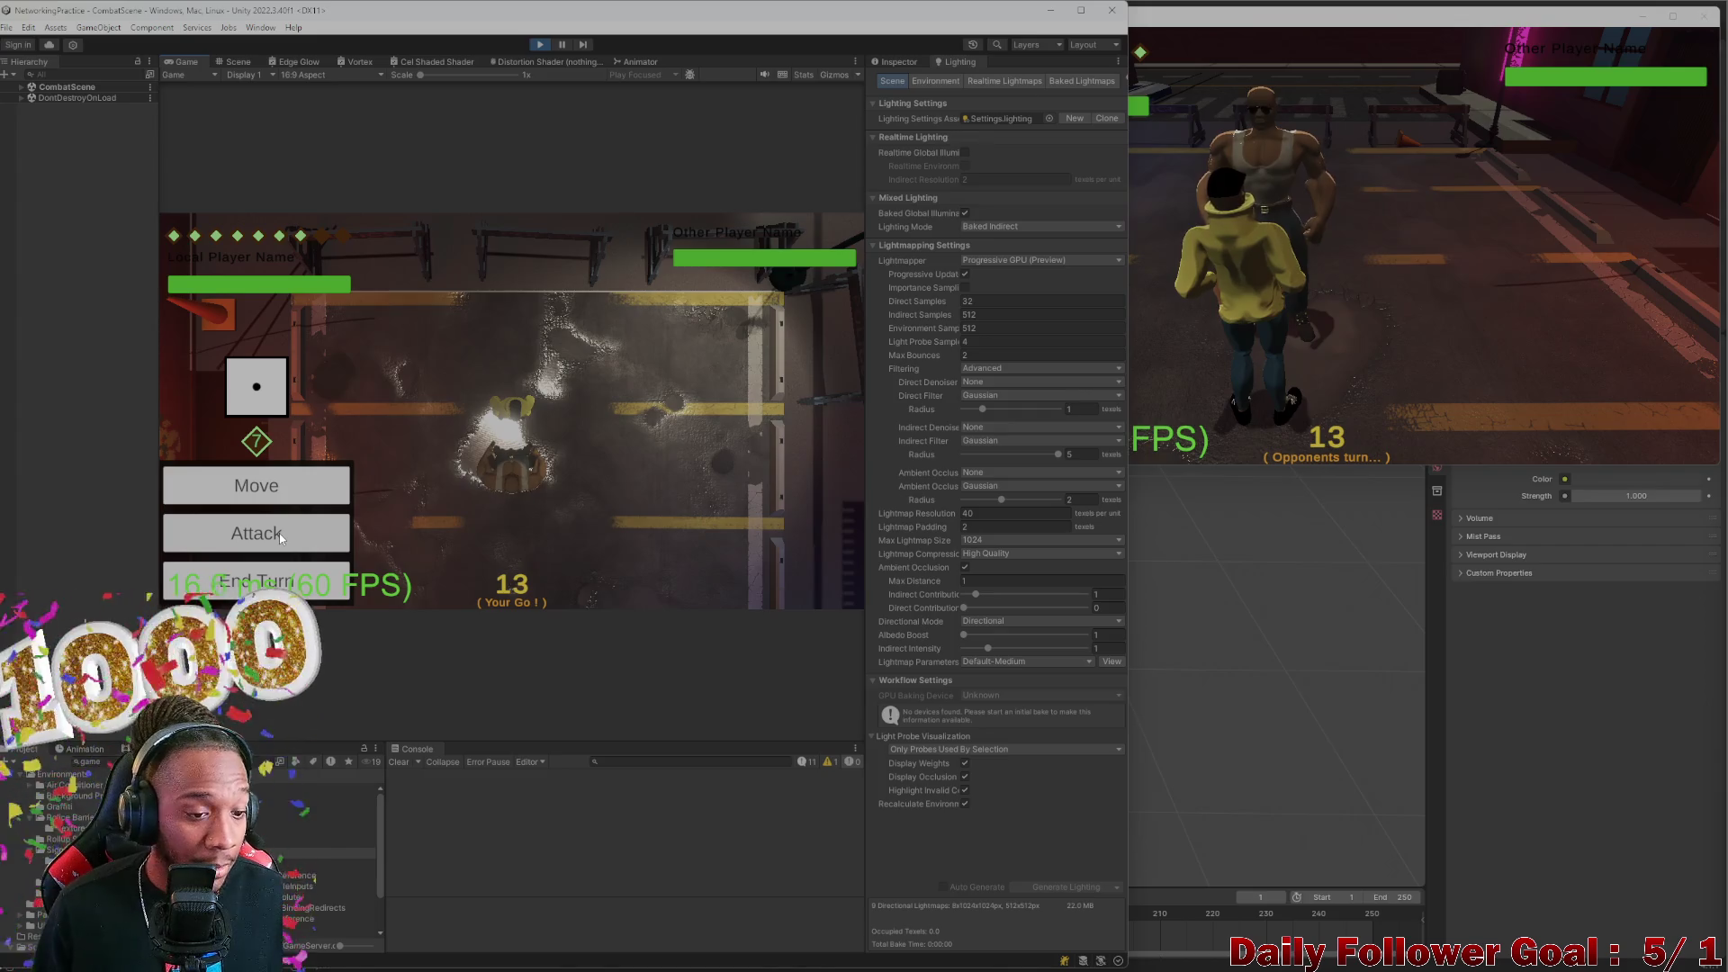
# Make two more confirmed moves with the editor's fighter and end its turn
pyautogui.click(279, 532)
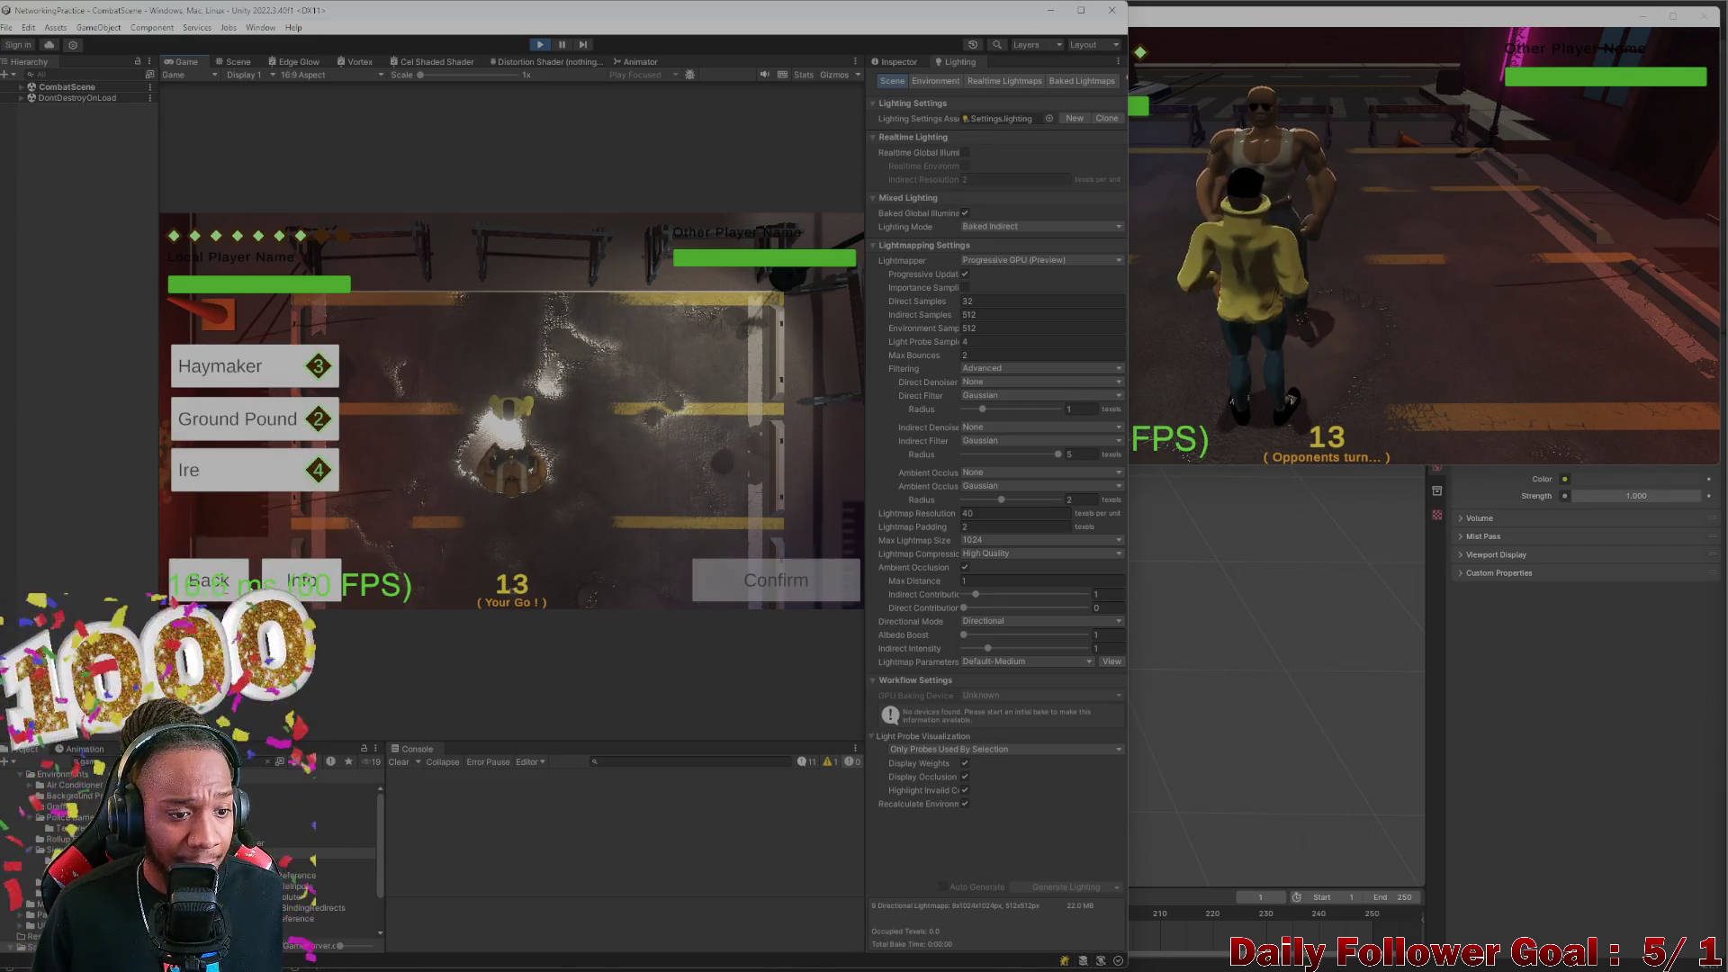
pyautogui.click(227, 581)
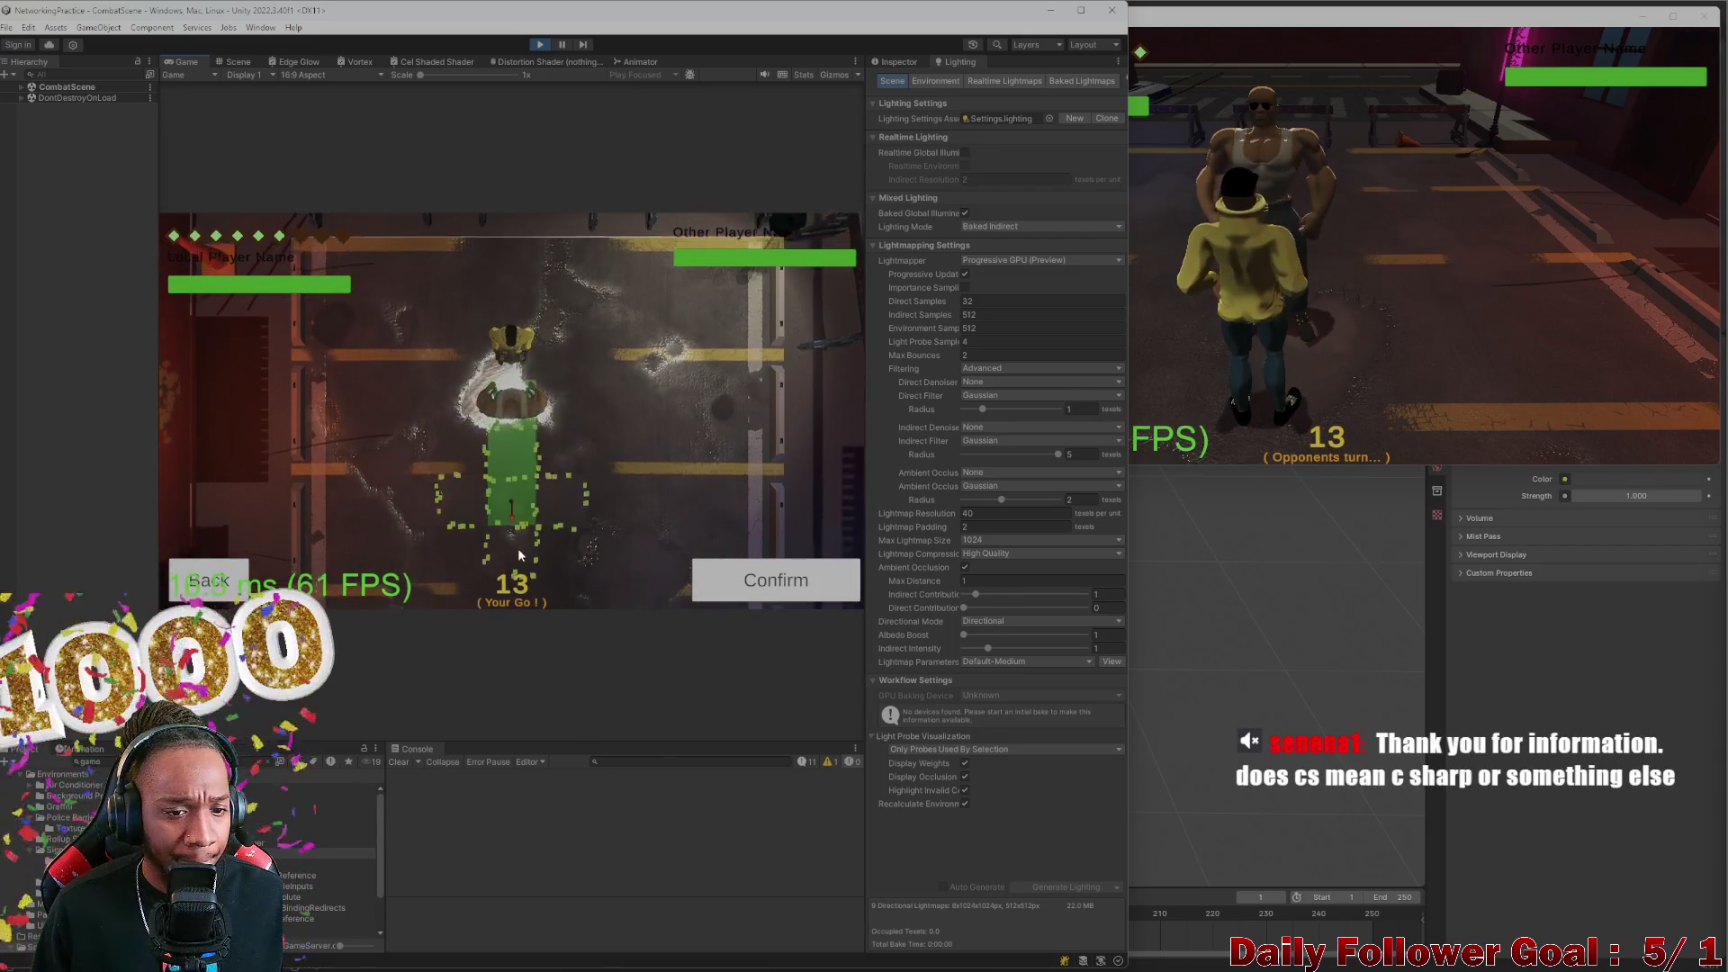
pyautogui.click(748, 594)
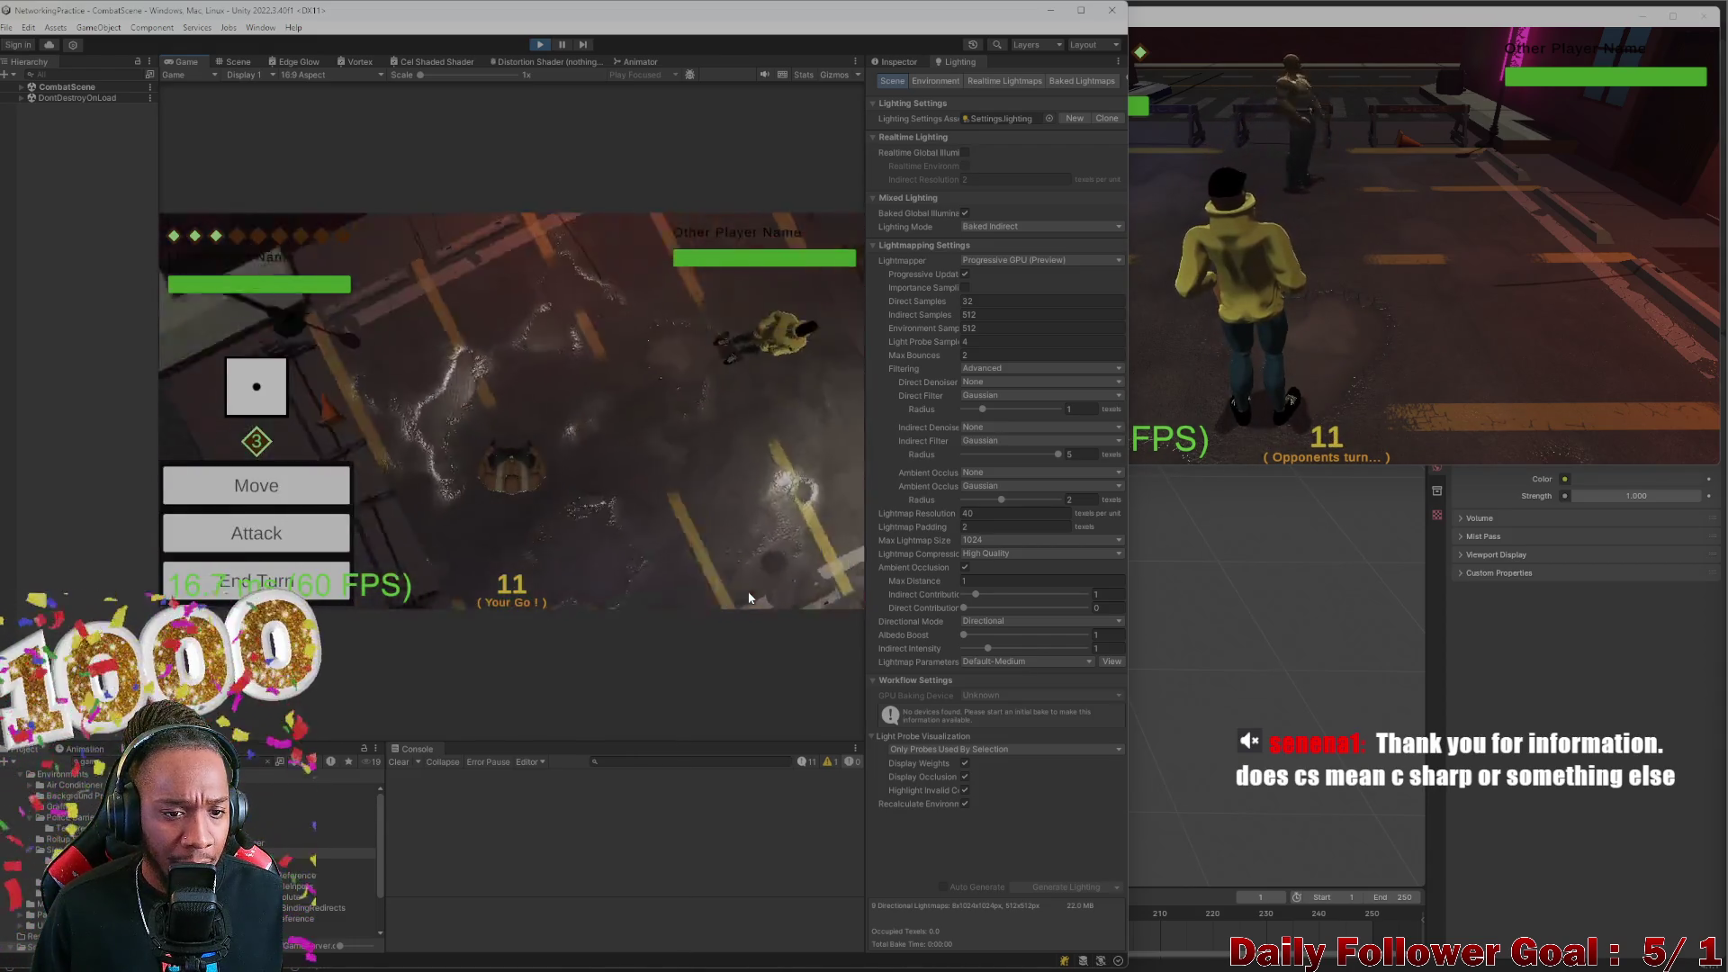
pyautogui.click(335, 535)
pyautogui.click(506, 370)
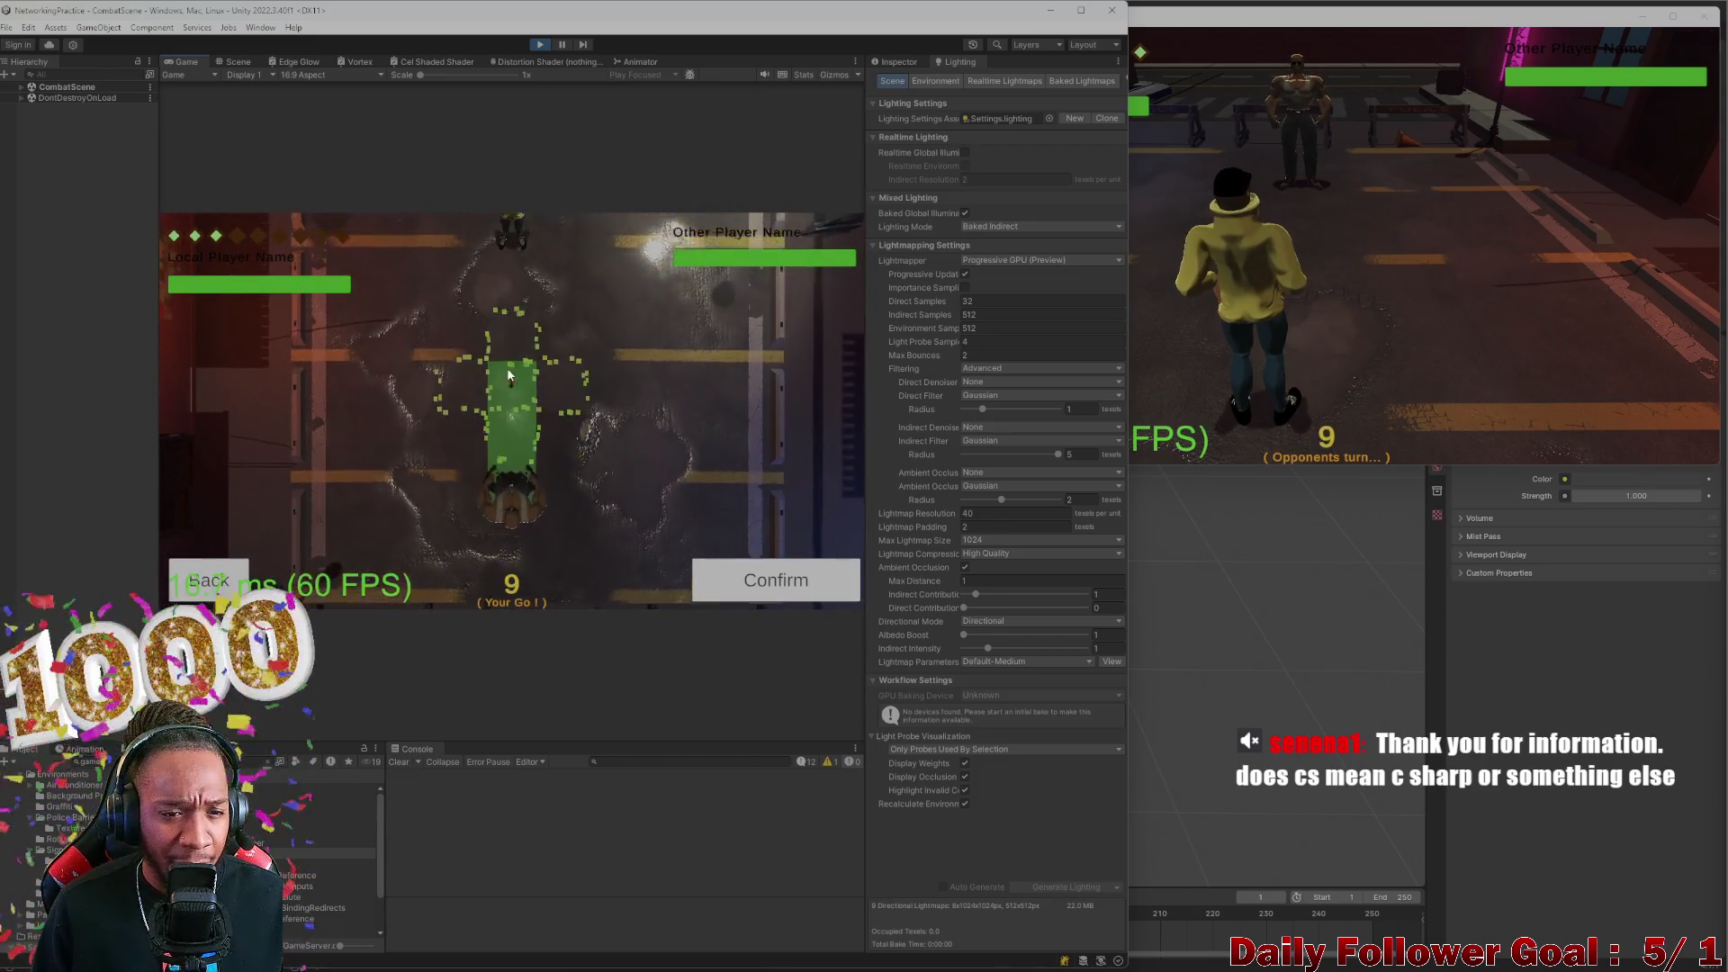
pyautogui.click(779, 581)
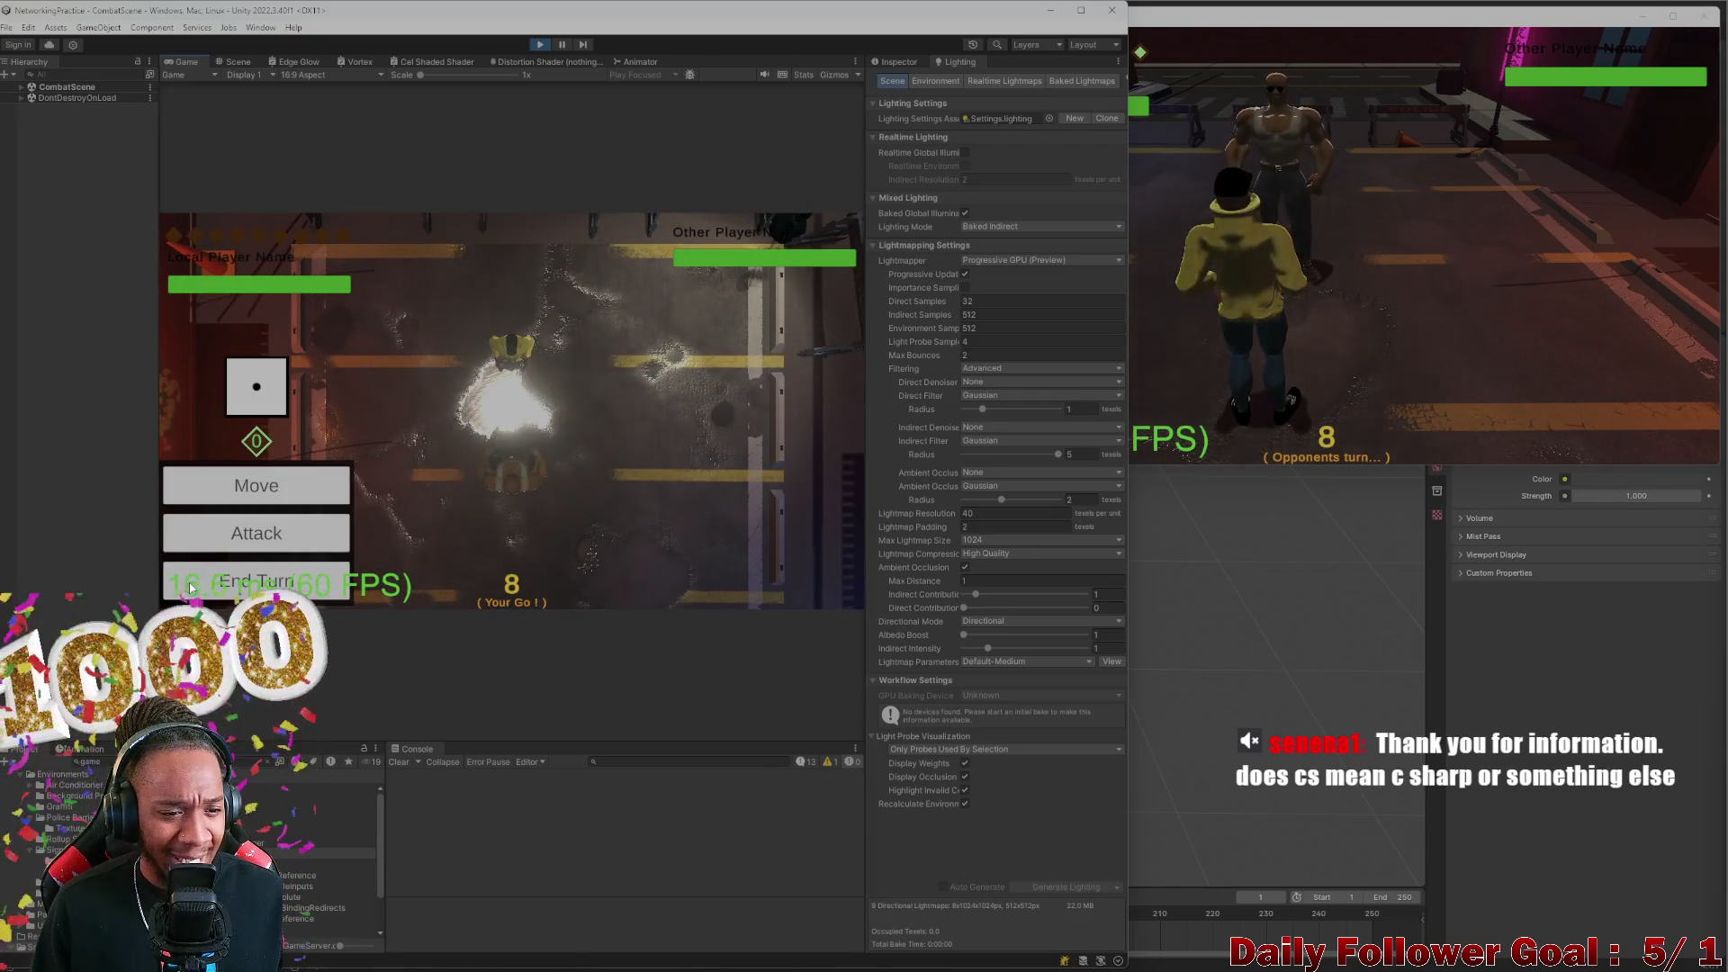
pyautogui.click(186, 586)
# In the second client, move the fighter twice and end its turn
pyautogui.click(1270, 270)
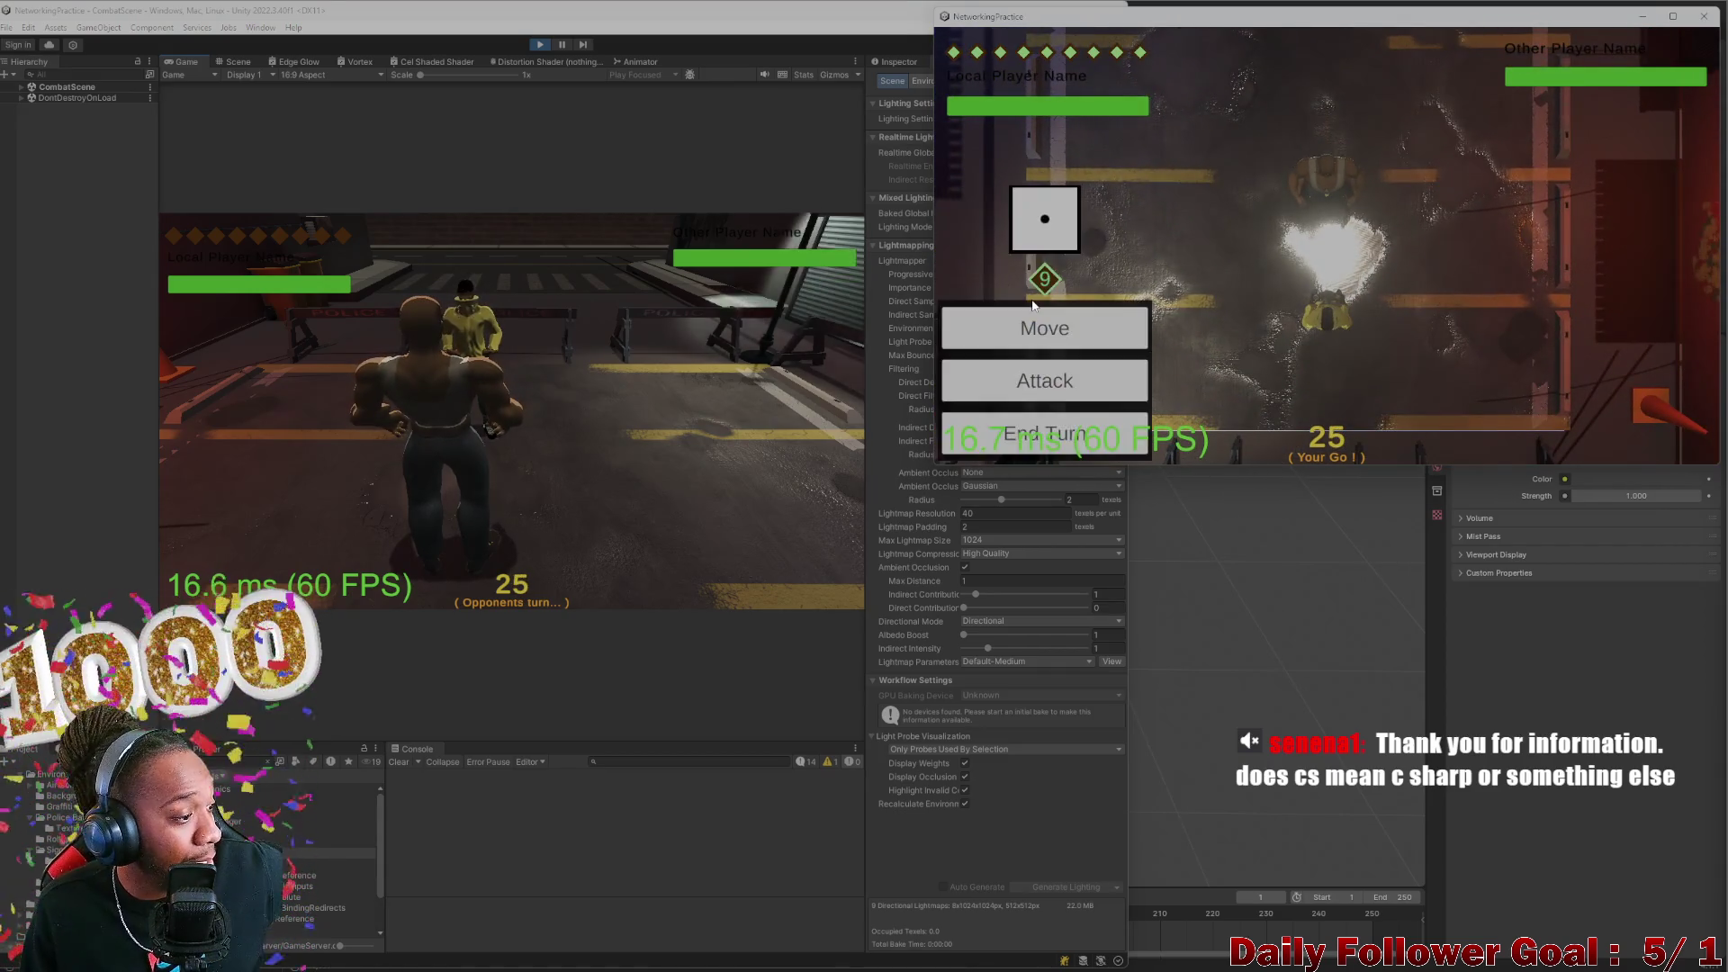
pyautogui.click(1059, 331)
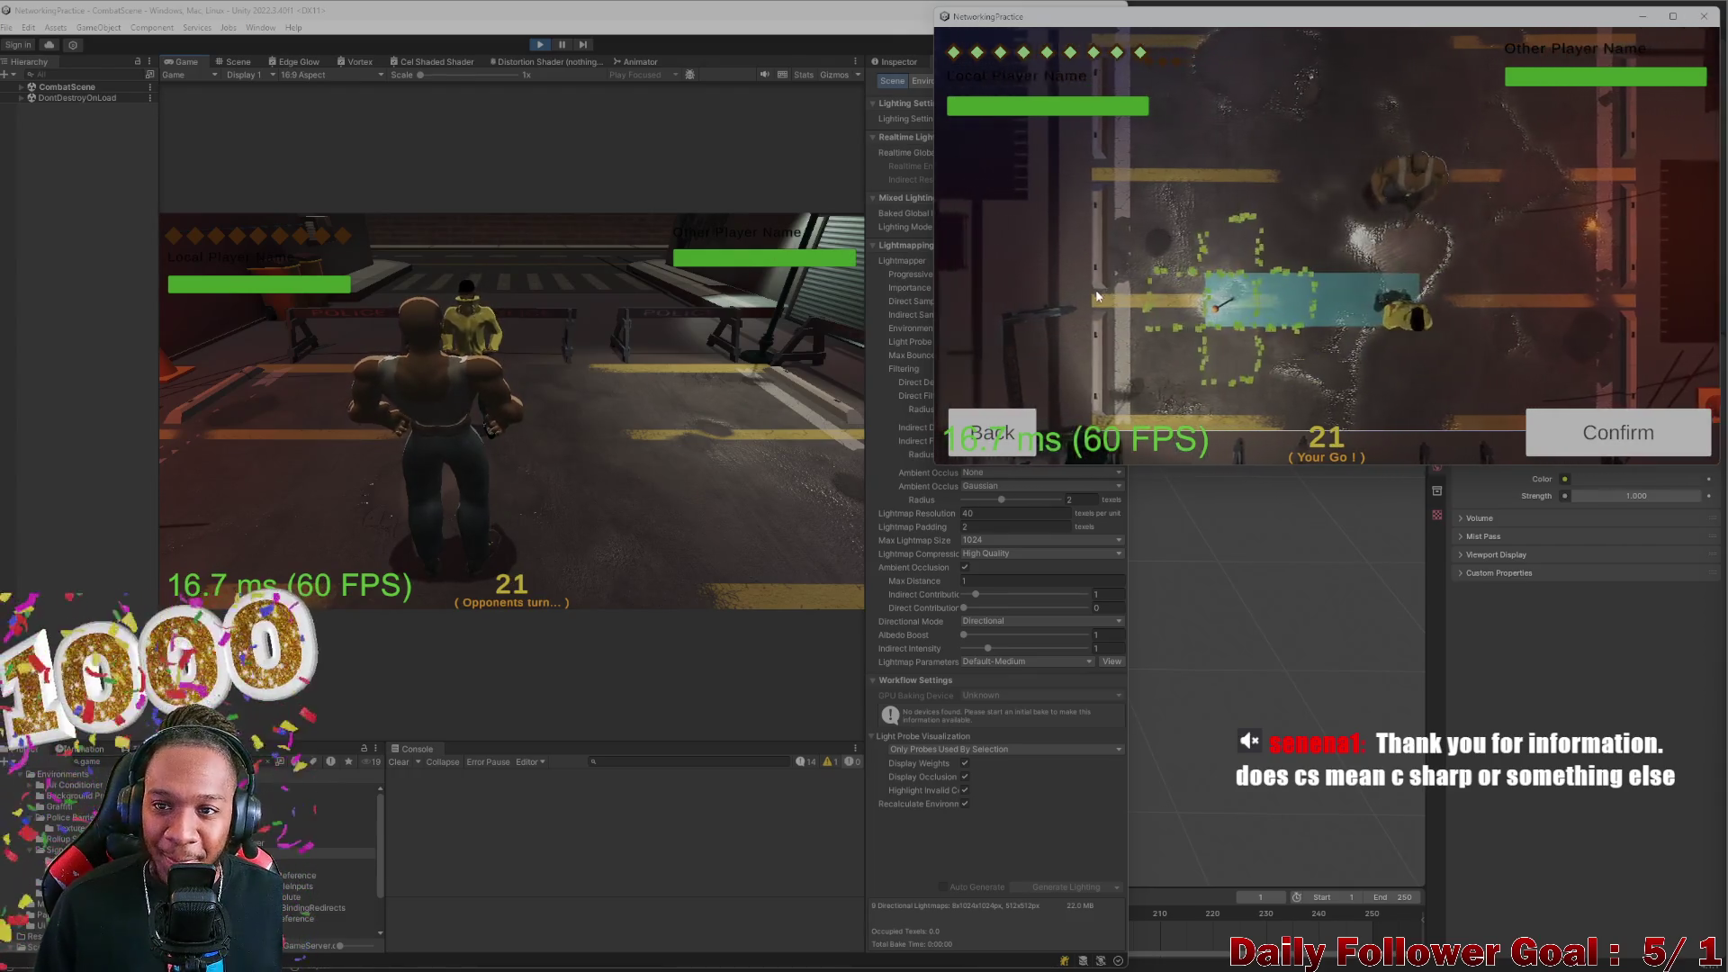
pyautogui.click(1536, 450)
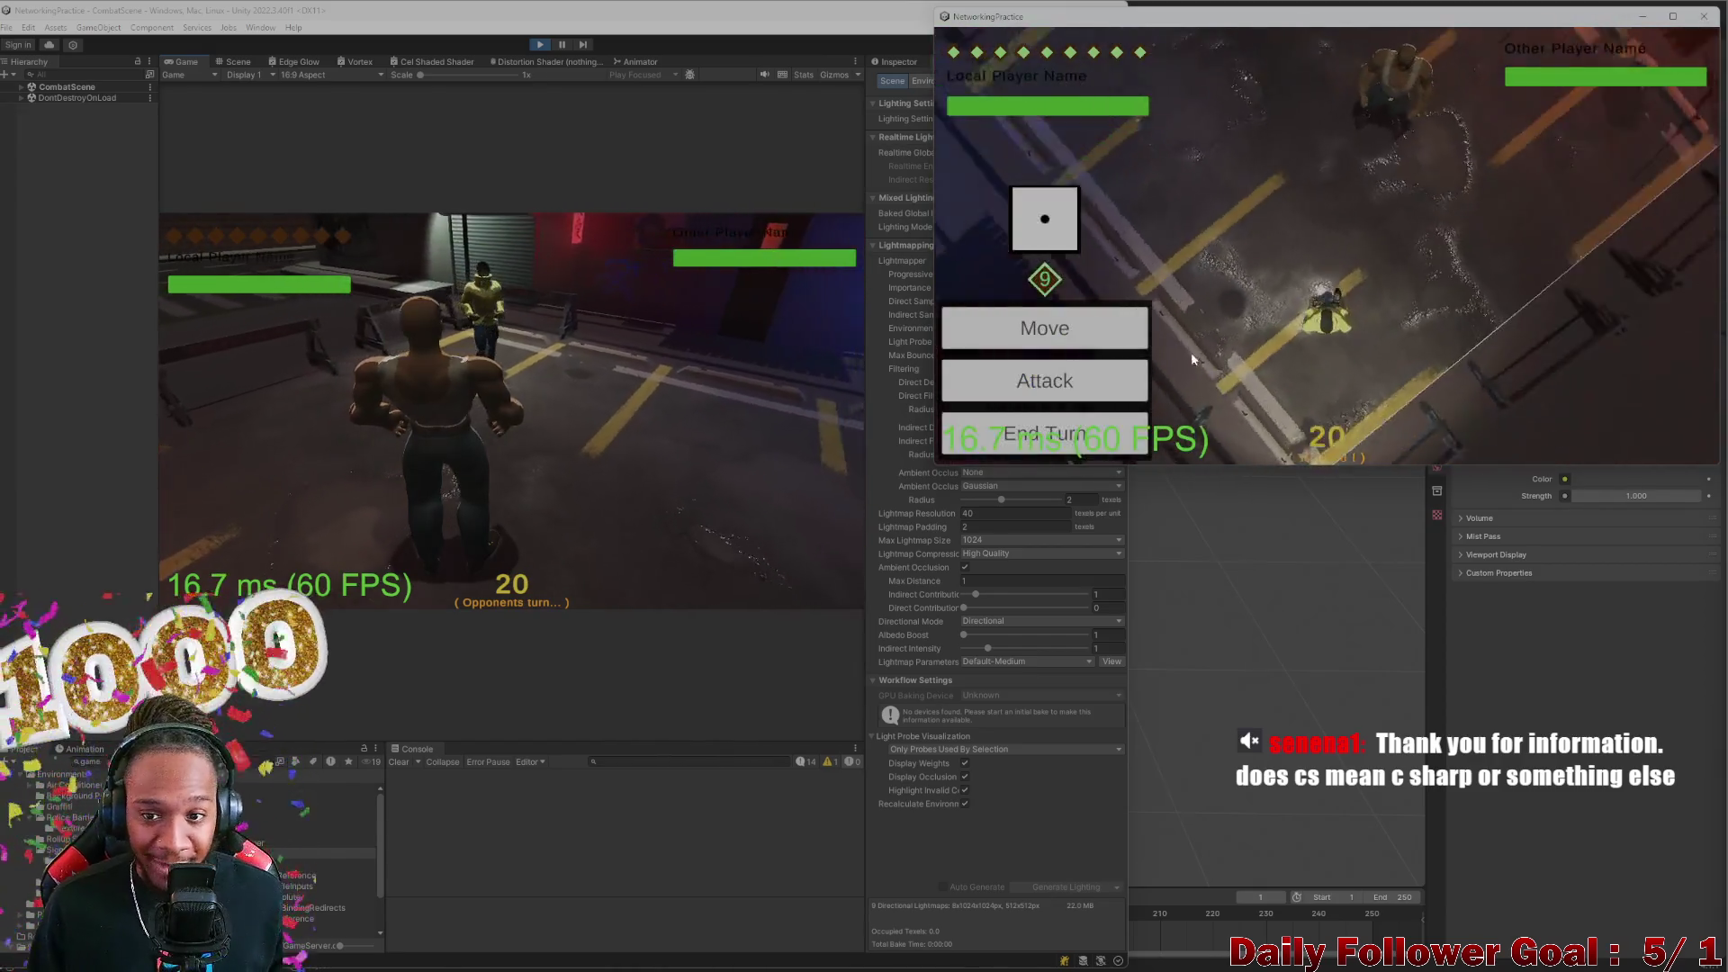
pyautogui.click(1062, 331)
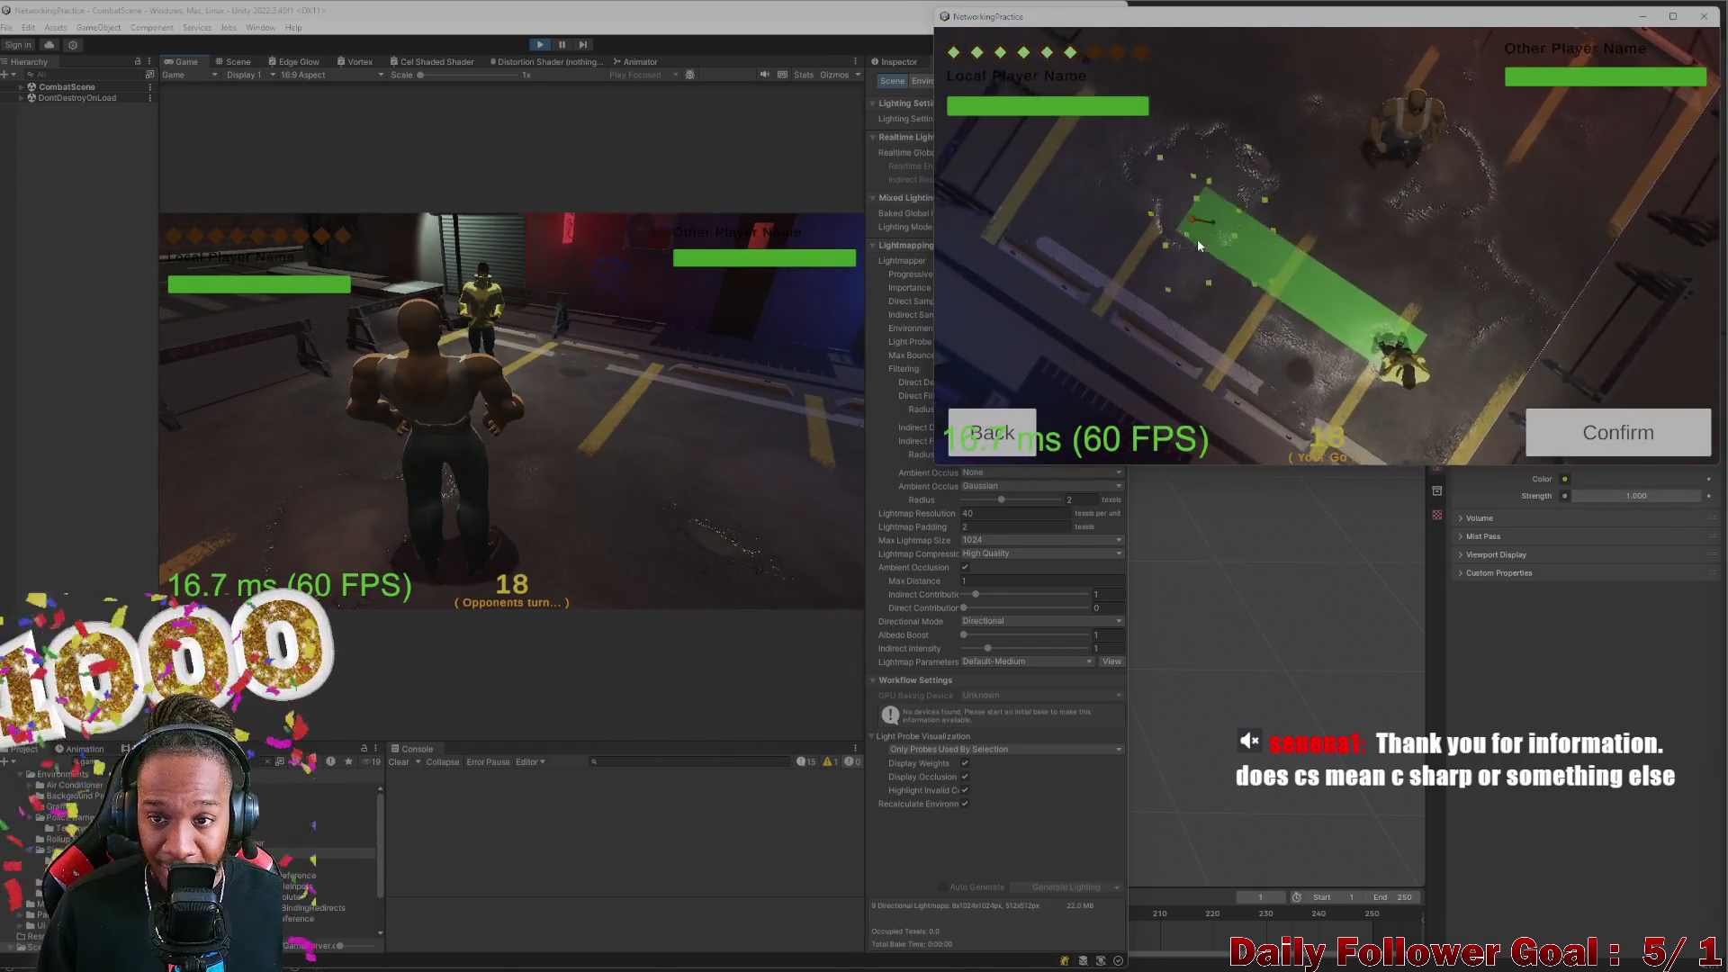
pyautogui.click(1619, 443)
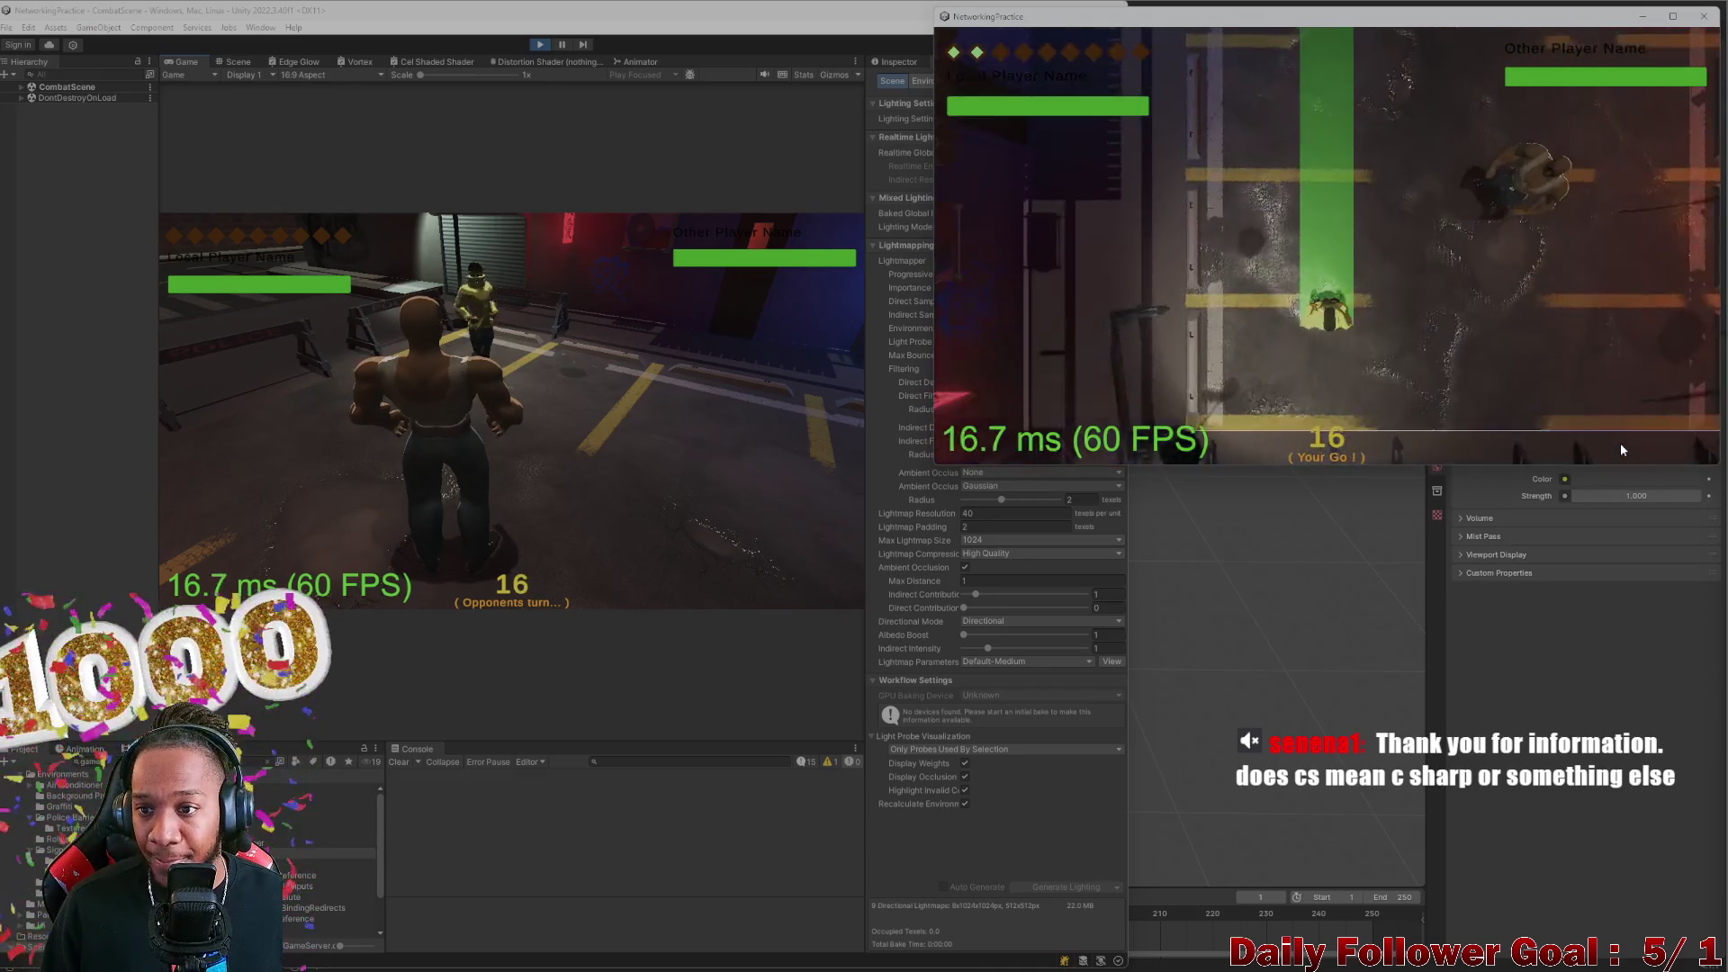
pyautogui.click(1044, 433)
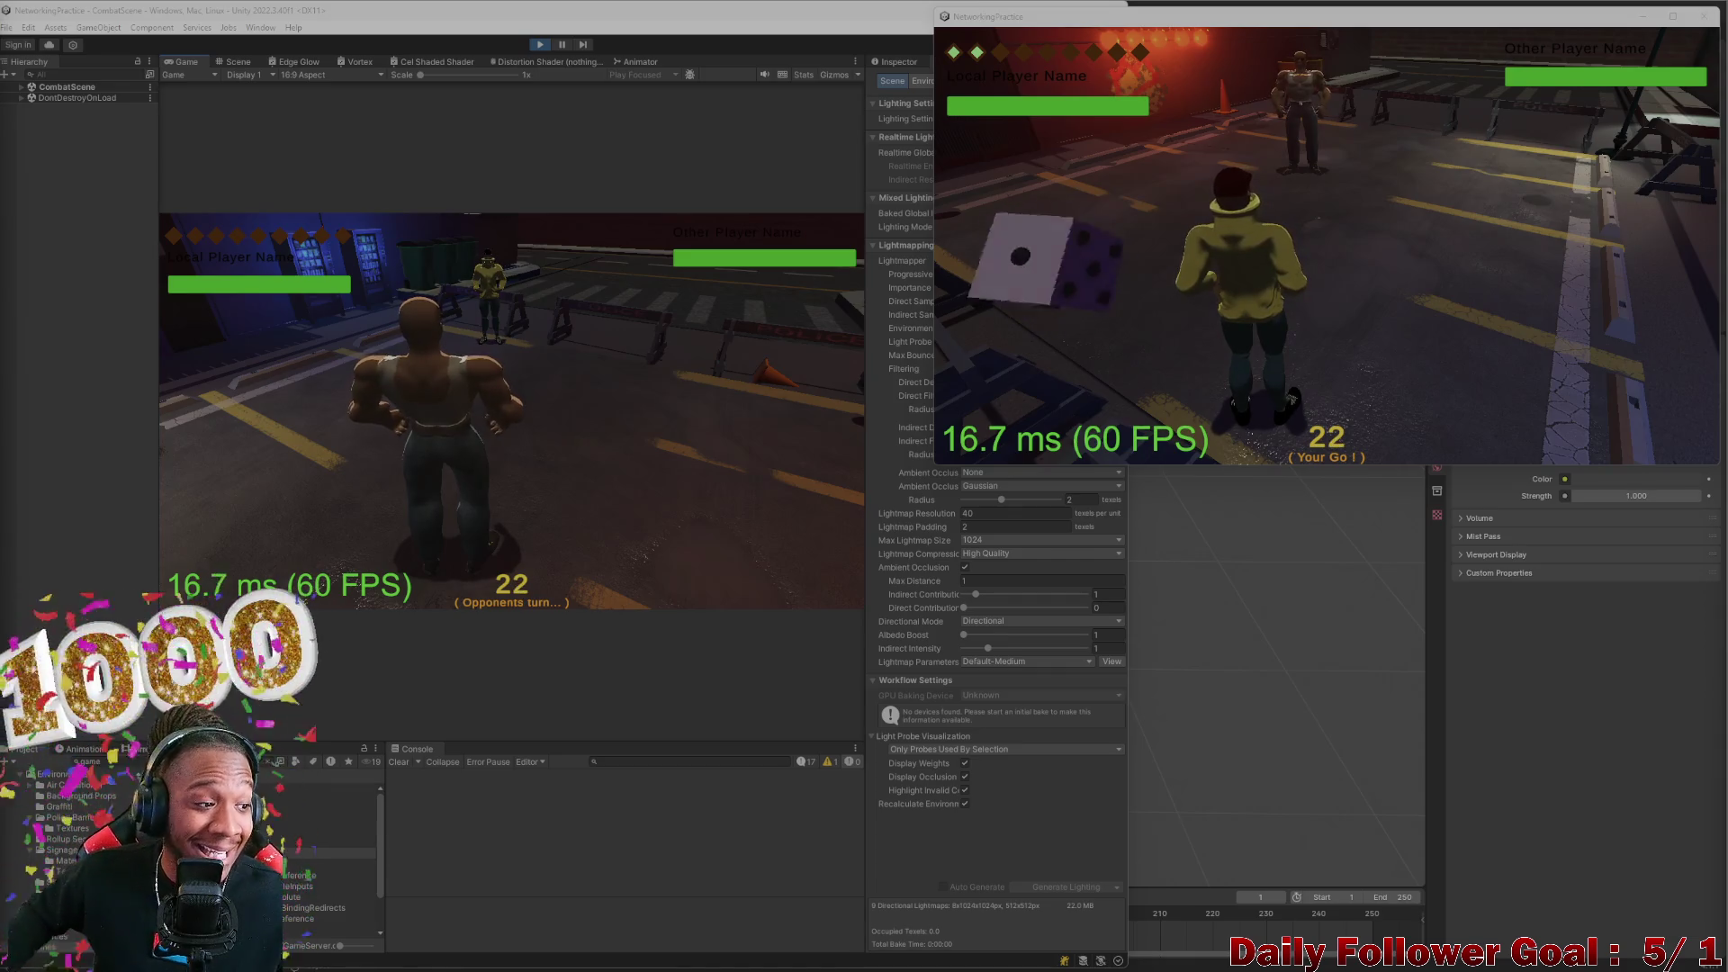
# Roll and end the second client's turn, then move the editor's fighter and end its turn
pyautogui.click(1020, 265)
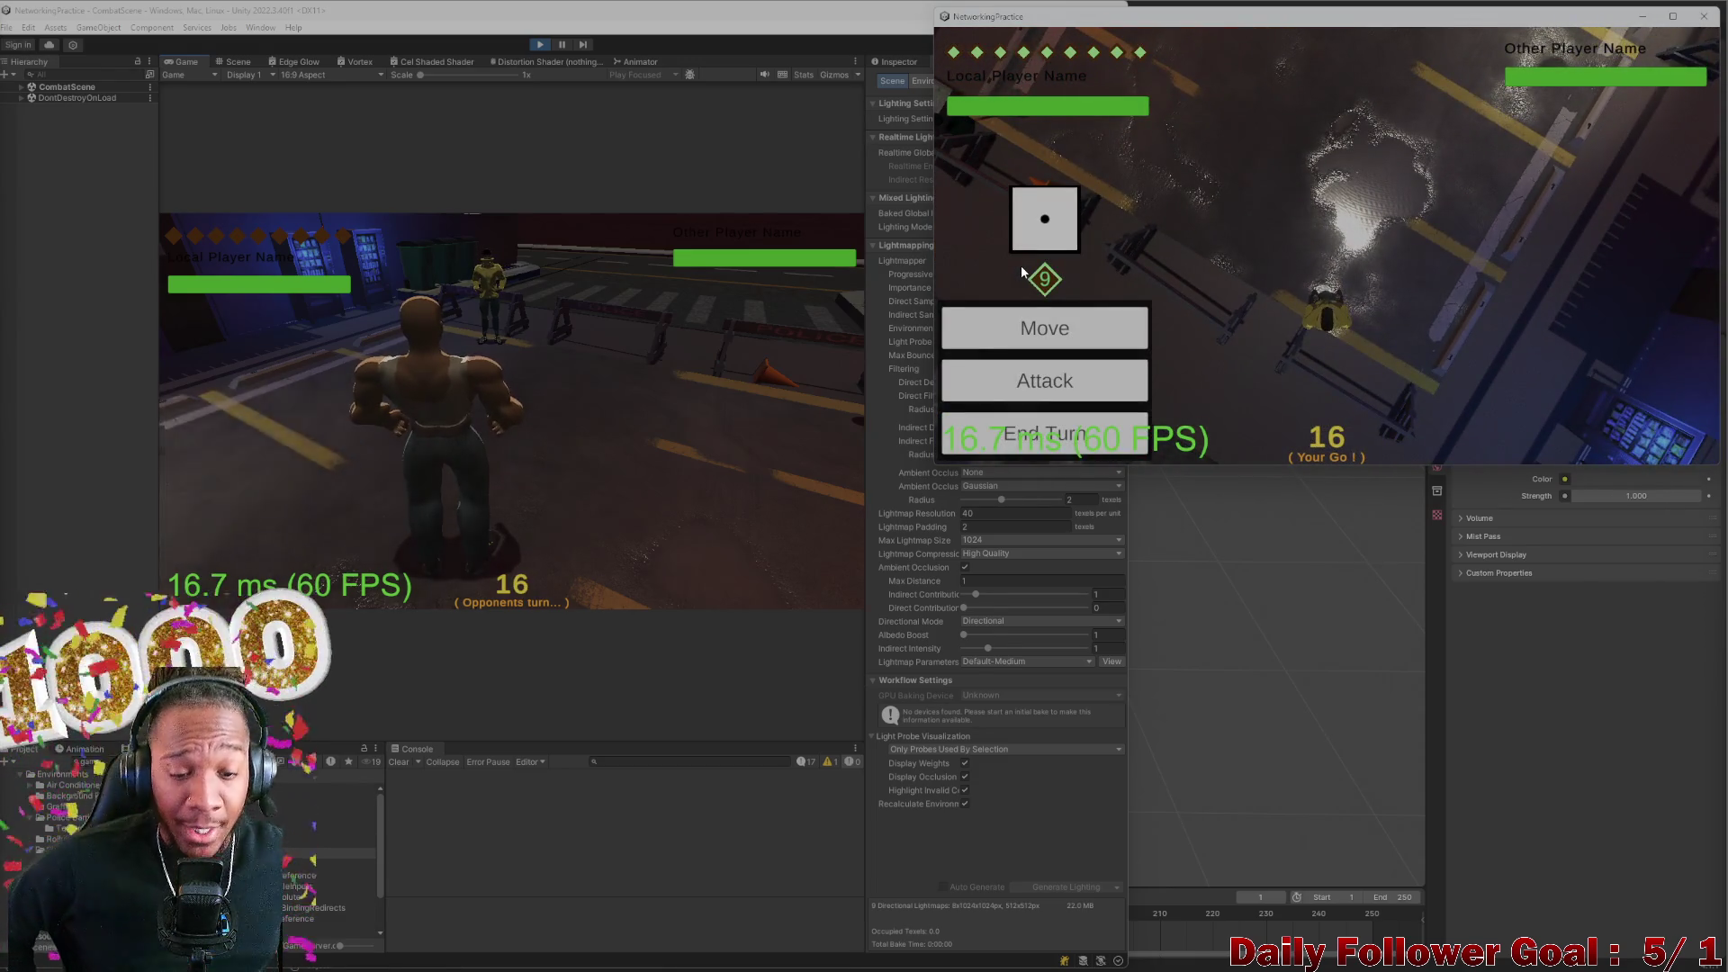
pyautogui.click(1024, 427)
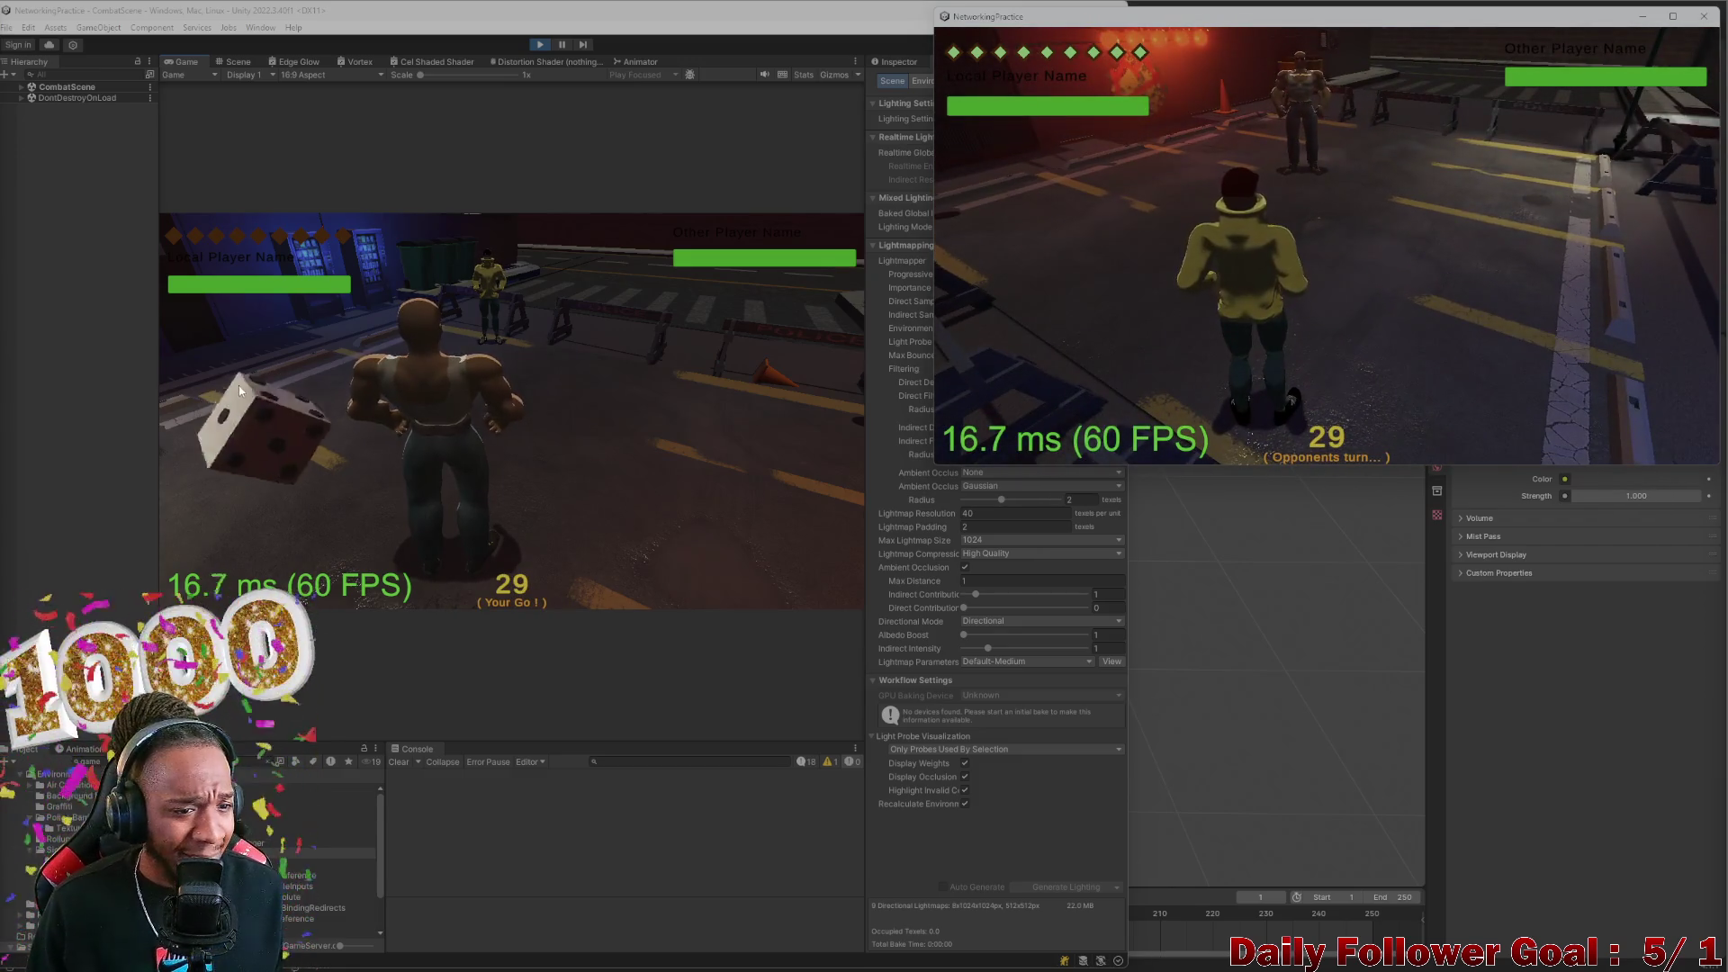
pyautogui.click(239, 387)
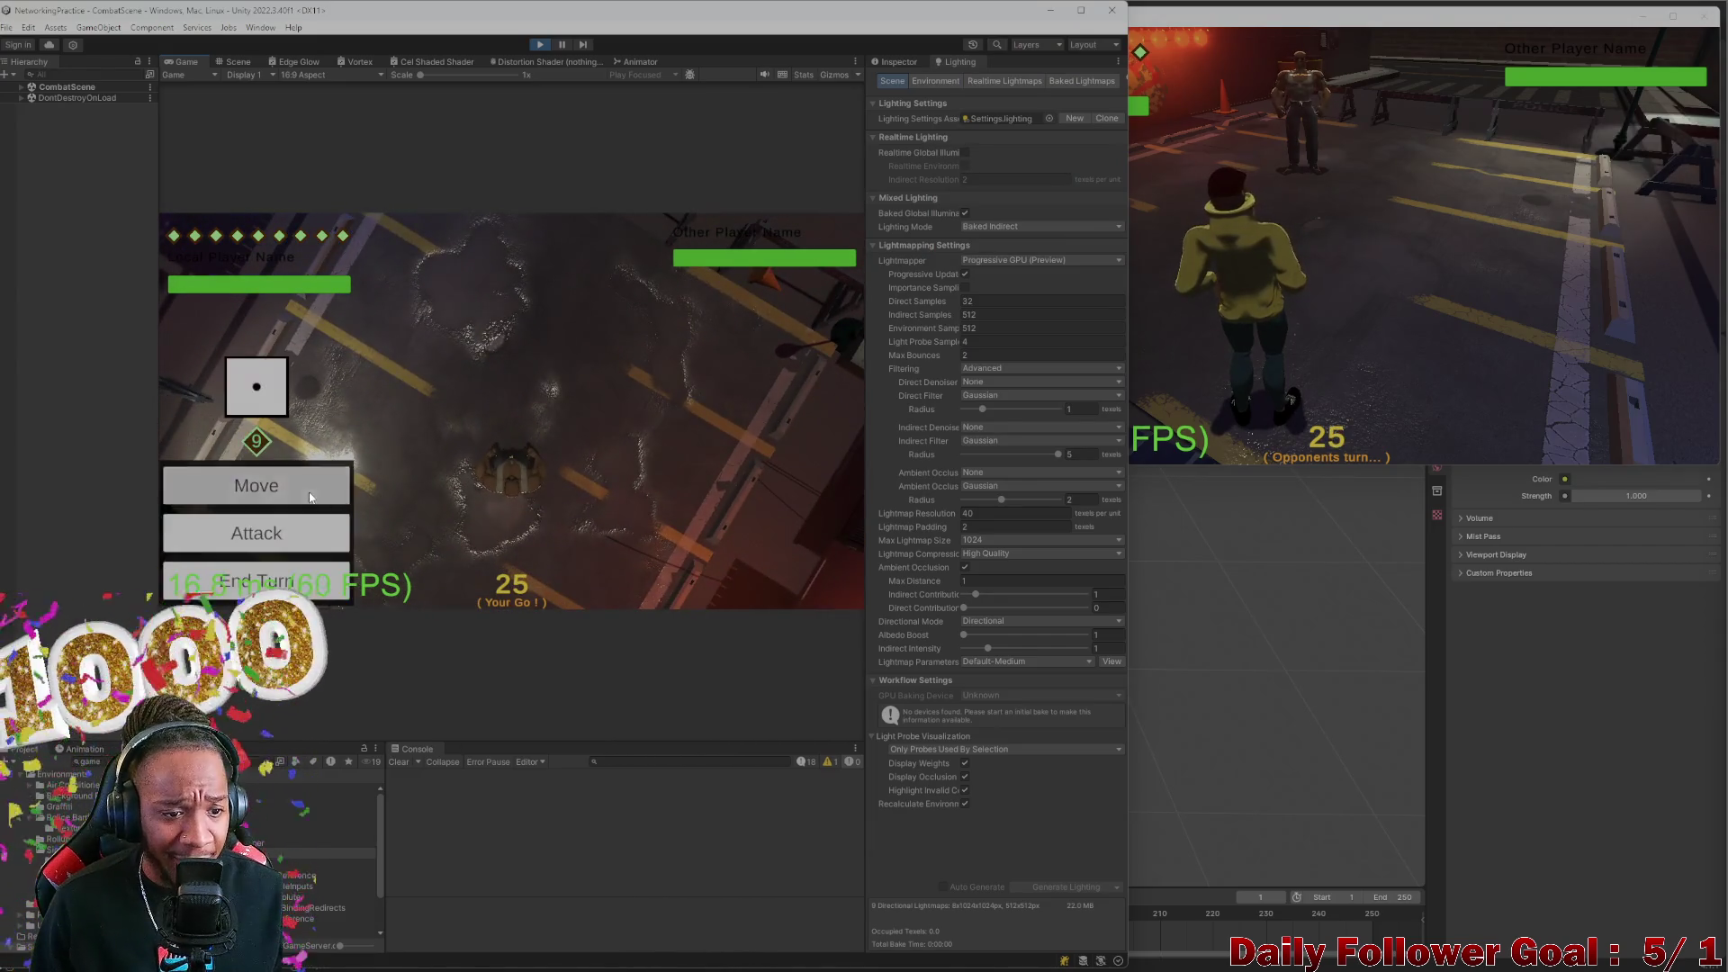
pyautogui.click(256, 480)
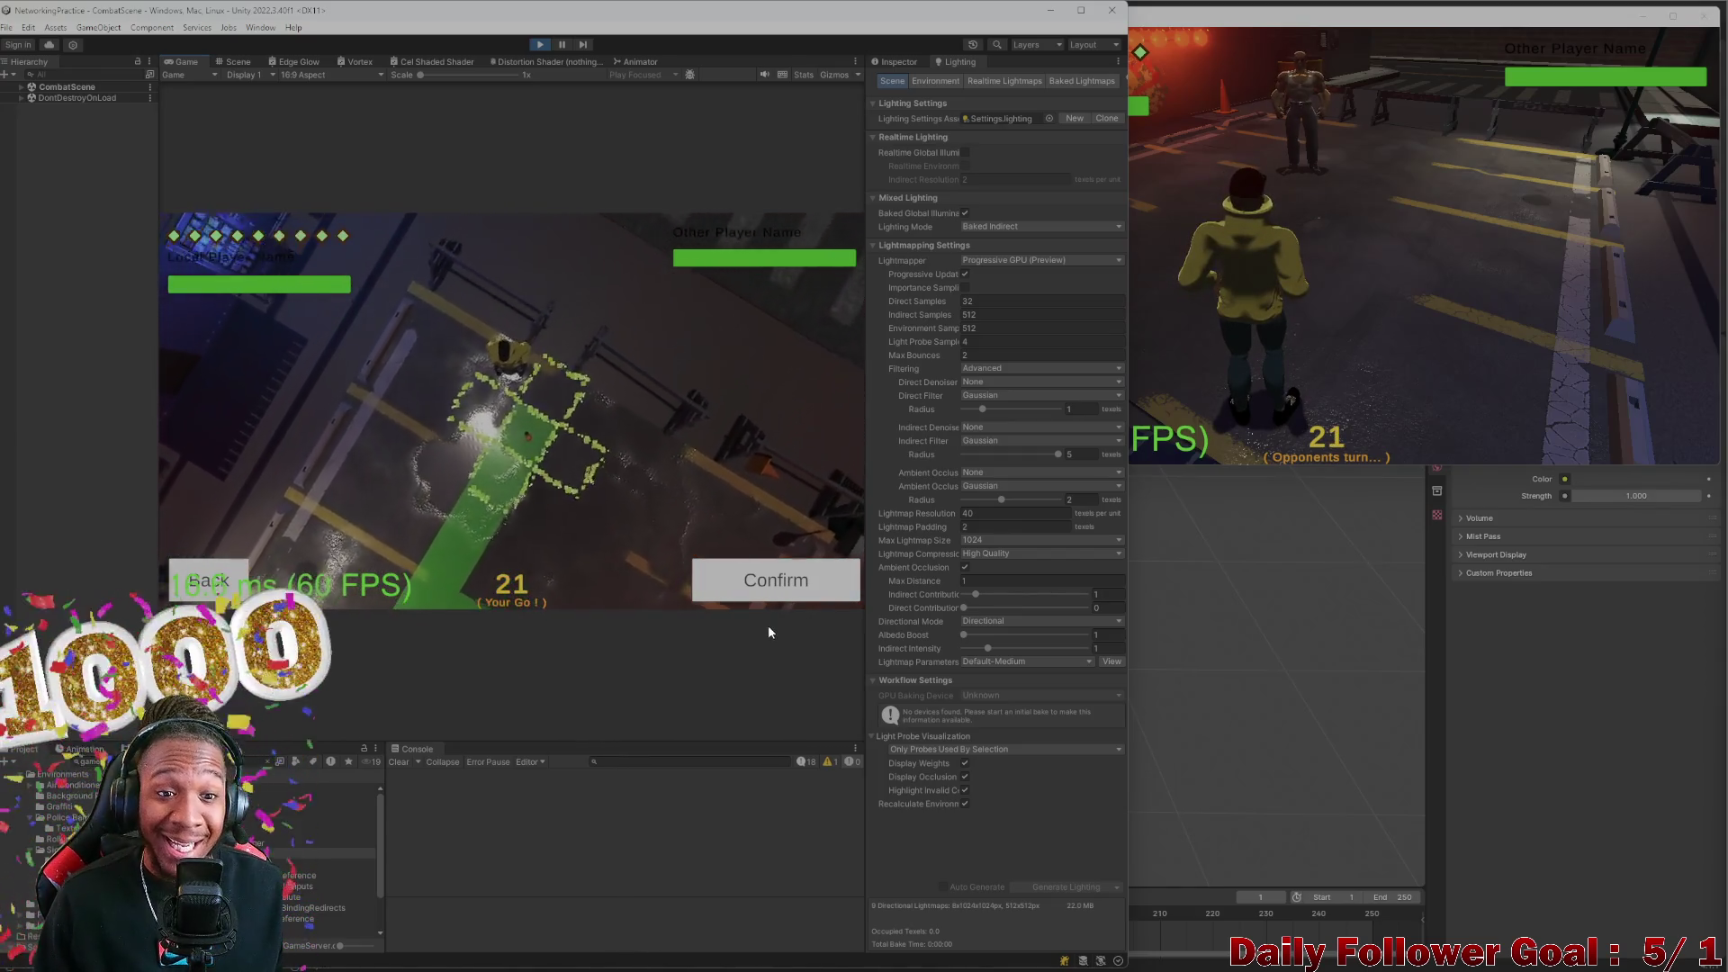
pyautogui.click(772, 580)
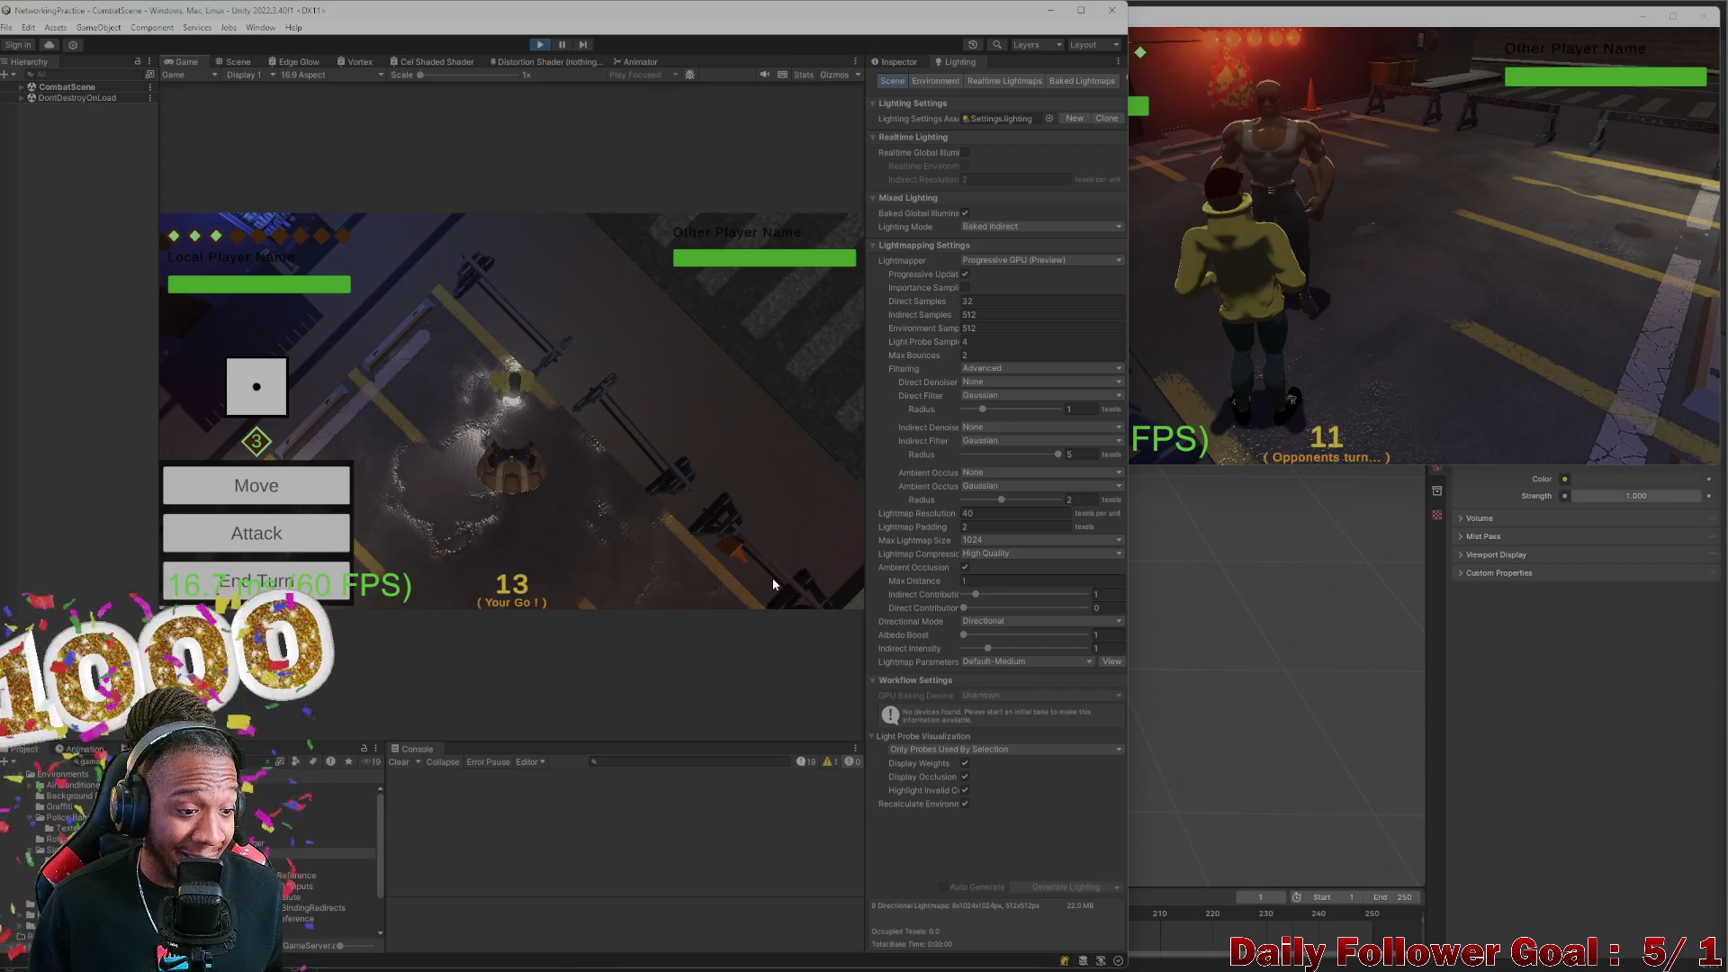
pyautogui.click(302, 597)
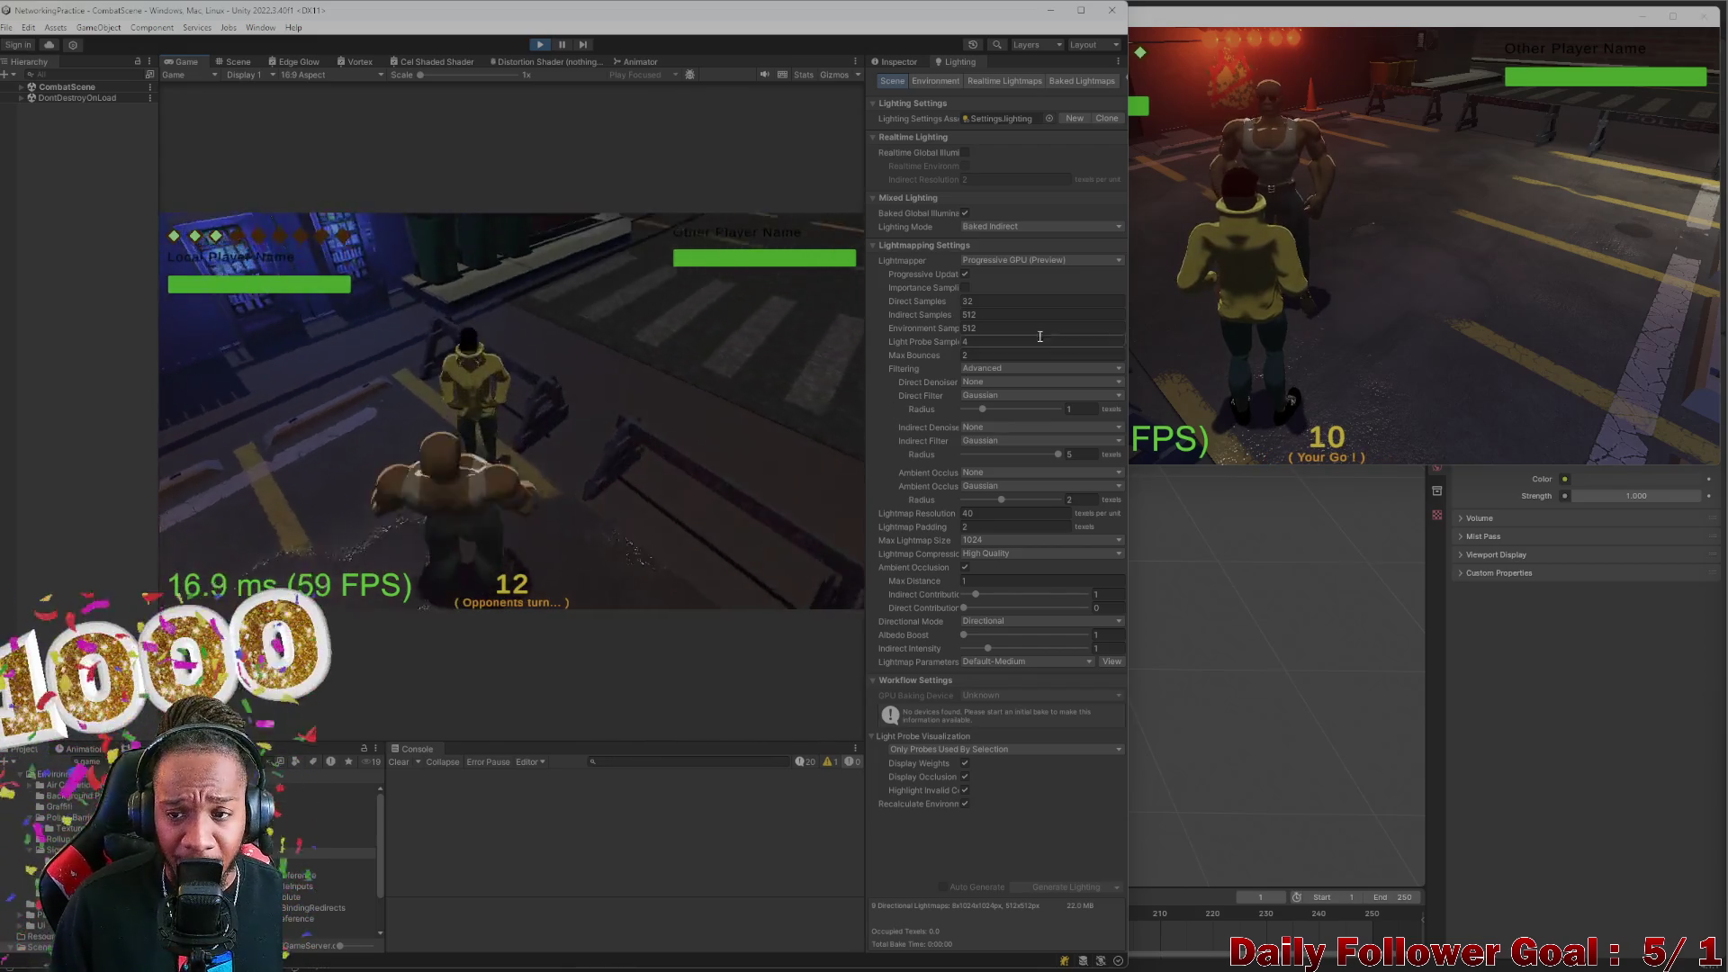
# Pass the turn on the second client, then make another editor move and end the turn
pyautogui.click(1060, 277)
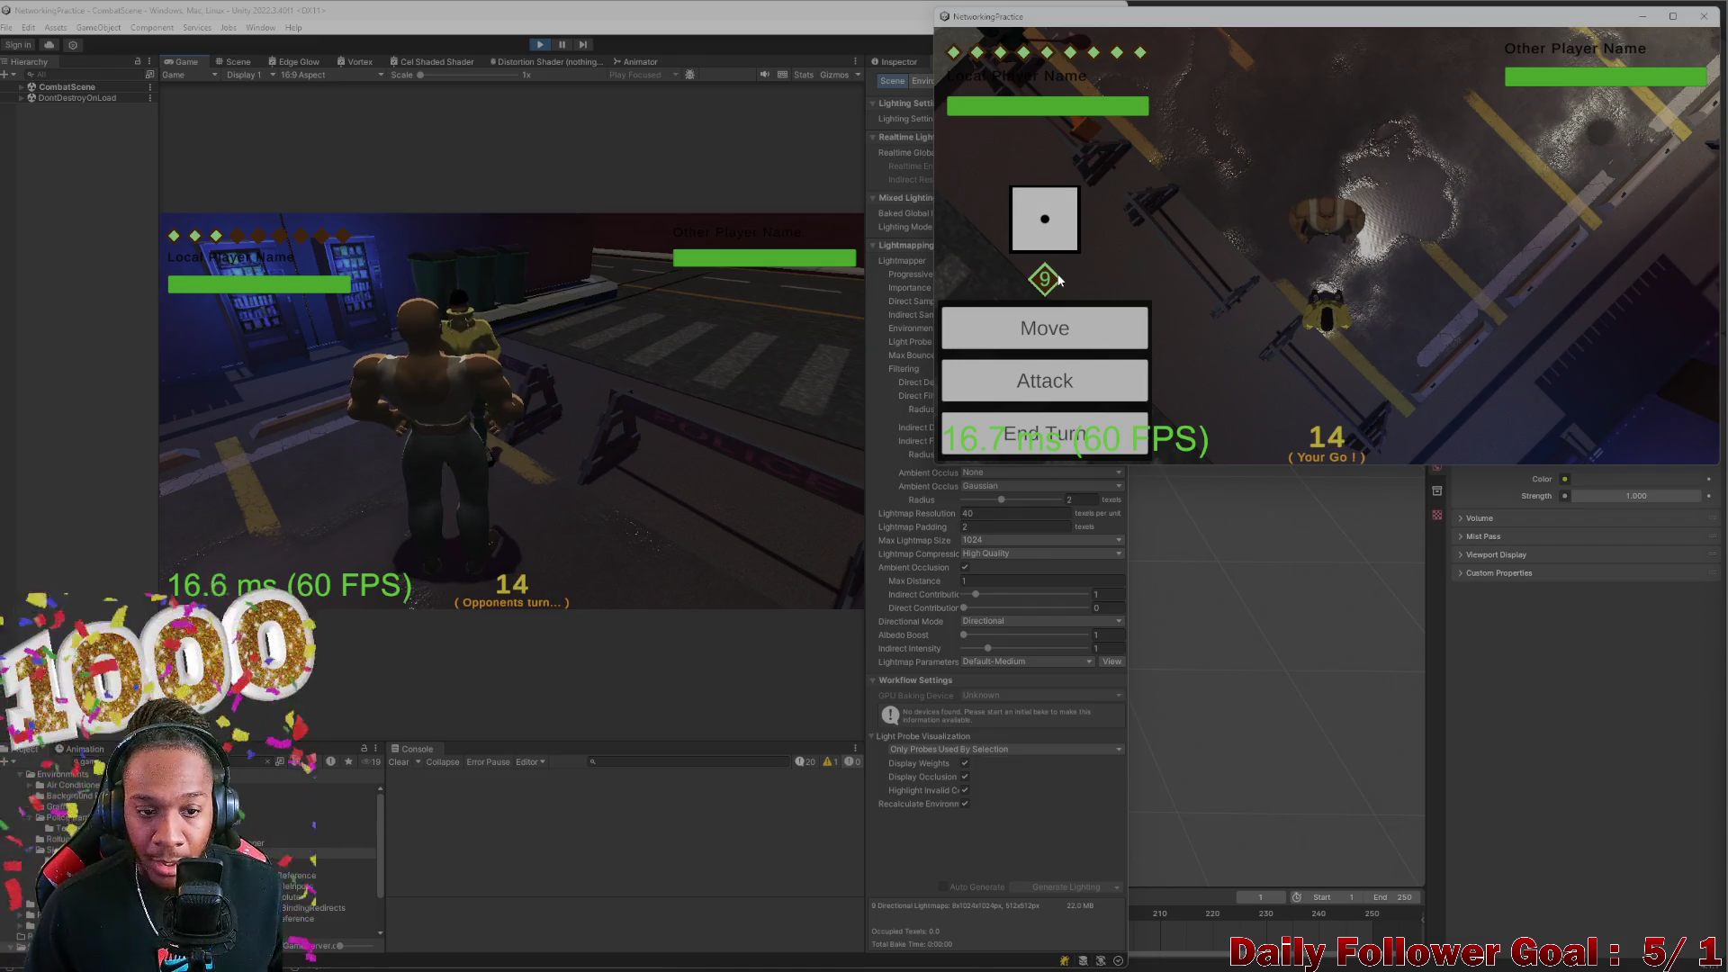
pyautogui.click(978, 445)
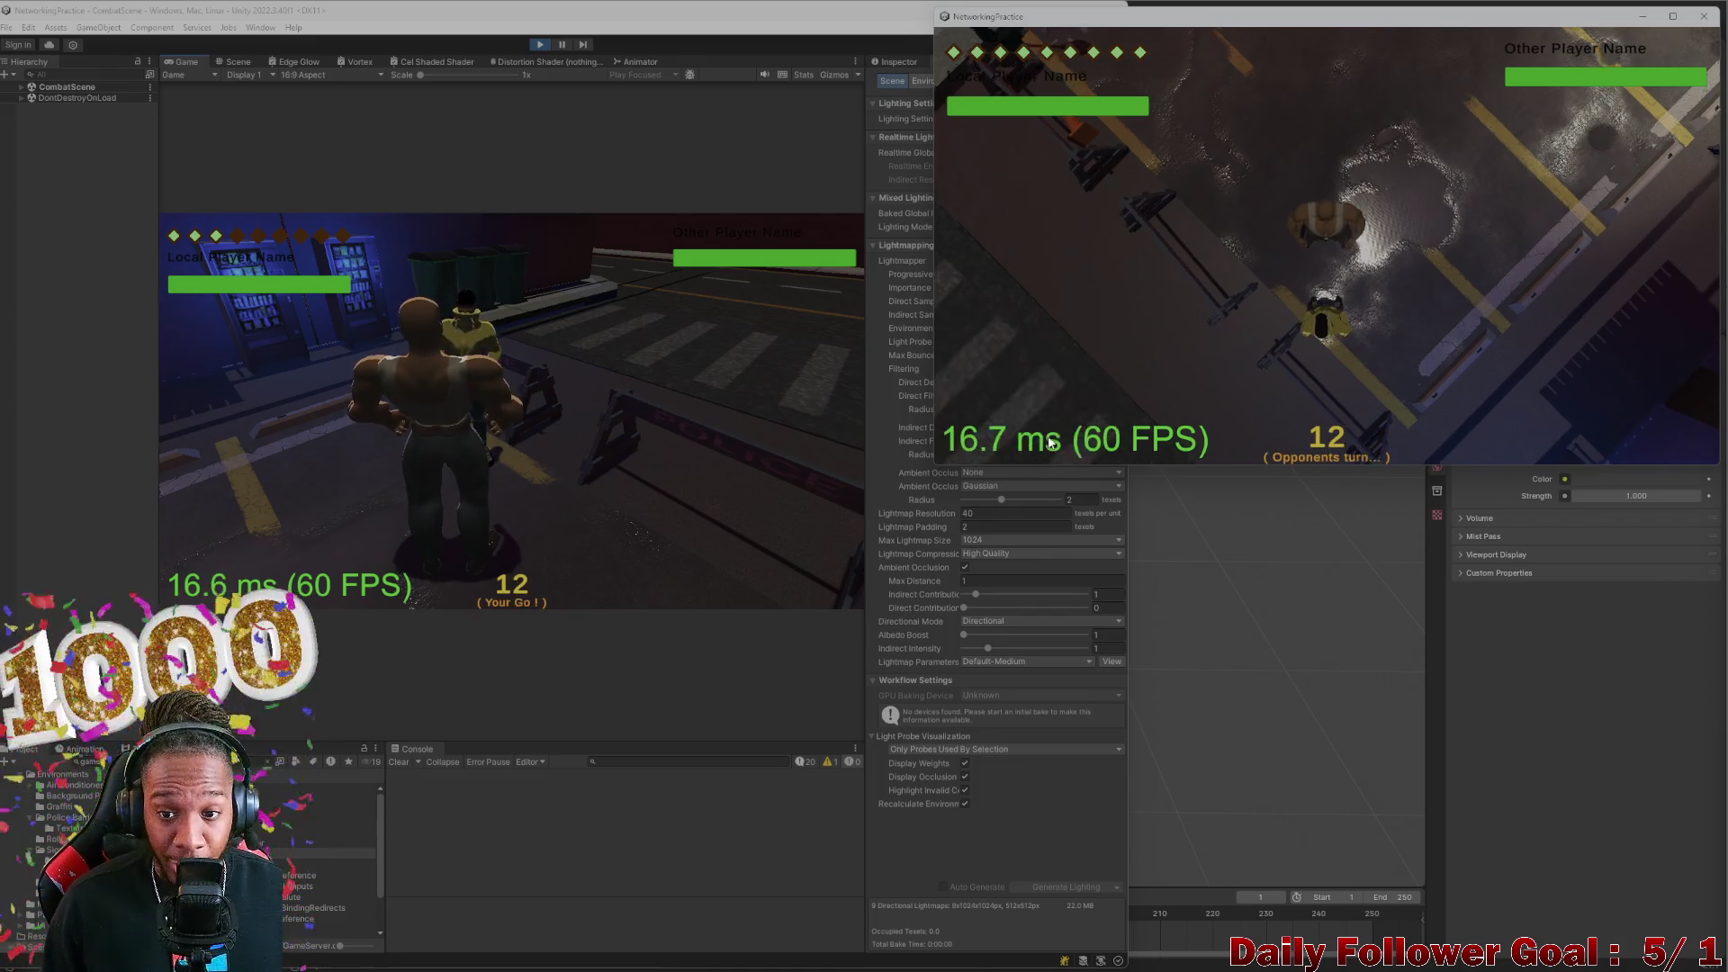
pyautogui.click(254, 432)
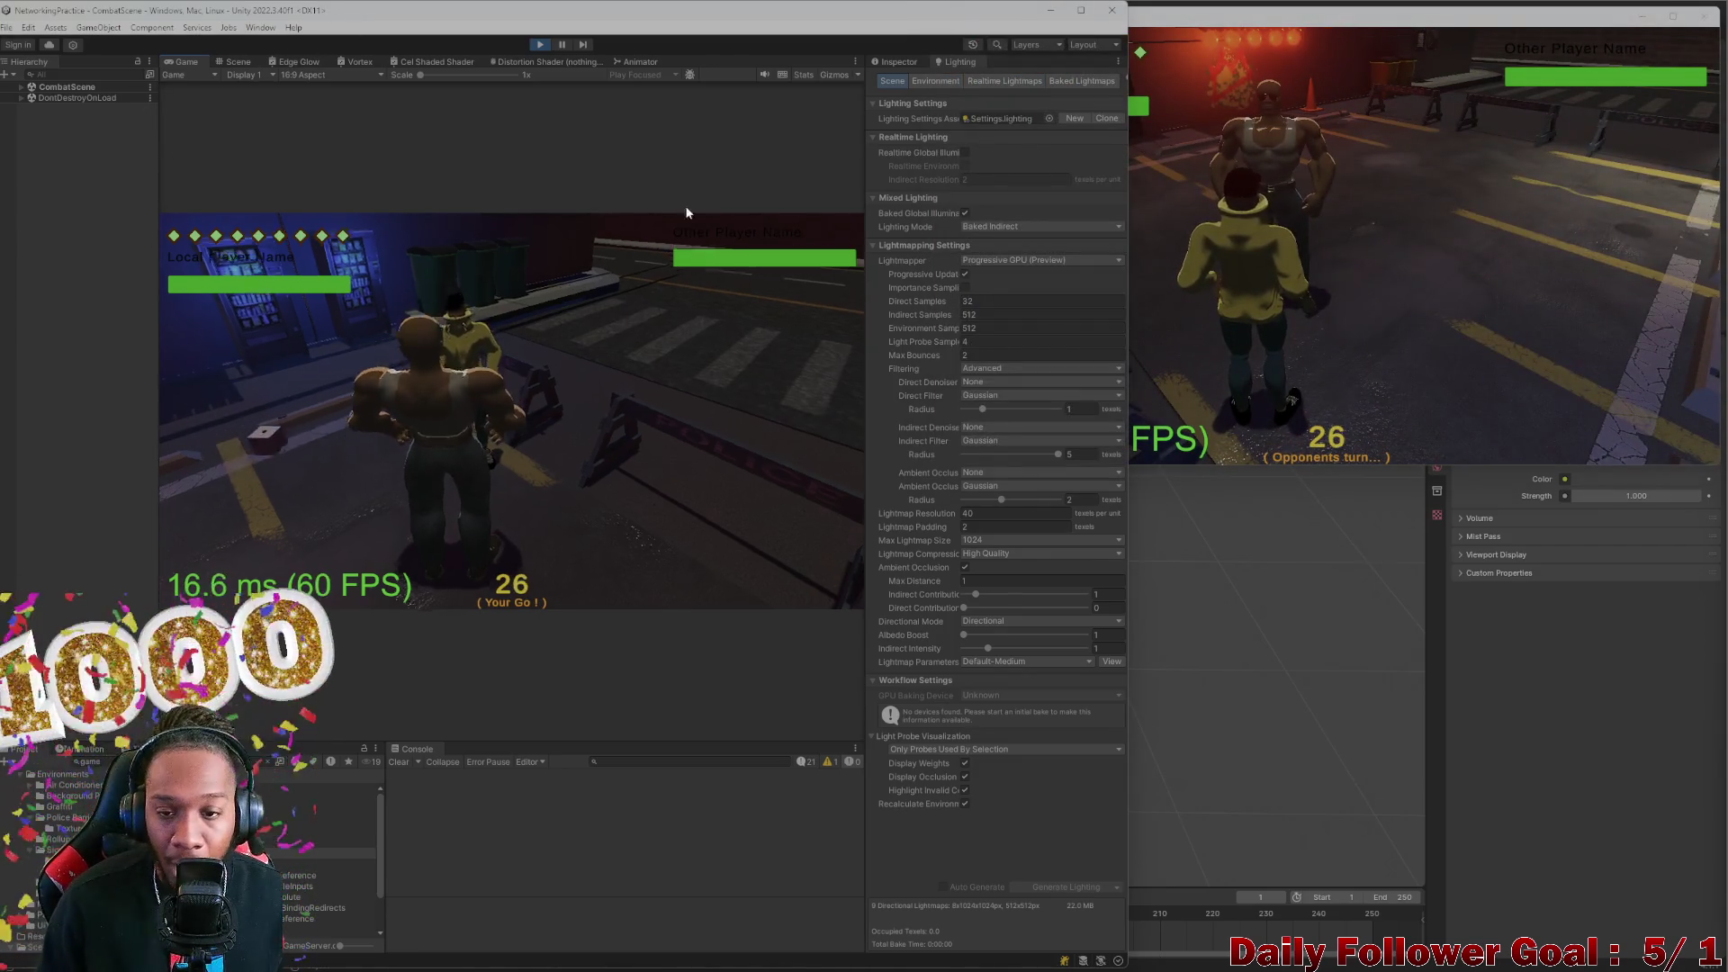
pyautogui.click(288, 482)
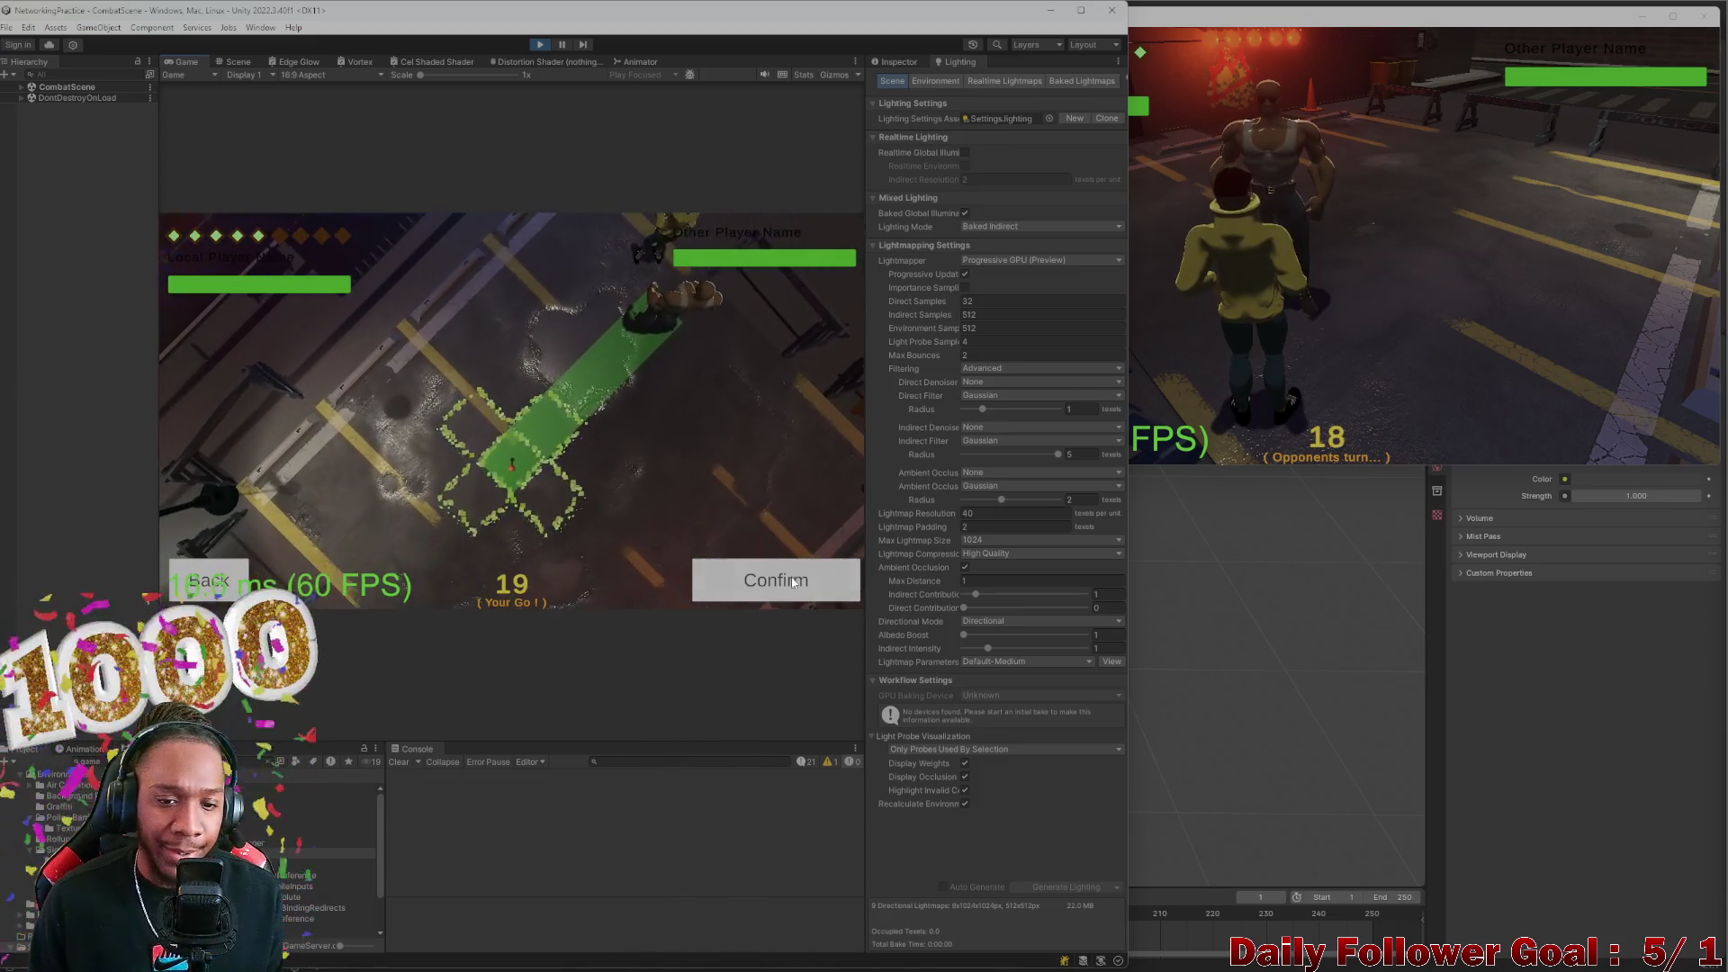
pyautogui.click(752, 581)
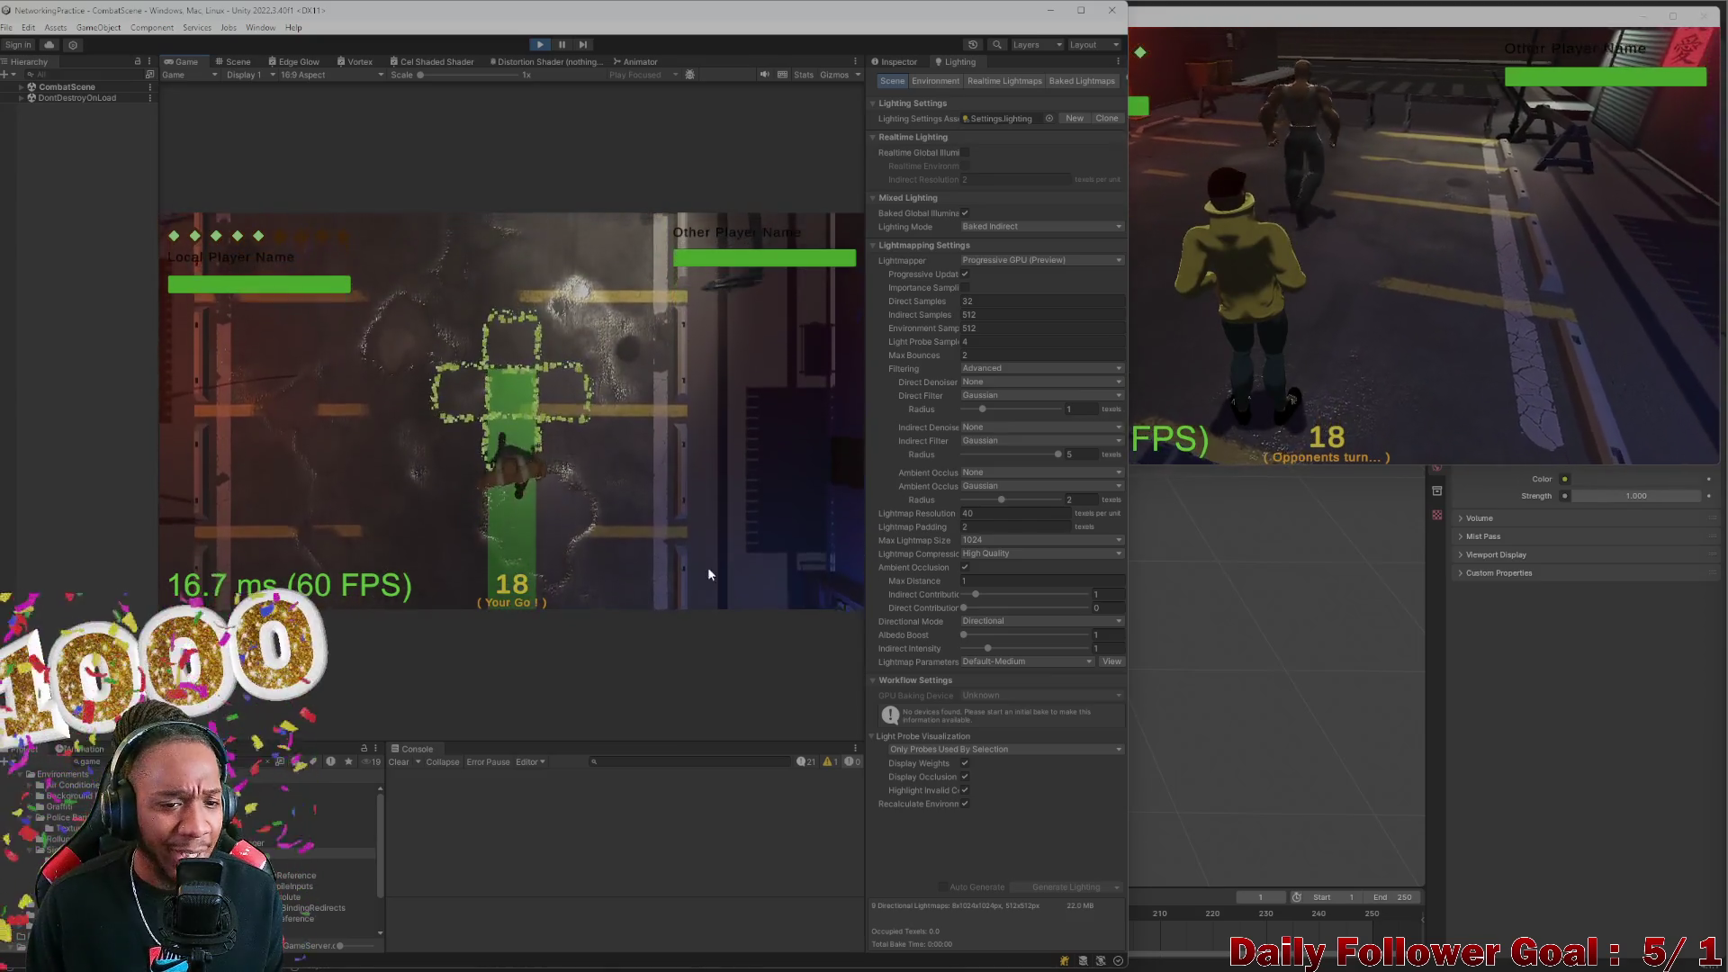
pyautogui.click(320, 580)
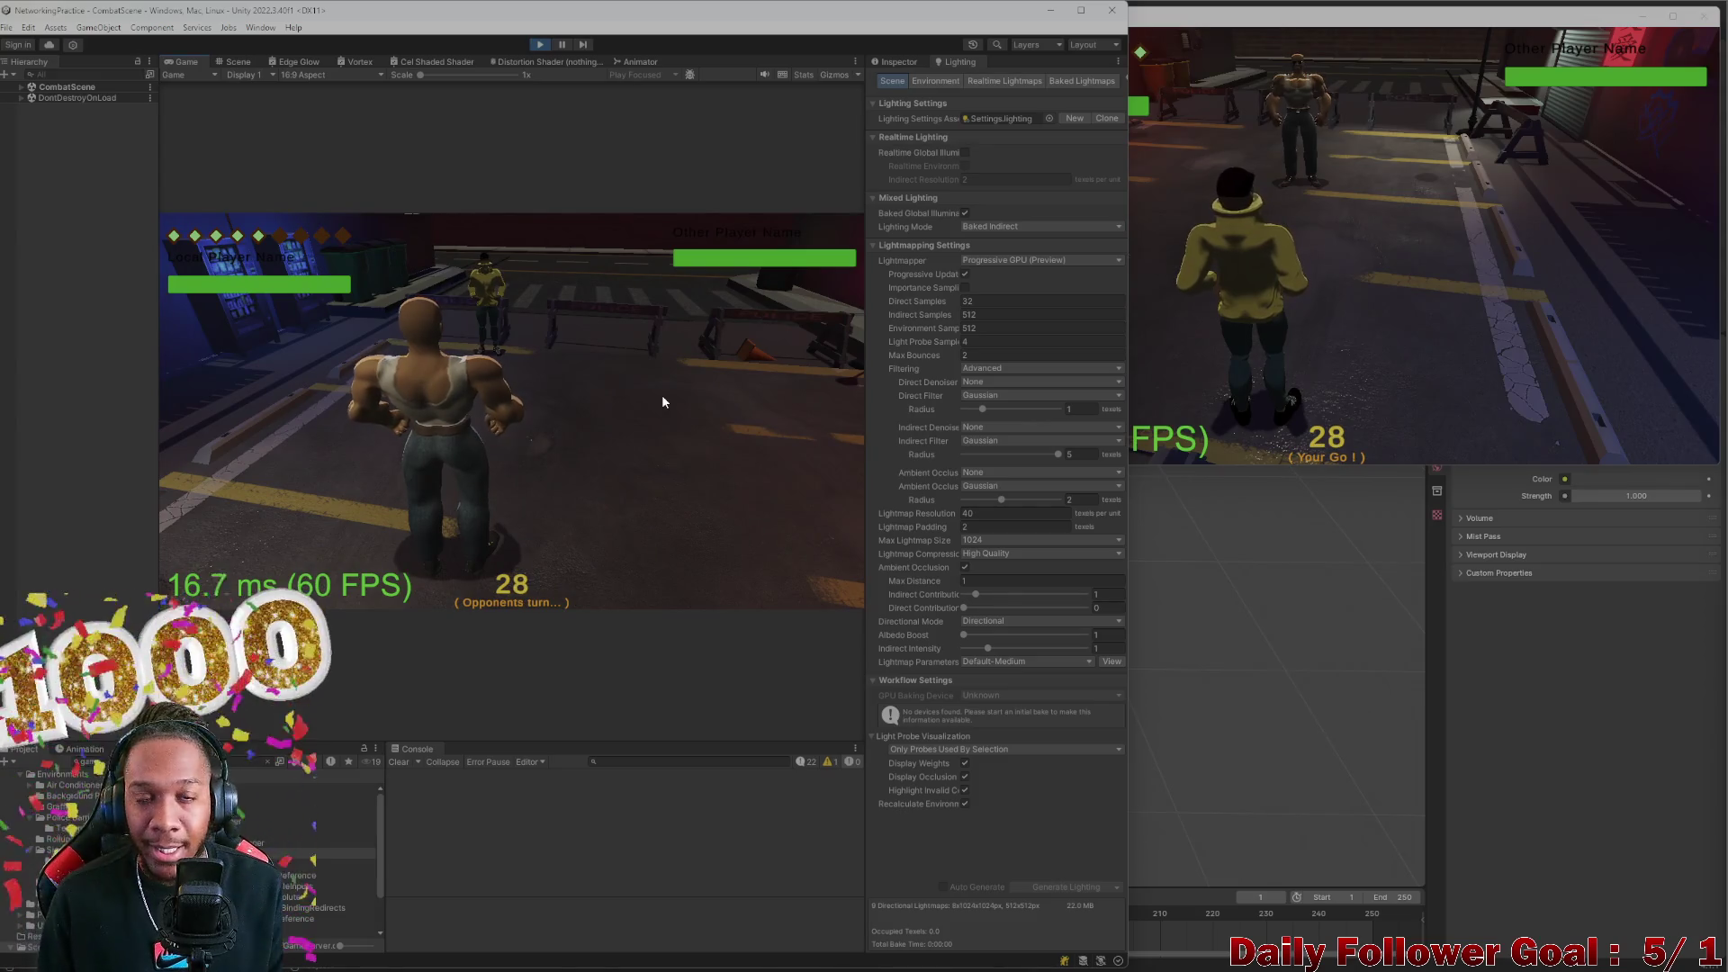
# On the second client, roll the die, move the fighter twice, and end the turn
pyautogui.click(1333, 257)
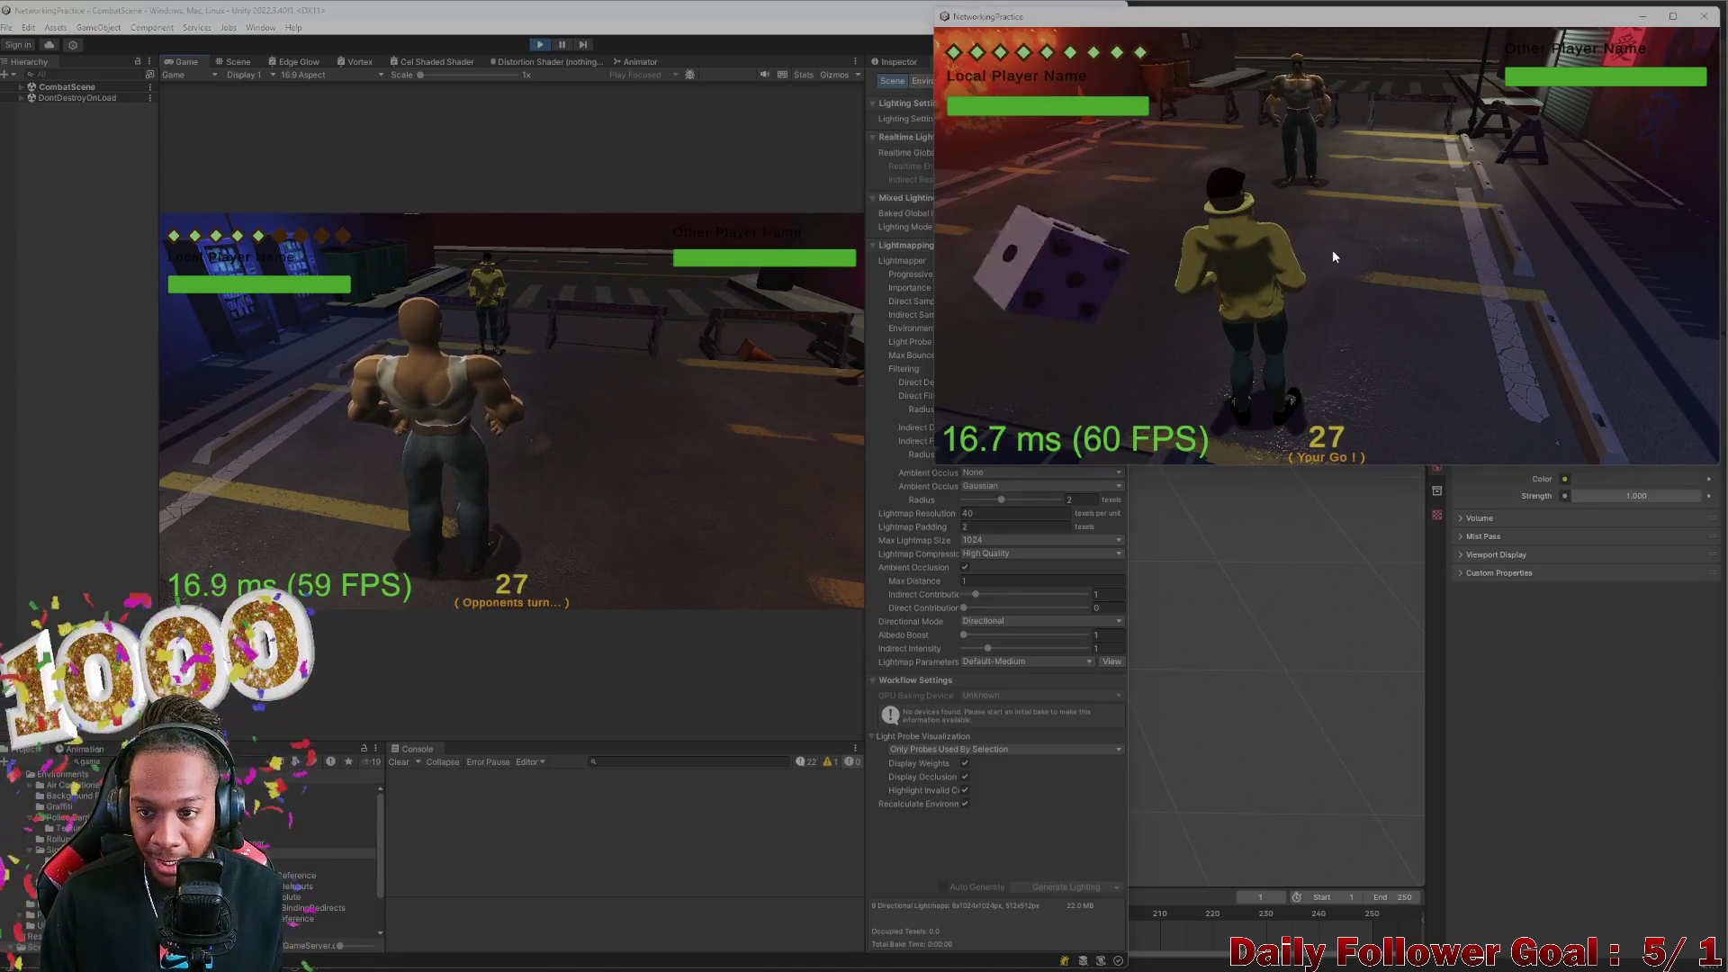
pyautogui.click(1074, 285)
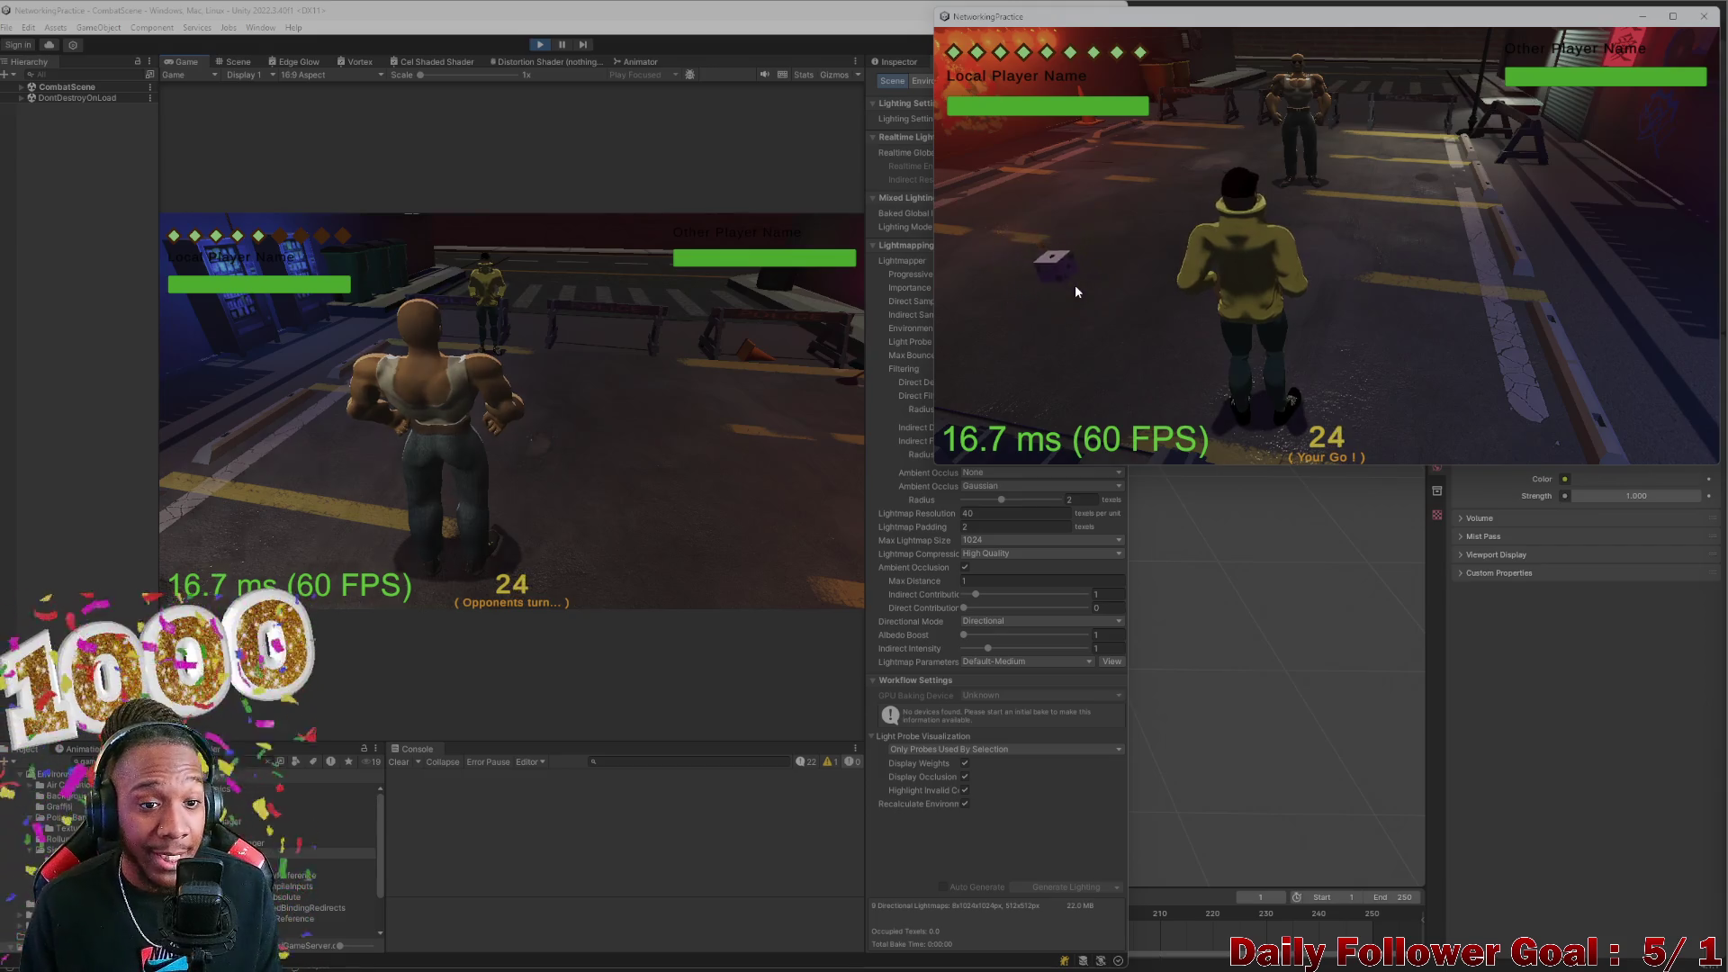
pyautogui.click(1100, 316)
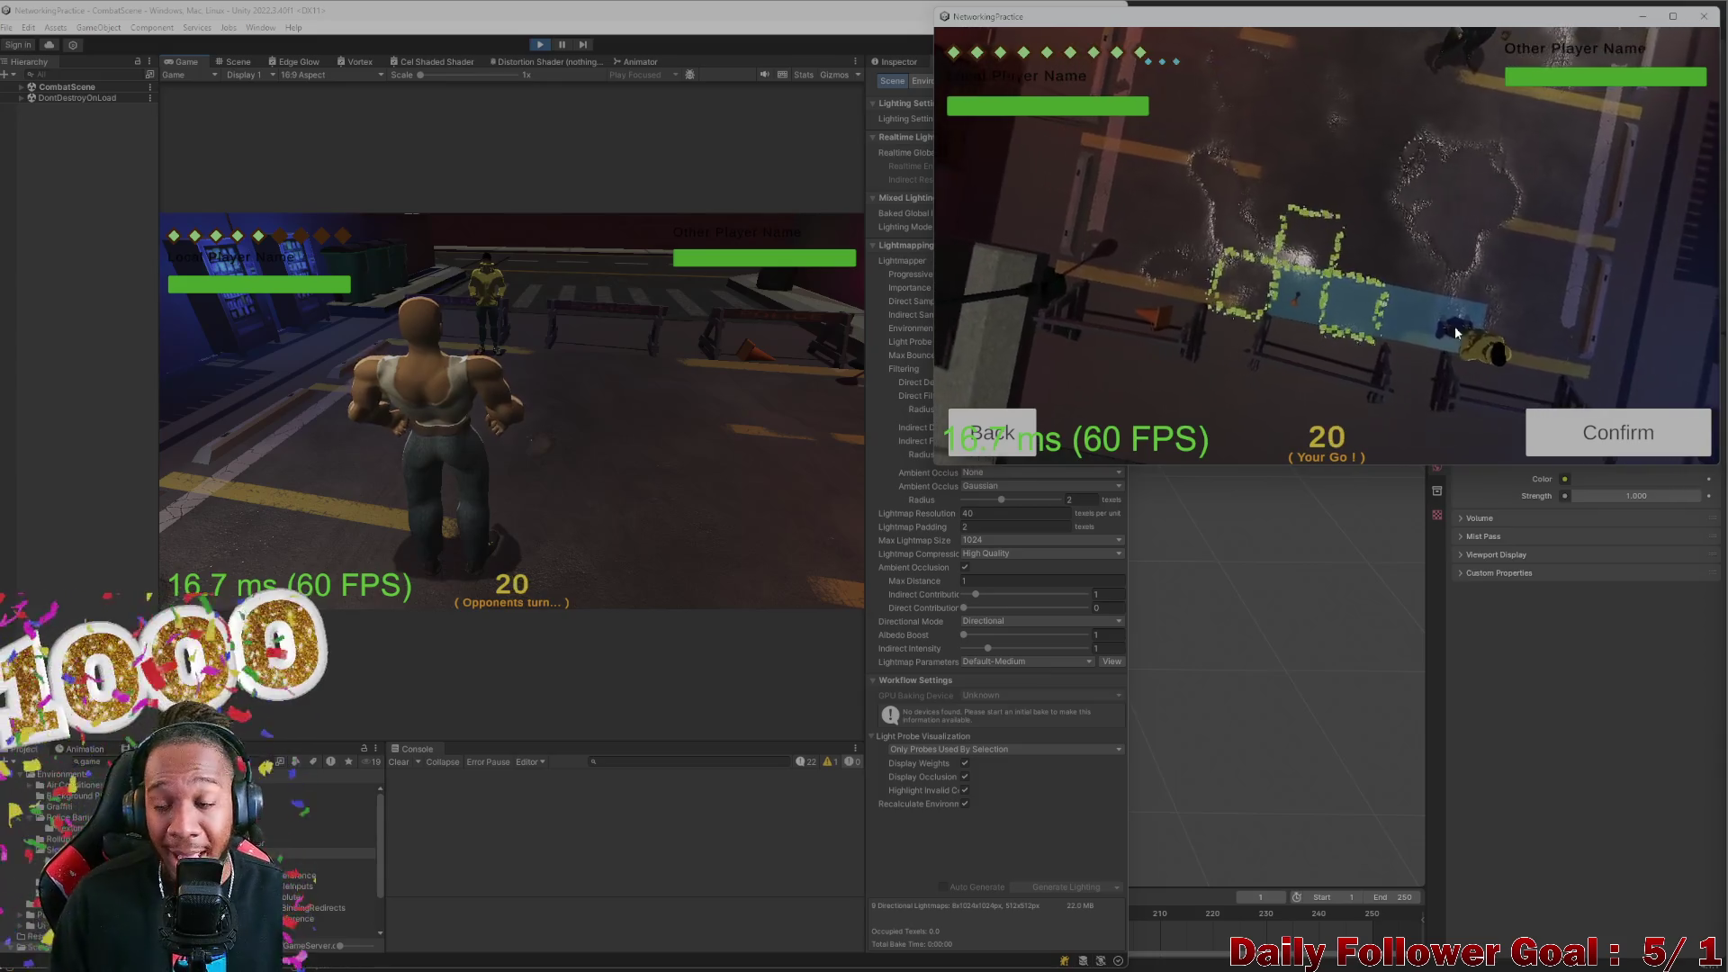
pyautogui.click(1611, 430)
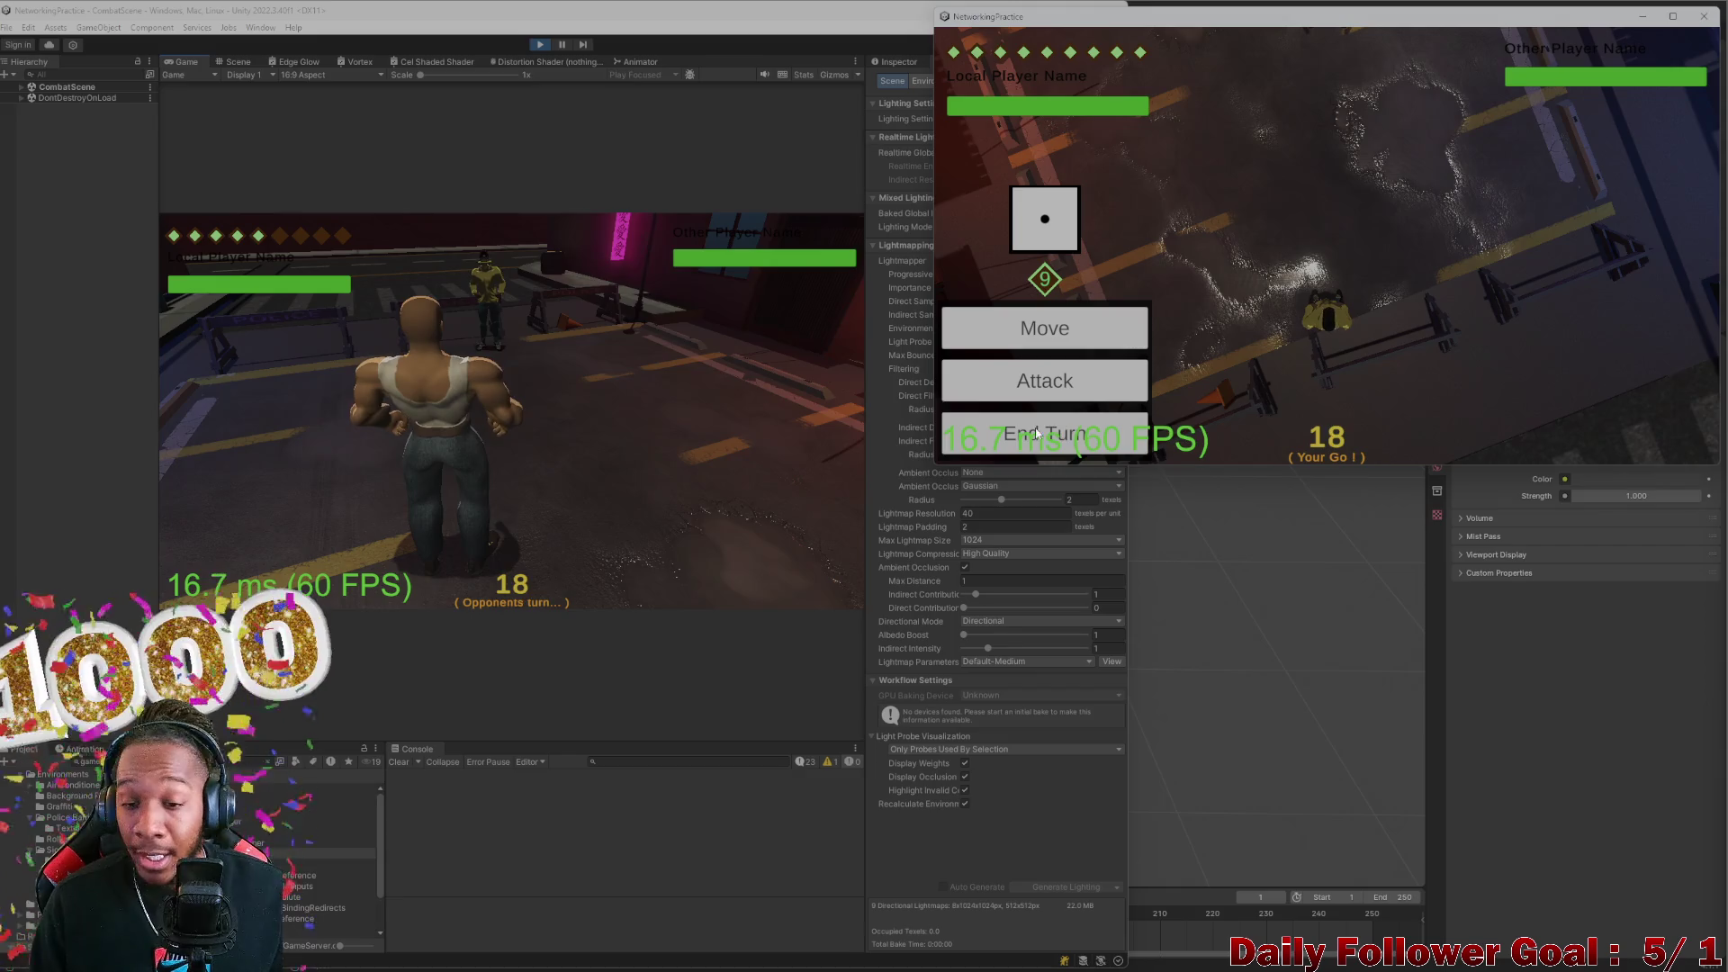
pyautogui.click(1073, 333)
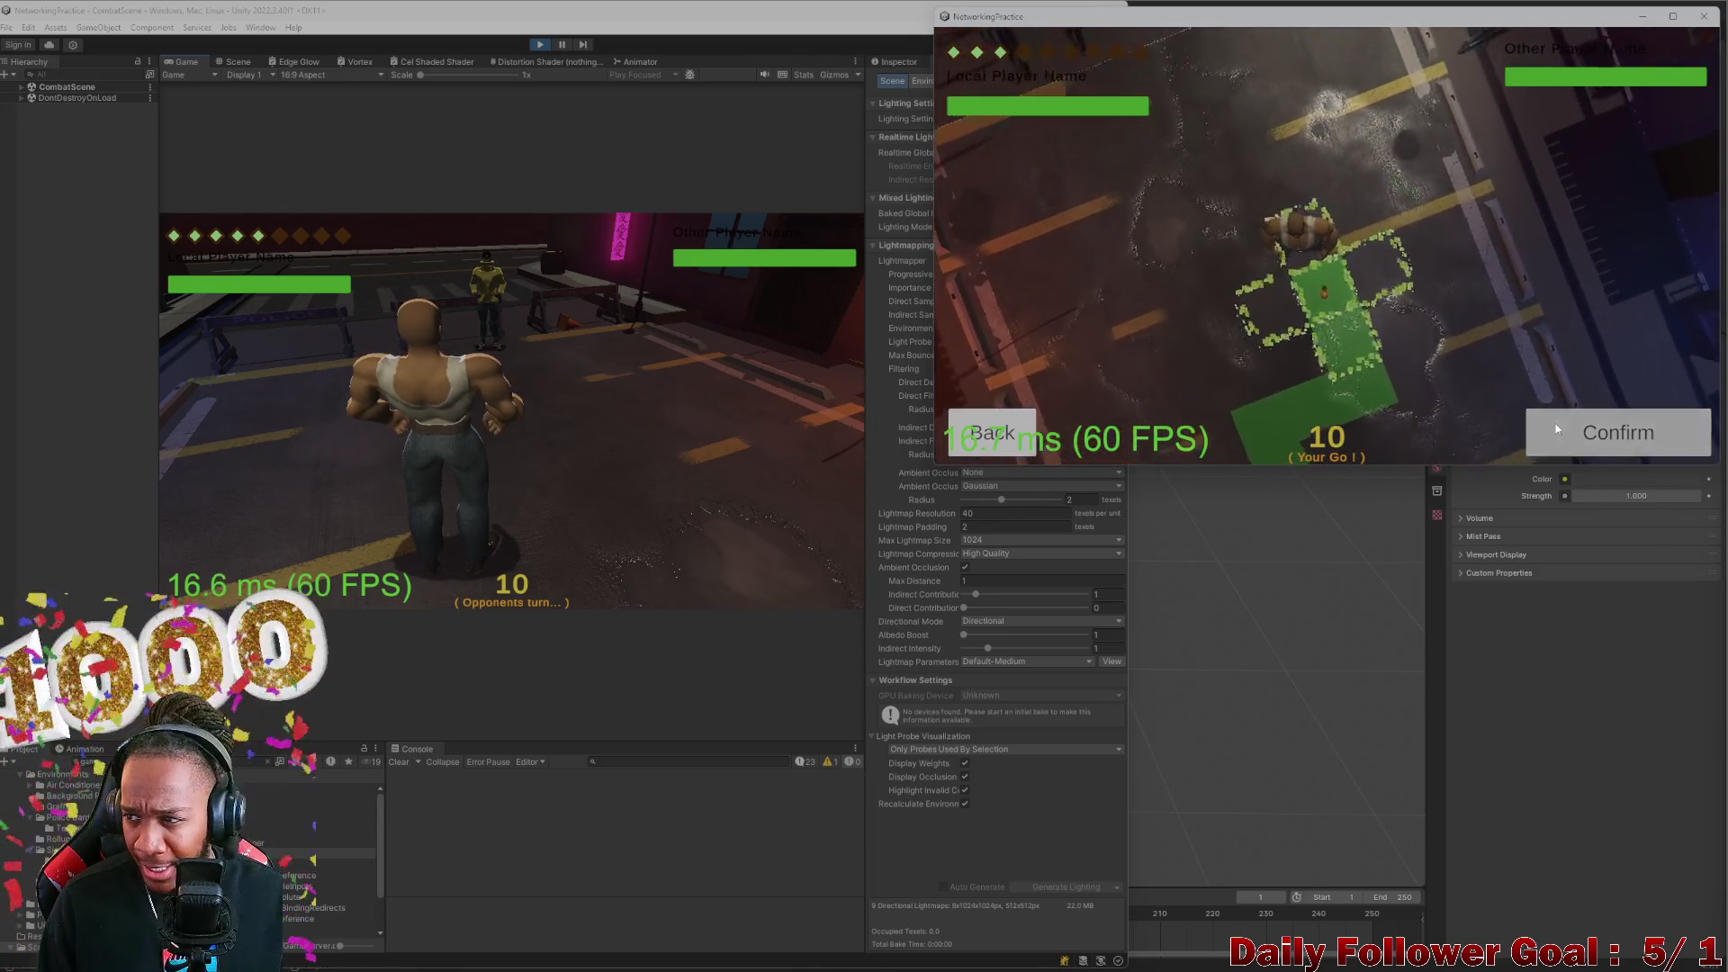
pyautogui.click(1558, 421)
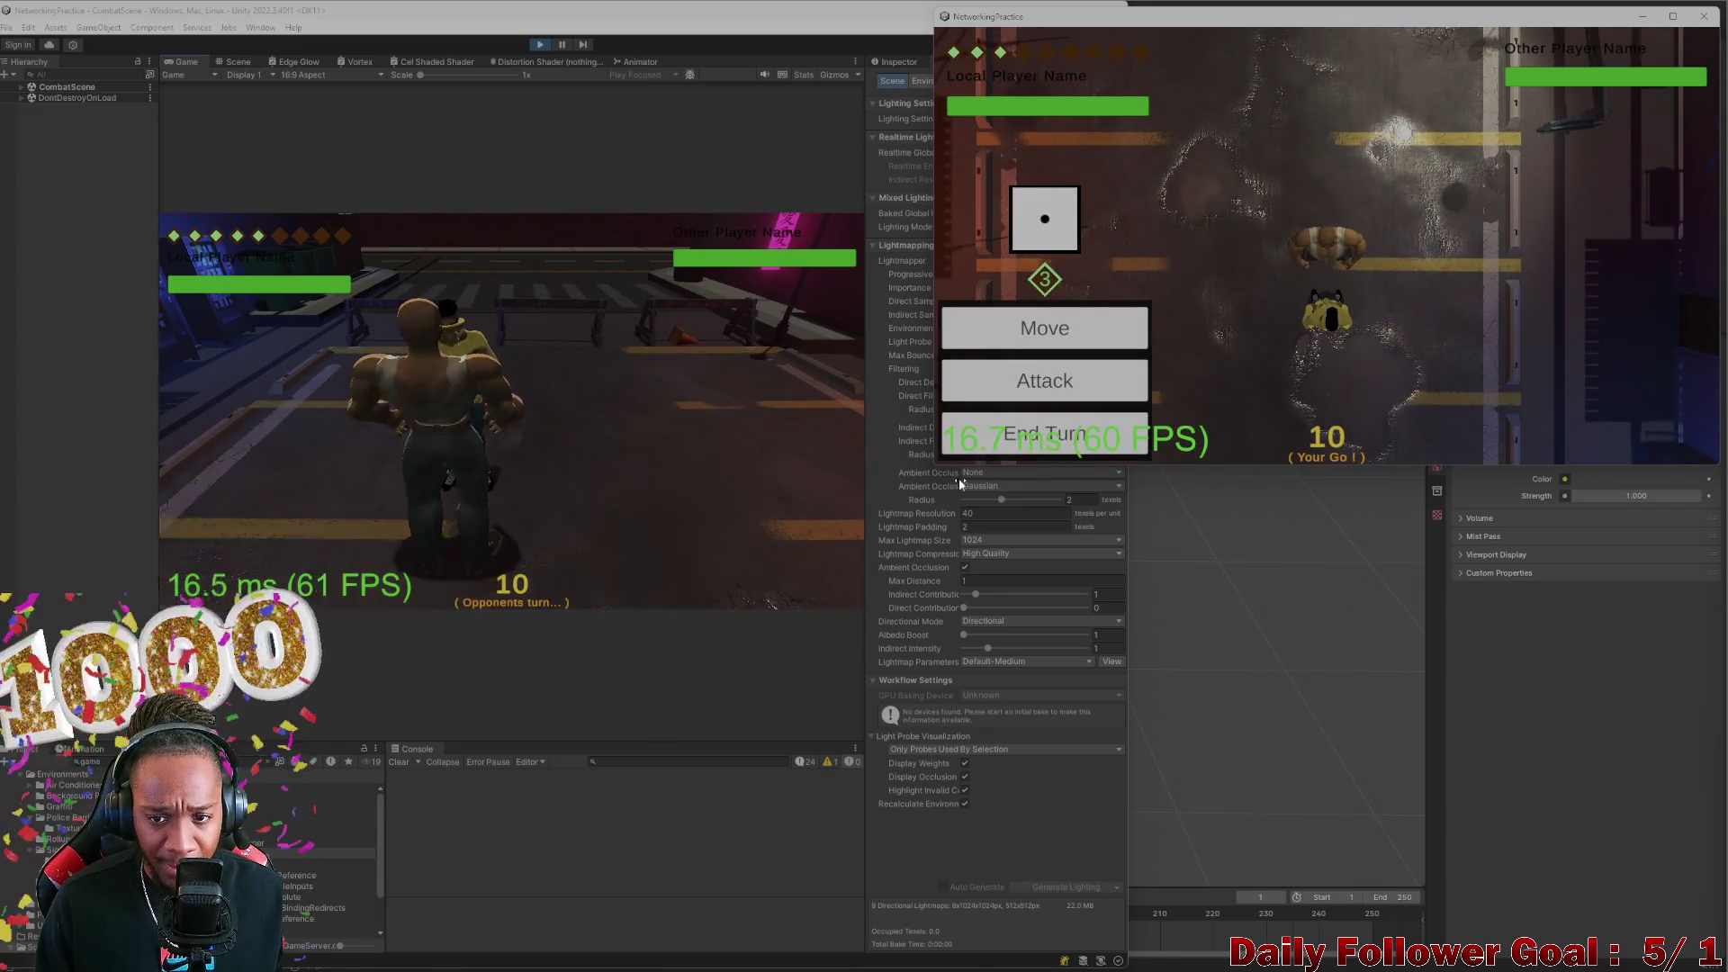
pyautogui.click(1034, 434)
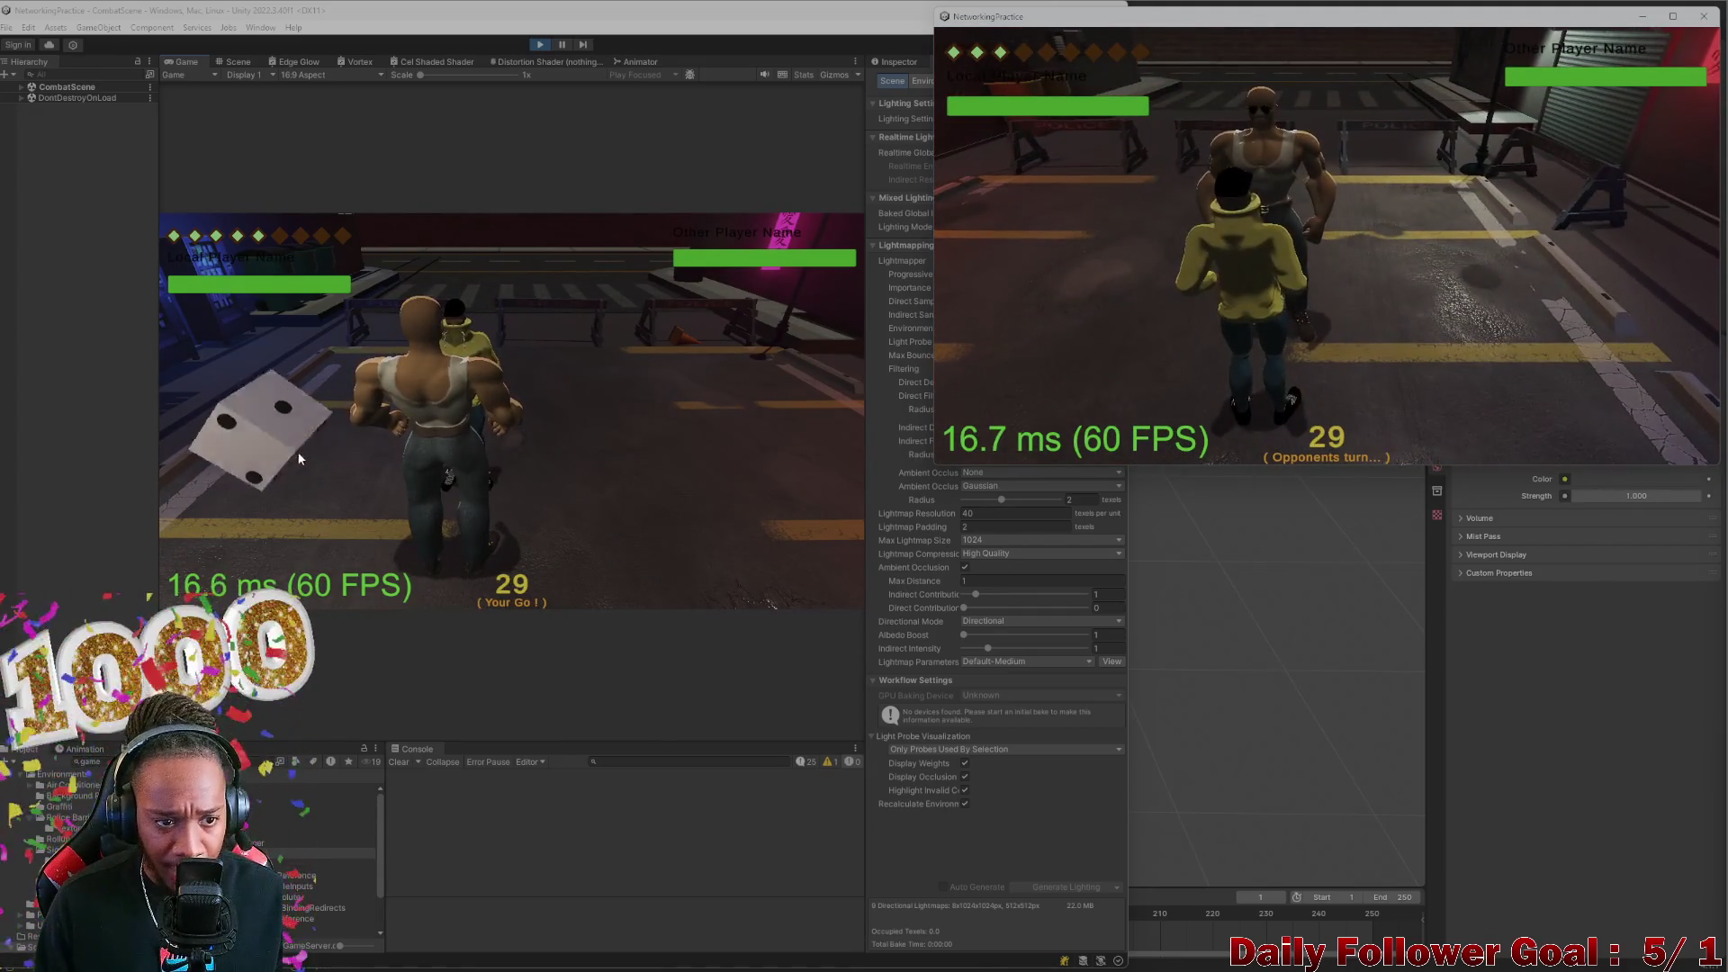
# Roll the die in the editor and draw a multi-square movement path for the fighter
pyautogui.click(436, 444)
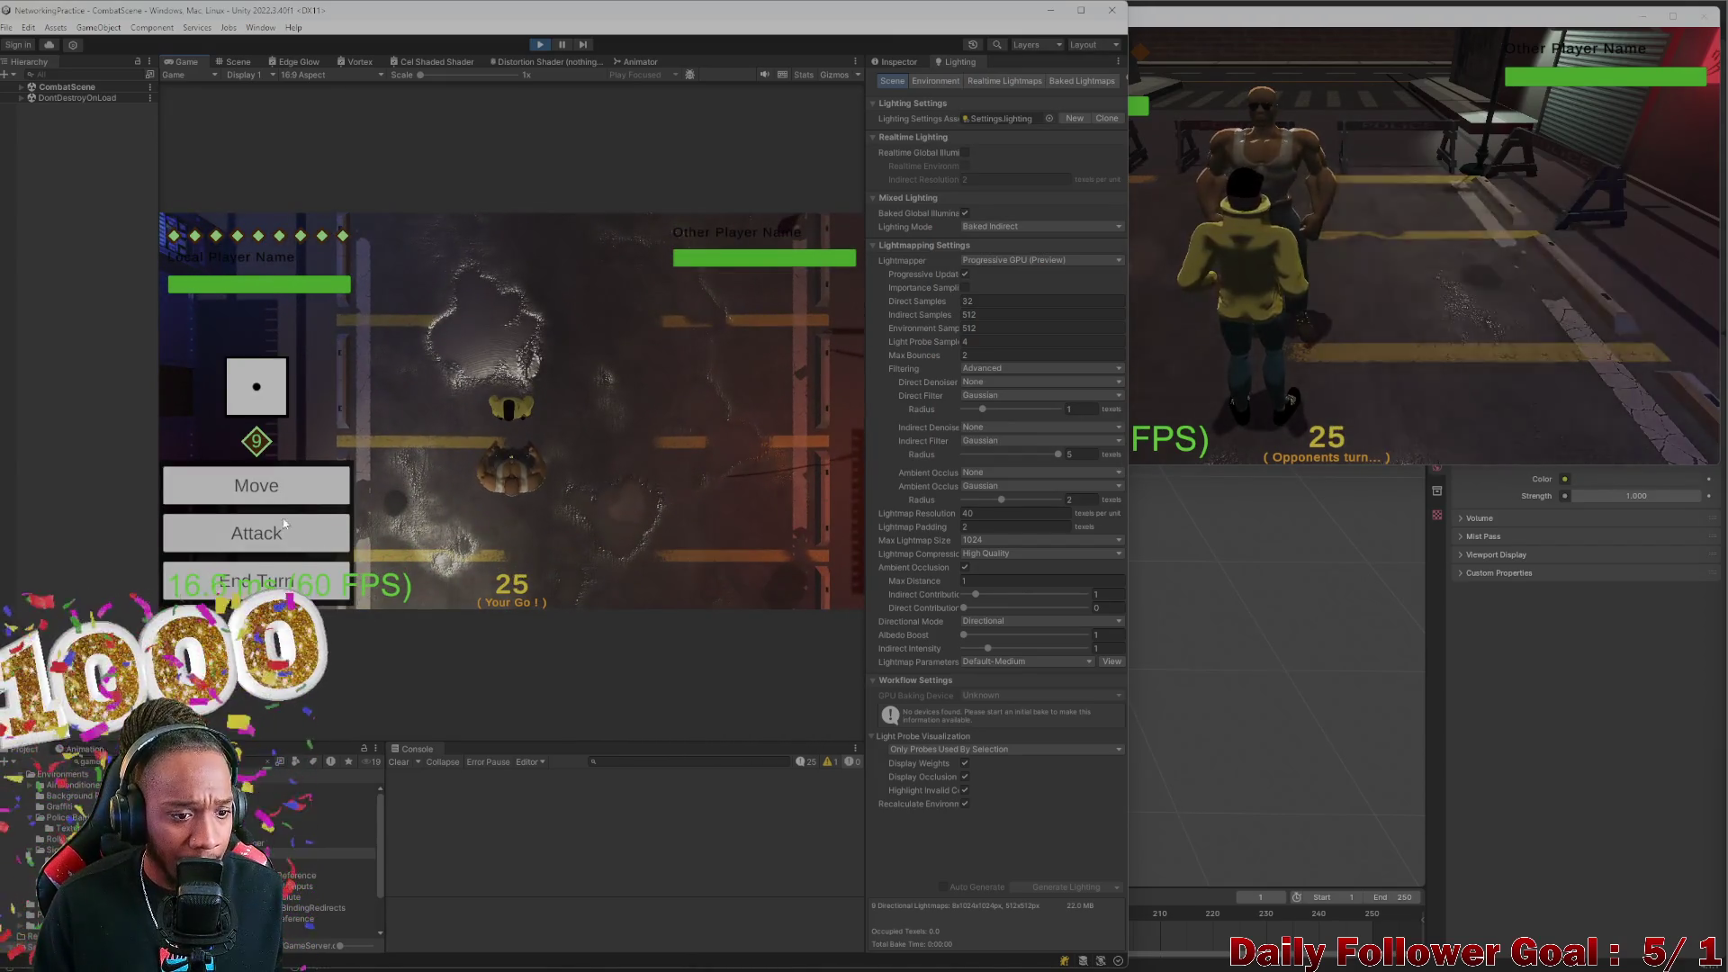
pyautogui.click(291, 496)
pyautogui.click(468, 464)
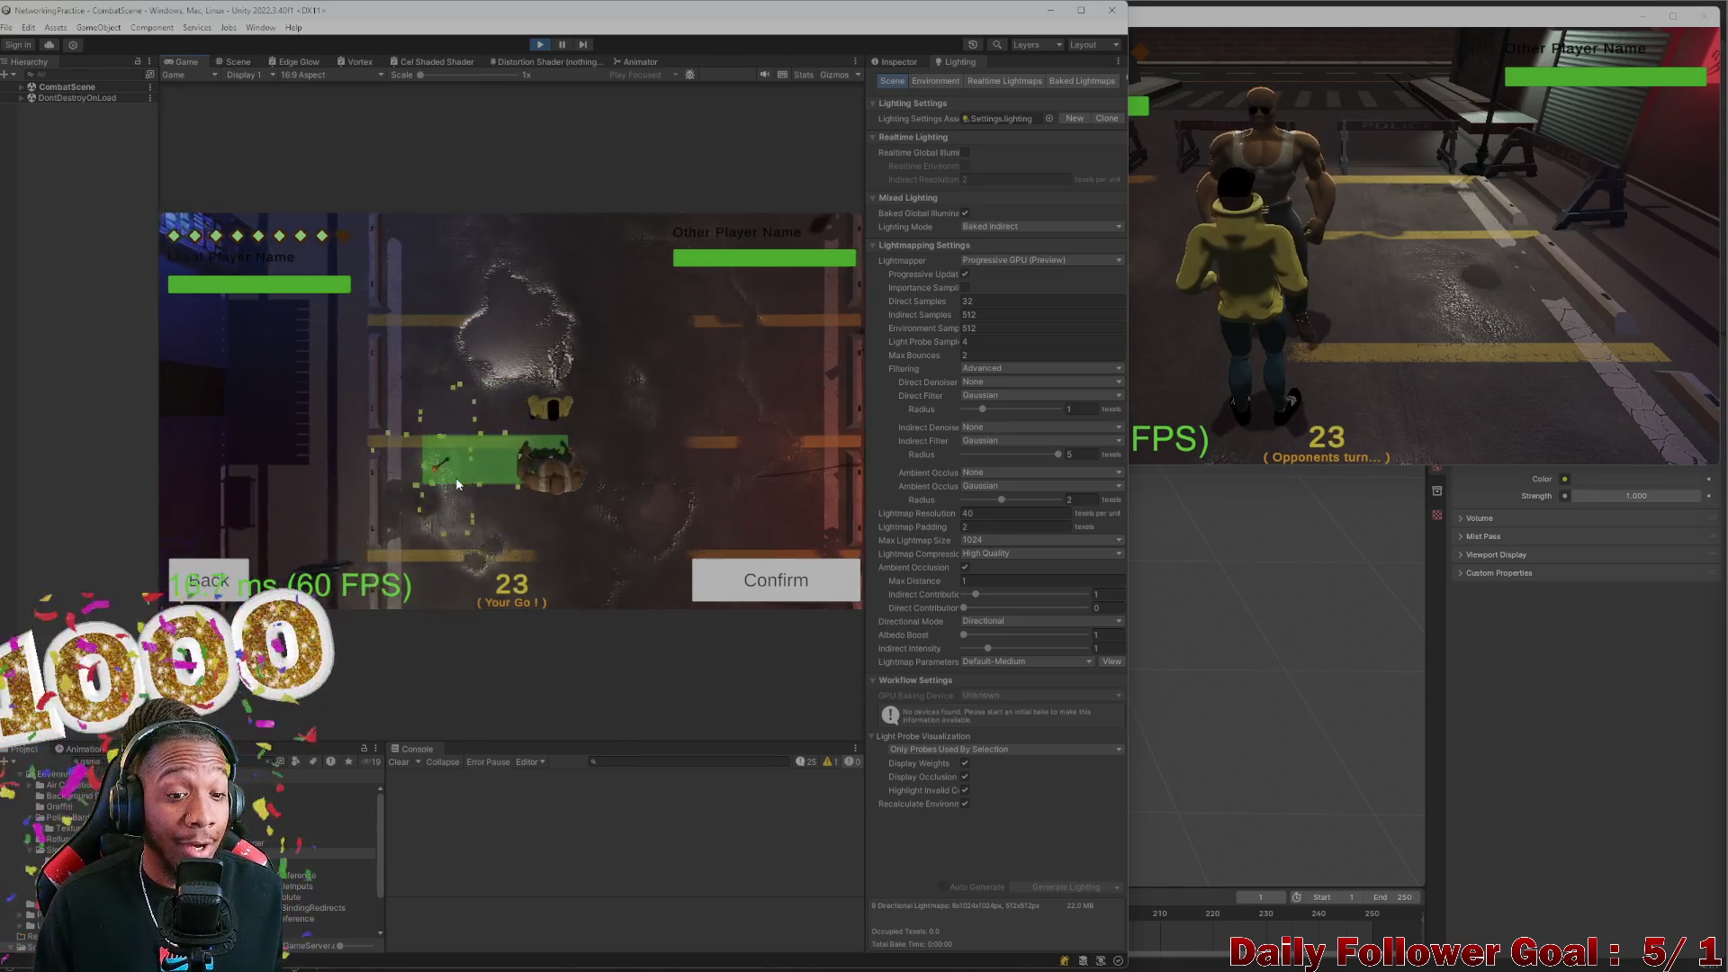
pyautogui.click(455, 436)
pyautogui.click(493, 304)
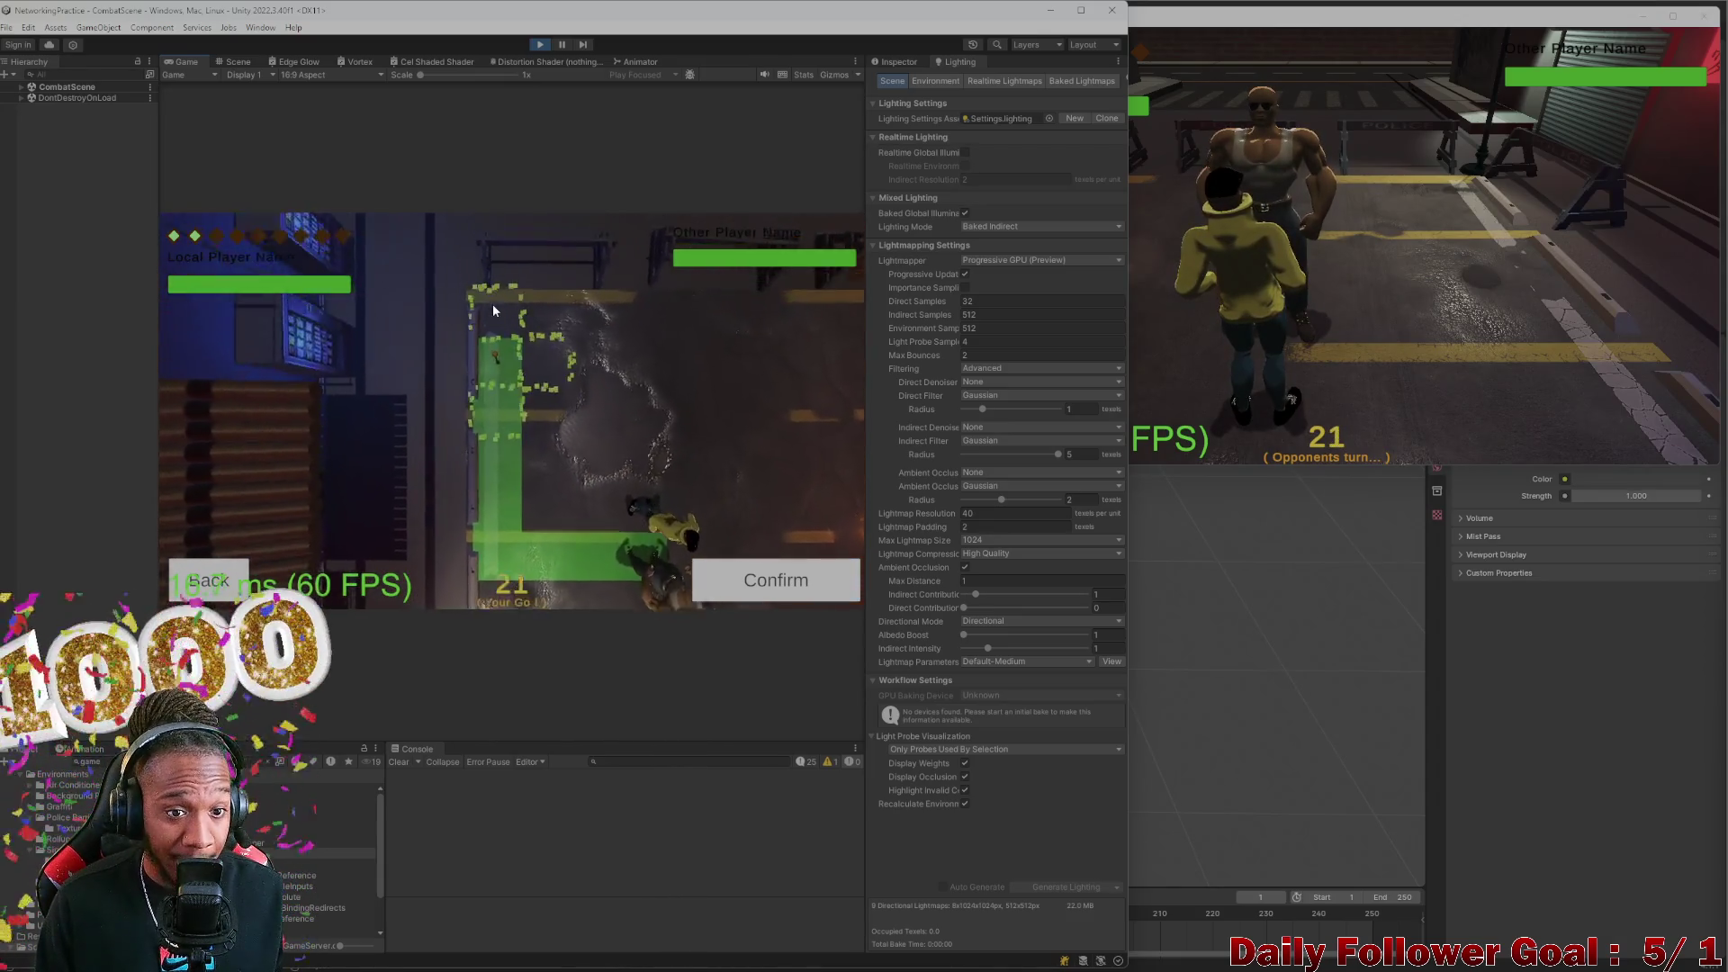
pyautogui.click(515, 386)
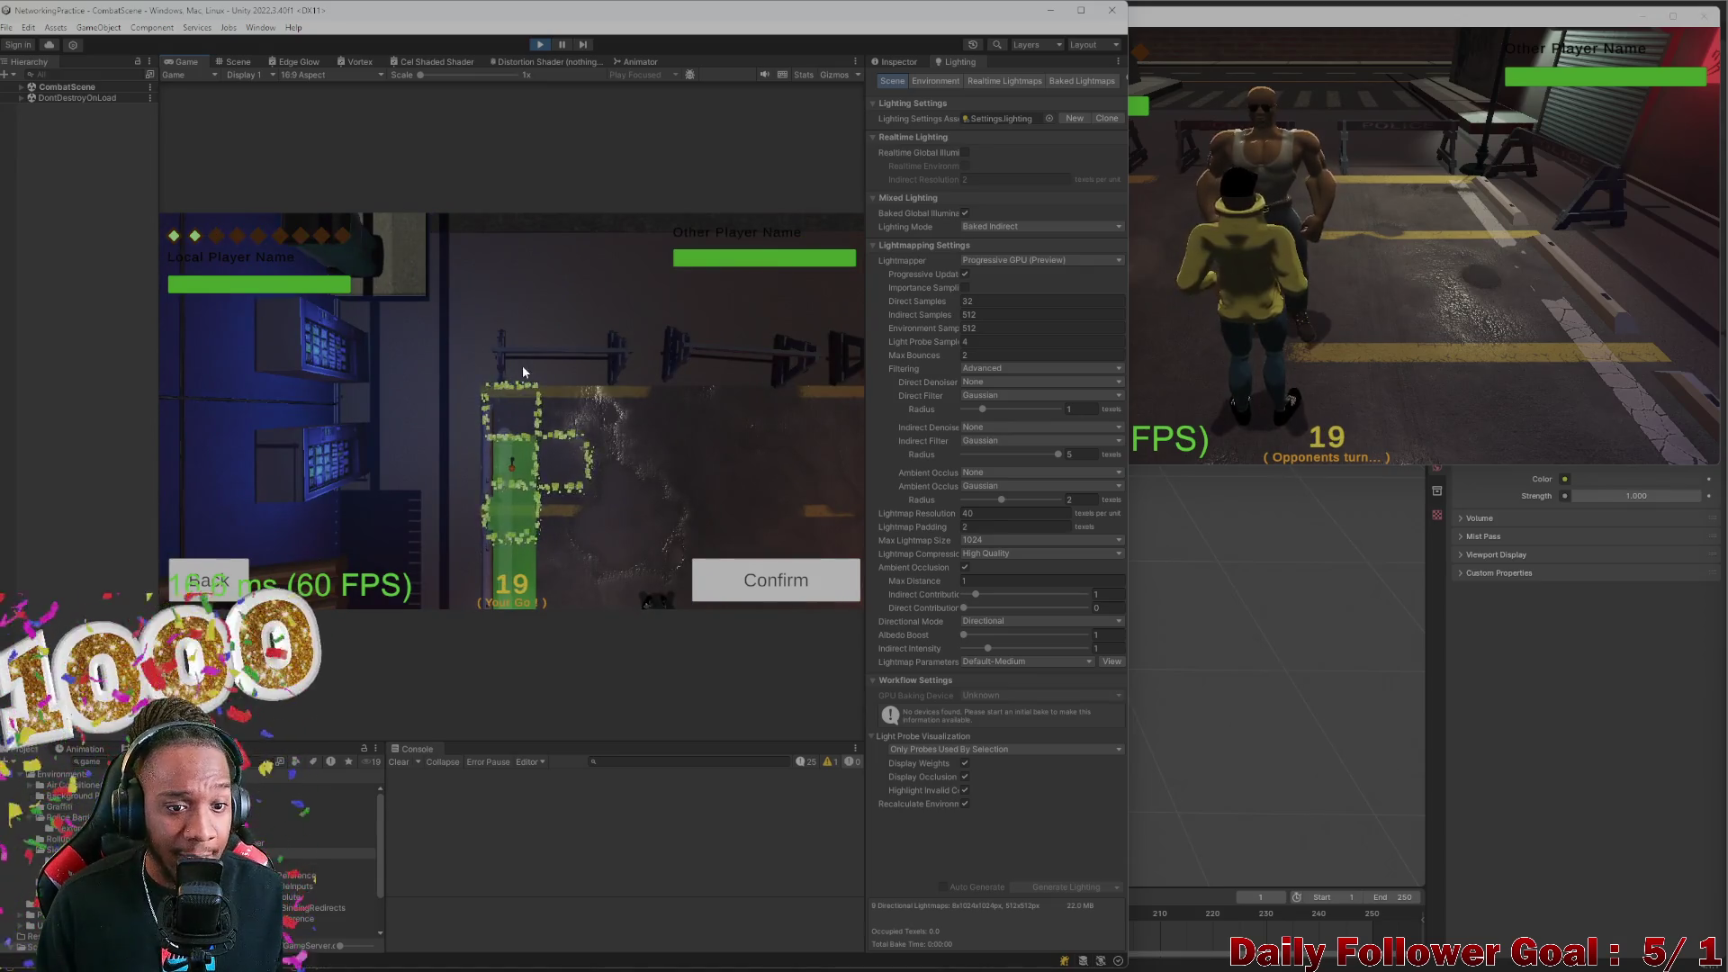
pyautogui.click(504, 399)
pyautogui.click(513, 386)
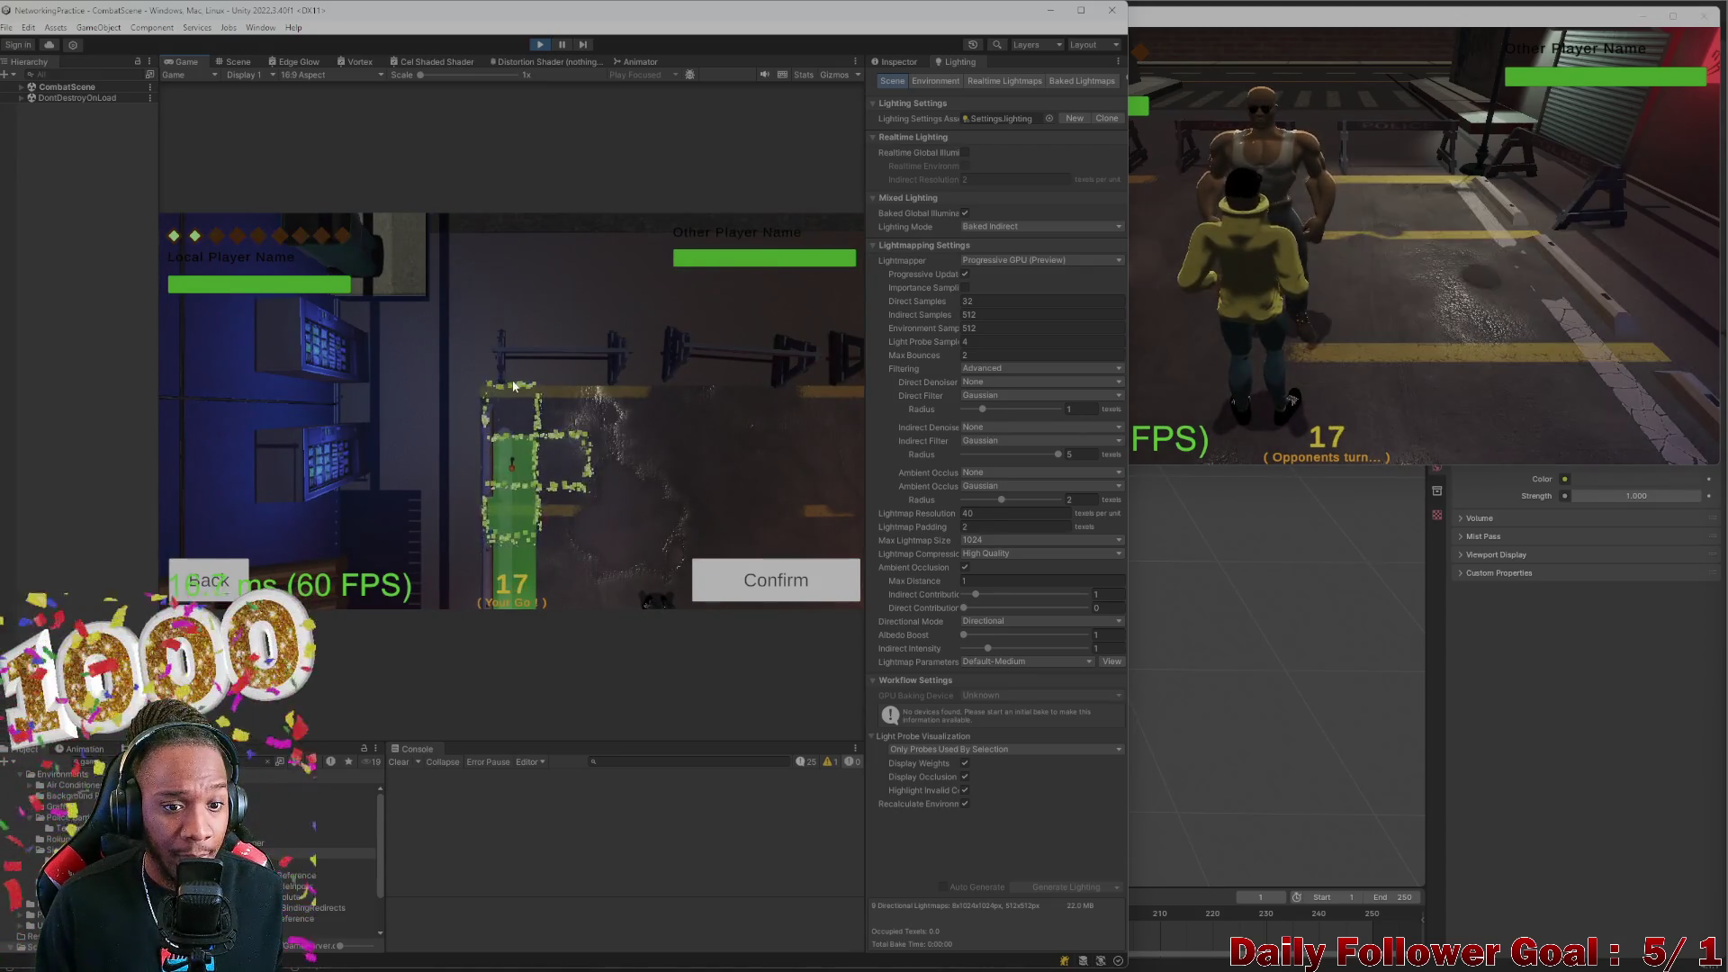
pyautogui.click(502, 384)
pyautogui.click(504, 387)
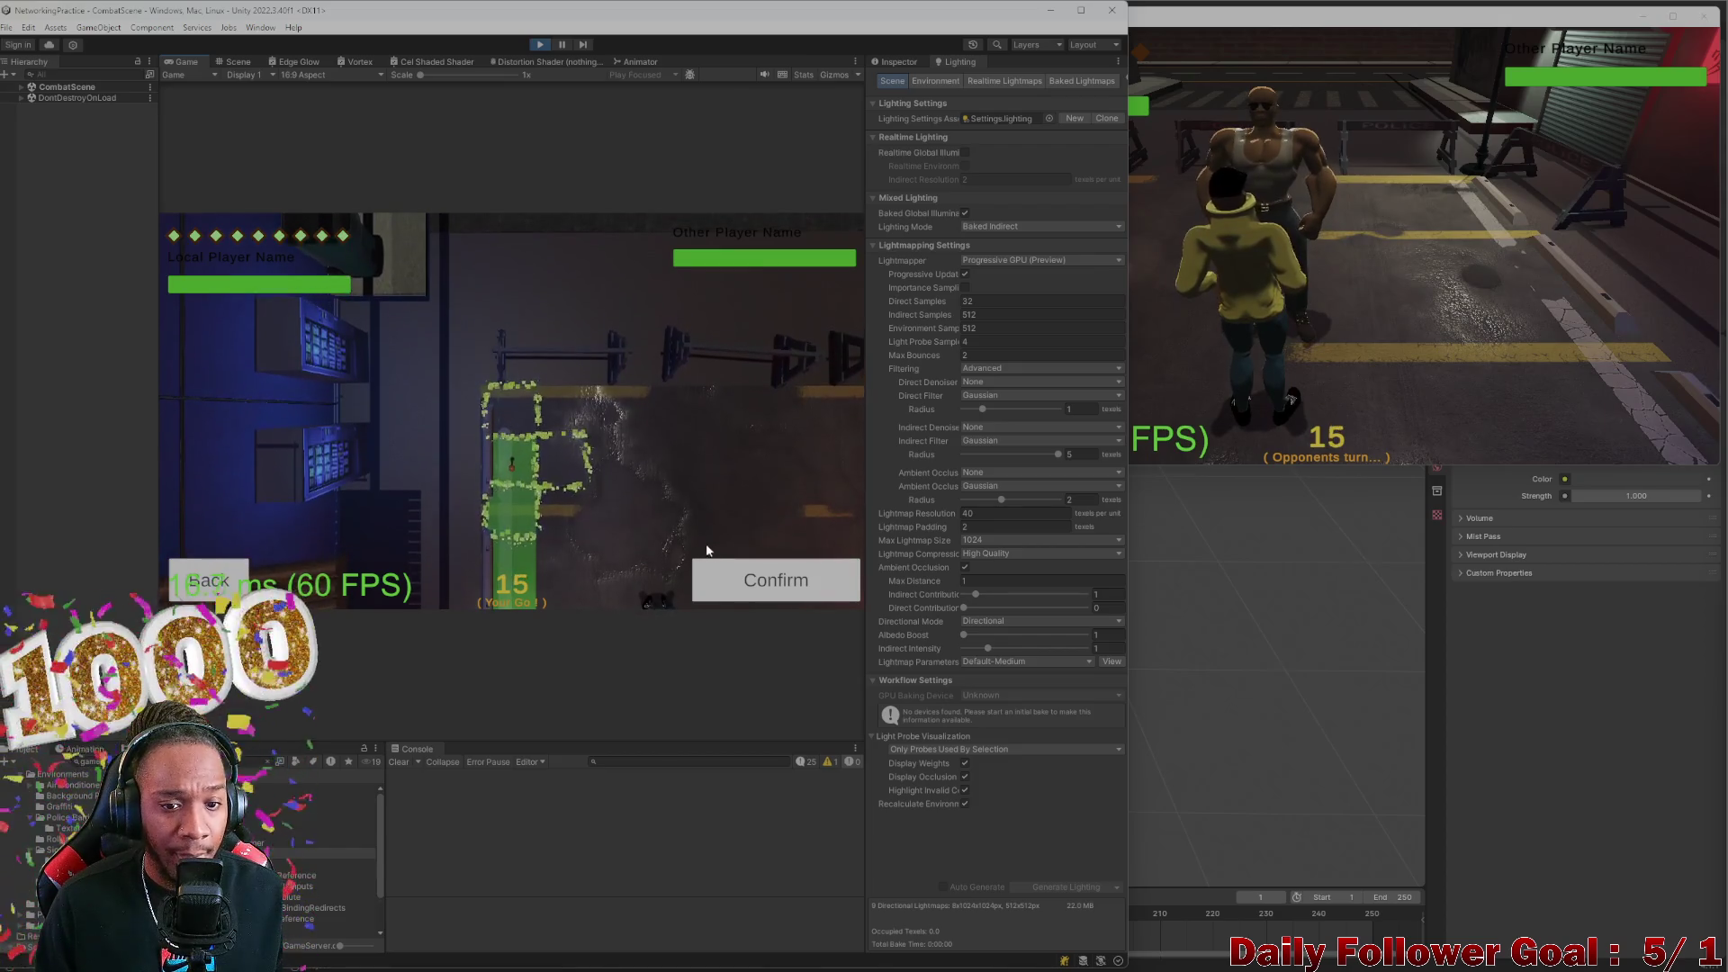
# Confirm the move, end the turn, close the second client, and stop play mode
pyautogui.click(761, 593)
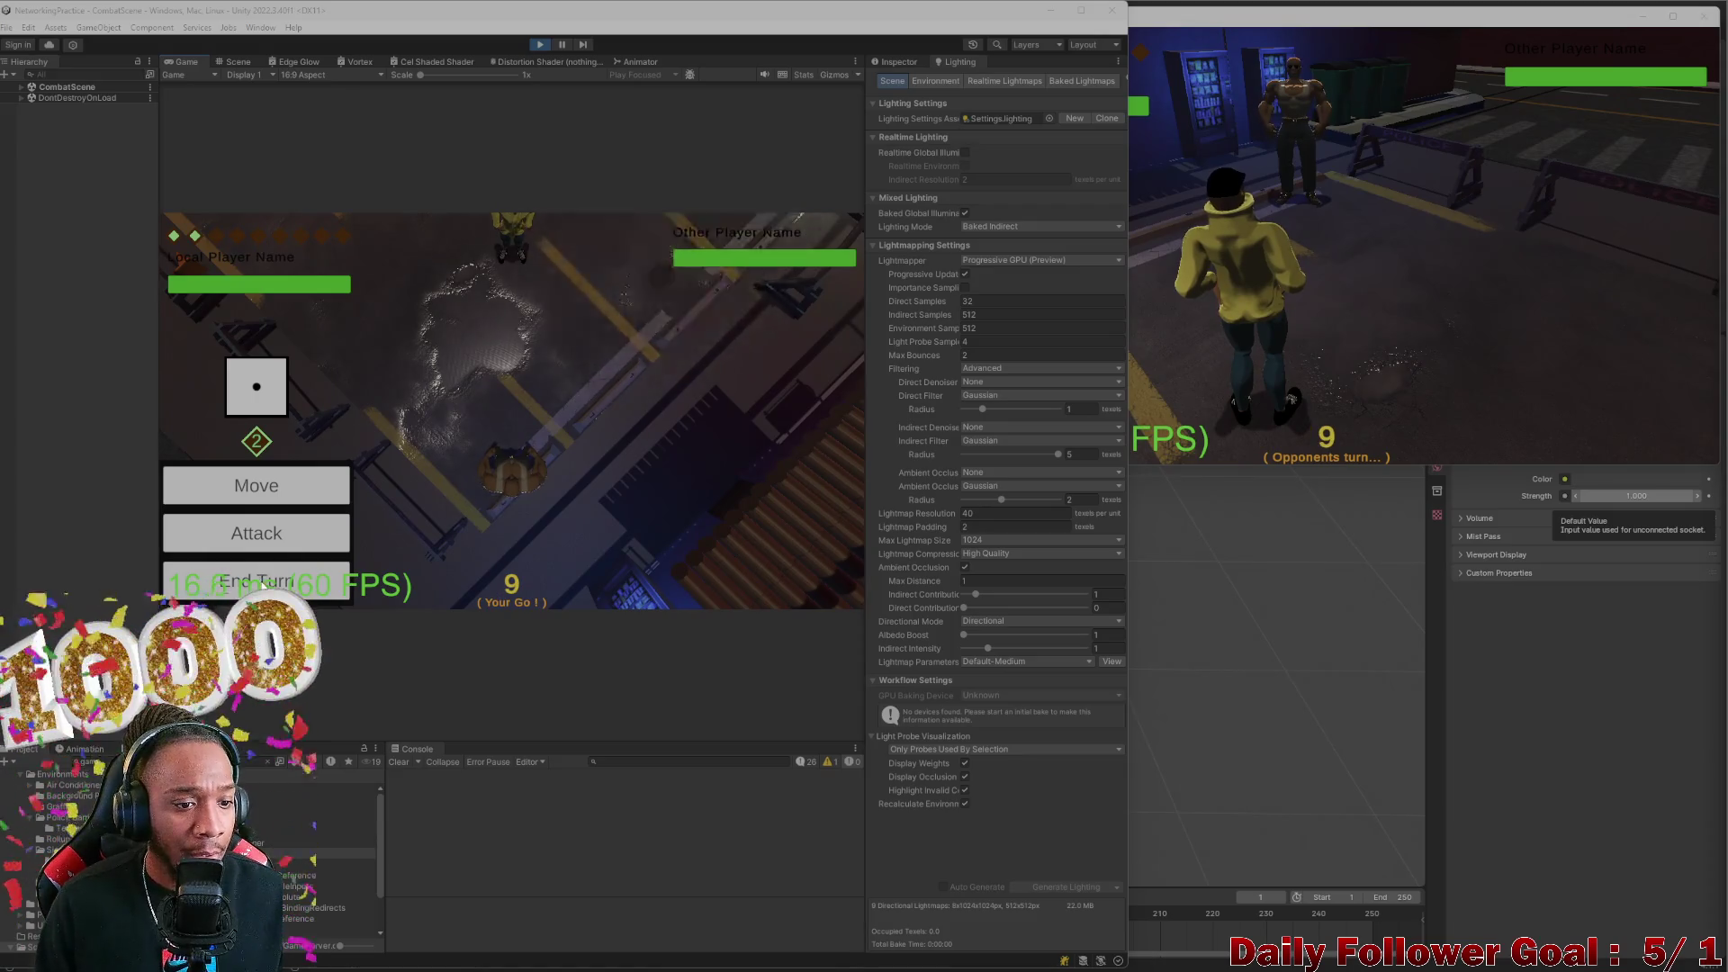
pyautogui.click(256, 581)
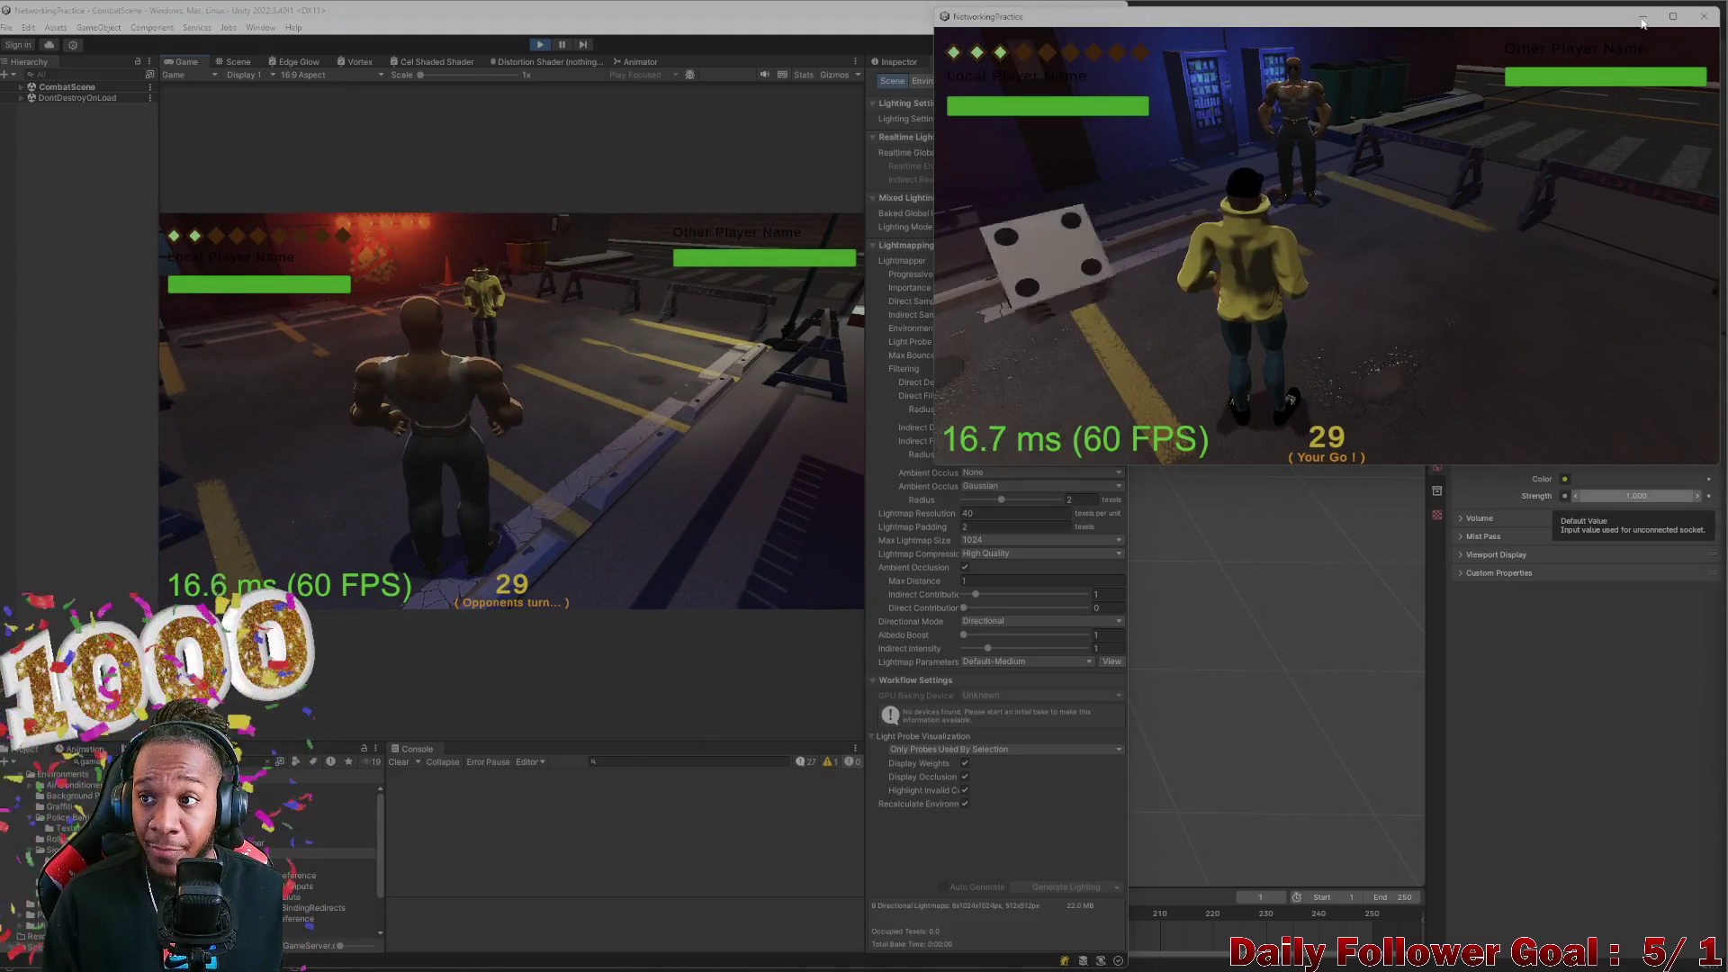
pyautogui.click(1703, 15)
pyautogui.click(539, 45)
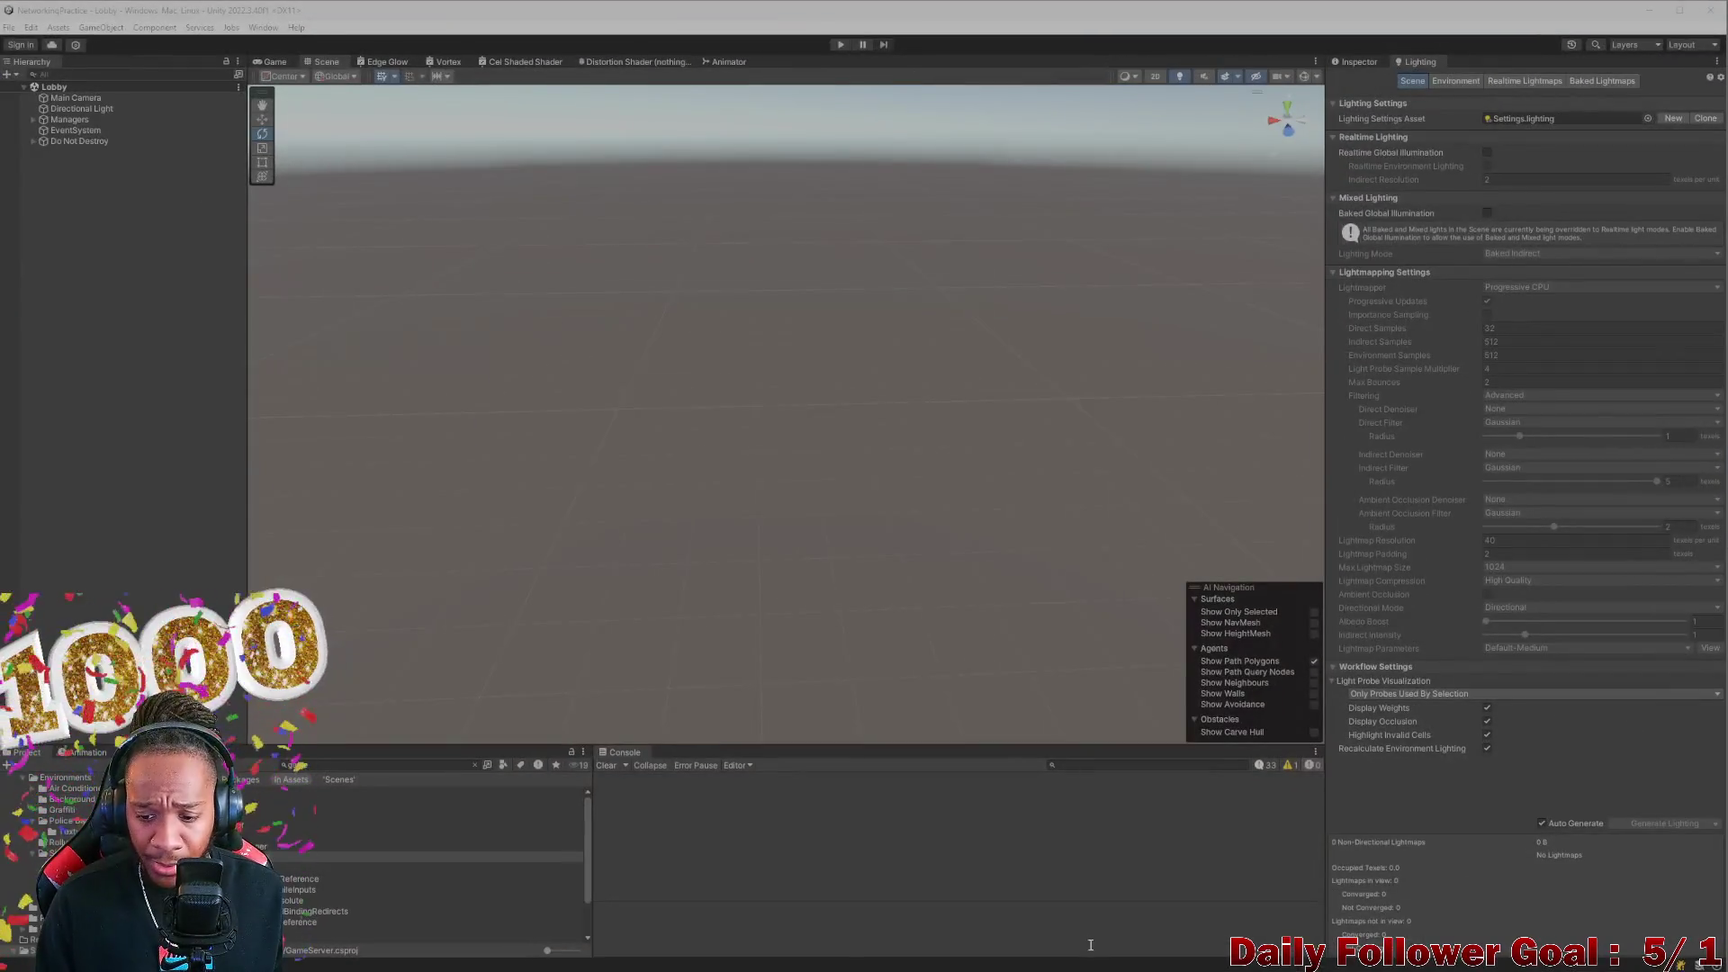
# Bring up ToDo.cs in Visual Studio and delete the finished drag-mover backlog line
pyautogui.click(1159, 956)
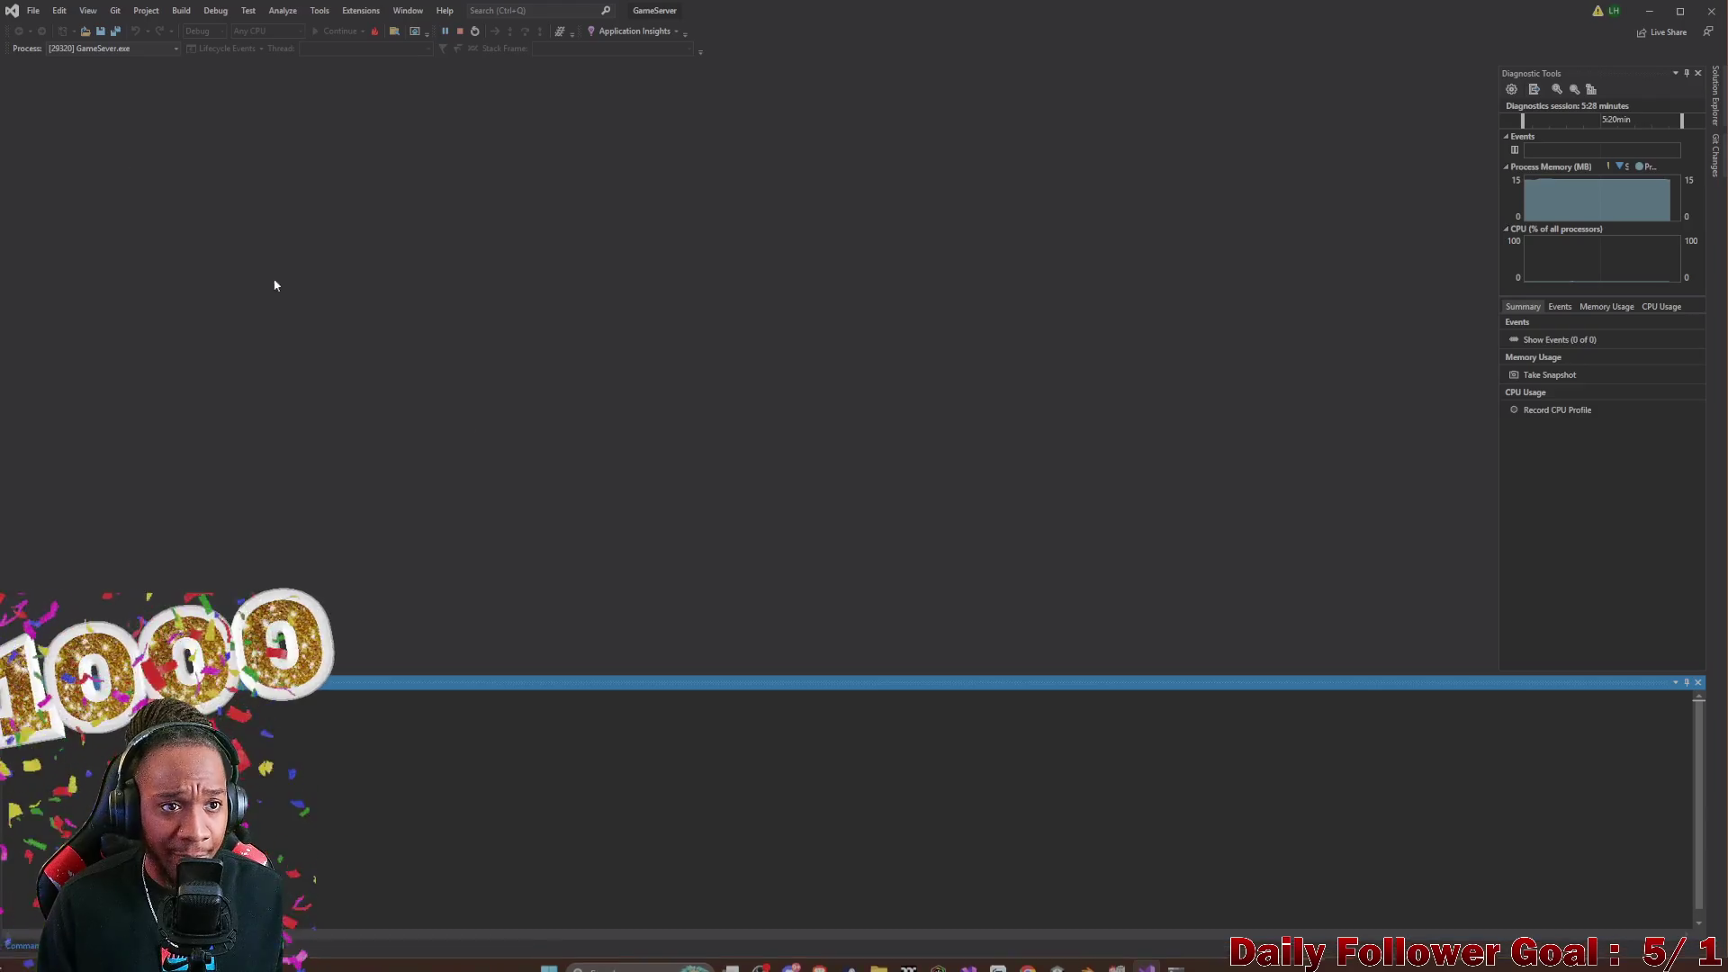
pyautogui.click(962, 956)
pyautogui.tripleClick(302, 342)
pyautogui.press('Delete')
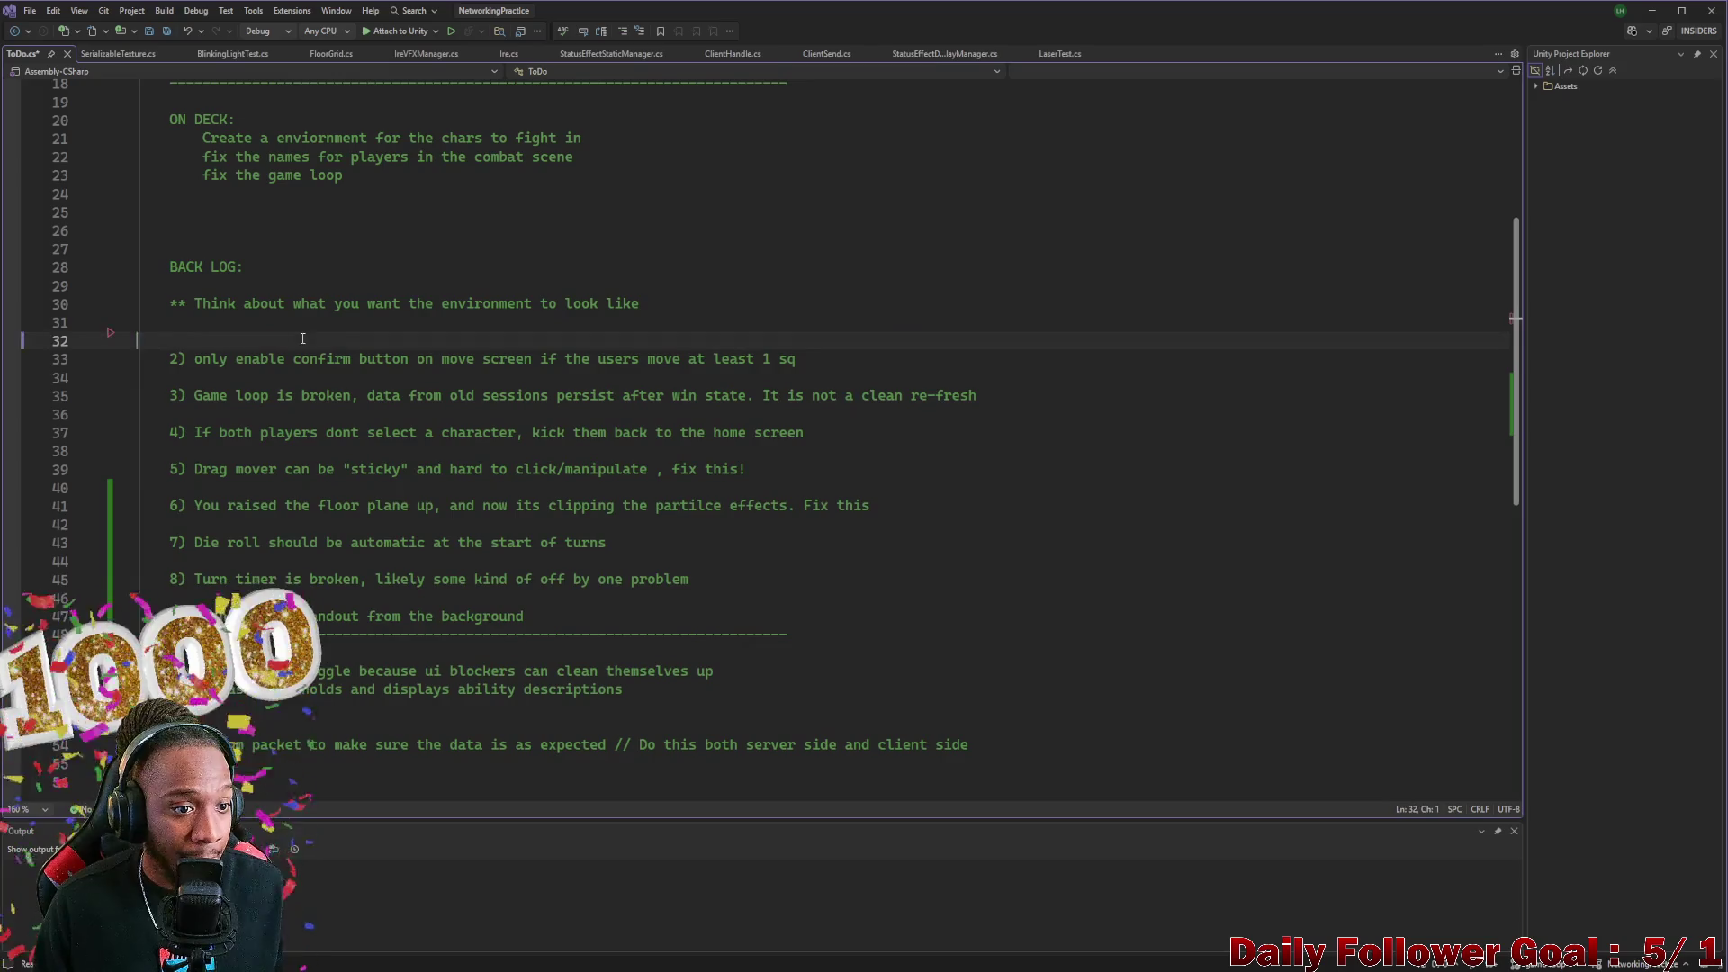
# Remove the blank line, renumber the confirm-button item from 2) to 1), and minimize ToDo.cs
pyautogui.press('BackSpace')
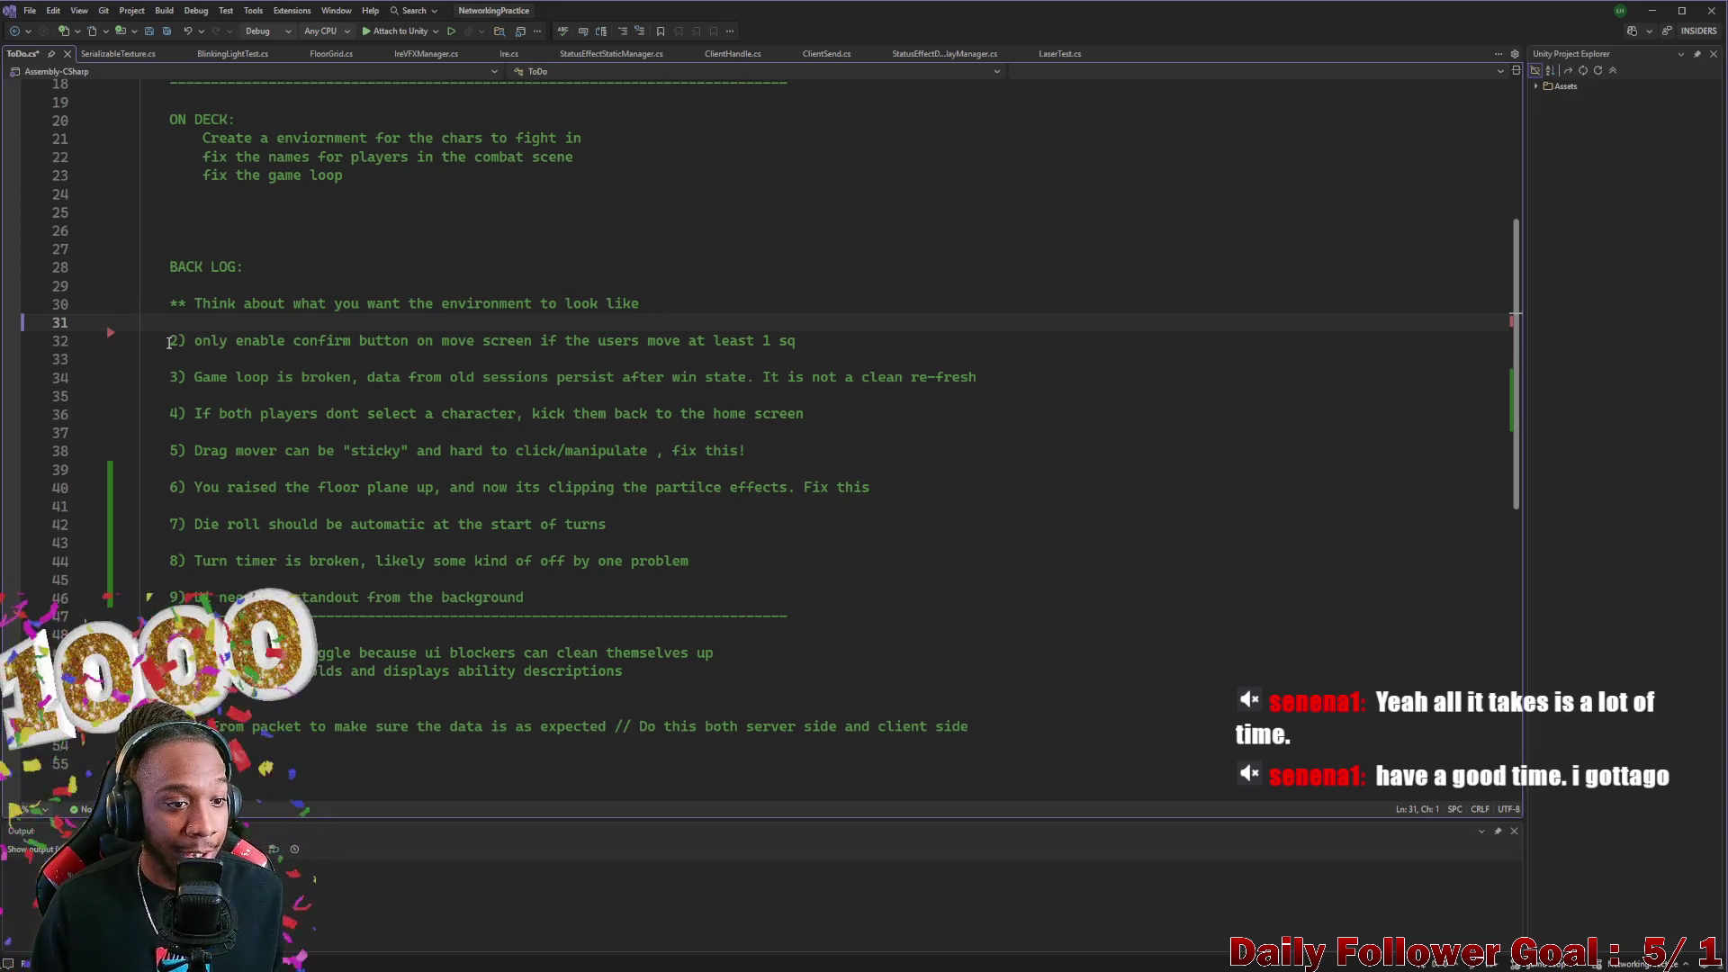
pyautogui.click(175, 346)
pyautogui.press('BackSpace')
pyautogui.write('1')
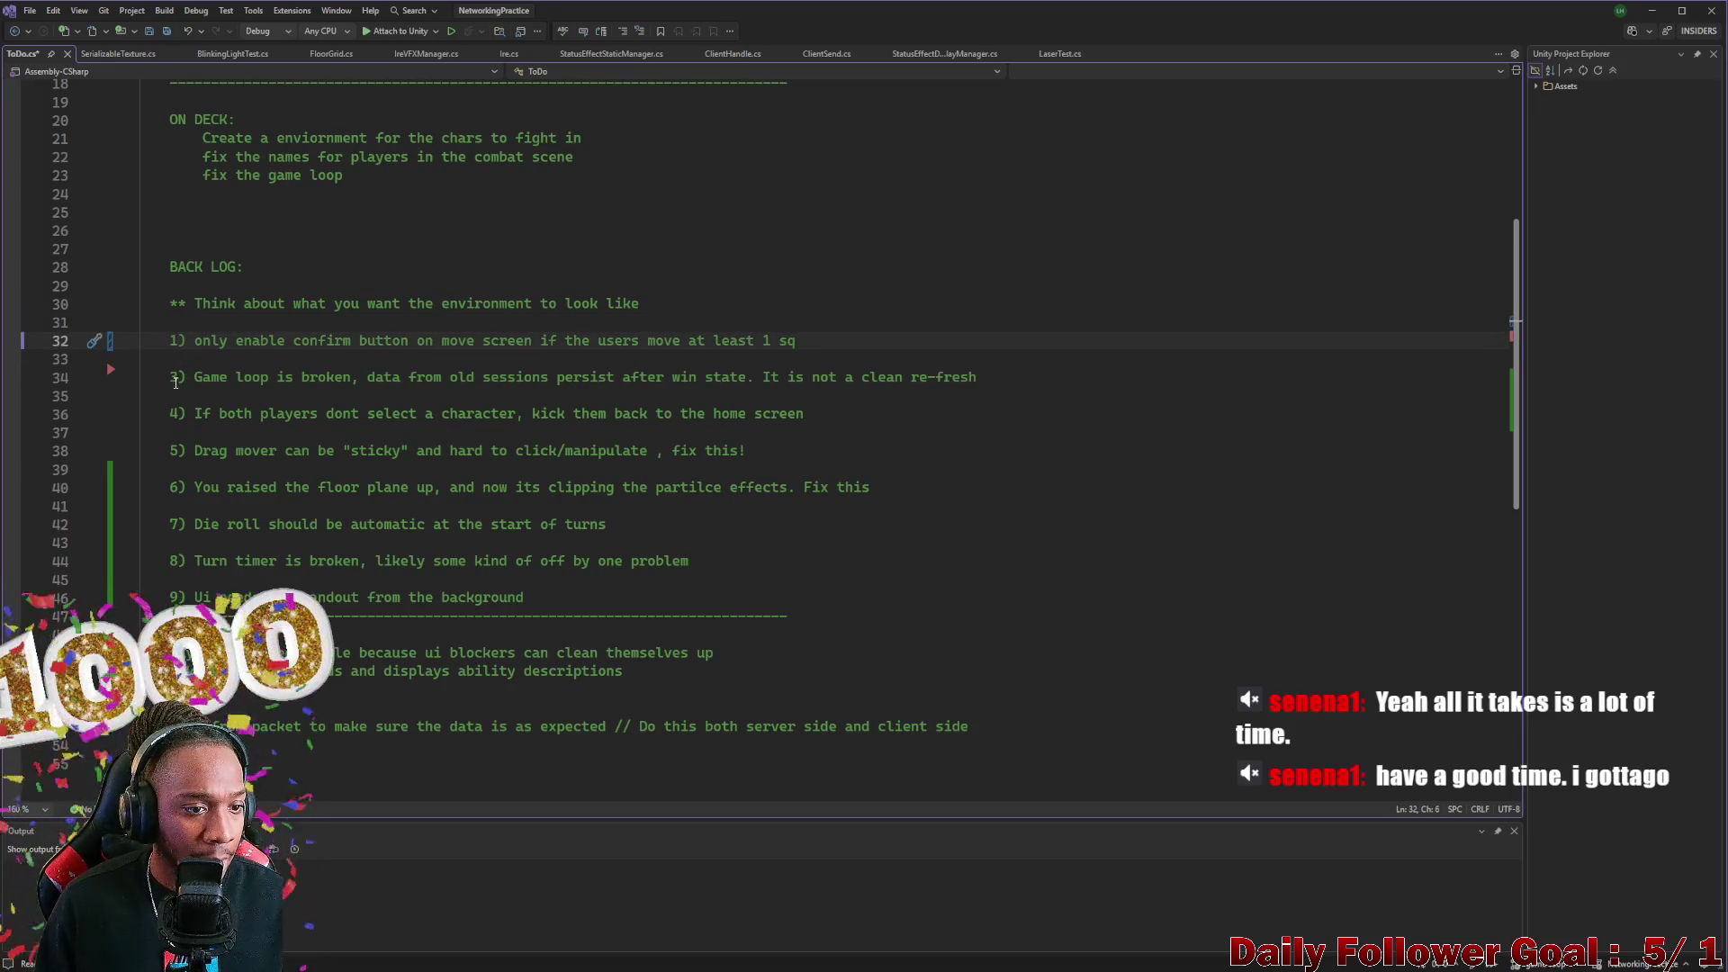
pyautogui.moveTo(193, 342); pyautogui.dragTo(824, 345)
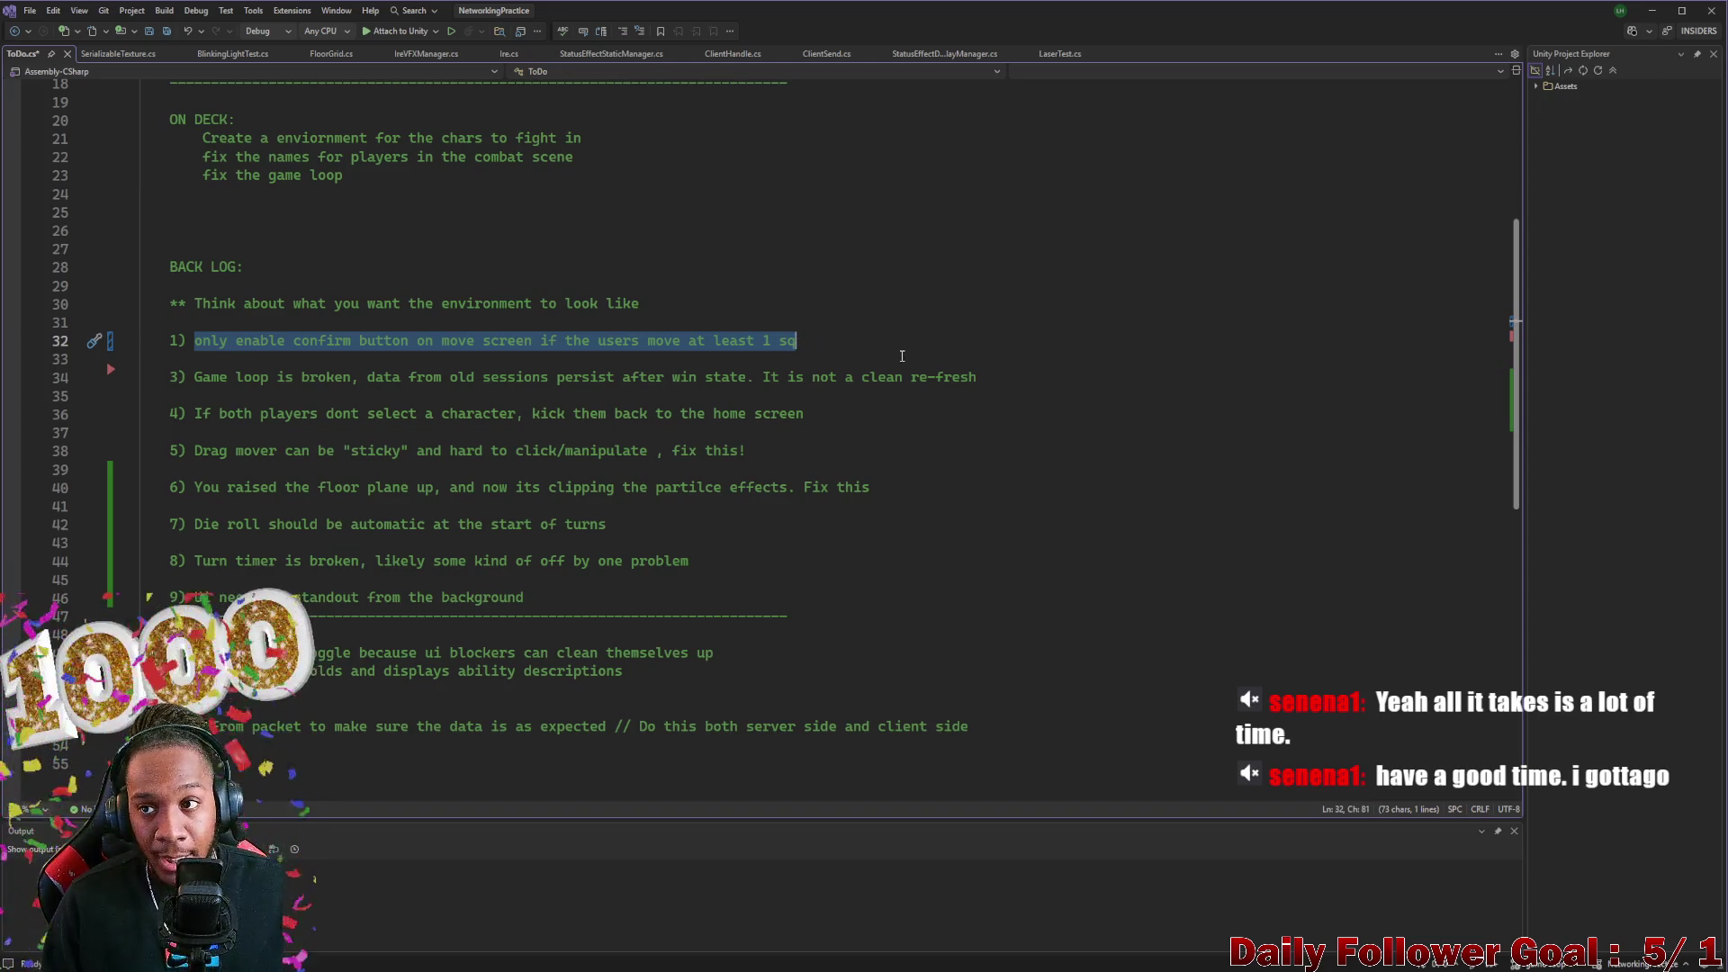
pyautogui.click(1652, 10)
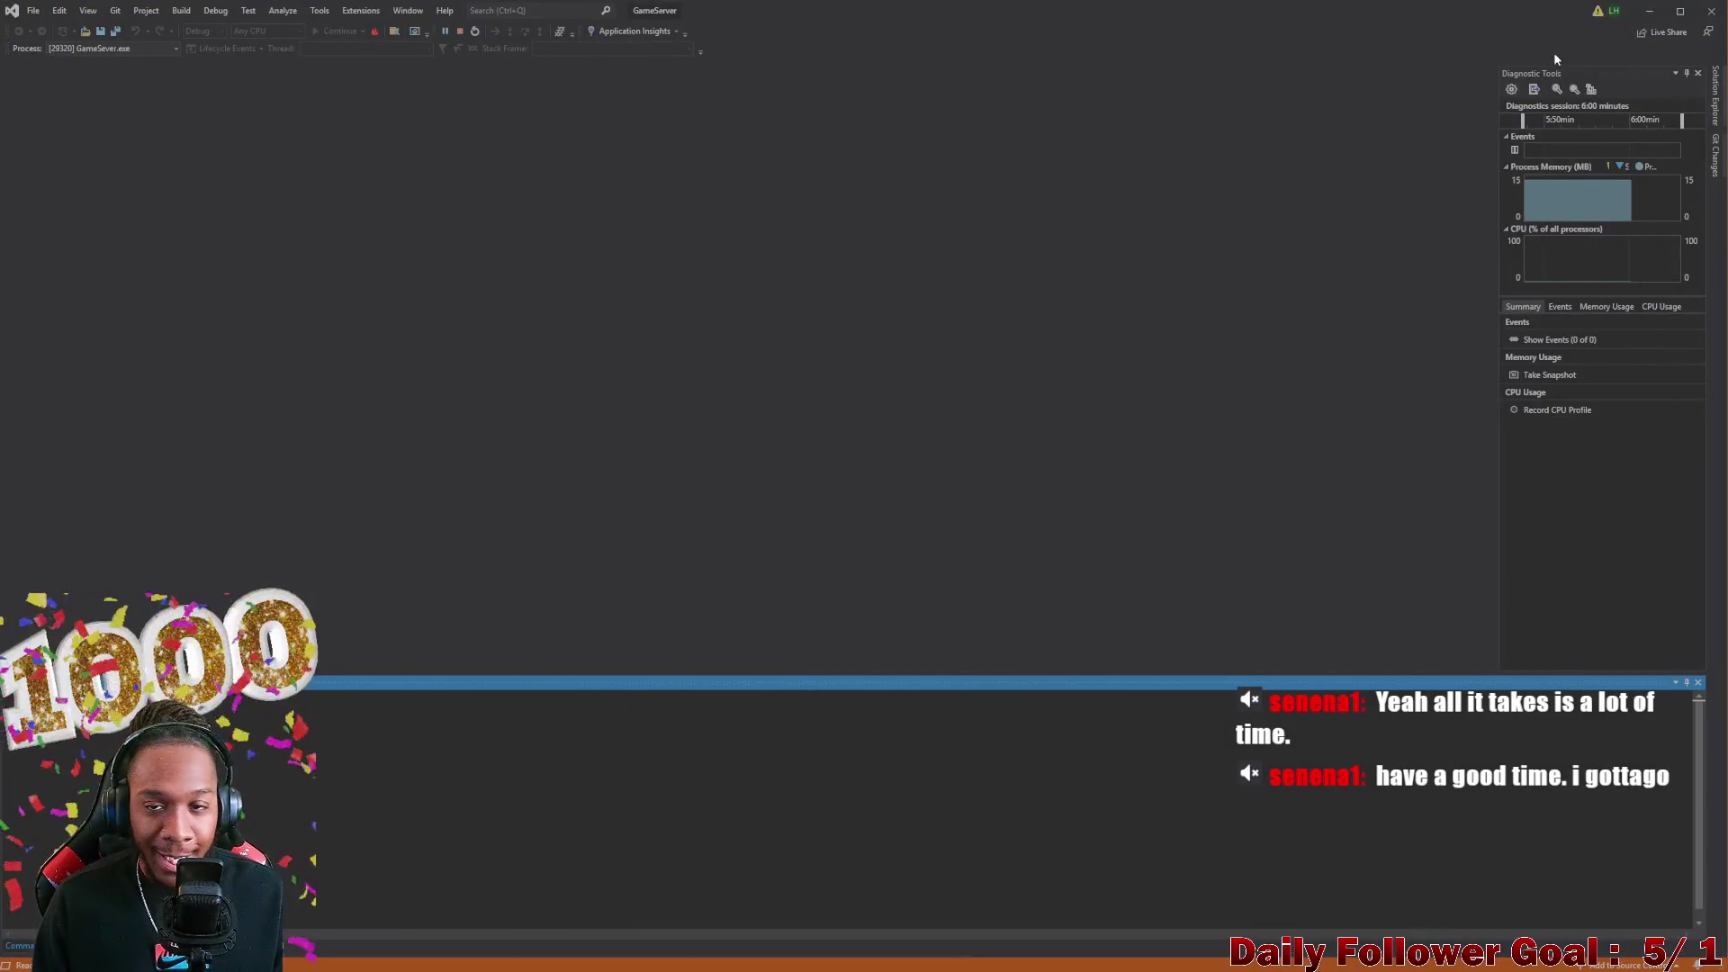
# Restore Unity beside the build, start play, and connect the editor and build clients with a username
pyautogui.click(1648, 11)
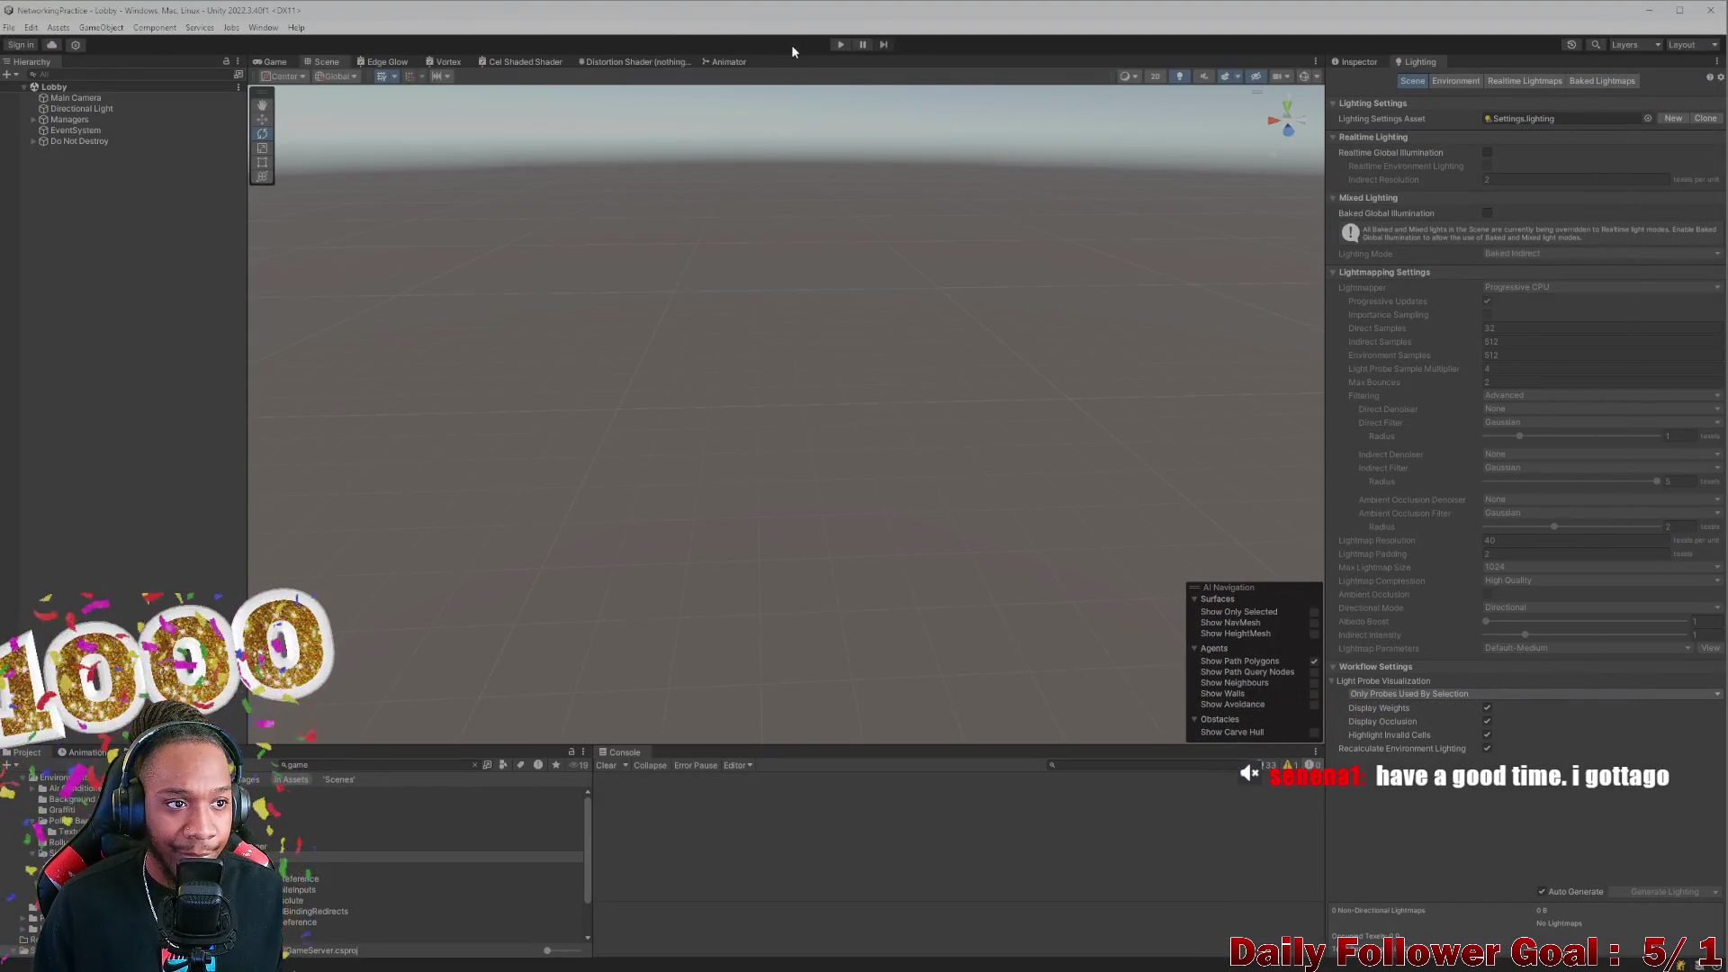
pyautogui.press('super+Down')
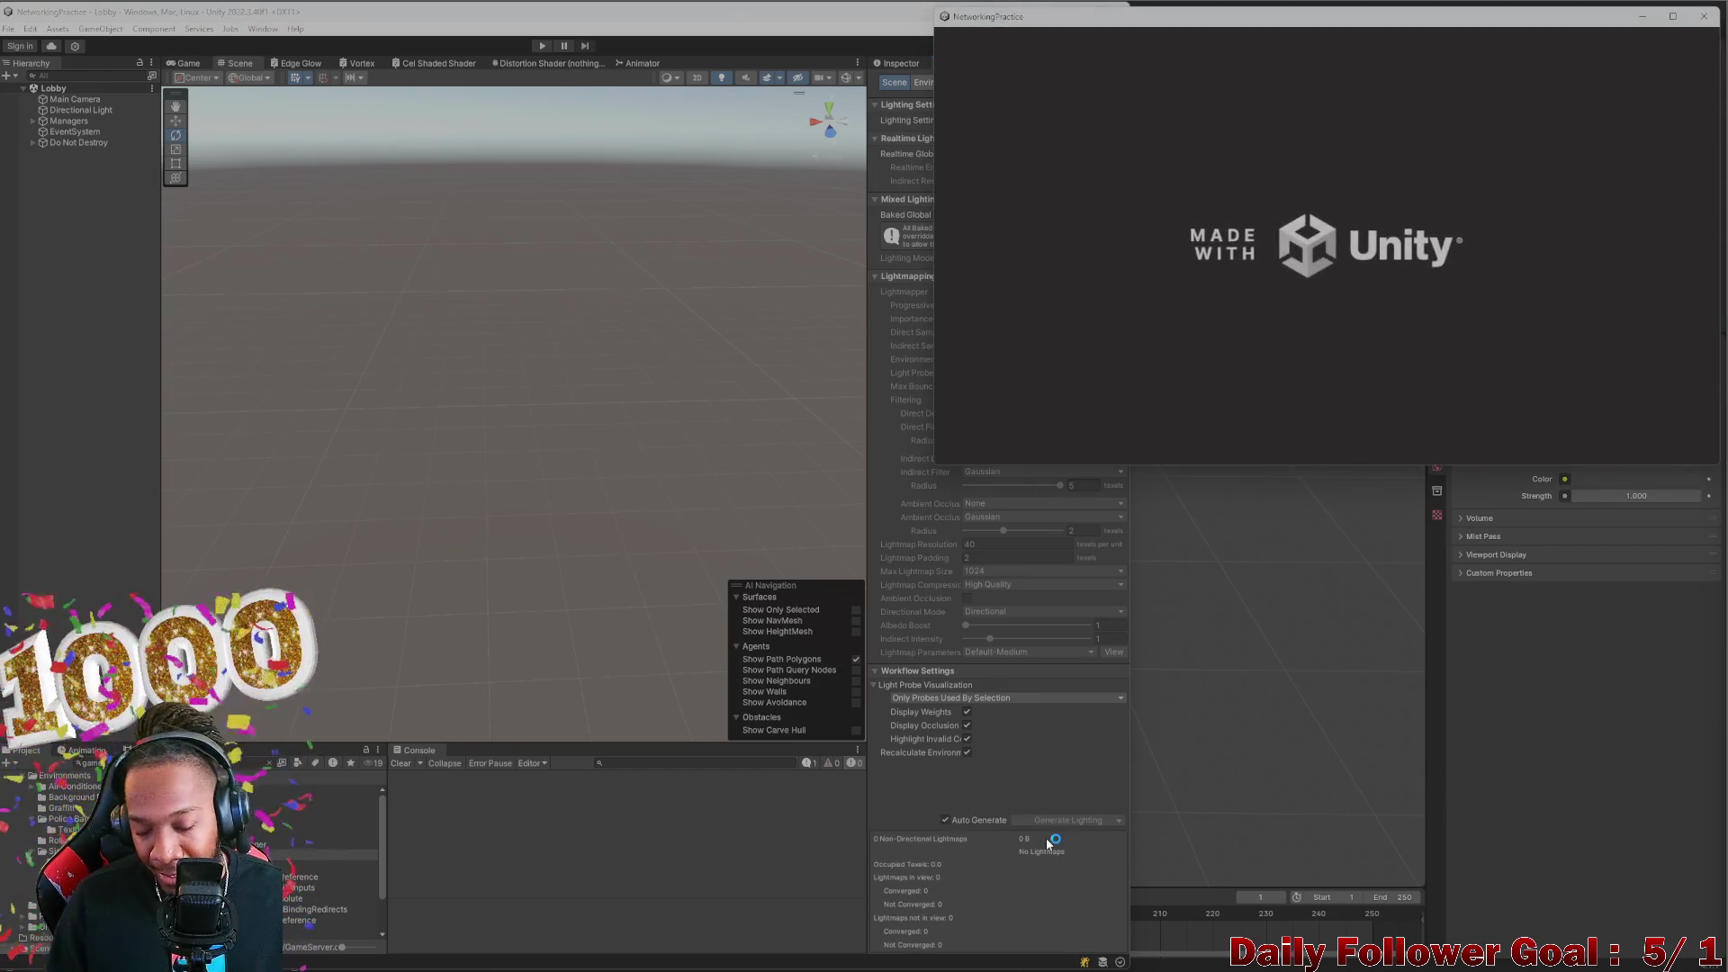
pyautogui.click(542, 46)
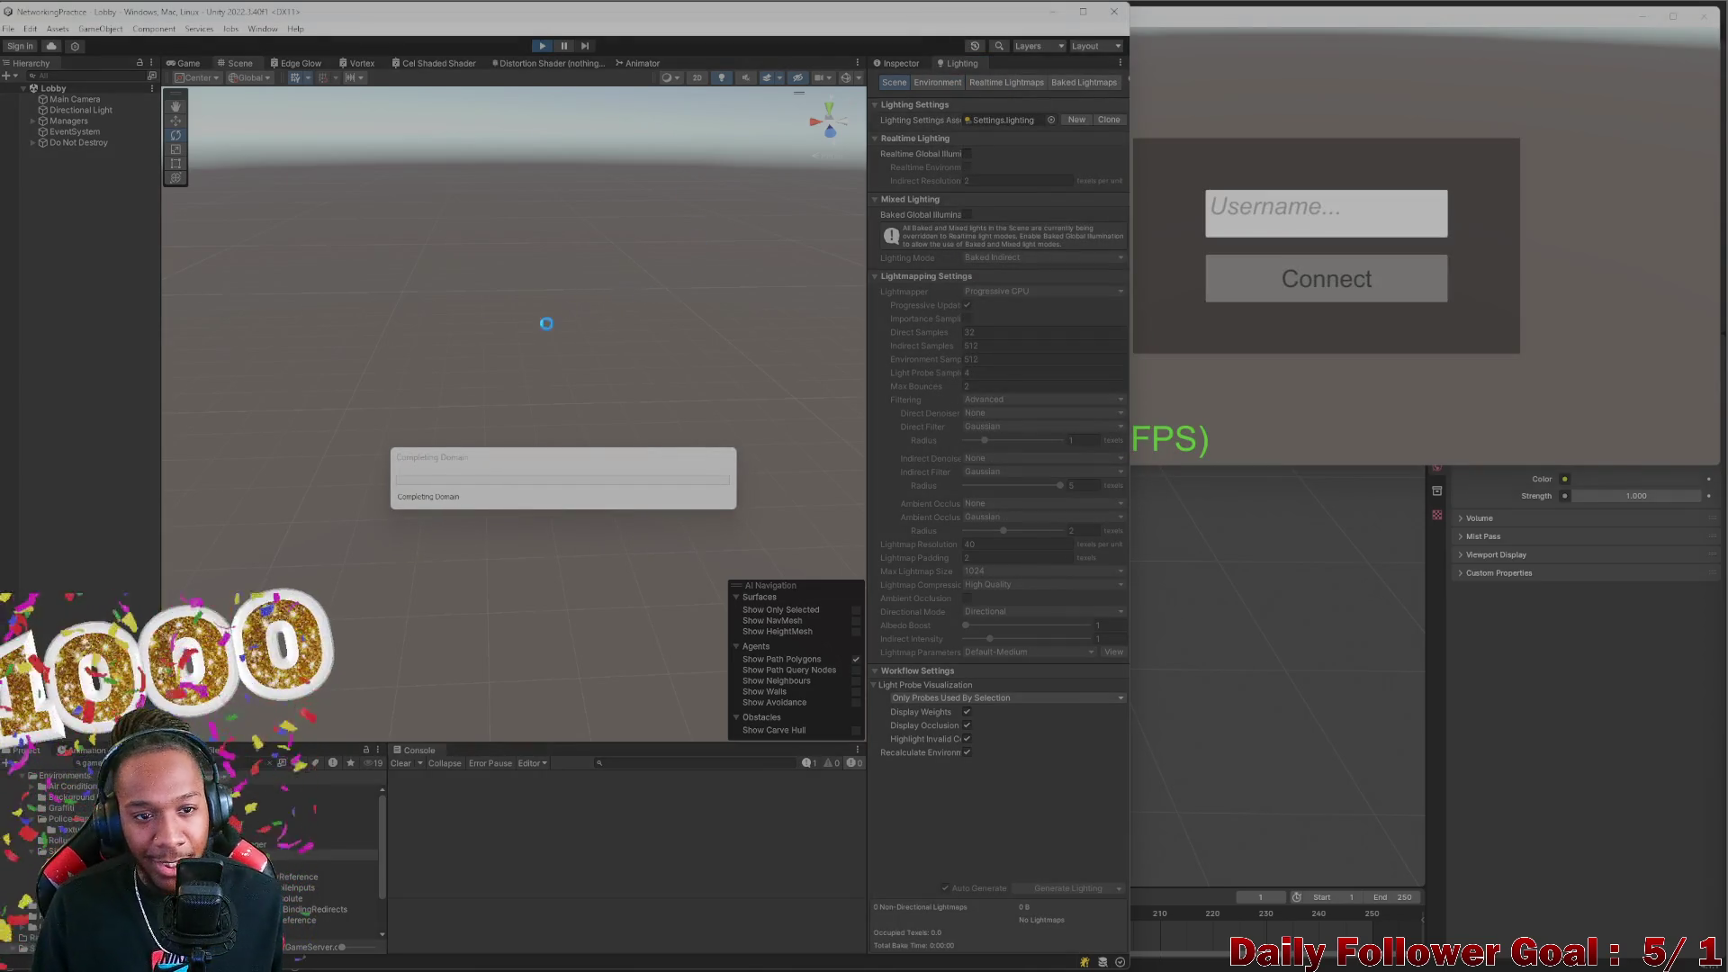
pyautogui.click(543, 435)
pyautogui.click(1281, 211)
pyautogui.write('ZKOV')
pyautogui.click(1316, 280)
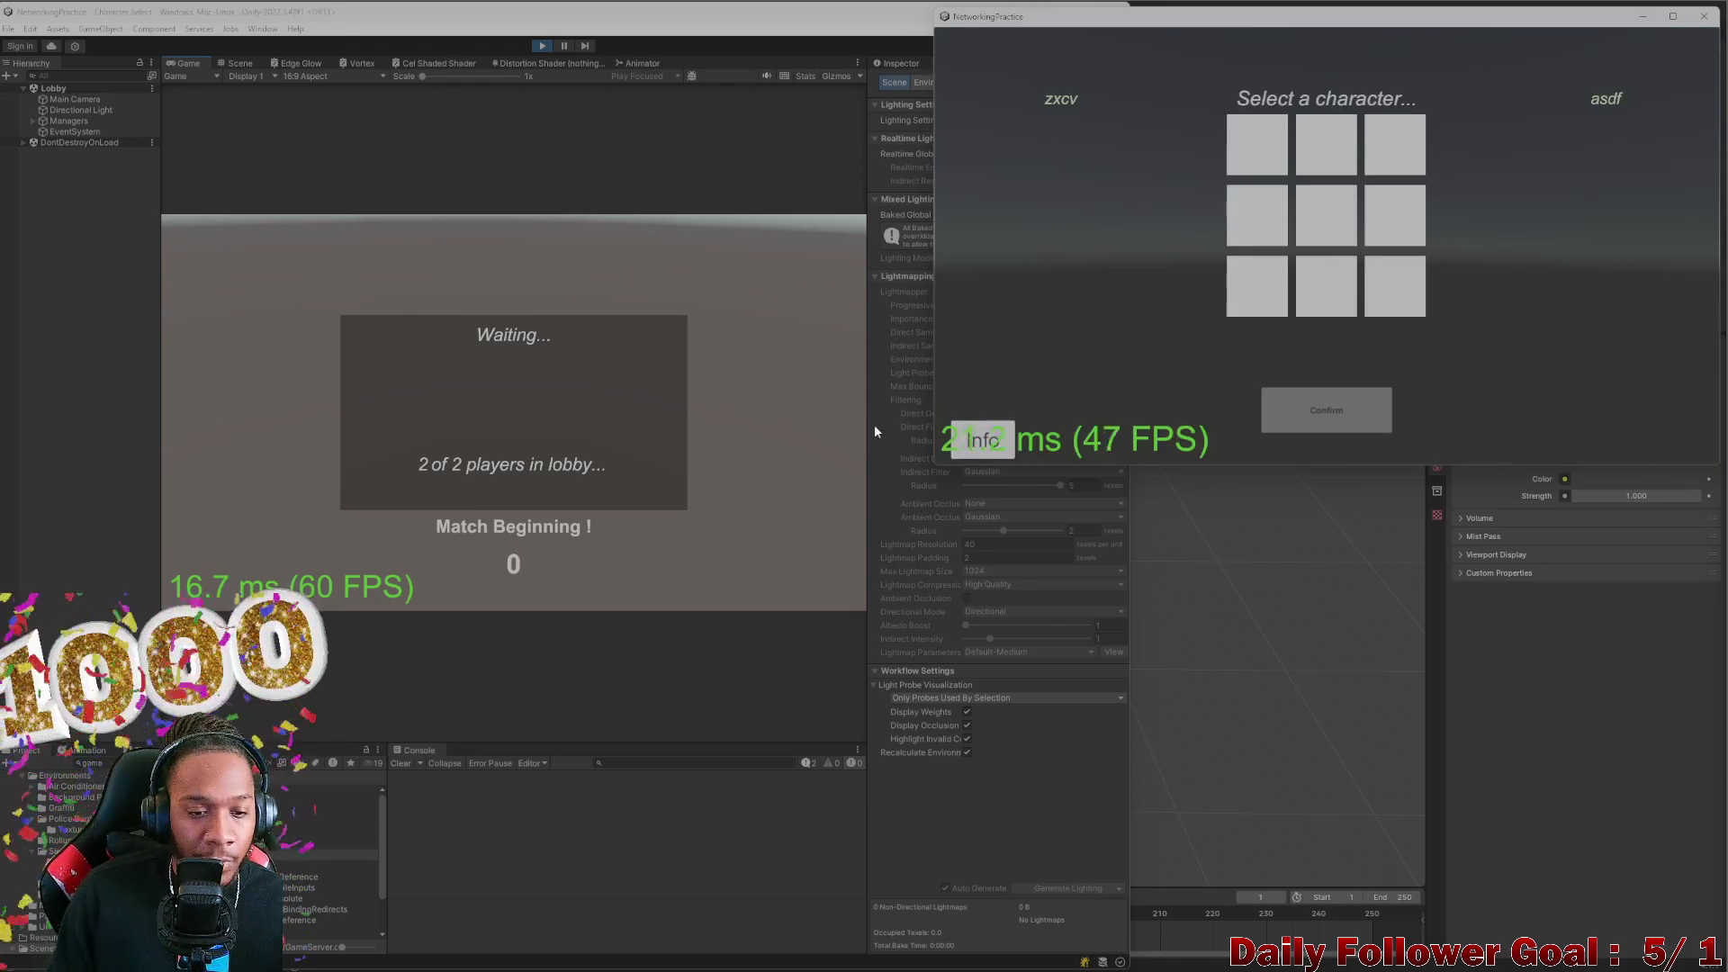
# Pick The Brawn in the editor and The Speedster in the second client to enter the arena
pyautogui.click(524, 333)
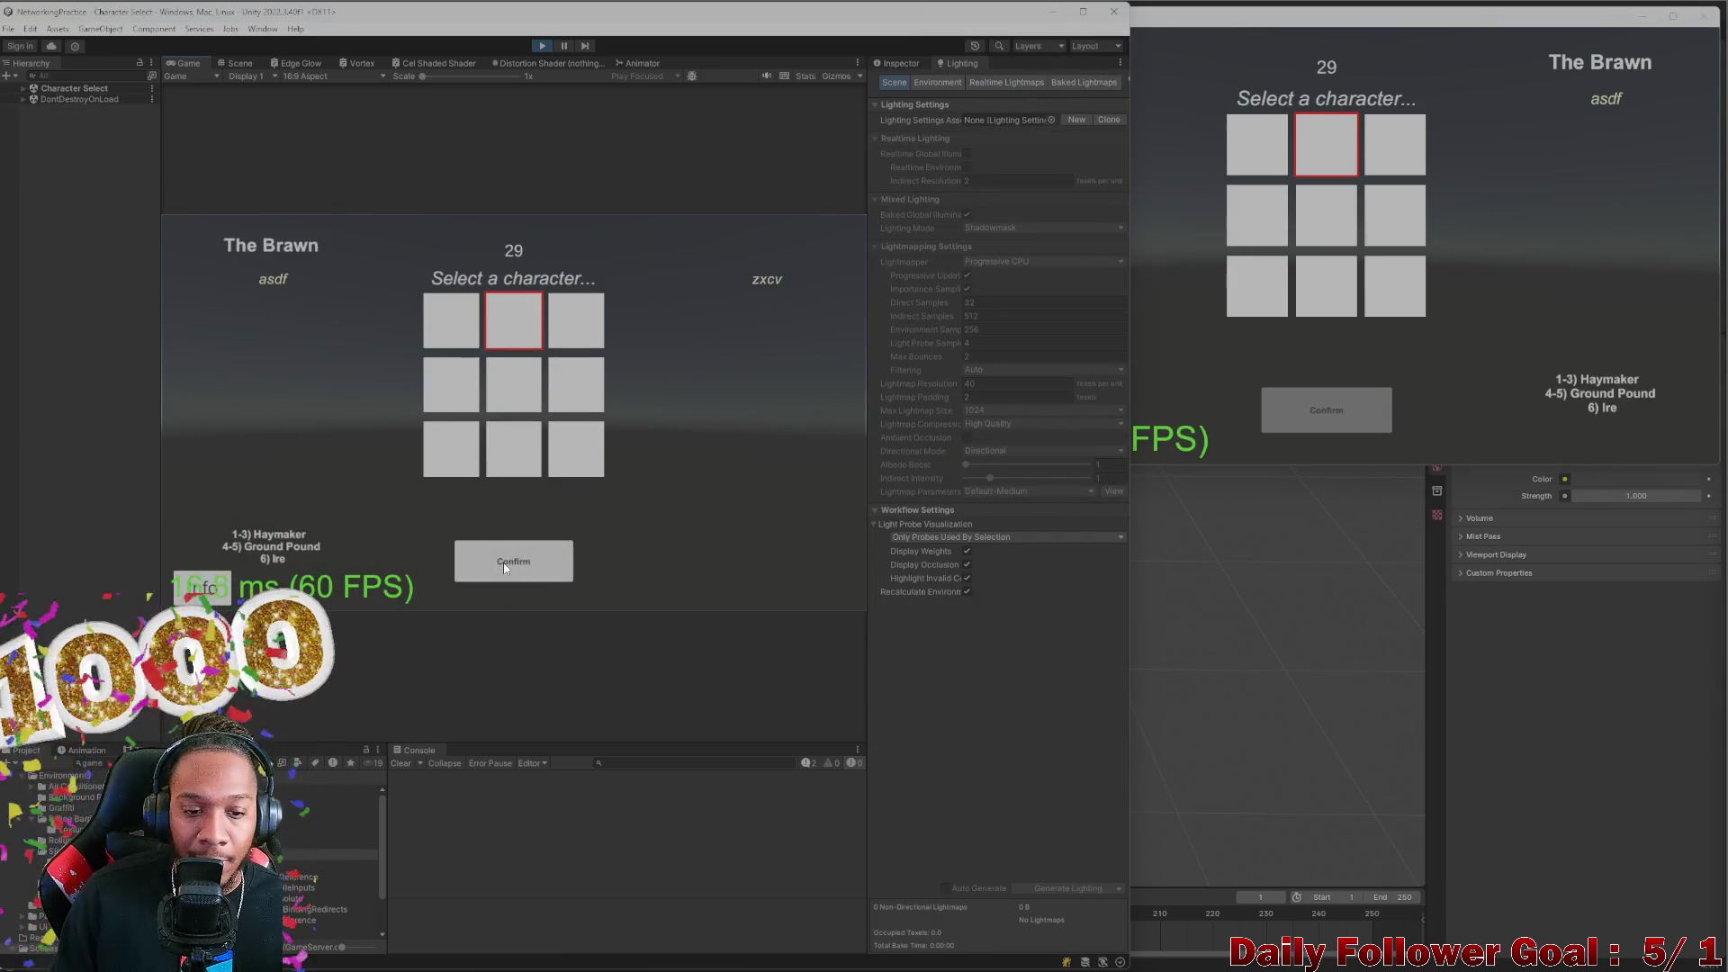
pyautogui.click(1257, 144)
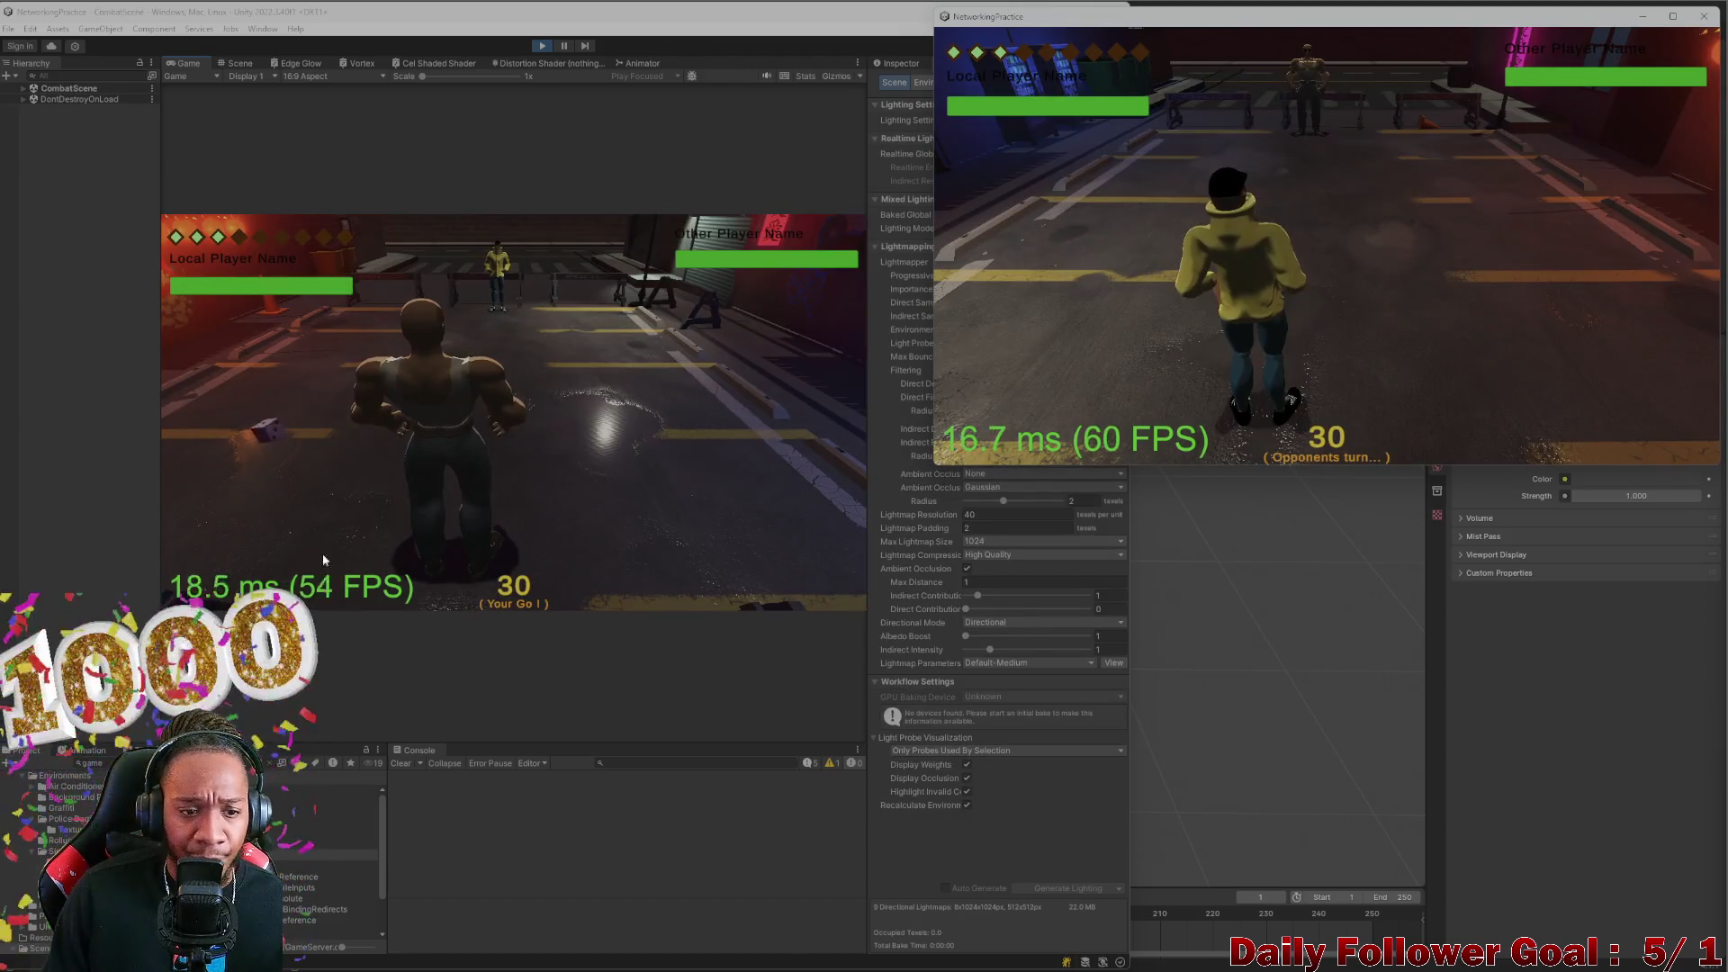
# Toggle repeatedly between the Move options and Back in the editor's action menu
pyautogui.click(291, 442)
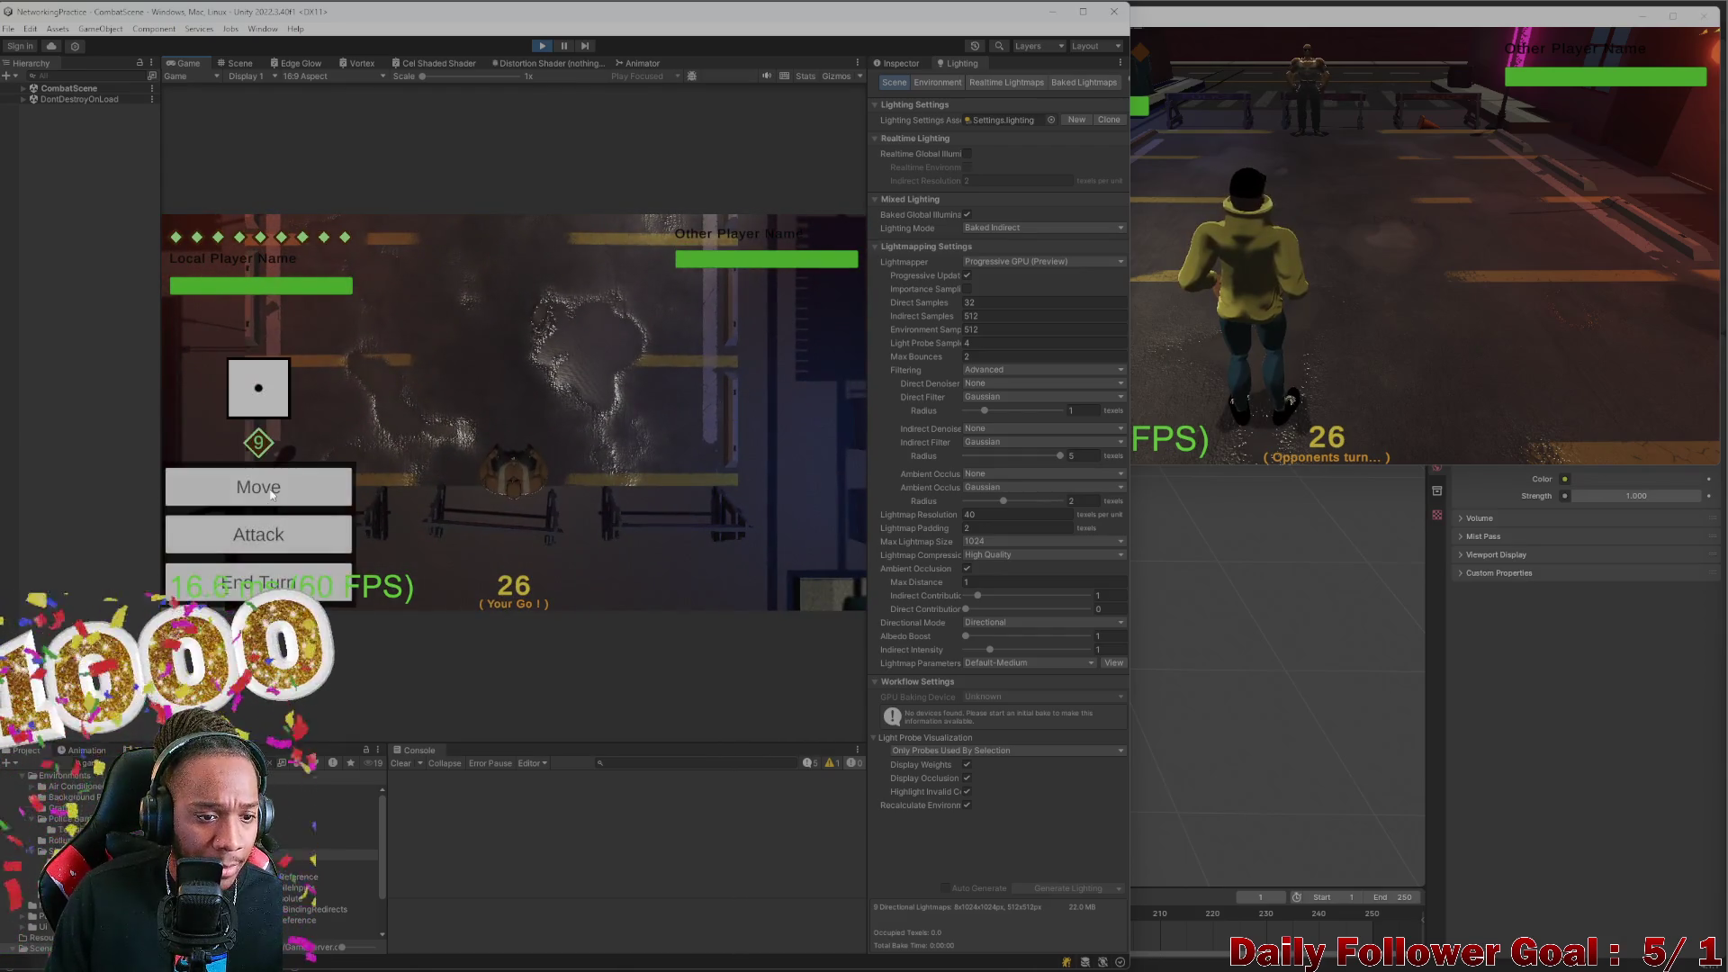
pyautogui.click(777, 581)
pyautogui.click(801, 586)
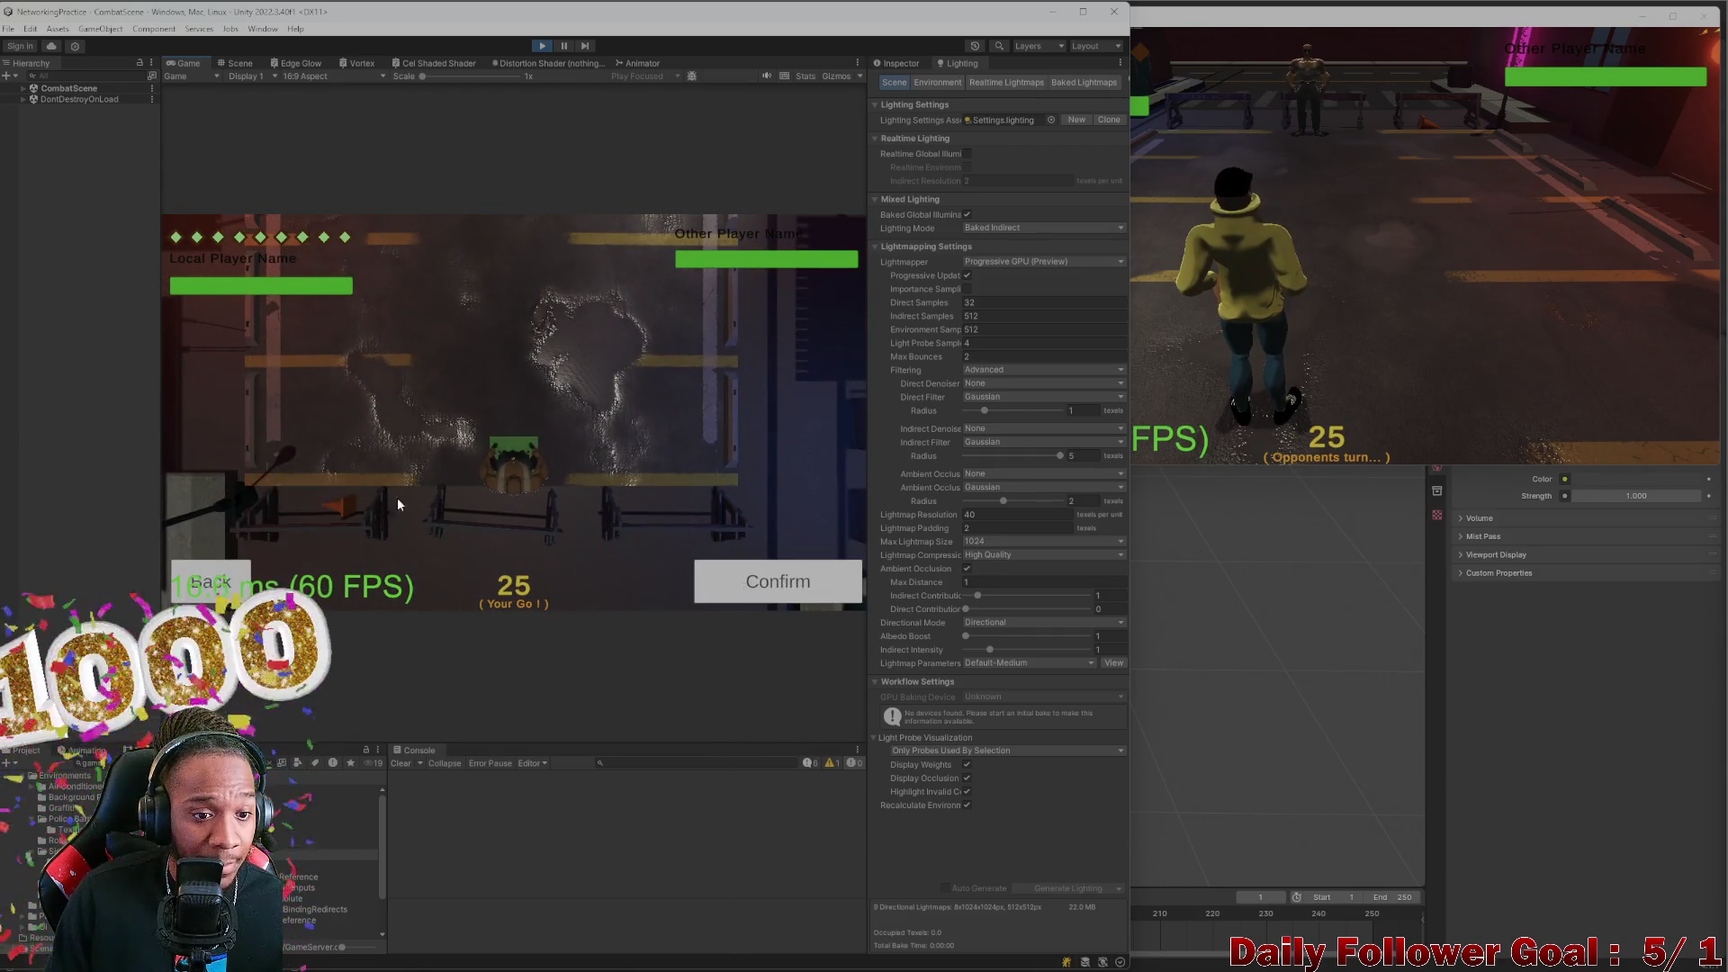
pyautogui.click(802, 587)
pyautogui.click(823, 590)
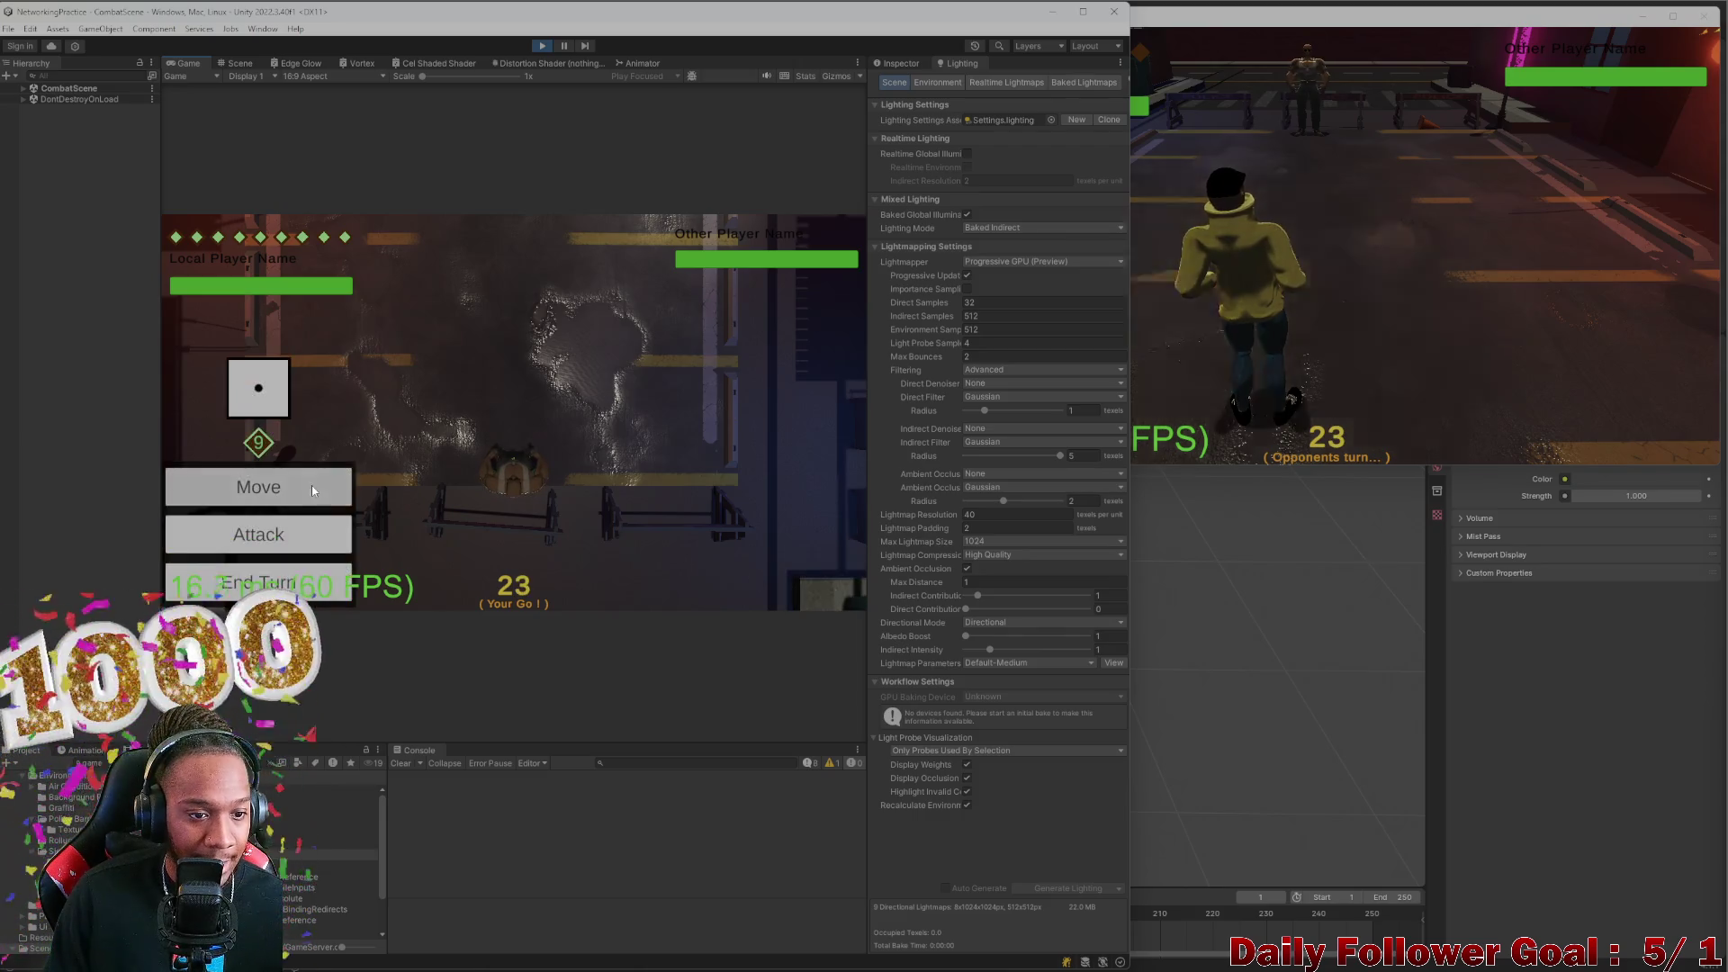
pyautogui.click(846, 594)
pyautogui.click(792, 583)
pyautogui.click(347, 489)
pyautogui.click(769, 586)
pyautogui.click(766, 593)
# Plan a move on the grid, confirm it to relocate the fighter, and end the turn
pyautogui.click(333, 487)
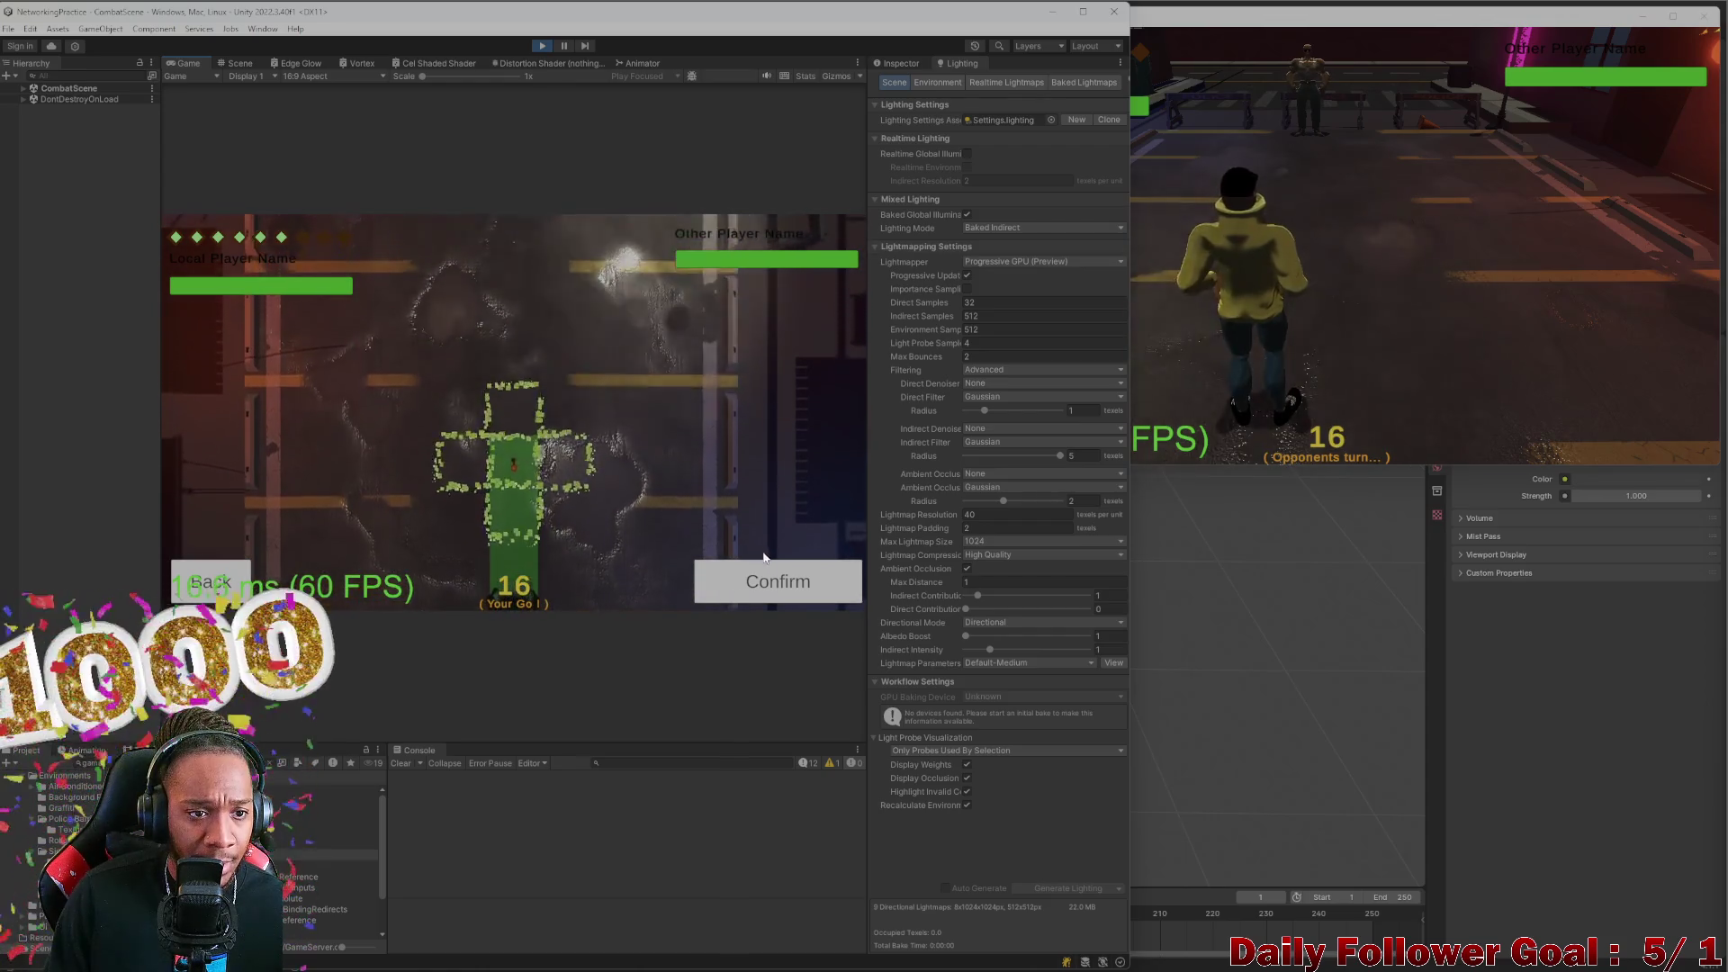
pyautogui.click(779, 580)
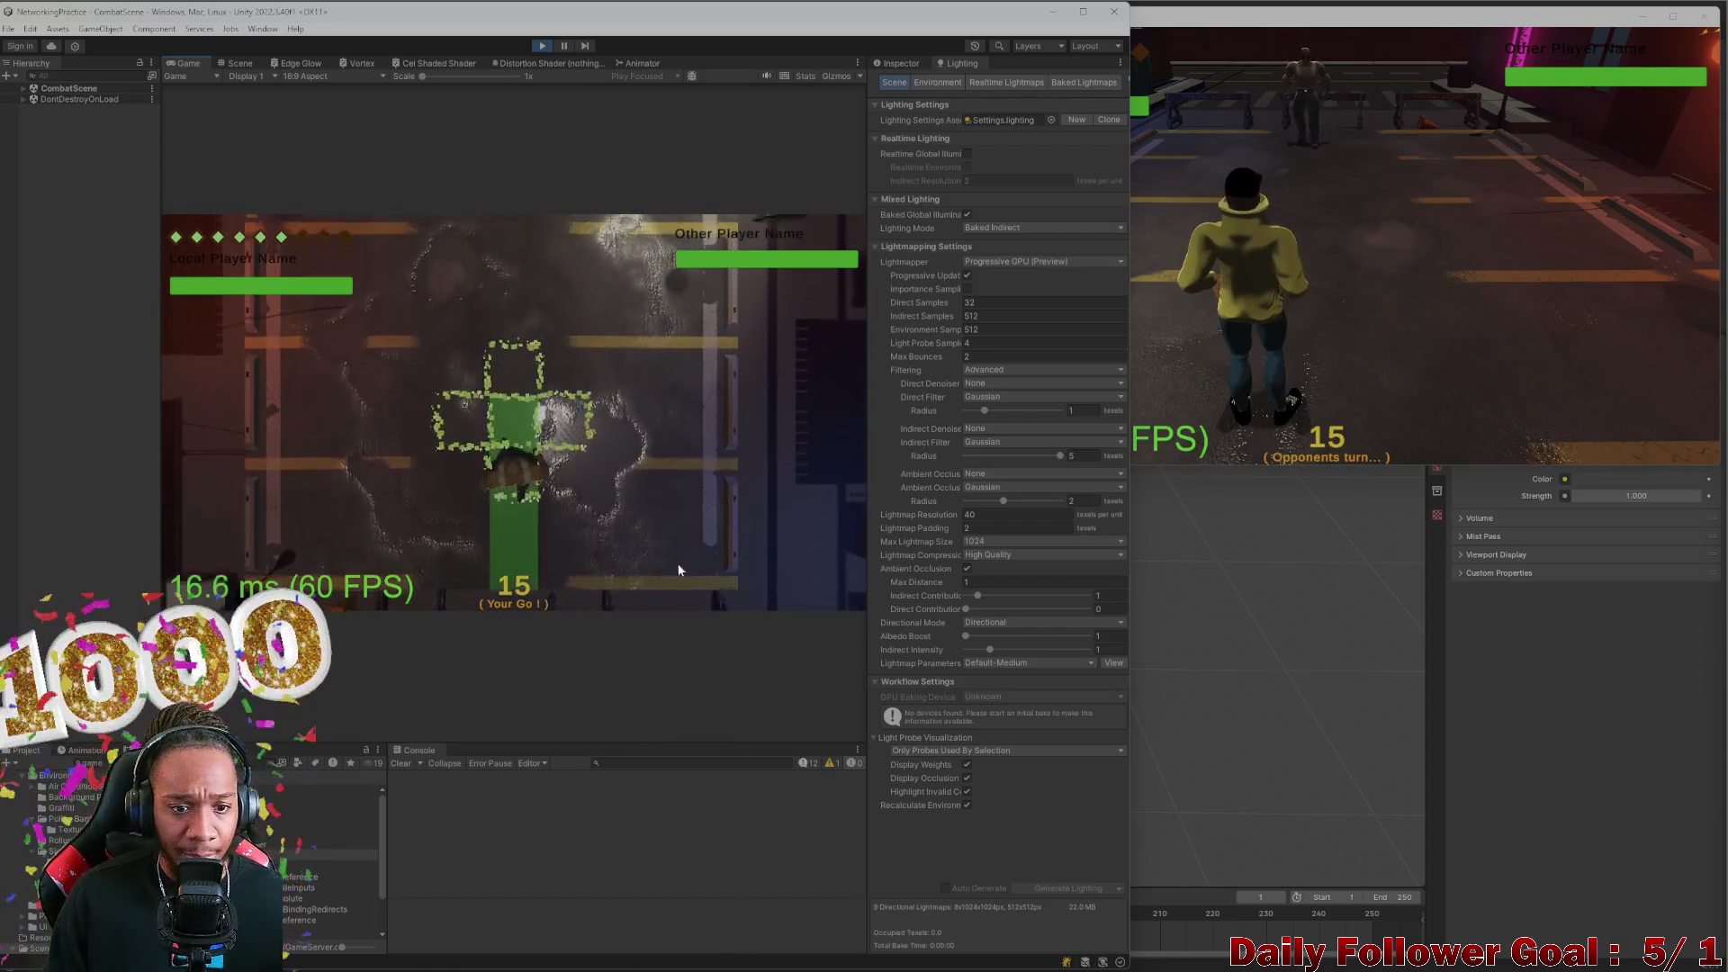
pyautogui.click(349, 594)
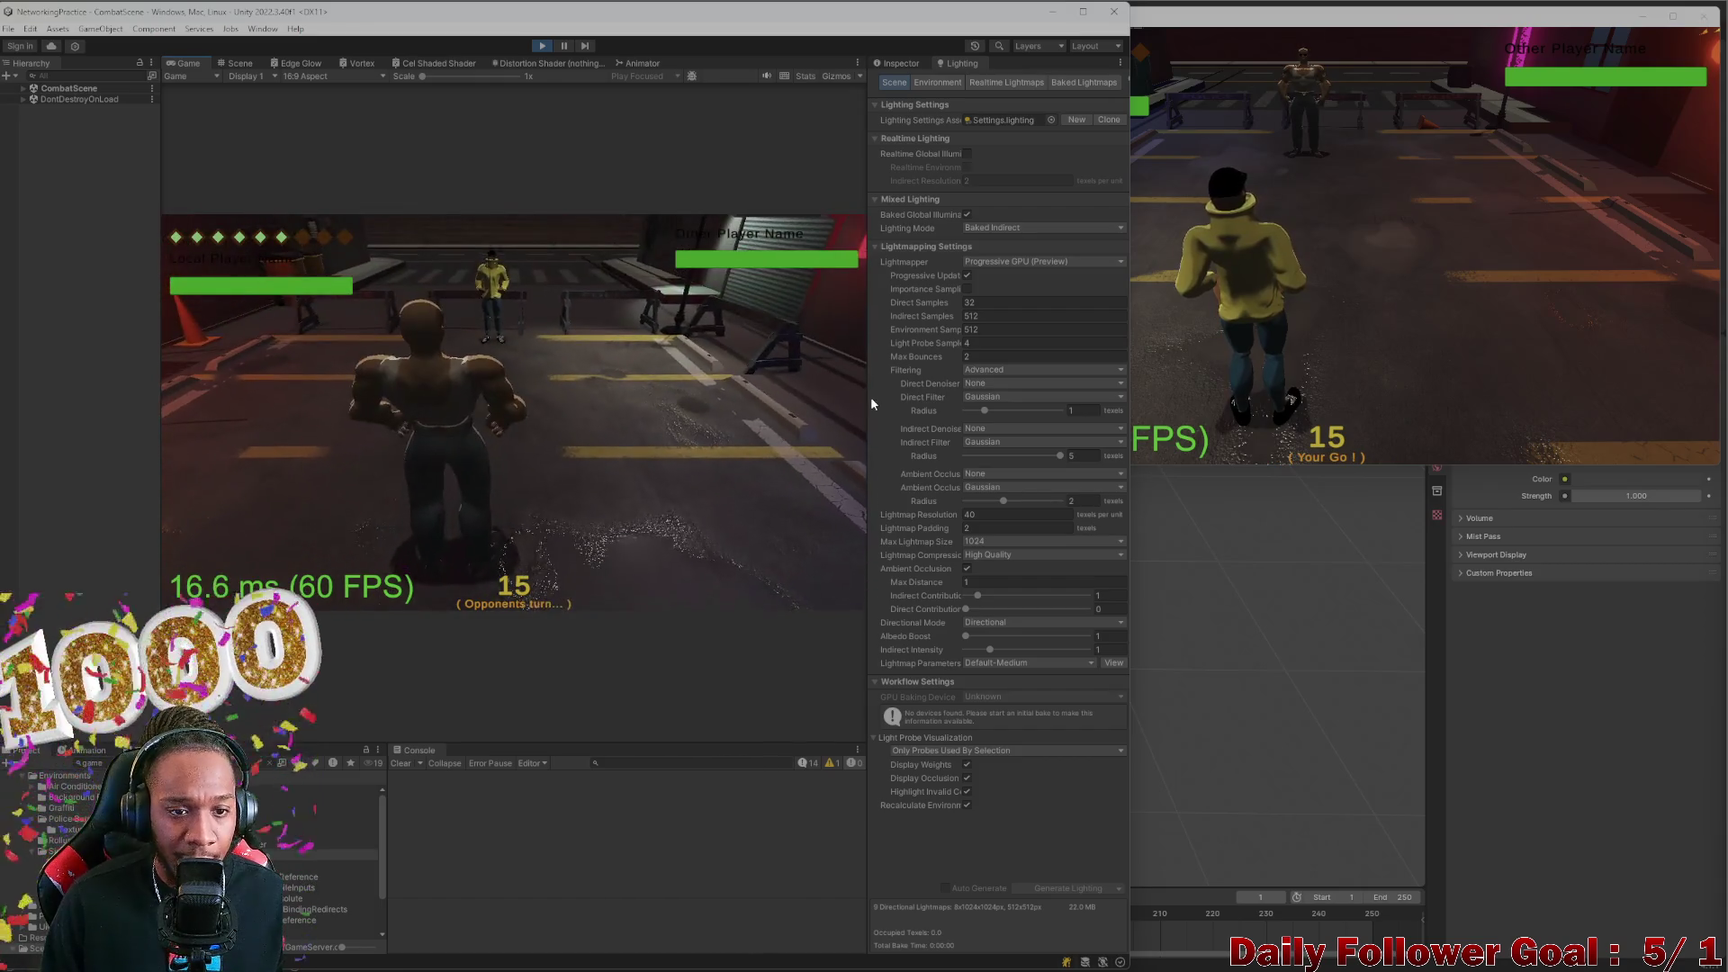
# Close the second game client, stop Play mode, and switch to Visual Studio
pyautogui.click(1346, 293)
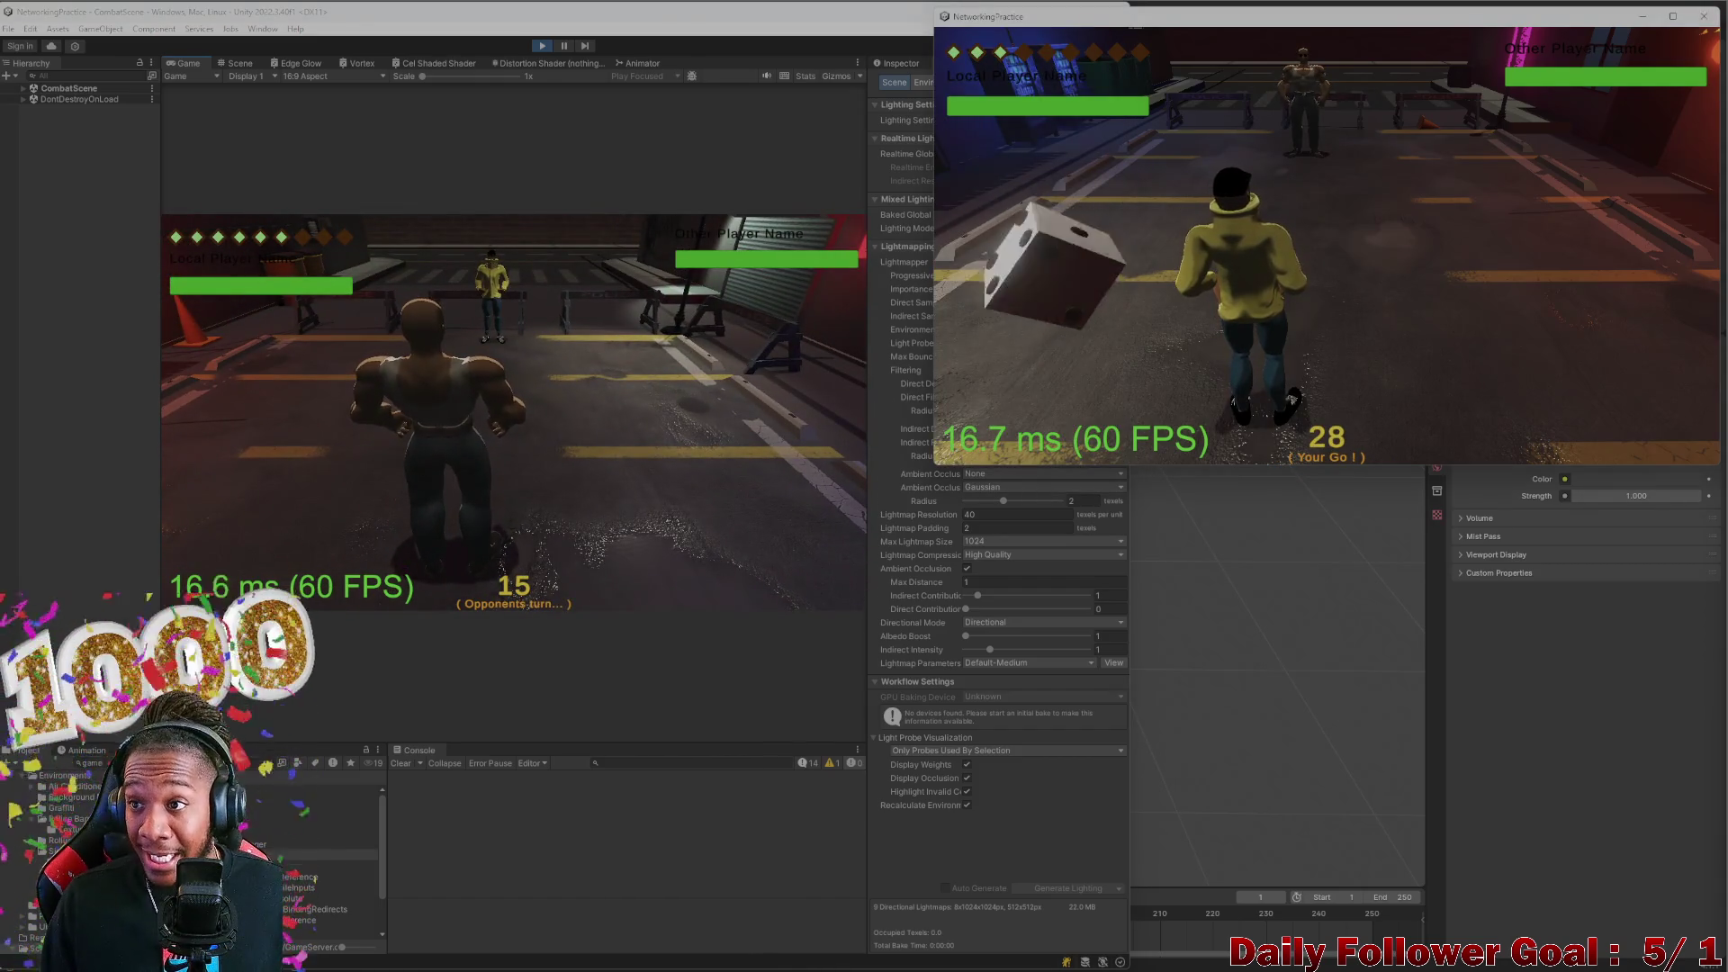
pyautogui.click(1702, 16)
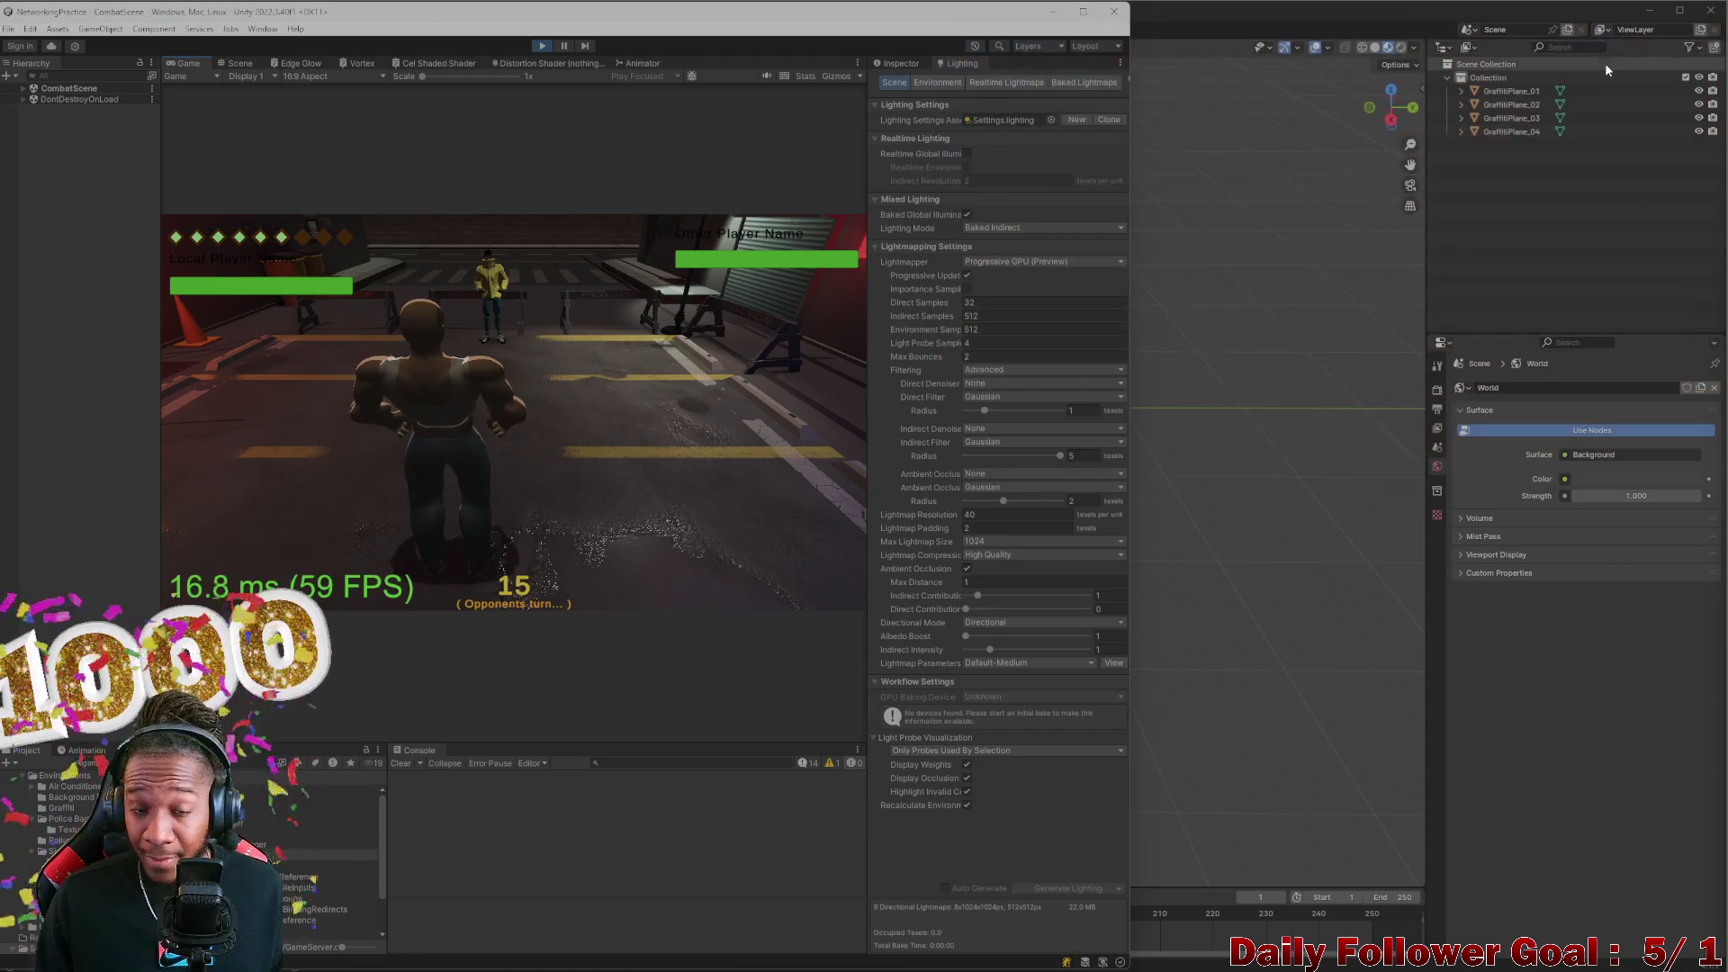
pyautogui.click(540, 46)
pyautogui.moveTo(645, 18); pyautogui.dragTo(1126, 74)
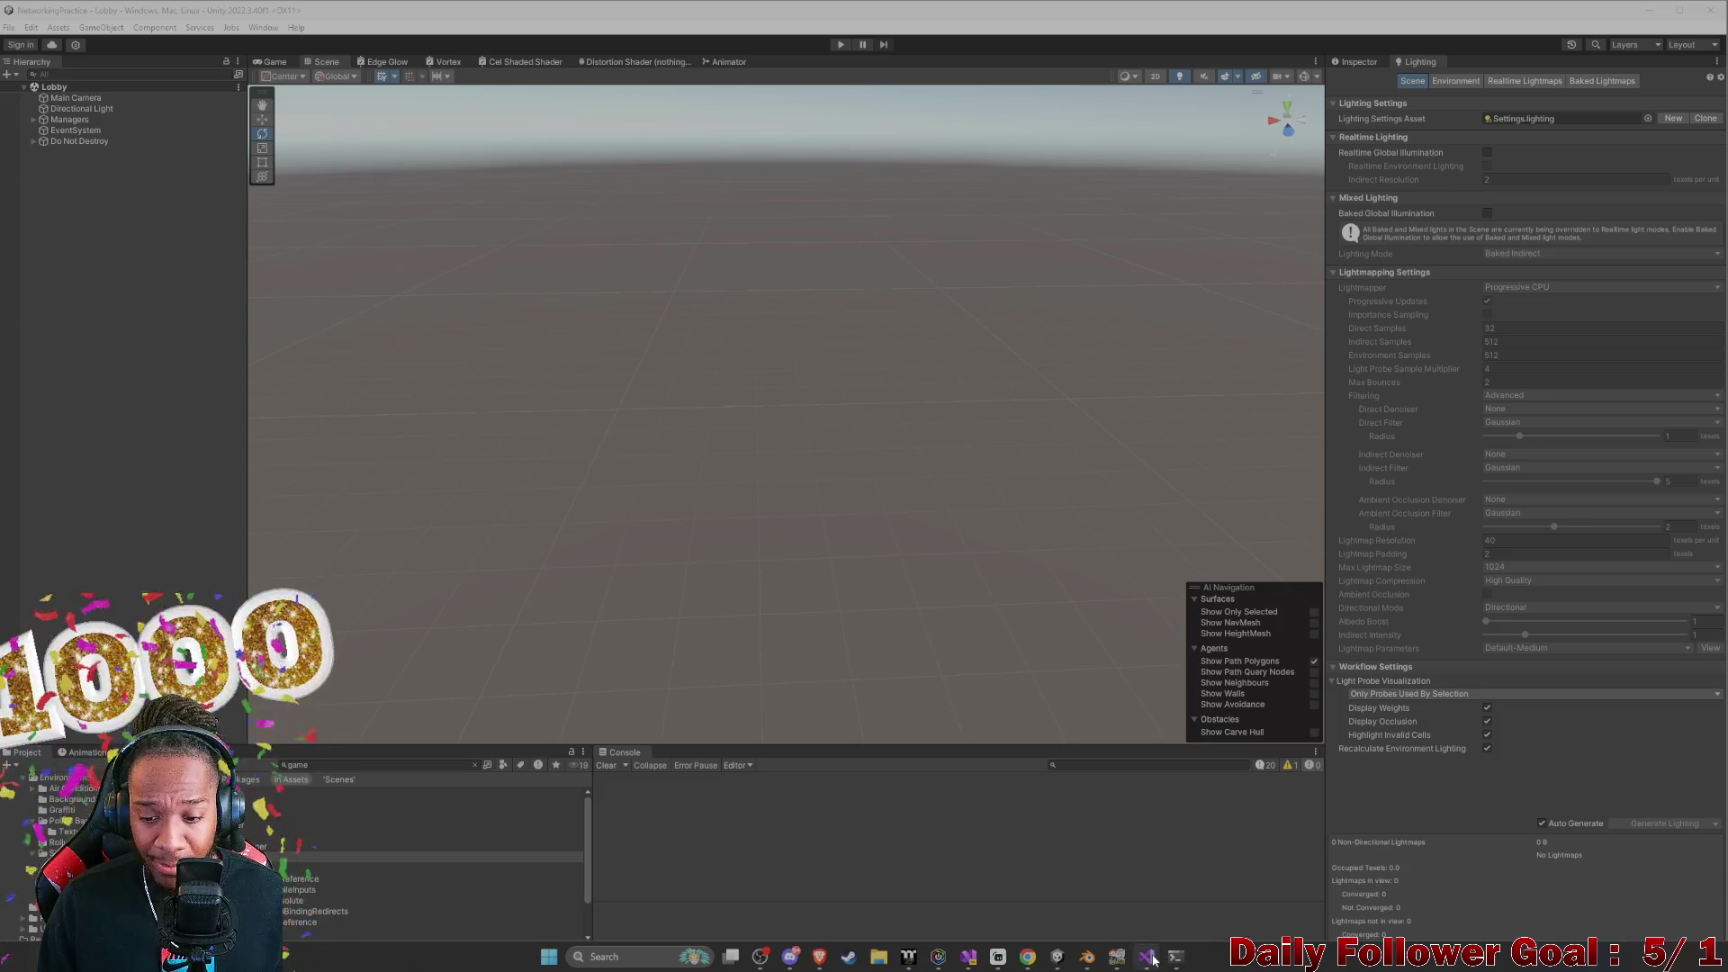
pyautogui.click(1146, 955)
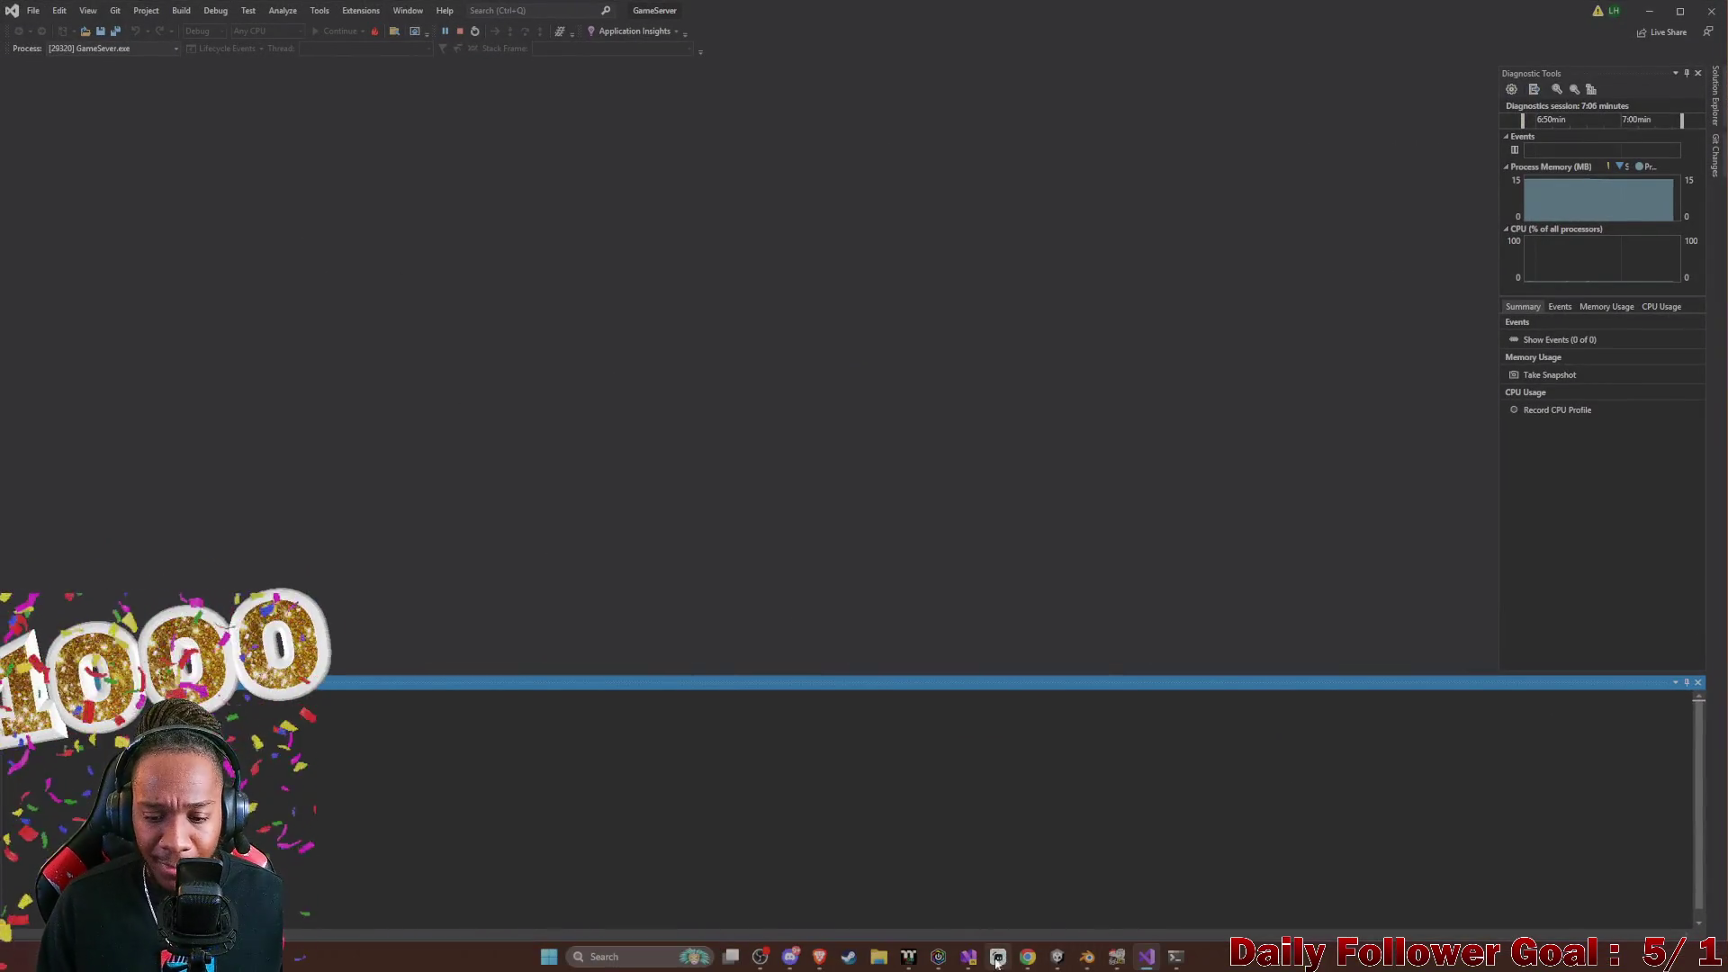
# In ToDo.cs, cut the confirm-button backlog line and paste it unindented below item 9
pyautogui.click(972, 959)
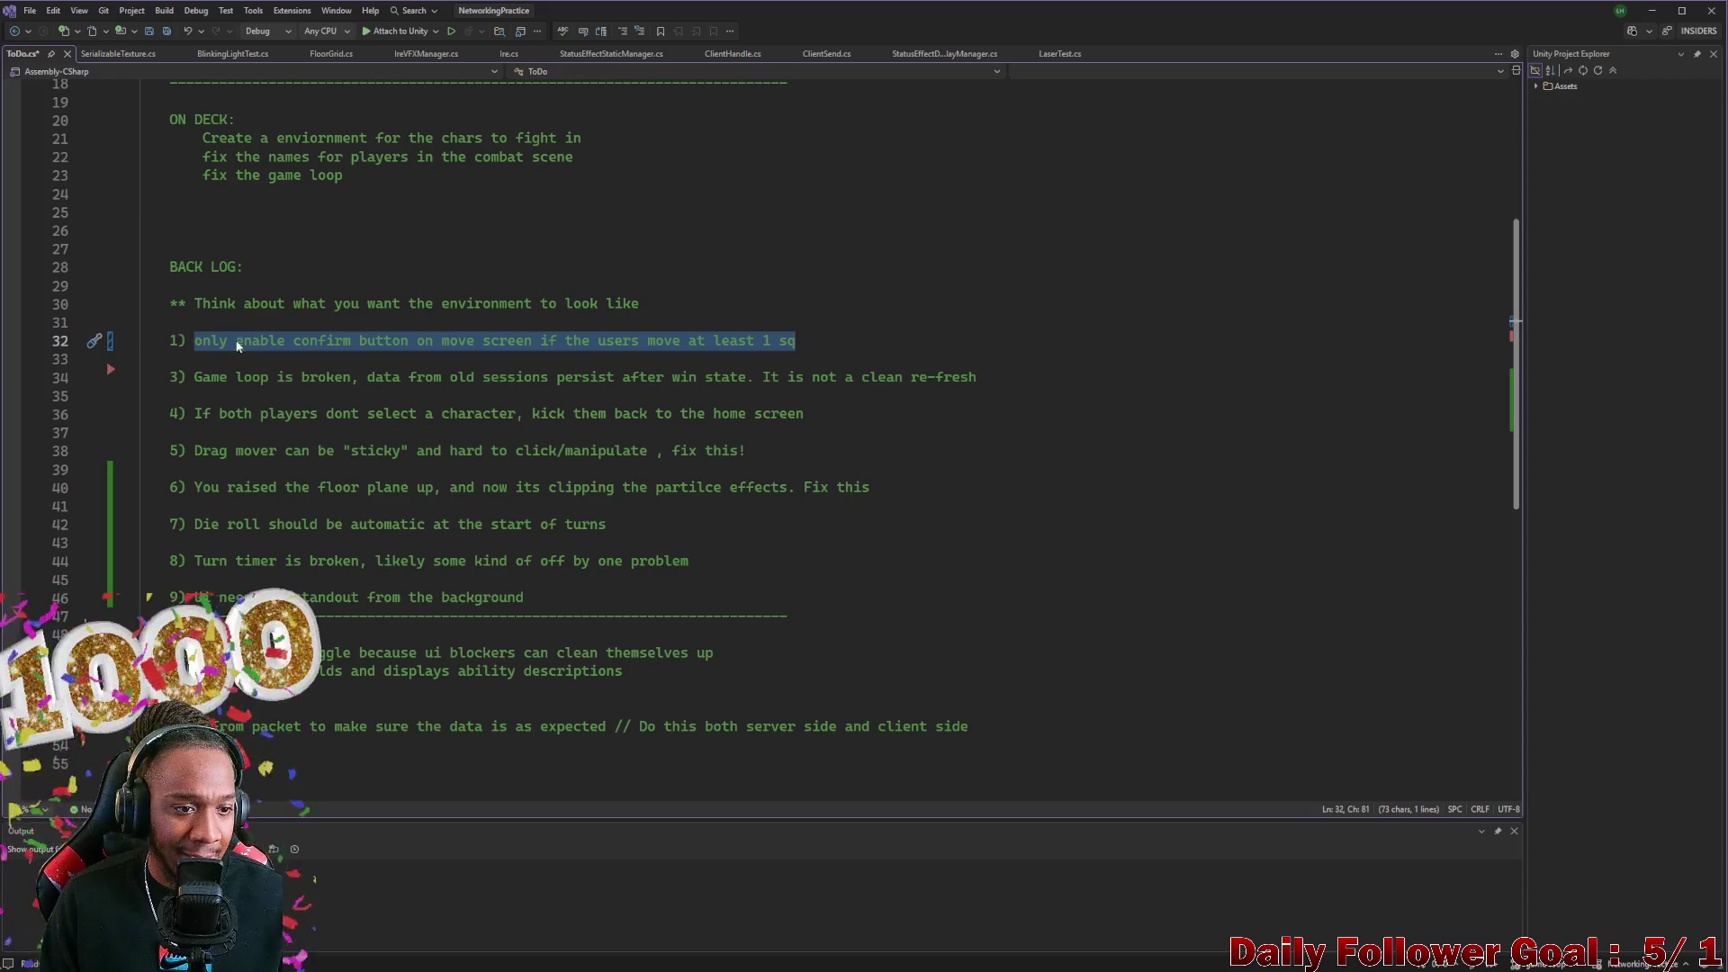
pyautogui.tripleClick(257, 345)
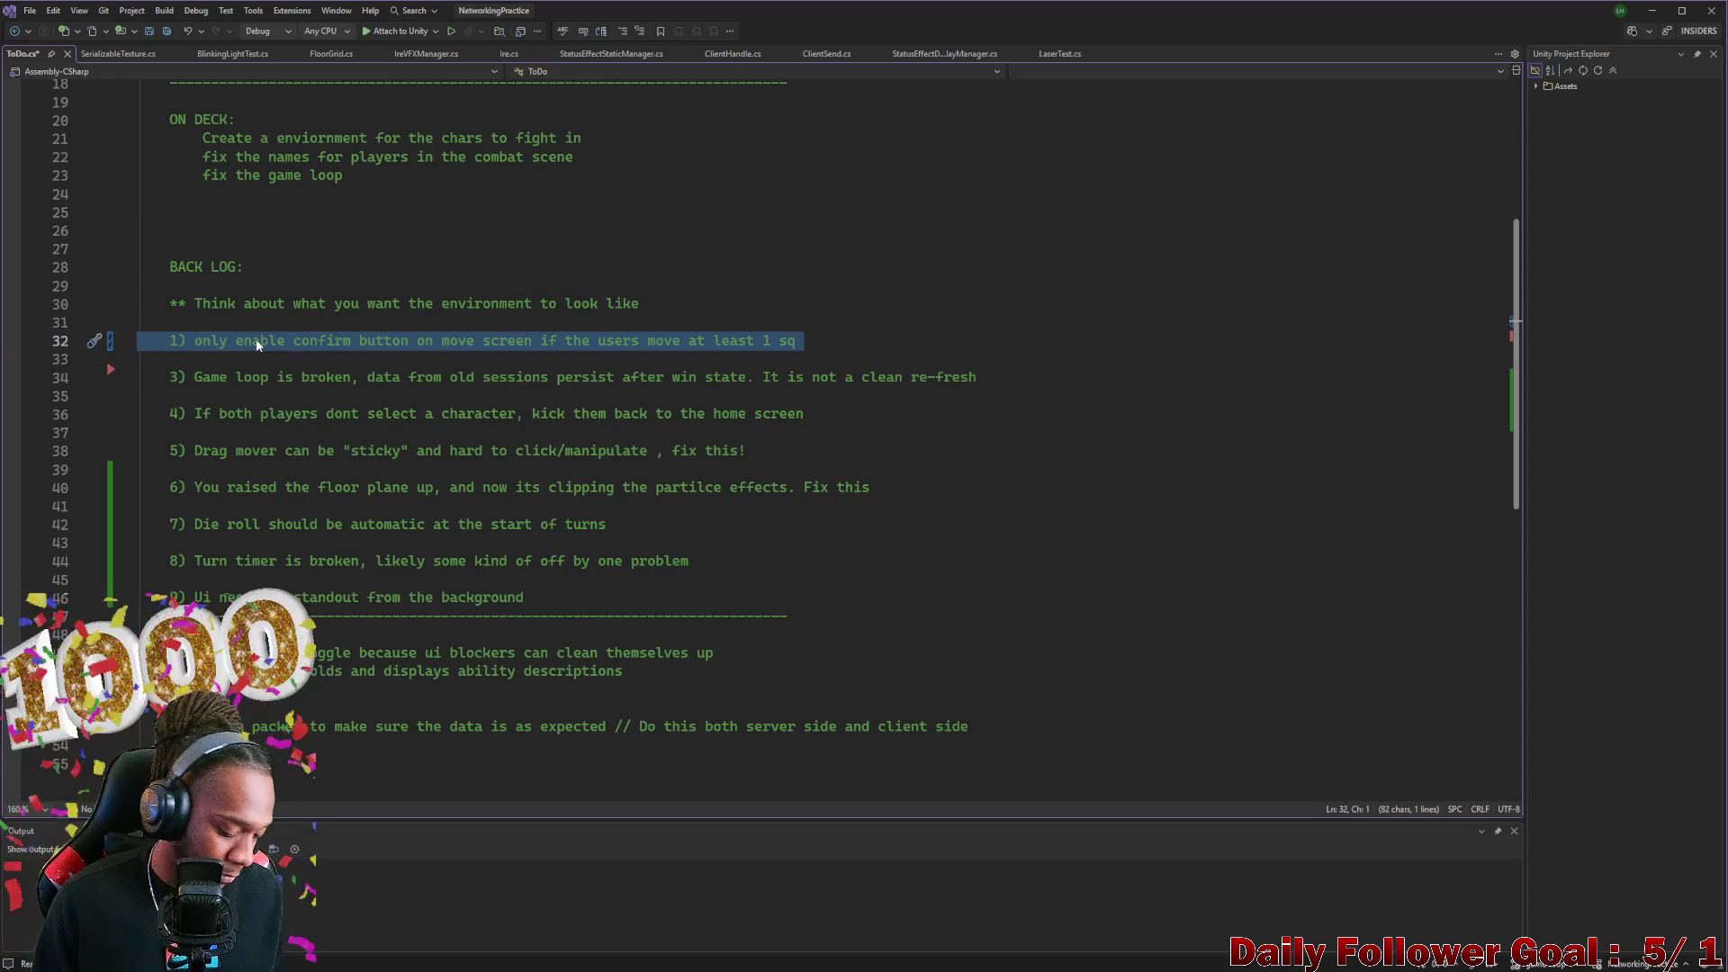
pyautogui.press('Delete')
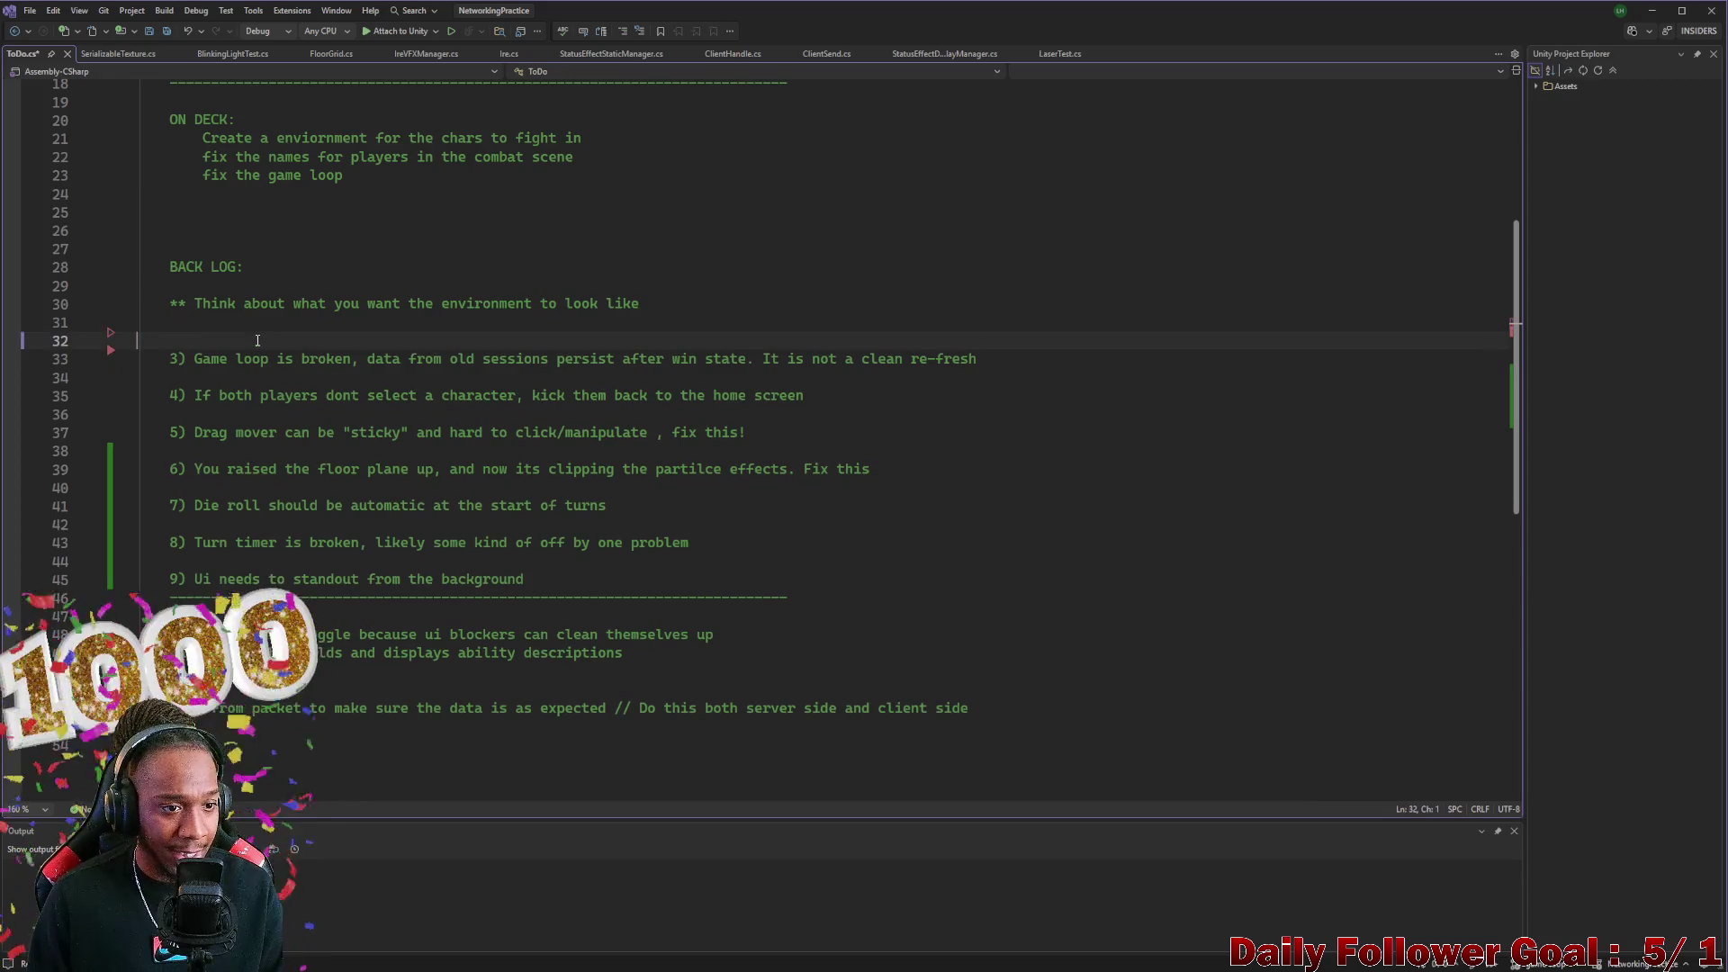
pyautogui.click(576, 585)
pyautogui.press('Return')
pyautogui.press('Return')
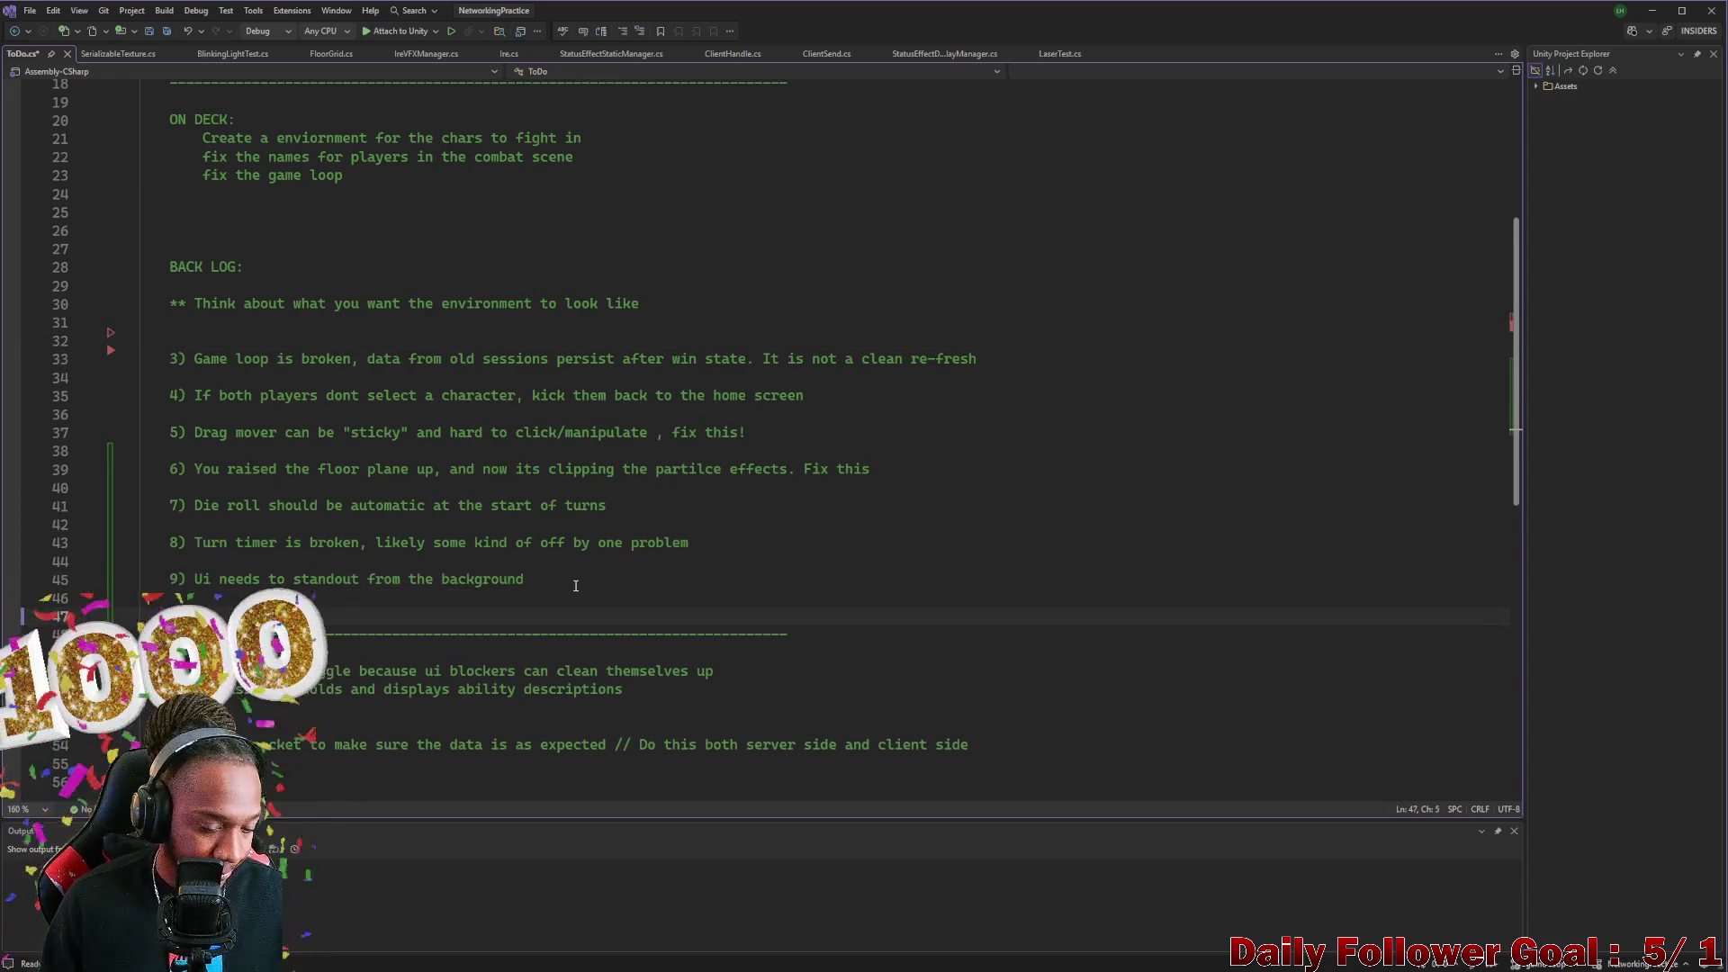
pyautogui.hotkey('ctrl', 'v')
pyautogui.press('BackSpace')
pyautogui.press('BackSpace')
pyautogui.press('BackSpace')
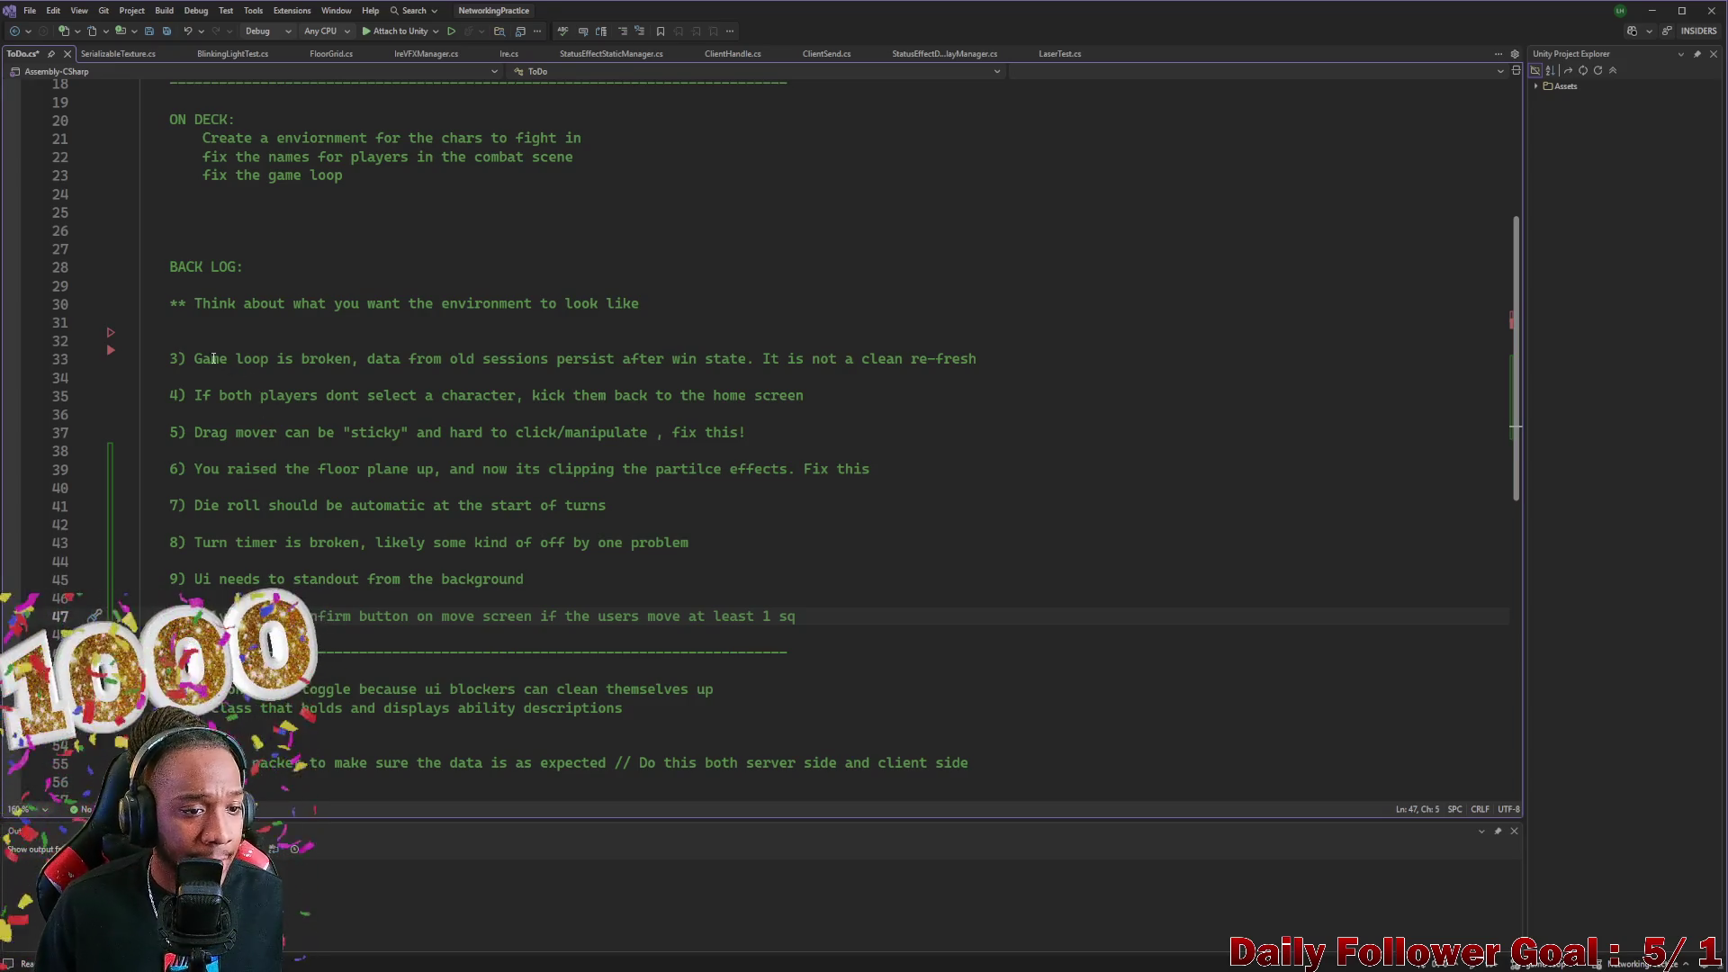
pyautogui.moveTo(171, 358)
pyautogui.mouseDown()
pyautogui.moveTo(166, 376)
pyautogui.moveTo(978, 375)
pyautogui.mouseUp()
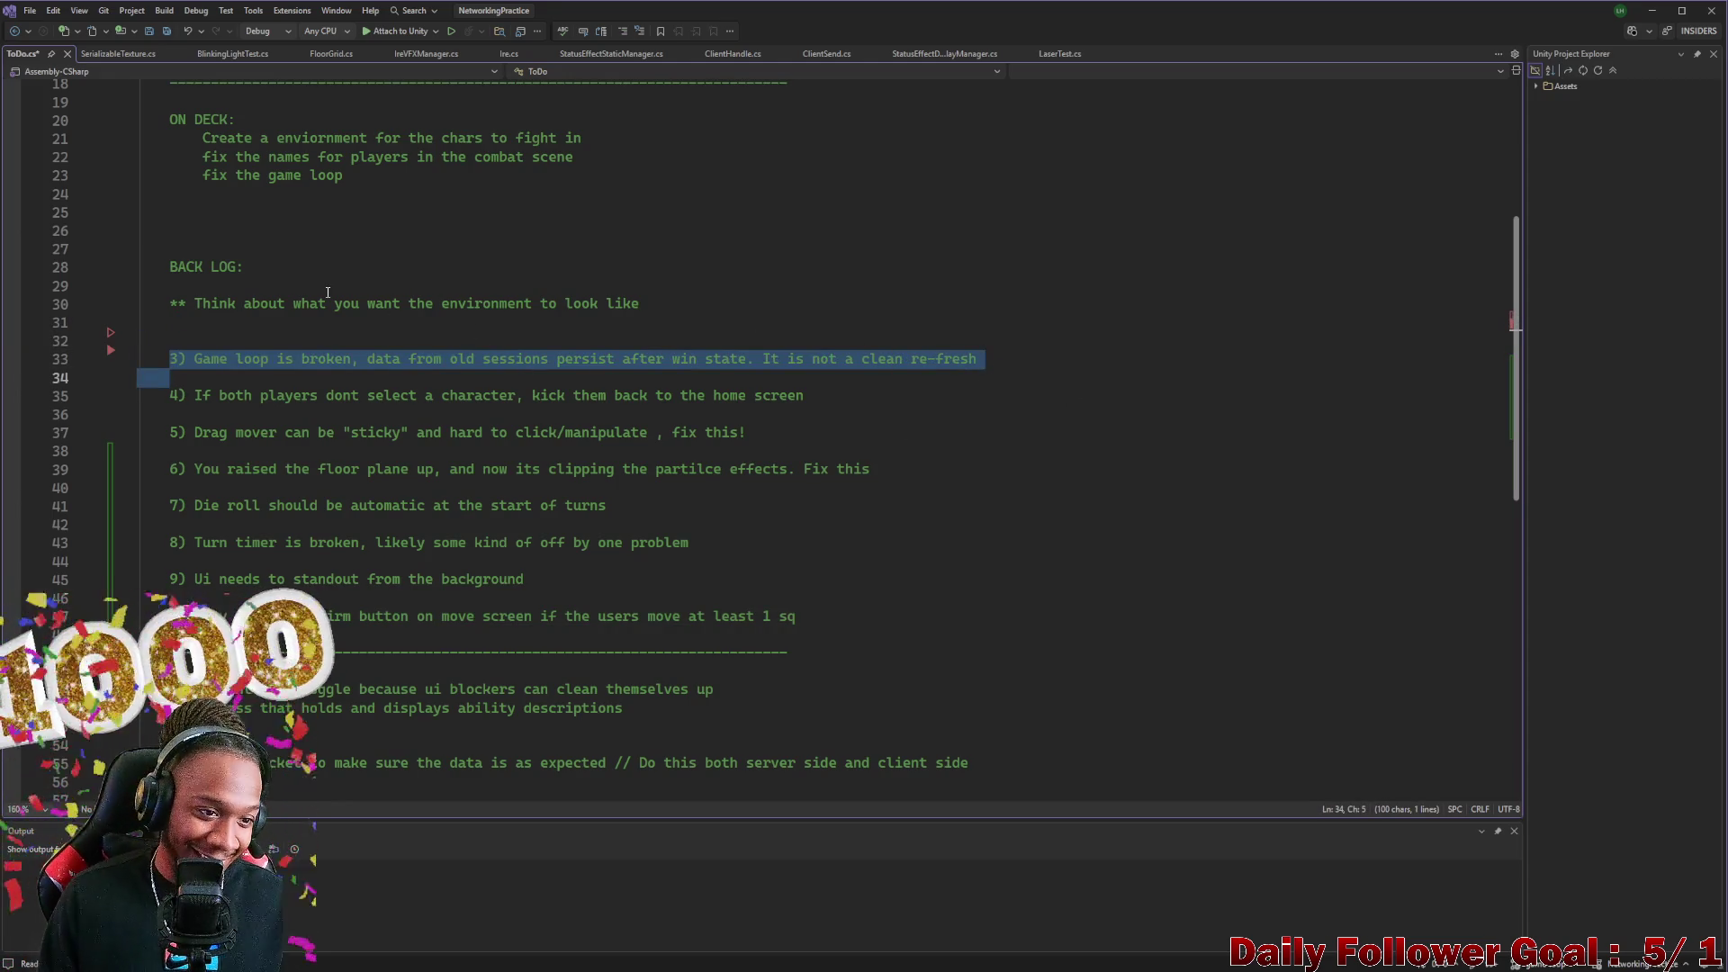
# Delete the empty line above game-loop item 3 and select that item
pyautogui.click(153, 359)
pyautogui.click(176, 339)
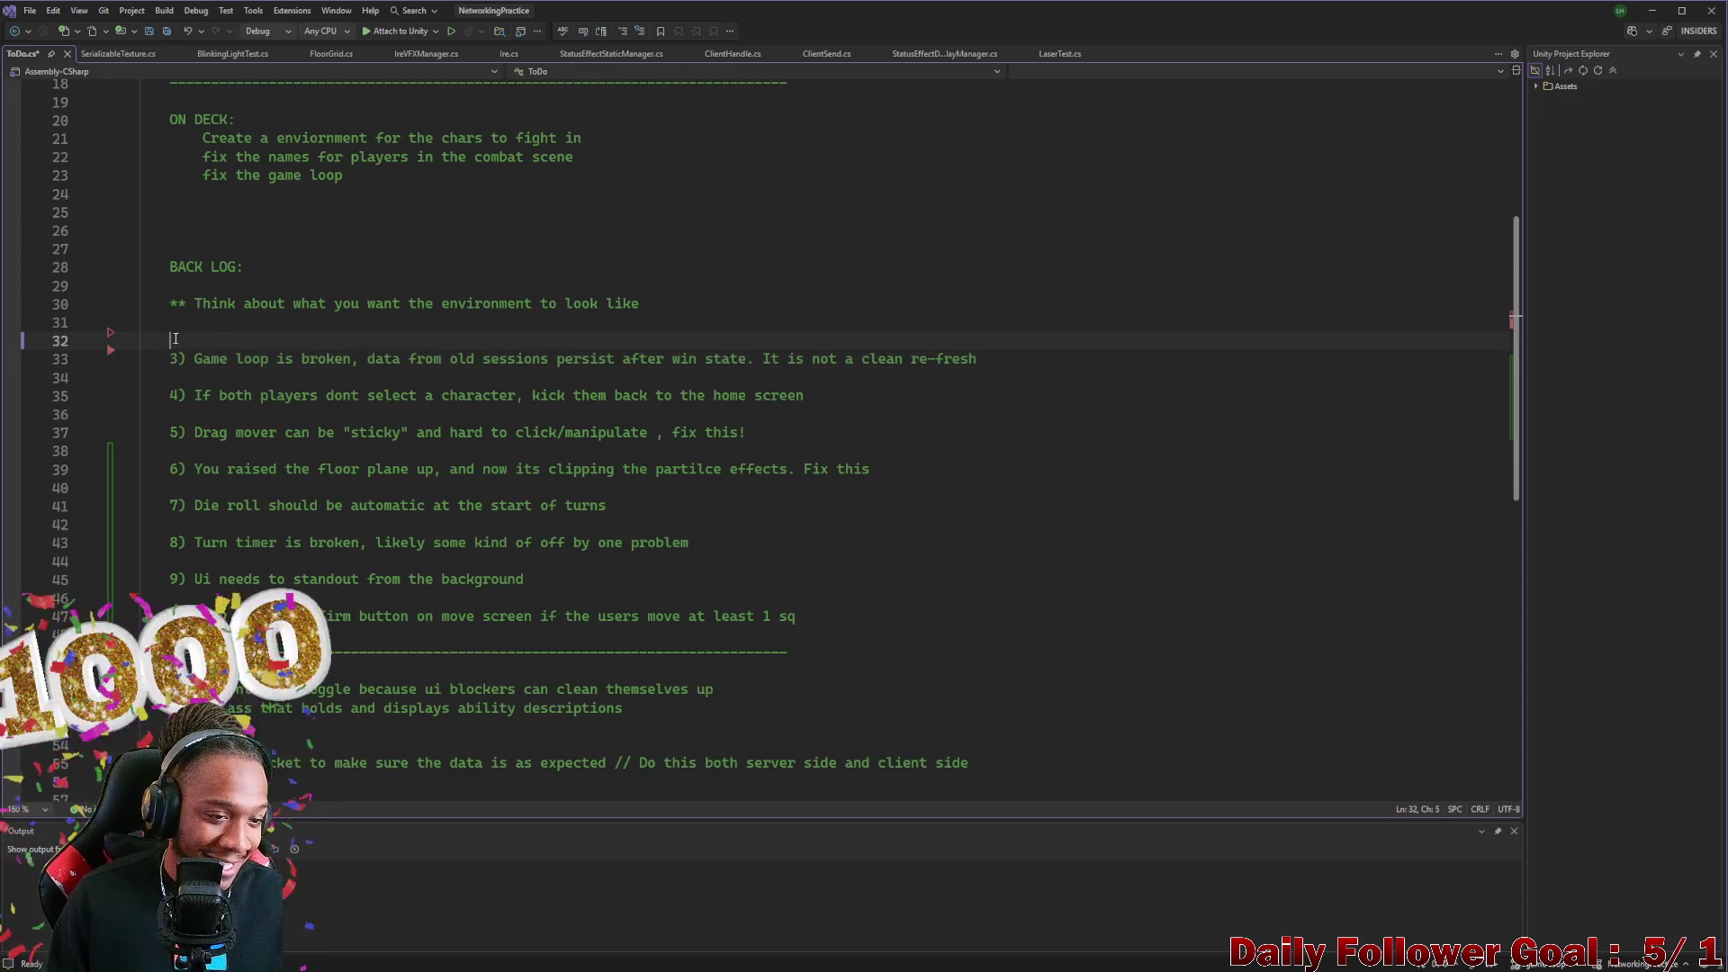
pyautogui.press('BackSpace')
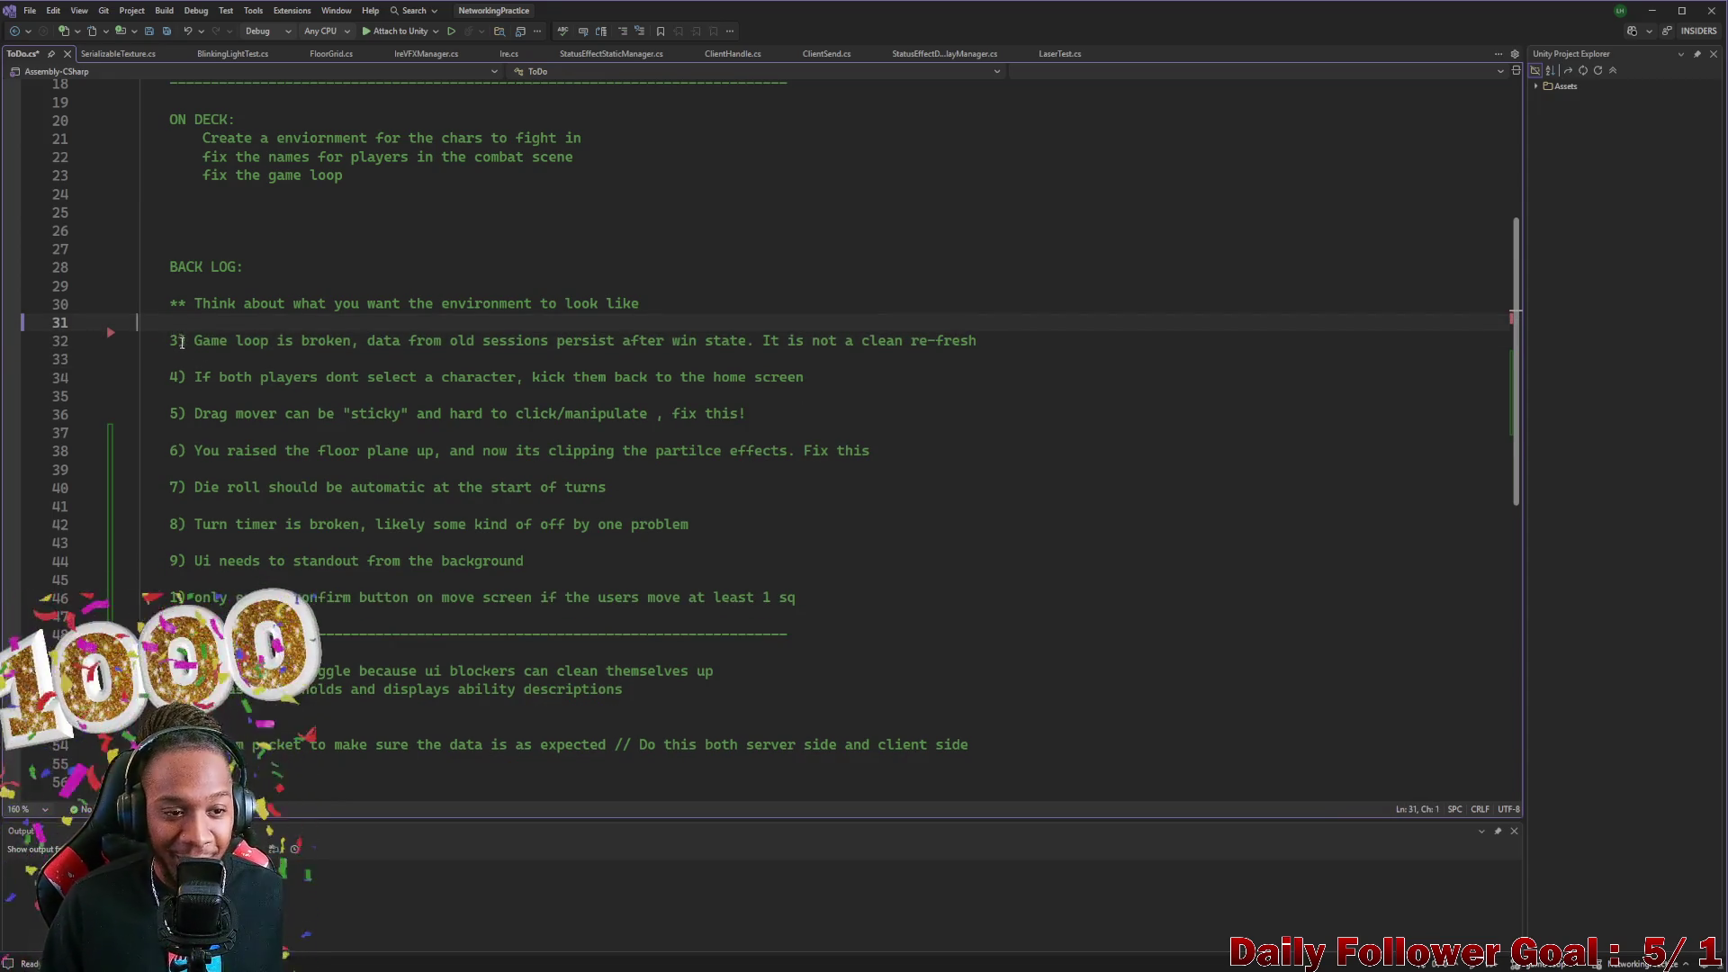
pyautogui.moveTo(176, 340); pyautogui.dragTo(972, 339)
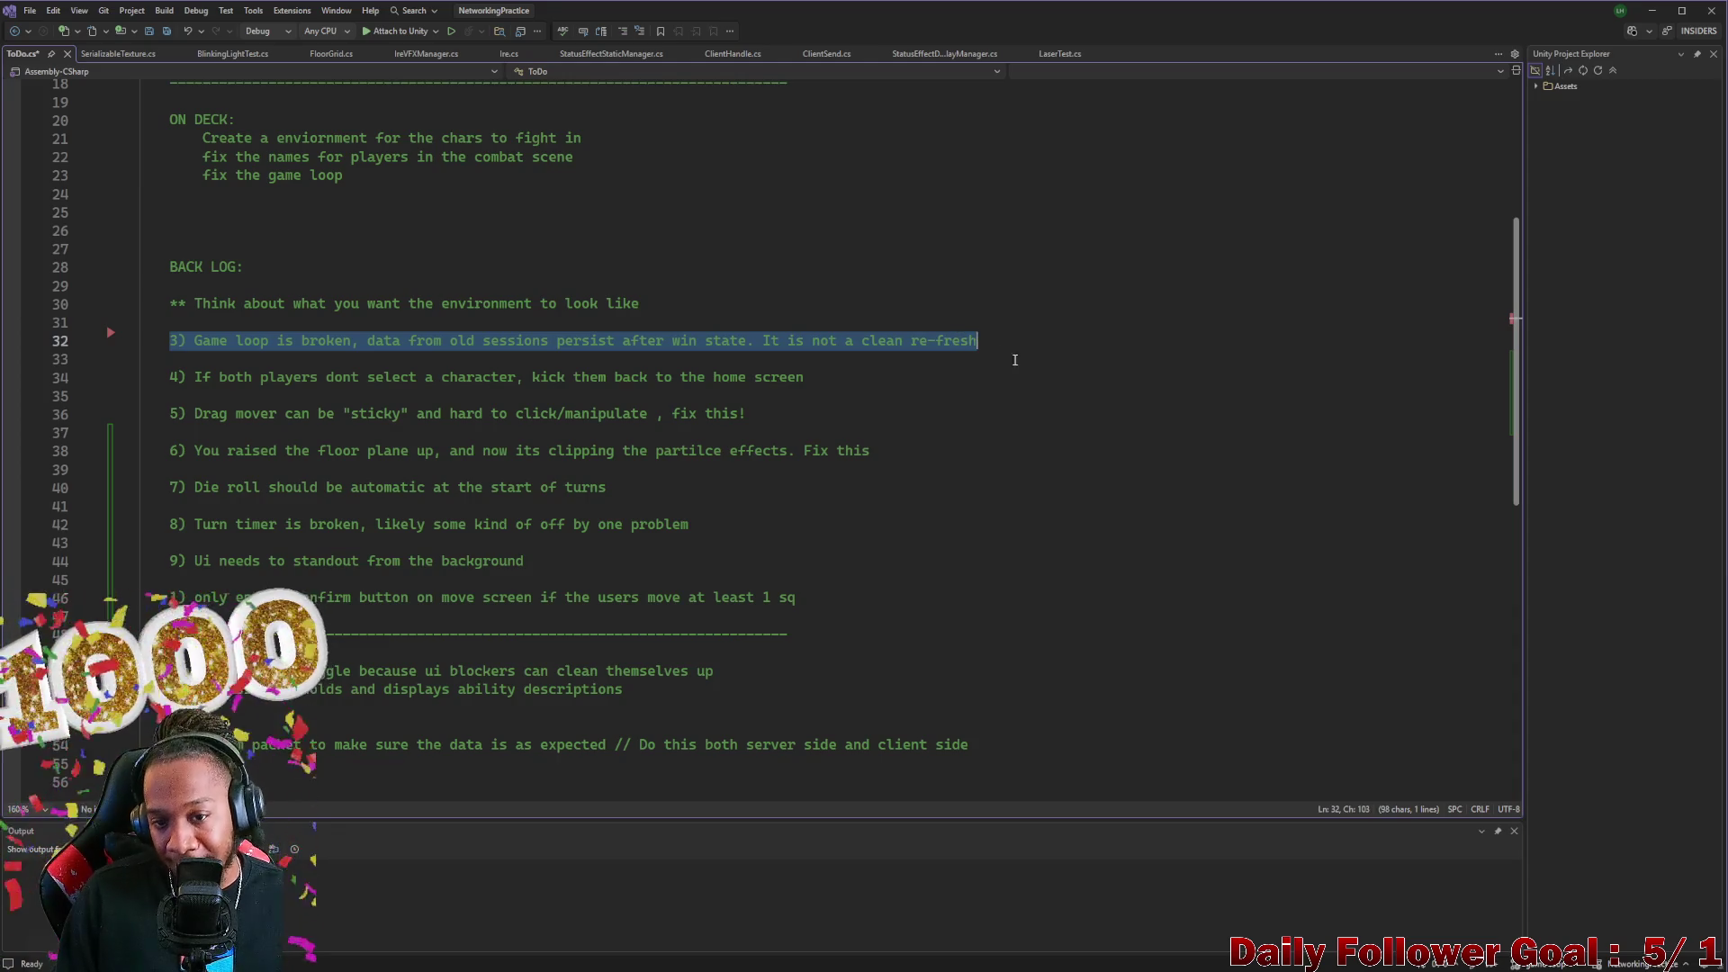
pyautogui.hotkey('alt', 'Tab')
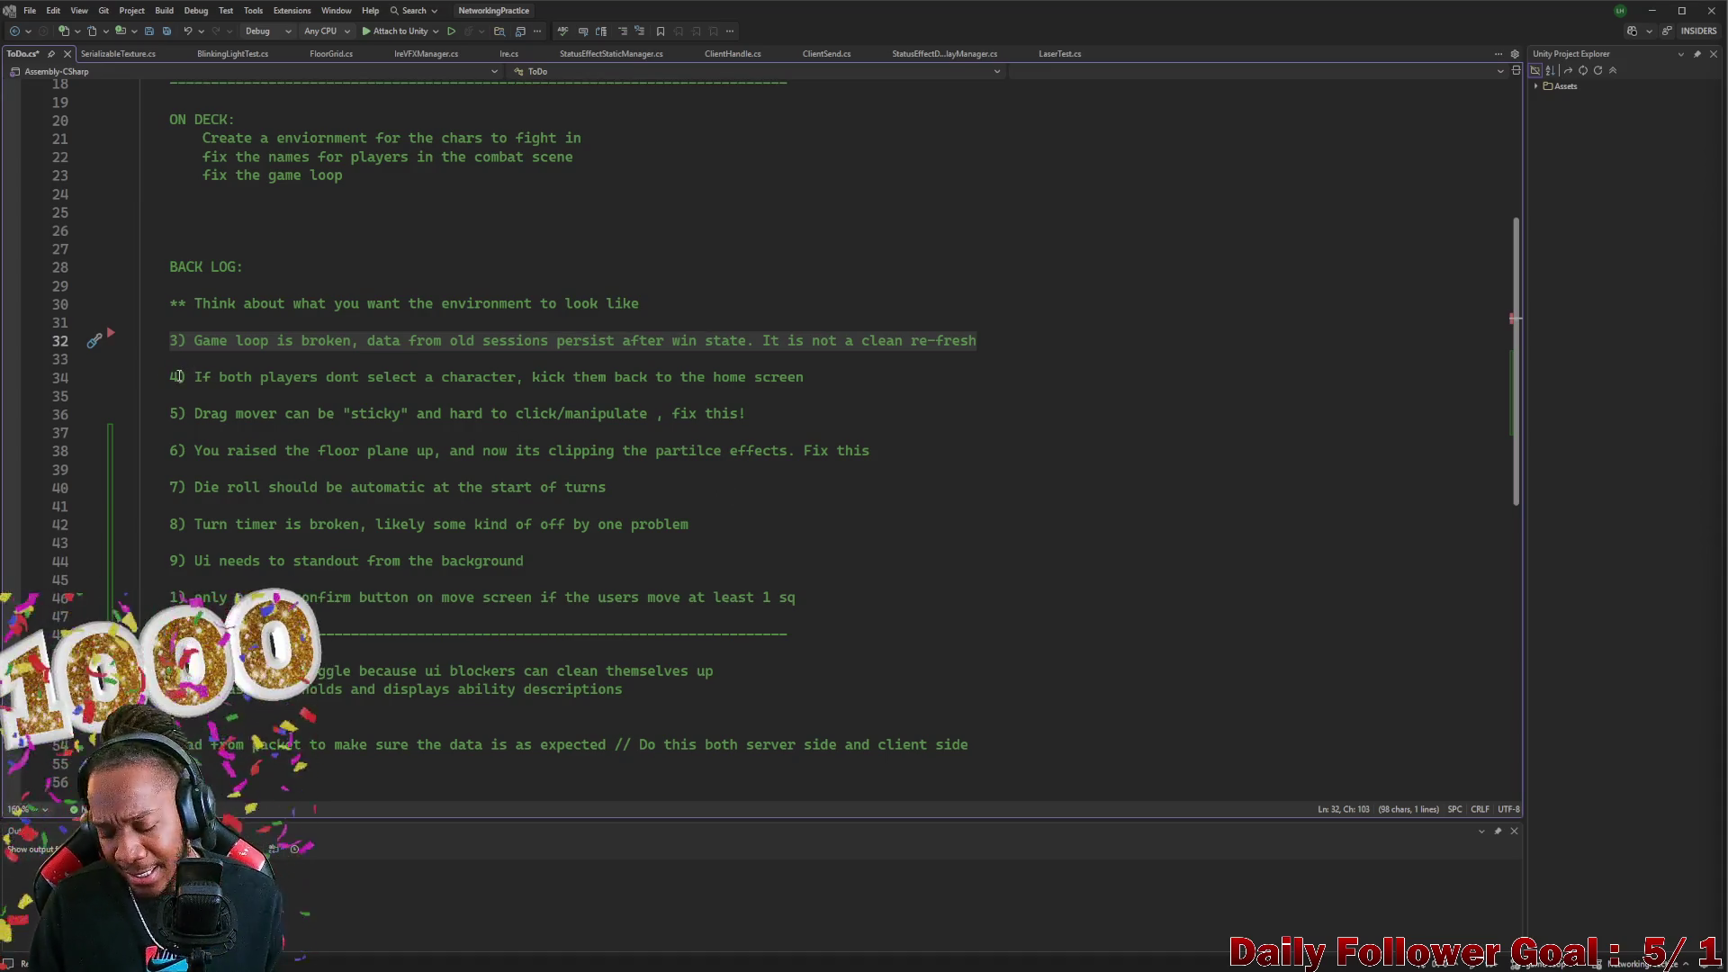
pyautogui.click(233, 303)
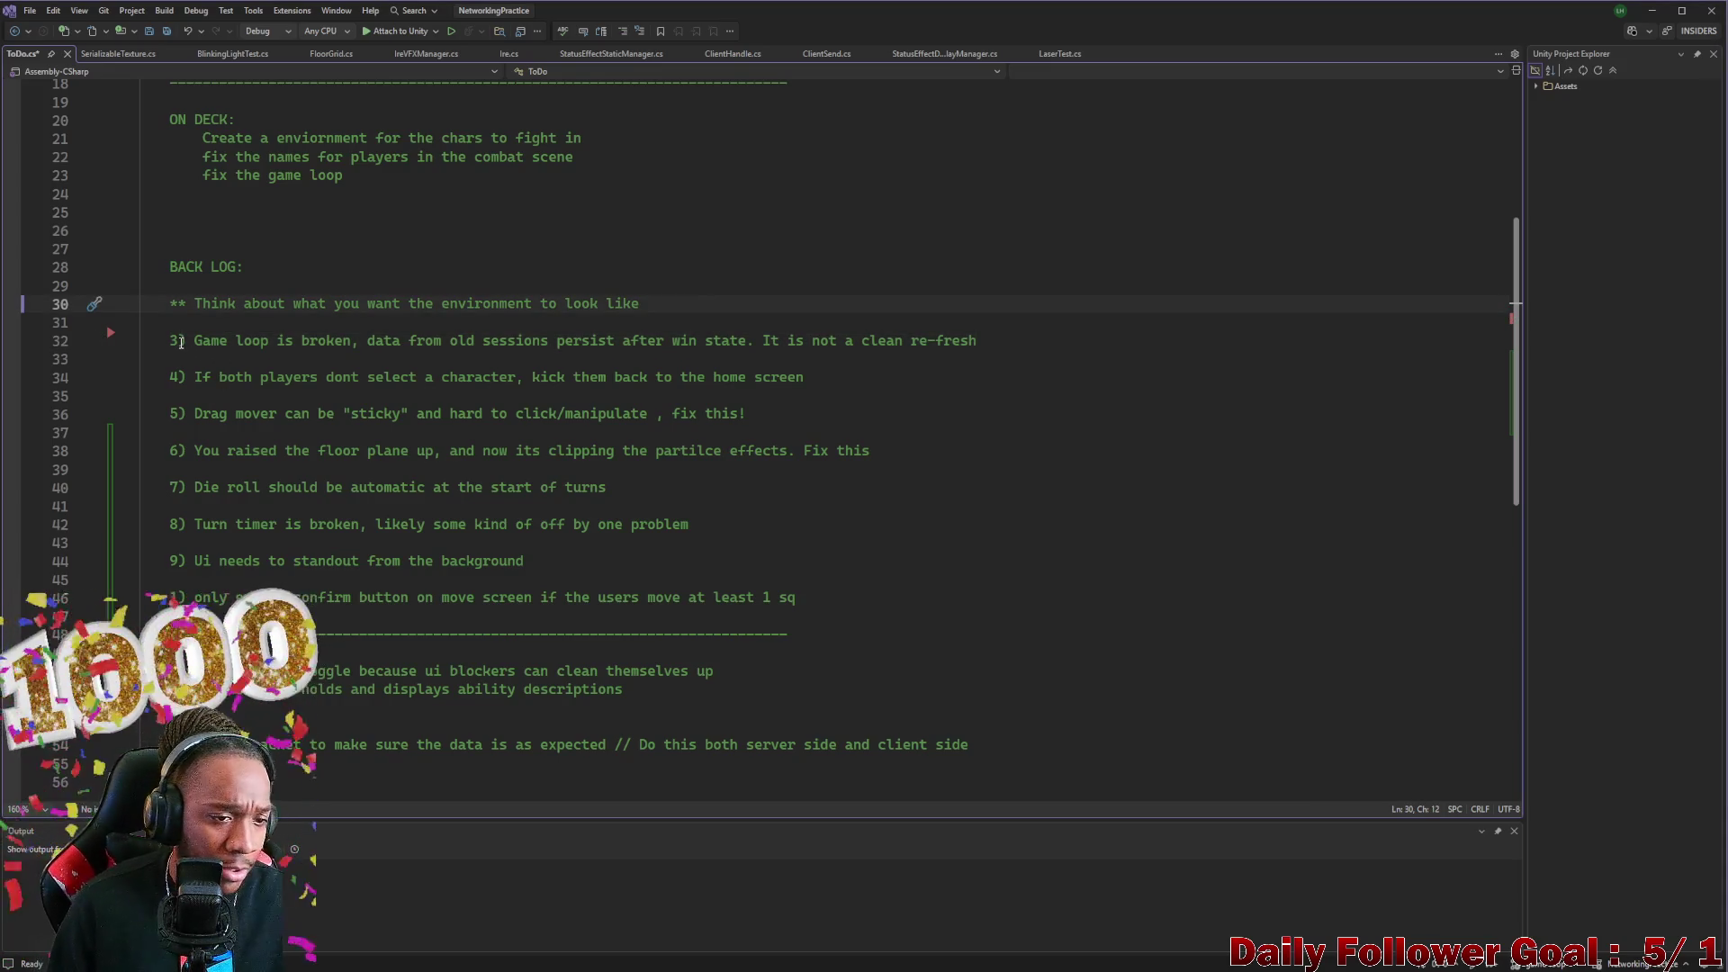
pyautogui.moveTo(171, 345); pyautogui.dragTo(985, 342)
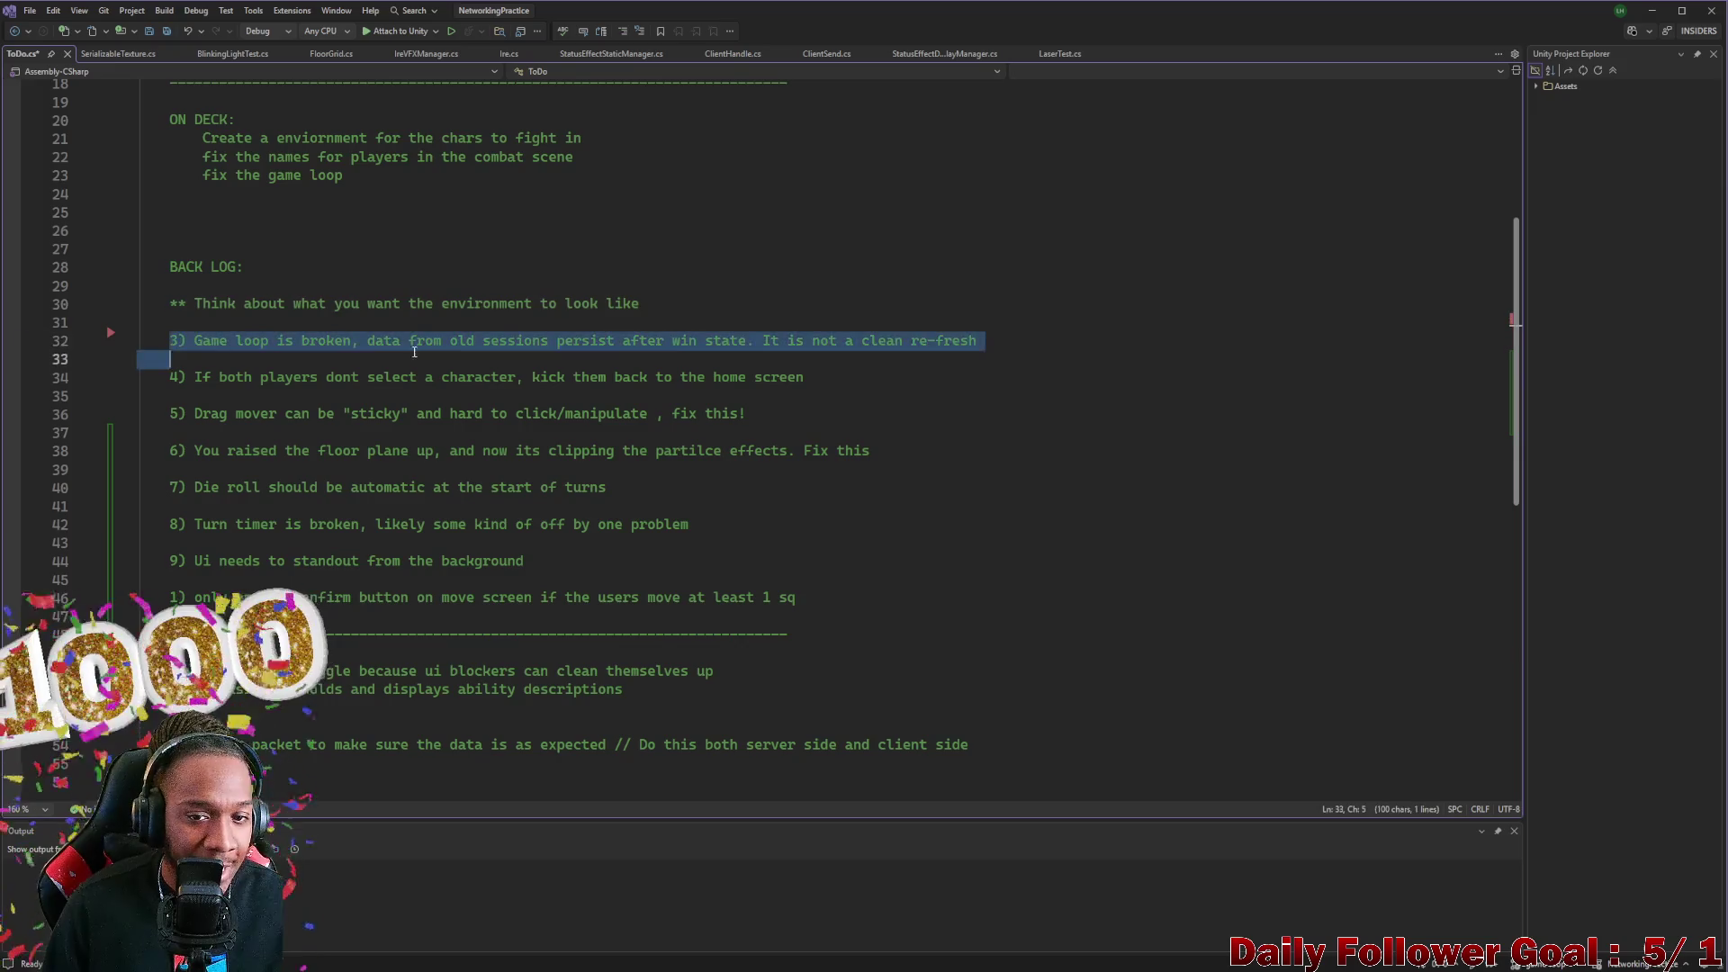
pyautogui.moveTo(171, 345); pyautogui.dragTo(996, 339)
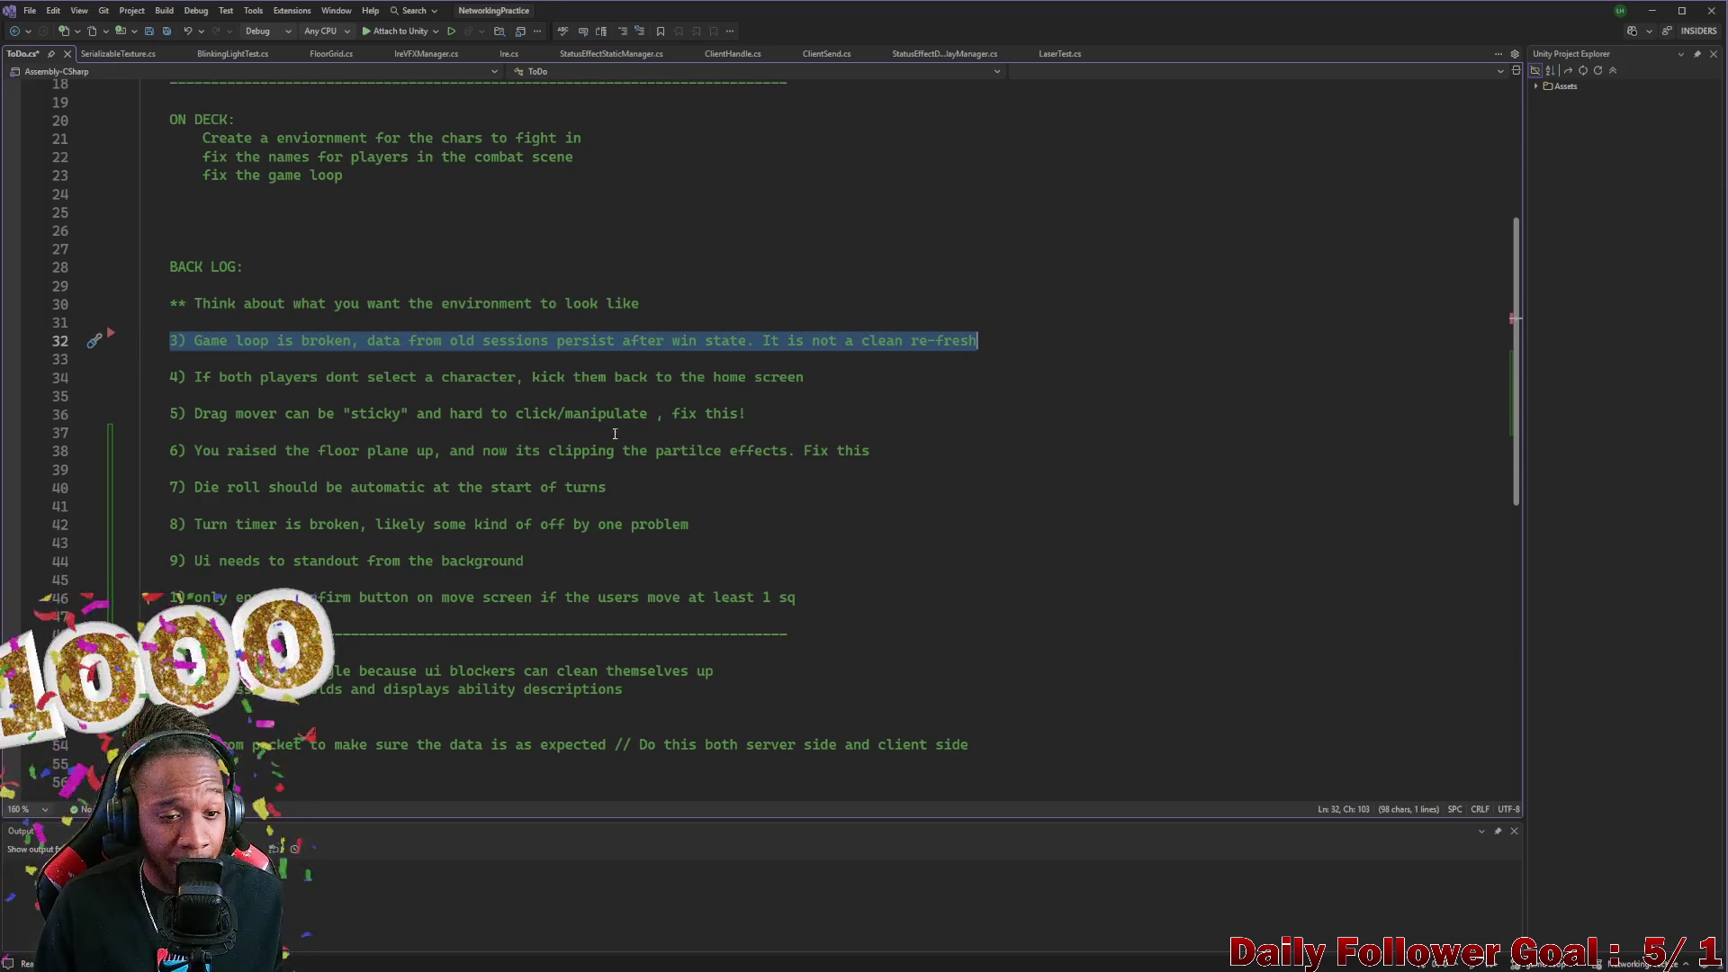
# Cut item 4 about unselected characters and paste it below item 9
pyautogui.click(170, 378)
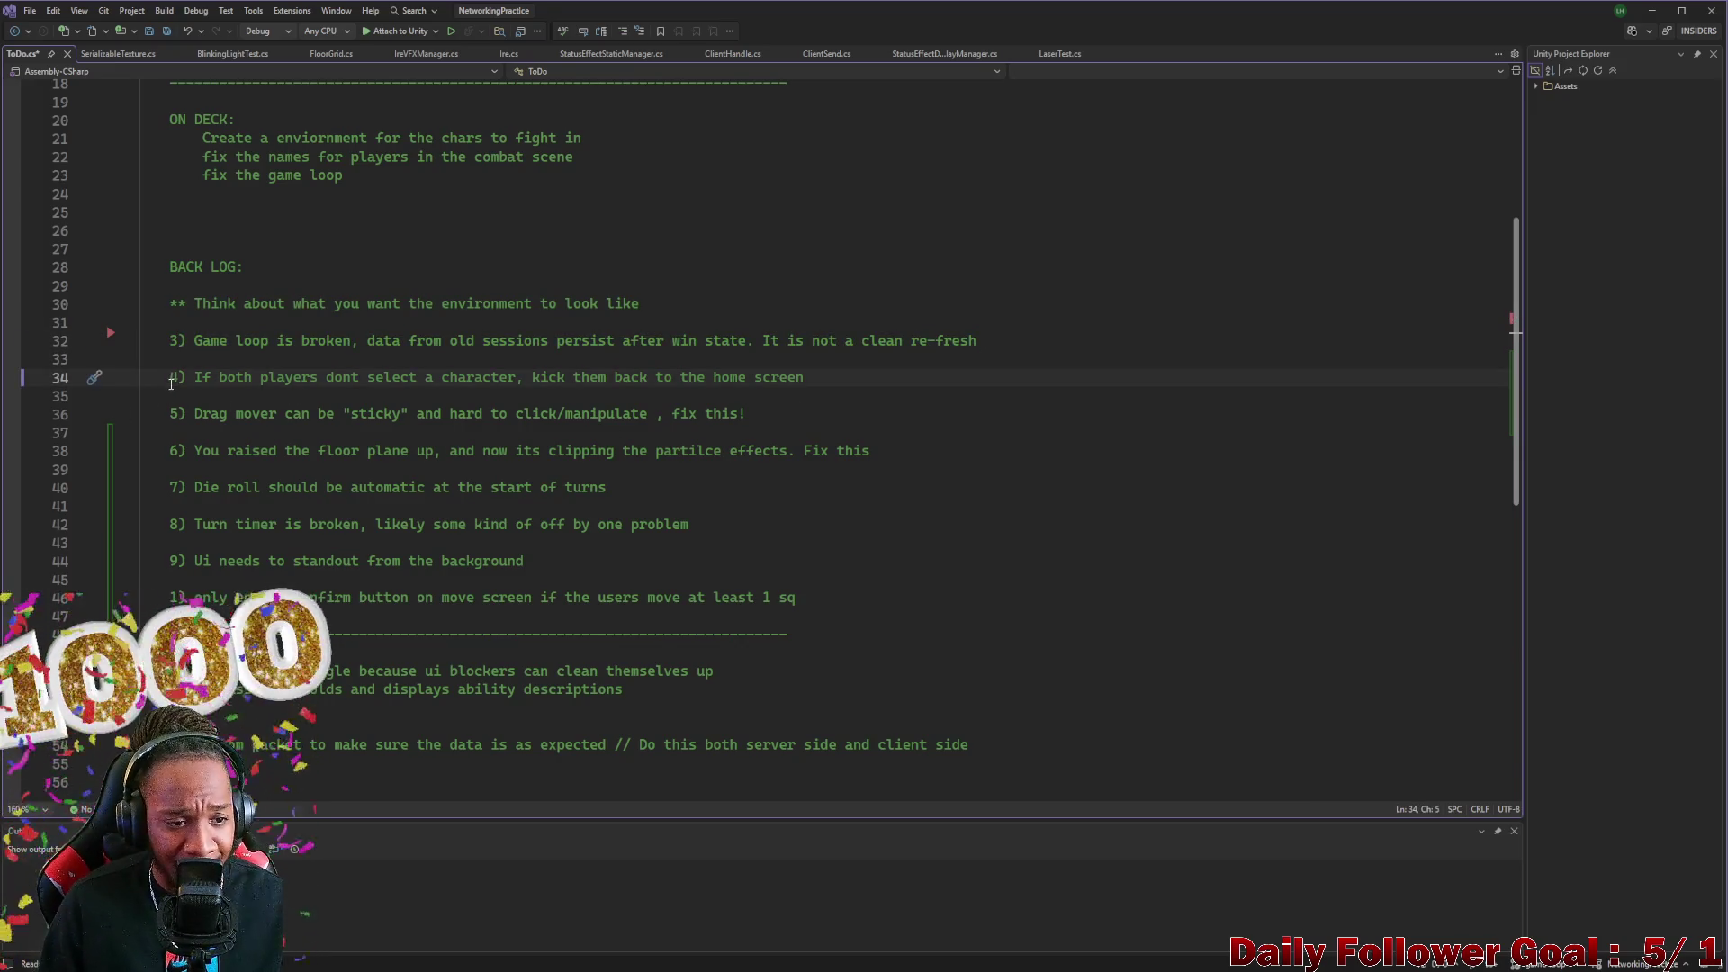
pyautogui.moveTo(170, 377); pyautogui.dragTo(820, 370)
pyautogui.hotkey('ctrl', 'c')
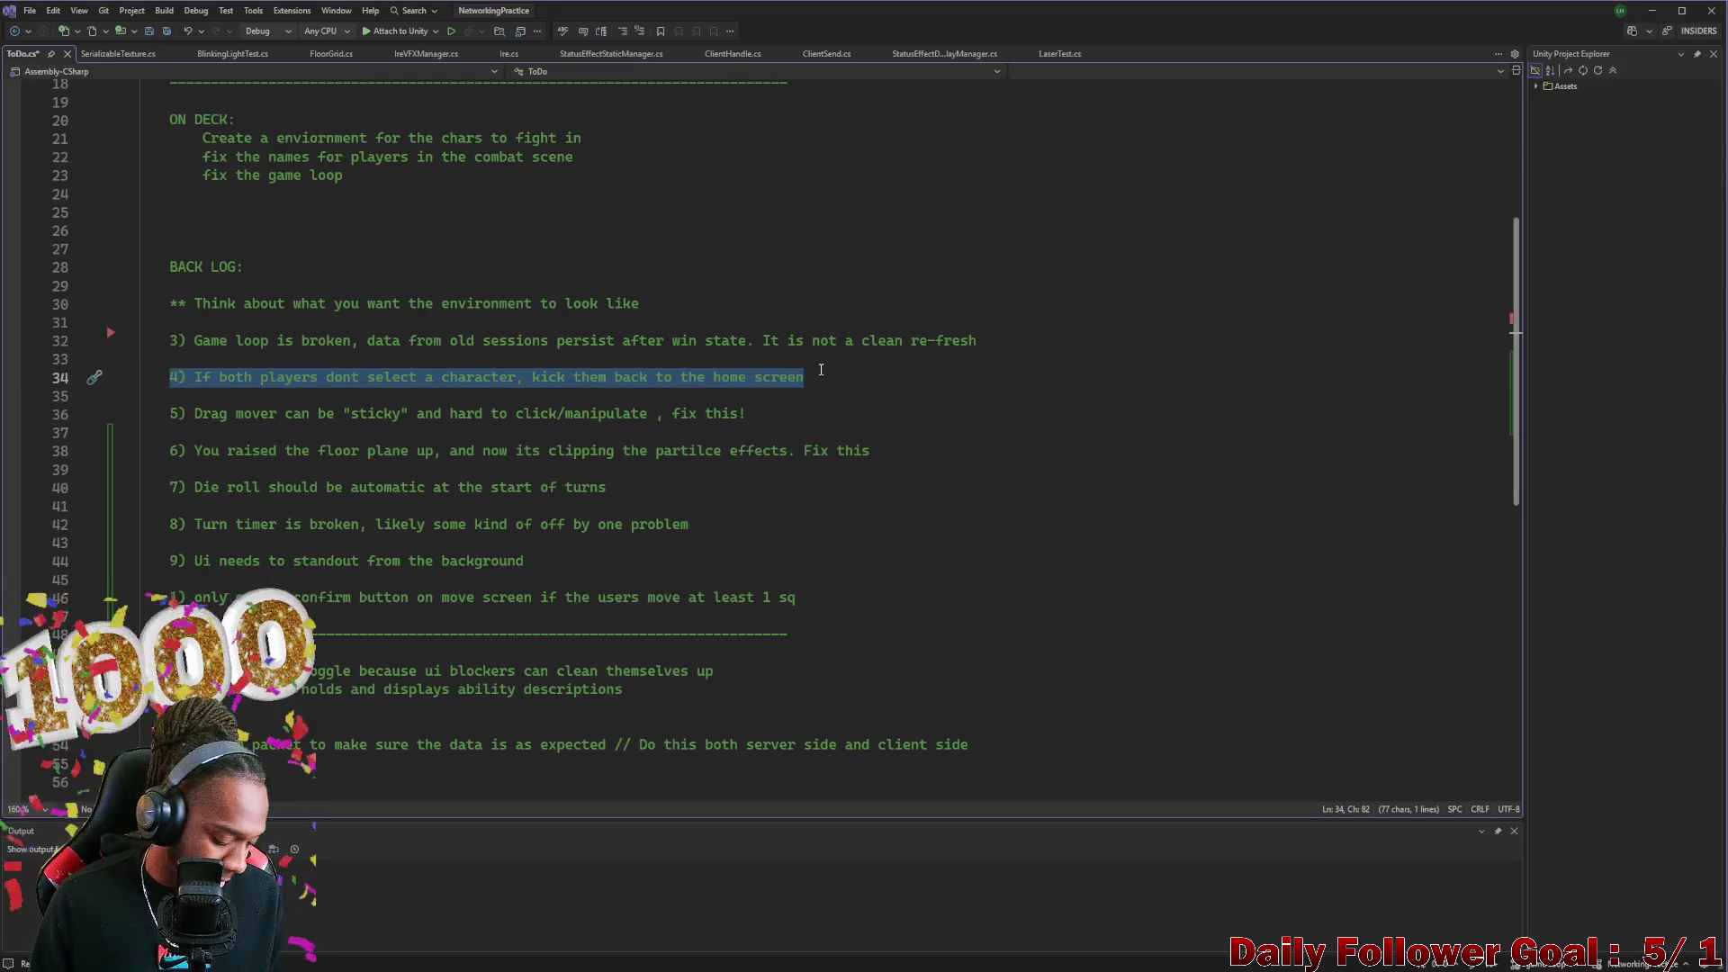
pyautogui.press('BackSpace')
pyautogui.click(568, 560)
pyautogui.press('Return')
pyautogui.press('Return')
pyautogui.hotkey('ctrl', 'v')
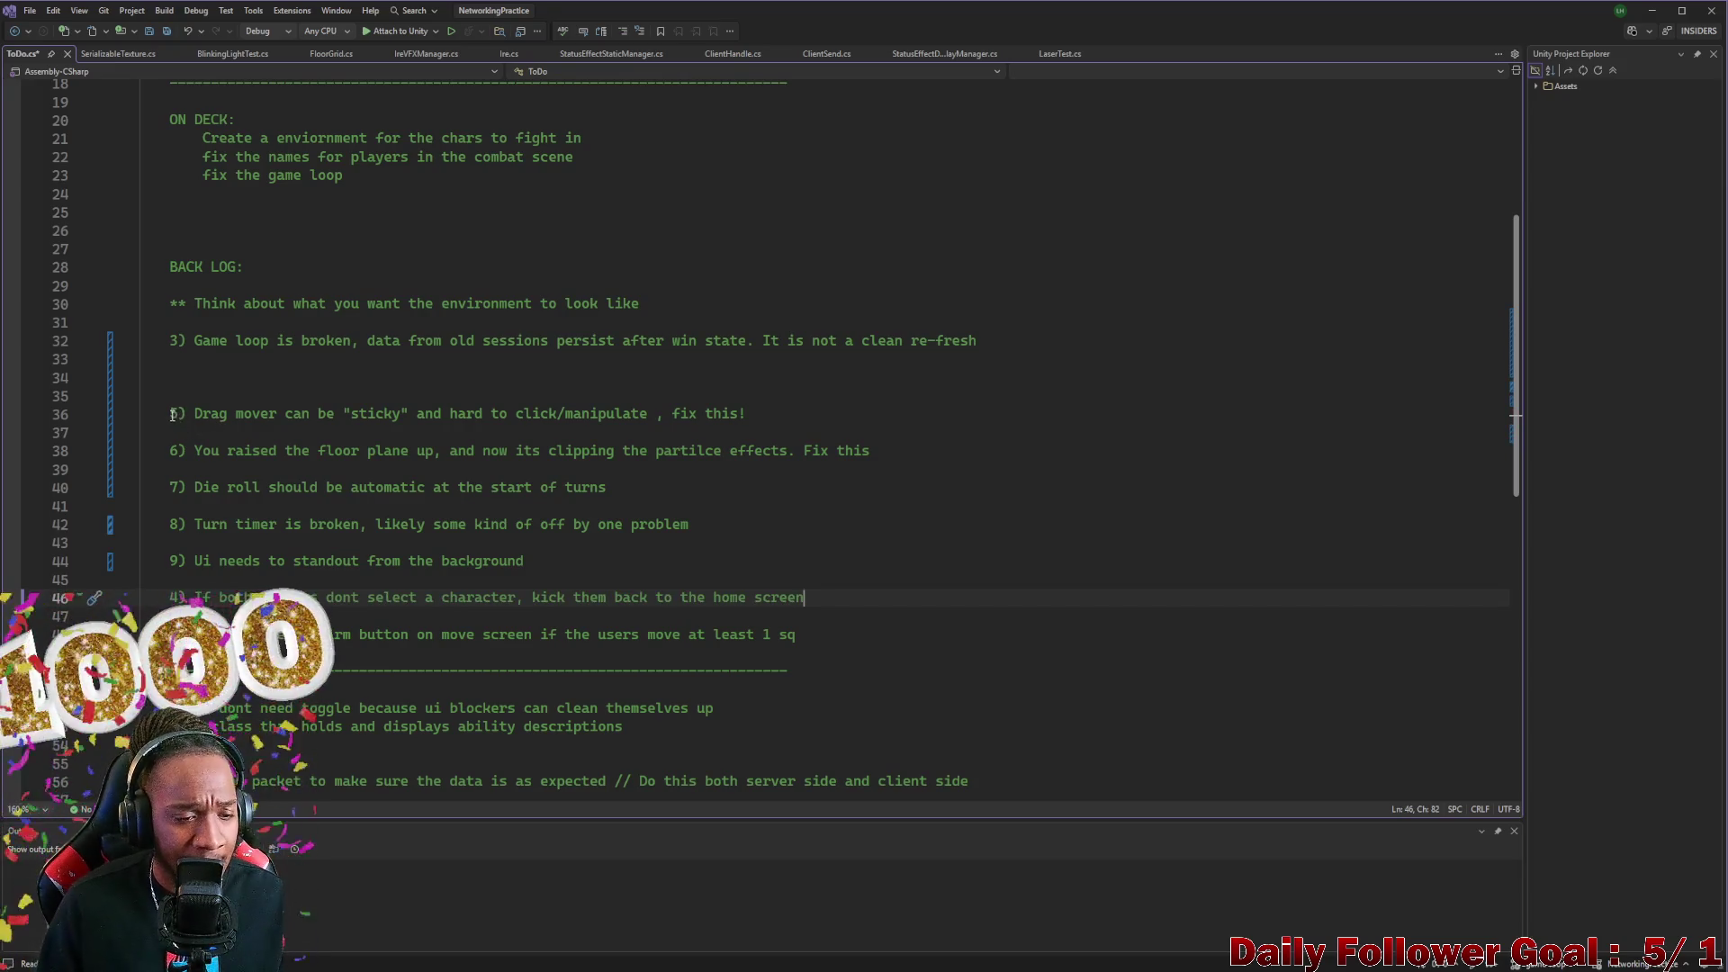
# Cut floor-plane item 6 and paste it below item 9 with a blank line above it
pyautogui.moveTo(171, 412); pyautogui.dragTo(756, 411)
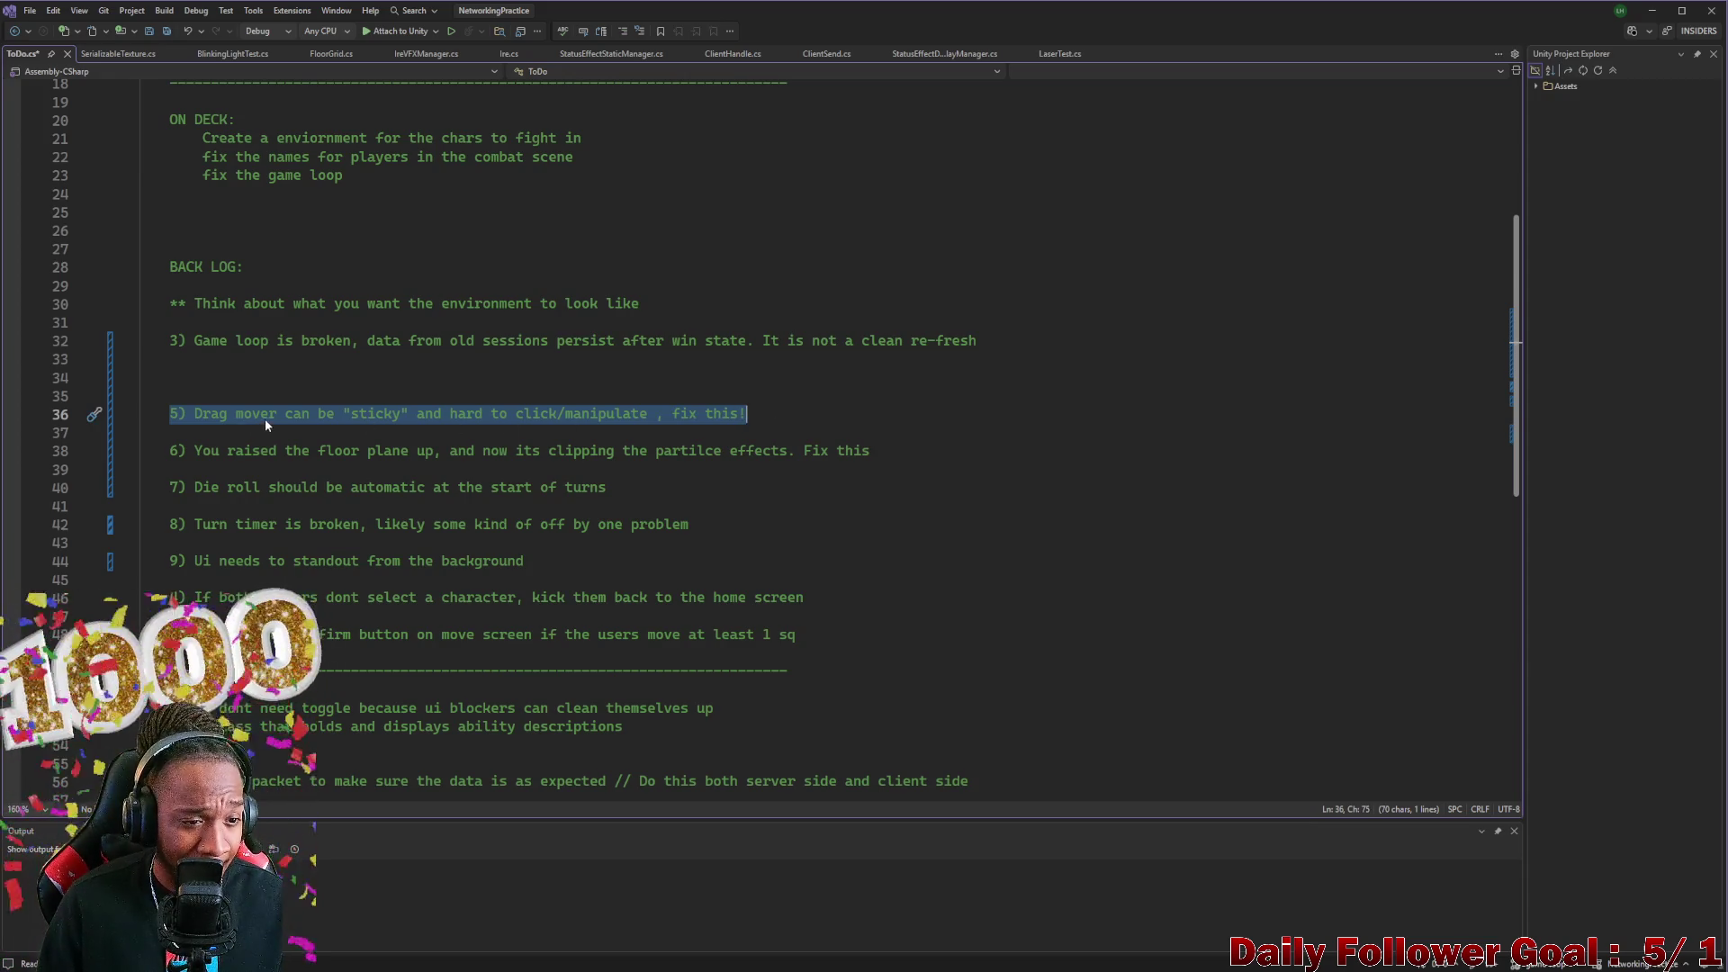
pyautogui.moveTo(169, 450)
pyautogui.mouseDown()
pyautogui.moveTo(774, 432)
pyautogui.moveTo(875, 450)
pyautogui.mouseUp()
pyautogui.hotkey('ctrl', 'c')
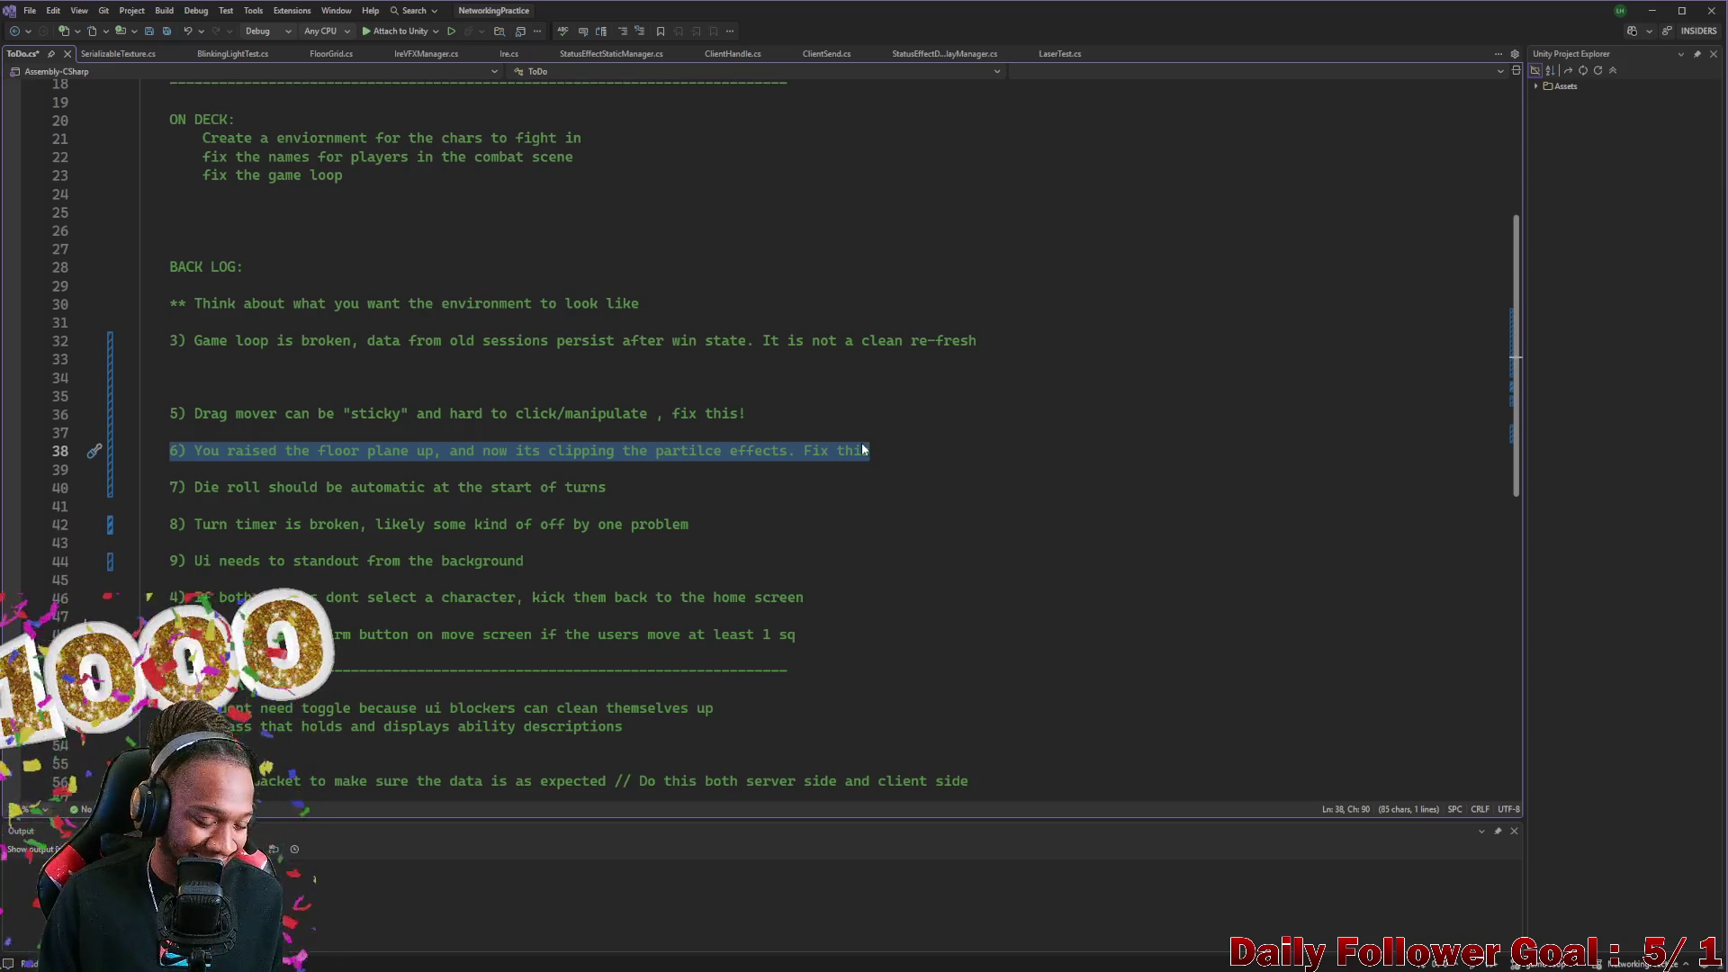
pyautogui.press('Delete')
pyautogui.click(562, 567)
pyautogui.press('Return')
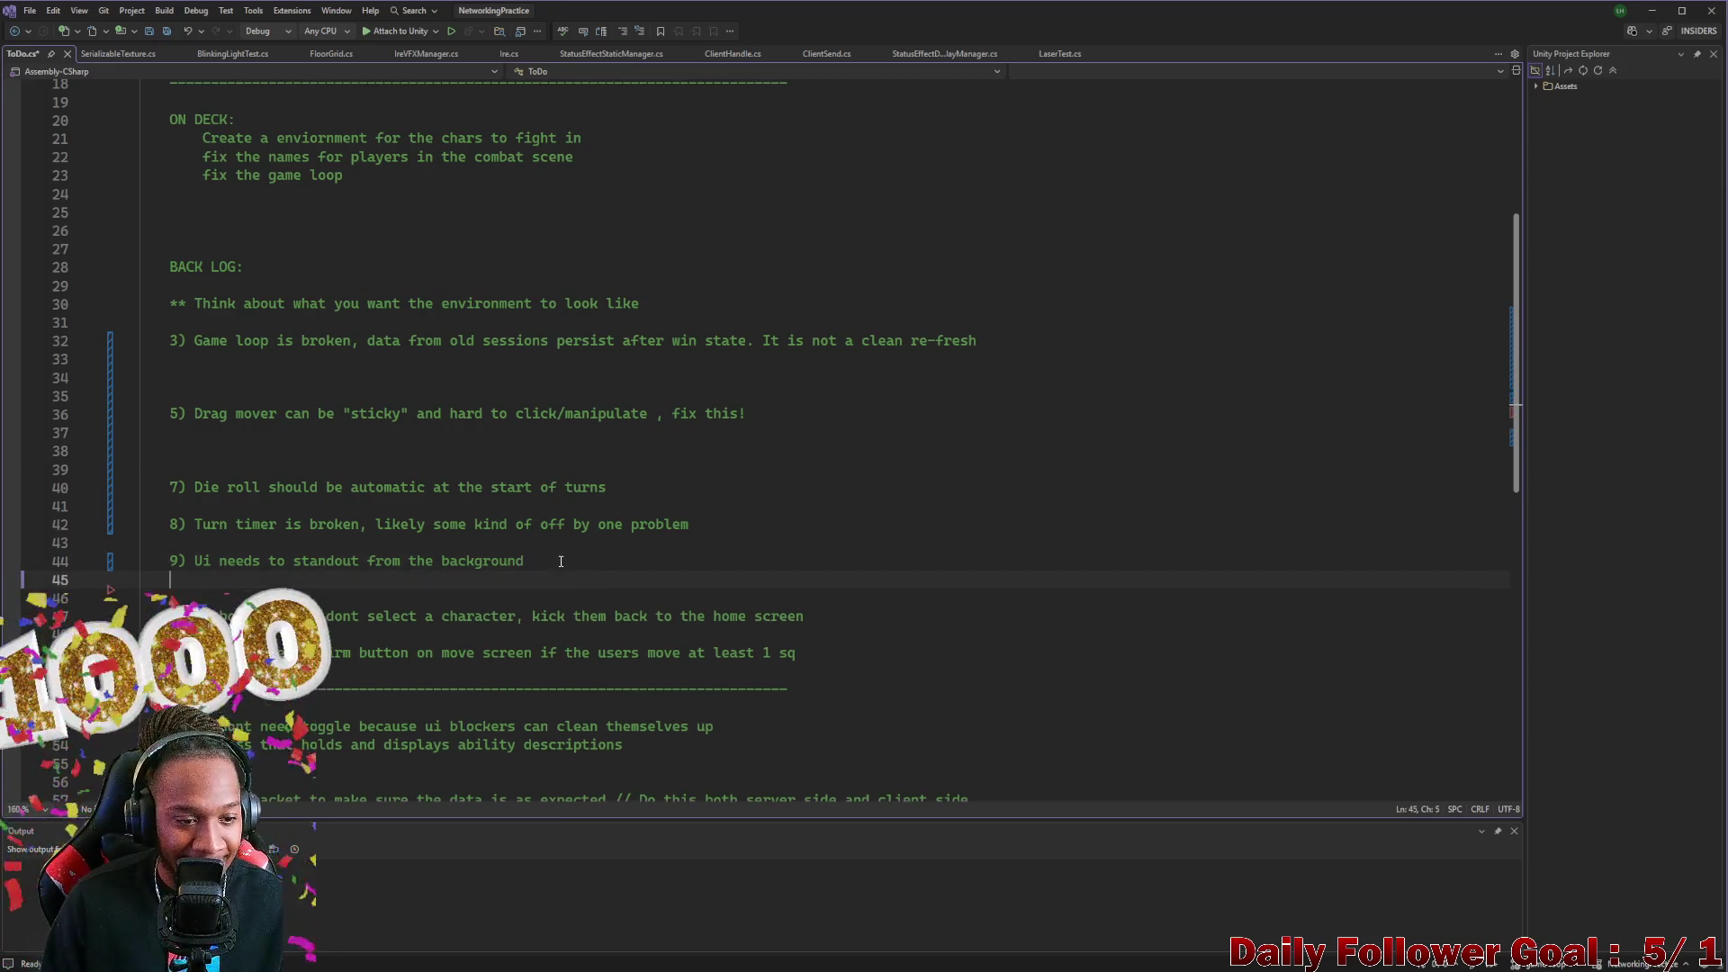
pyautogui.hotkey('ctrl', 'v')
pyautogui.click(555, 557)
pyautogui.press('Return')
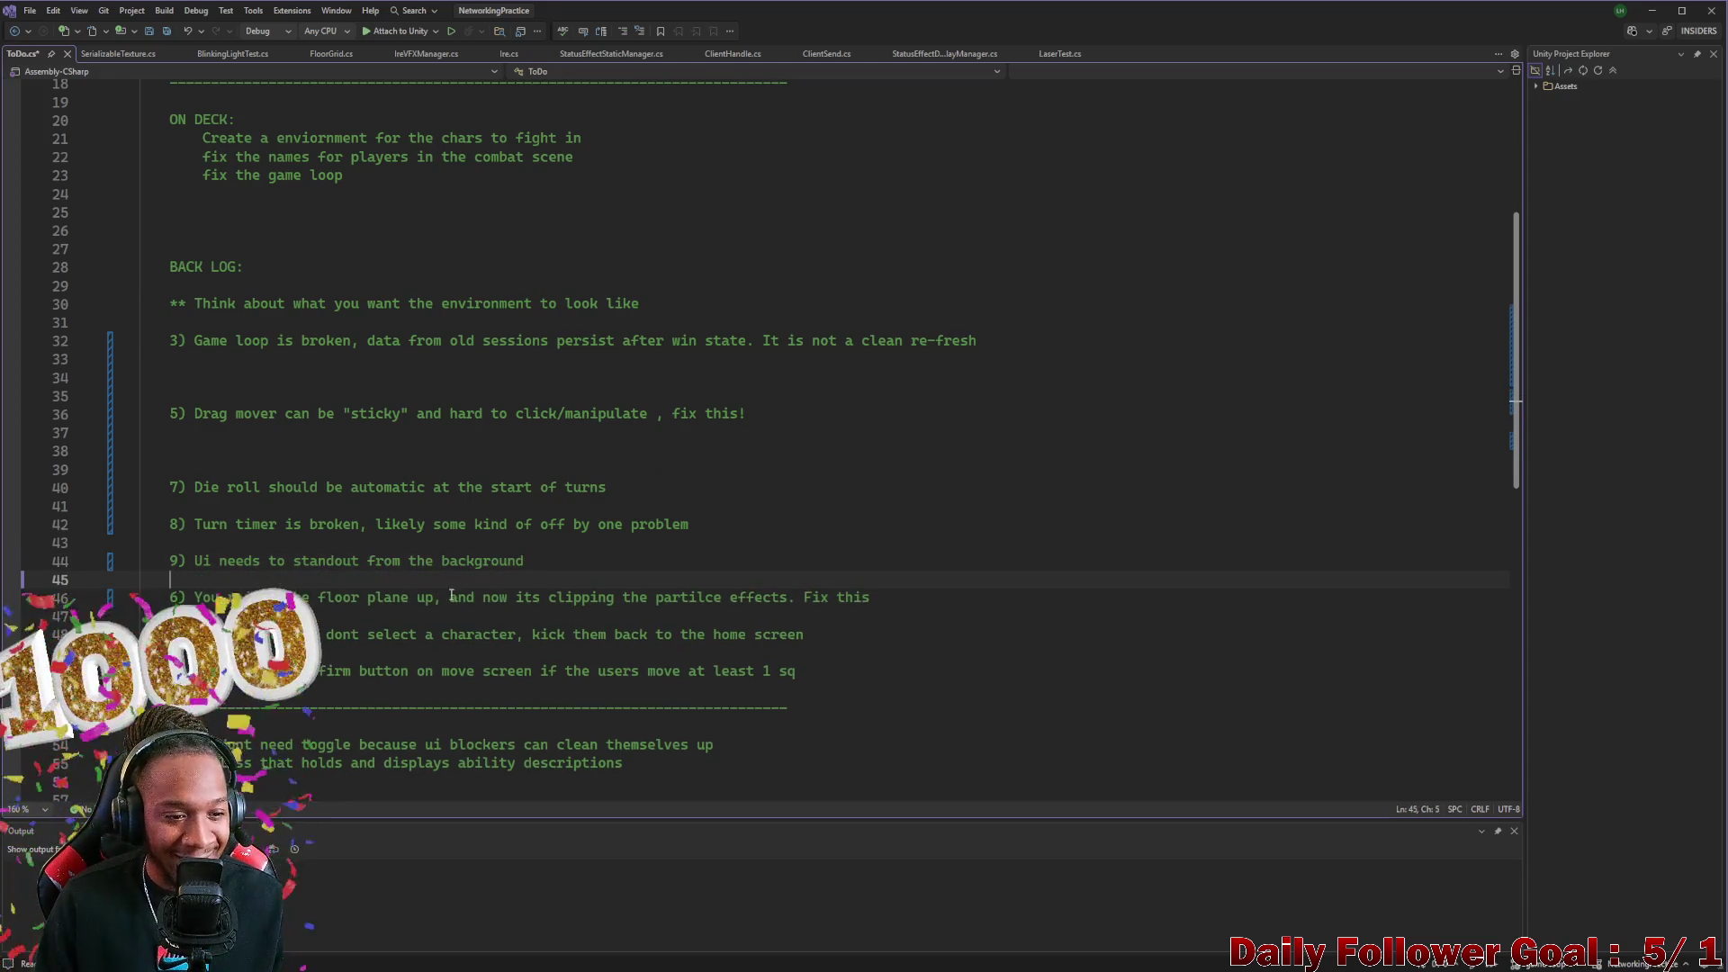
# Remove the extra blank lines above item 7 and between items 3 and 5, then re-space below item 3
pyautogui.moveTo(169, 486); pyautogui.dragTo(645, 485)
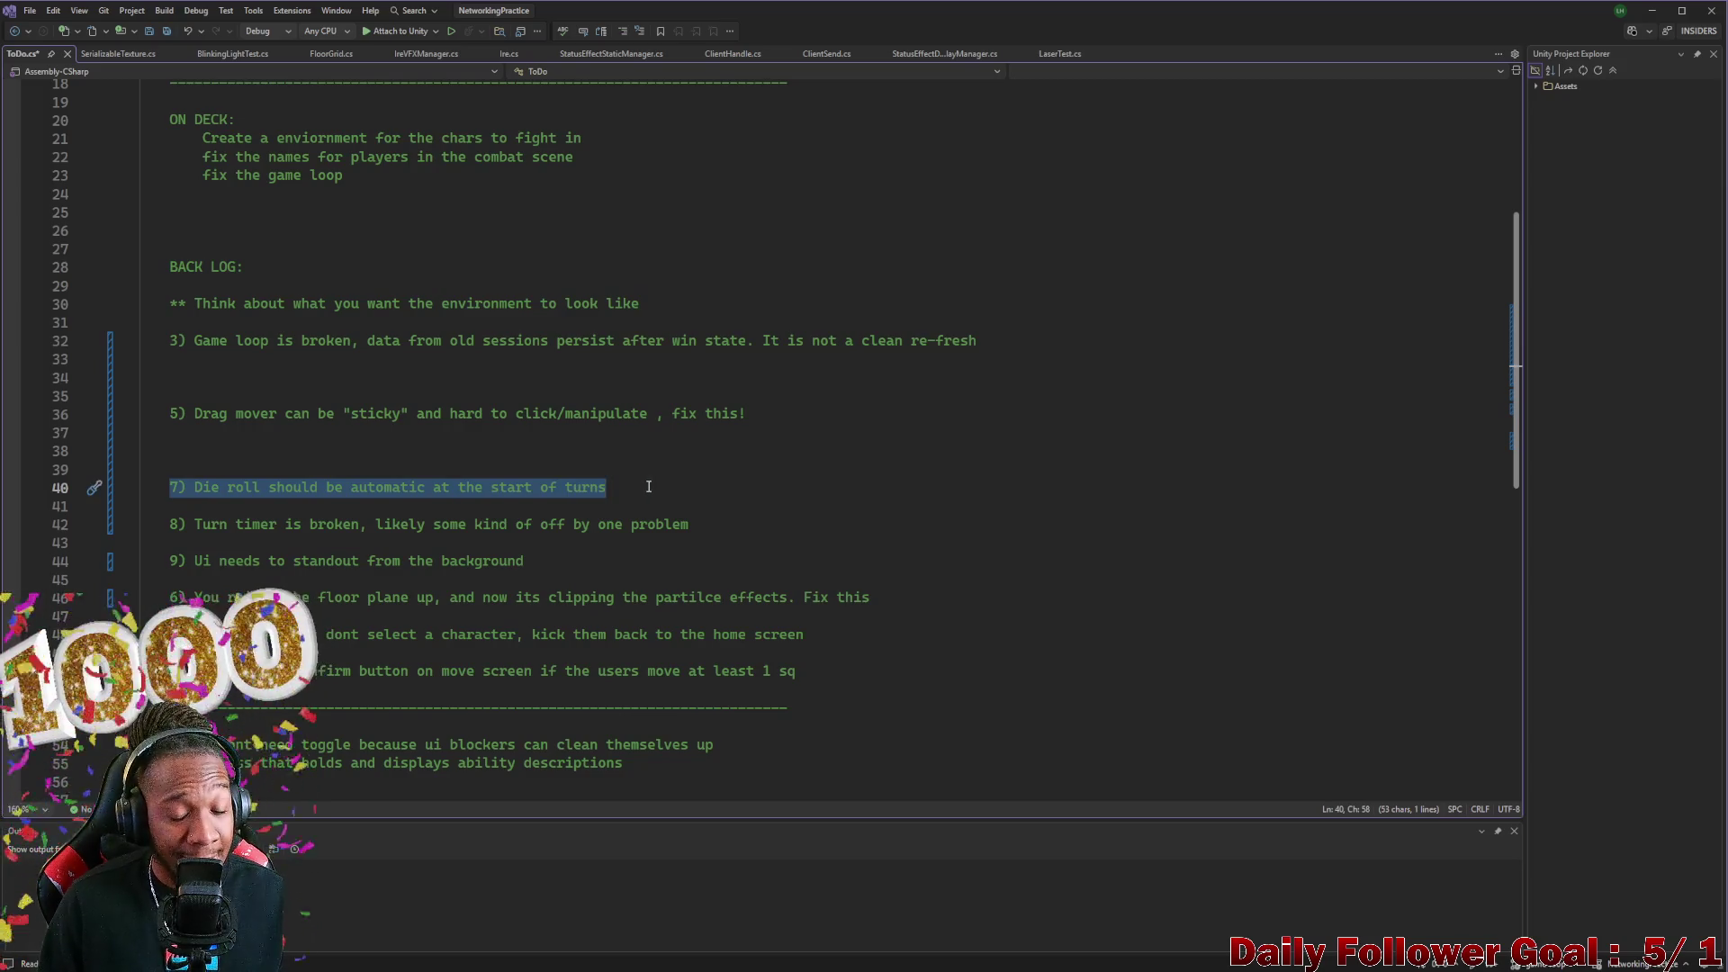
pyautogui.click(204, 454)
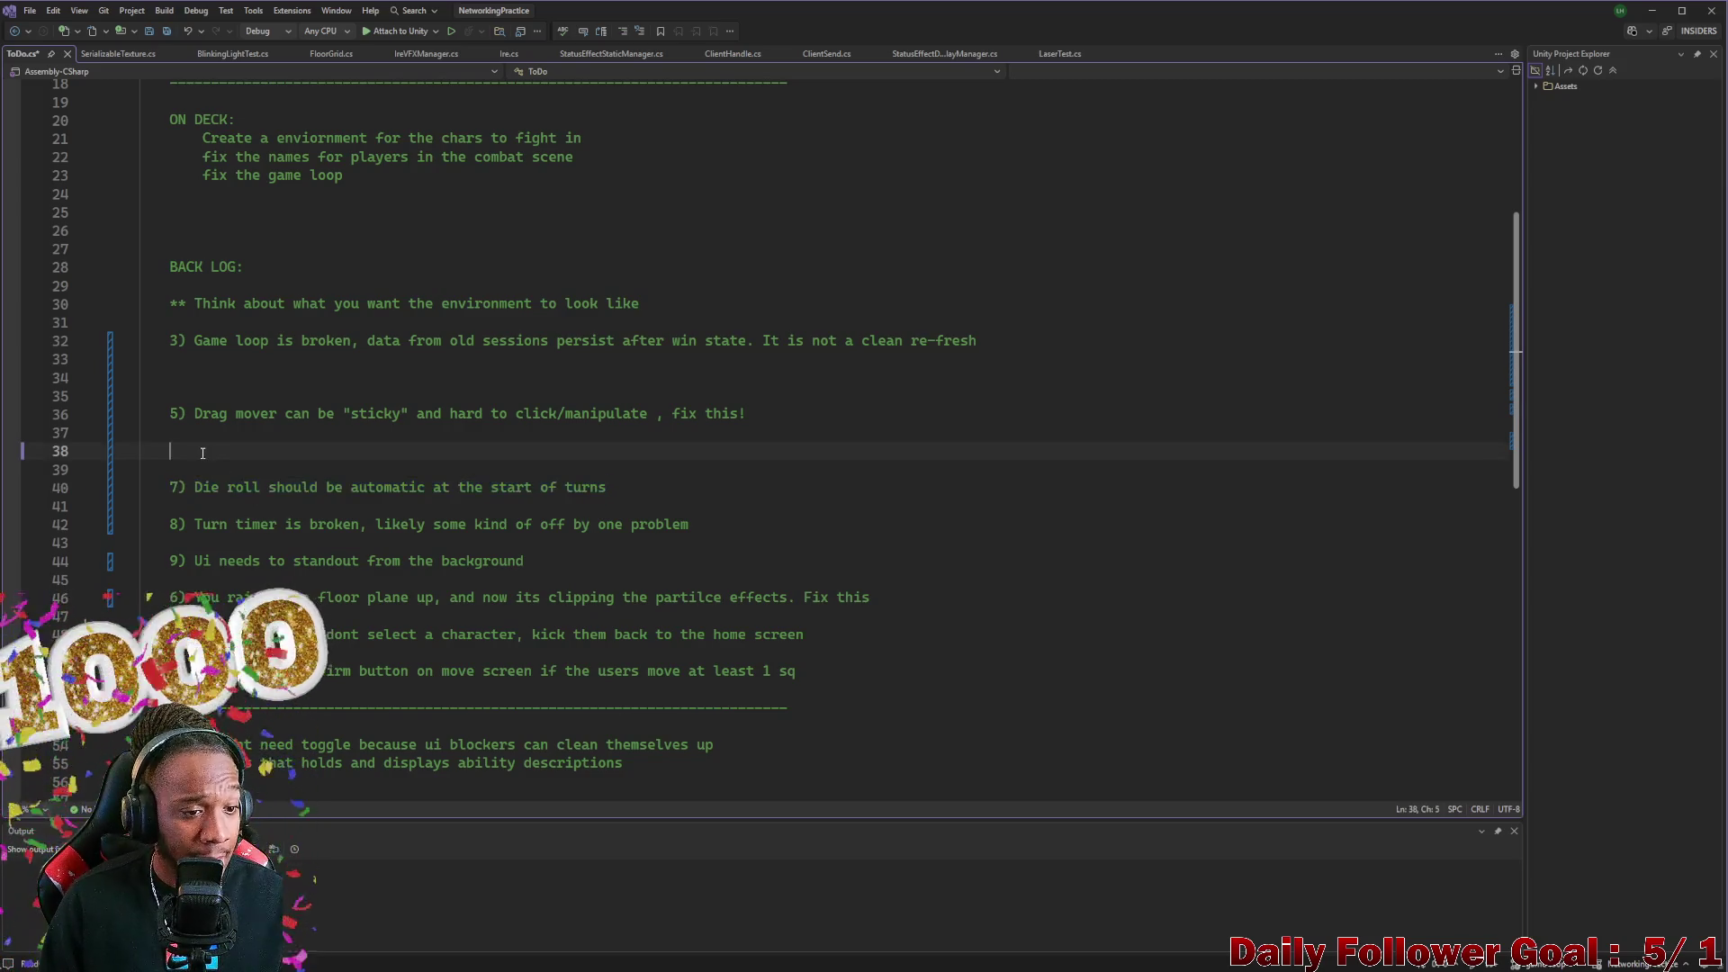
pyautogui.press('BackSpace')
pyautogui.press('BackSpace')
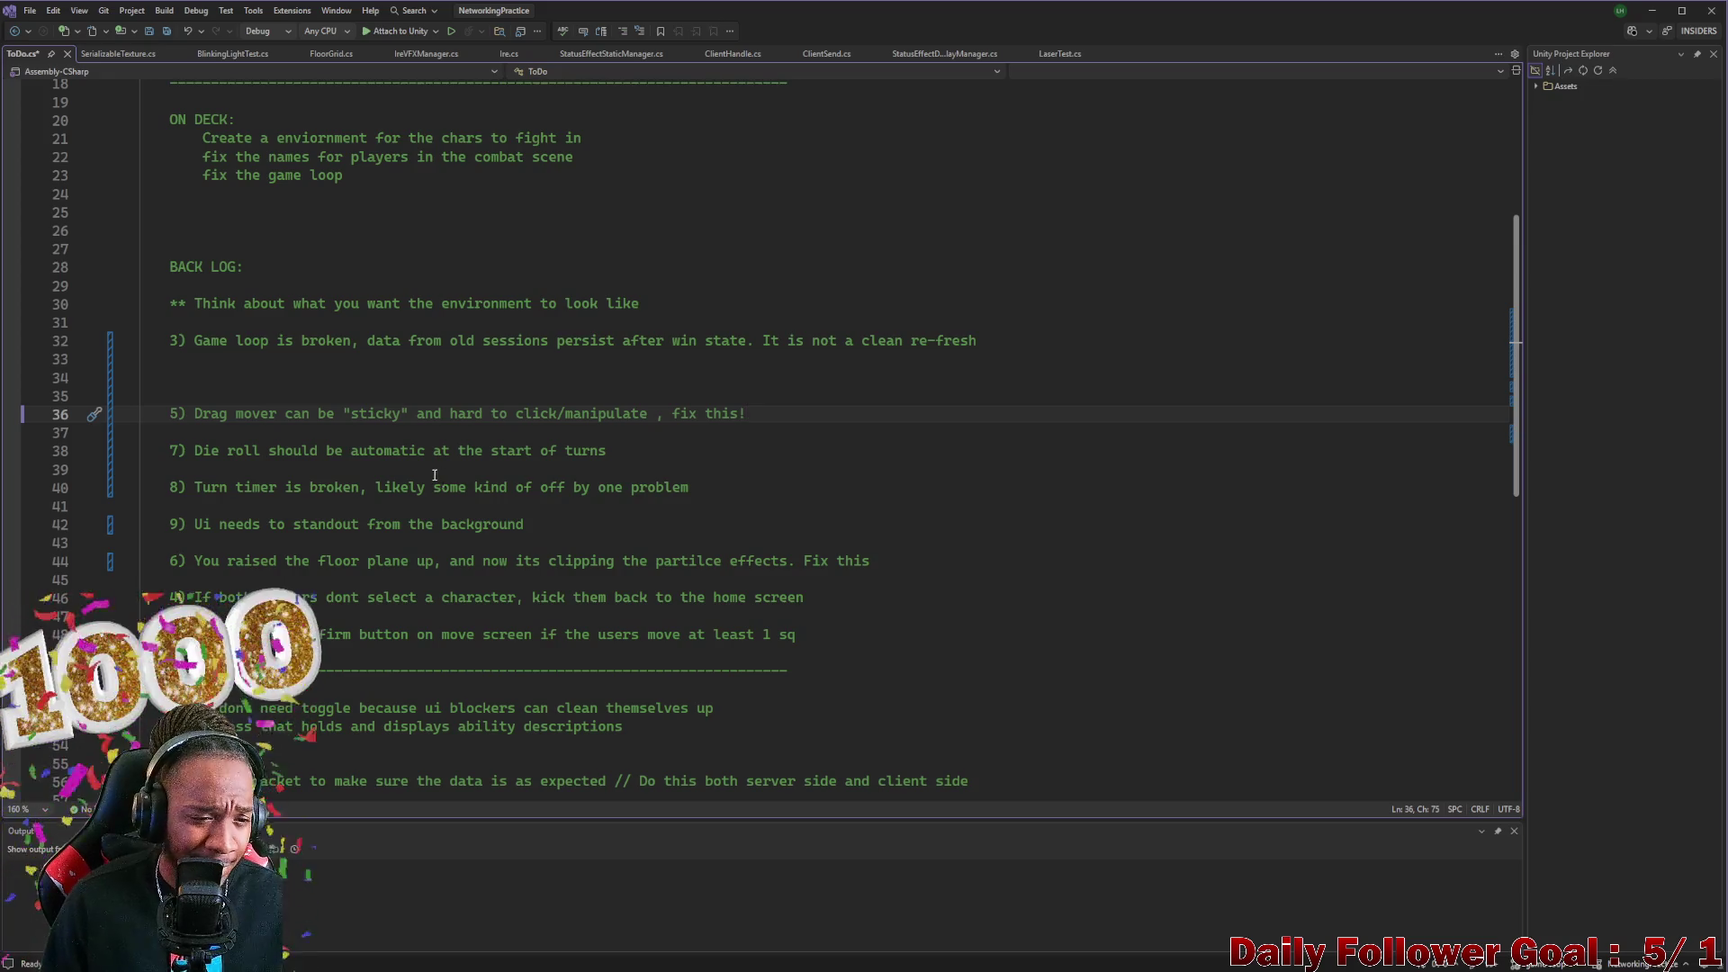
pyautogui.click(223, 378)
pyautogui.press('Delete')
pyautogui.press('Delete')
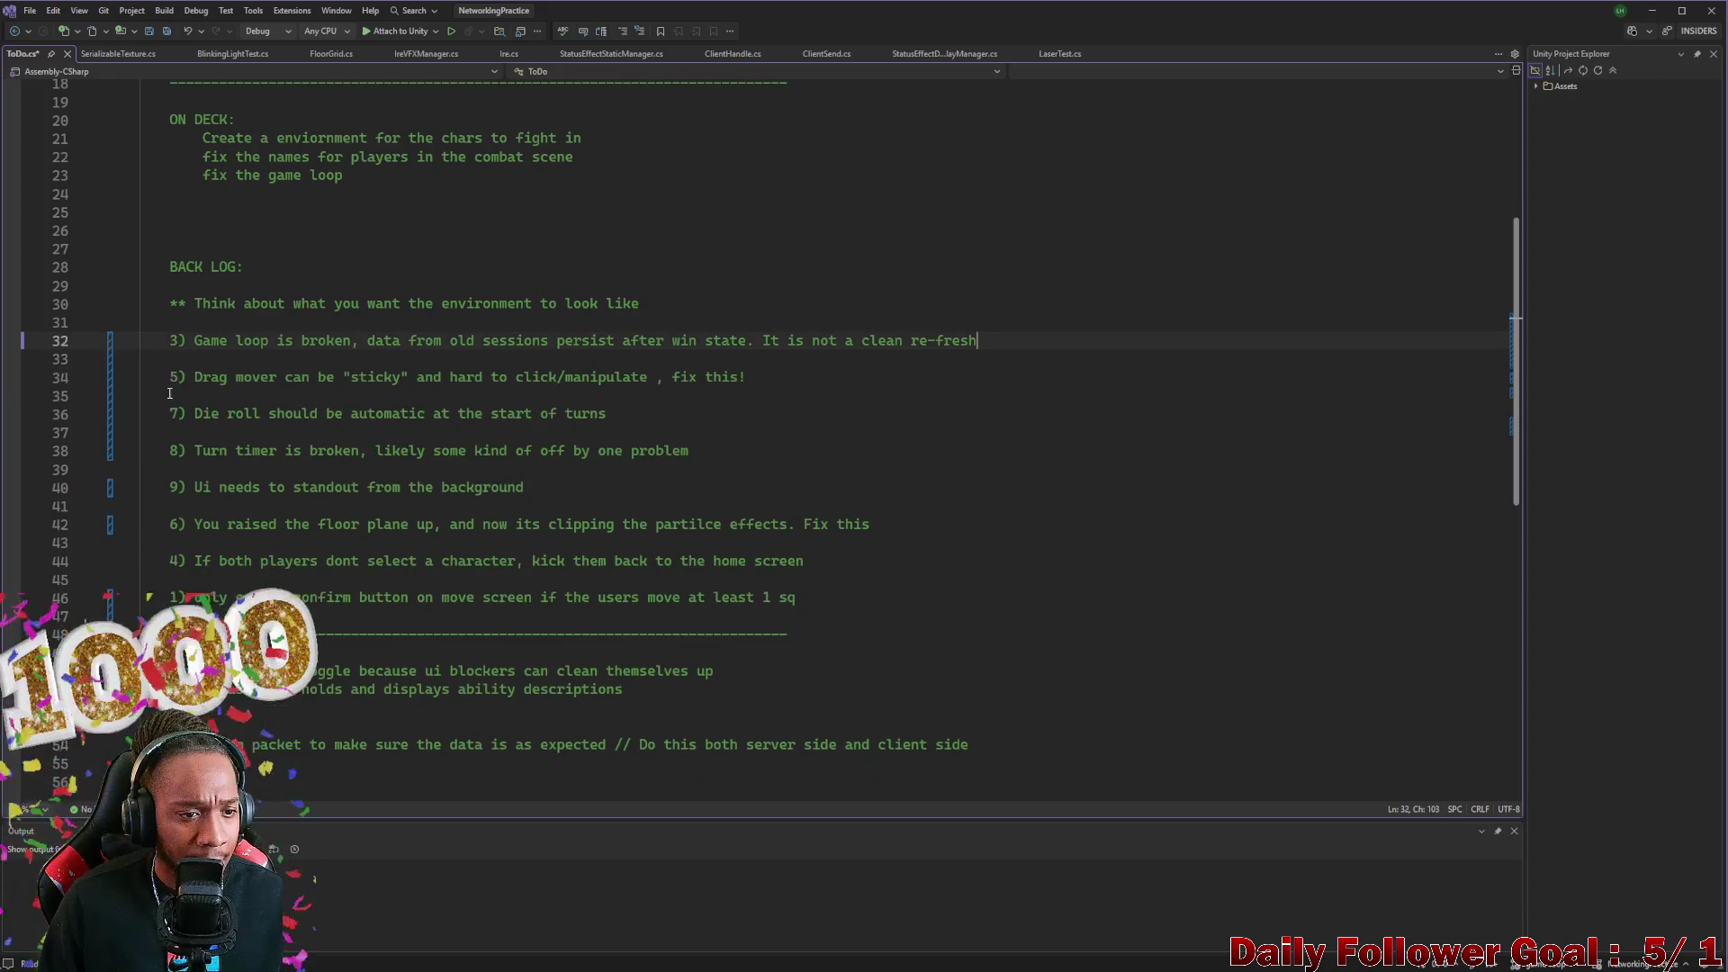
pyautogui.moveTo(195, 414)
pyautogui.mouseDown()
pyautogui.moveTo(212, 414)
pyautogui.moveTo(204, 450)
pyautogui.moveTo(230, 451)
pyautogui.mouseUp()
pyautogui.hotkey('shift', 'End')
pyautogui.hotkey('shift', 'End')
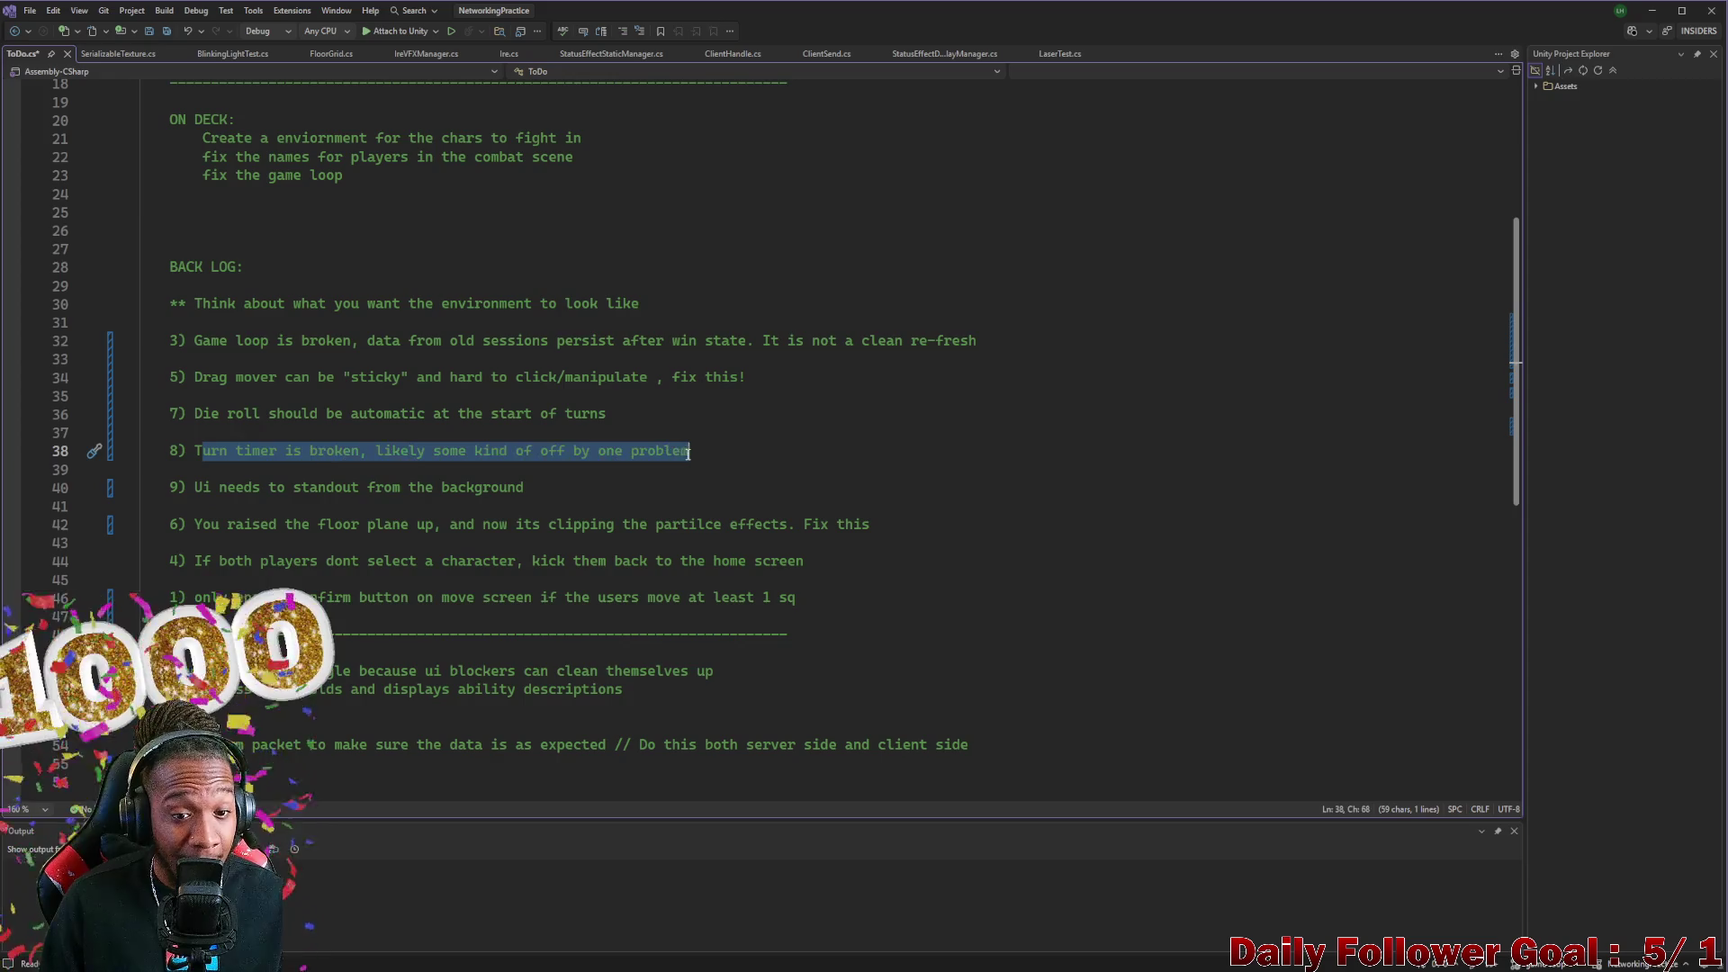
pyautogui.press('End')
pyautogui.moveTo(726, 461); pyautogui.dragTo(112, 455)
pyautogui.click(432, 359)
pyautogui.press('Return')
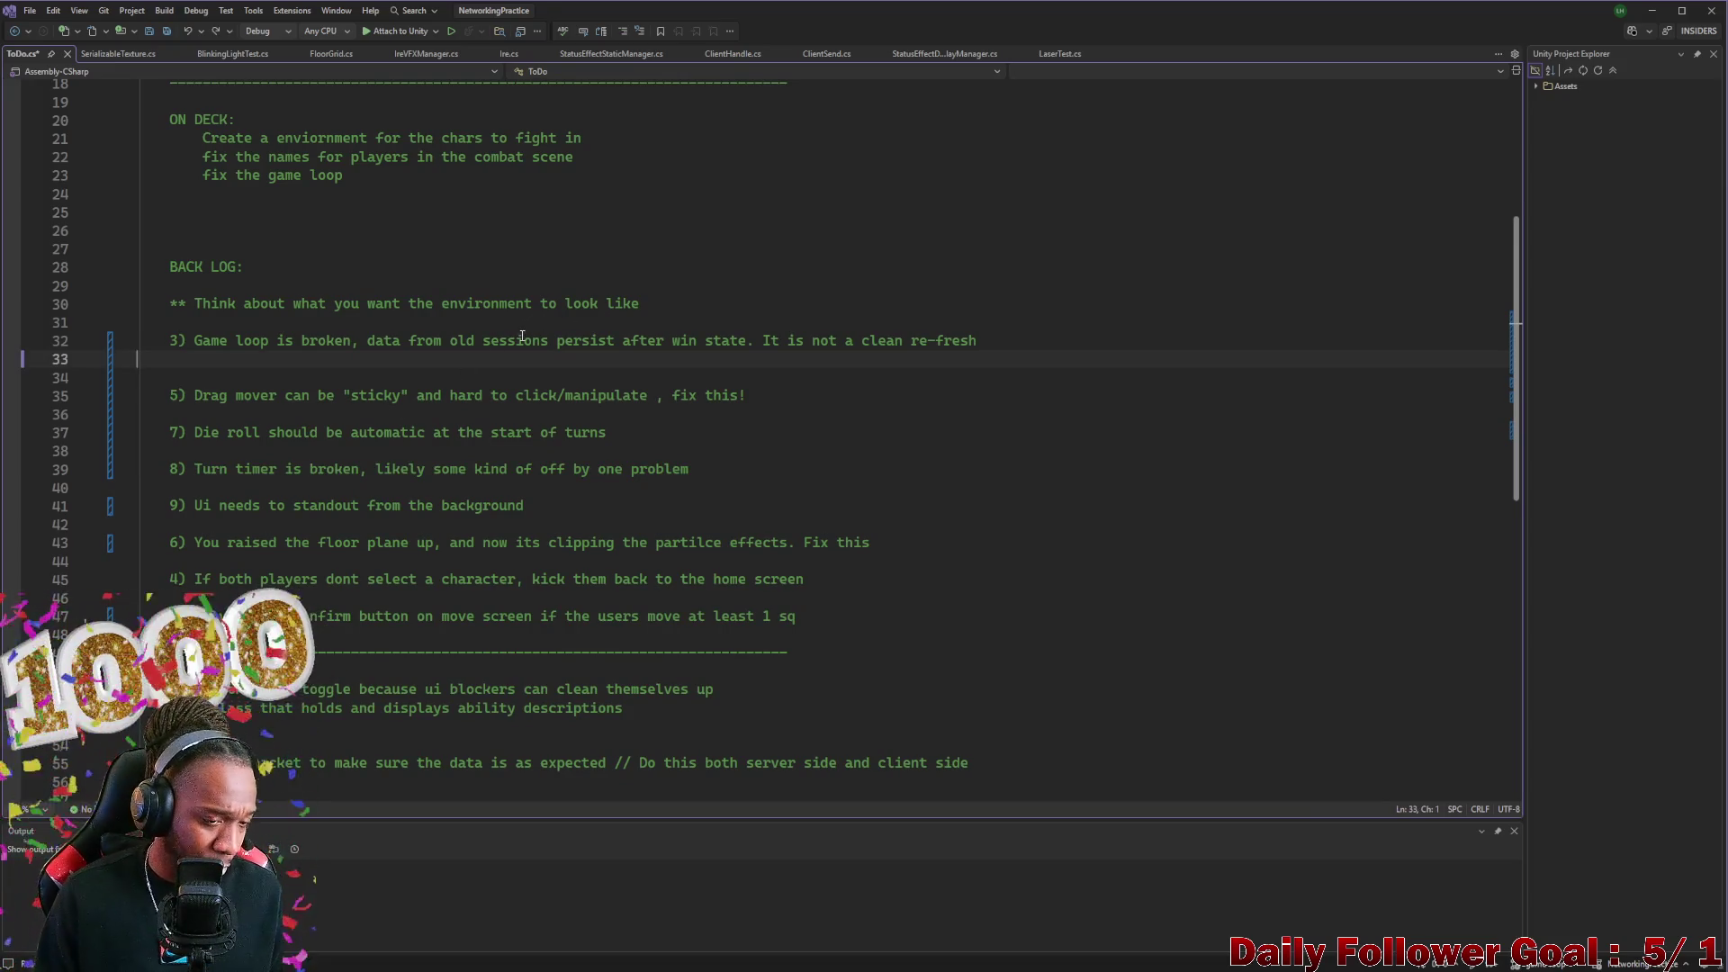
# Add blank lines around item 5, cut item 6, then undo to restore it
pyautogui.press('Return')
pyautogui.press('Down')
pyautogui.press('Down')
pyautogui.press('End')
pyautogui.press('Return')
pyautogui.press('Return')
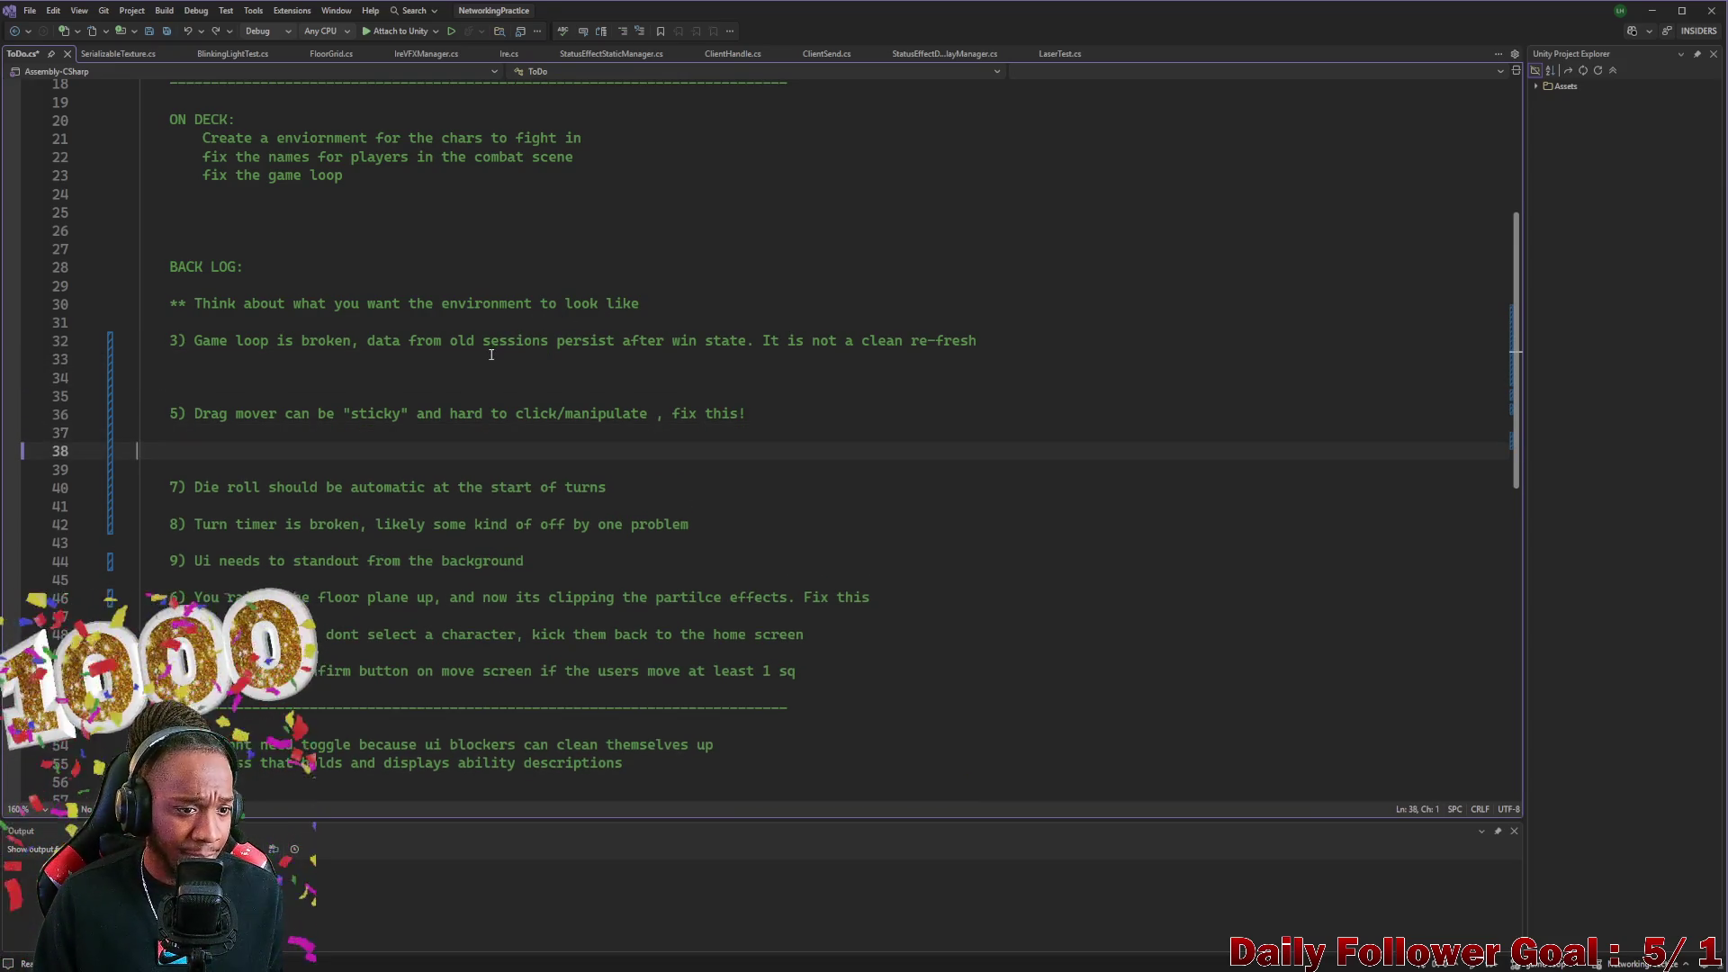
pyautogui.press('Down')
pyautogui.press('Down')
pyautogui.press('Down')
pyautogui.hotkey('ctrl', 'x')
pyautogui.press('Up')
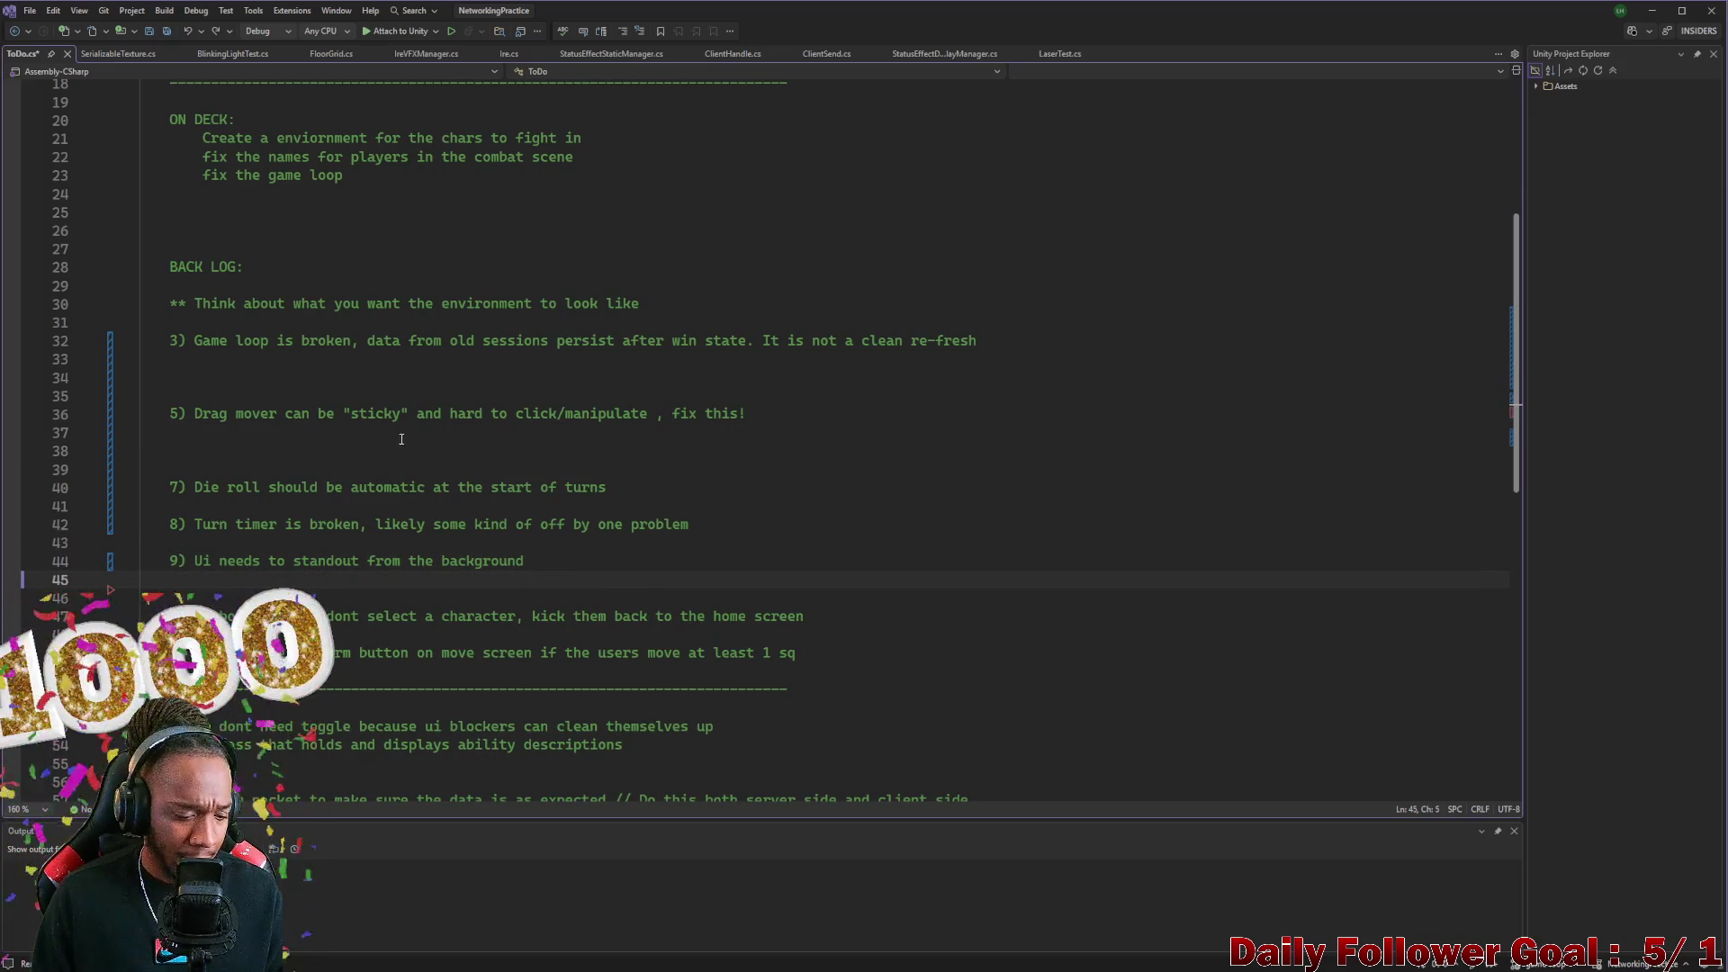
pyautogui.press('BackSpace')
pyautogui.hotkey('ctrl', 'z')
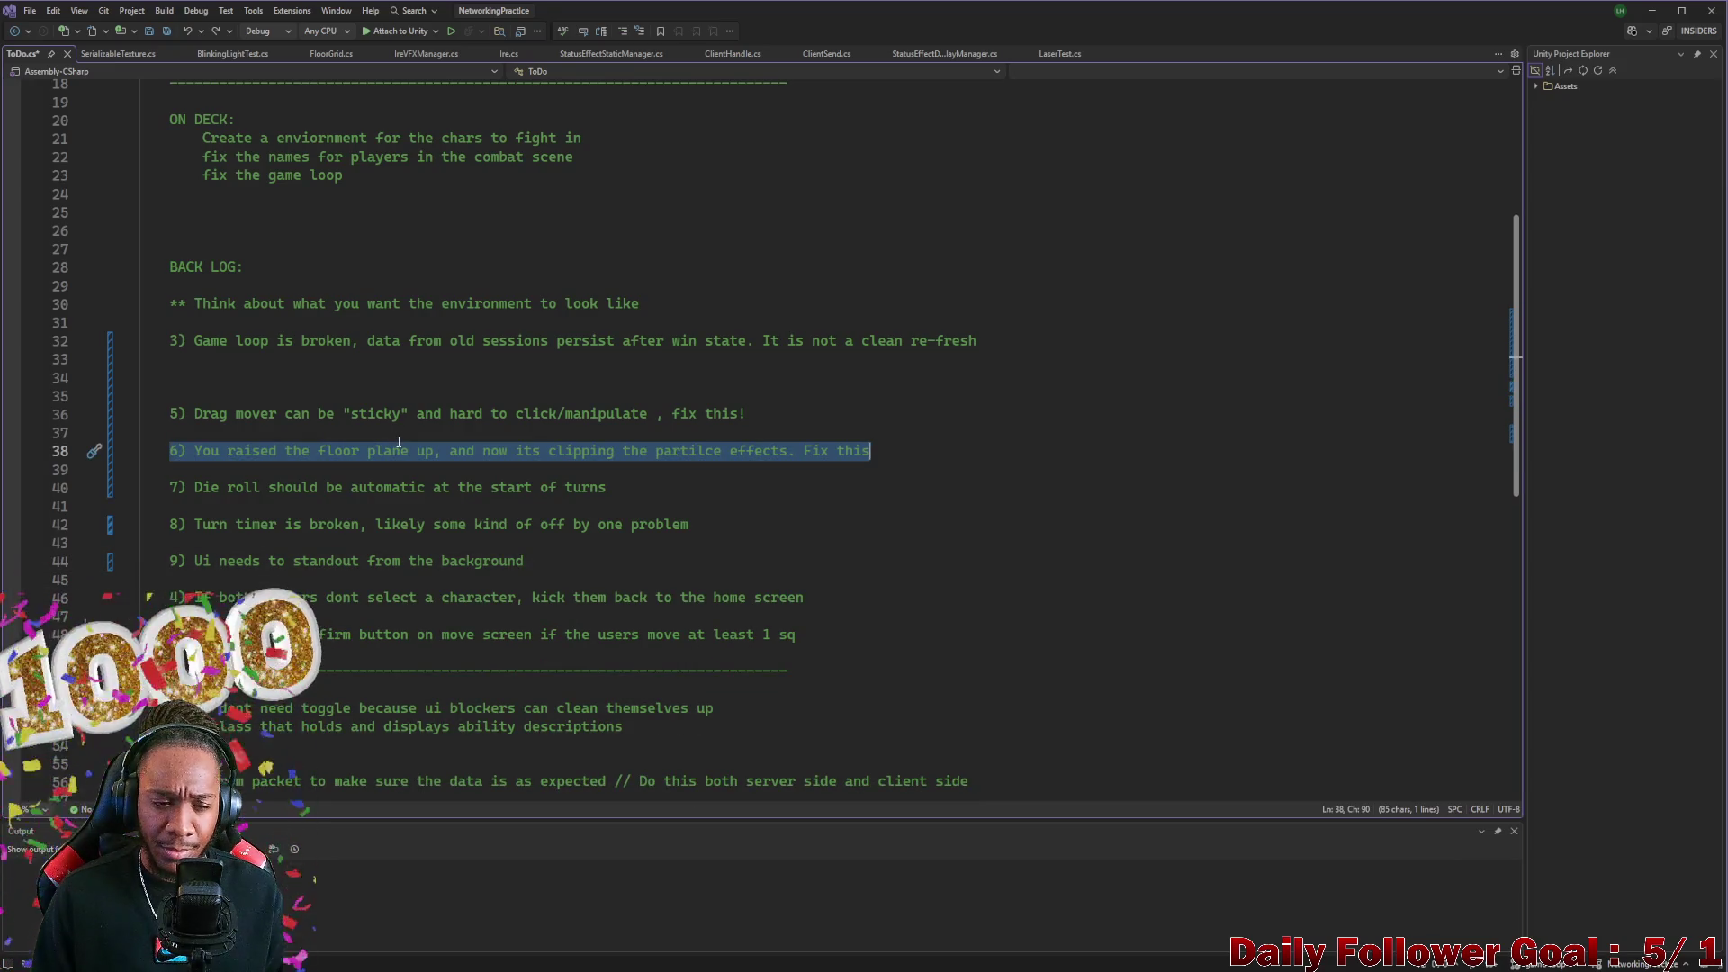
# Re-place item 6 below item 9 and remove blank lines above item 7 and between items 3 and 5
pyautogui.hotkey('ctrl', 'x')
pyautogui.press('Down')
pyautogui.press('Down')
pyautogui.press('Down')
pyautogui.hotkey('ctrl', 'v')
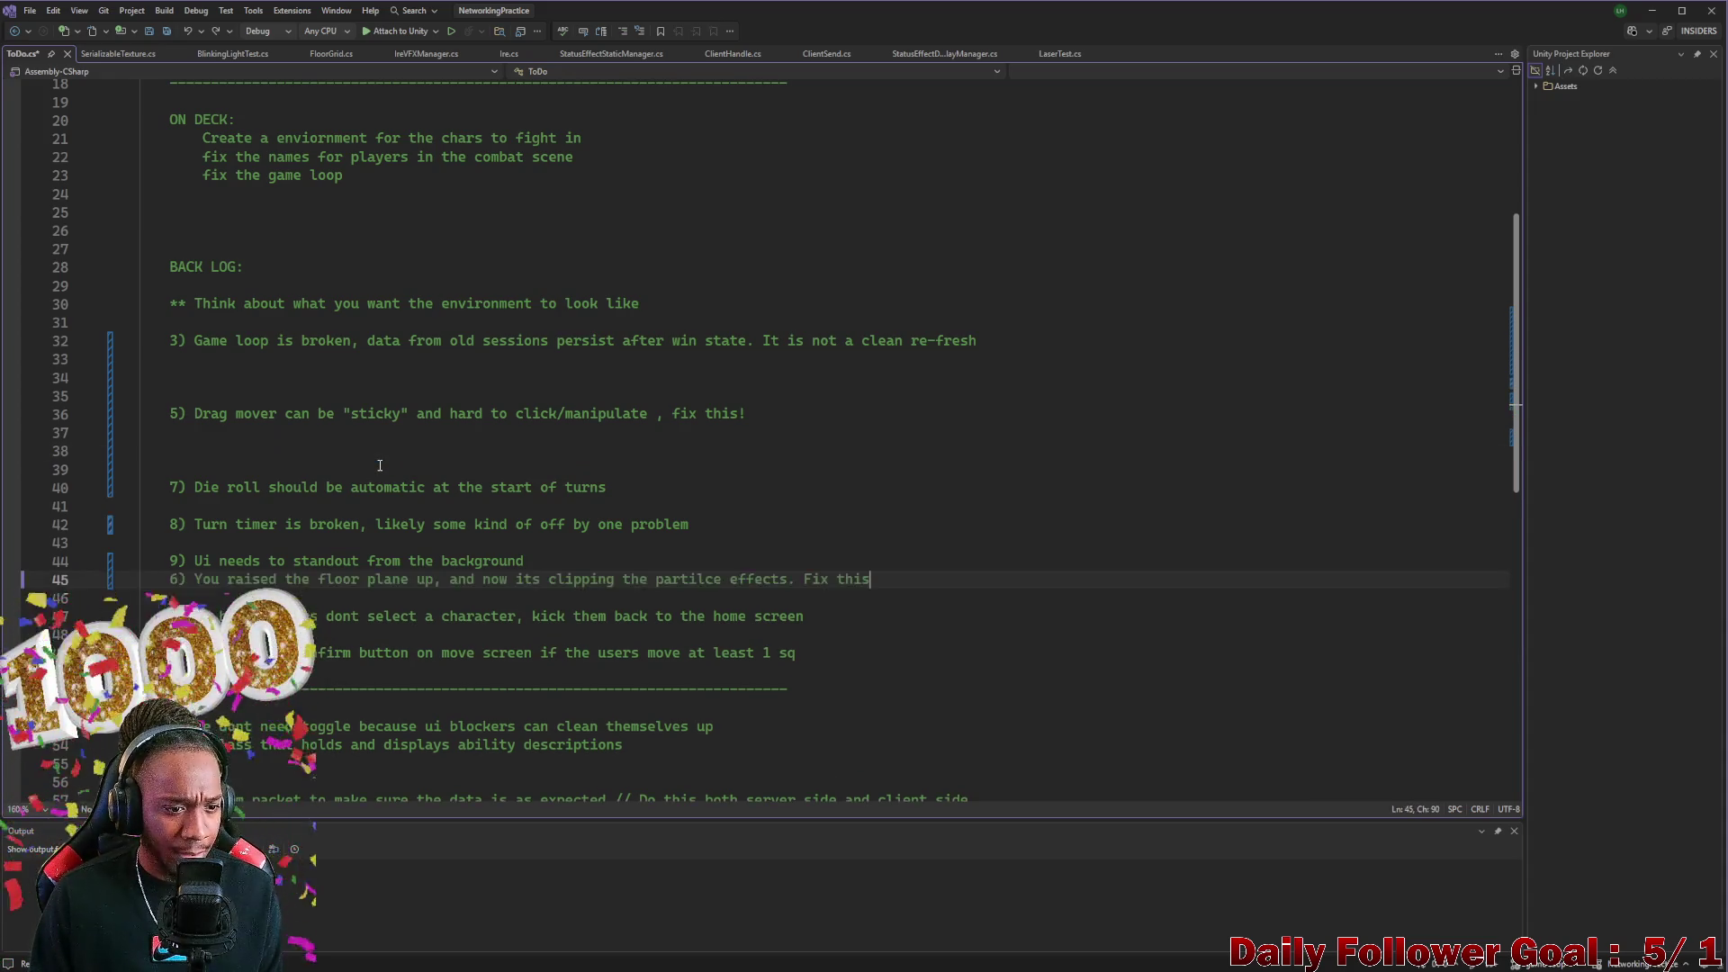
pyautogui.press('Up')
pyautogui.press('End')
pyautogui.press('Return')
pyautogui.press('Up')
pyautogui.press('Up')
pyautogui.press('Up')
pyautogui.press('Delete')
pyautogui.press('Delete')
pyautogui.press('Up')
pyautogui.press('Up')
pyautogui.press('Up')
pyautogui.press('BackSpace')
pyautogui.press('BackSpace')
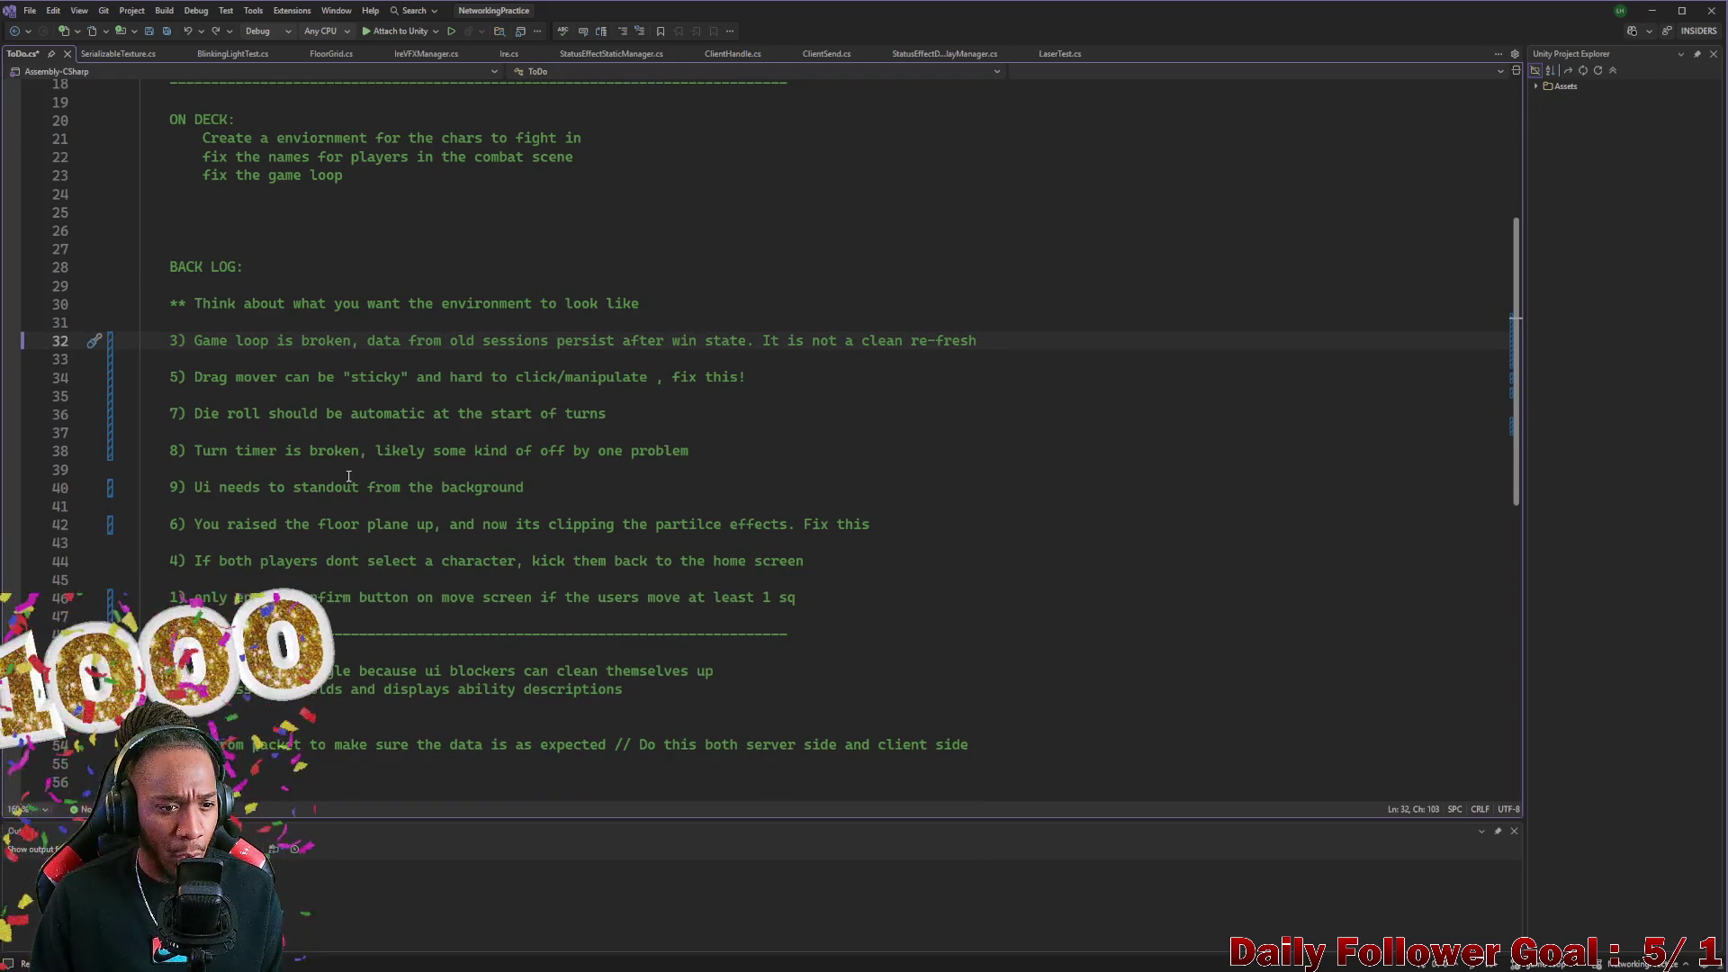
# Cut turn-timer item 8 and paste it on new lines below the environment note
pyautogui.tripleClick(275, 451)
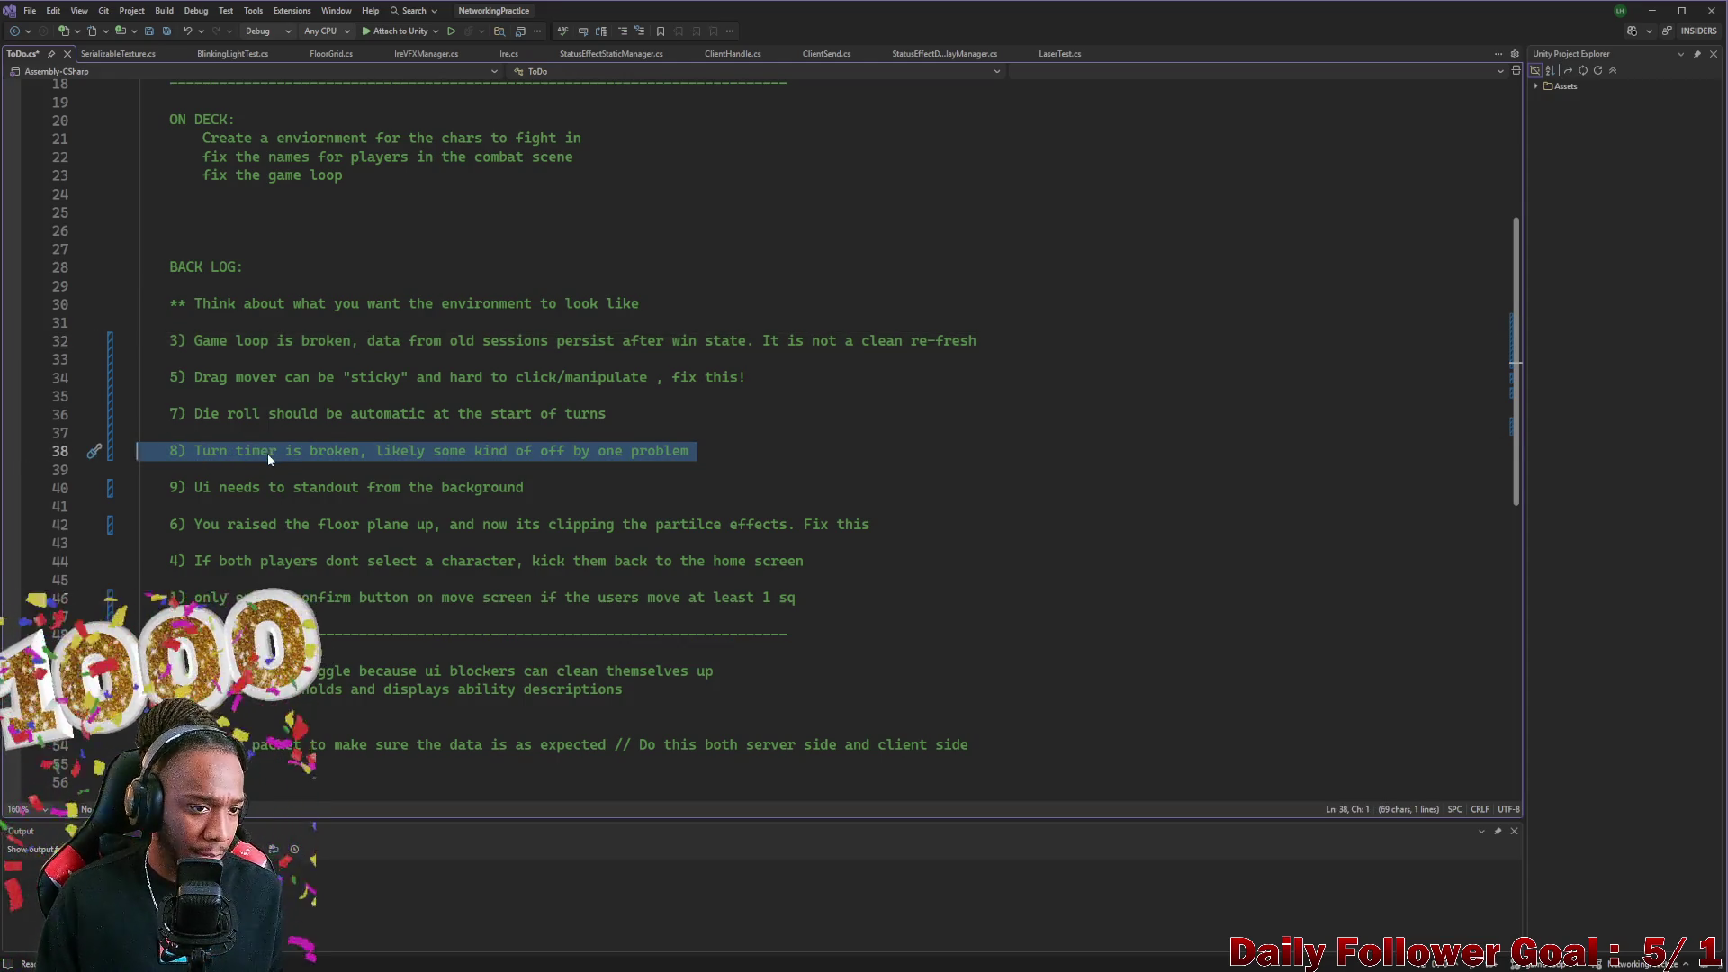
pyautogui.press('Delete')
pyautogui.press('BackSpace')
pyautogui.click(683, 311)
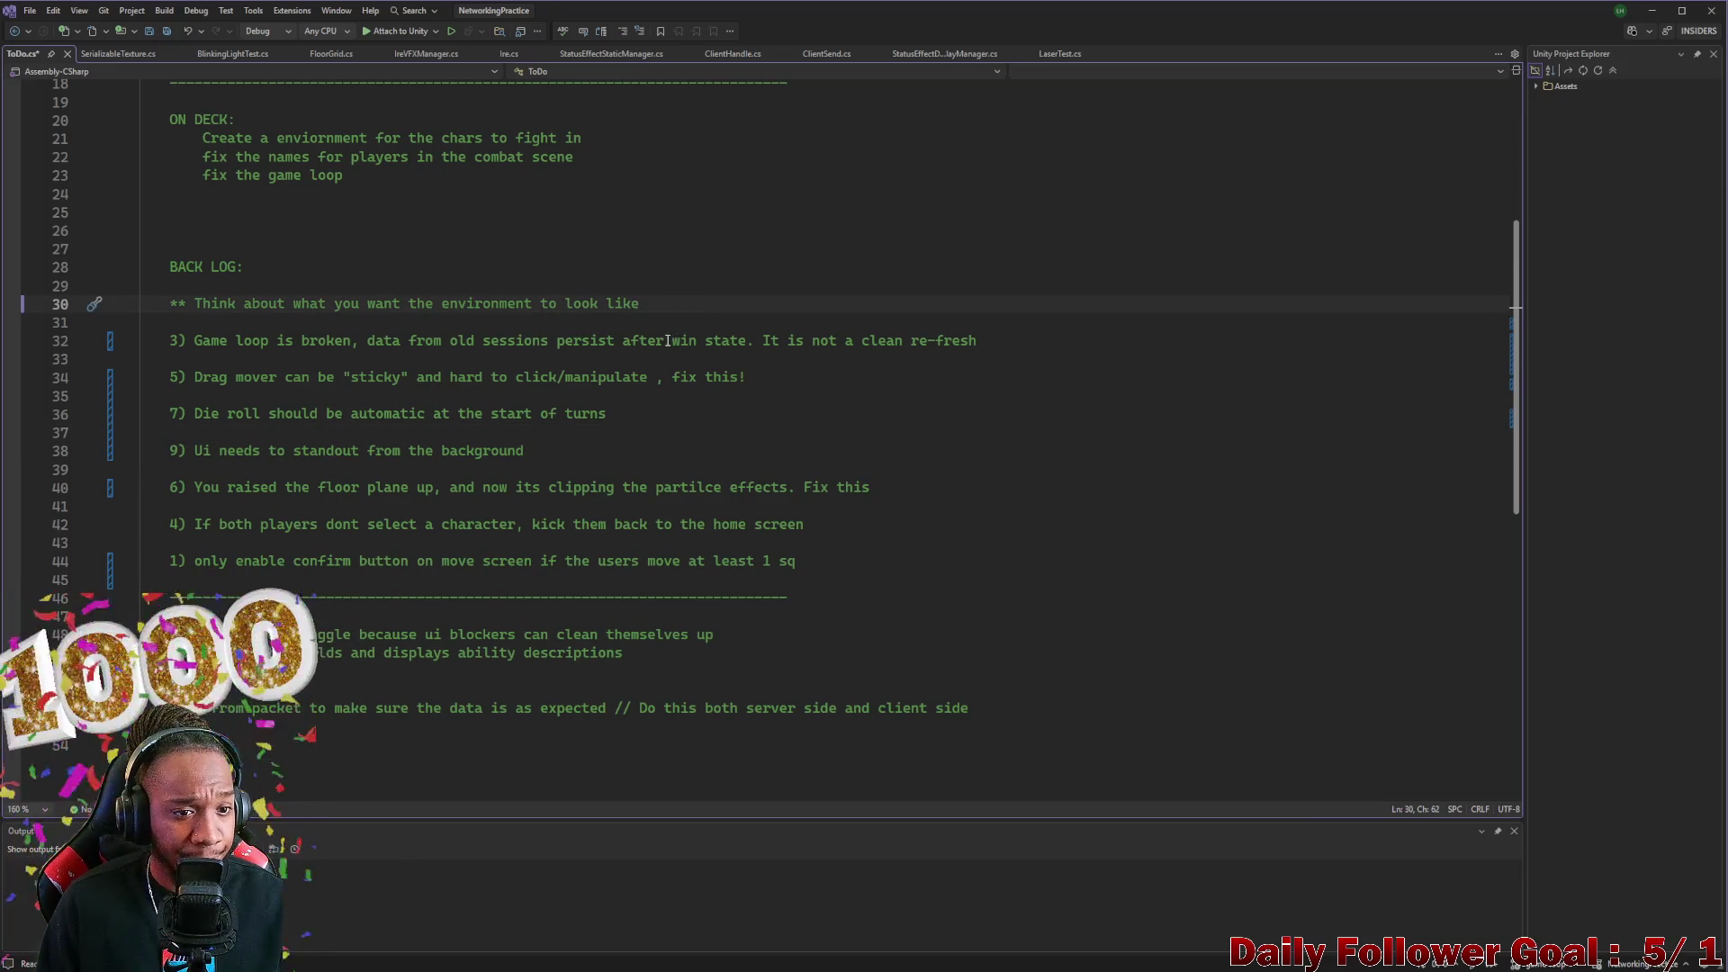
pyautogui.press('Return')
pyautogui.write('*')
pyautogui.press('Return')
pyautogui.write('*')
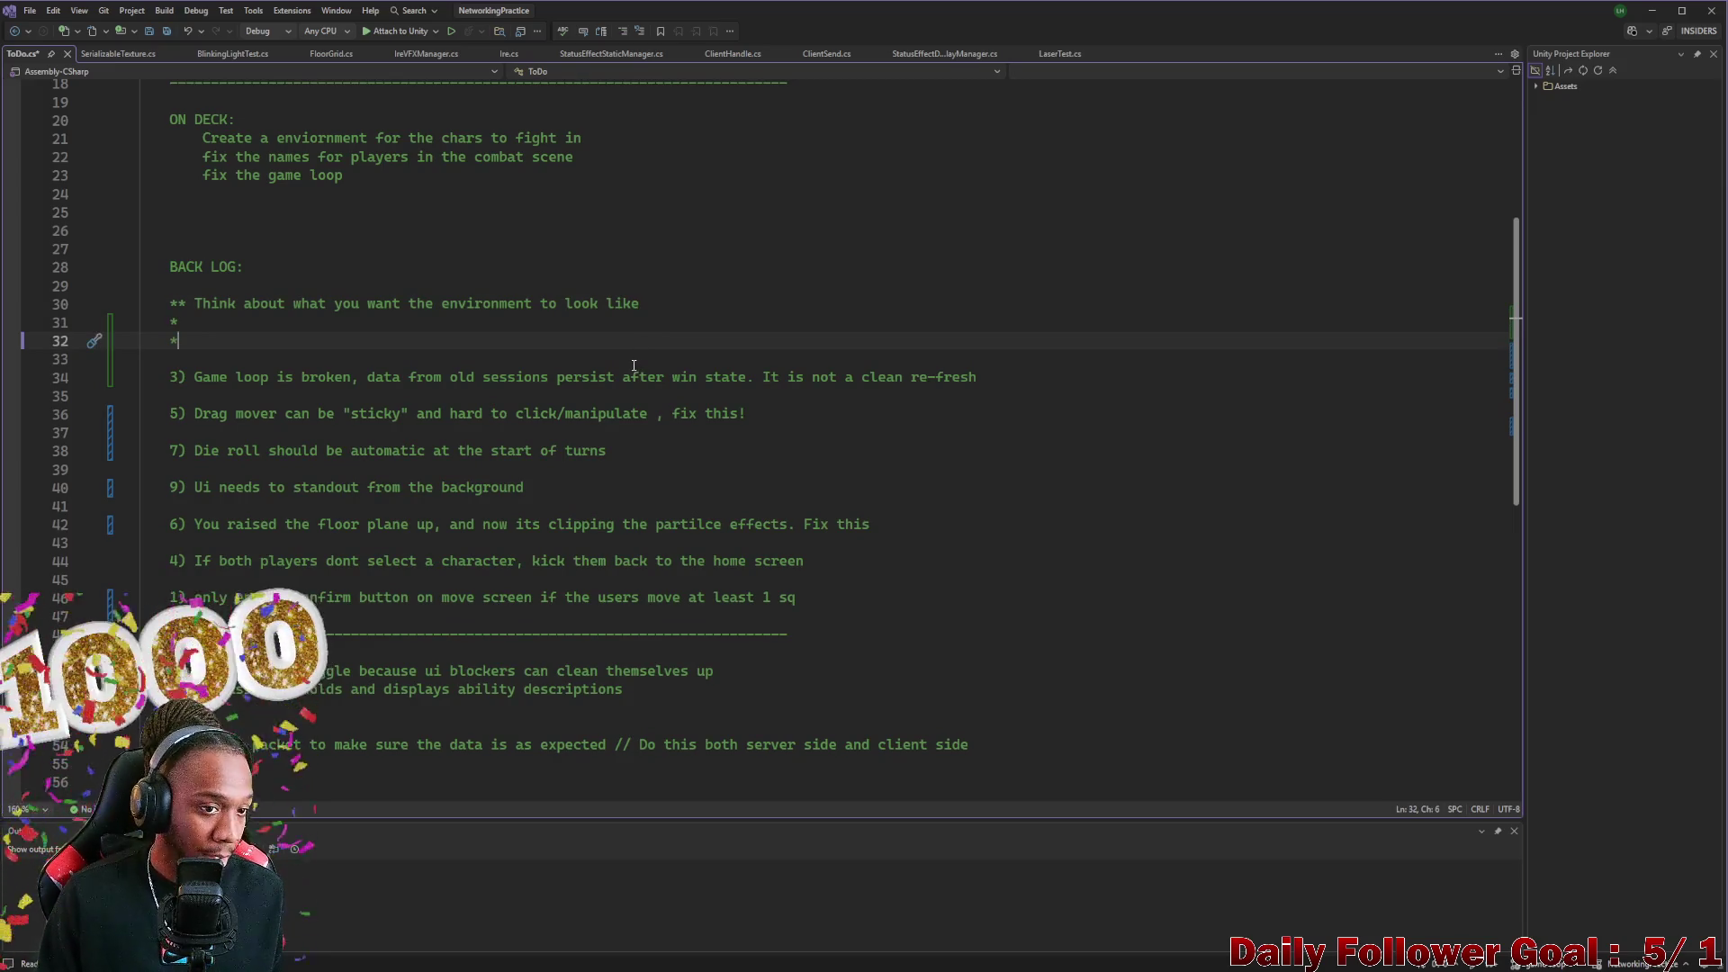
pyautogui.hotkey('ctrl', 'v')
# Delete the environment note and placeholder '*' lines, aligning the turn-timer item at the backlog's top
pyautogui.click(210, 343)
pyautogui.moveTo(209, 343)
pyautogui.mouseDown()
pyautogui.moveTo(135, 342)
pyautogui.moveTo(125, 311)
pyautogui.mouseUp()
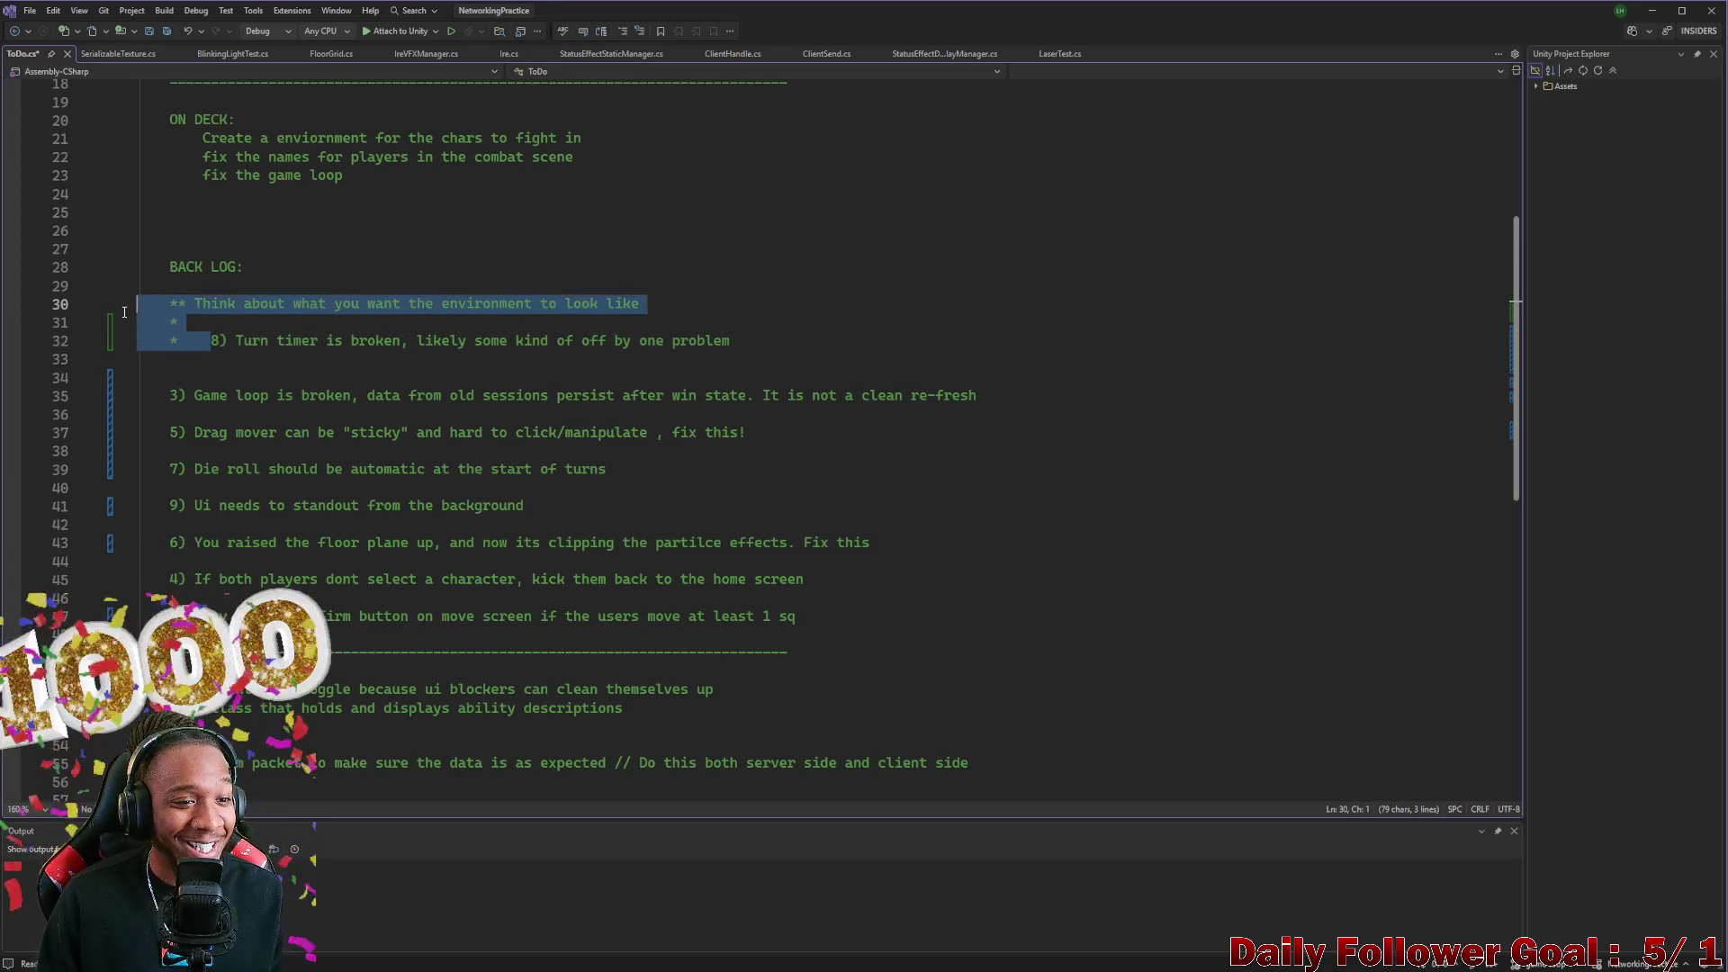
pyautogui.press('BackSpace')
pyautogui.press('Tab')
pyautogui.click(181, 338)
pyautogui.press('BackSpace')
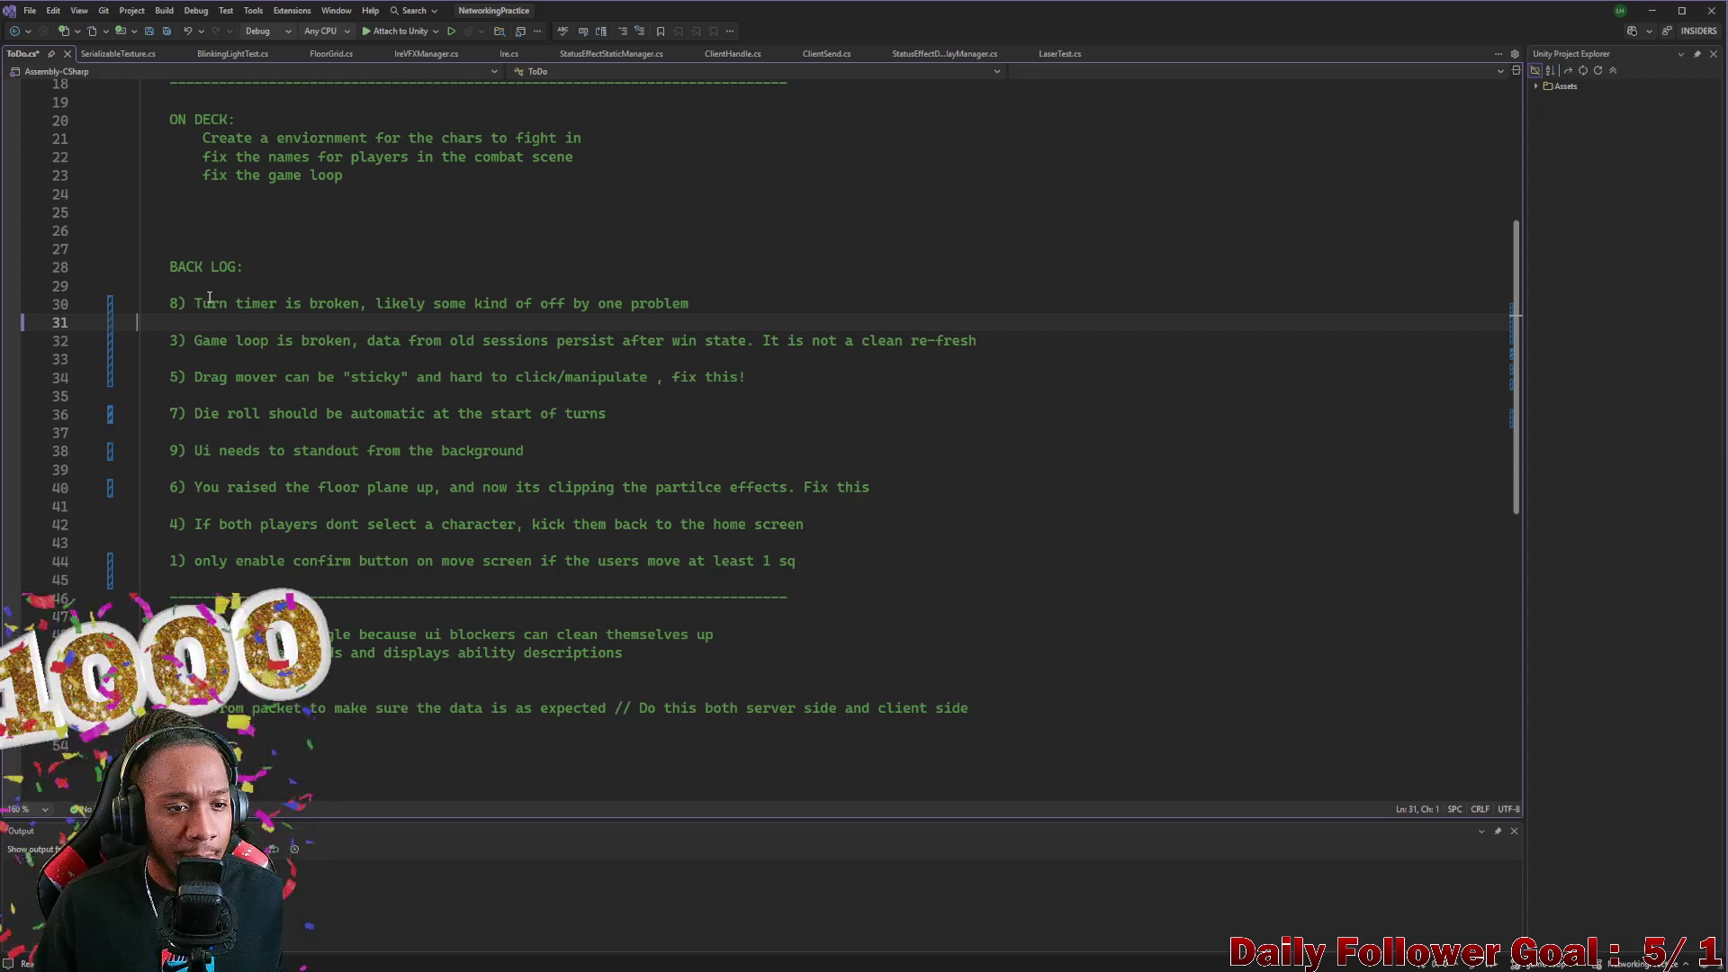
# Review the turn timer, game loop, drag mover, die roll and floor plane items by highlighting each
pyautogui.moveTo(204, 303); pyautogui.dragTo(689, 304)
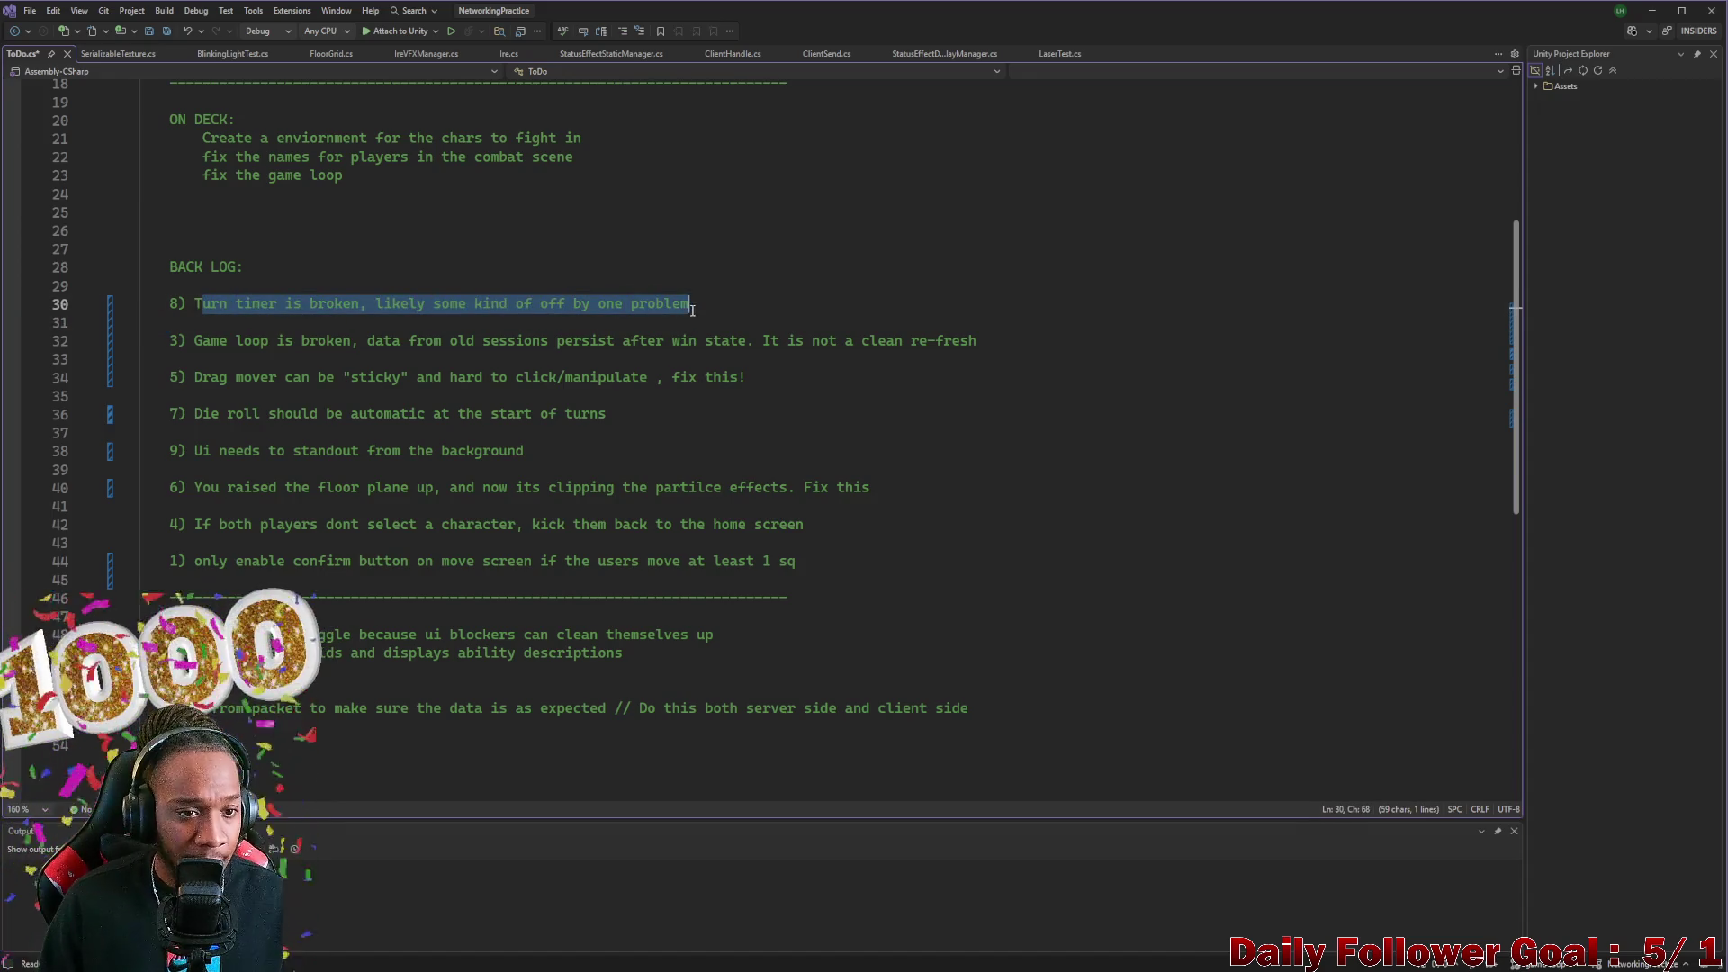
pyautogui.click(213, 357)
pyautogui.moveTo(196, 341); pyautogui.dragTo(979, 338)
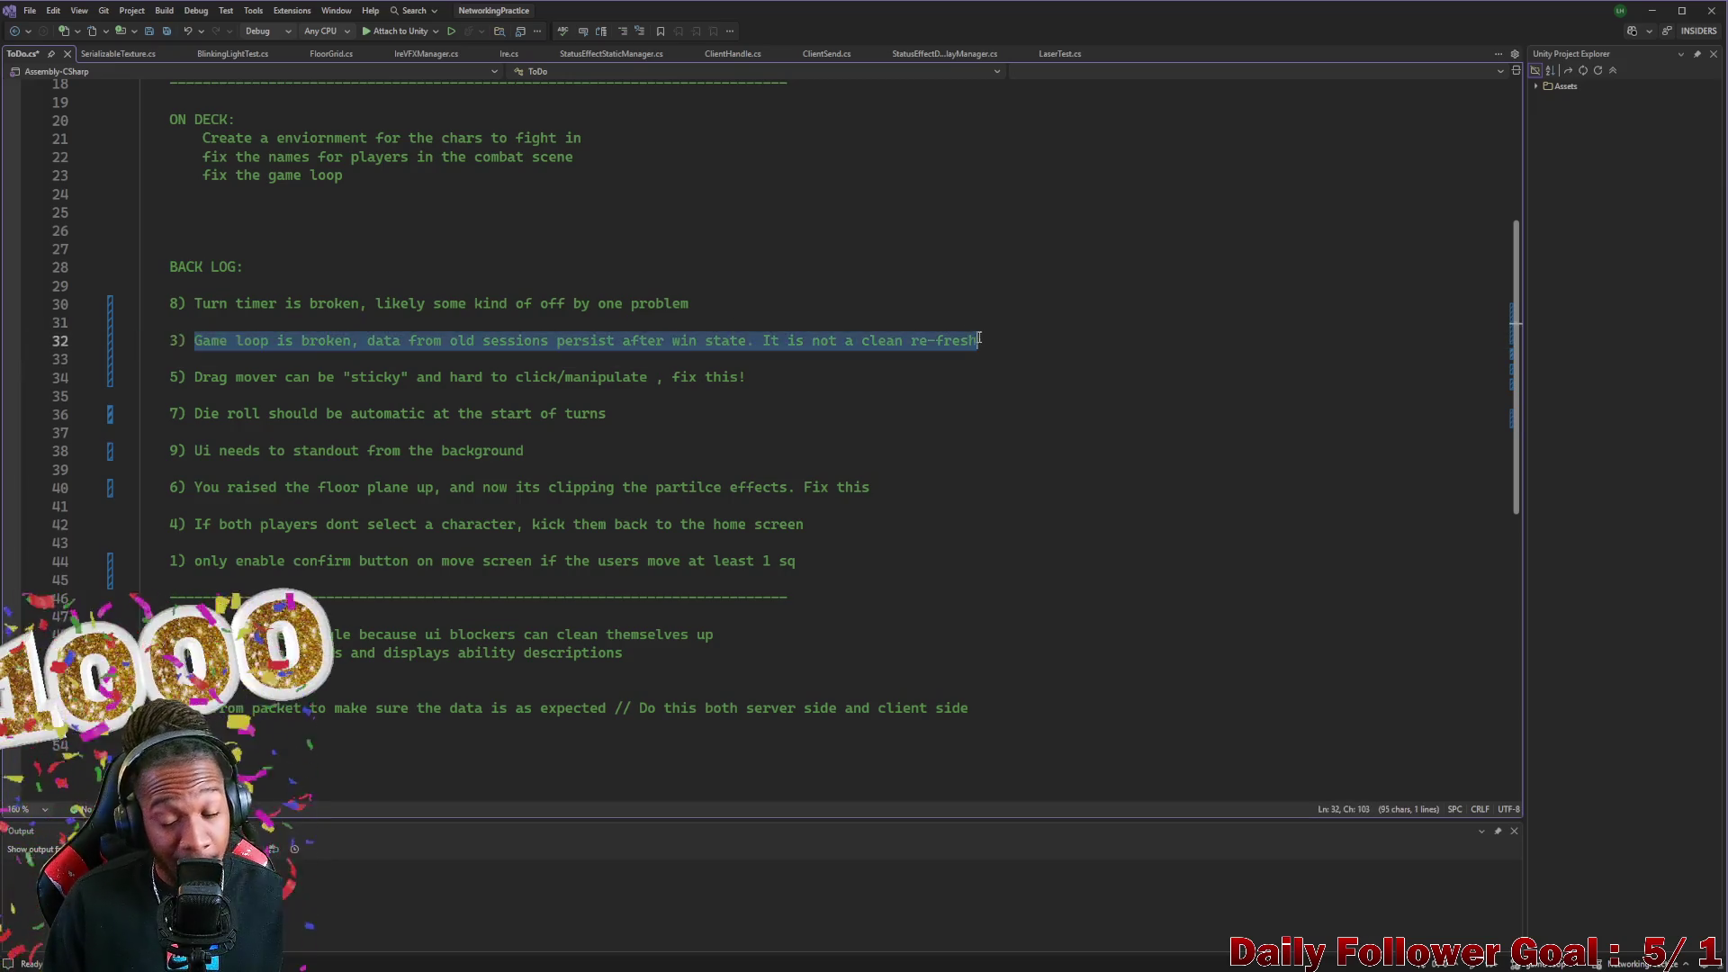
pyautogui.click(225, 379)
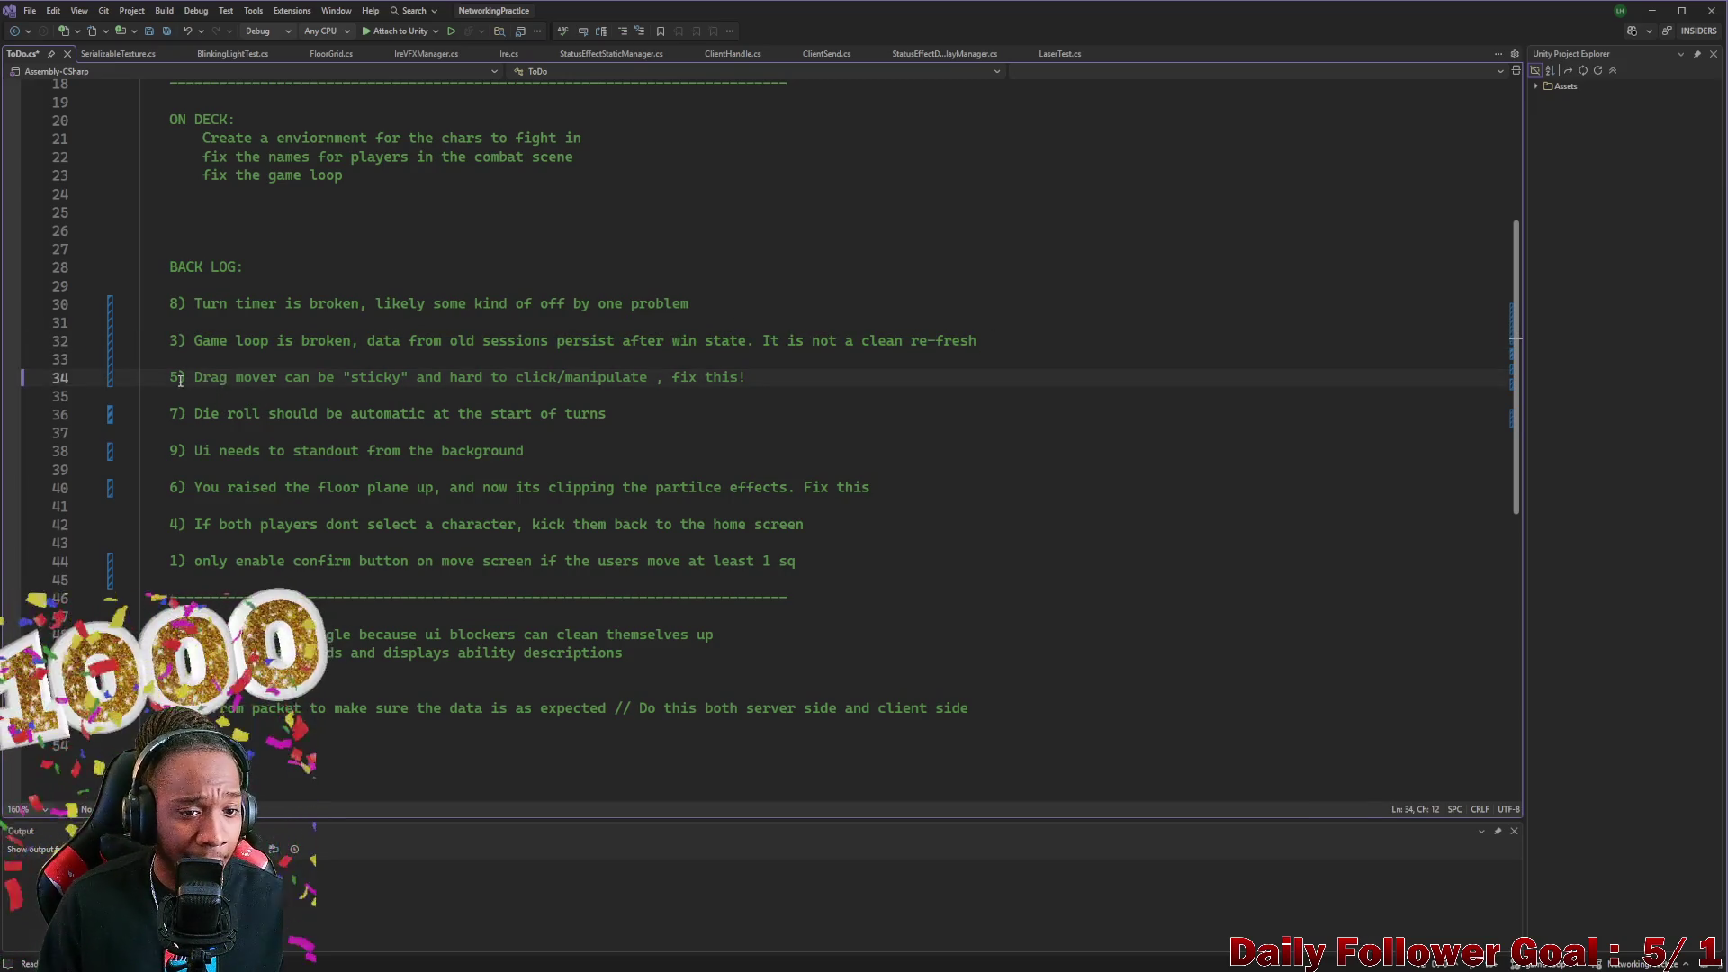
pyautogui.moveTo(180, 381); pyautogui.dragTo(782, 382)
pyautogui.moveTo(194, 414); pyautogui.dragTo(596, 447)
pyautogui.click(219, 439)
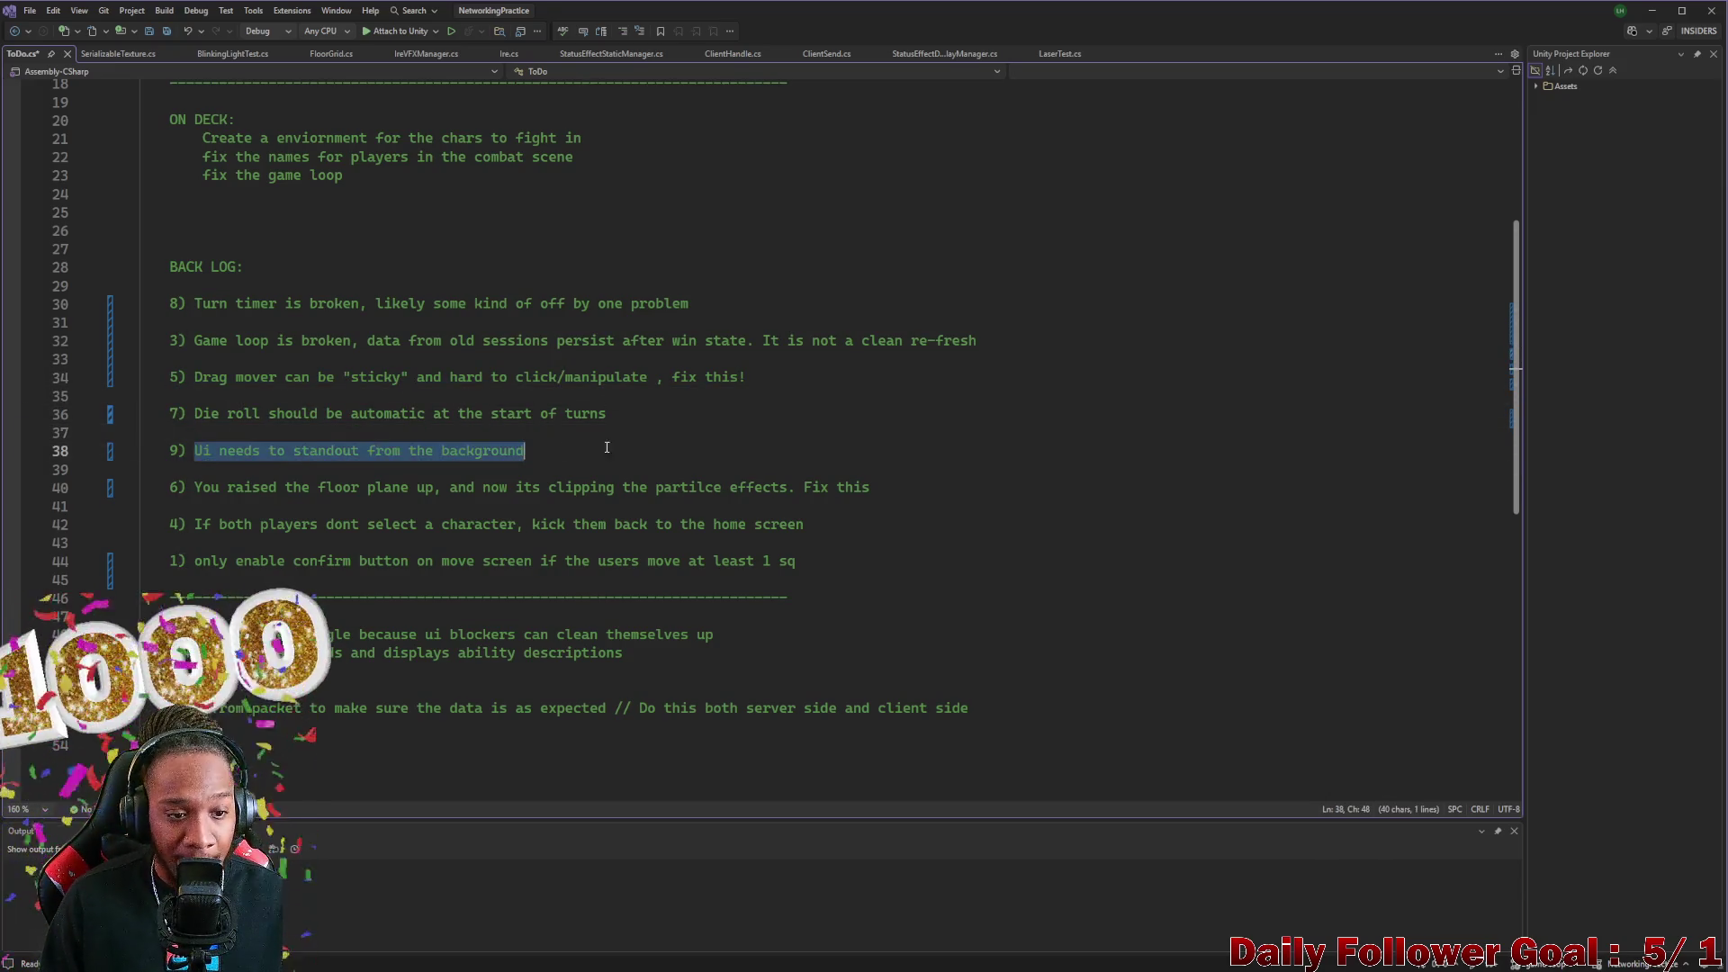
pyautogui.moveTo(186, 486); pyautogui.dragTo(617, 473)
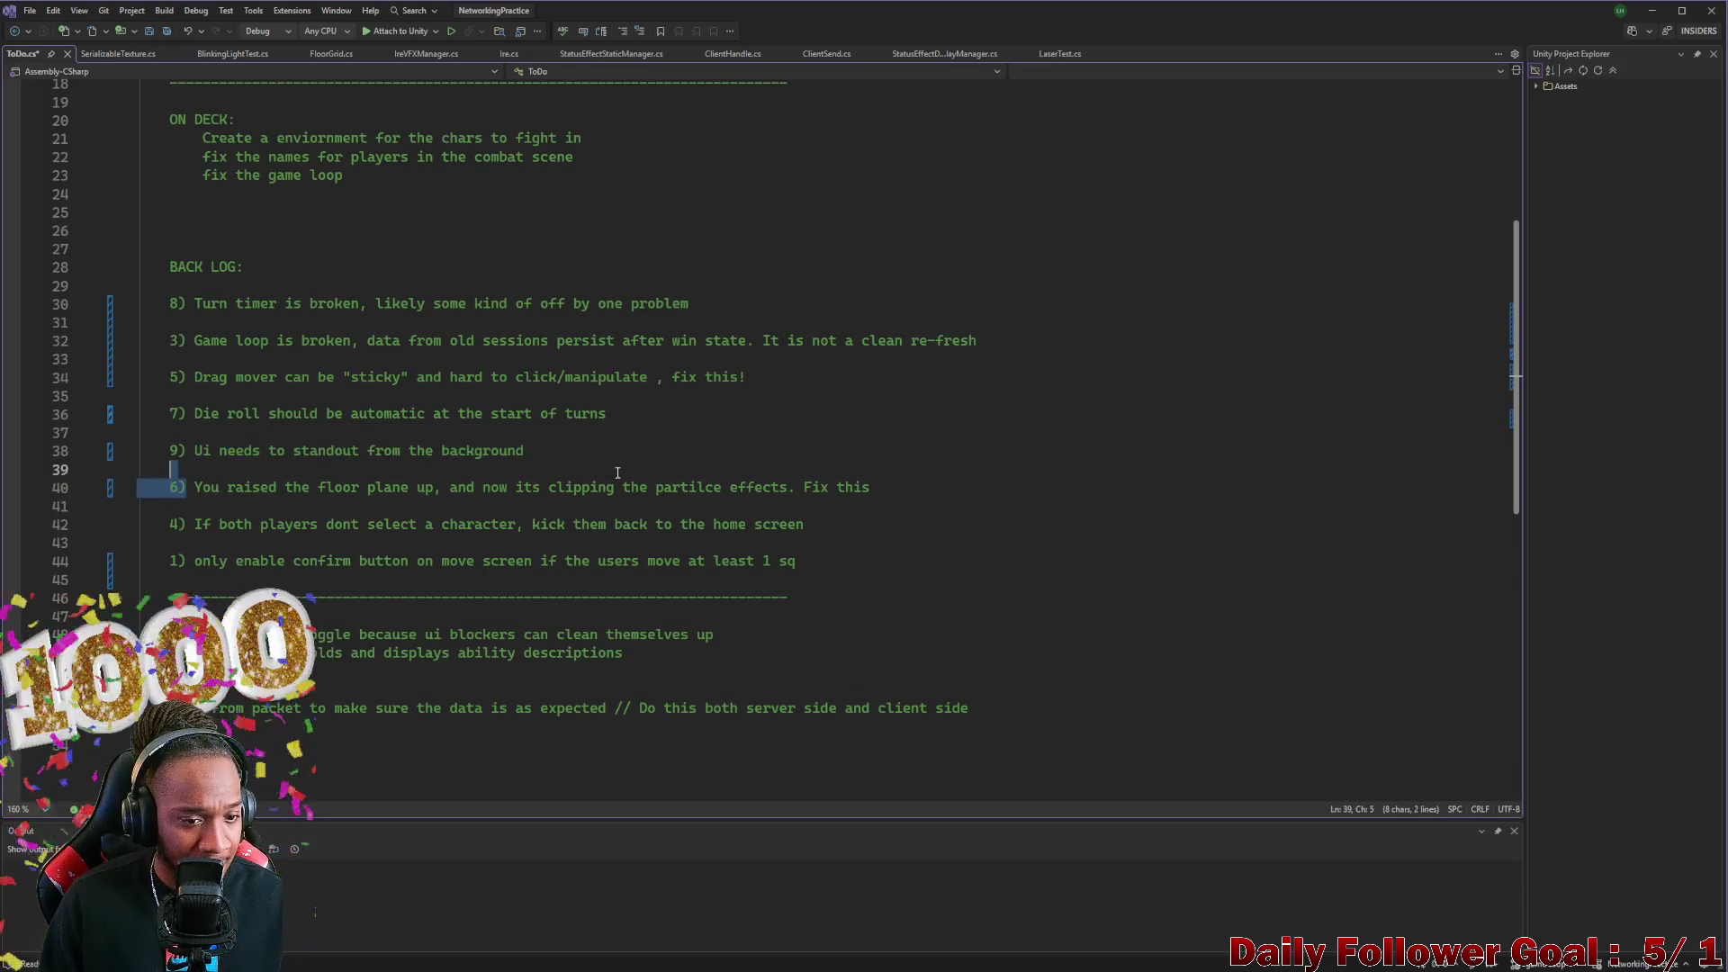
pyautogui.click(400, 536)
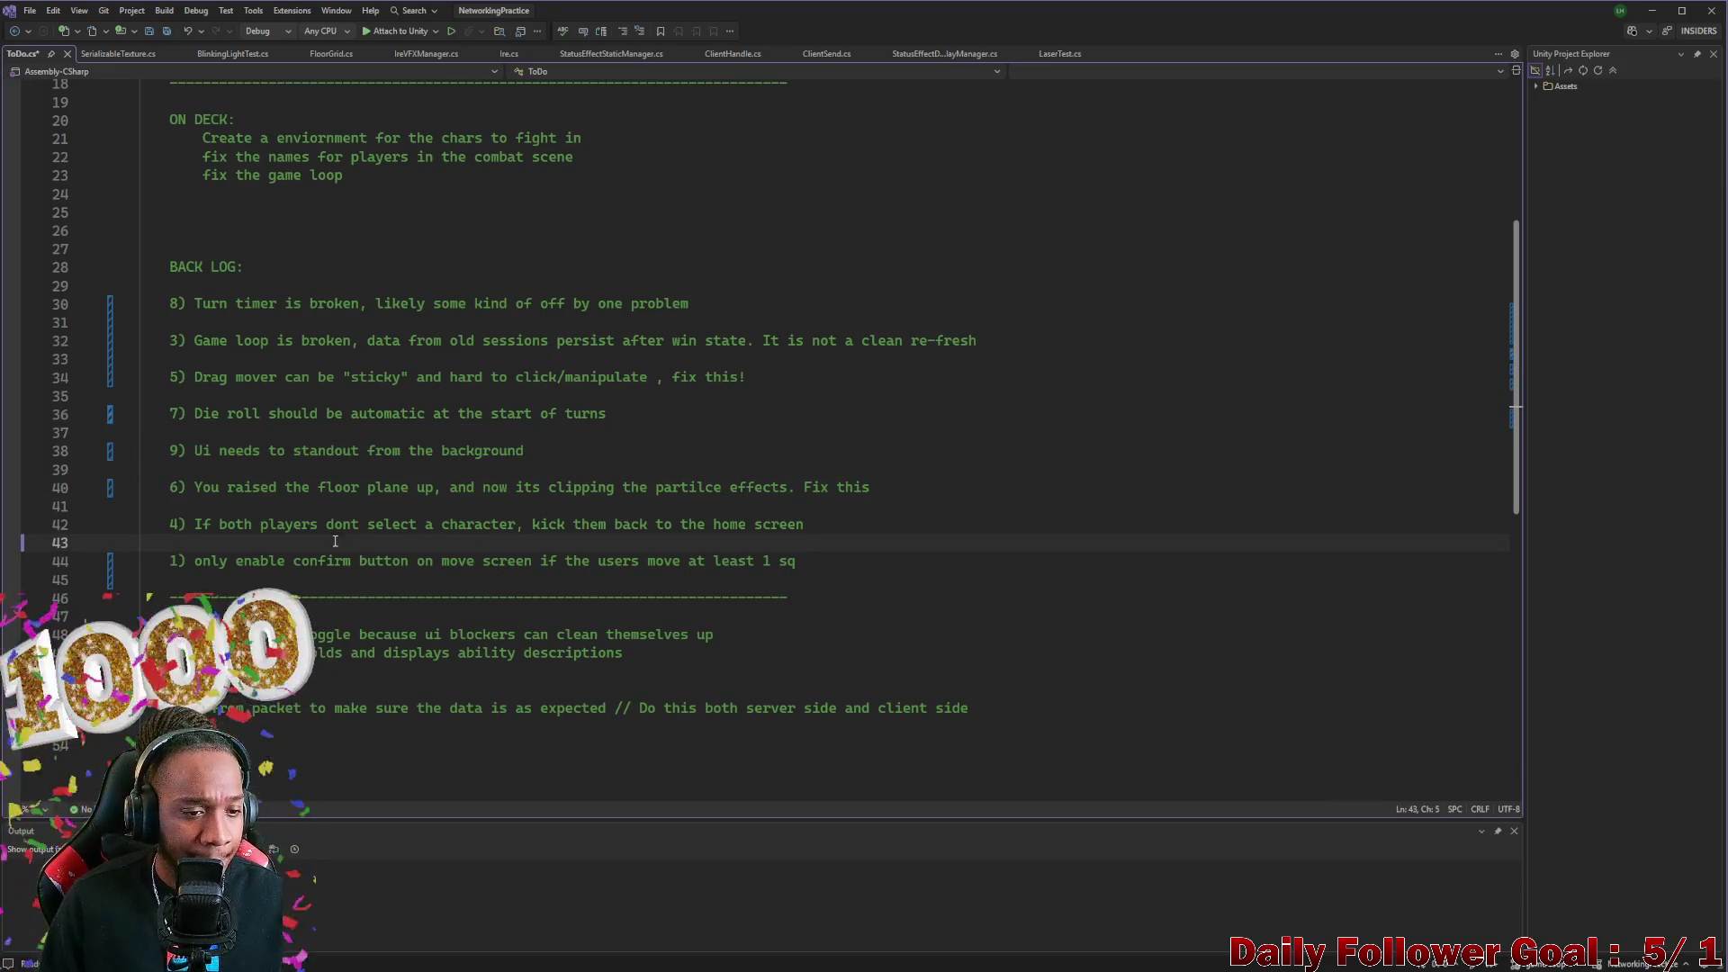
# Cut the floor-plane item out of the list and clear the blank line it leaves
pyautogui.doubleClick(272, 451)
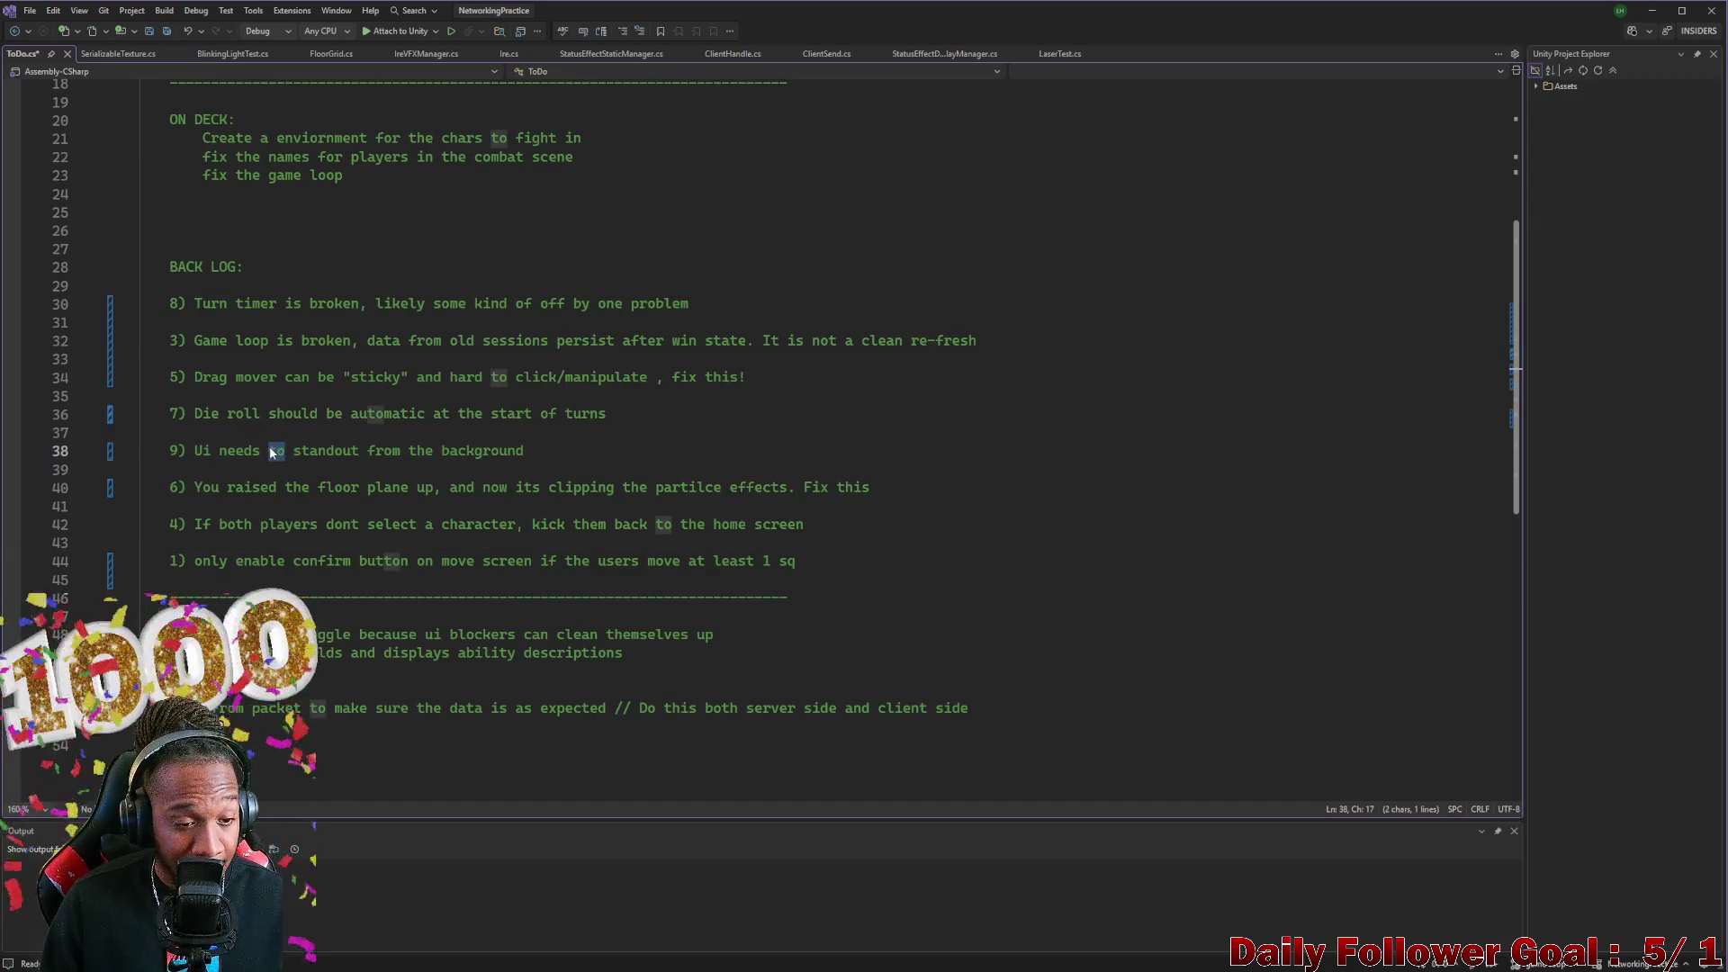
pyautogui.doubleClick(270, 487)
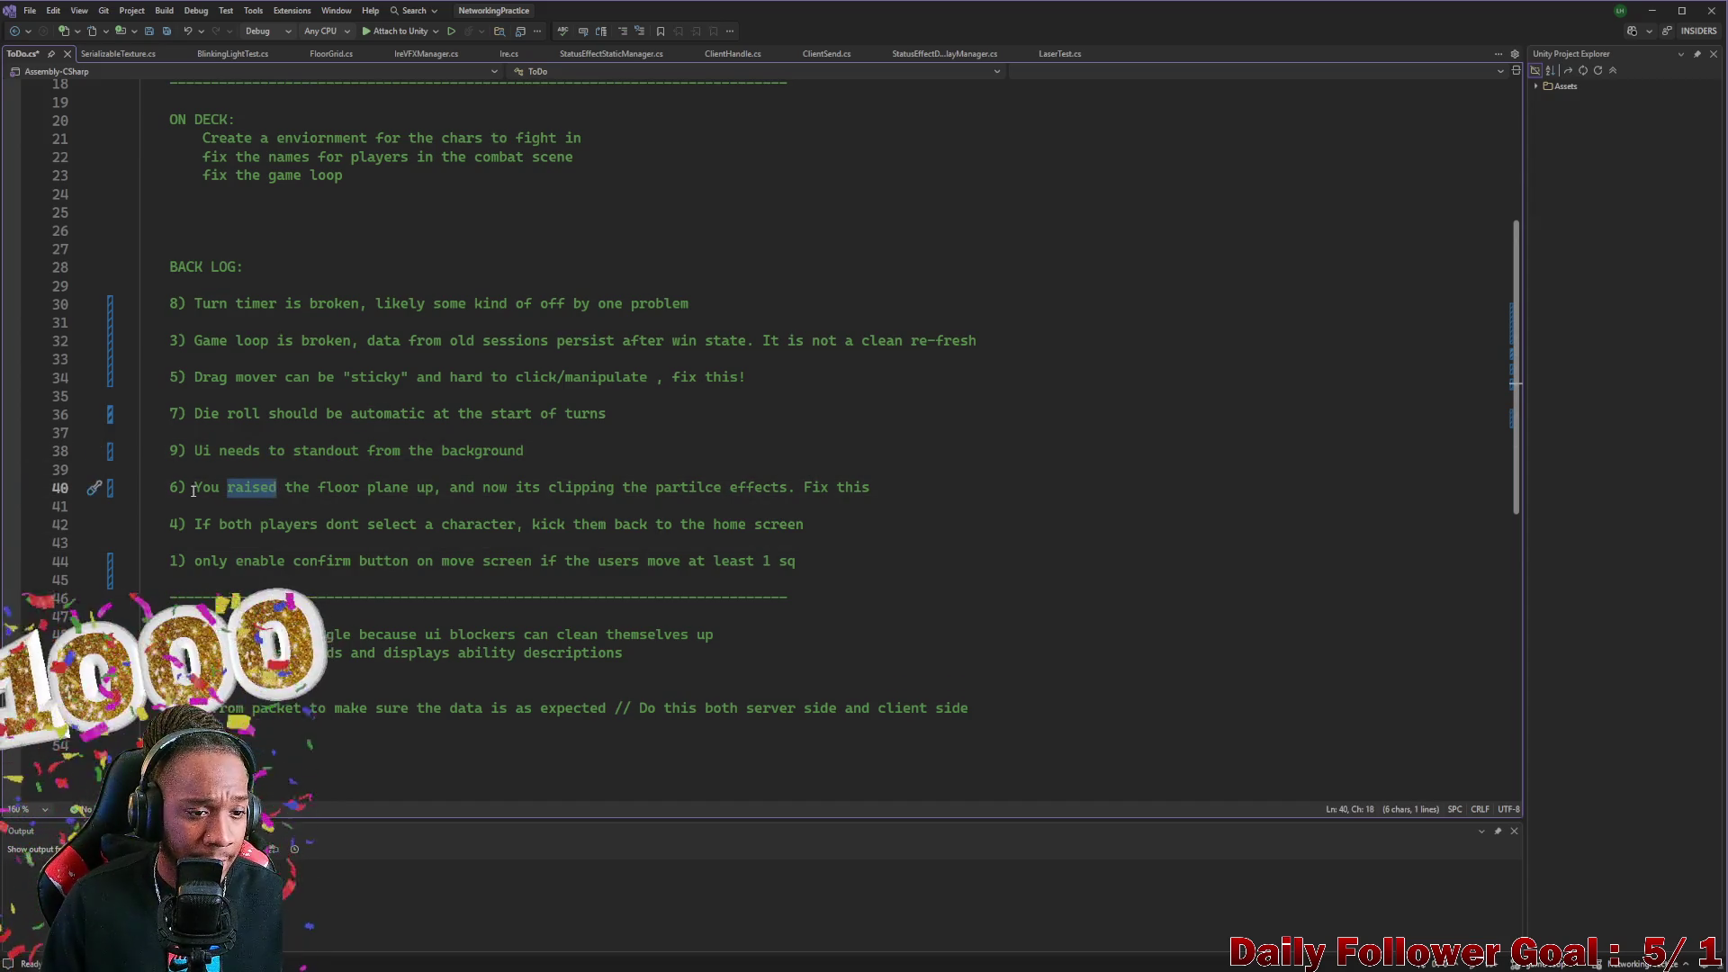
pyautogui.moveTo(166, 487); pyautogui.dragTo(900, 492)
pyautogui.hotkey('ctrl', 'c')
pyautogui.press('Delete')
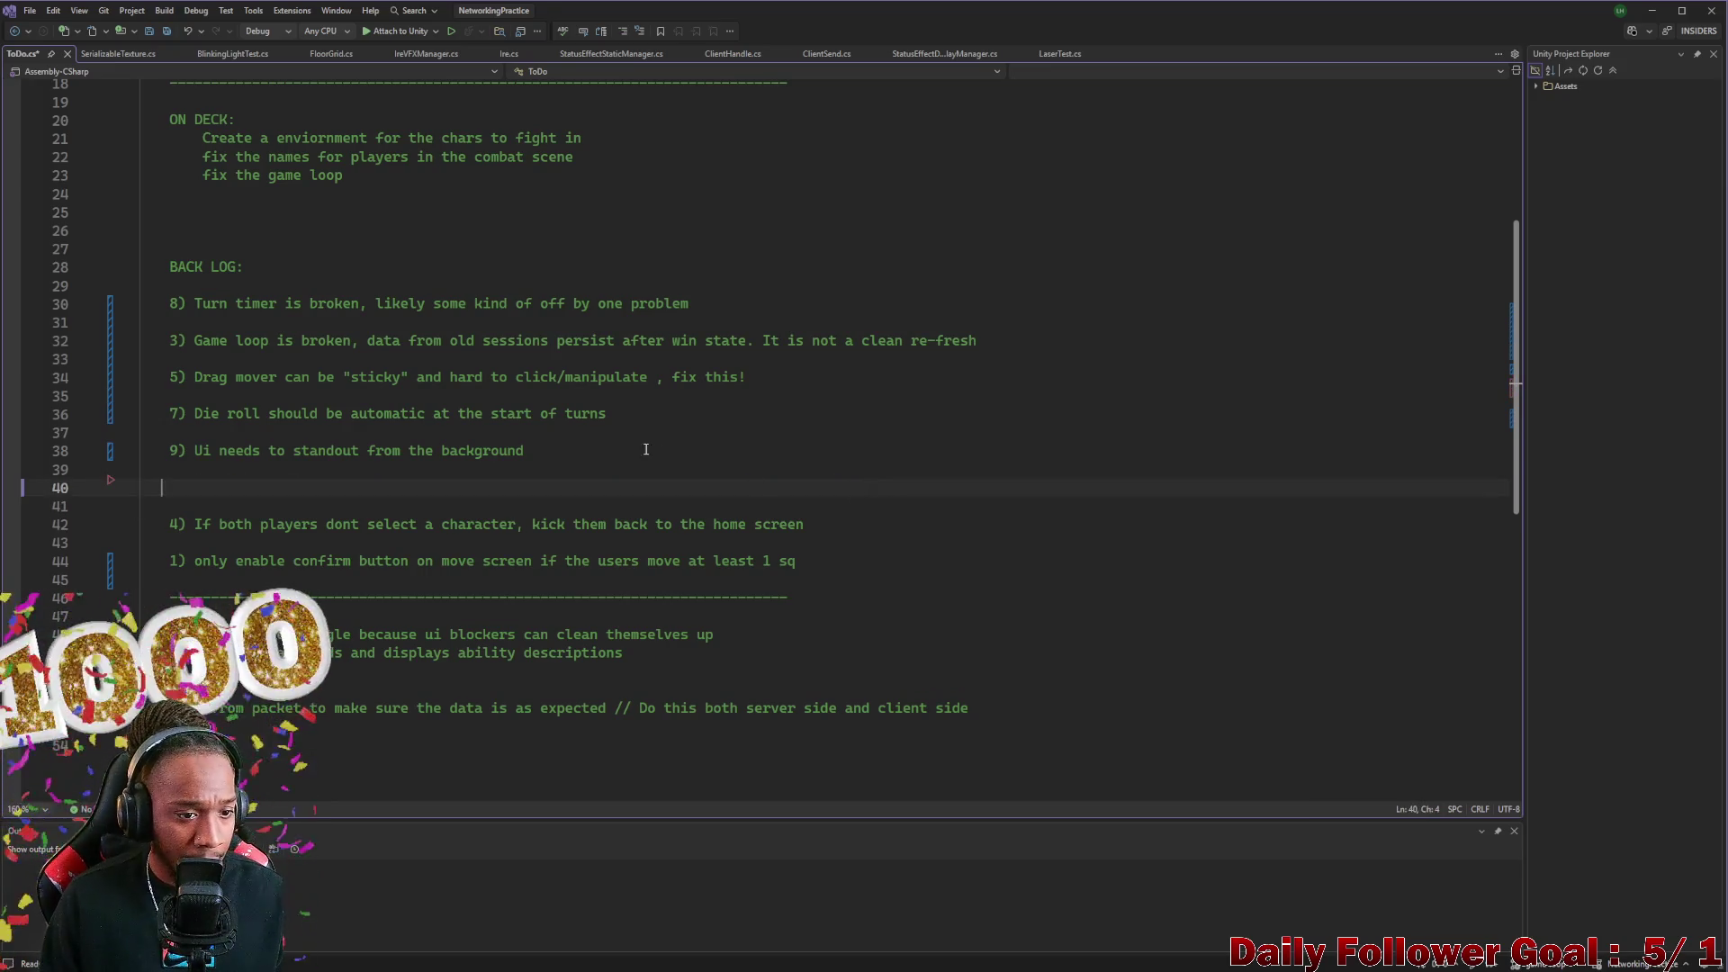
pyautogui.press('Delete')
pyautogui.click(658, 411)
pyautogui.press('Return')
pyautogui.press('Return')
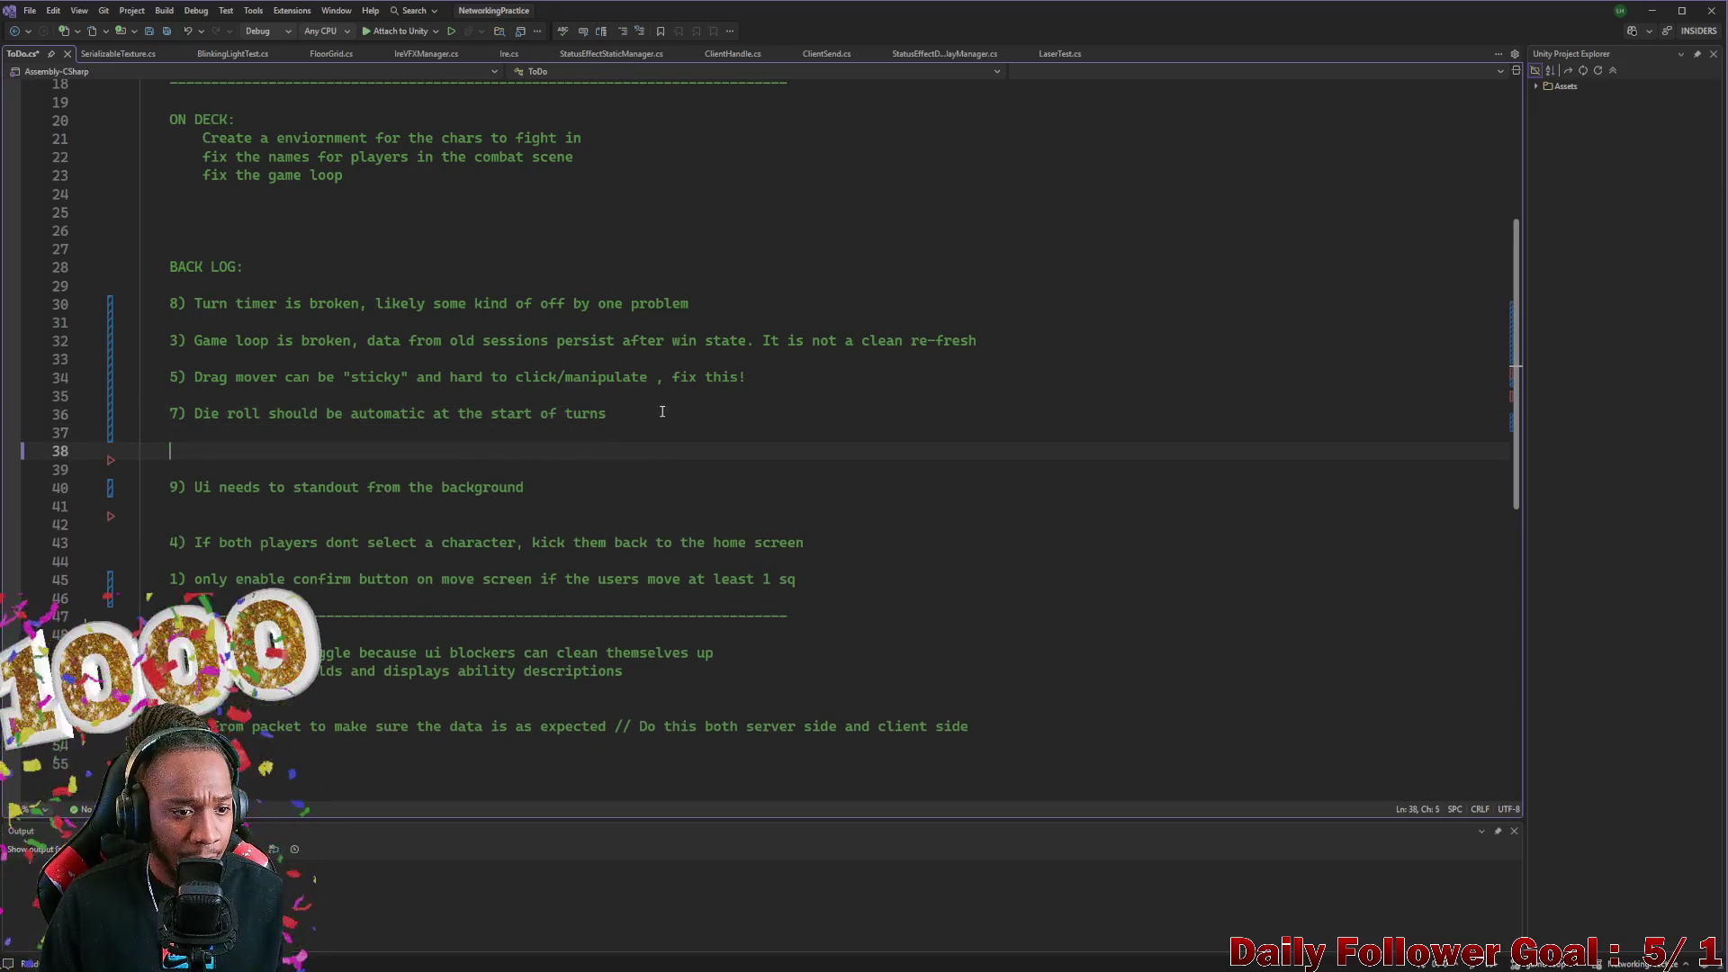
pyautogui.press('Return')
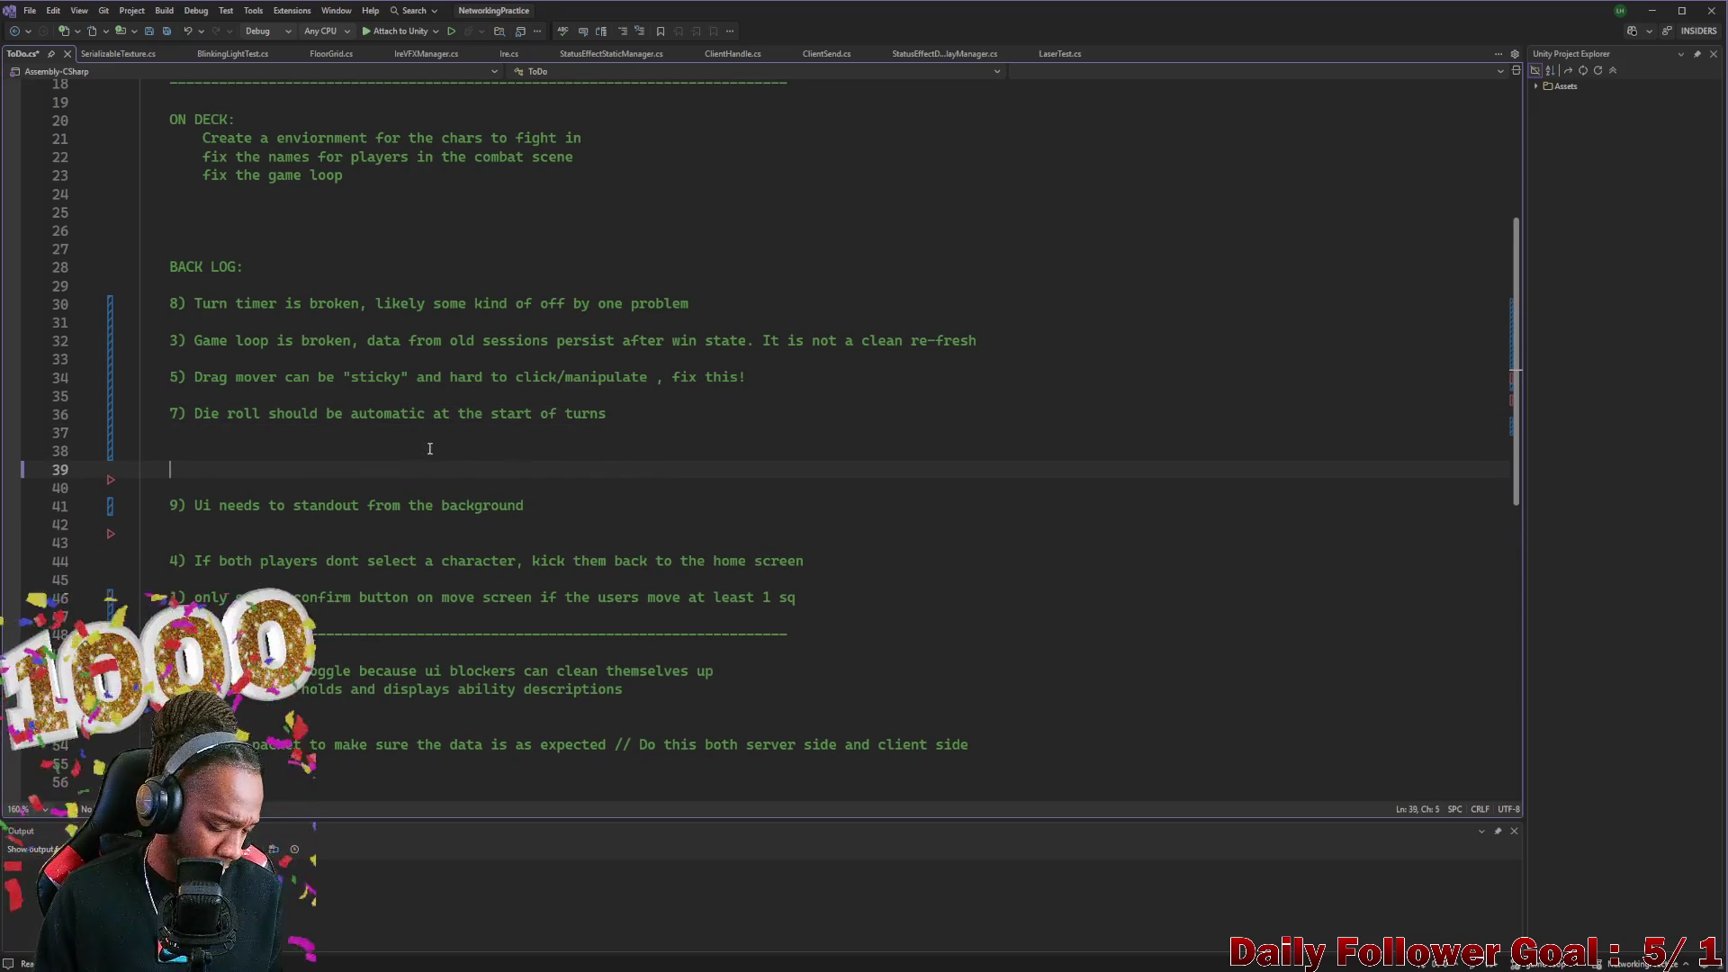
pyautogui.press('BackSpace')
pyautogui.press('BackSpace')
pyautogui.press('BackSpace')
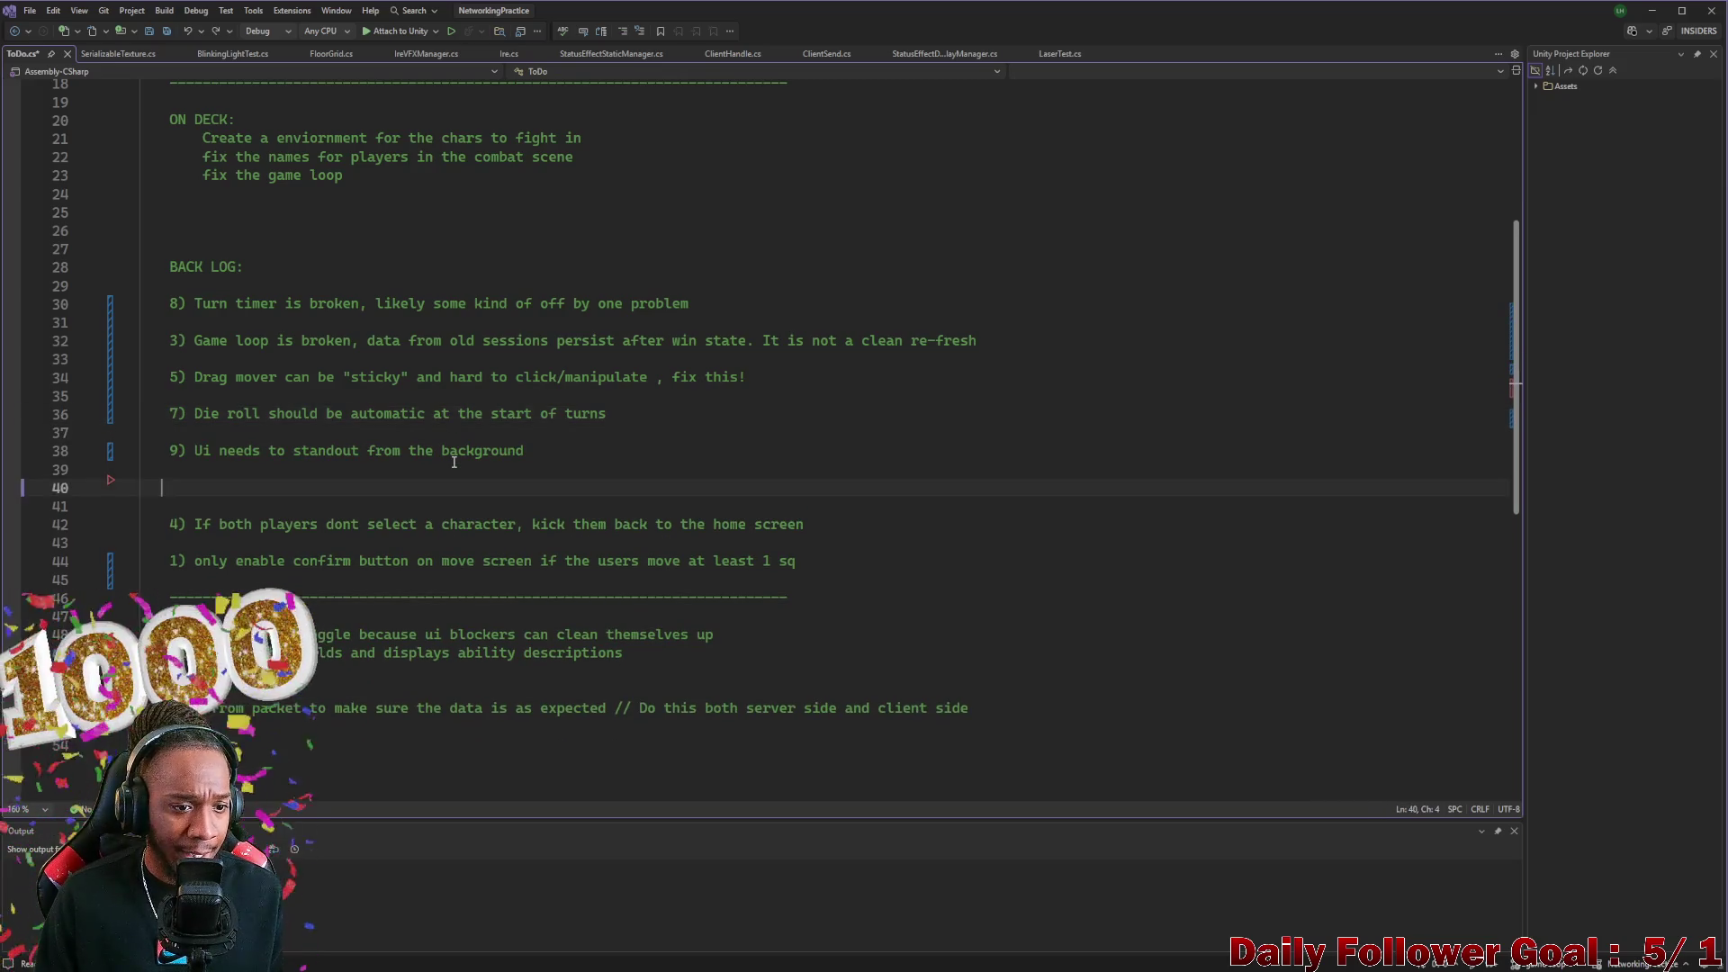
pyautogui.hotkey('ctrl', 'z')
pyautogui.hotkey('ctrl', 'y')
# Paste the floor-plane item below the die roll item and remove the extra blank lines above item 4
pyautogui.click(647, 414)
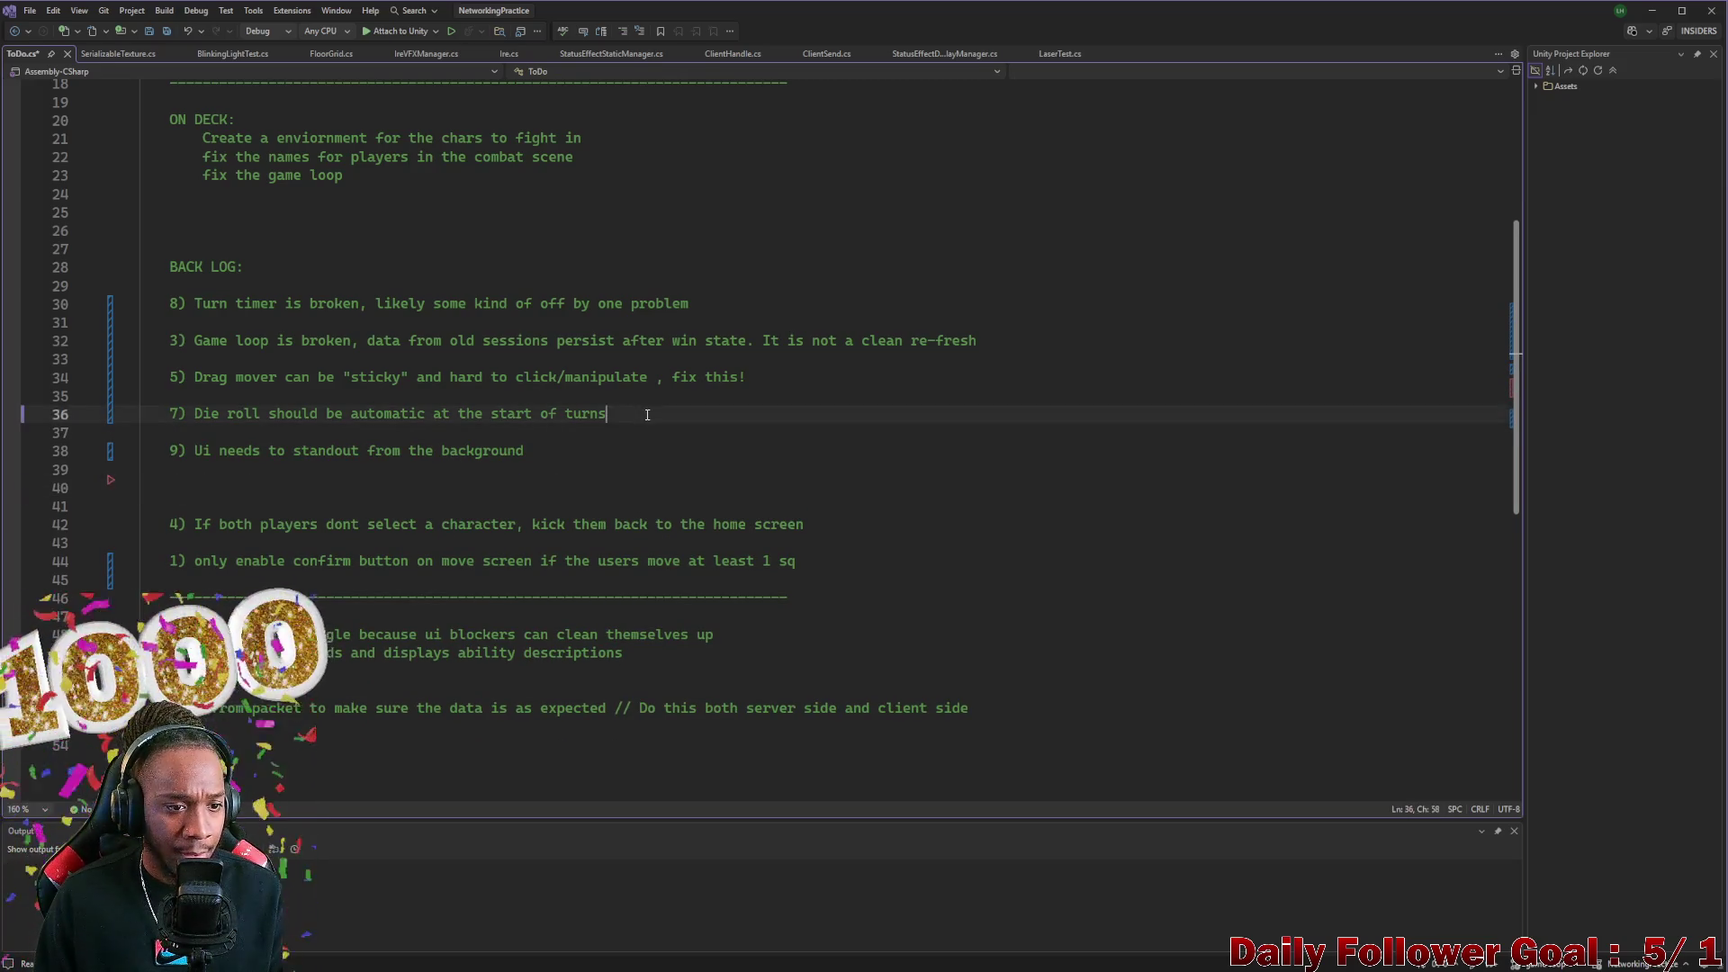
pyautogui.press('Return')
pyautogui.press('Return')
pyautogui.hotkey('ctrl', 'v')
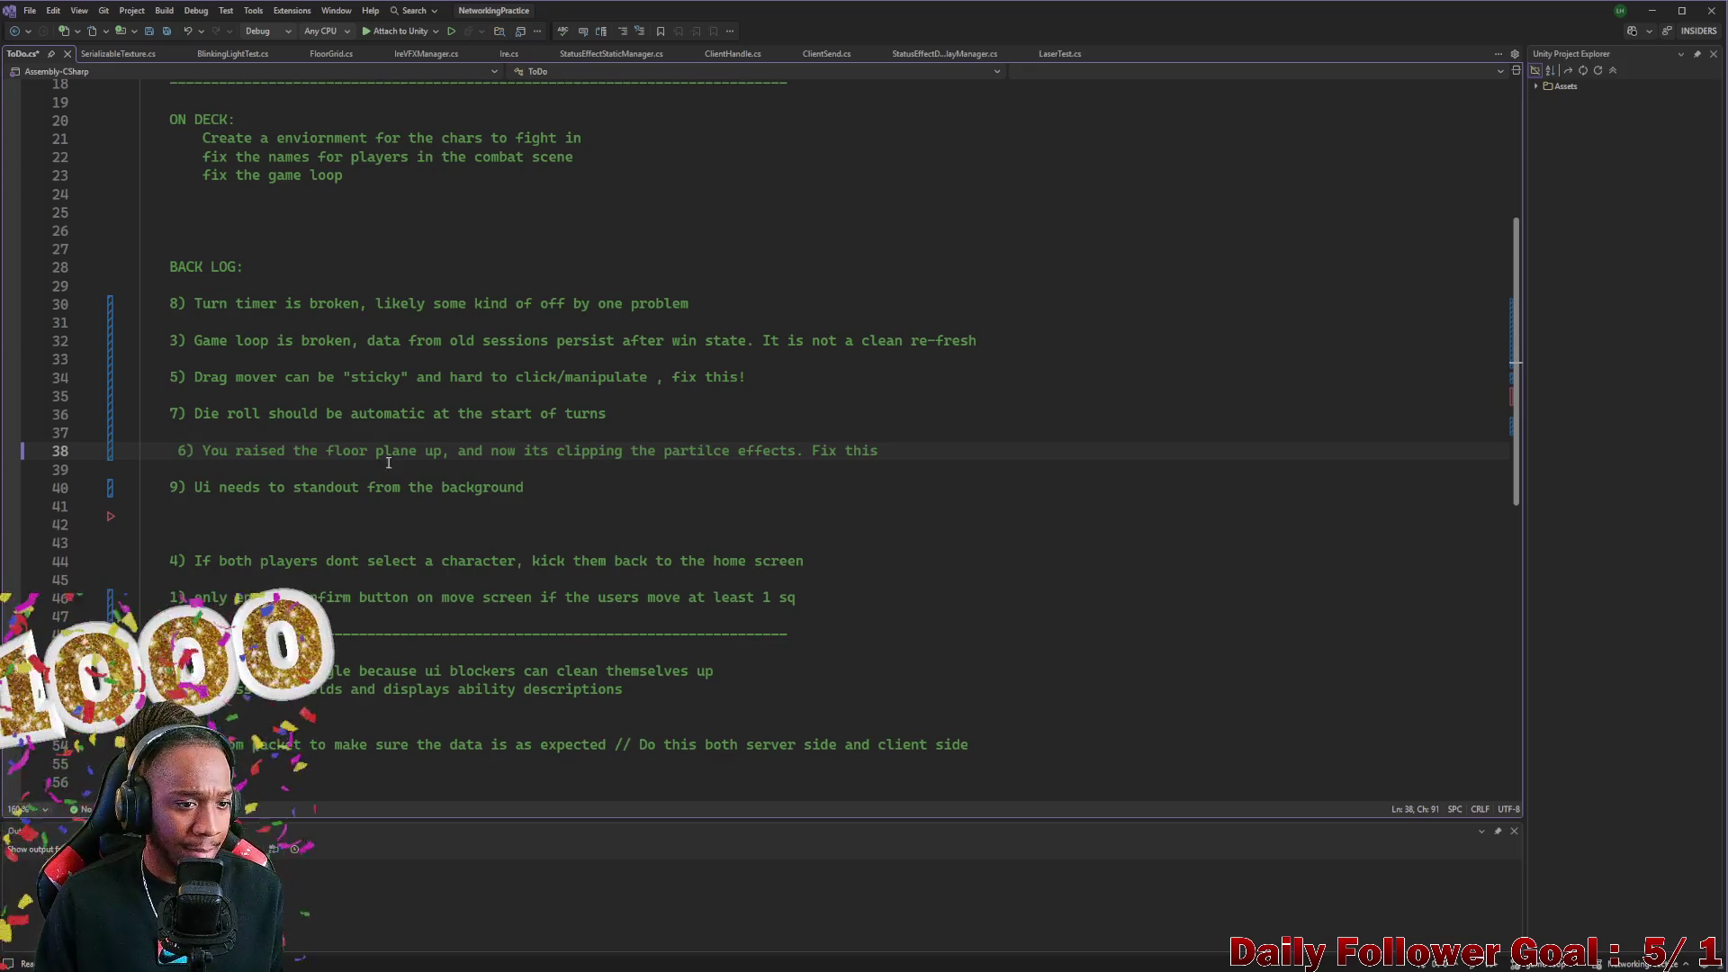
pyautogui.click(177, 450)
pyautogui.press('BackSpace')
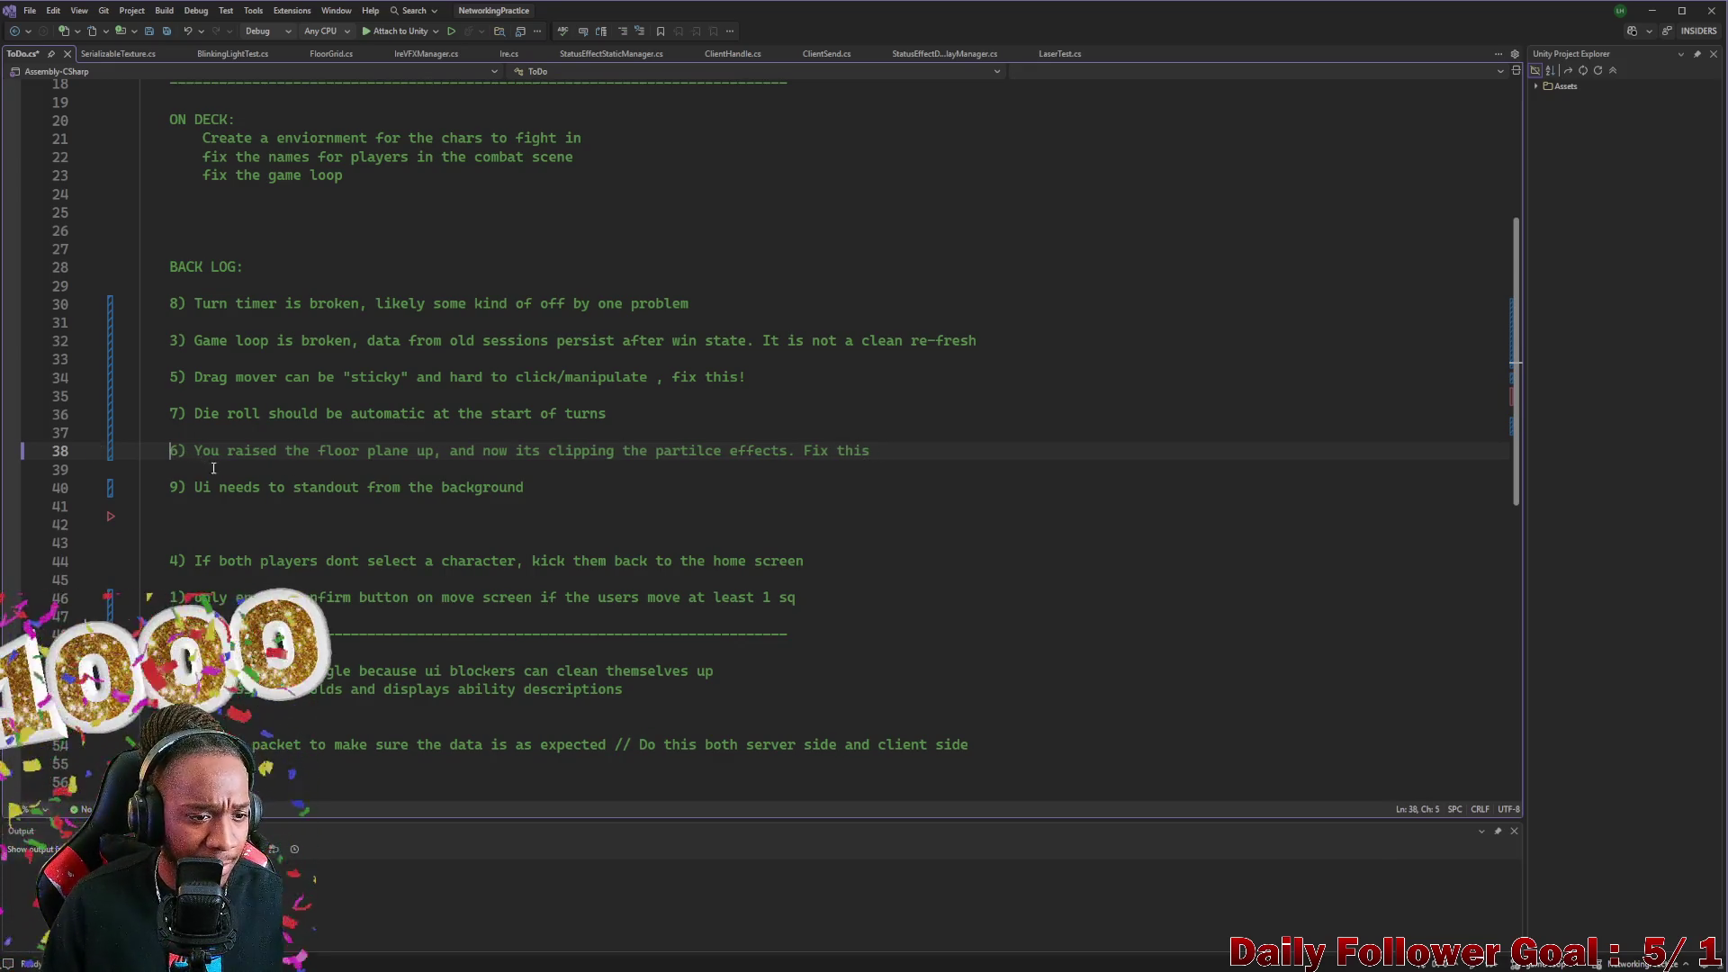
pyautogui.click(188, 543)
pyautogui.press('BackSpace')
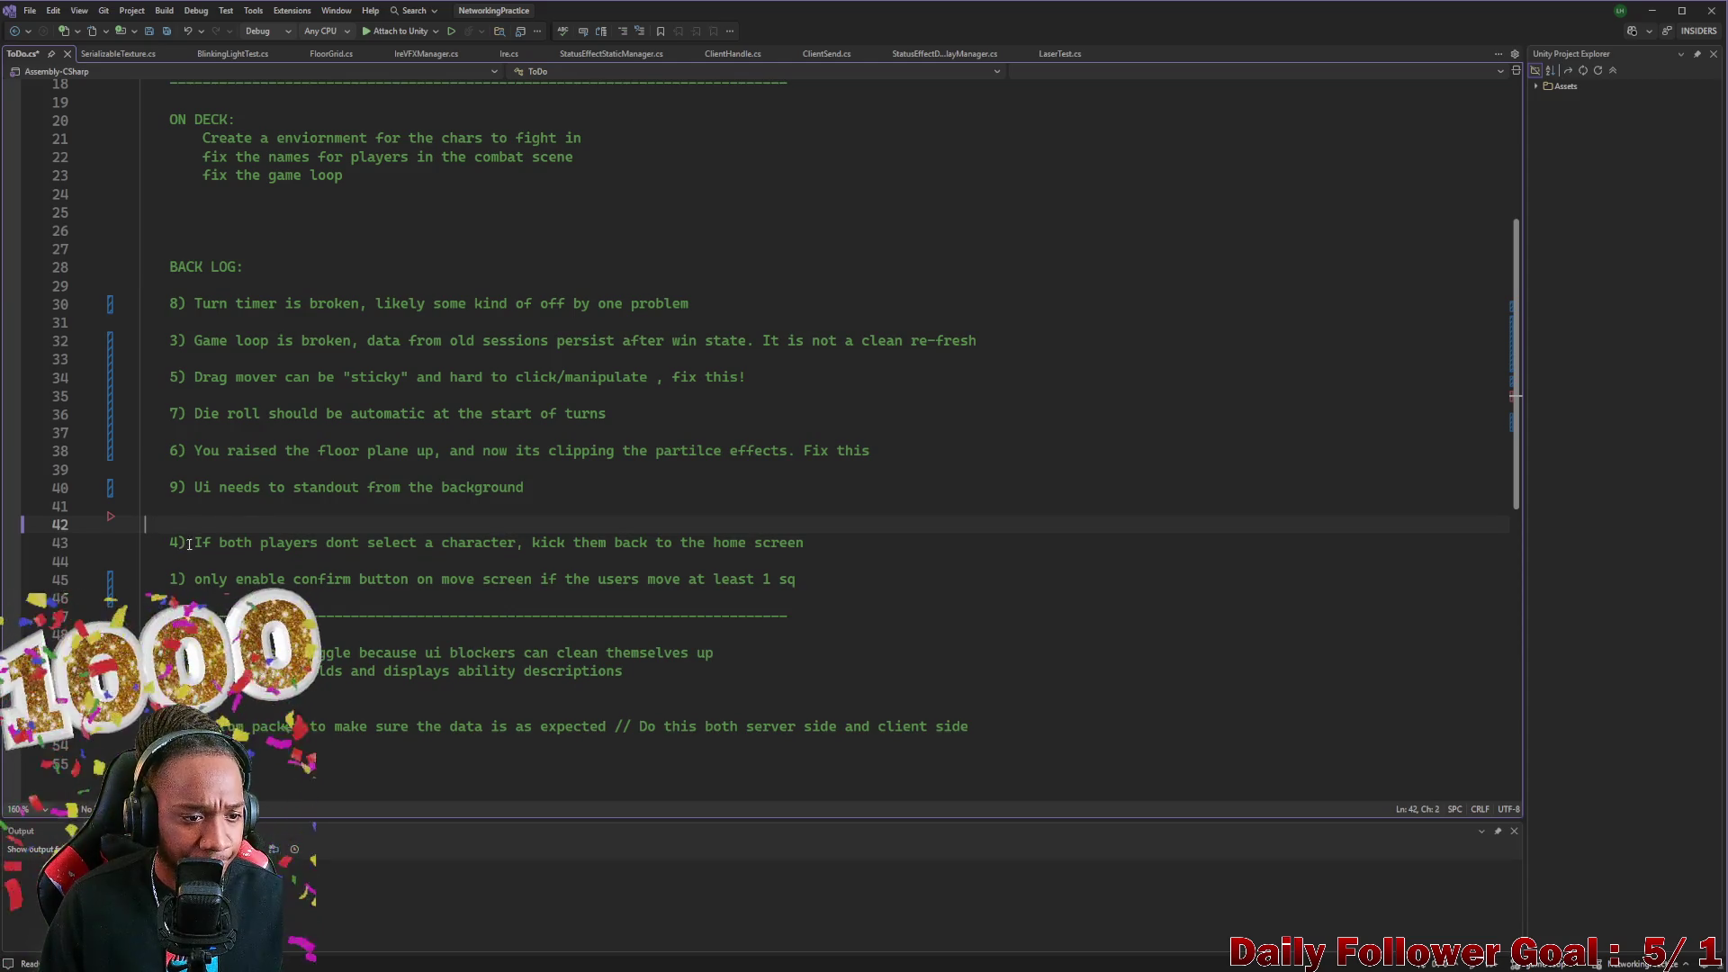
pyautogui.press('BackSpace')
pyautogui.press('BackSpace')
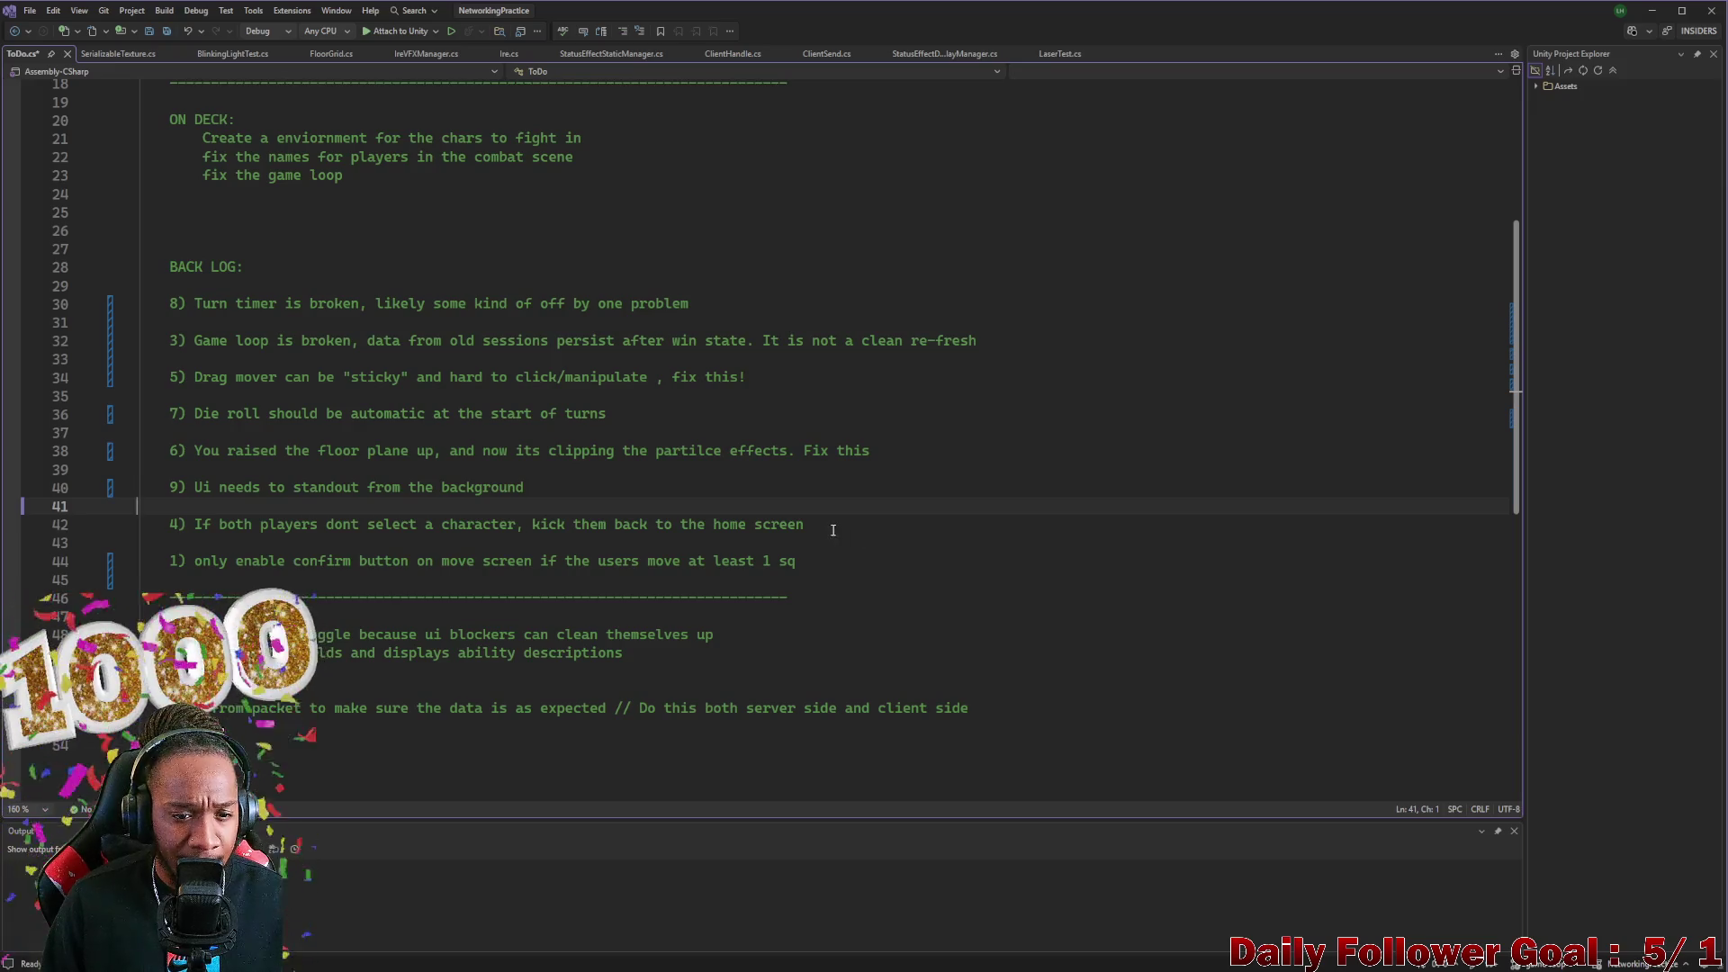
pyautogui.moveTo(814, 526); pyautogui.dragTo(126, 525)
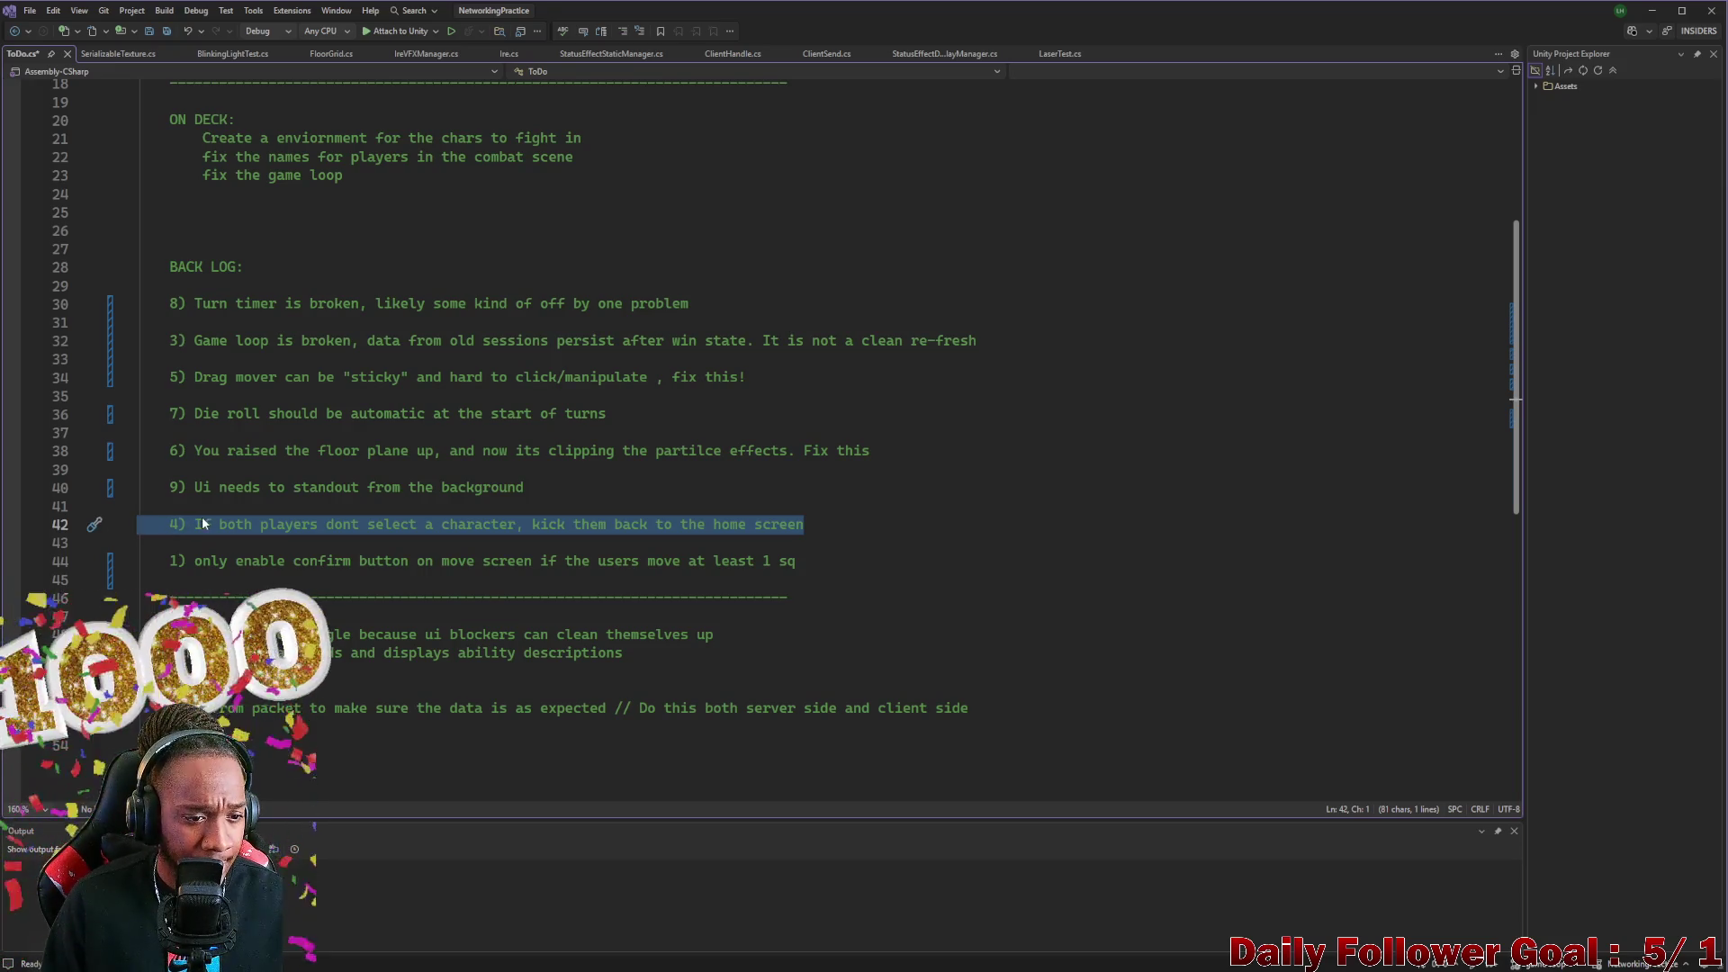
# Renumber the turn timer, game loop, drag mover and die roll items to 1, 2, 3 and 4
pyautogui.click(178, 303)
pyautogui.press('BackSpace')
pyautogui.write('1')
pyautogui.press('Down')
pyautogui.press('Down')
pyautogui.press('BackSpace')
pyautogui.write('2')
pyautogui.click(183, 387)
pyautogui.click(182, 378)
pyautogui.press('BackSpace')
pyautogui.write('3')
pyautogui.click(179, 415)
pyautogui.press('BackSpace')
pyautogui.write('4')
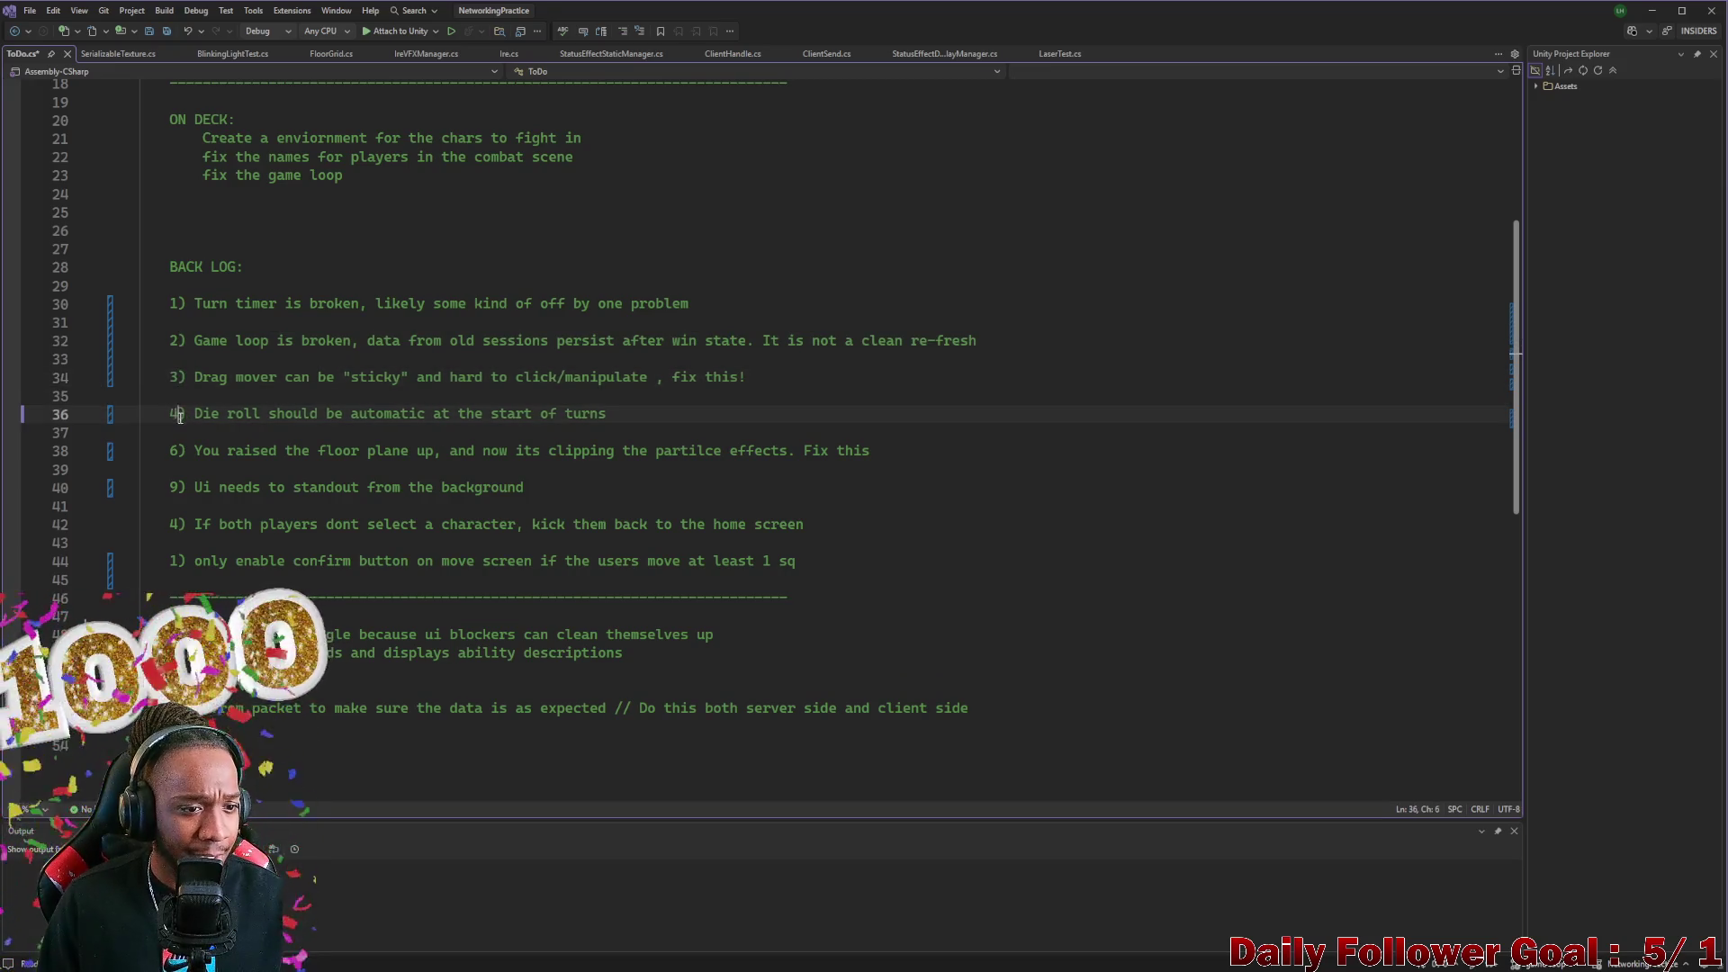
# Renumber the floor plane, UI standout and character-selection items to 5, 6 and 7, then hide the editor
pyautogui.click(179, 452)
pyautogui.press('BackSpace')
pyautogui.write('5')
pyautogui.click(179, 488)
pyautogui.press('BackSpace')
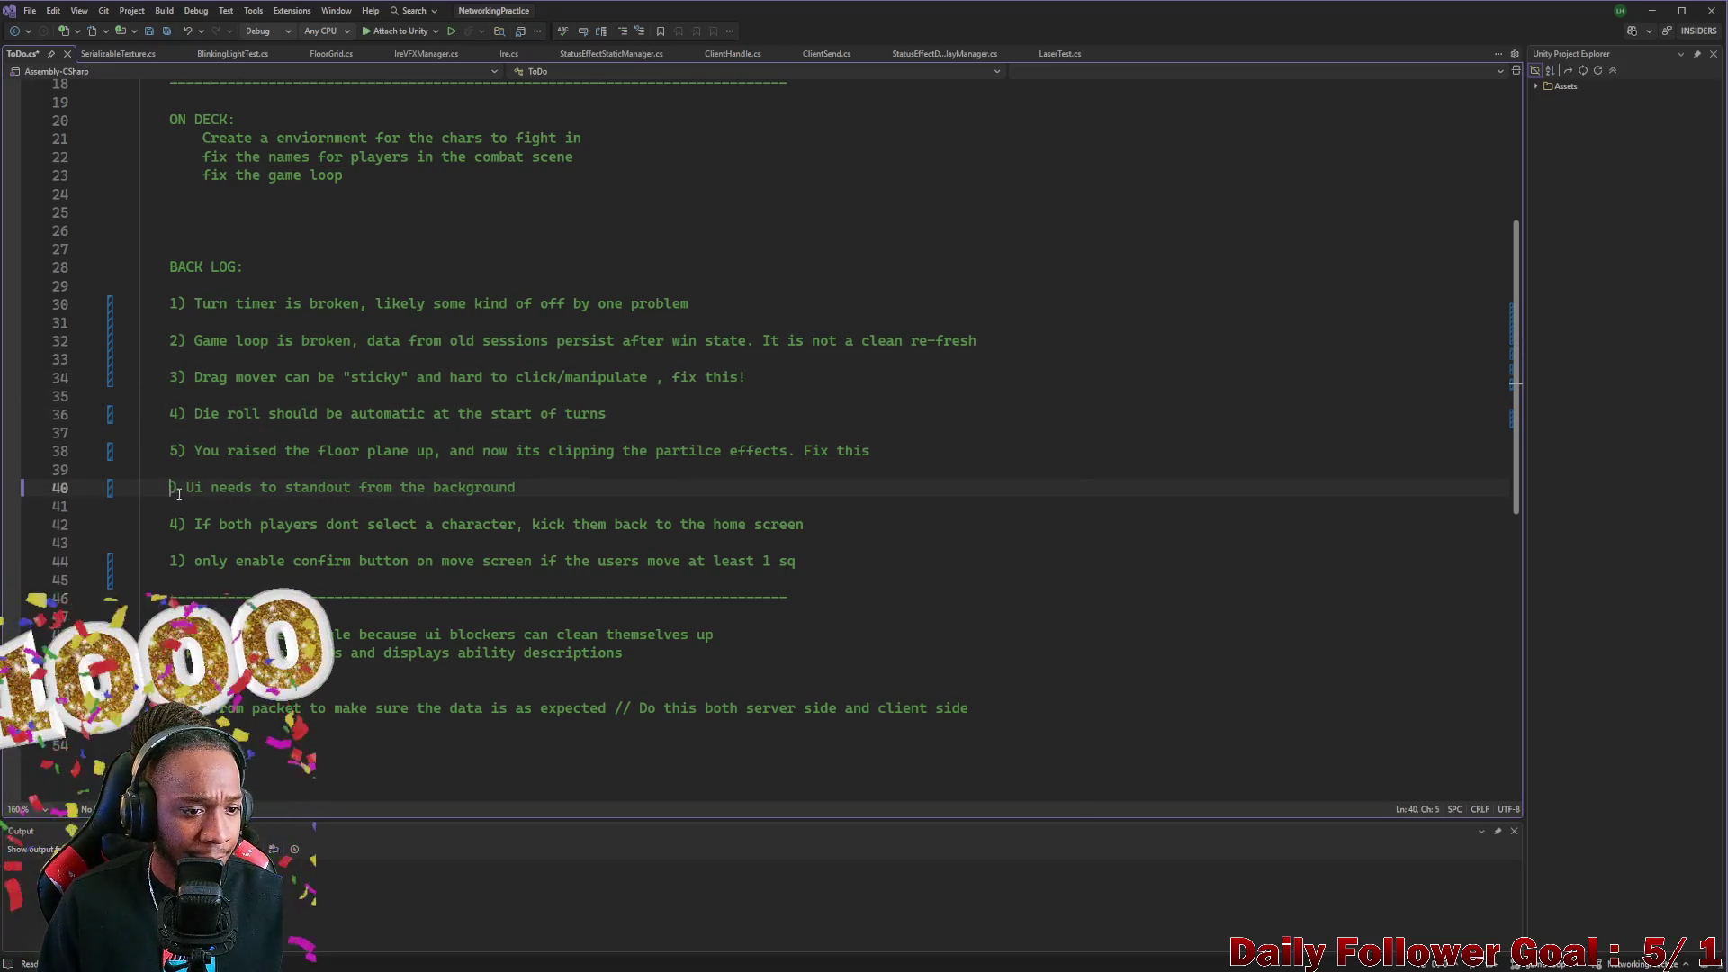
pyautogui.press('super')
pyautogui.press('Escape')
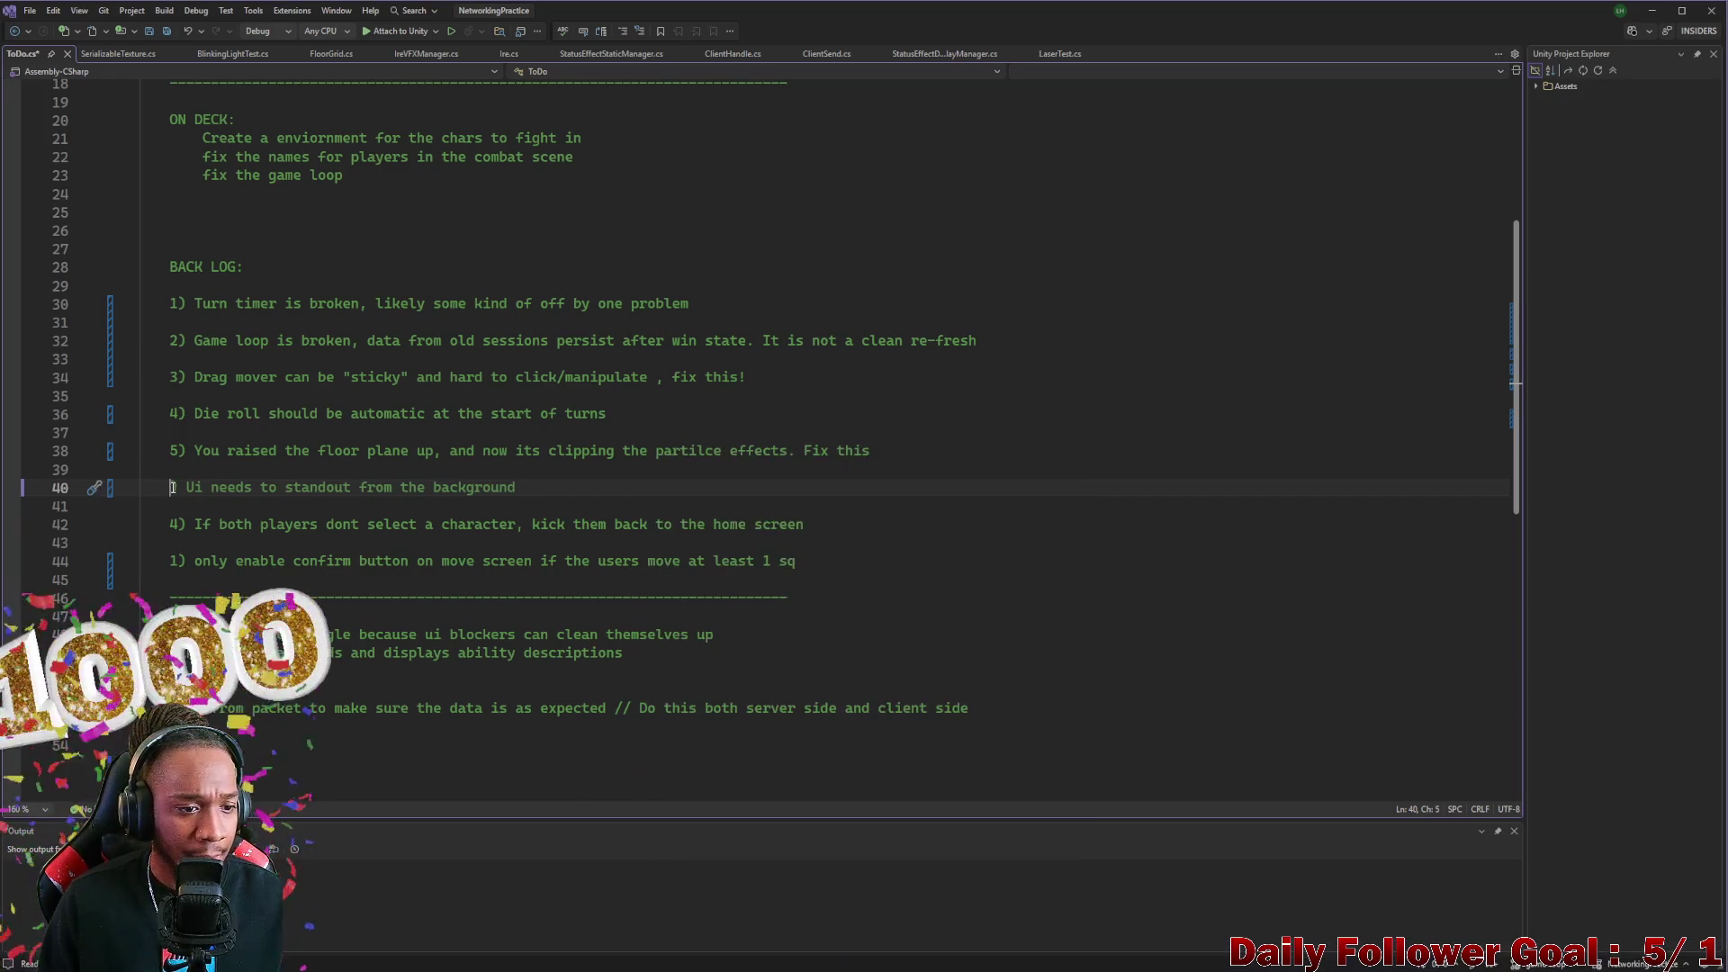
pyautogui.write('6')
pyautogui.click(179, 525)
pyautogui.press('BackSpace')
pyautogui.write('7')
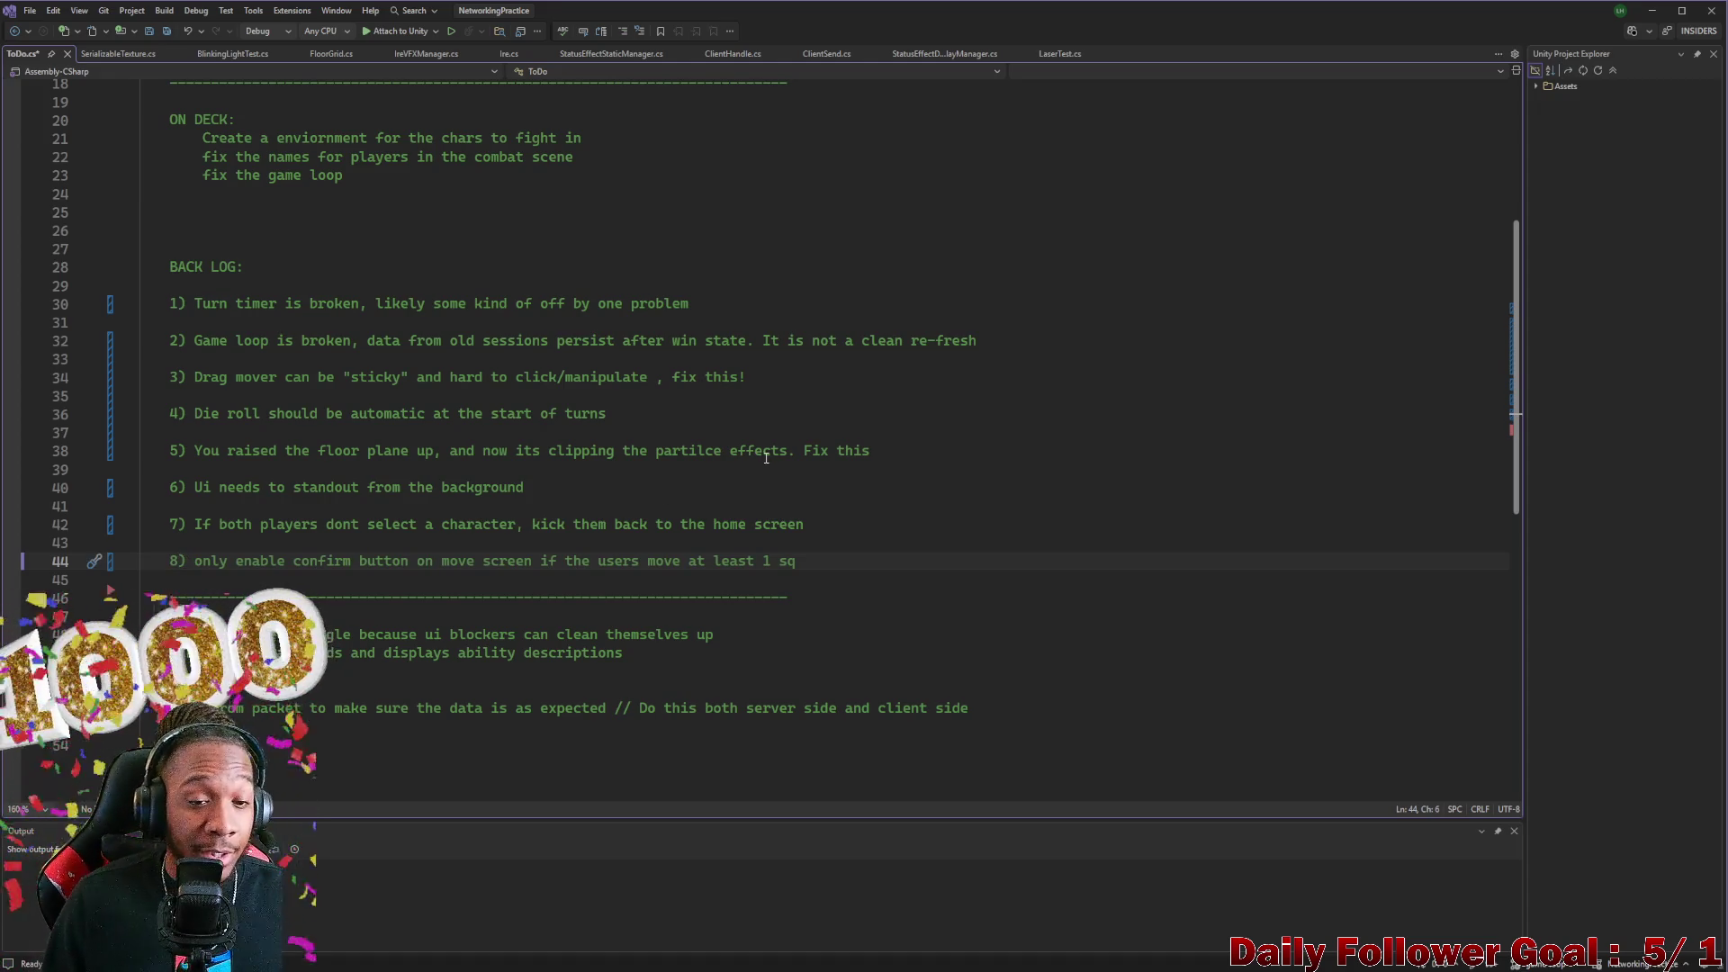
pyautogui.click(991, 507)
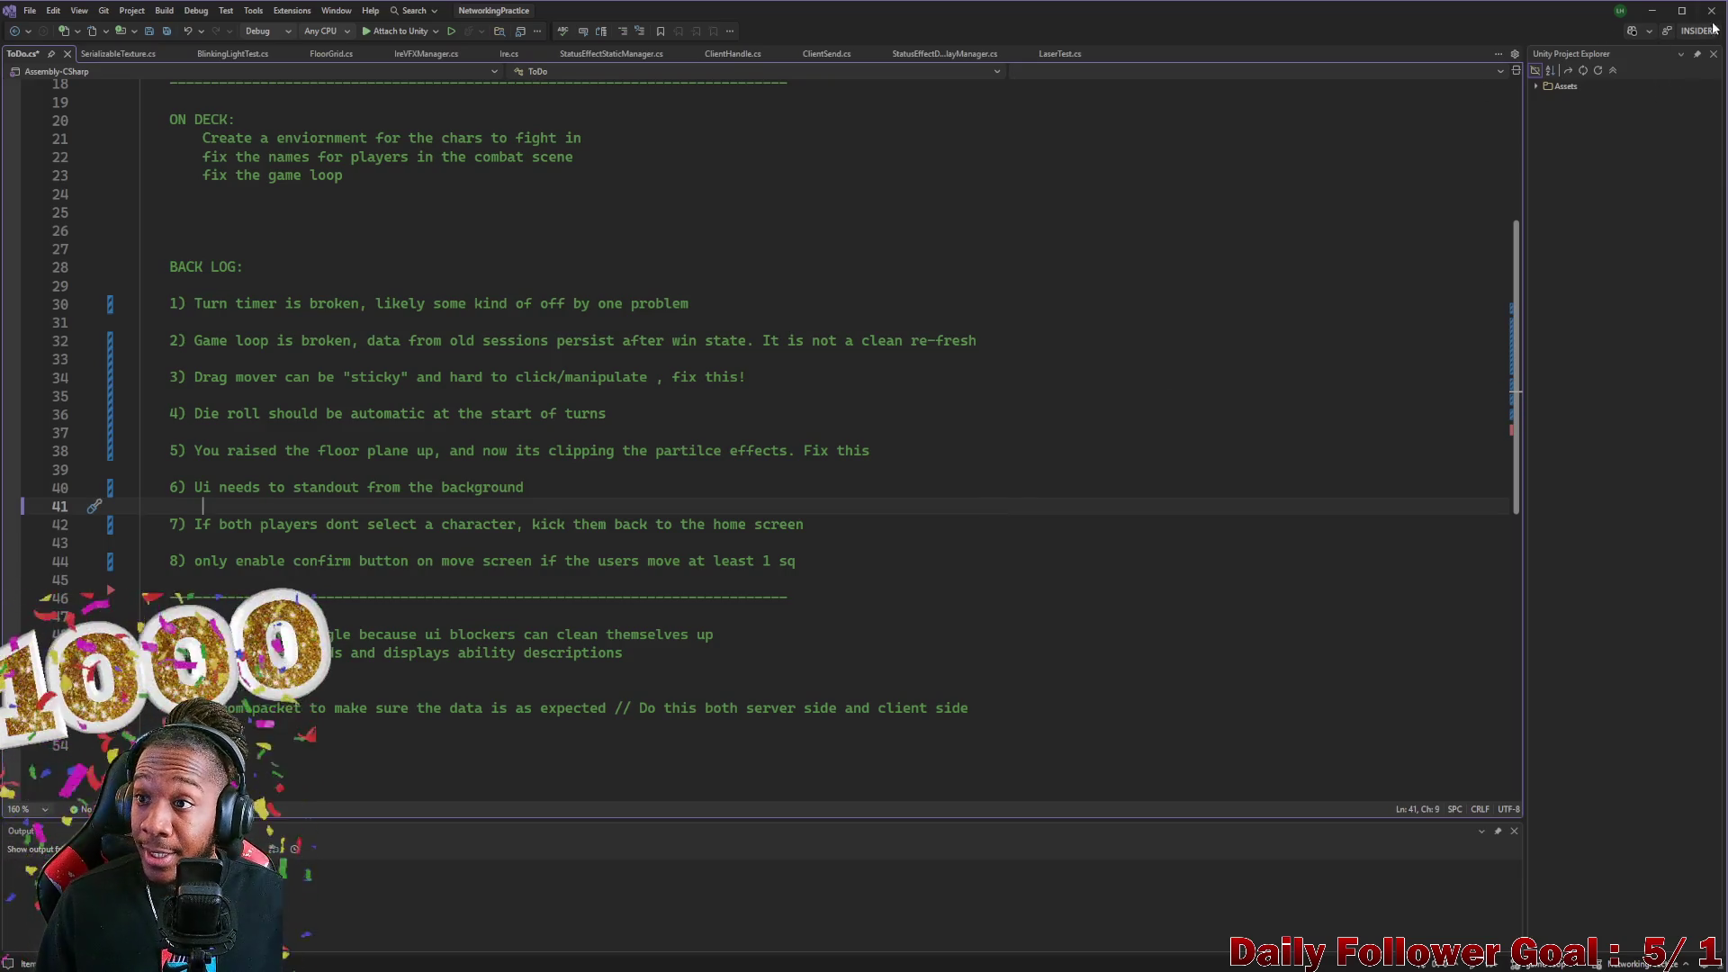
pyautogui.click(1652, 11)
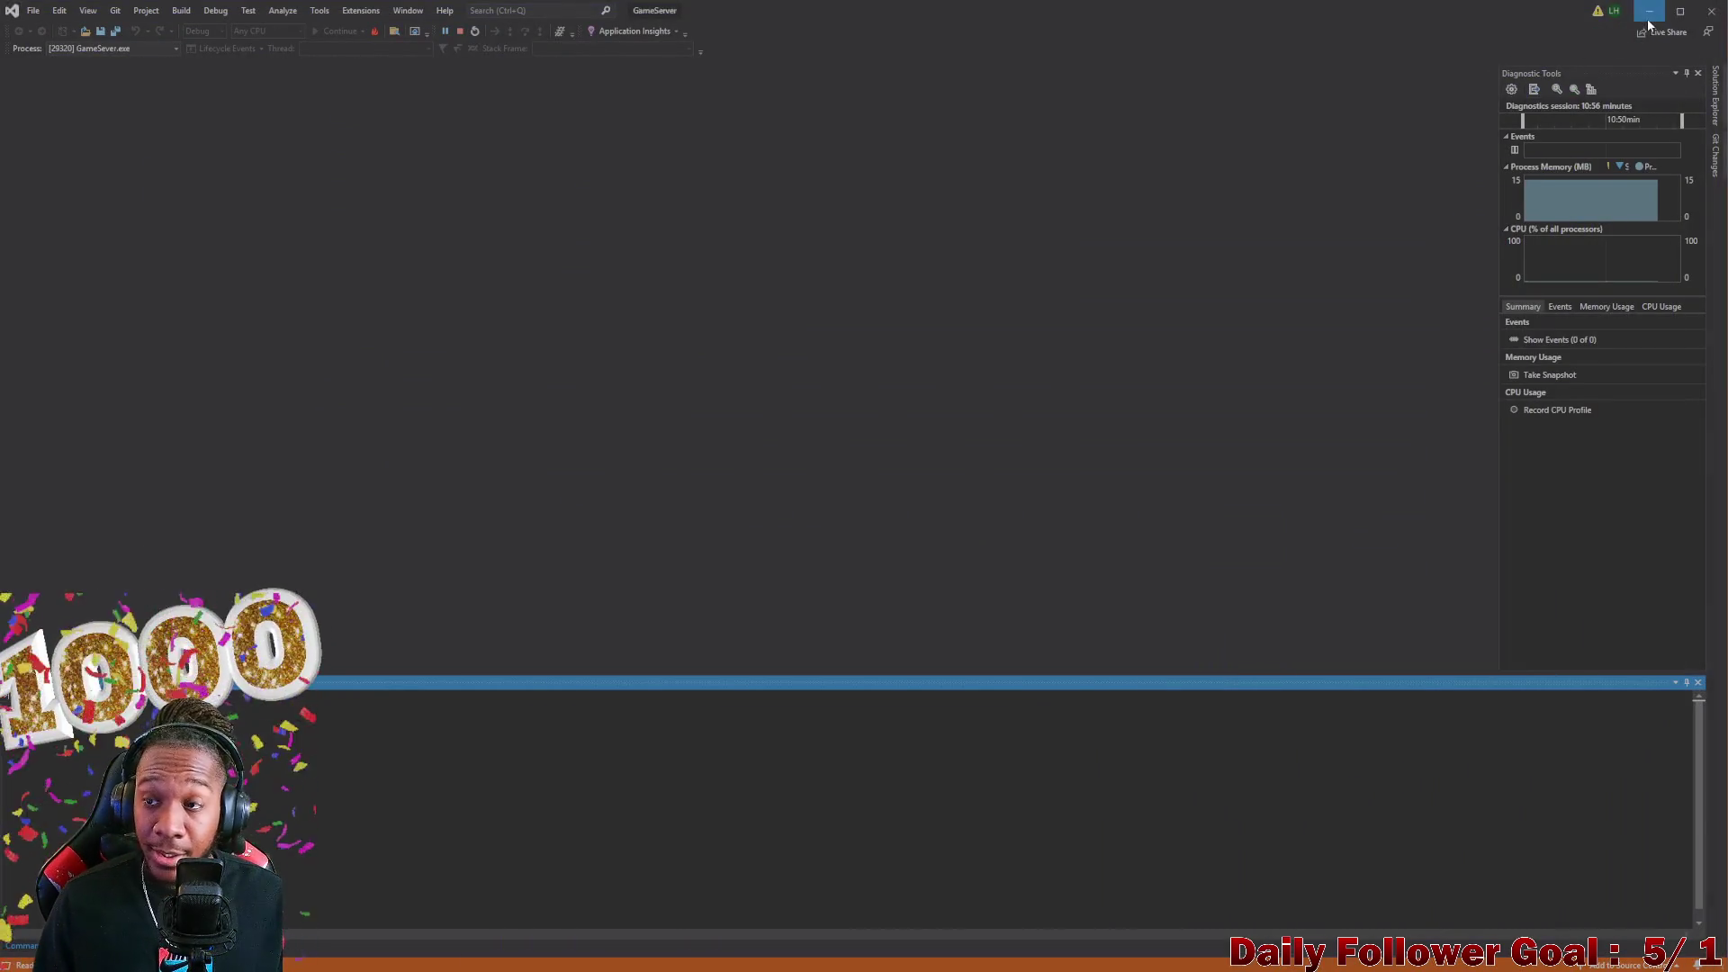
pyautogui.click(1649, 11)
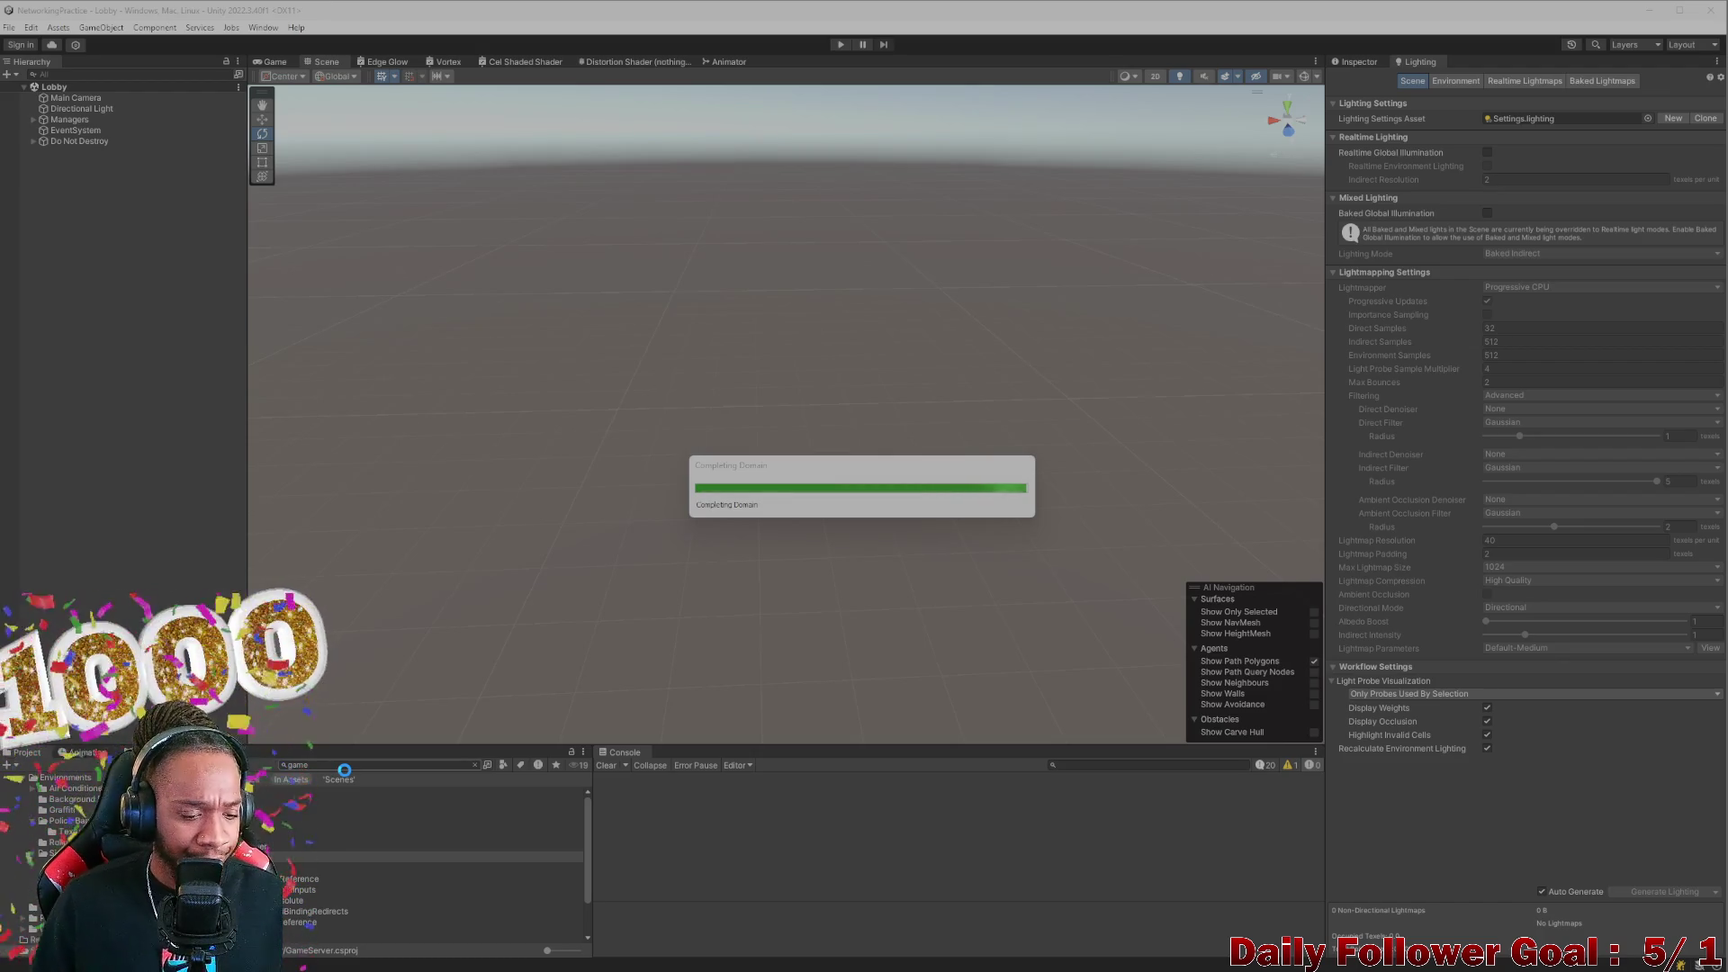
pyautogui.click(346, 770)
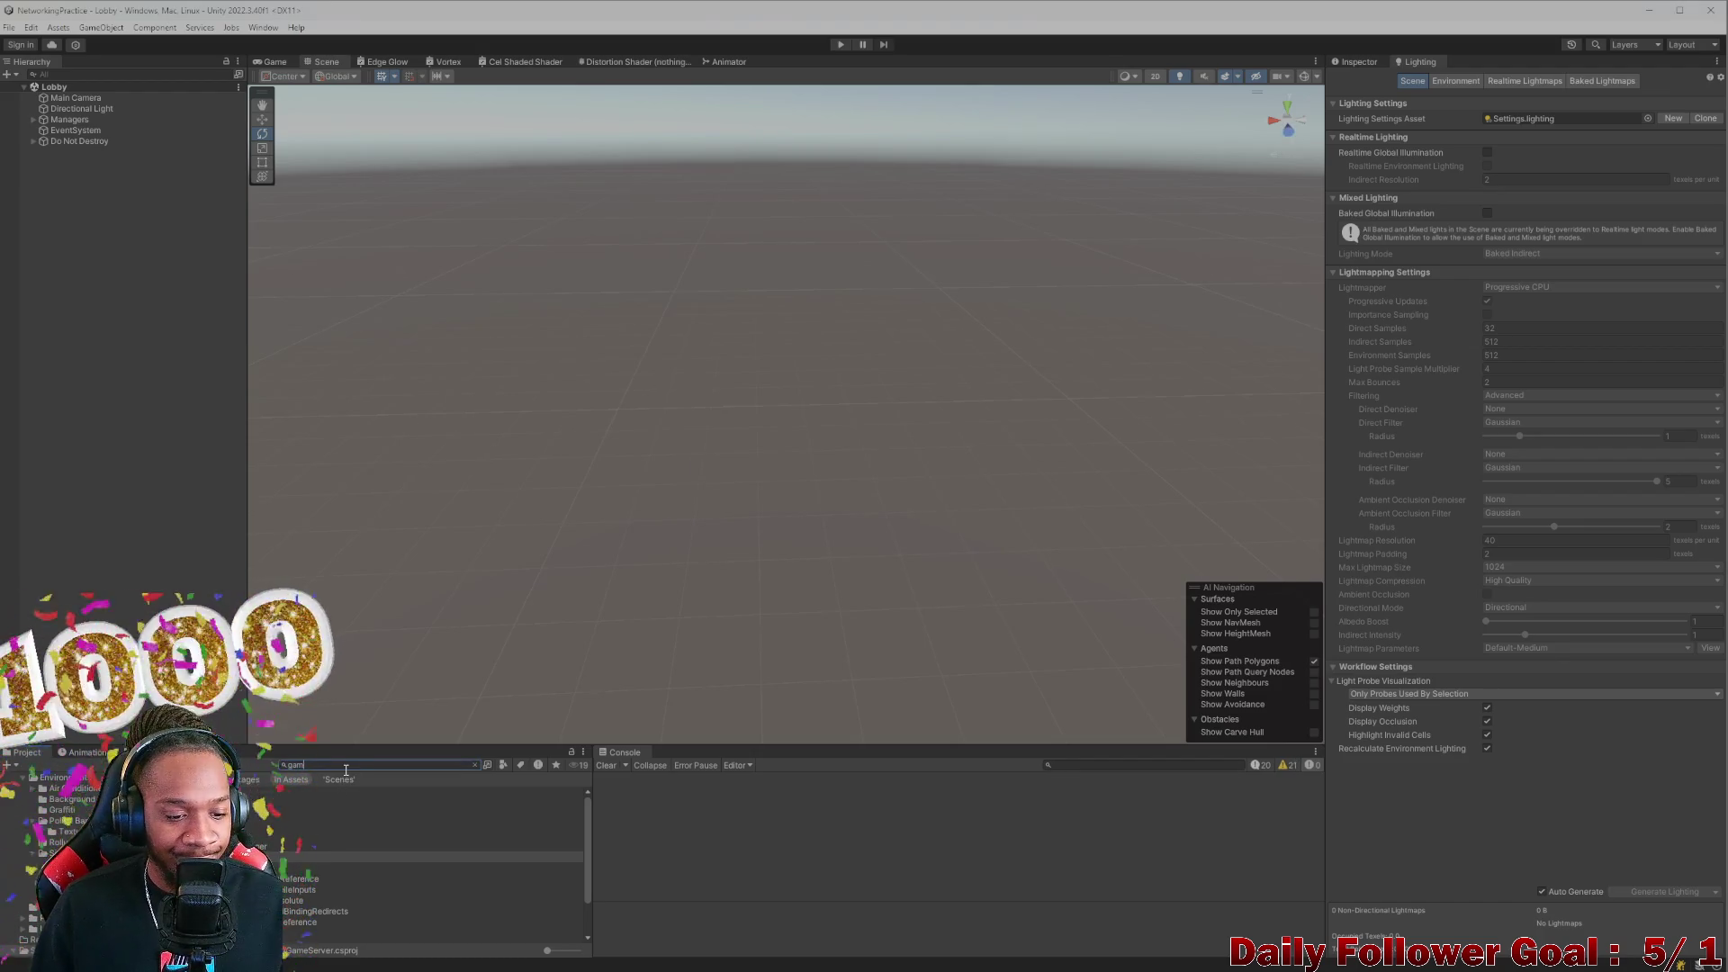
pyautogui.press('BackSpace')
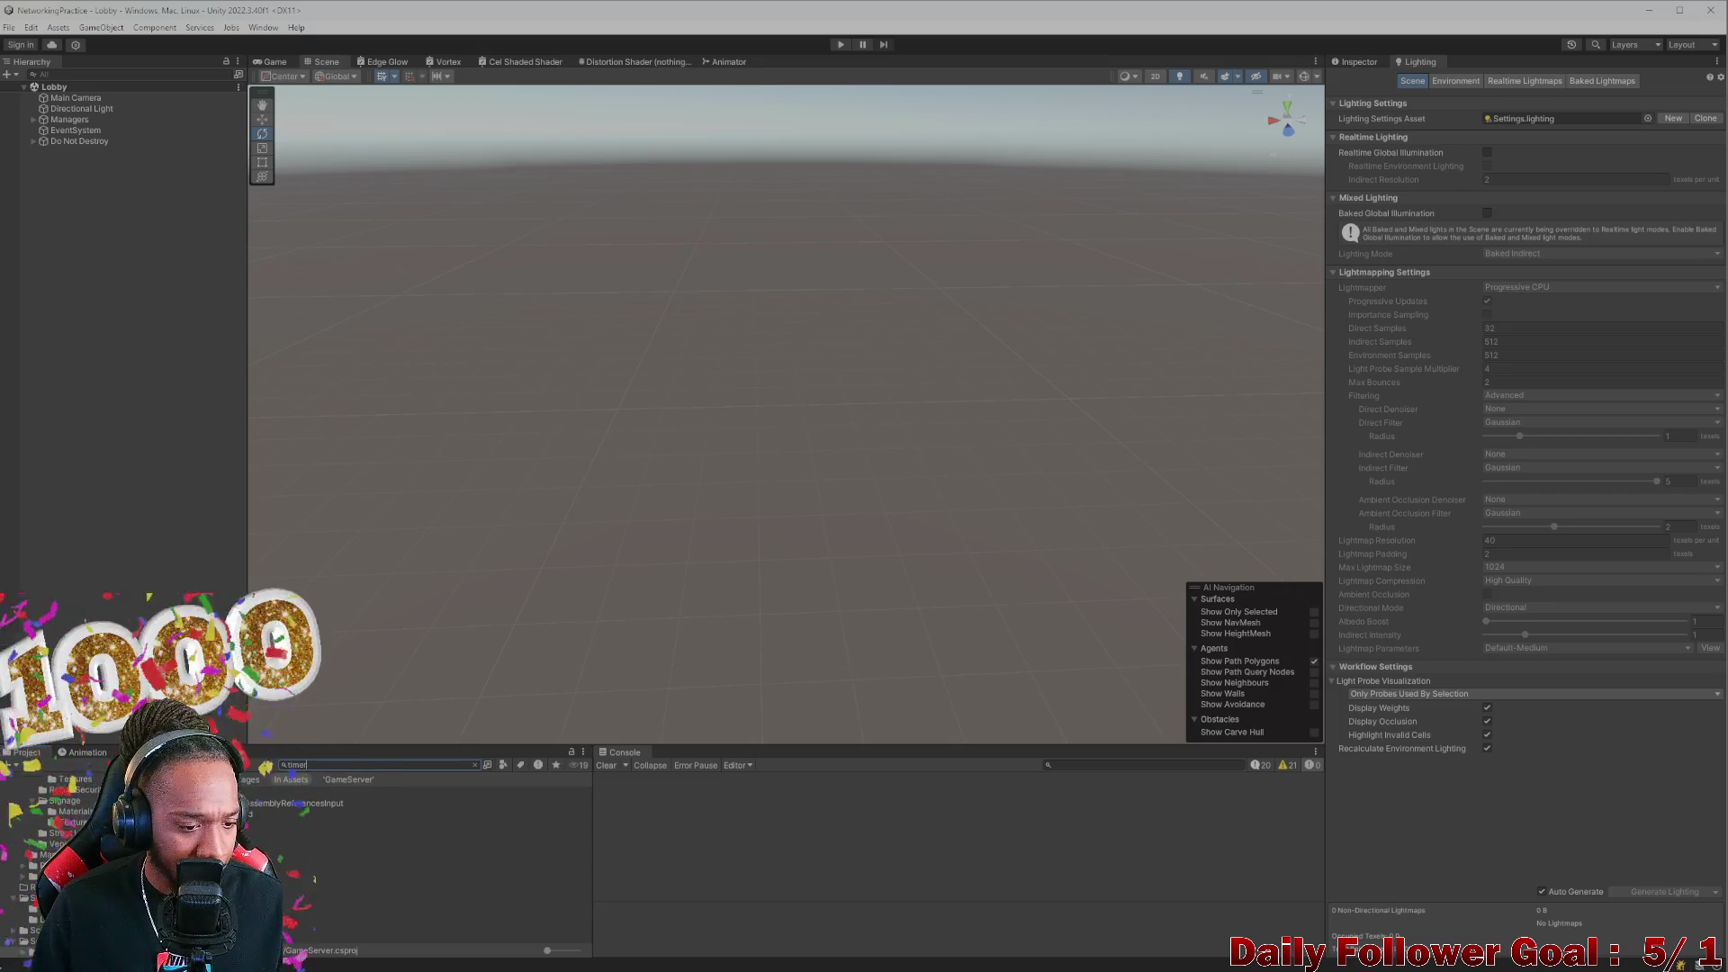
pyautogui.doubleClick(360, 824)
pyautogui.scroll(-5, 385, 560)
pyautogui.scroll(10, 414, 540)
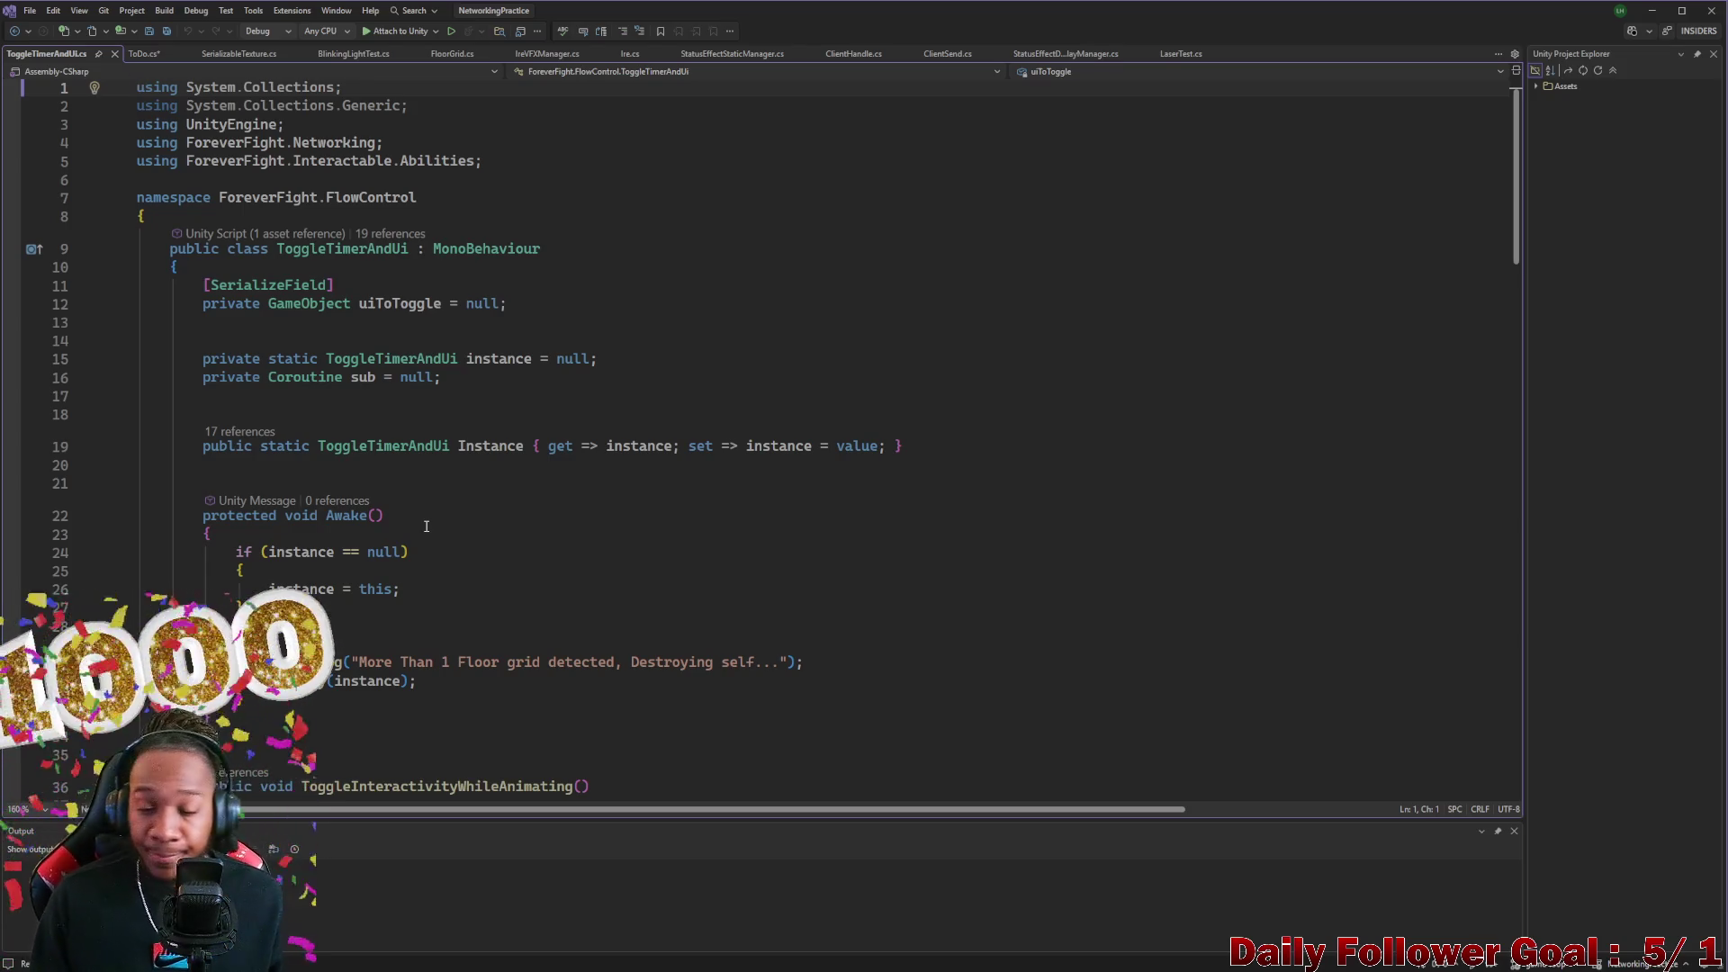
pyautogui.scroll(-20, 385, 504)
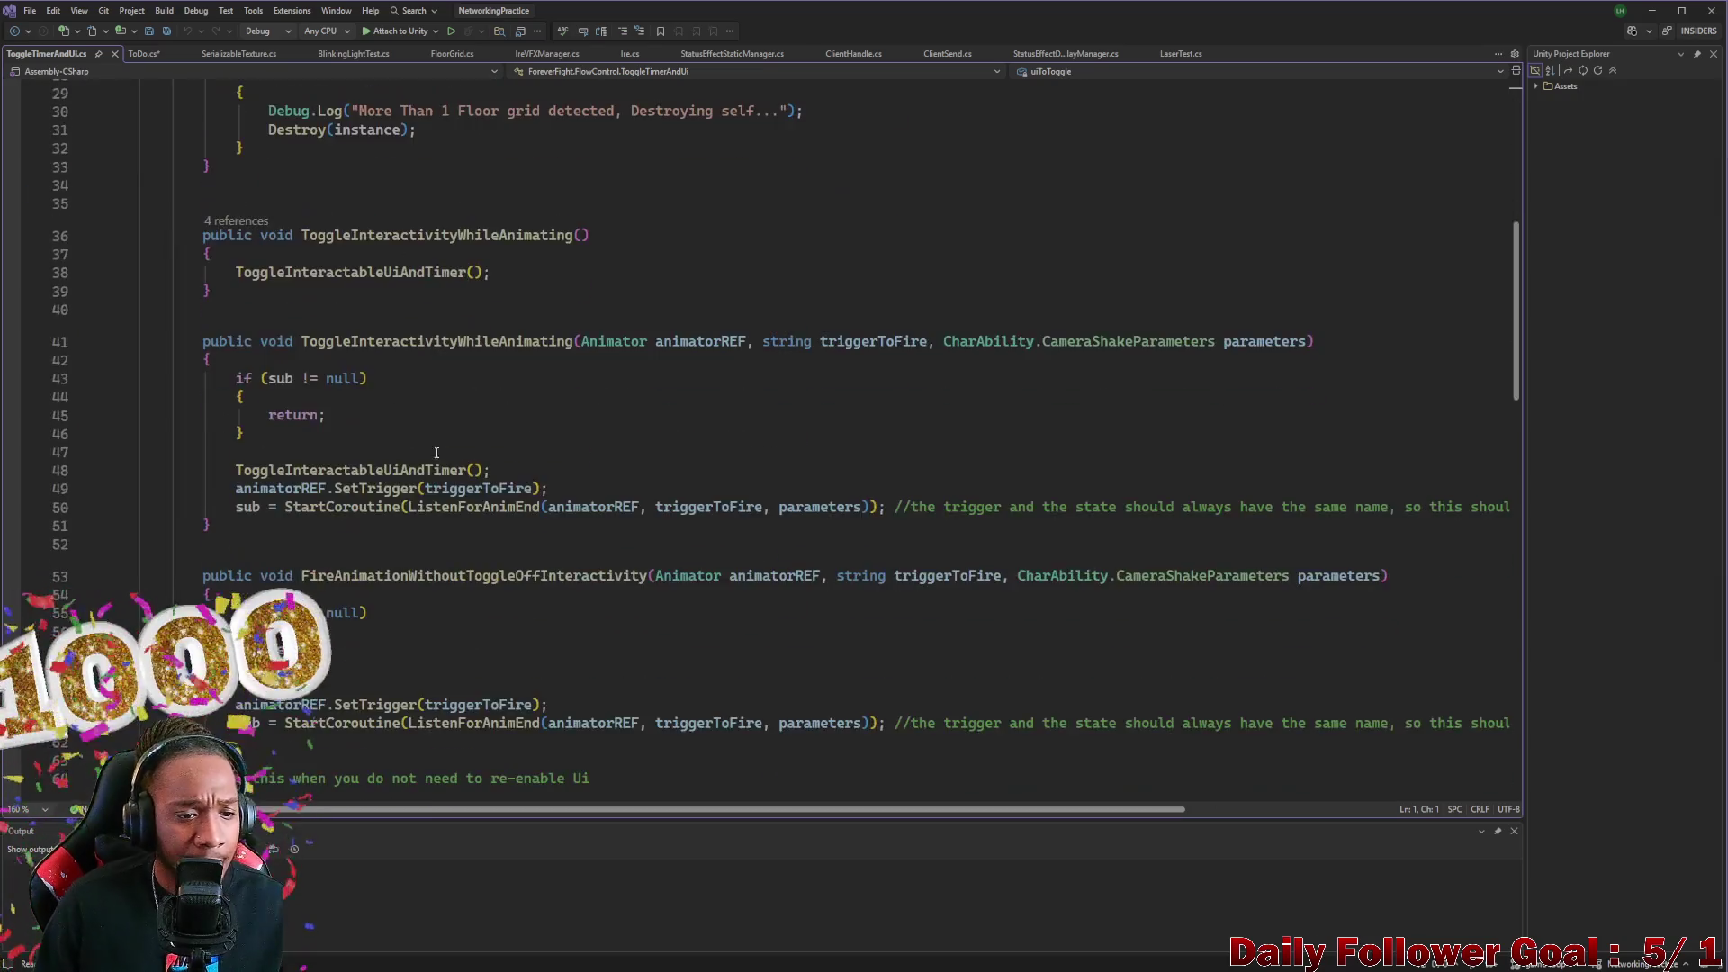
pyautogui.scroll(18, 589, 546)
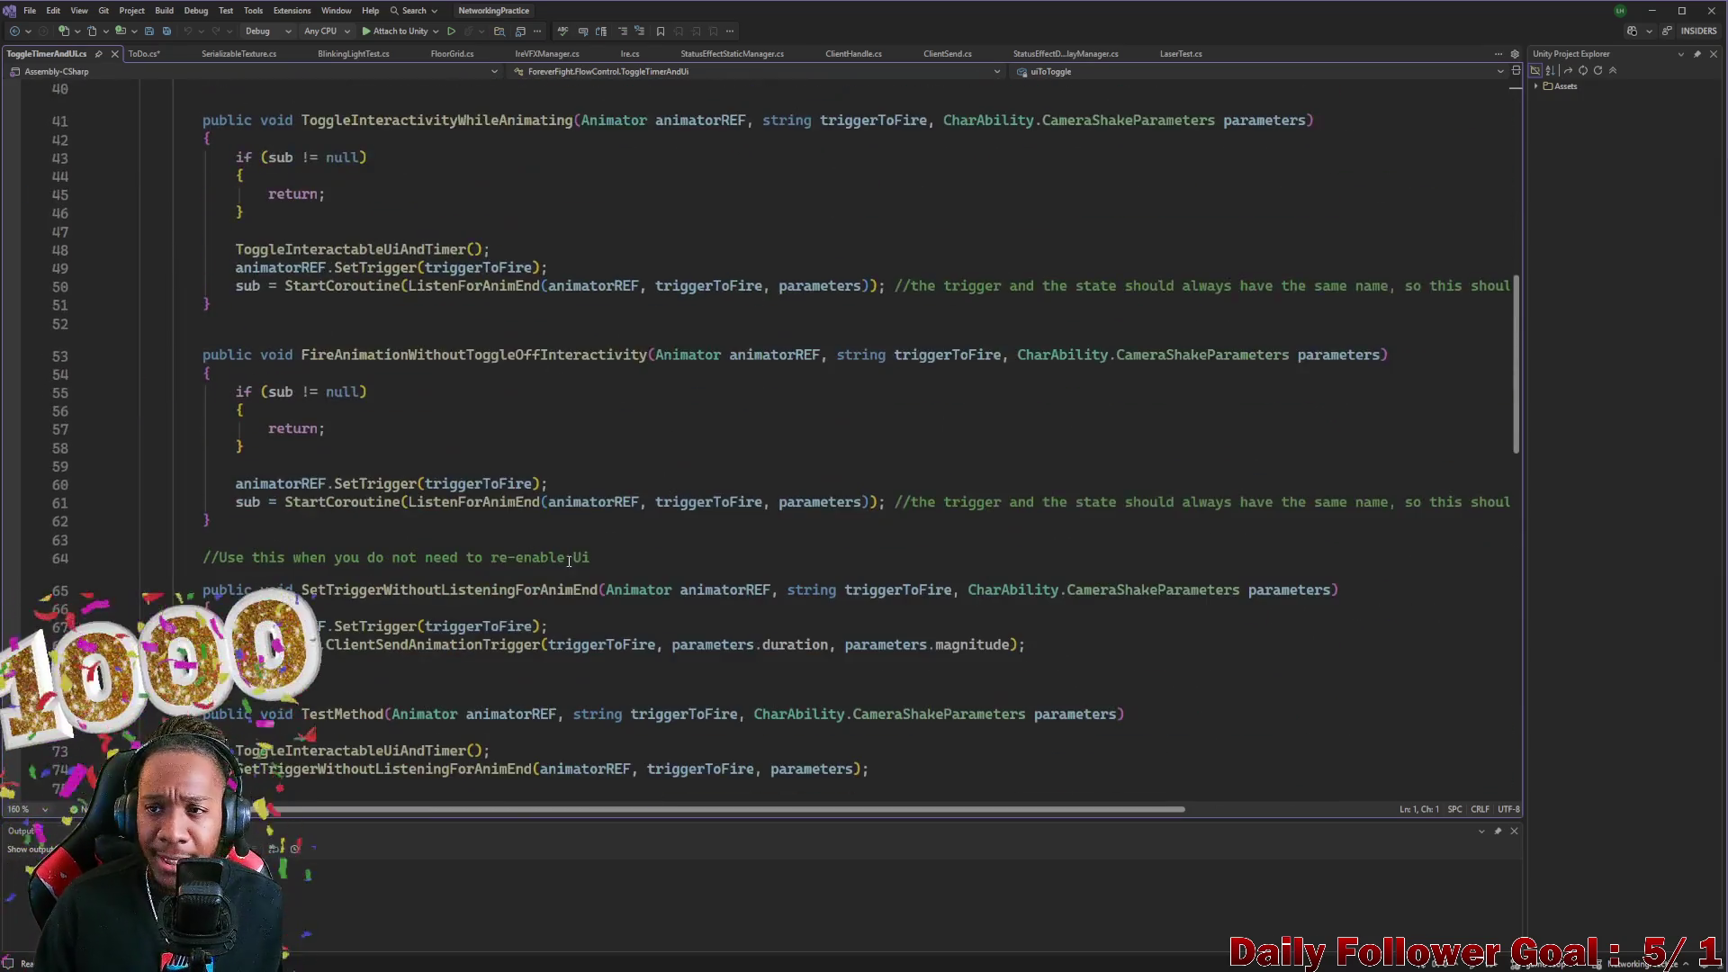
pyautogui.click(1652, 10)
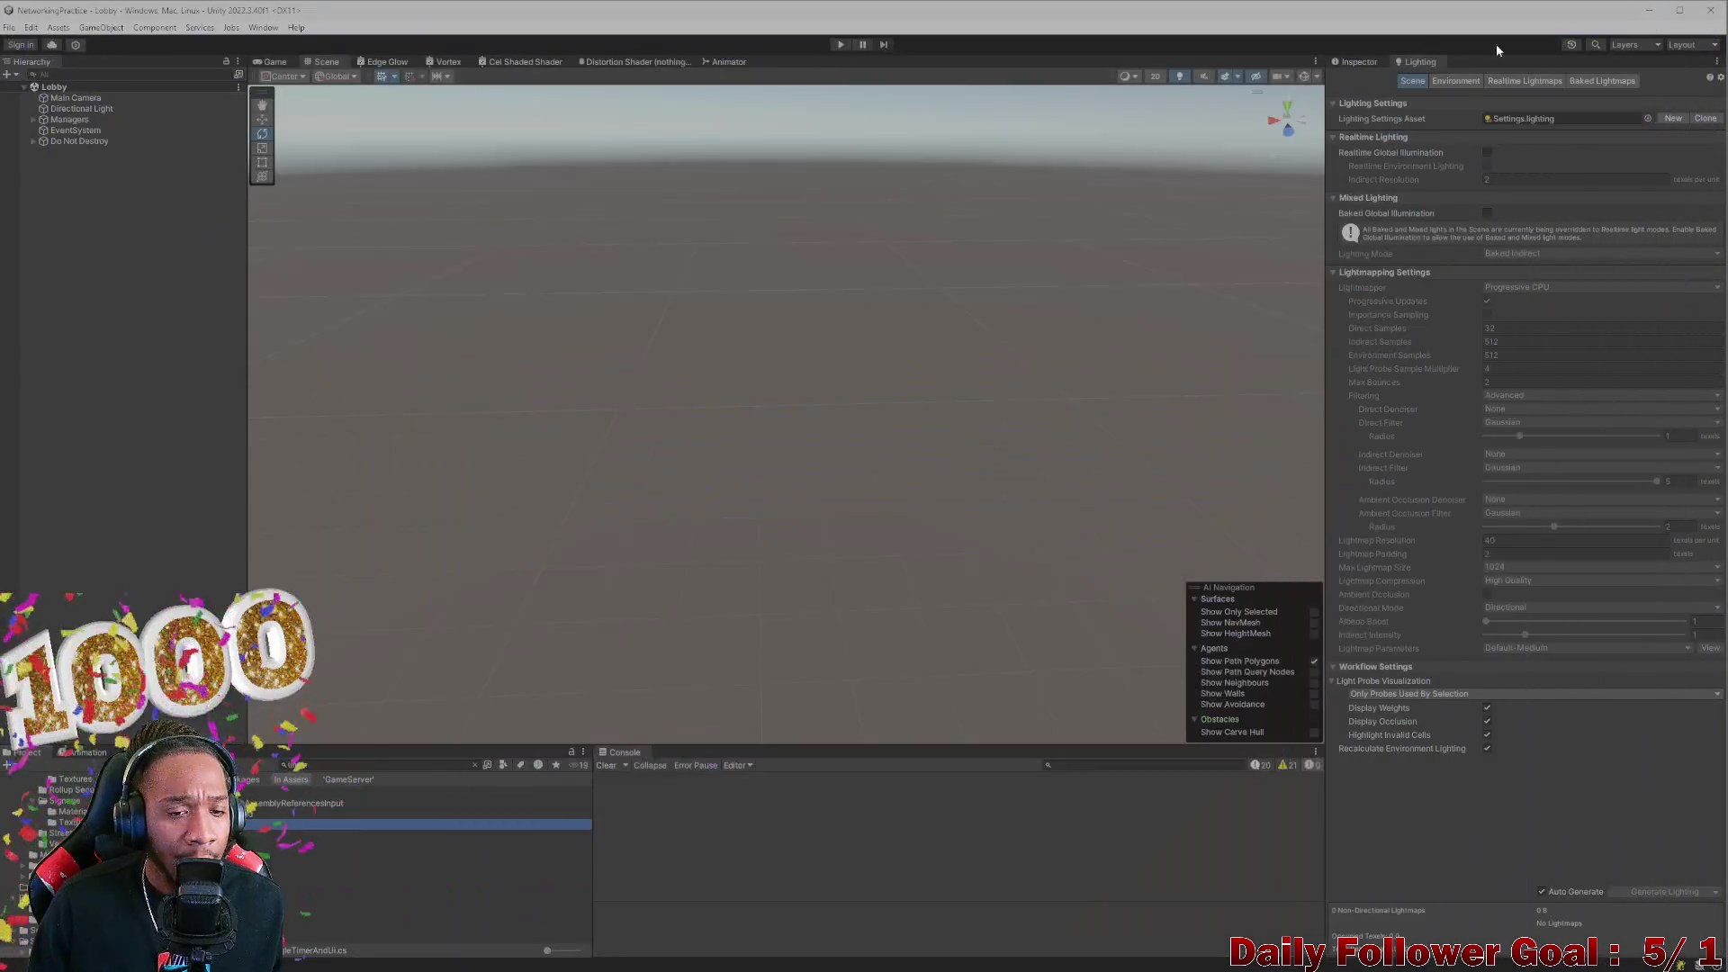
# Restore Unity to a smaller window beside the game client, run Play briefly, then return to Visual Studio
pyautogui.moveTo(556, 14)
pyautogui.mouseDown()
pyautogui.moveTo(558, 56)
pyautogui.moveTo(554, 40)
pyautogui.mouseUp()
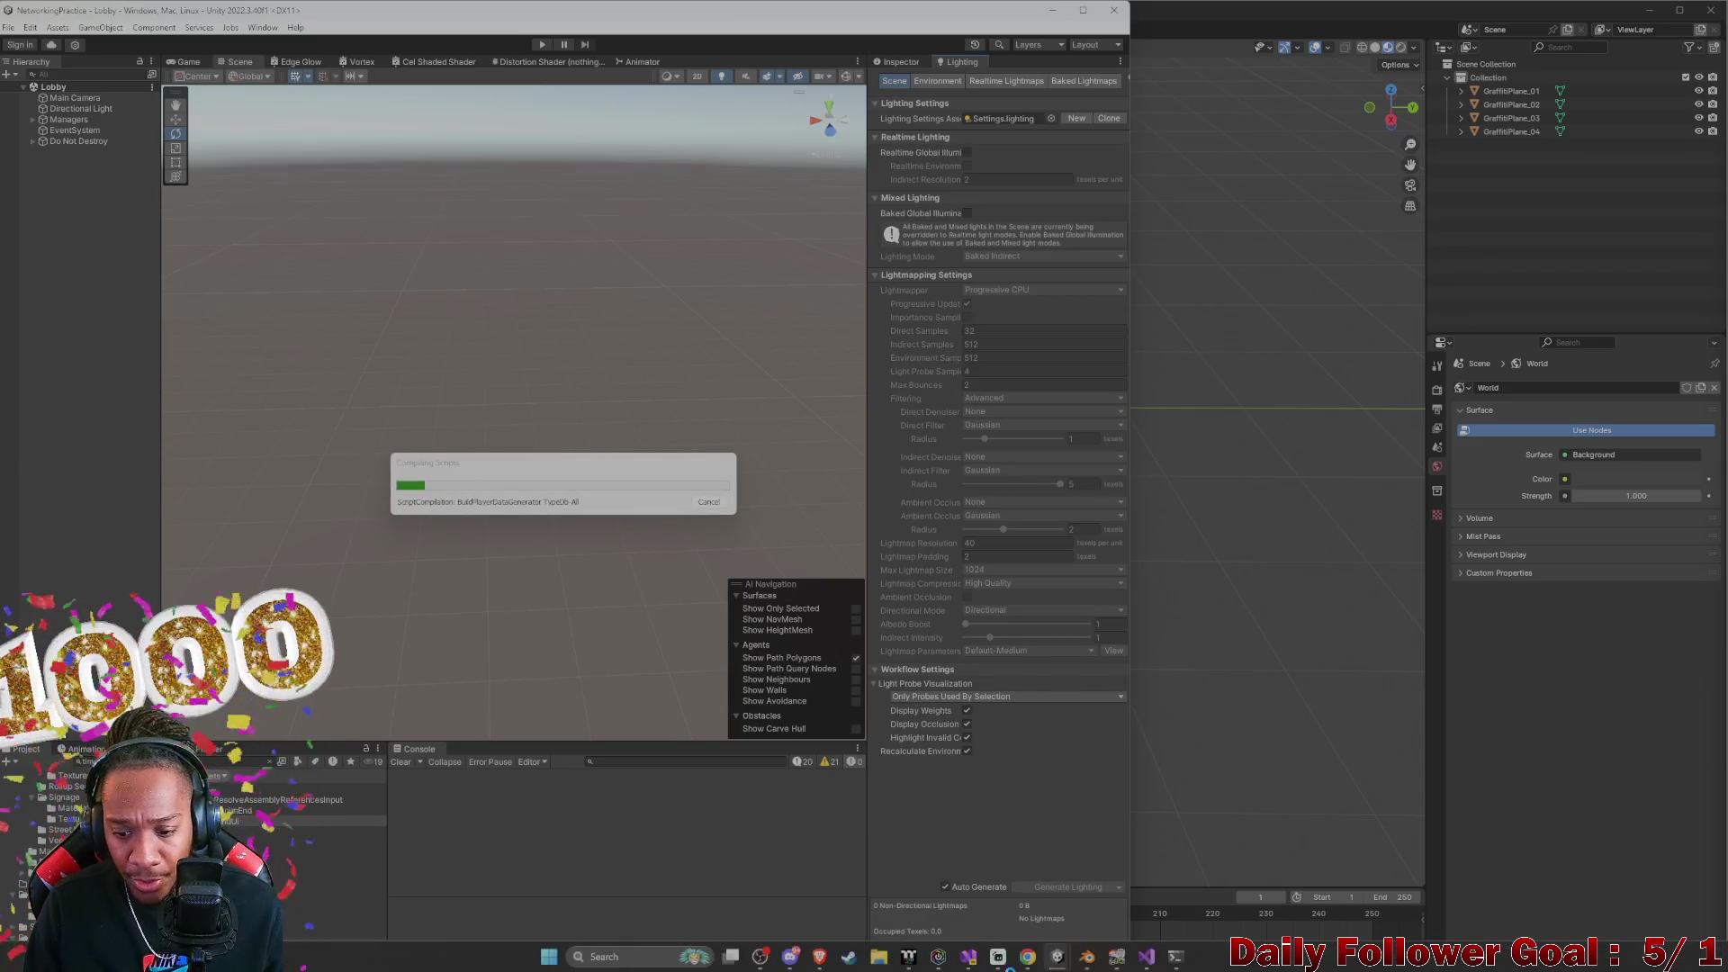
pyautogui.click(1145, 955)
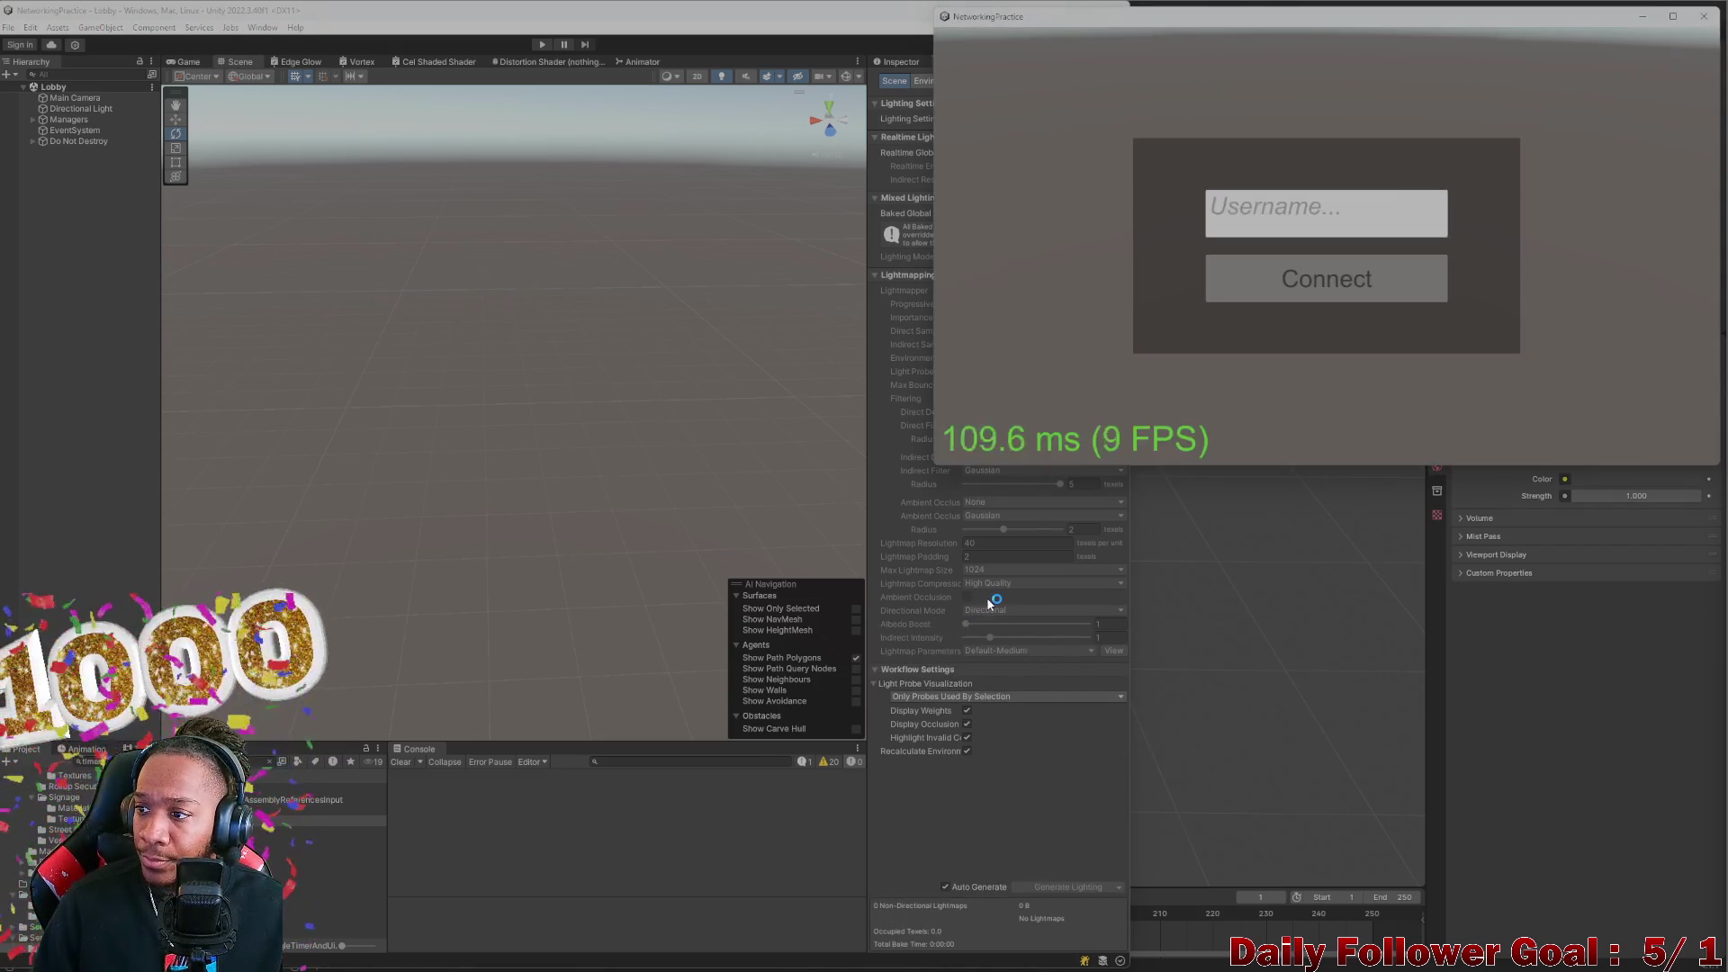
pyautogui.click(543, 45)
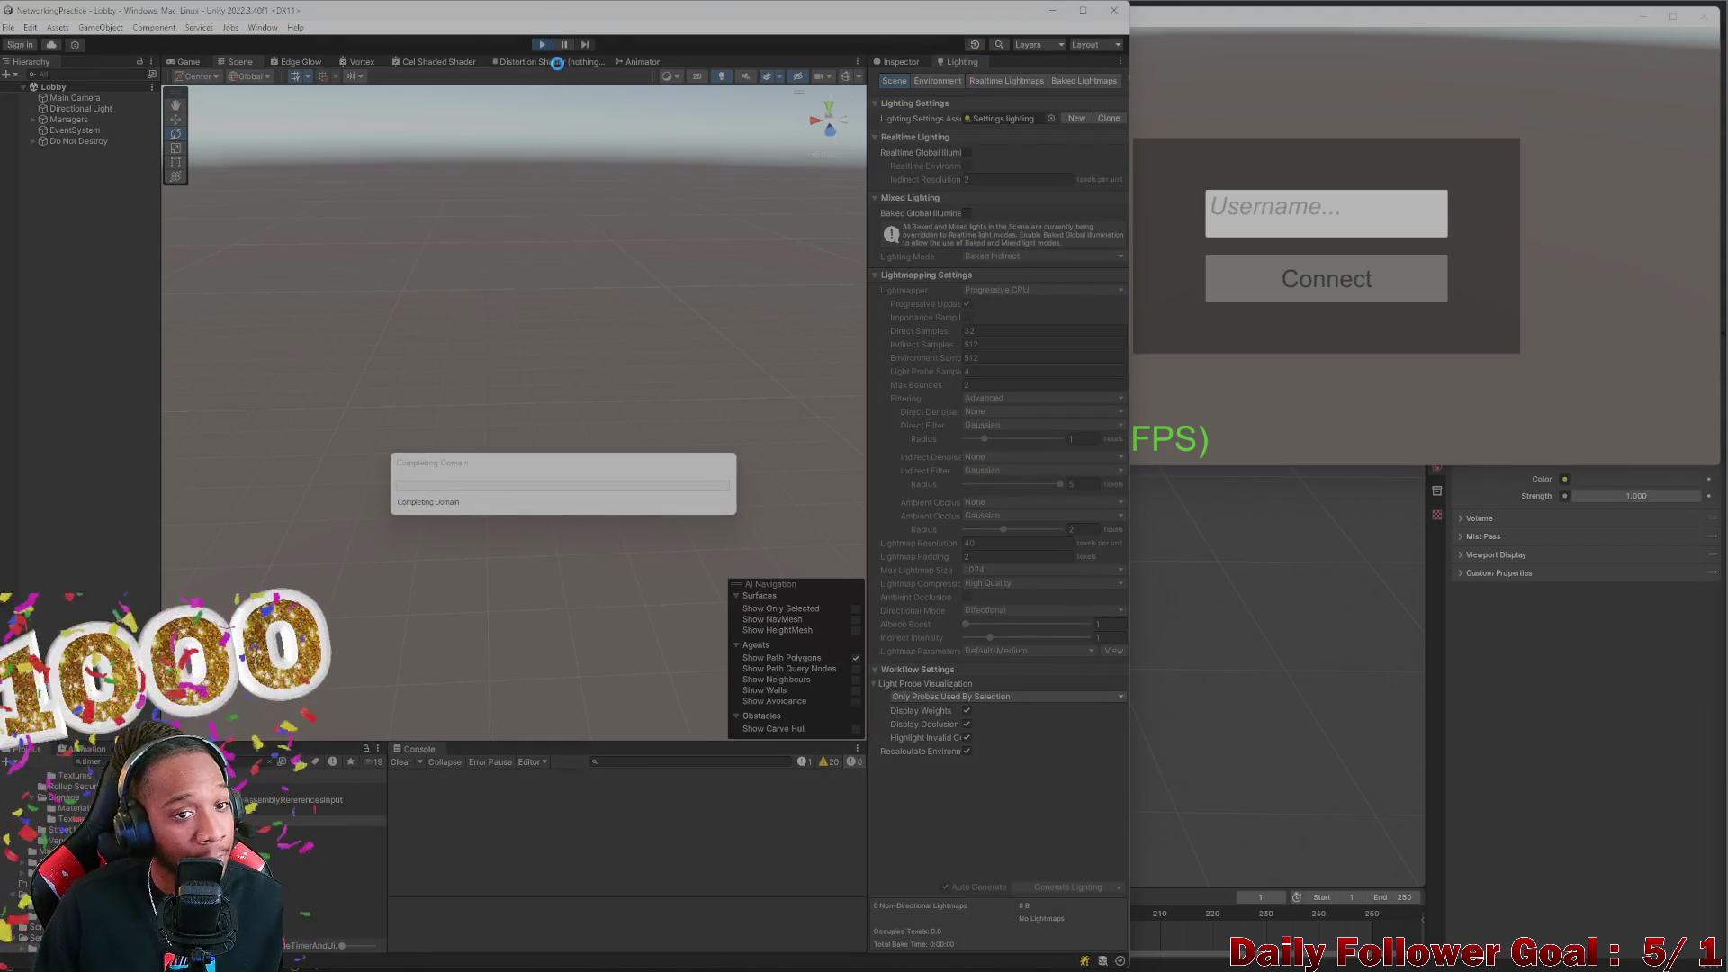
pyautogui.click(543, 45)
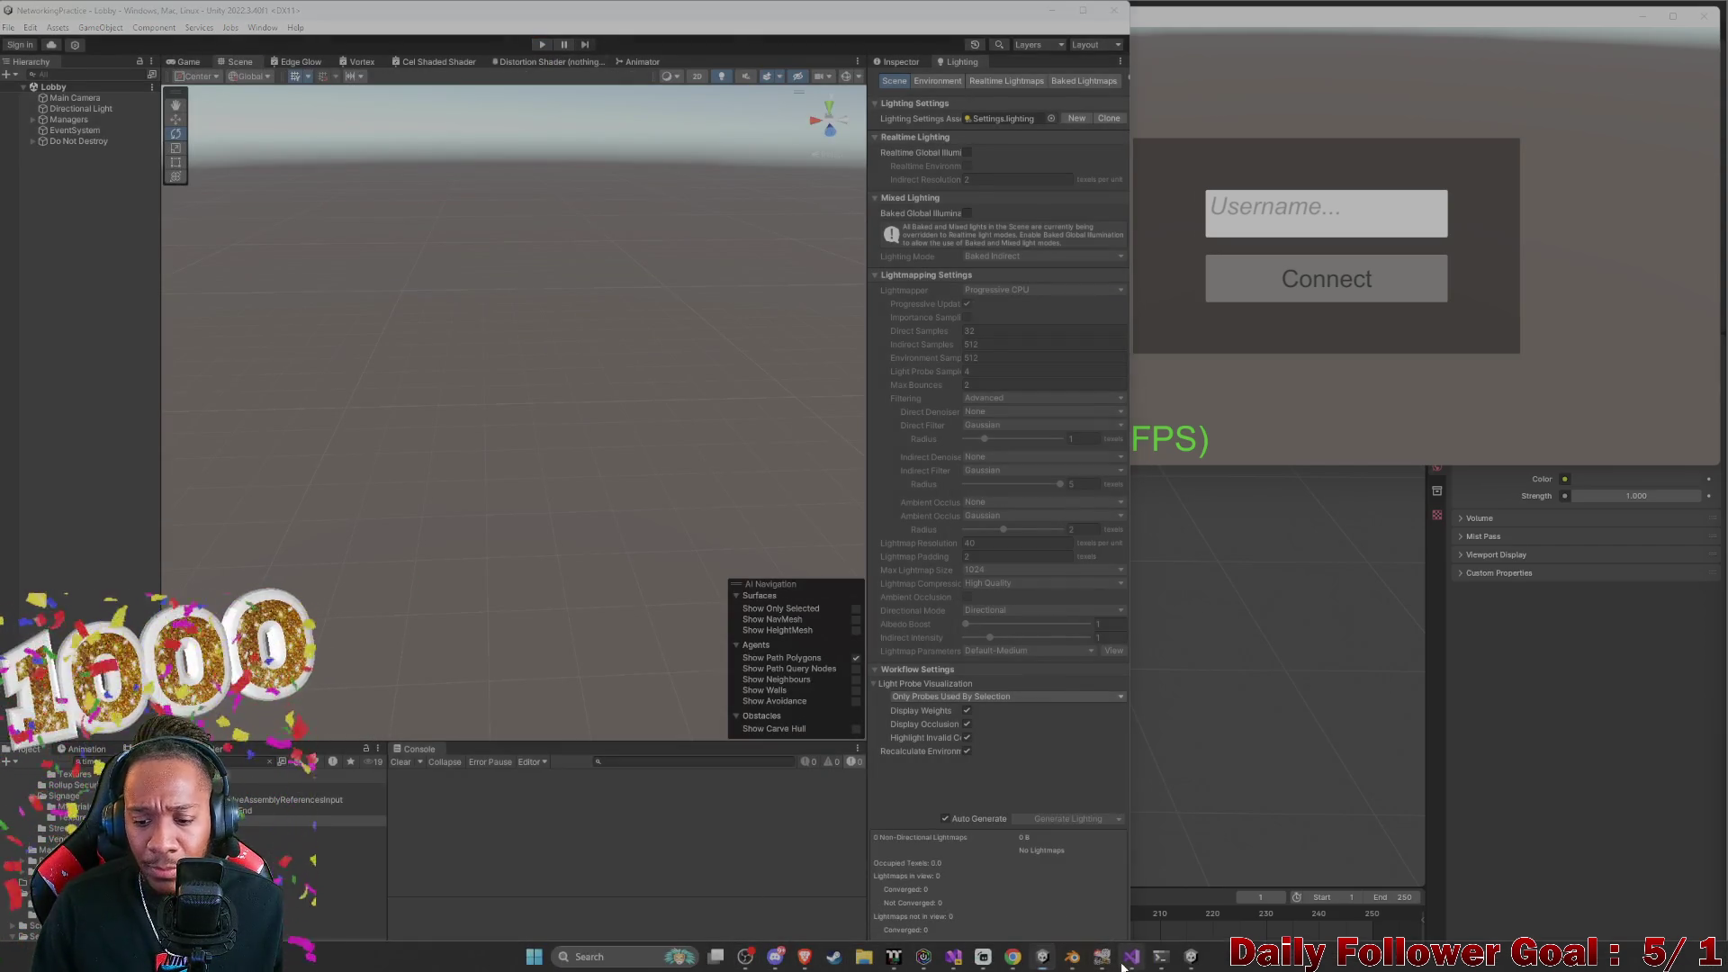
pyautogui.click(1131, 956)
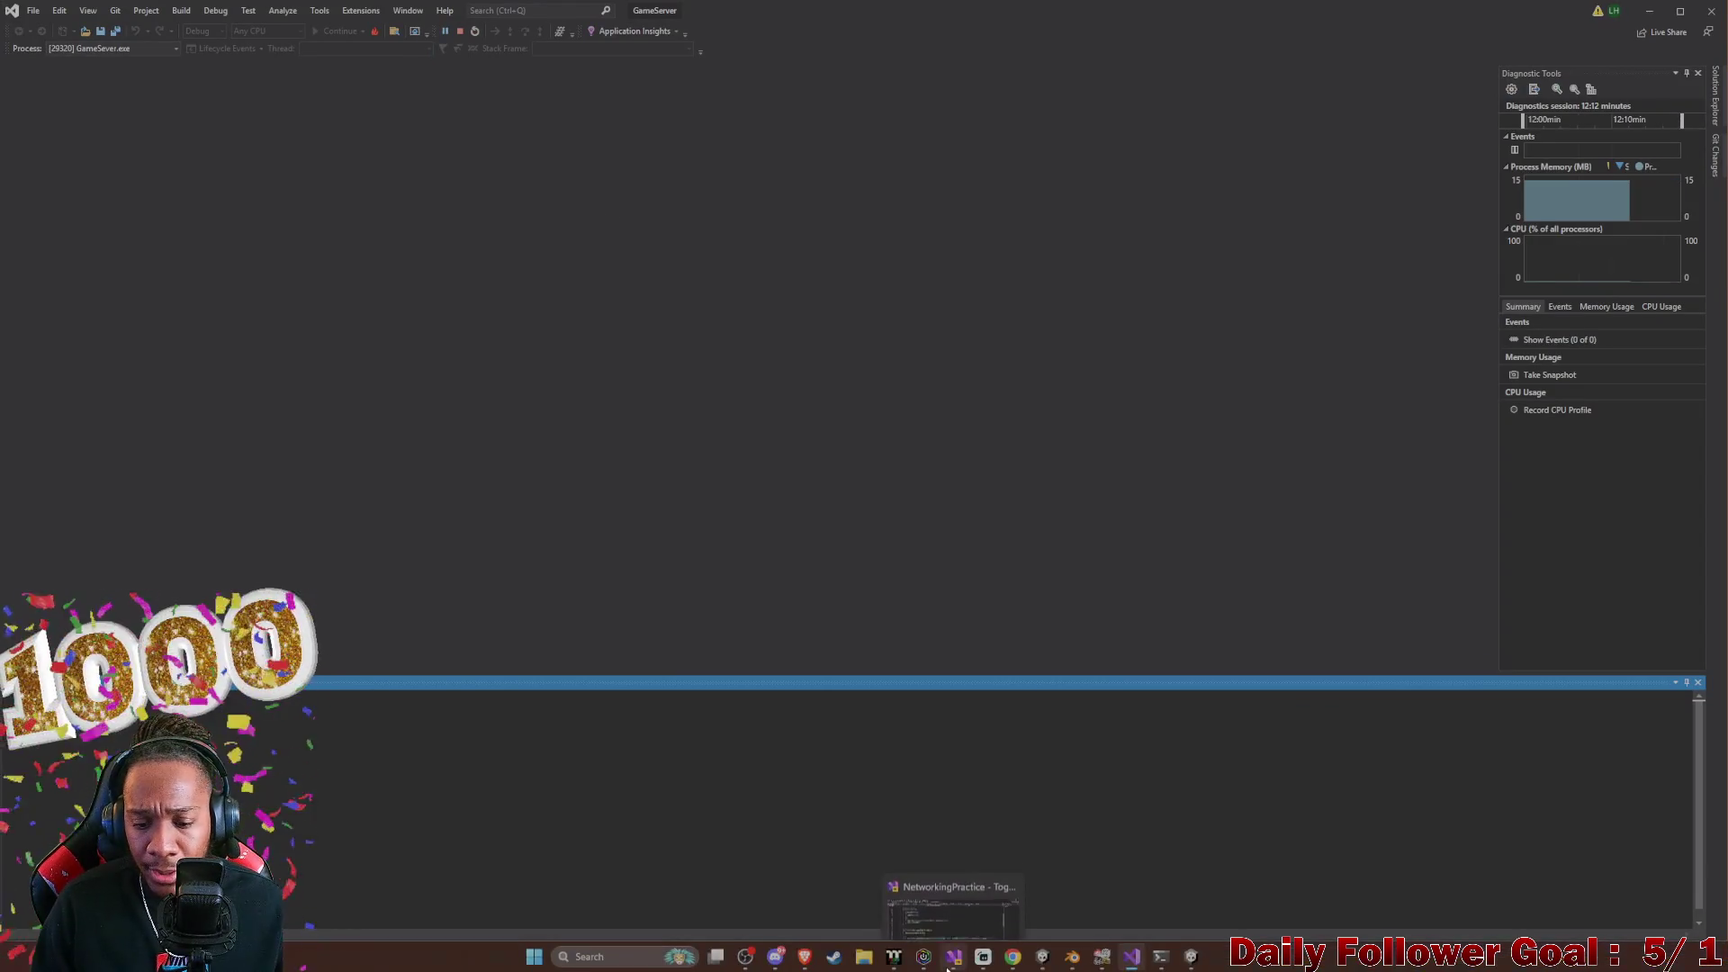
# Bring the NetworkingPractice code window forward, then return the Unity editor to the front
pyautogui.click(946, 919)
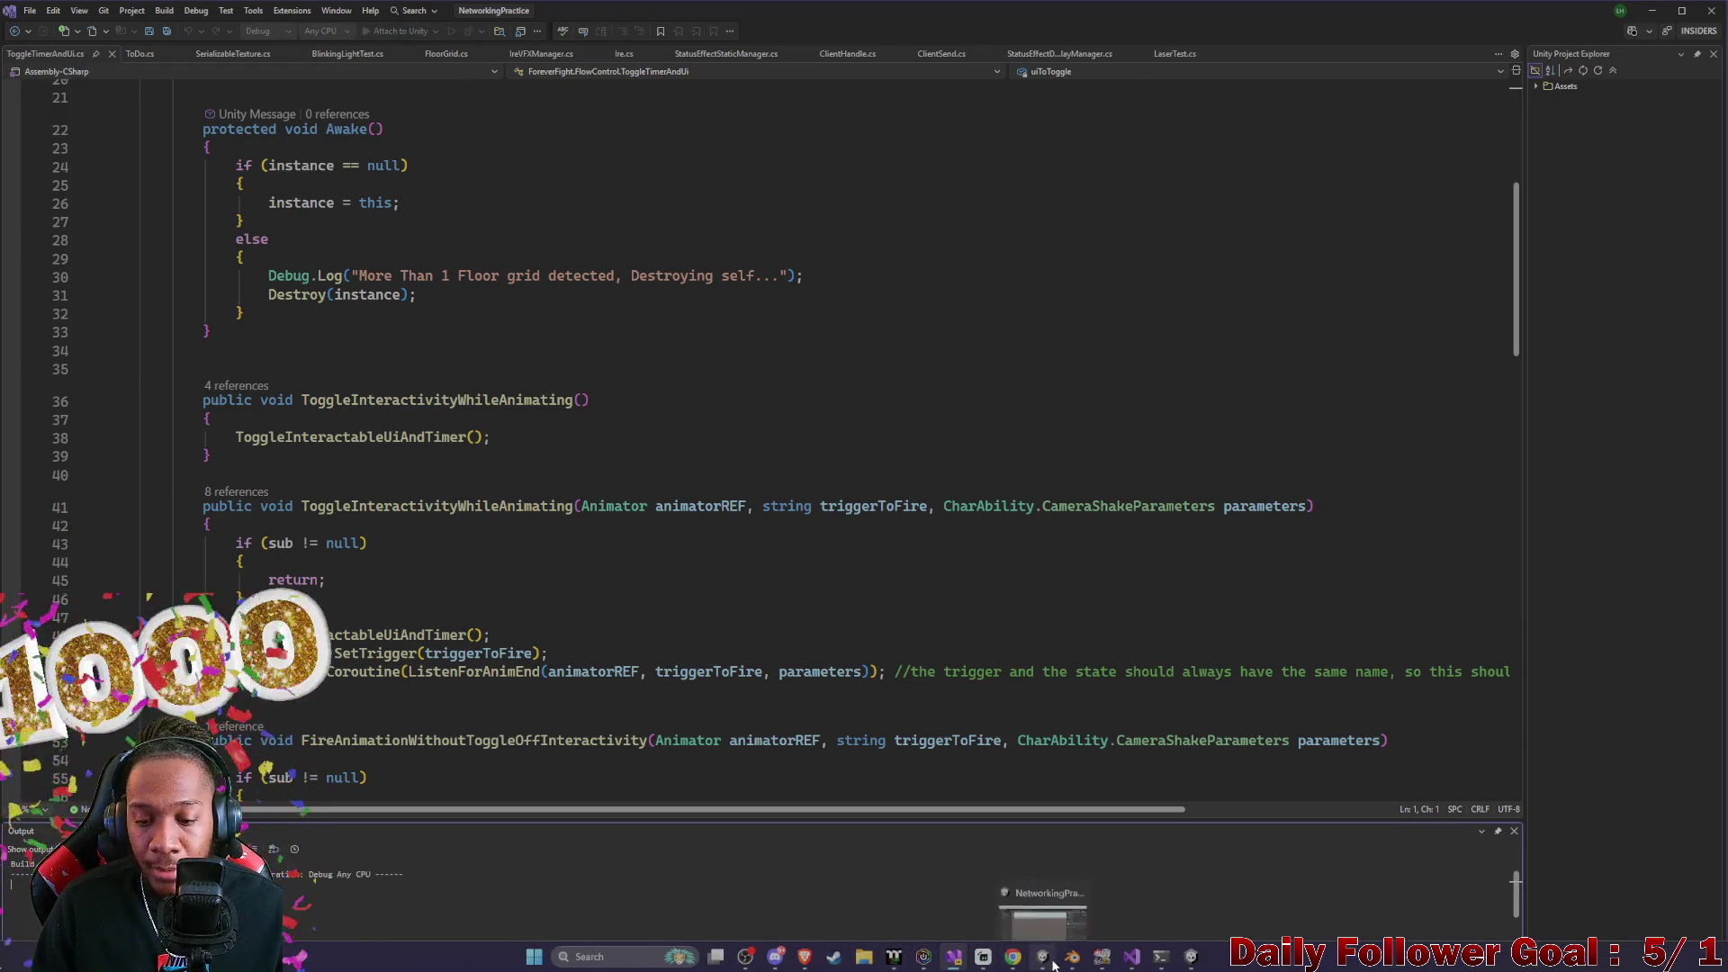
pyautogui.click(1042, 956)
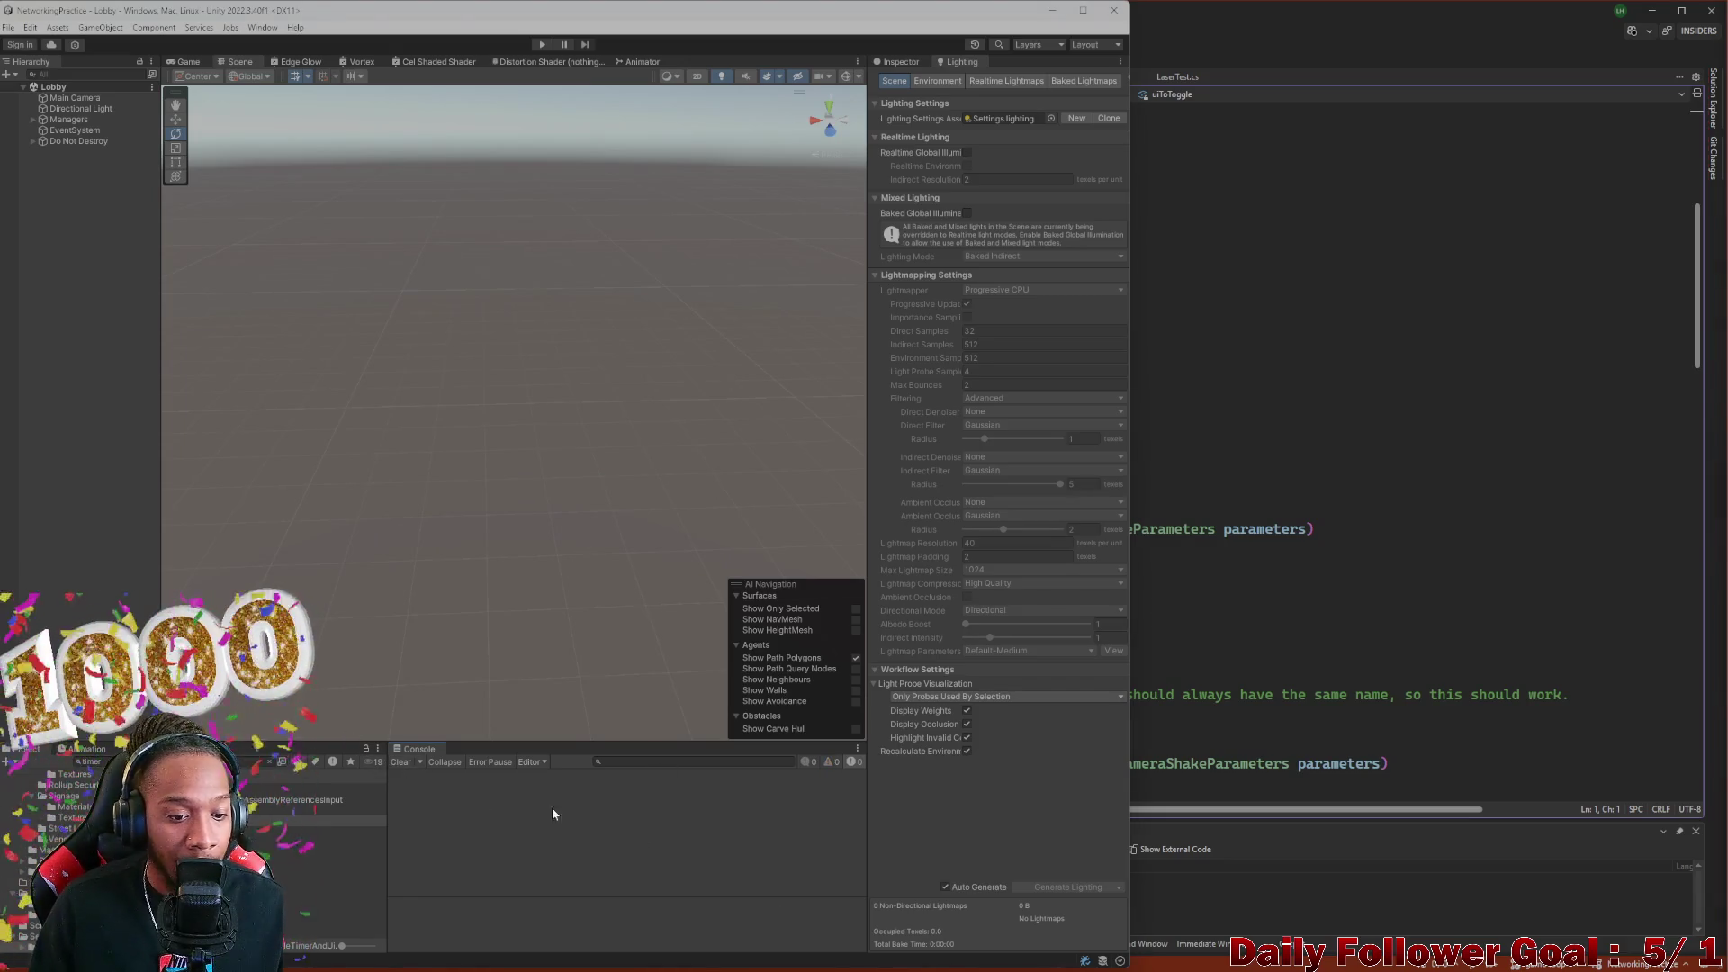
# Enter play mode, connect the editor client with username 'ad', and connect the built client
pyautogui.click(947, 955)
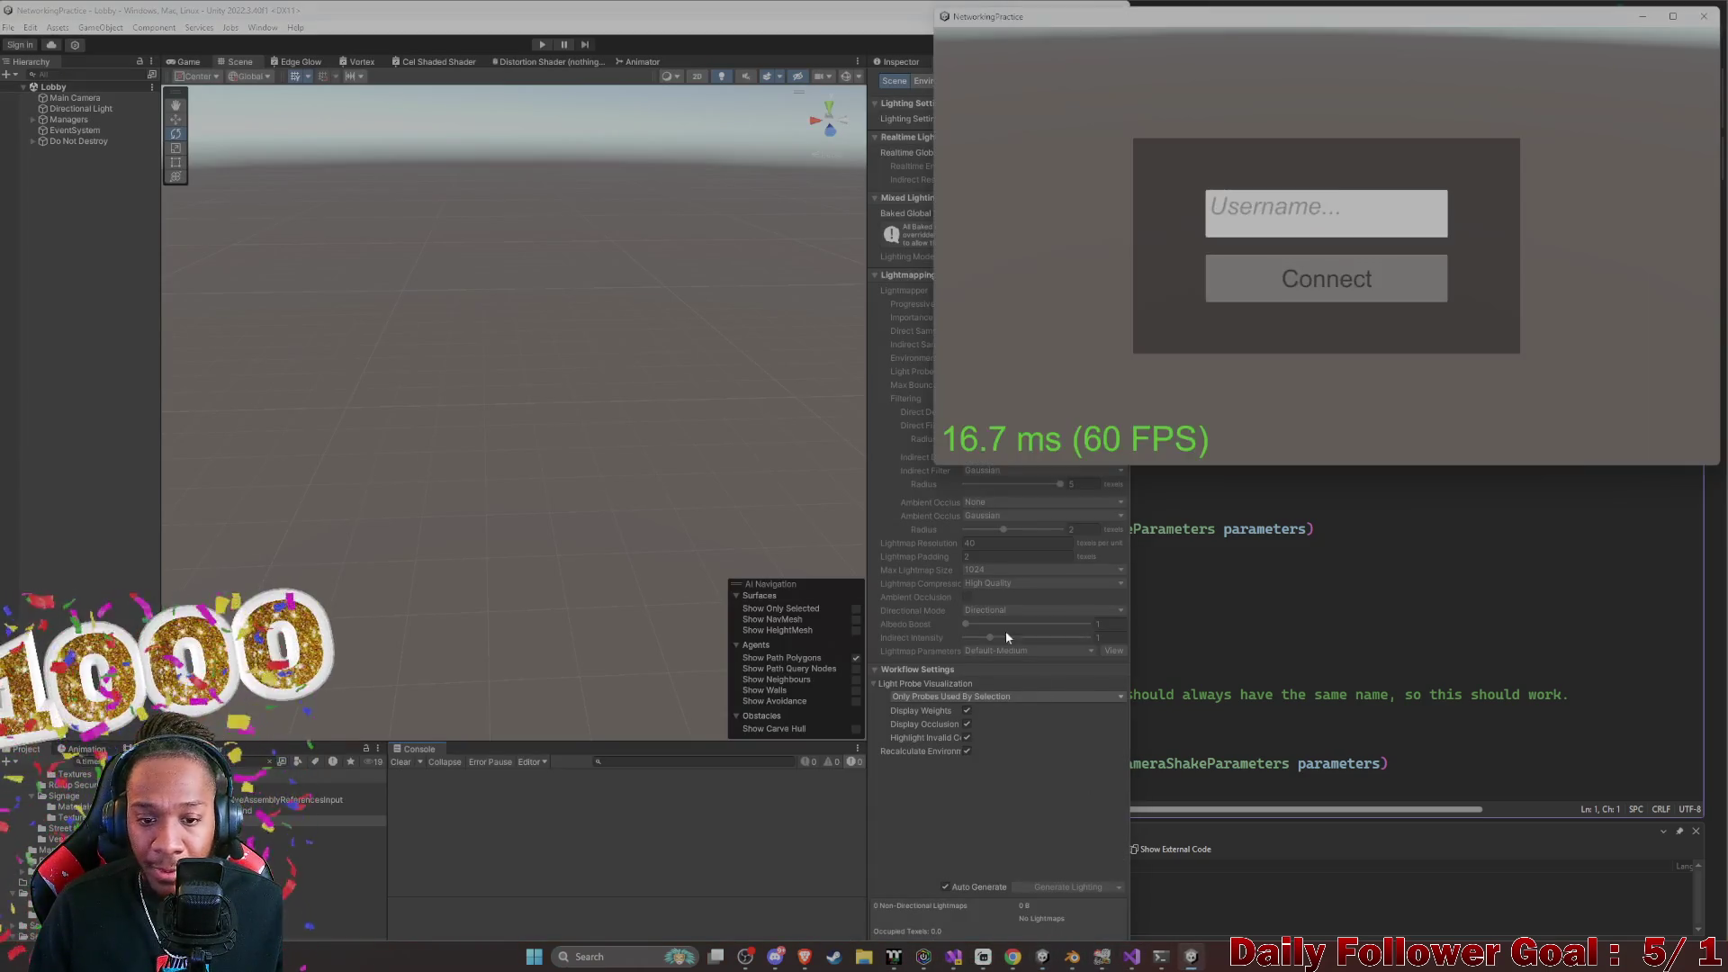
pyautogui.click(1043, 691)
pyautogui.hotkey('ctrl', 'p')
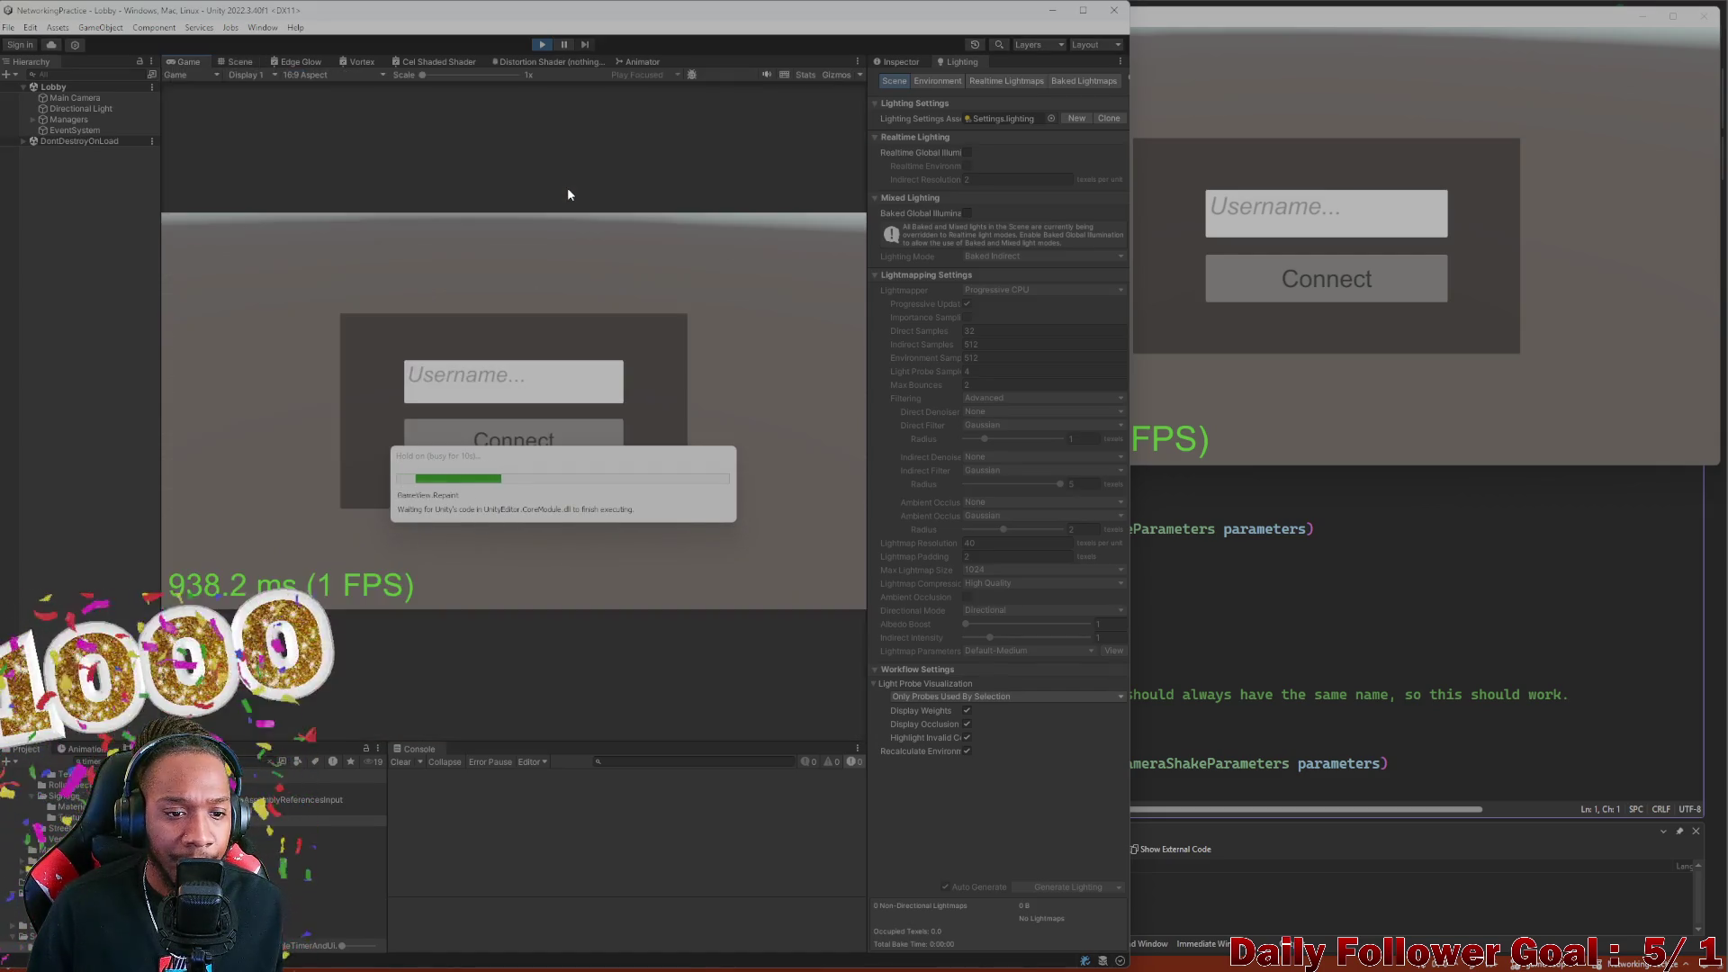
pyautogui.click(502, 376)
pyautogui.write('ad')
pyautogui.click(490, 441)
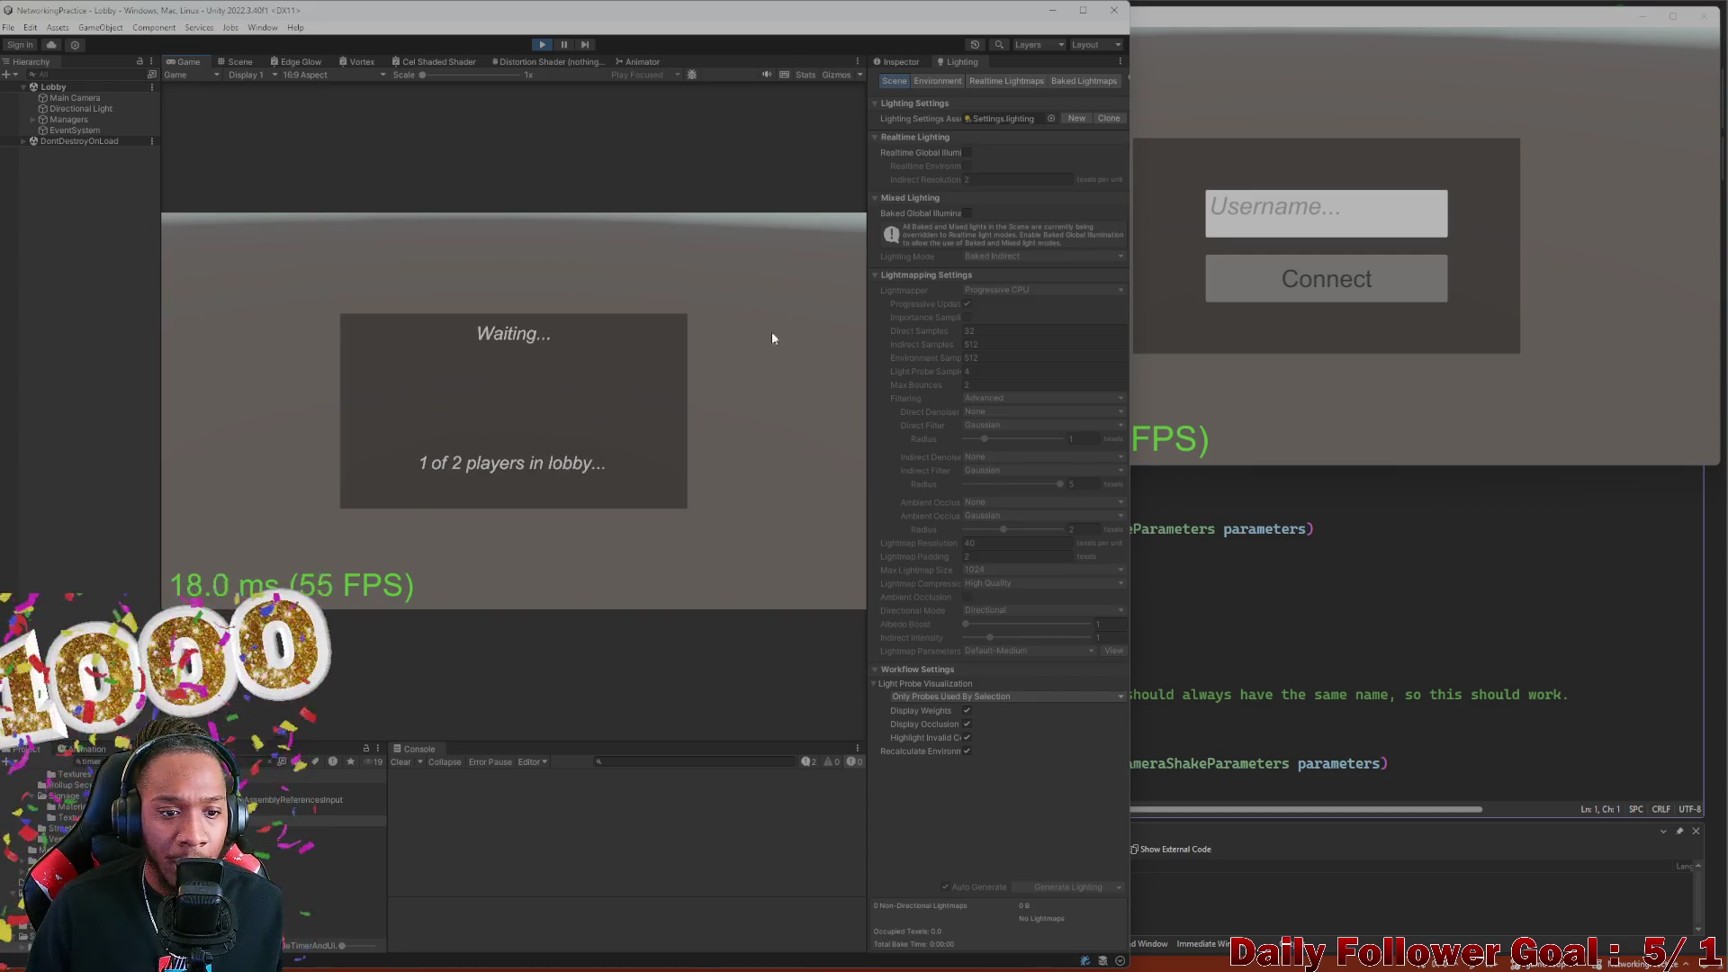
pyautogui.click(1264, 219)
pyautogui.click(1323, 279)
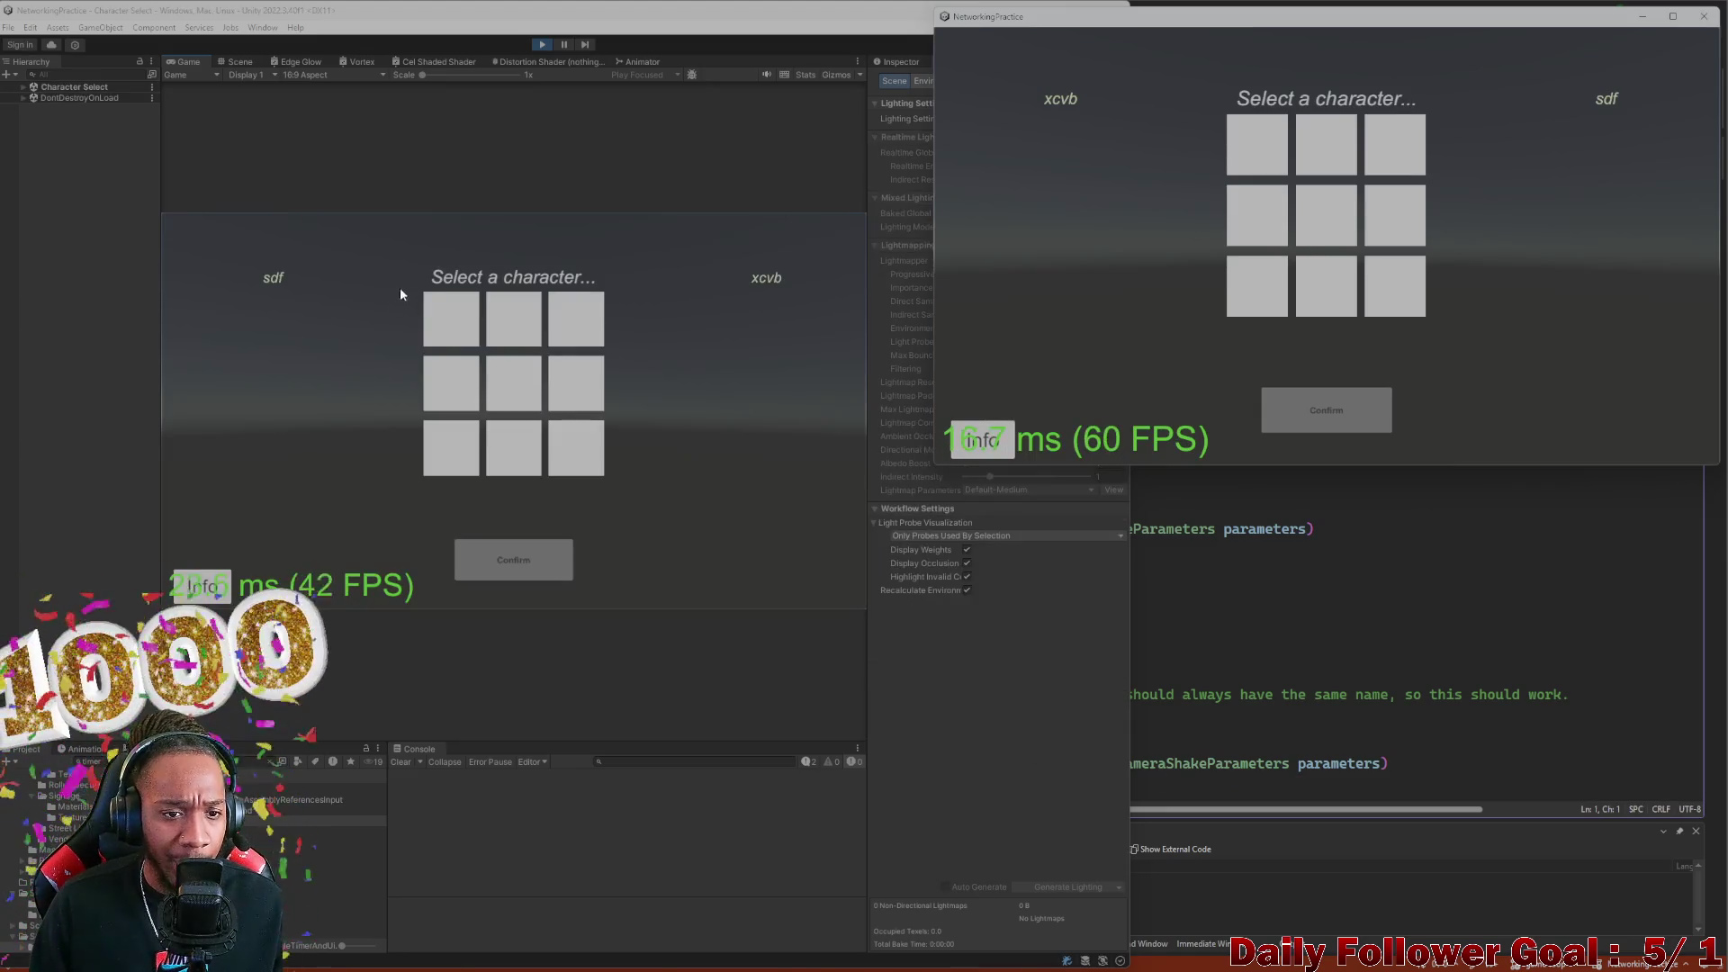
# Lock in The Speedster in the editor client and The Brawn in the build, then return to Visual Studio
pyautogui.click(485, 329)
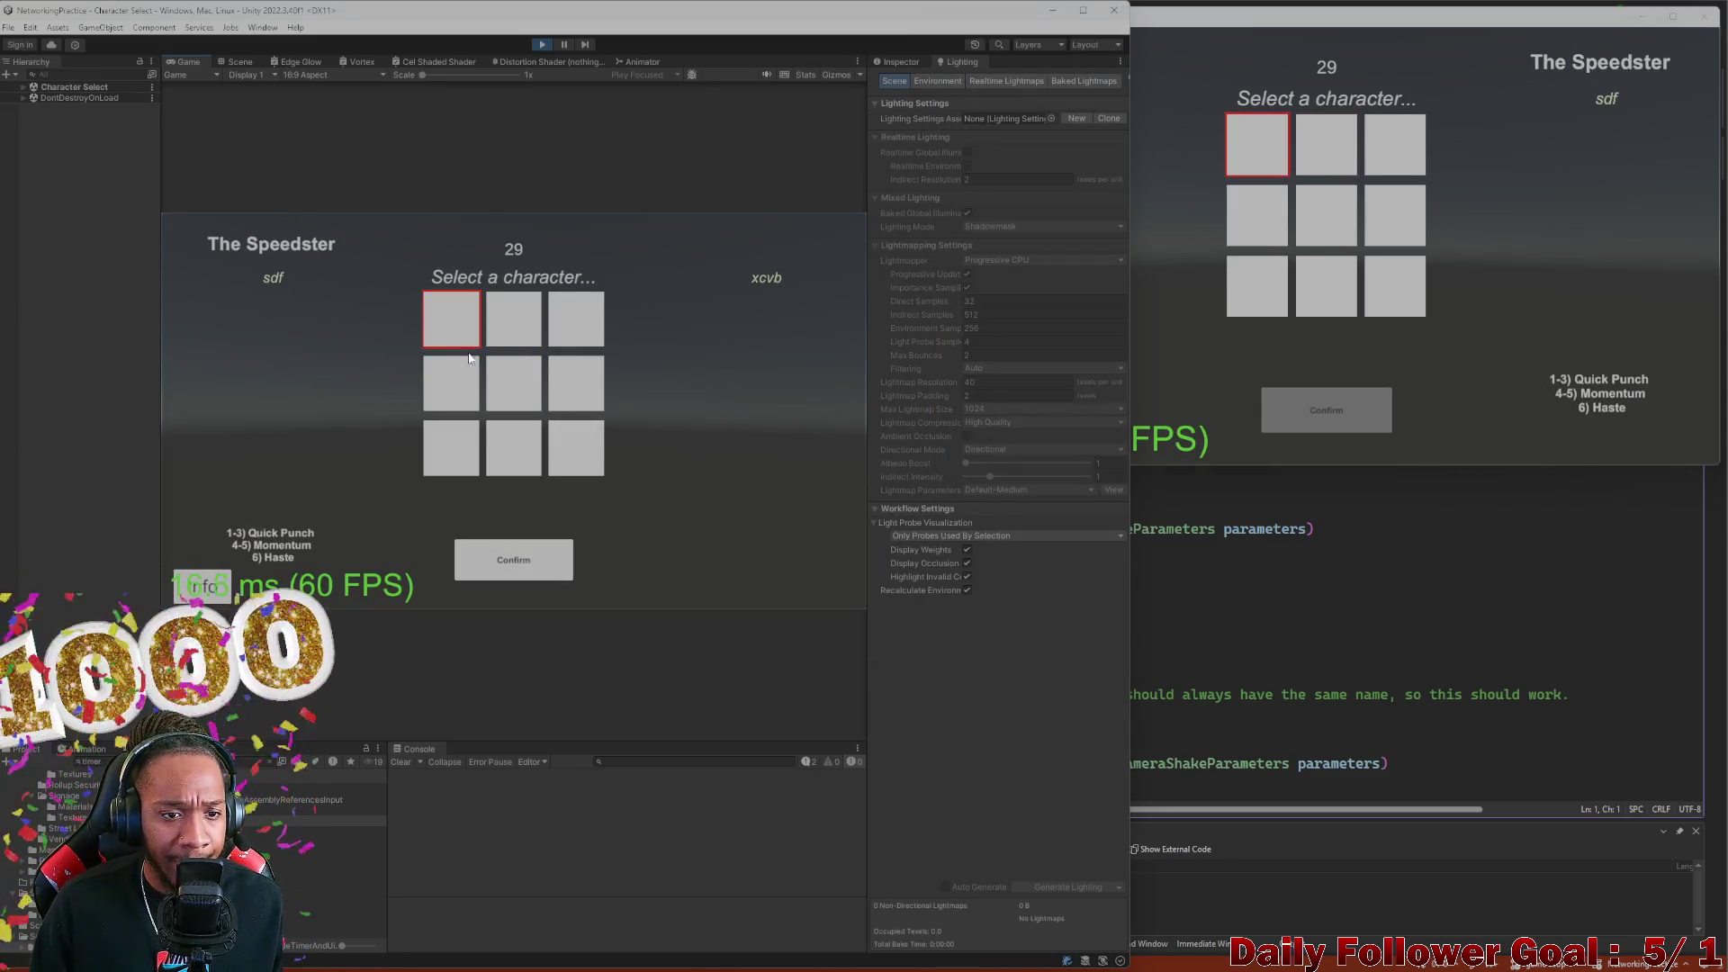
pyautogui.click(520, 565)
pyautogui.click(1323, 199)
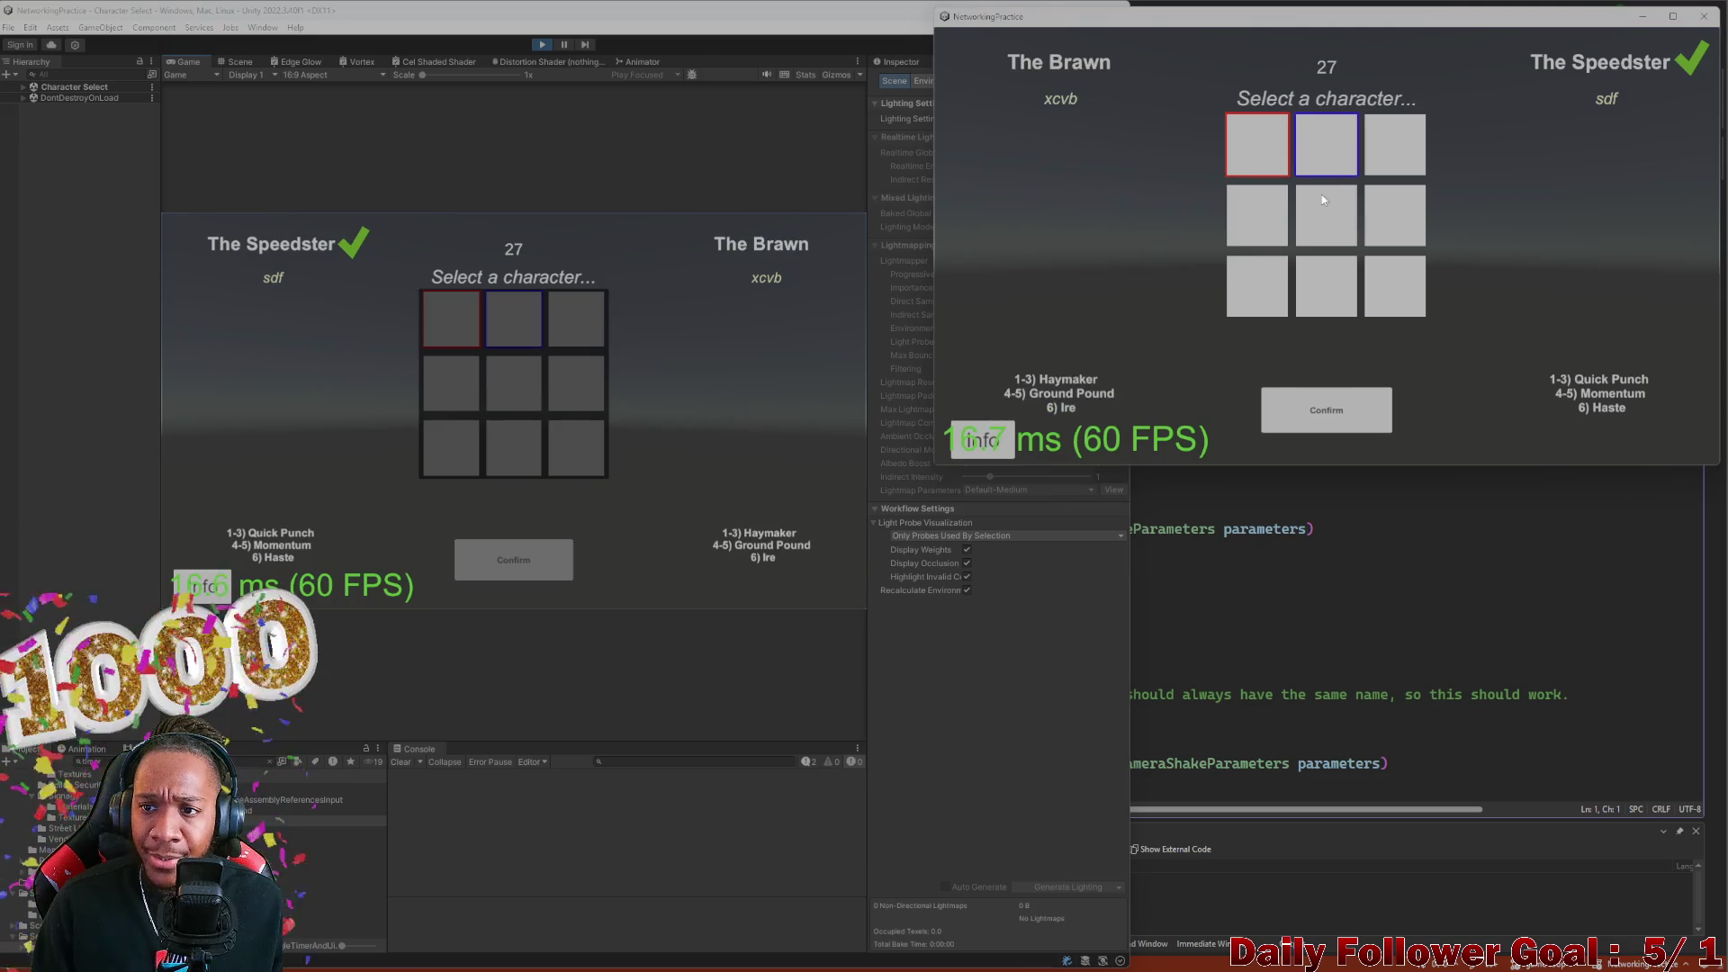
pyautogui.click(1342, 407)
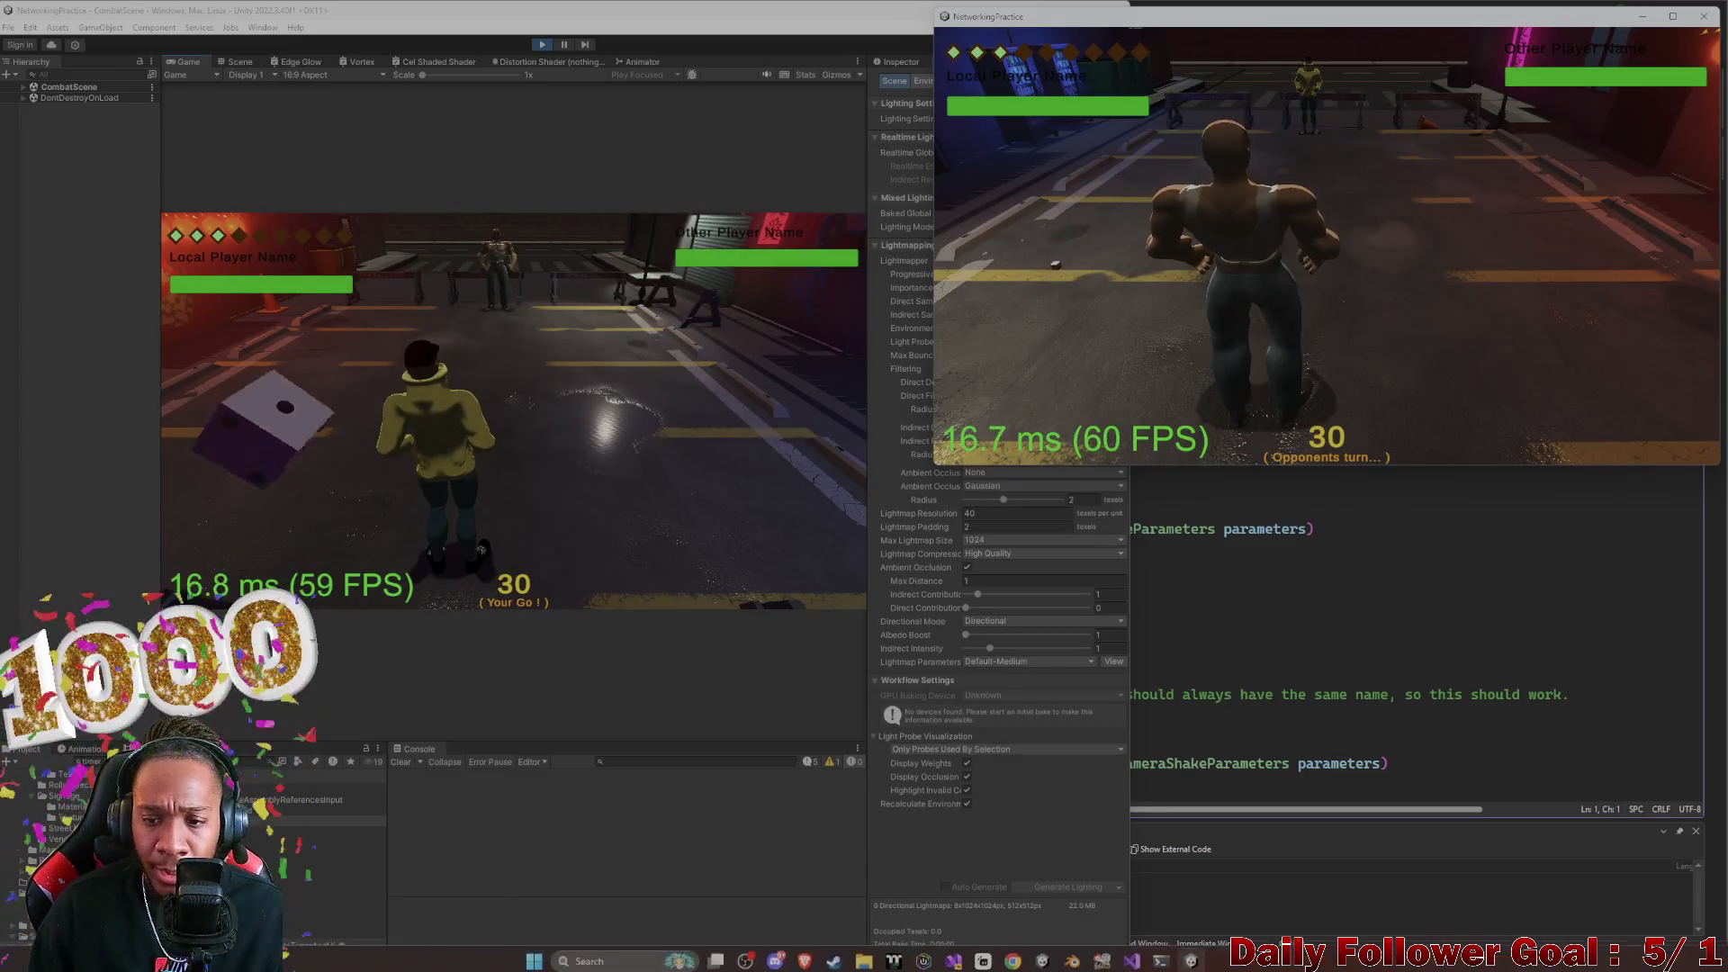
pyautogui.click(950, 957)
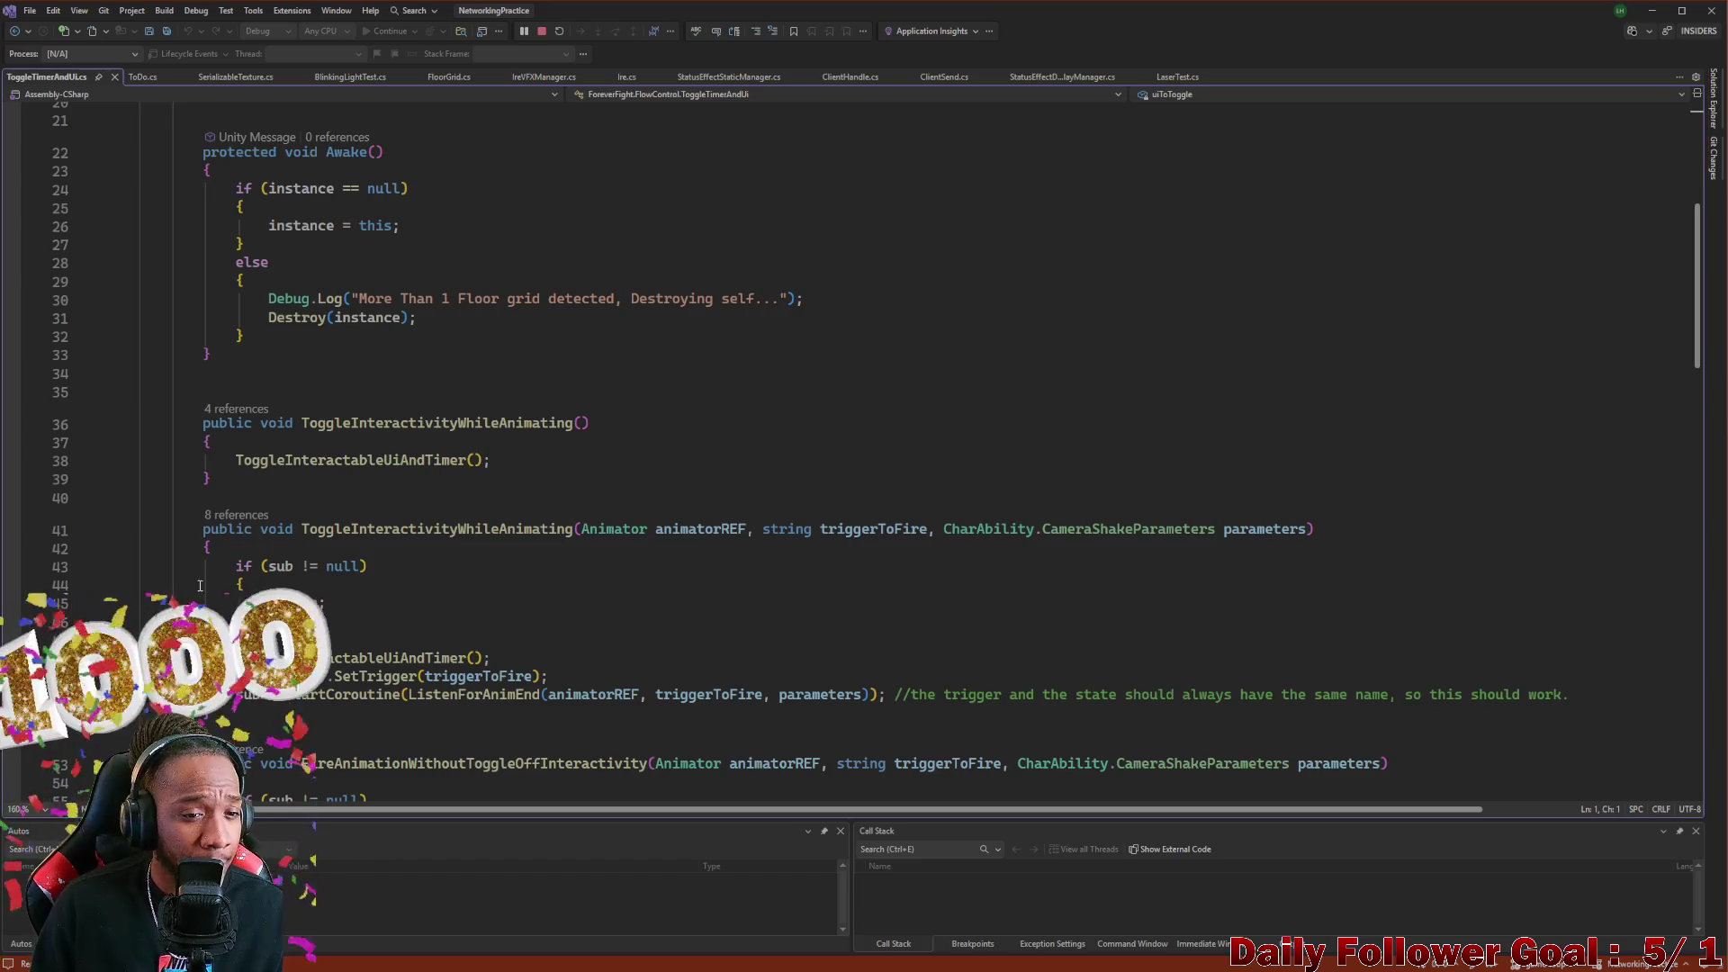
# Select the ToggleInteractivityWhileAnimating method name and scroll through the surrounding code
pyautogui.moveTo(302, 423); pyautogui.dragTo(535, 427)
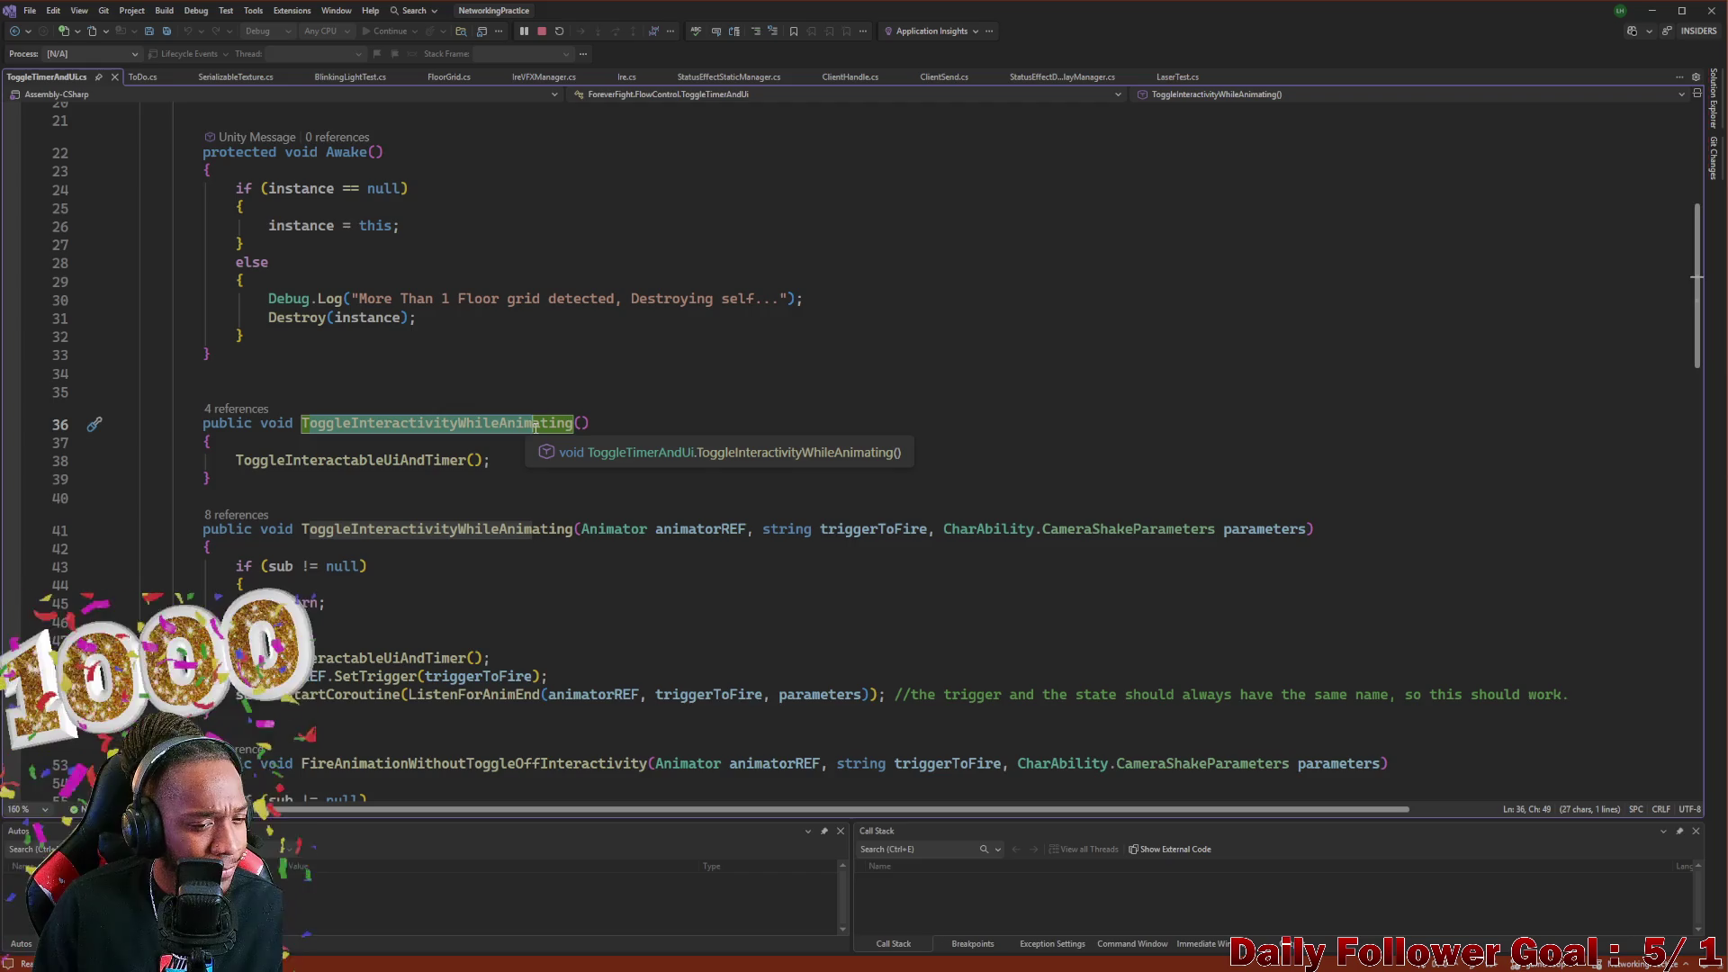
pyautogui.scroll(-3, 439, 418)
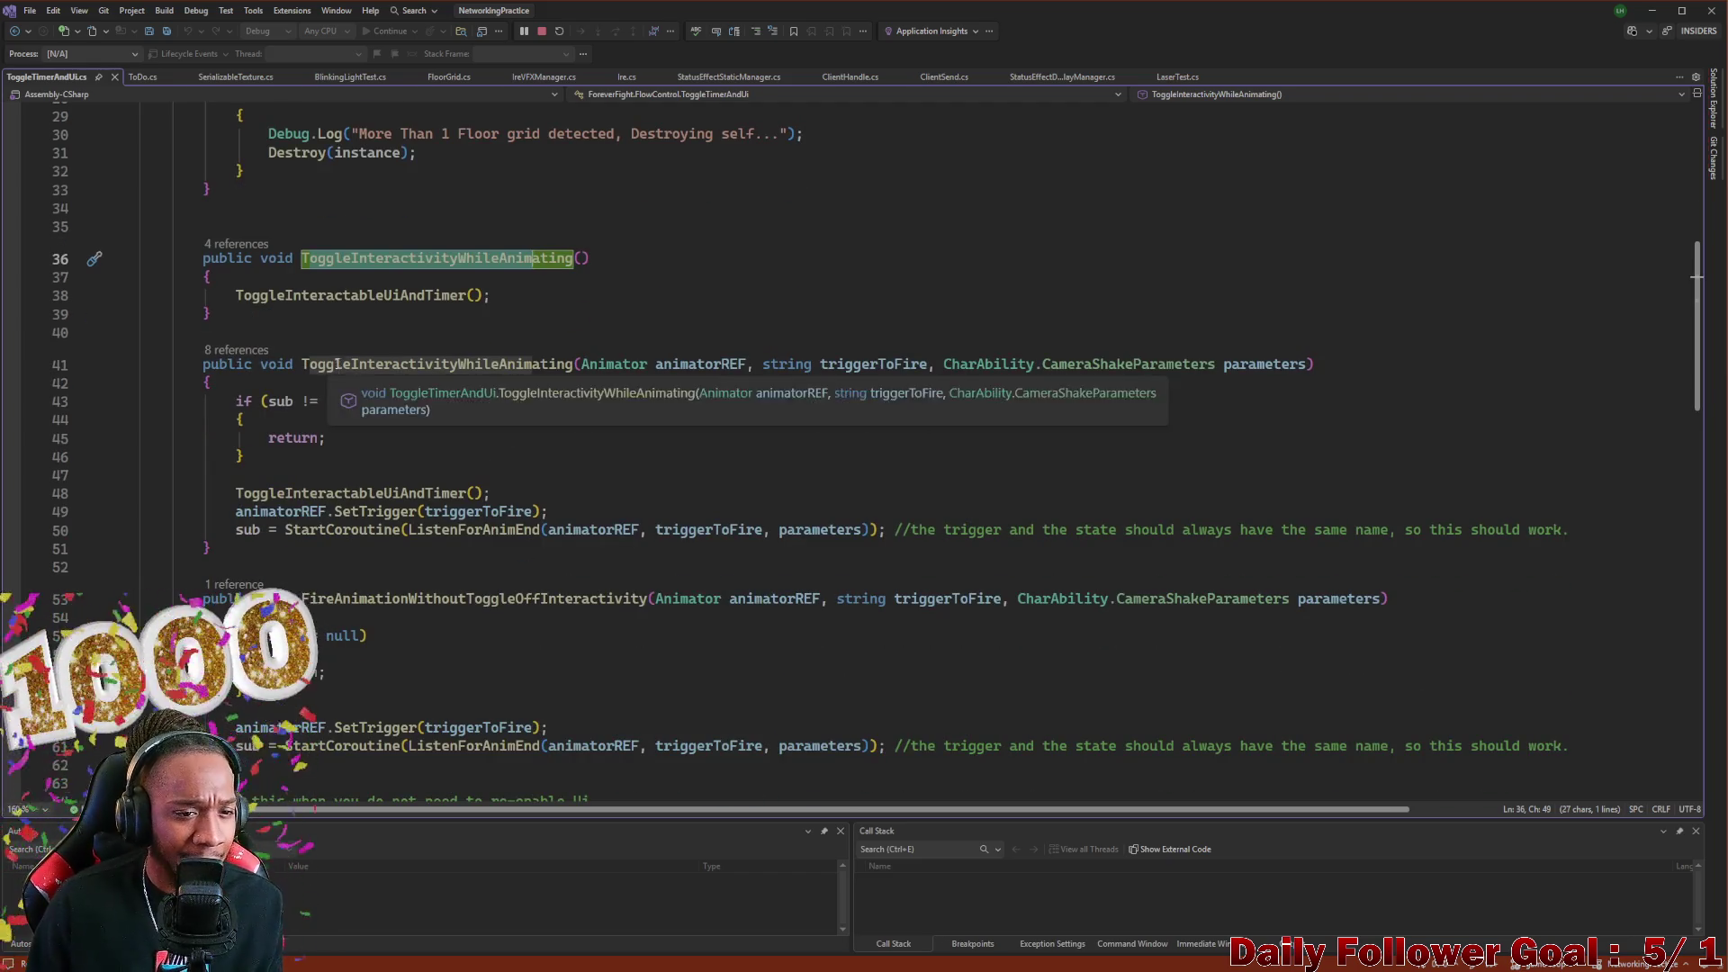
pyautogui.scroll(-15, 379, 386)
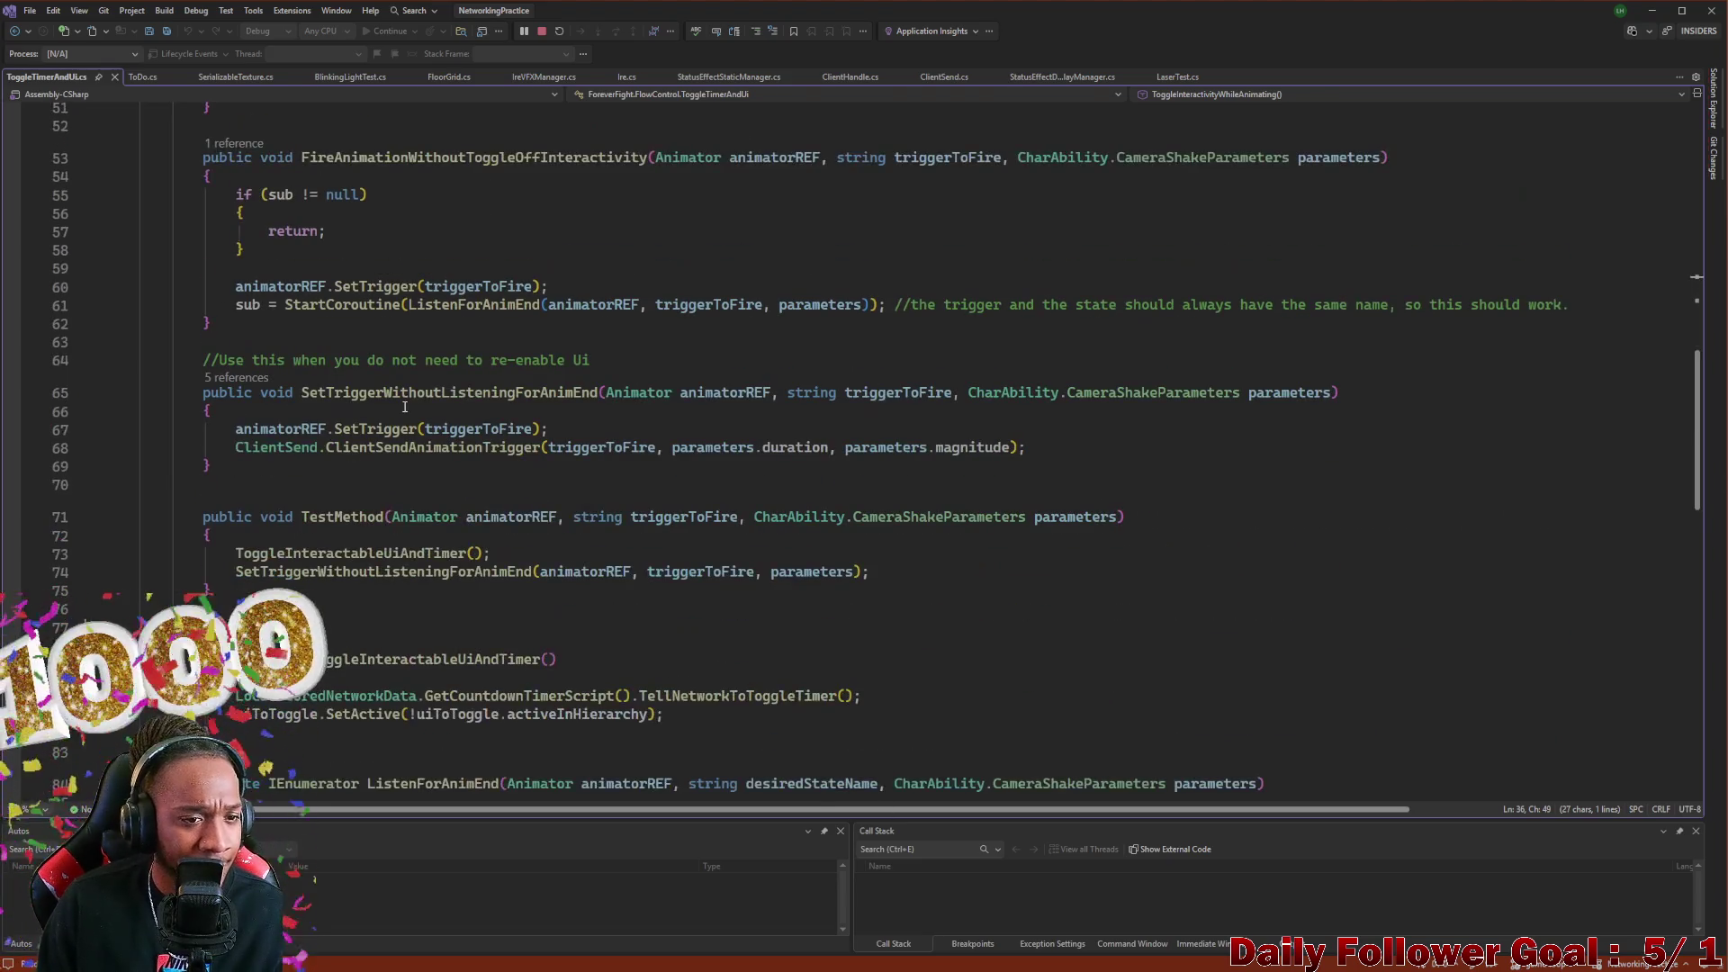
pyautogui.scroll(6, 347, 471)
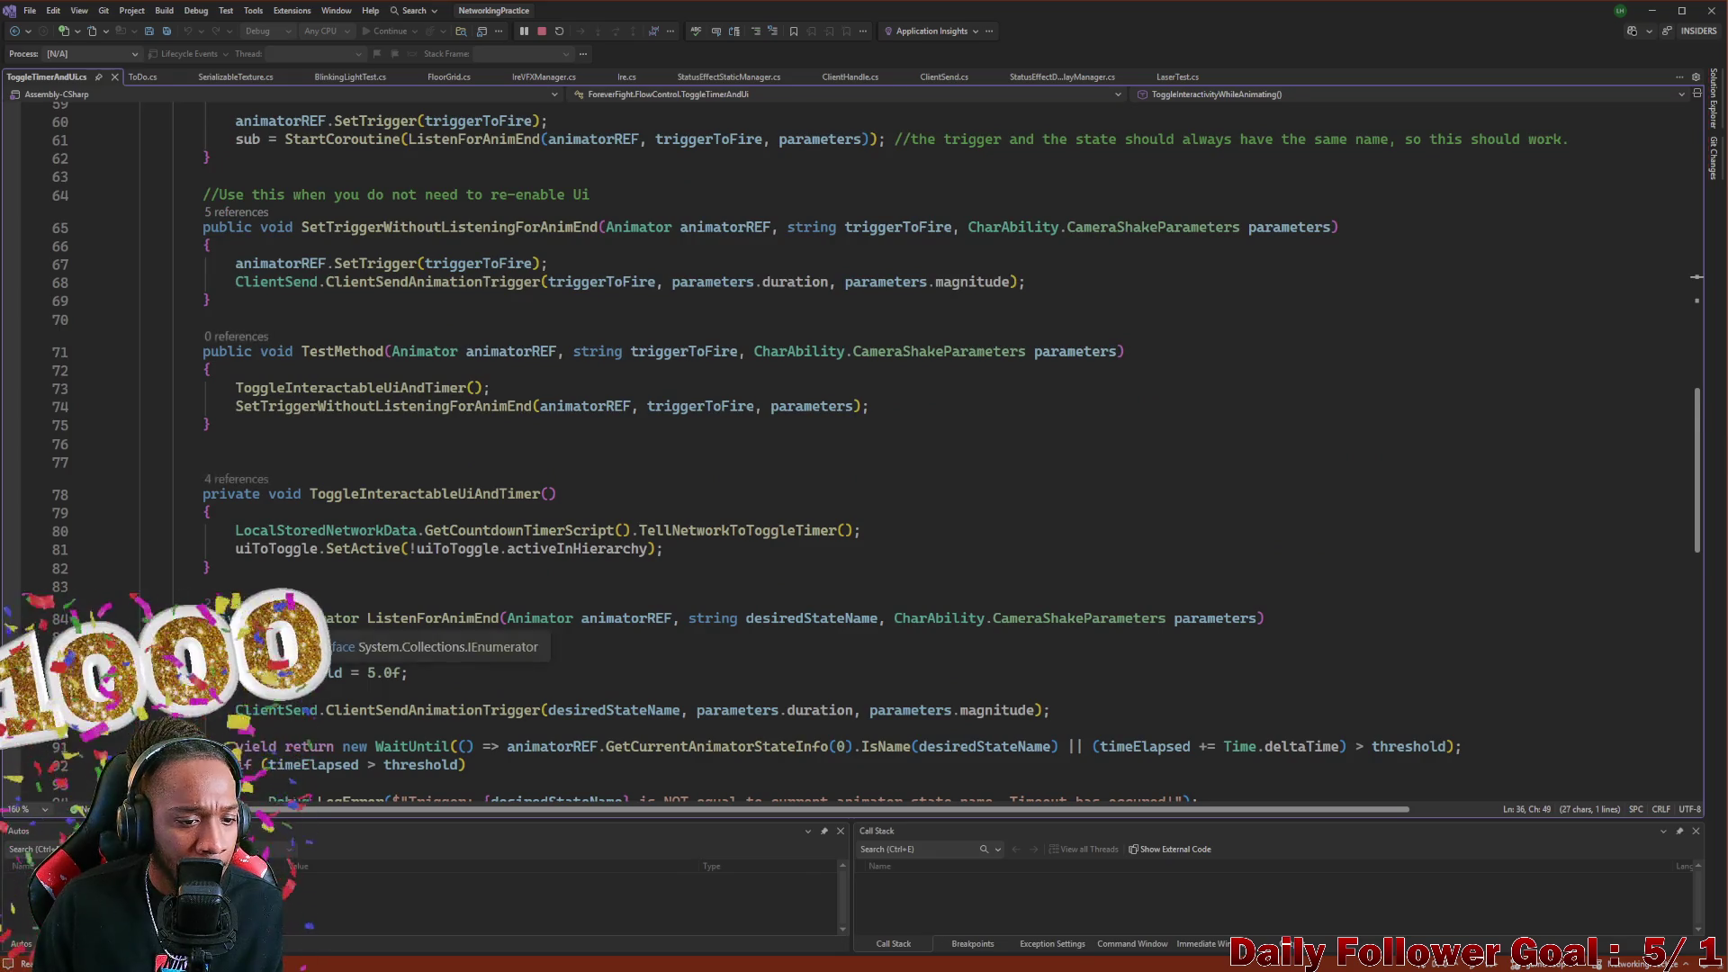
pyautogui.scroll(-2, 137, 522)
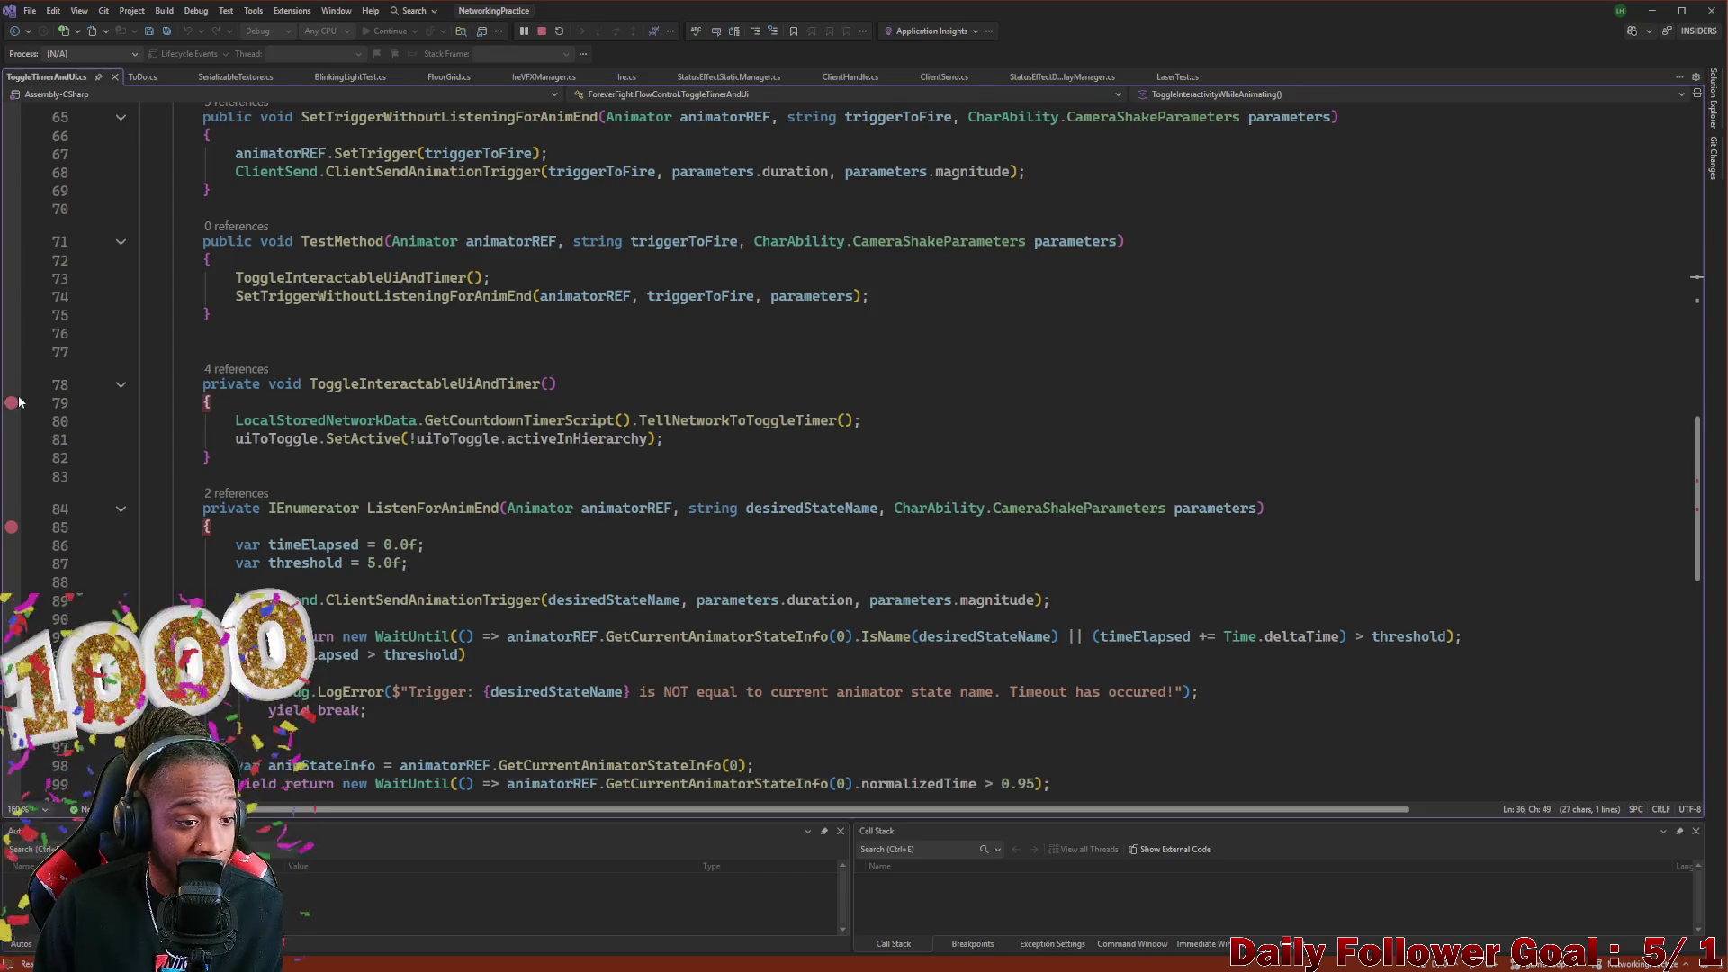
pyautogui.scroll(2, 18, 401)
pyautogui.scroll(3, 12, 380)
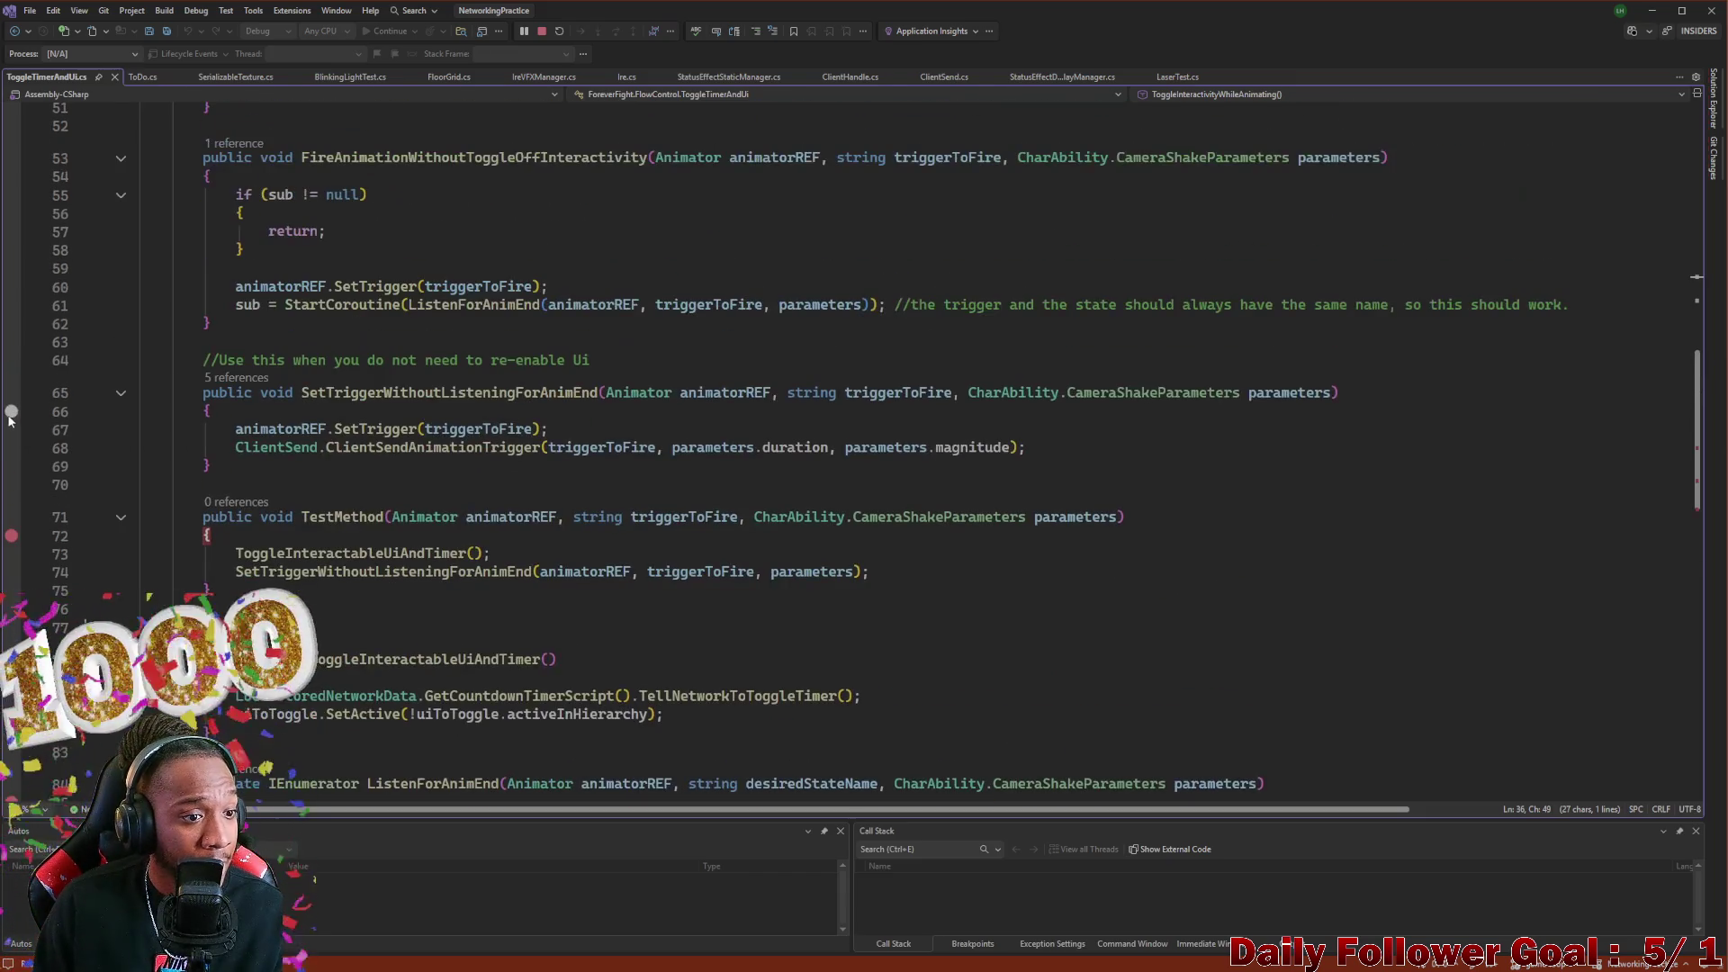
# Set breakpoints in SetTriggerWithoutListeningForAnimEnd, FireAnimationWithoutToggleOffInteractivity and ToggleInteractivityWhileAnimating
pyautogui.click(12, 411)
pyautogui.scroll(2, 18, 415)
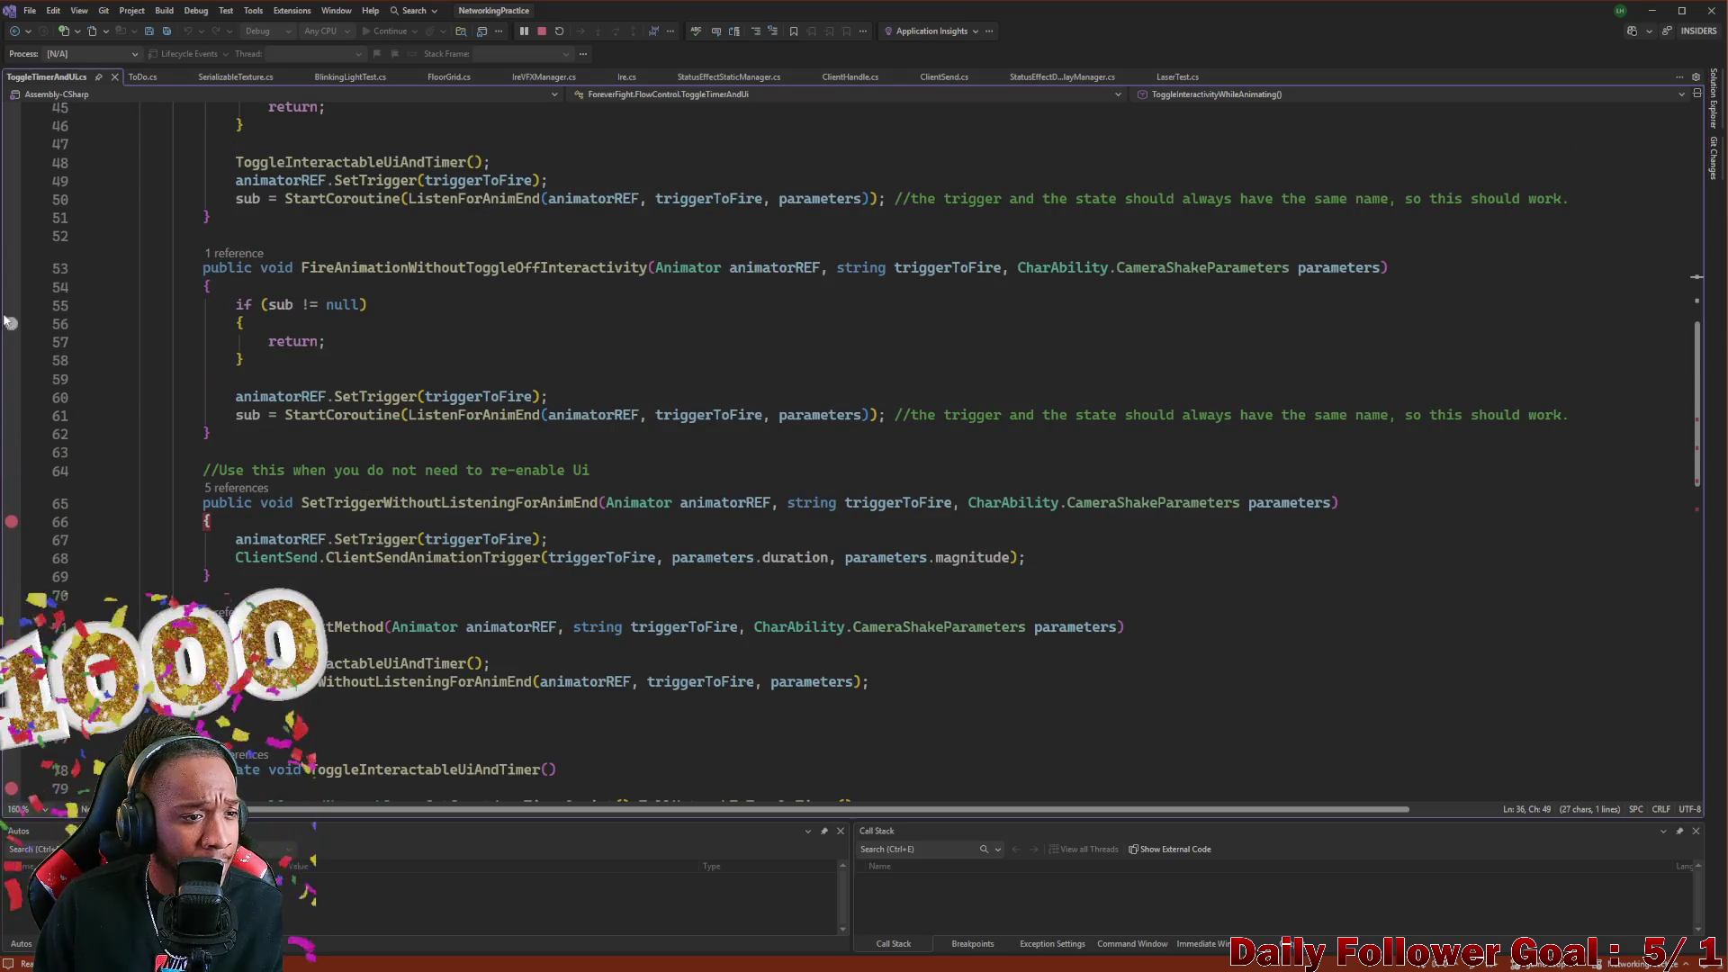
pyautogui.click(12, 287)
pyautogui.scroll(3, 16, 297)
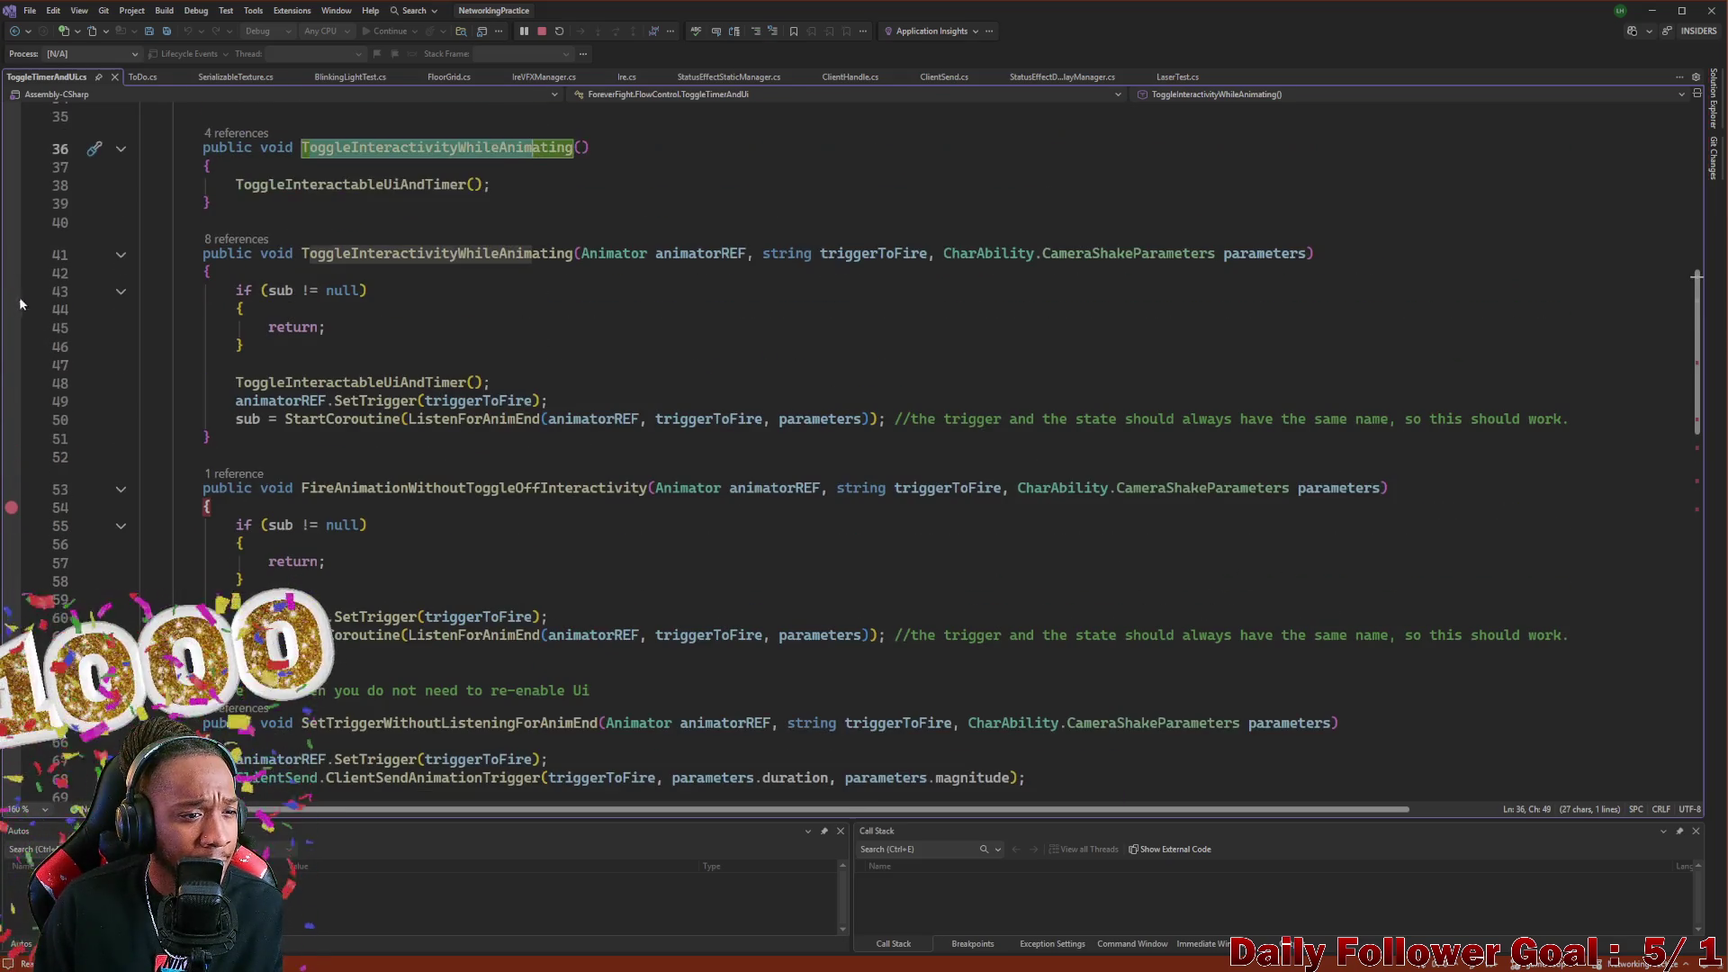
pyautogui.click(12, 283)
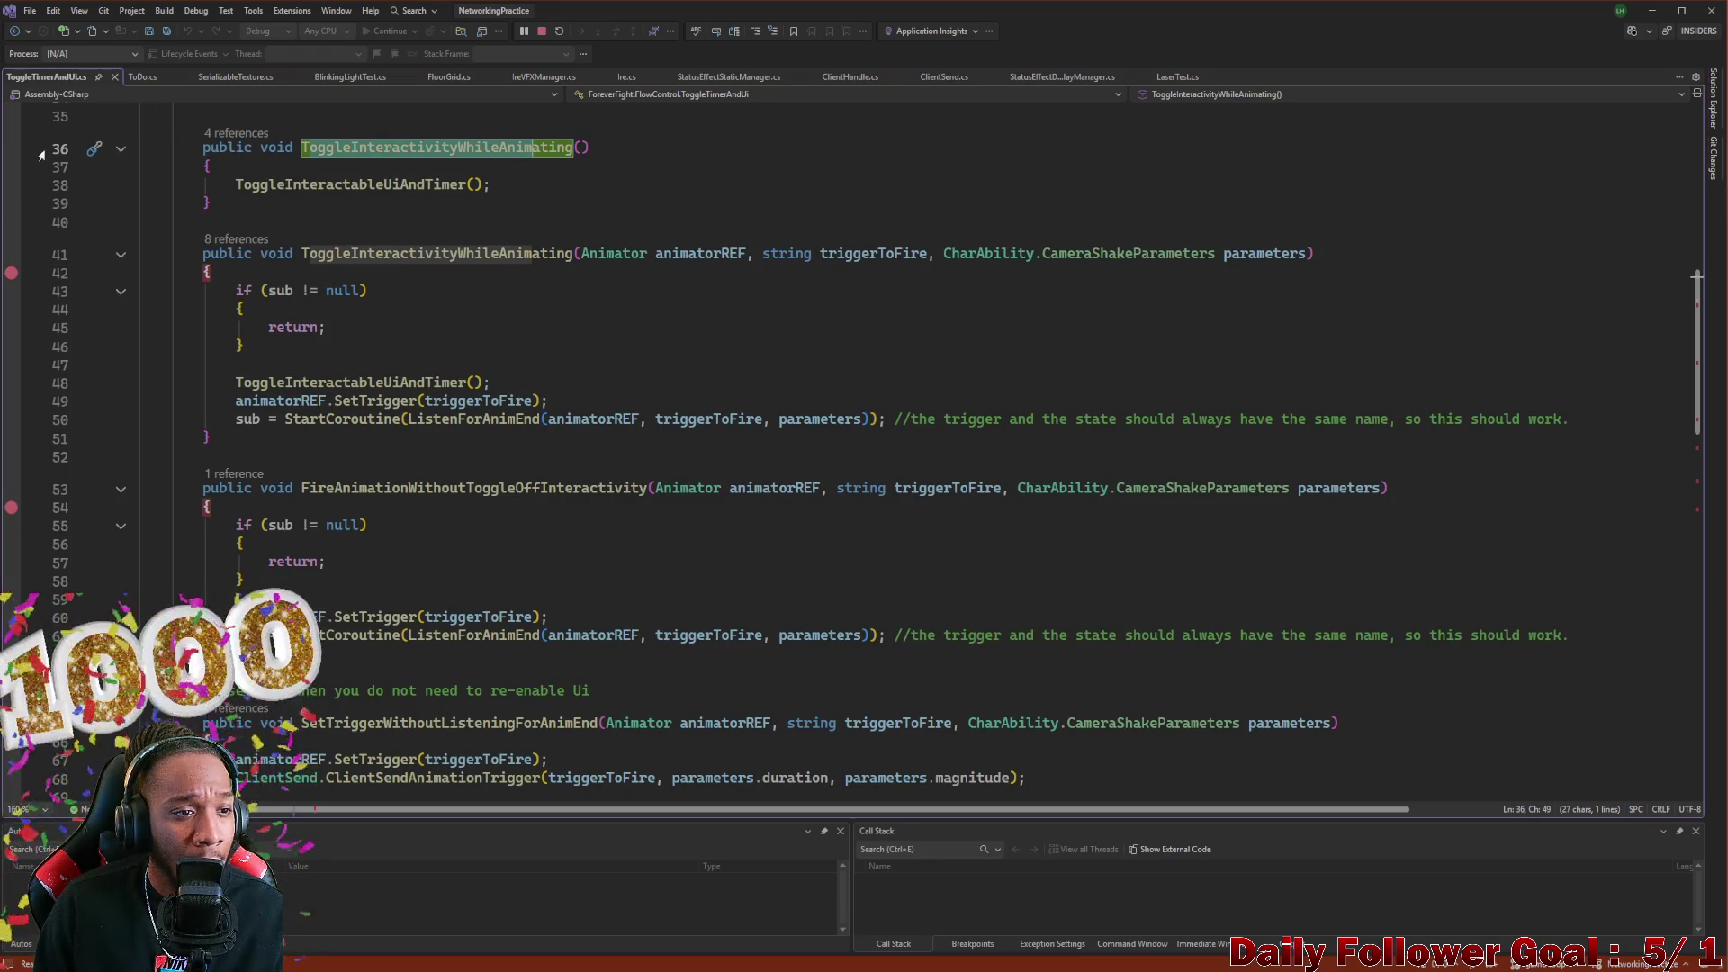
pyautogui.scroll(-18, 440, 423)
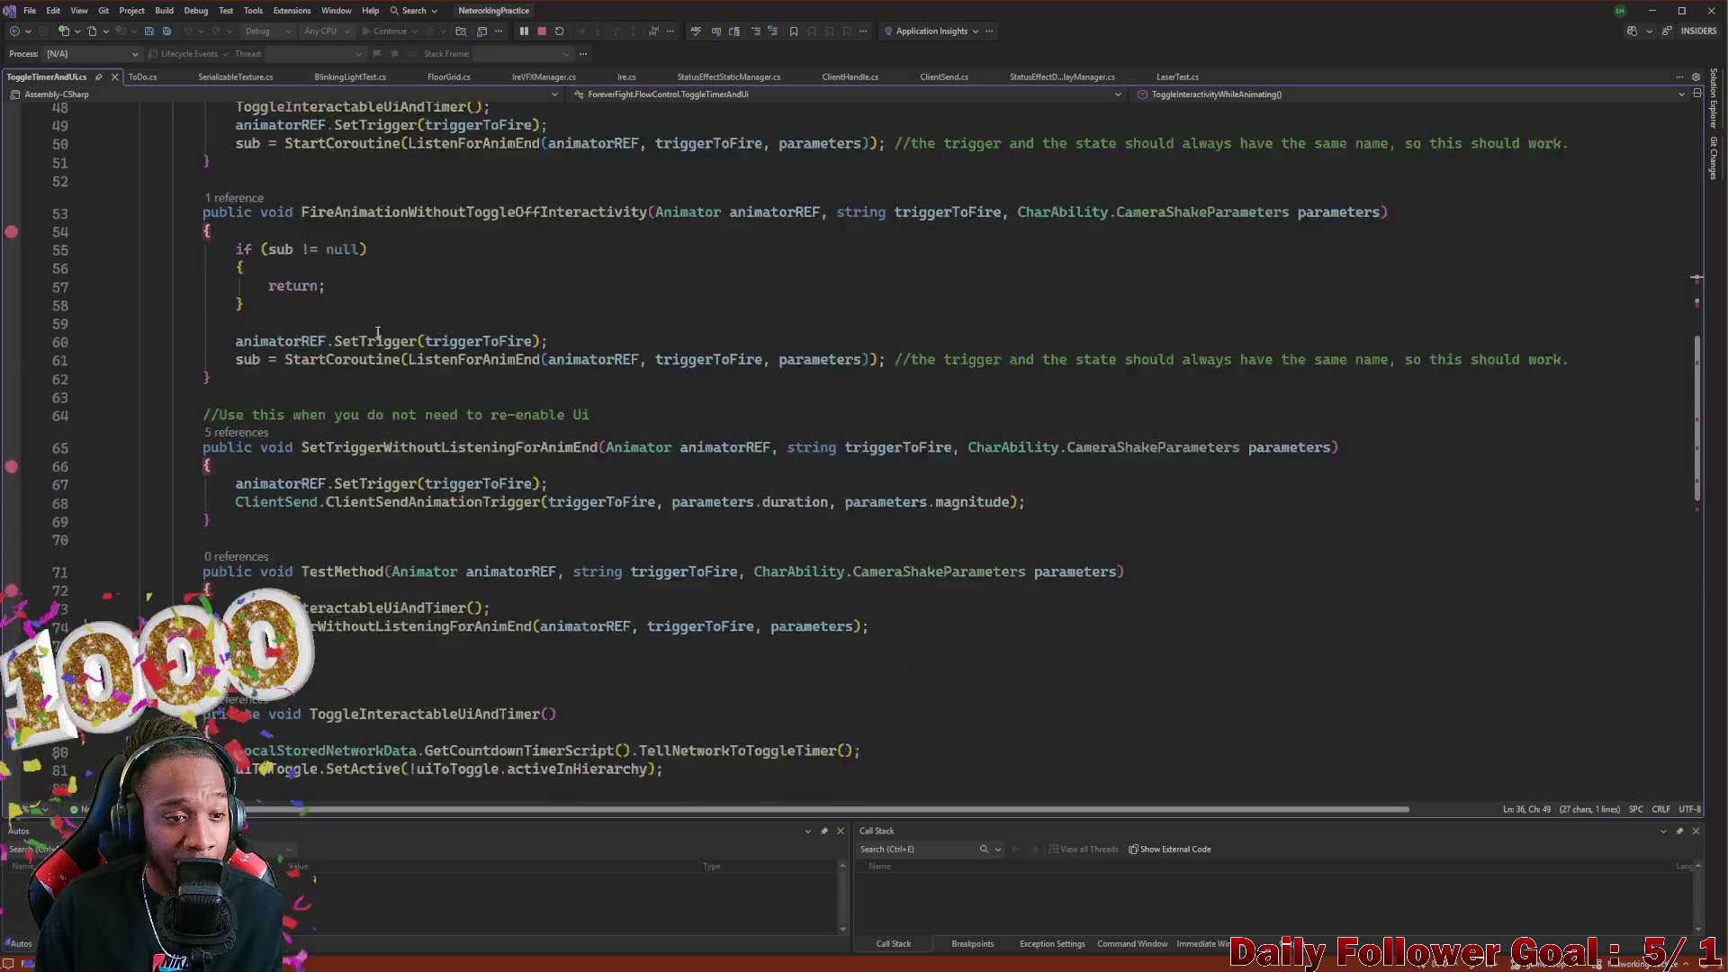
pyautogui.scroll(5, 360, 432)
pyautogui.scroll(20, 539, 473)
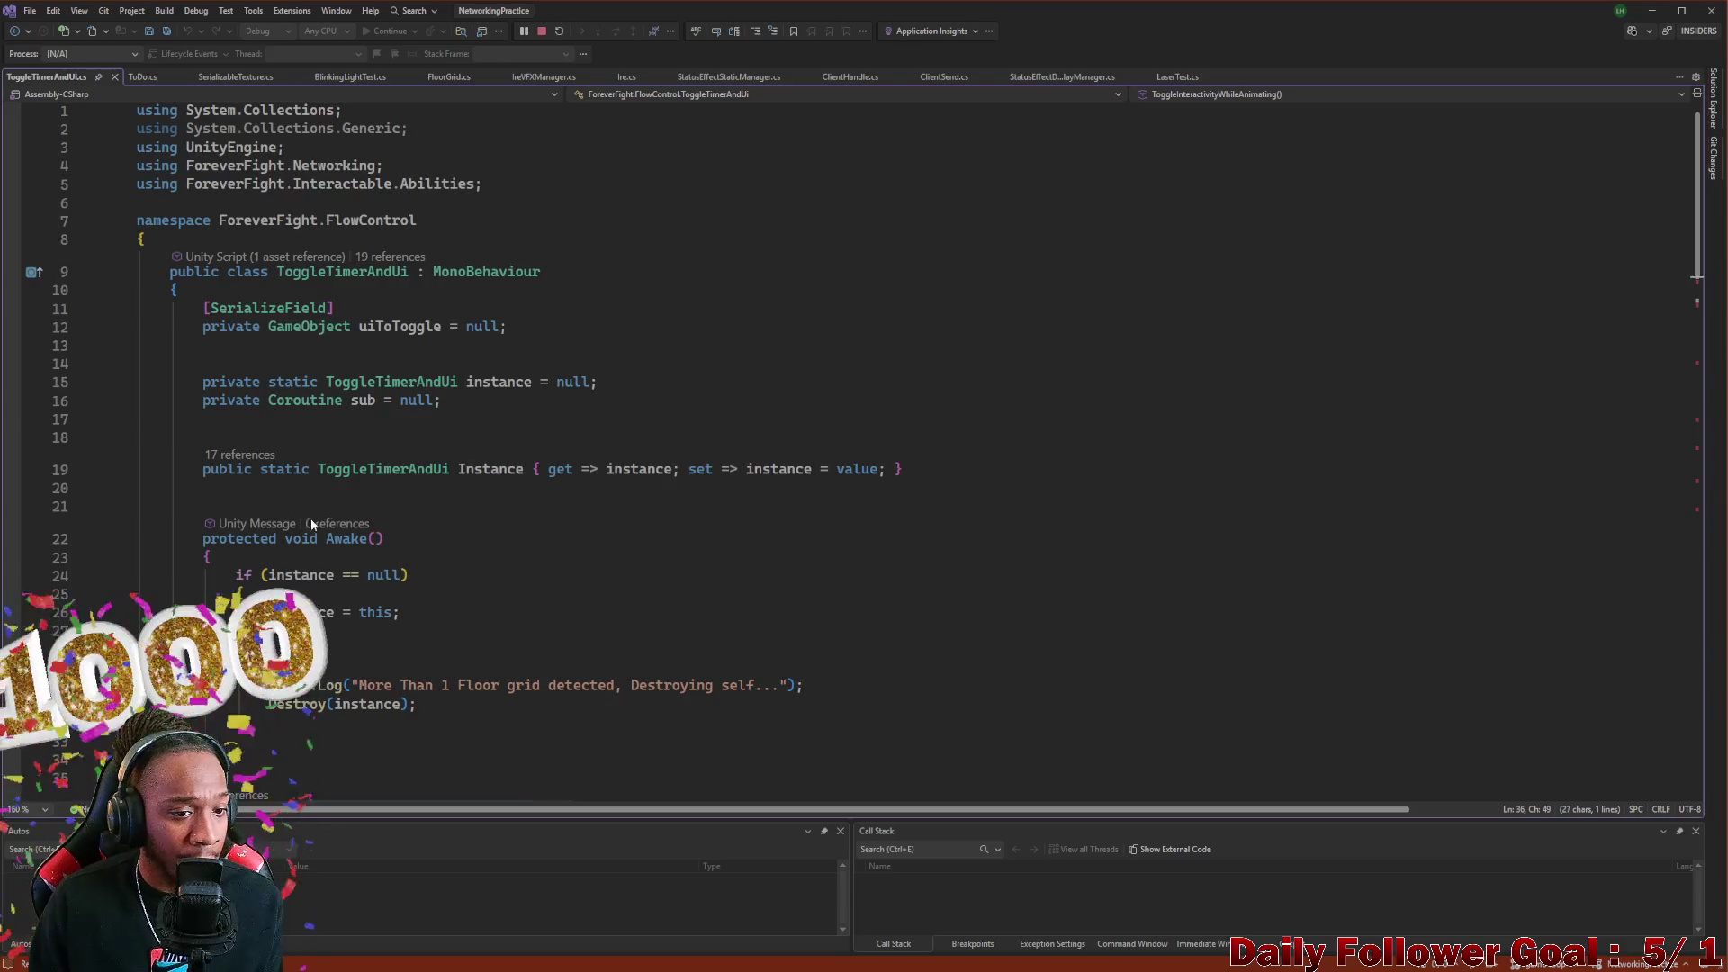
pyautogui.scroll(-3, 676, 421)
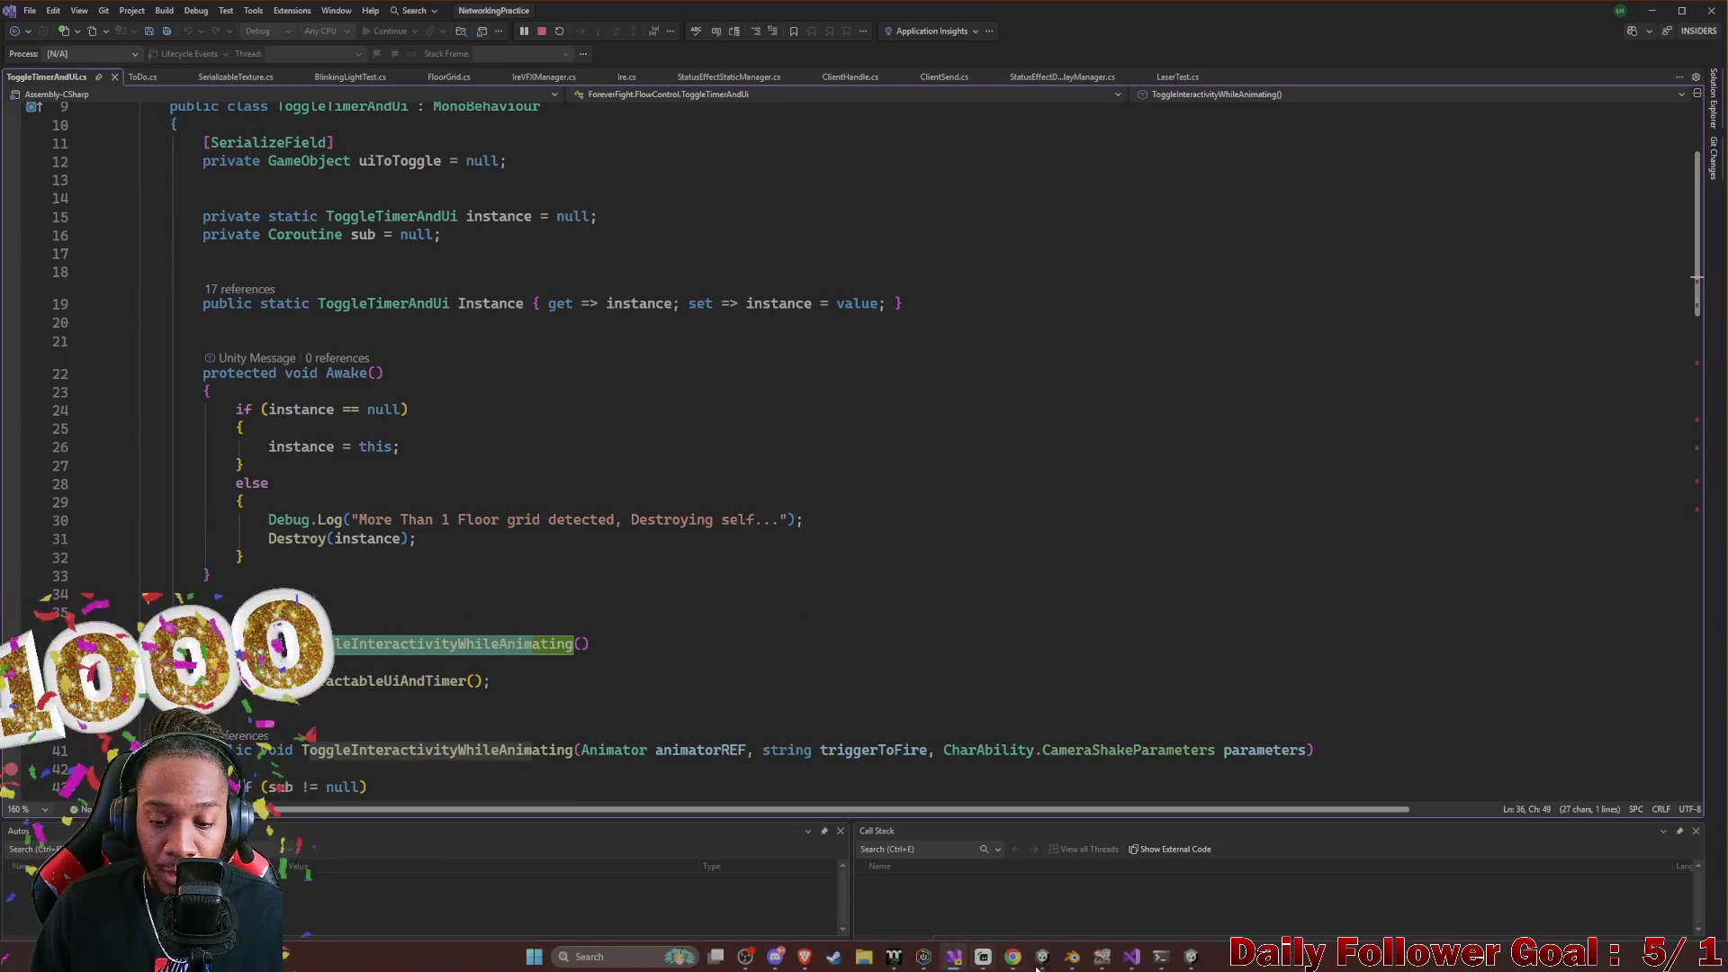
pyautogui.moveTo(1075, 959)
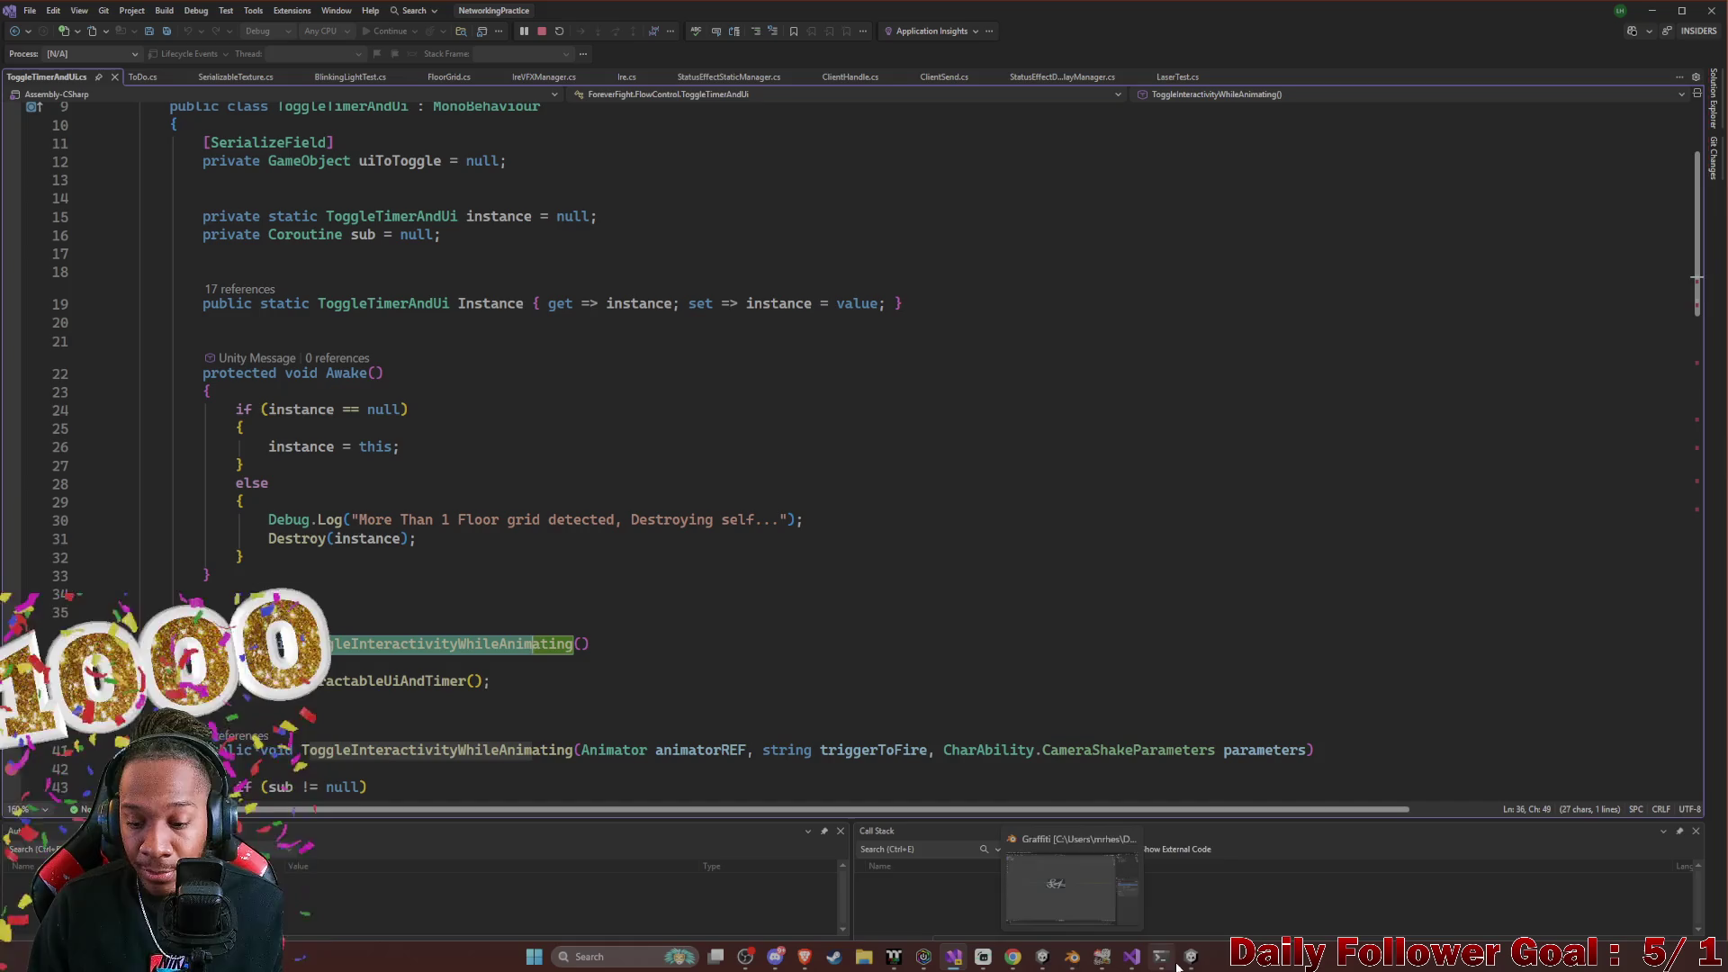
pyautogui.click(1065, 918)
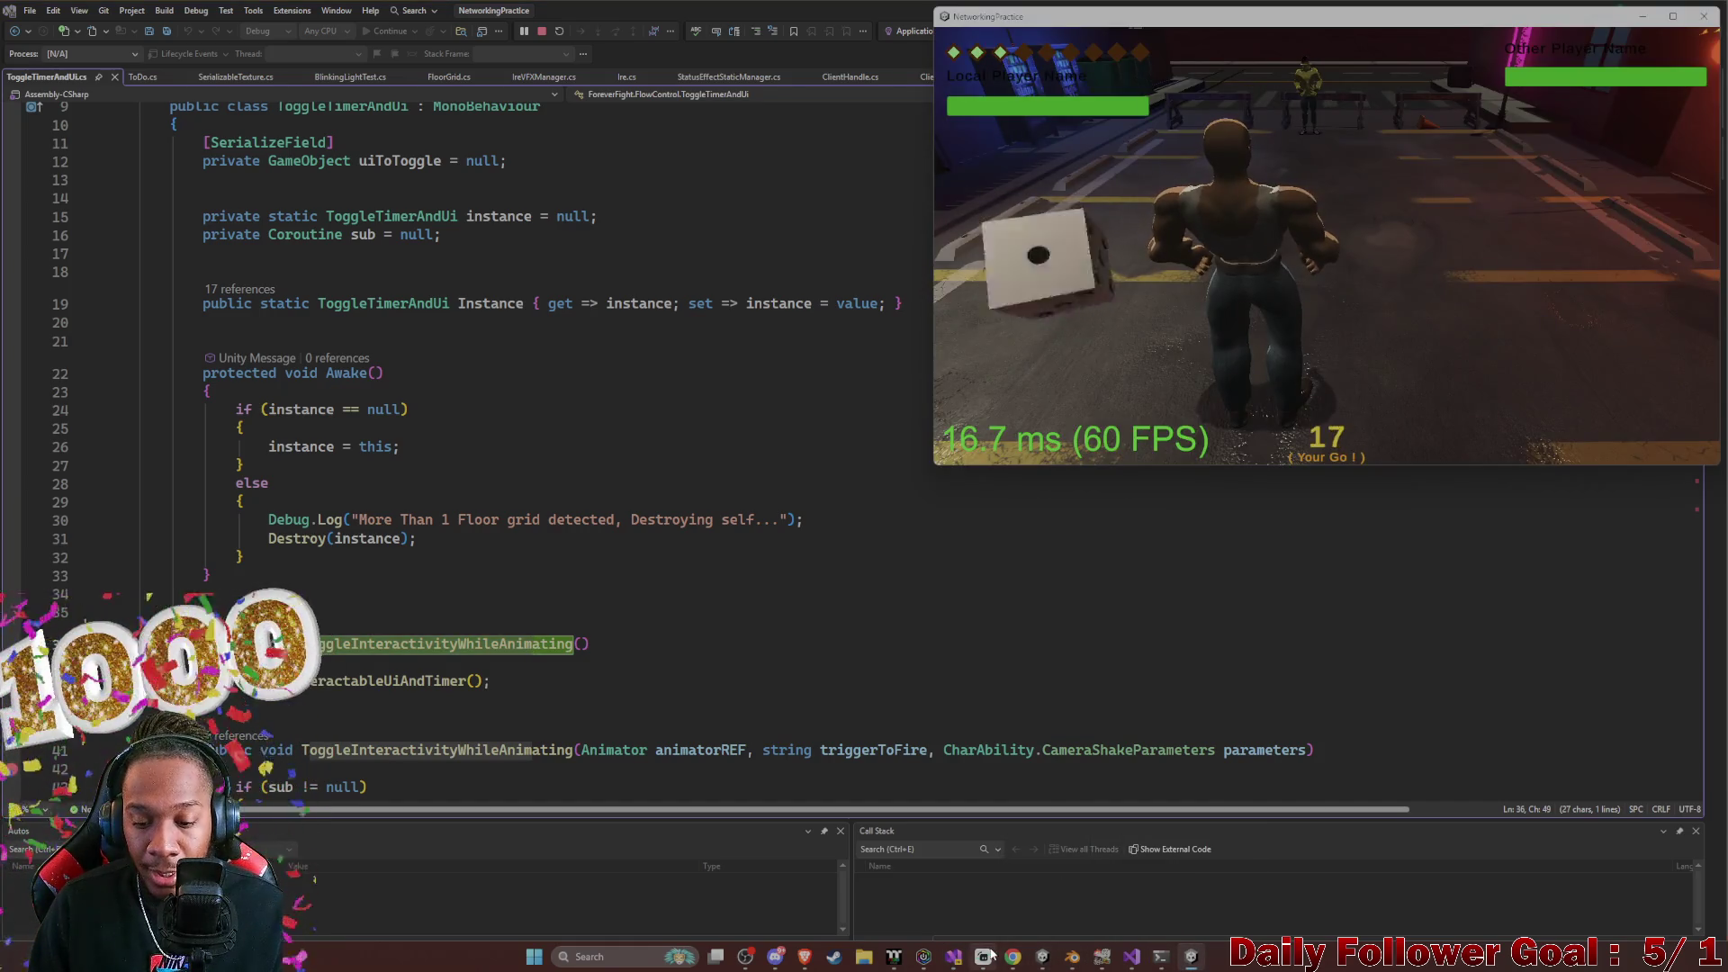
# Roll the die, choose a move destination in the editor client and confirm it to trigger the breakpoint
pyautogui.click(1043, 956)
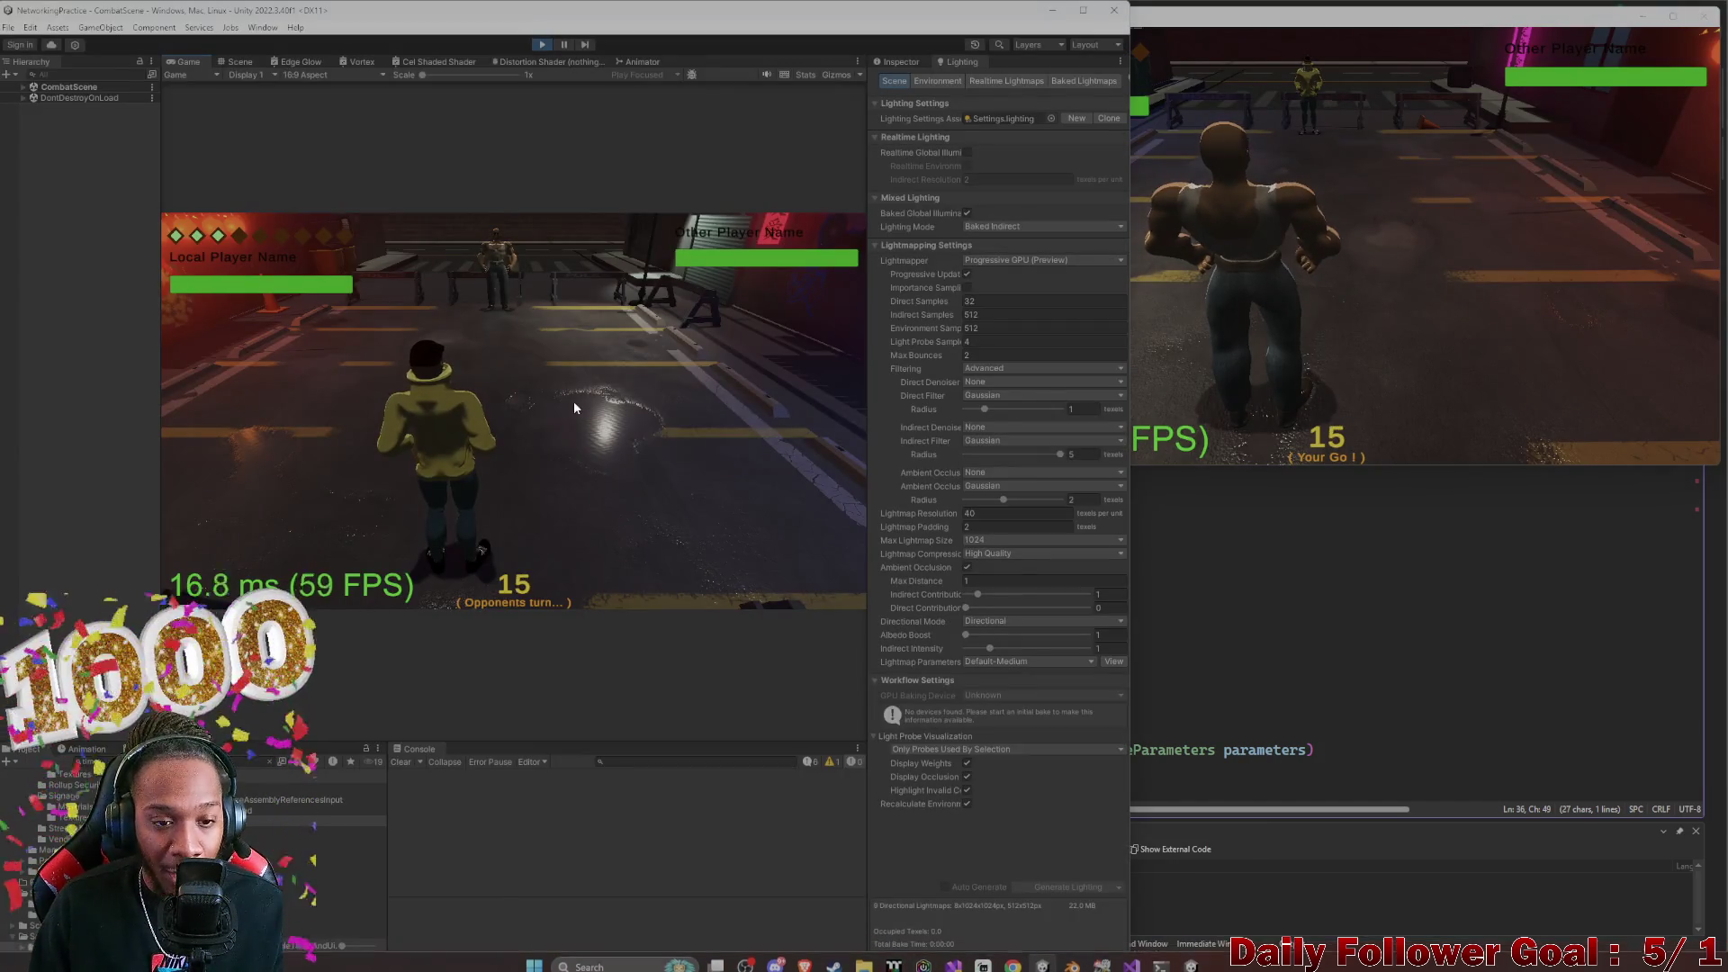
pyautogui.click(1066, 293)
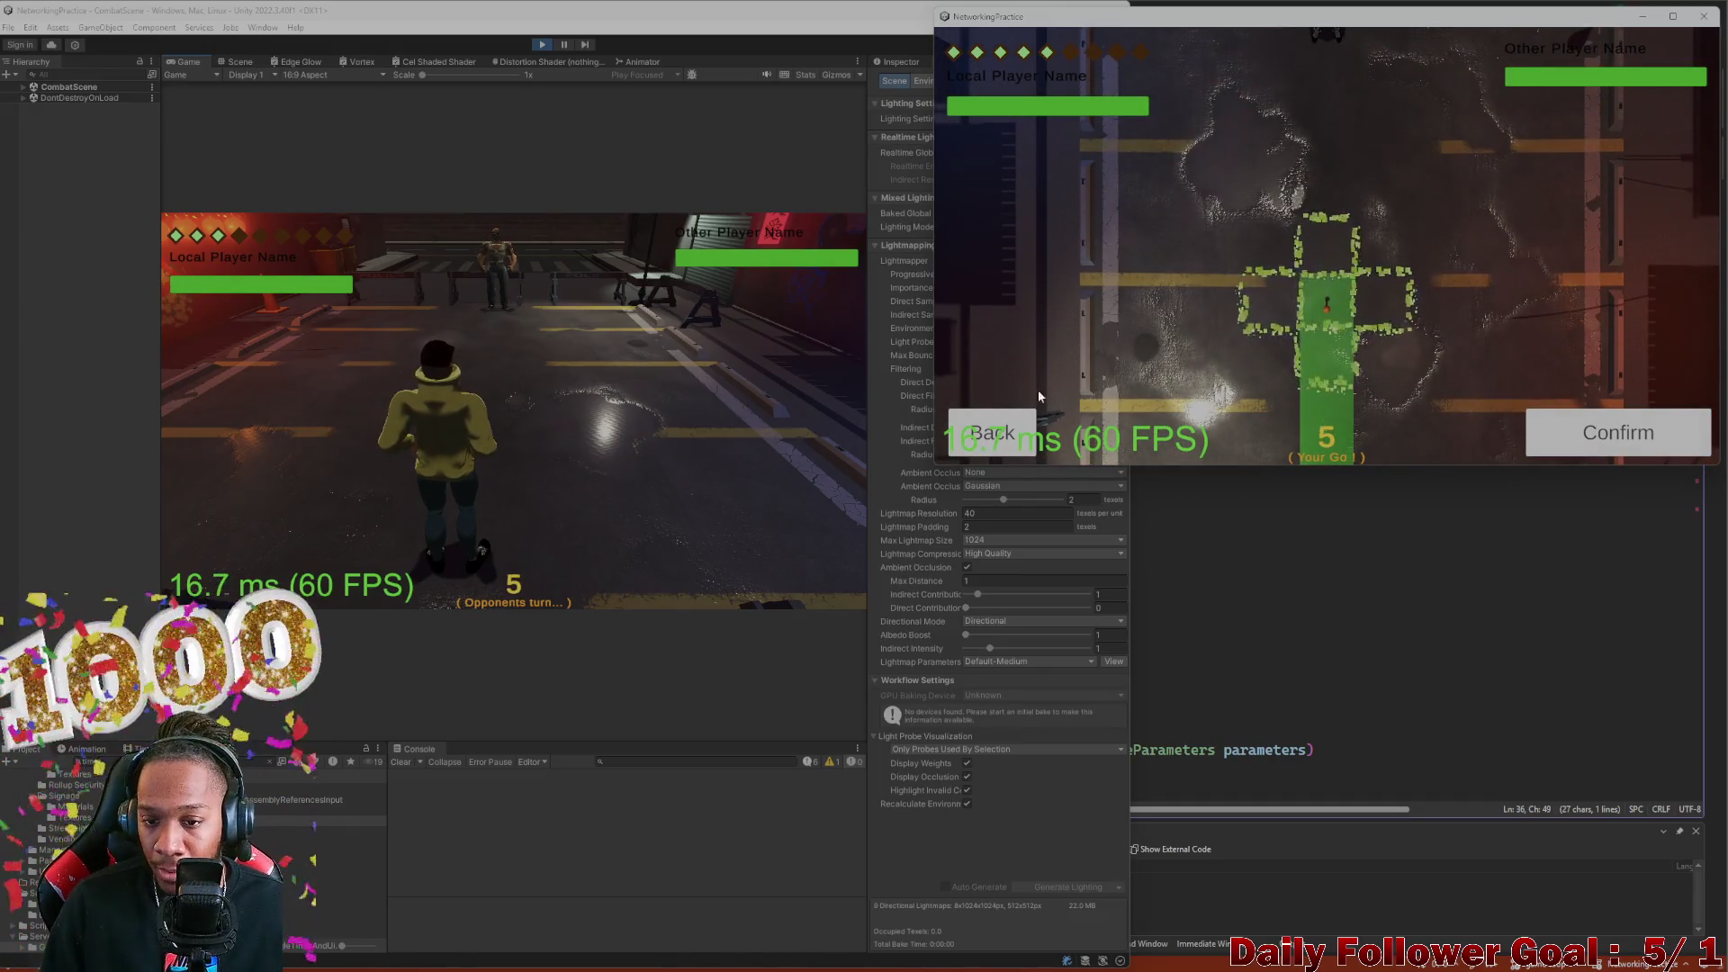
pyautogui.click(986, 441)
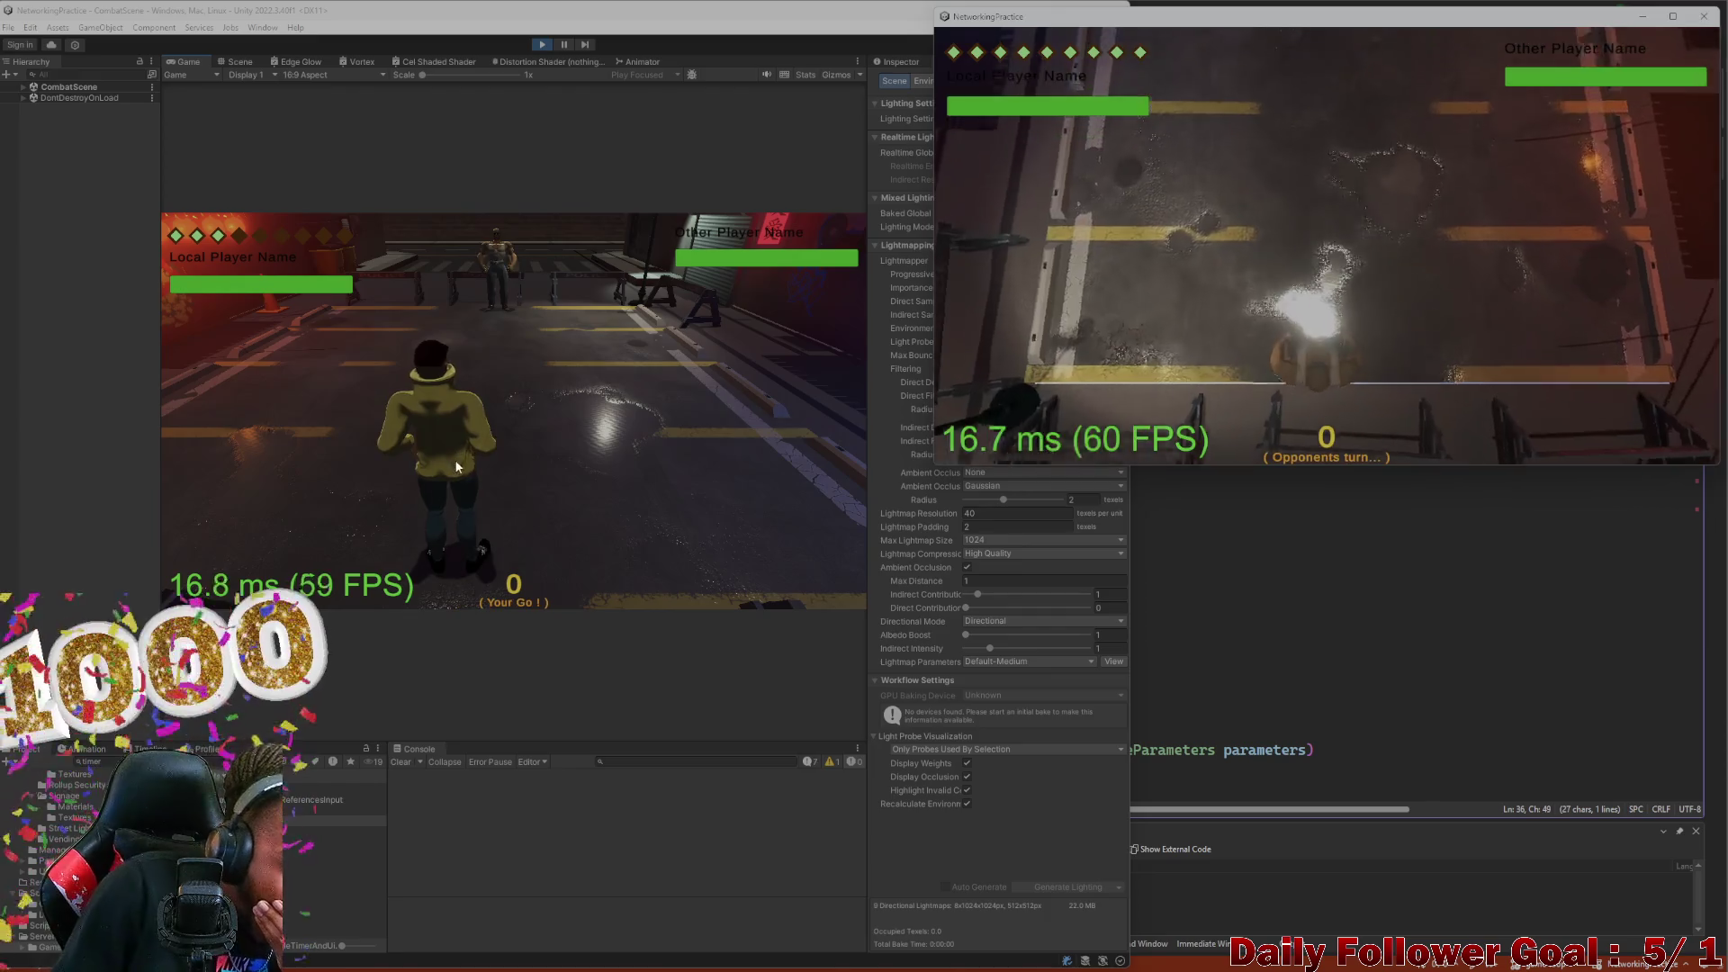
pyautogui.click(251, 414)
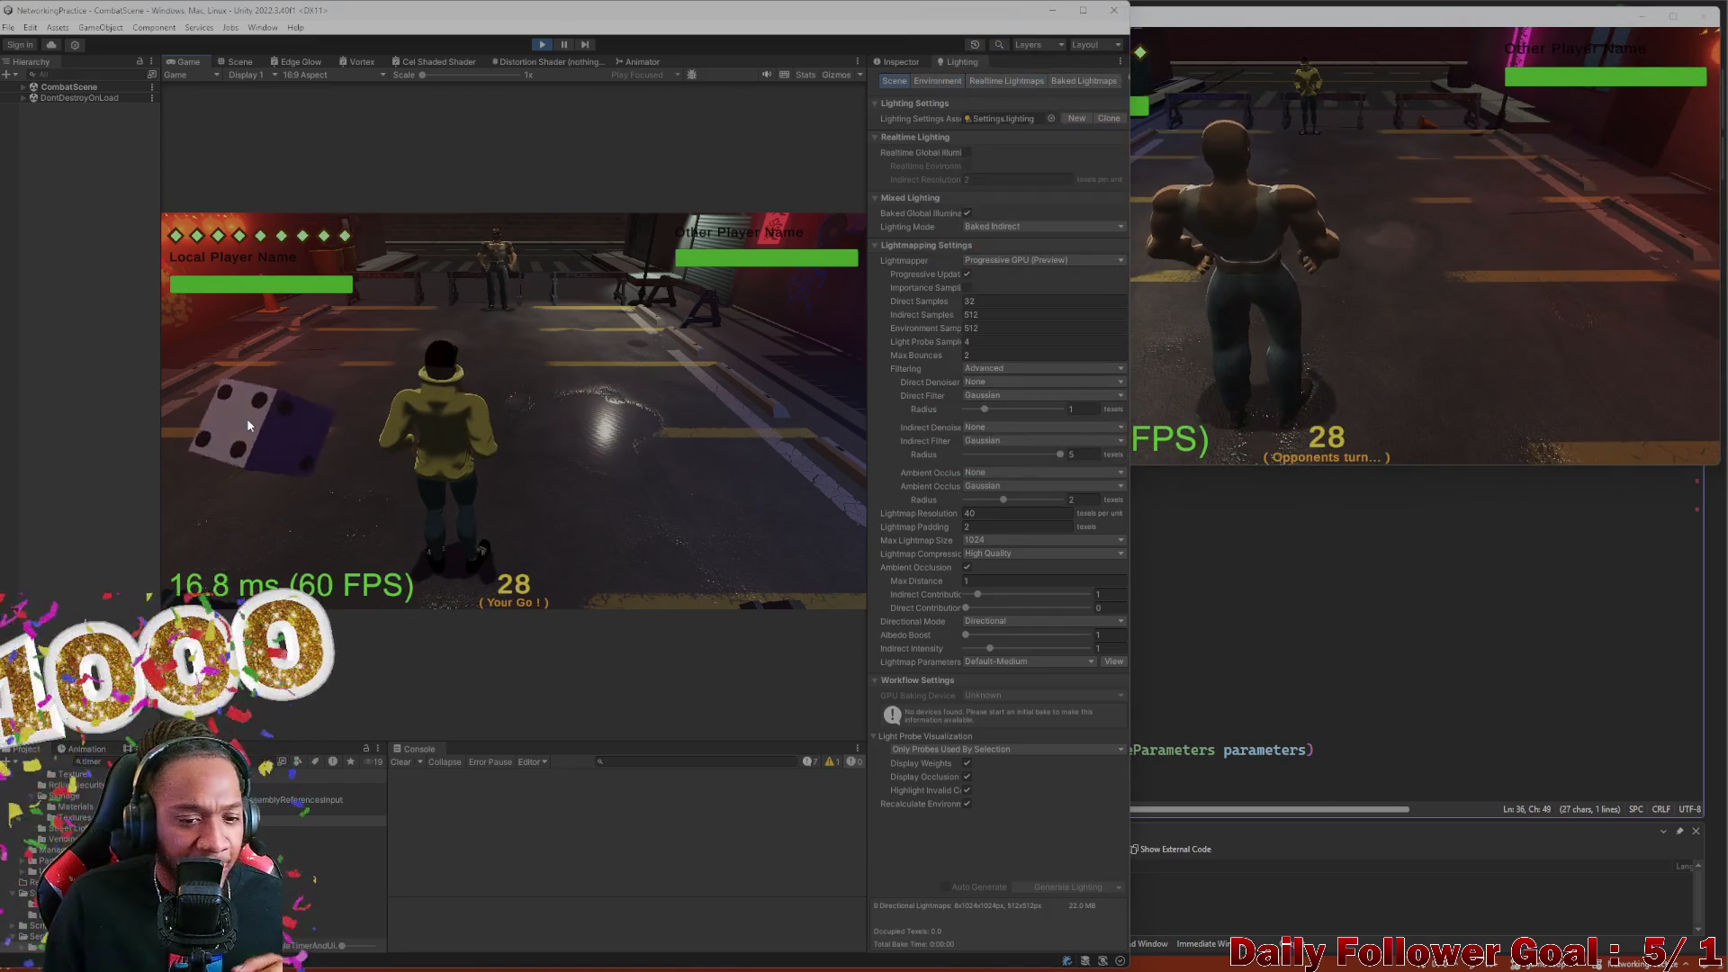
pyautogui.click(251, 428)
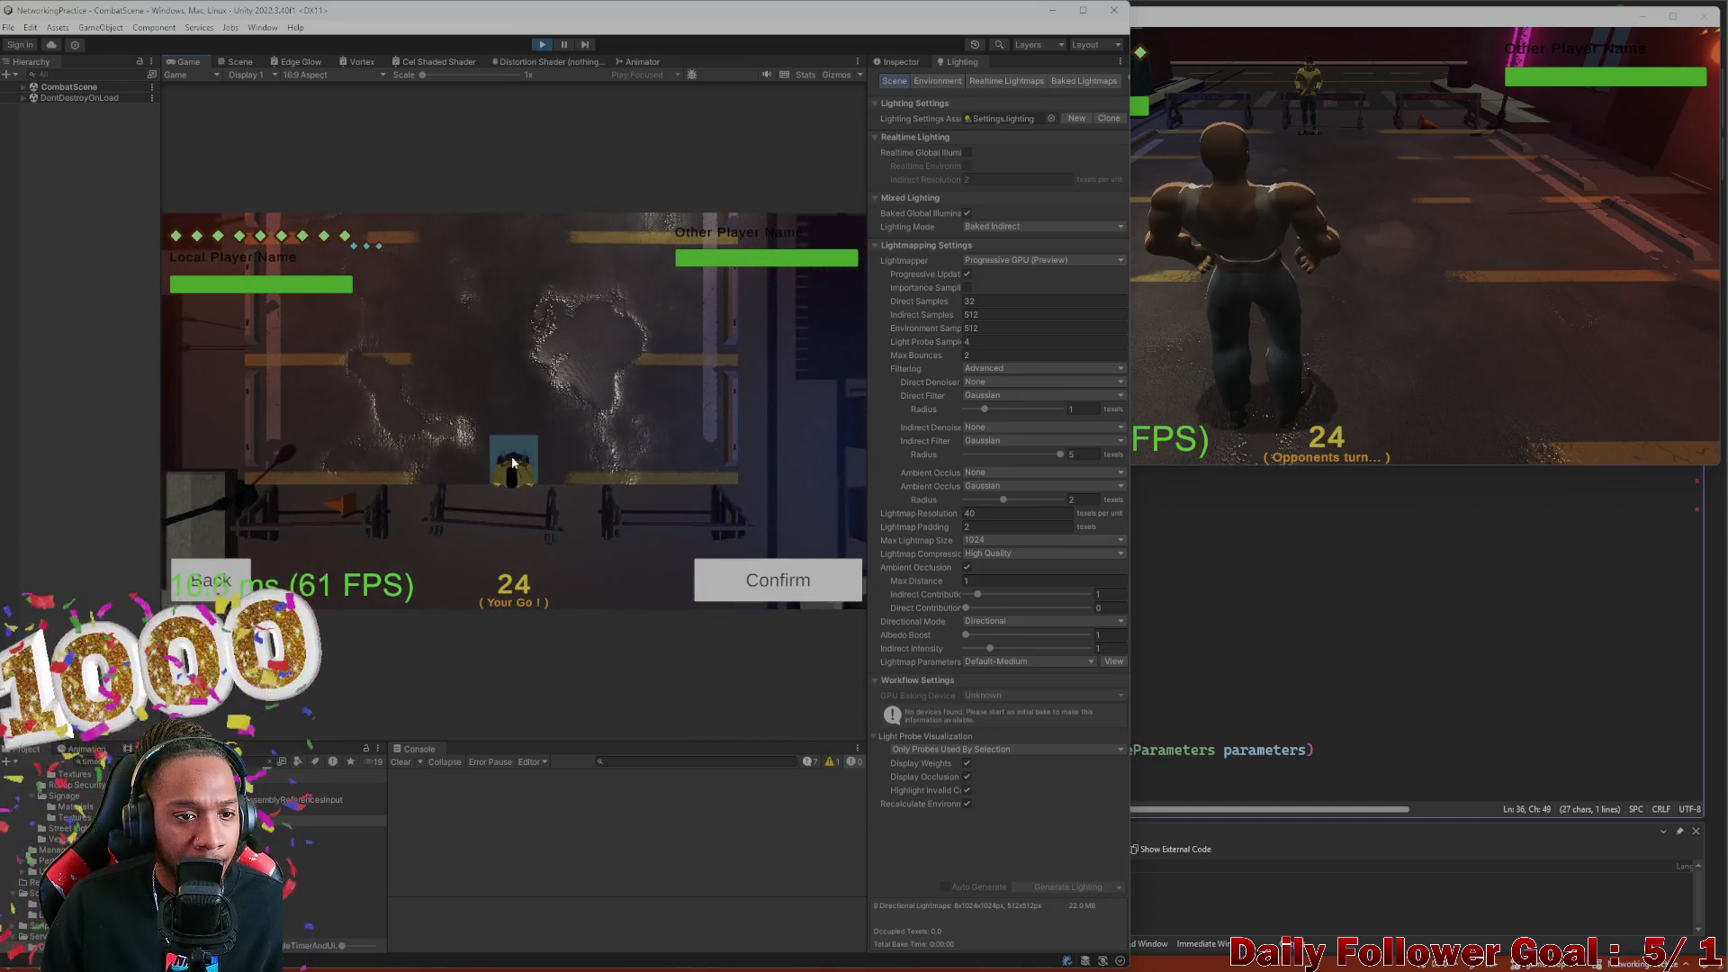
pyautogui.click(785, 584)
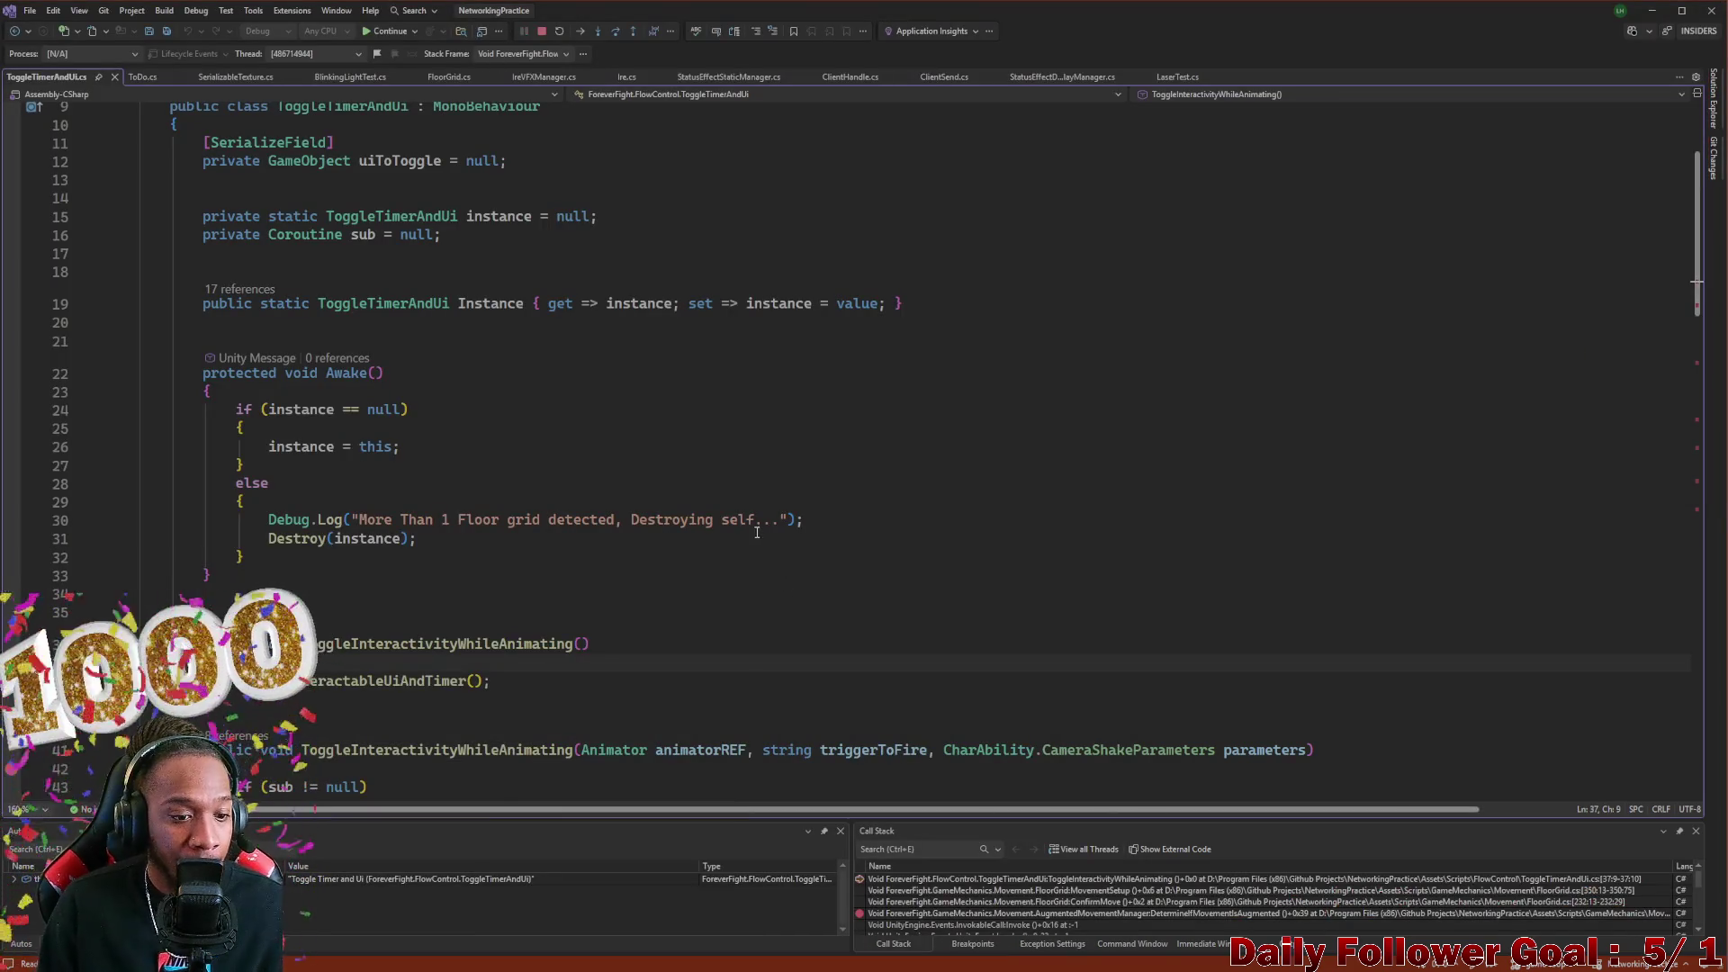
# Step over to line 38 and step into ToggleInteractableUiAndTimer
pyautogui.scroll(-2, 307, 537)
pyautogui.moveTo(303, 536); pyautogui.dragTo(590, 538)
pyautogui.scroll(-2, 855, 711)
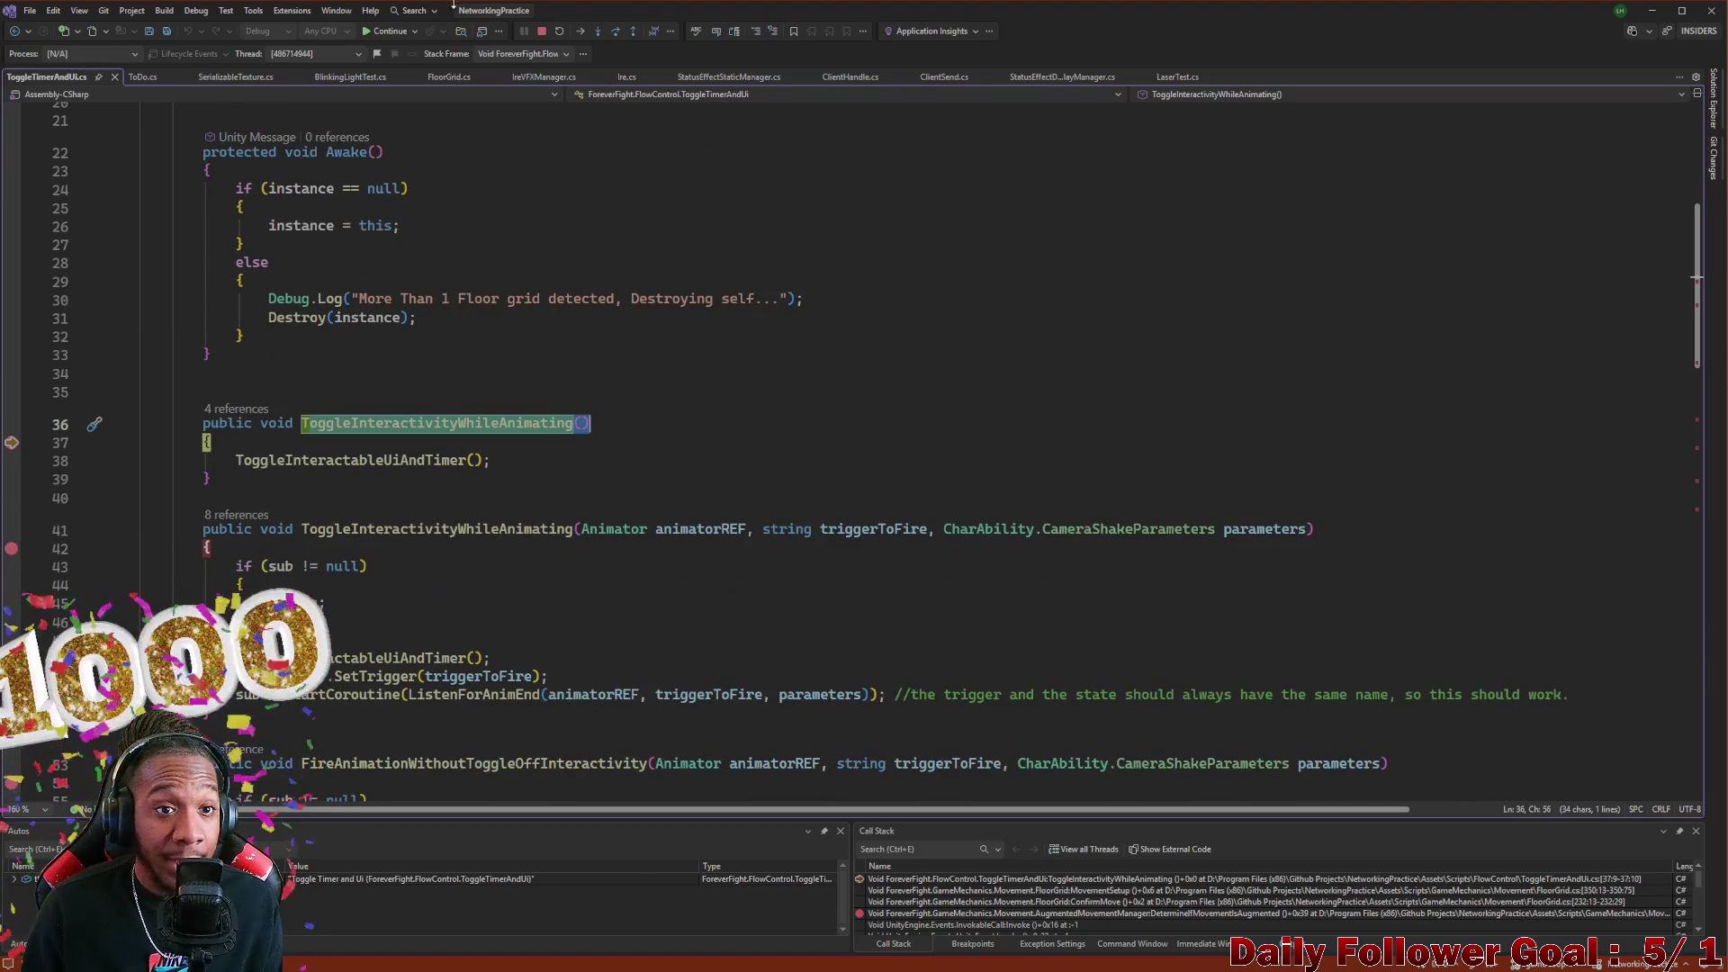
pyautogui.click(618, 33)
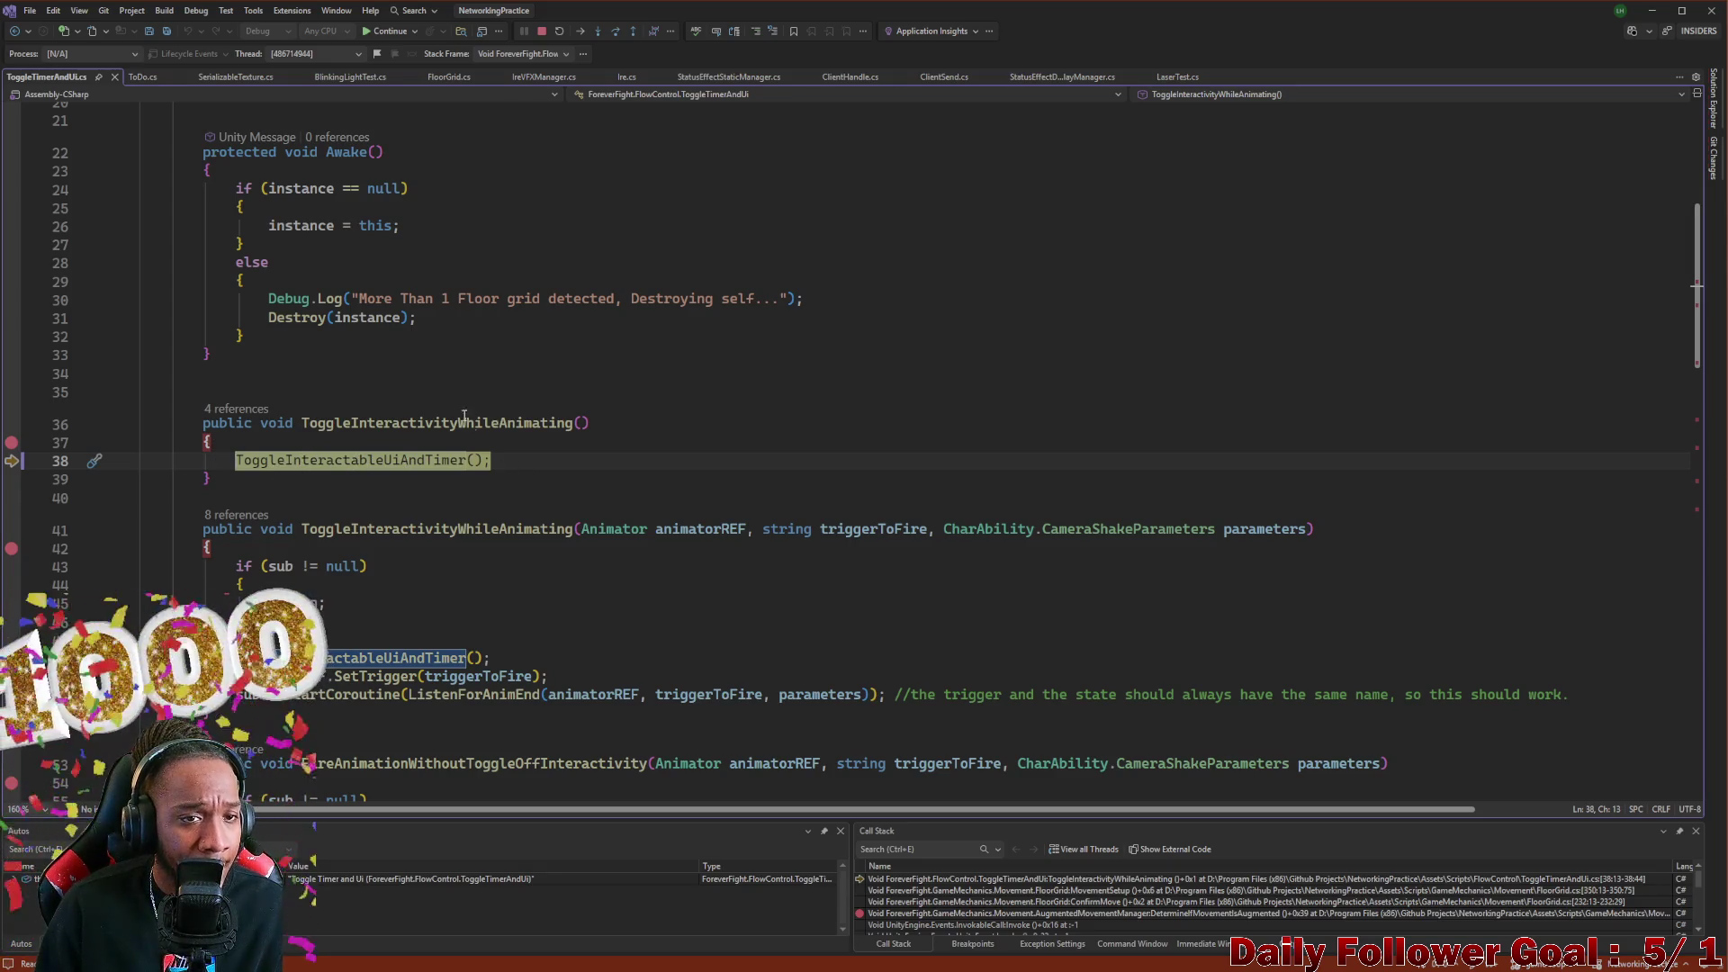
pyautogui.click(598, 33)
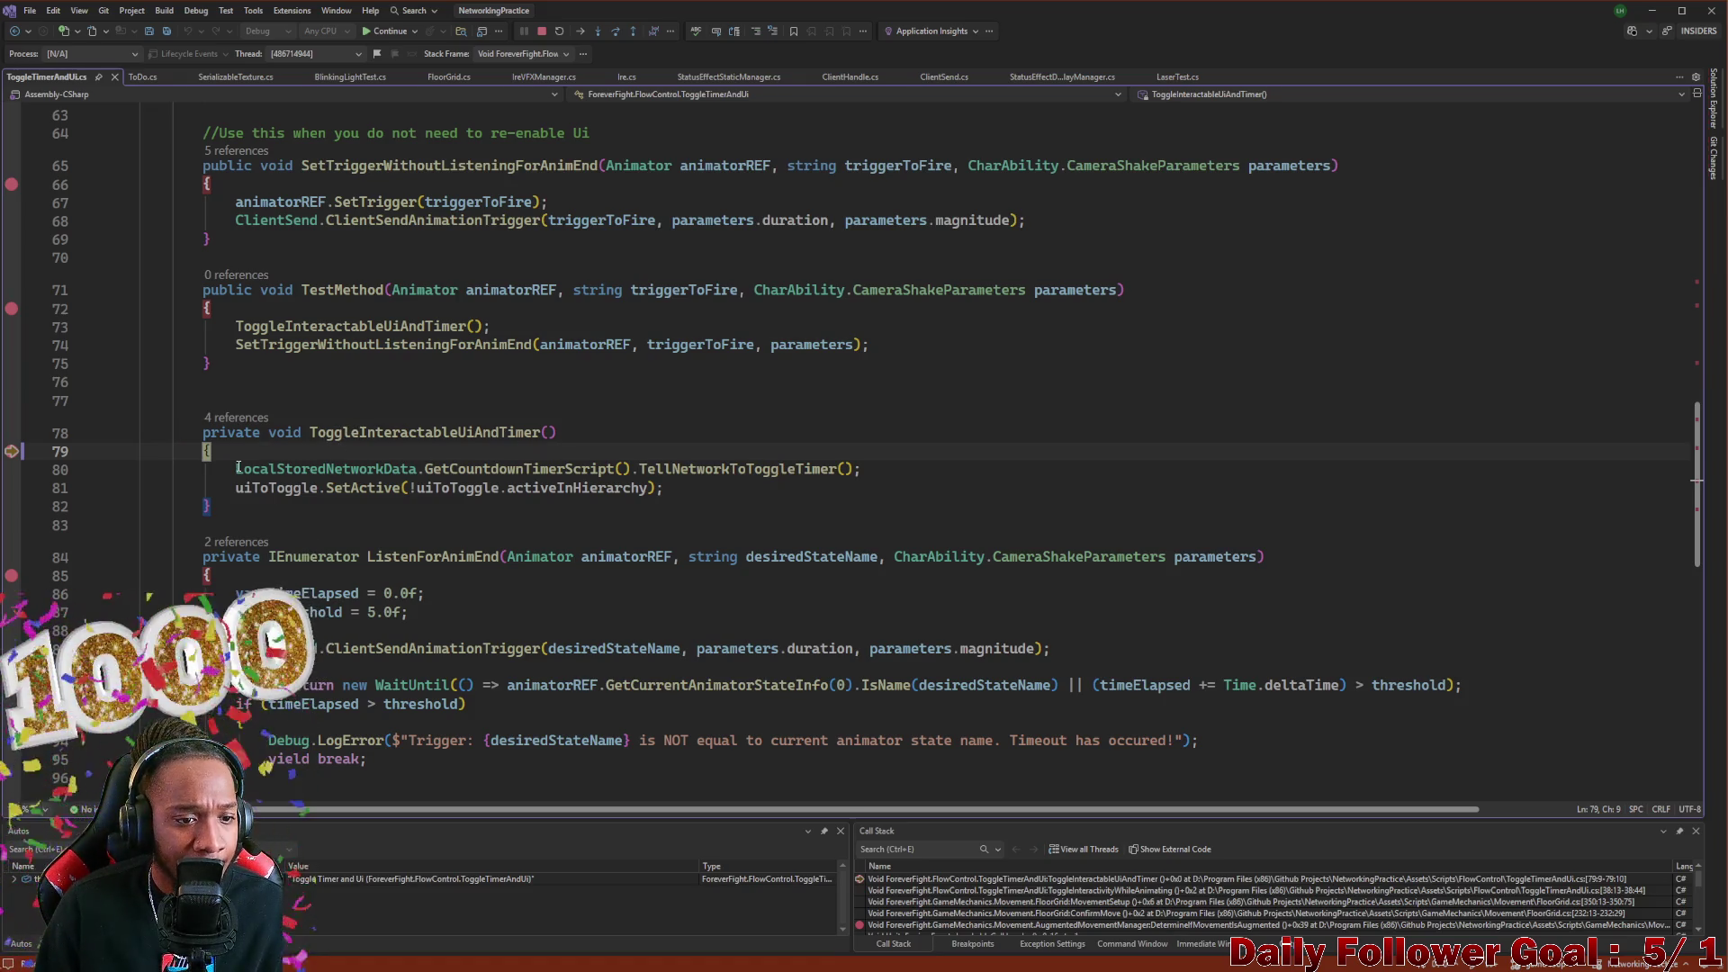
# Step over the network timer and UI toggle lines, then step out to FloorGrid.cs MovementSetup
pyautogui.moveTo(236, 467)
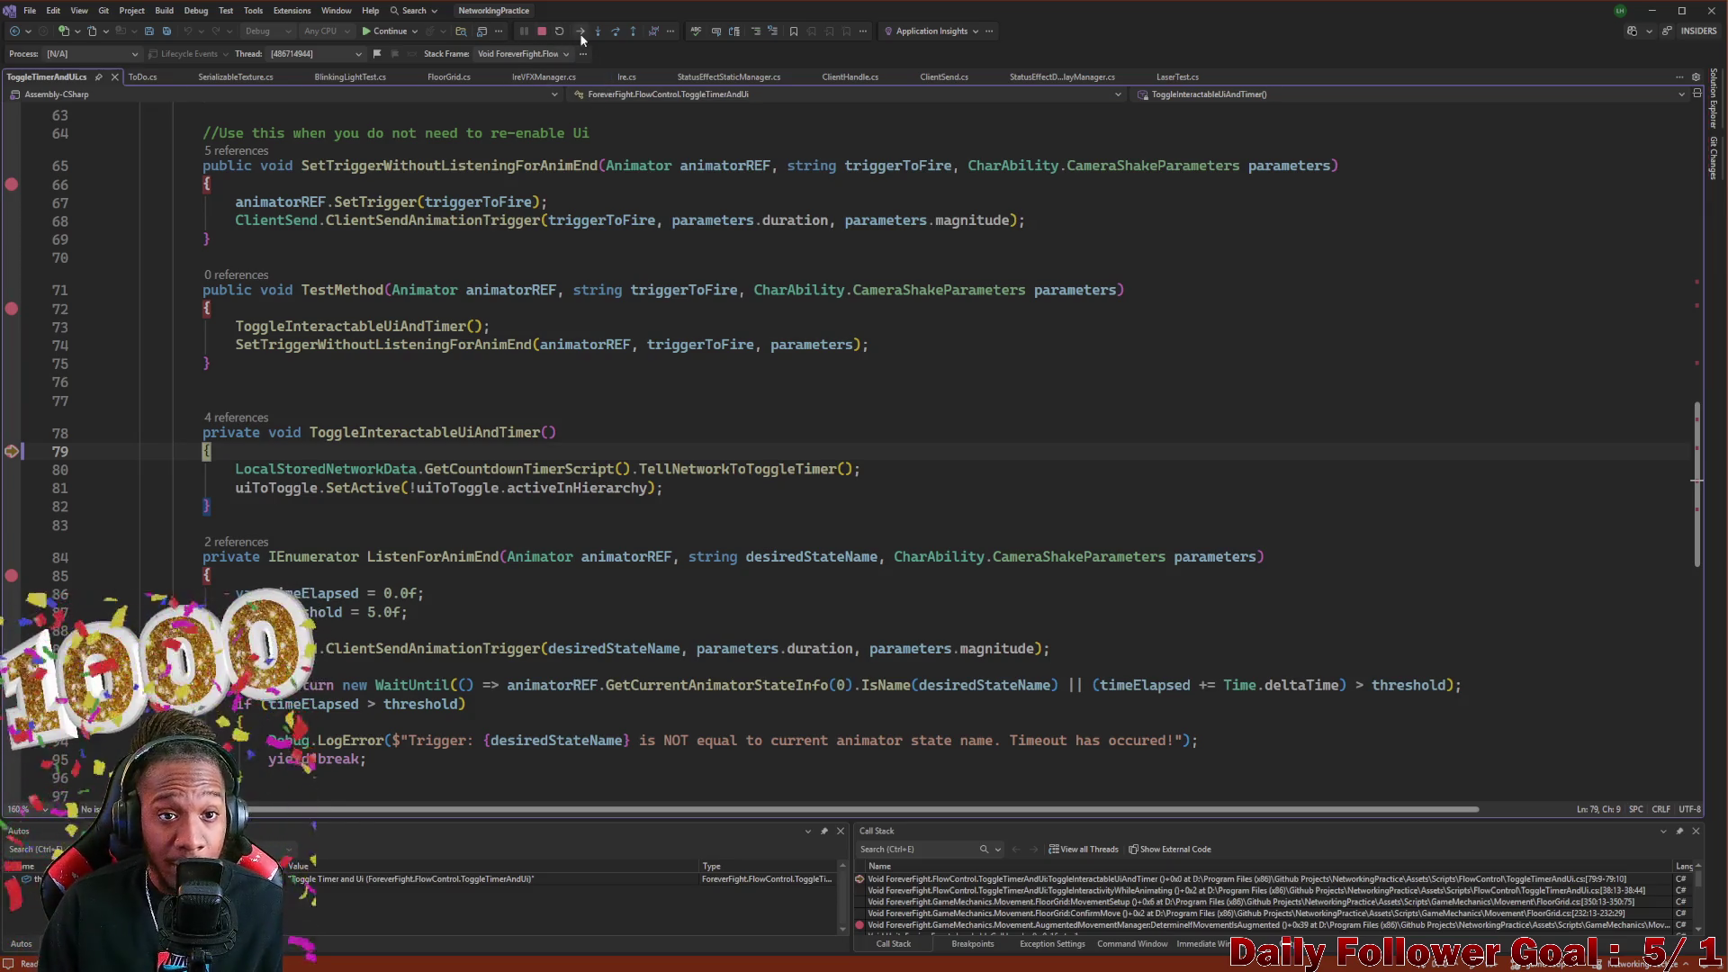
pyautogui.click(616, 34)
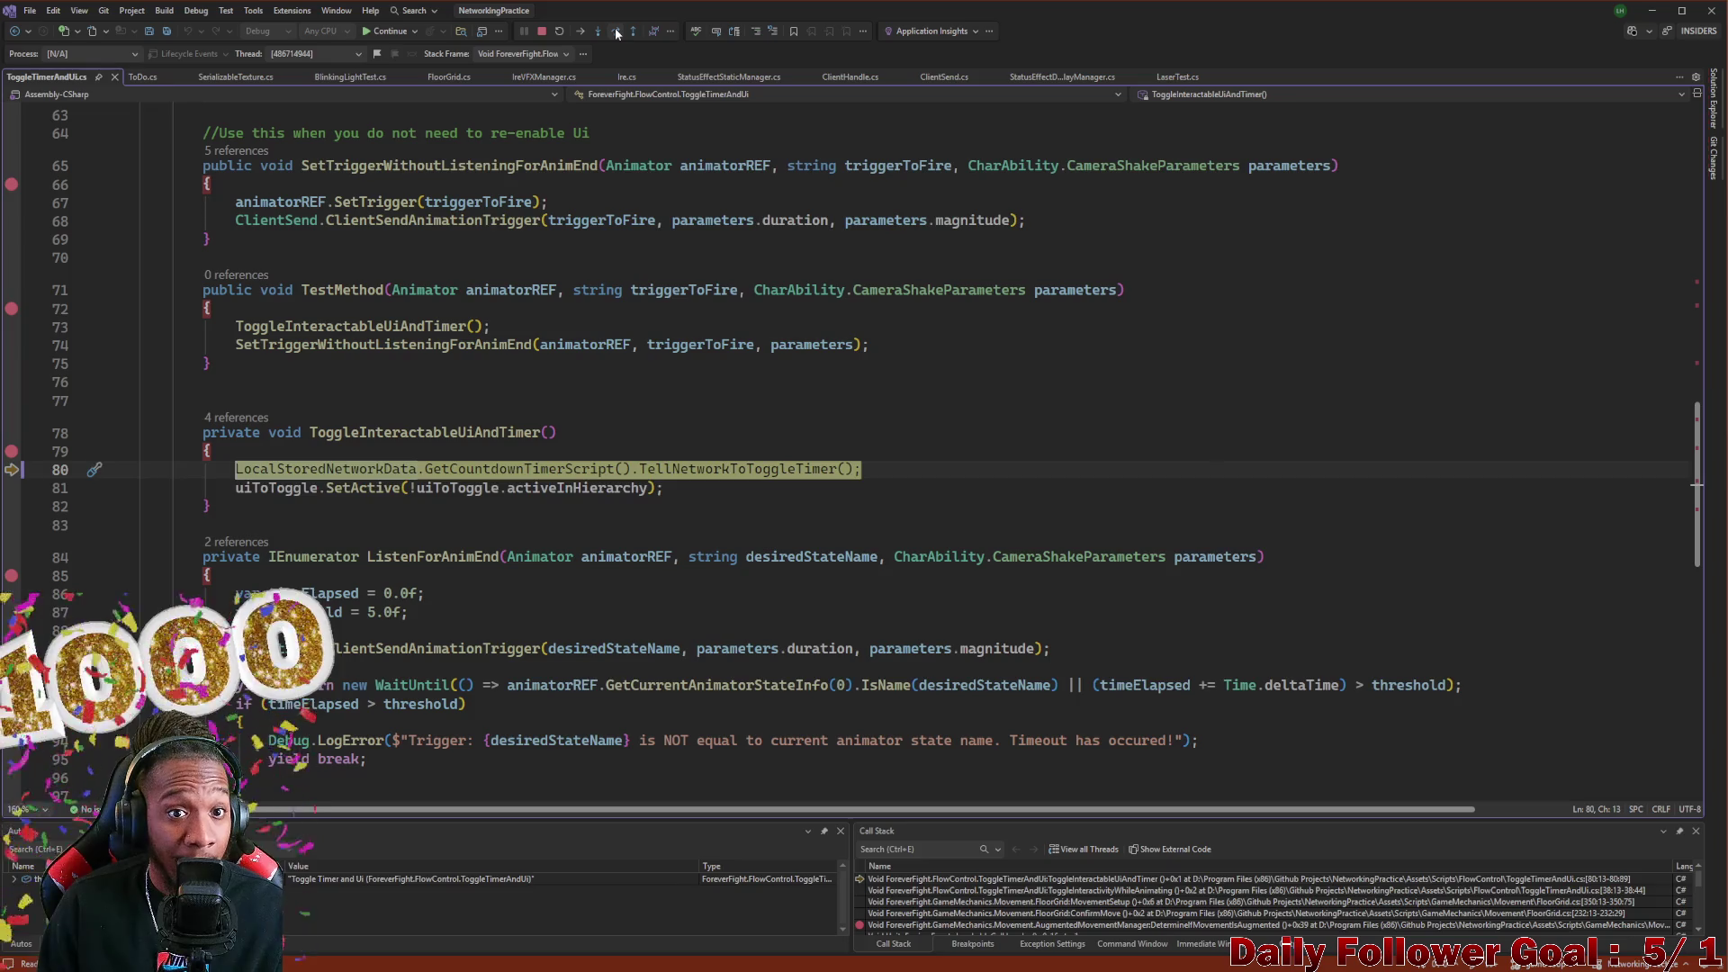
pyautogui.click(616, 33)
pyautogui.click(615, 35)
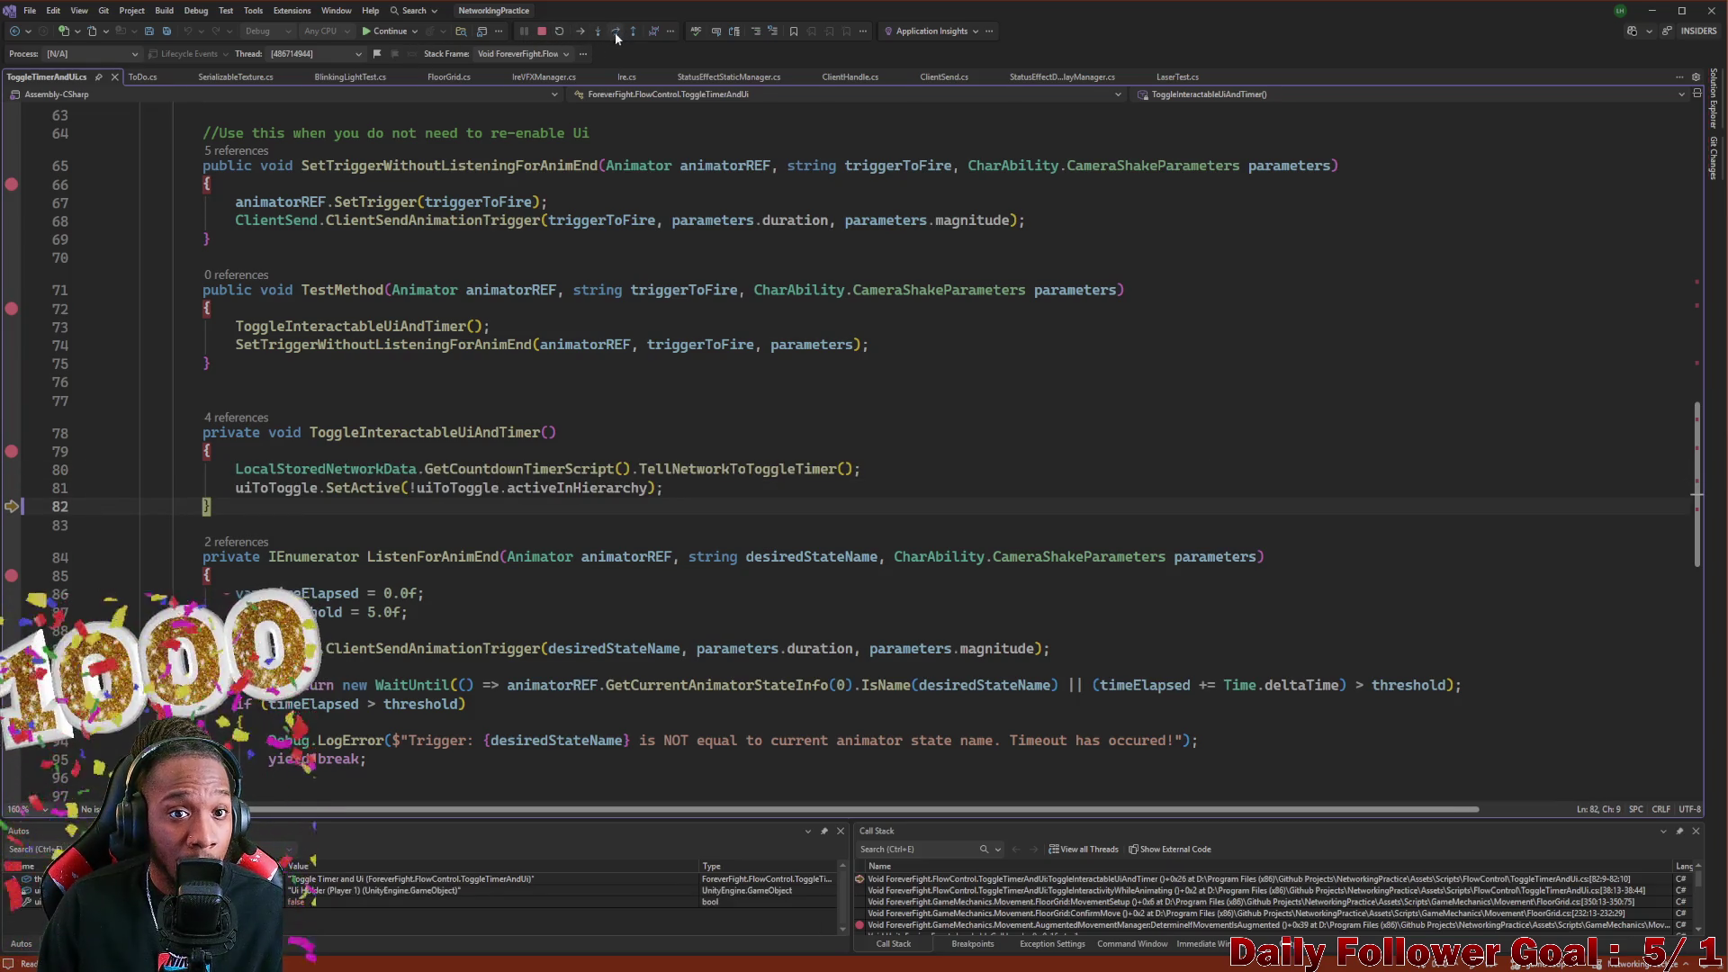
pyautogui.click(615, 33)
pyautogui.click(618, 32)
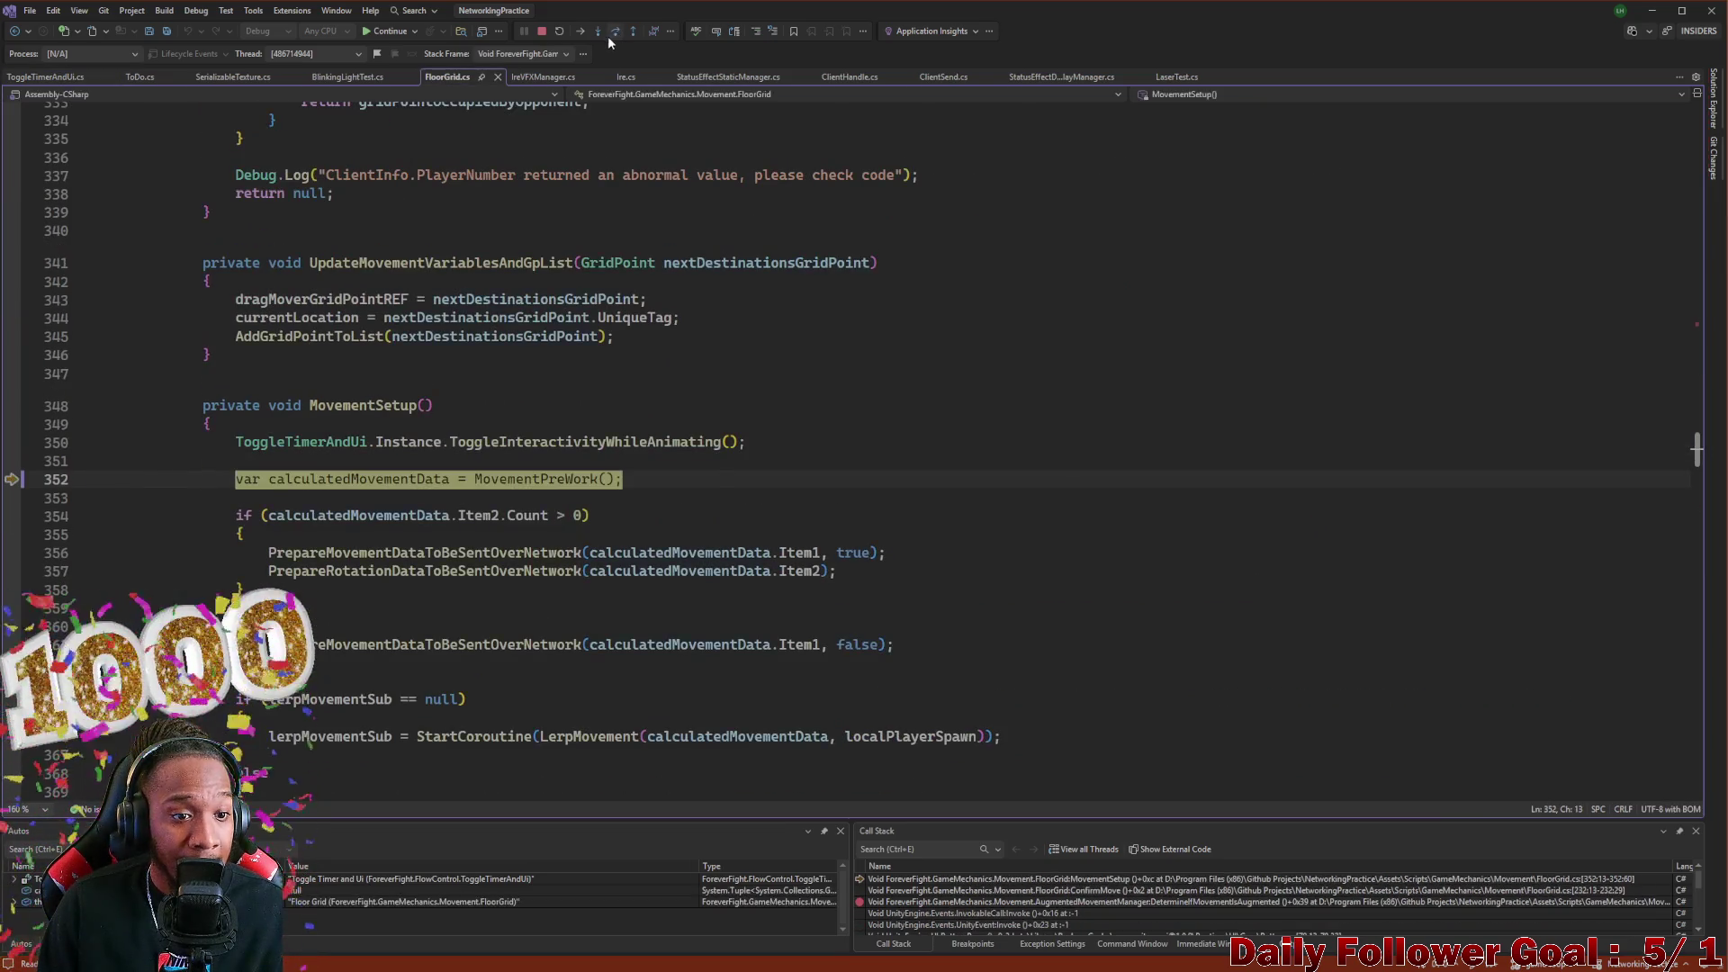
# Continue execution until the ToggleInteractivityWhileAnimating breakpoint at line 37 hits again
pyautogui.scroll(-1, 361, 442)
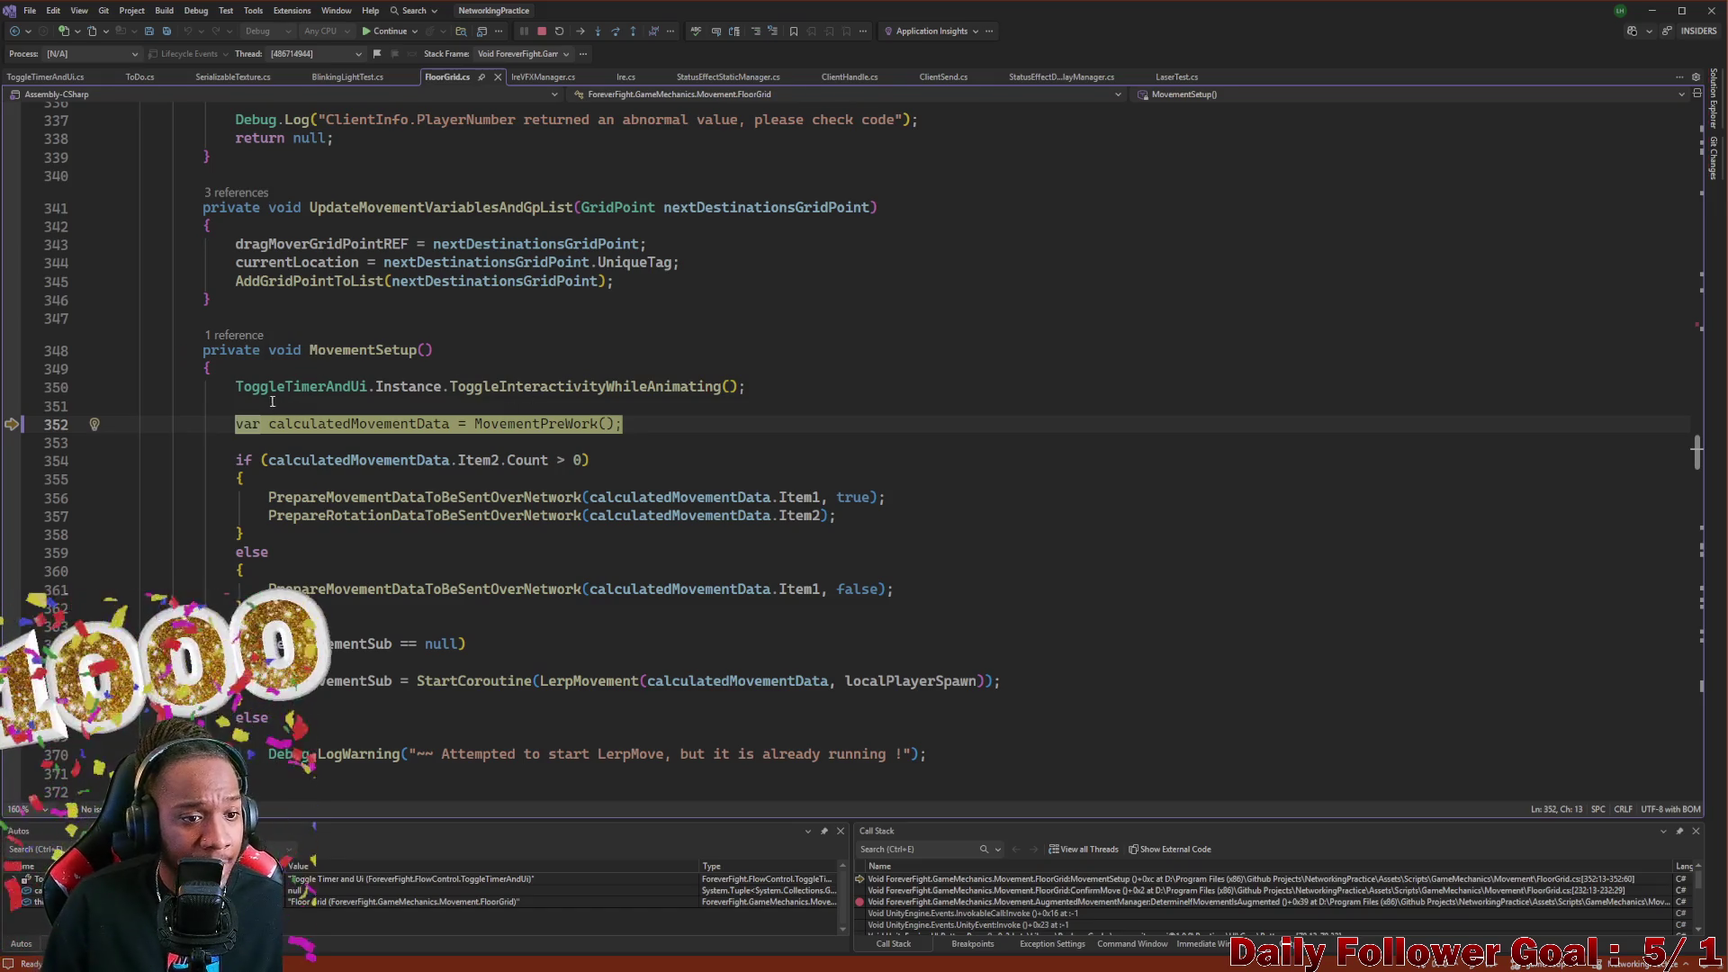
pyautogui.moveTo(246, 382)
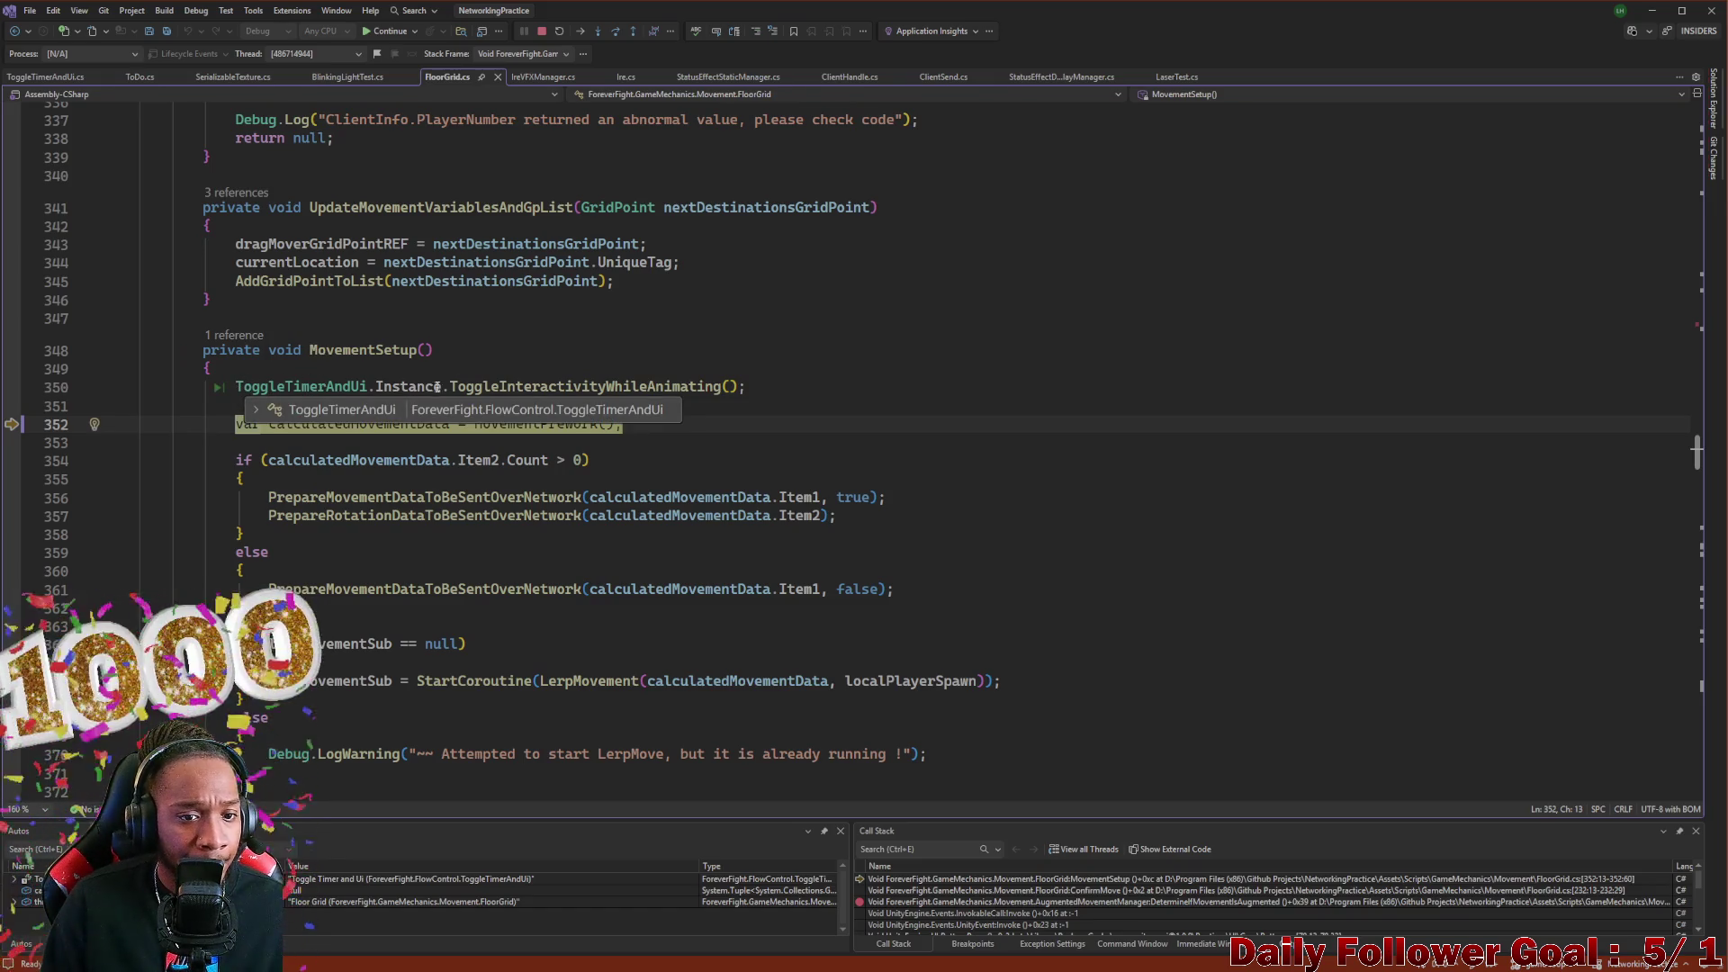
pyautogui.click(391, 32)
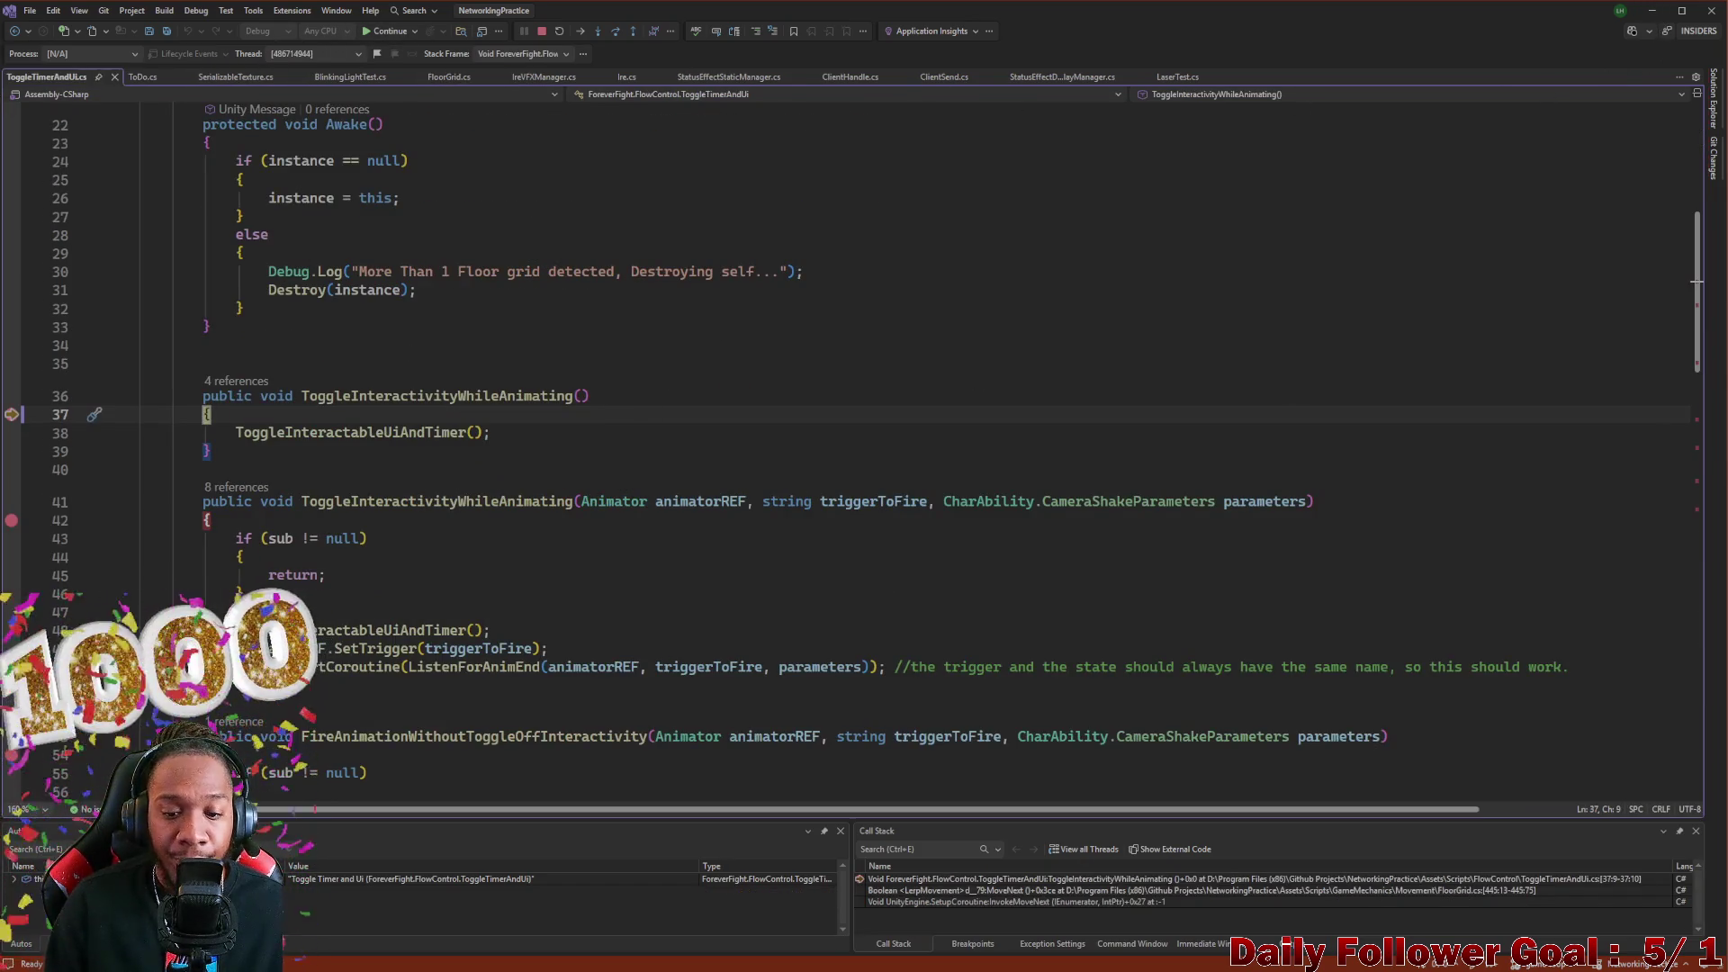
pyautogui.moveTo(924, 961)
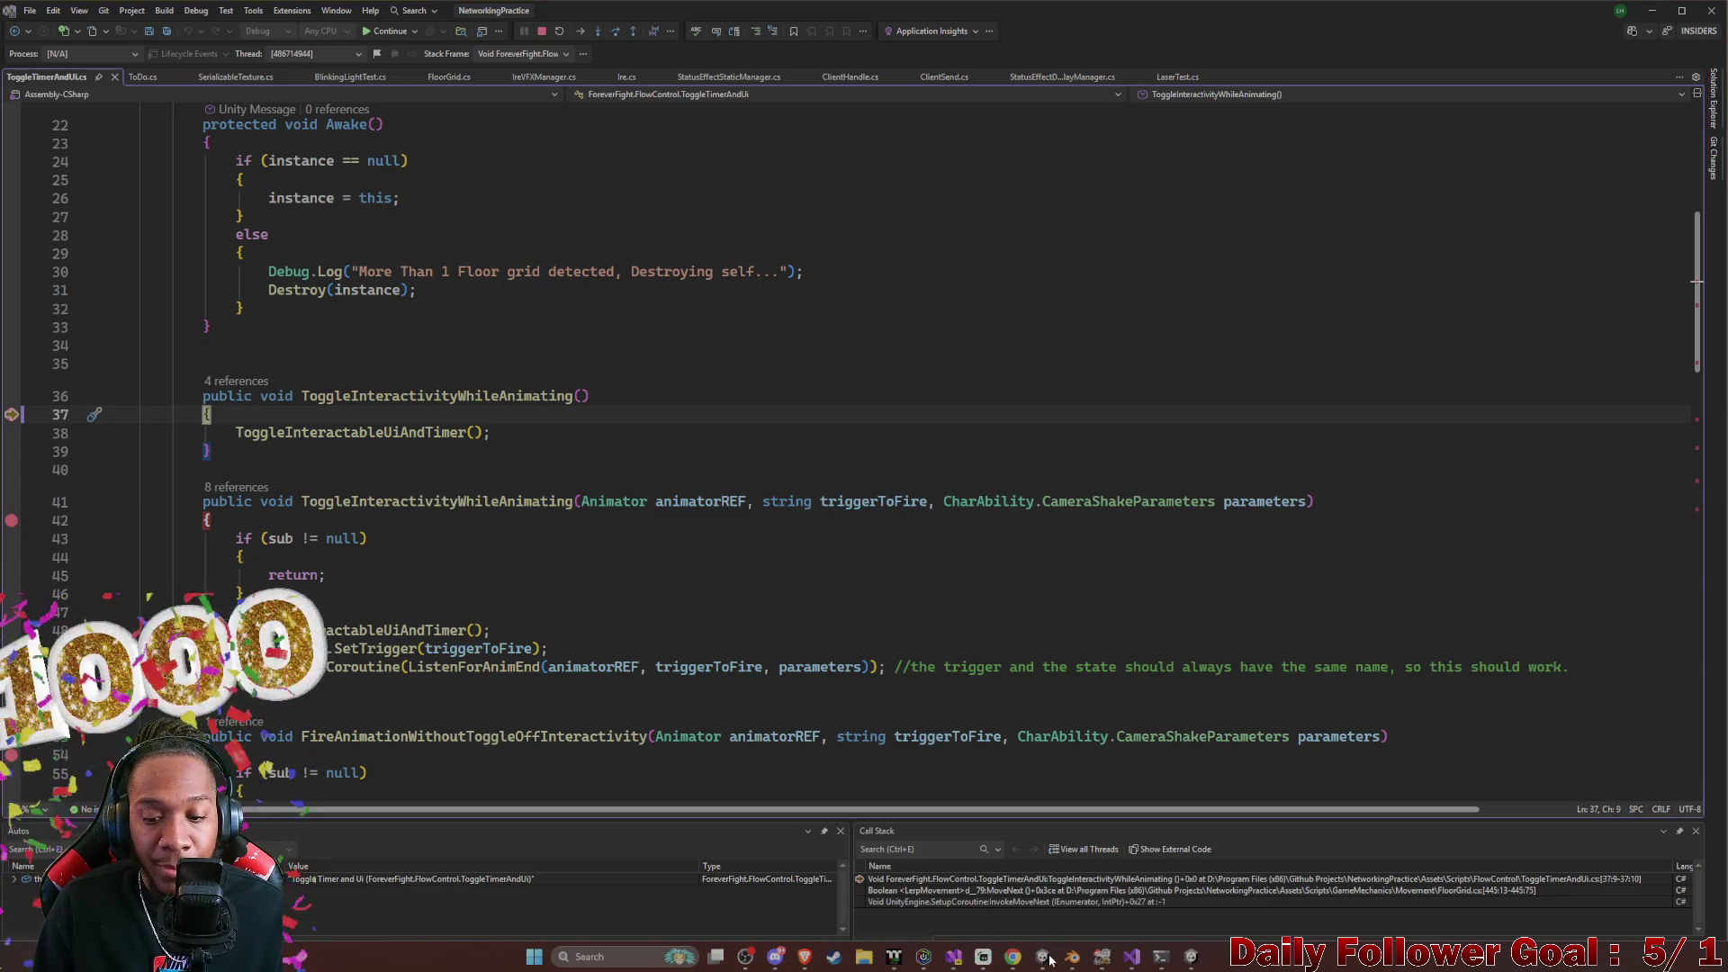
pyautogui.click(1194, 960)
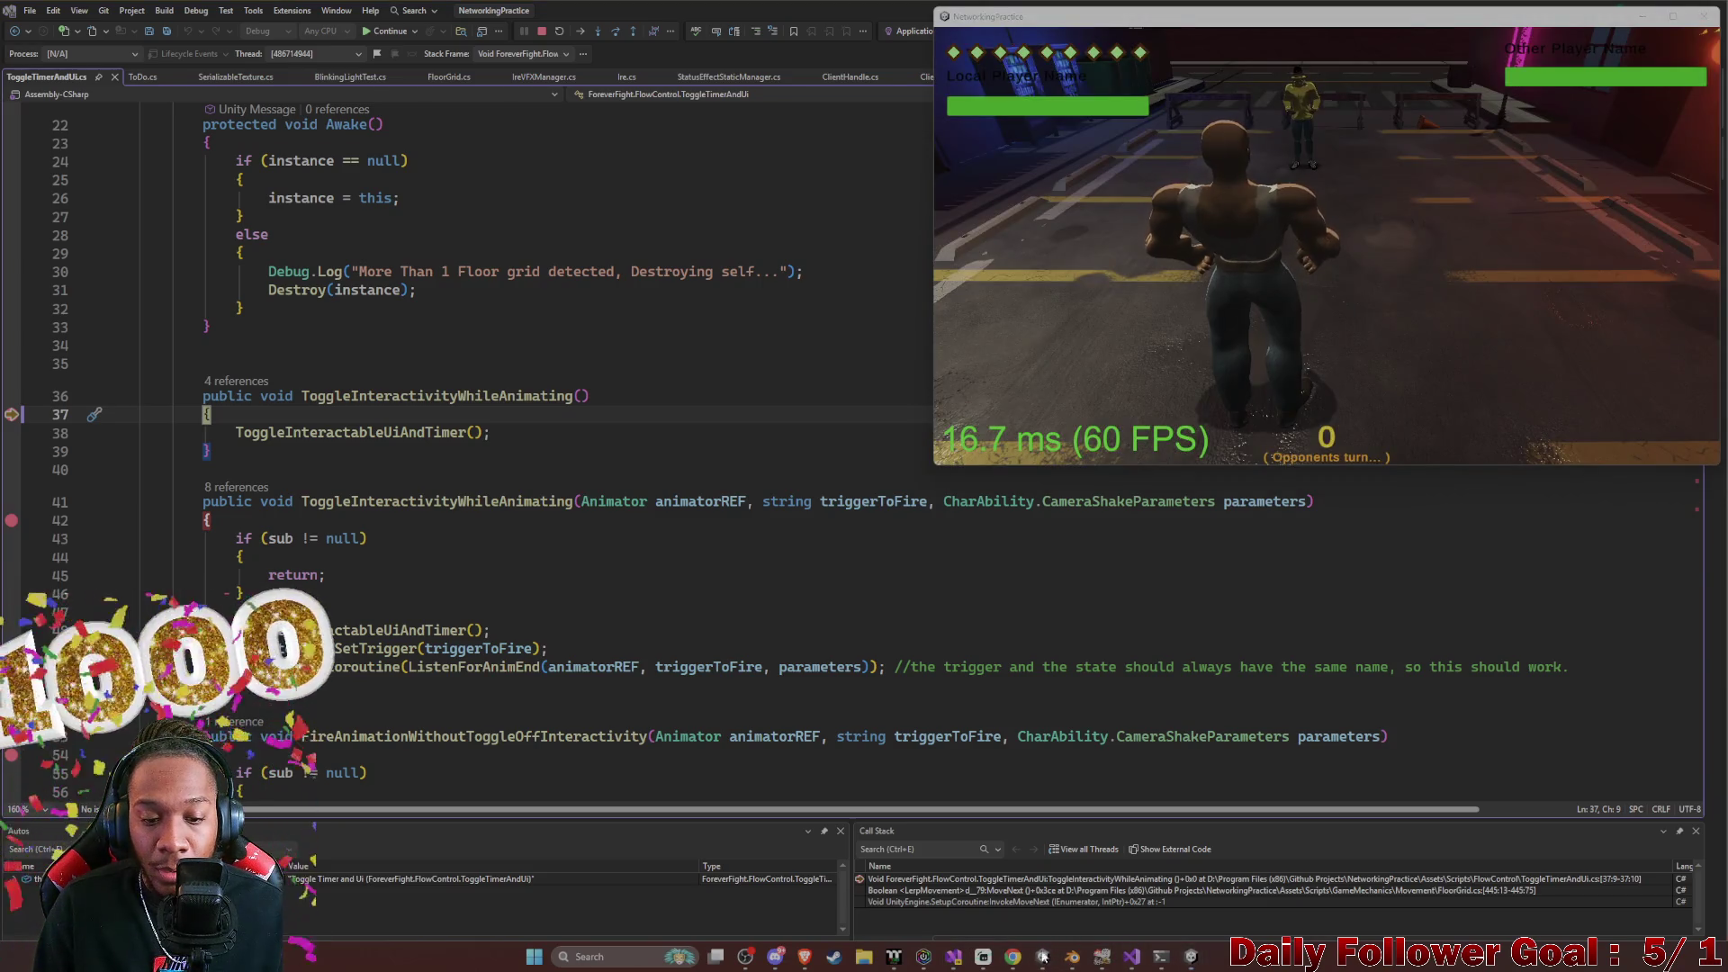
pyautogui.click(450, 197)
pyautogui.moveTo(1320, 15)
pyautogui.mouseDown()
pyautogui.moveTo(1367, 529)
pyautogui.moveTo(1341, 584)
pyautogui.moveTo(1181, 552)
pyautogui.moveTo(1201, 550)
pyautogui.moveTo(900, 45)
pyautogui.moveTo(1084, 63)
pyautogui.moveTo(1116, 36)
pyautogui.mouseUp()
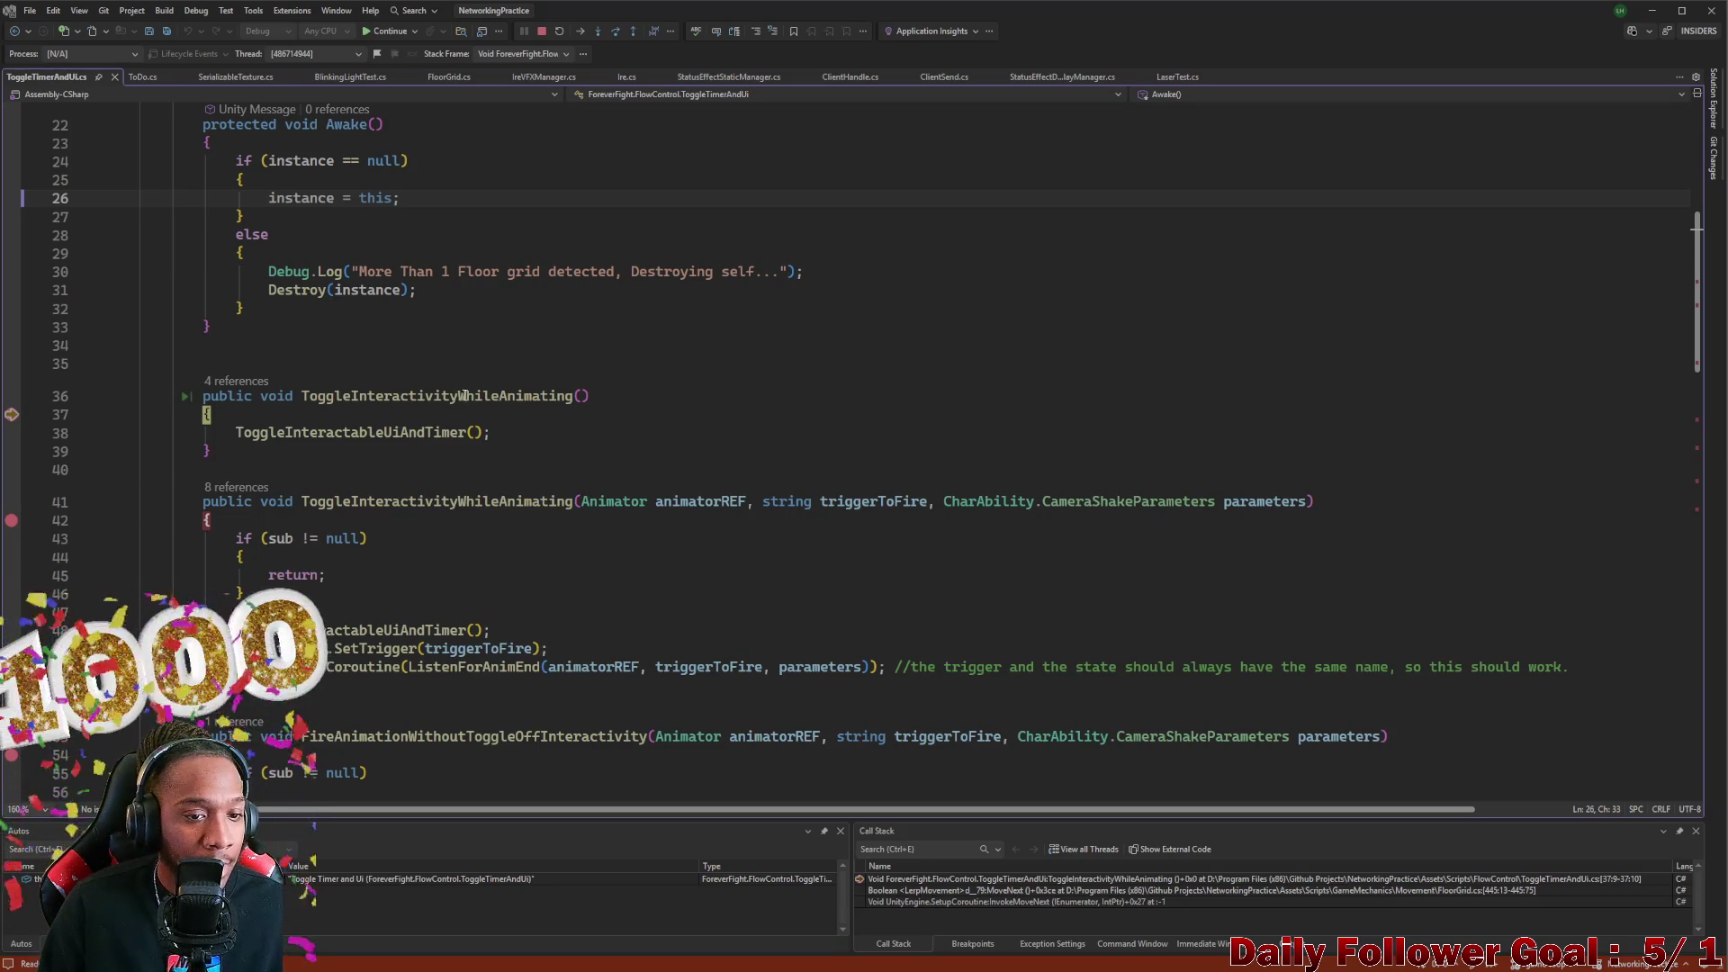
pyautogui.click(790, 410)
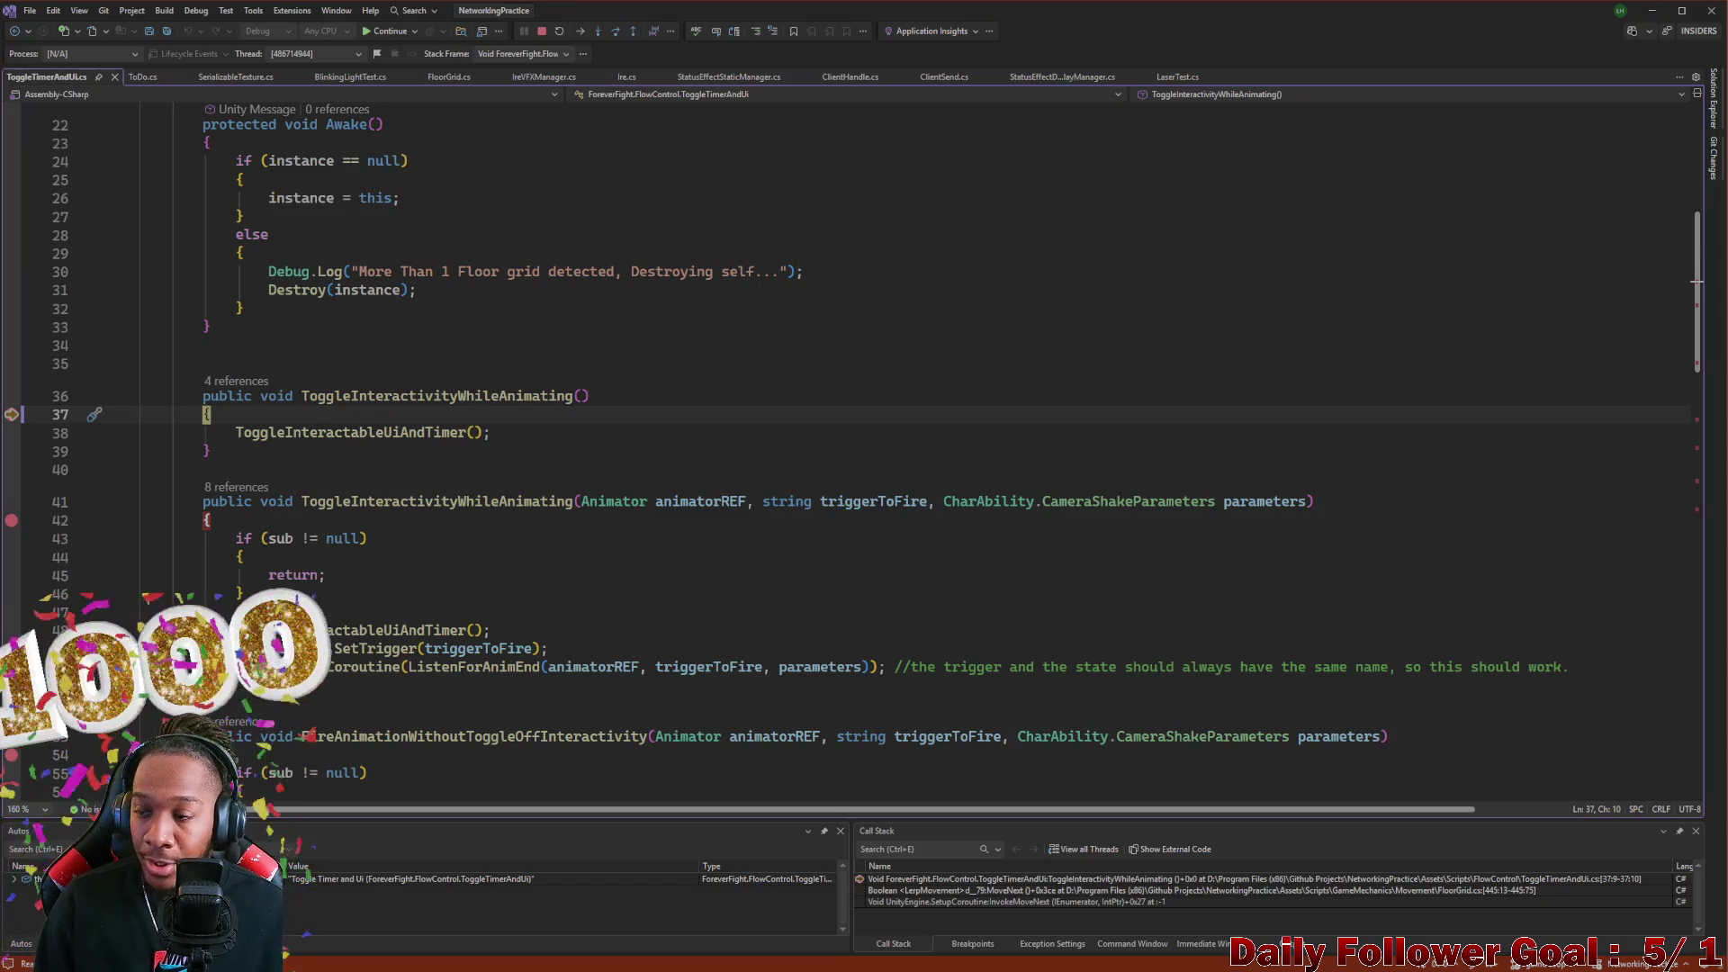
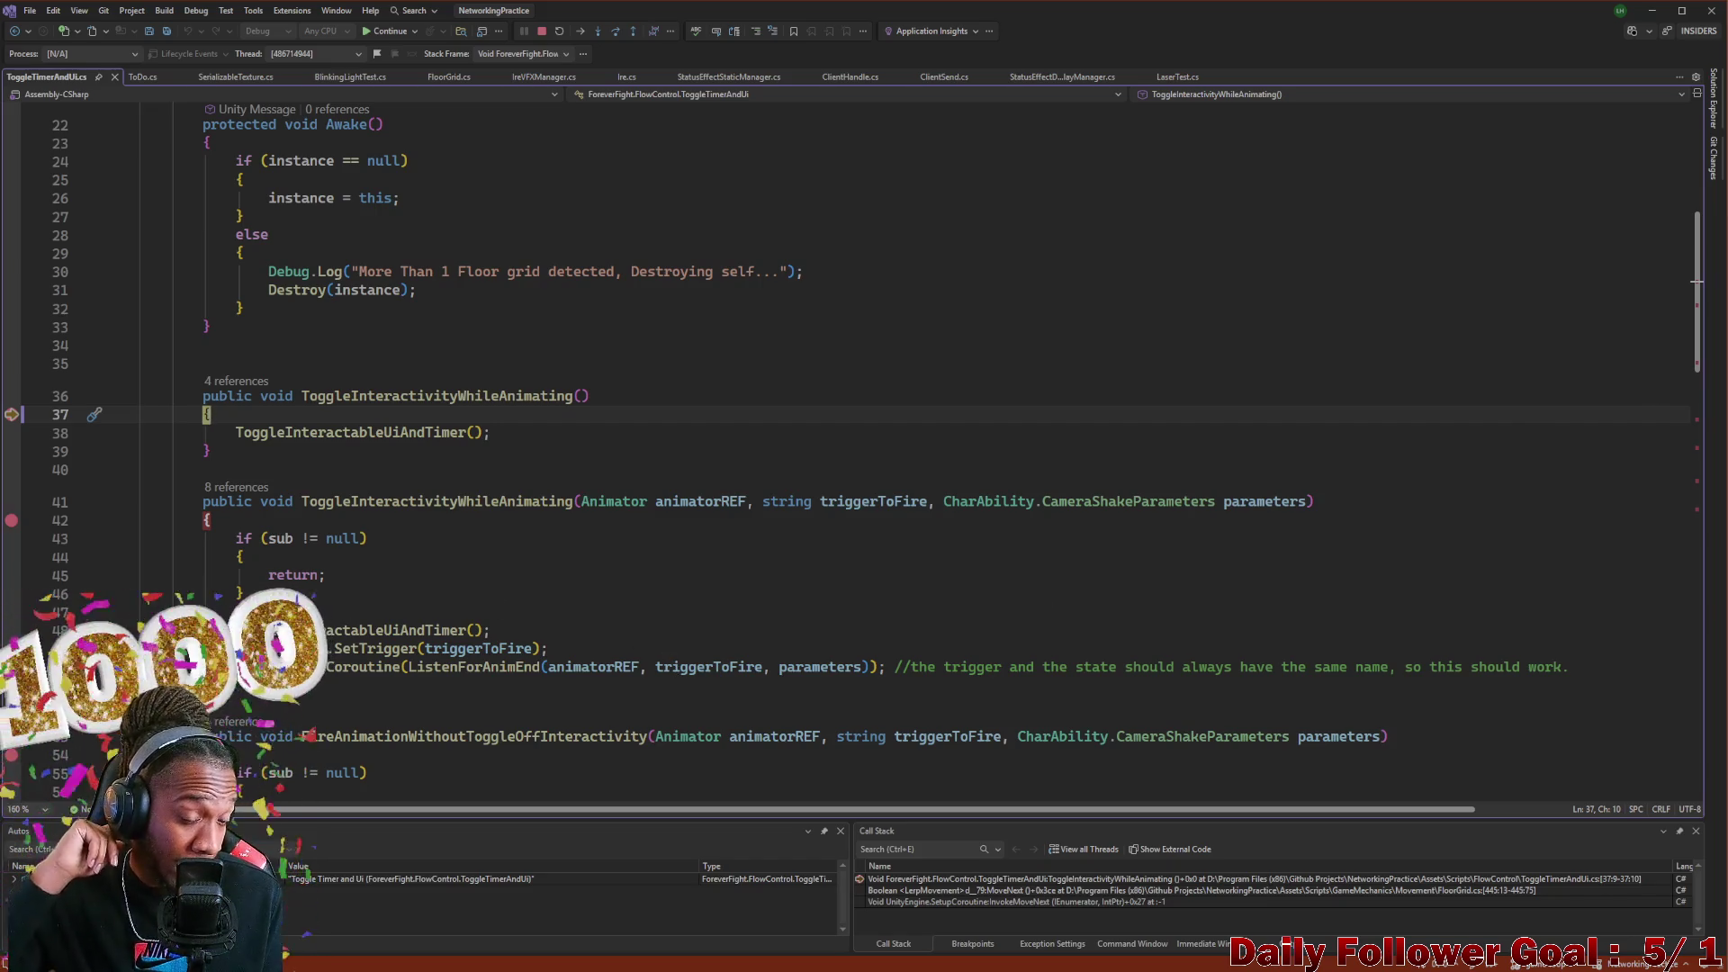
# Step into ToggleInteractableUiAndTimer, advance to line 80 and inspect LocalStoredNetworkData
pyautogui.scroll(-5, 683, 652)
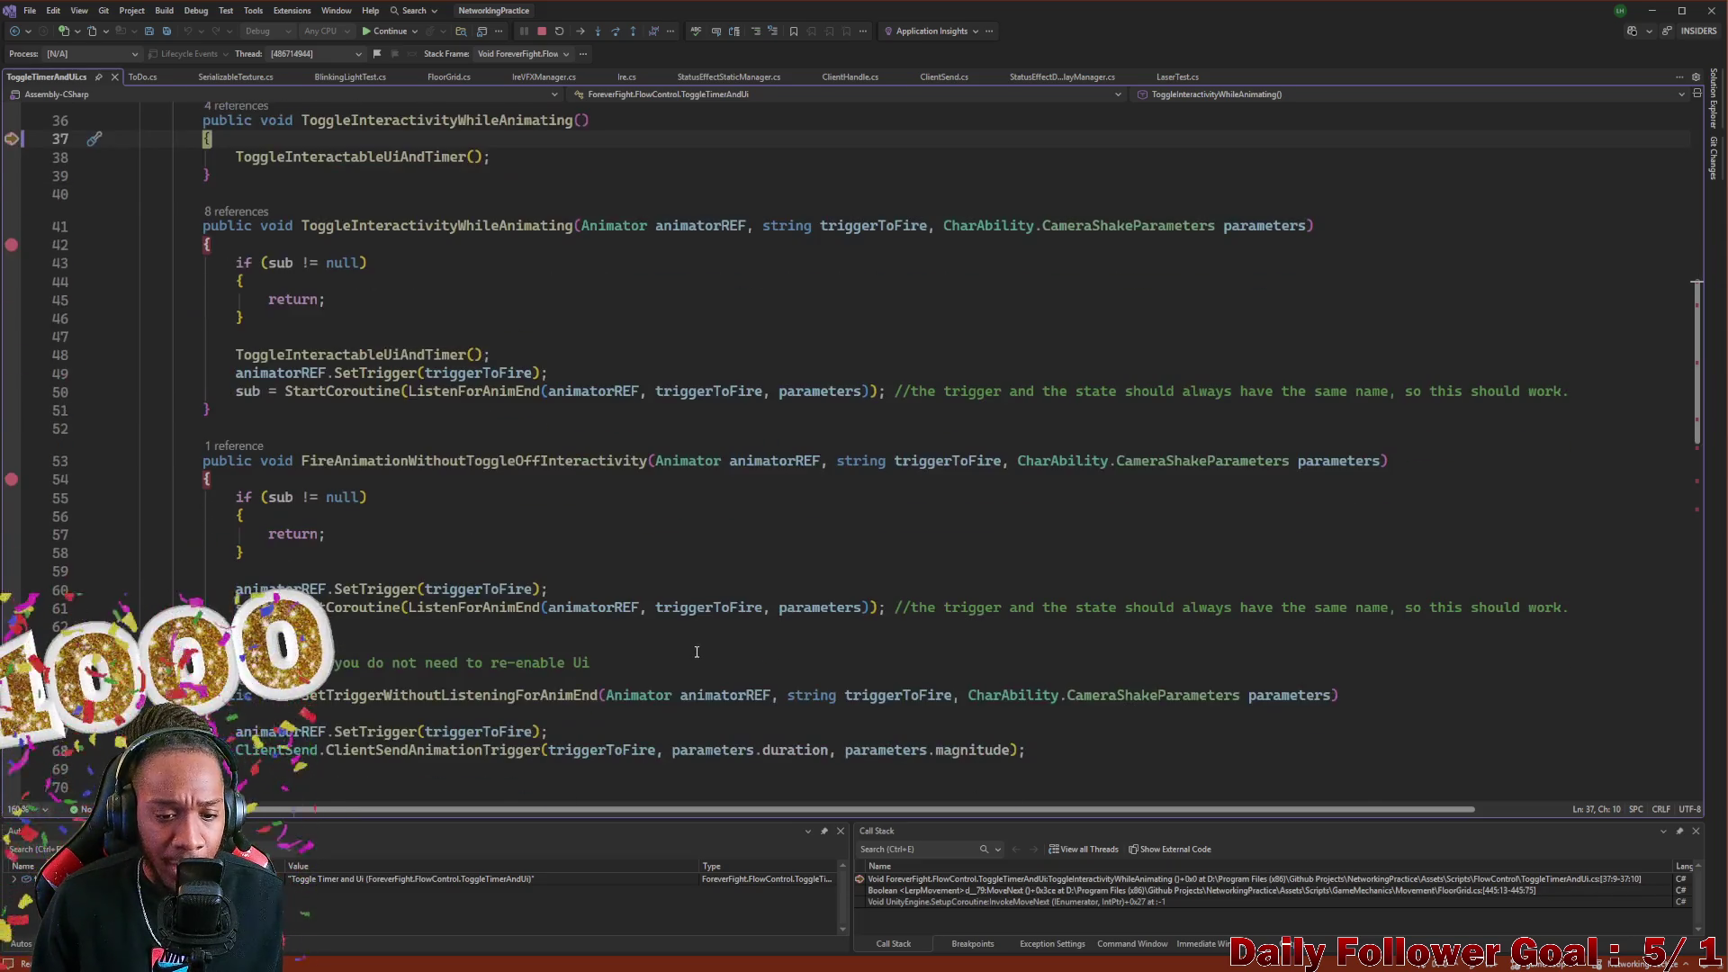
pyautogui.scroll(6, 519, 331)
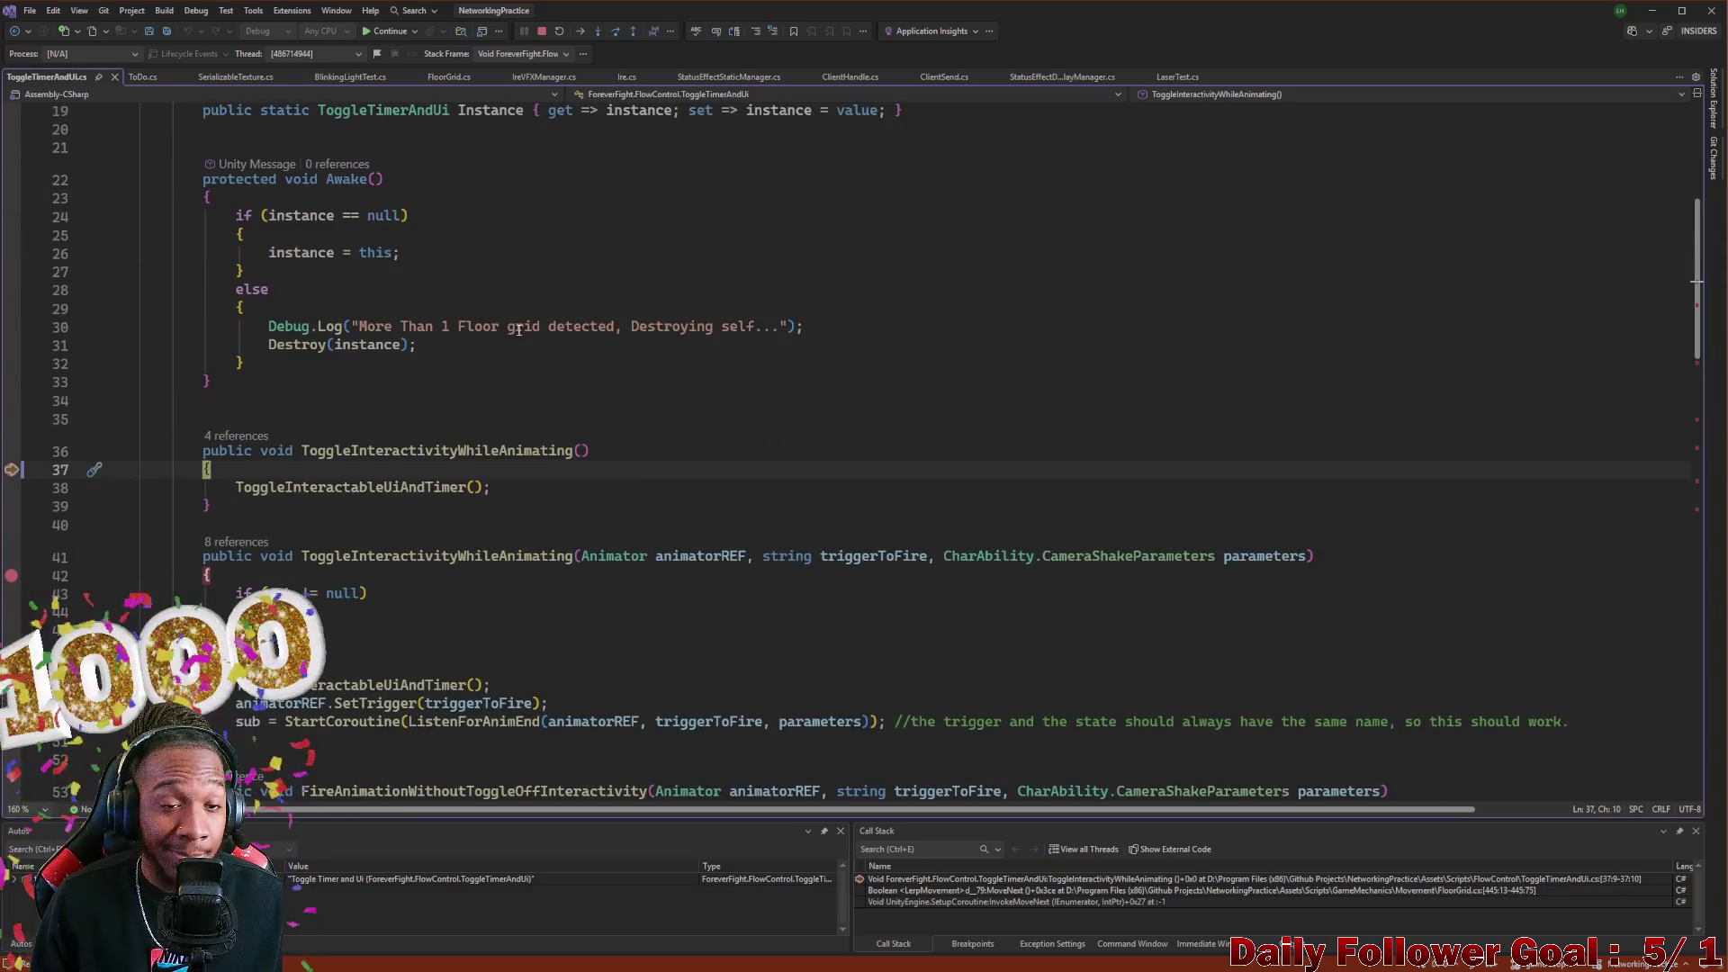
pyautogui.click(615, 32)
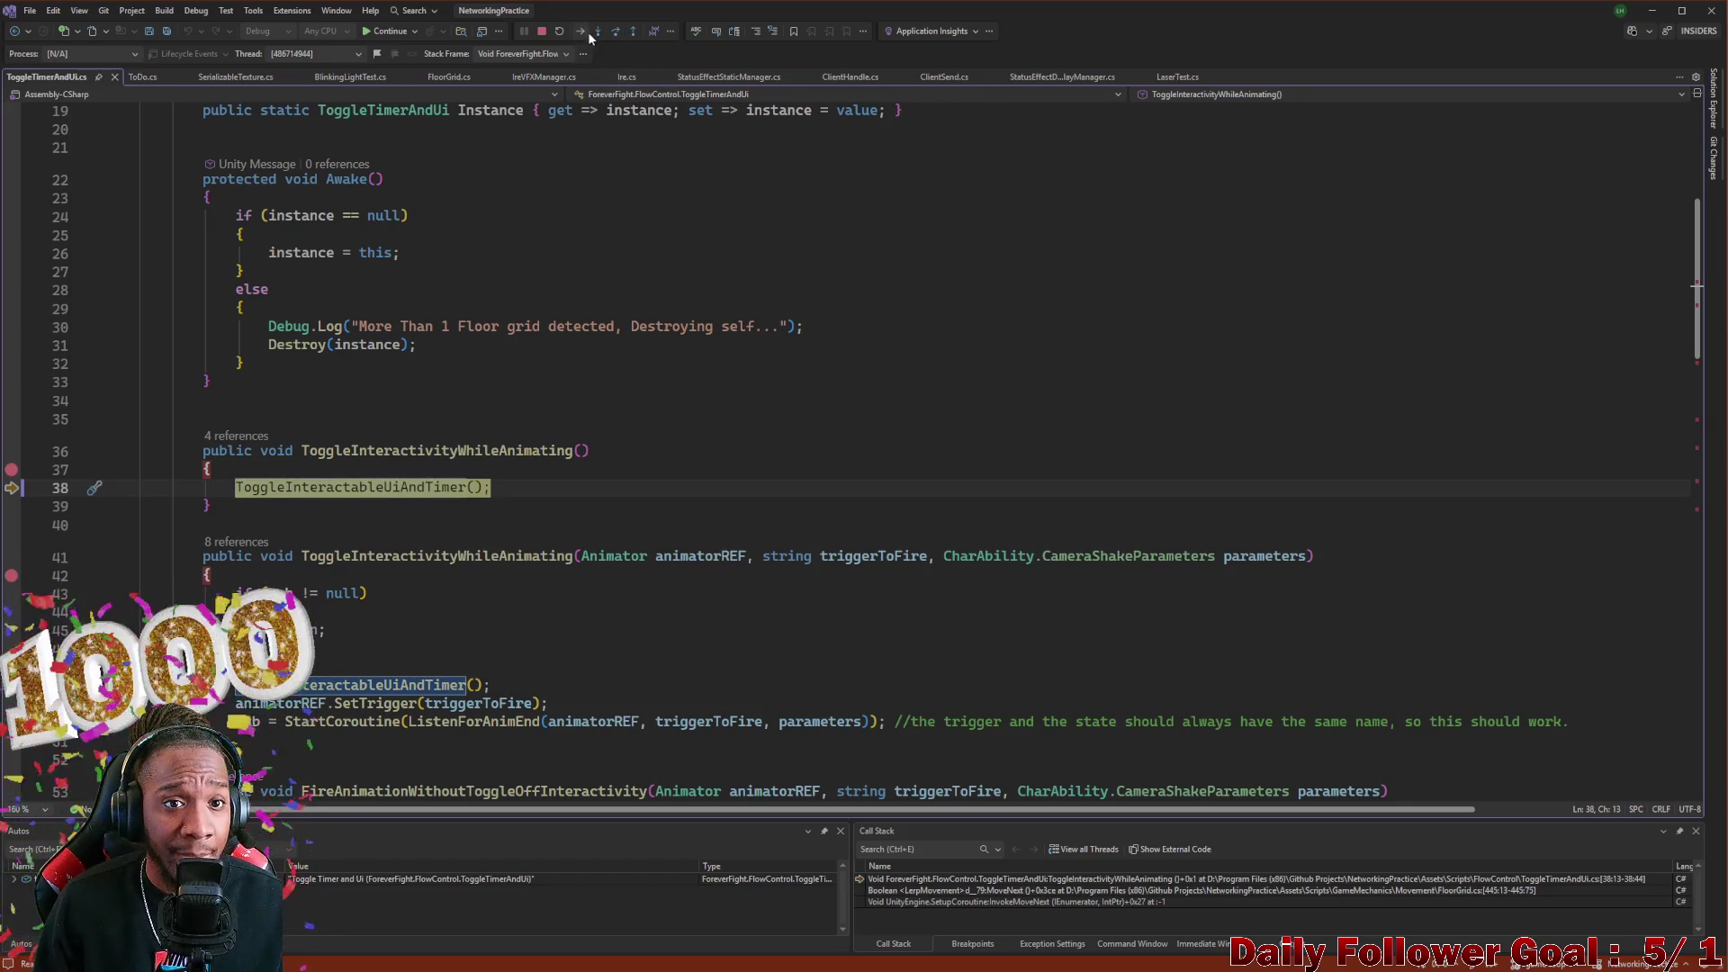
pyautogui.click(595, 33)
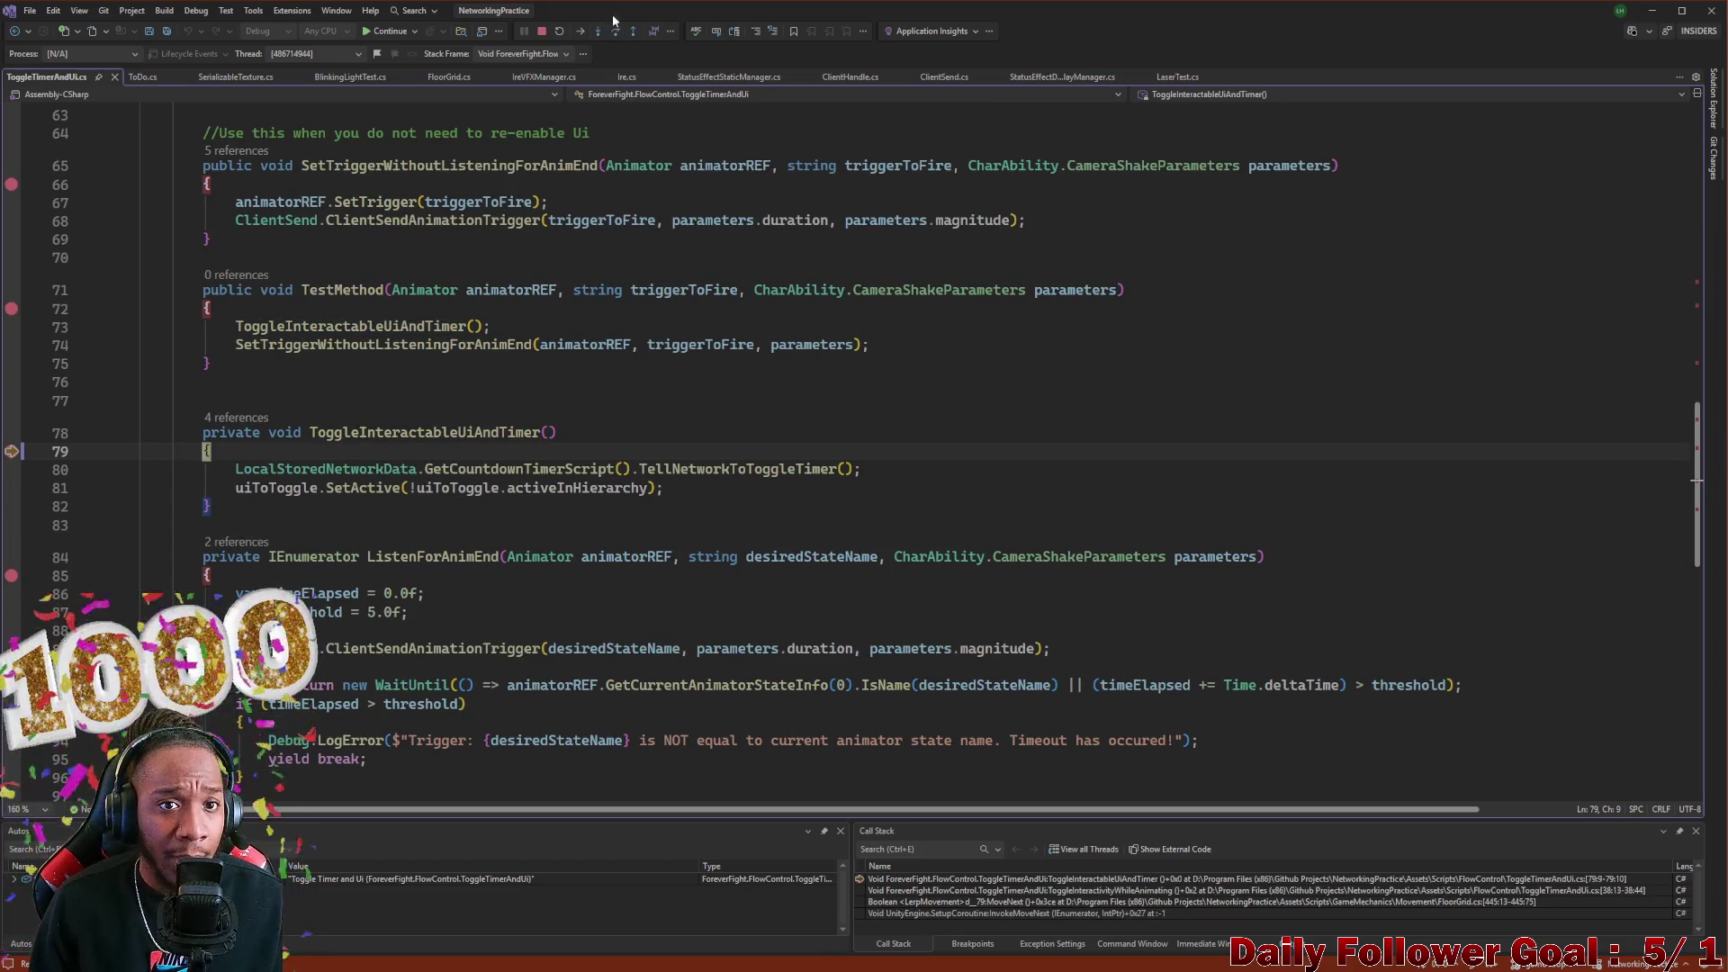
pyautogui.click(618, 33)
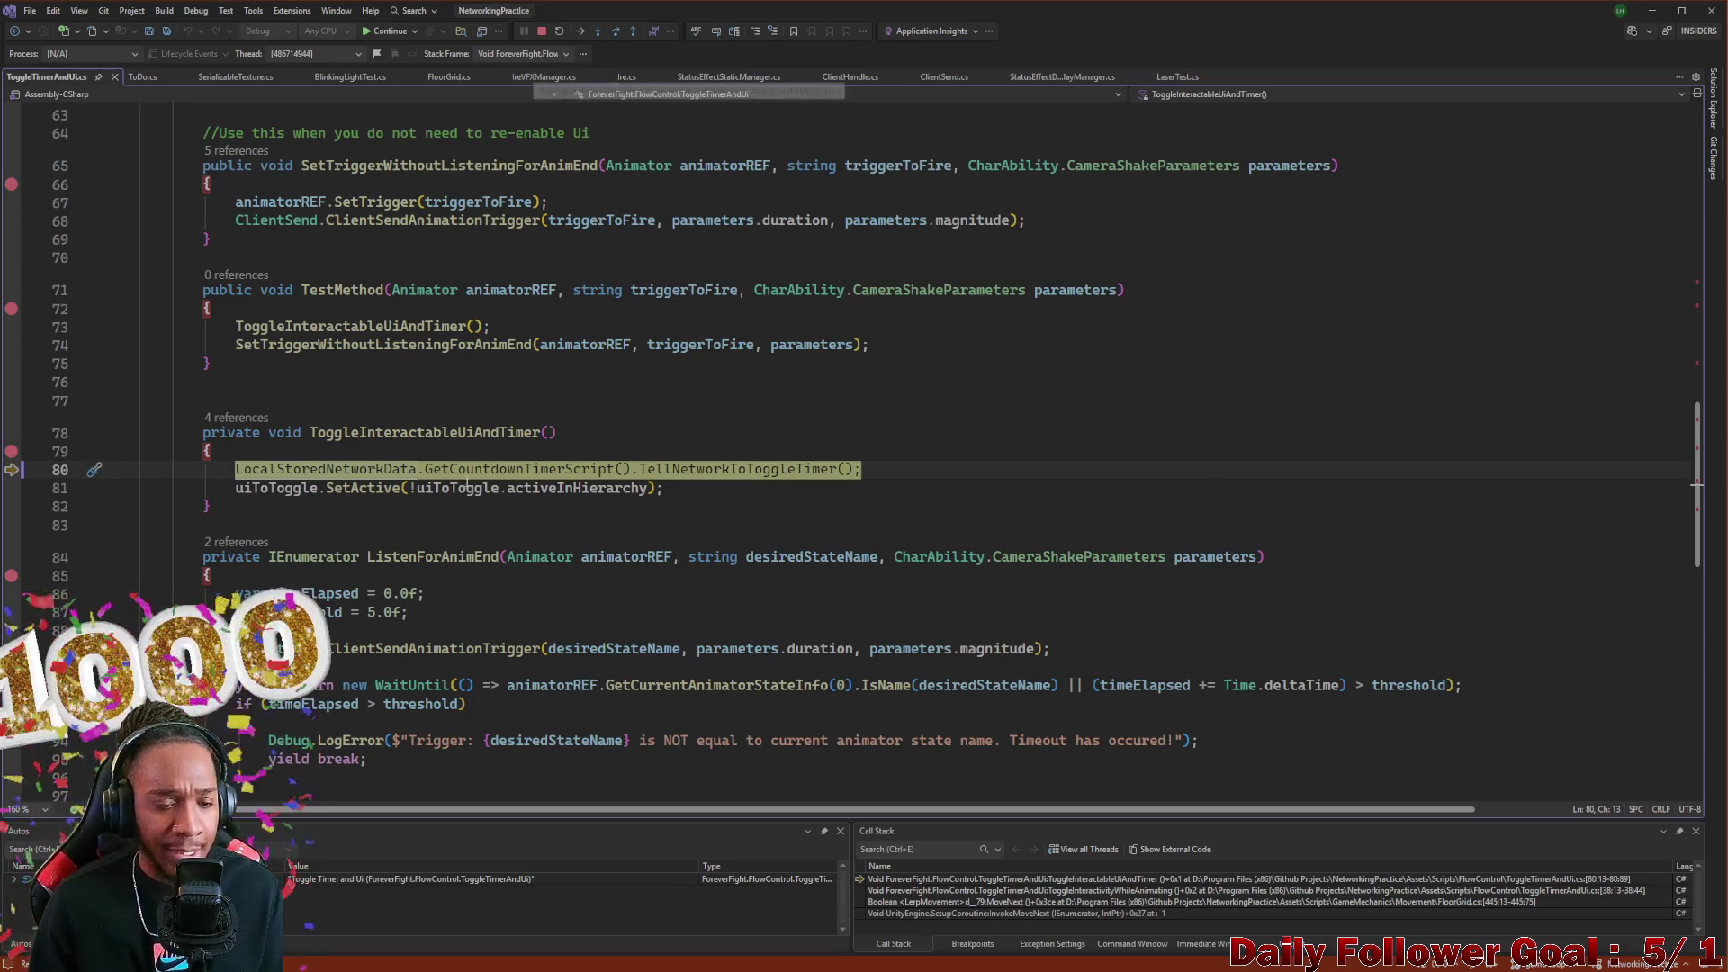
pyautogui.click(297, 470)
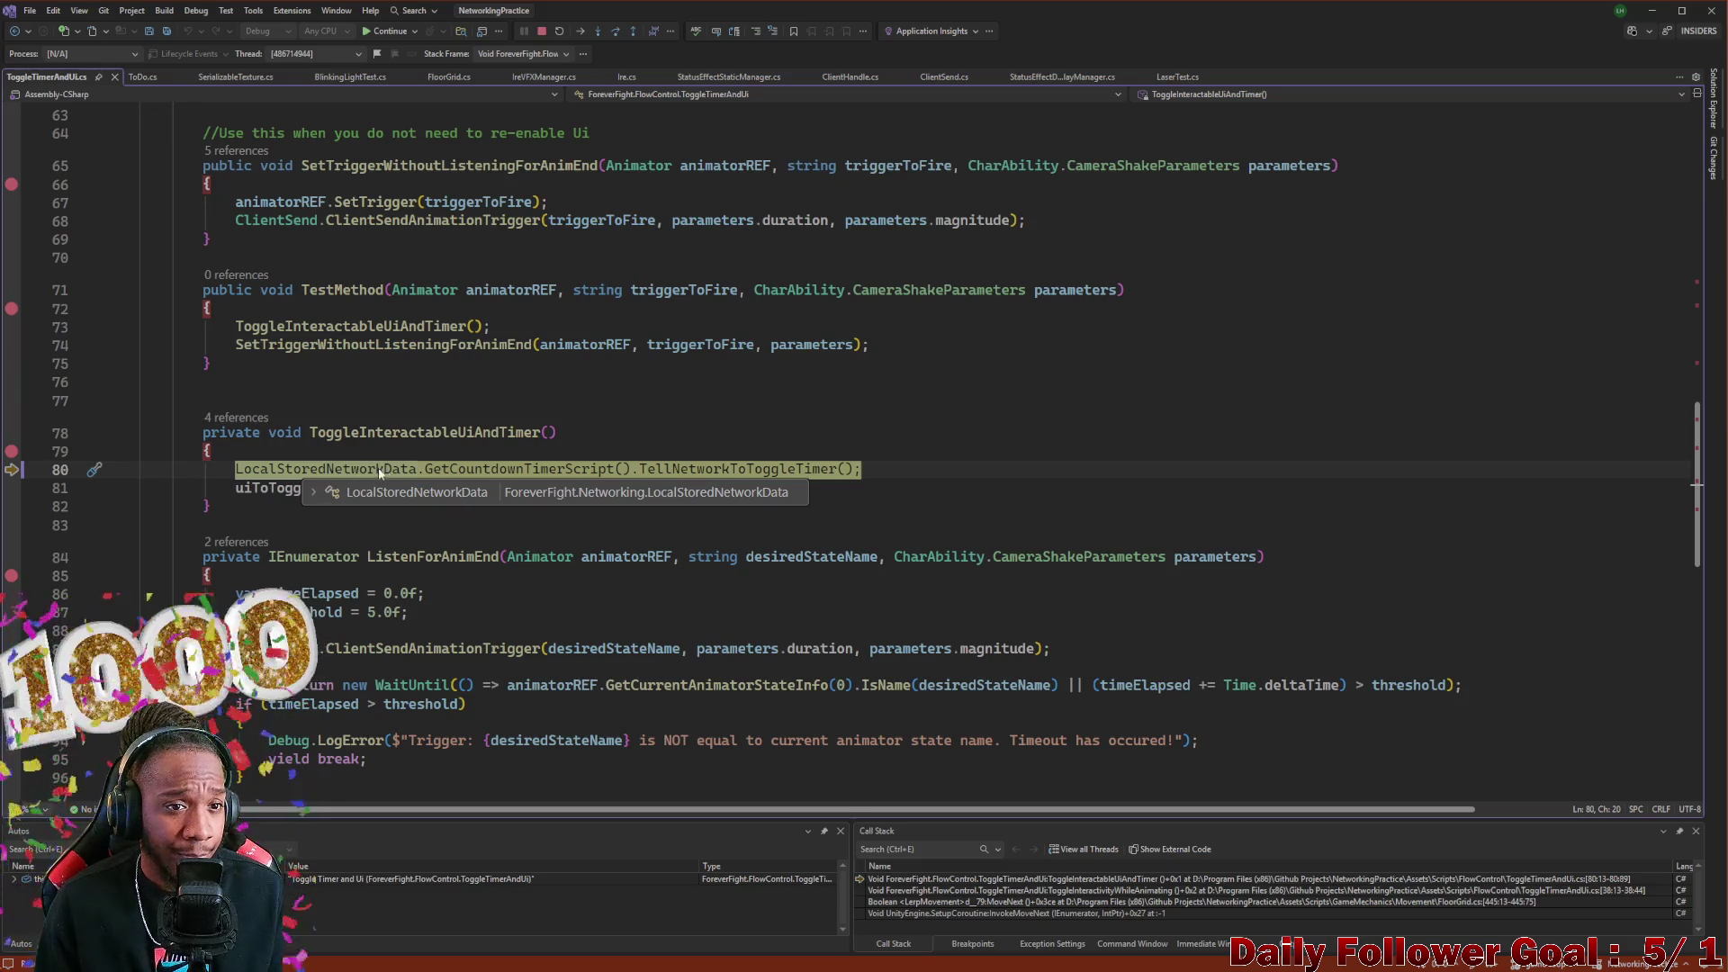
# Remove the breakpoints on lines 79, 72, 66, 54, 42 and 37 in ToggleTimerAndUi
pyautogui.scroll(13, 457, 443)
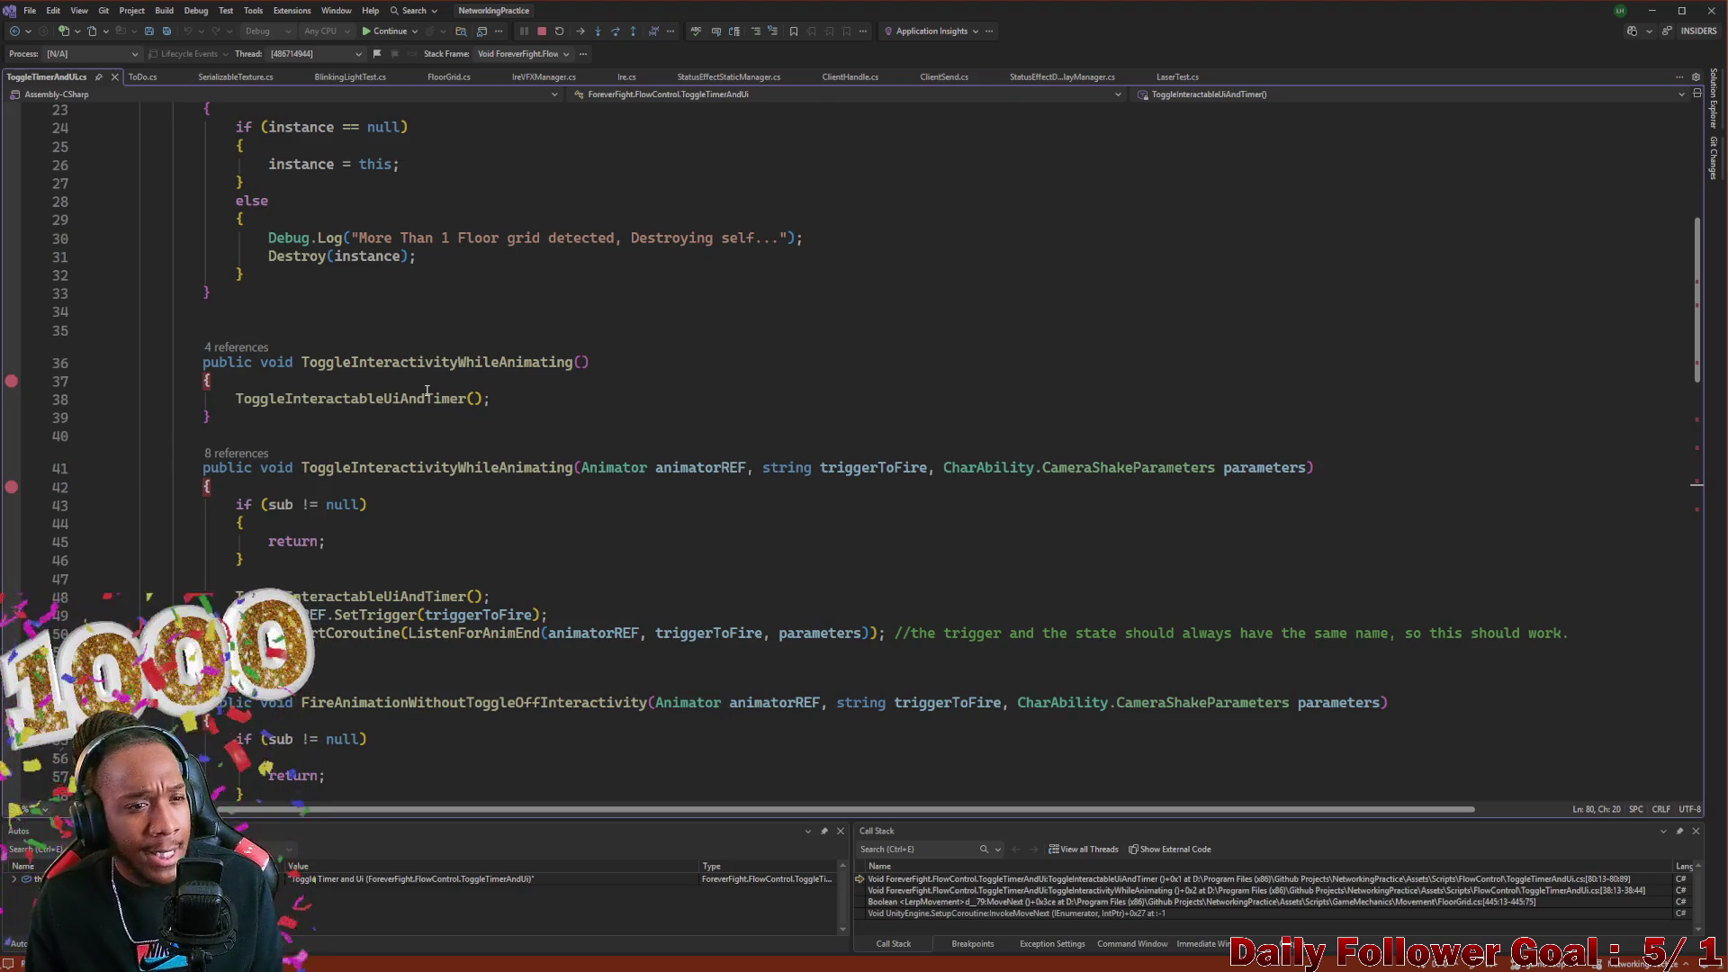
pyautogui.scroll(-15, 128, 544)
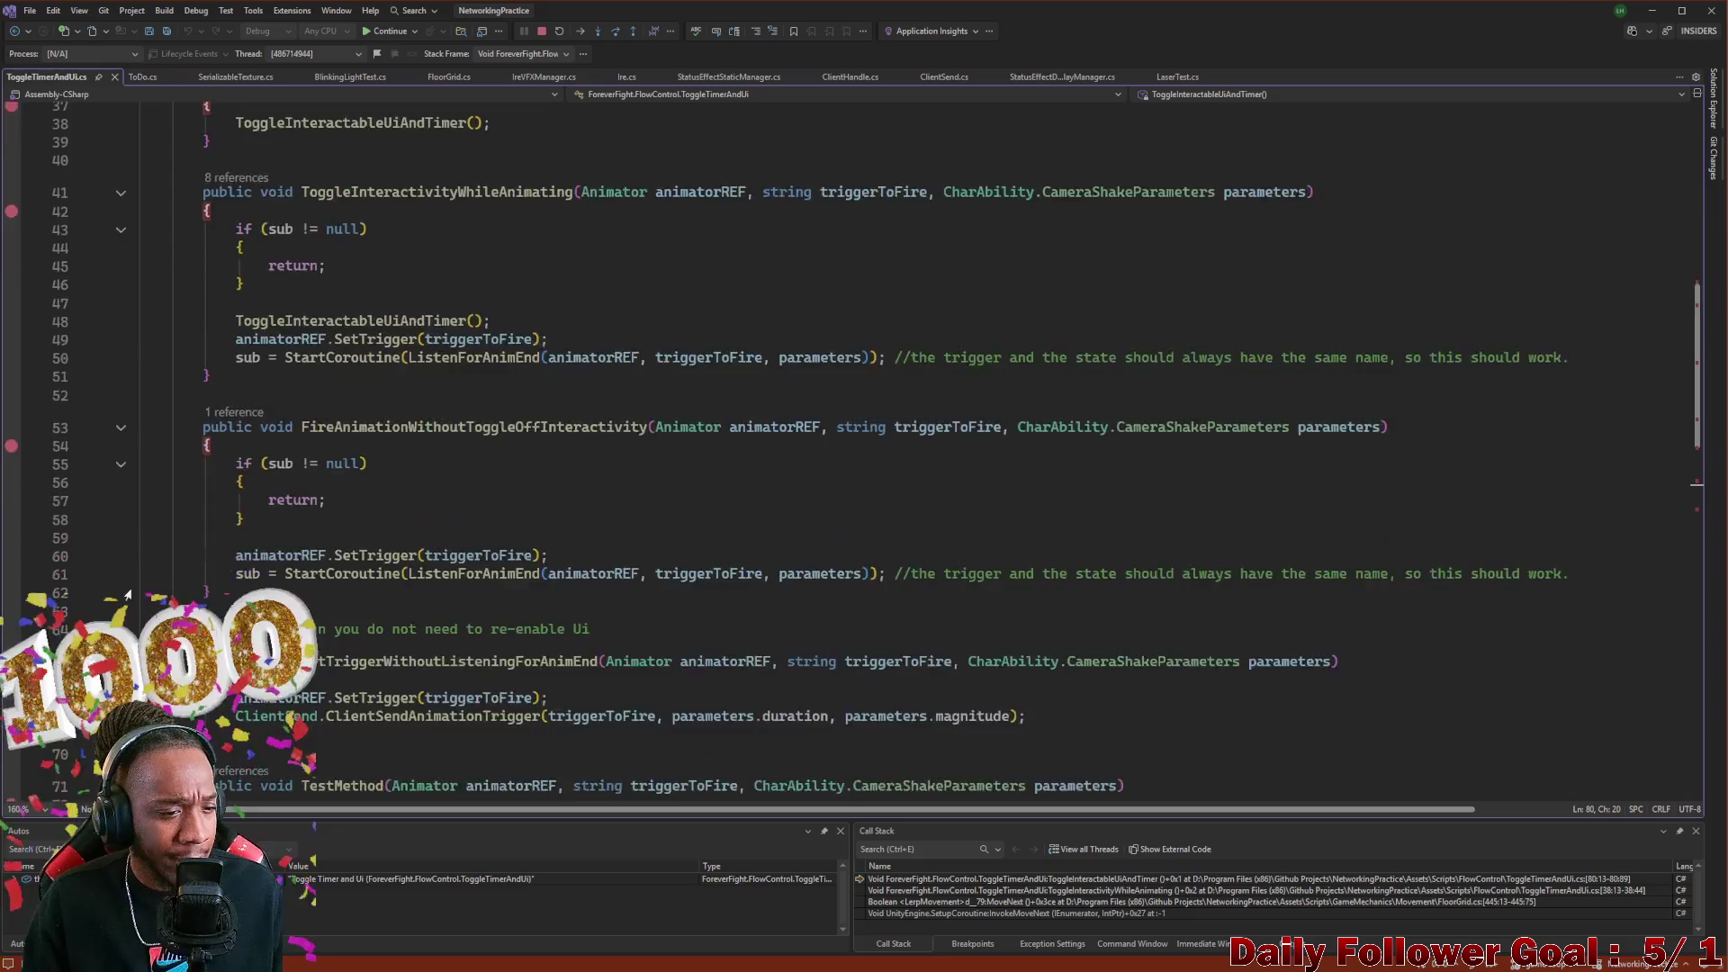
pyautogui.moveTo(11, 474)
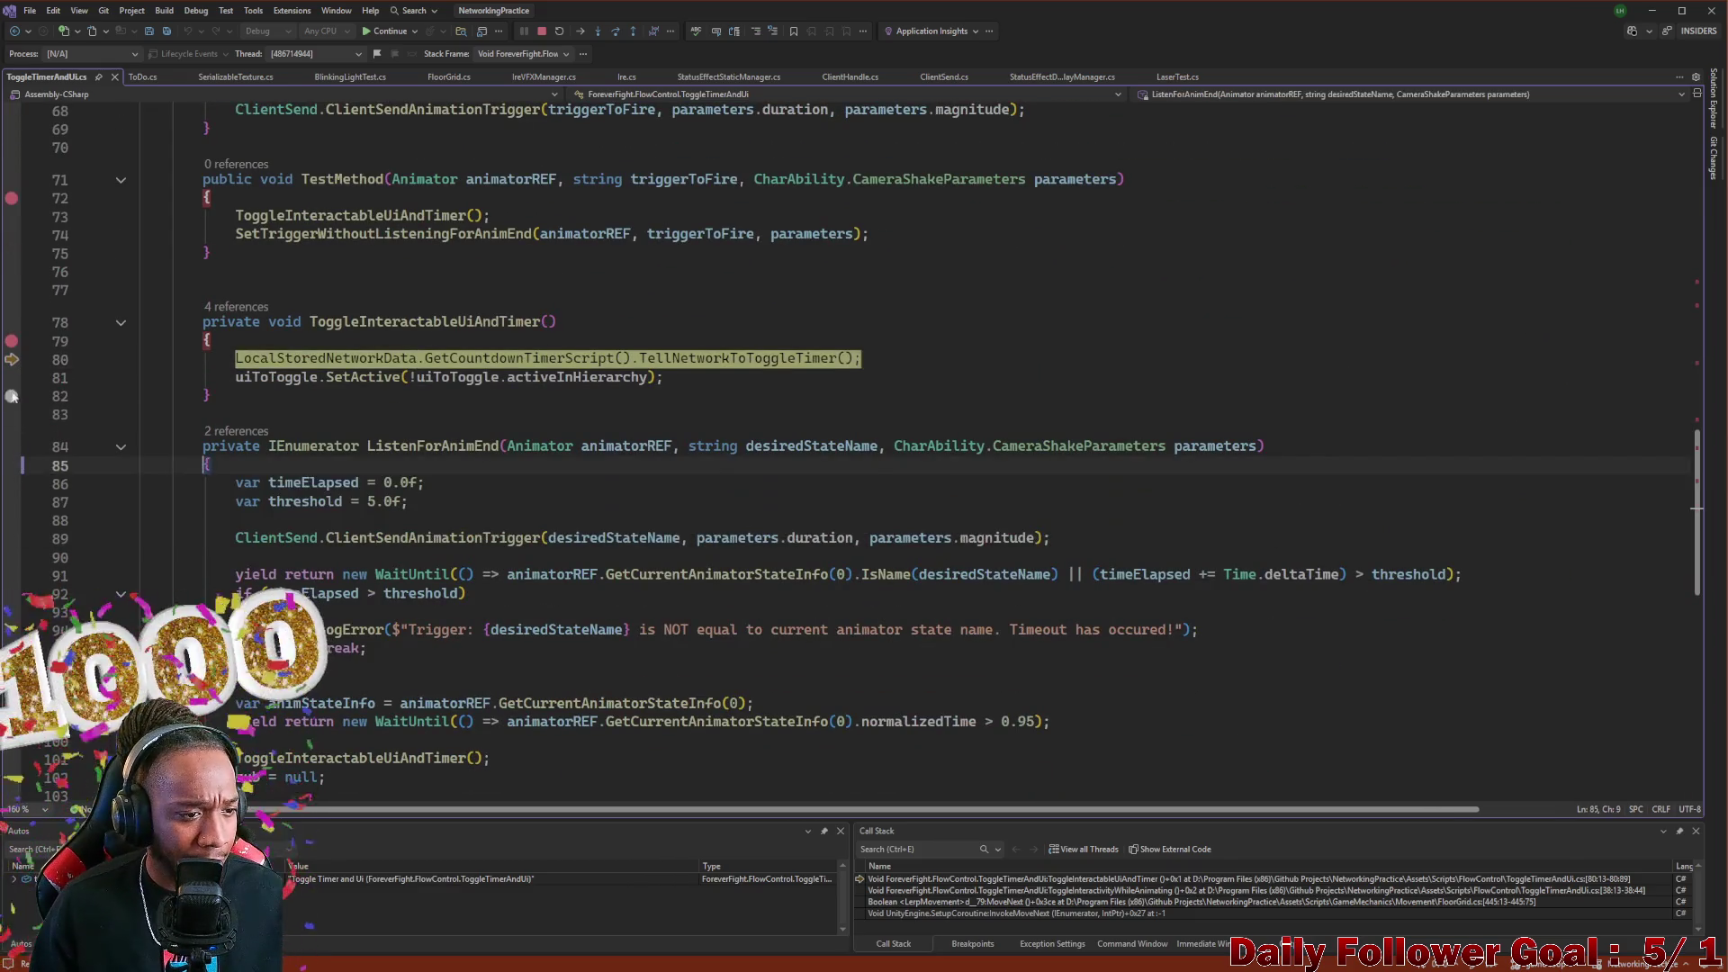
pyautogui.click(12, 341)
pyautogui.scroll(3, 21, 405)
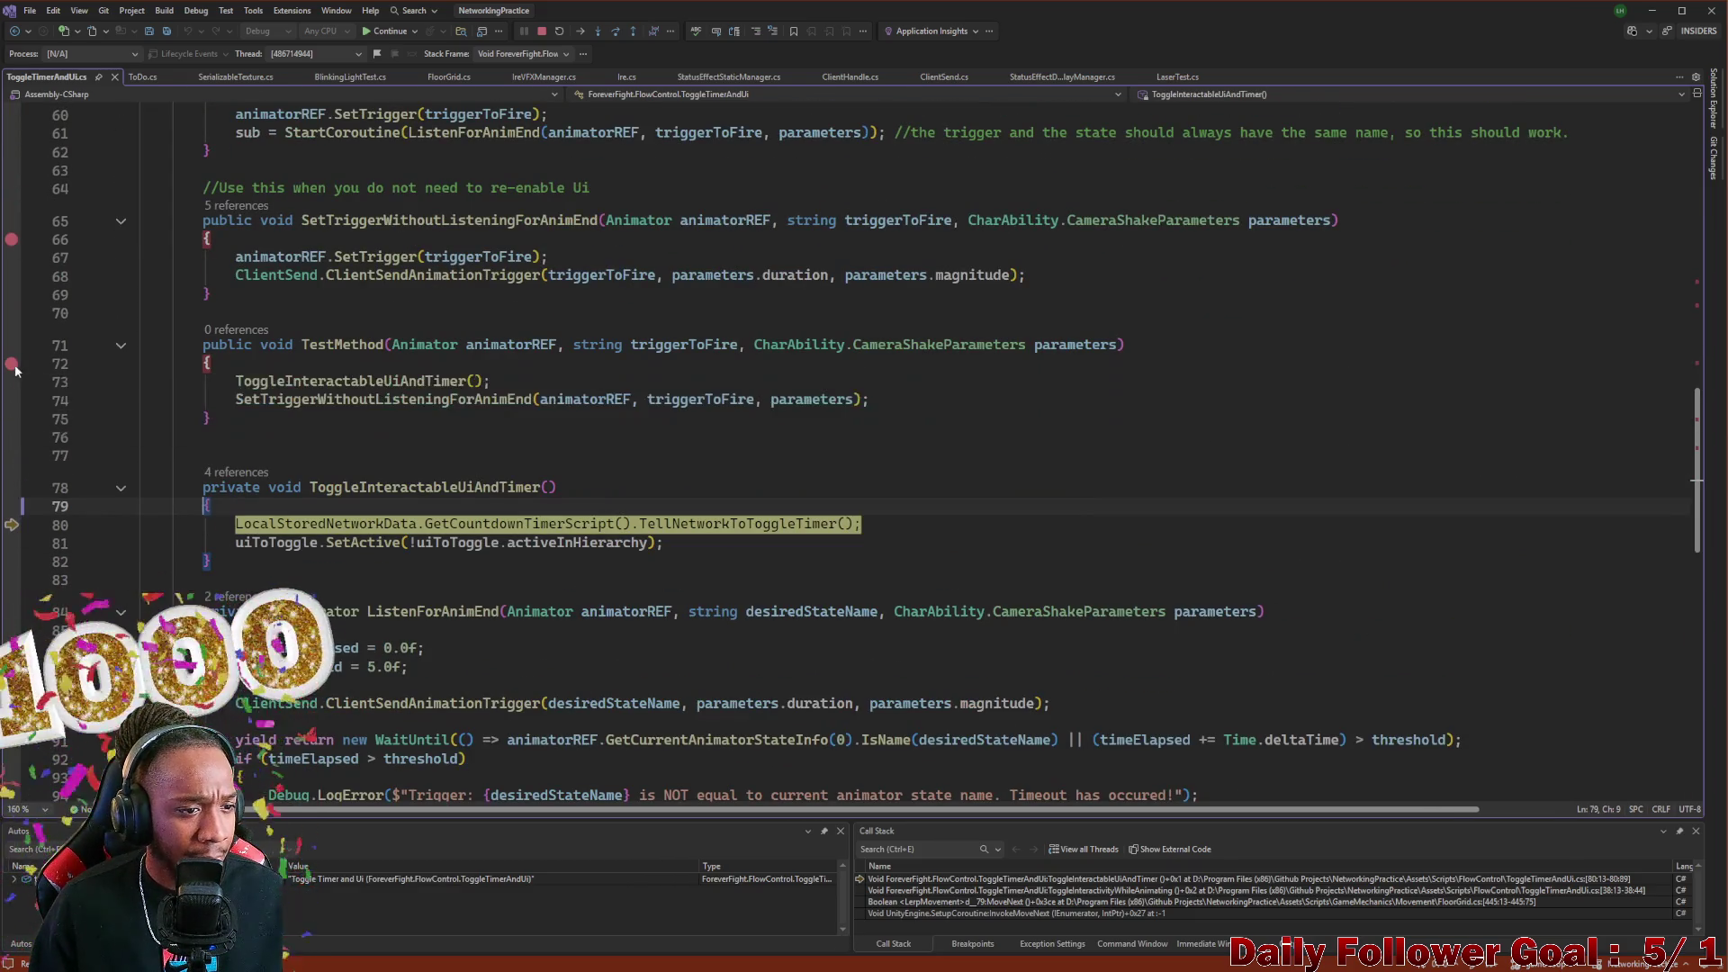
pyautogui.click(11, 363)
pyautogui.scroll(3, 15, 330)
pyautogui.click(14, 407)
pyautogui.scroll(4, 26, 373)
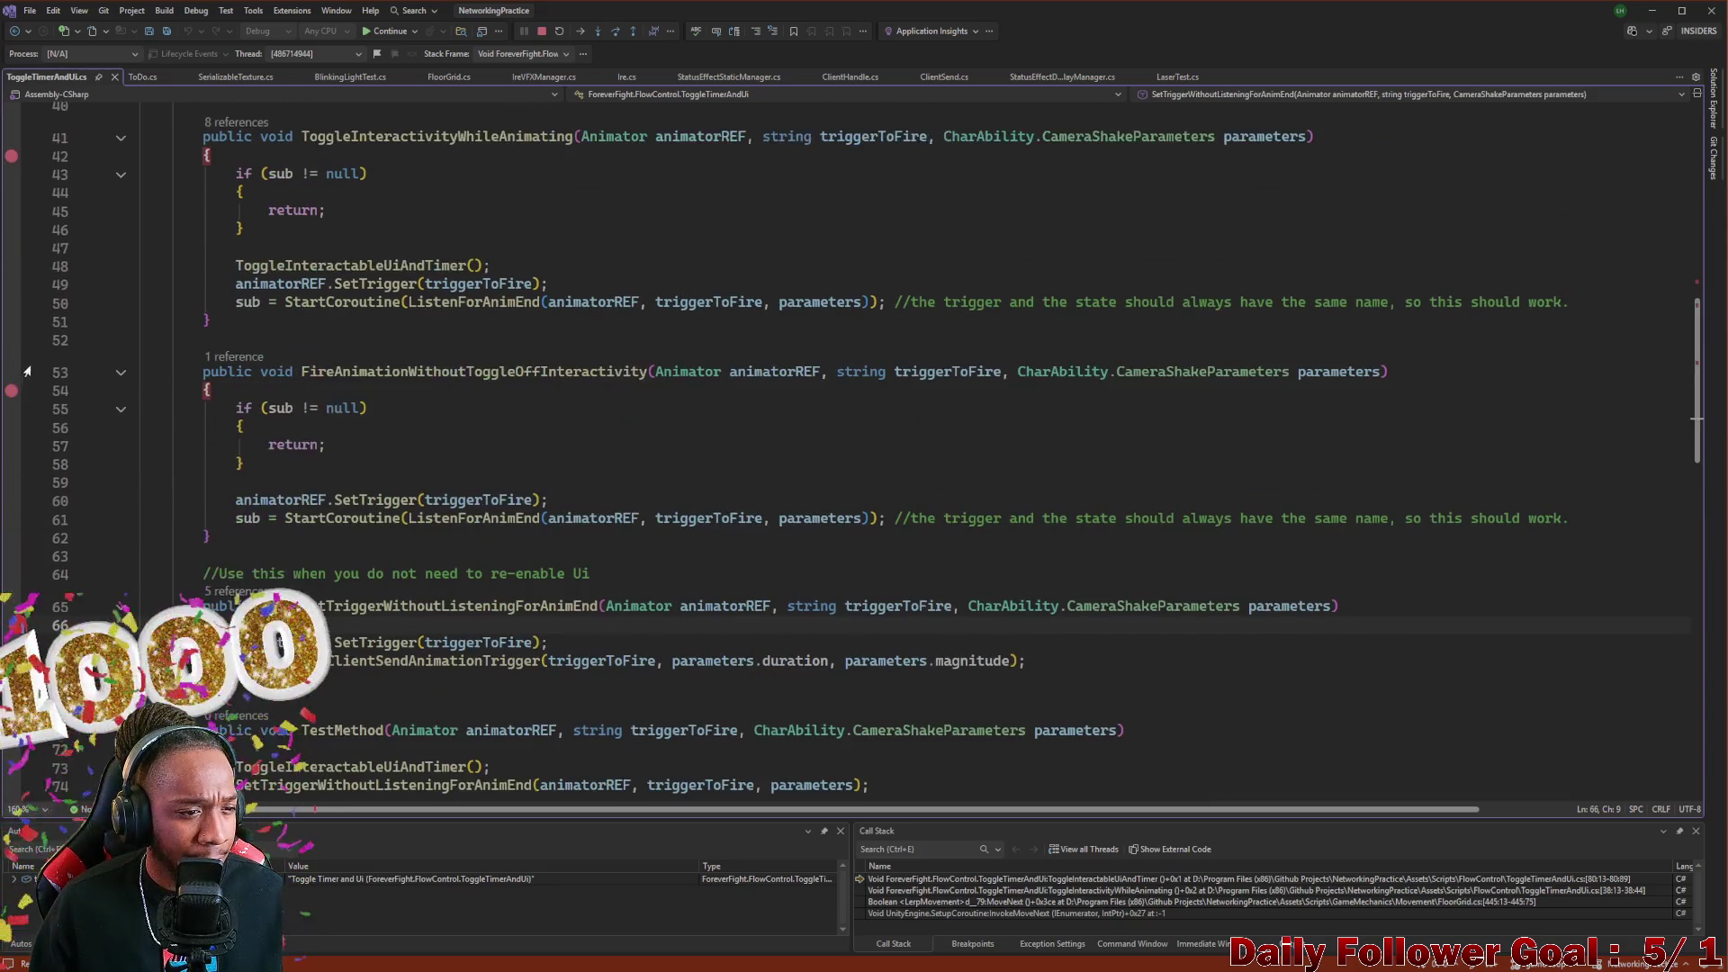
pyautogui.click(11, 391)
pyautogui.scroll(4, 14, 382)
pyautogui.click(11, 376)
pyautogui.click(12, 271)
pyautogui.scroll(9, 11, 279)
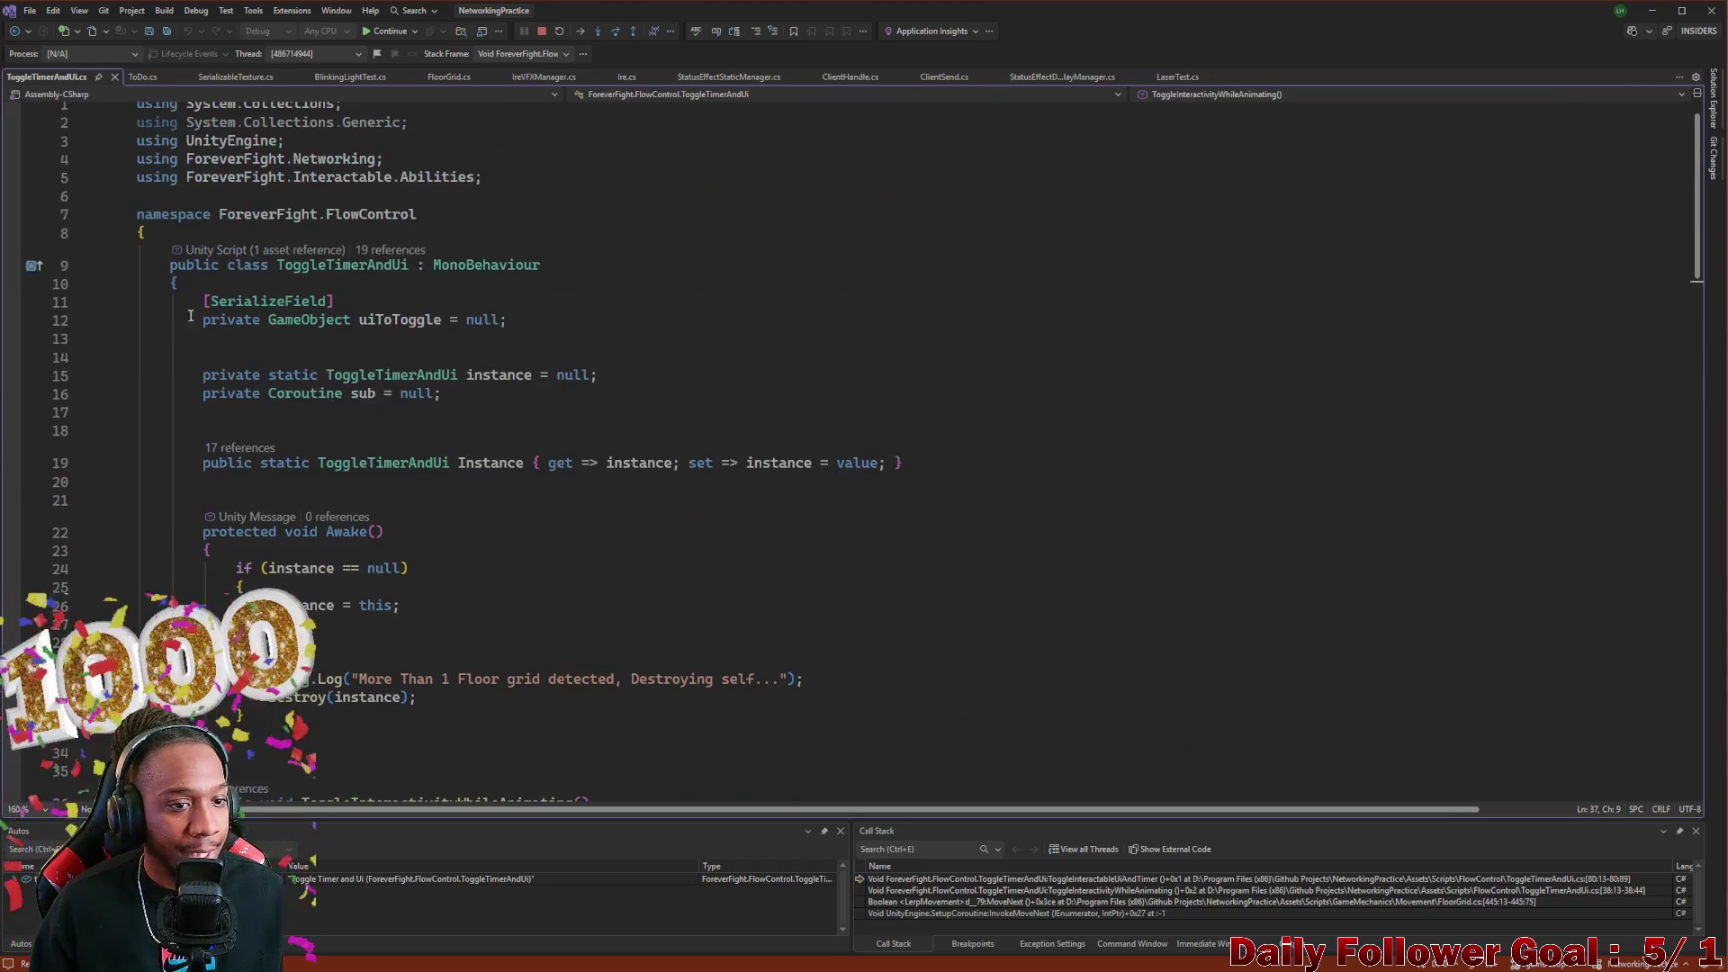
pyautogui.click(1651, 11)
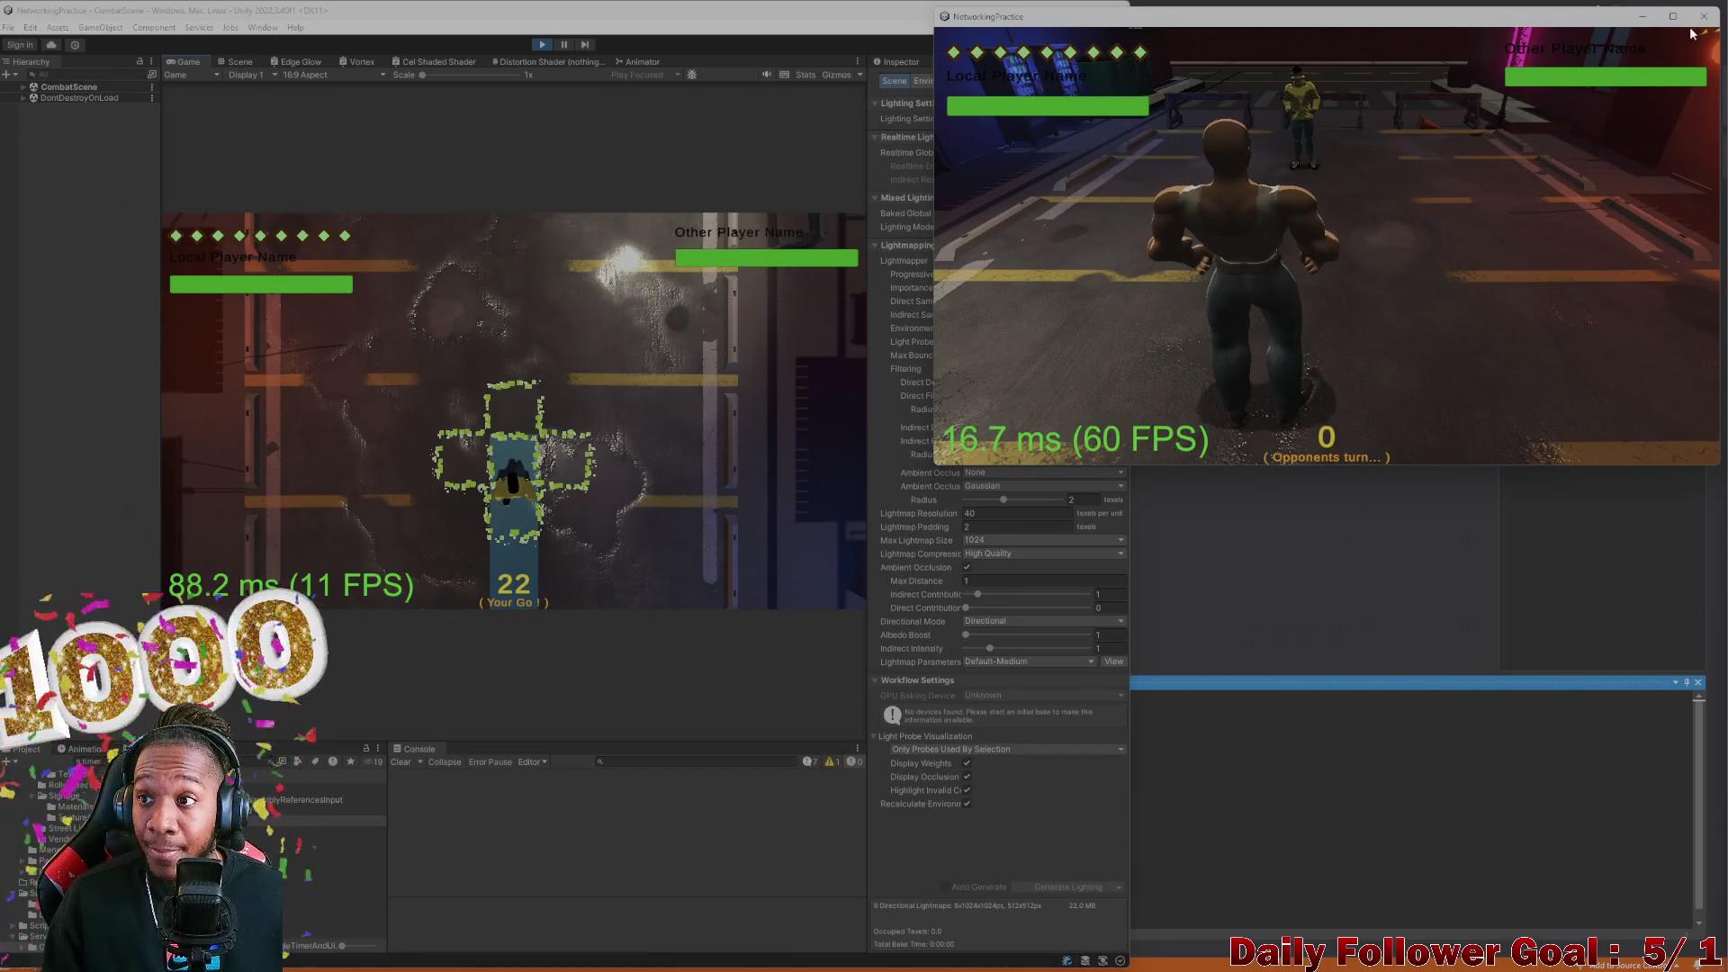
# Close the standalone NetworkingPractice game window and stop Play mode in Unity
pyautogui.click(1703, 16)
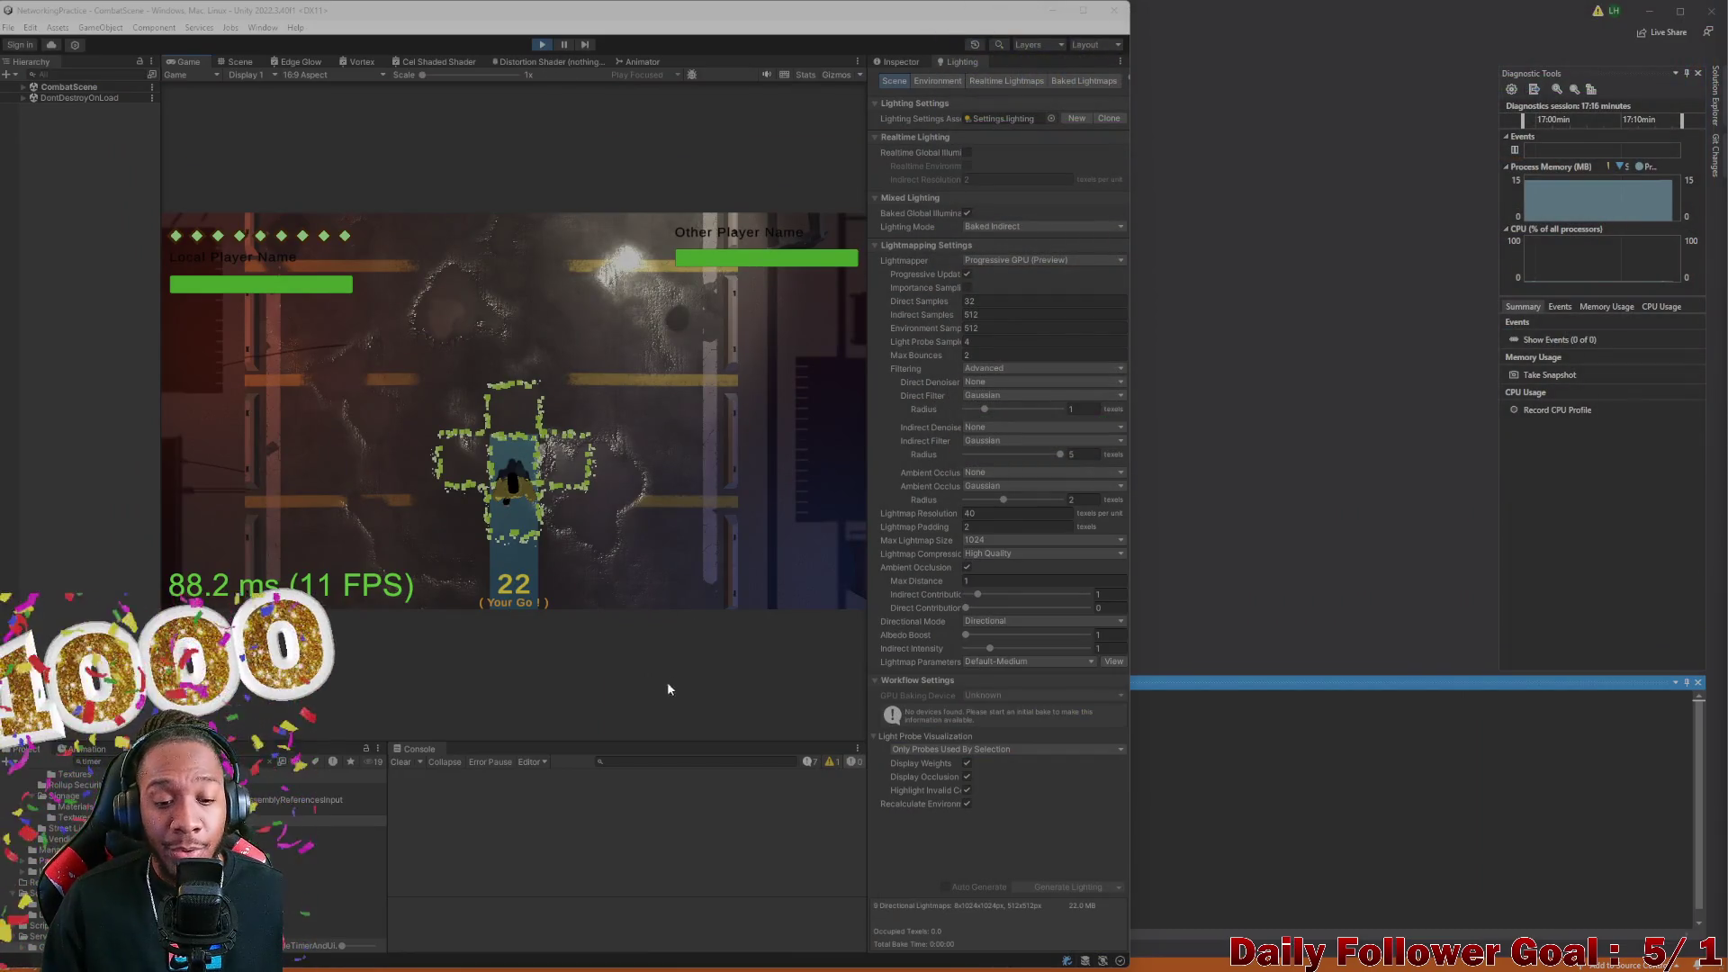
pyautogui.moveTo(990, 967)
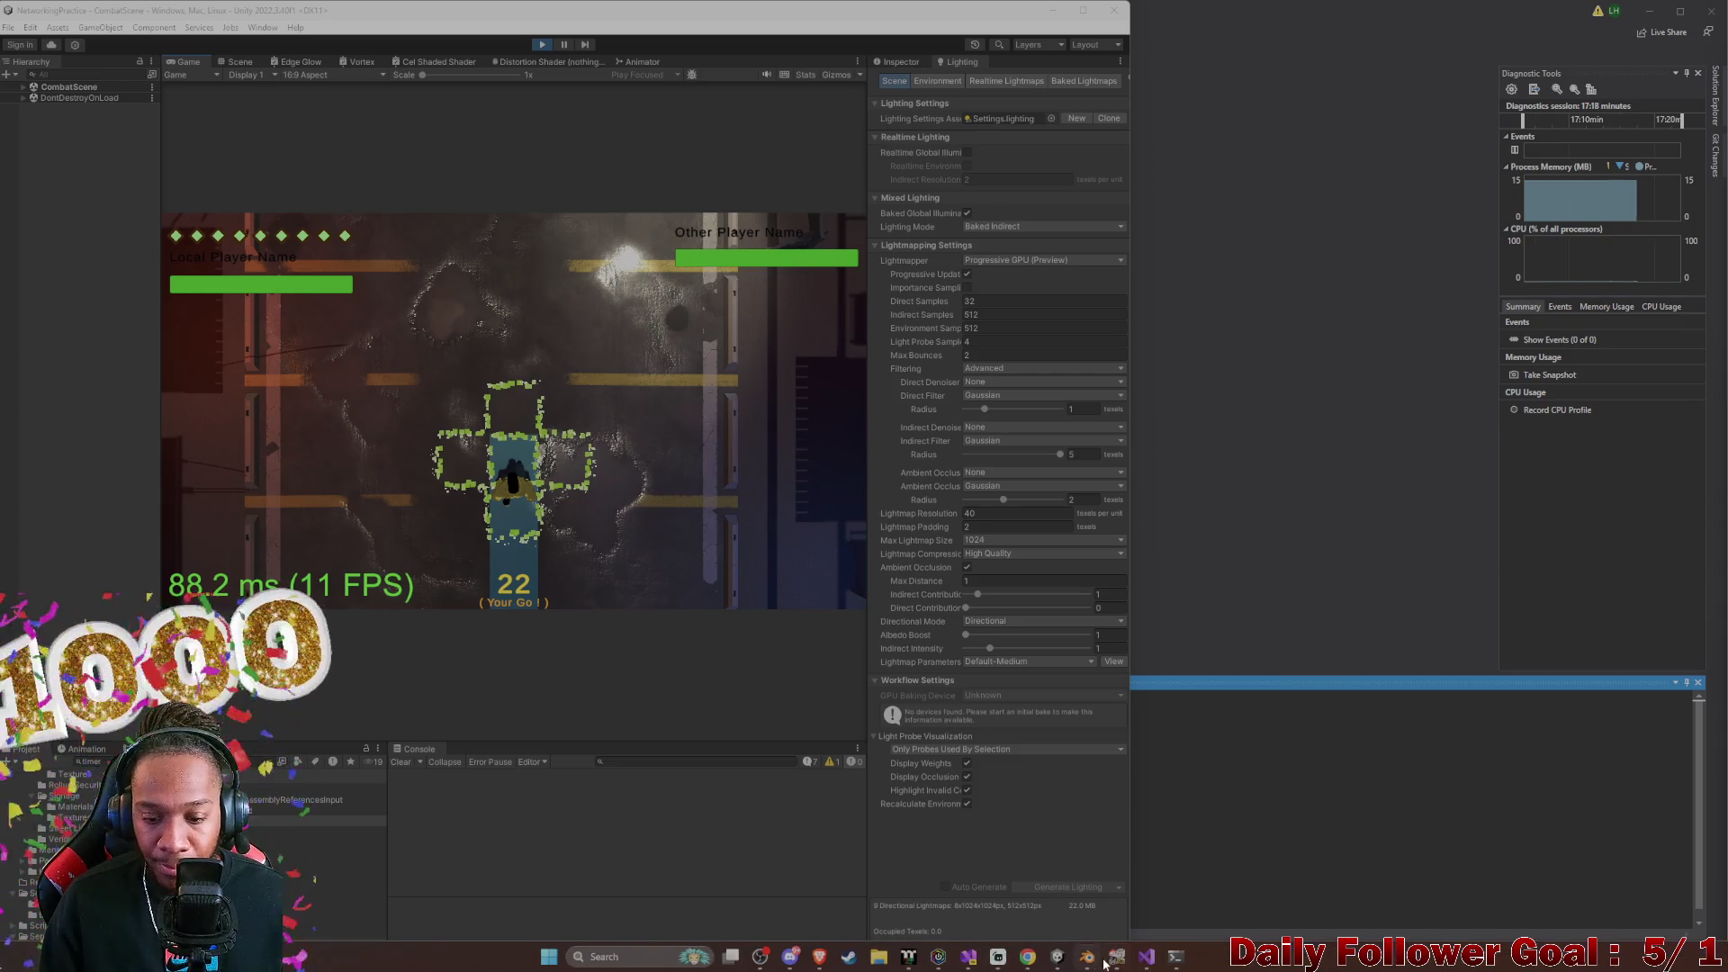
pyautogui.click(967, 961)
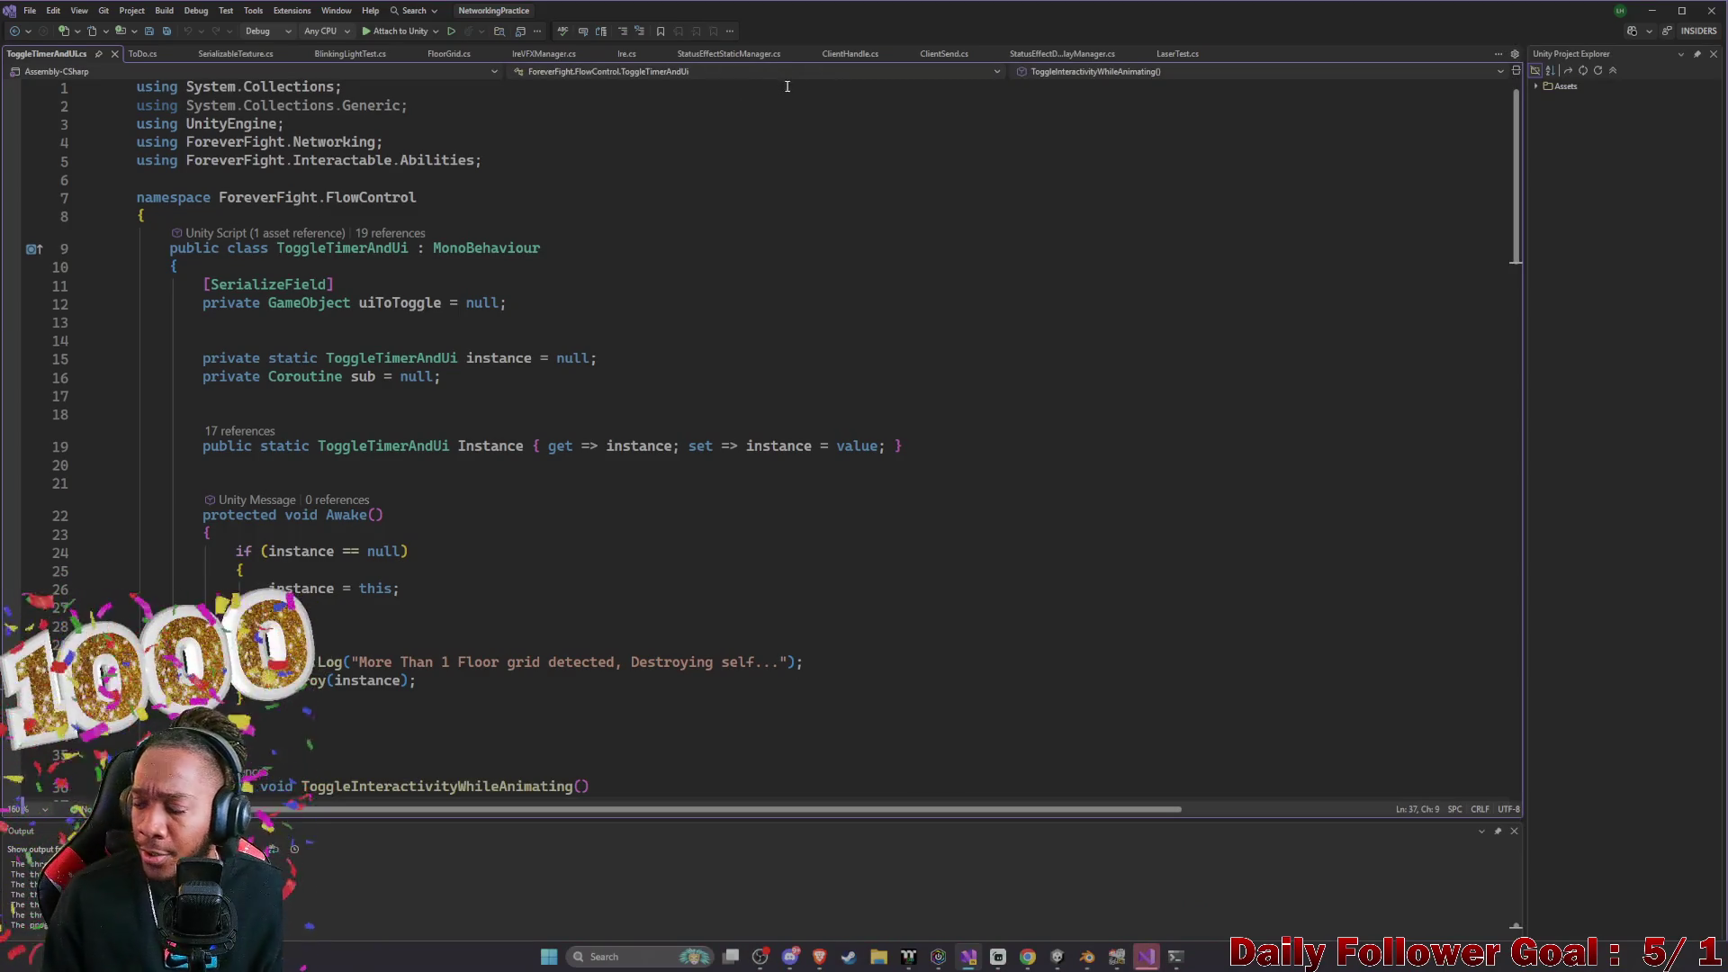
pyautogui.click(1660, 11)
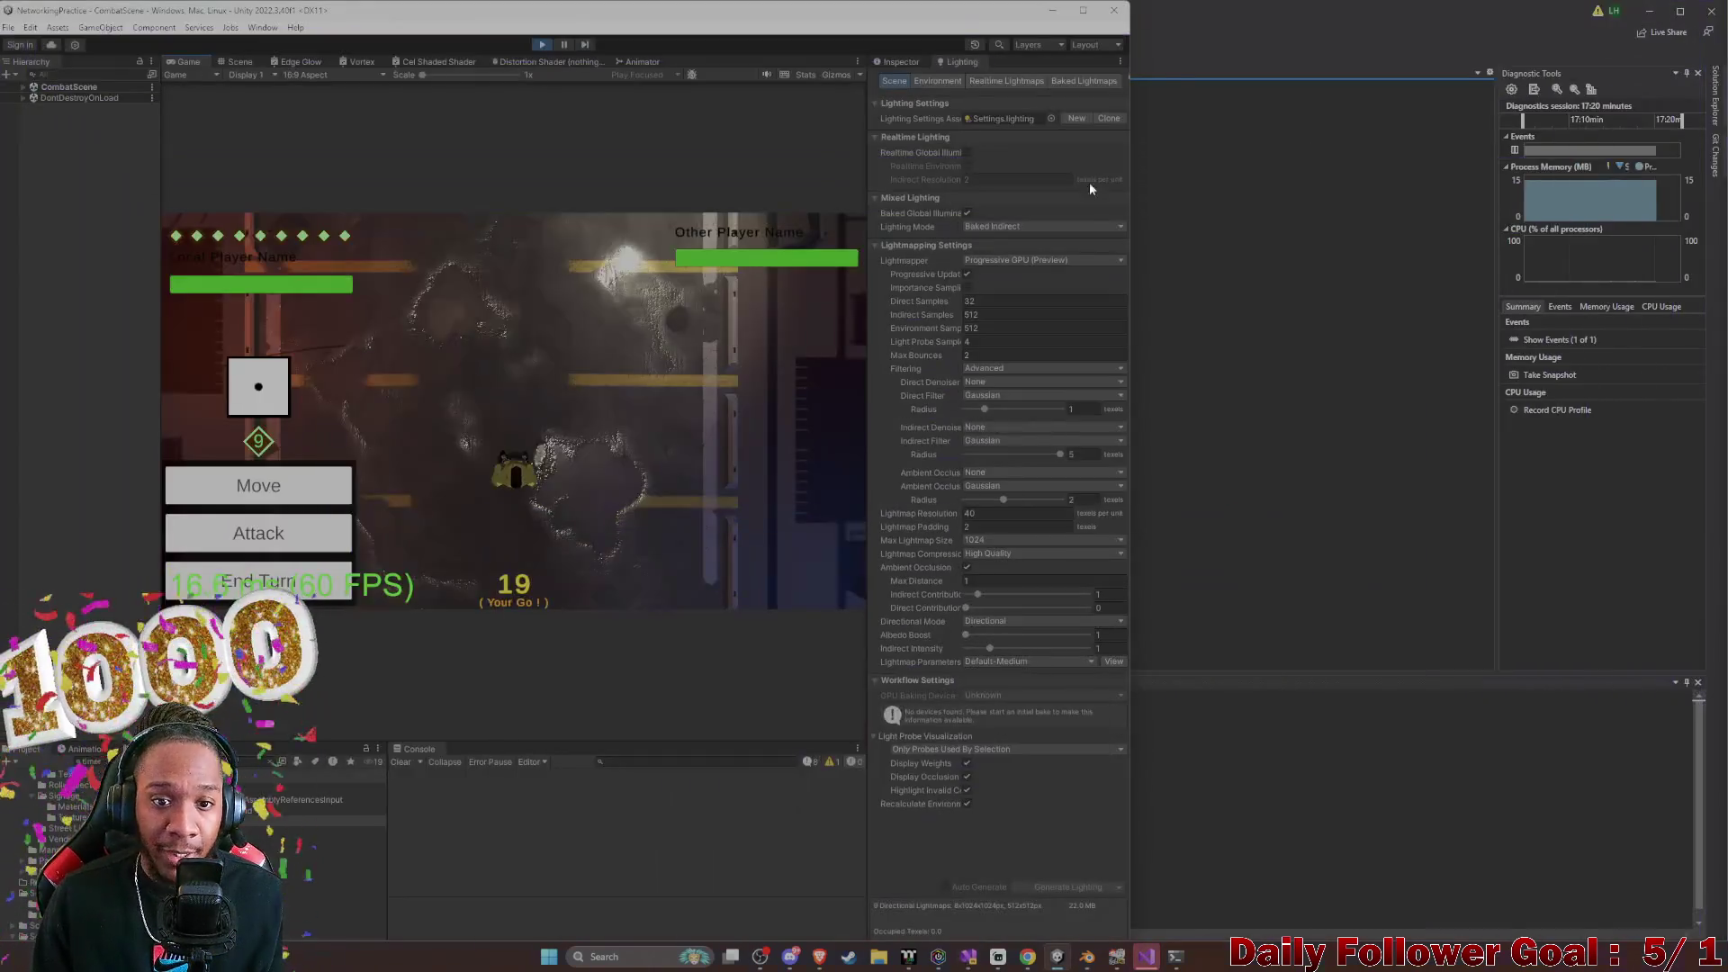
pyautogui.click(542, 45)
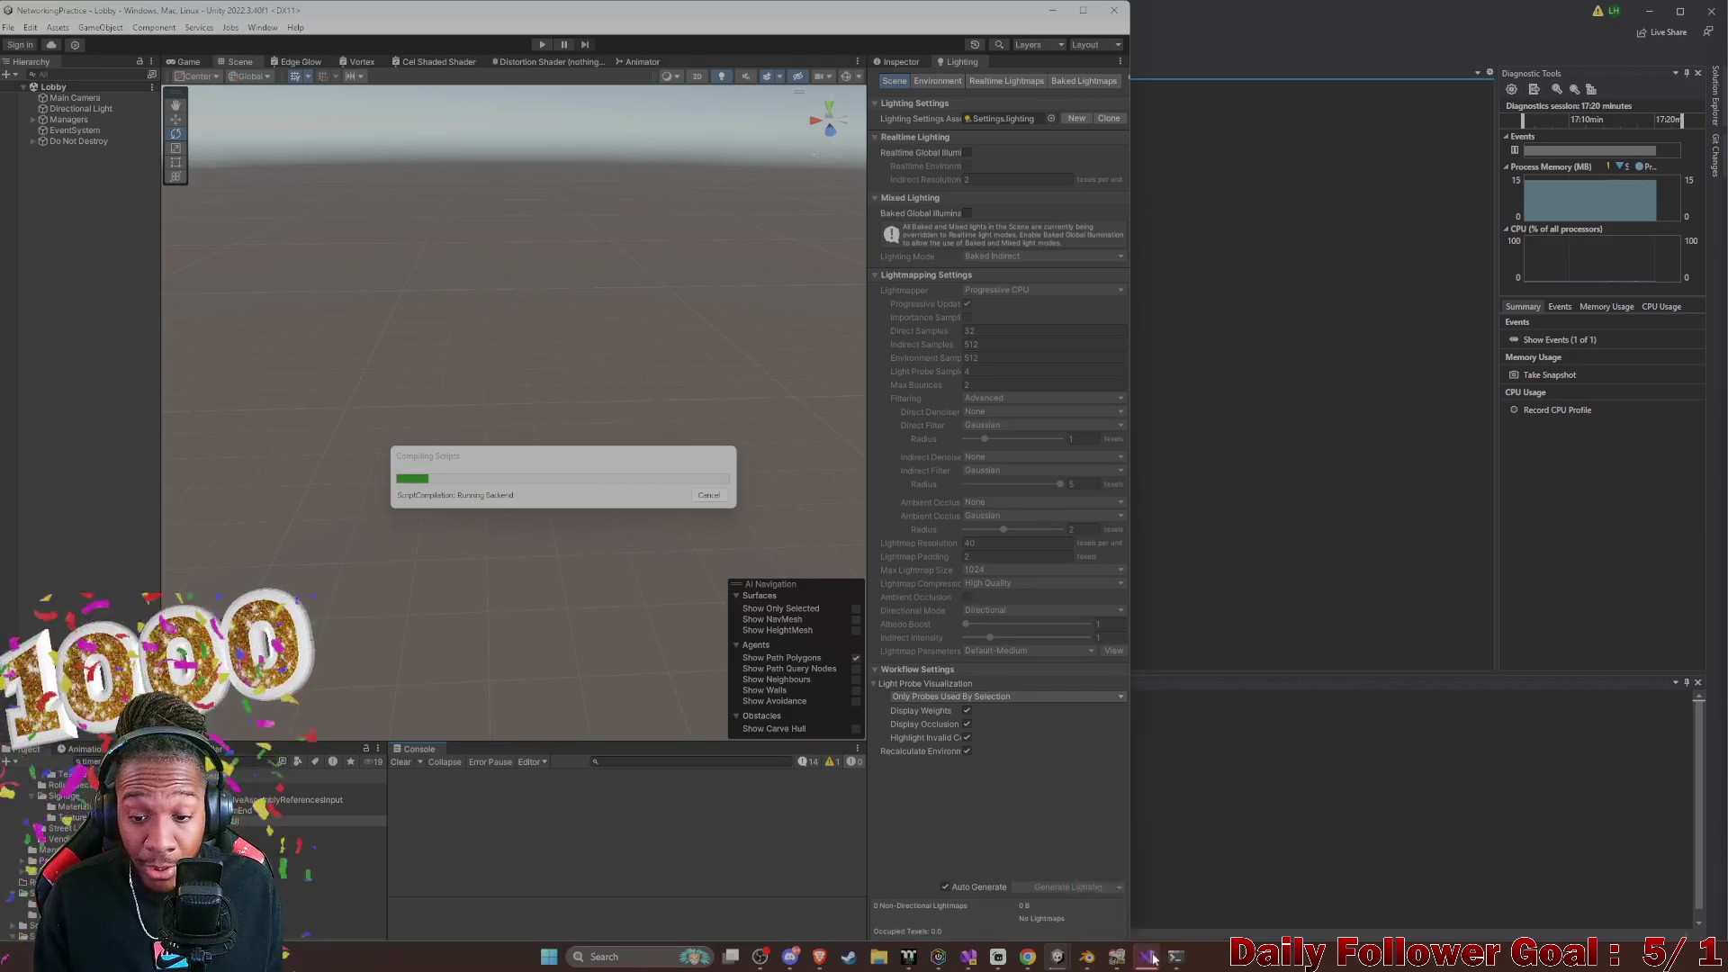
pyautogui.click(1186, 900)
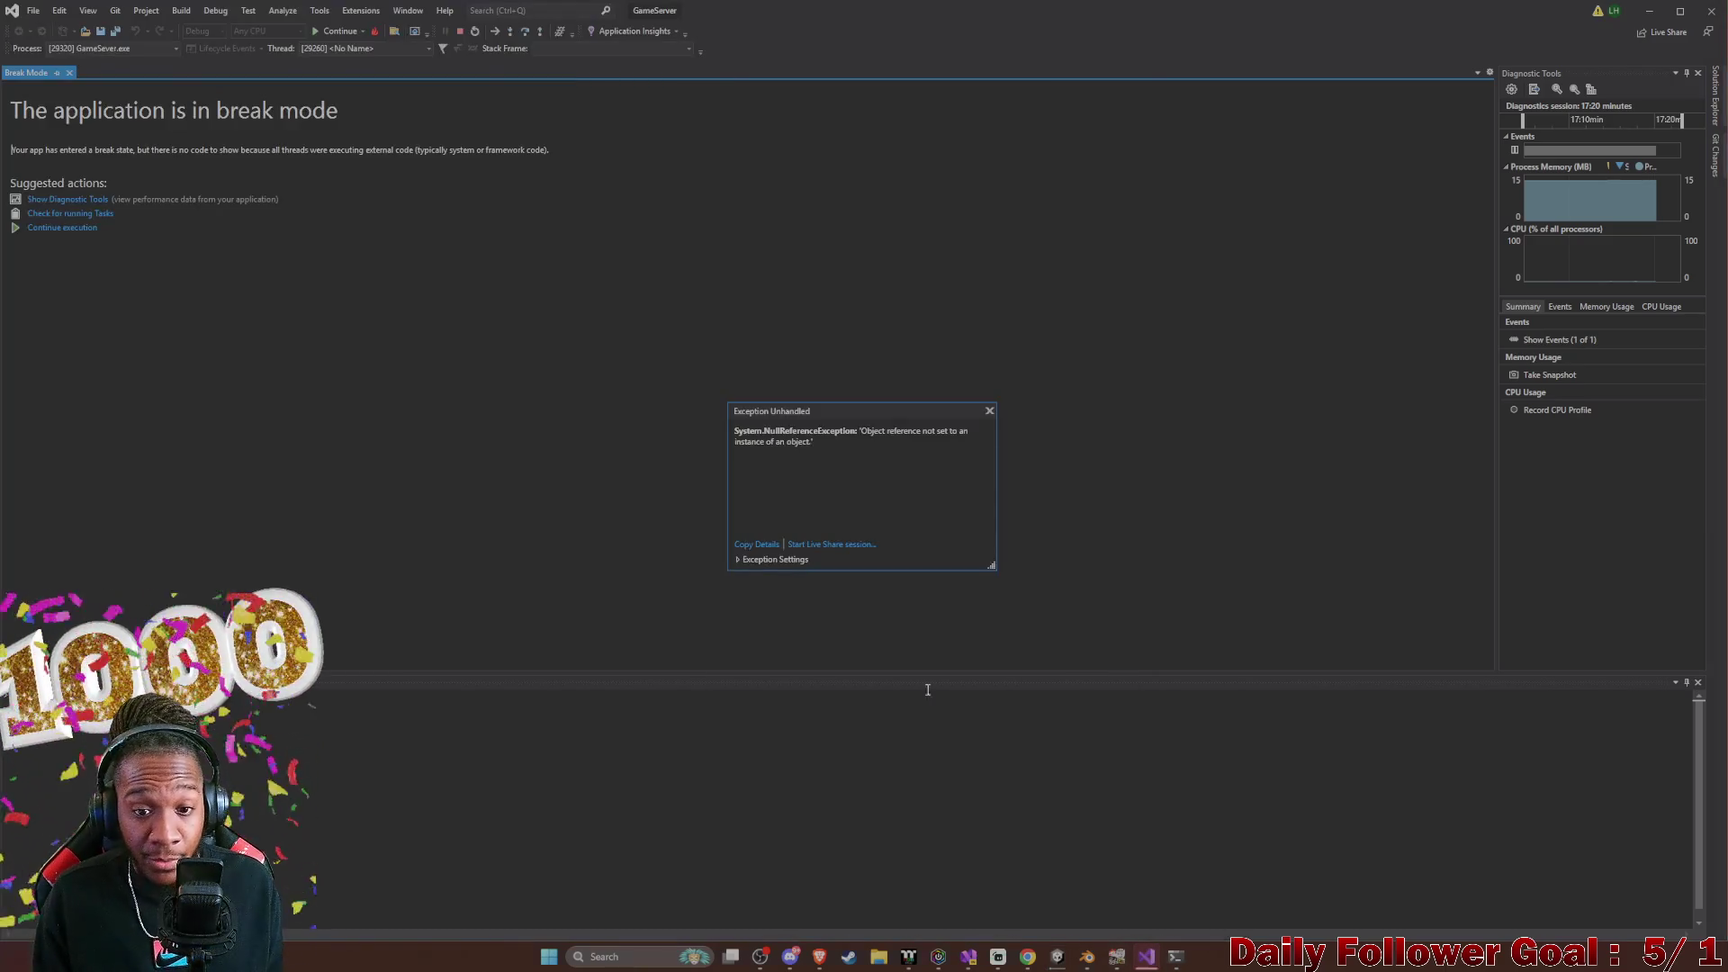
# Dismiss the game server's Exception Unhandled popup, stop debugging, and return to Unity
pyautogui.click(989, 410)
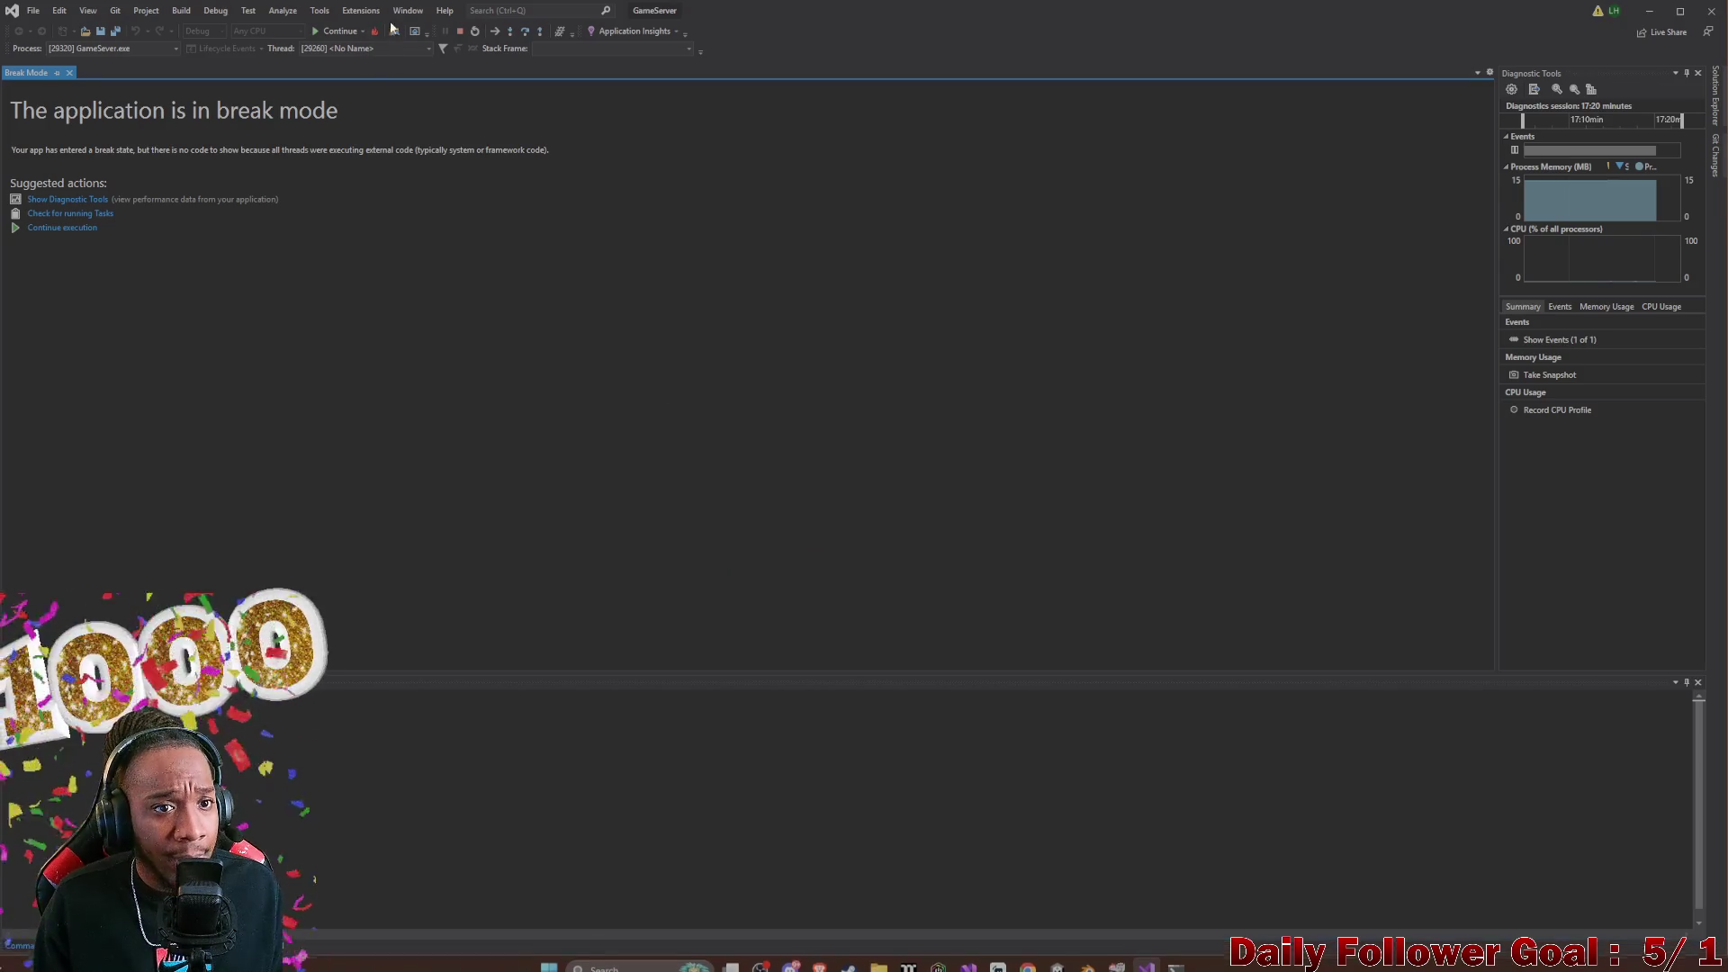
pyautogui.click(461, 31)
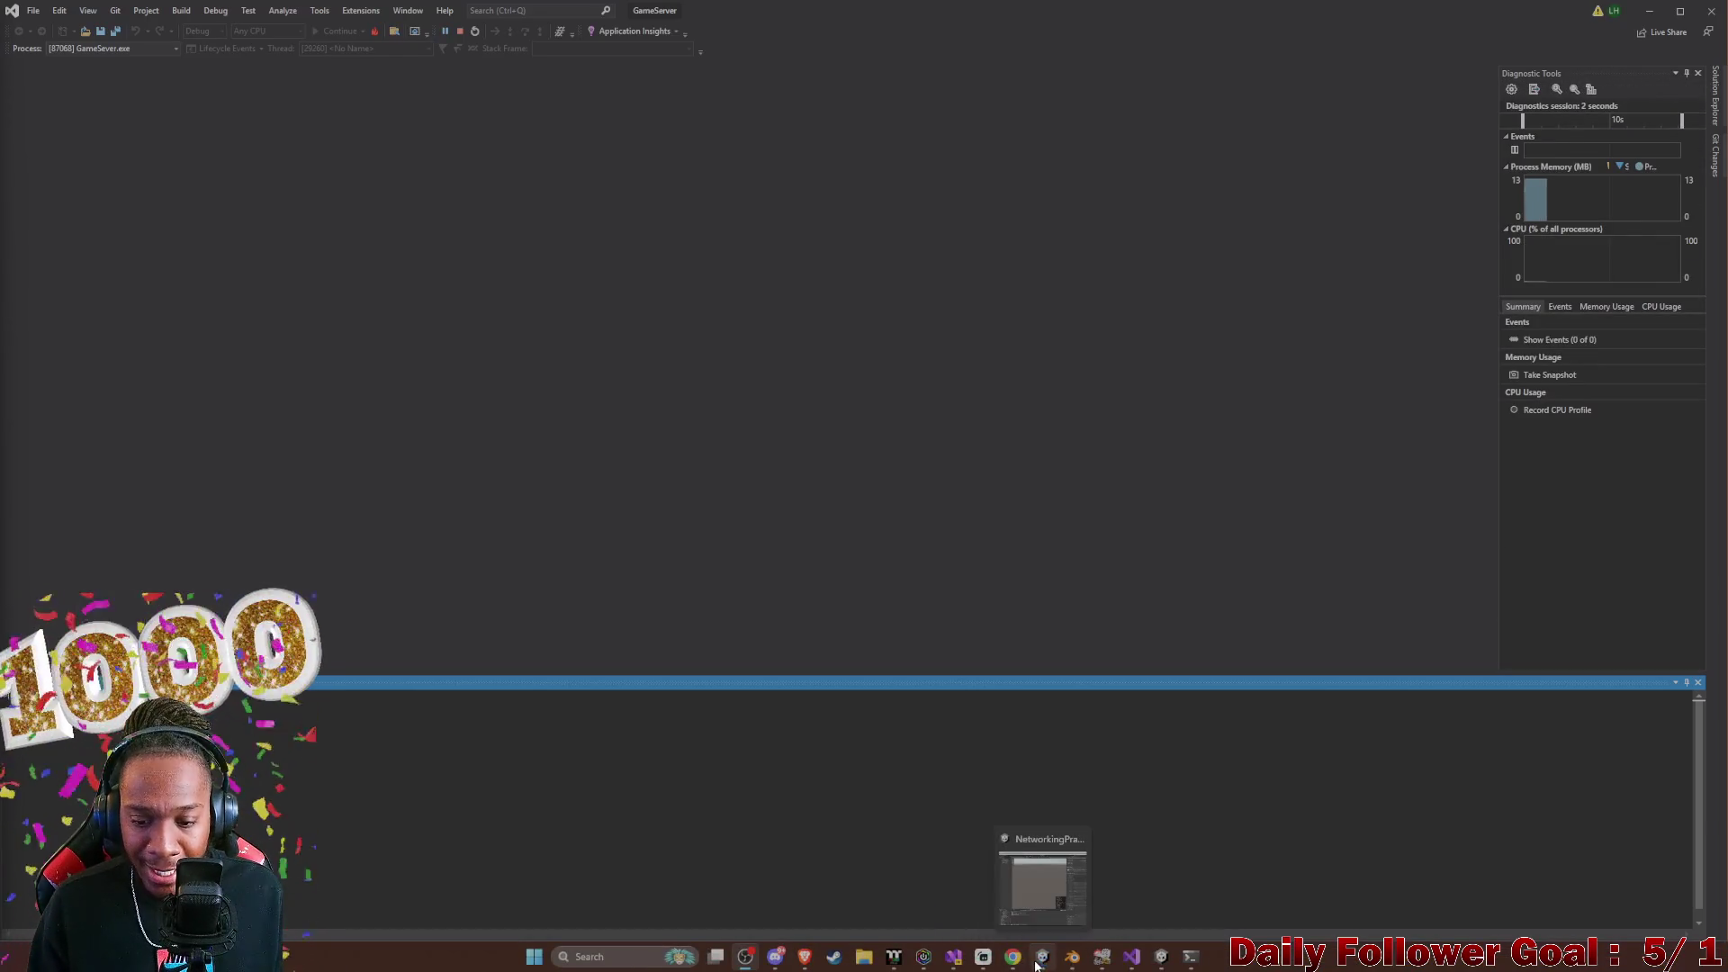
pyautogui.click(1041, 959)
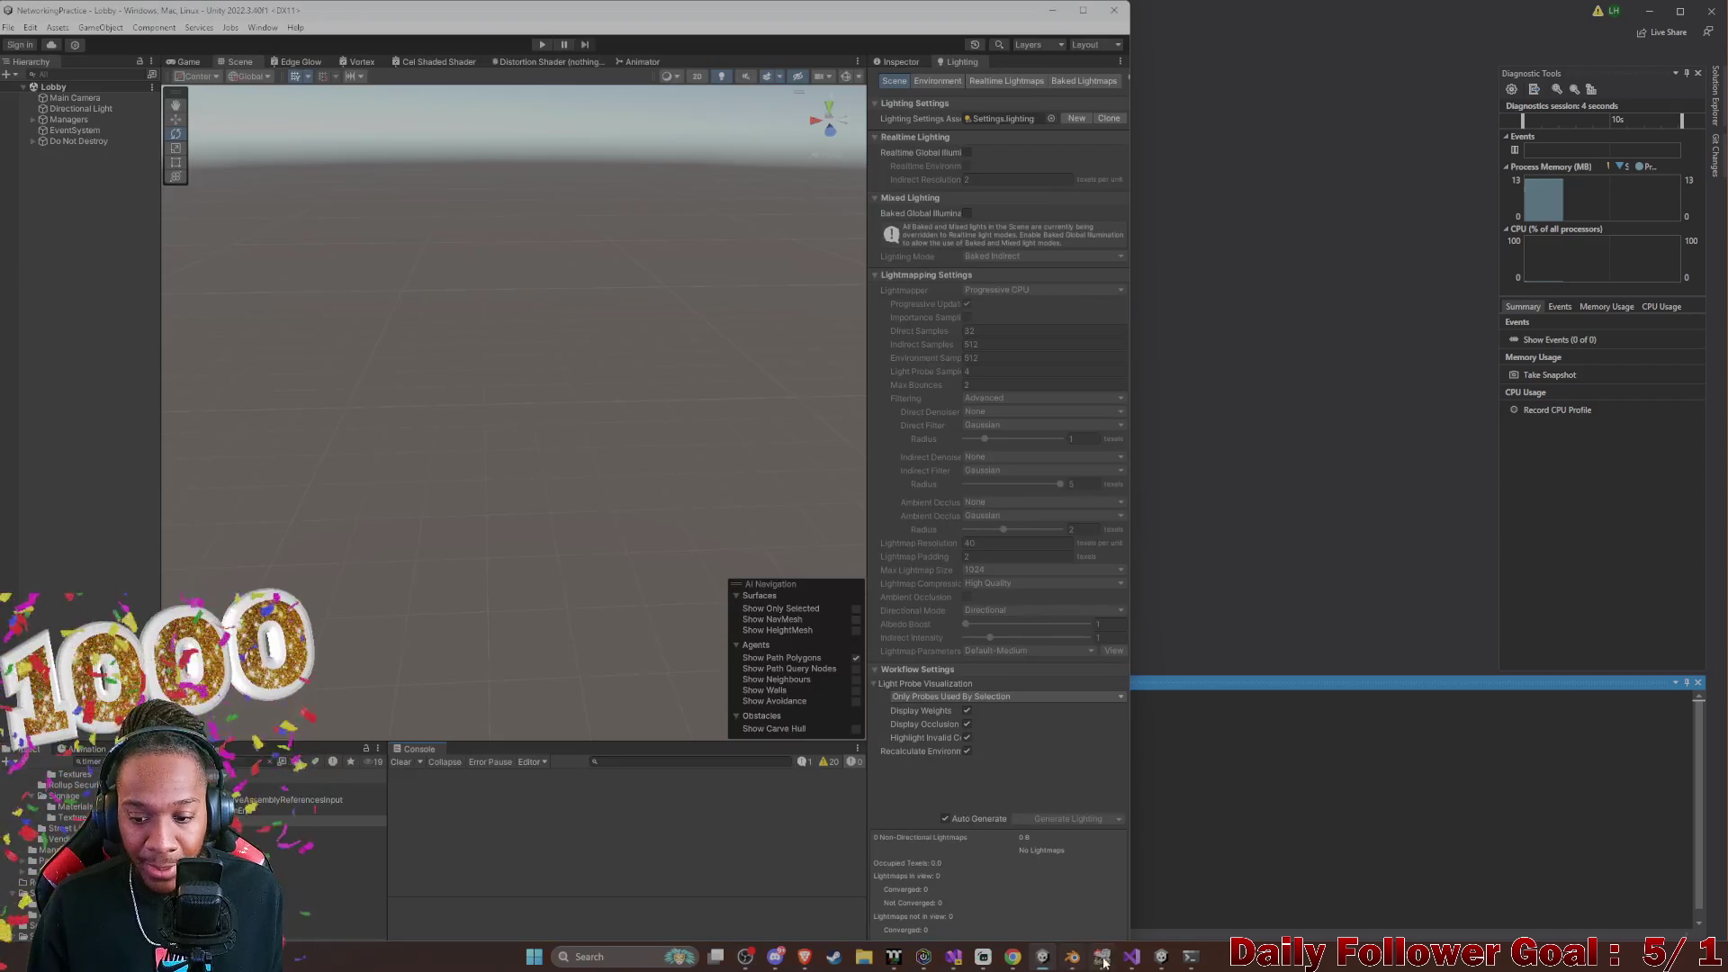
# Enter Play mode and connect the editor player and the standalone player, with a username, to the lobby
pyautogui.click(565, 78)
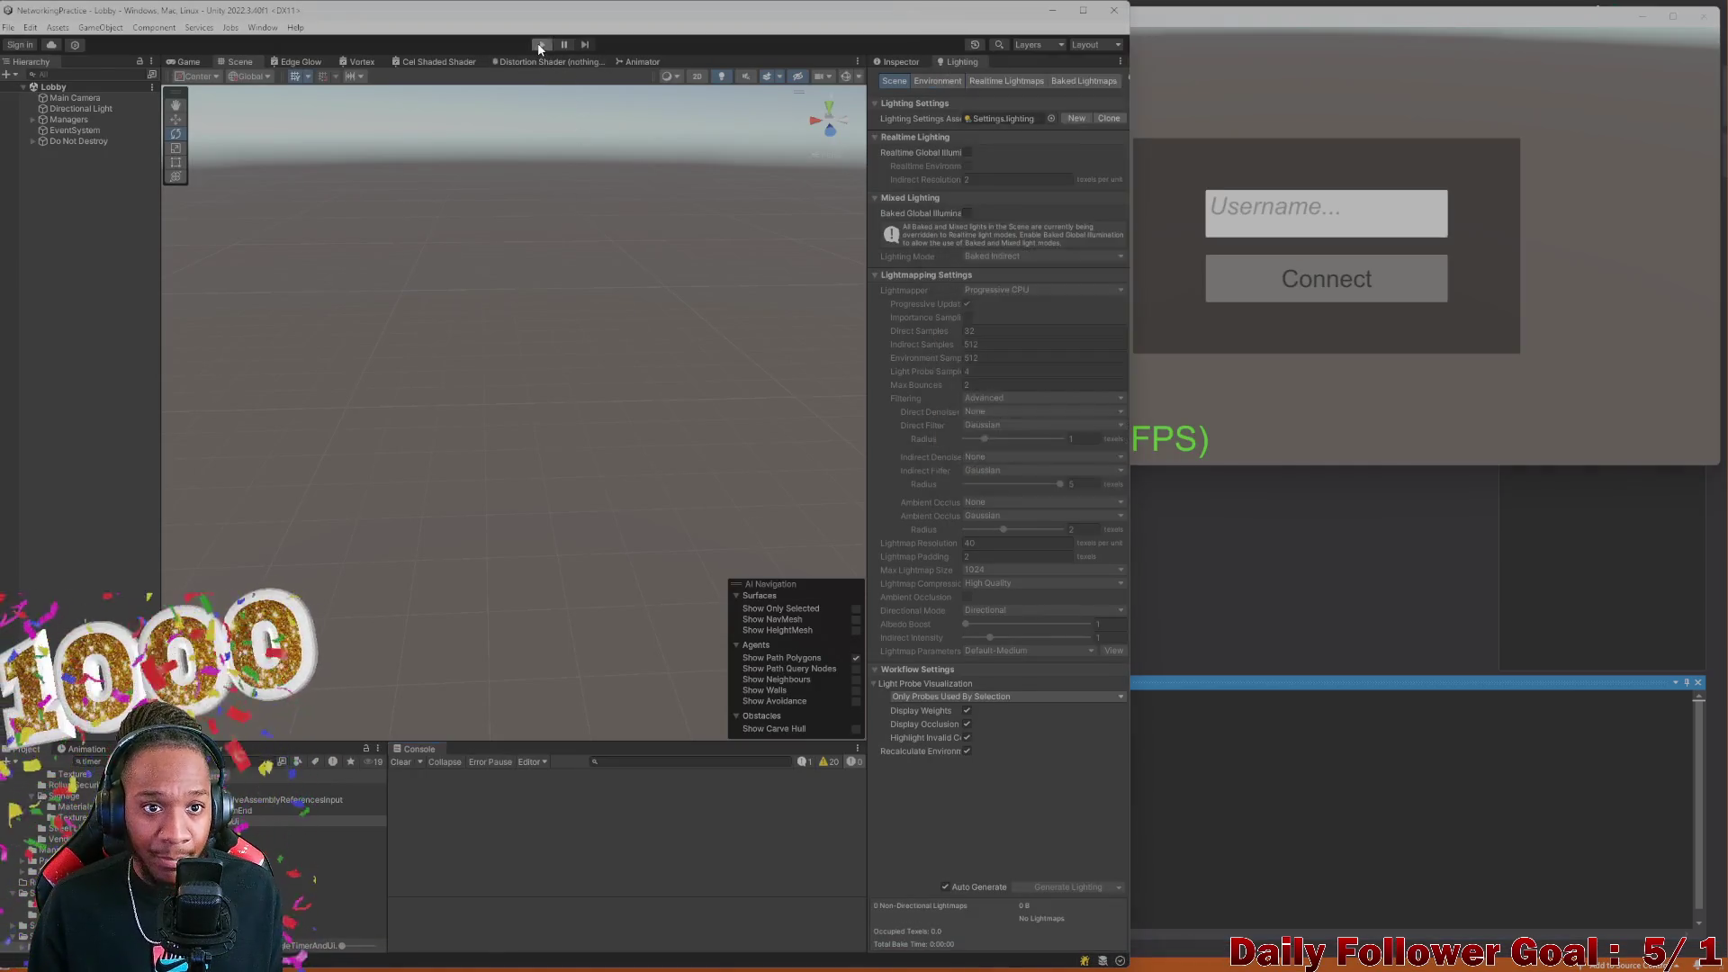
pyautogui.hotkey('ctrl', 'p')
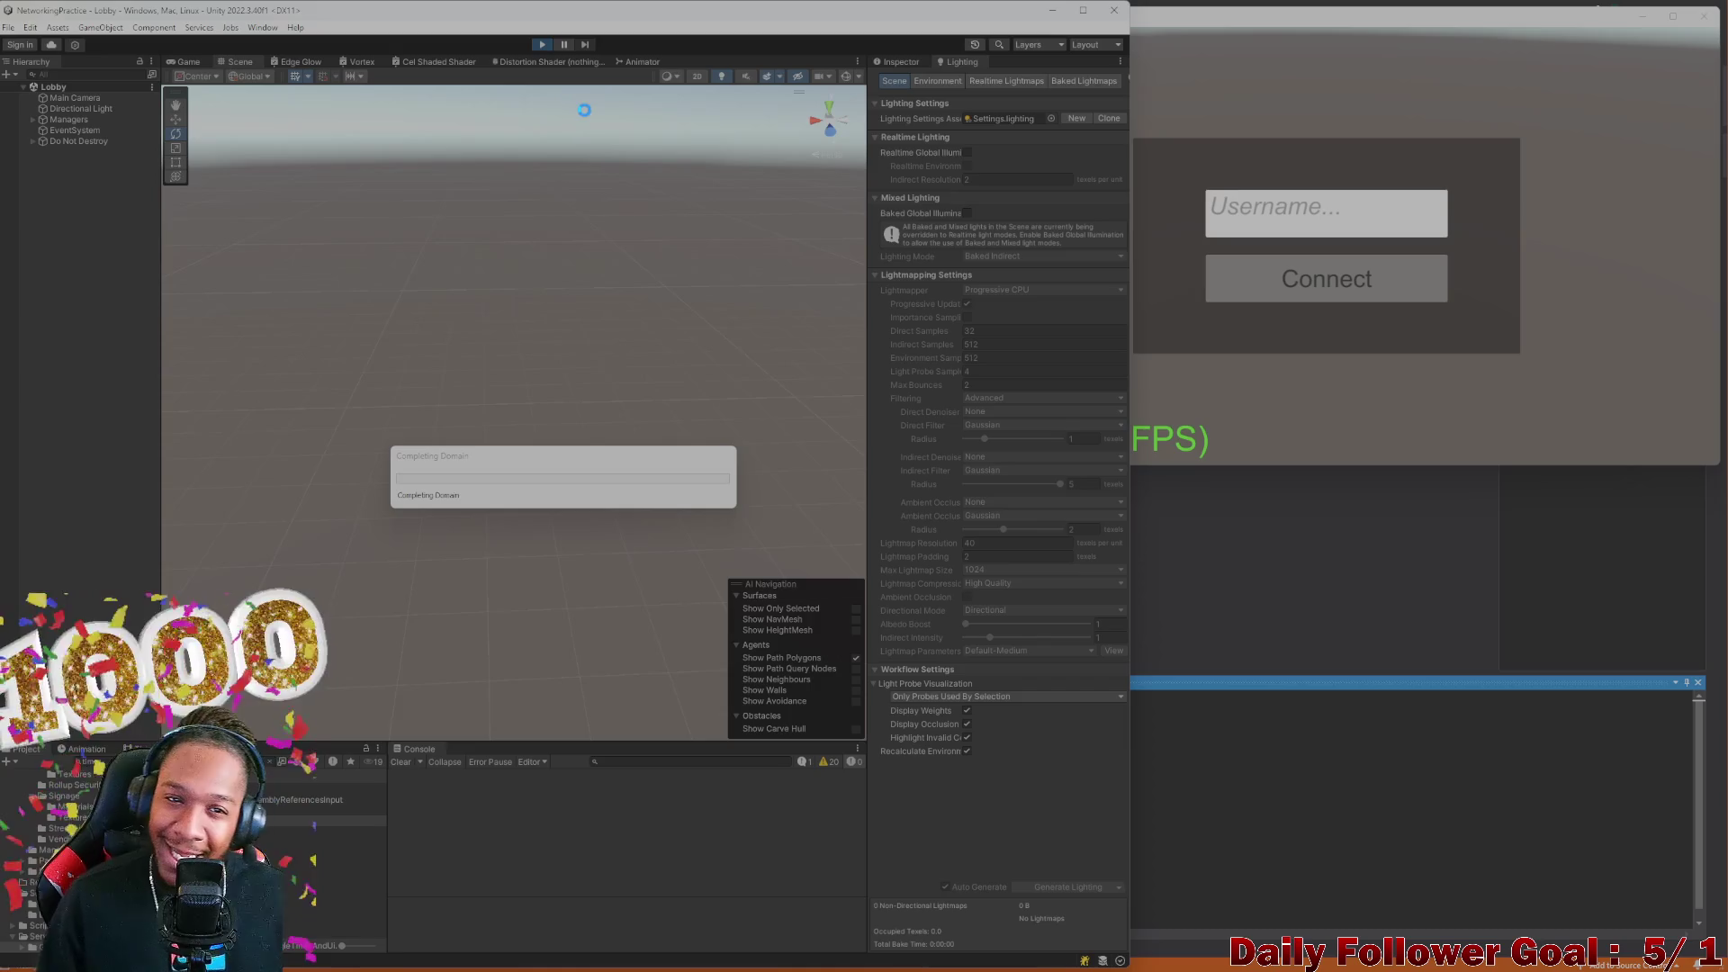
pyautogui.click(513, 441)
pyautogui.click(1313, 236)
pyautogui.write('kcvb')
pyautogui.click(1315, 274)
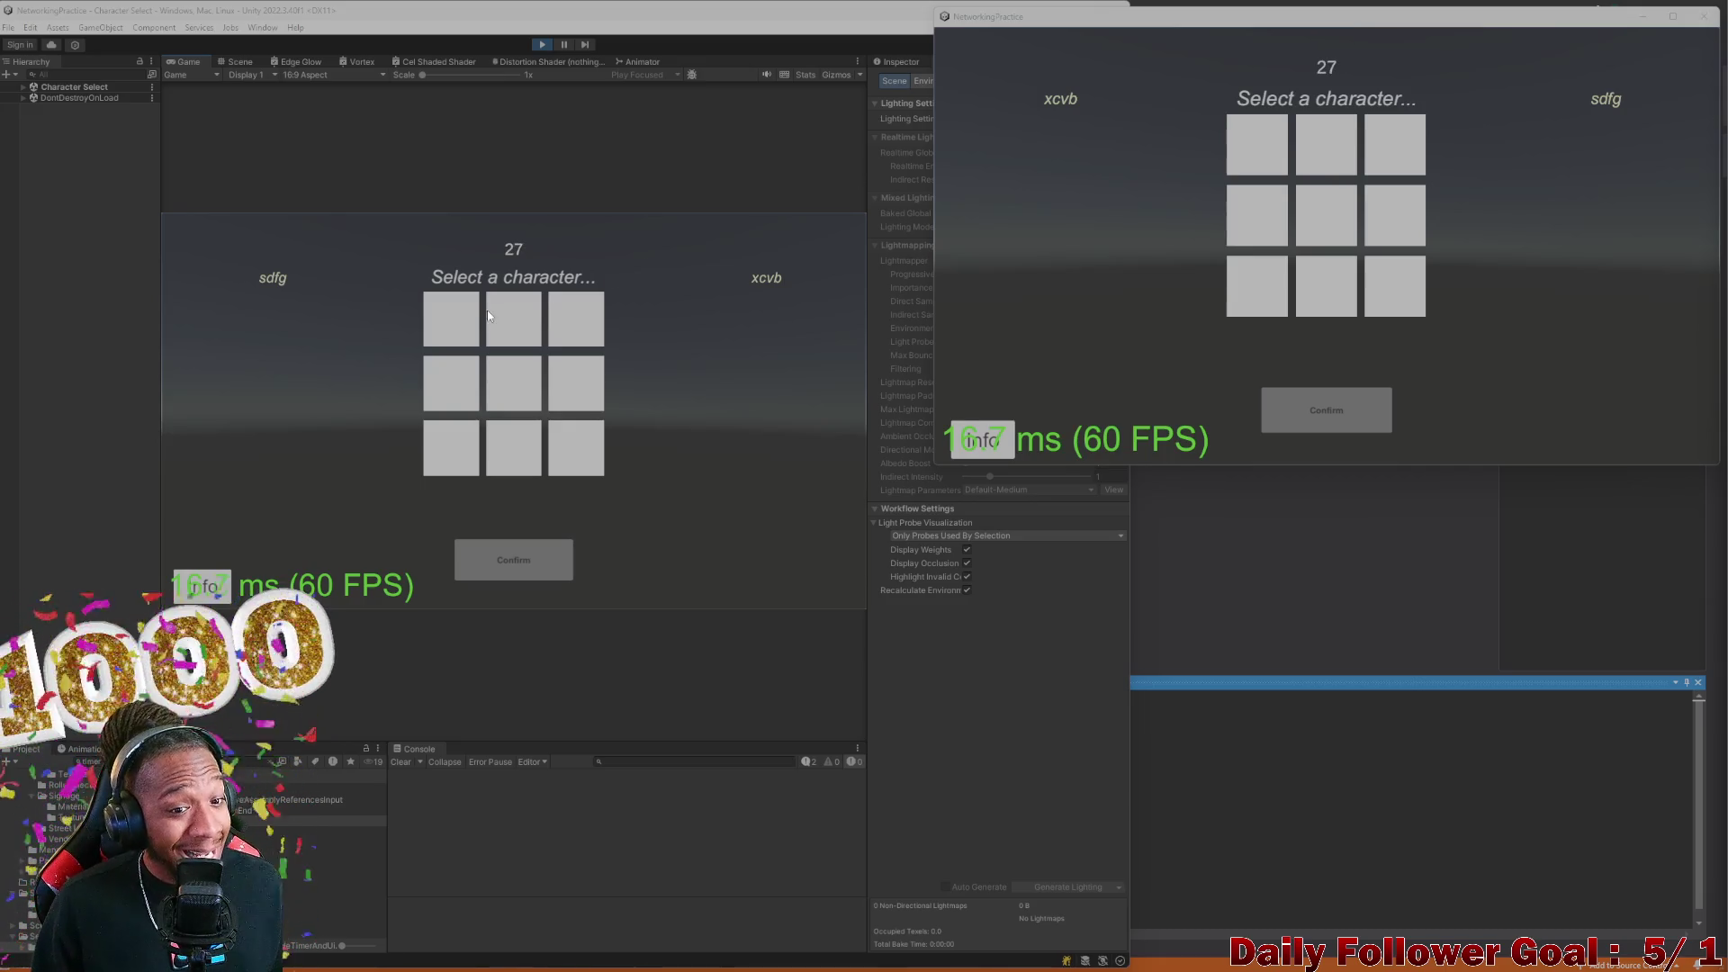
# Lock in The Speedster in the editor game and The Brawn in the standalone game
pyautogui.click(490, 315)
pyautogui.click(454, 322)
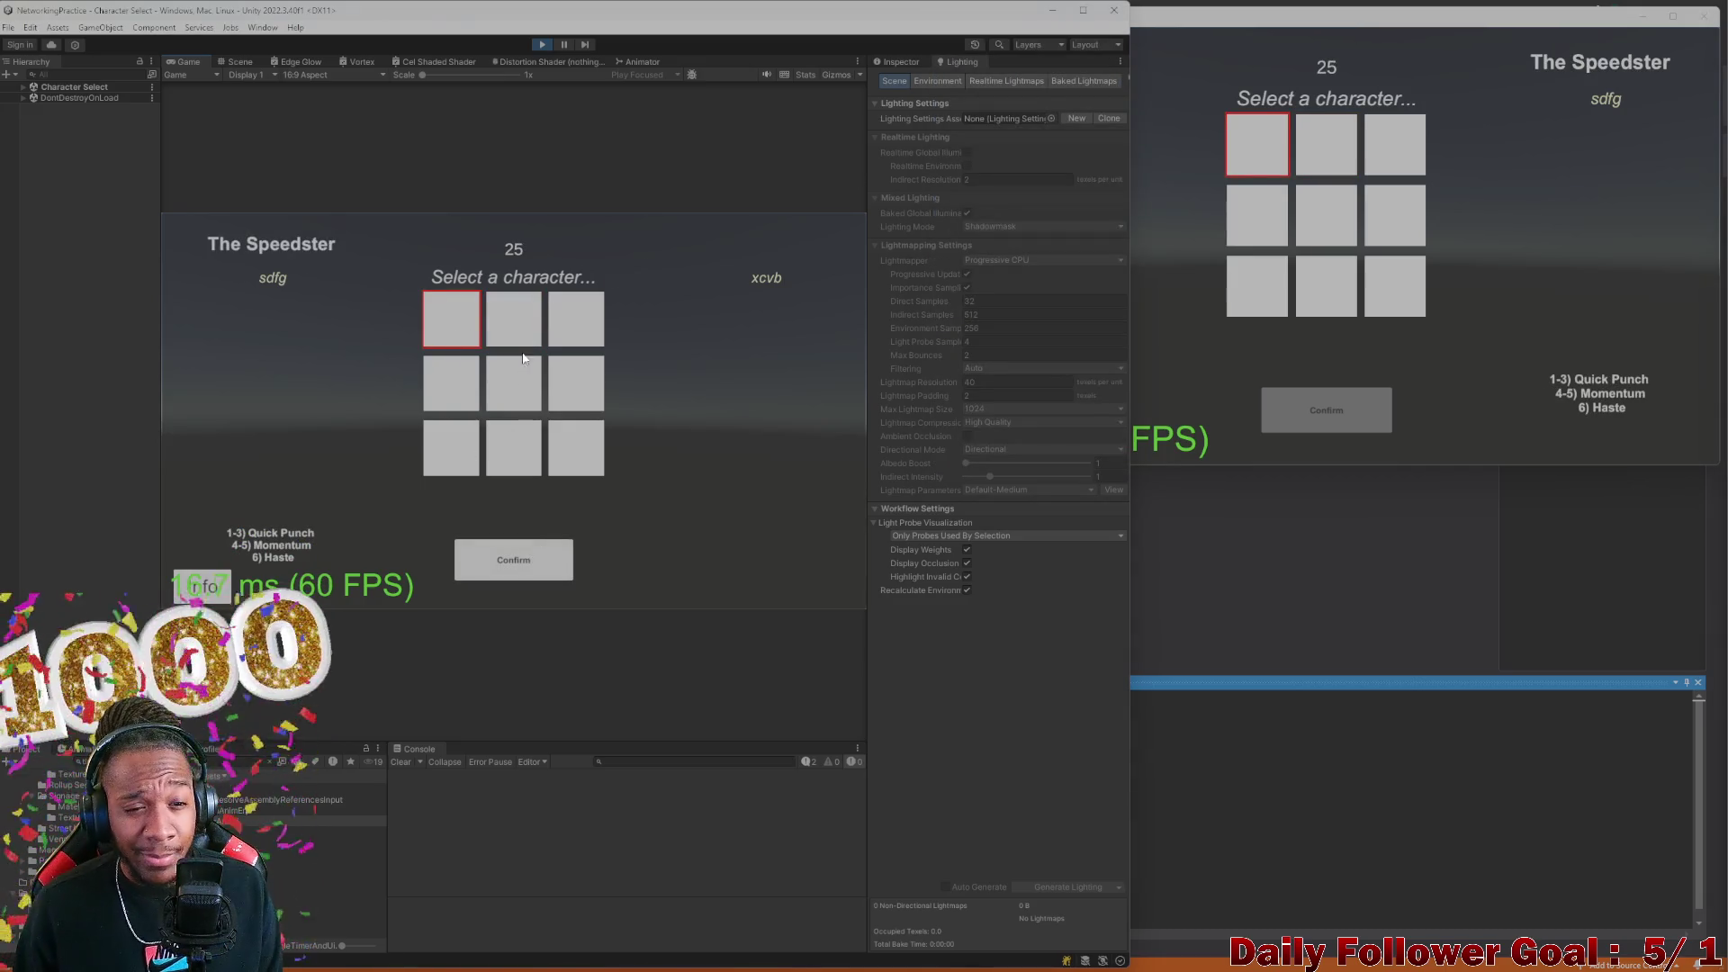
pyautogui.click(511, 324)
pyautogui.click(460, 337)
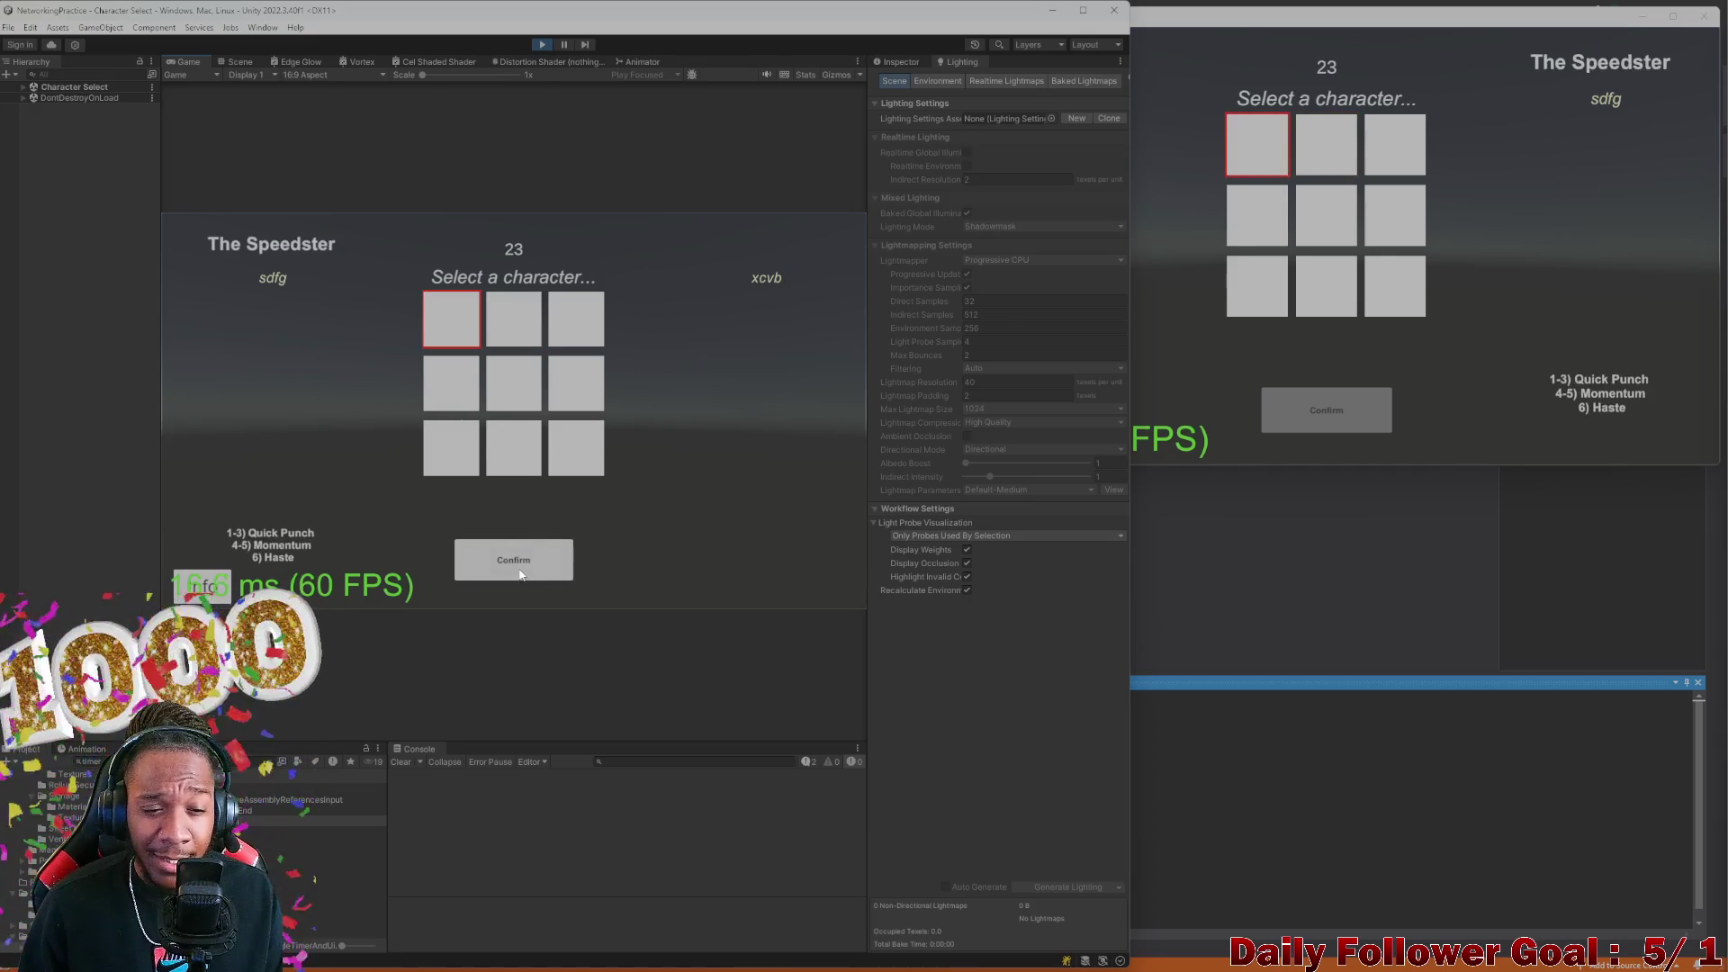
pyautogui.click(513, 559)
pyautogui.click(1325, 145)
pyautogui.click(1313, 410)
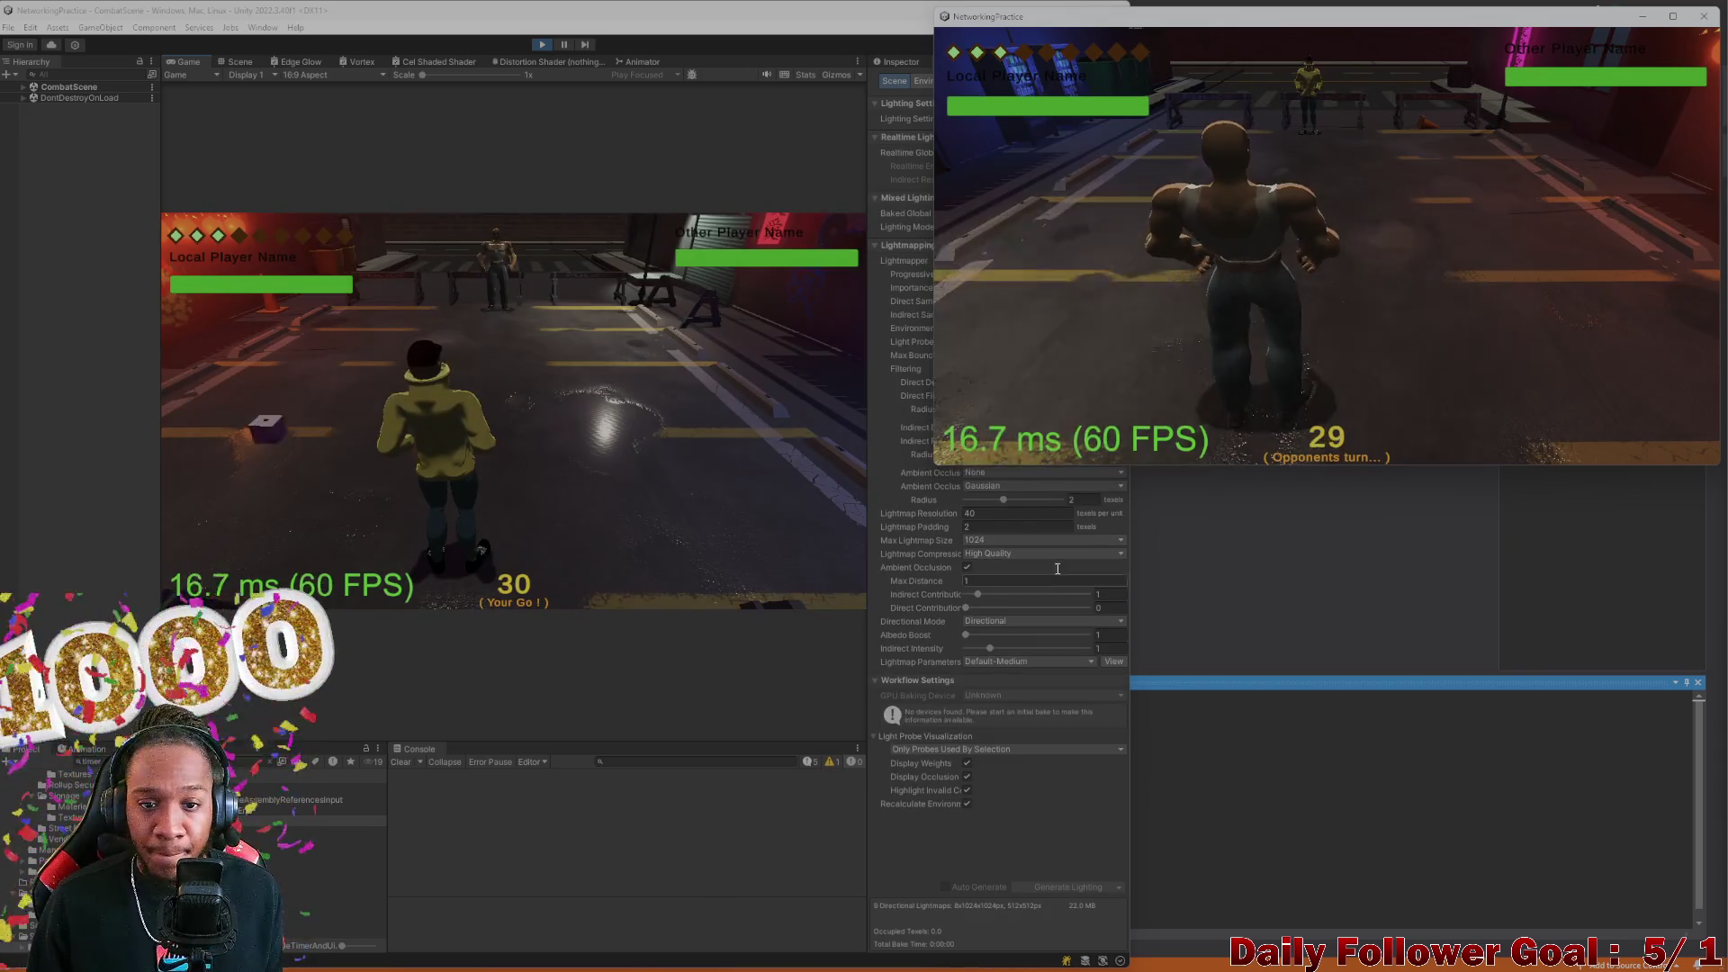
# Play three movement turns, choosing and confirming a destination tile each time
pyautogui.click(294, 448)
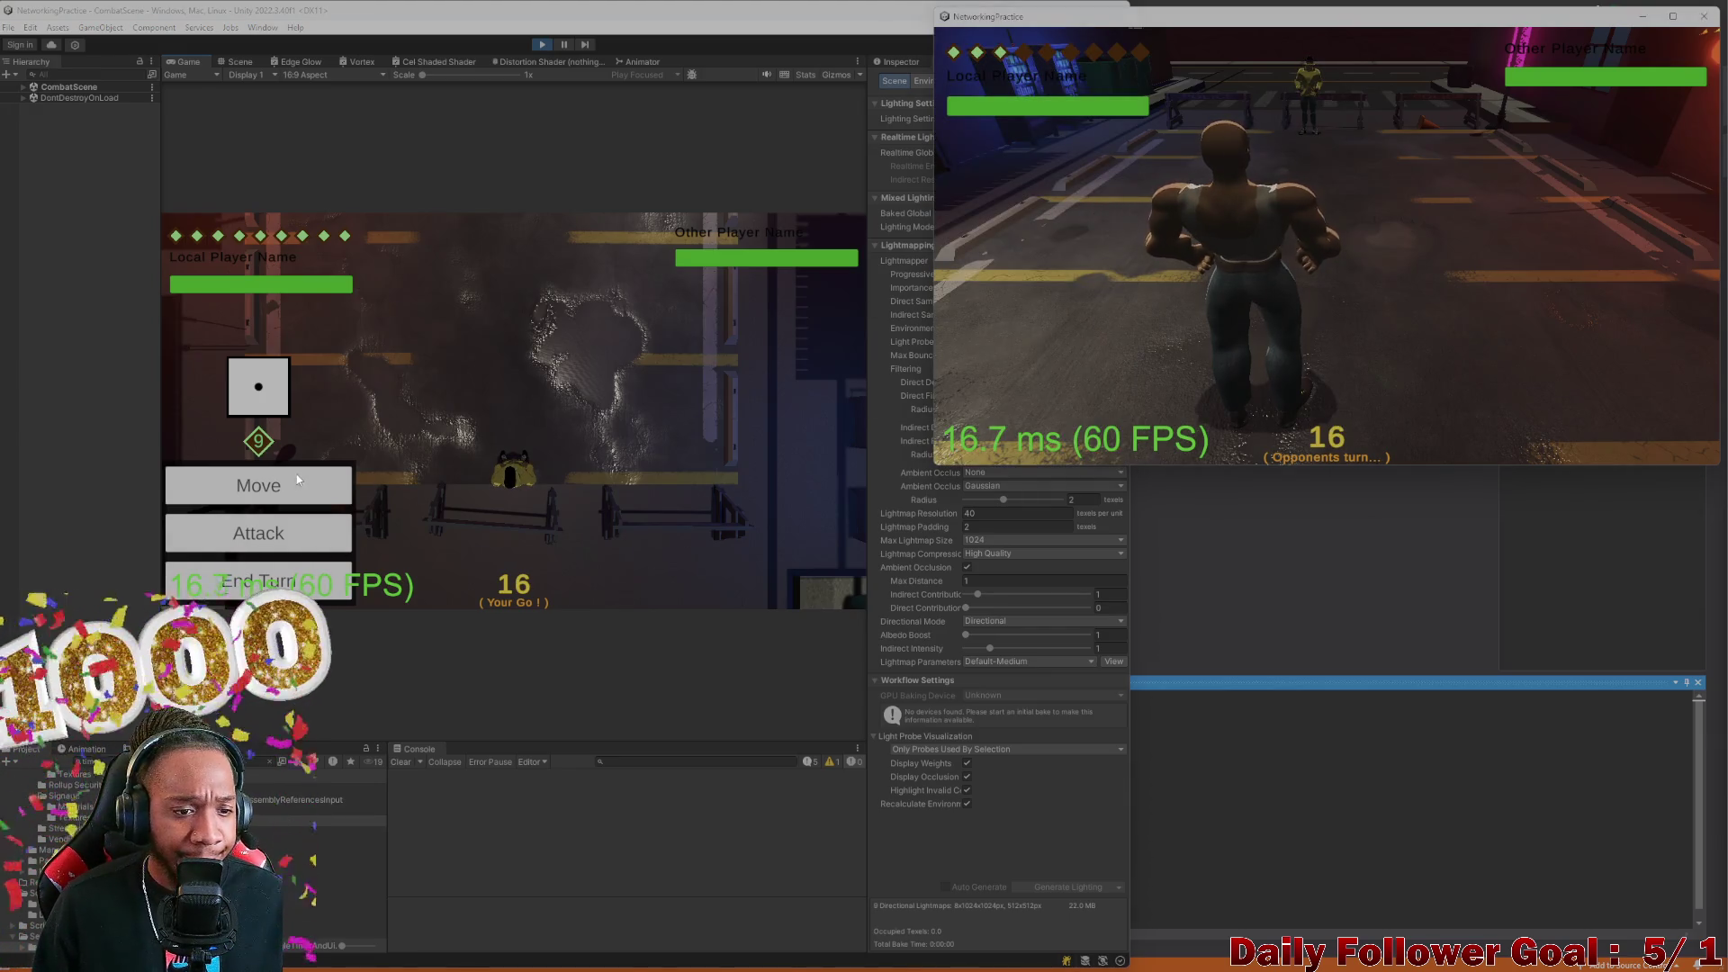
pyautogui.click(505, 462)
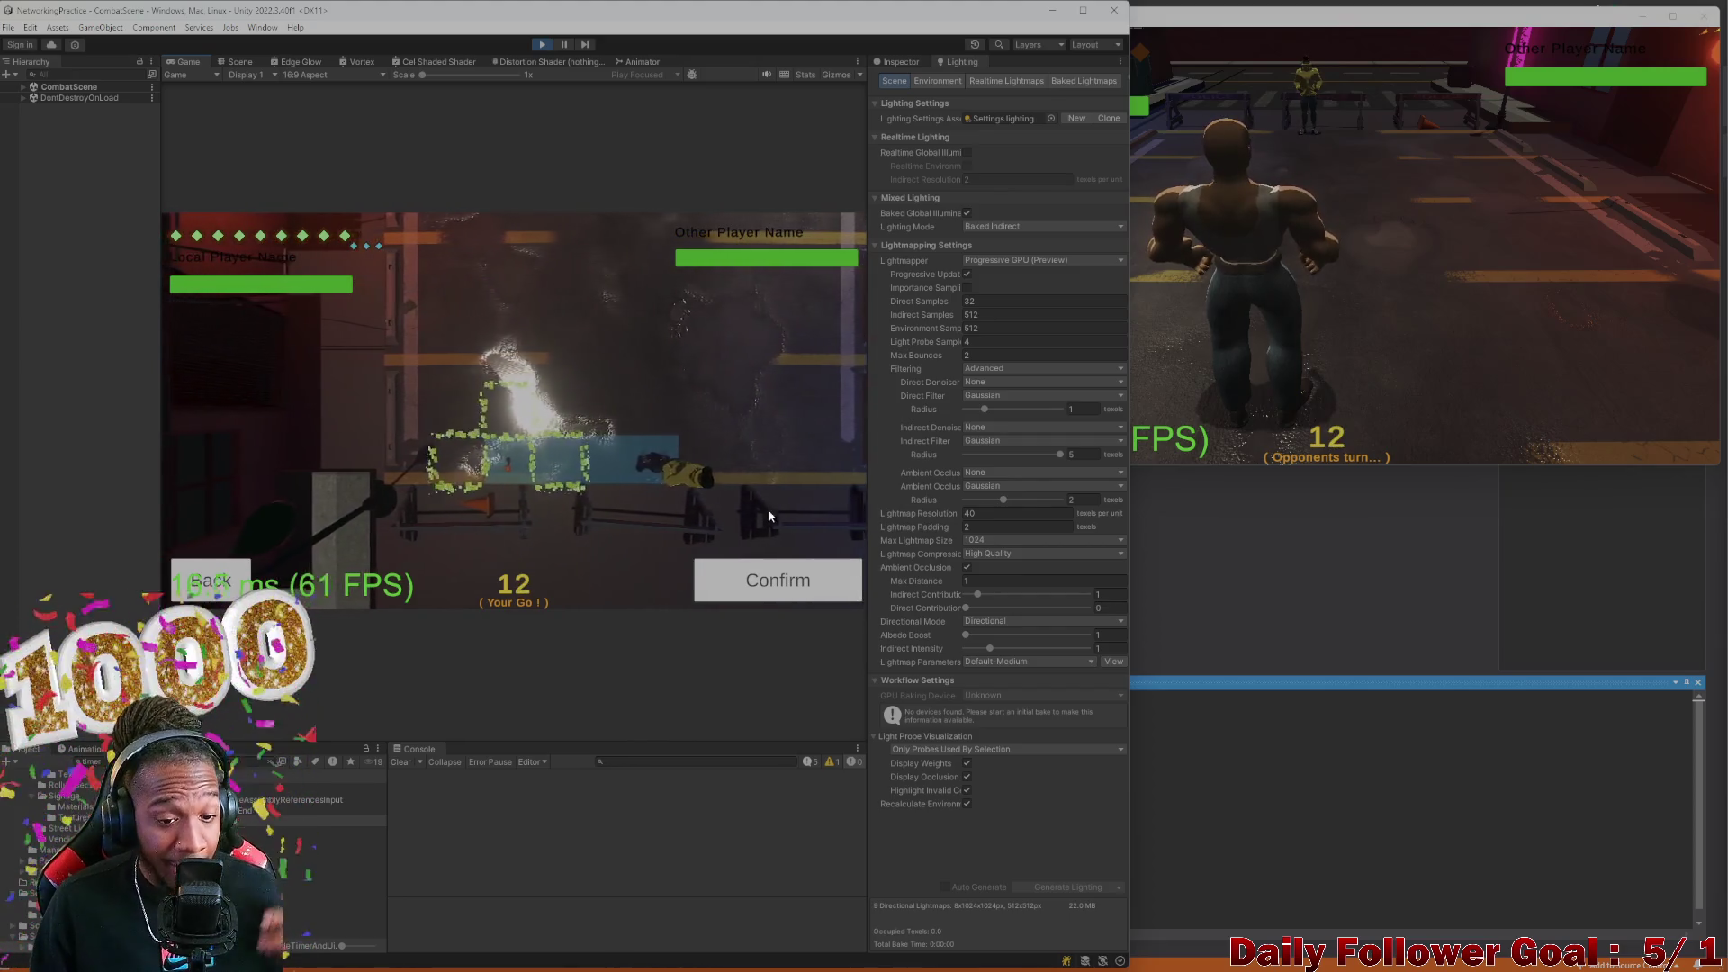
pyautogui.click(785, 580)
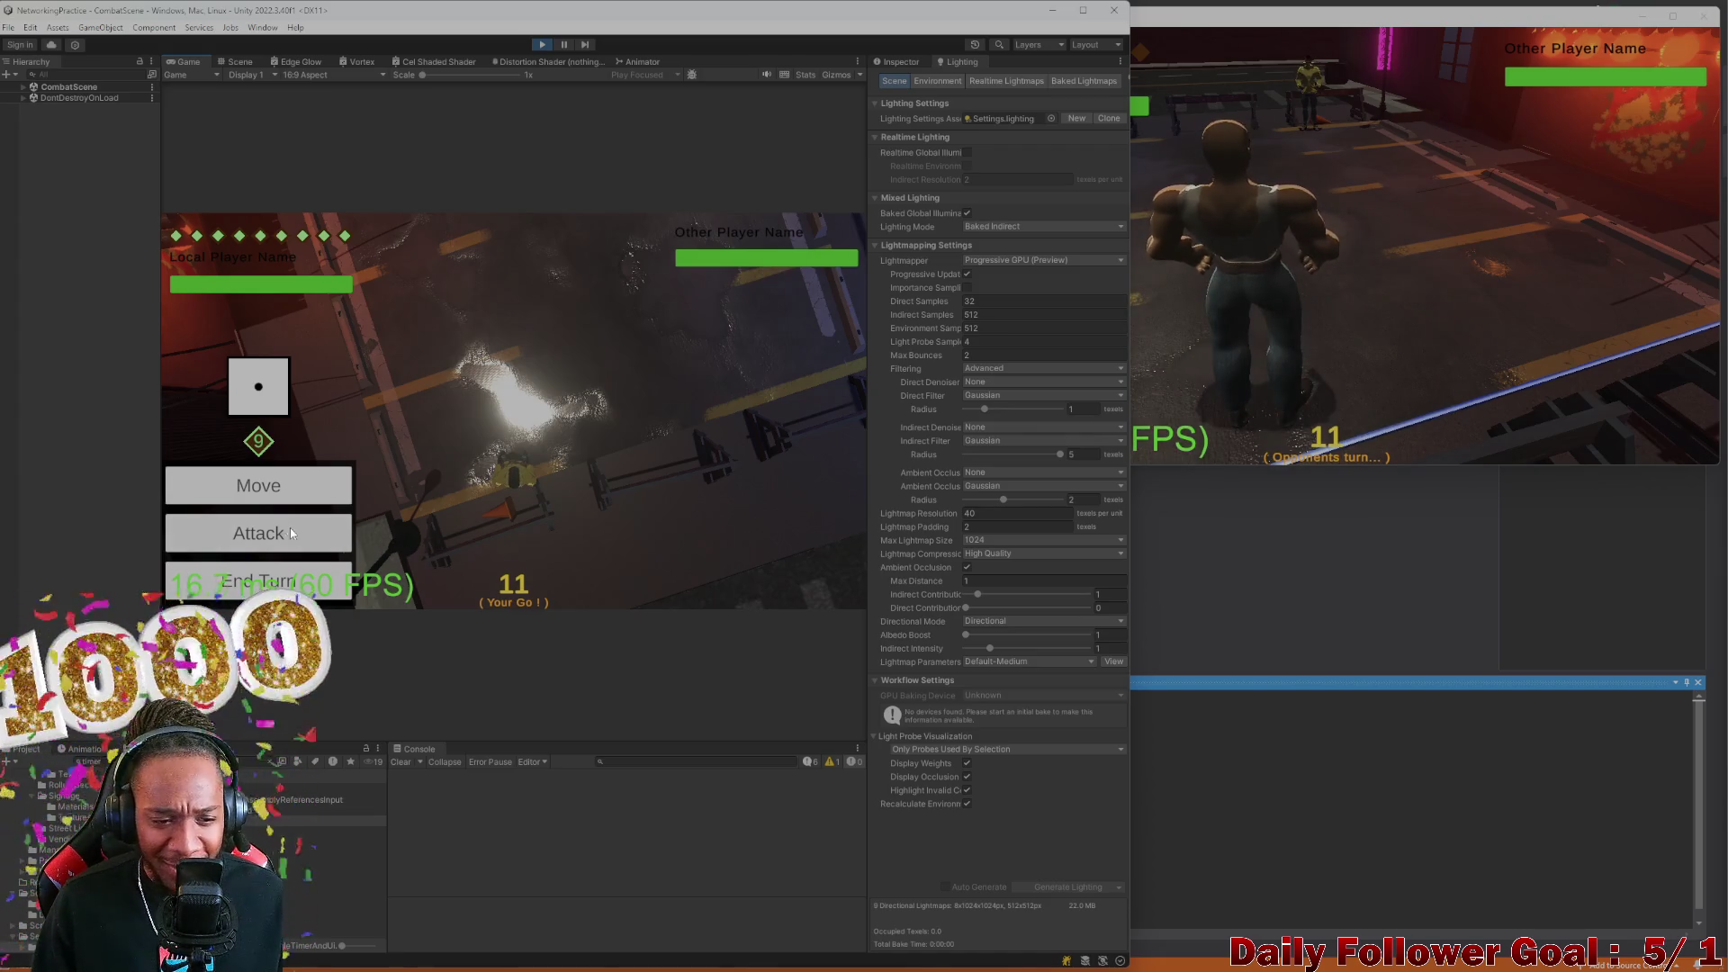
pyautogui.click(262, 475)
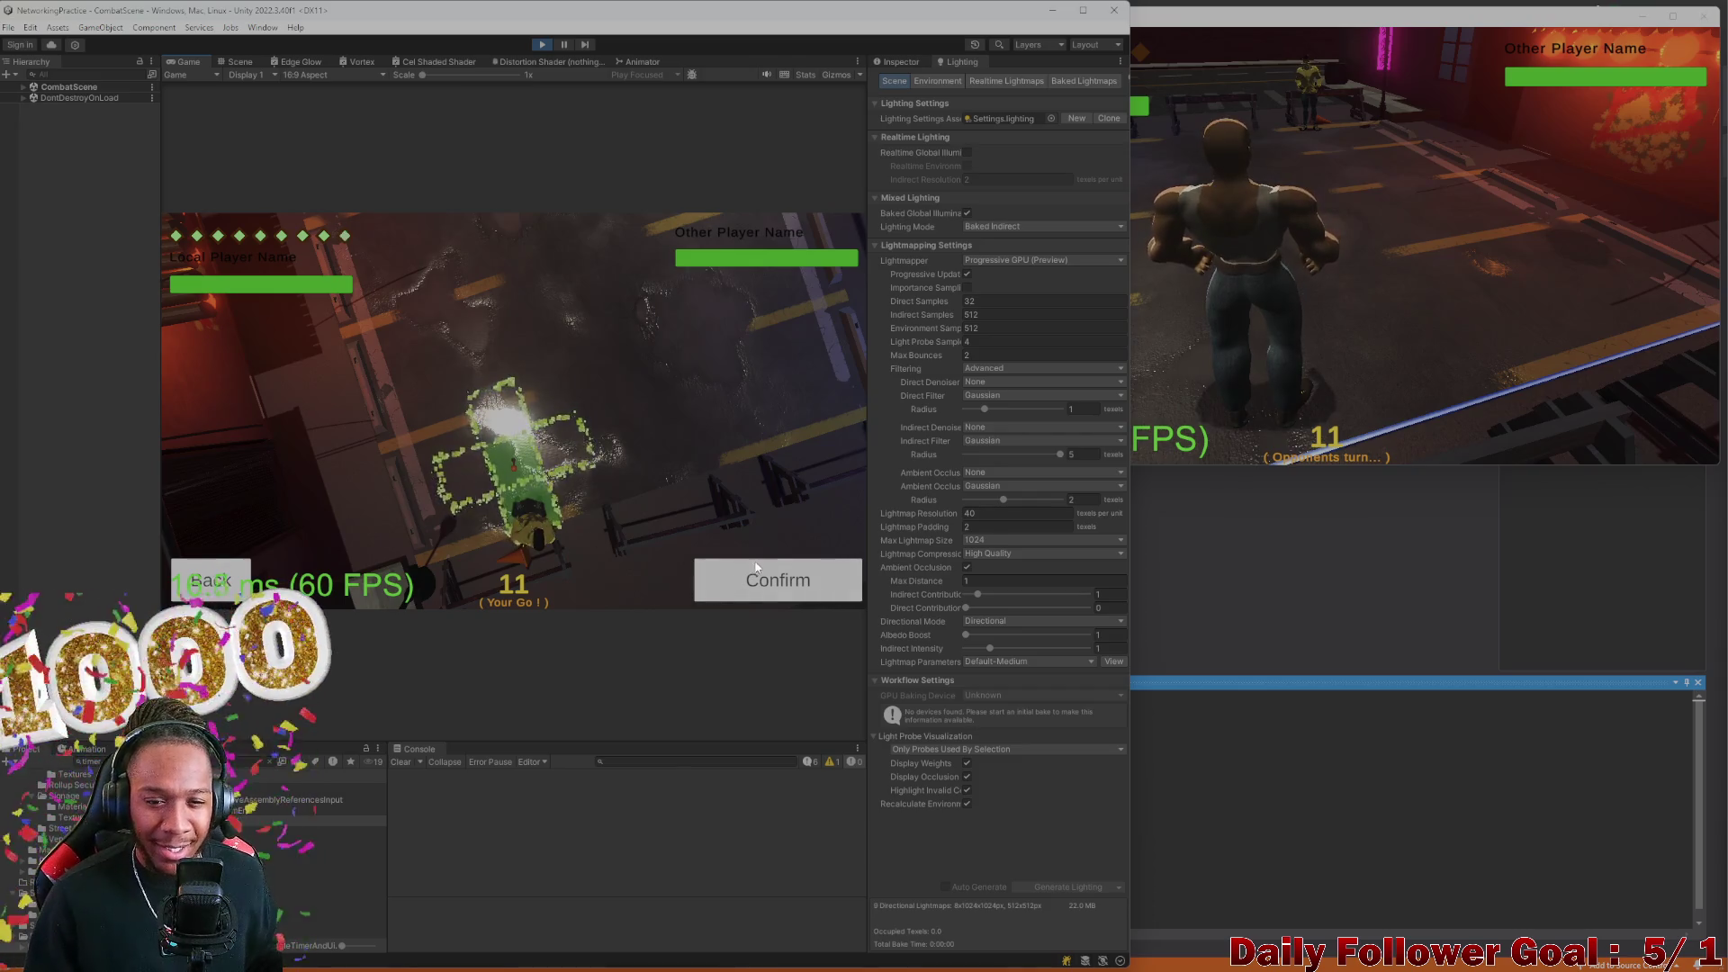
pyautogui.click(775, 578)
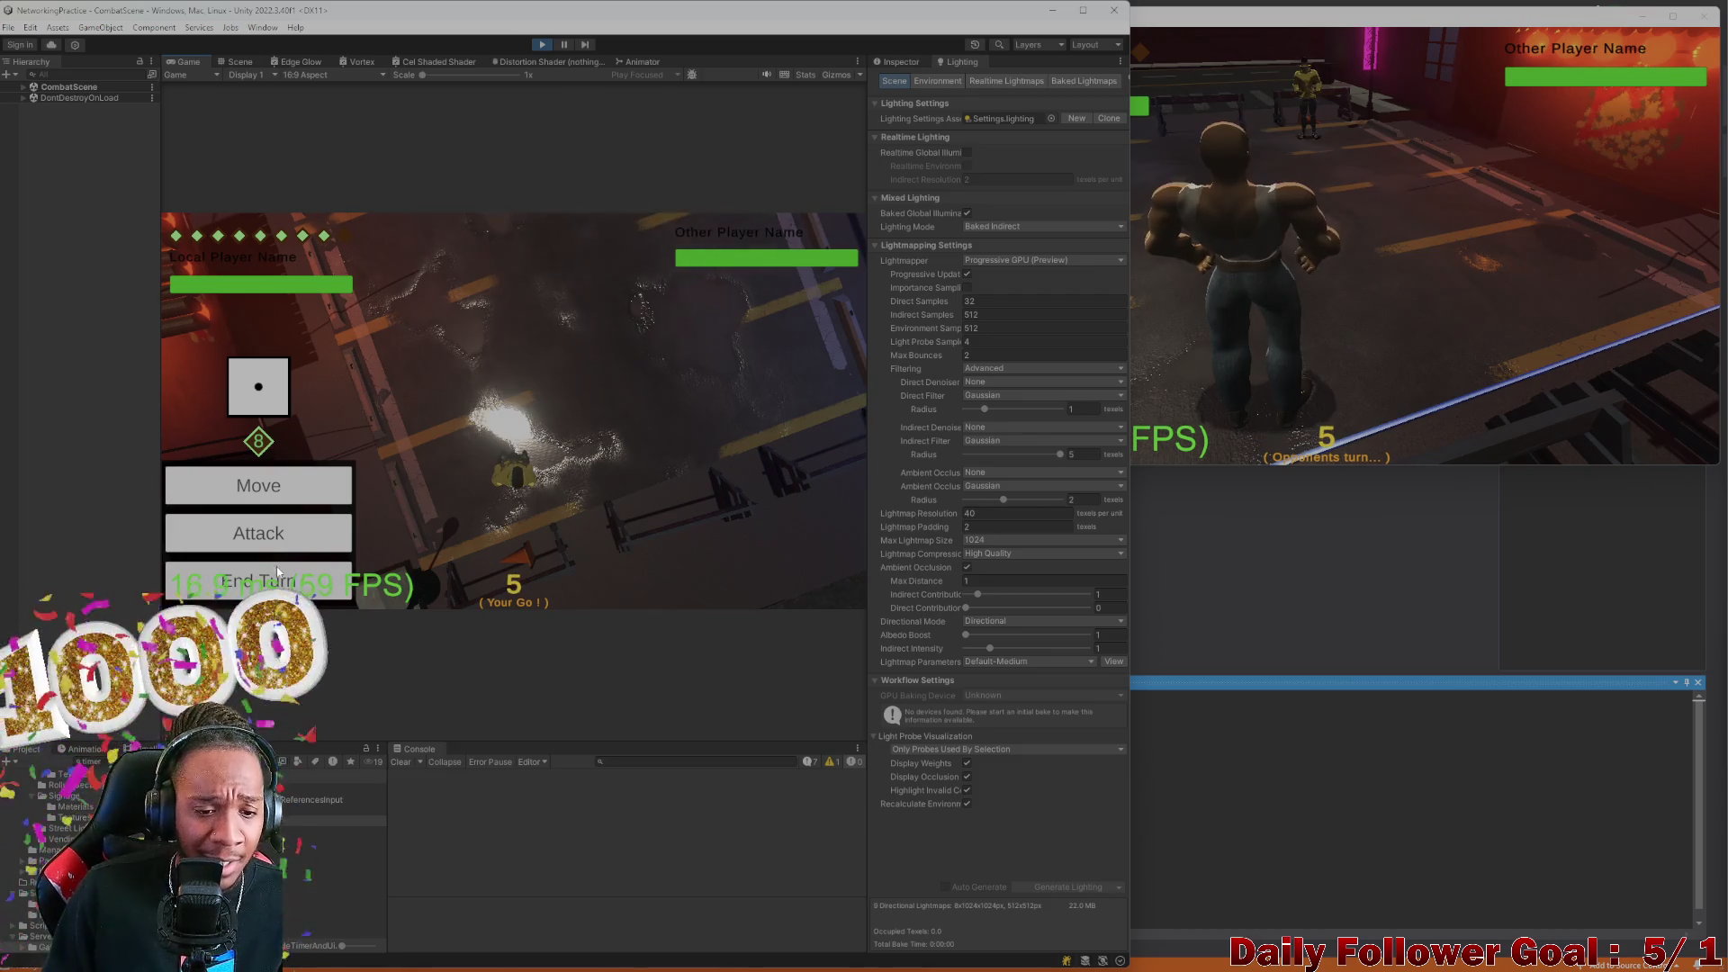
pyautogui.click(258, 485)
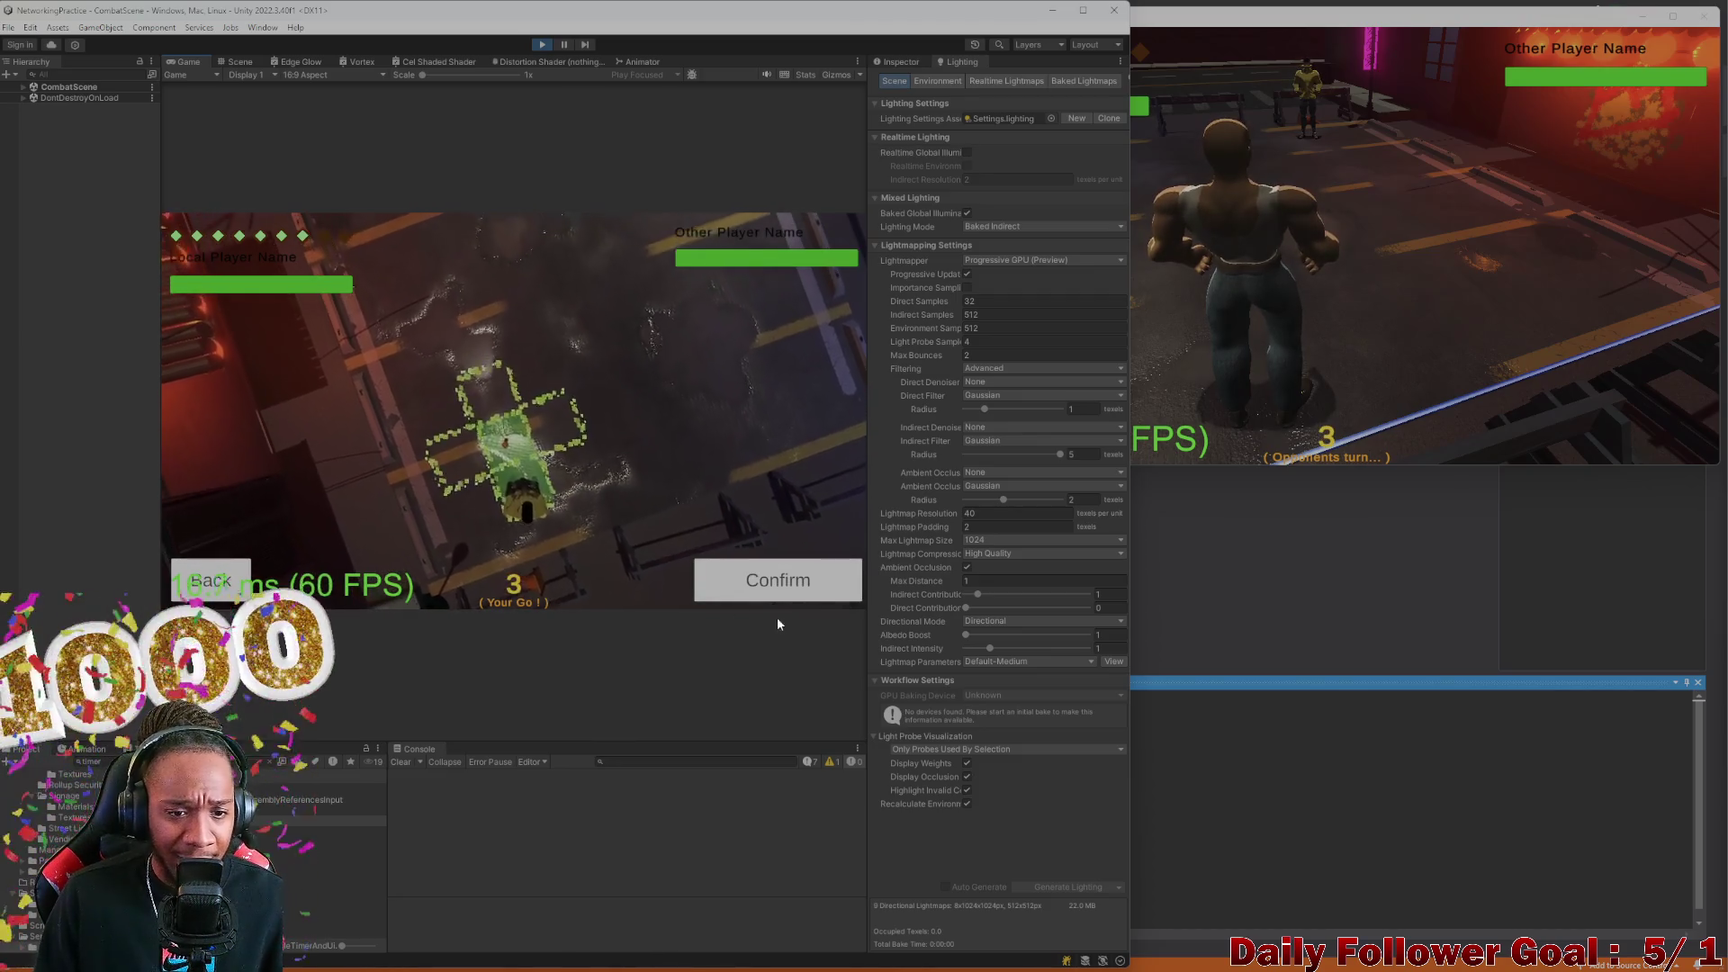
pyautogui.click(795, 582)
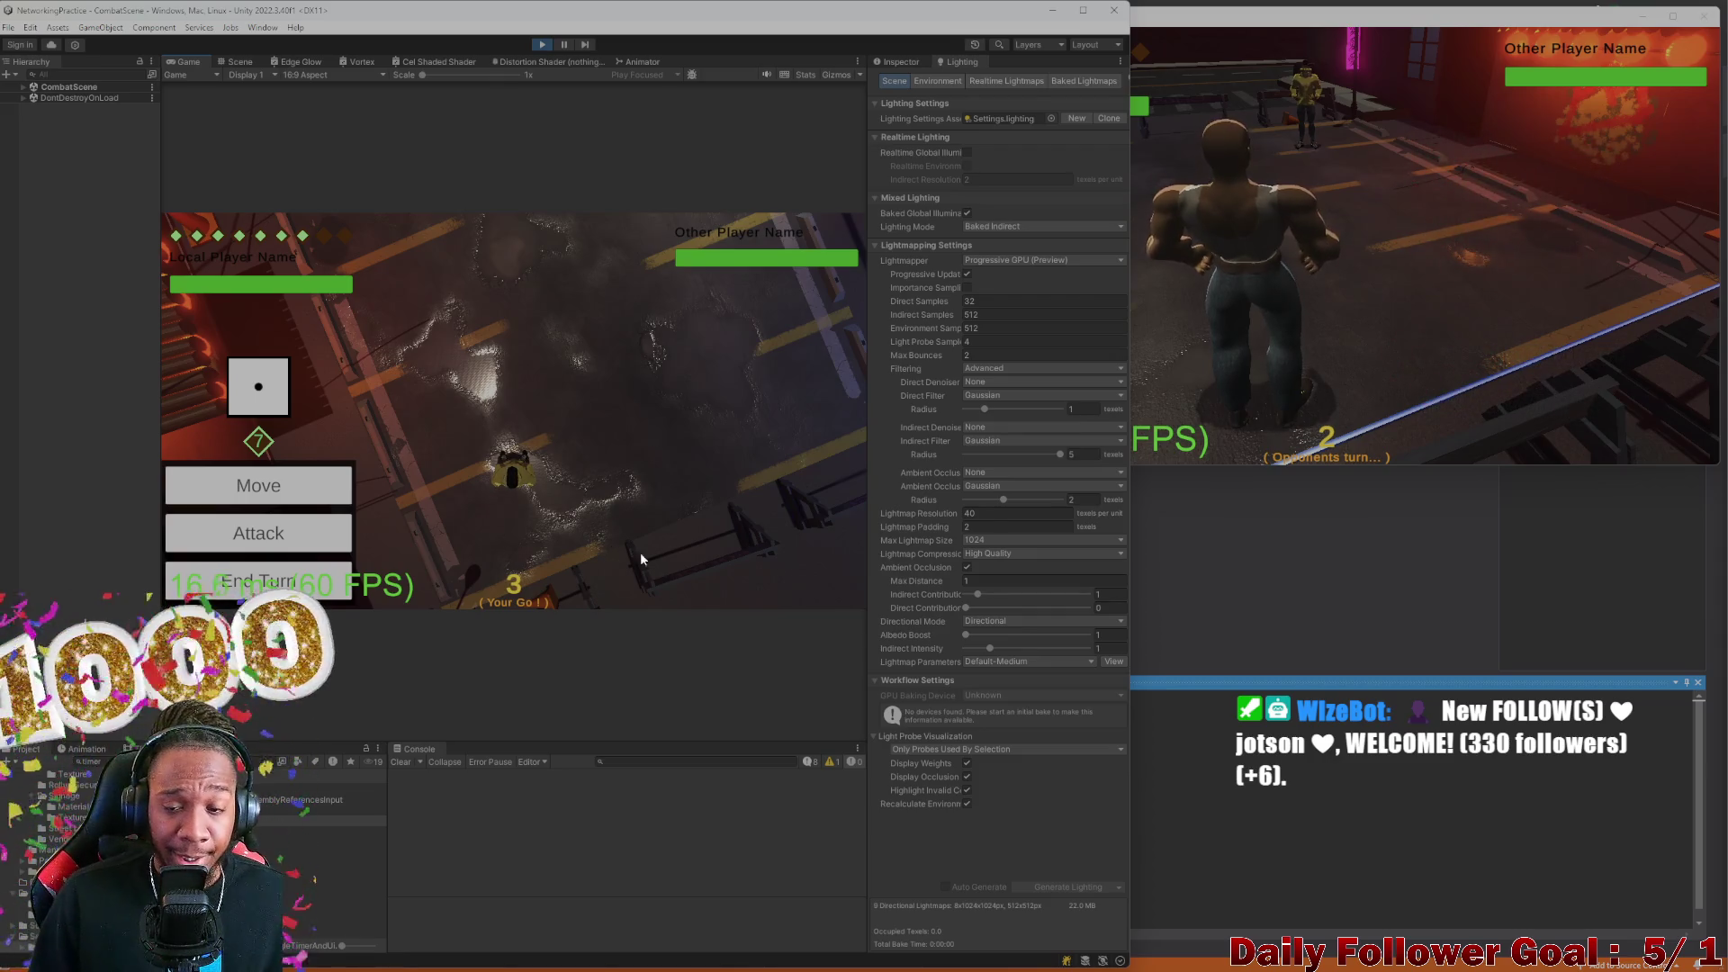
# End the local player's turn, close the standalone build window and stop Play mode
pyautogui.hotkey('alt', 'Tab')
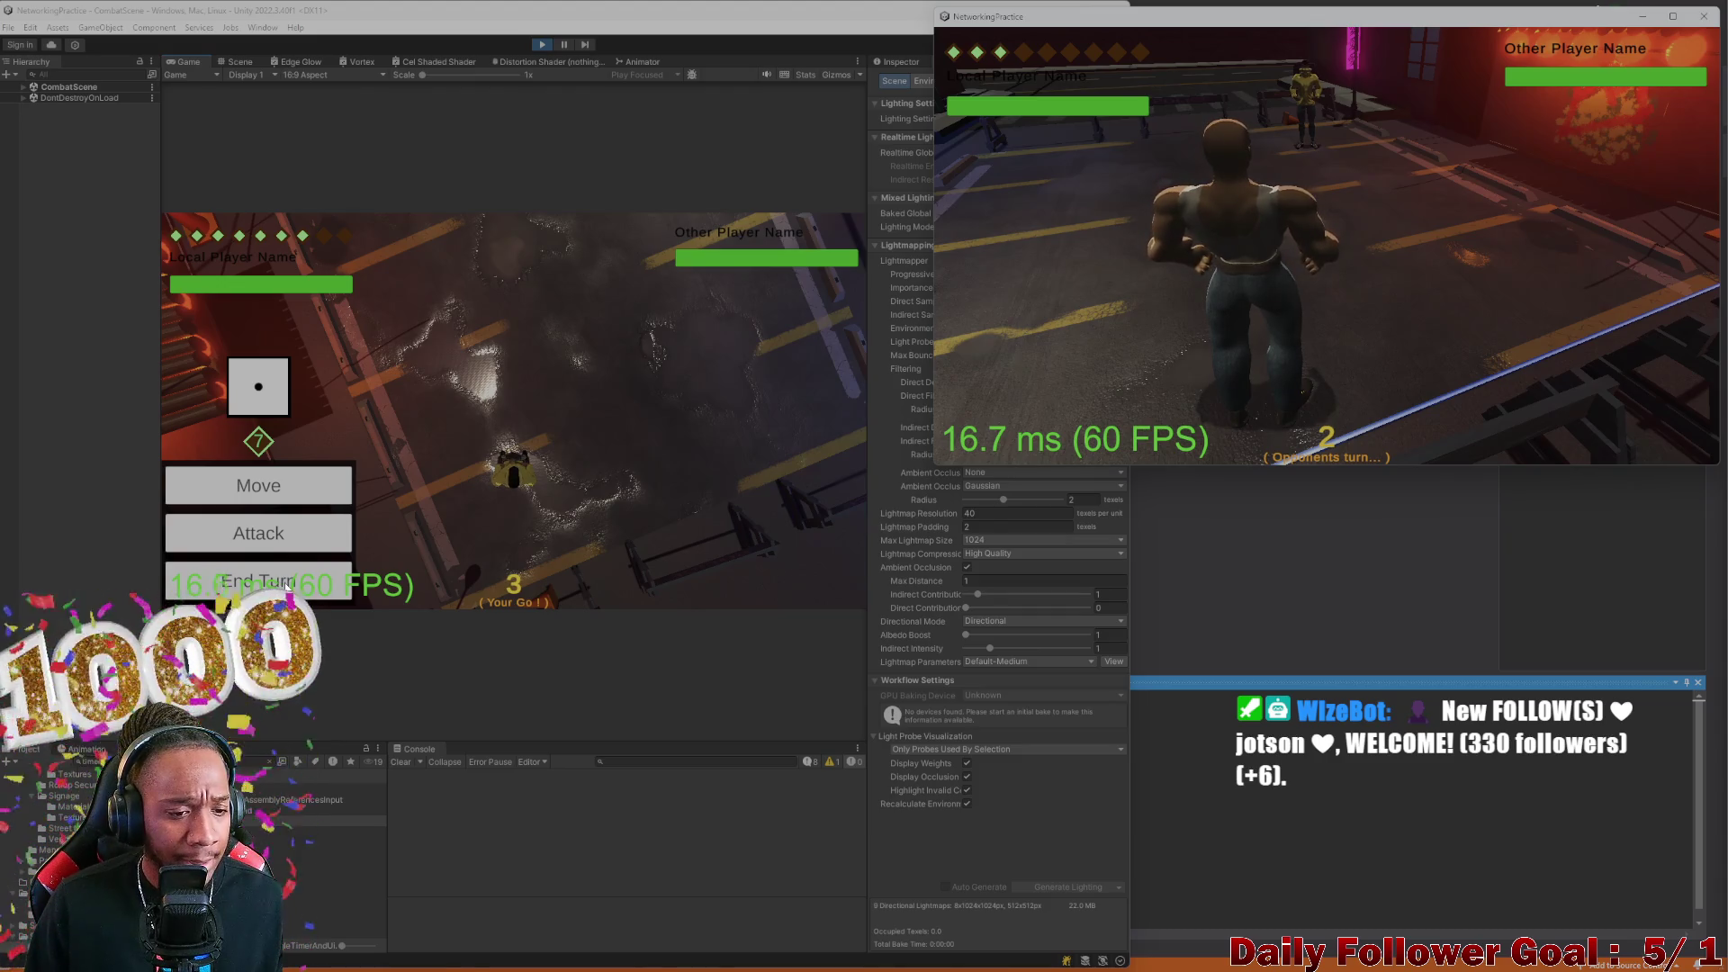
pyautogui.hotkey('alt', 'Tab')
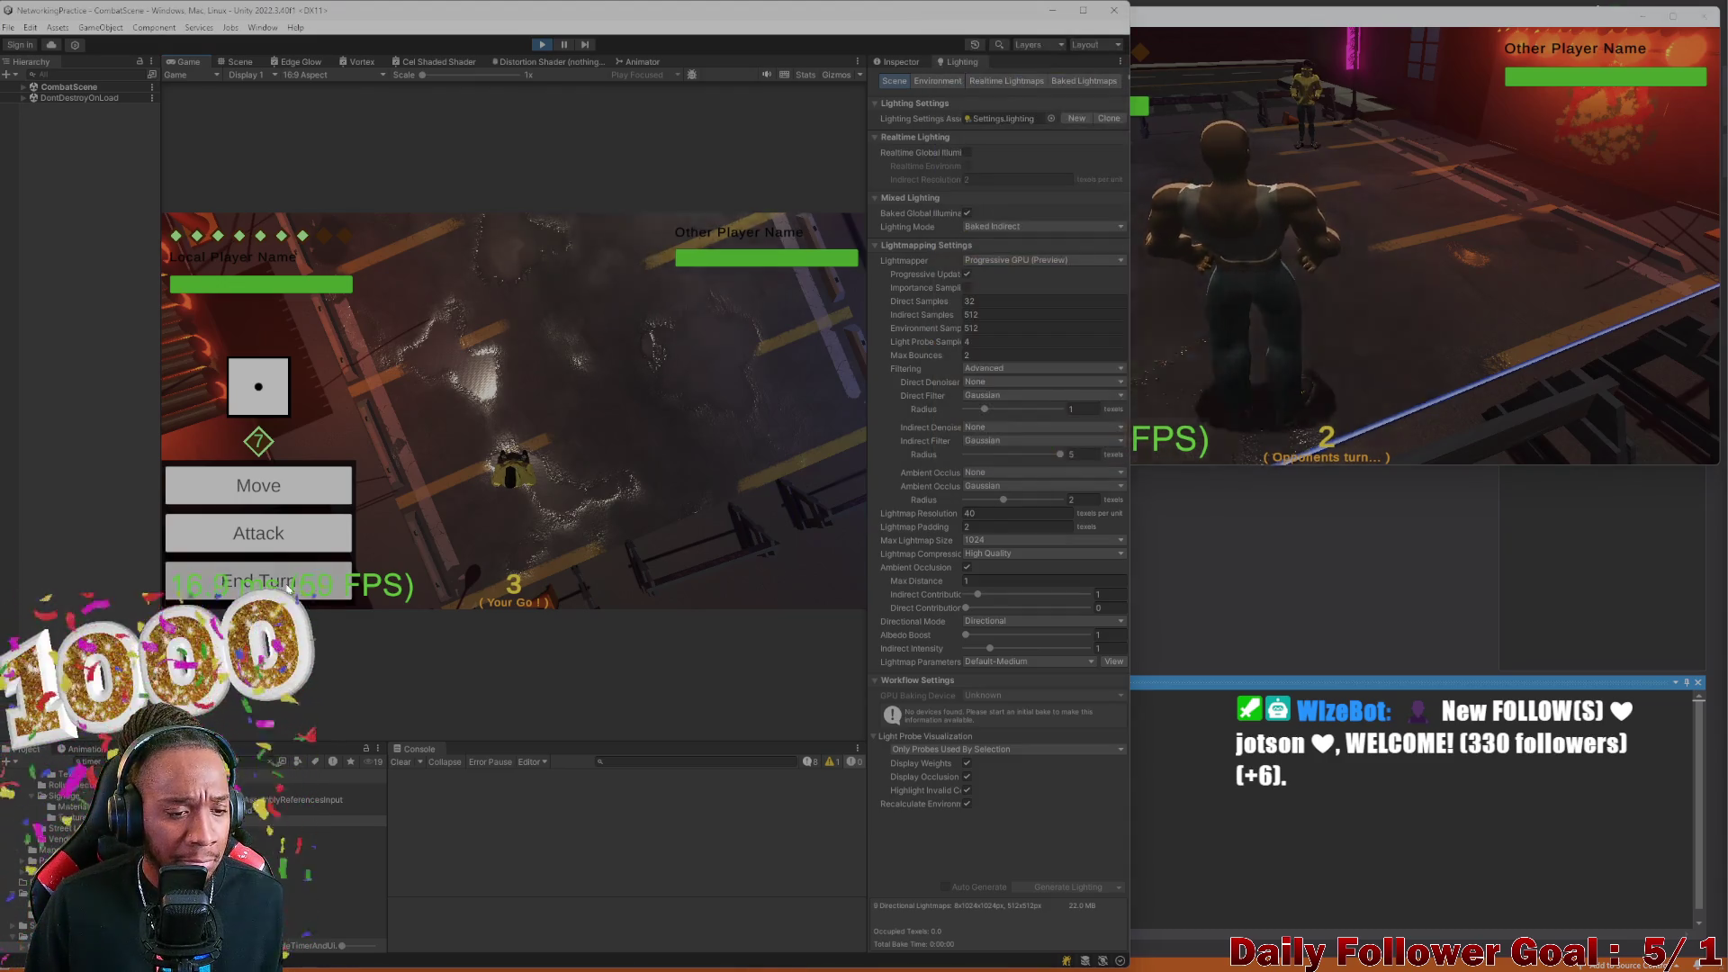
pyautogui.click(258, 581)
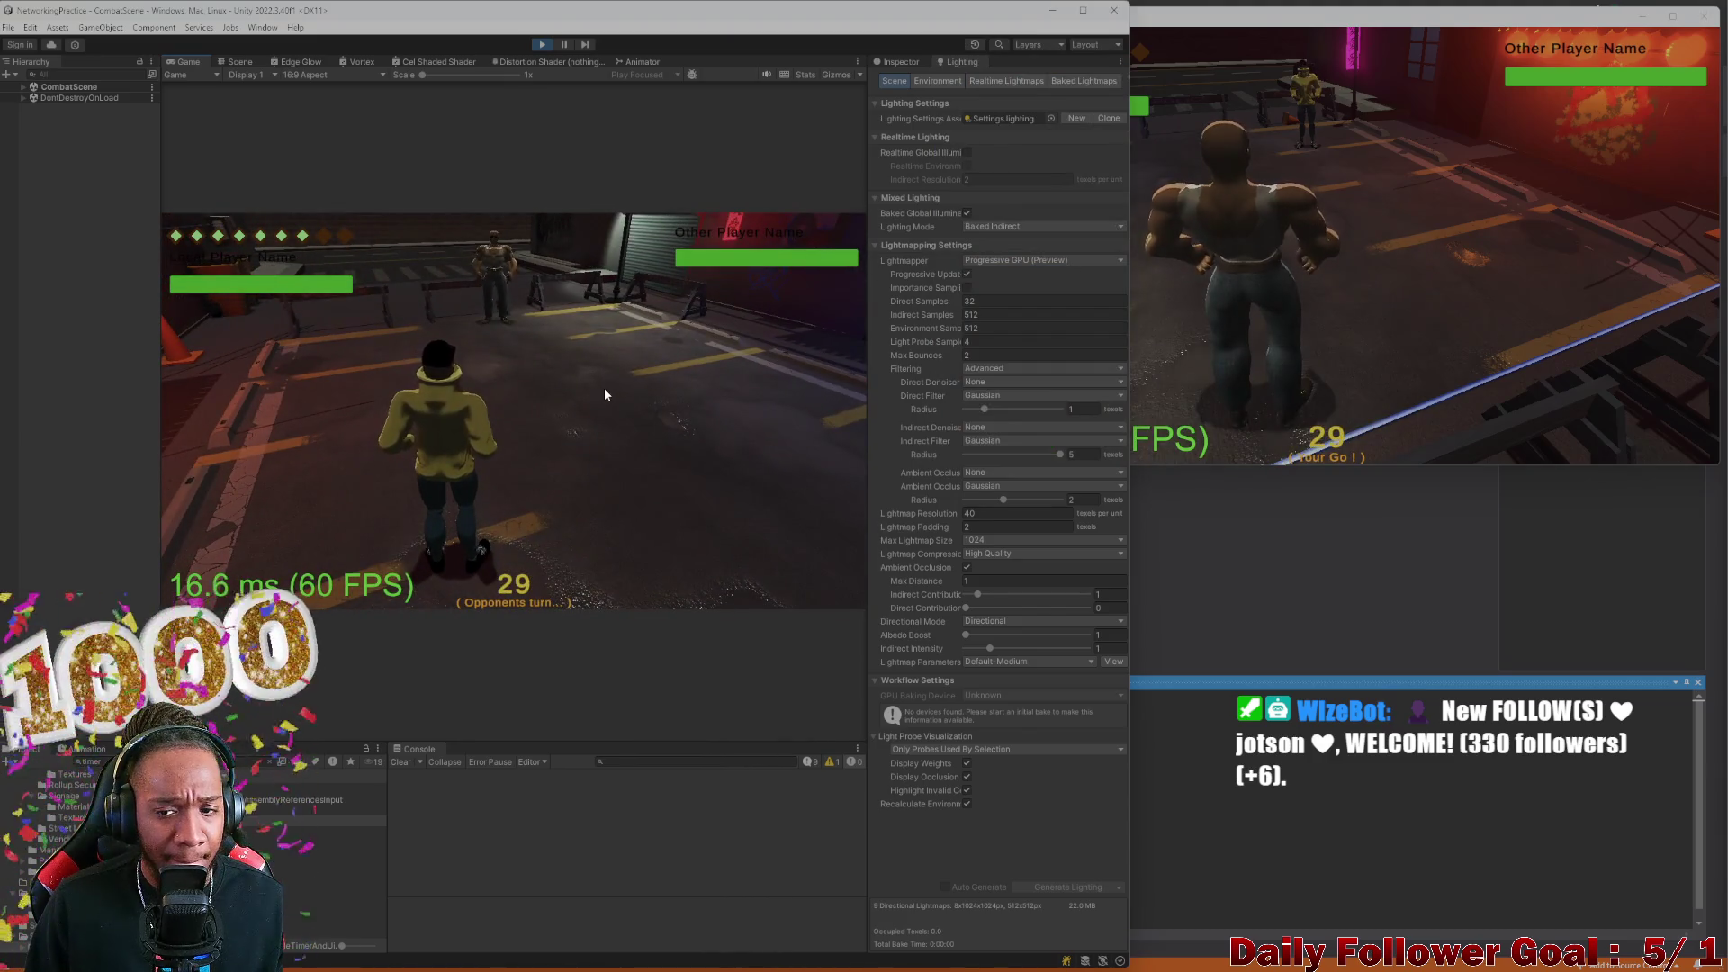
pyautogui.click(1178, 331)
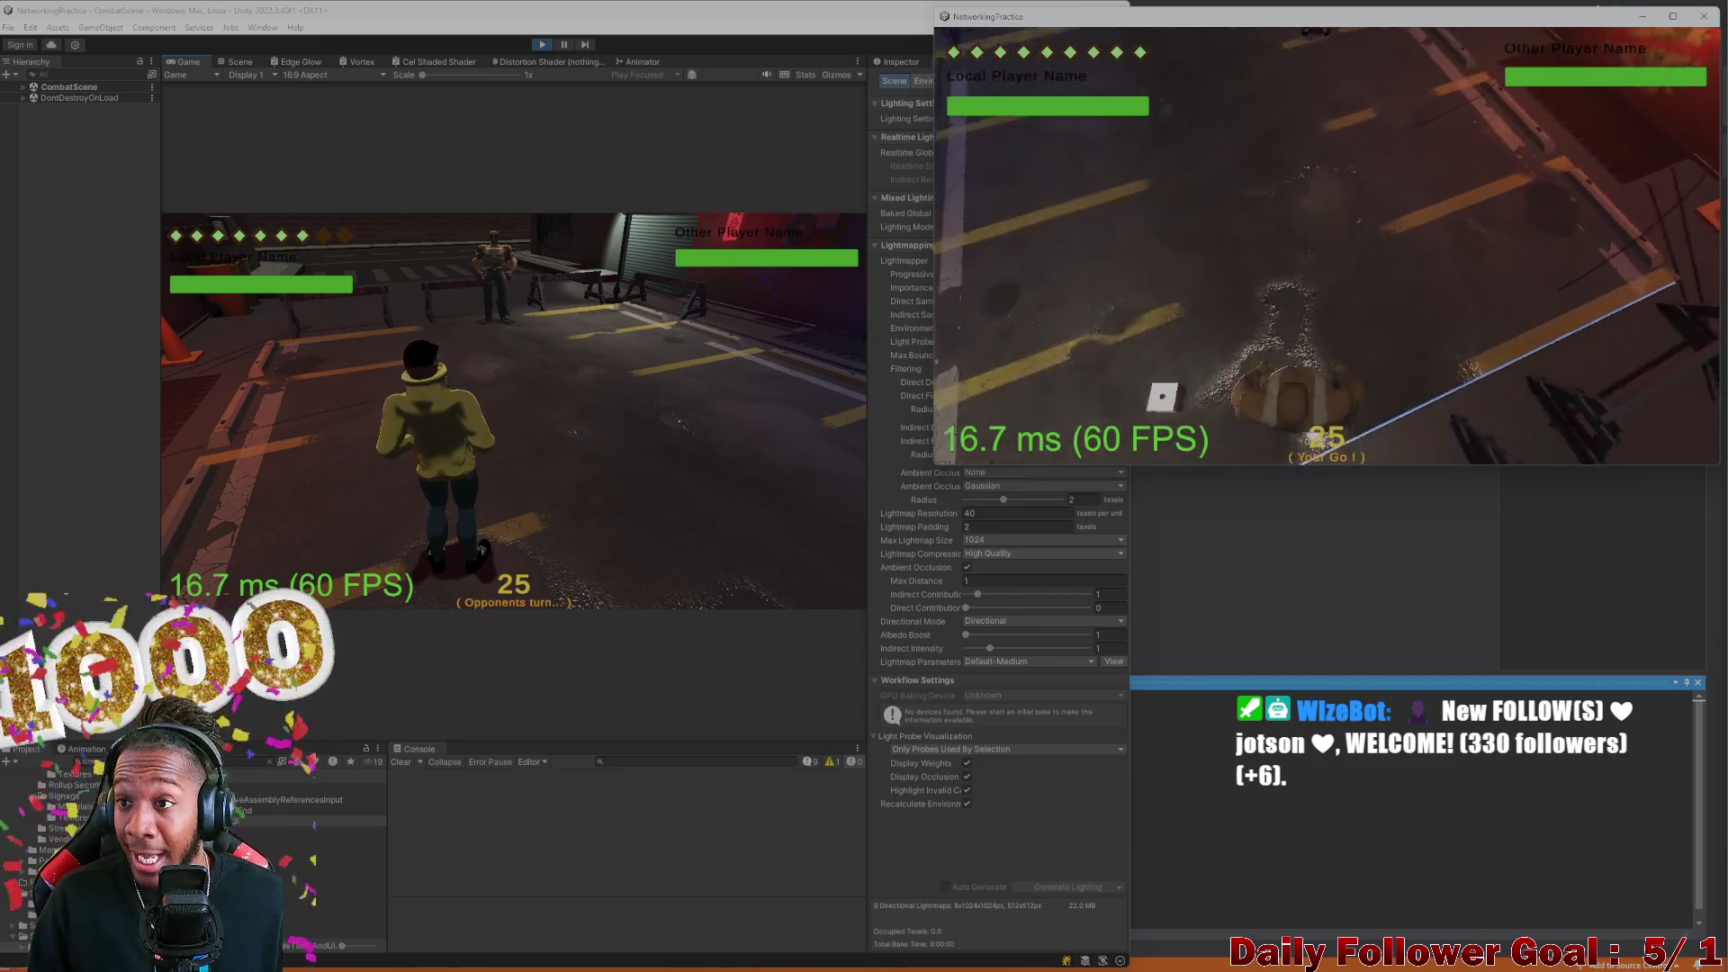
pyautogui.click(1642, 16)
pyautogui.click(541, 44)
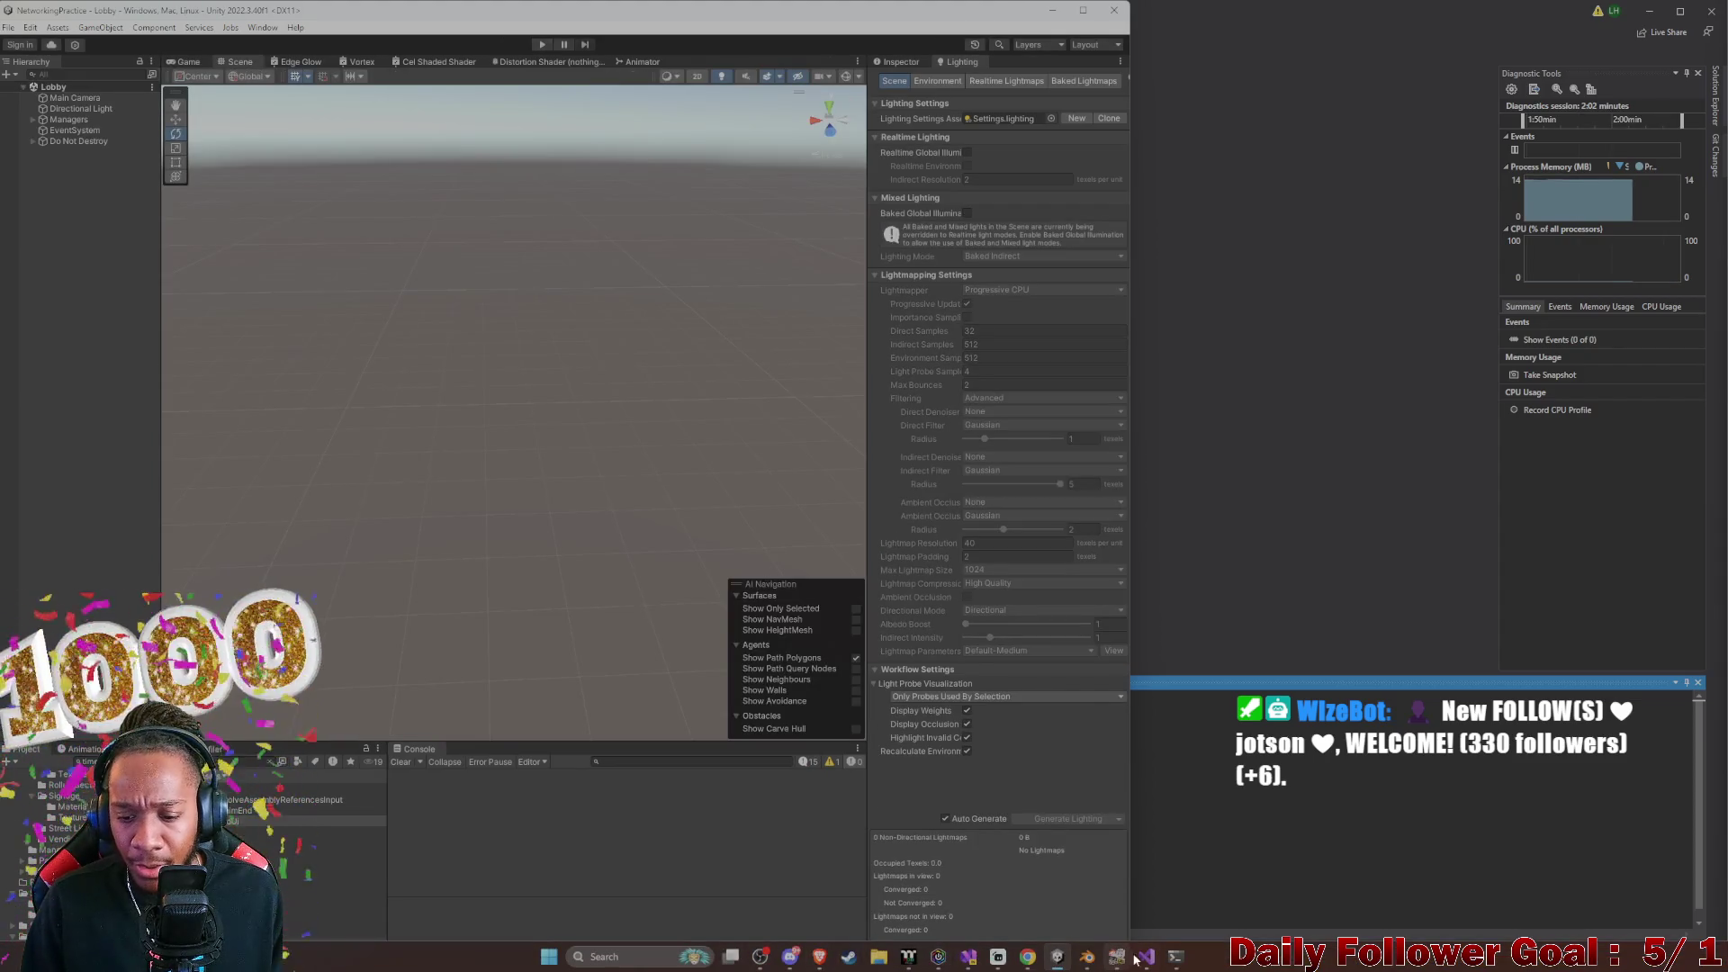
pyautogui.click(1146, 957)
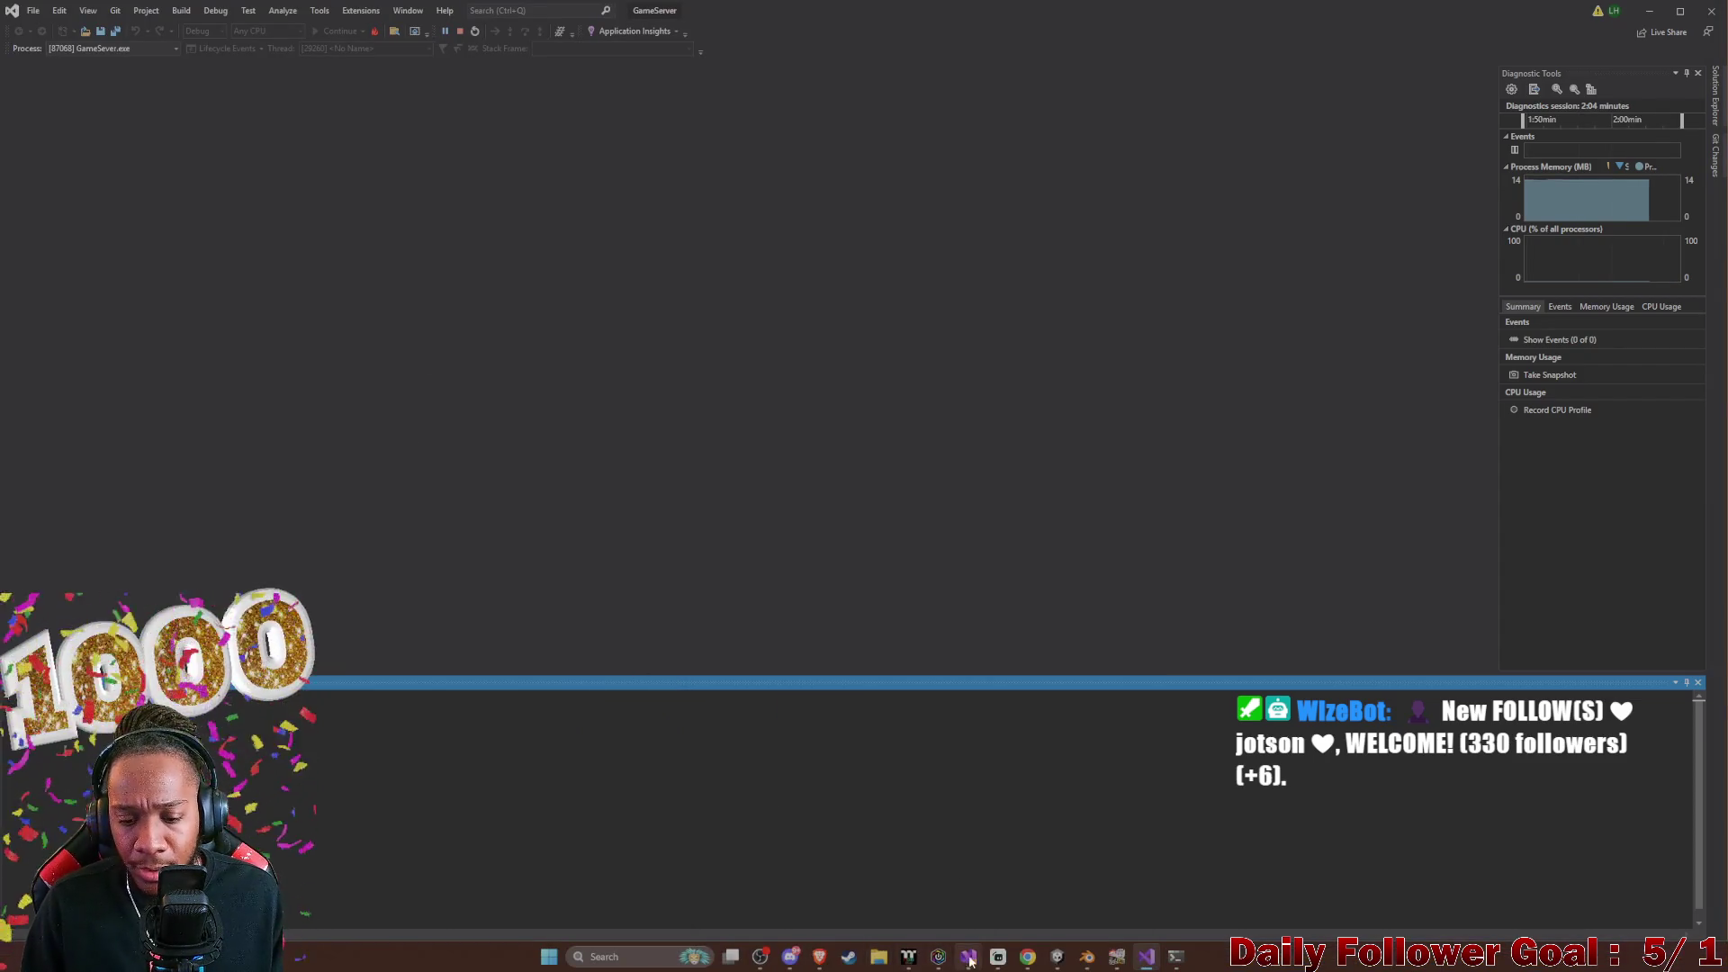
# In the NetworkingPractice Visual Studio, place the cursor on the blank line above Awake in ToggleTimerAndUi.cs
pyautogui.click(967, 956)
pyautogui.scroll(-4, 412, 419)
pyautogui.scroll(-5, 412, 419)
pyautogui.scroll(4, 360, 396)
pyautogui.scroll(-3, 313, 375)
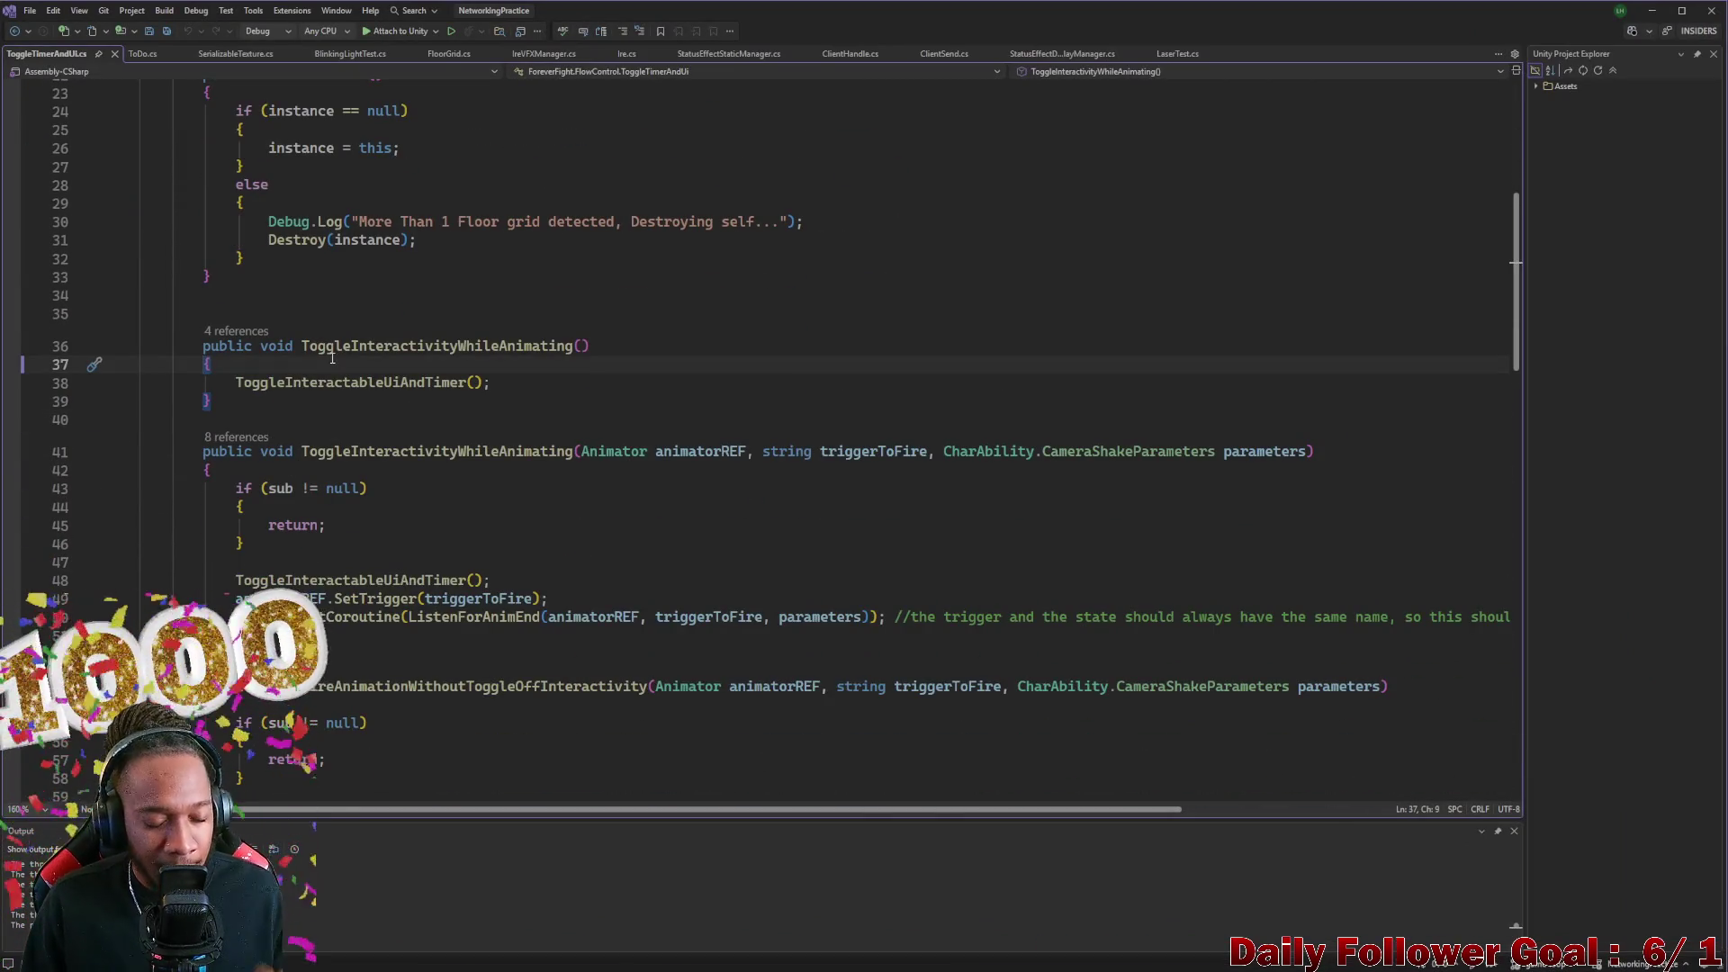
pyautogui.scroll(1, 332, 359)
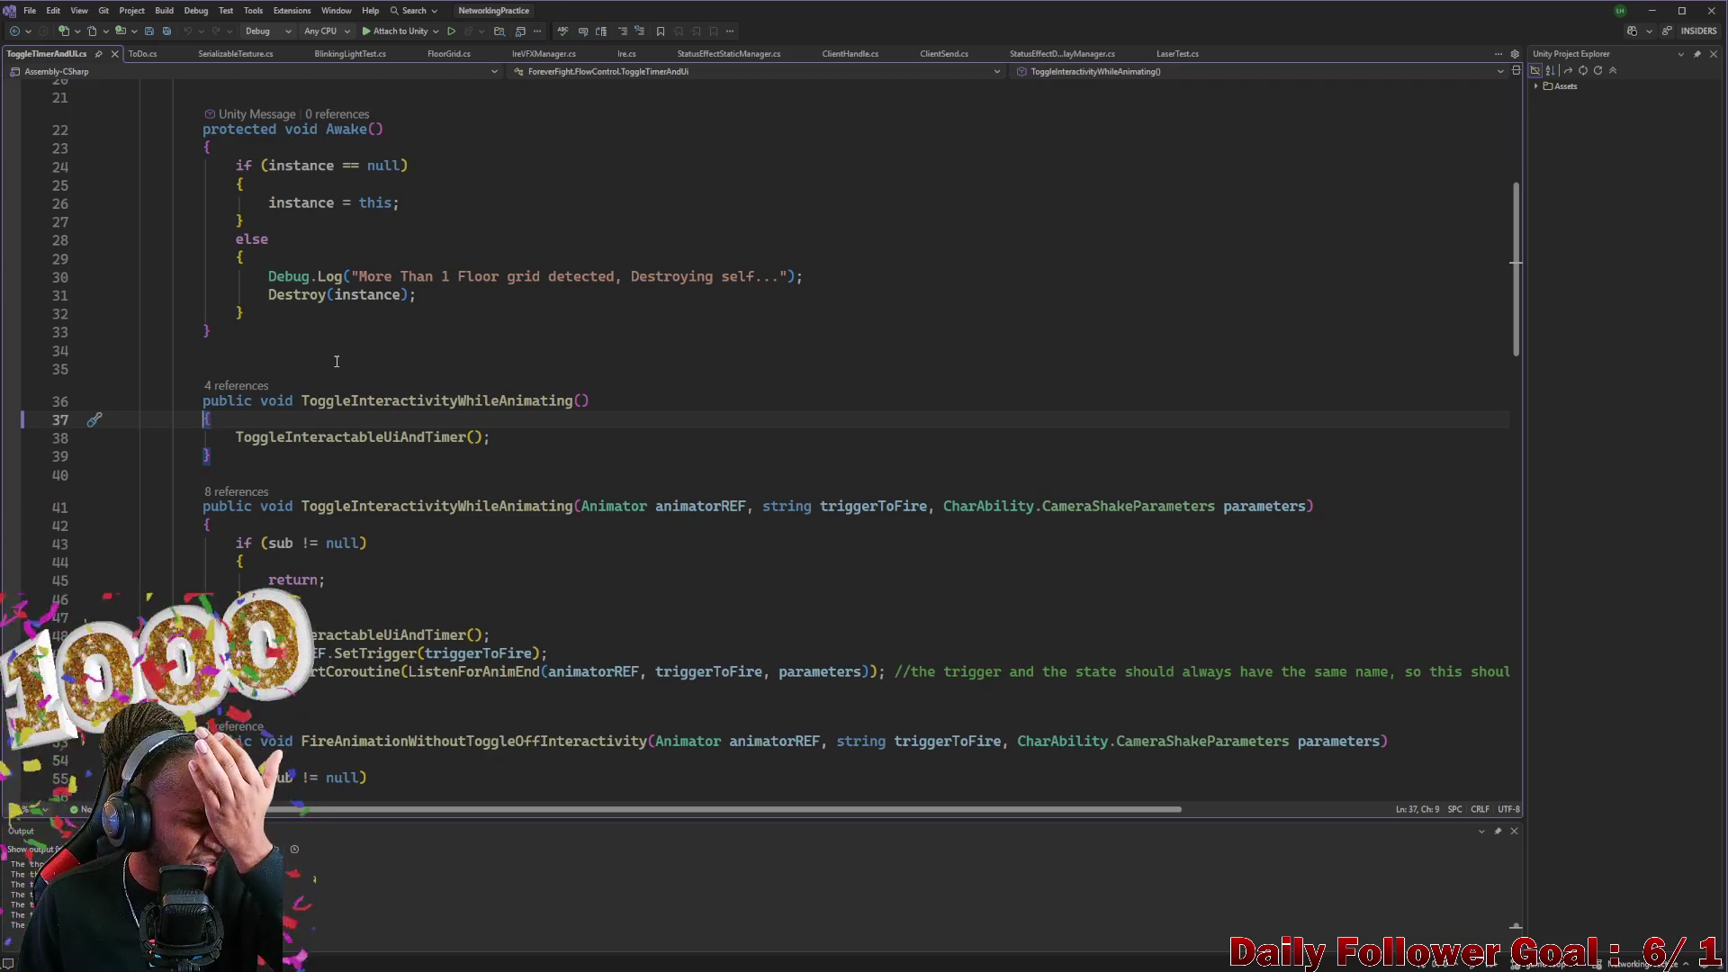
pyautogui.scroll(6, 335, 363)
pyautogui.click(267, 428)
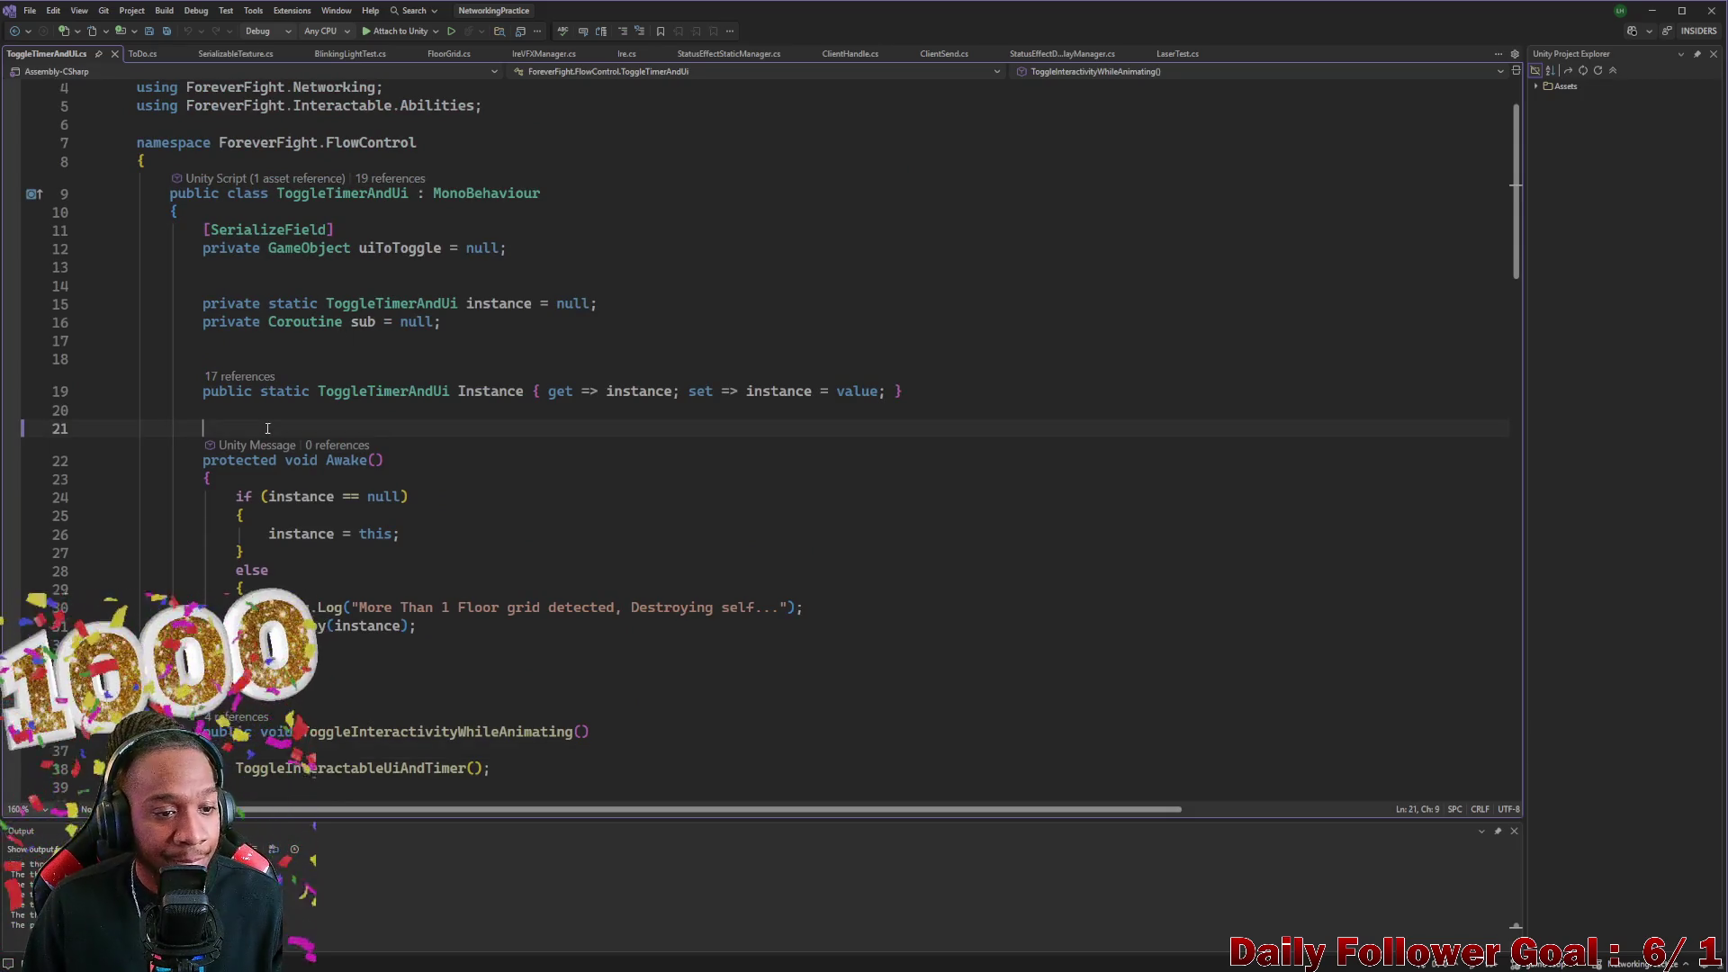
# Declare private bool flipFlop = false; on the line above Awake
pyautogui.write('prive bo')
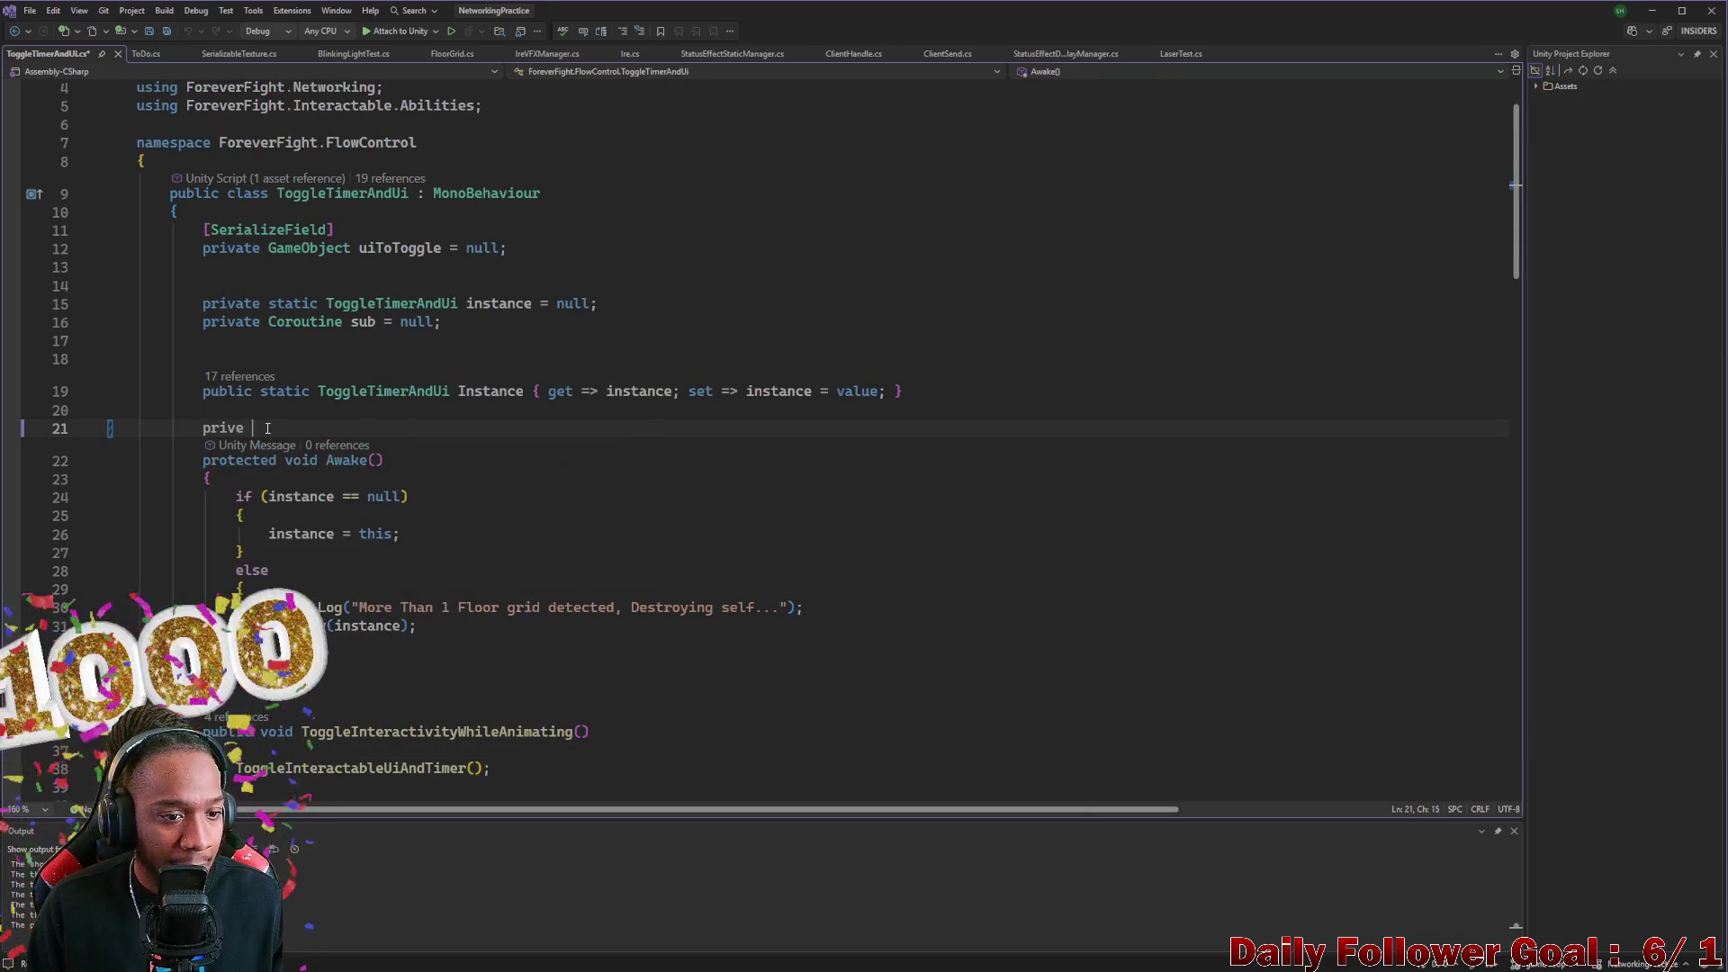
pyautogui.press('BackSpace')
pyautogui.press('BackSpace')
pyautogui.press('BackSpace')
pyautogui.press('BackSpace')
pyautogui.write('ate bool')
pyautogui.press('Return')
pyautogui.click(309, 428)
pyautogui.write('Flu')
pyautogui.press('BackSpace')
pyautogui.press('BackSpace')
pyautogui.press('BackSpace')
pyautogui.write('flipFlop = false')
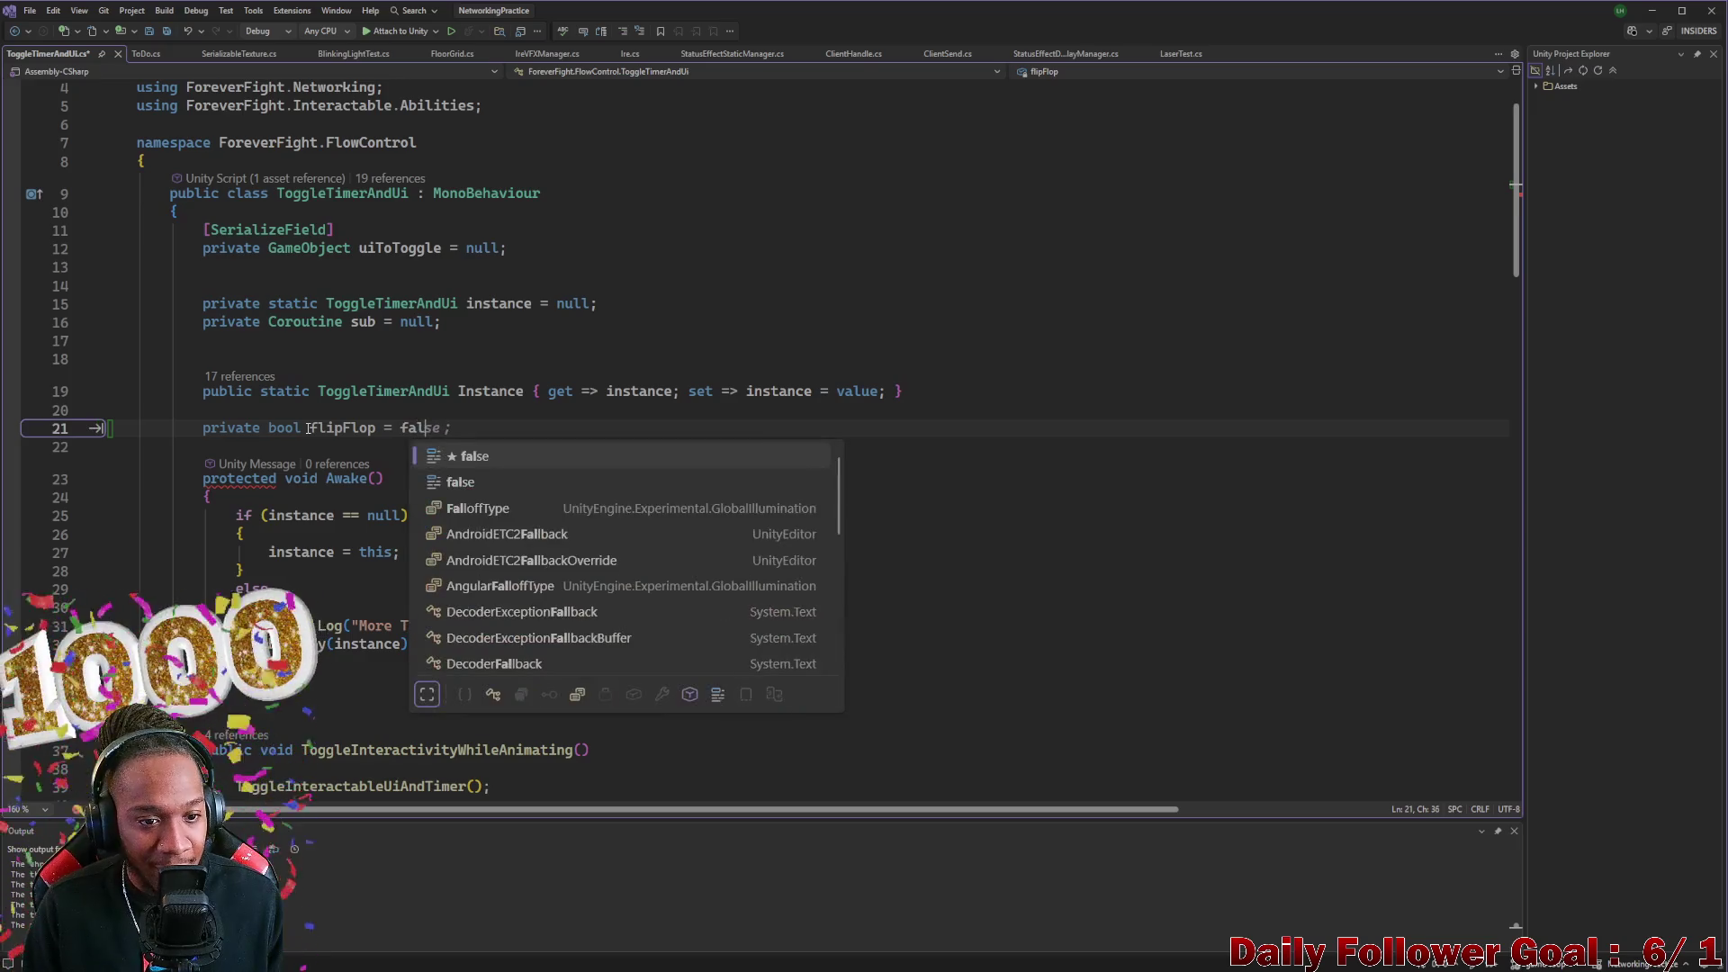
pyautogui.write(';')
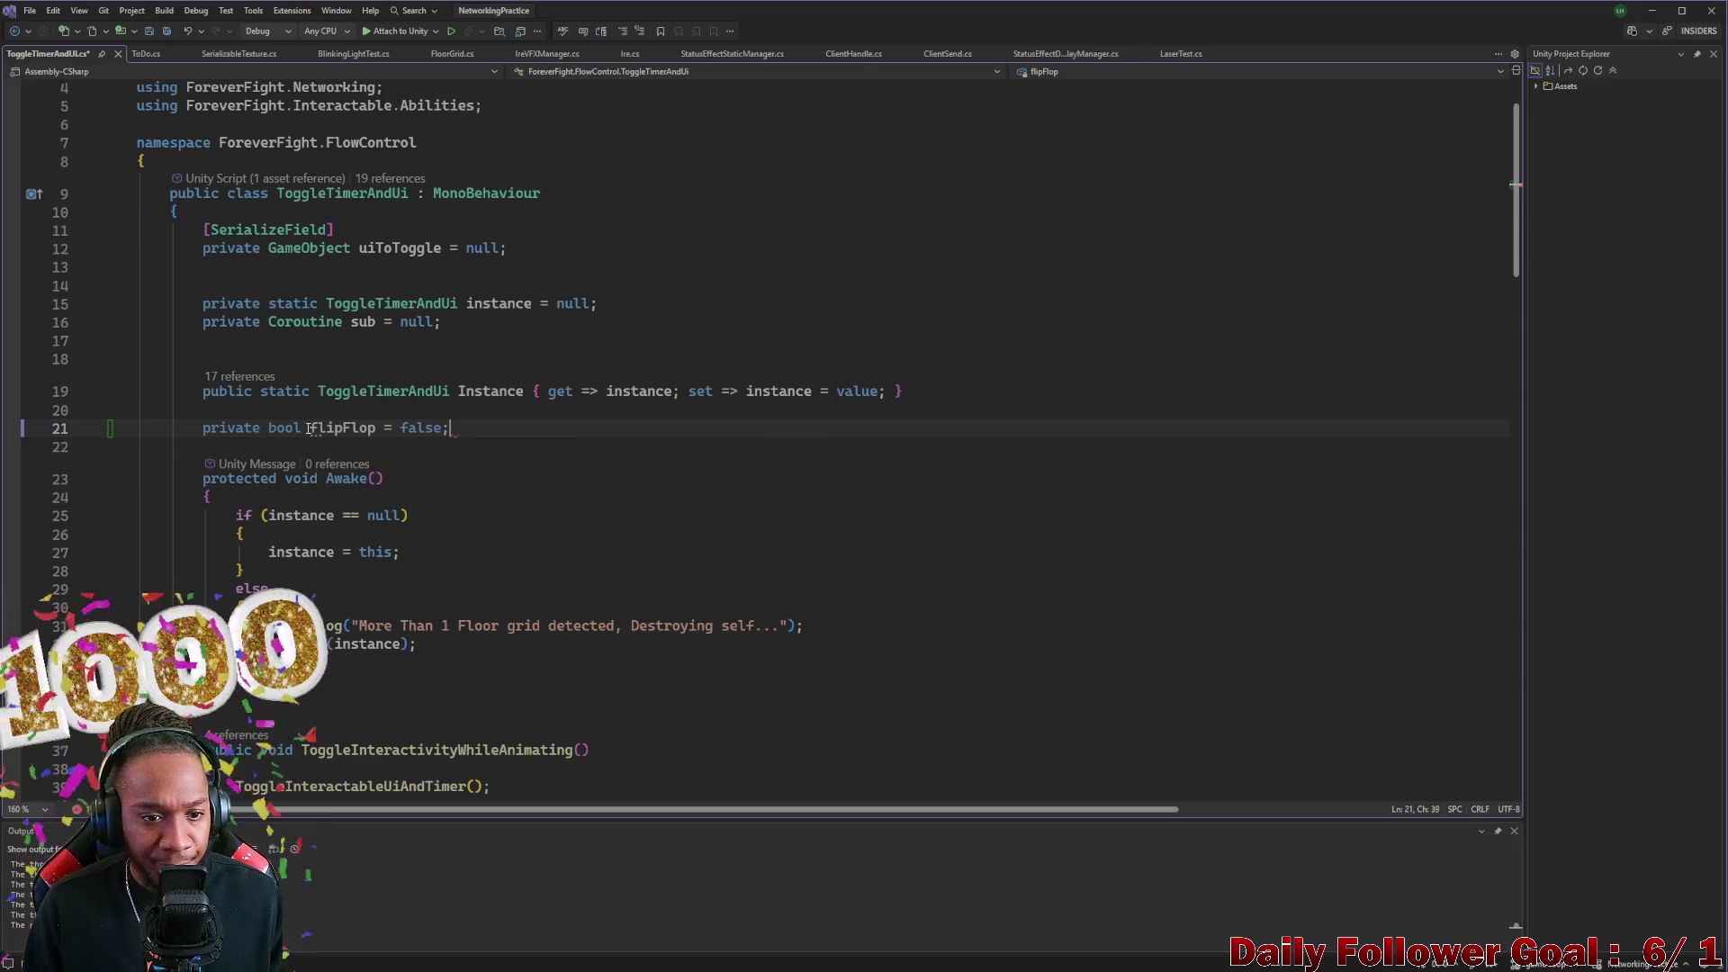
# Insert blank lines inside the parameterless ToggleInteractivityWhileAnimating method
pyautogui.scroll(-5, 297, 431)
pyautogui.click(265, 439)
pyautogui.press('Return')
pyautogui.press('Return')
pyautogui.press('Return')
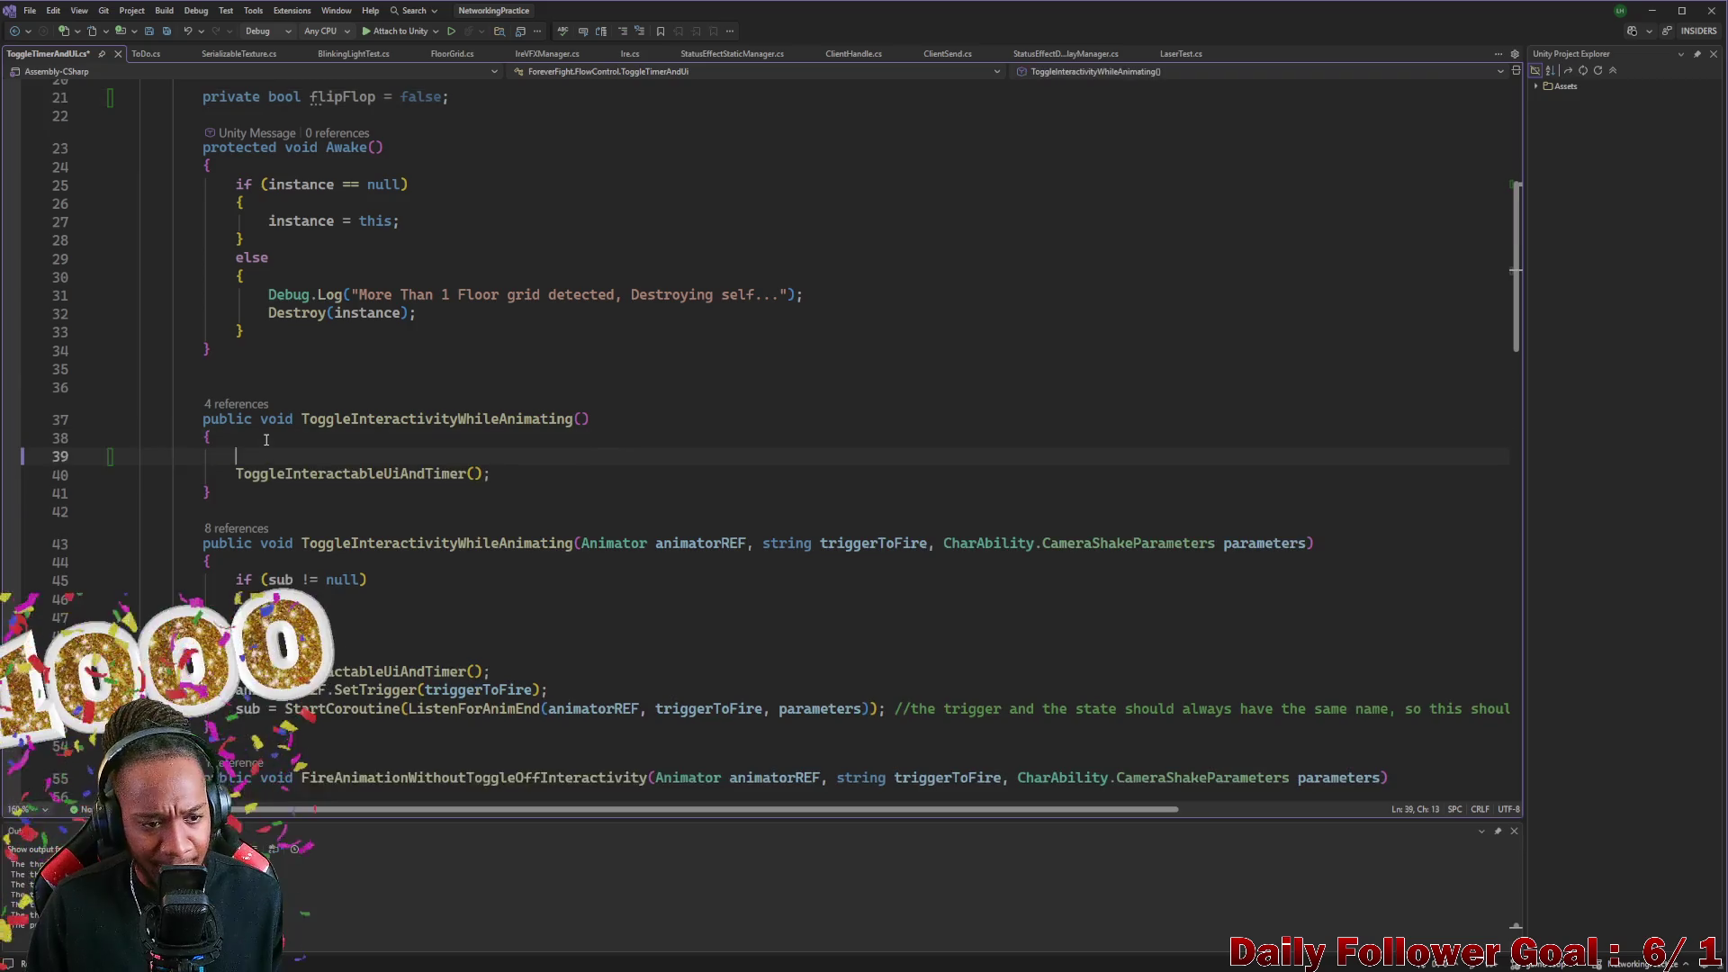
# Write an if (!flipFlop) statement with an empty brace block at the top of the method
pyautogui.click(248, 460)
pyautogui.write('if()')
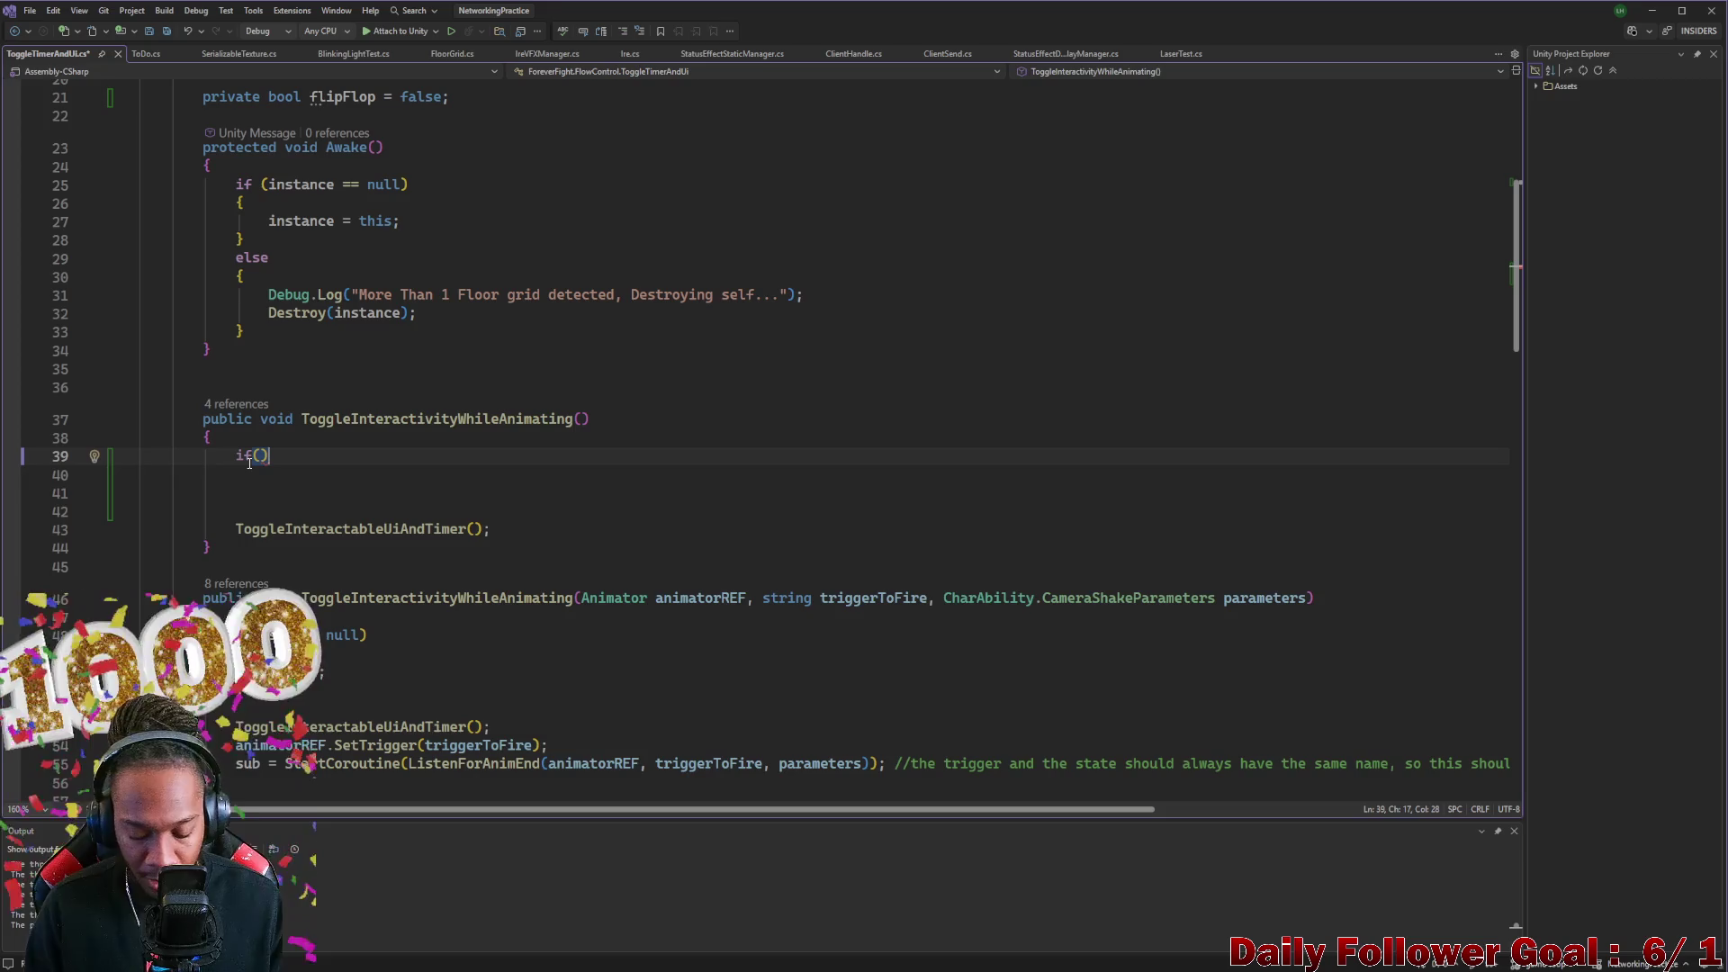
pyautogui.press('Return')
pyautogui.write('{')
pyautogui.press('Return')
pyautogui.click(275, 456)
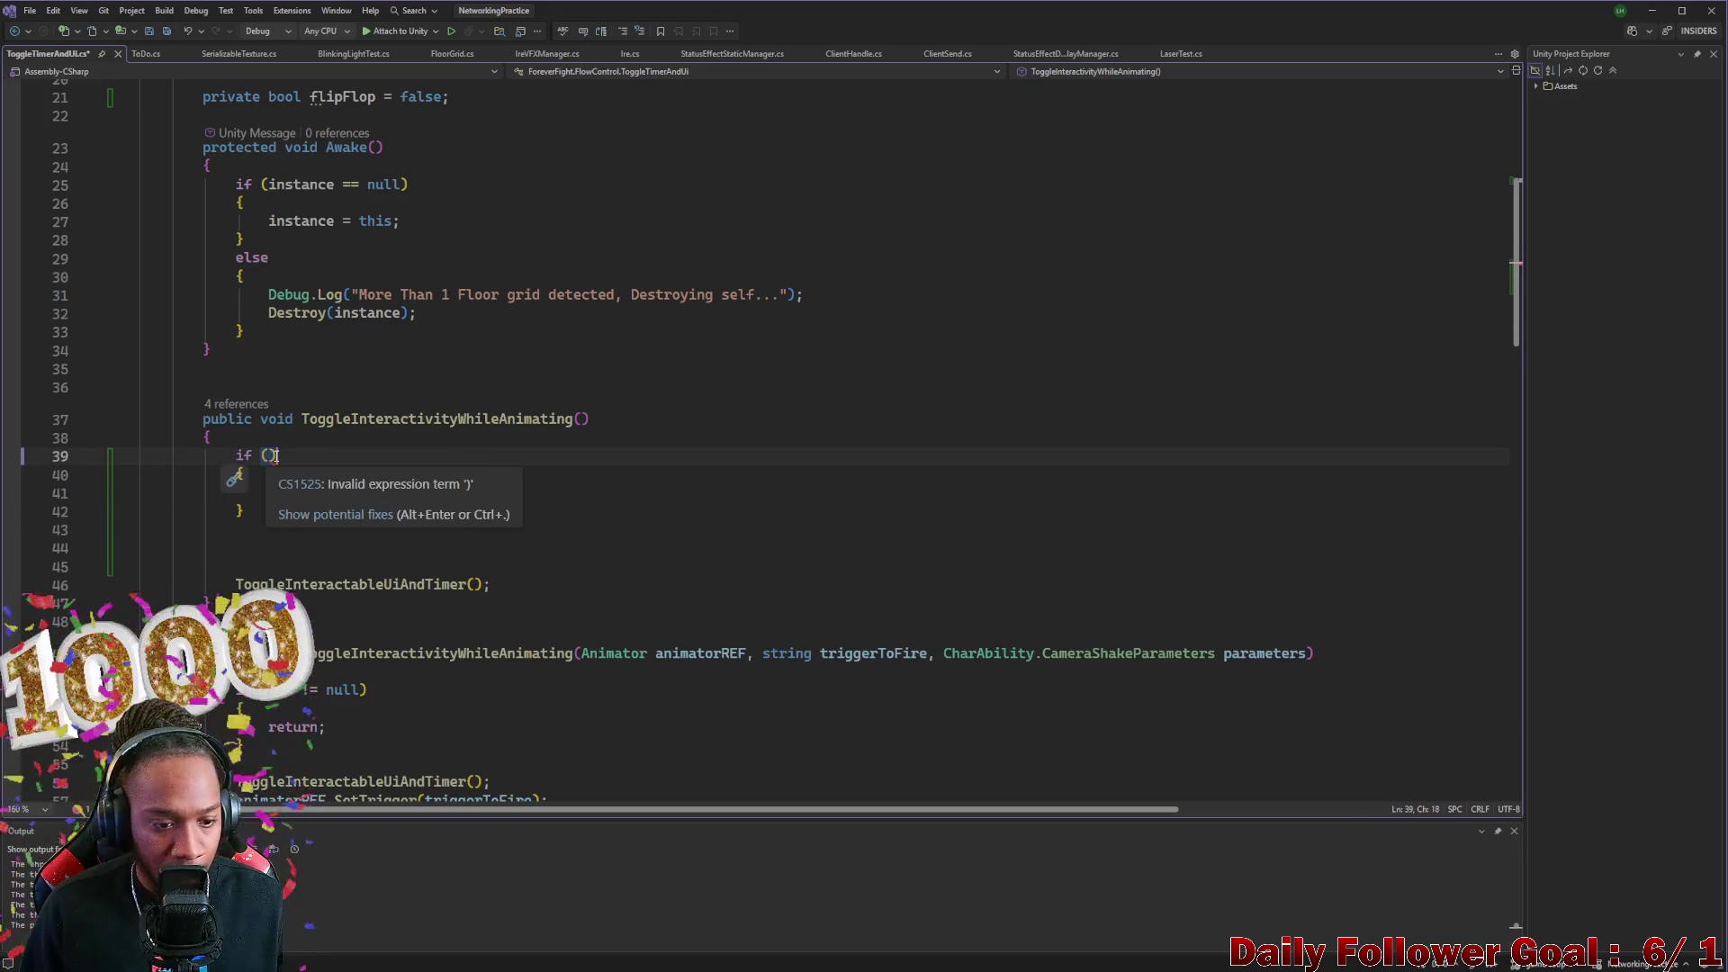
pyautogui.click(268, 457)
pyautogui.write('!f')
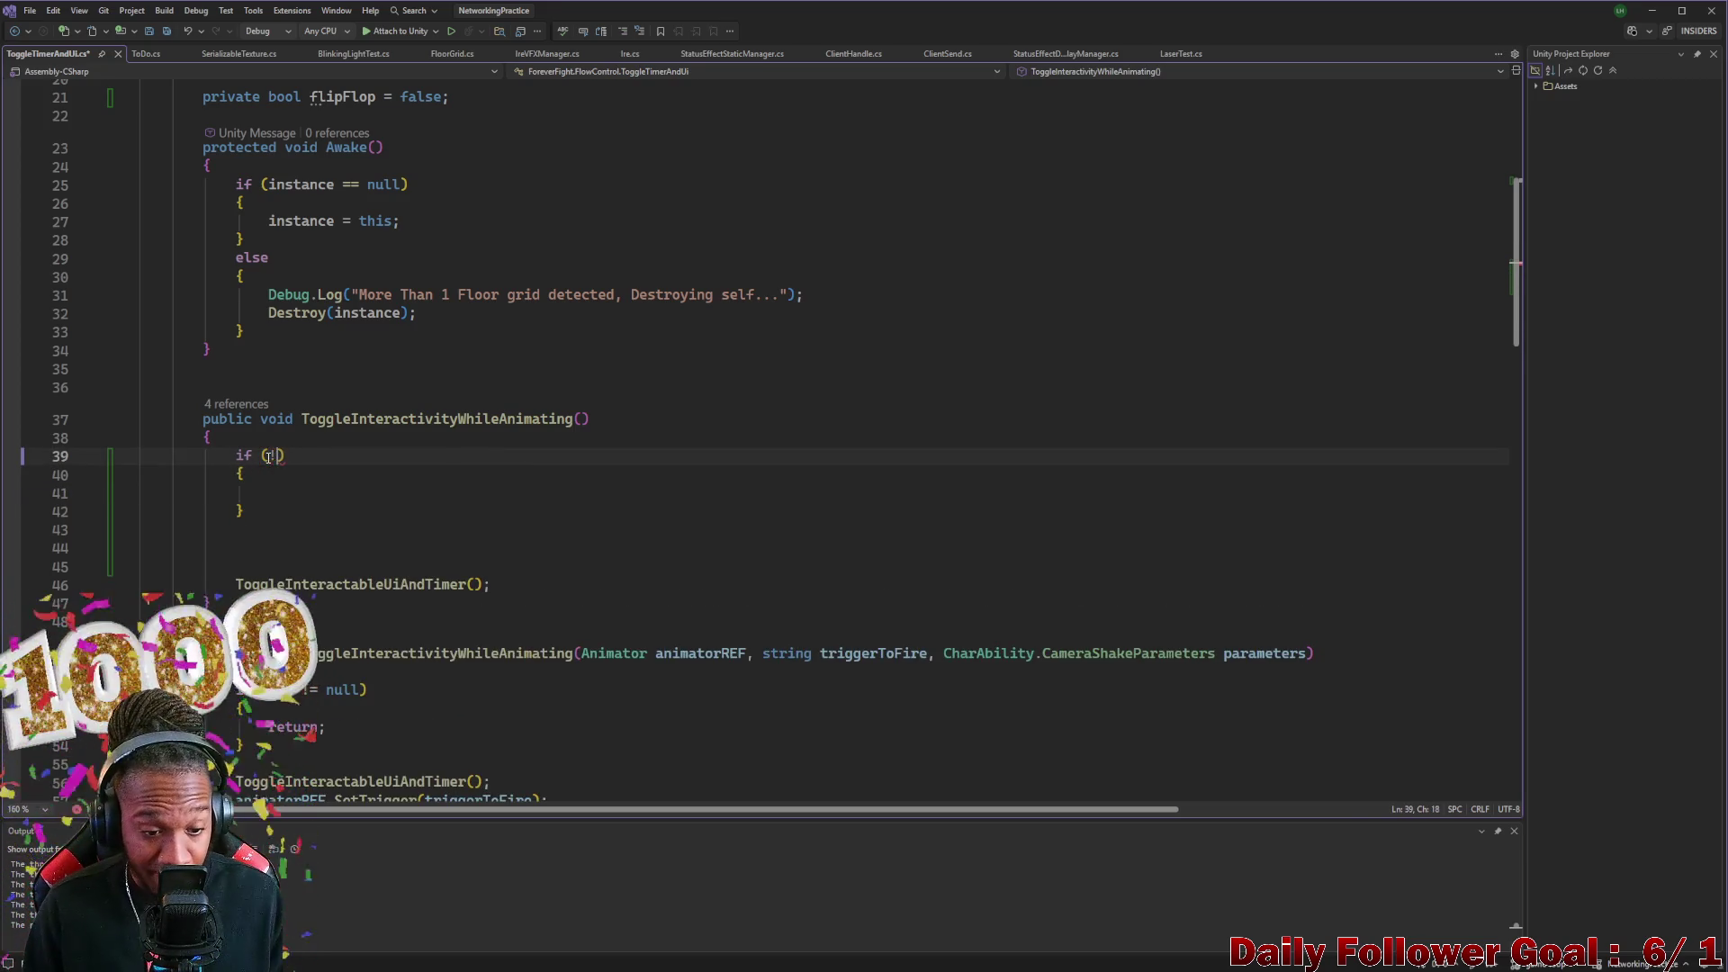
pyautogui.write('l')
pyautogui.press('Tab')
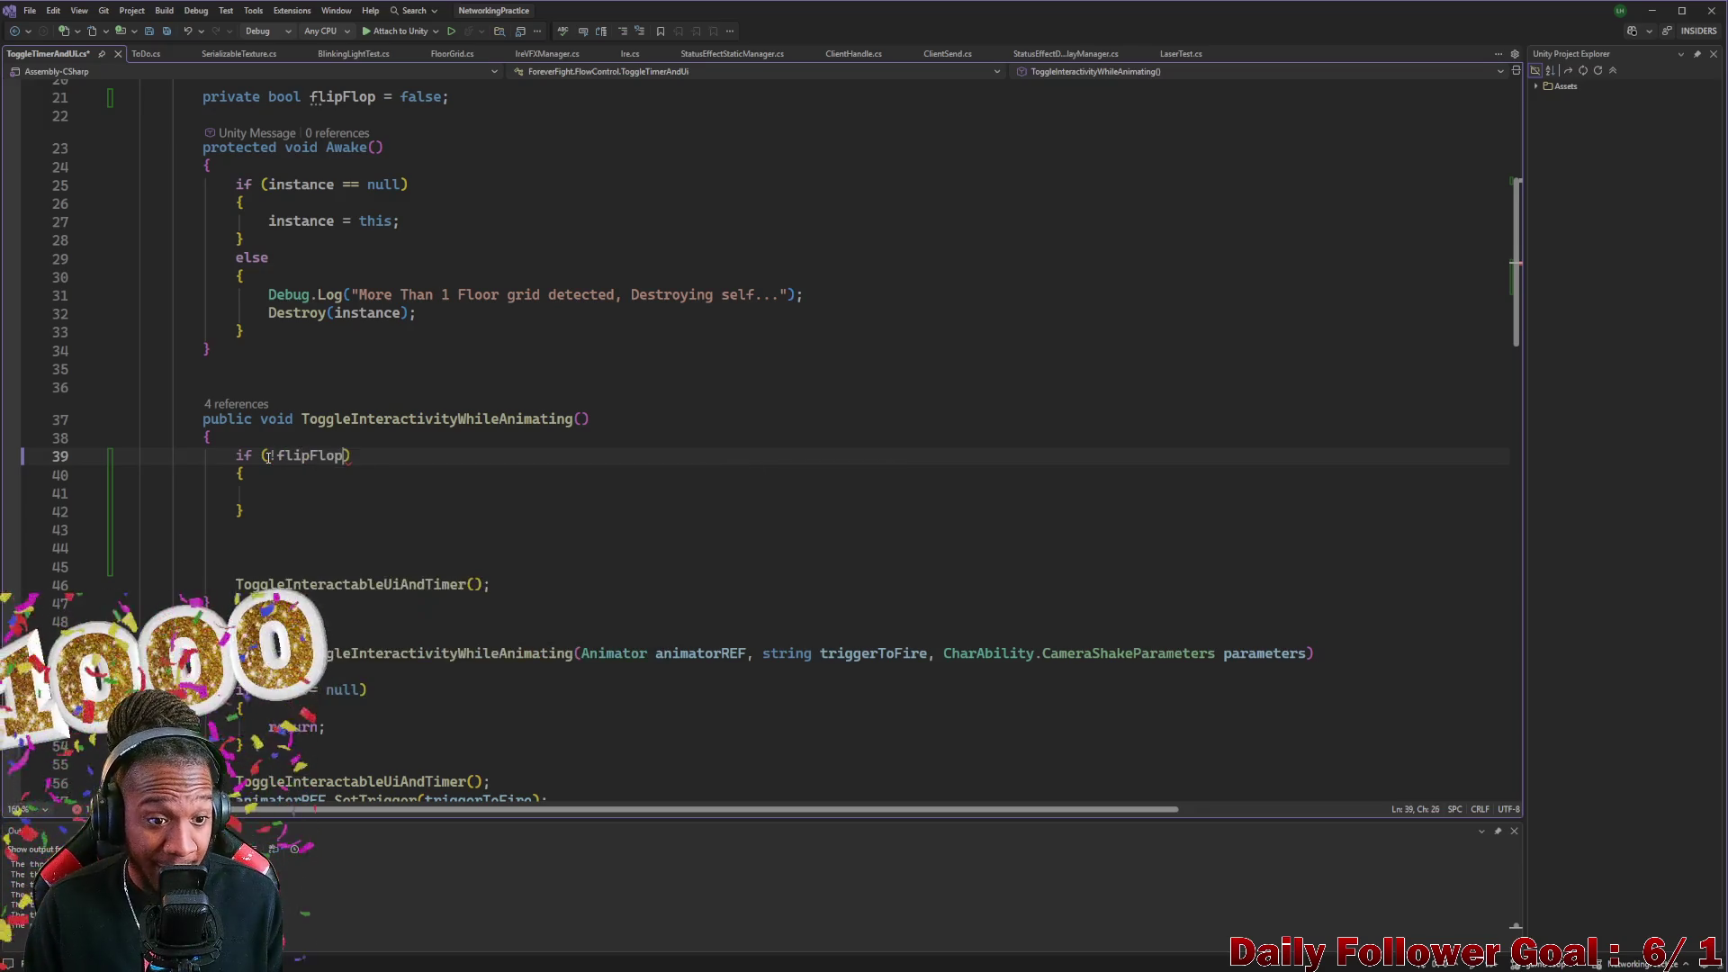
# Add a Debug.Log call with an empty string inside the if block
pyautogui.click(286, 494)
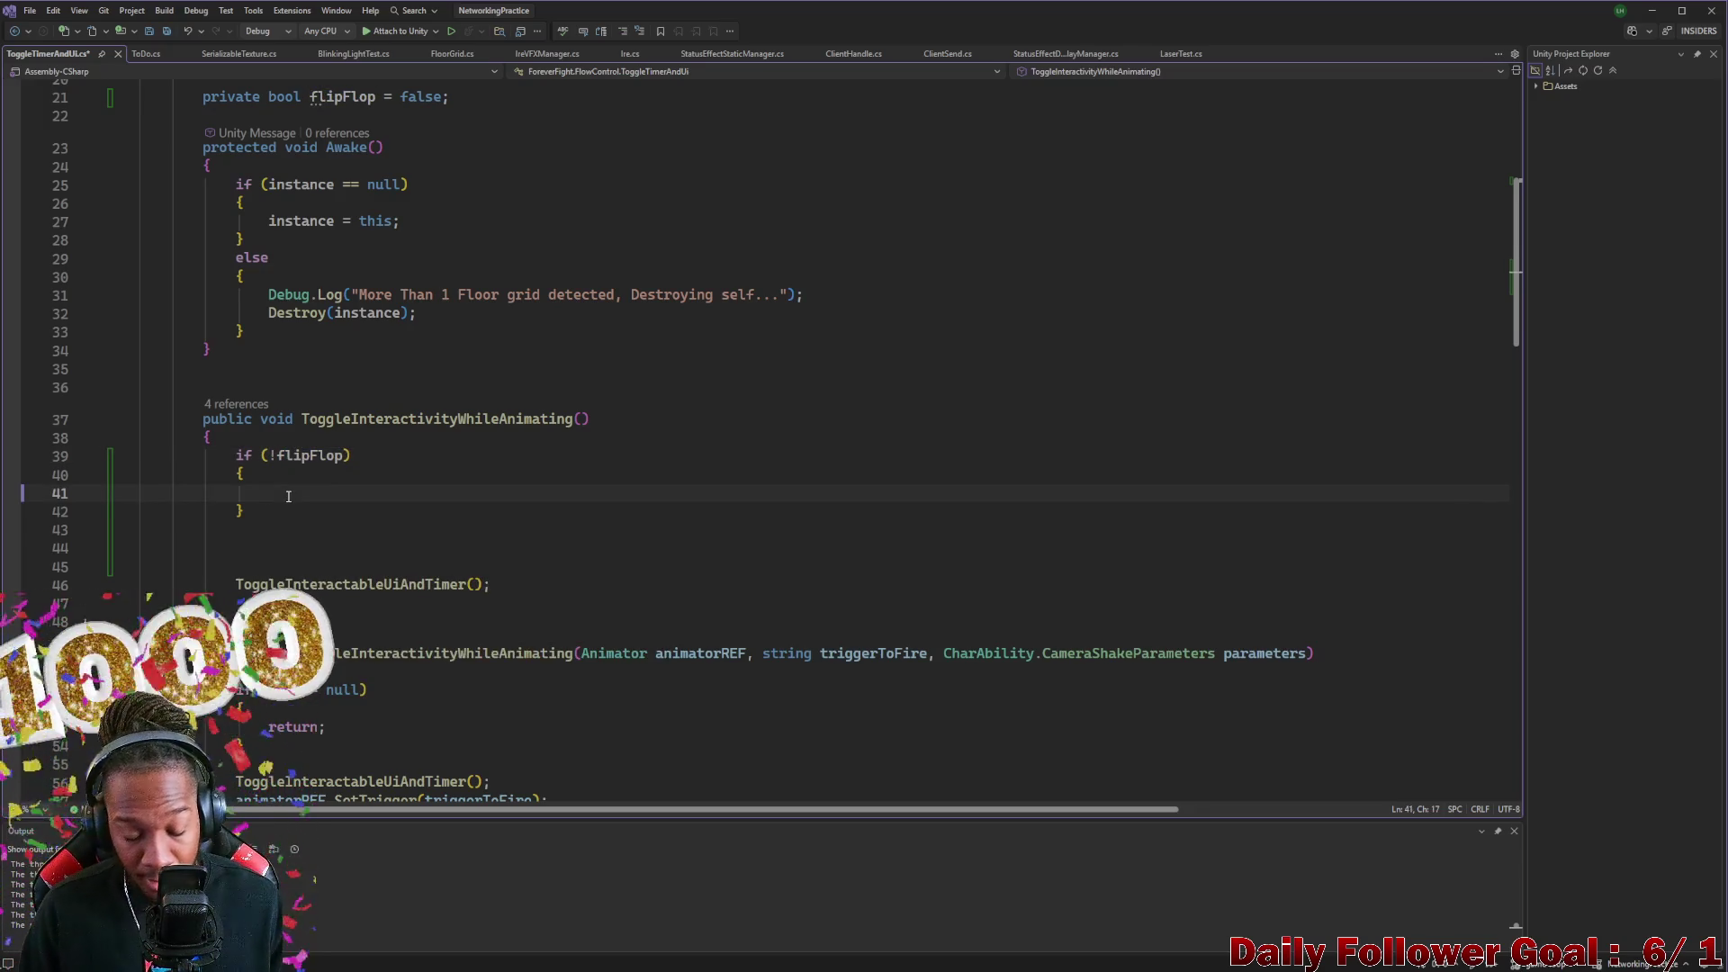
pyautogui.write('dde')
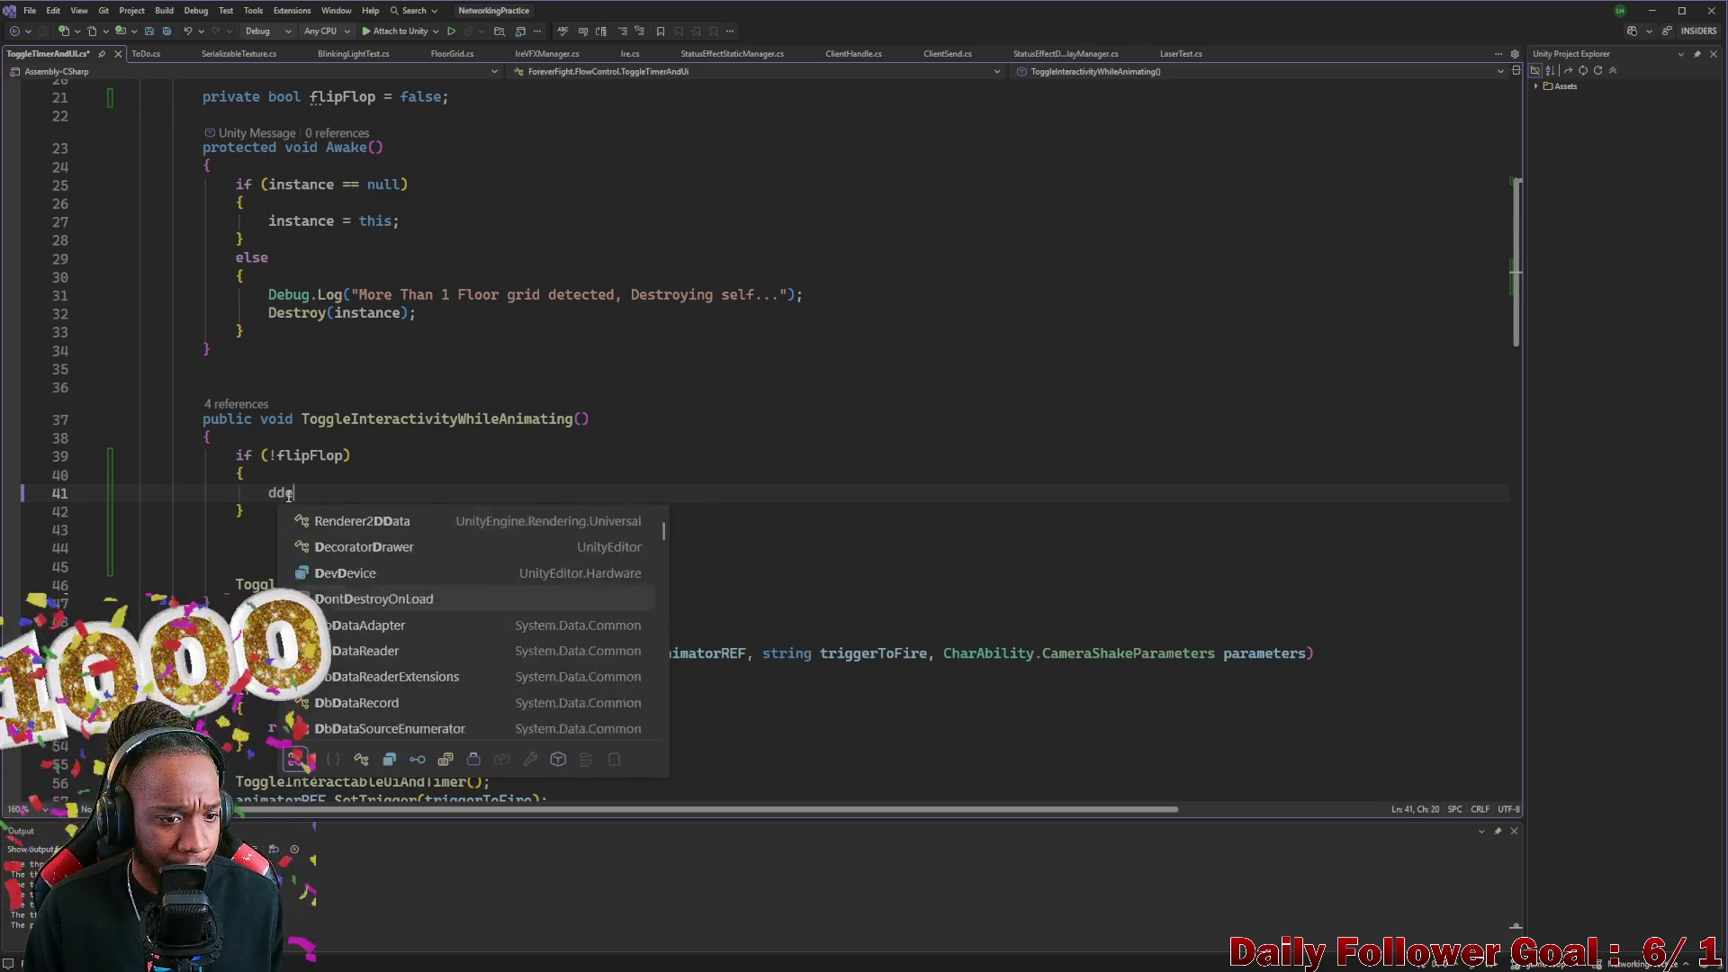
pyautogui.press('BackSpace')
pyautogui.press('BackSpace')
pyautogui.write('d')
pyautogui.press('BackSpace')
pyautogui.write('ebug')
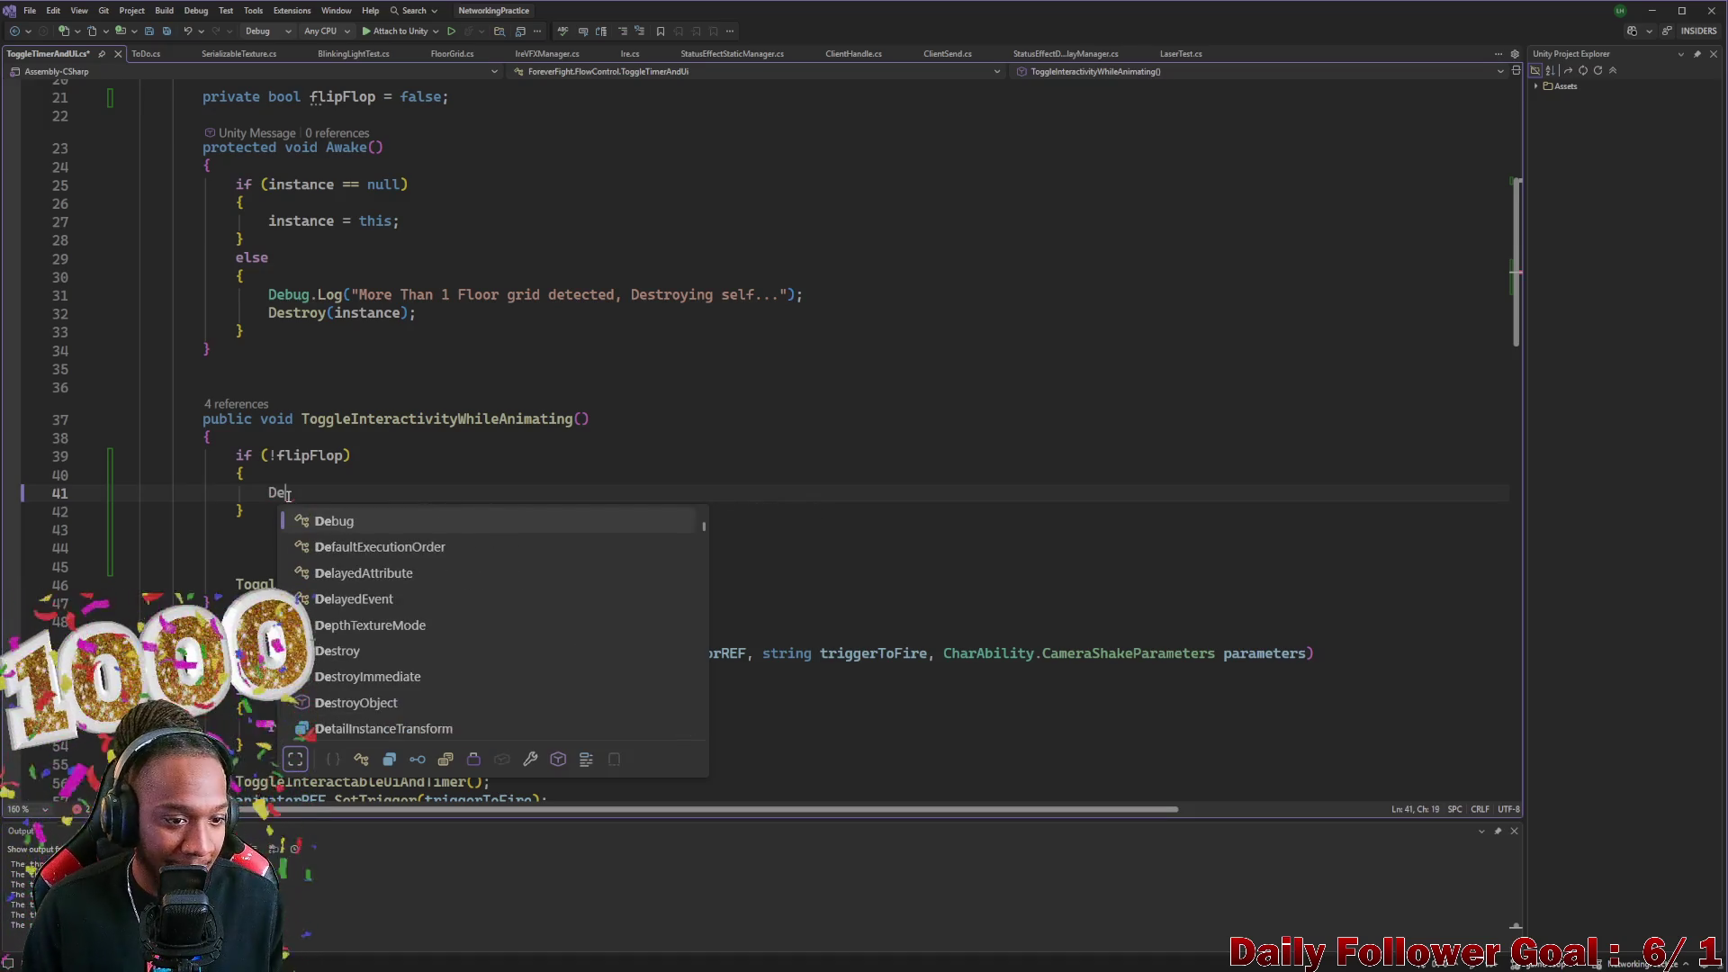
pyautogui.press('Tab')
pyautogui.write('.')
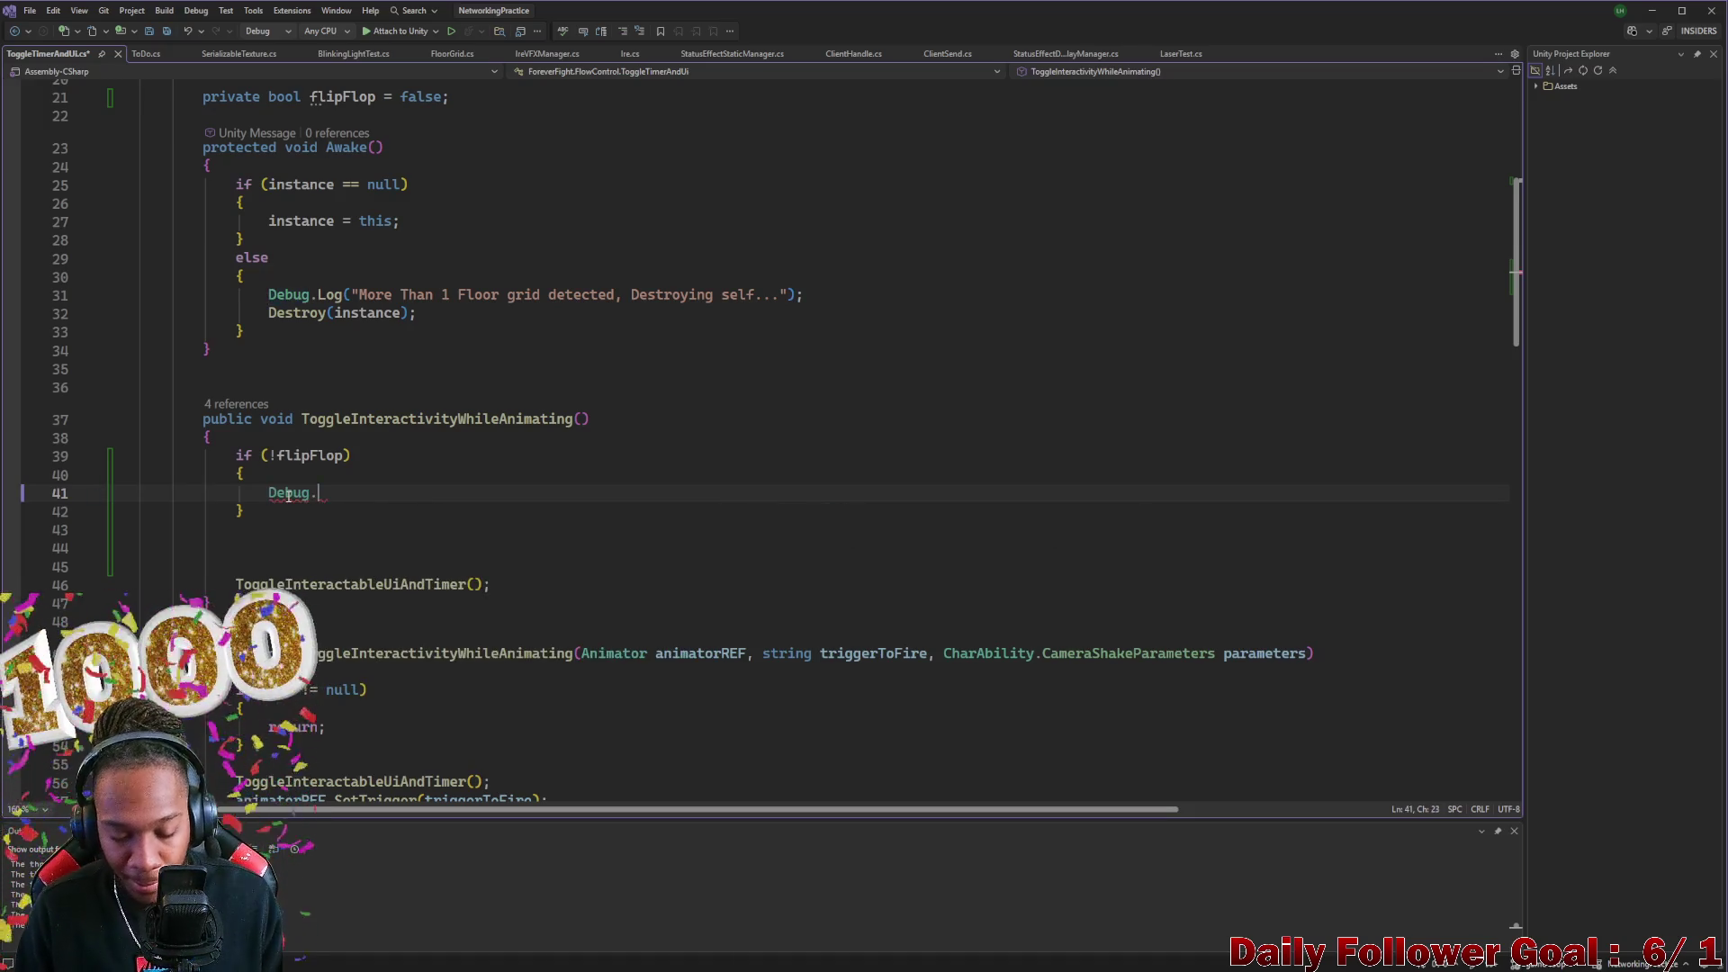
pyautogui.write('Log(')
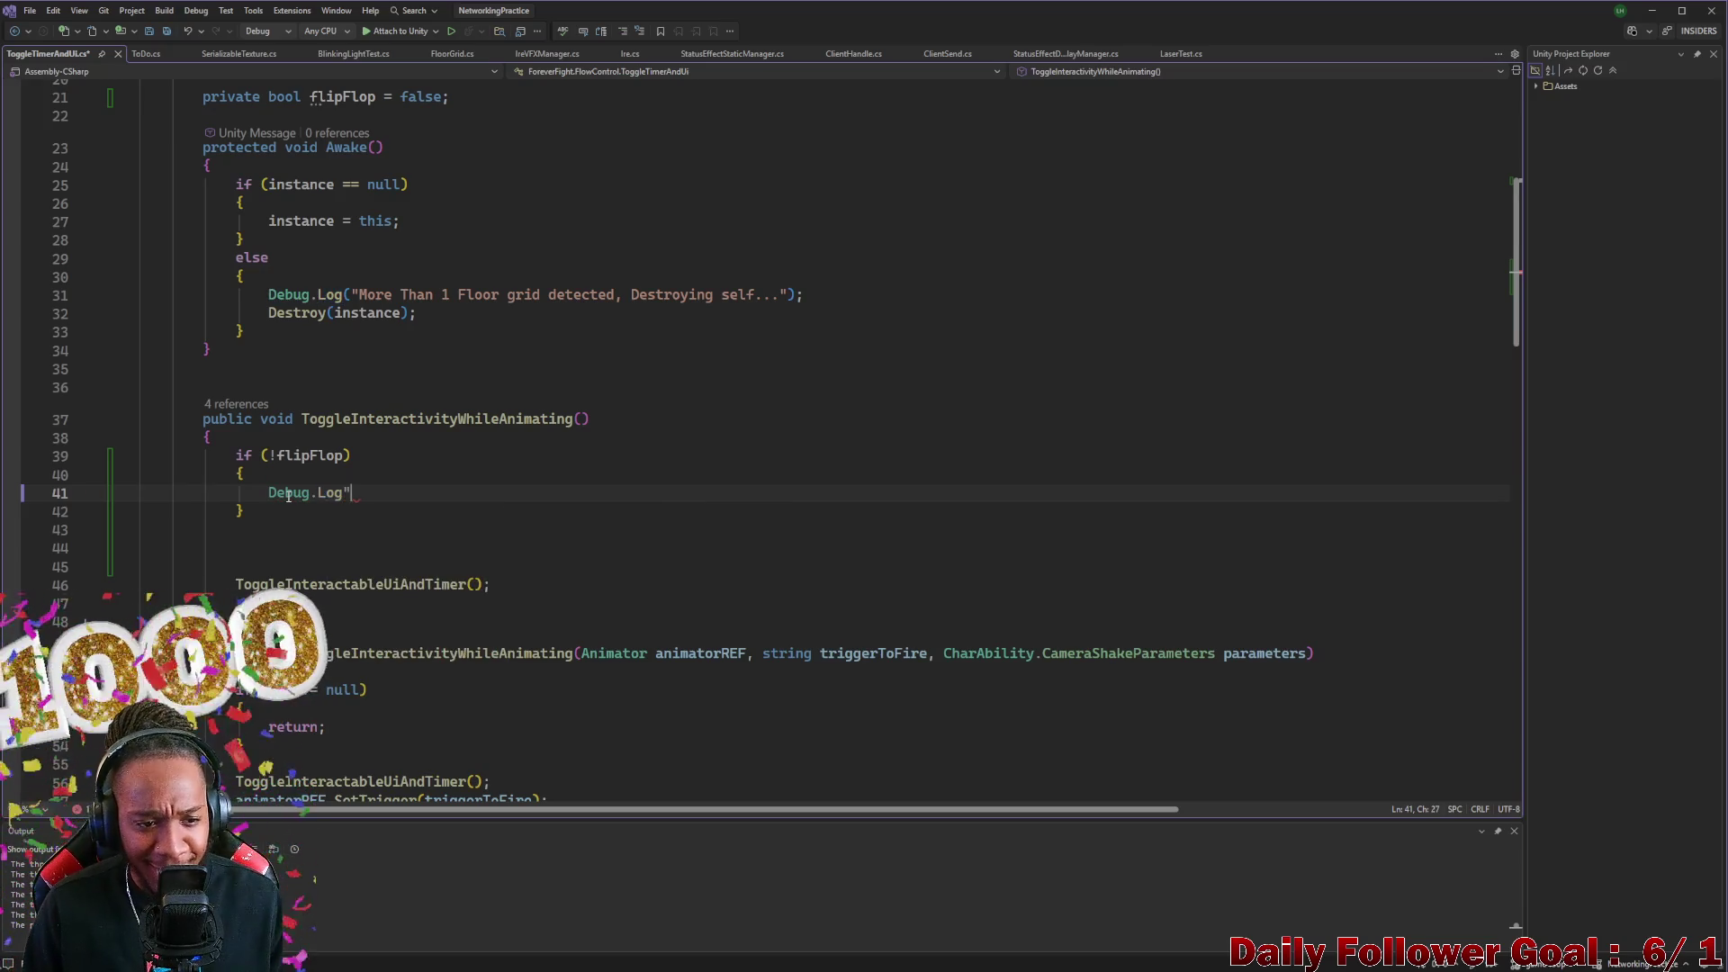
pyautogui.press('BackSpace')
pyautogui.write('()l')
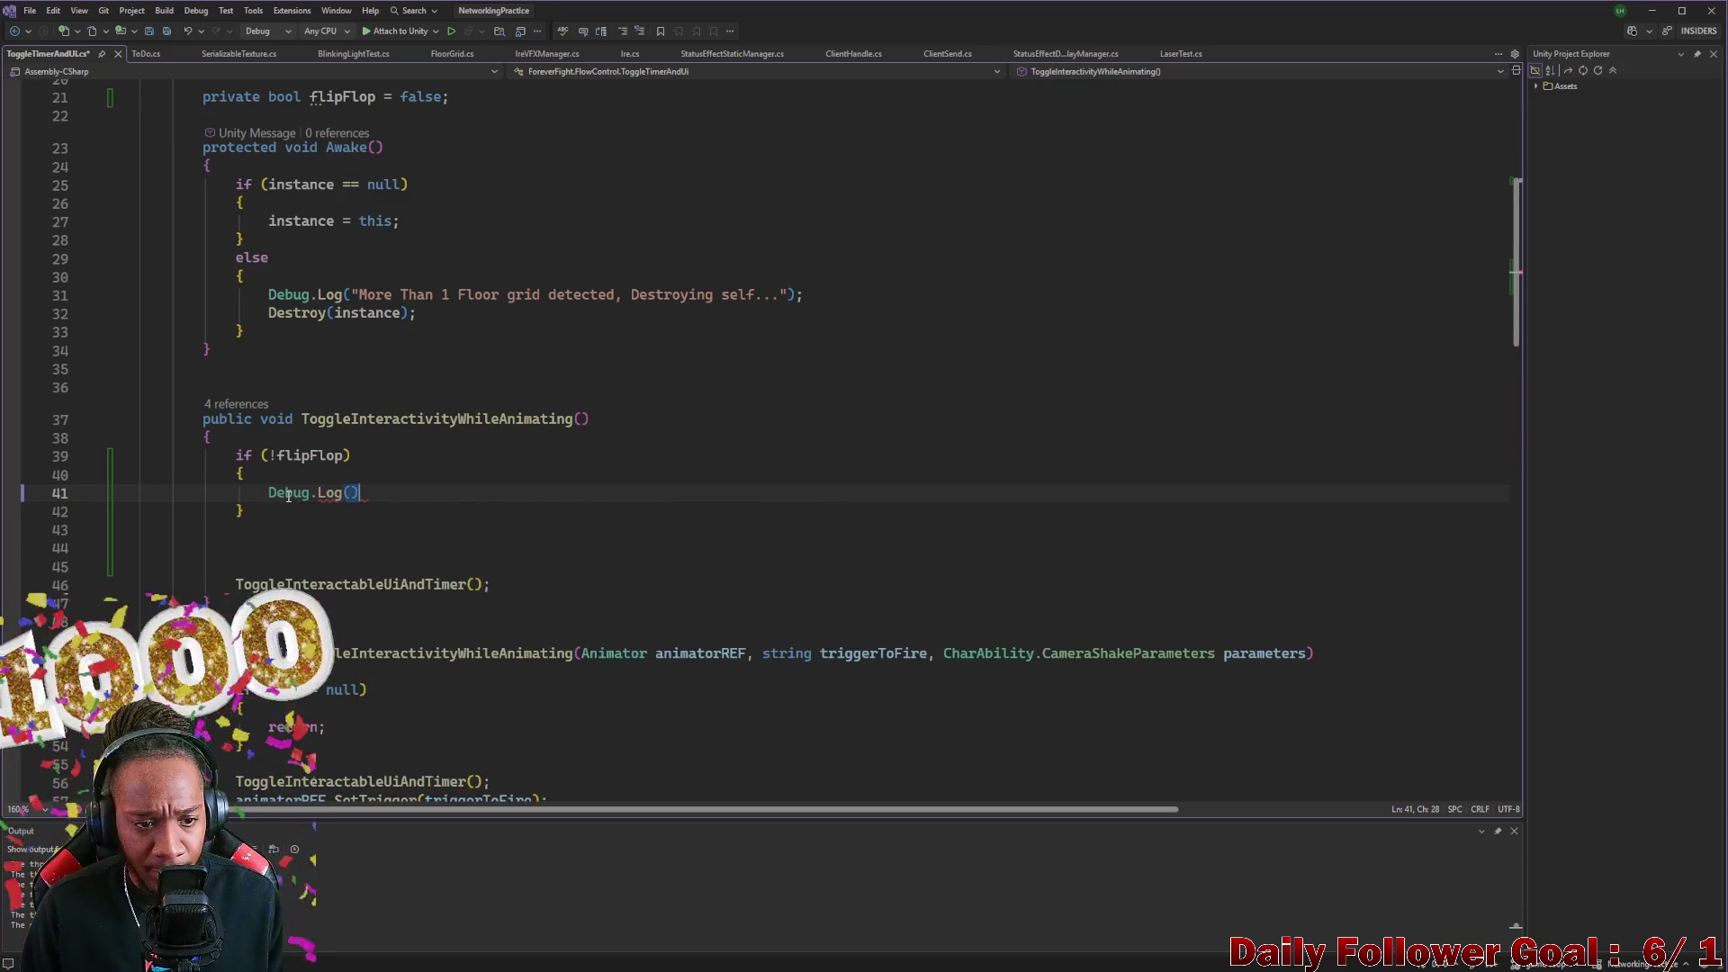
pyautogui.press('BackSpace')
pyautogui.write(';')
pyautogui.press('Left')
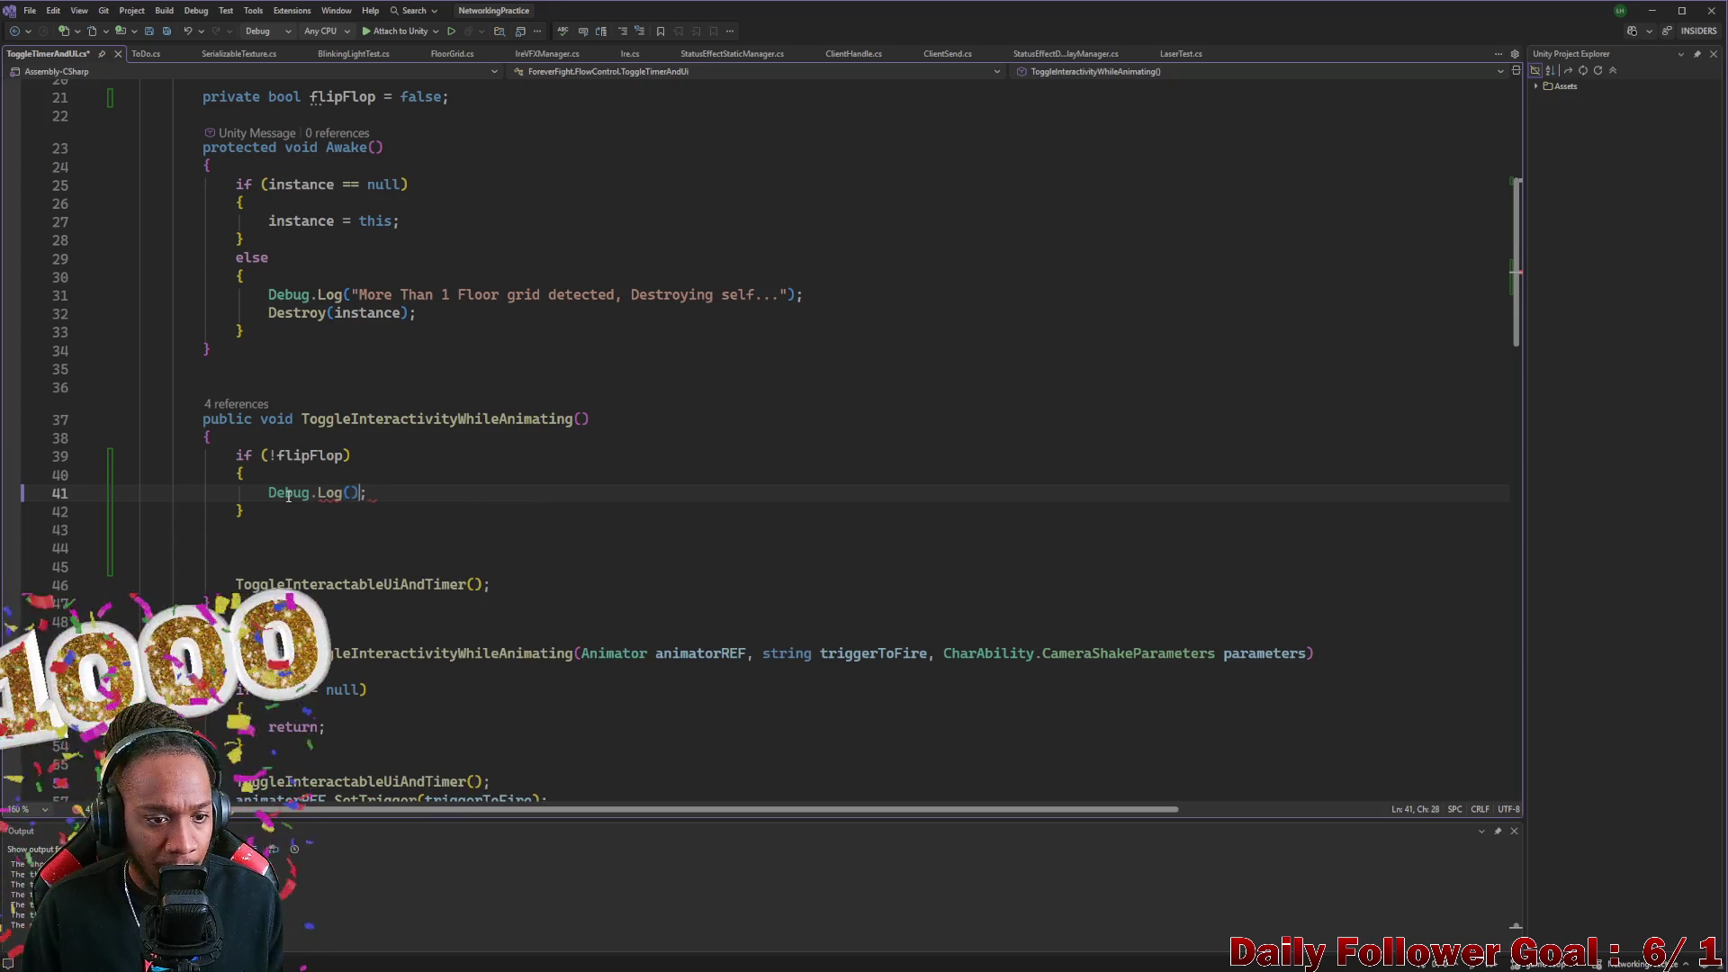
pyautogui.press('BackSpace')
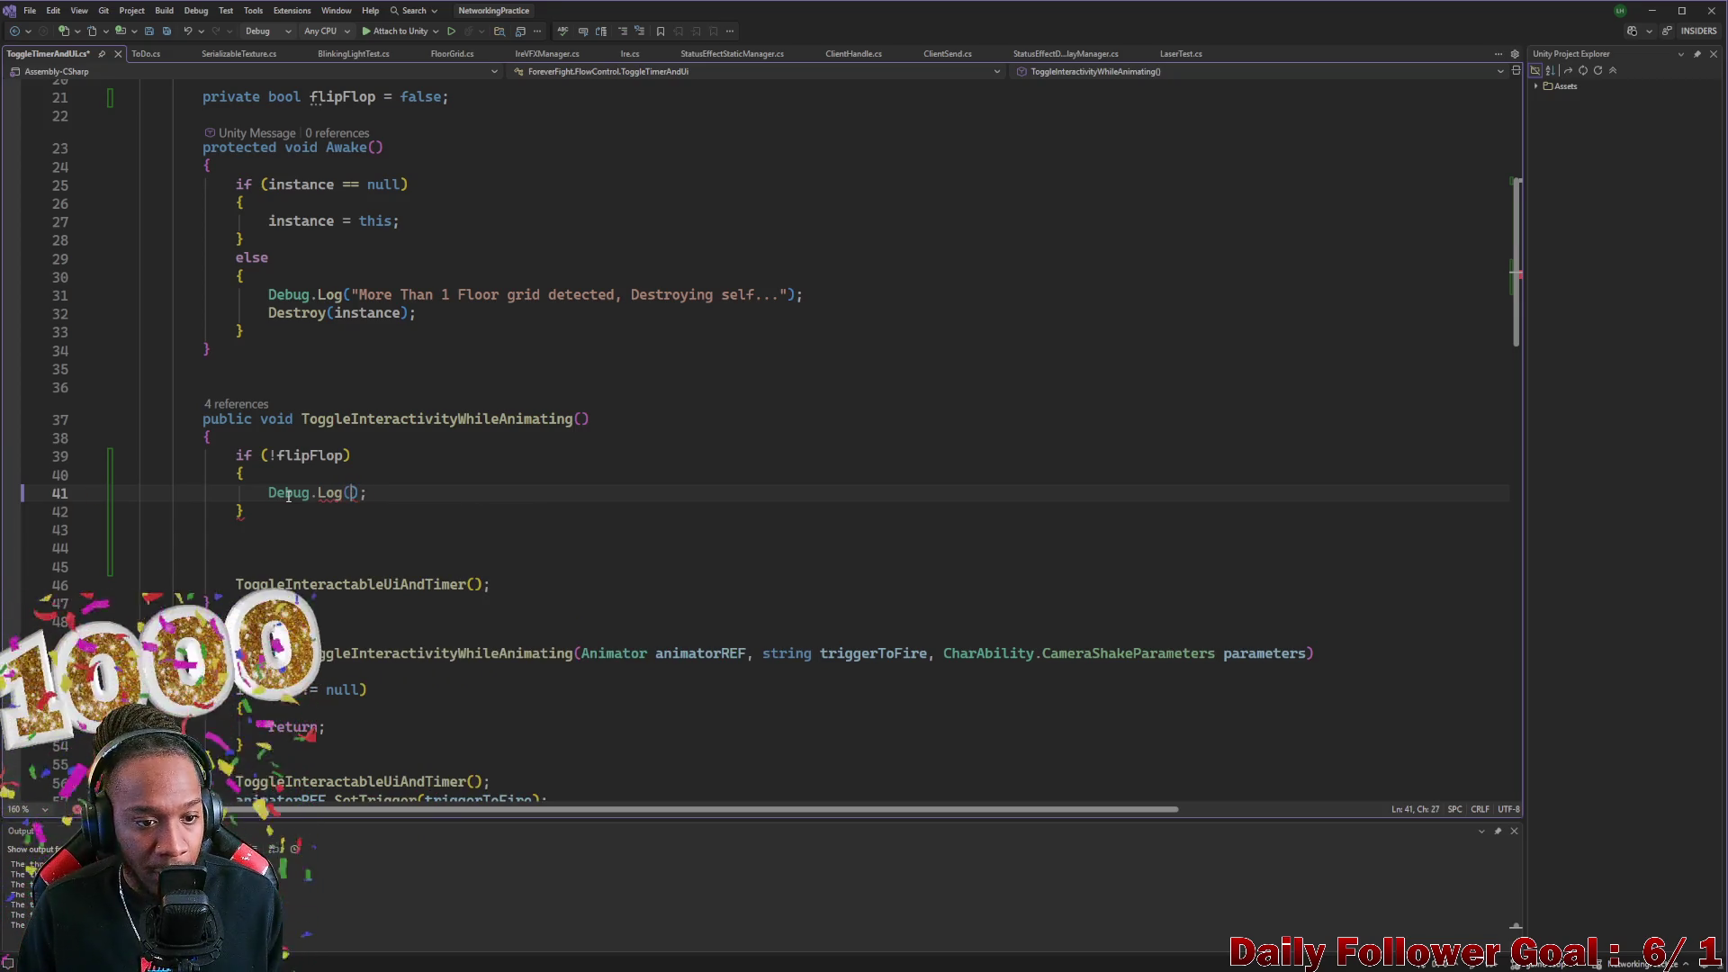
pyautogui.write('$"')
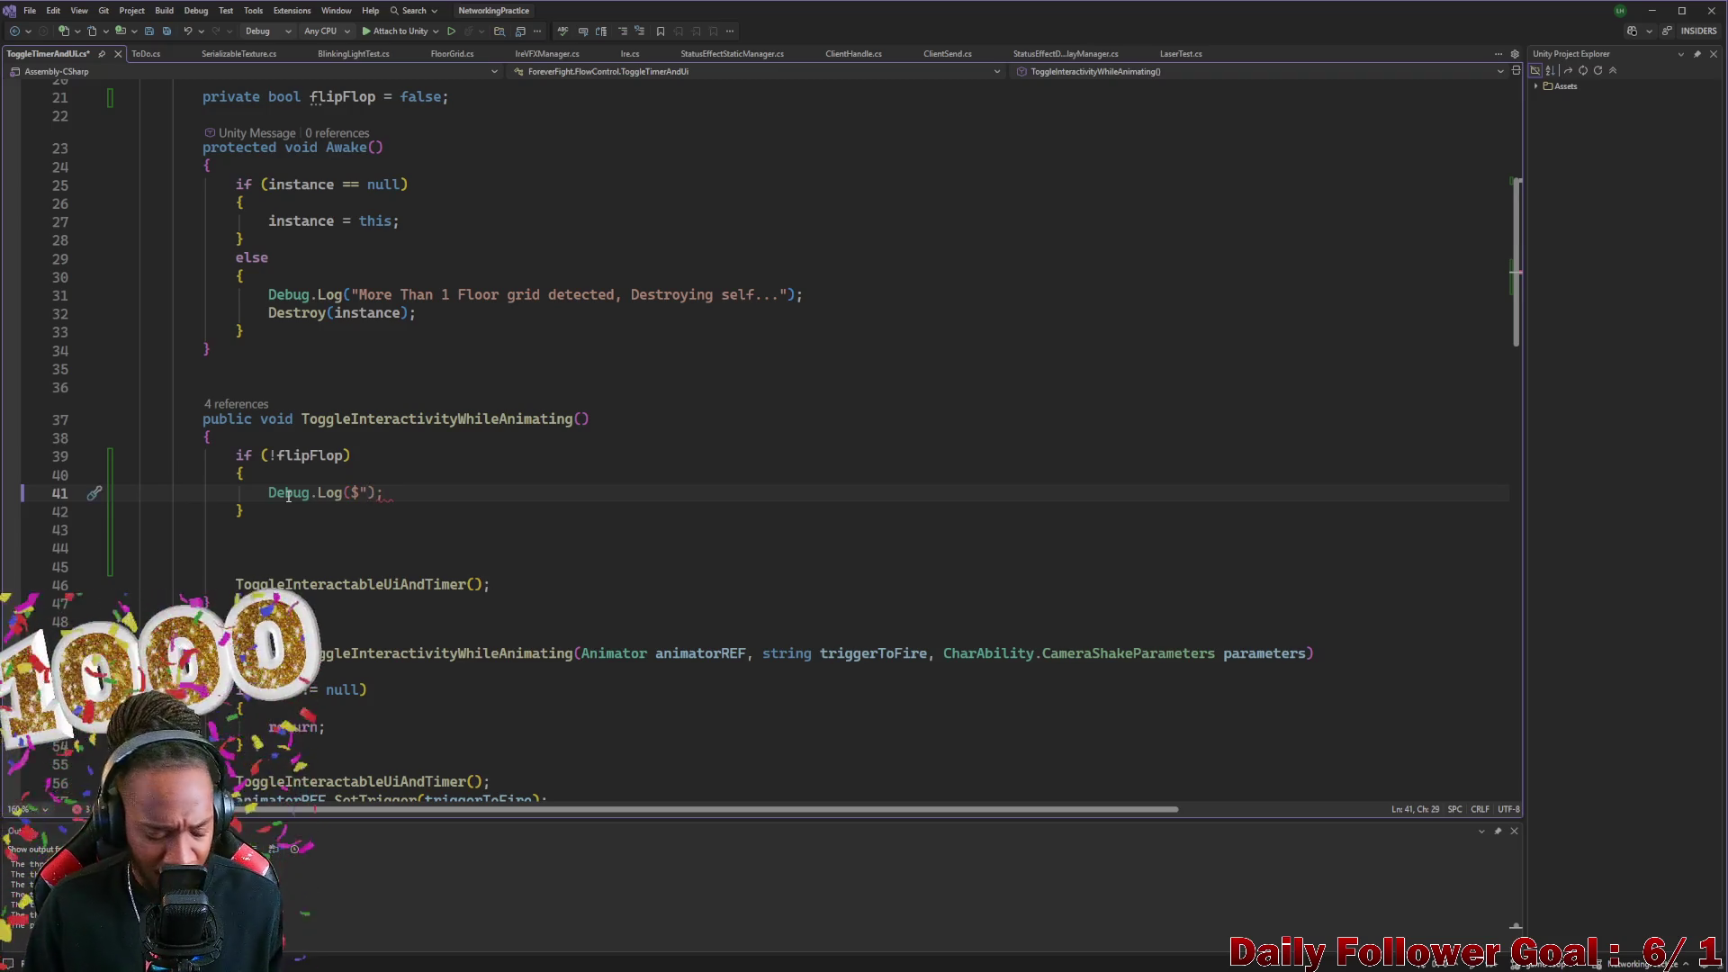
# Fill in the log message "[MOVE] Movement should be turned OFF" and save the script
pyautogui.write('"')
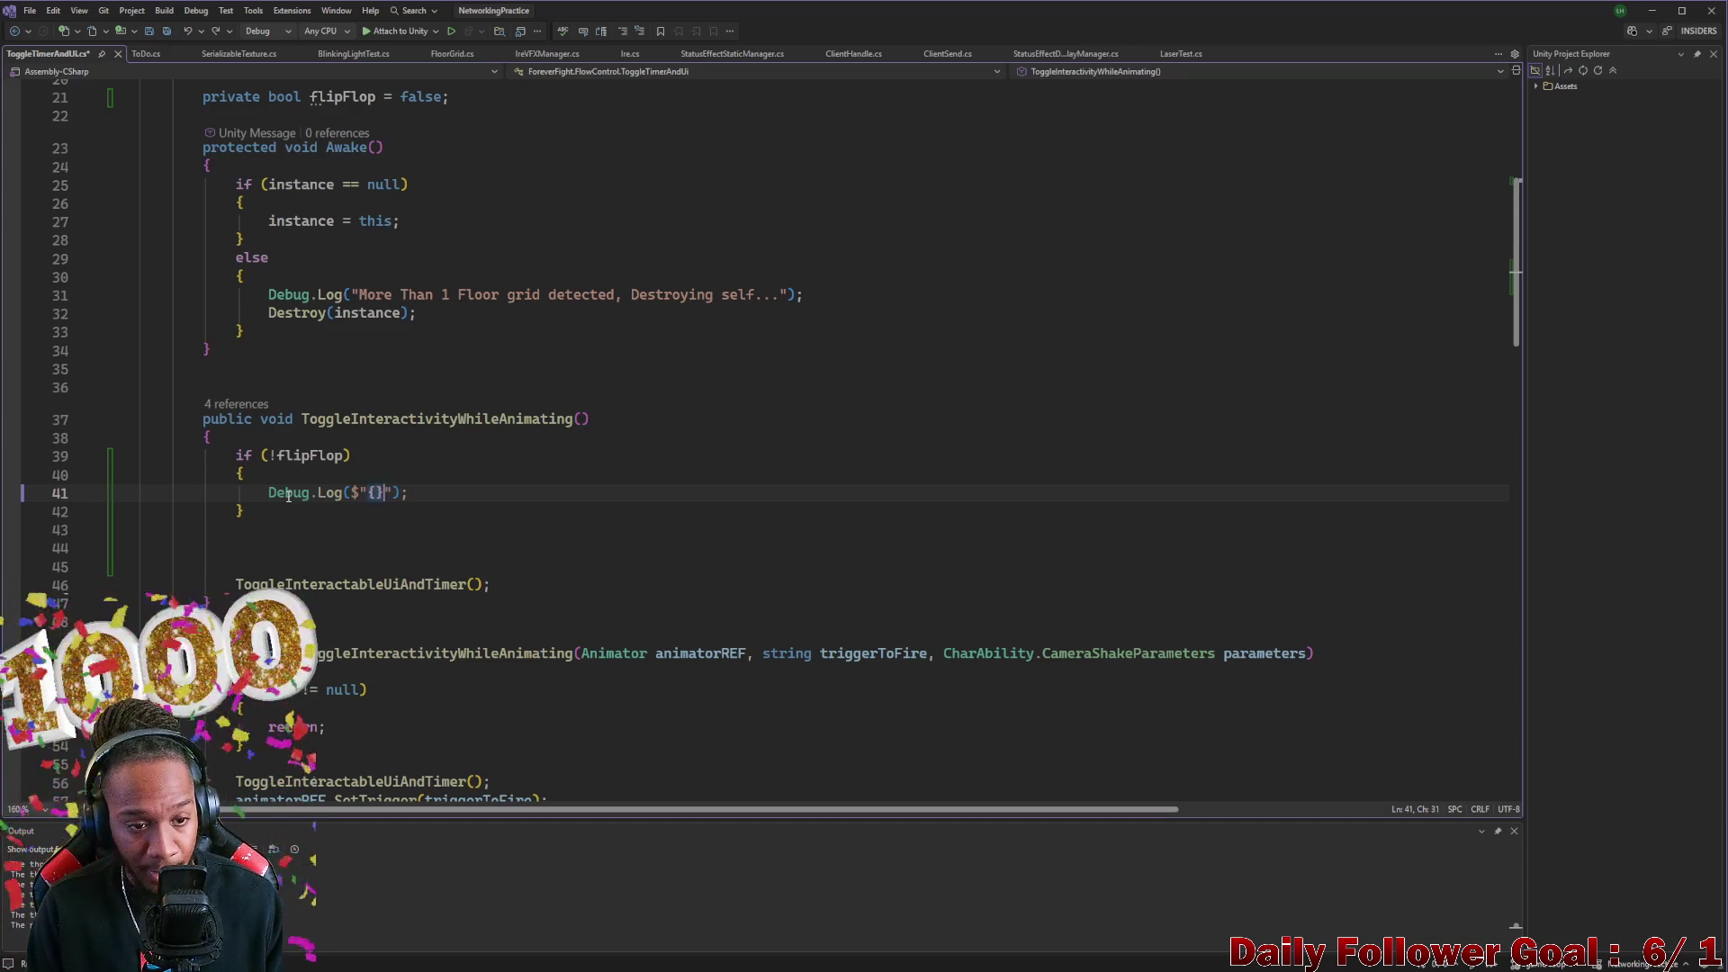
pyautogui.write('[]')
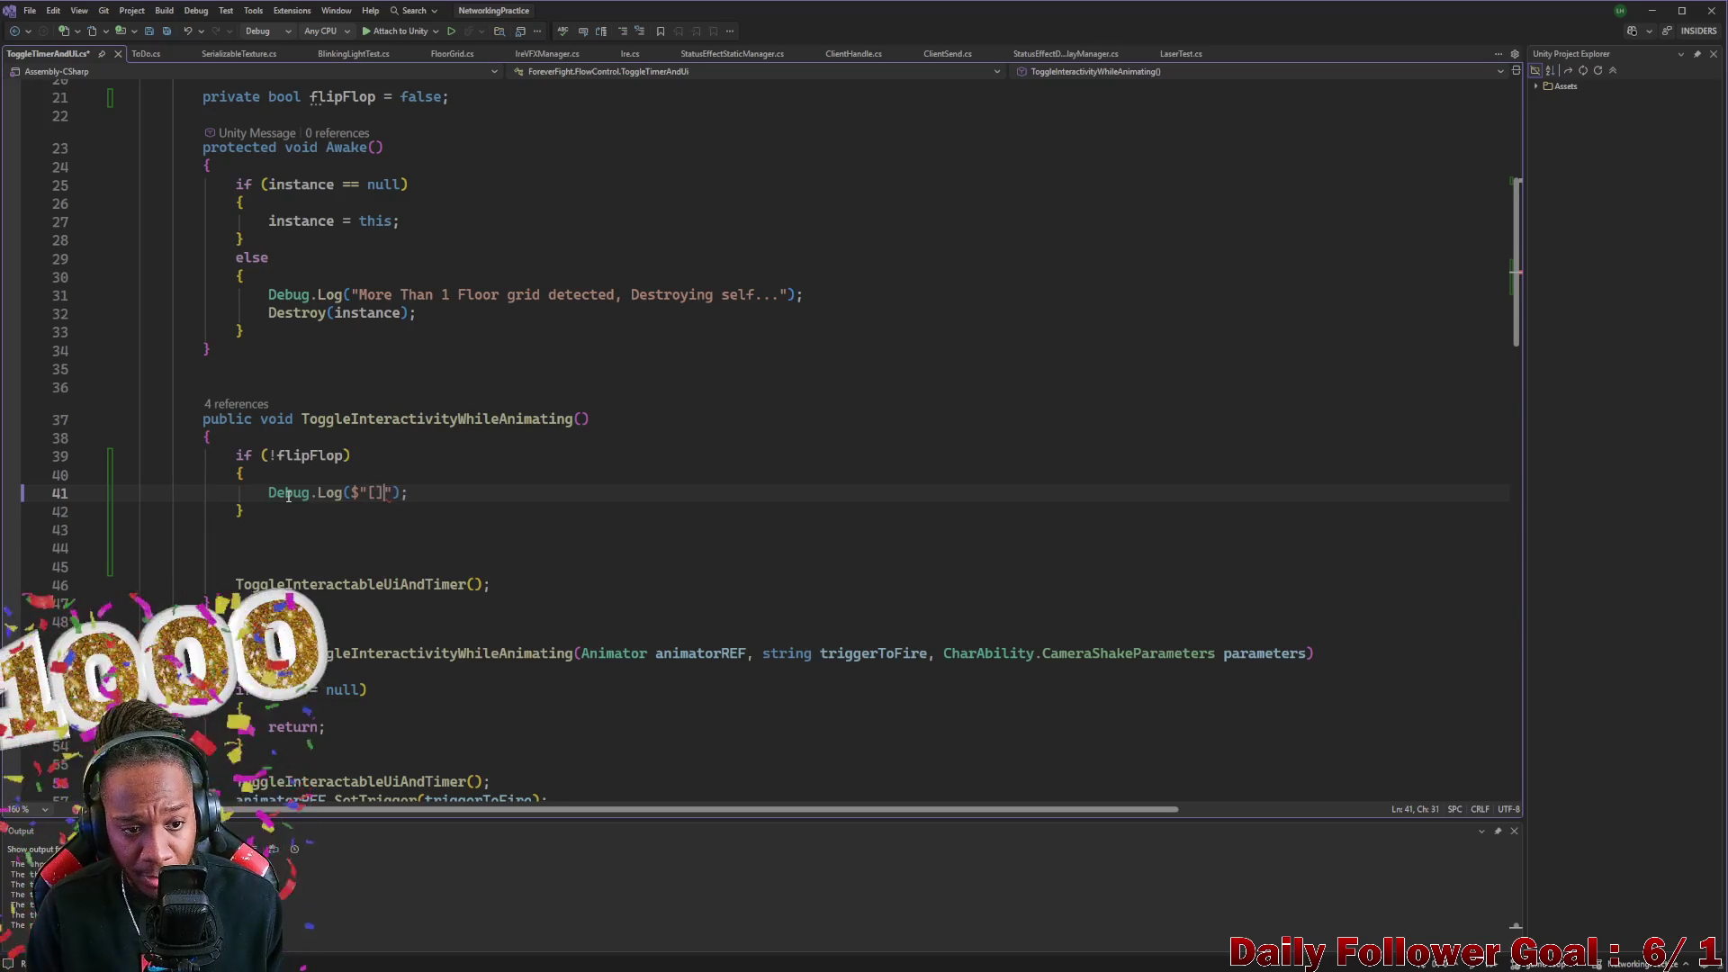
pyautogui.write('MOE')
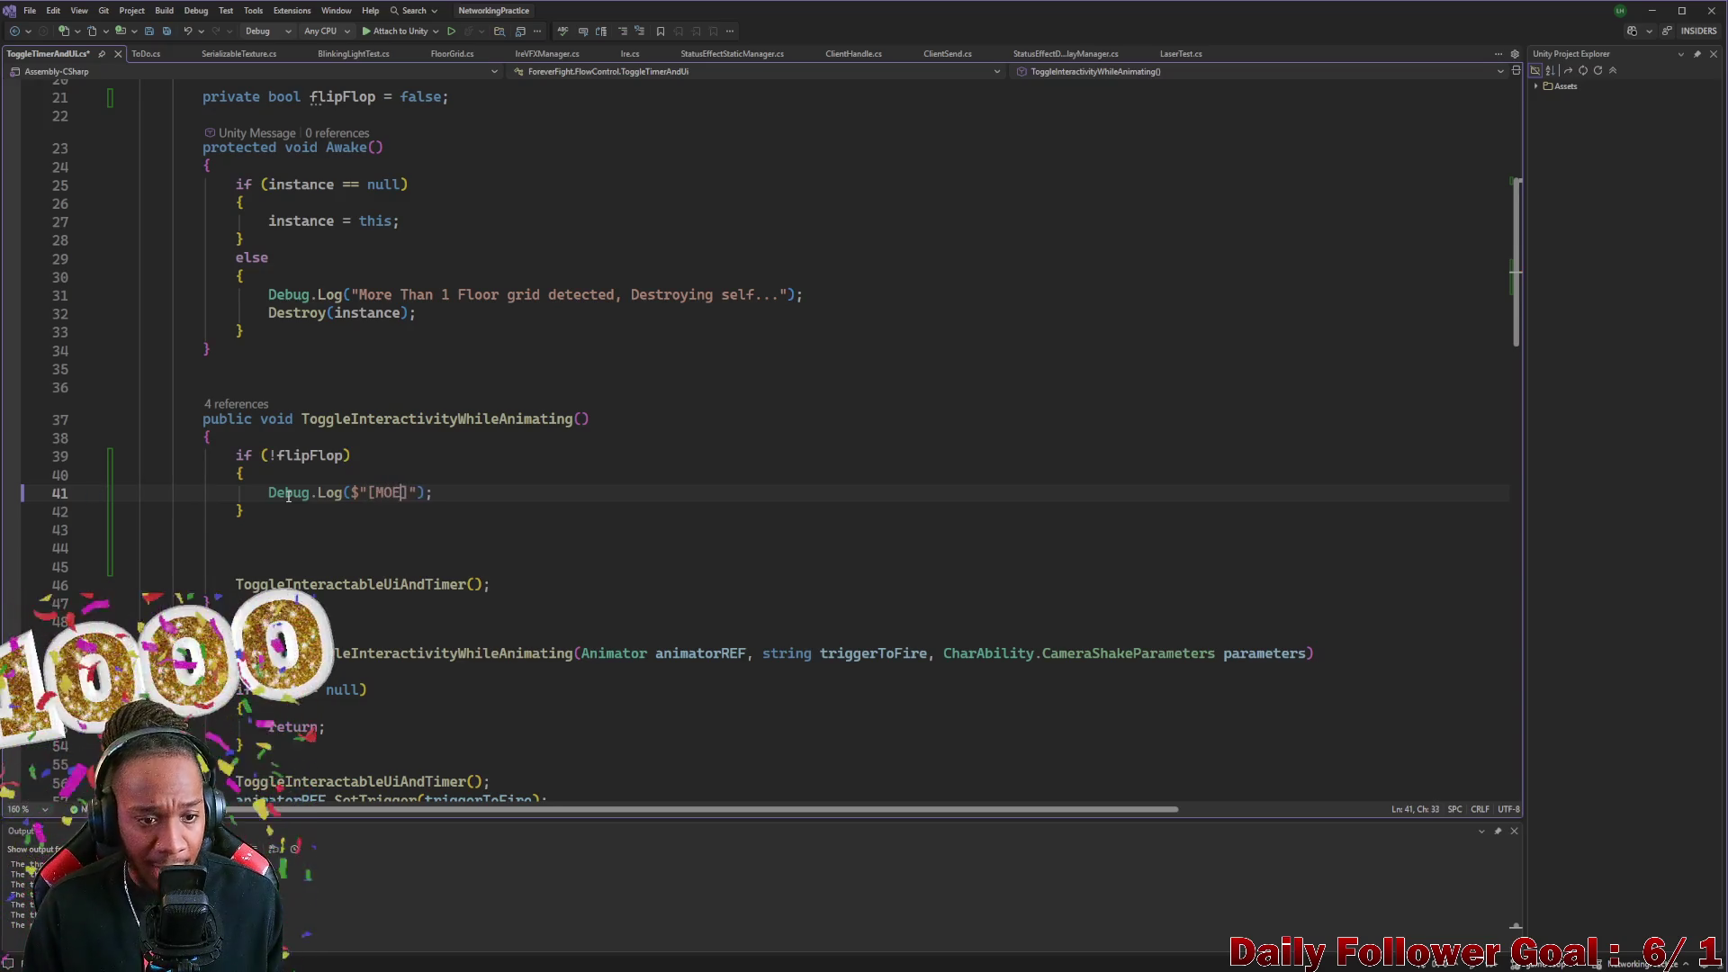
pyautogui.press('BackSpace')
pyautogui.write('VE] ')
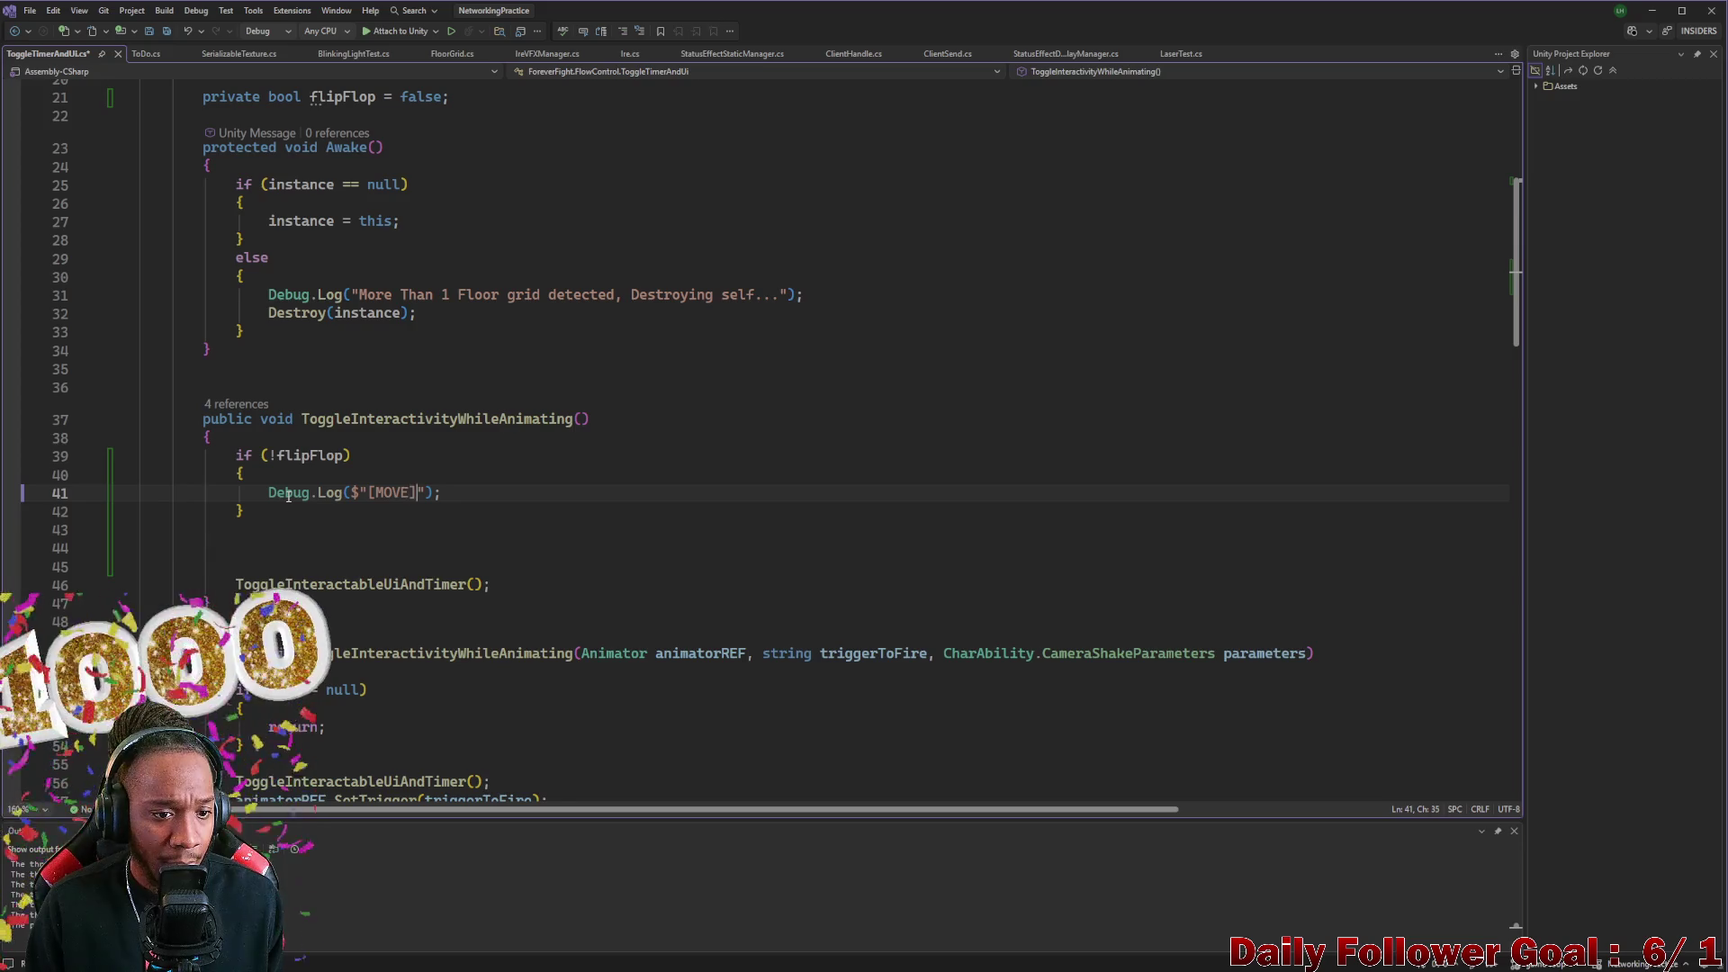
pyautogui.write('M')
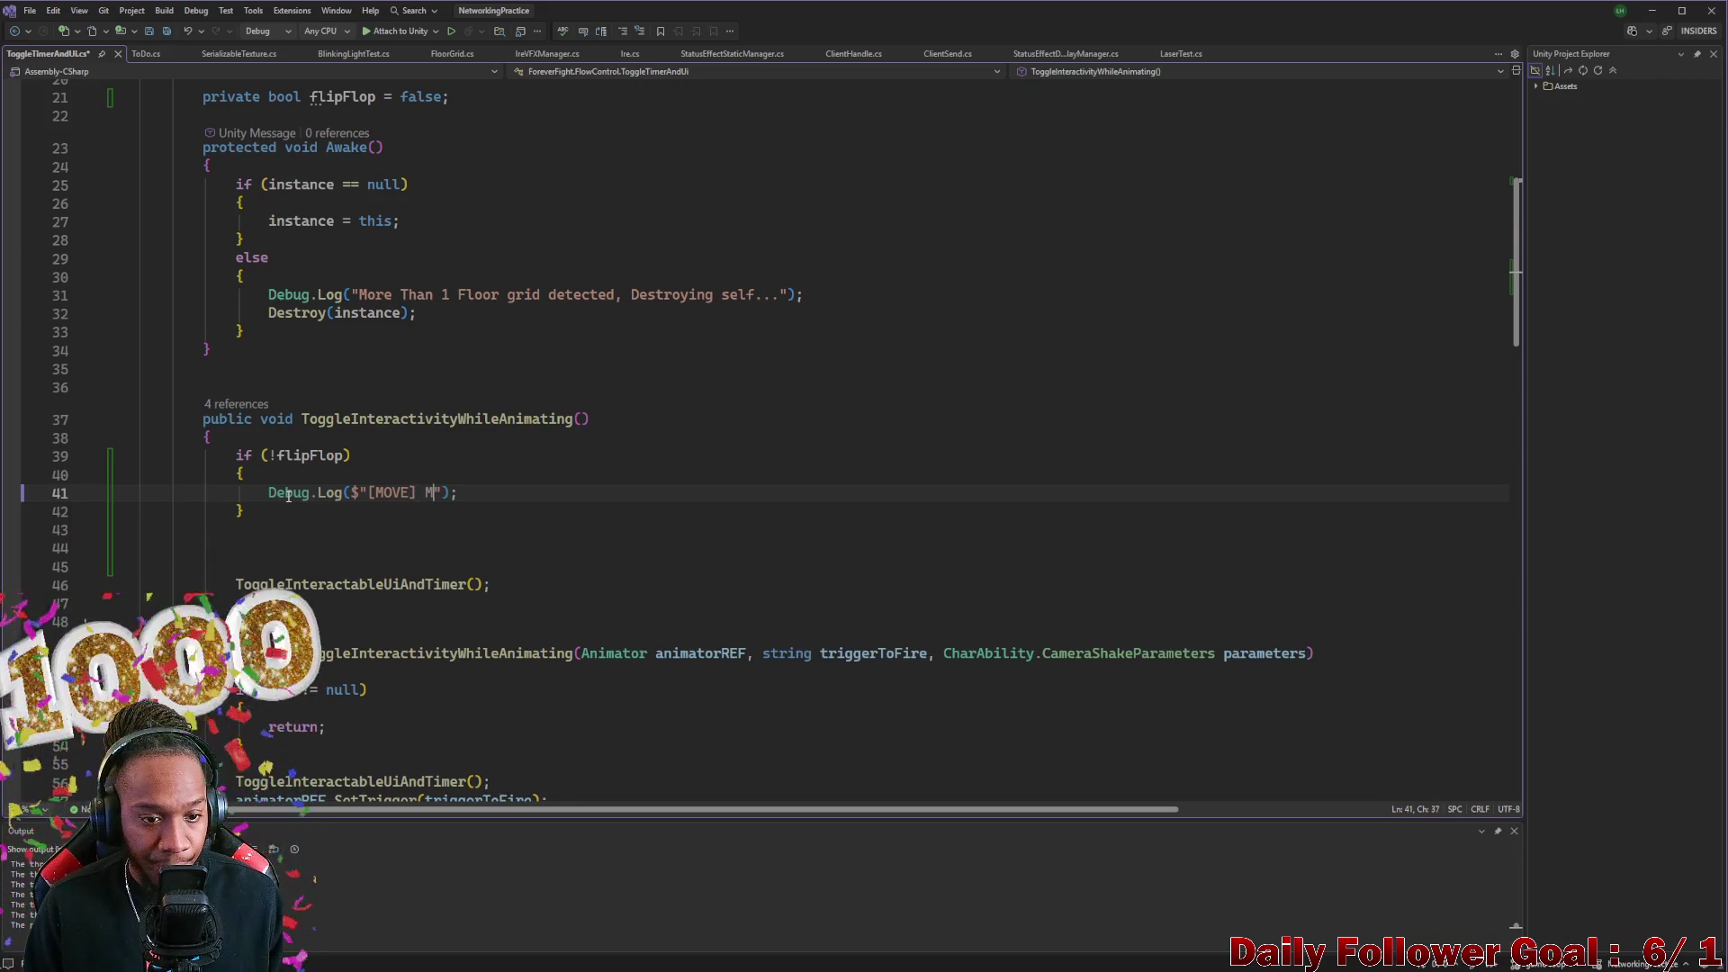
pyautogui.write('ovement s')
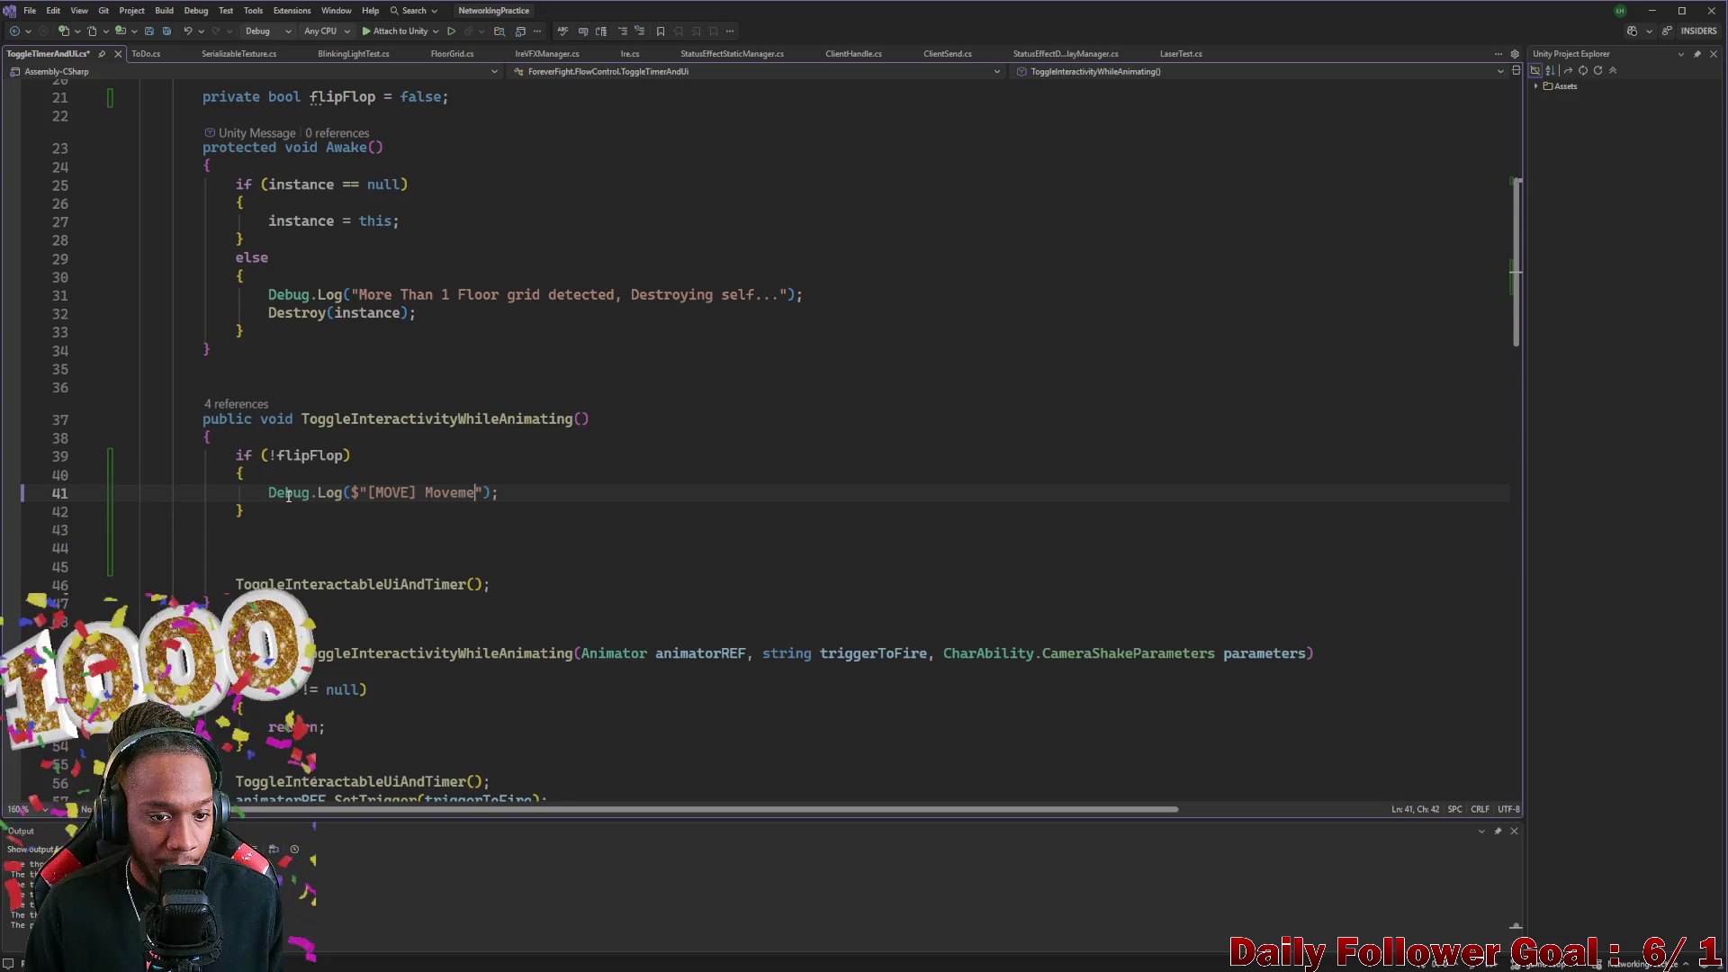
pyautogui.write('hould be tu')
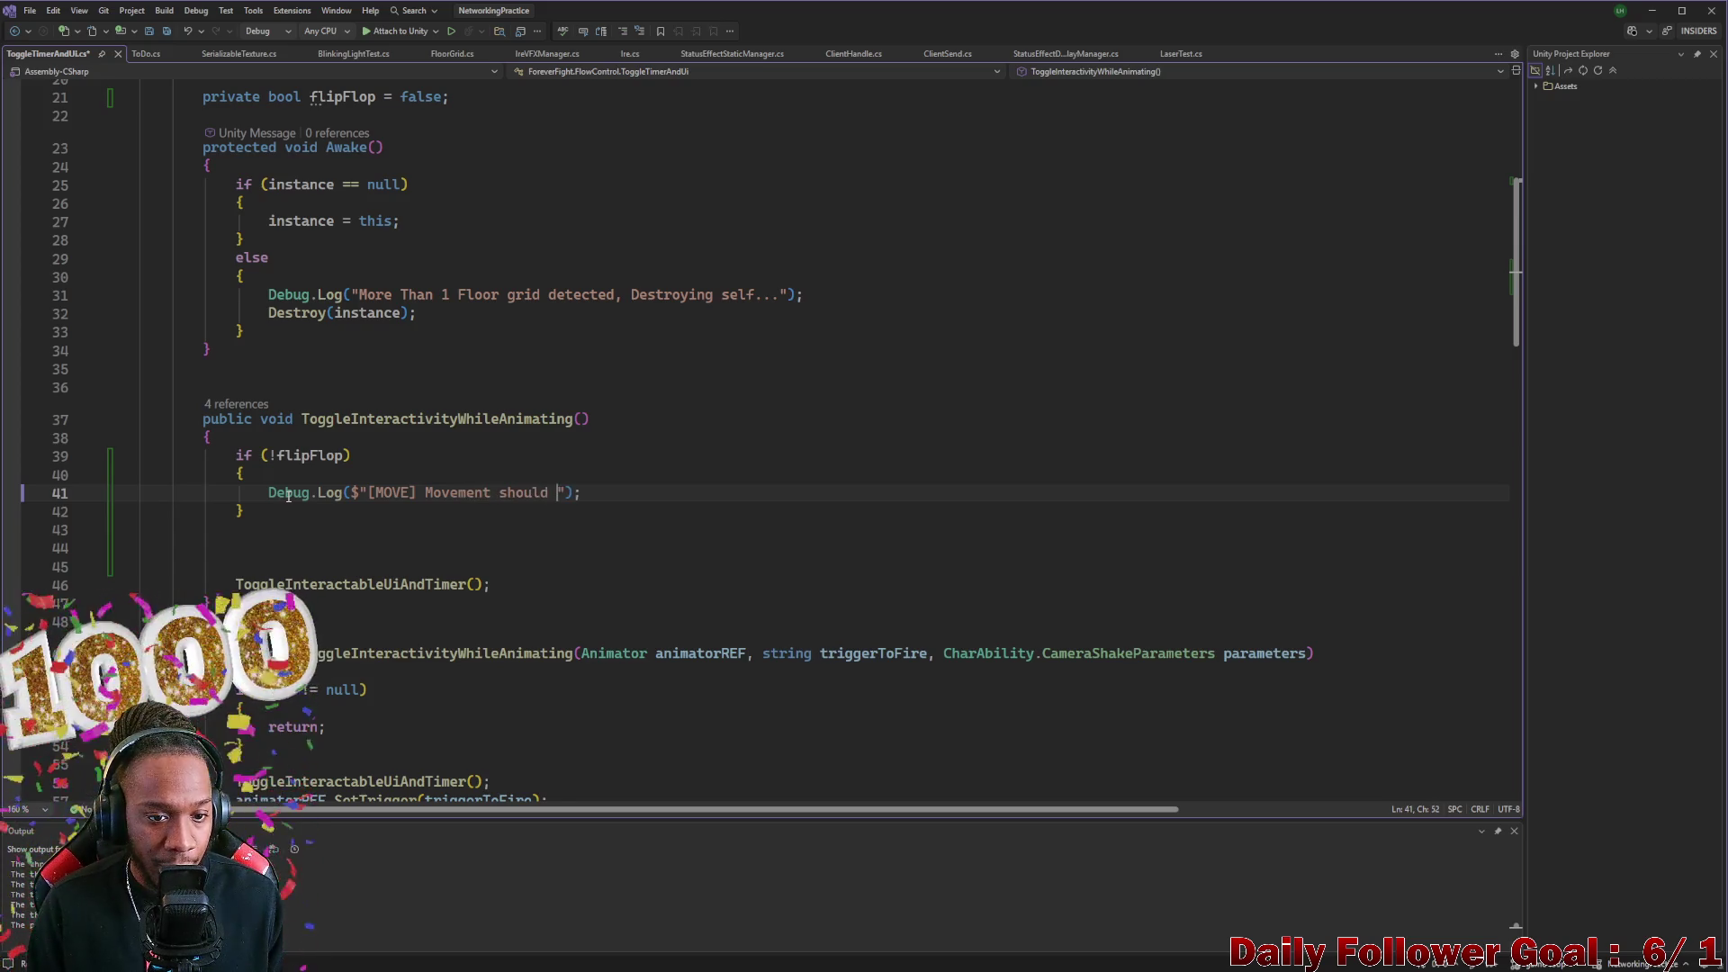
pyautogui.write('rned P')
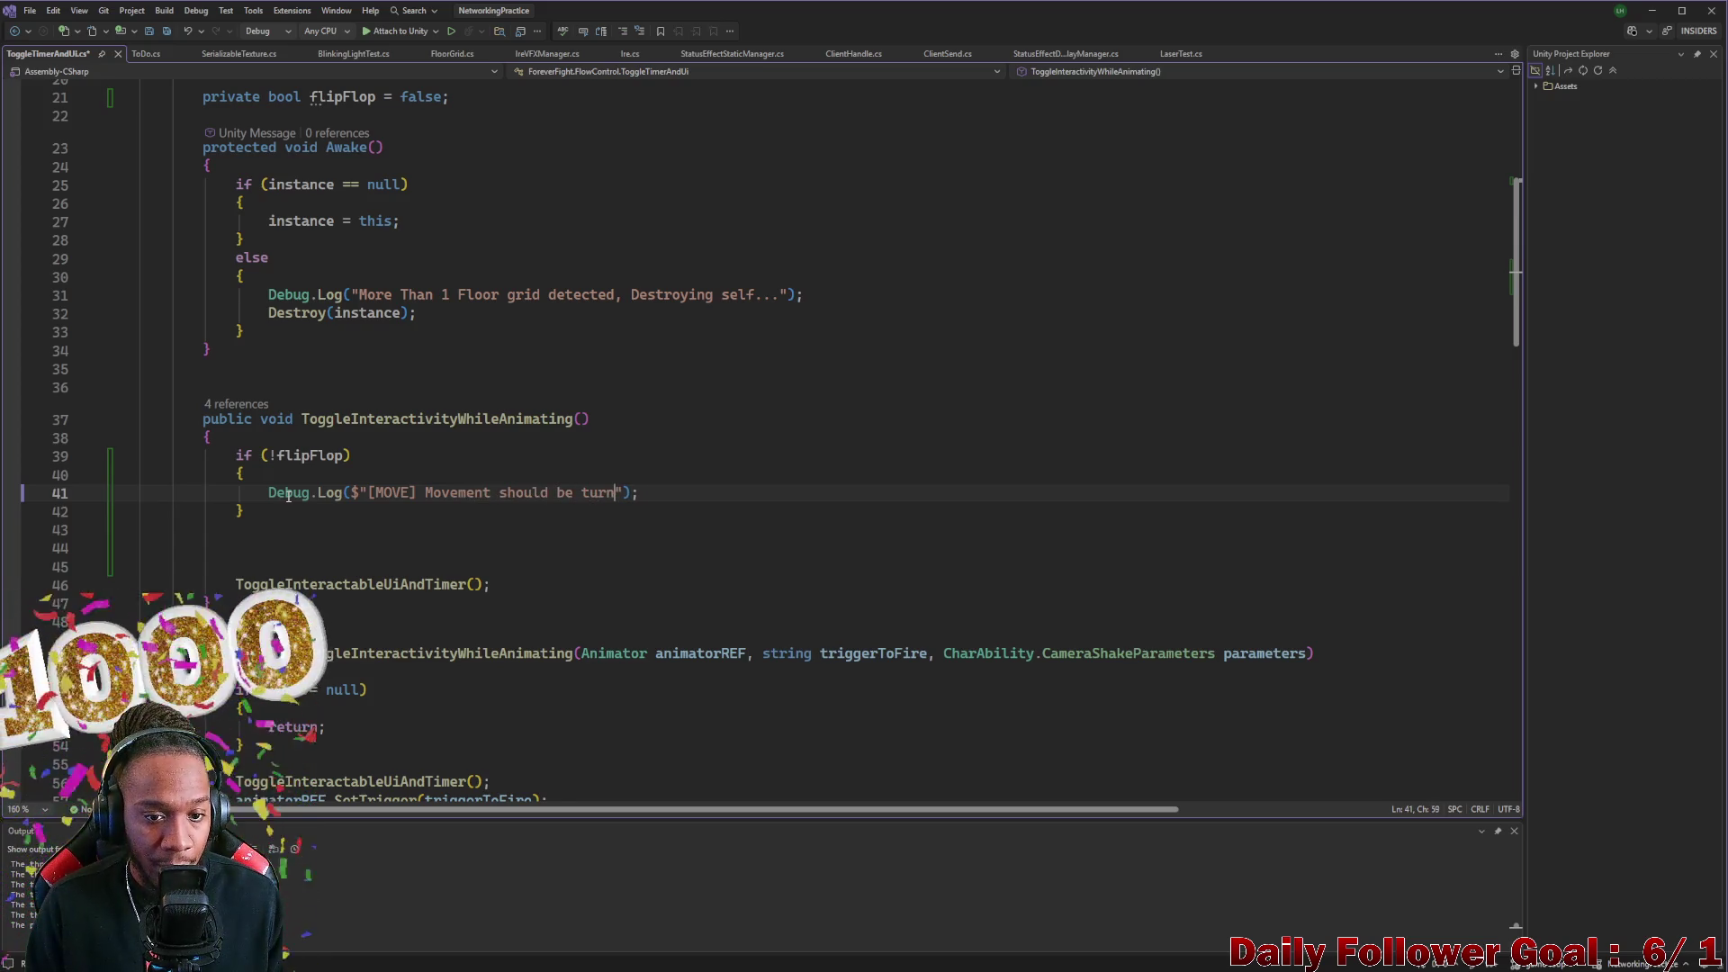
pyautogui.press('BackSpace')
pyautogui.write('OFF')
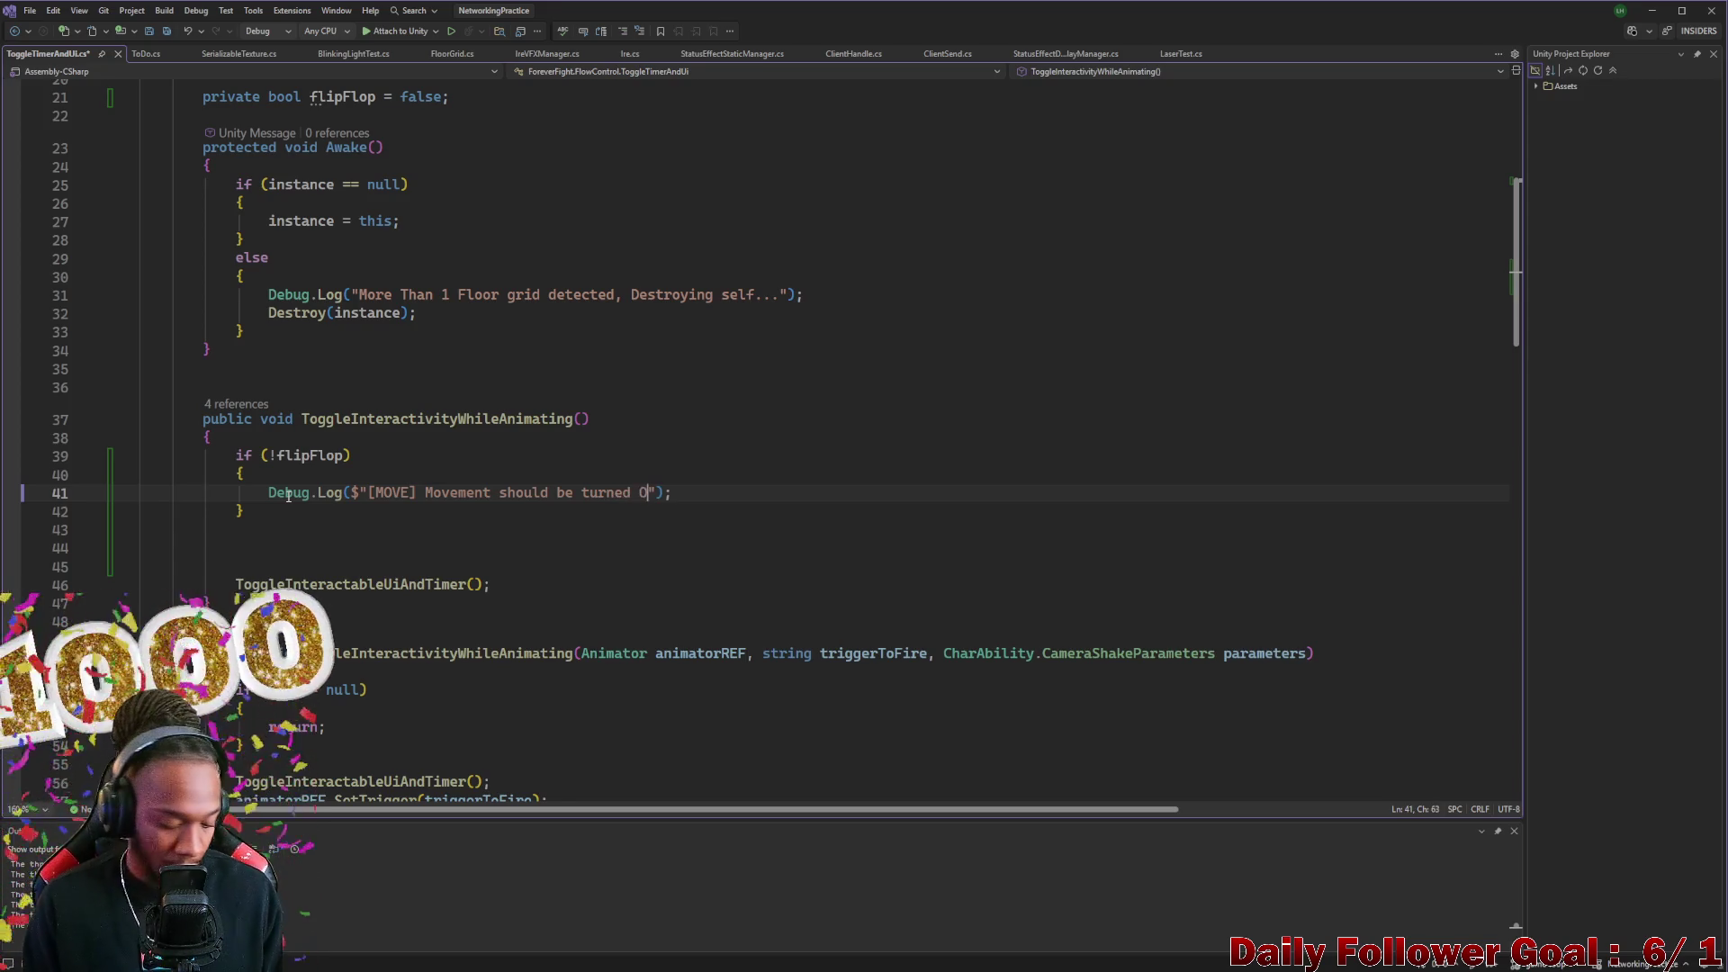
pyautogui.hotkey('ctrl', 's')
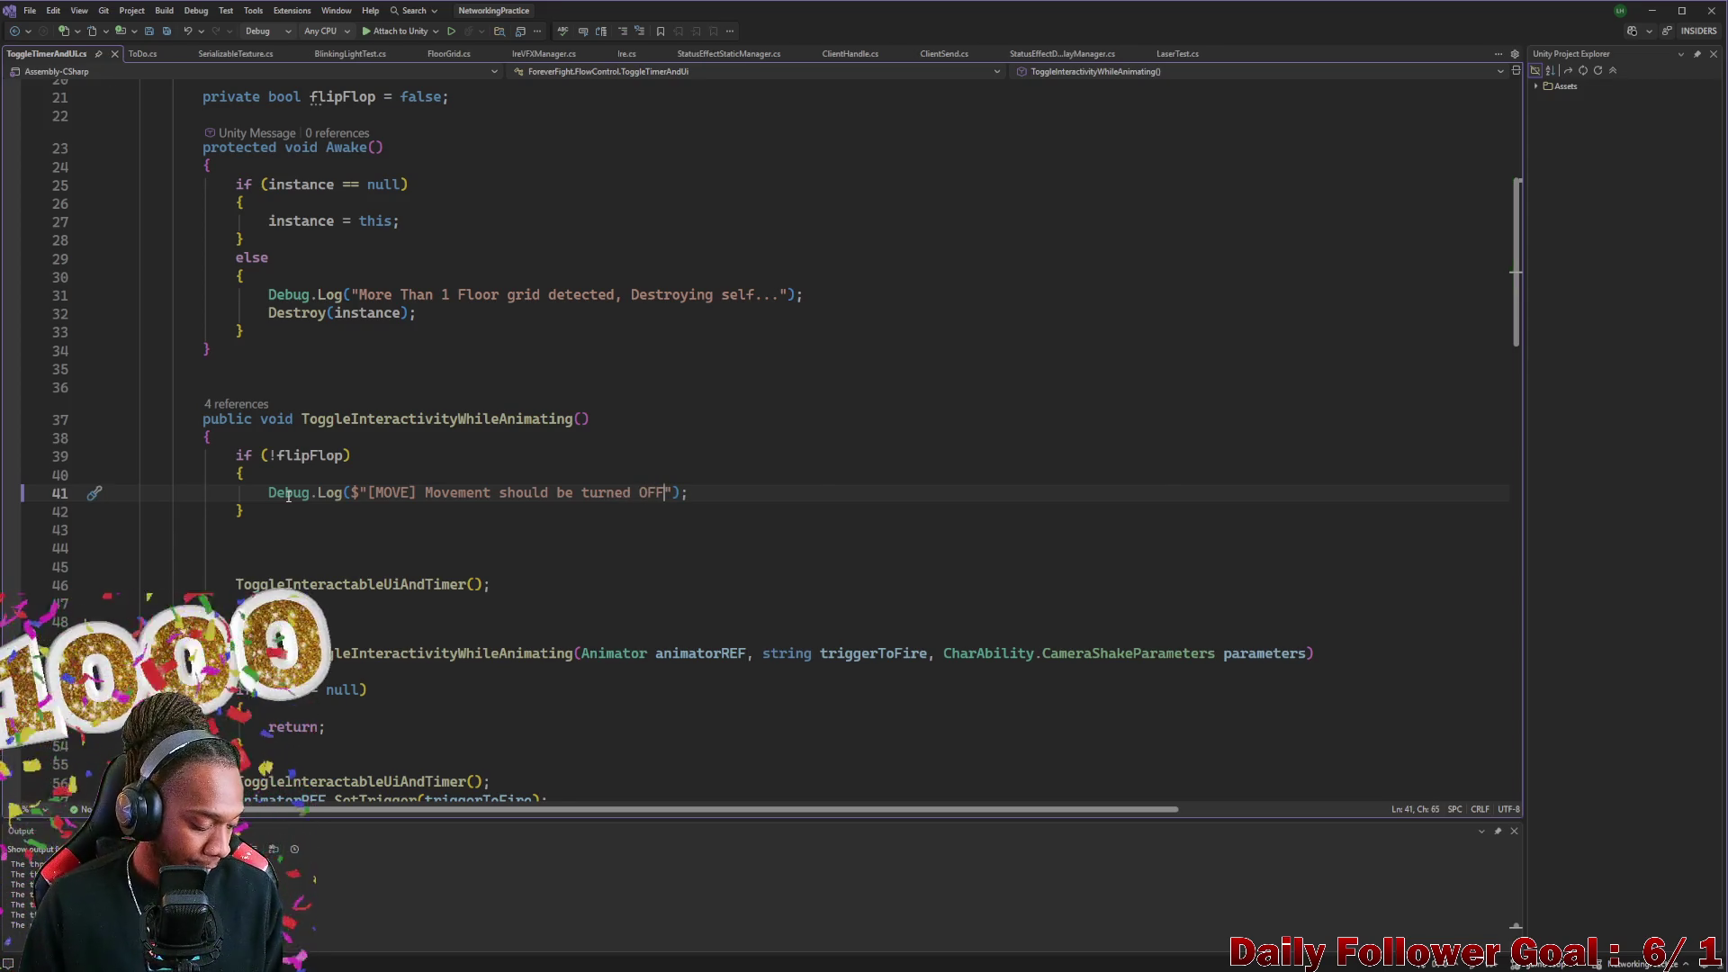
# Add flipFlop = true; after the log call in the if block
pyautogui.press('Return')
pyautogui.press('Tab')
pyautogui.click(252, 531)
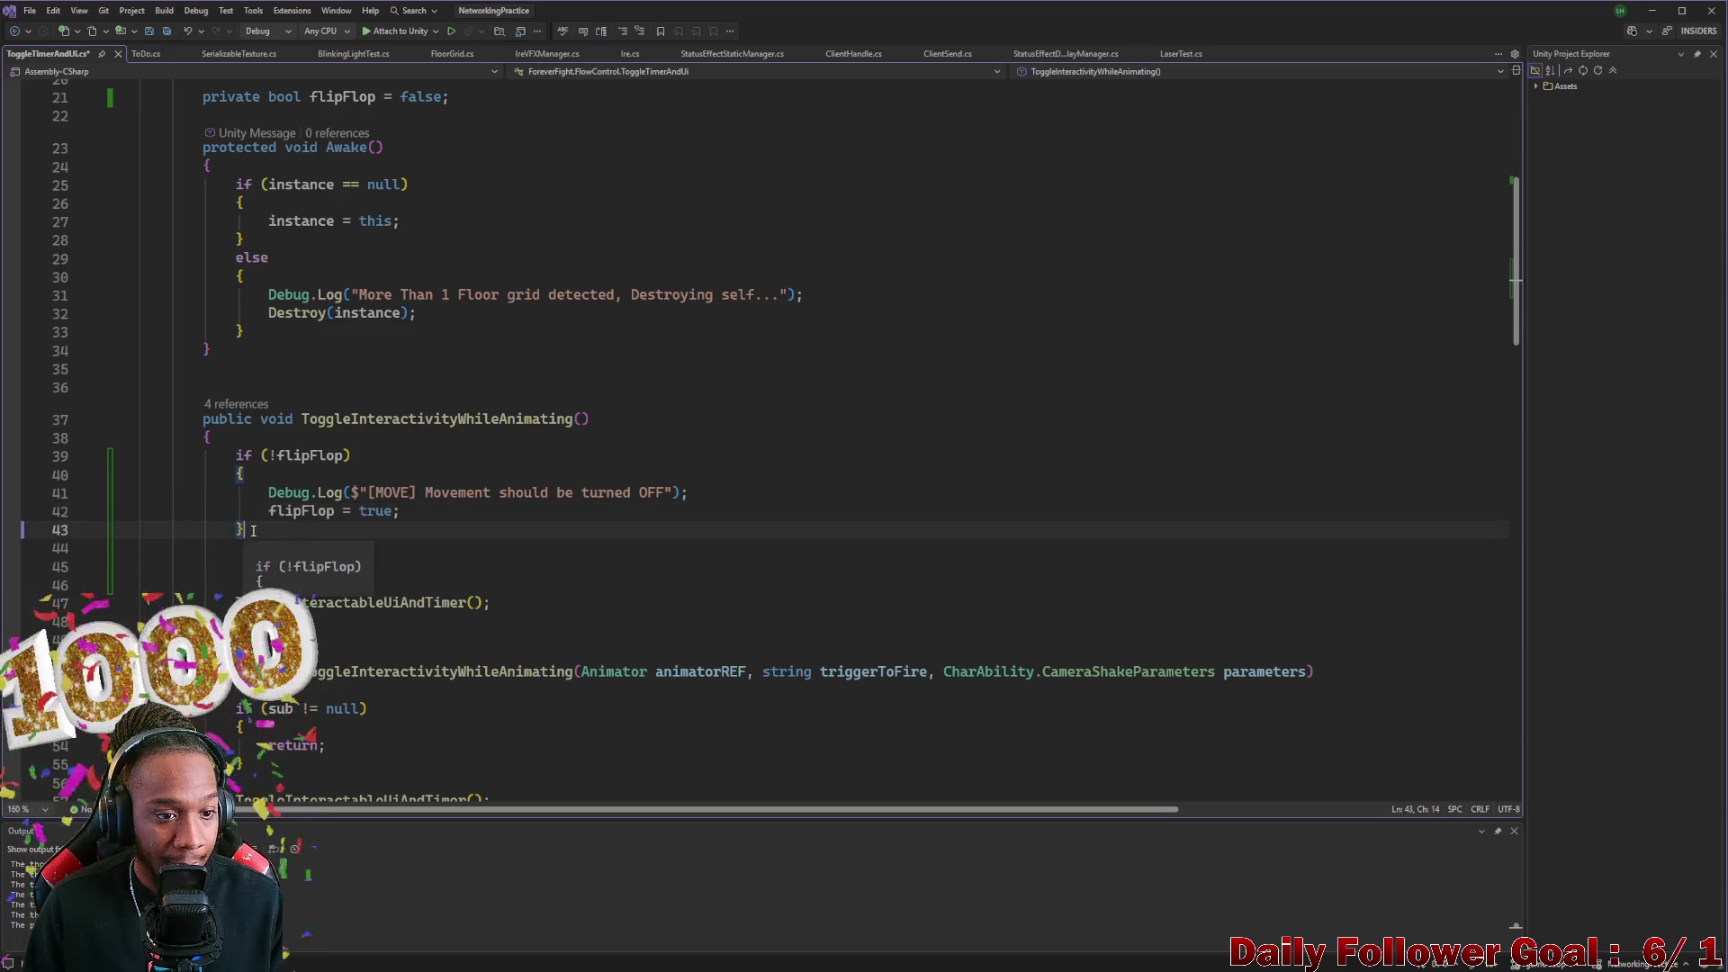
# Add an else branch below the if block and paste the log and flag lines into it
pyautogui.press('Return')
pyautogui.write('else {')
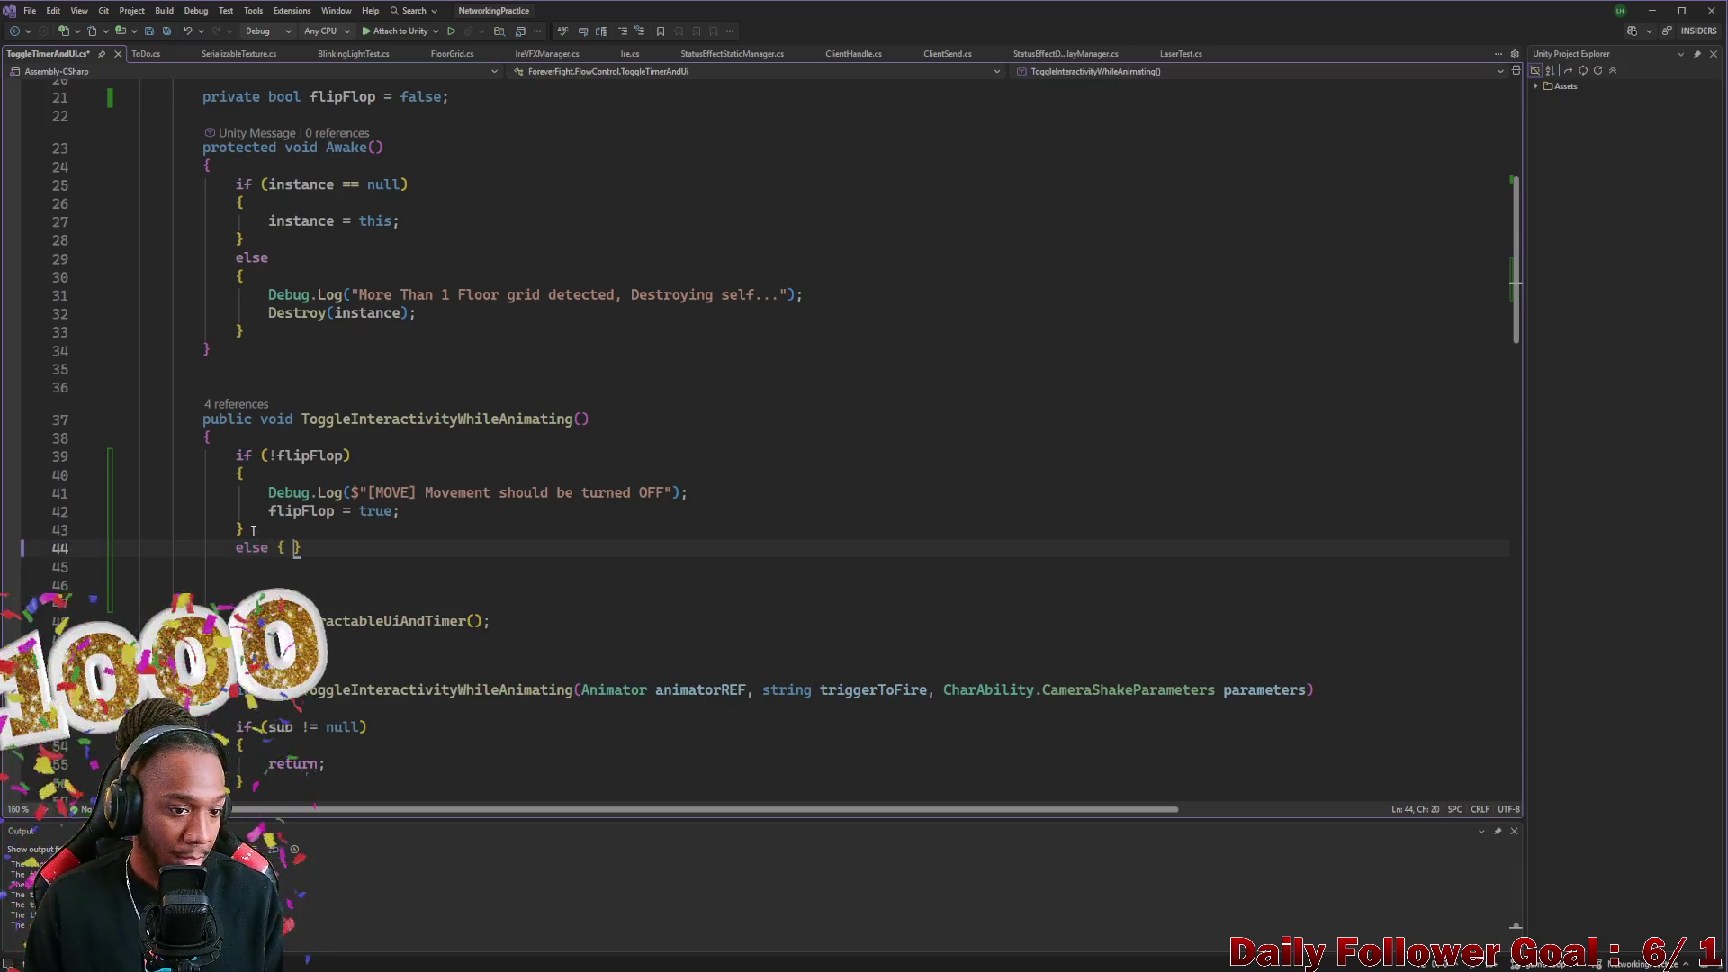
pyautogui.press('Tab')
pyautogui.press('Return')
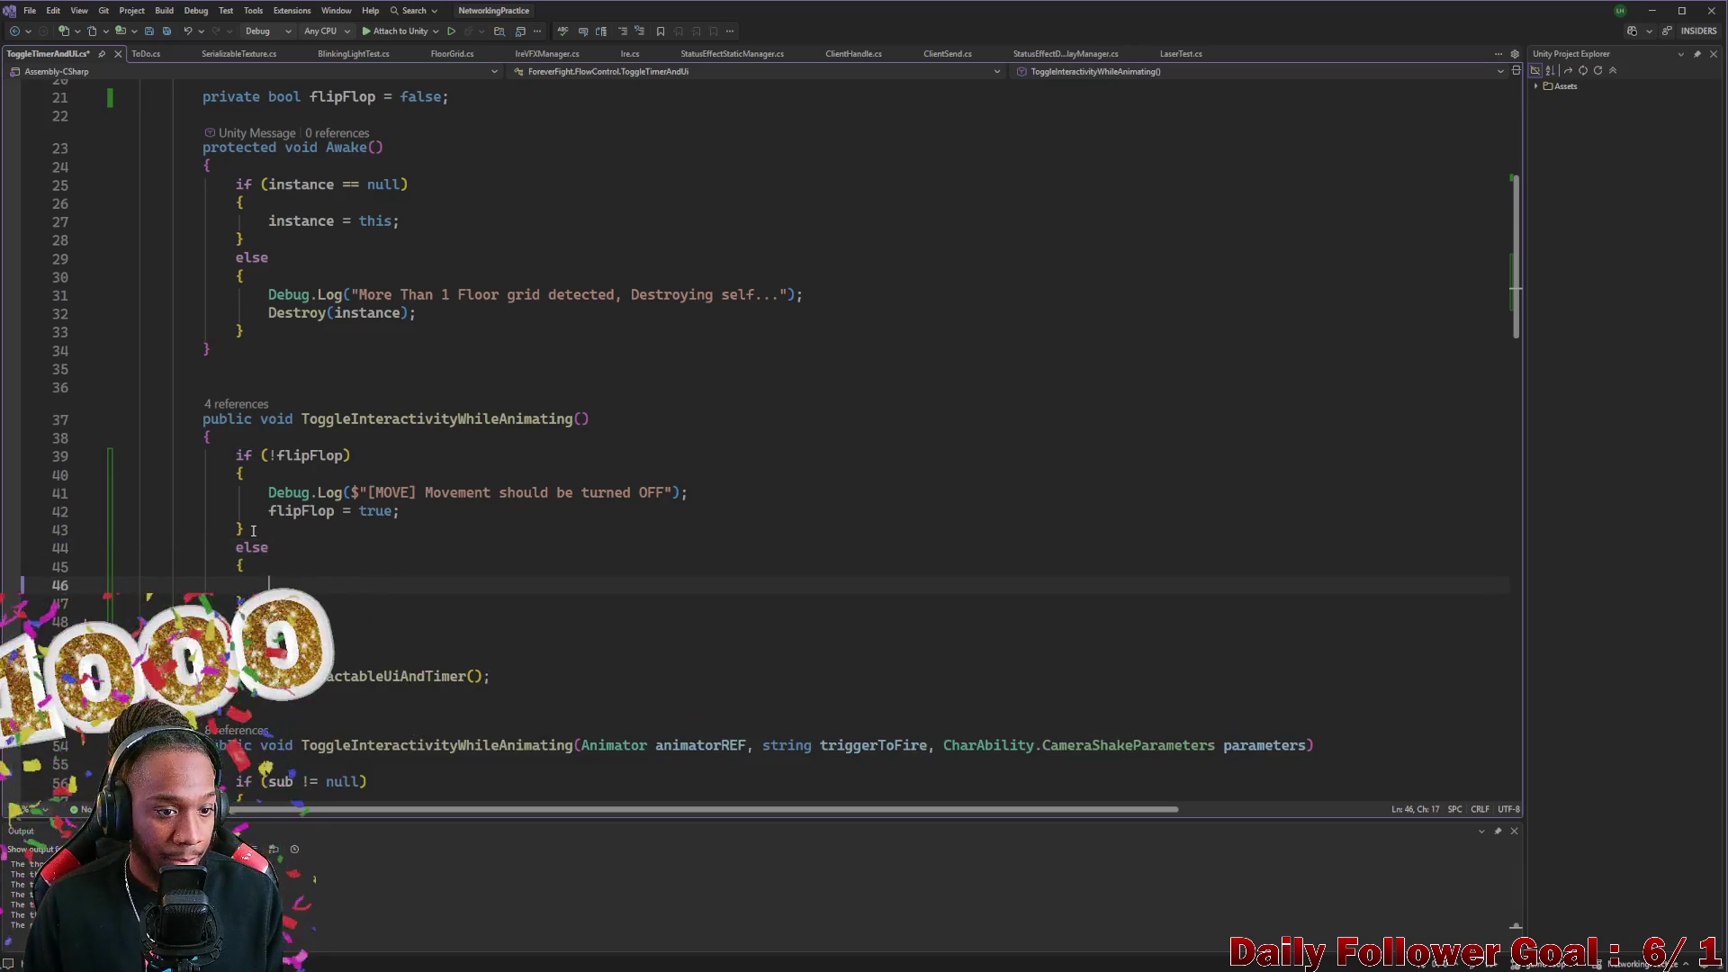
pyautogui.moveTo(421, 519); pyautogui.dragTo(137, 486)
pyautogui.hotkey('ctrl', 'c')
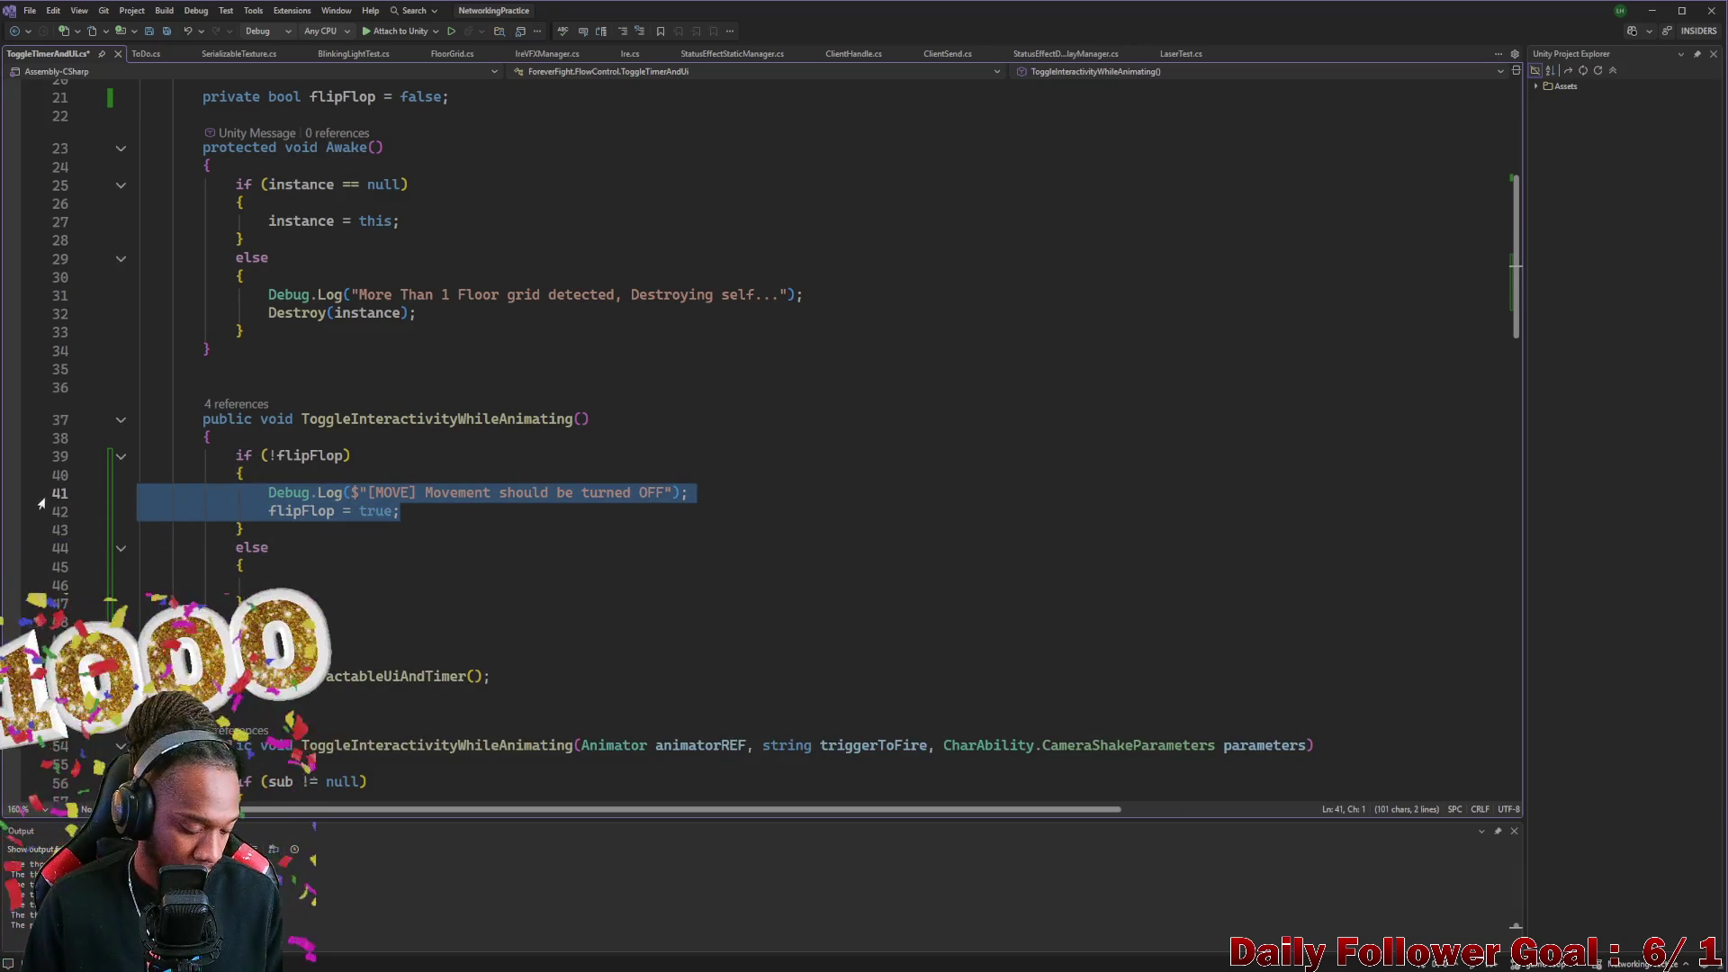
pyautogui.click(247, 603)
pyautogui.hotkey('ctrl', 'v')
# Change the pasted message to "turned ON" and the flag assignment to flipFlop = false
pyautogui.click(662, 585)
pyautogui.press('BackSpace')
pyautogui.press('BackSpace')
pyautogui.write('N')
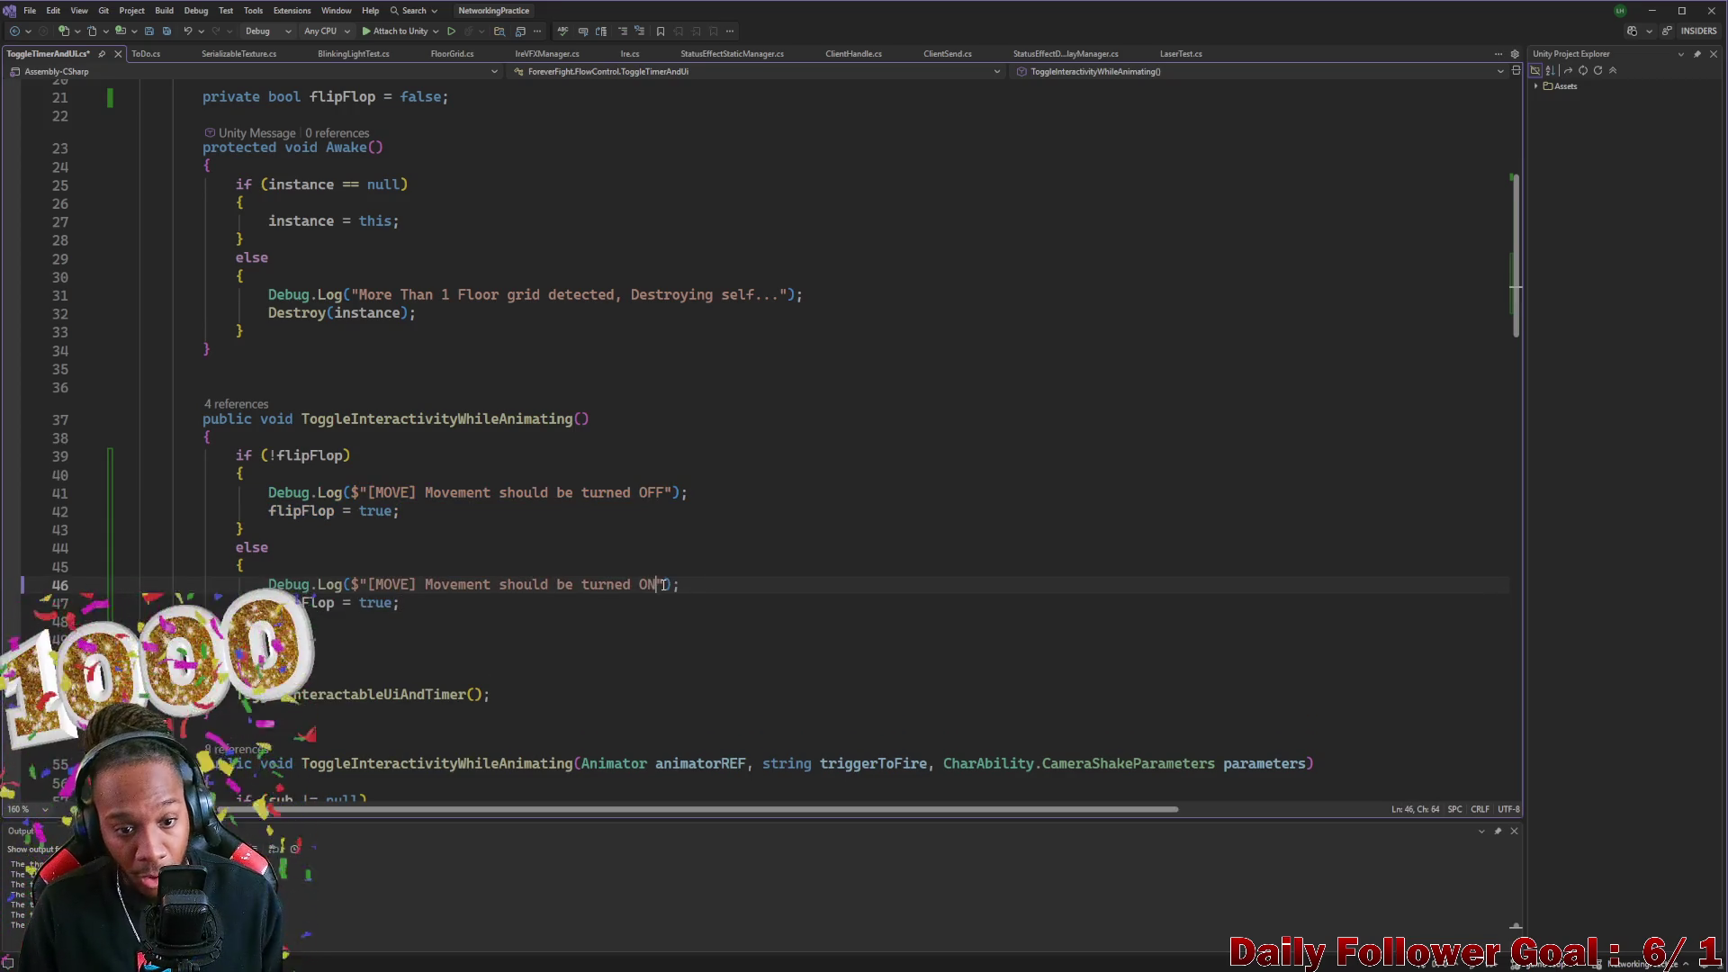
pyautogui.press('BackSpace')
pyautogui.press('BackSpace')
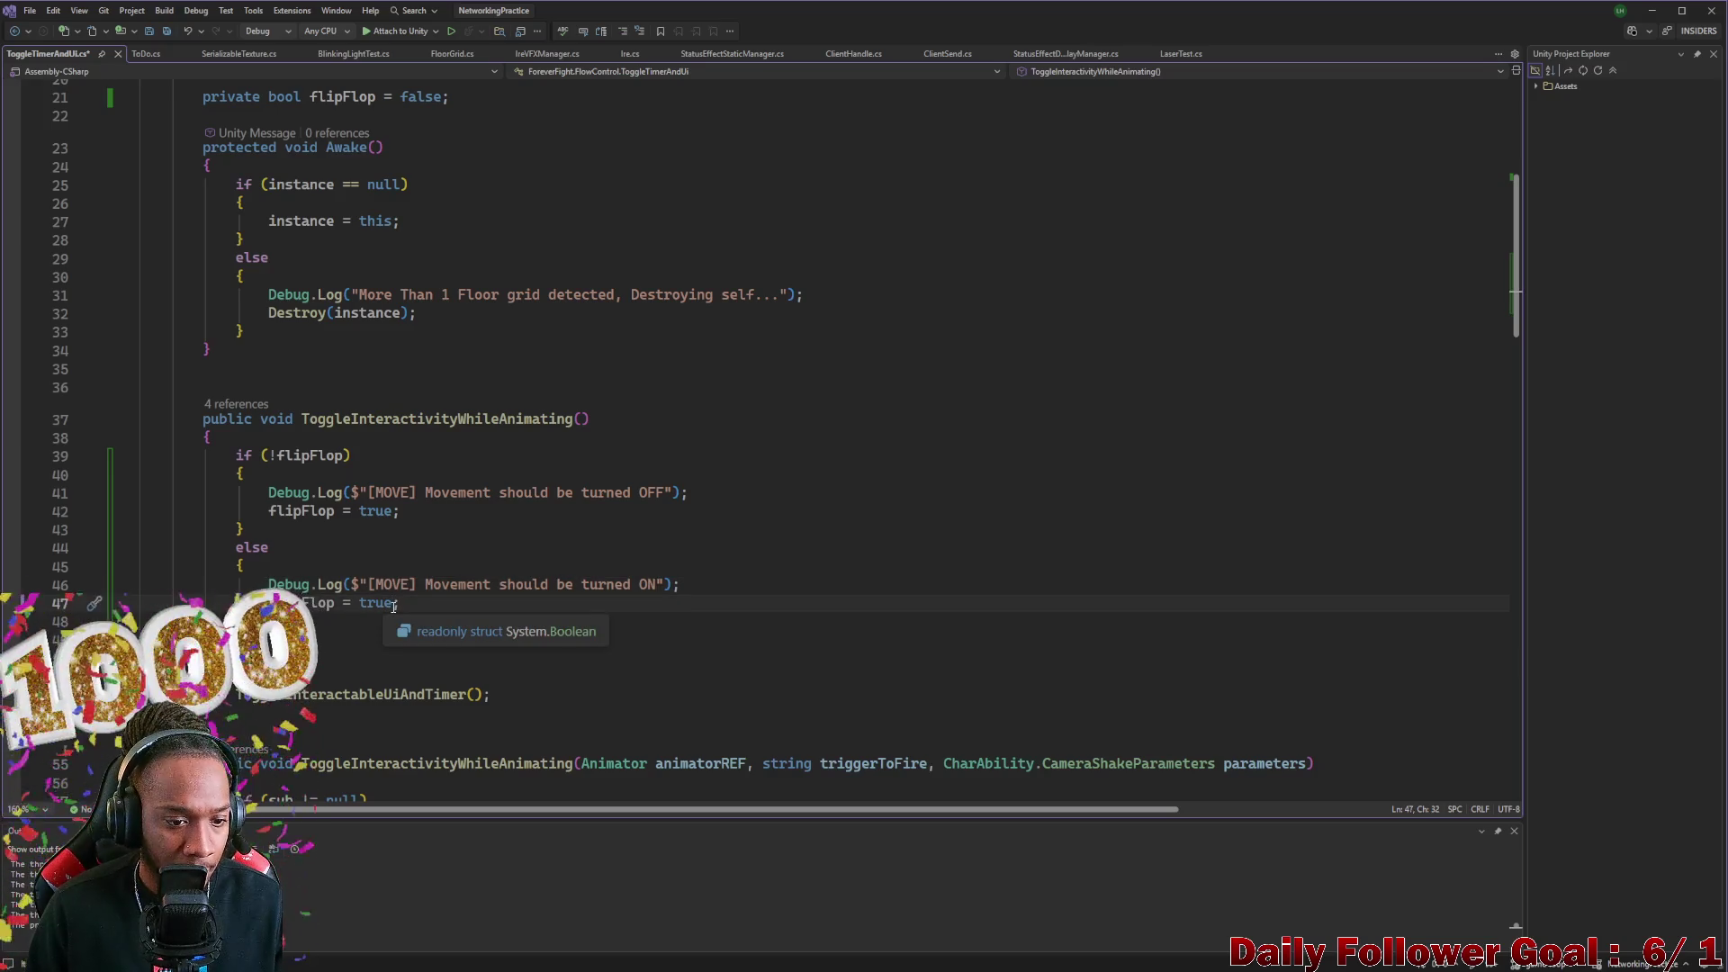
pyautogui.write('fa')
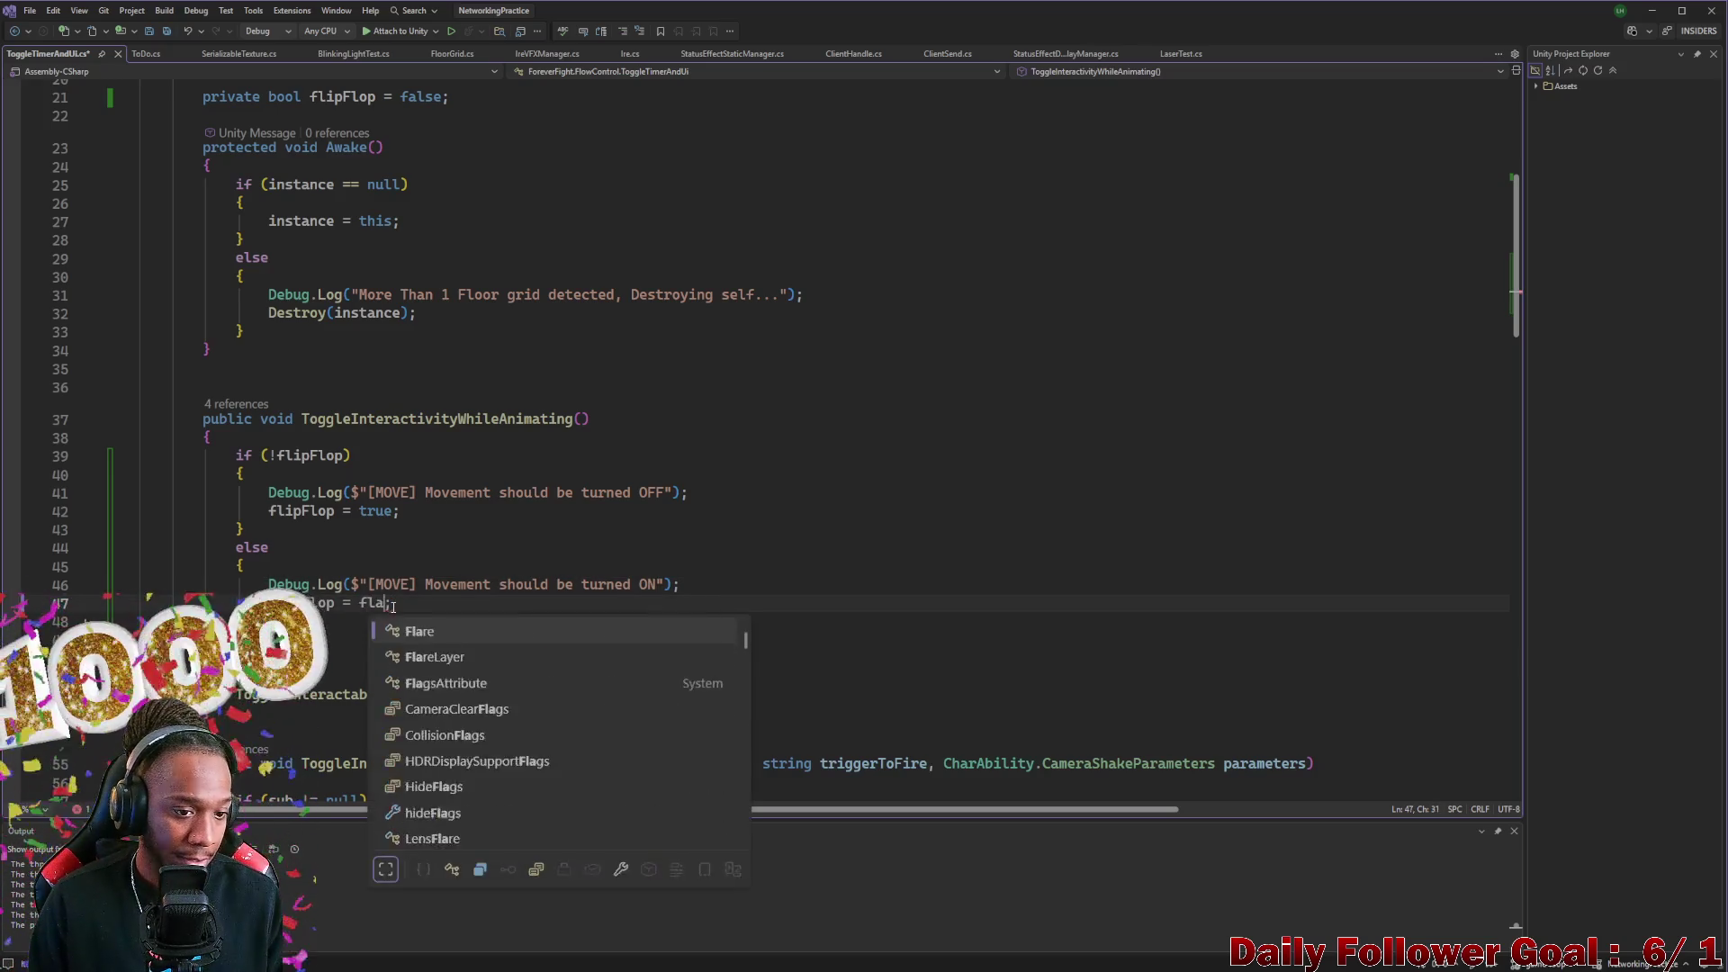
pyautogui.write('lse')
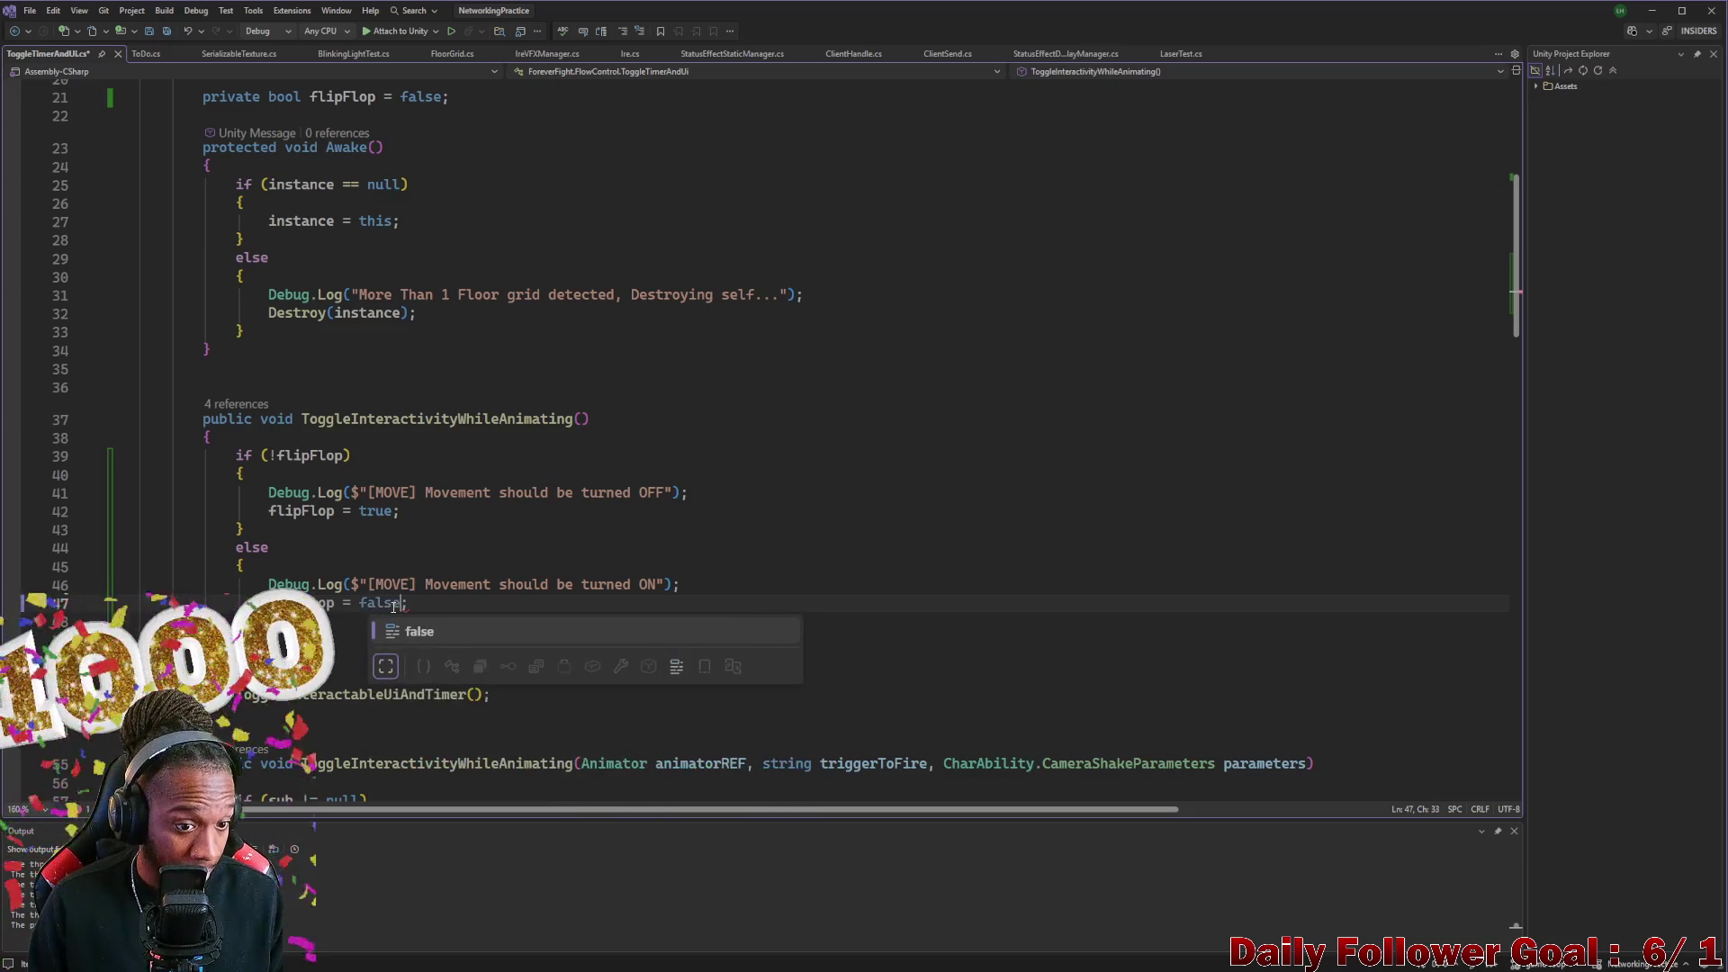
pyautogui.press('Tab')
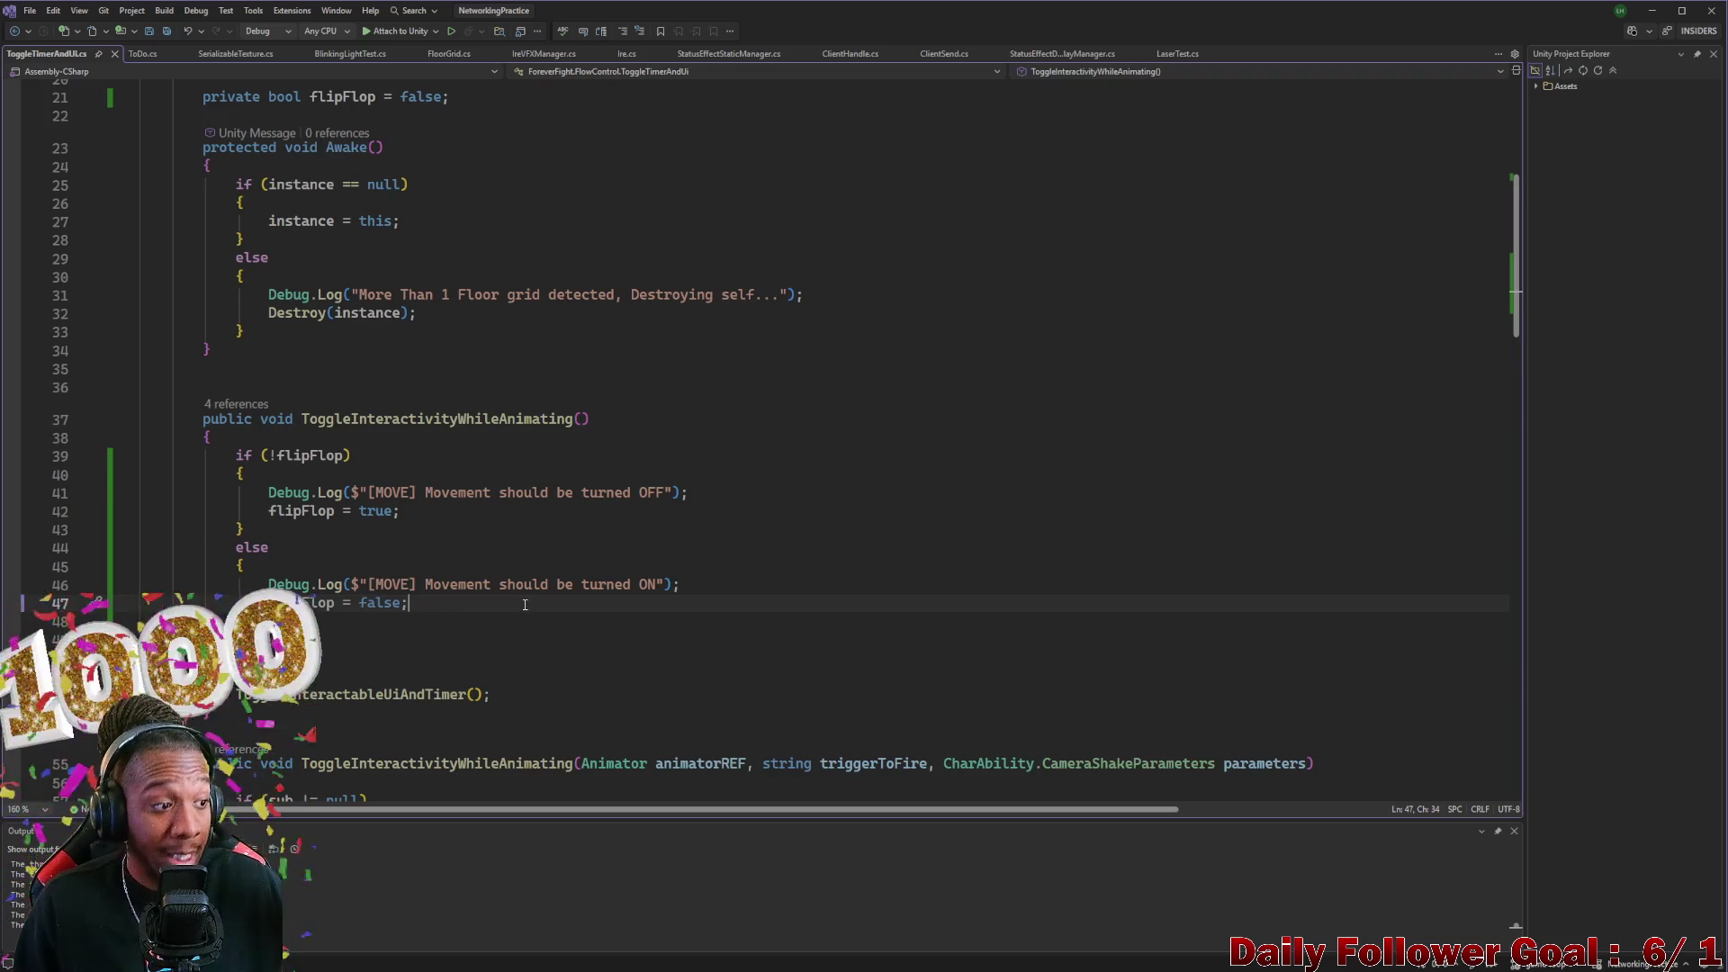
pyautogui.scroll(-2, 524, 604)
# Delete the blank lines above the ToggleInteractableUiAndTimer() call and select Movement in the OFF log
pyautogui.scroll(-2, 488, 565)
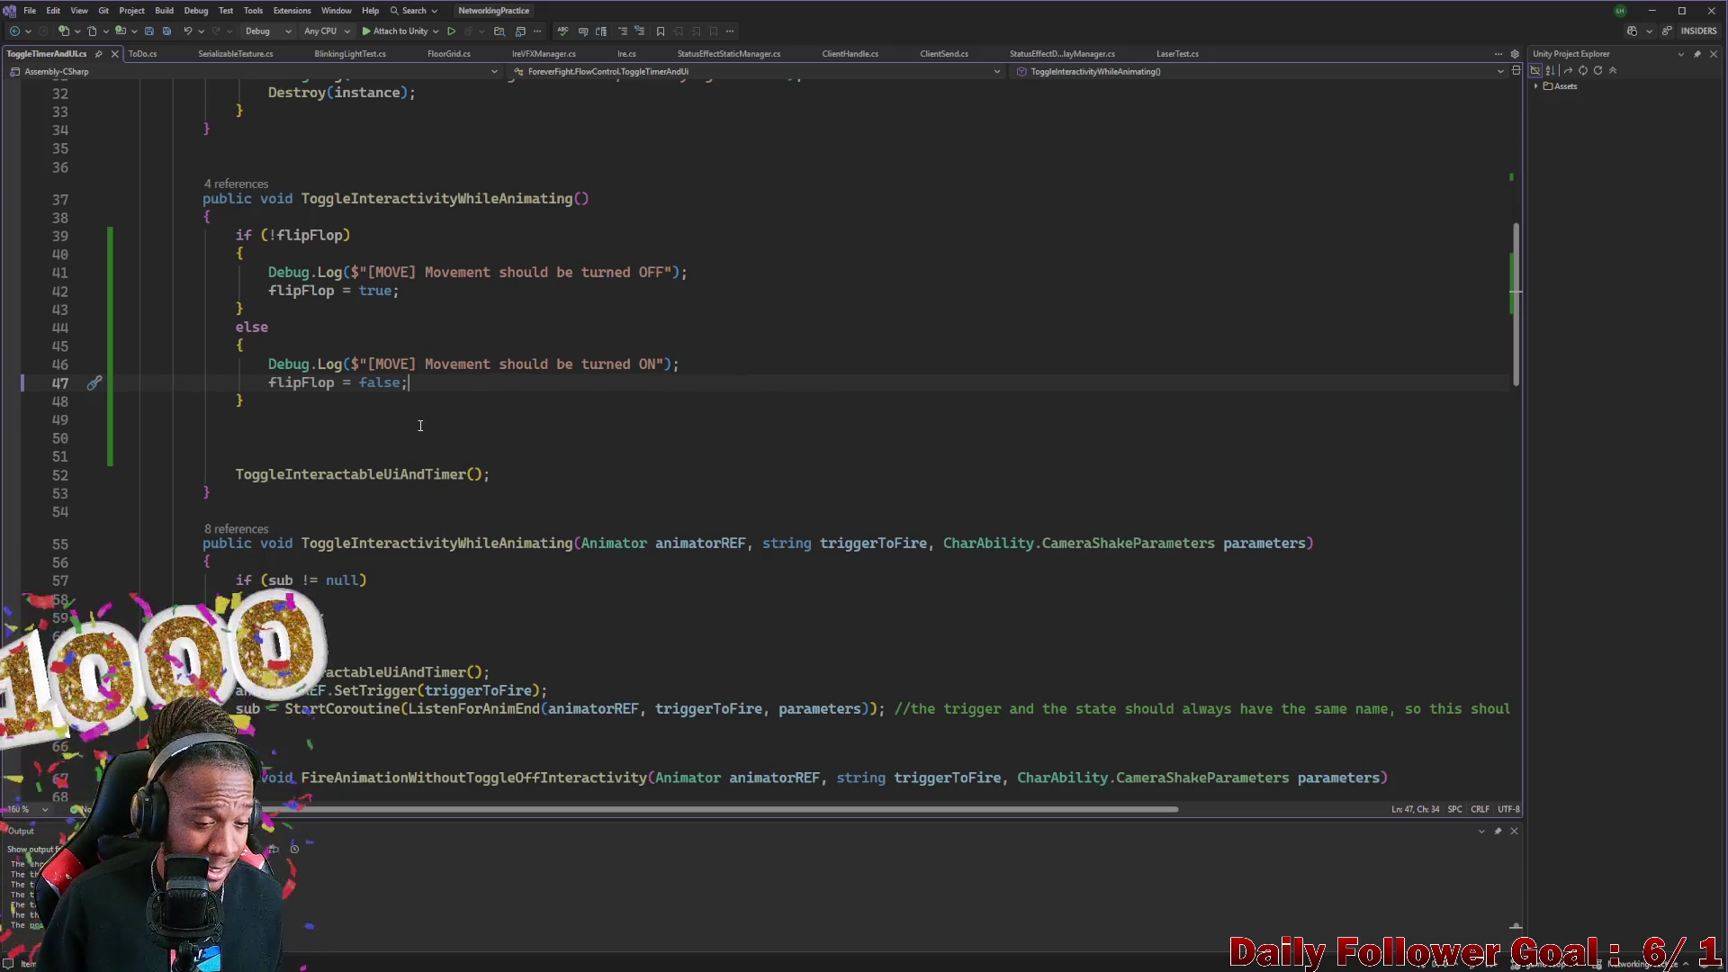
pyautogui.click(233, 457)
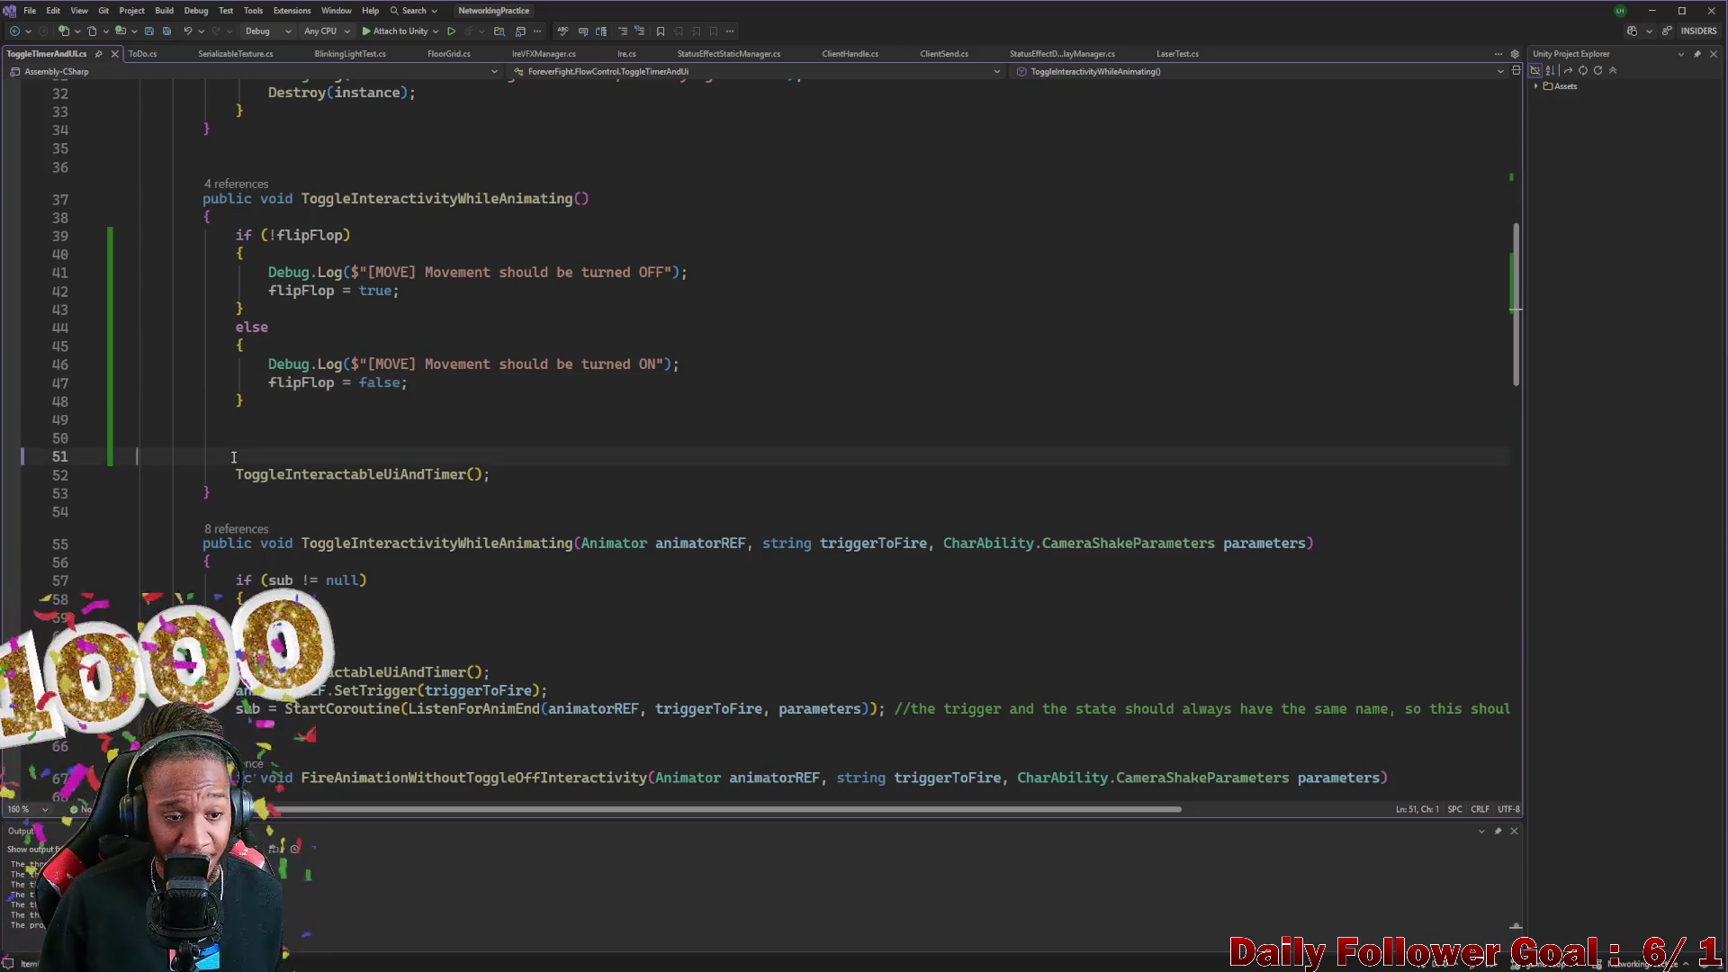
pyautogui.press('BackSpace')
pyautogui.press('BackSpace')
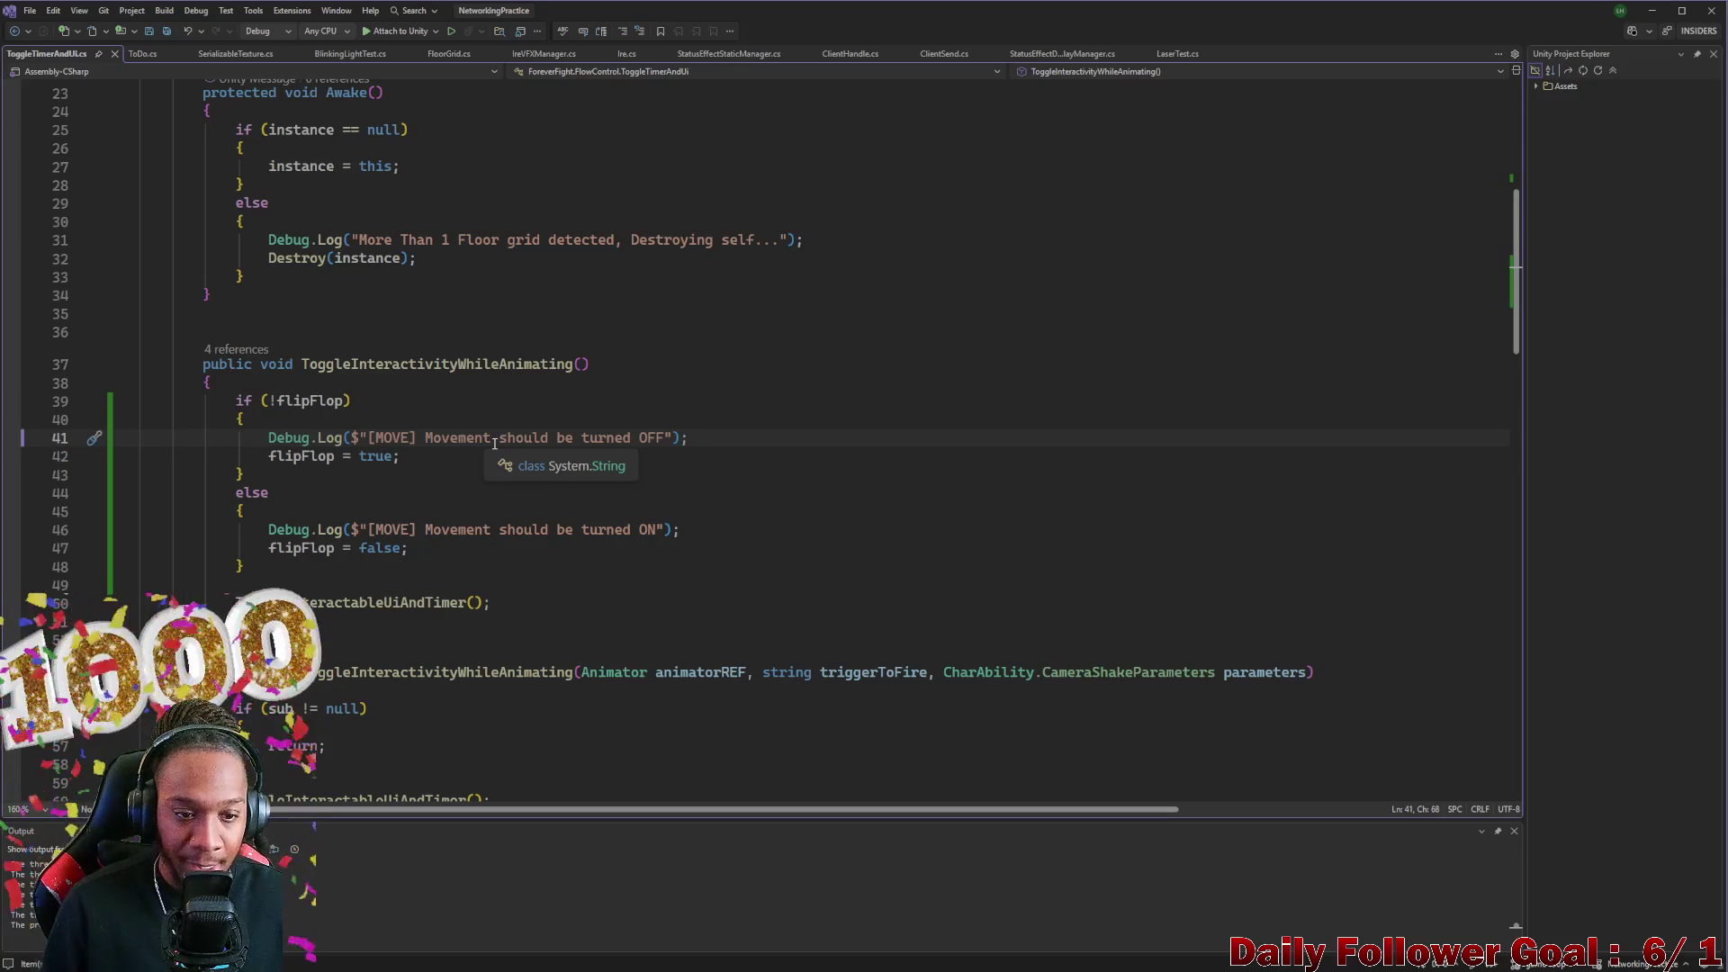
pyautogui.moveTo(489, 441); pyautogui.dragTo(427, 441)
# Replace the word Movement with Timer in both the OFF and ON log messages
pyautogui.press('BackSpace')
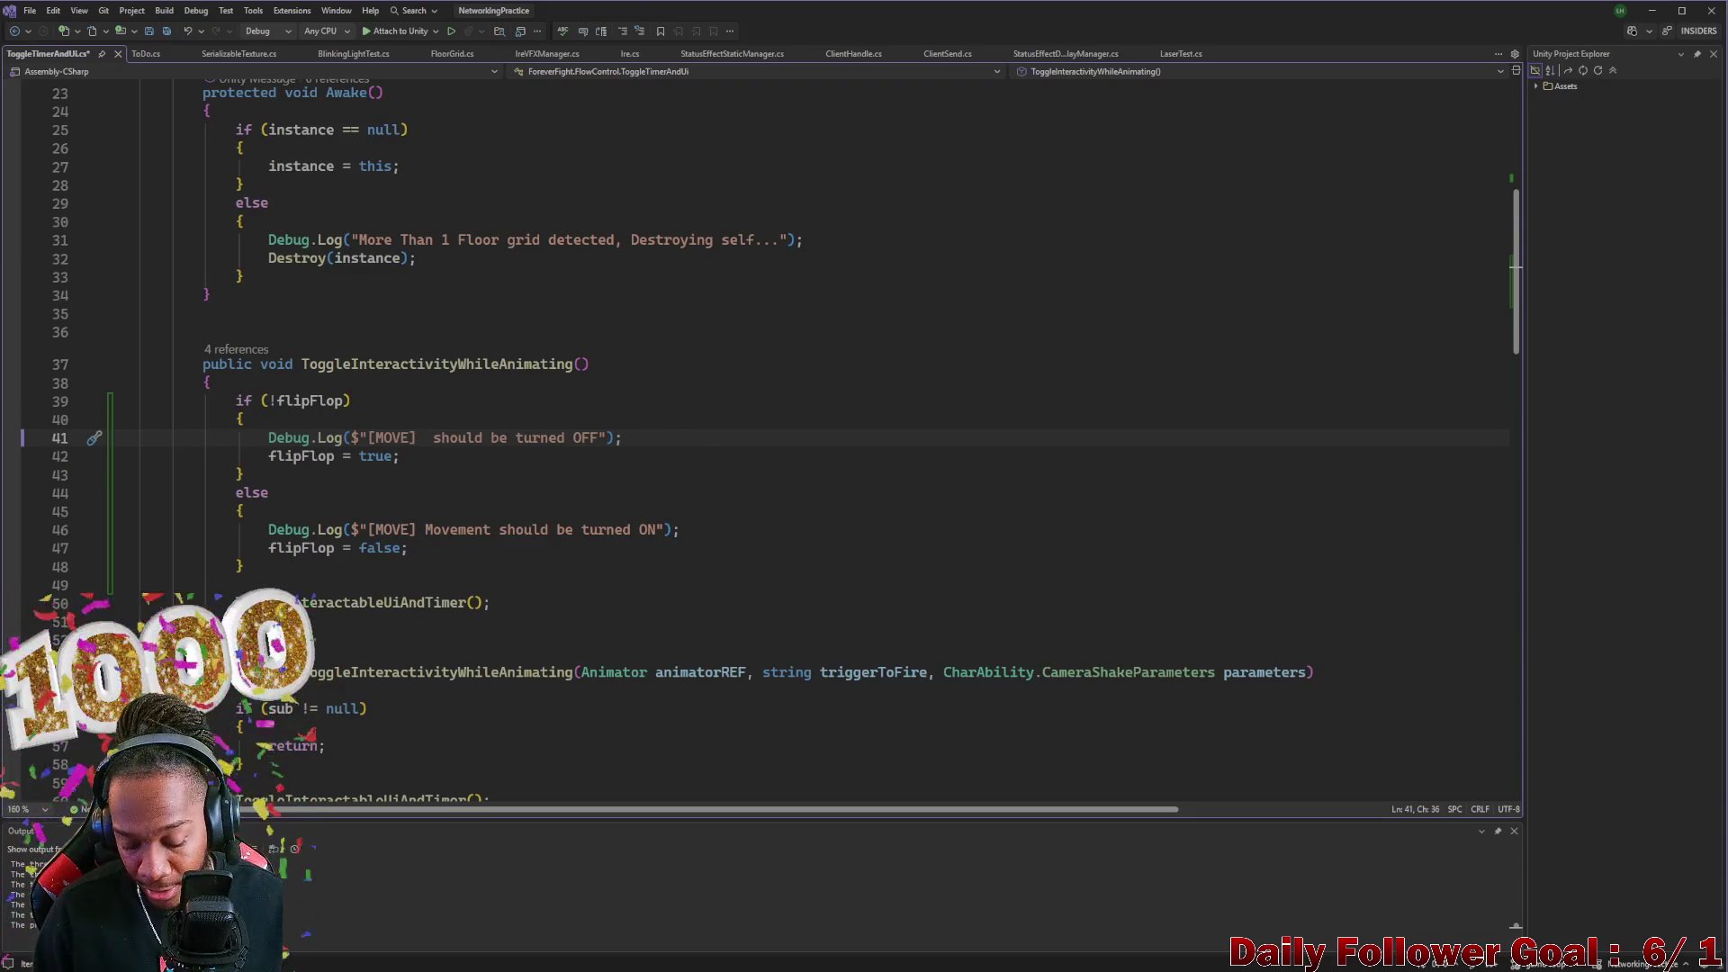
pyautogui.write('T')
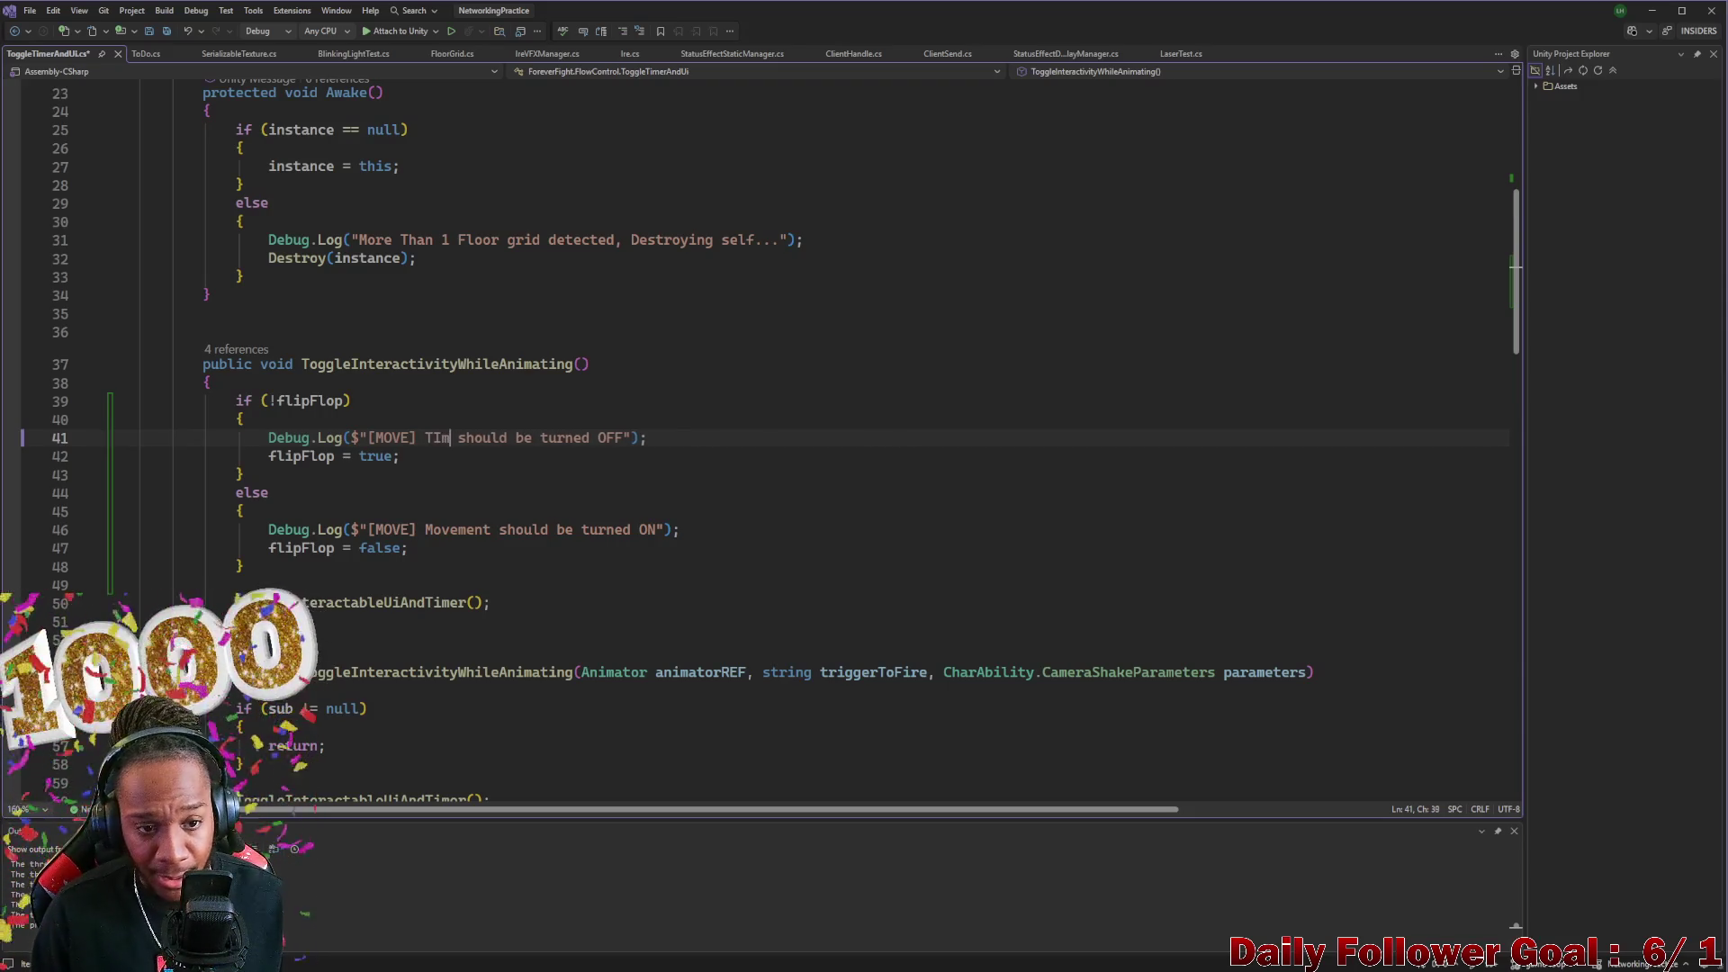
pyautogui.write('imer')
pyautogui.doubleClick(435, 435)
pyautogui.hotkey('ctrl', 'c')
pyautogui.doubleClick(432, 531)
pyautogui.hotkey('ctrl', 'v')
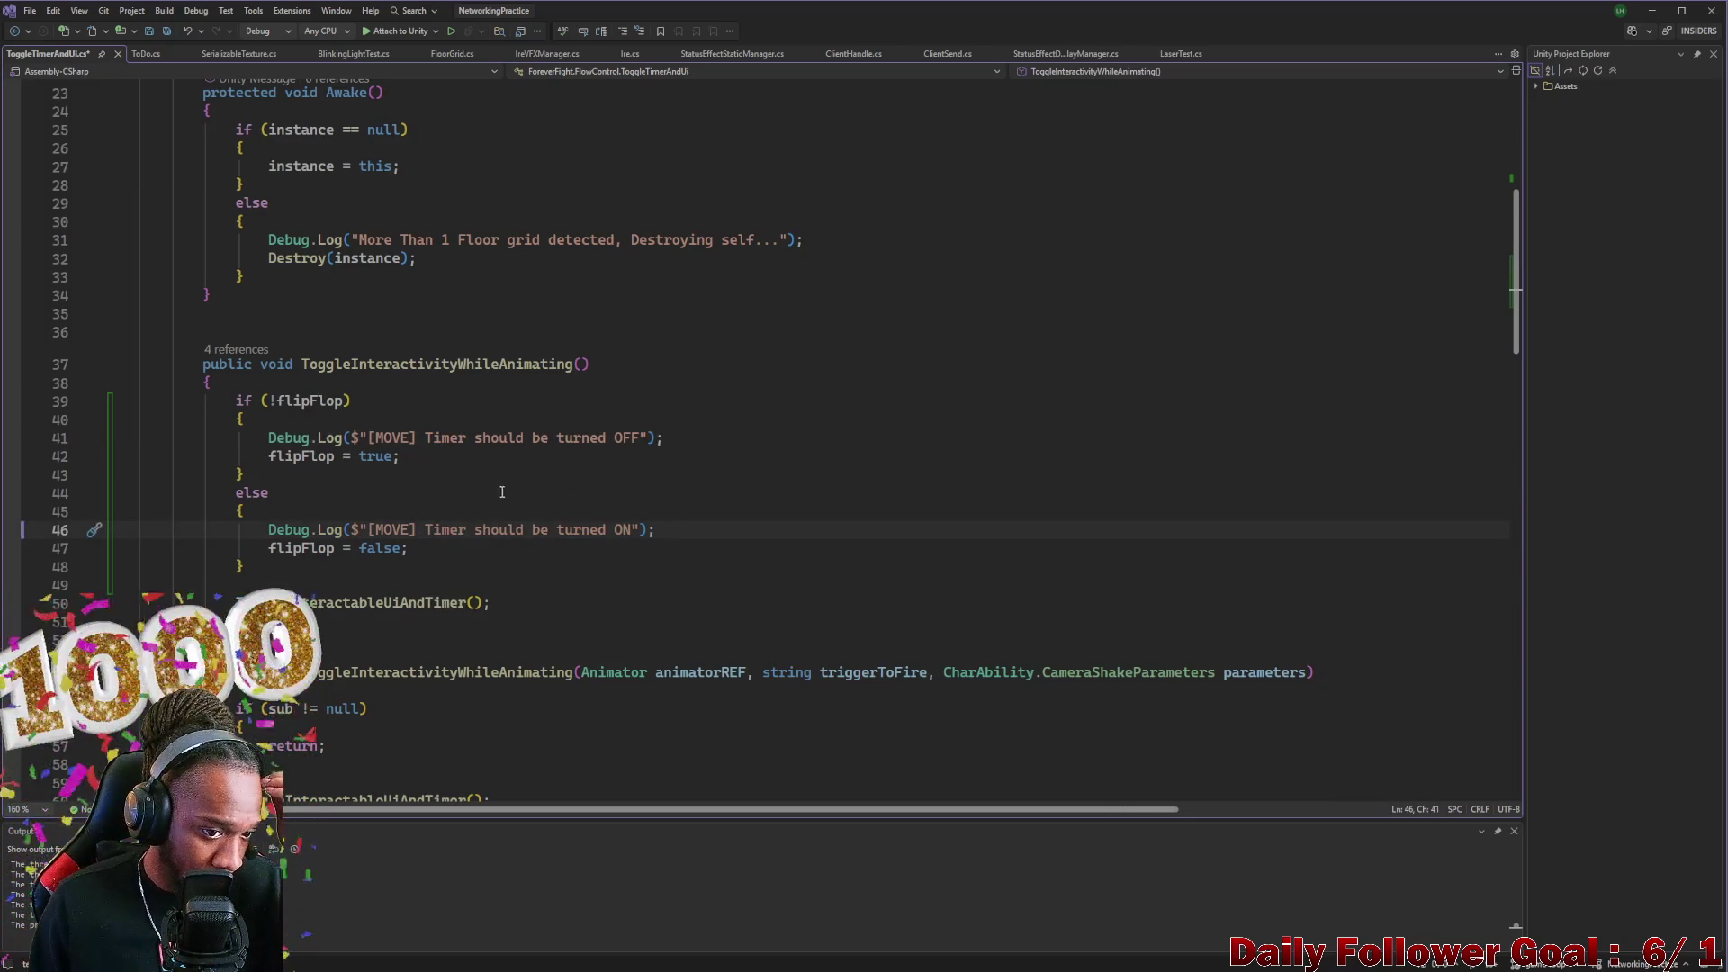
# Change the MOVE tag to TIME in both timer log messages and save the script
pyautogui.doubleClick(437, 438)
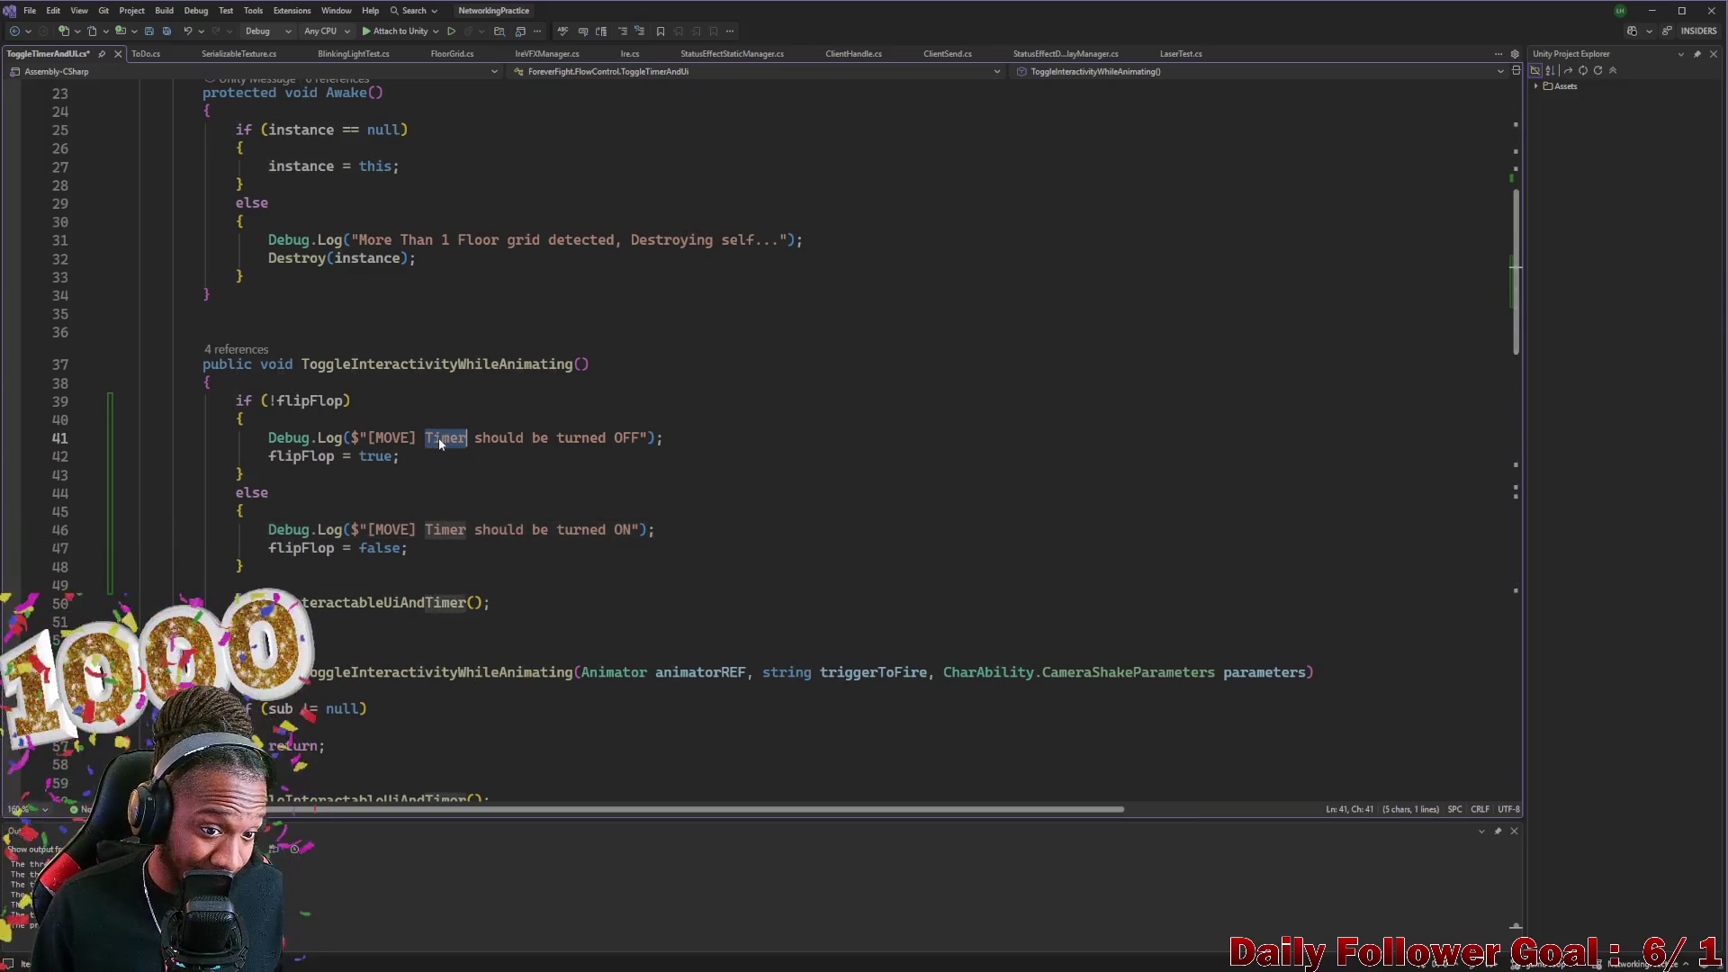
pyautogui.click(411, 438)
pyautogui.press('BackSpace')
pyautogui.press('BackSpace')
pyautogui.press('BackSpace')
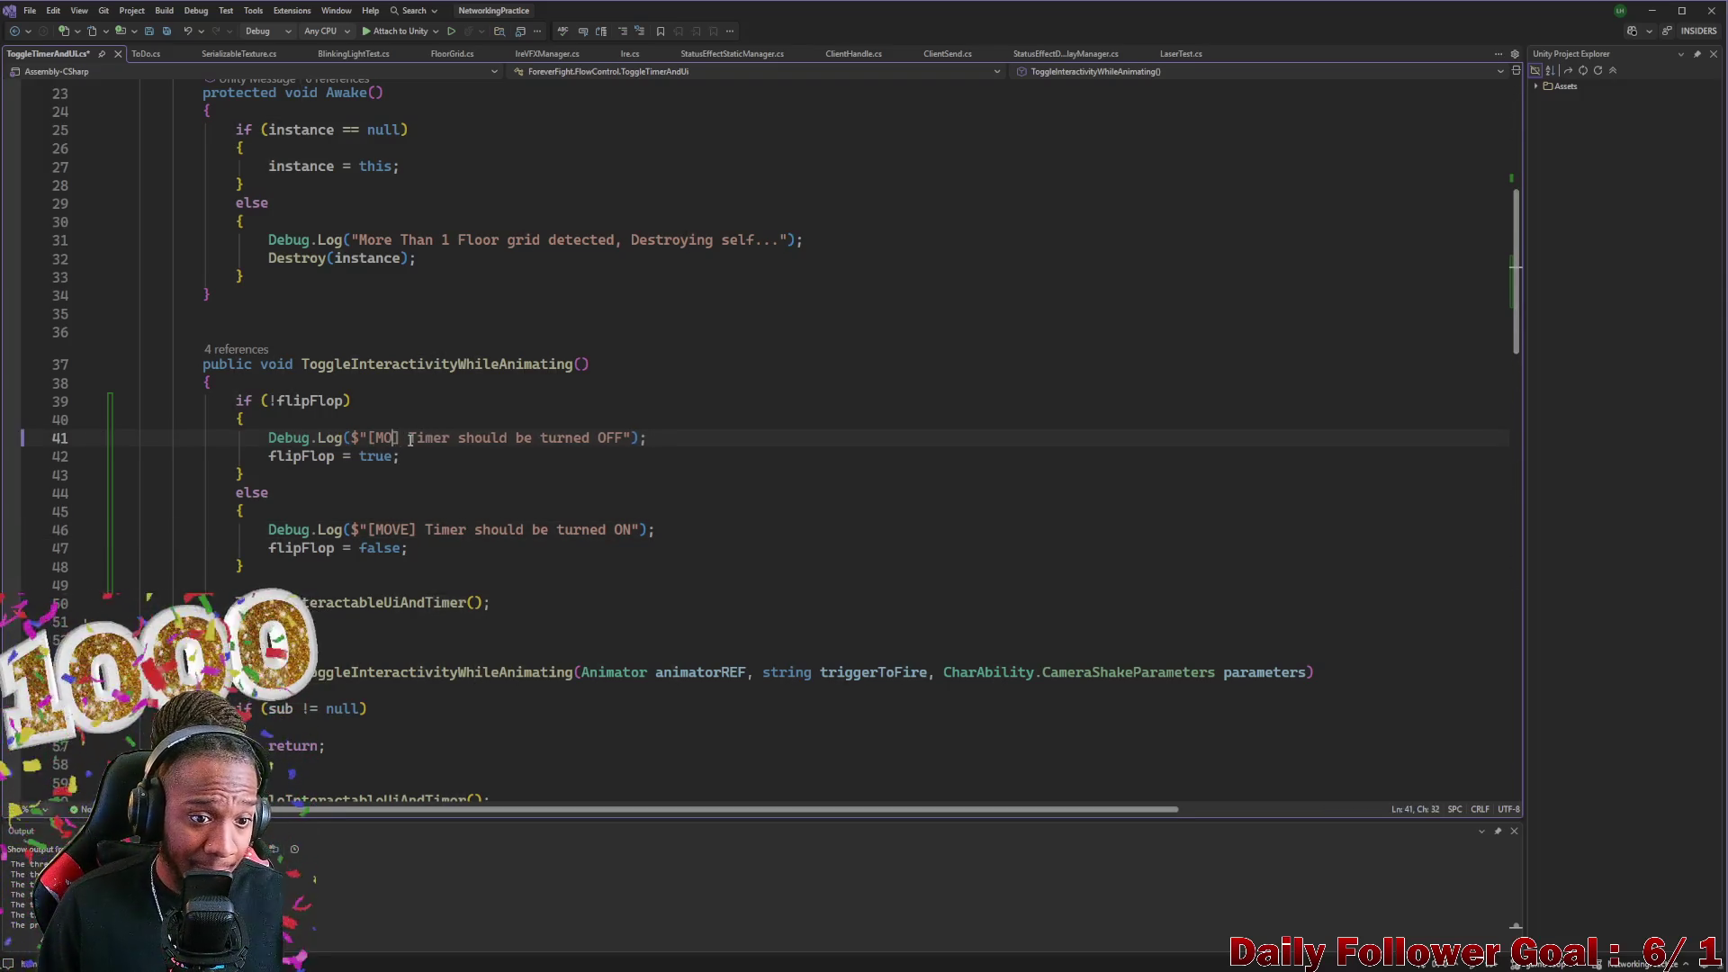
pyautogui.write('TIME')
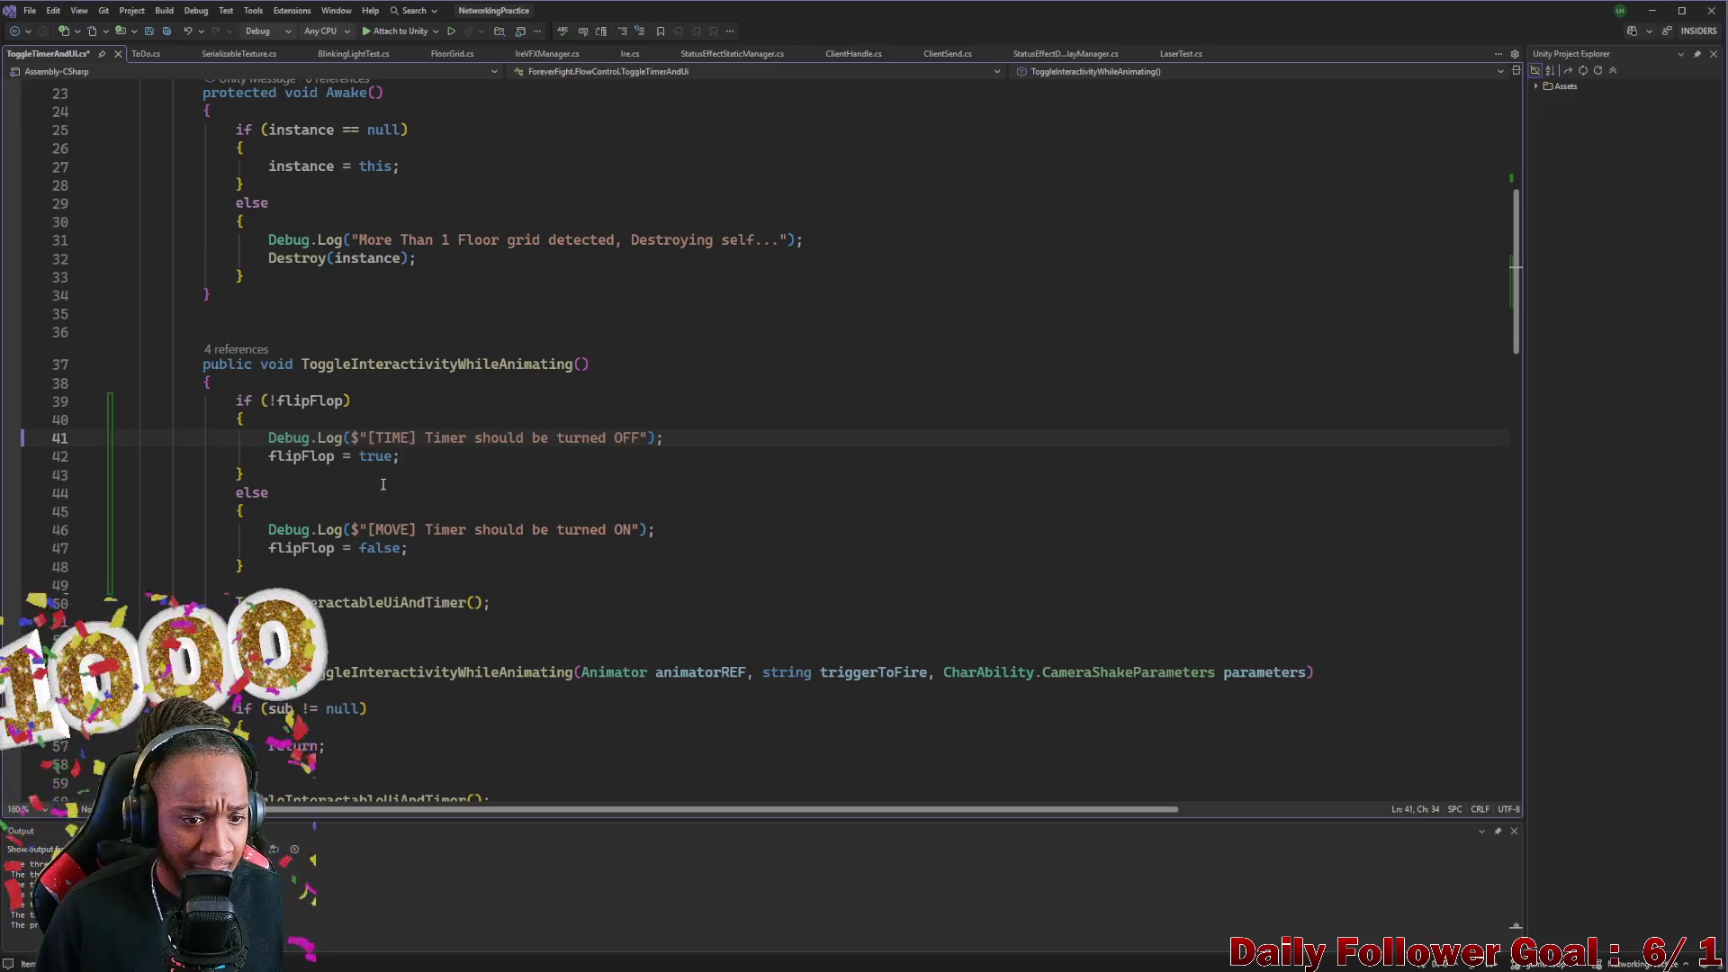
pyautogui.doubleClick(401, 530)
pyautogui.press('BackSpace')
pyautogui.write('T')
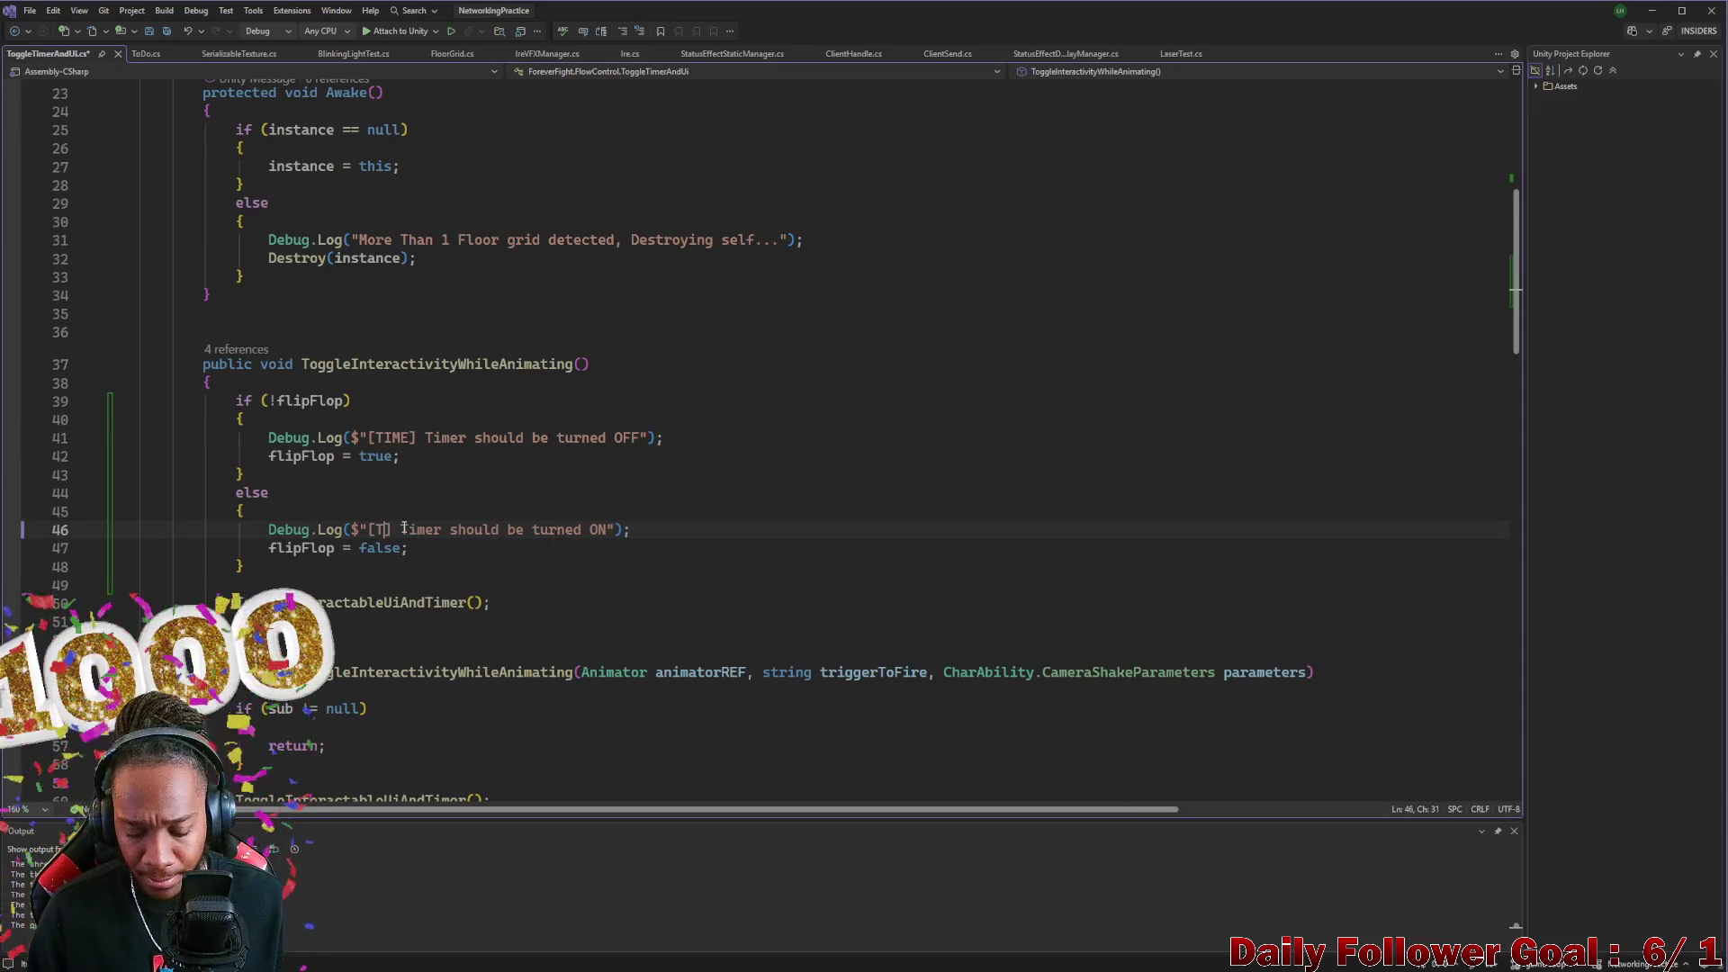
pyautogui.write('IME')
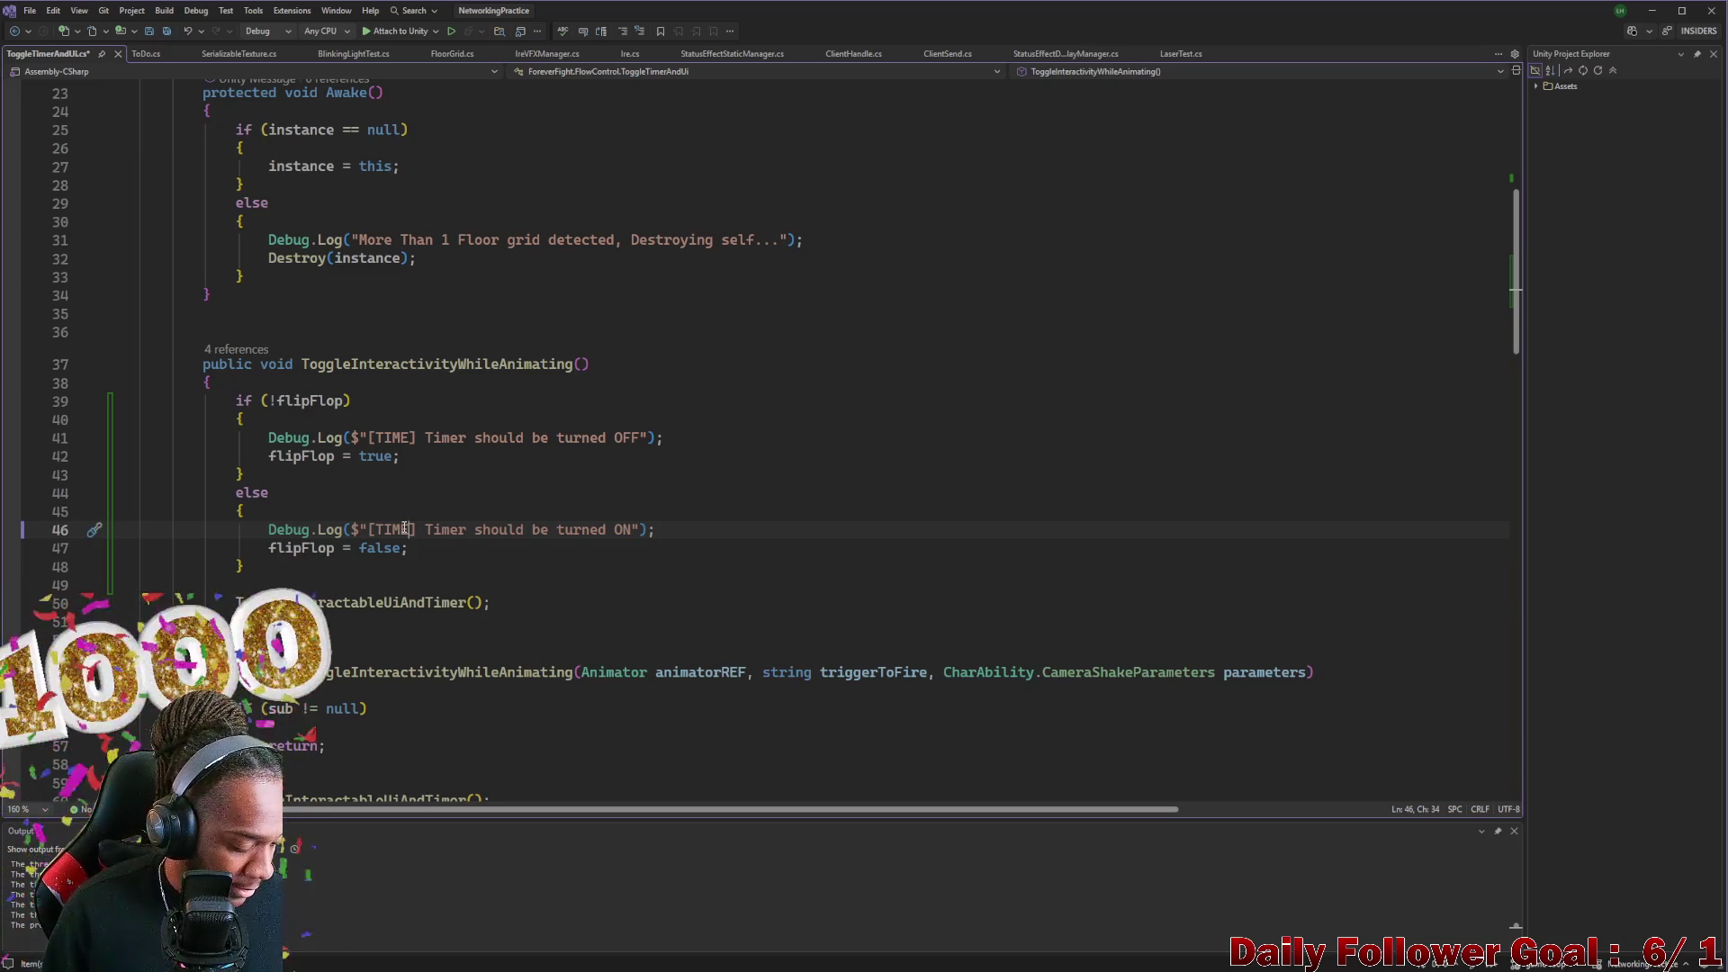
pyautogui.hotkey('ctrl', 's')
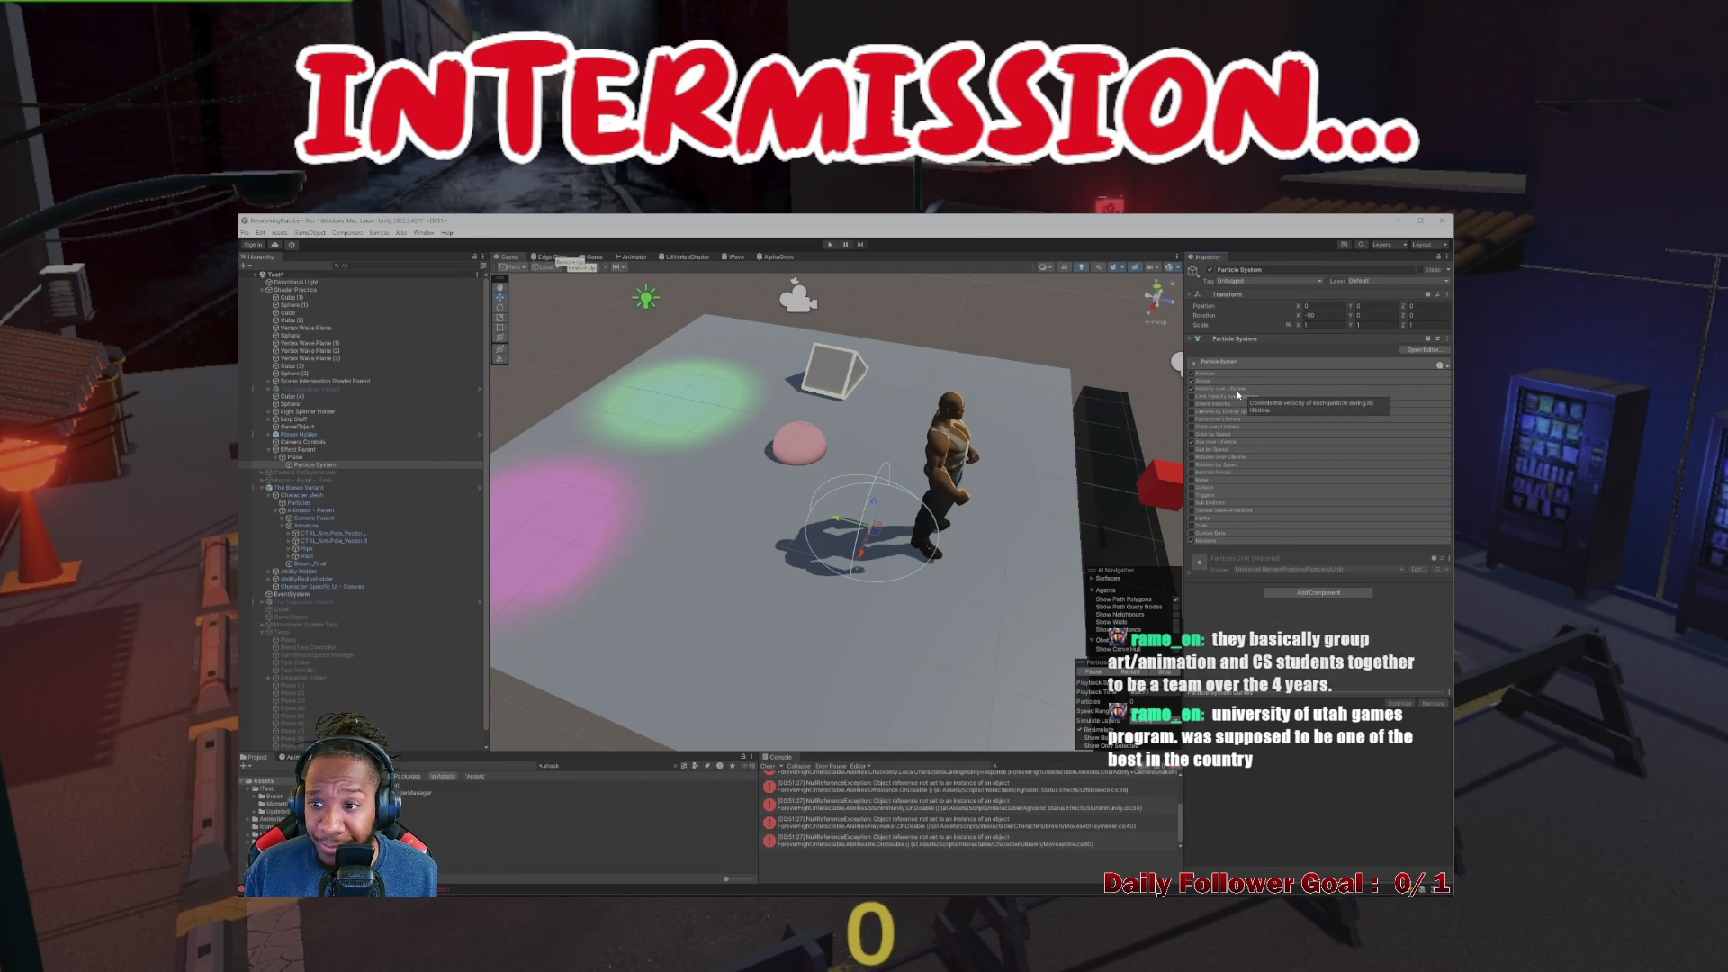
# Review the main and Velocity over Lifetime modules, leaving Inherit Velocity expanded
pyautogui.click(1195, 365)
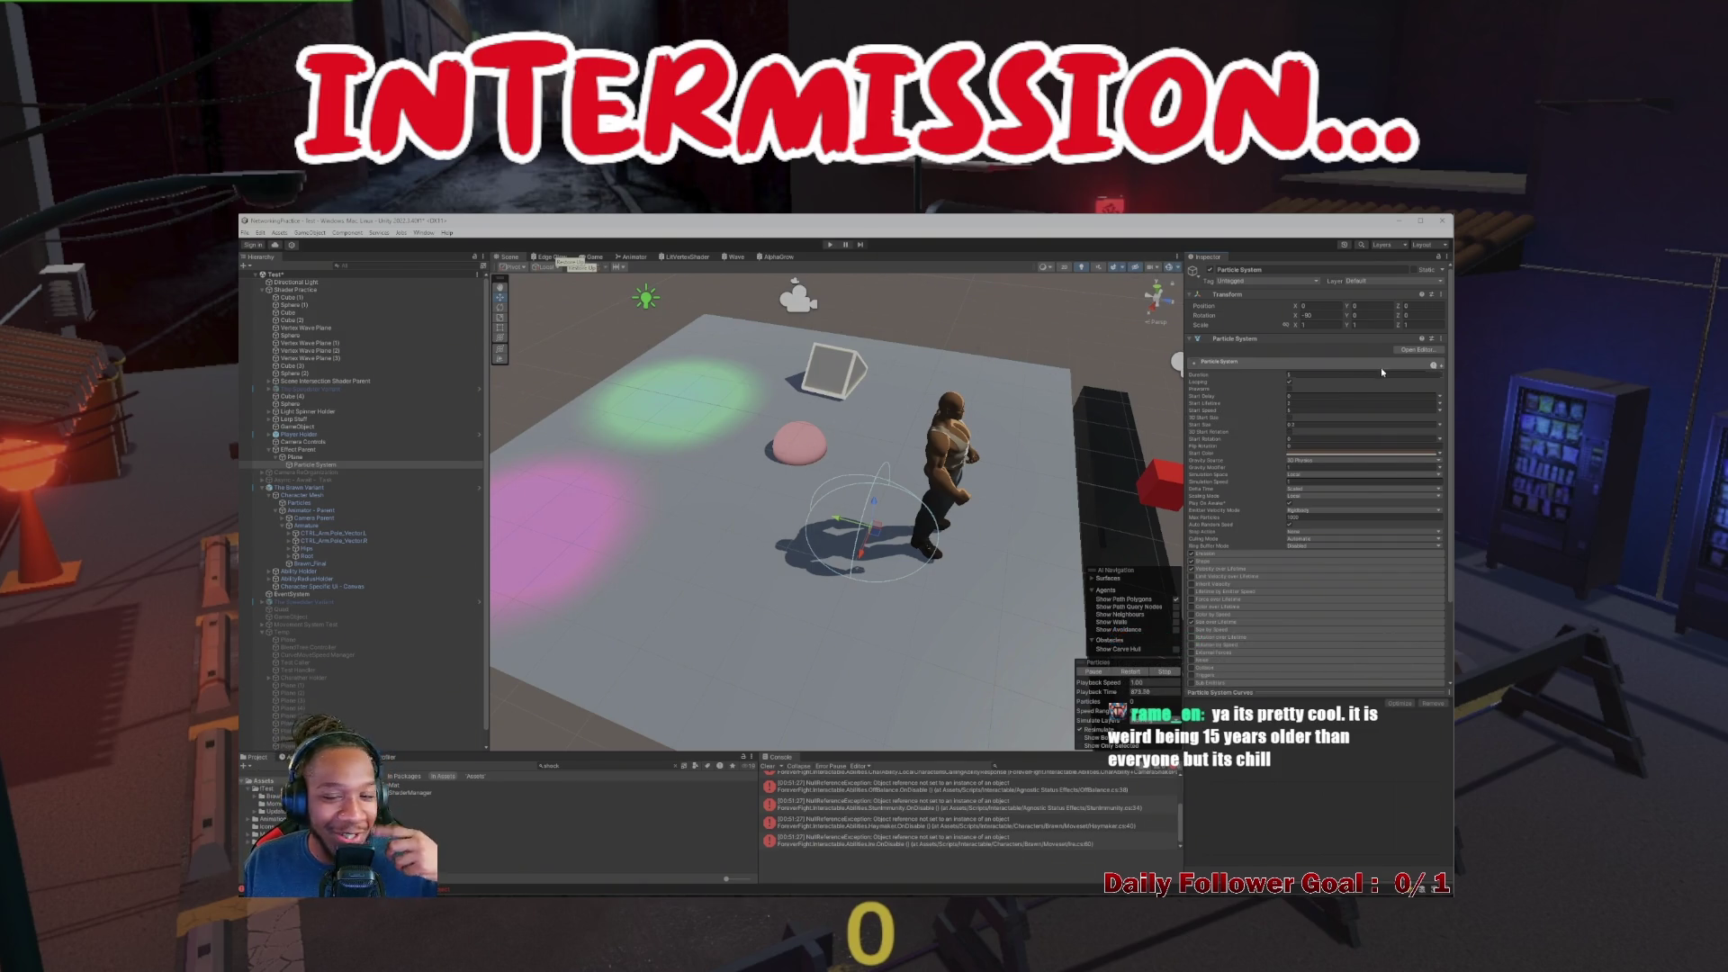
pyautogui.click(1333, 364)
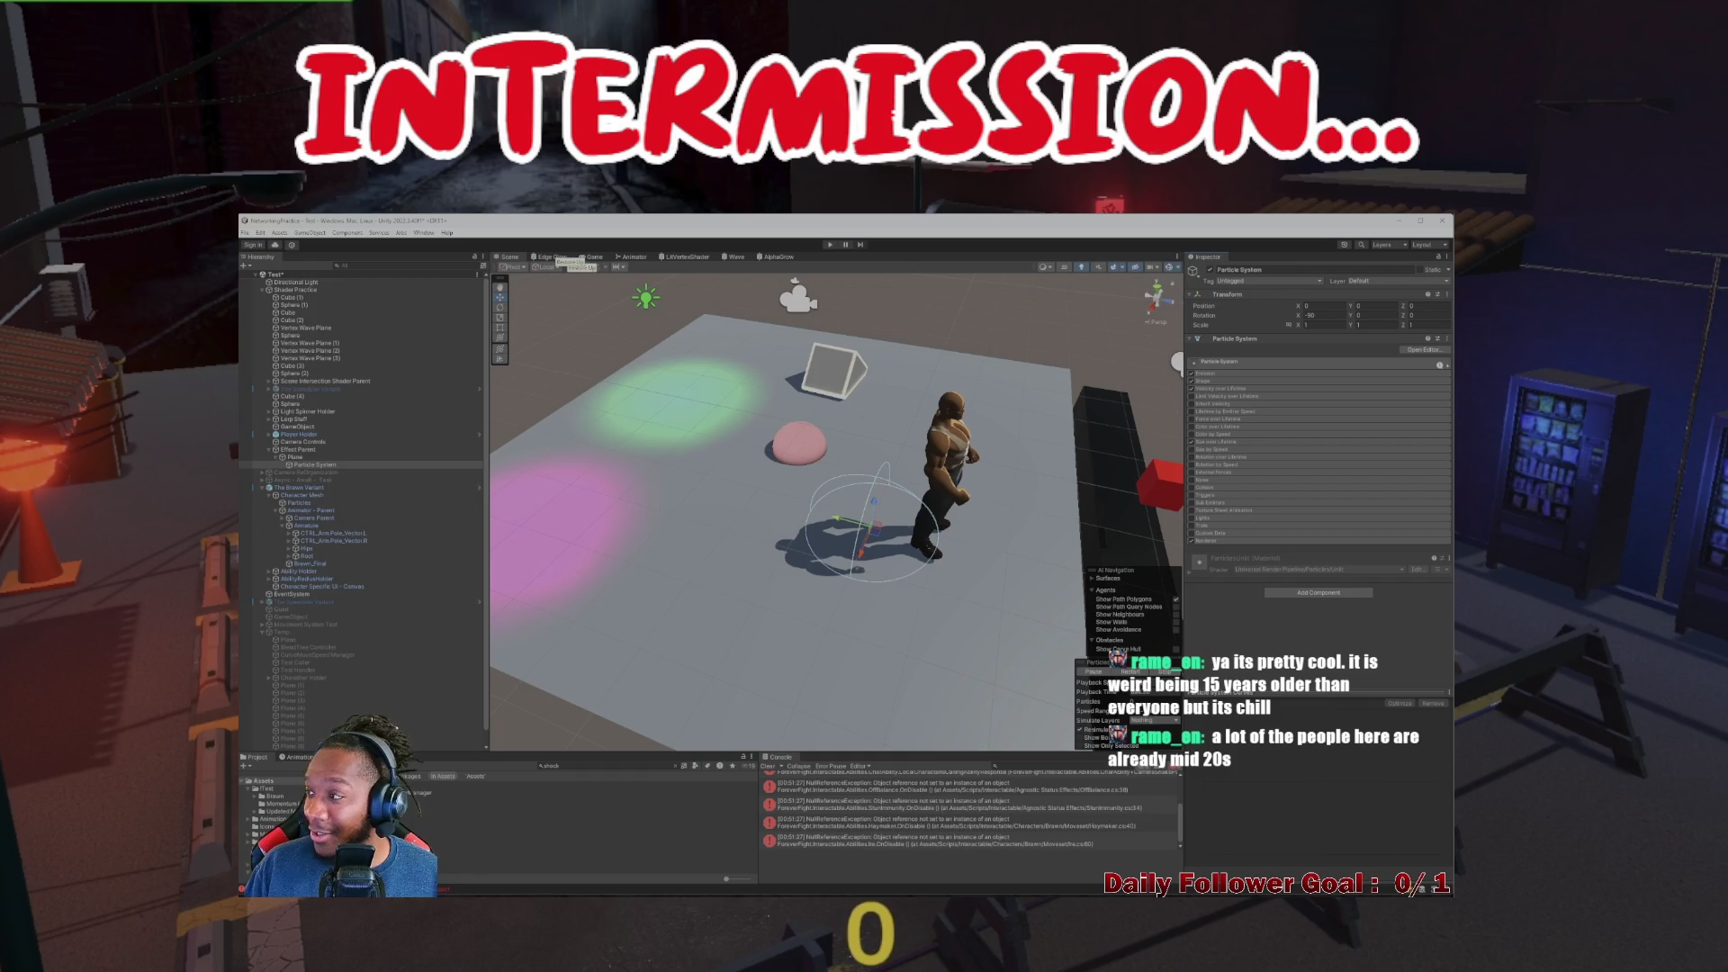
pyautogui.click(1237, 389)
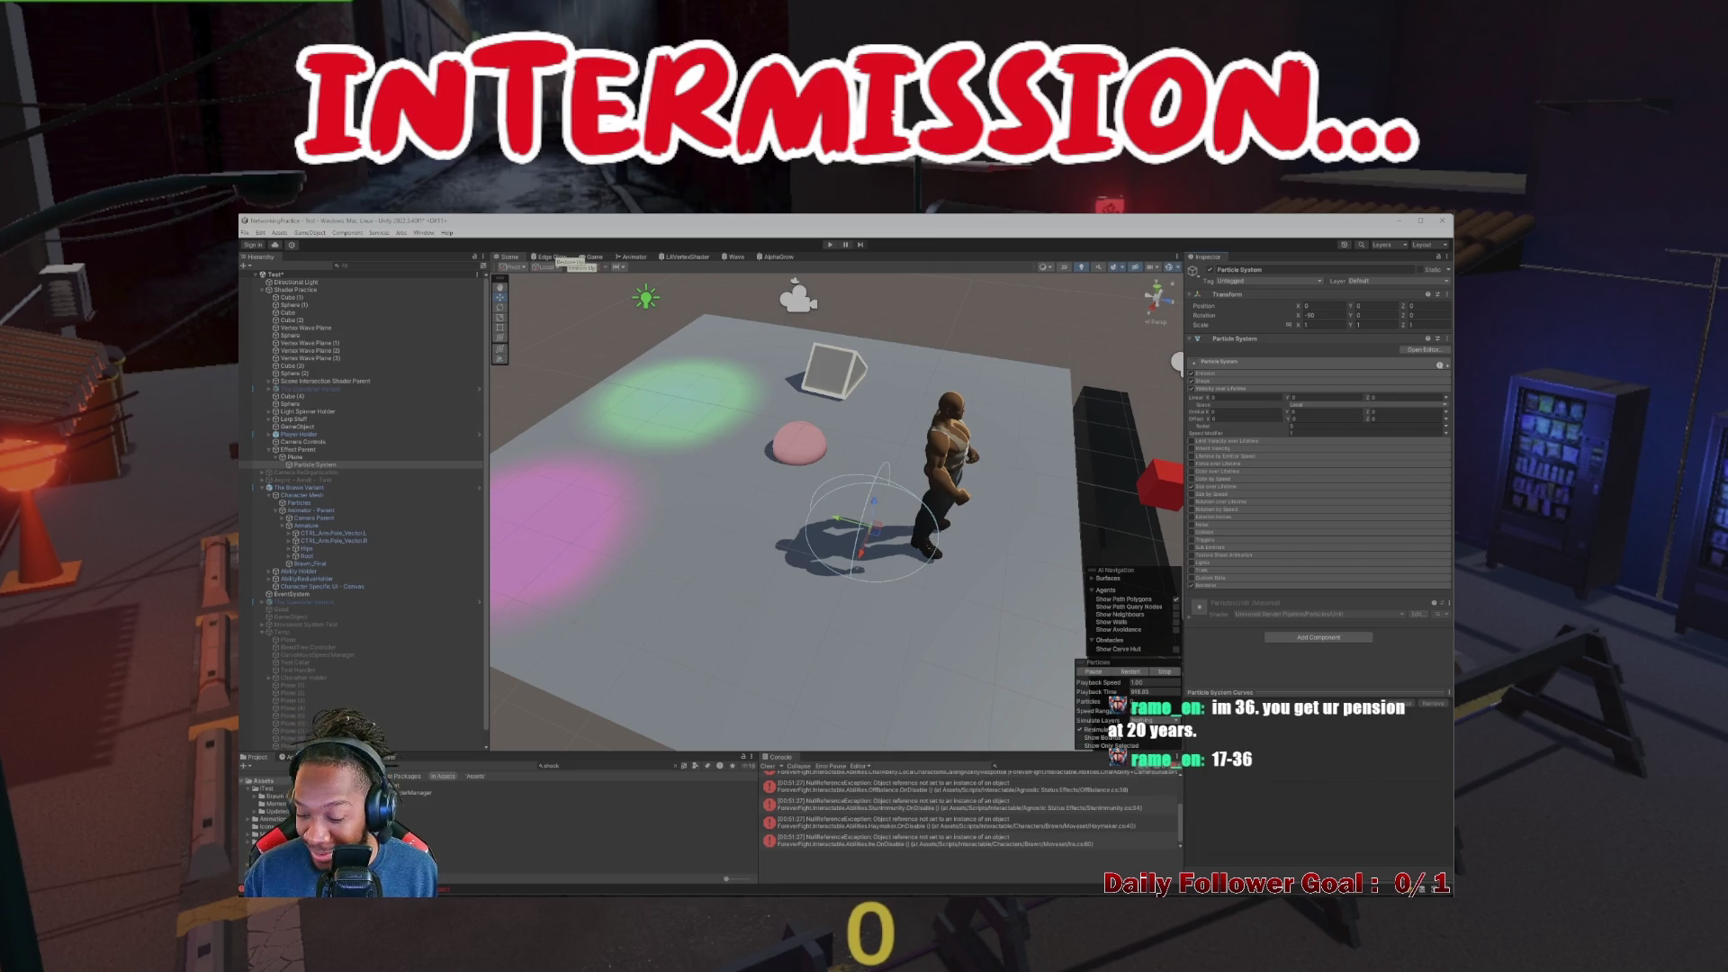
pyautogui.click(1233, 388)
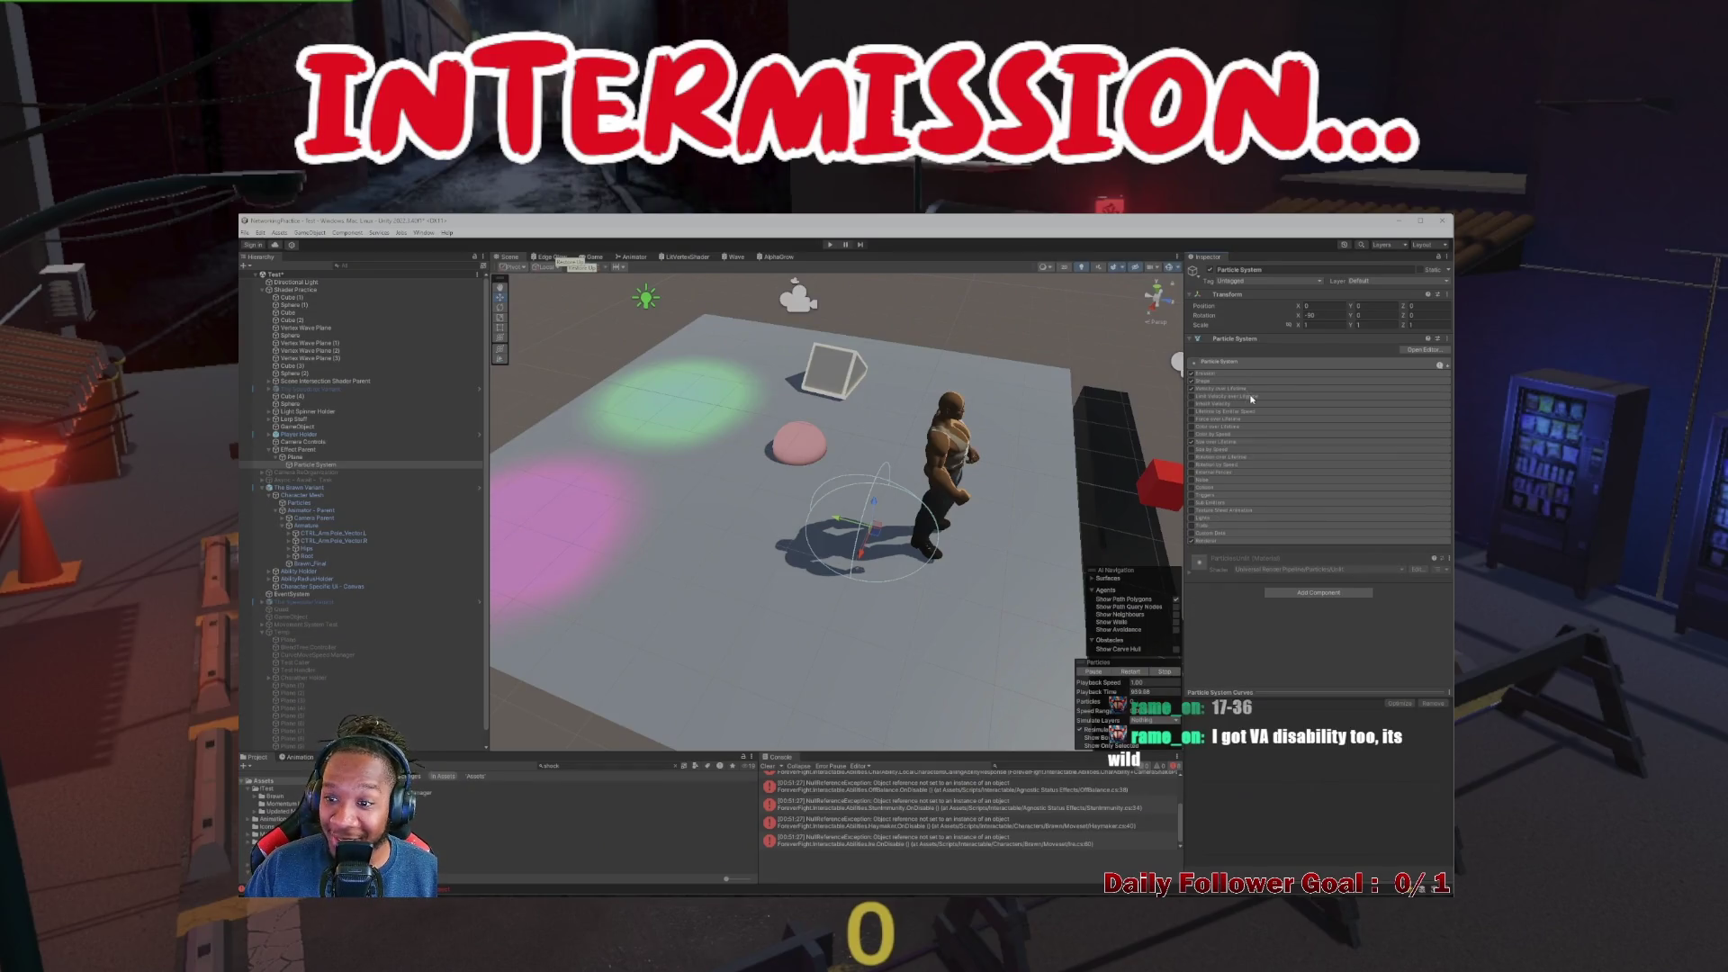
pyautogui.click(1250, 402)
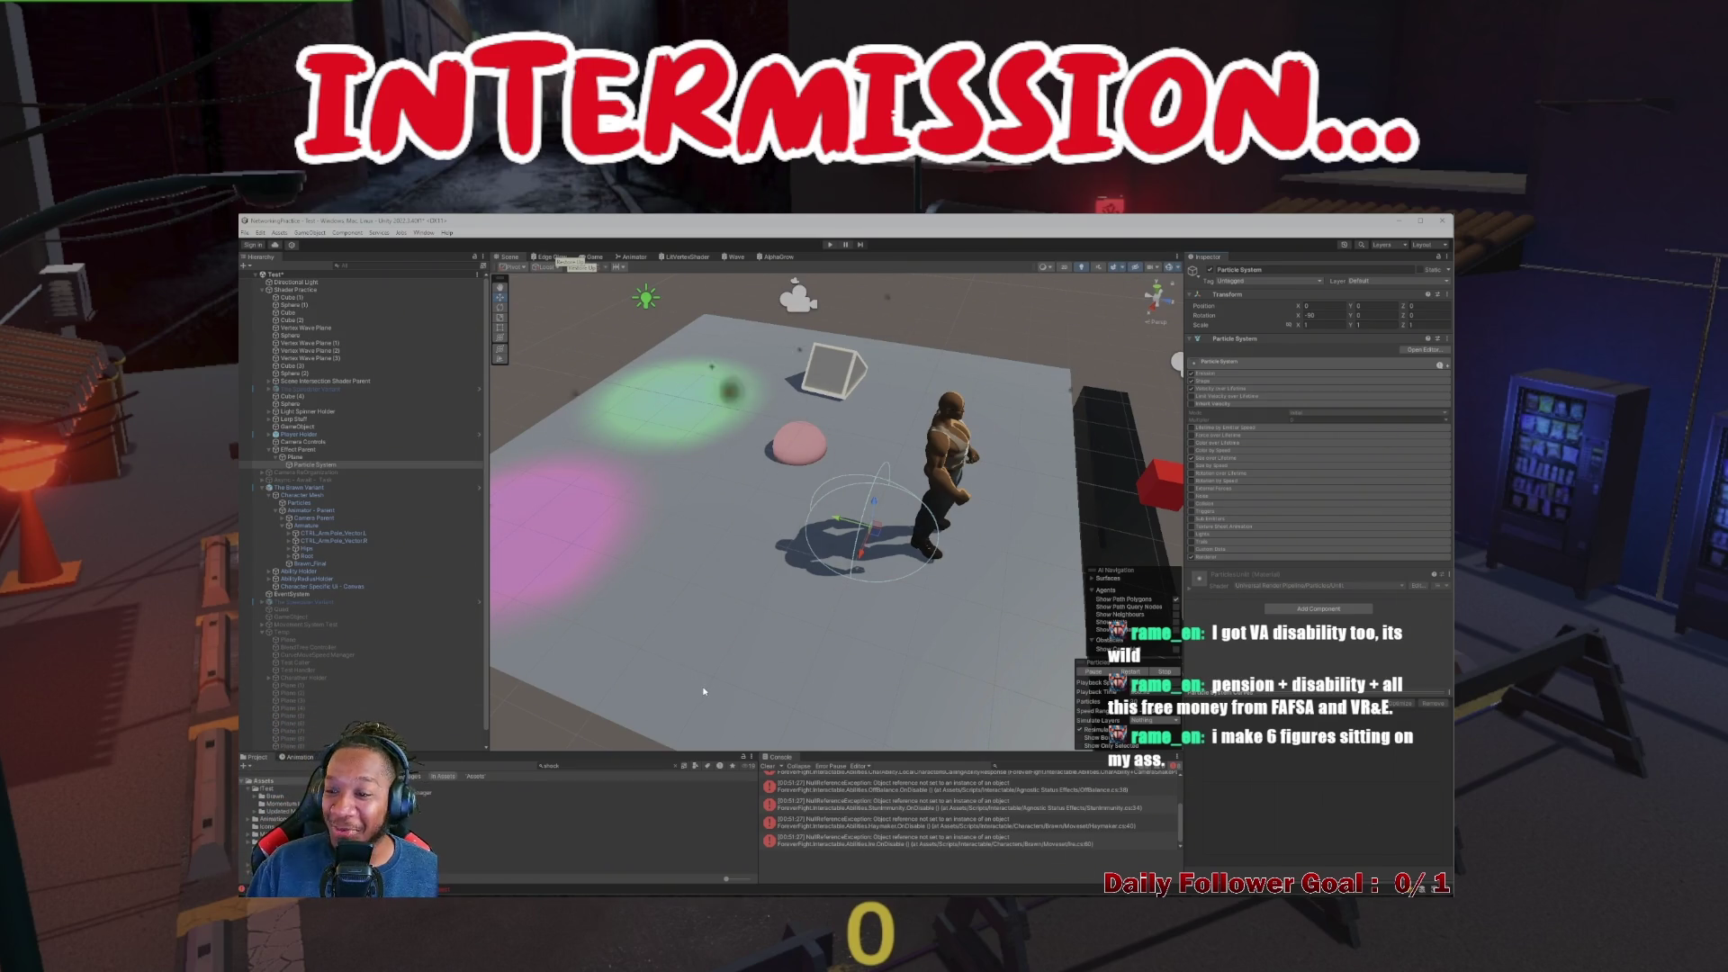
# Orbit lower, collapse Inherit Velocity, and frame the Particle System with F
pyautogui.moveTo(882, 558)
pyautogui.mouseDown()
pyautogui.moveTo(918, 571)
pyautogui.moveTo(899, 570)
pyautogui.moveTo(1216, 417)
pyautogui.mouseUp()
pyautogui.click(1246, 405)
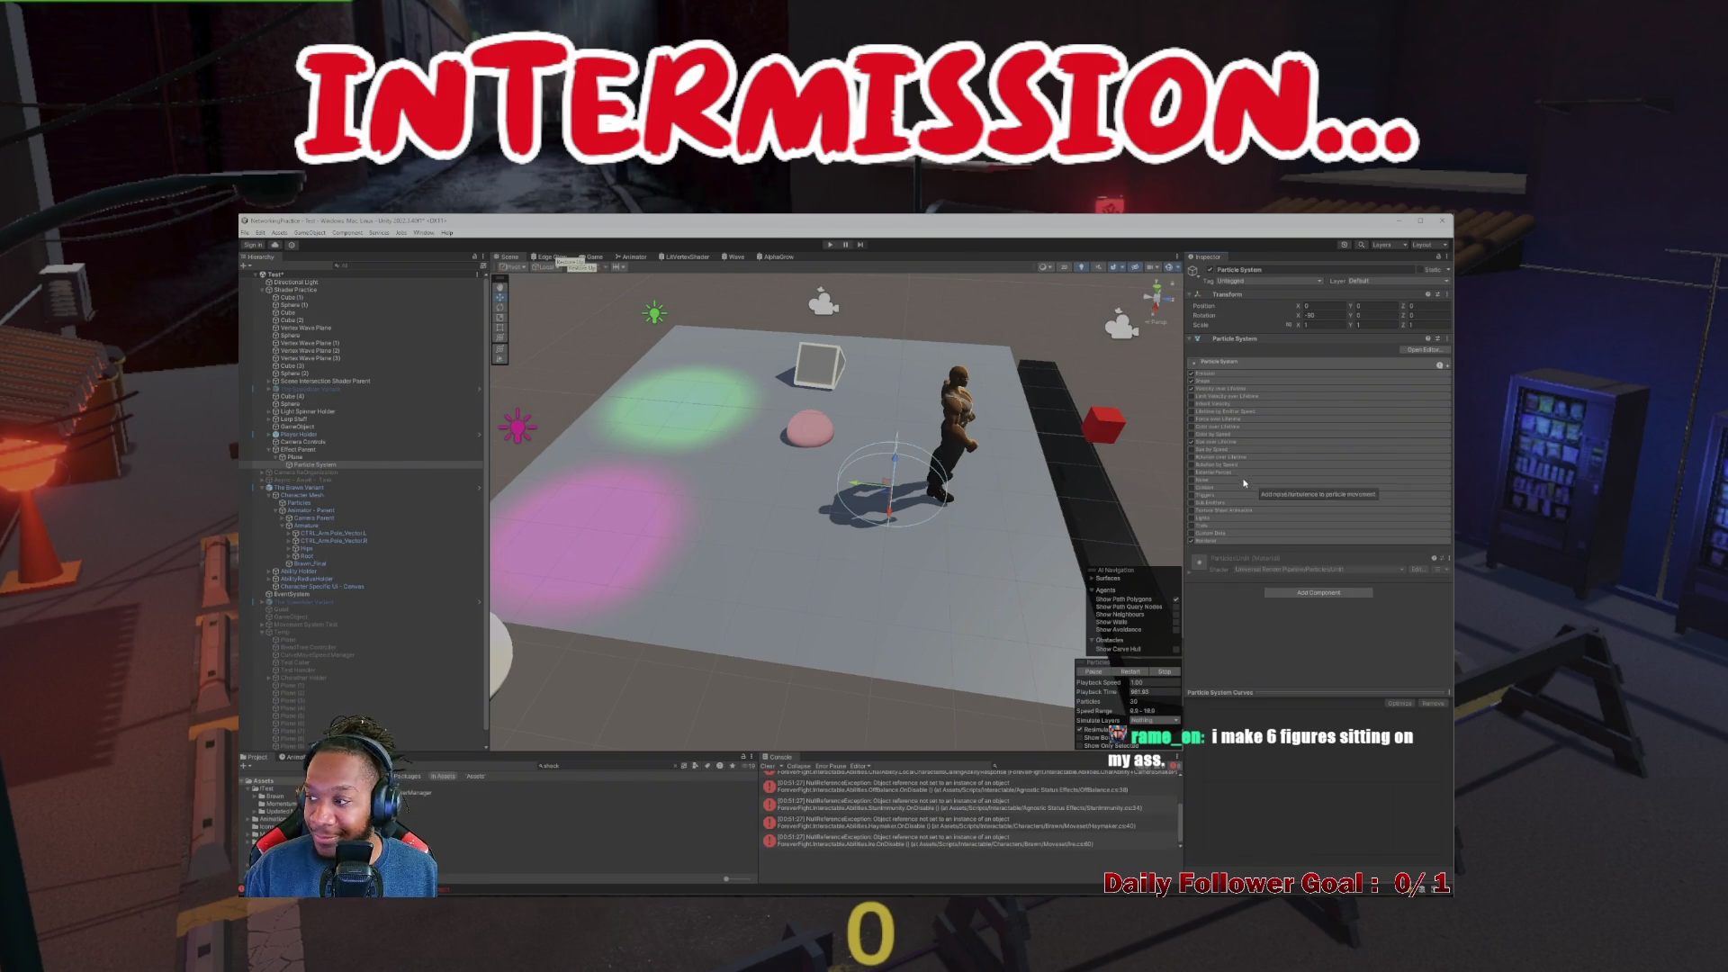
pyautogui.press('f')
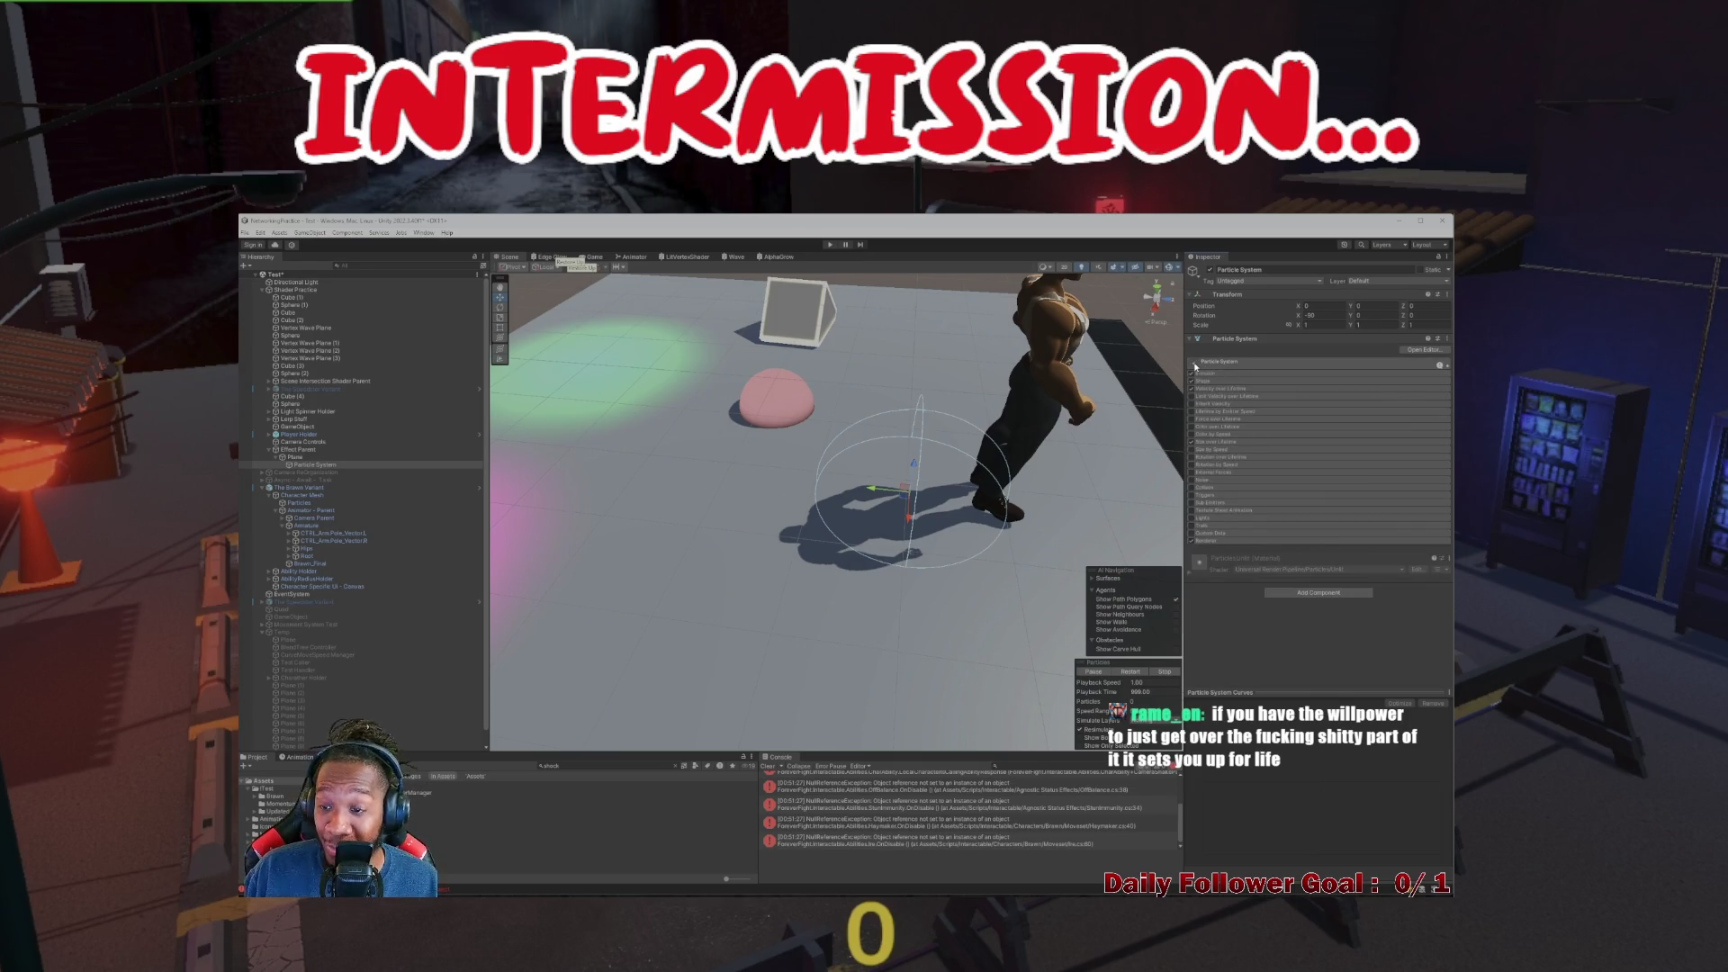
# Check the Shape and Color over Lifetime module settings
pyautogui.click(1241, 382)
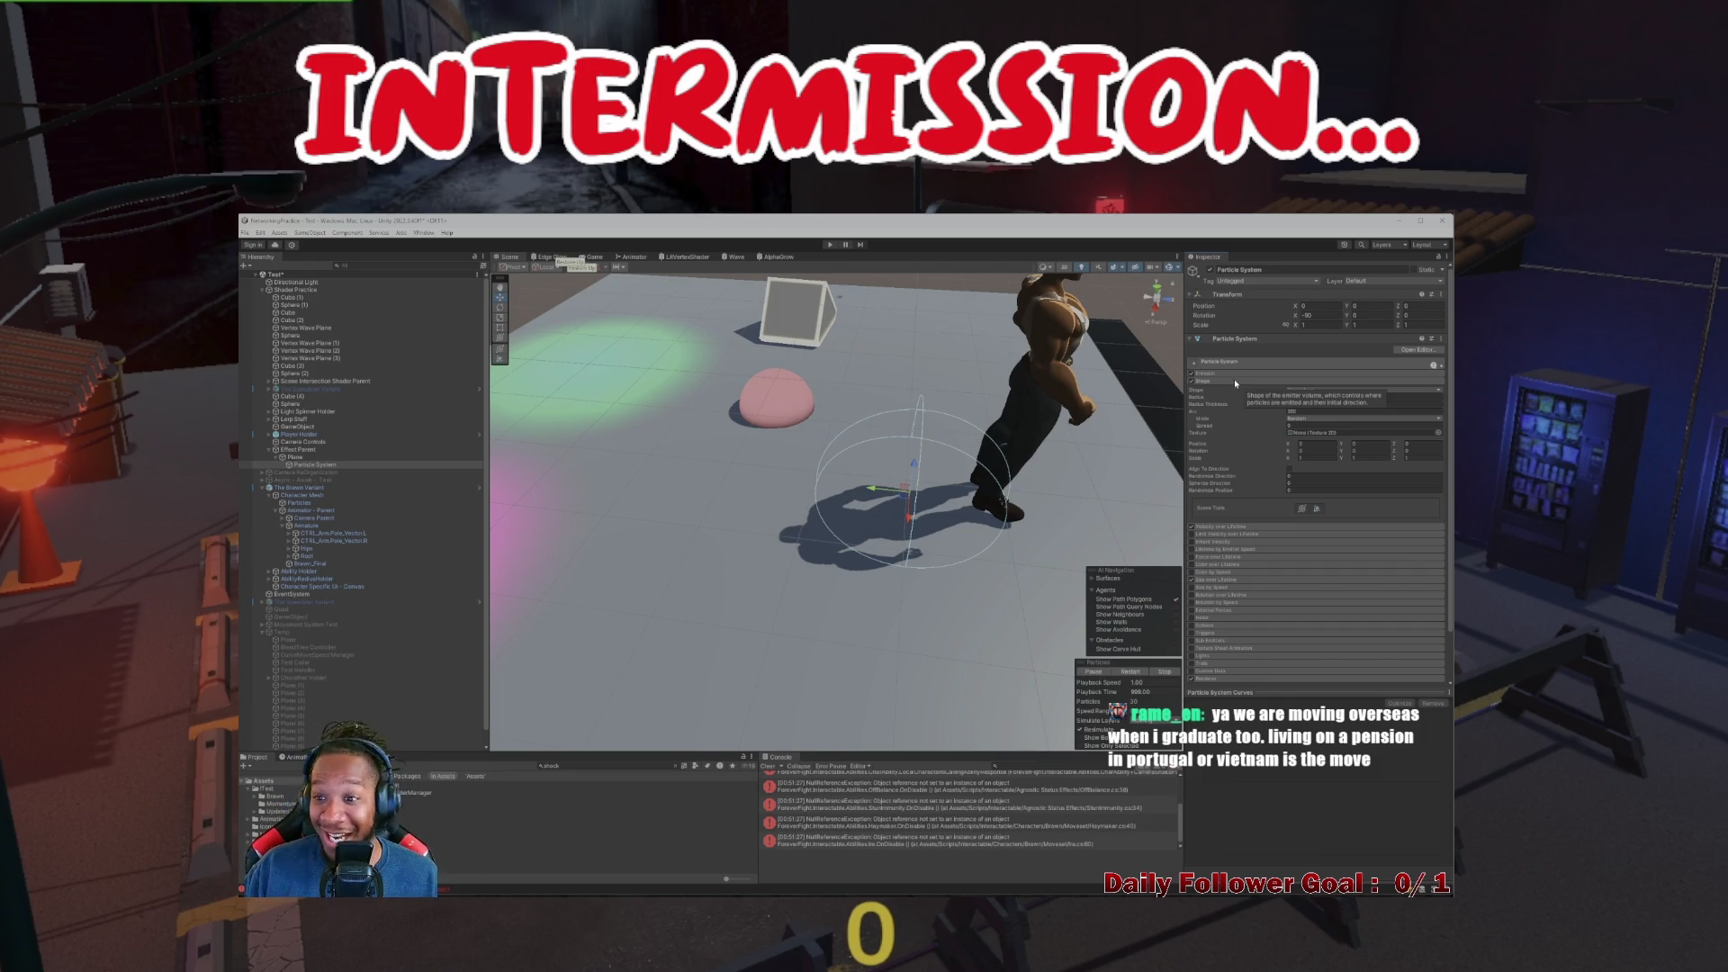
pyautogui.click(1233, 381)
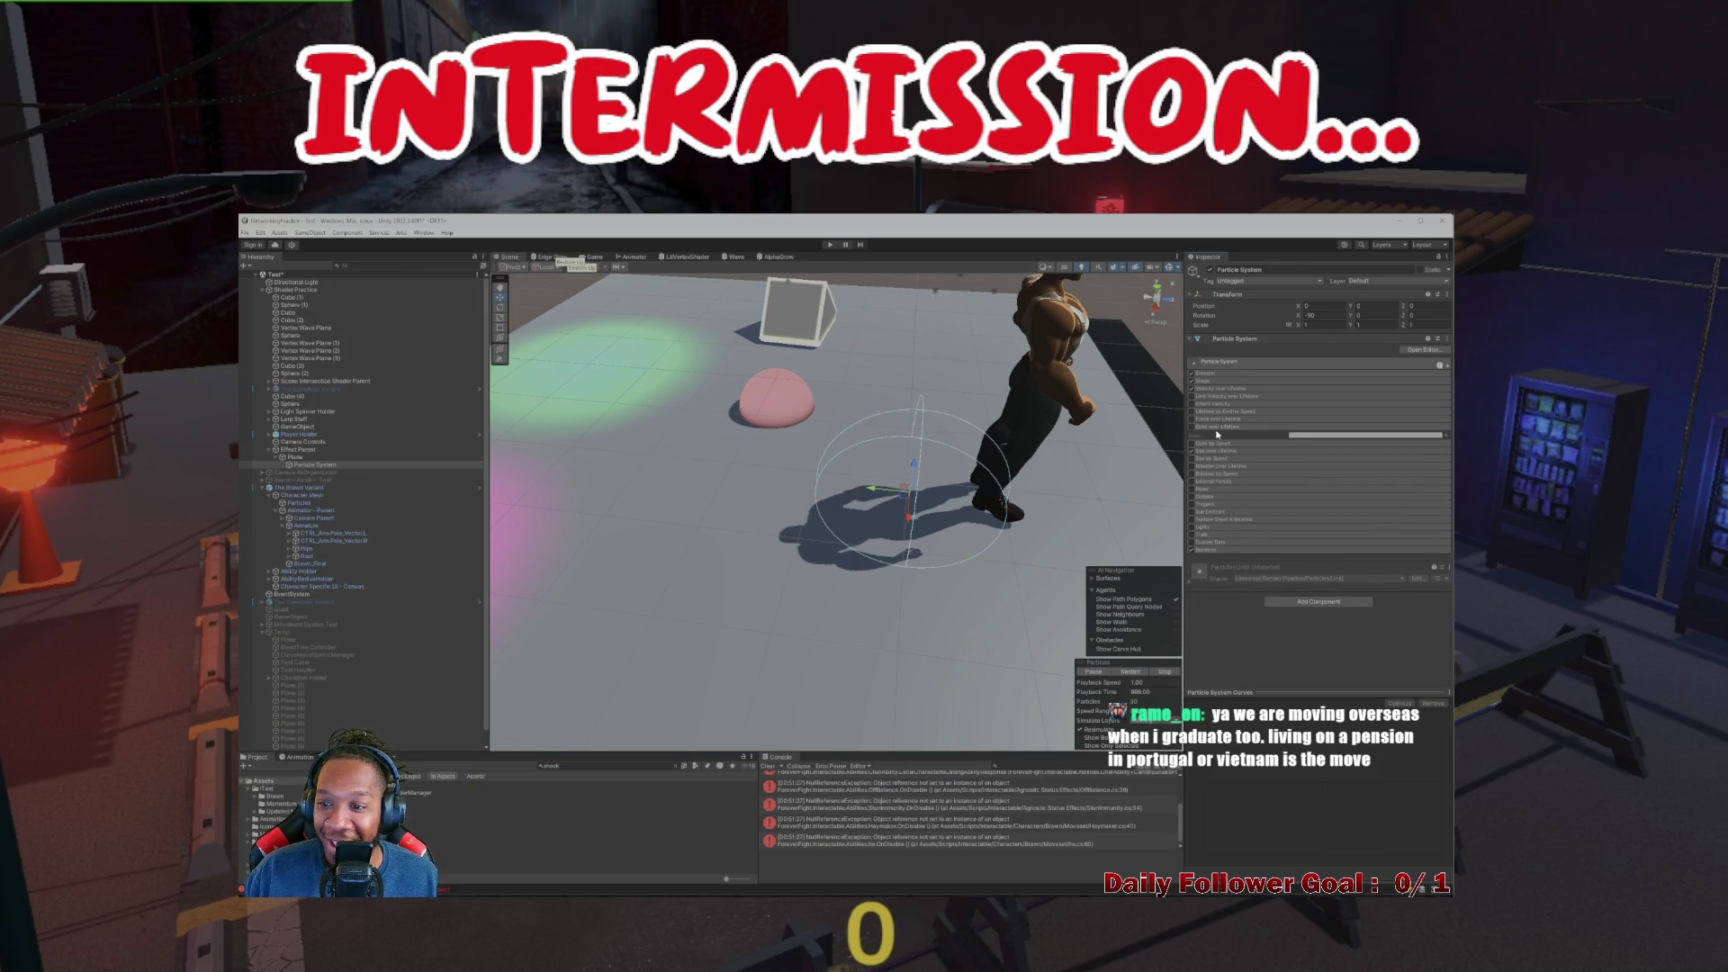
pyautogui.click(1221, 430)
pyautogui.click(1222, 429)
# Browse the size, rotation and External Forces modules, then open the Particle Effect editor
pyautogui.click(1229, 442)
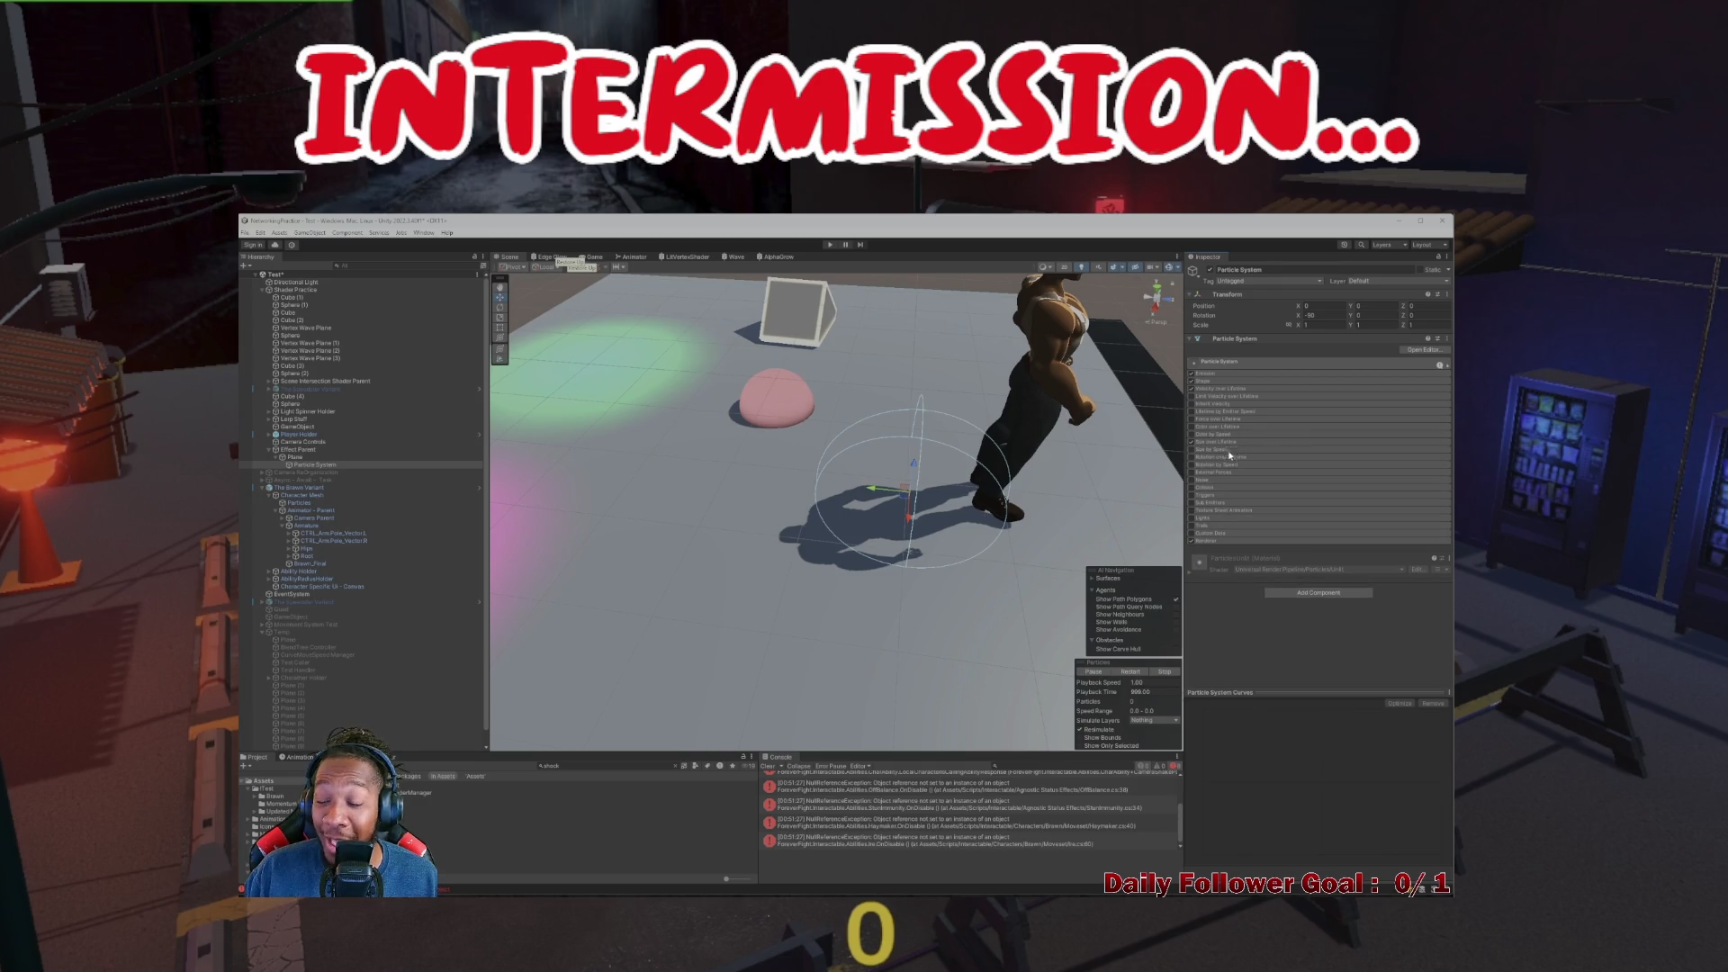
pyautogui.click(1237, 450)
pyautogui.click(1241, 455)
pyautogui.click(1249, 457)
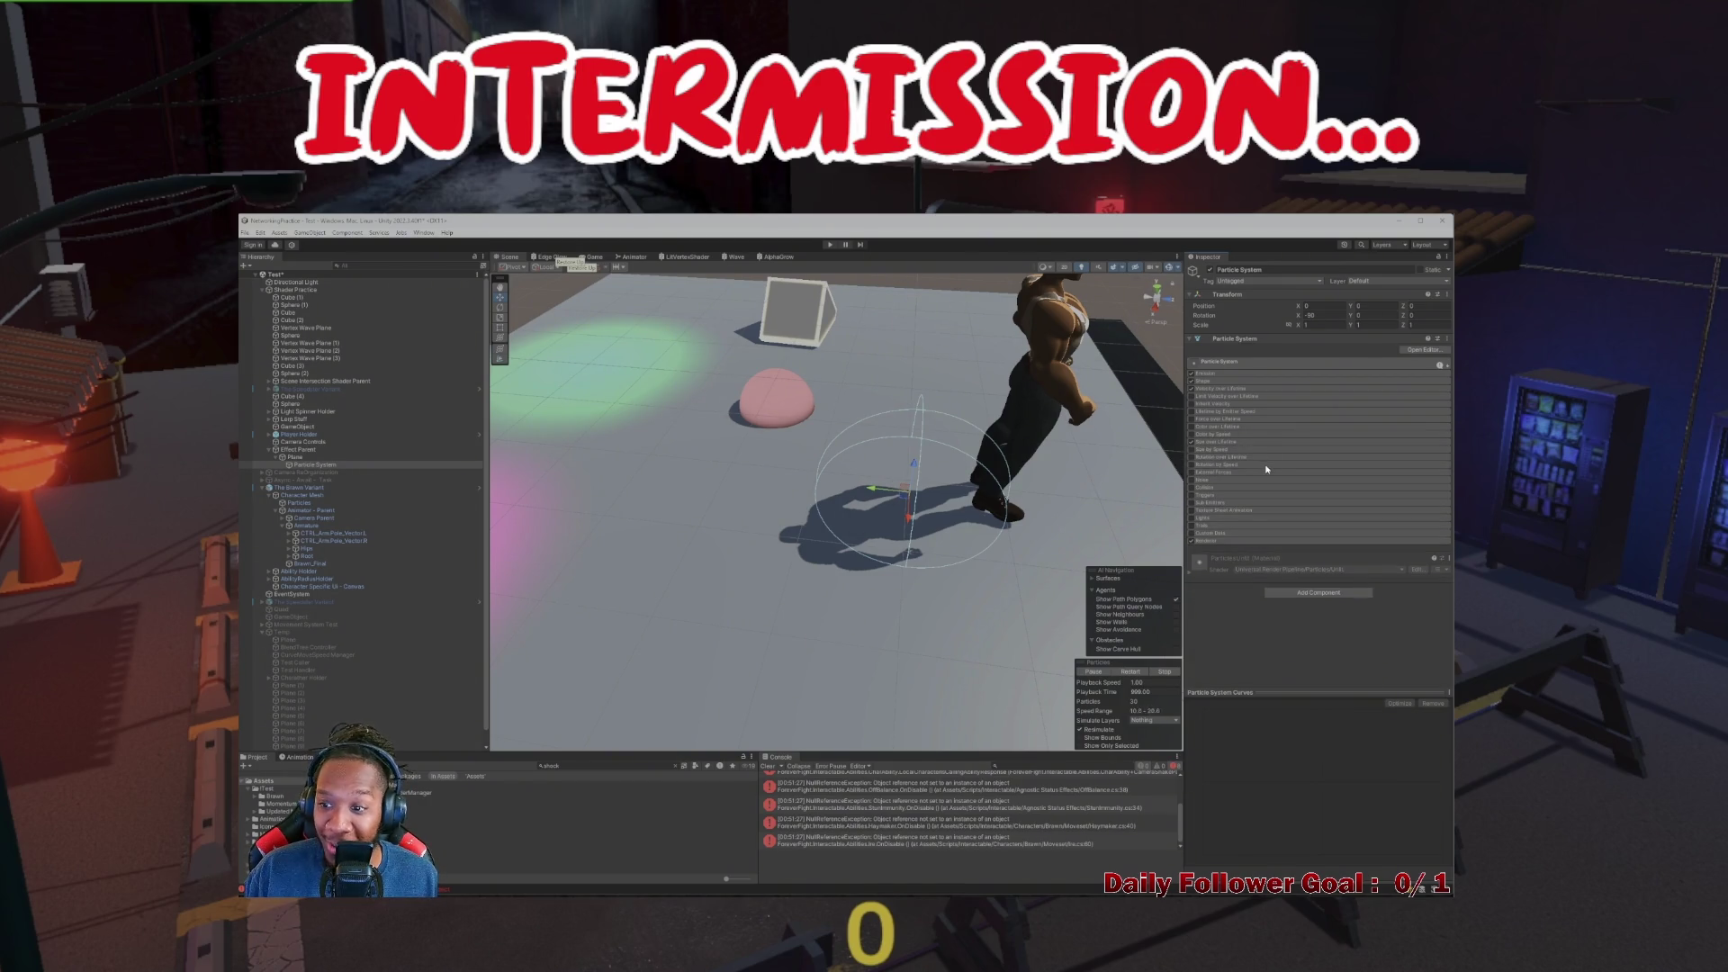
pyautogui.click(1255, 464)
pyautogui.click(1259, 472)
pyautogui.click(1255, 475)
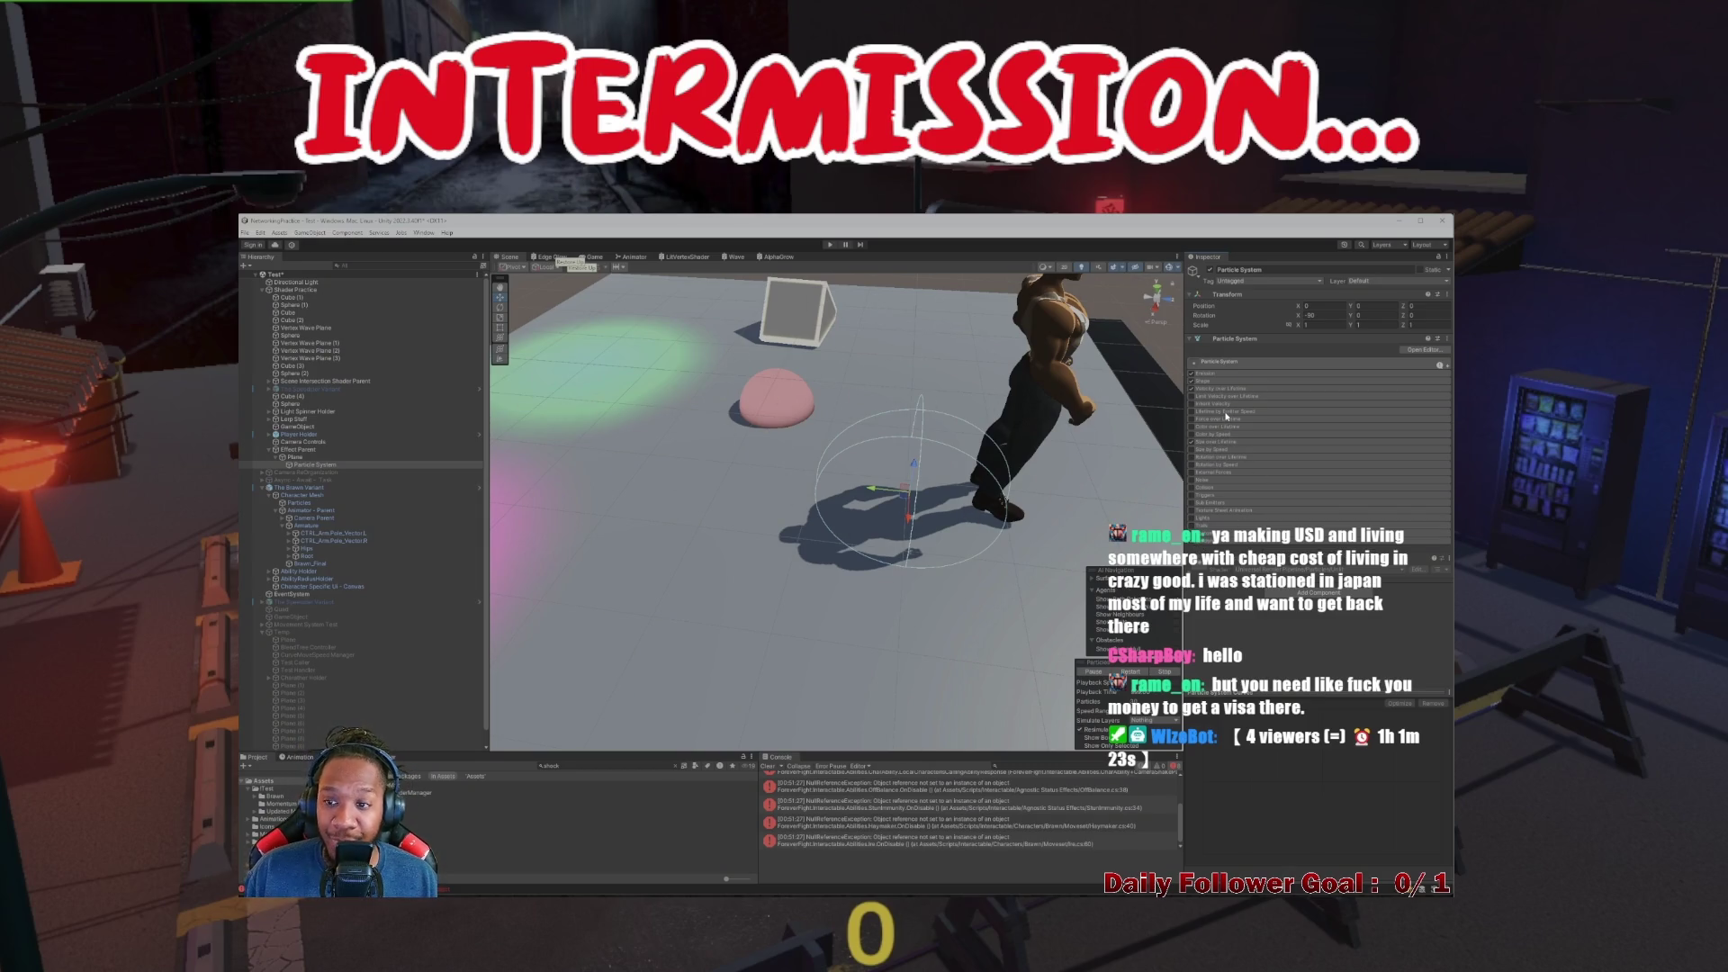
pyautogui.click(1235, 364)
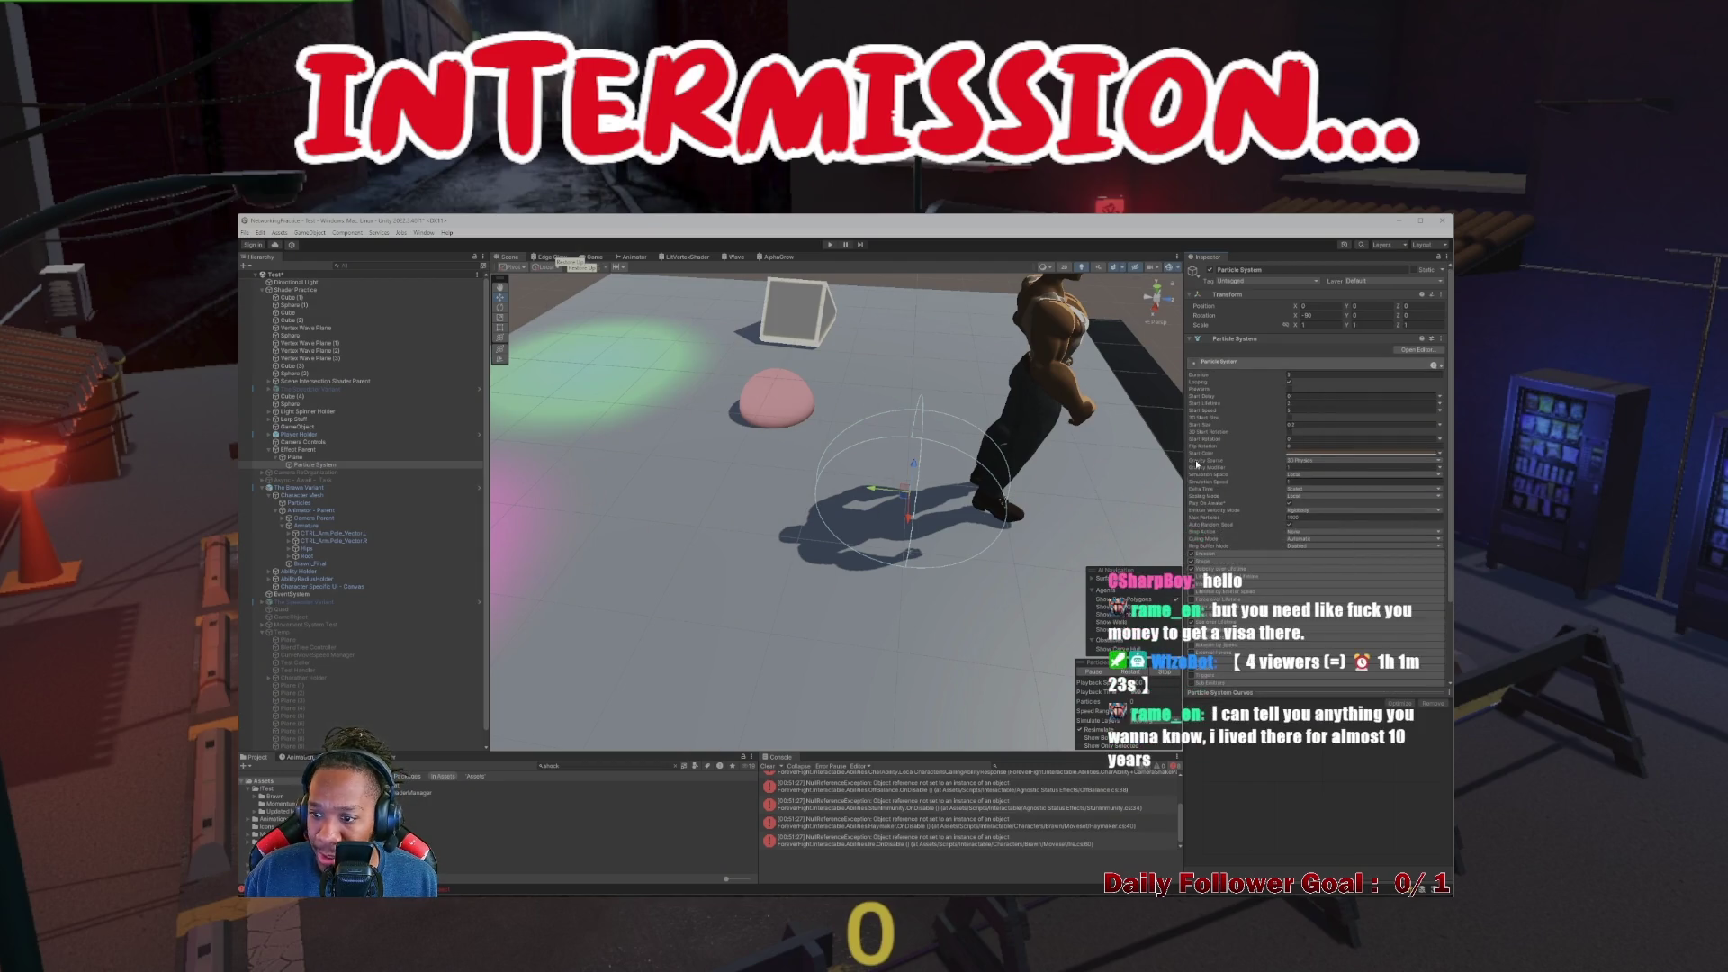
pyautogui.click(1417, 349)
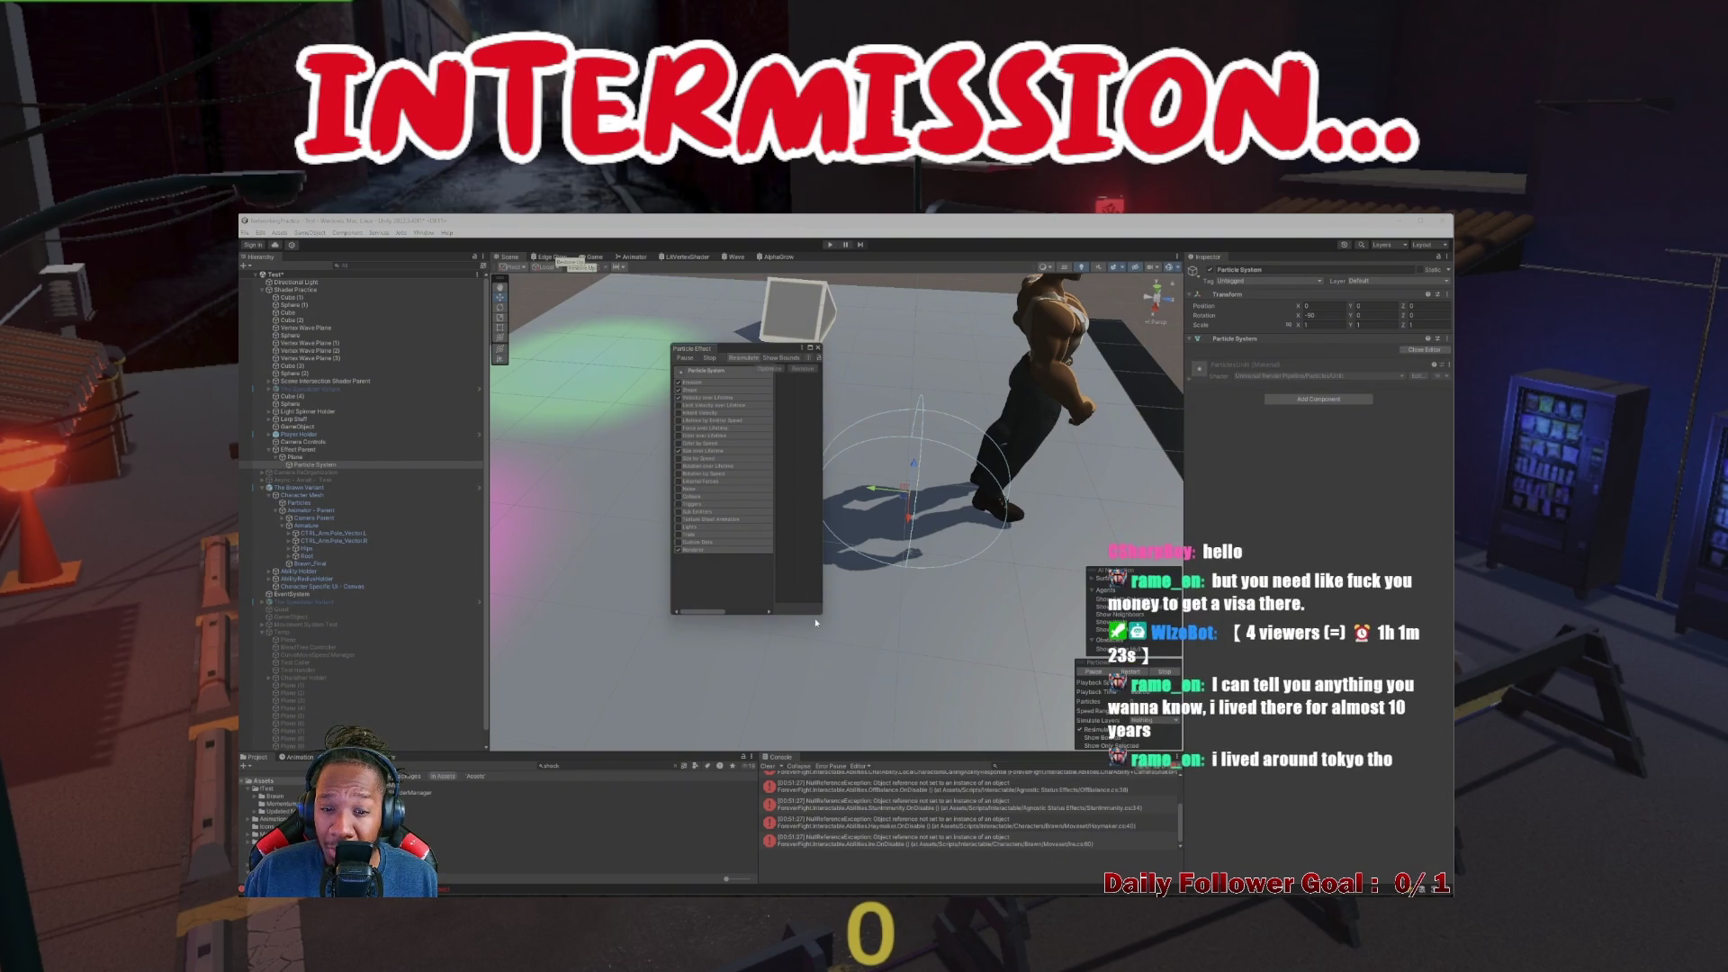
# Enlarge and close the Particle Effect editor, then clear the Console's error messages
pyautogui.moveTo(821, 615); pyautogui.dragTo(1160, 745)
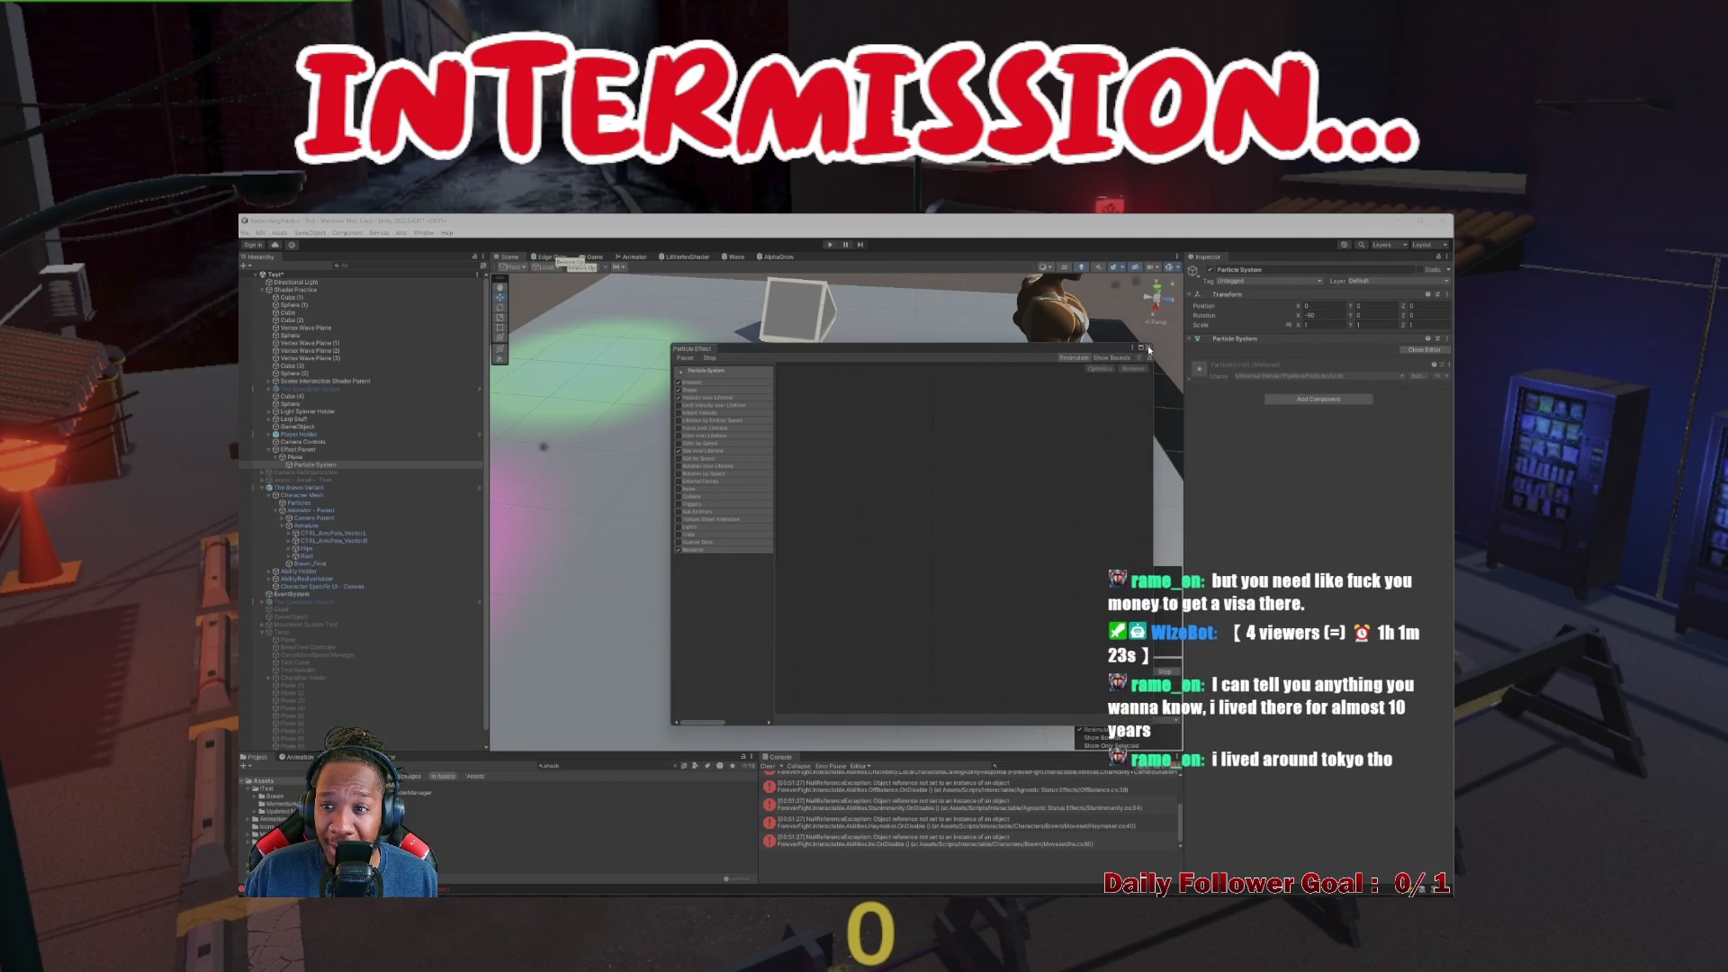
pyautogui.click(1147, 348)
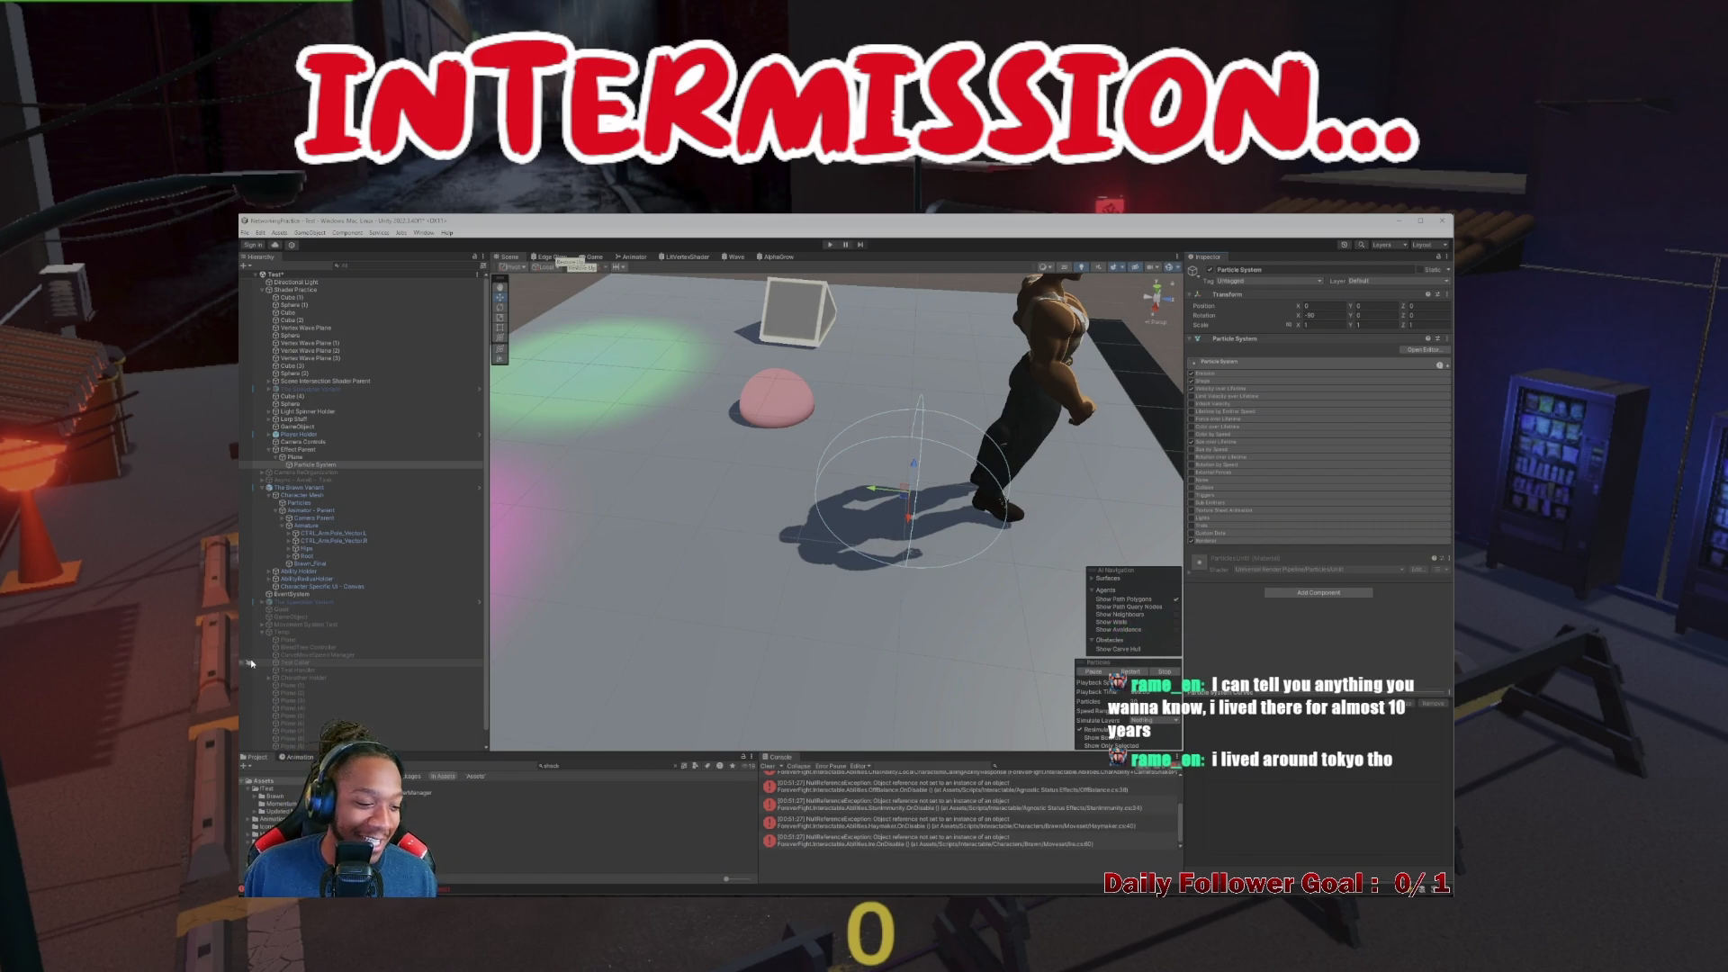
pyautogui.click(768, 766)
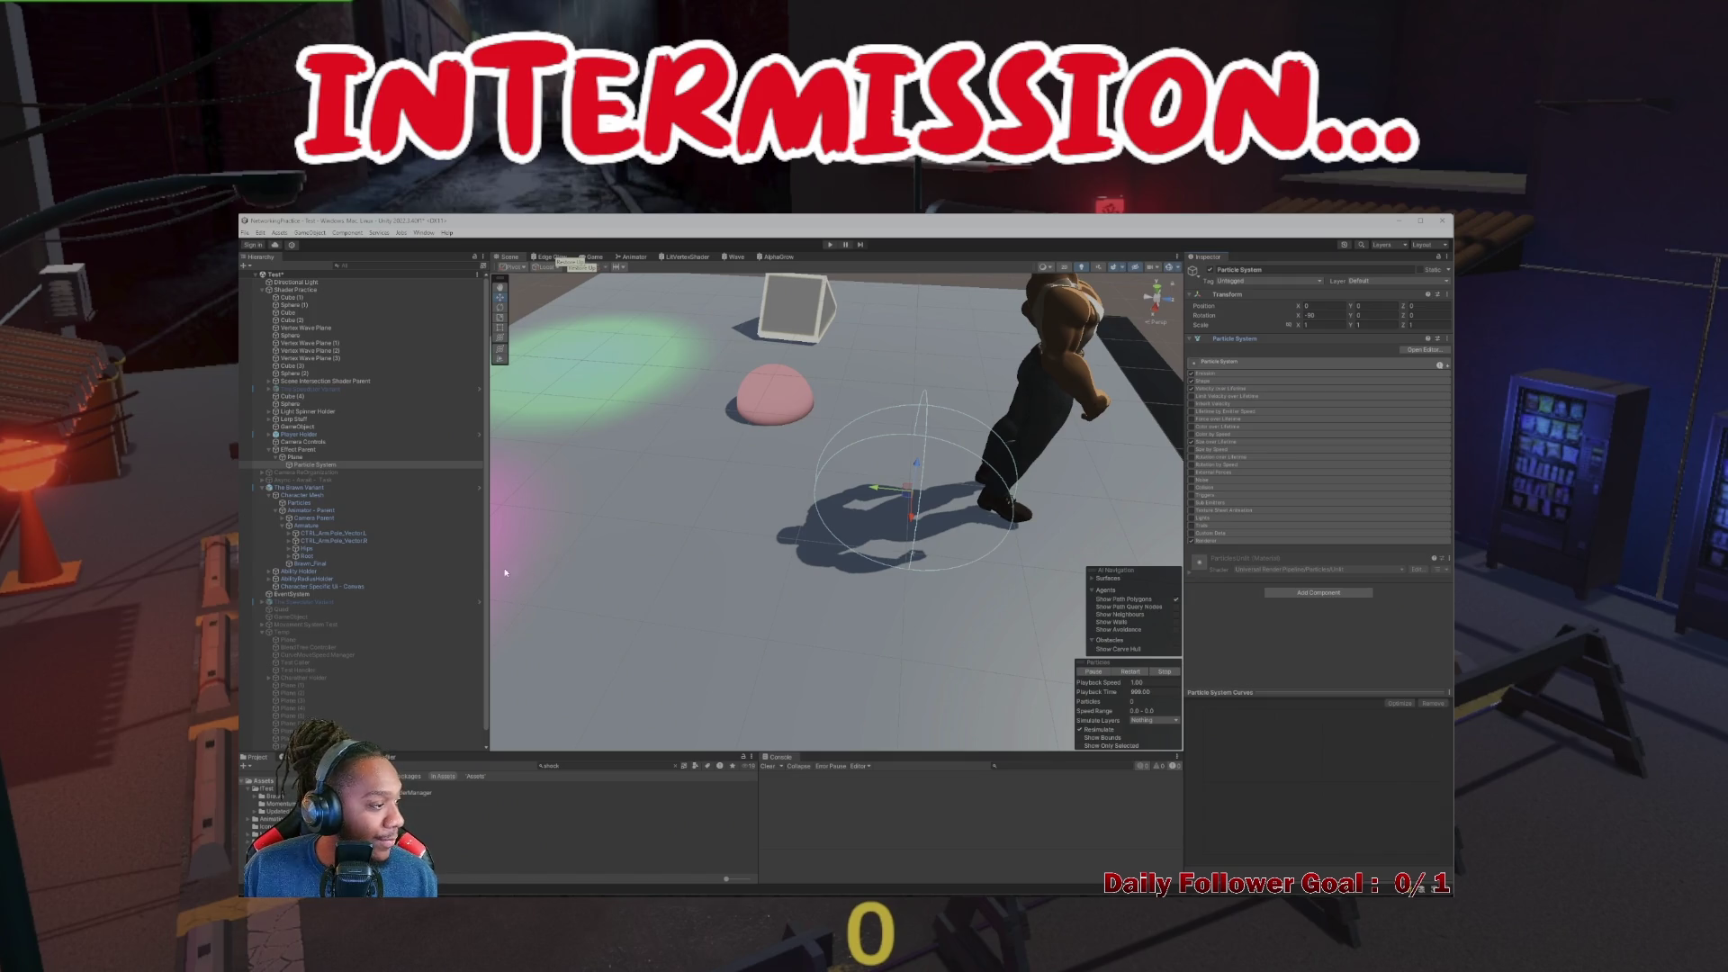
pyautogui.scroll(-1, 478, 554)
# Zoom onto the emitter at the character's feet, review main and Emission, and expand Shape
pyautogui.moveTo(576, 540); pyautogui.dragTo(731, 525)
pyautogui.scroll(5, 839, 538)
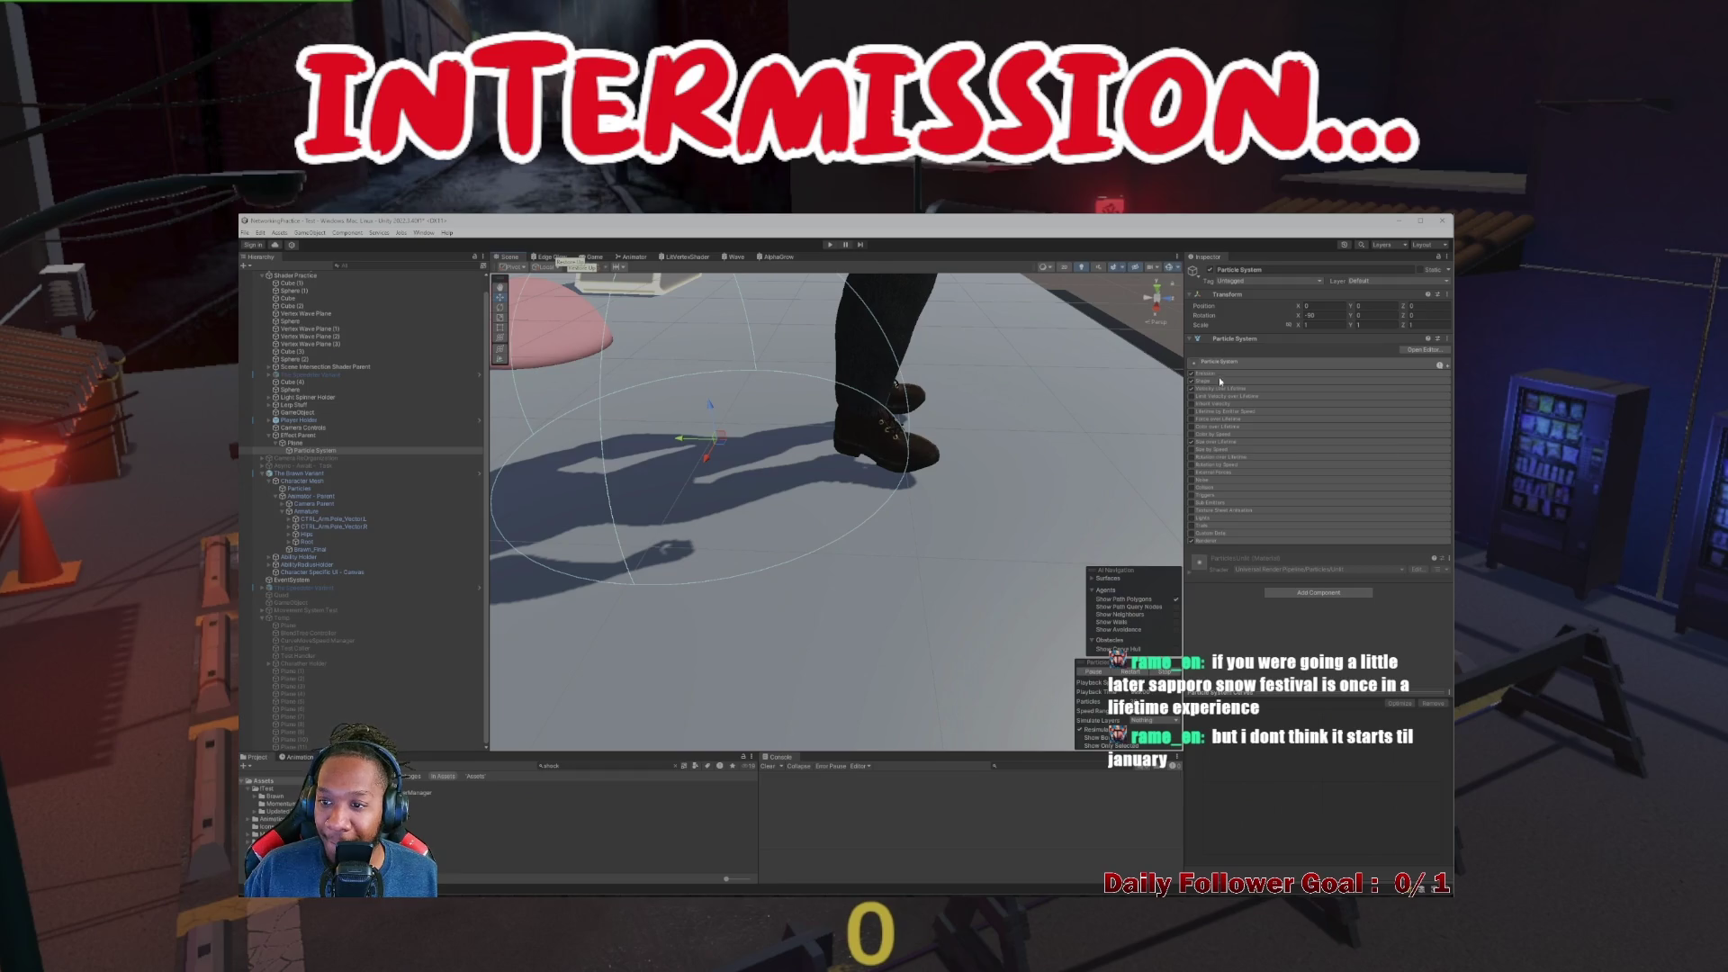
pyautogui.click(1245, 363)
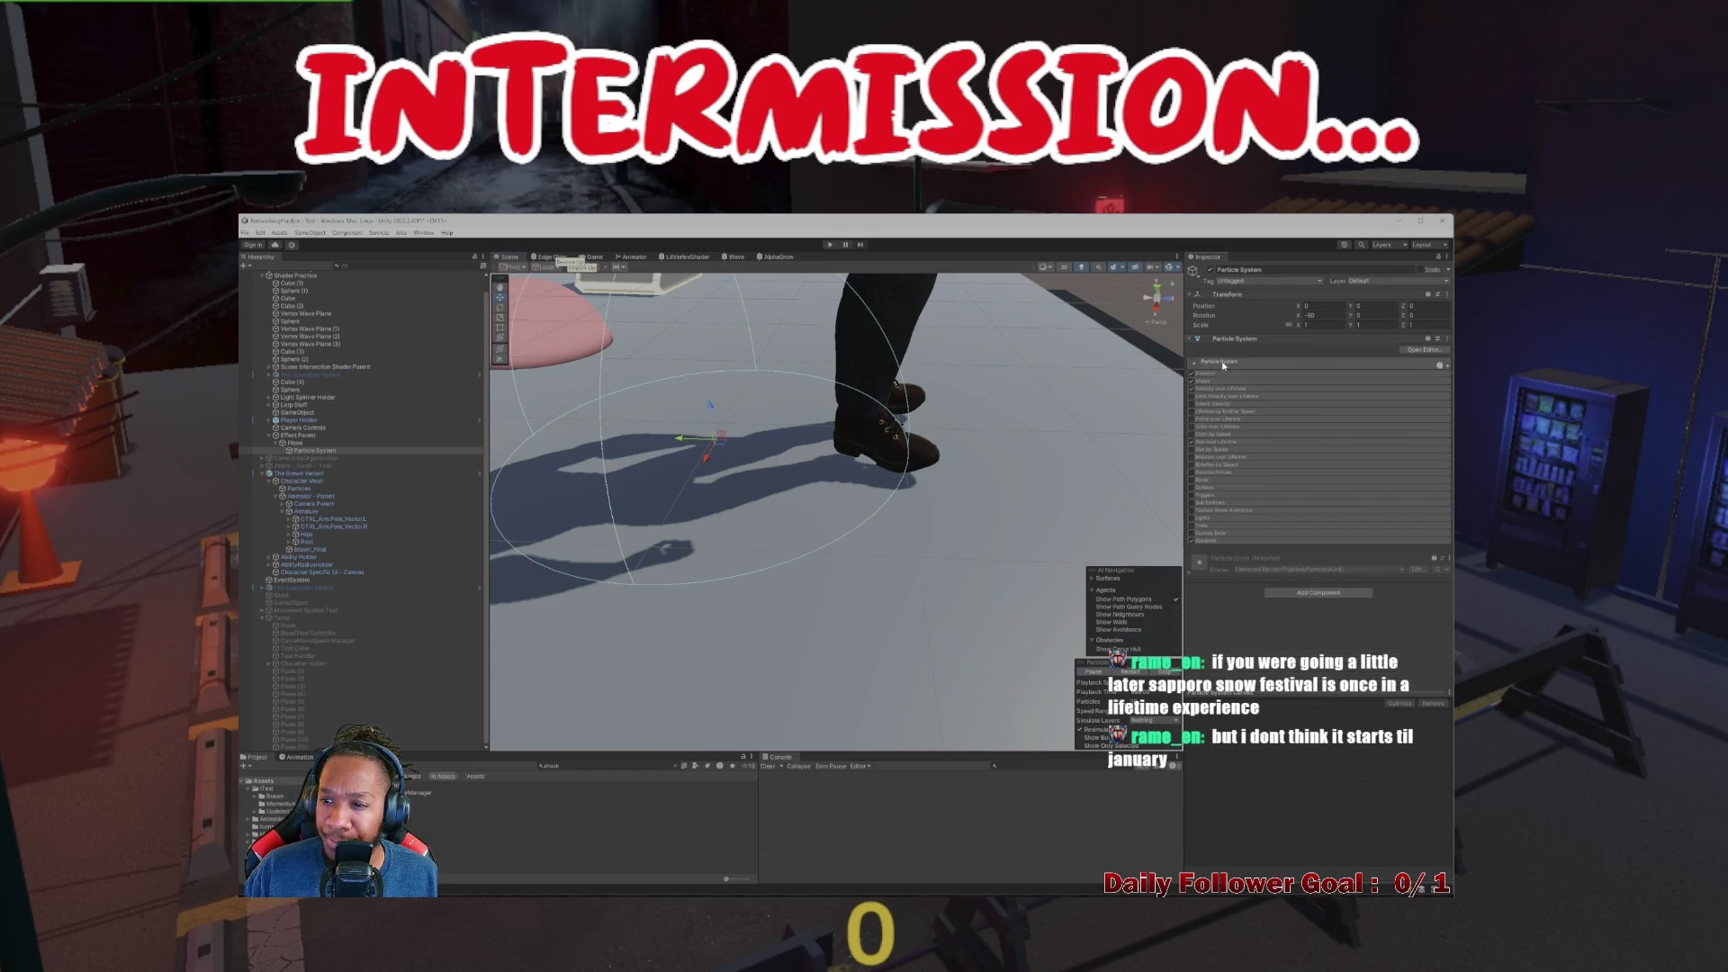
pyautogui.moveTo(1434, 367)
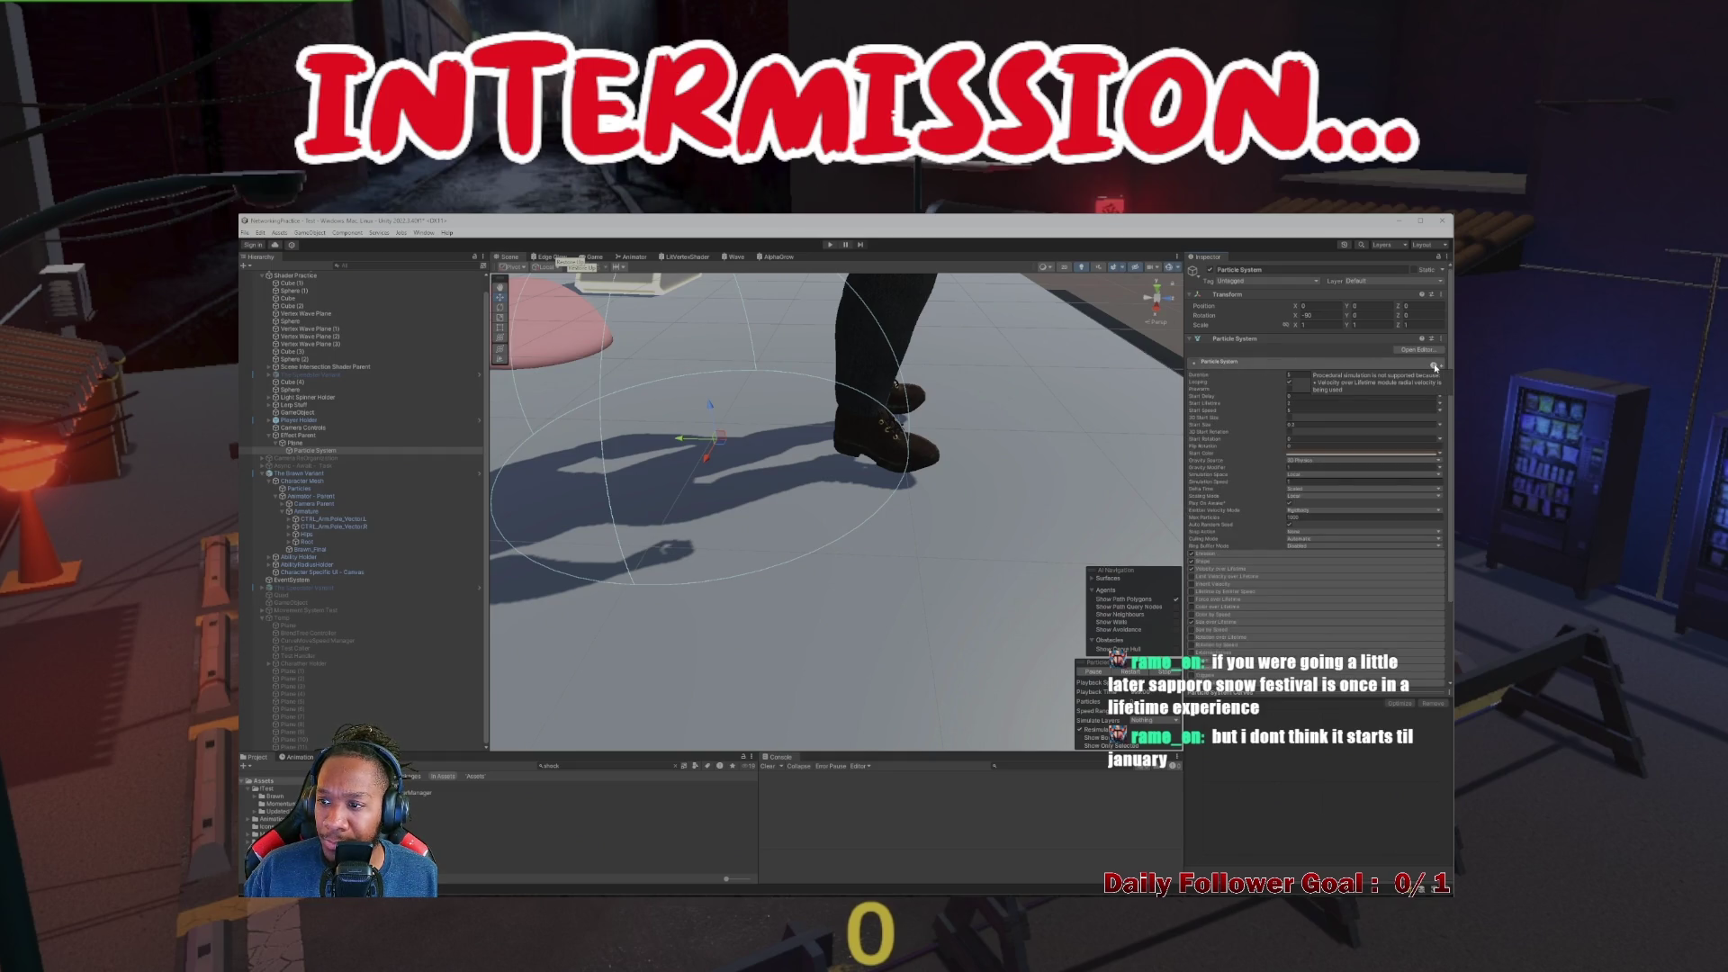
pyautogui.click(1193, 362)
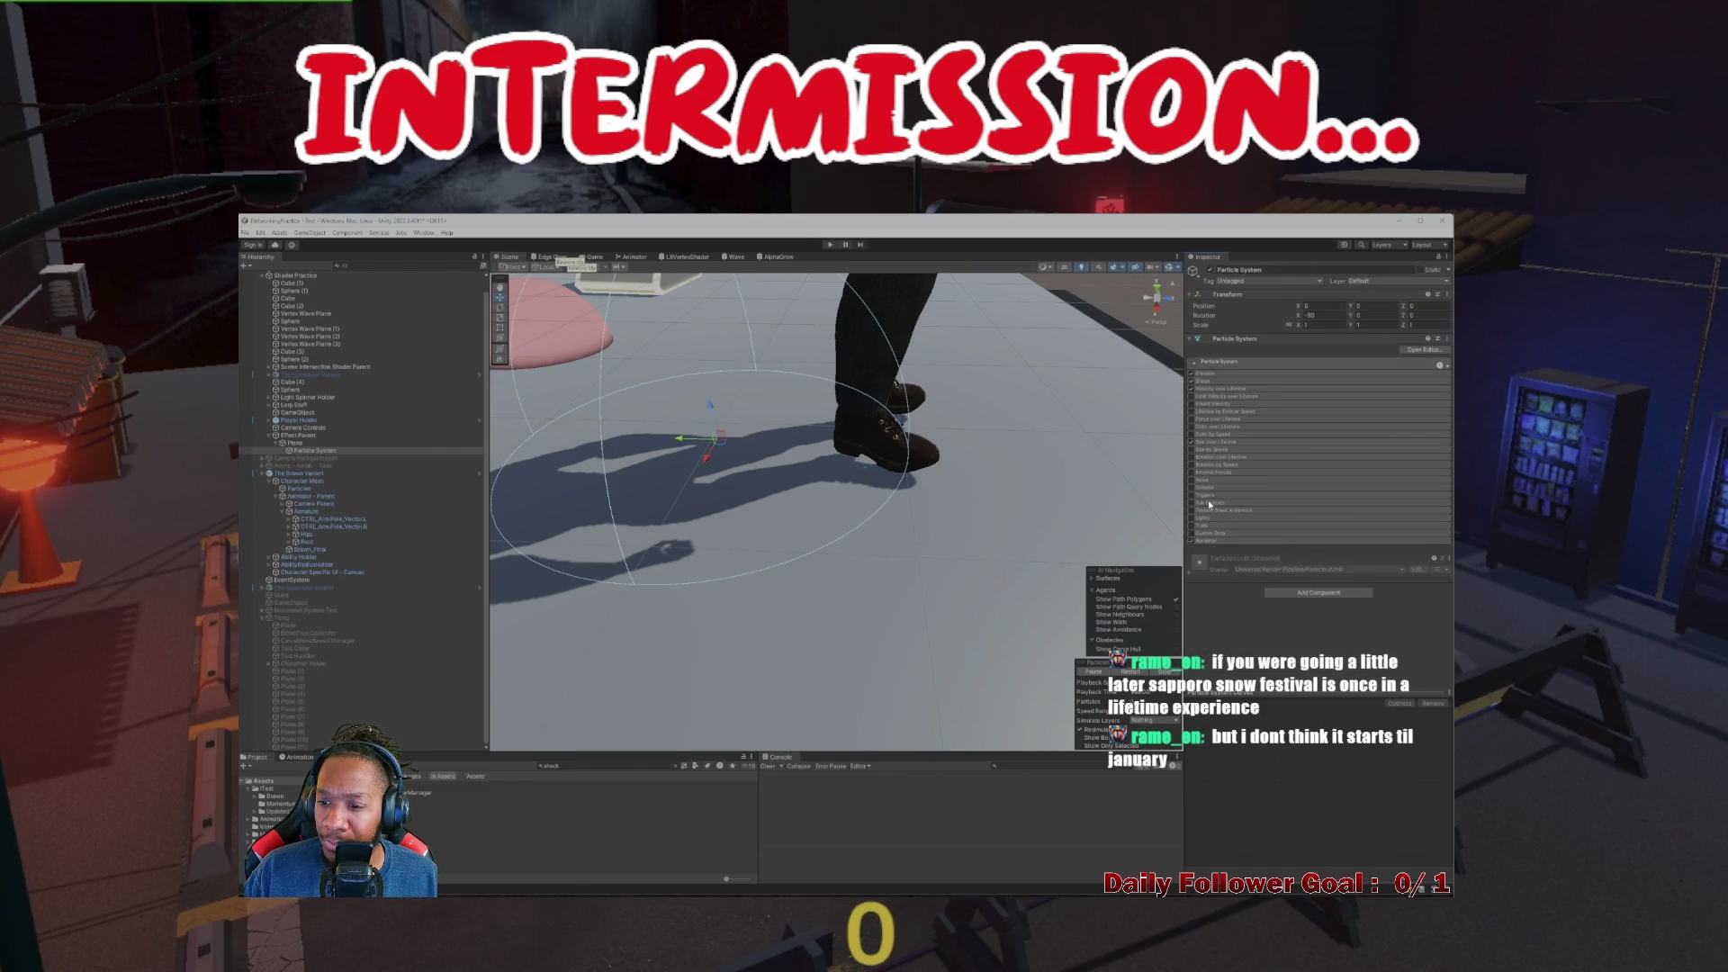
pyautogui.click(1204, 374)
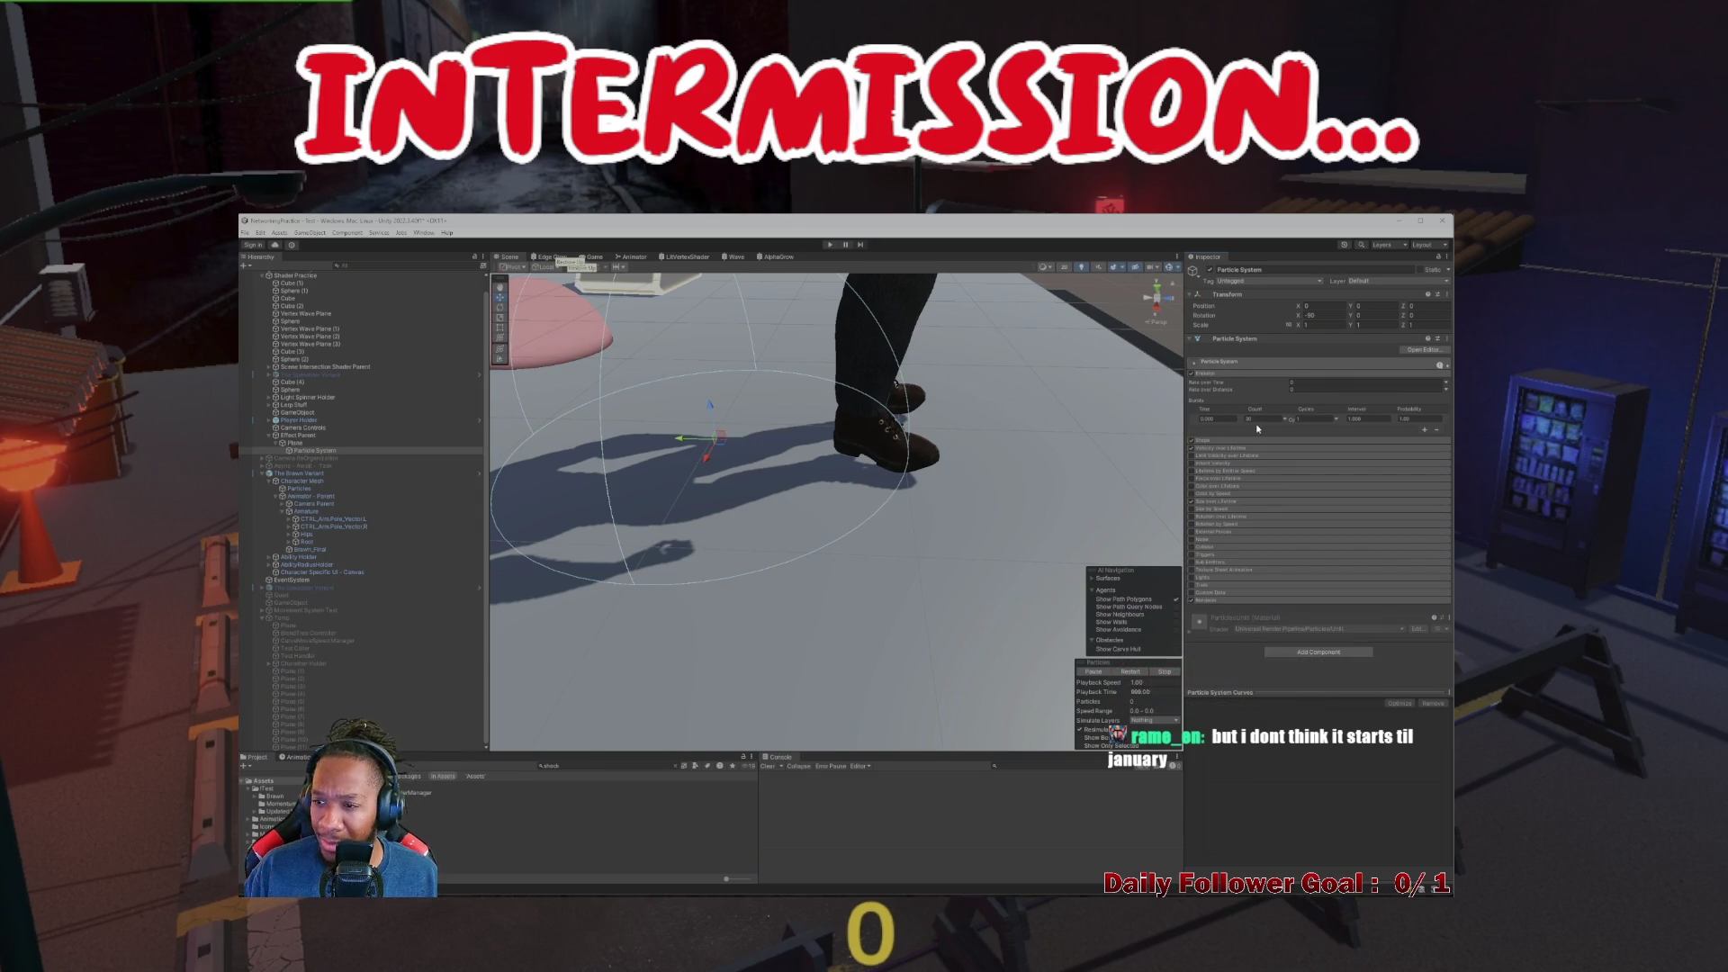
pyautogui.click(1230, 376)
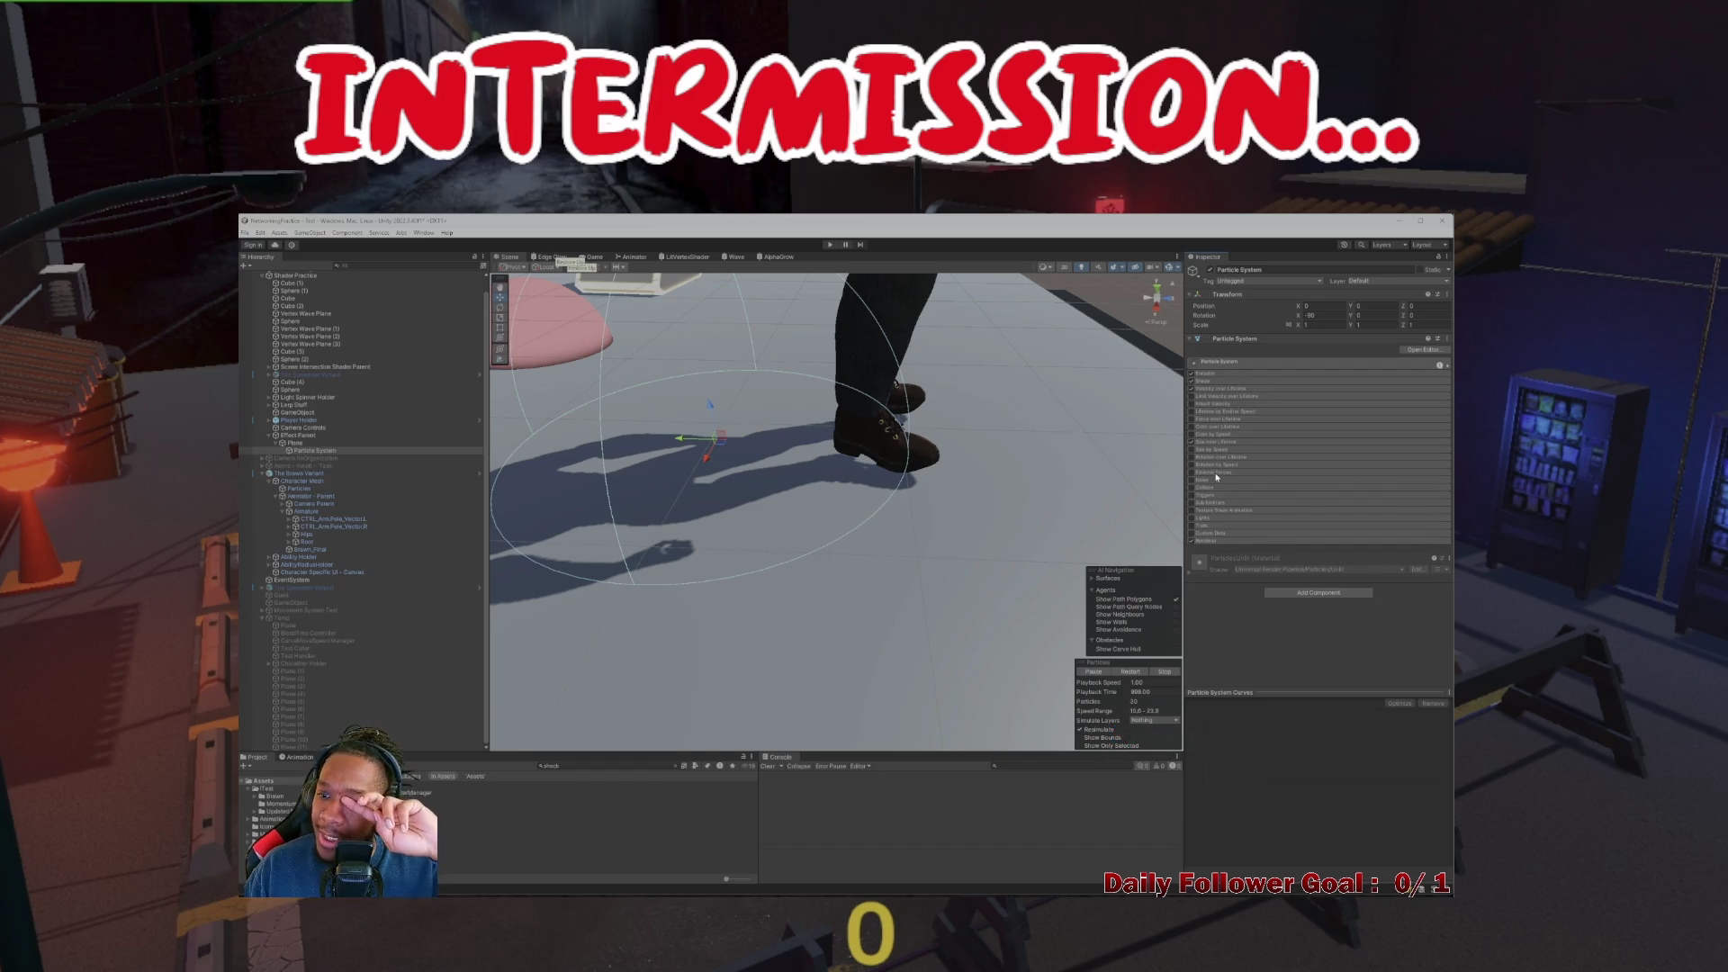
pyautogui.click(1224, 382)
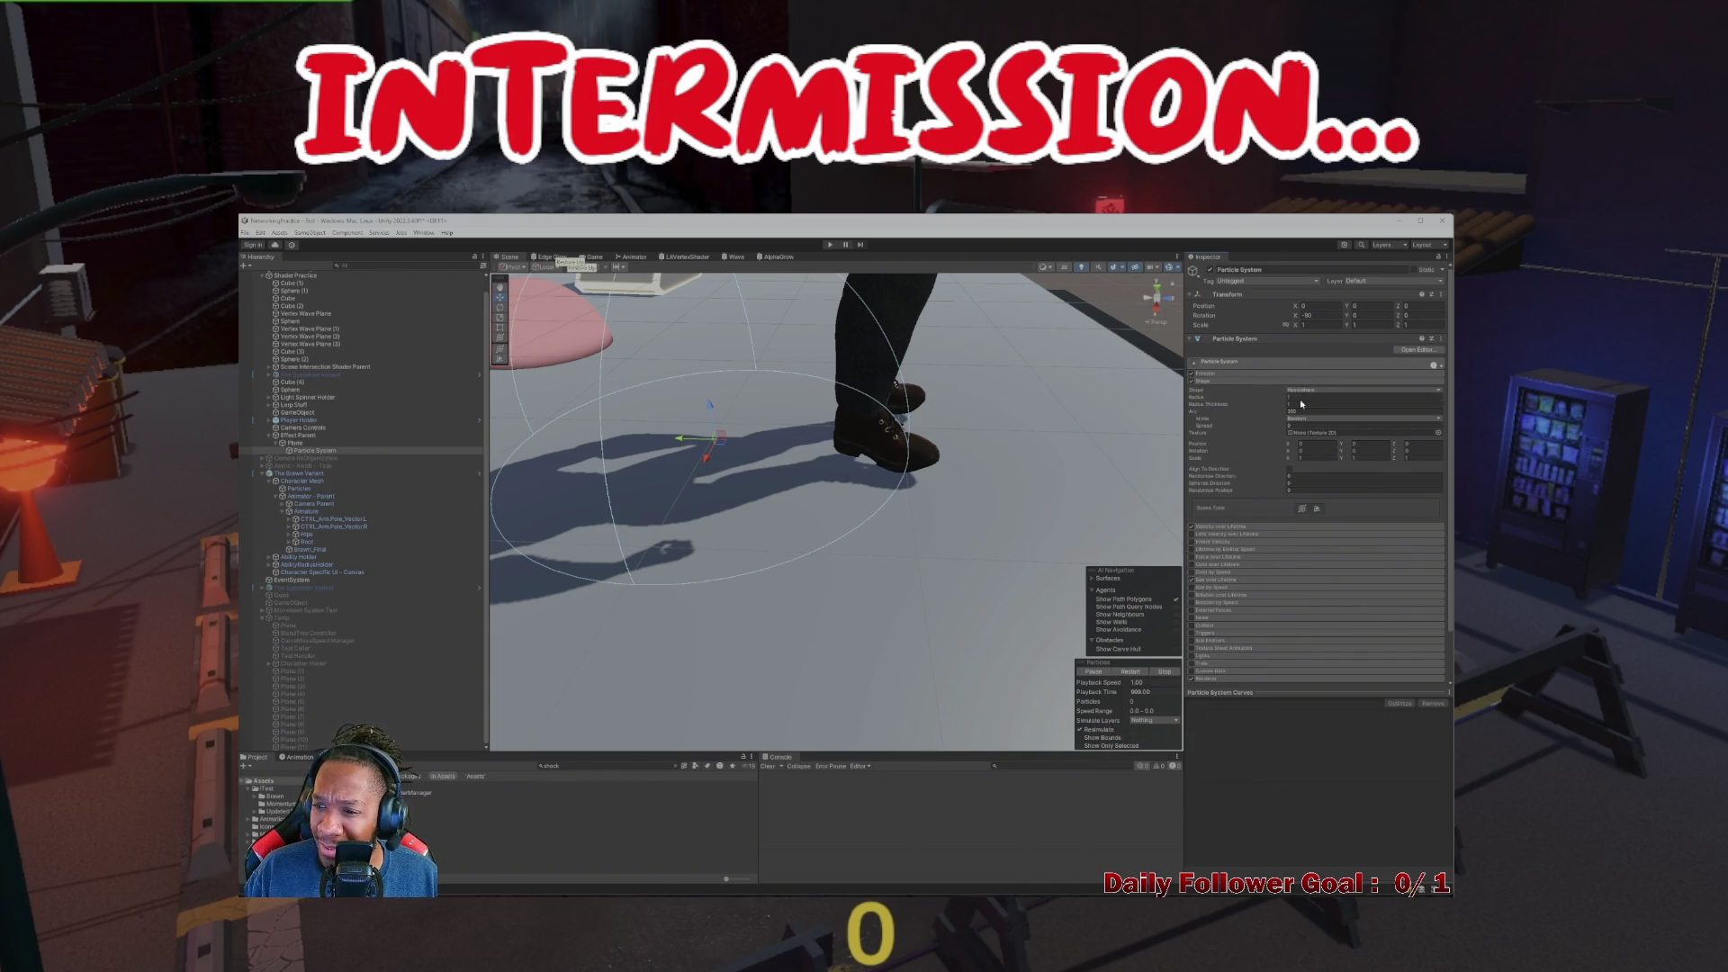
pyautogui.click(1438, 433)
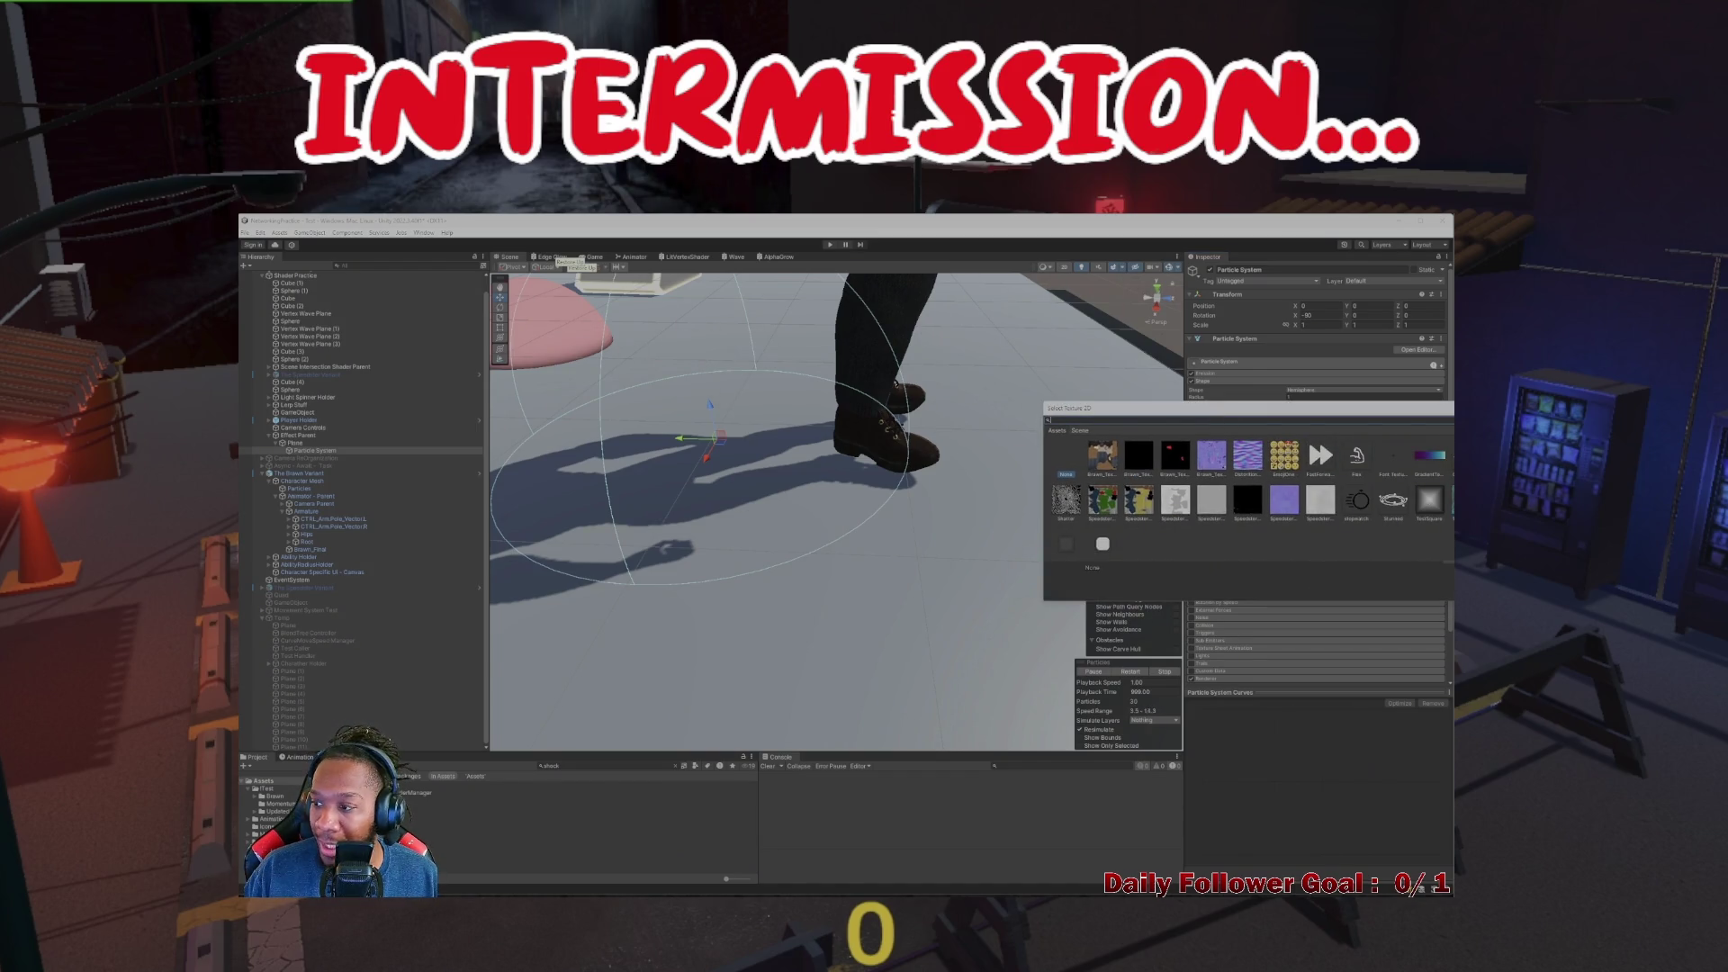
pyautogui.scroll(-5, 925, 440)
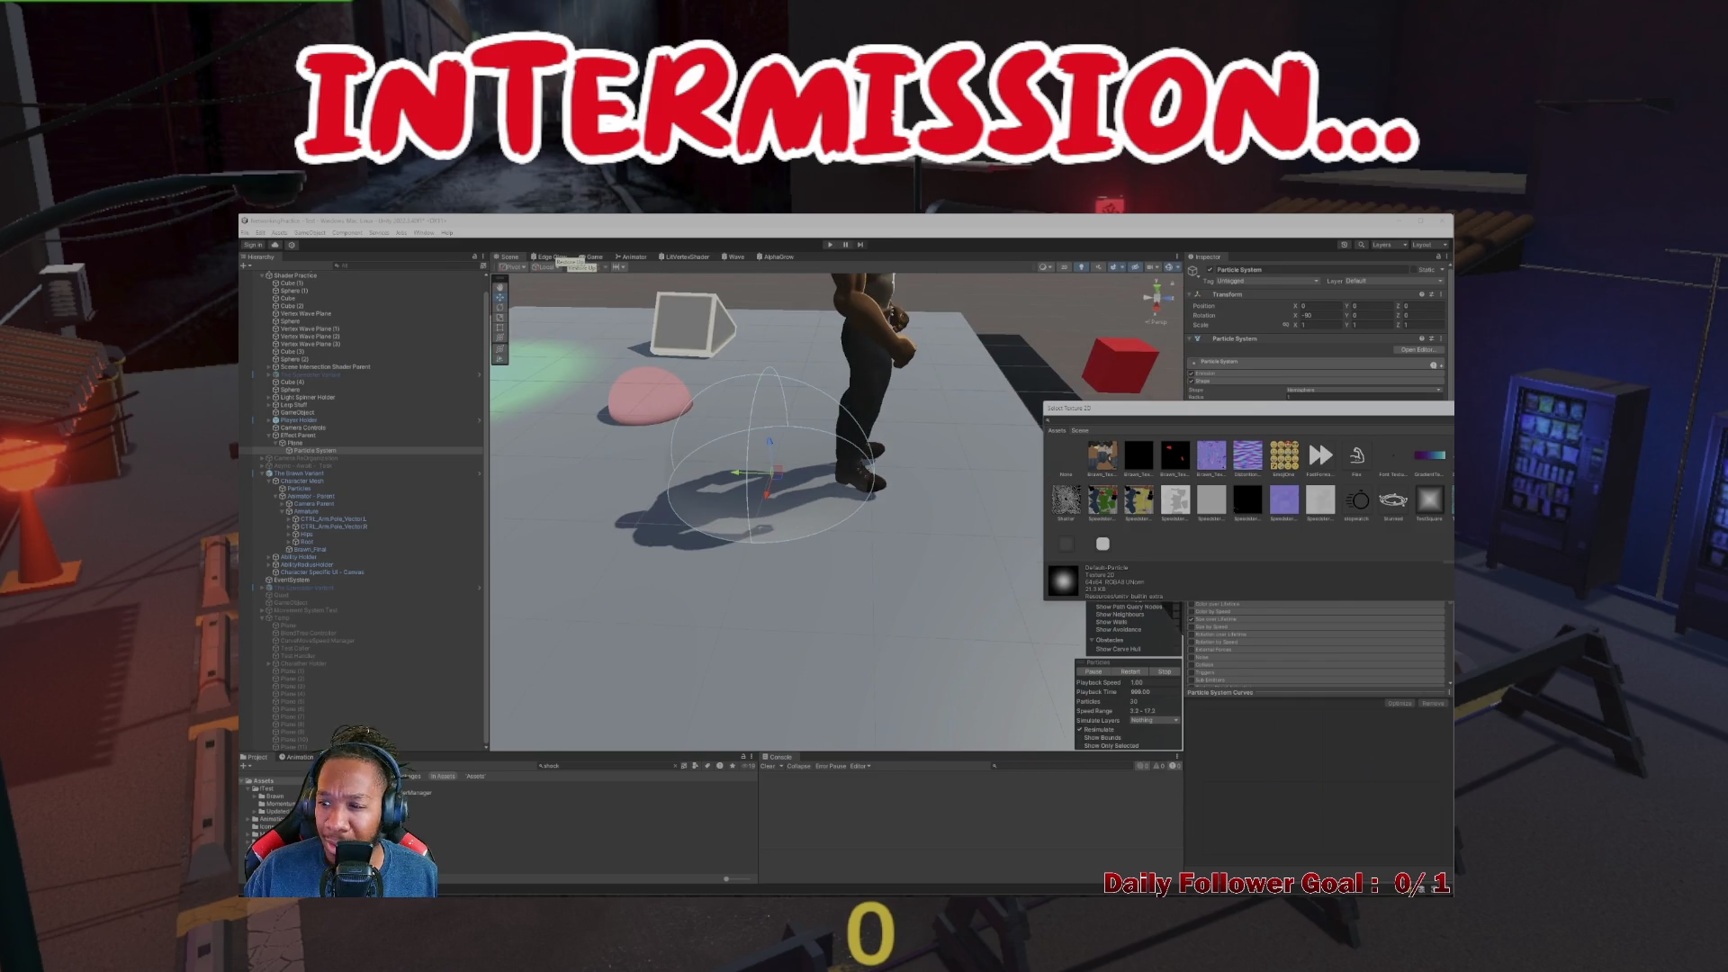
pyautogui.click(1066, 464)
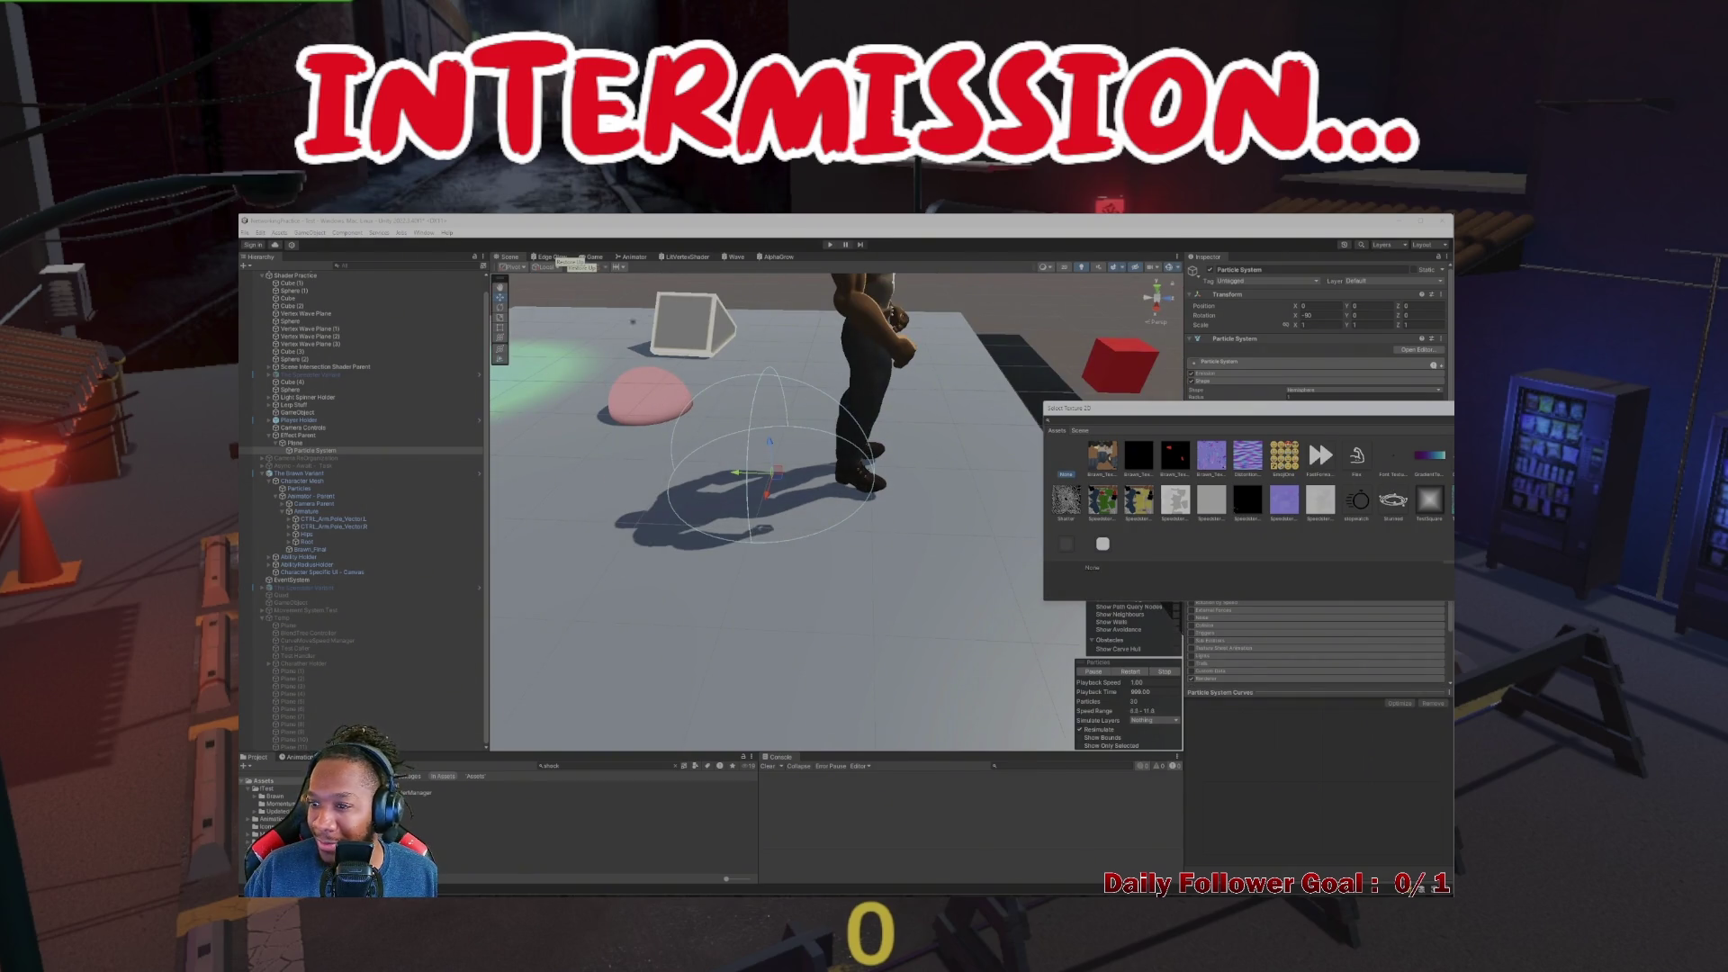
pyautogui.press('Return')
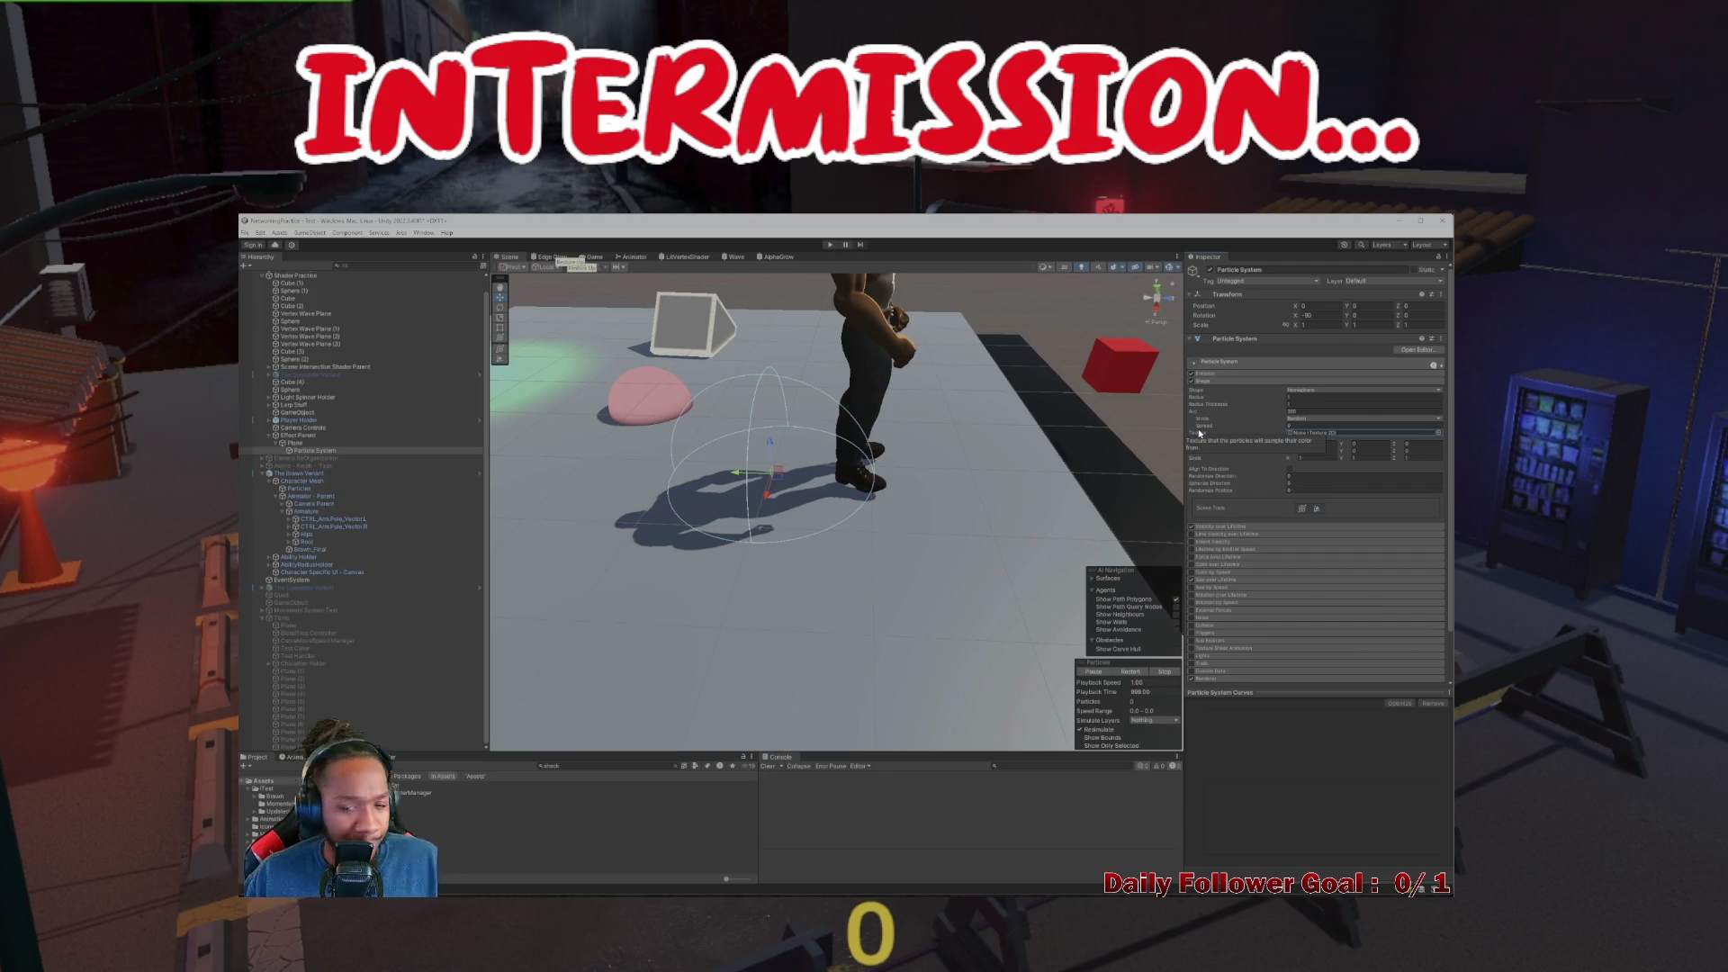
pyautogui.scroll(-1, 1197, 423)
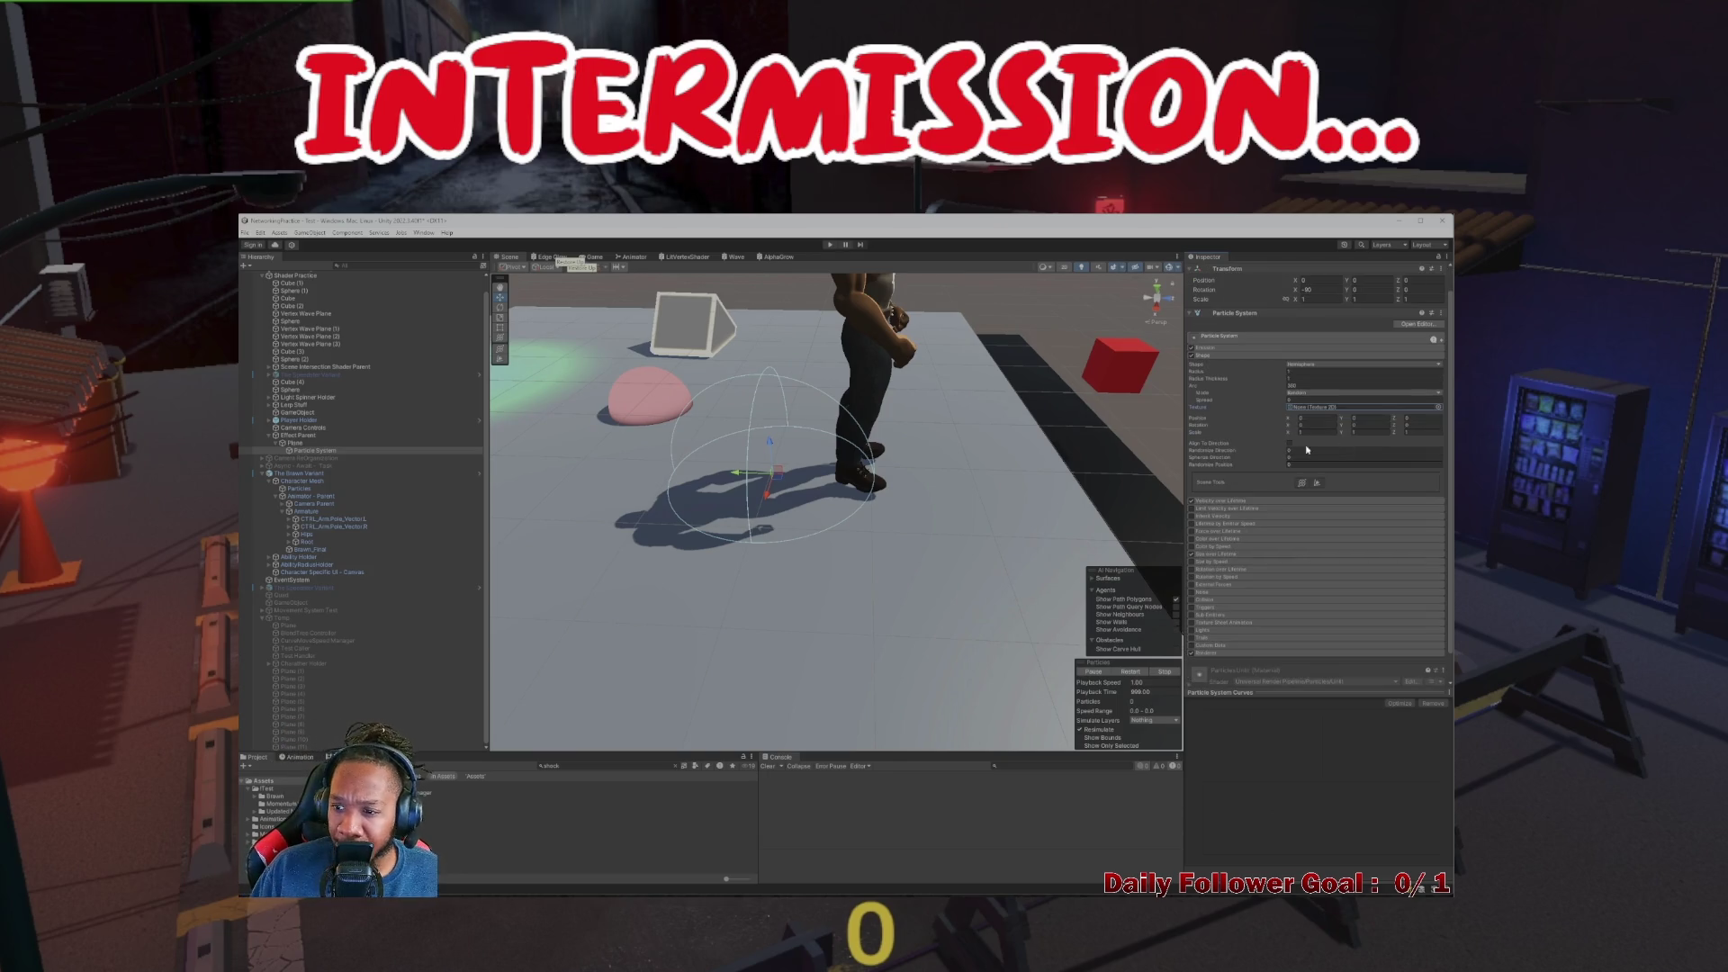
# Expand Renderer, keep the Billboard render mode, and open the ParticlesUnlit material's settings
pyautogui.click(1290, 357)
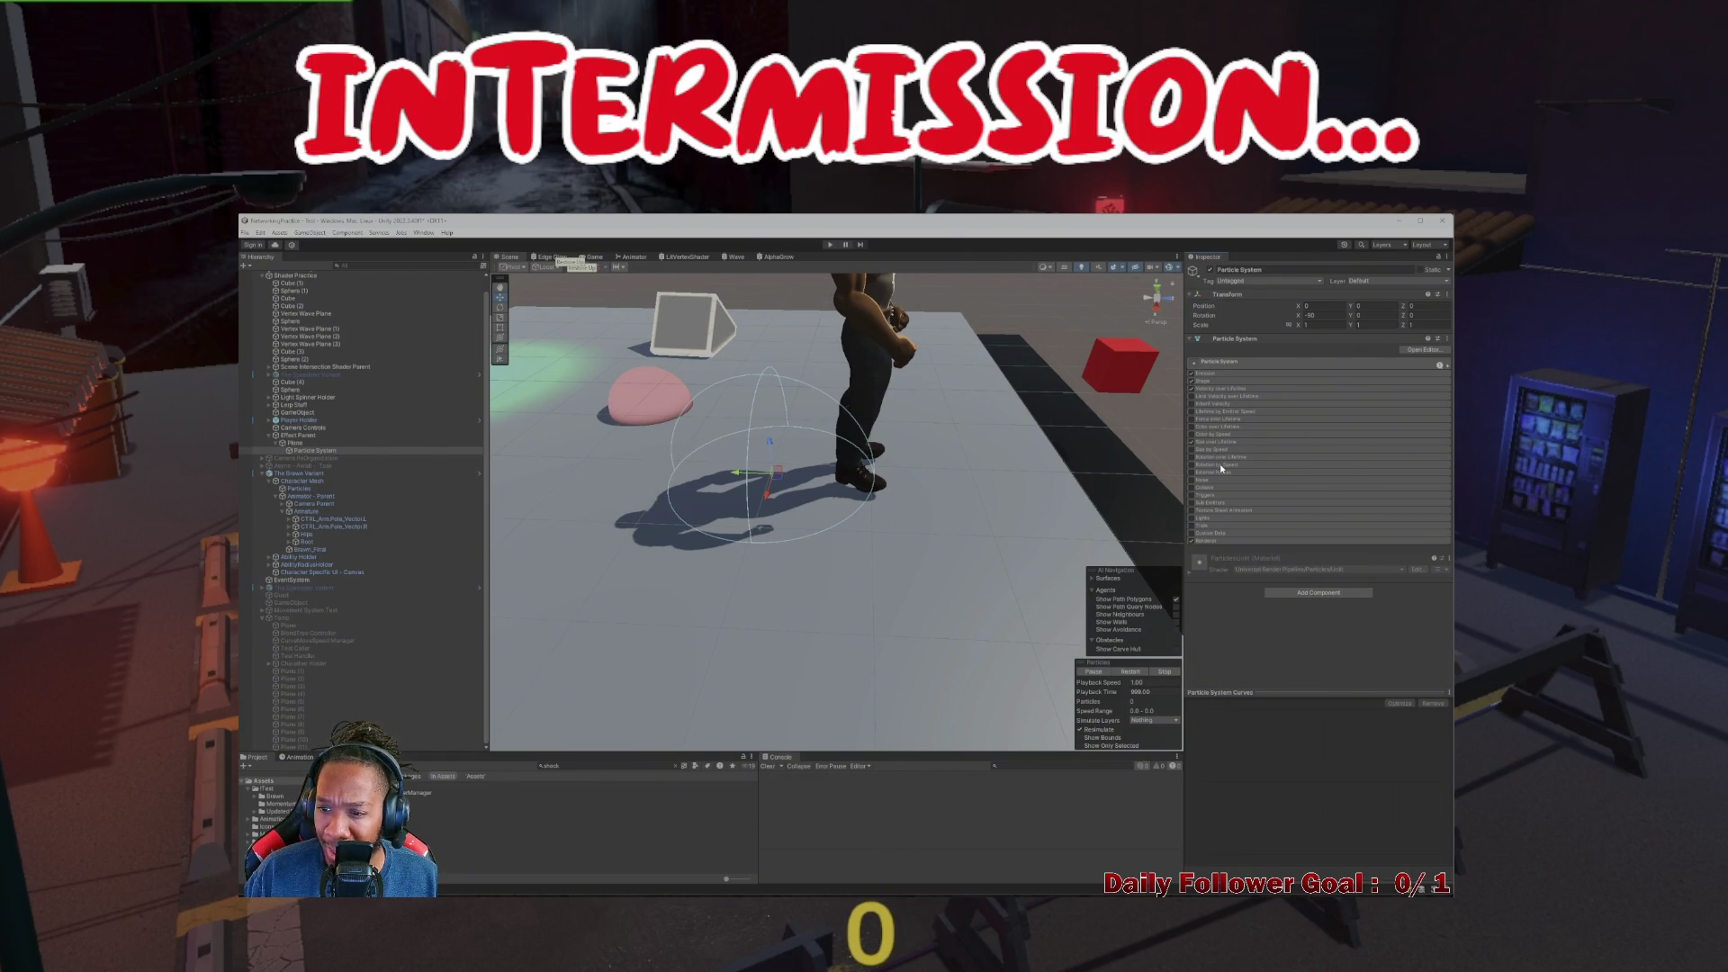
pyautogui.click(1206, 540)
pyautogui.scroll(-3, 1331, 480)
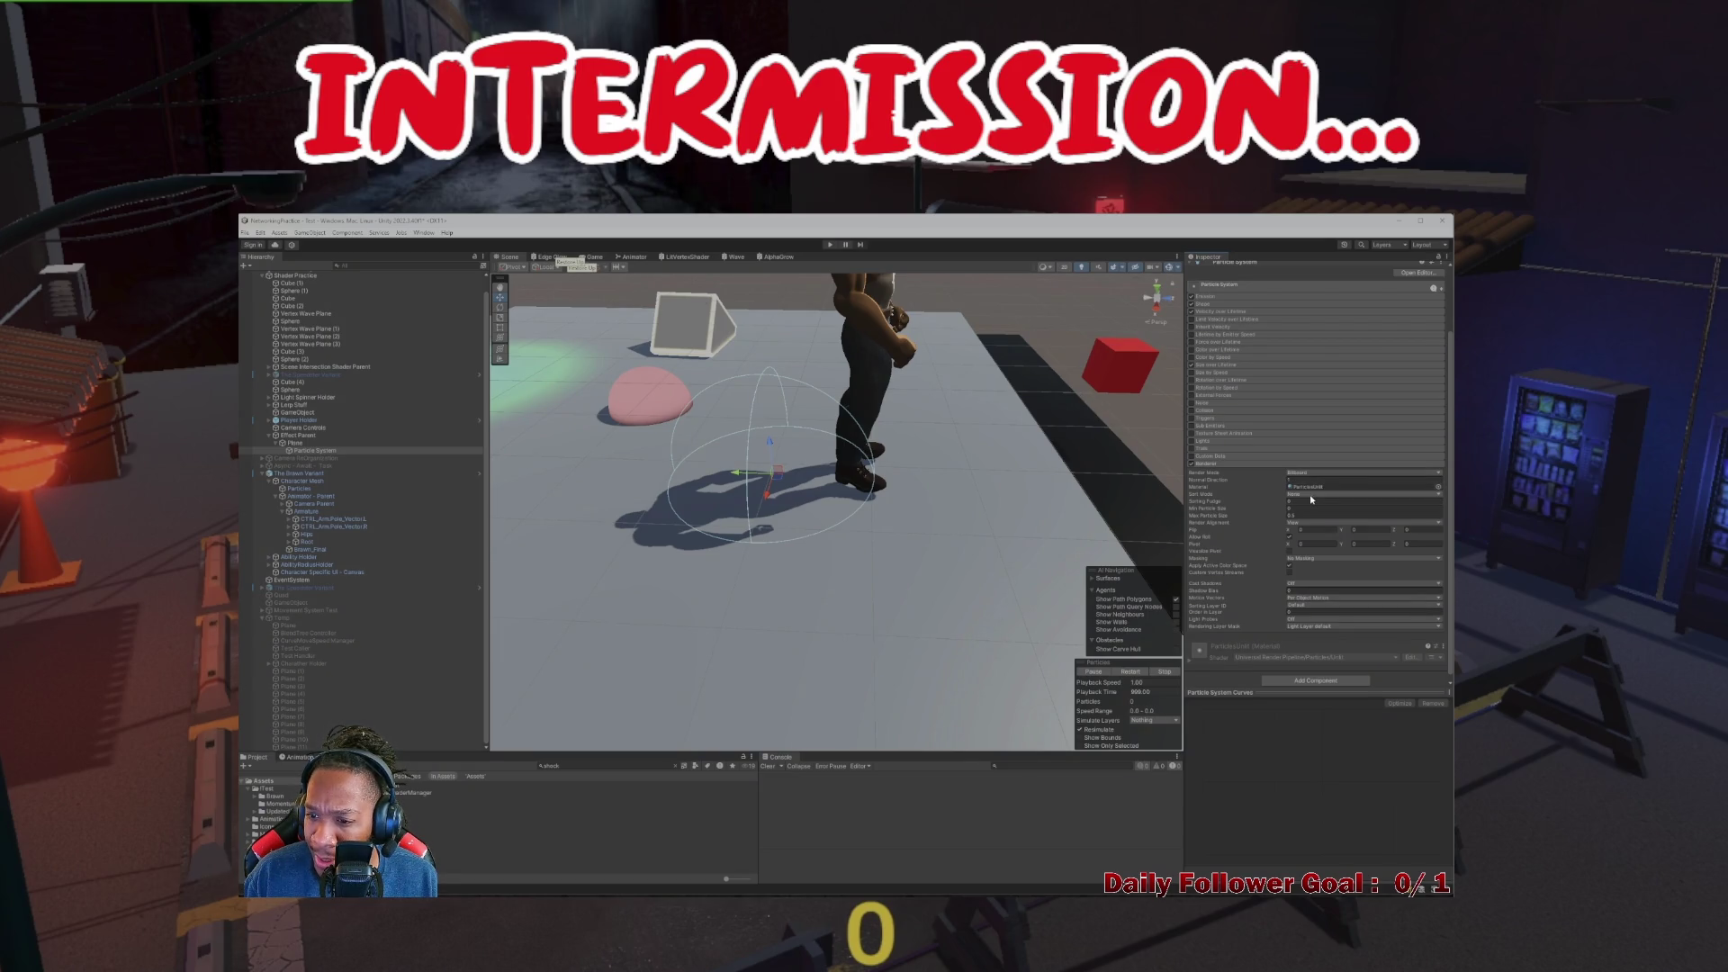
pyautogui.scroll(-1, 1293, 526)
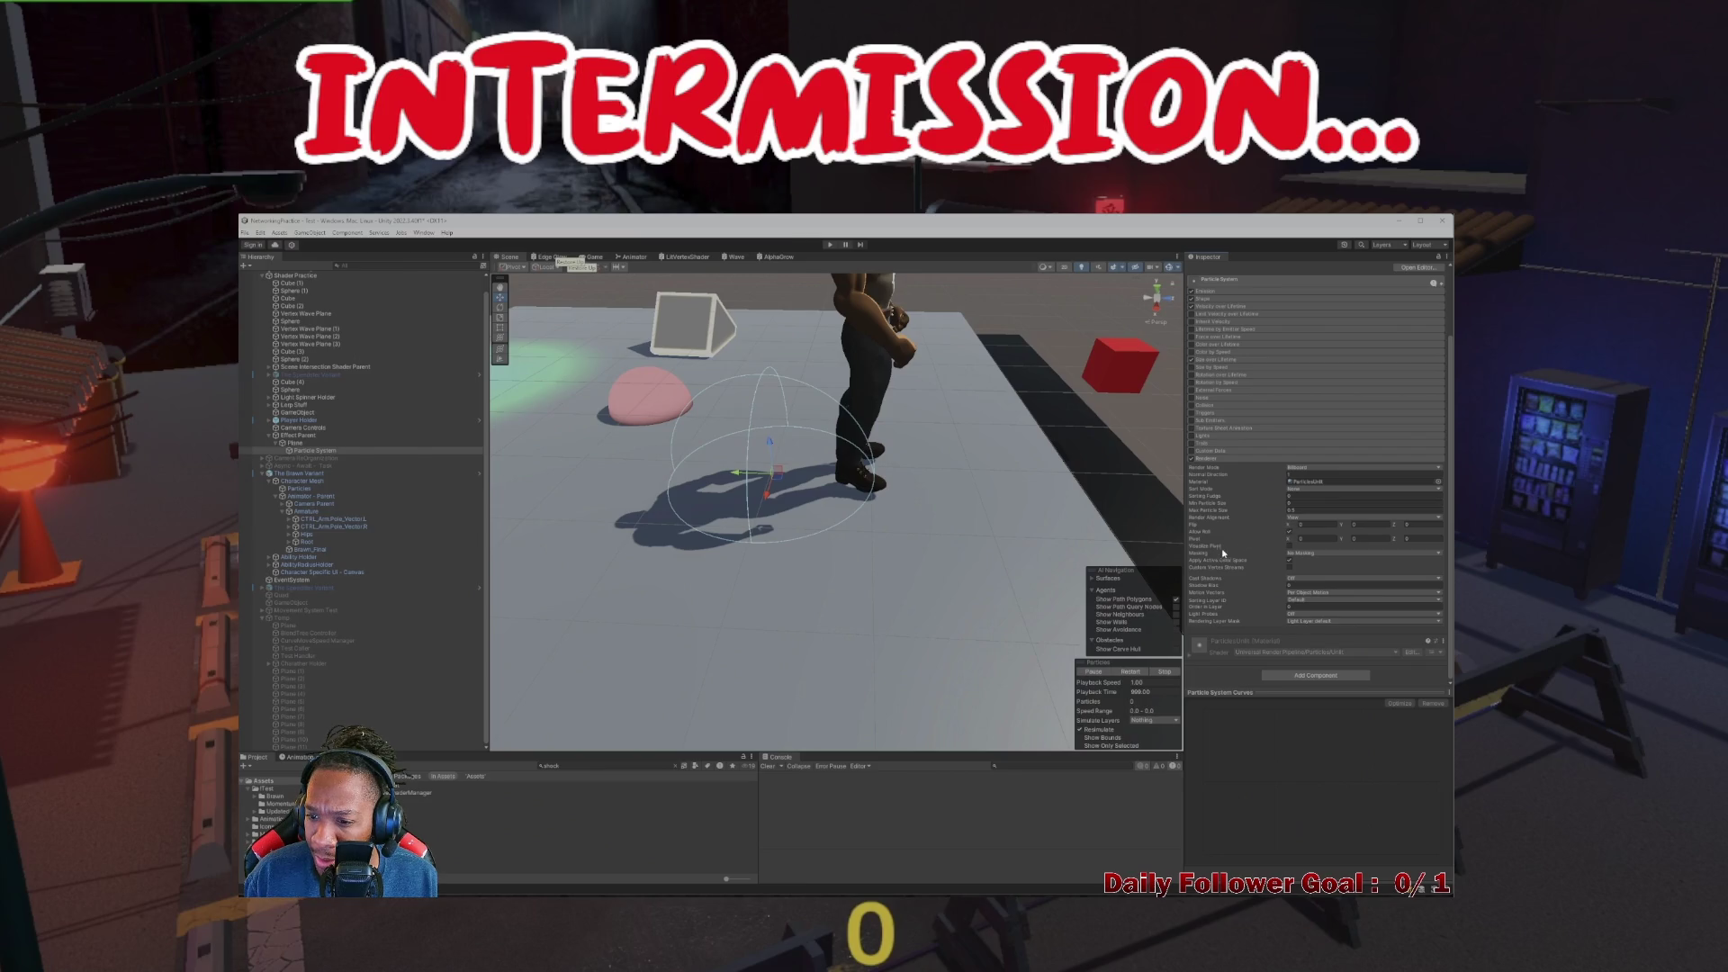
pyautogui.click(1314, 482)
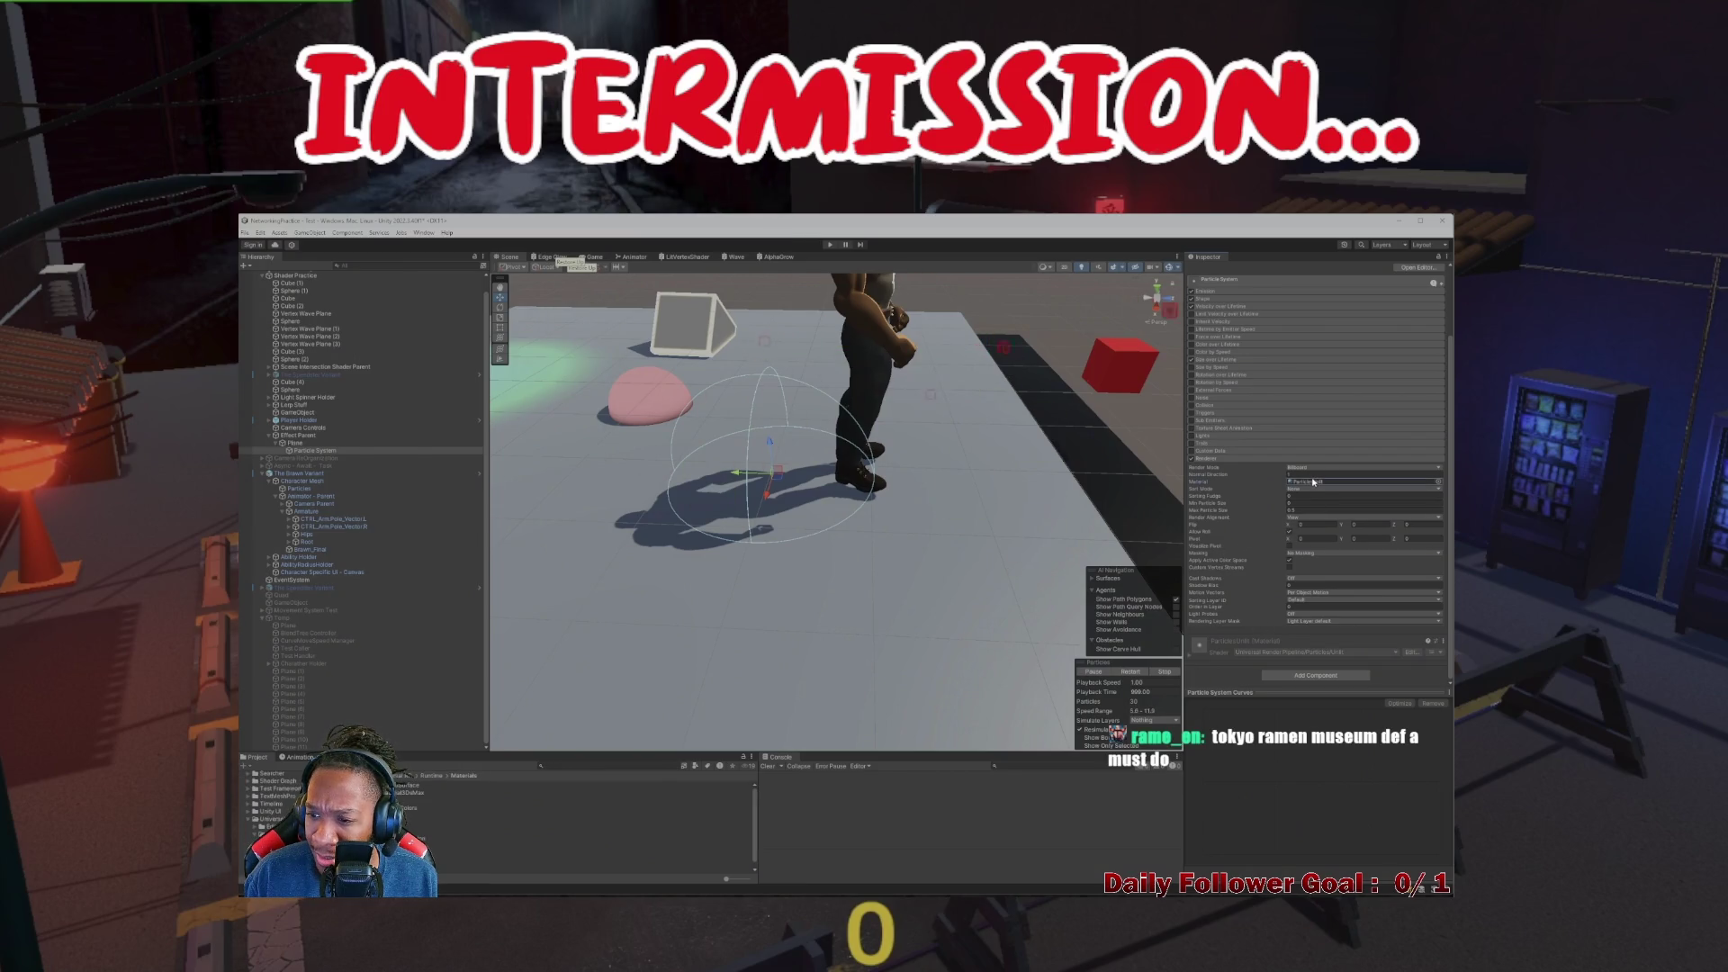
pyautogui.click(1299, 467)
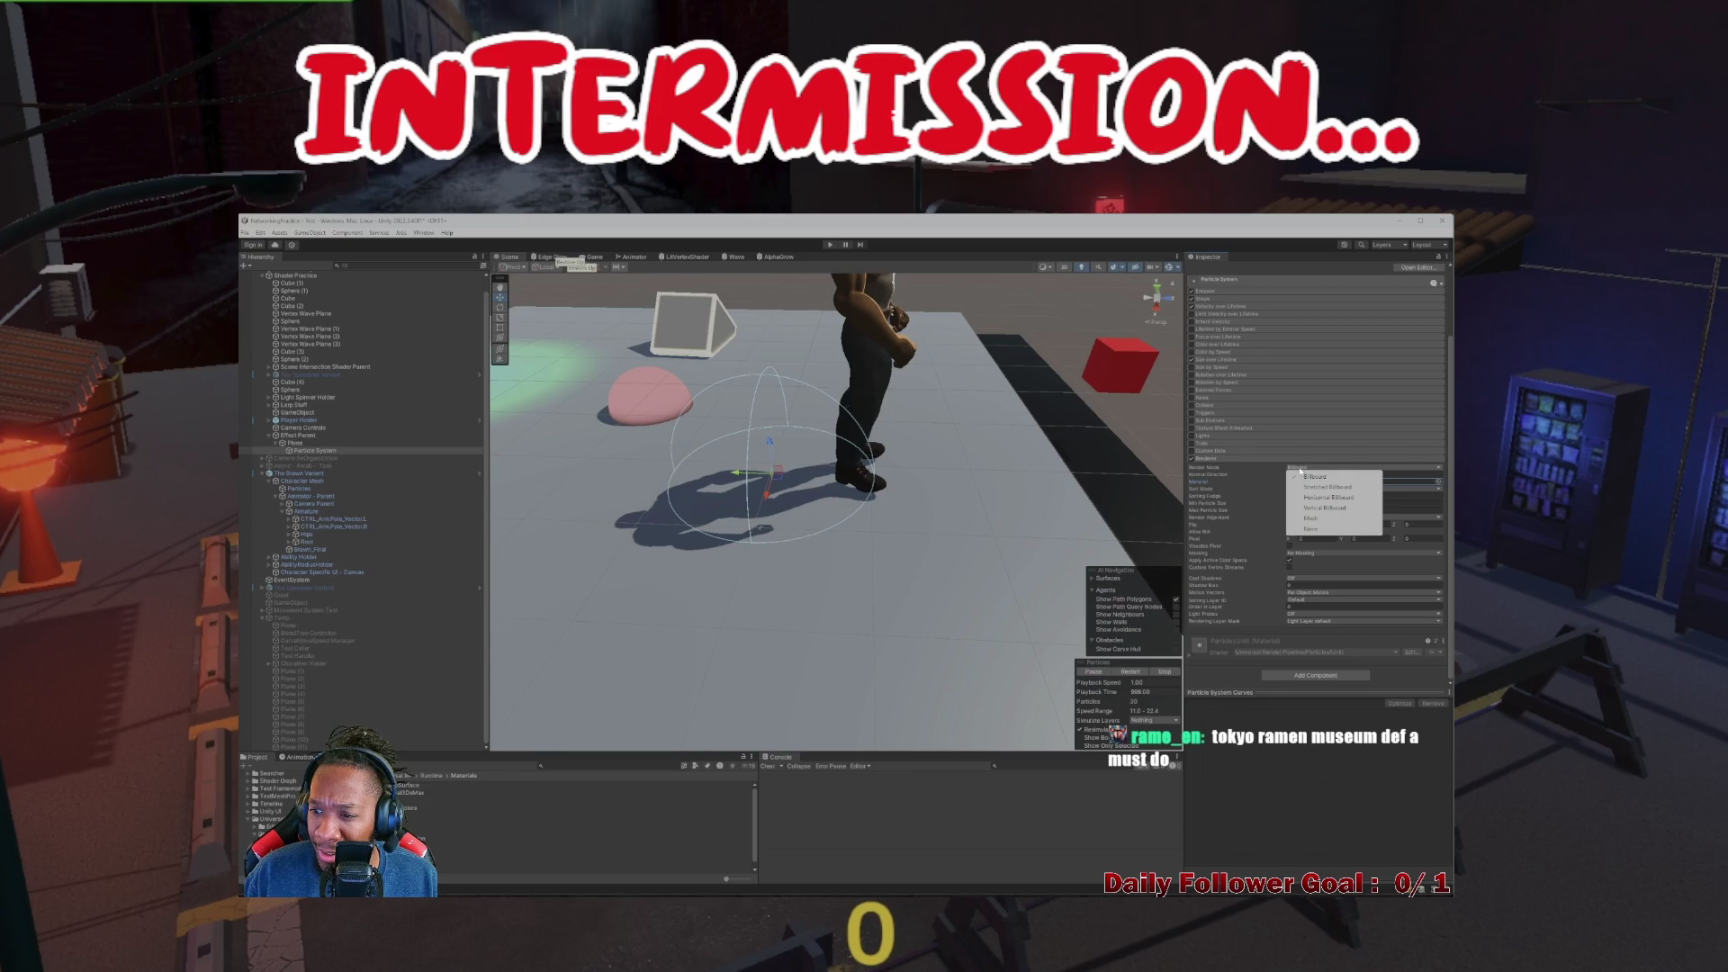
pyautogui.click(1305, 476)
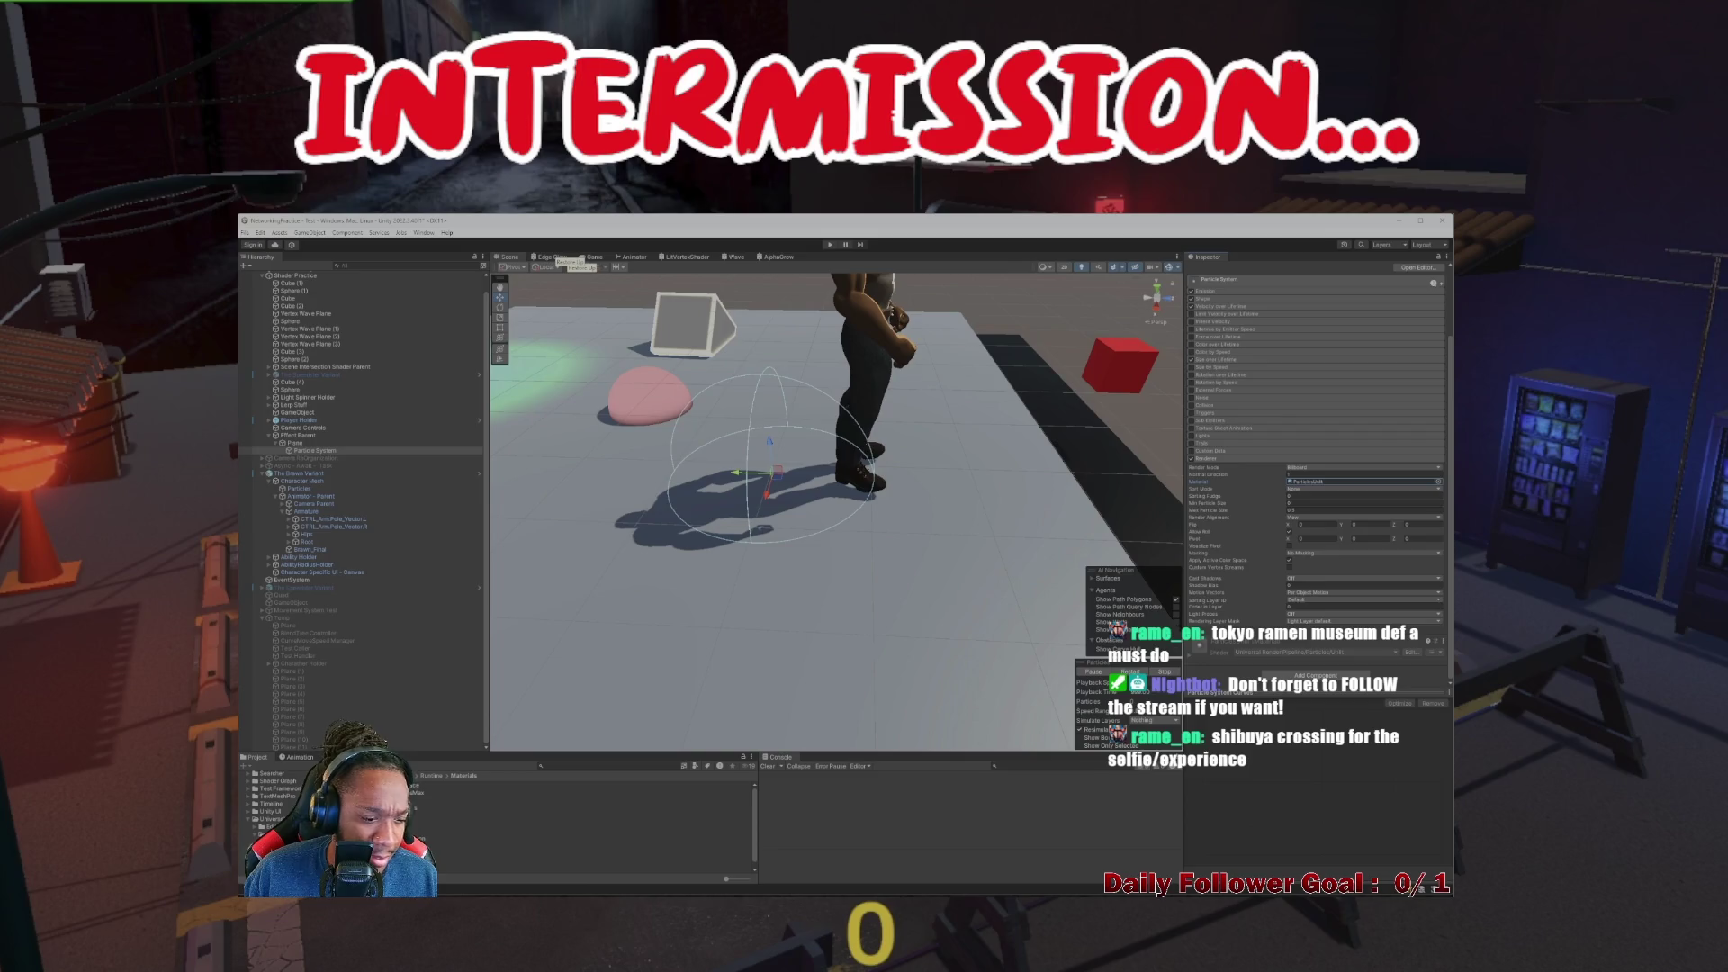
pyautogui.doubleClick(1364, 481)
pyautogui.click(1205, 369)
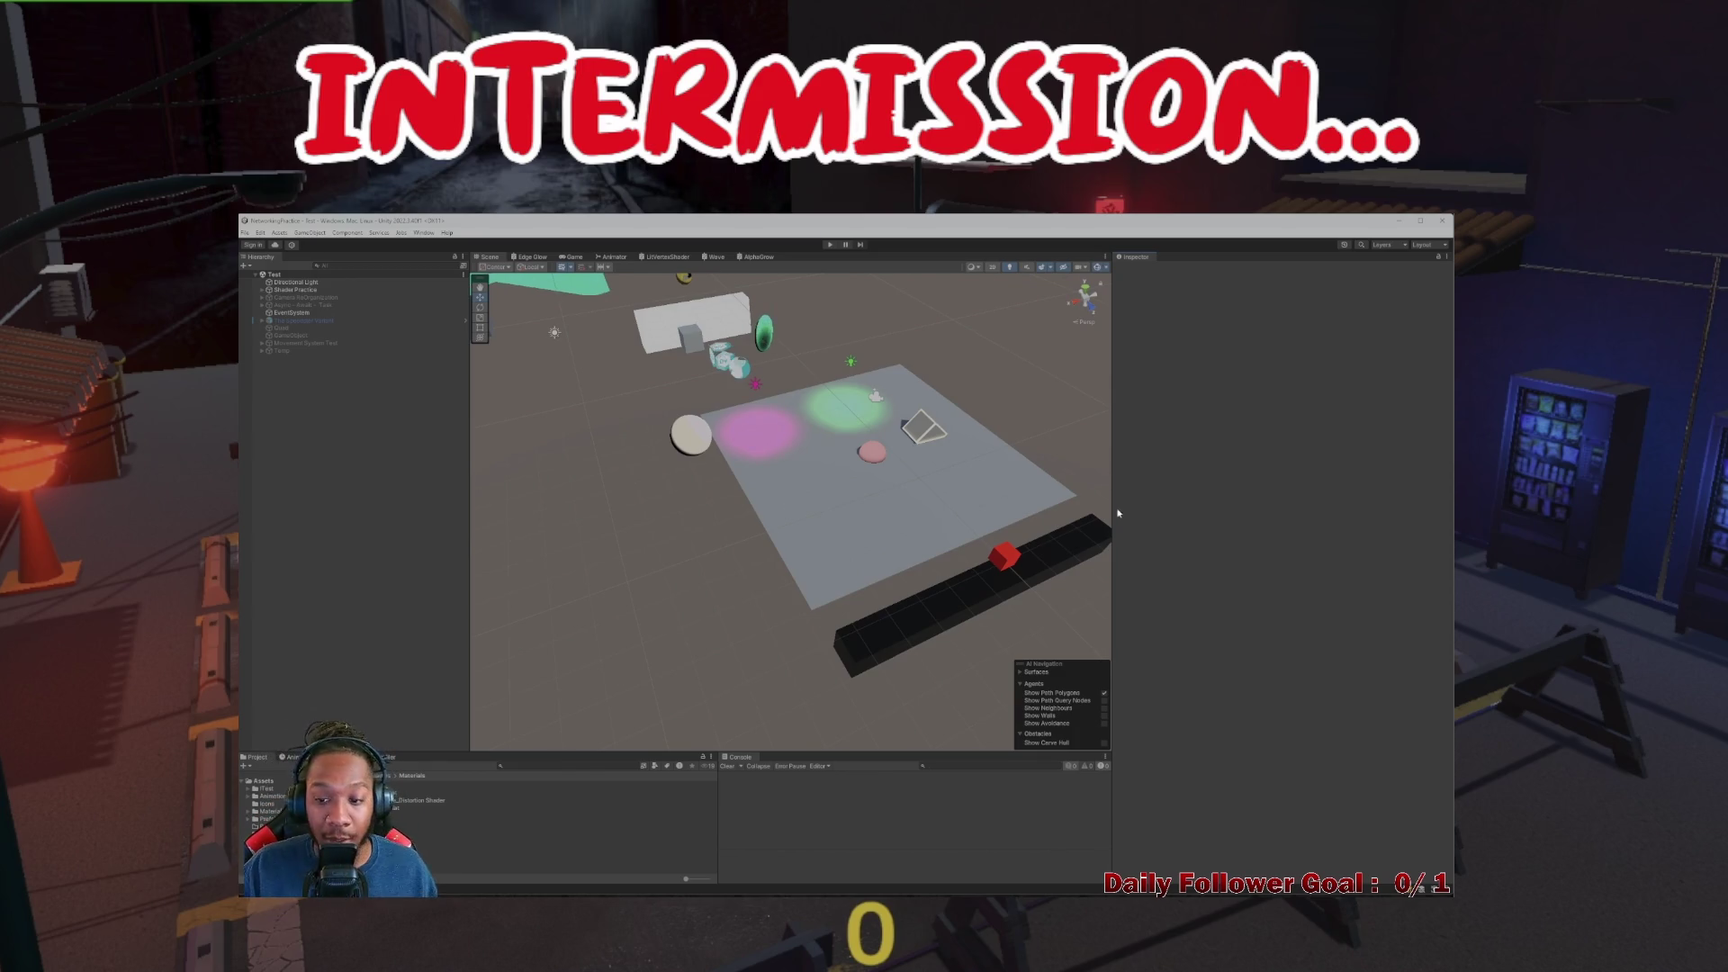
# Widen the Scene view, zoom and orbit close to the grey test plane, then enter Play mode
pyautogui.moveTo(1113, 531); pyautogui.dragTo(1297, 505)
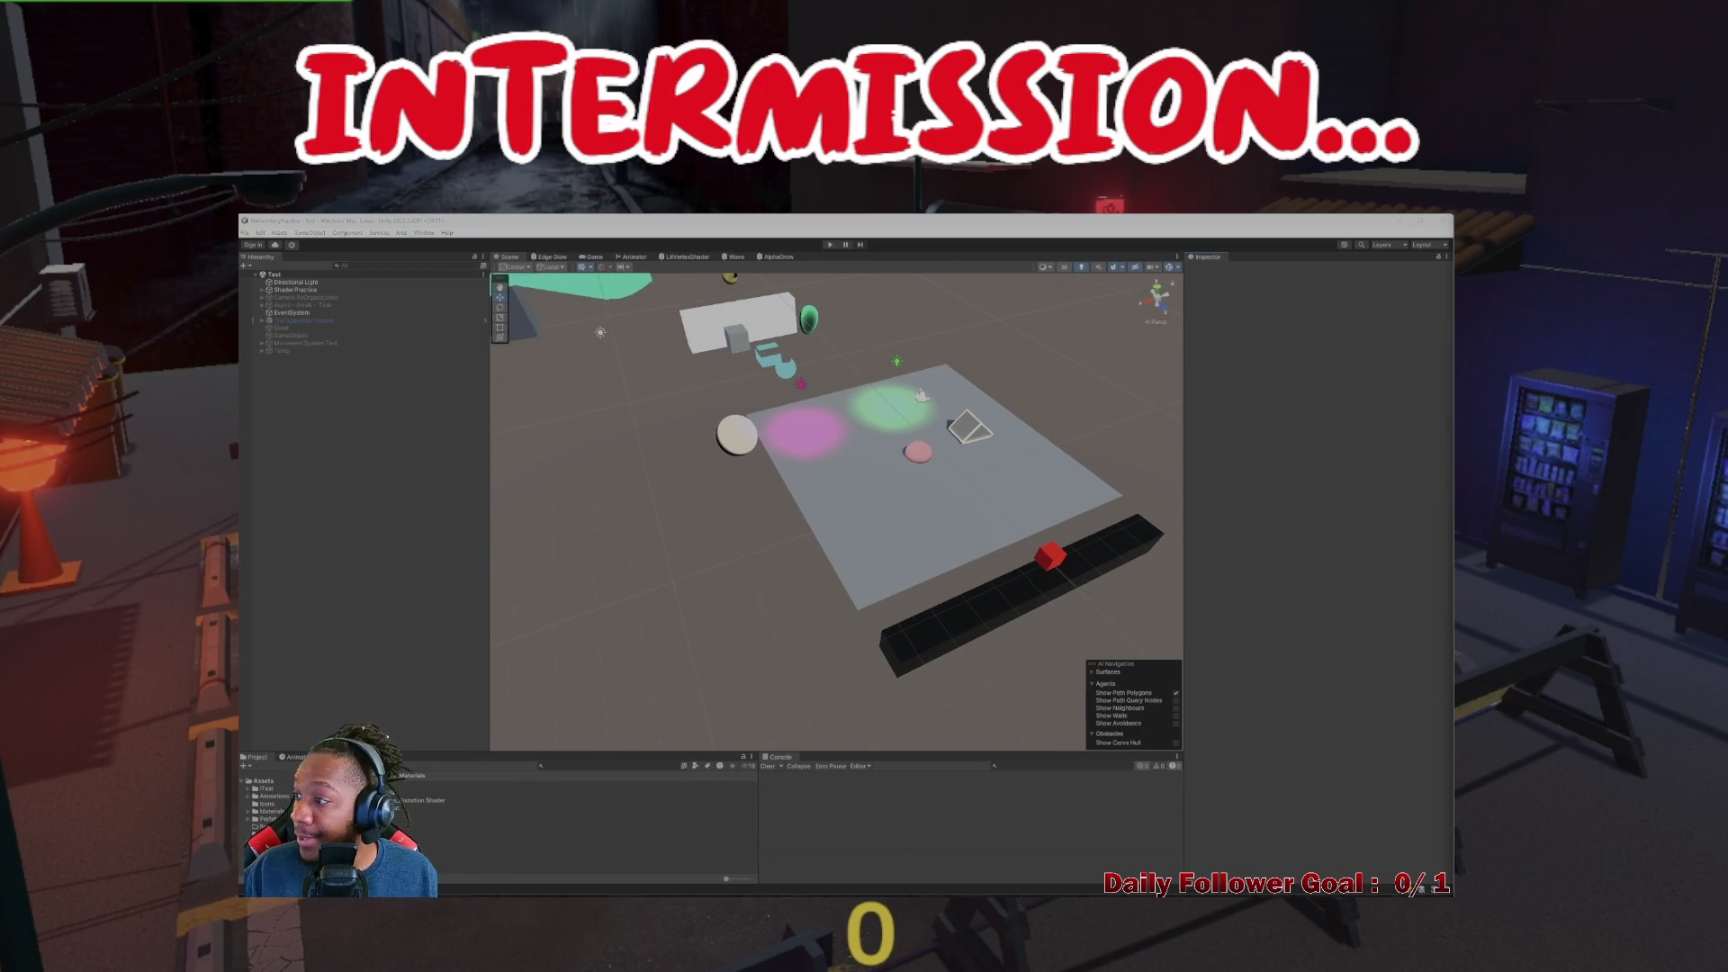
pyautogui.scroll(3, 552, 510)
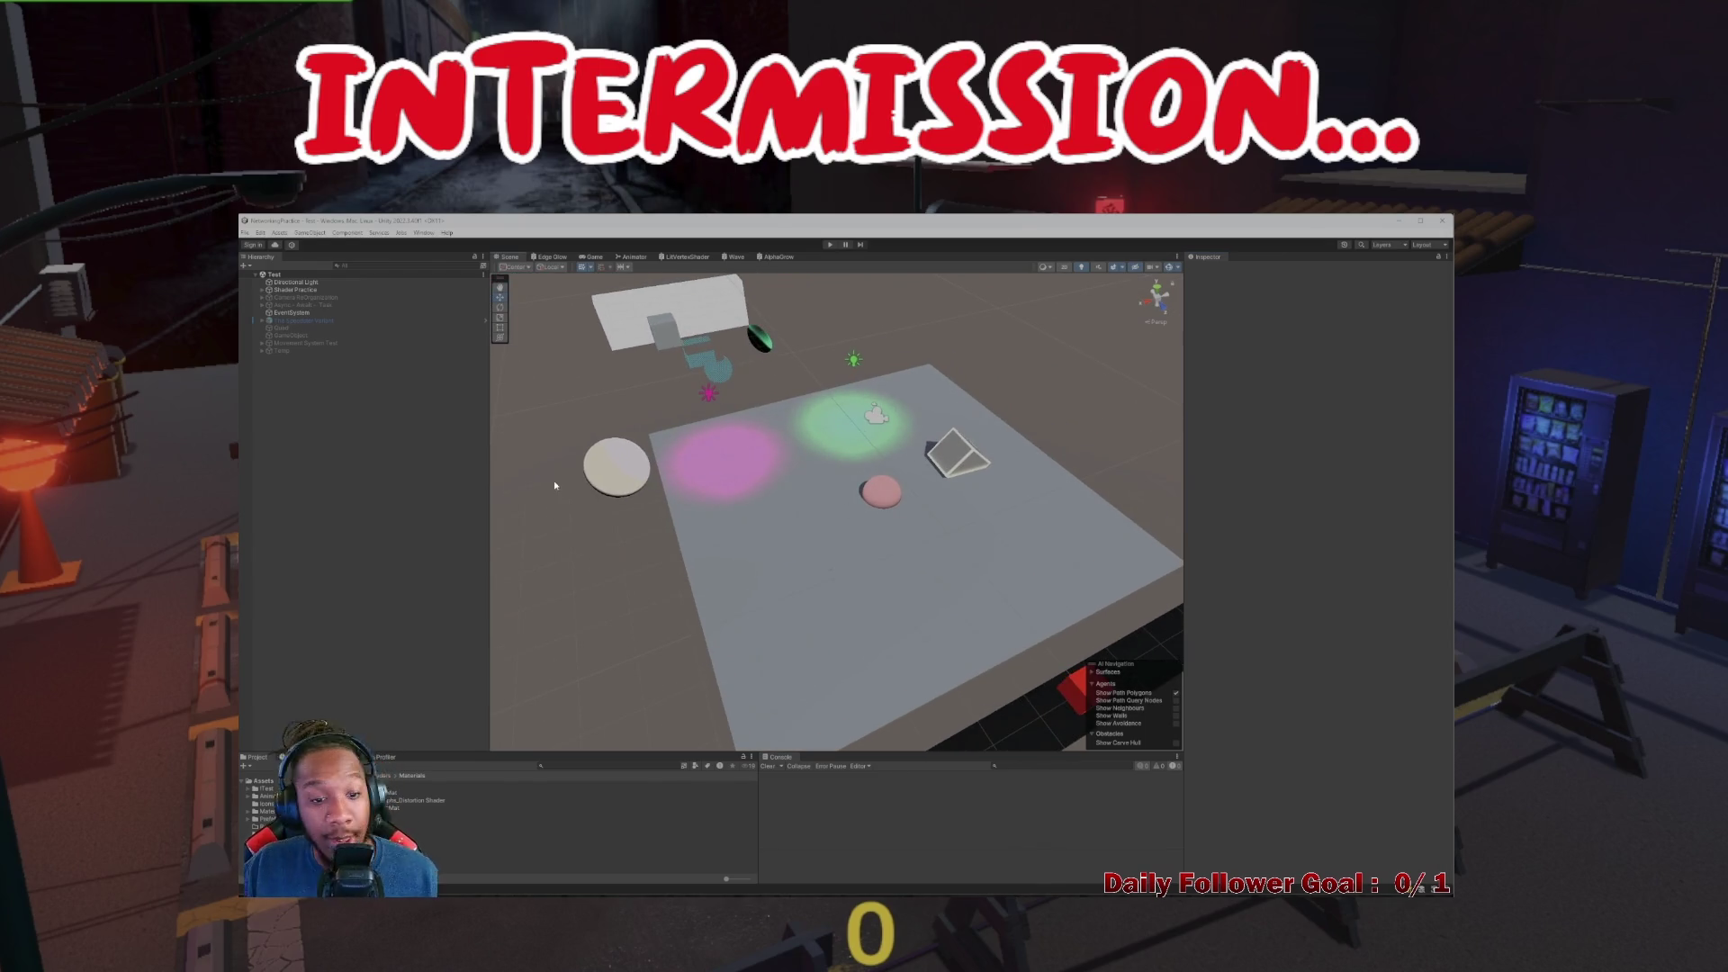
pyautogui.moveTo(747, 488)
pyautogui.mouseDown()
pyautogui.moveTo(882, 501)
pyautogui.moveTo(750, 495)
pyautogui.moveTo(913, 592)
pyautogui.moveTo(791, 590)
pyautogui.moveTo(700, 561)
pyautogui.moveTo(767, 598)
pyautogui.moveTo(786, 536)
pyautogui.moveTo(770, 625)
pyautogui.moveTo(767, 548)
pyautogui.moveTo(906, 590)
pyautogui.moveTo(903, 529)
pyautogui.moveTo(853, 619)
pyautogui.mouseUp()
pyautogui.click(828, 243)
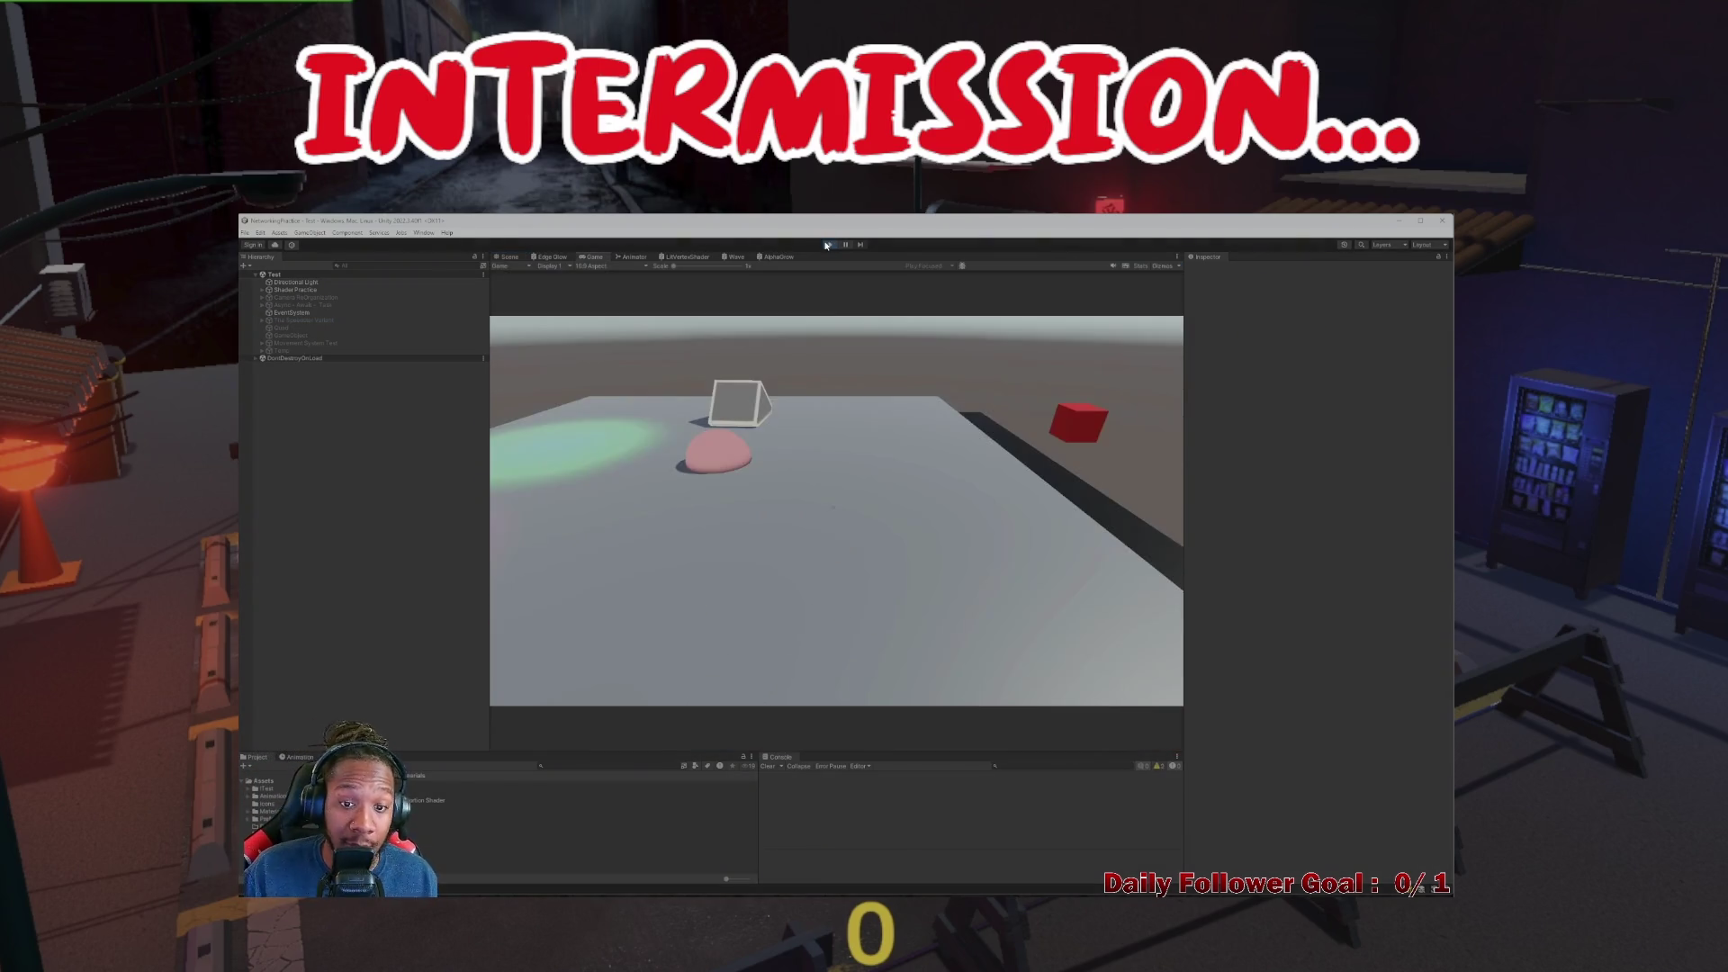
# Exit Play mode, expand the Temp group, and drag The Brawn Variant higher in the Hierarchy
pyautogui.click(828, 244)
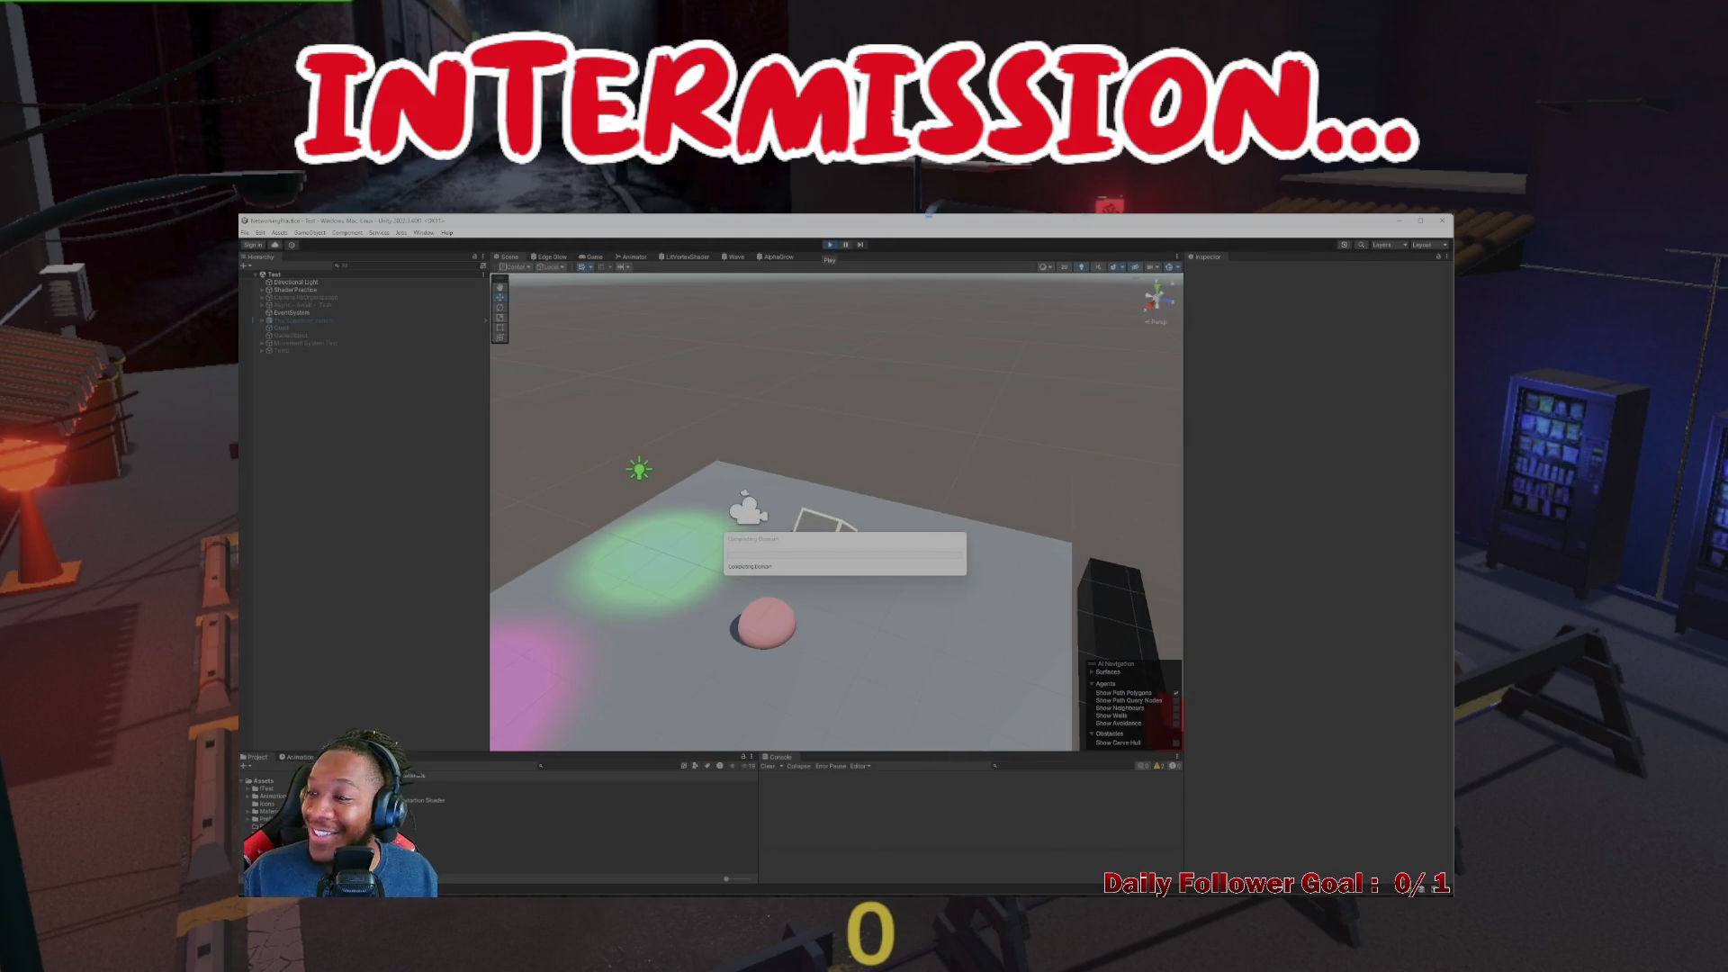
pyautogui.click(828, 244)
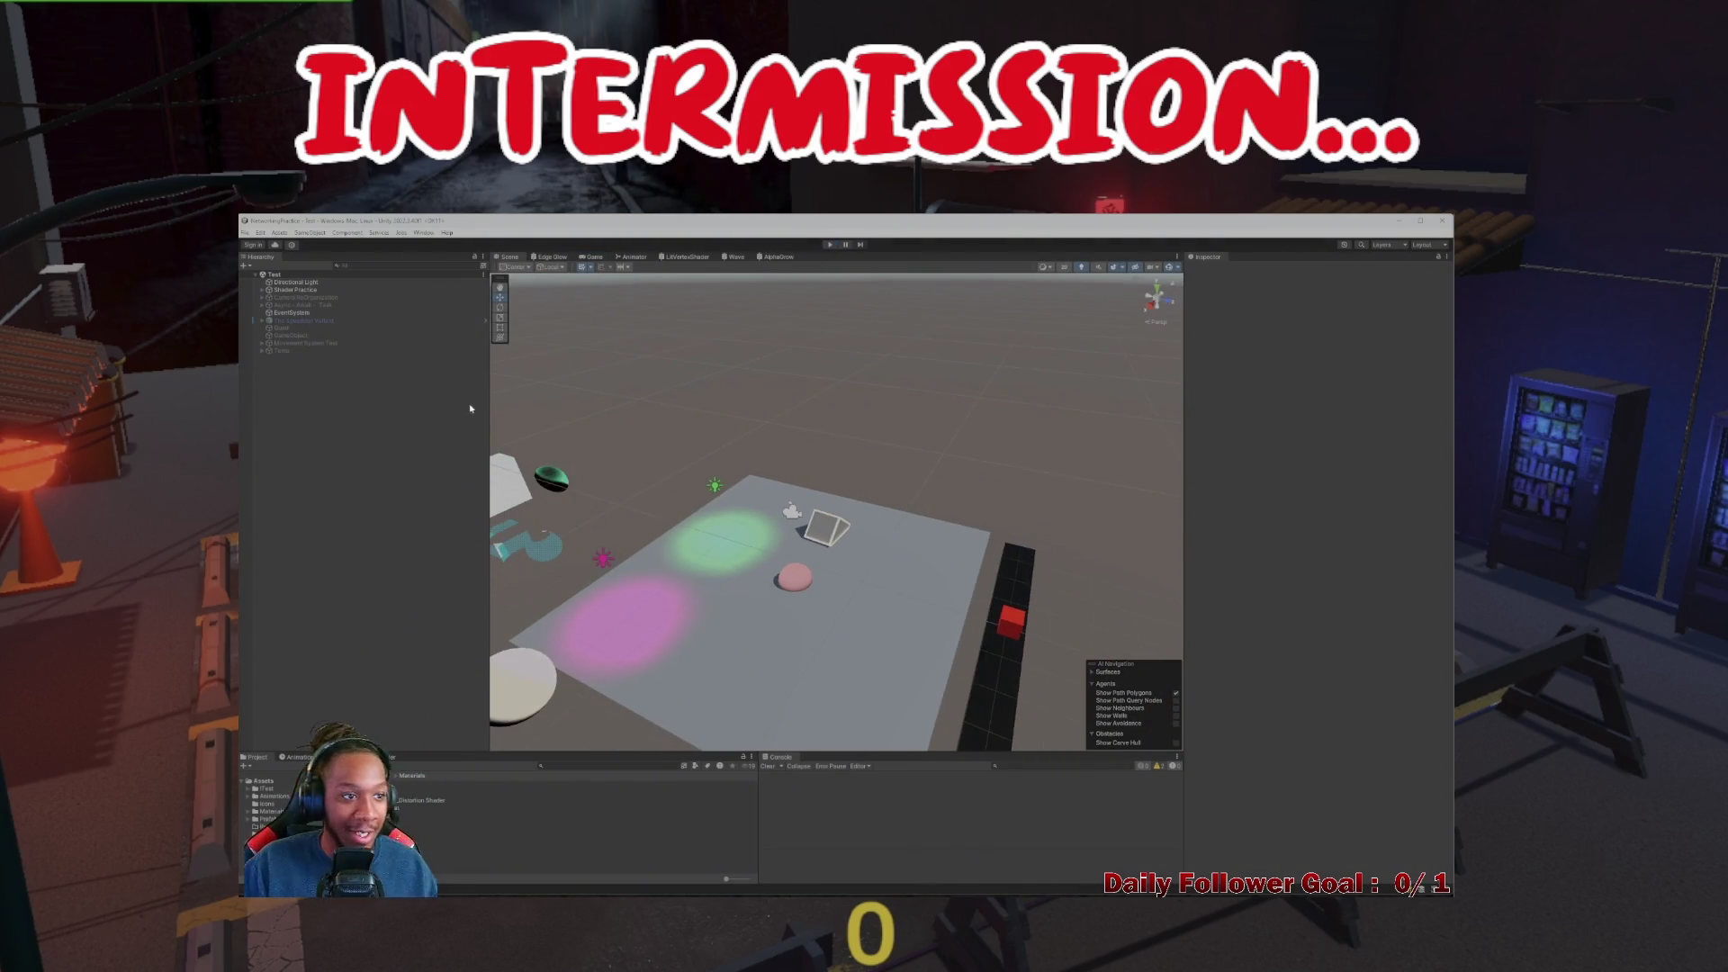
pyautogui.click(262, 350)
pyautogui.click(275, 481)
pyautogui.moveTo(290, 308); pyautogui.dragTo(290, 308)
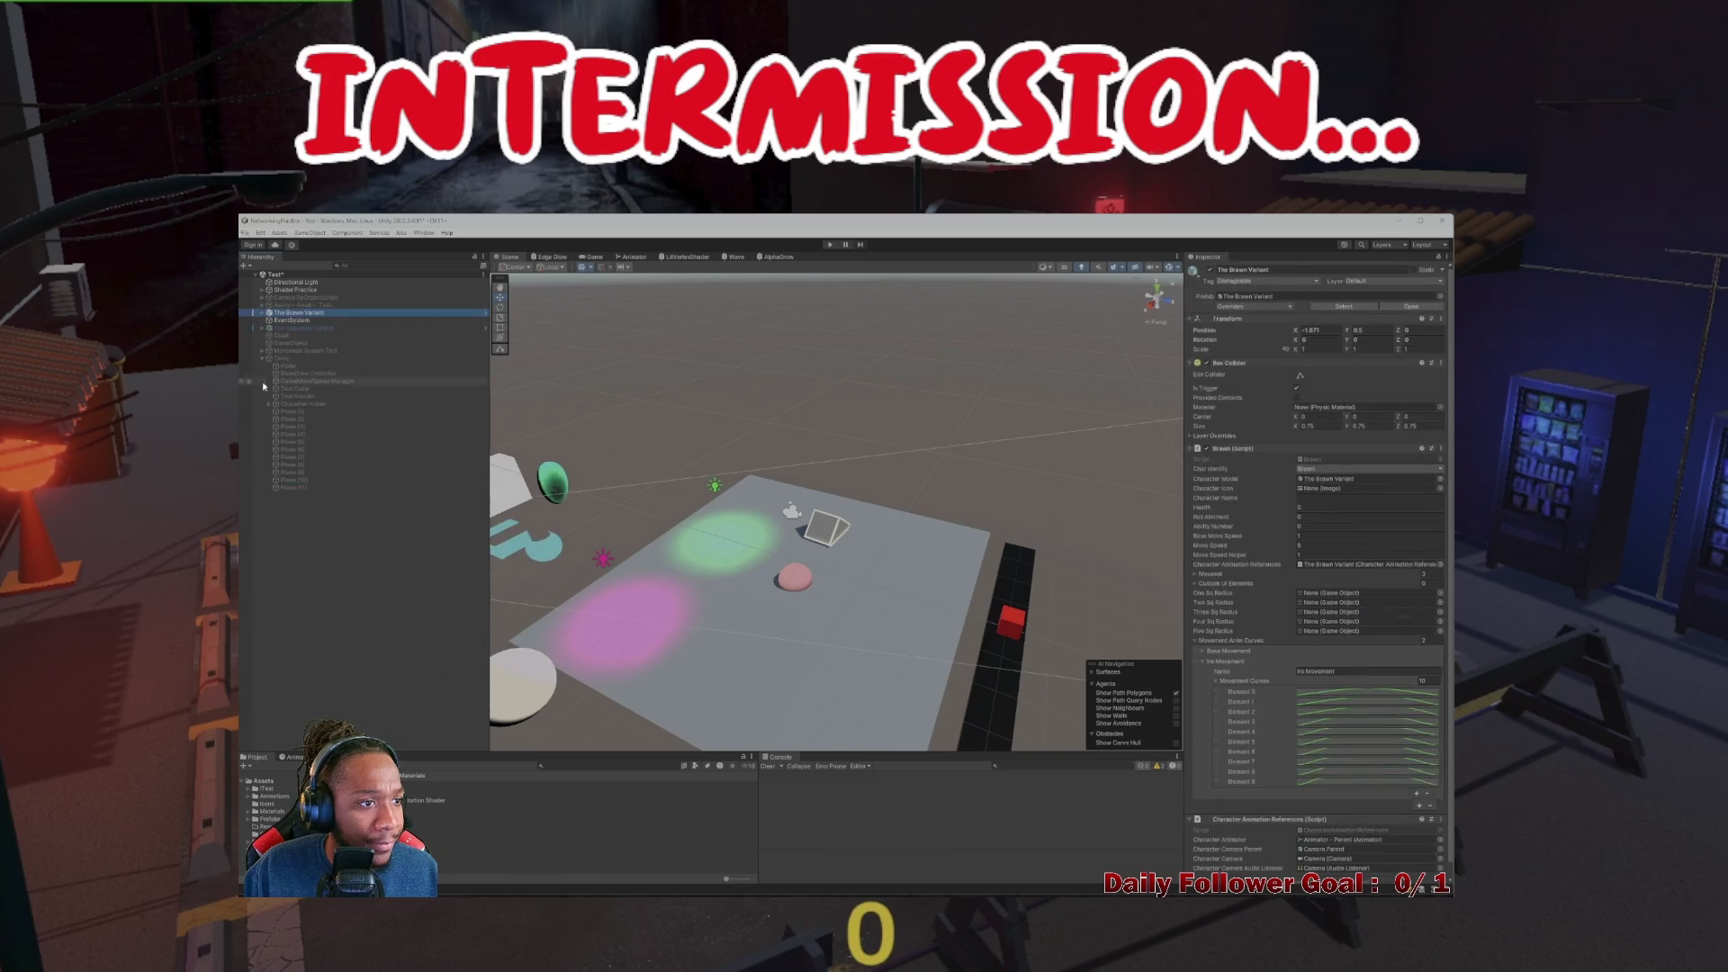
pyautogui.scroll(-3, 829, 569)
pyautogui.scroll(2, 828, 569)
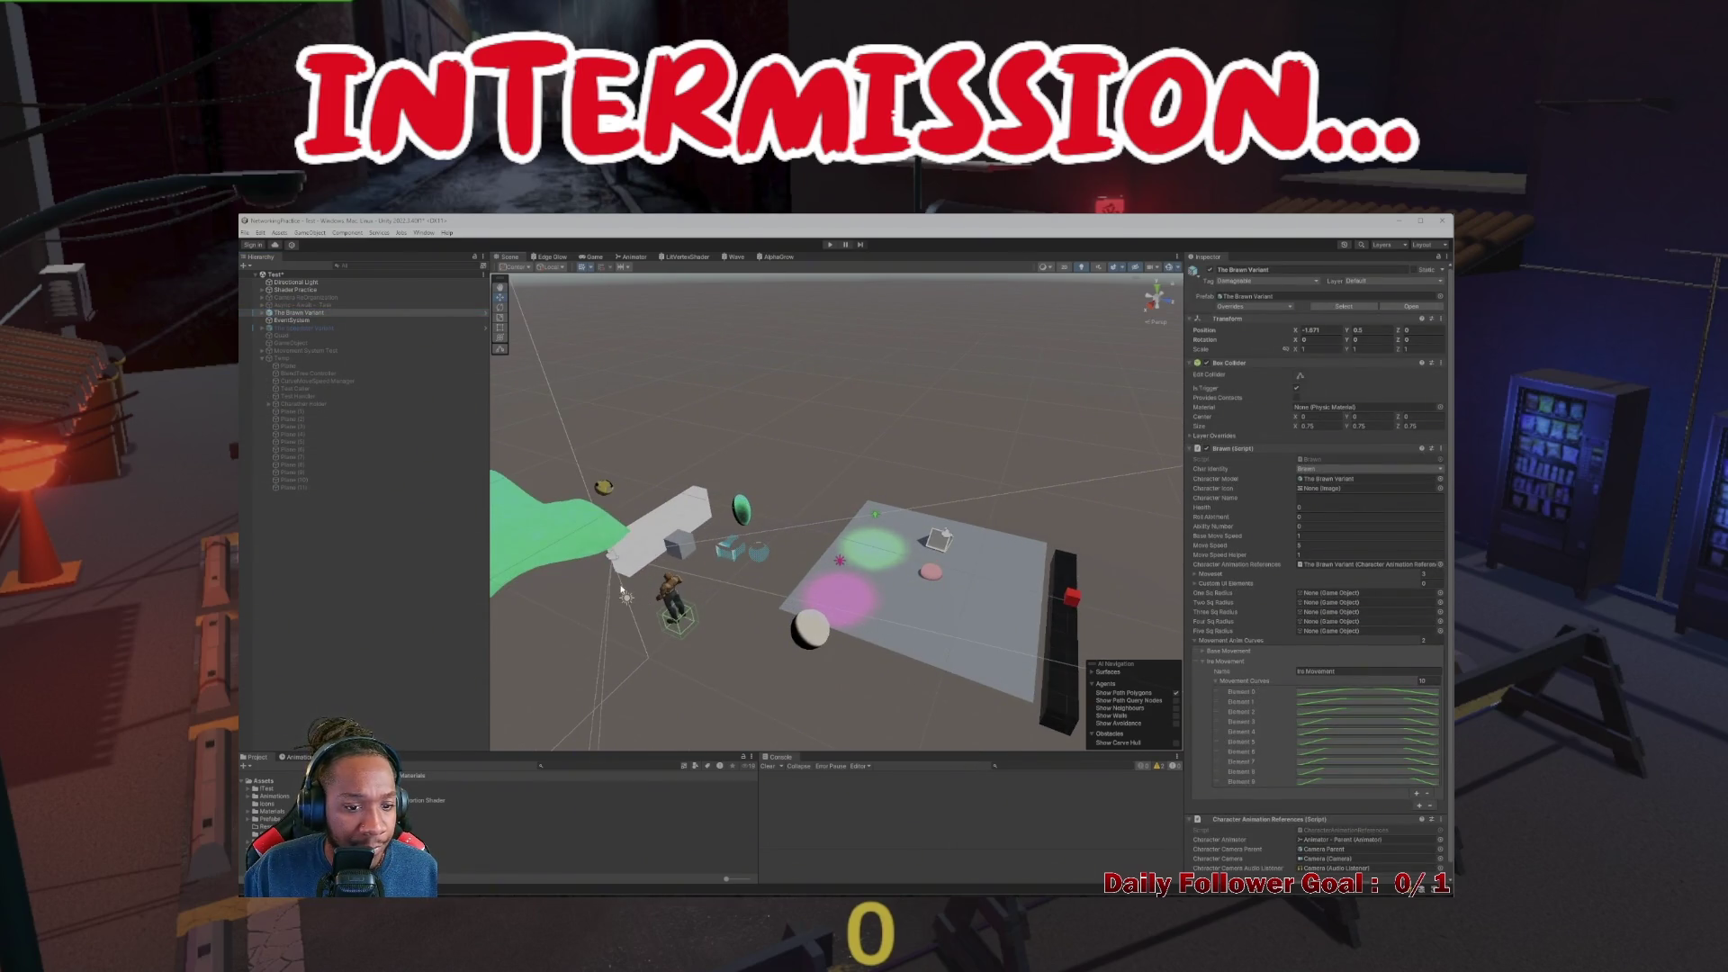
# Set handles to Pivot and move The Brawn Variant onto the grey test plane
pyautogui.scroll(-2, 815, 547)
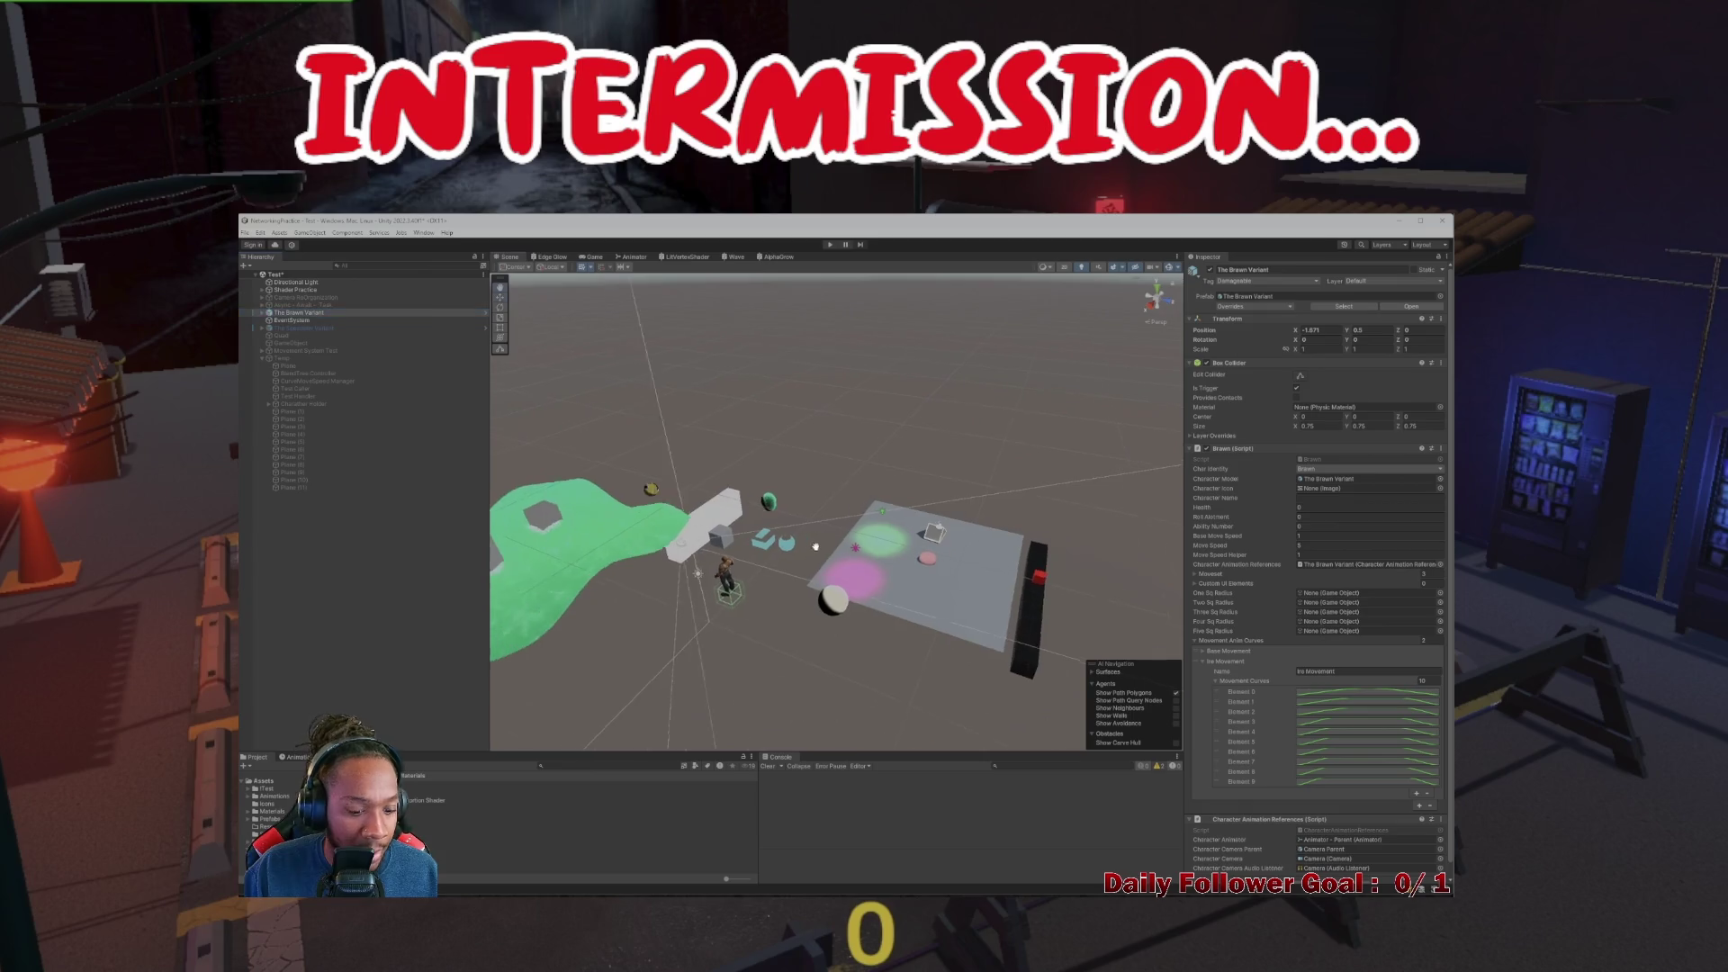
pyautogui.scroll(2, 815, 546)
pyautogui.click(747, 581)
pyautogui.moveTo(752, 585); pyautogui.dragTo(648, 558)
pyautogui.click(513, 266)
pyautogui.click(530, 293)
pyautogui.moveTo(764, 504)
pyautogui.mouseDown()
pyautogui.moveTo(1066, 571)
pyautogui.moveTo(1012, 569)
pyautogui.moveTo(1035, 516)
pyautogui.mouseUp()
pyautogui.click(1012, 569)
pyautogui.click(1015, 565)
pyautogui.press('f')
pyautogui.moveTo(772, 459)
pyautogui.mouseDown()
pyautogui.moveTo(853, 530)
pyautogui.moveTo(832, 506)
pyautogui.moveTo(842, 573)
pyautogui.mouseUp()
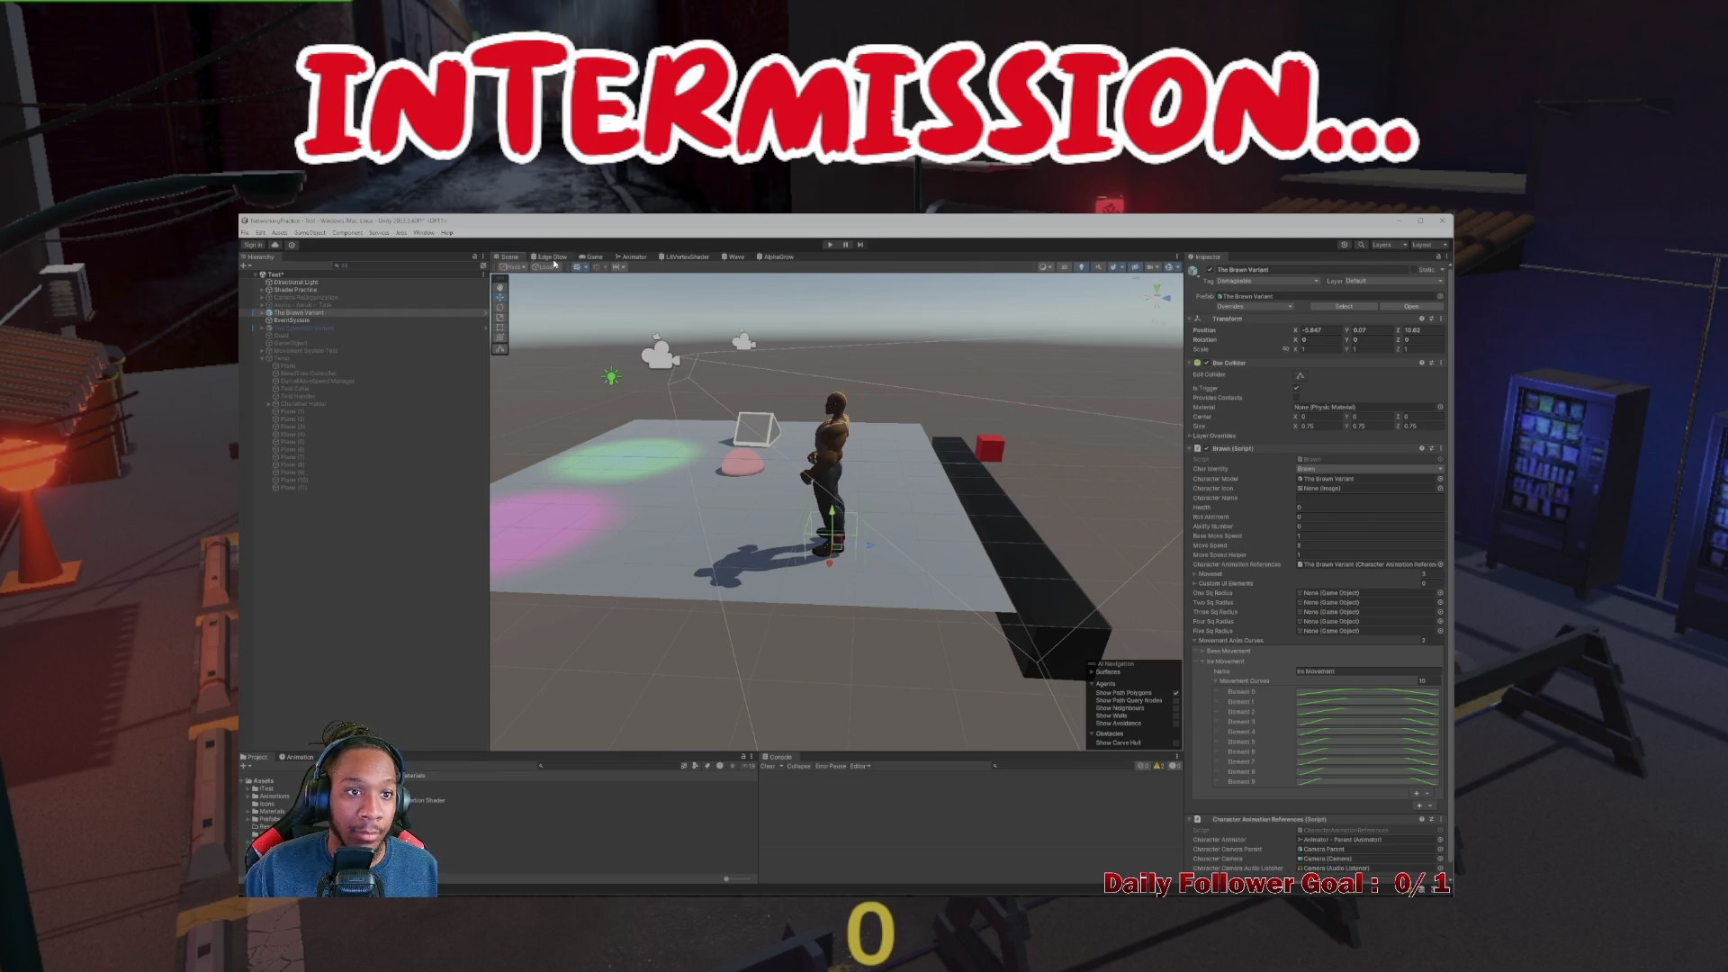
# Rotate the character about 167 degrees to face the game camera, checking the Game view
pyautogui.click(591, 257)
pyautogui.click(509, 257)
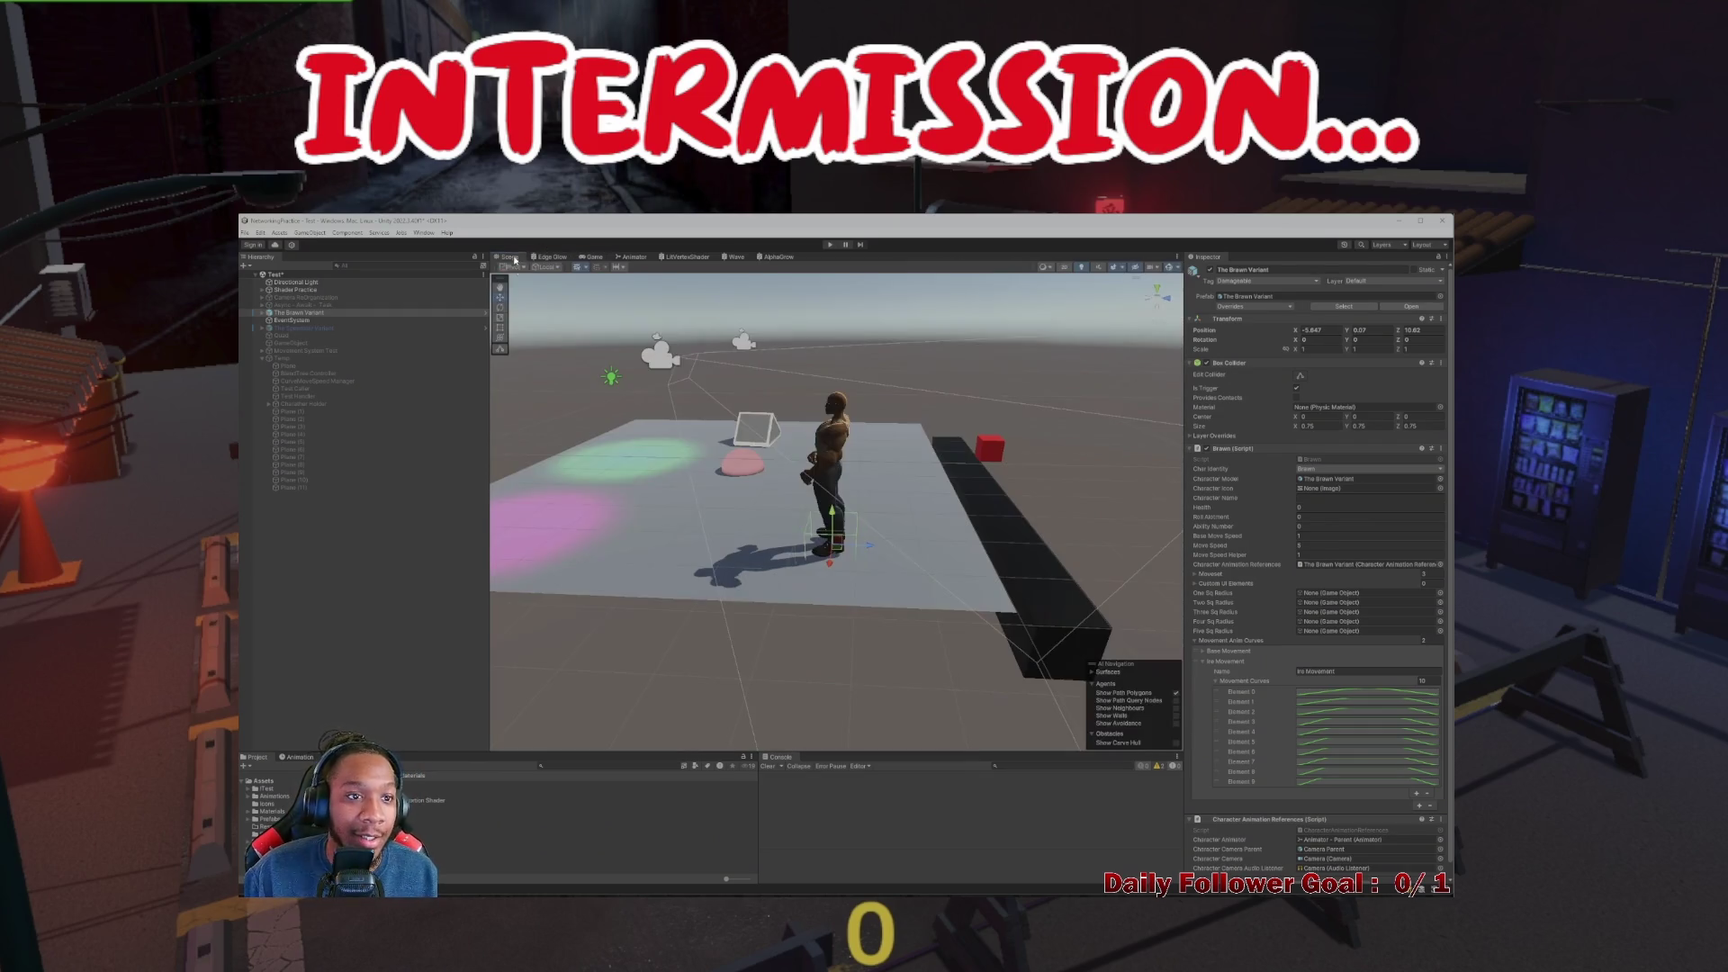
pyautogui.moveTo(827, 565); pyautogui.dragTo(1011, 522)
pyautogui.press('e')
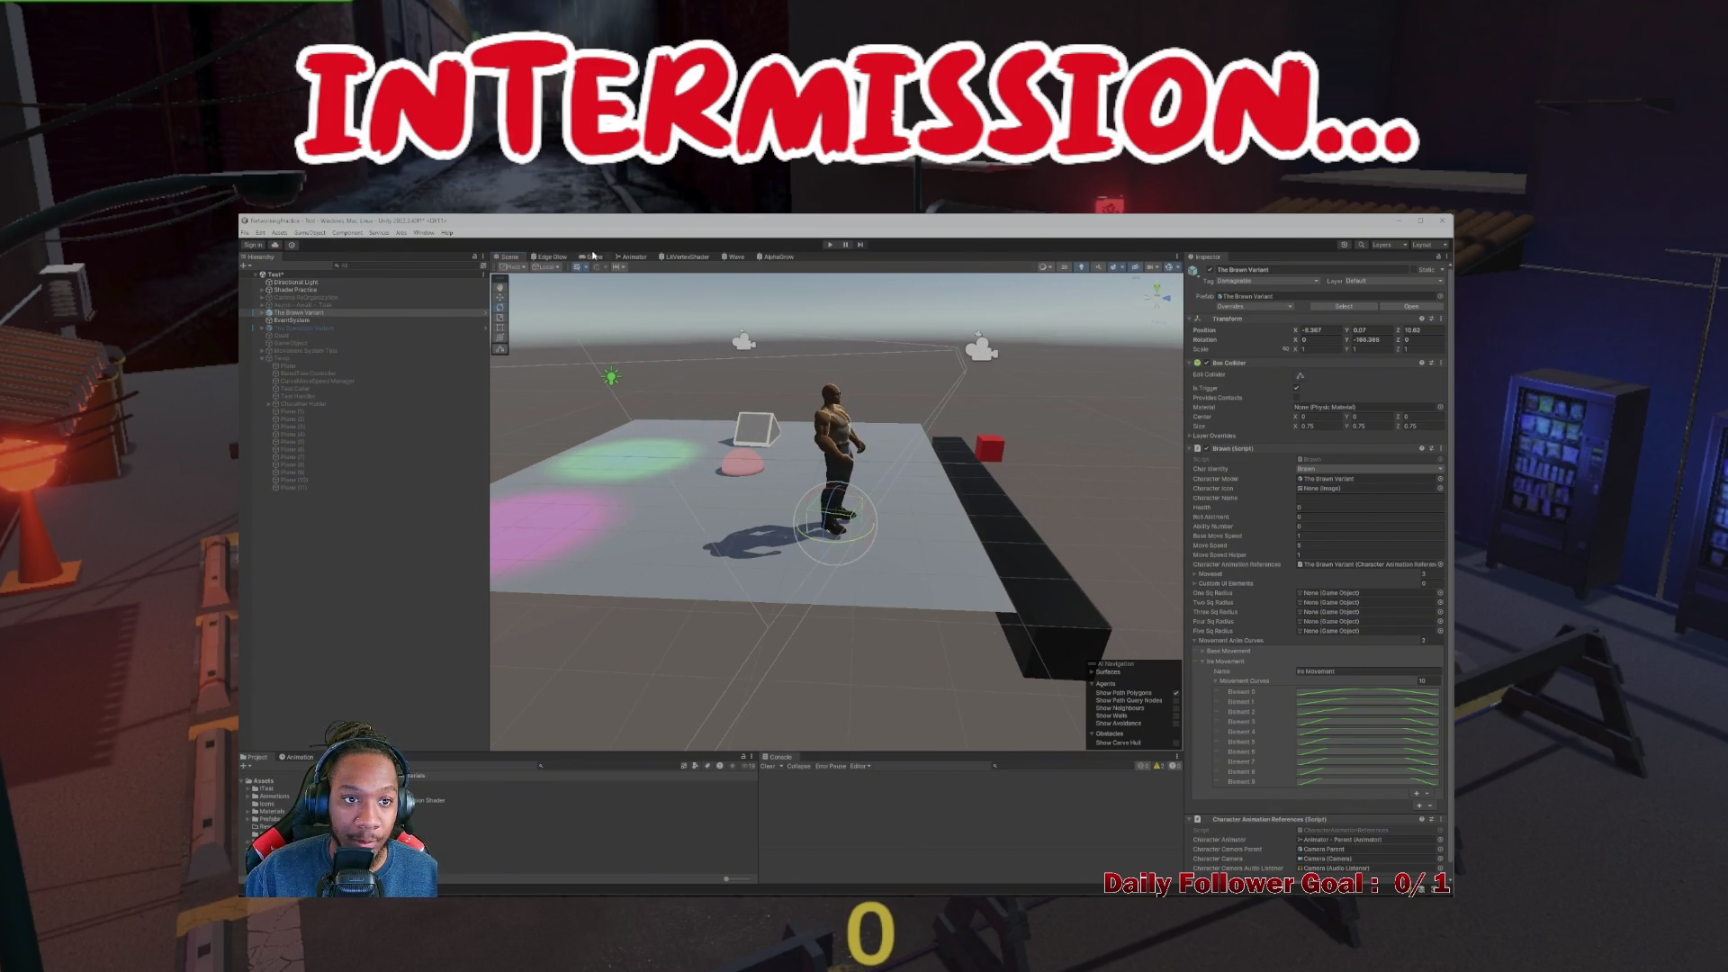
pyautogui.click(594, 258)
pyautogui.click(514, 258)
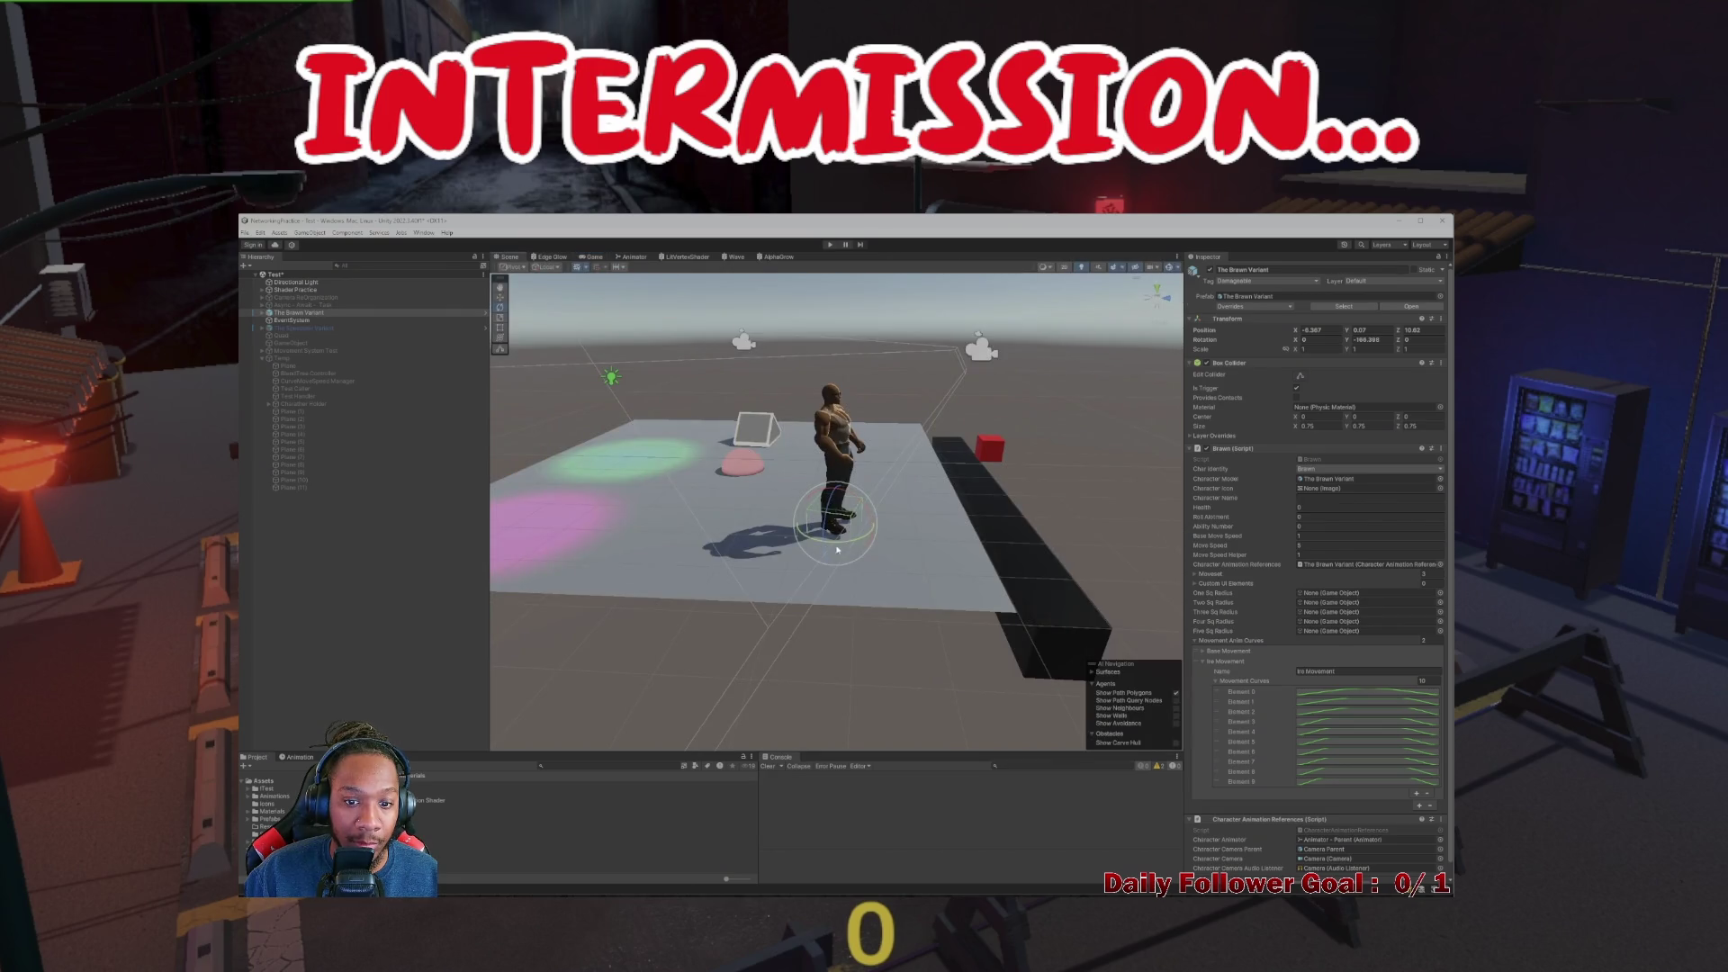
pyautogui.hotkey('ctrl', 'z')
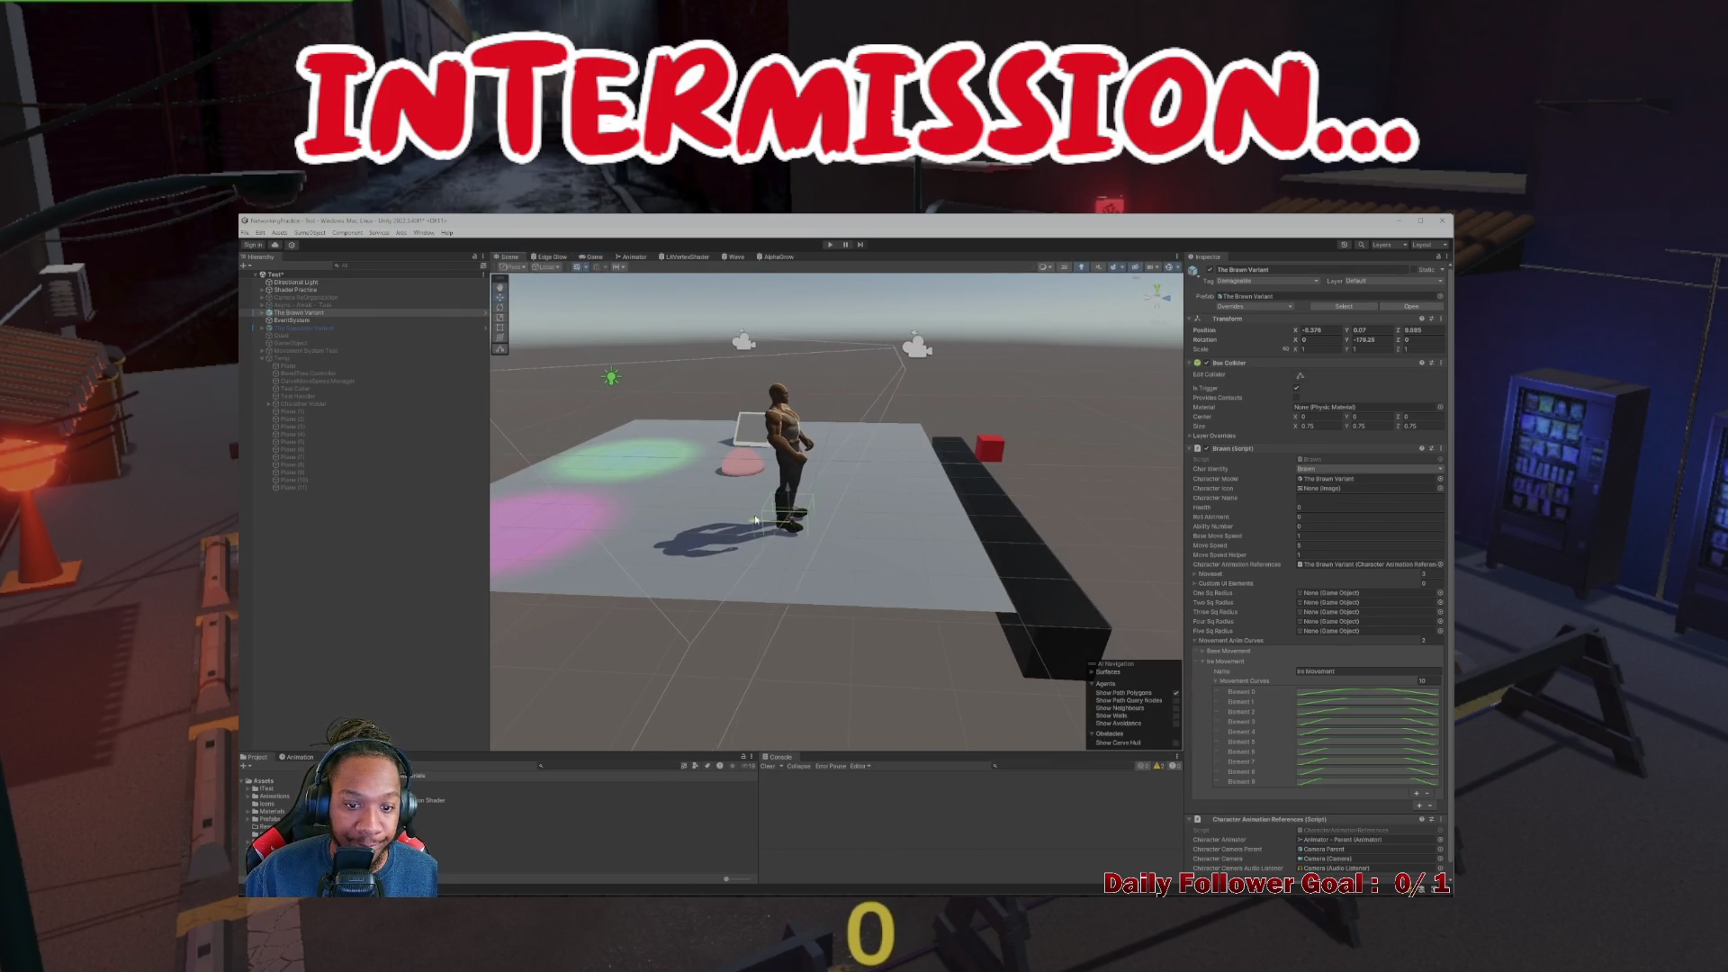
pyautogui.click(593, 257)
pyautogui.click(553, 257)
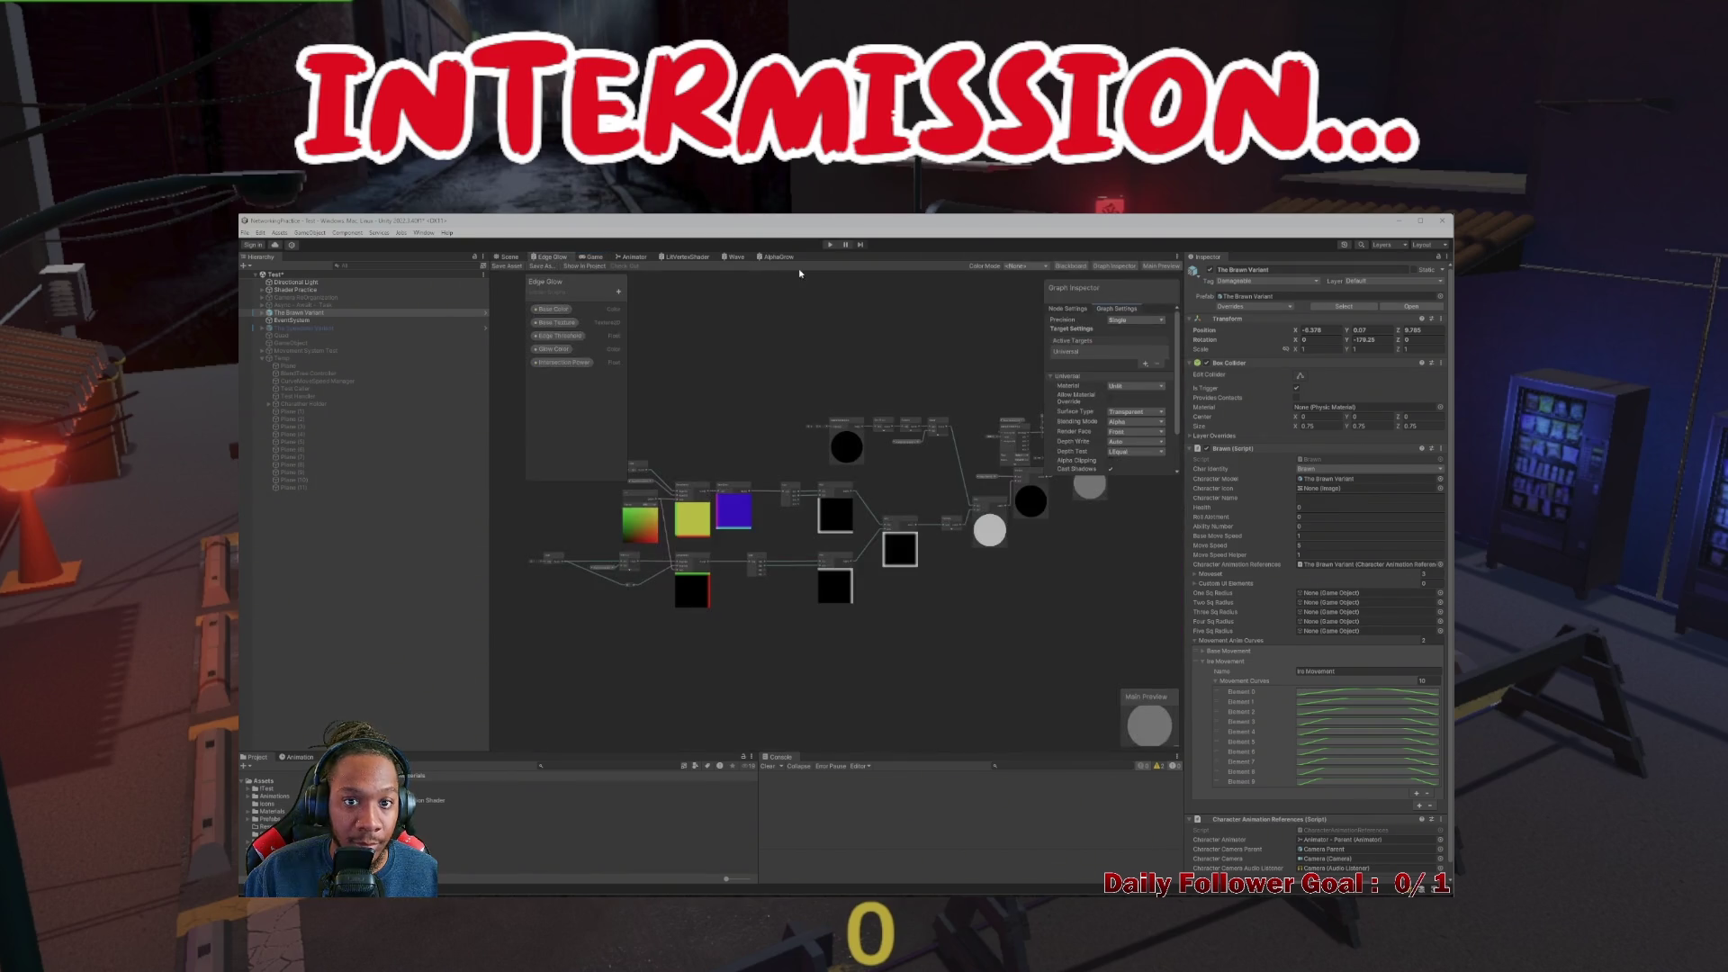
# Run a few Play-mode tests of the scene, watching from the Scene view
pyautogui.click(520, 257)
pyautogui.click(830, 244)
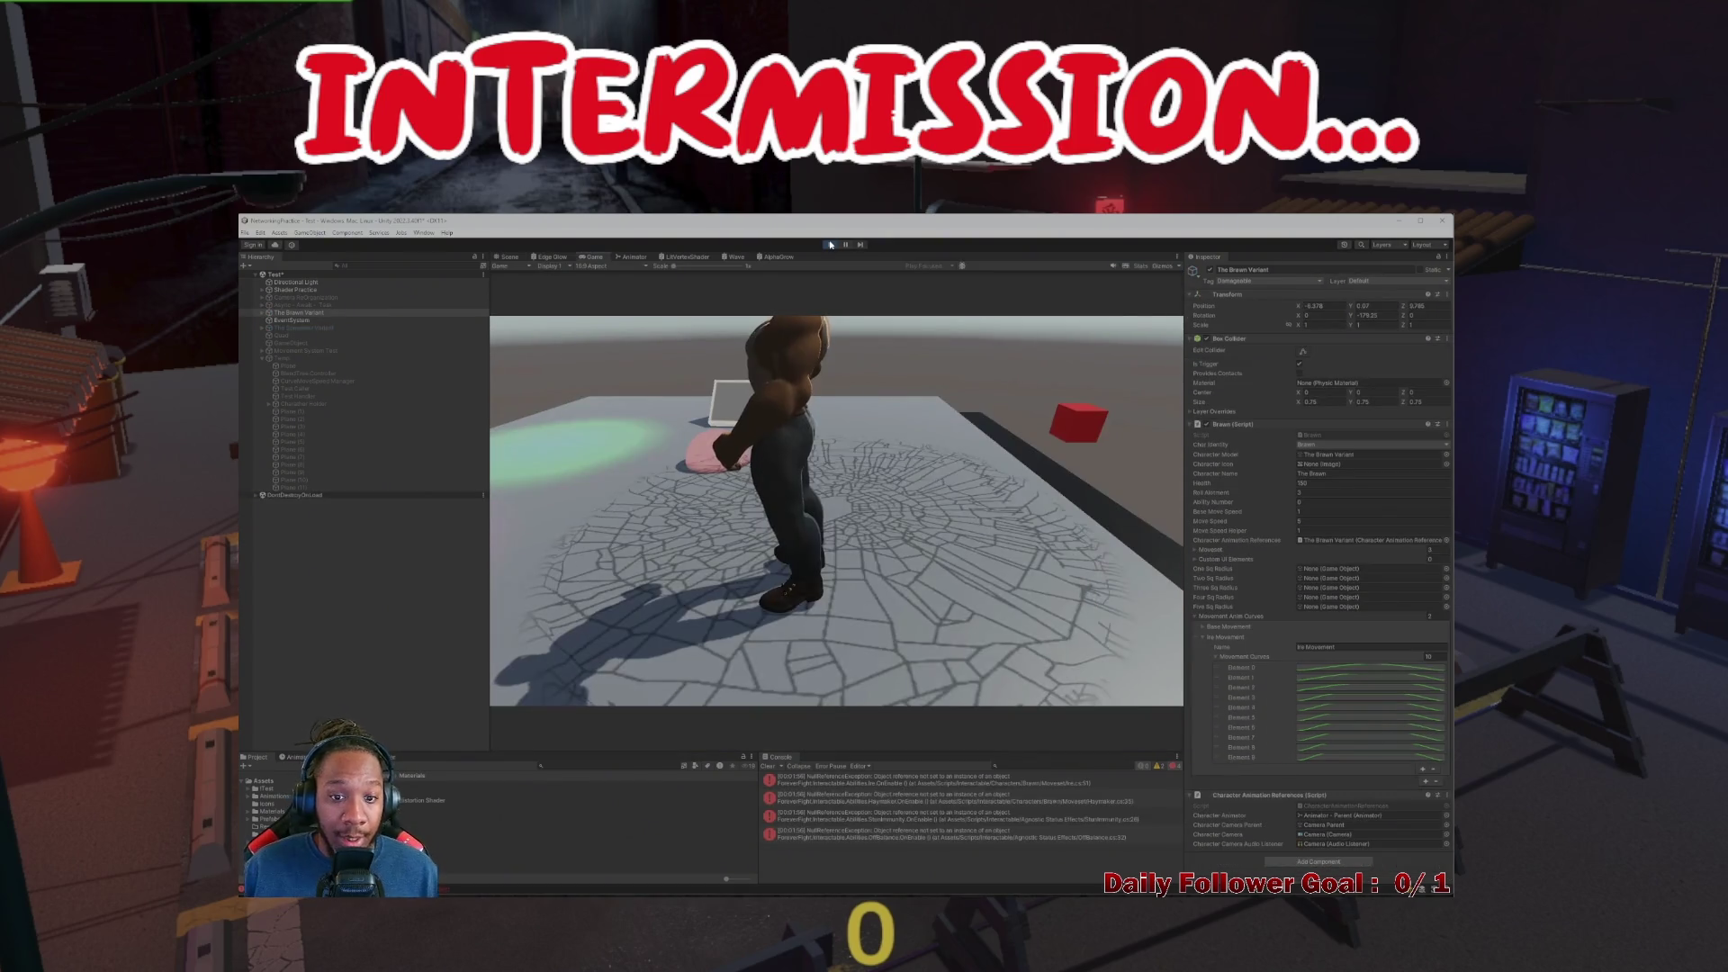
pyautogui.click(509, 257)
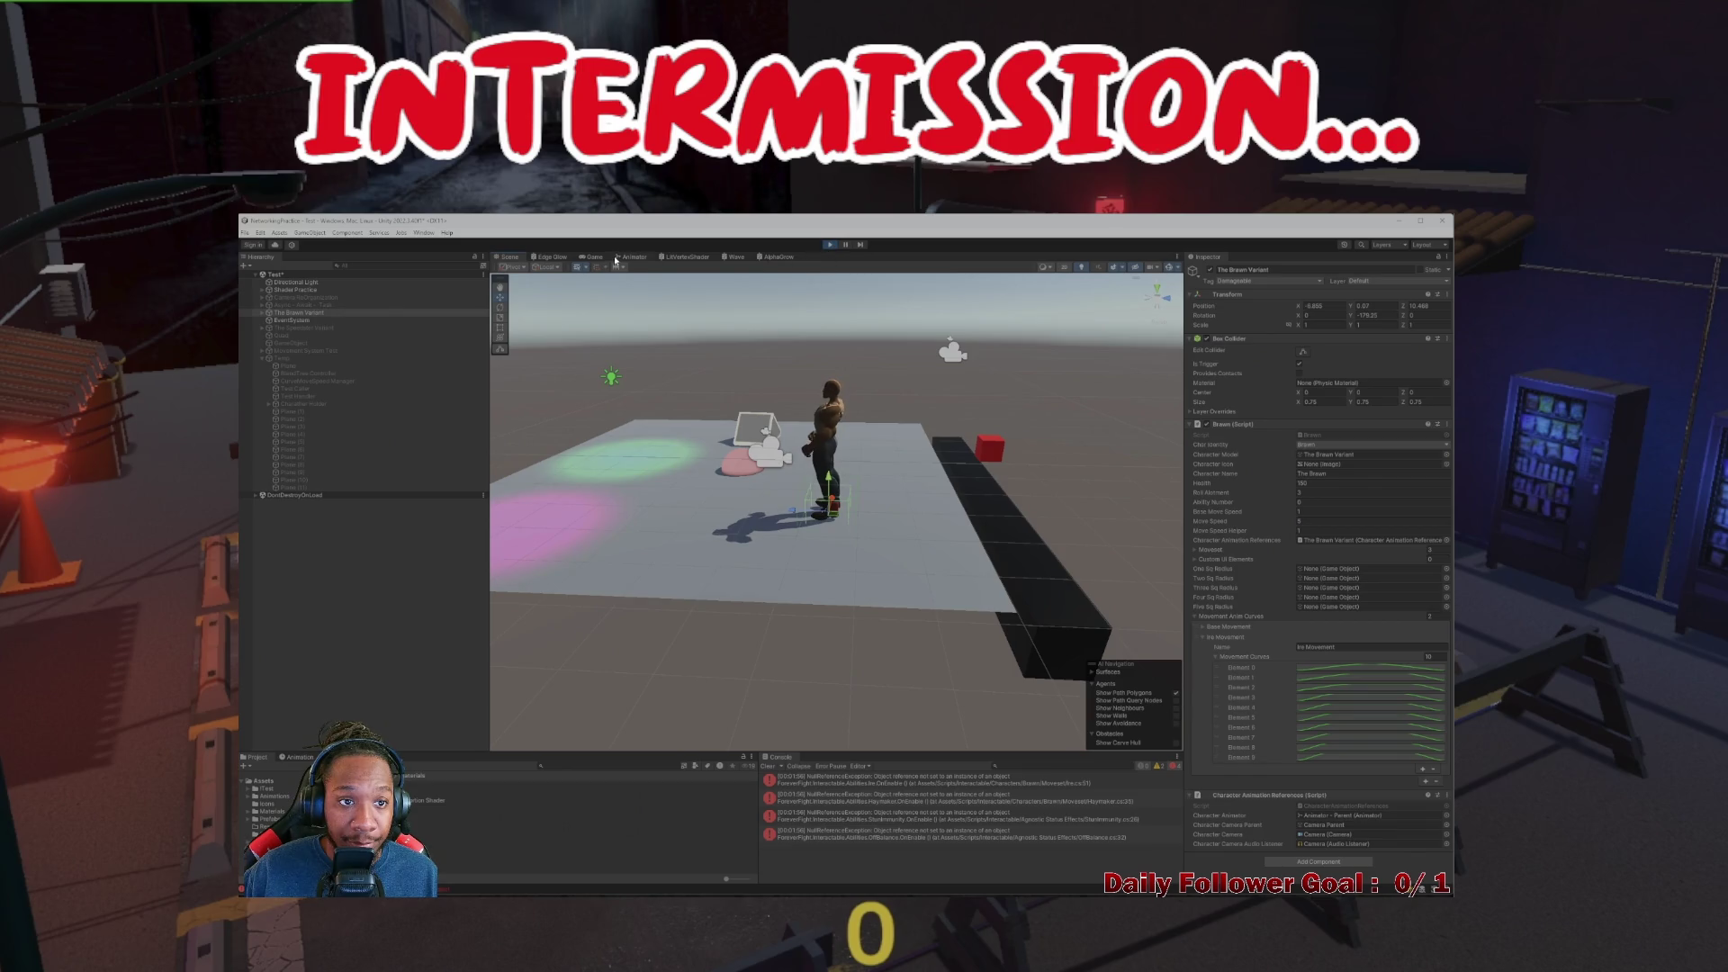
pyautogui.click(830, 245)
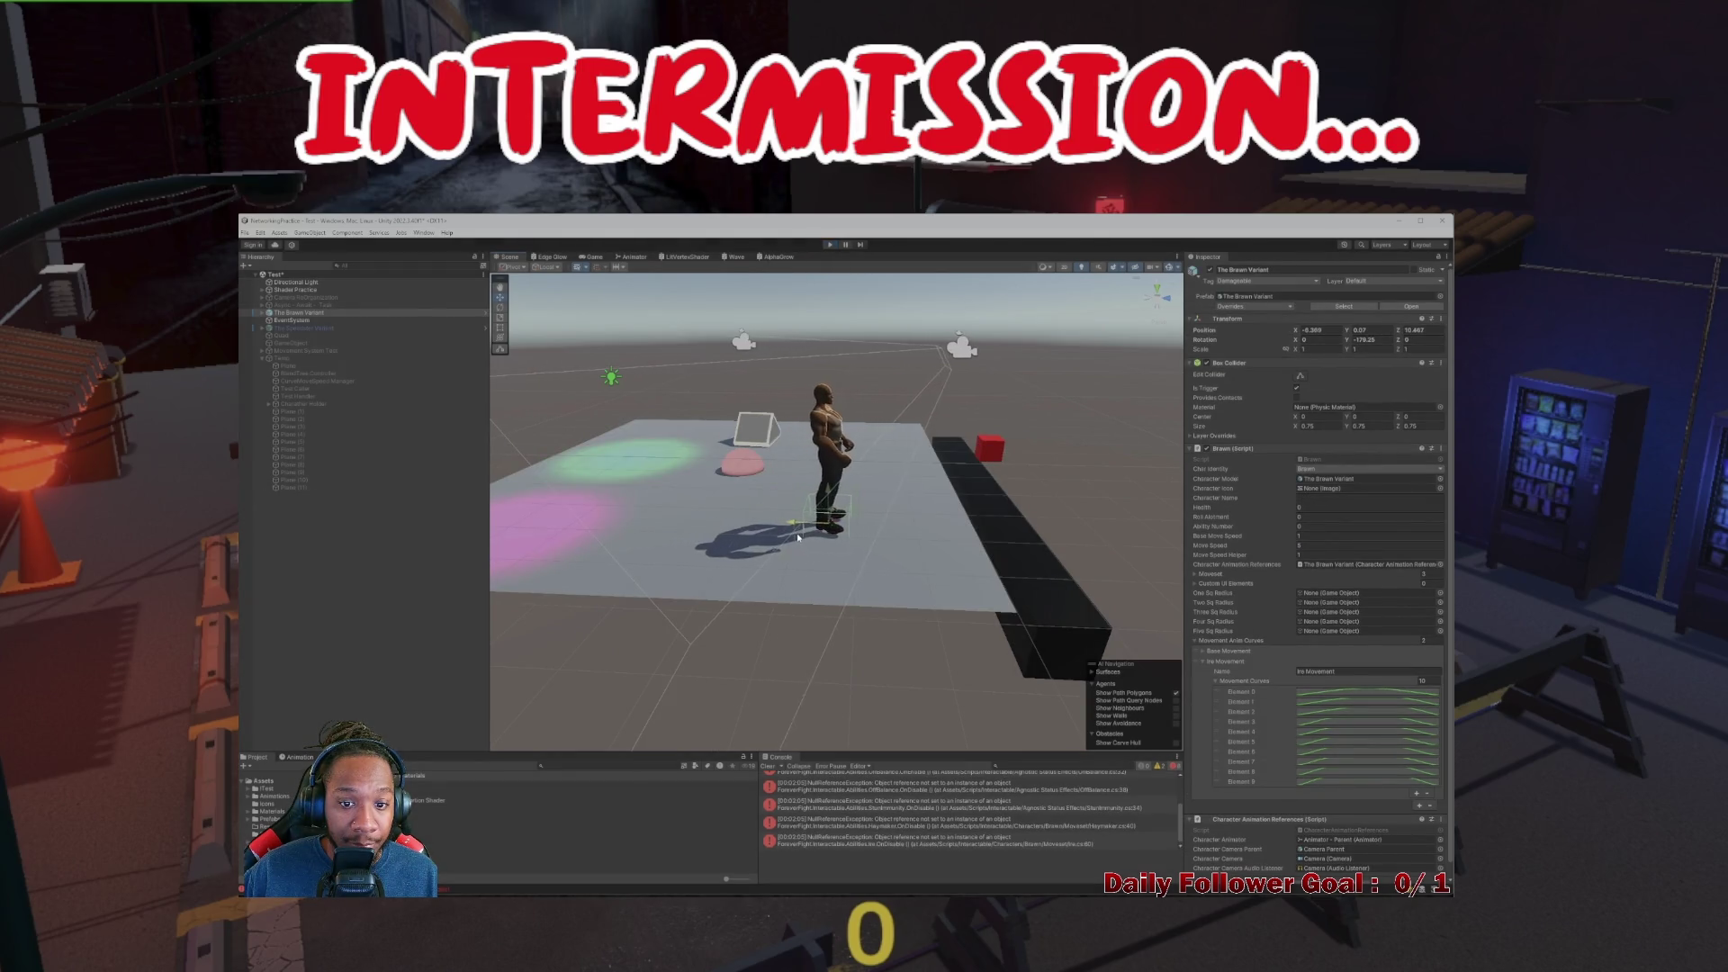
pyautogui.click(831, 243)
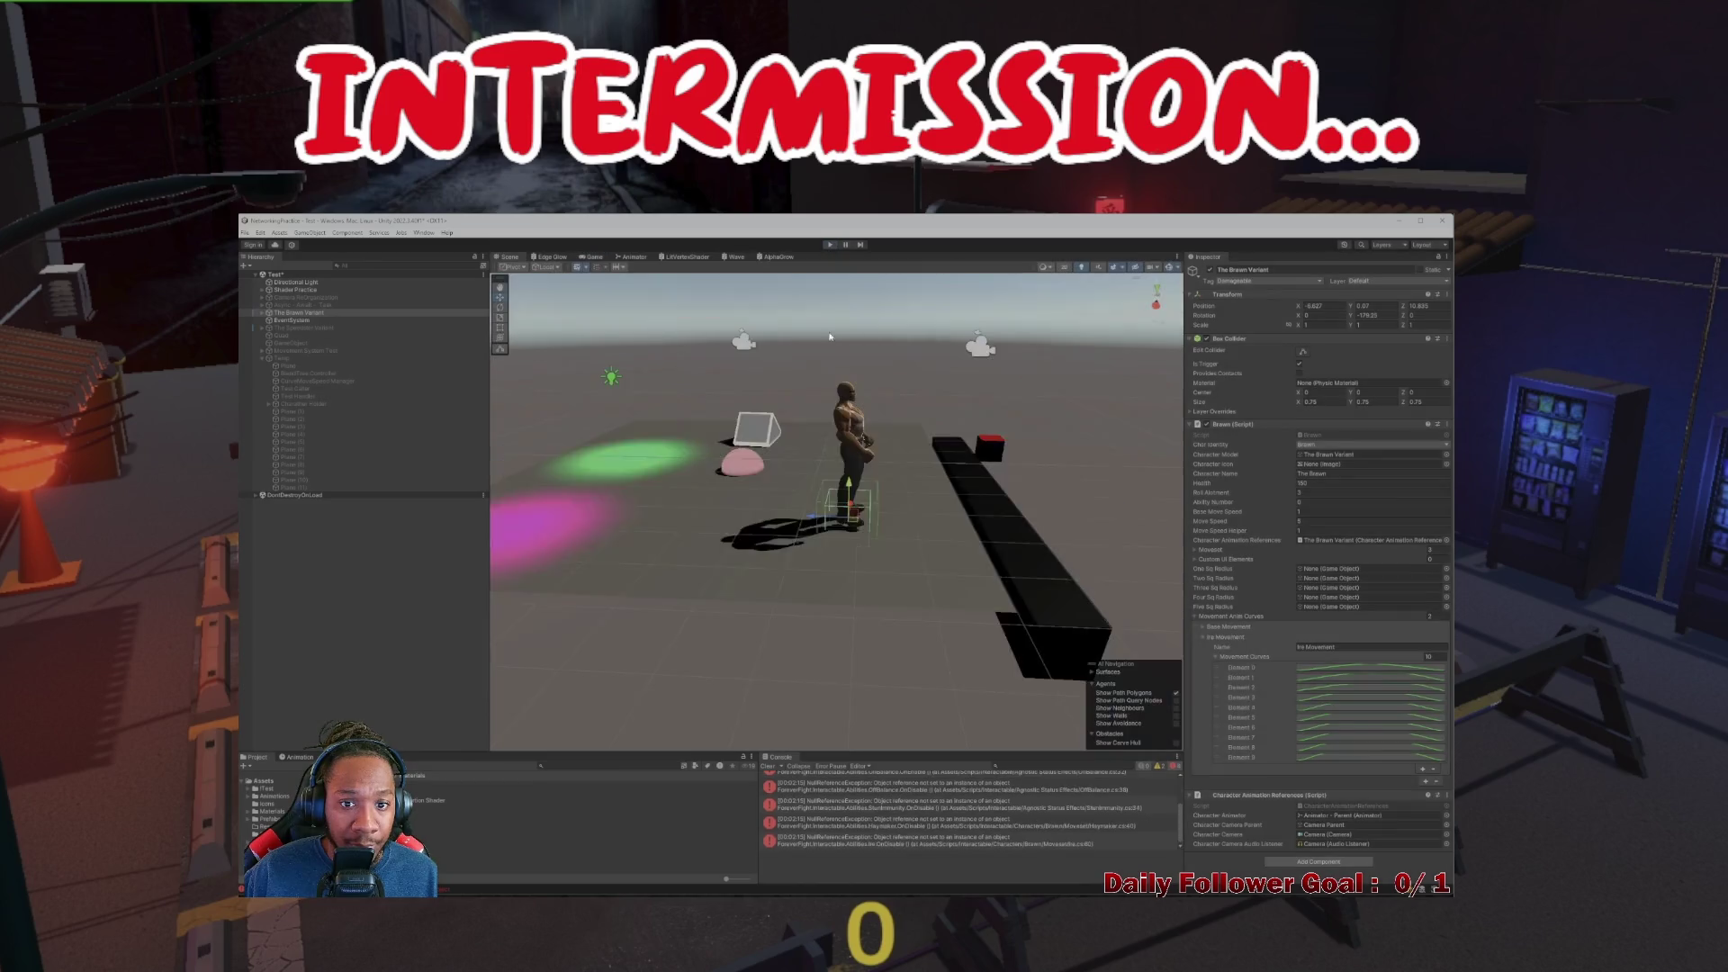
pyautogui.hotkey('ctrl', 'p')
# Nudge the character along the X axis and retest the ground pound in Play mode
pyautogui.moveTo(689, 556); pyautogui.dragTo(704, 547)
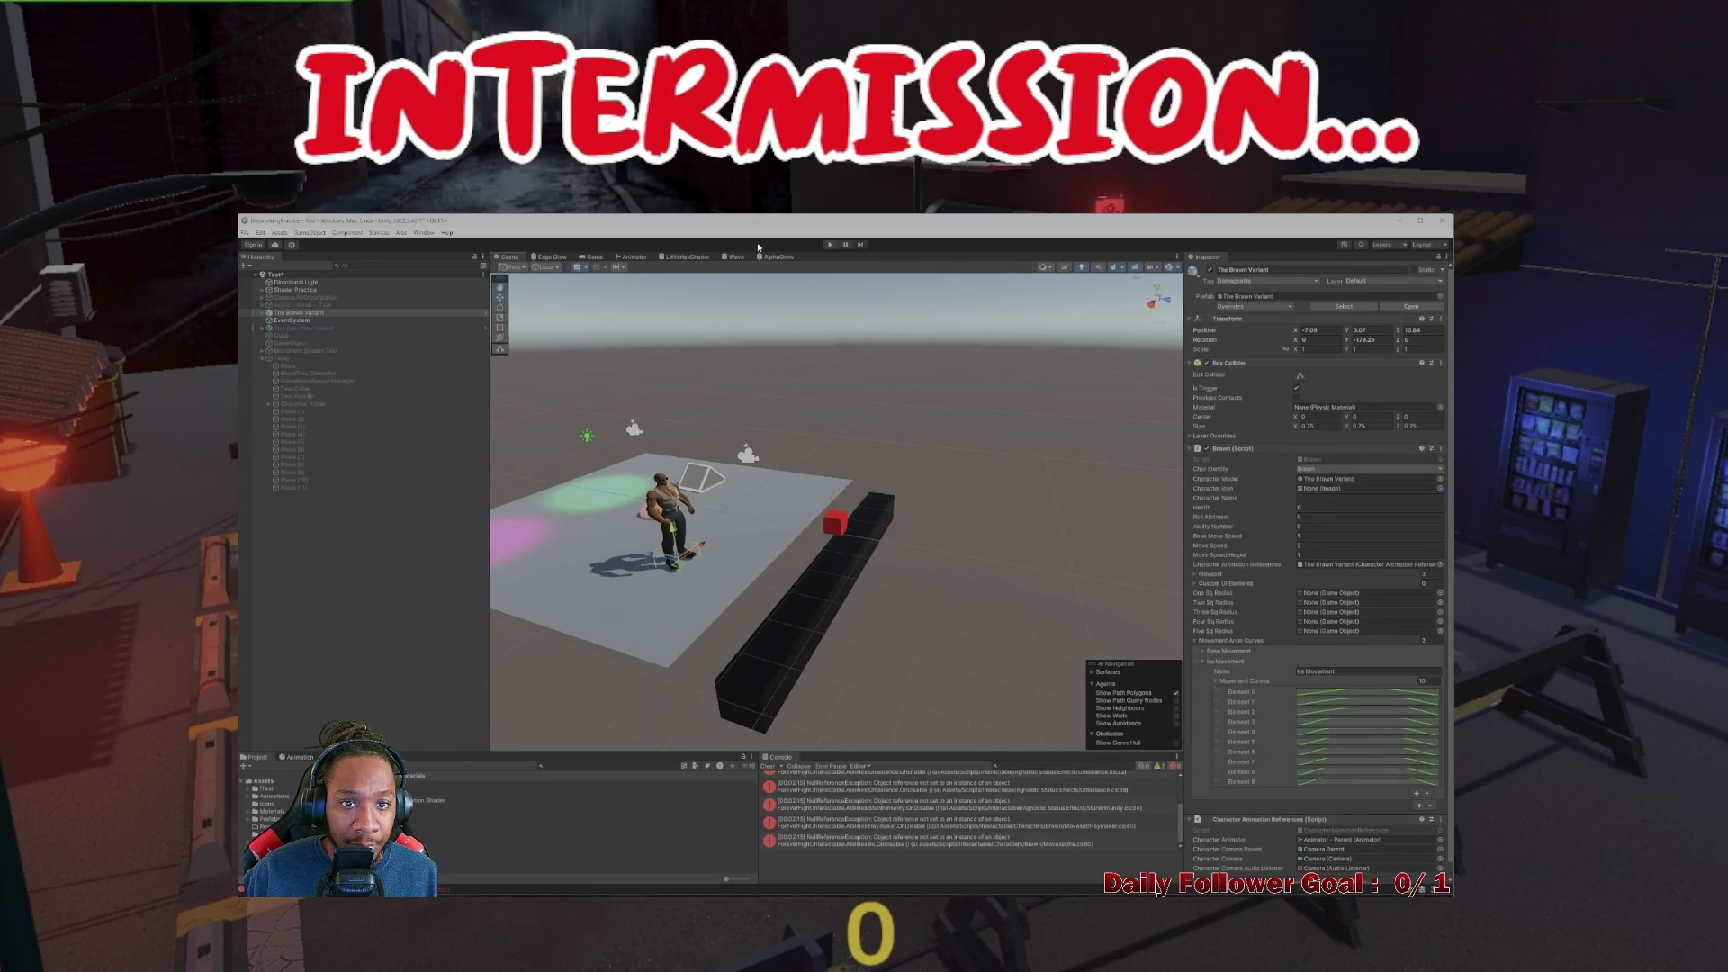
pyautogui.click(832, 243)
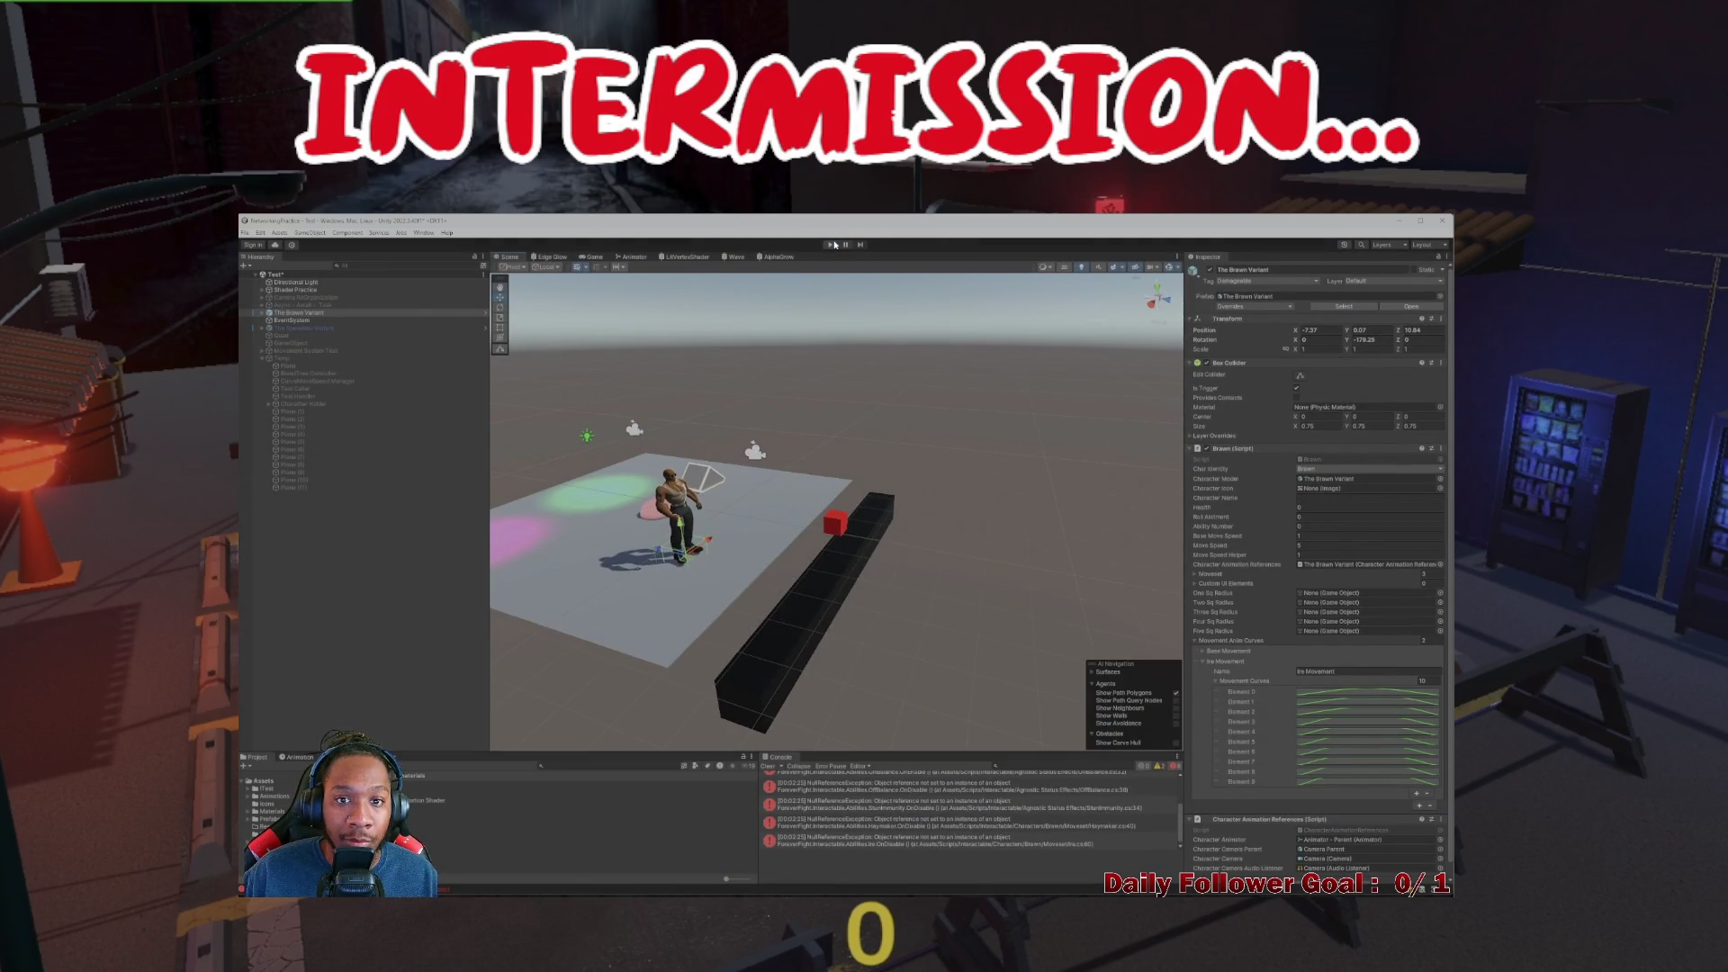
pyautogui.click(833, 244)
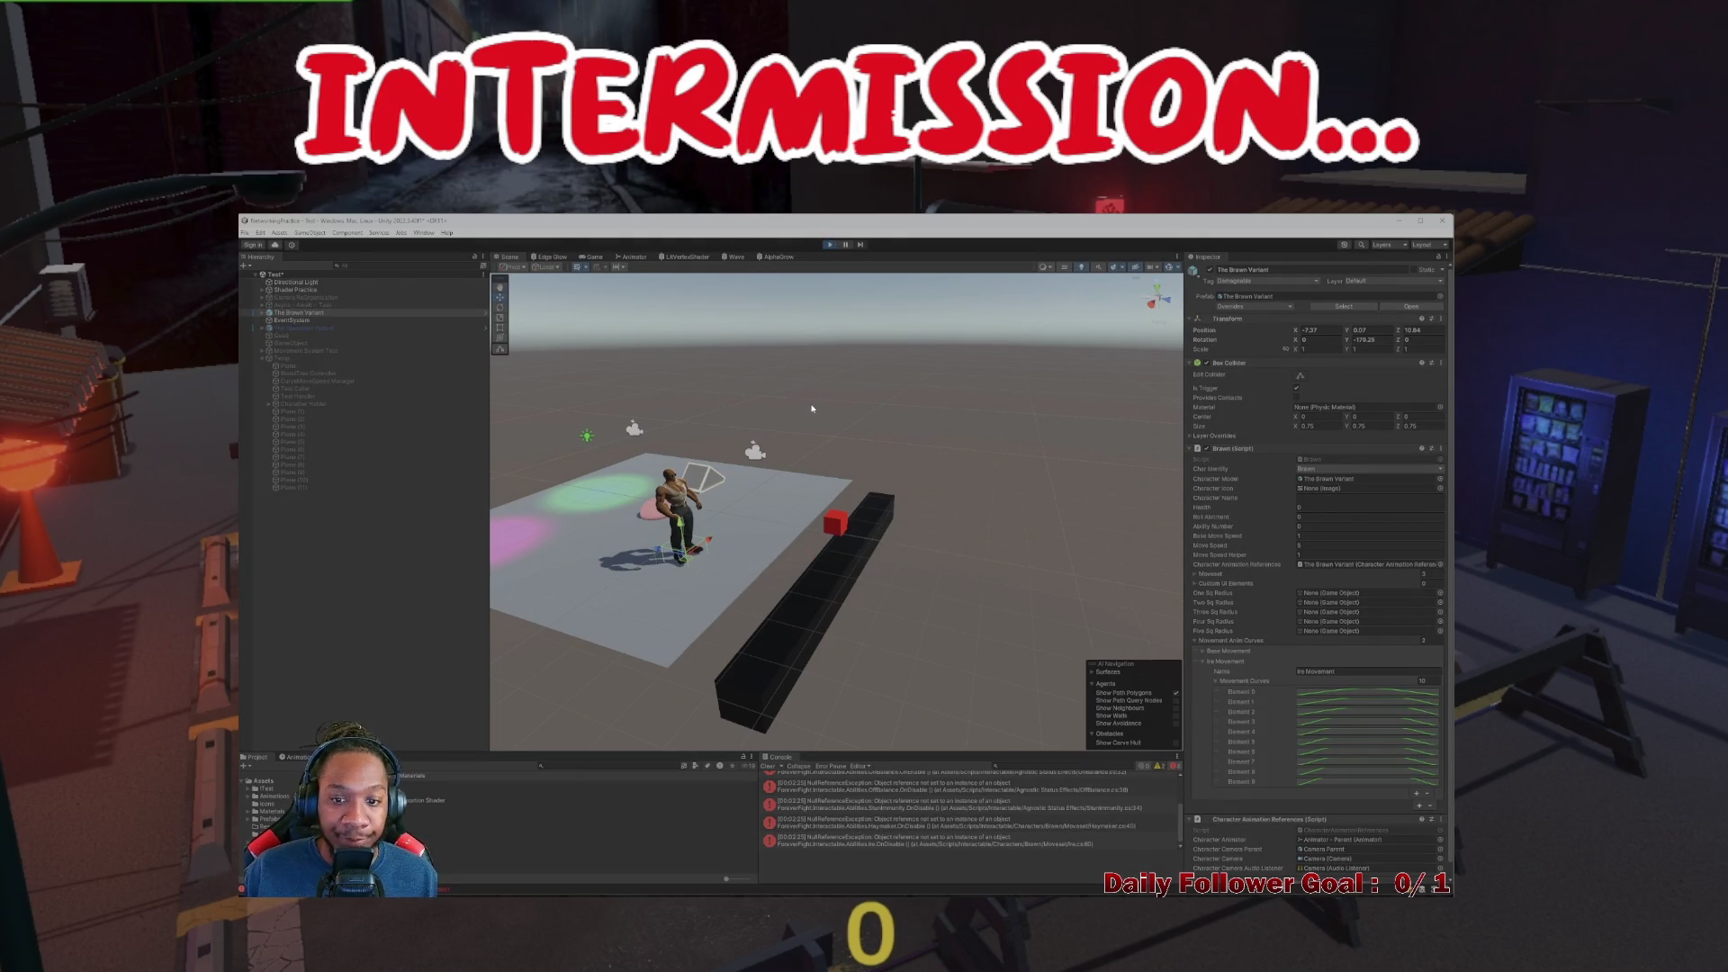
pyautogui.click(832, 244)
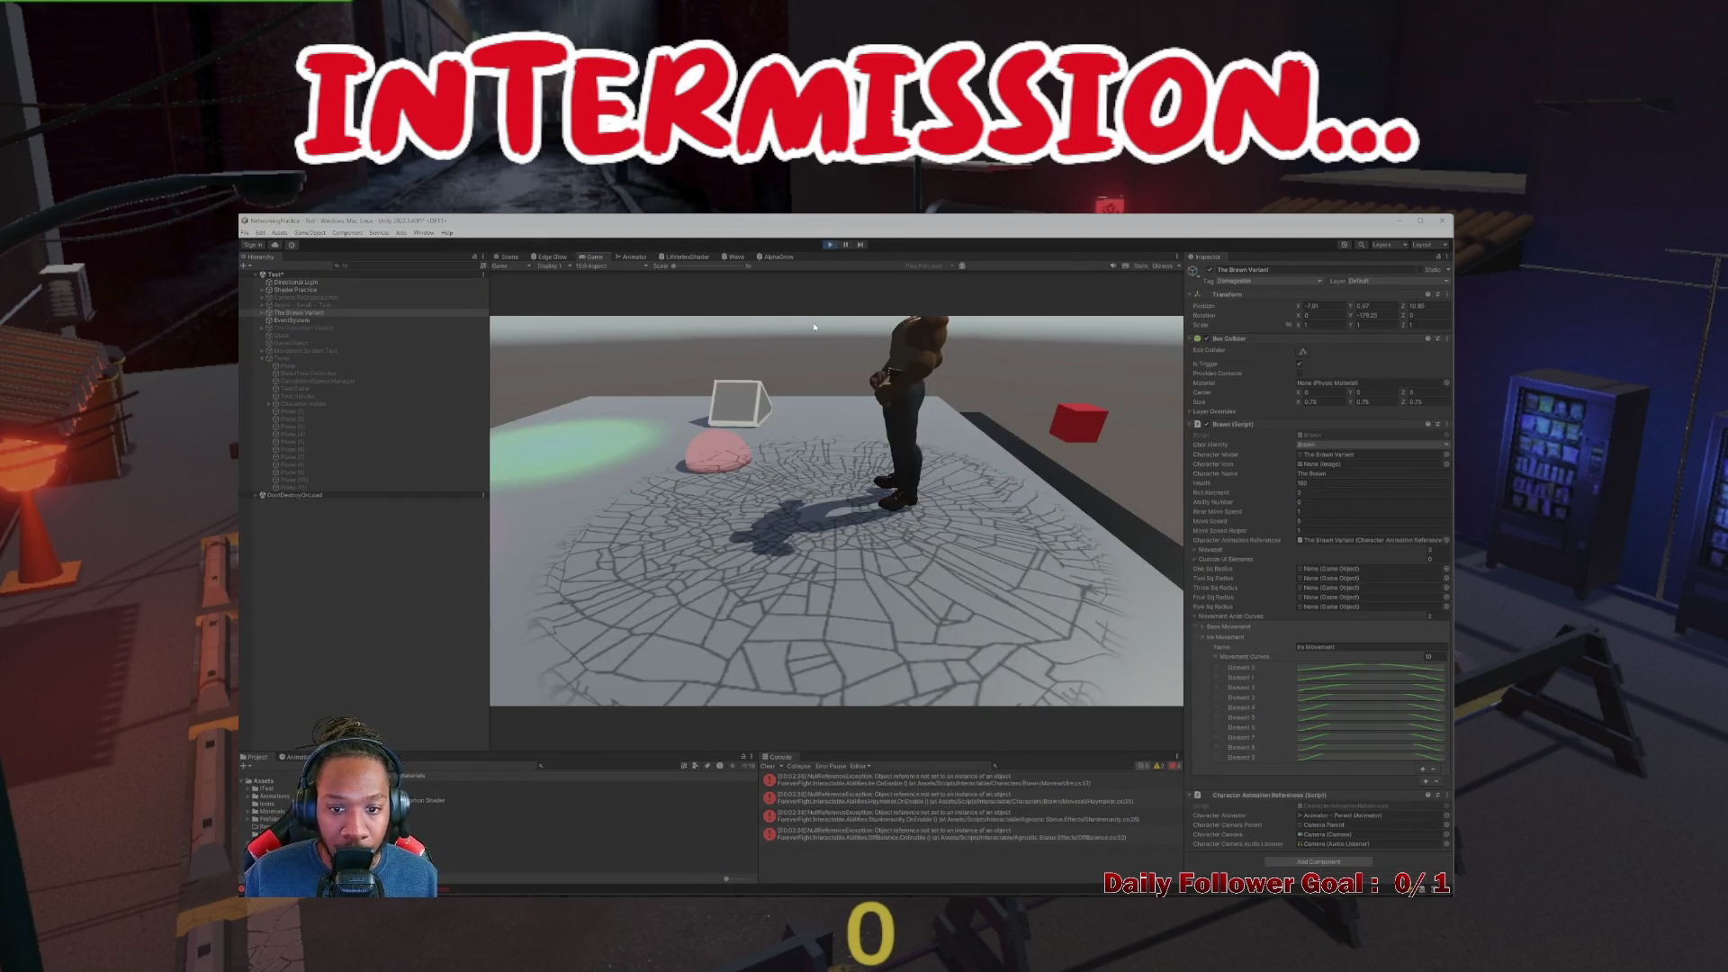
pyautogui.click(829, 244)
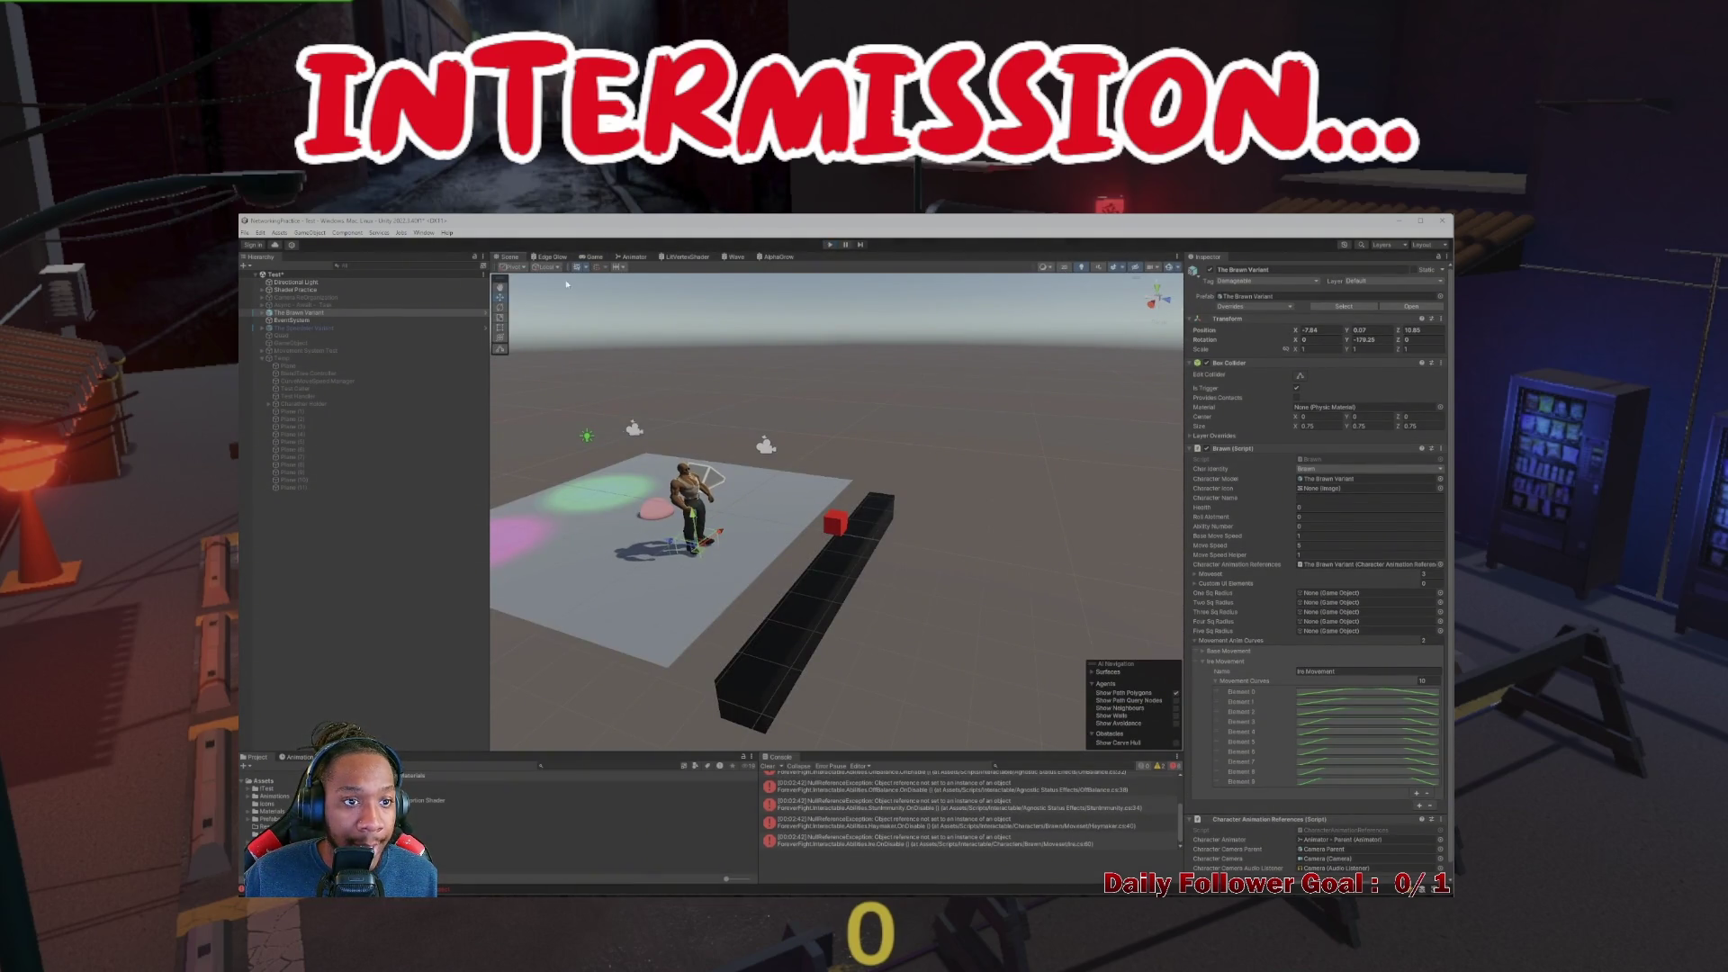
# Frame and orbit around the character, then select its Brawn_Final mesh
pyautogui.press('f')
pyautogui.moveTo(895, 530)
pyautogui.mouseDown()
pyautogui.moveTo(912, 541)
pyautogui.moveTo(855, 486)
pyautogui.mouseUp()
pyautogui.click(804, 415)
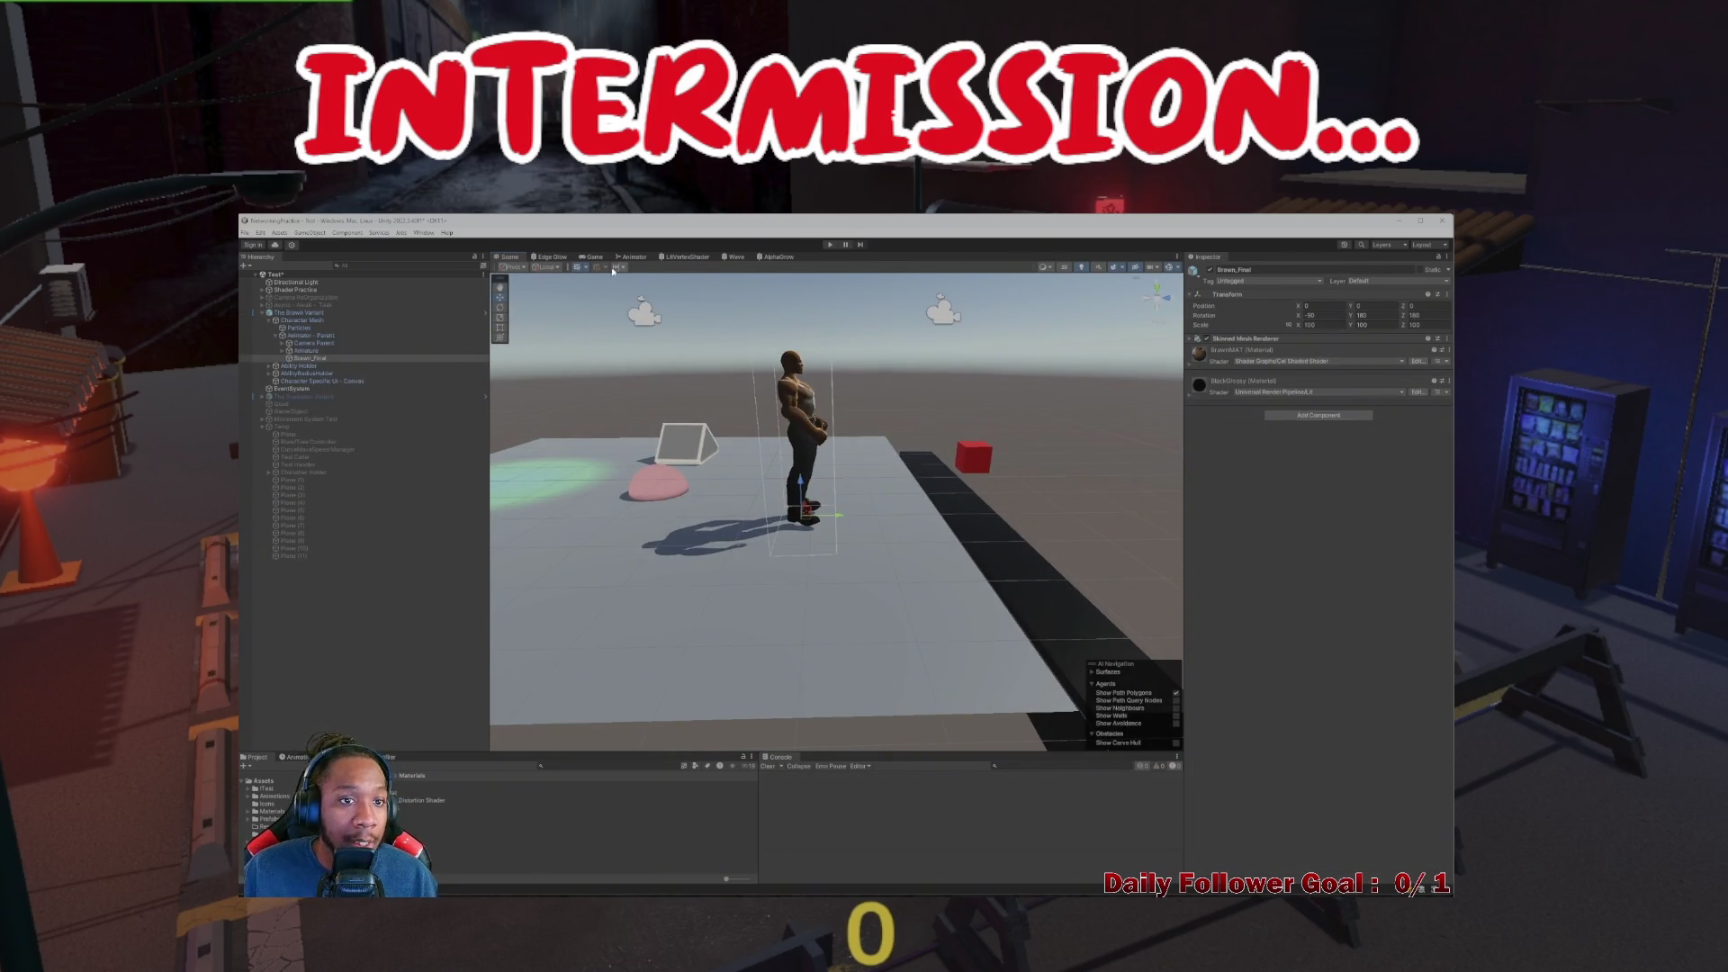
# Select the Animator - Parent object, set Ground Pound as the layer default state, and play-test
pyautogui.click(281, 350)
pyautogui.doubleClick(306, 335)
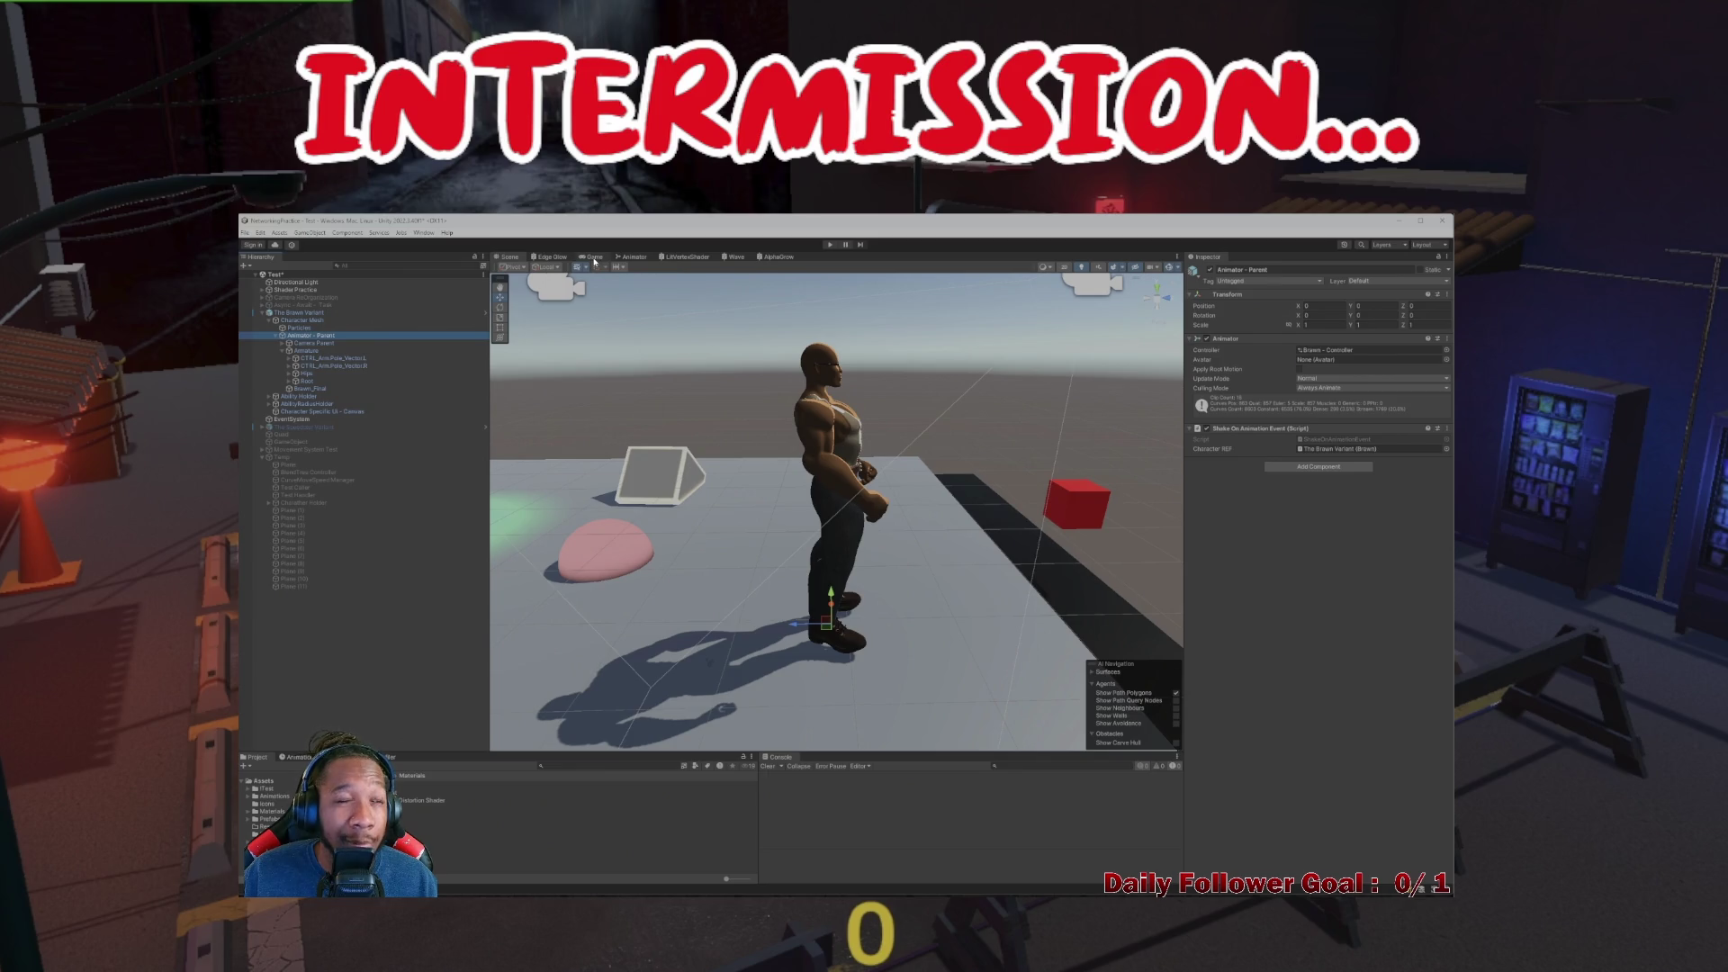
pyautogui.click(633, 256)
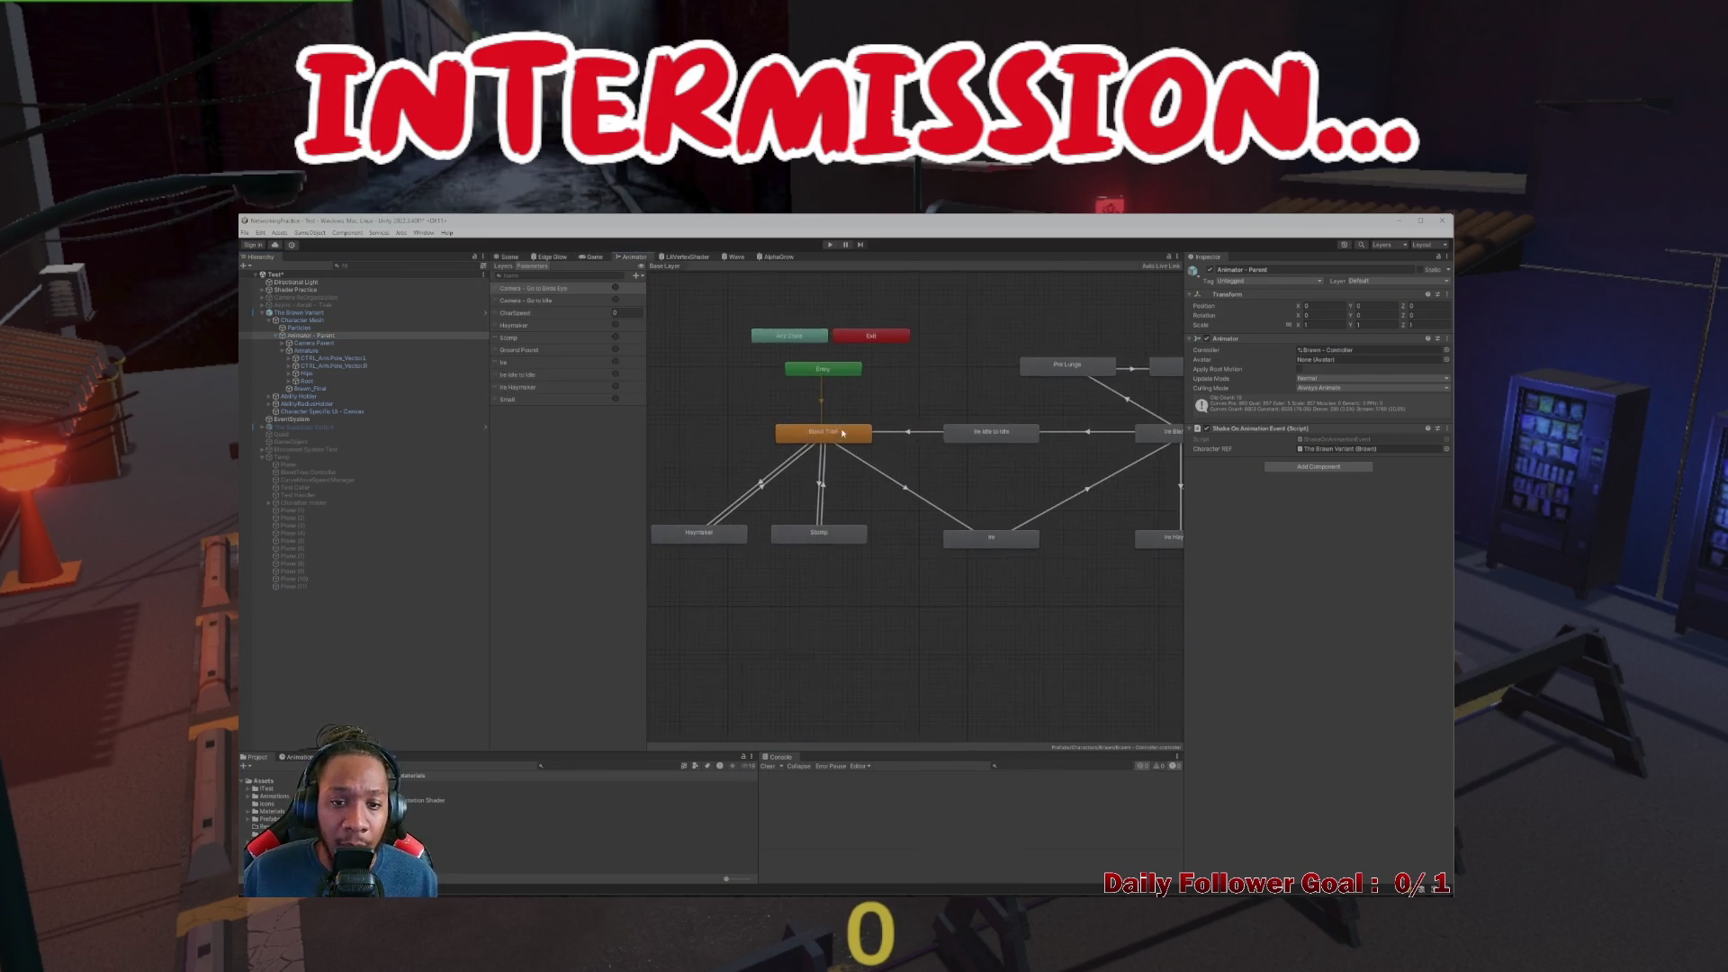
pyautogui.scroll(-2, 835, 459)
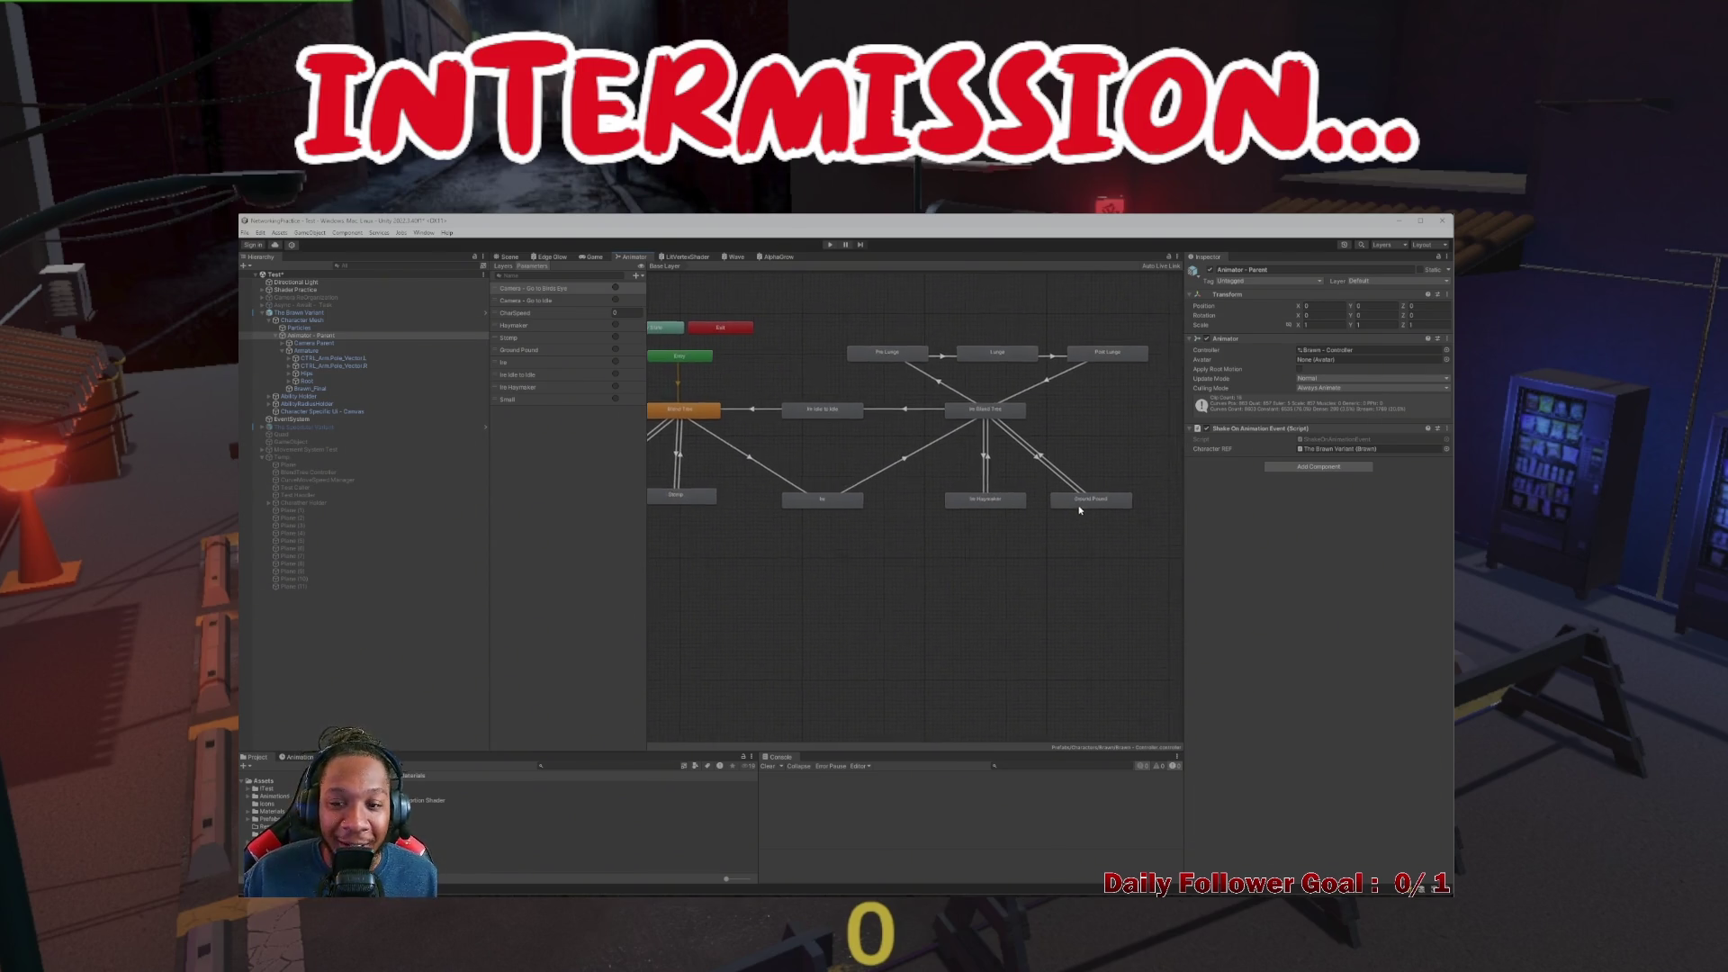
pyautogui.rightClick(1085, 502)
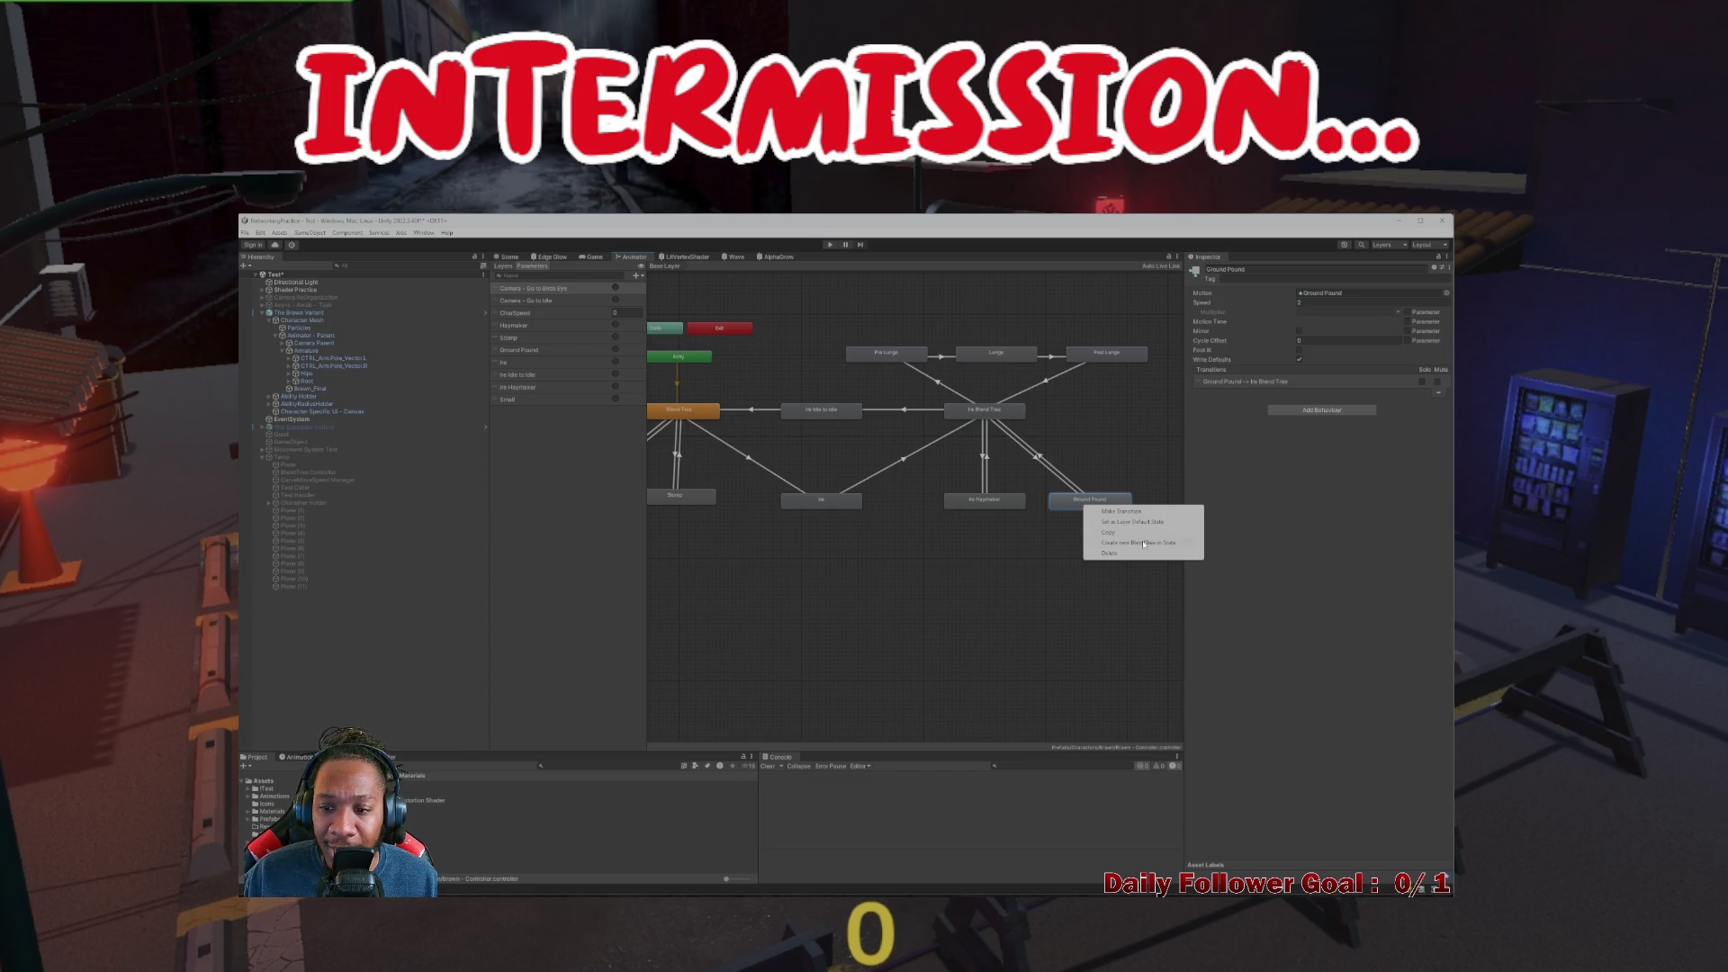
pyautogui.click(1140, 524)
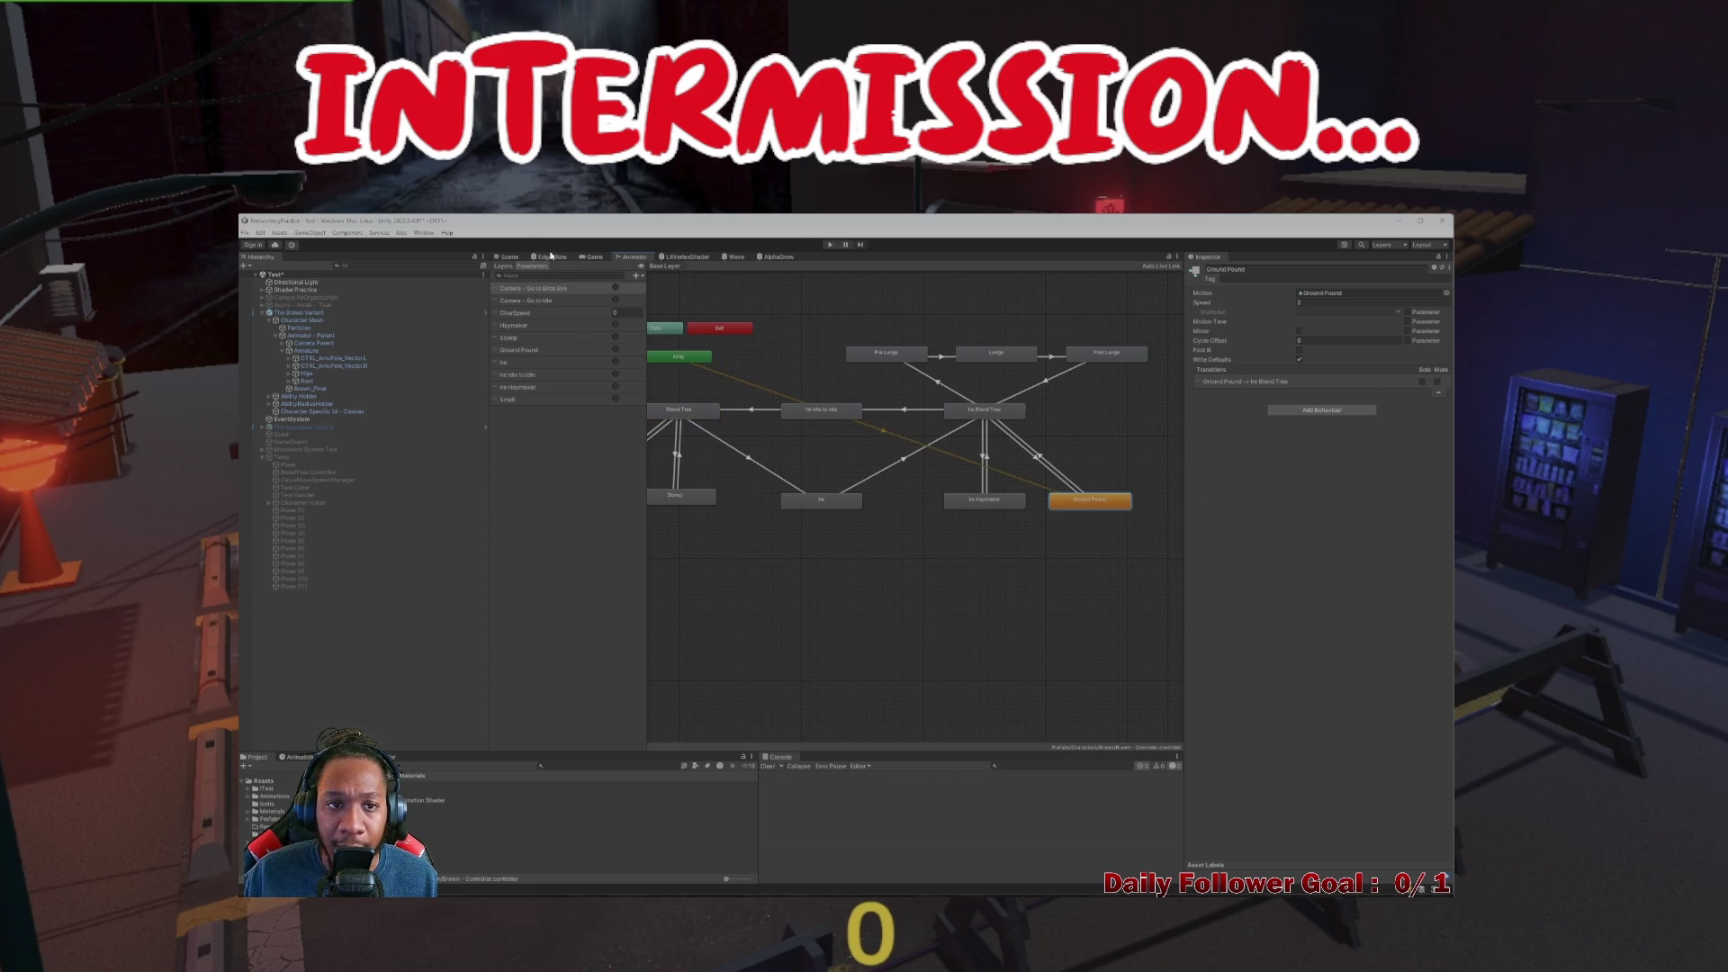
pyautogui.click(508, 257)
pyautogui.click(829, 245)
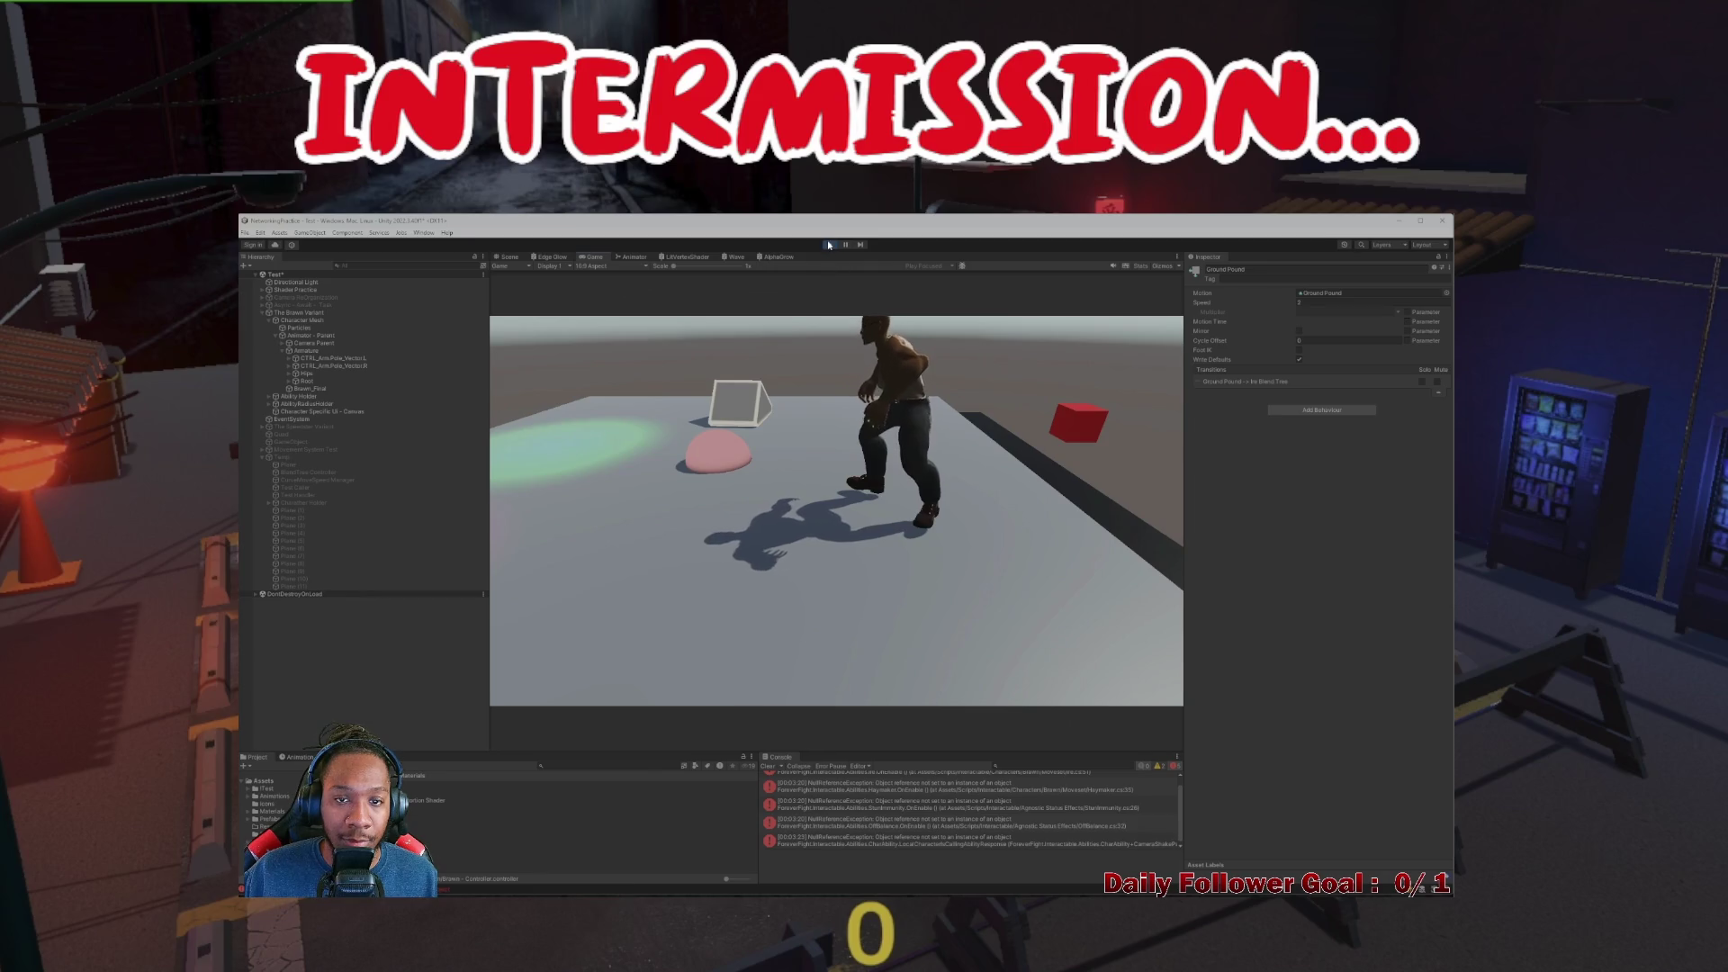
# Stop Play mode and select the floor Plane carrying the Shockwave Shader Manager
pyautogui.click(829, 244)
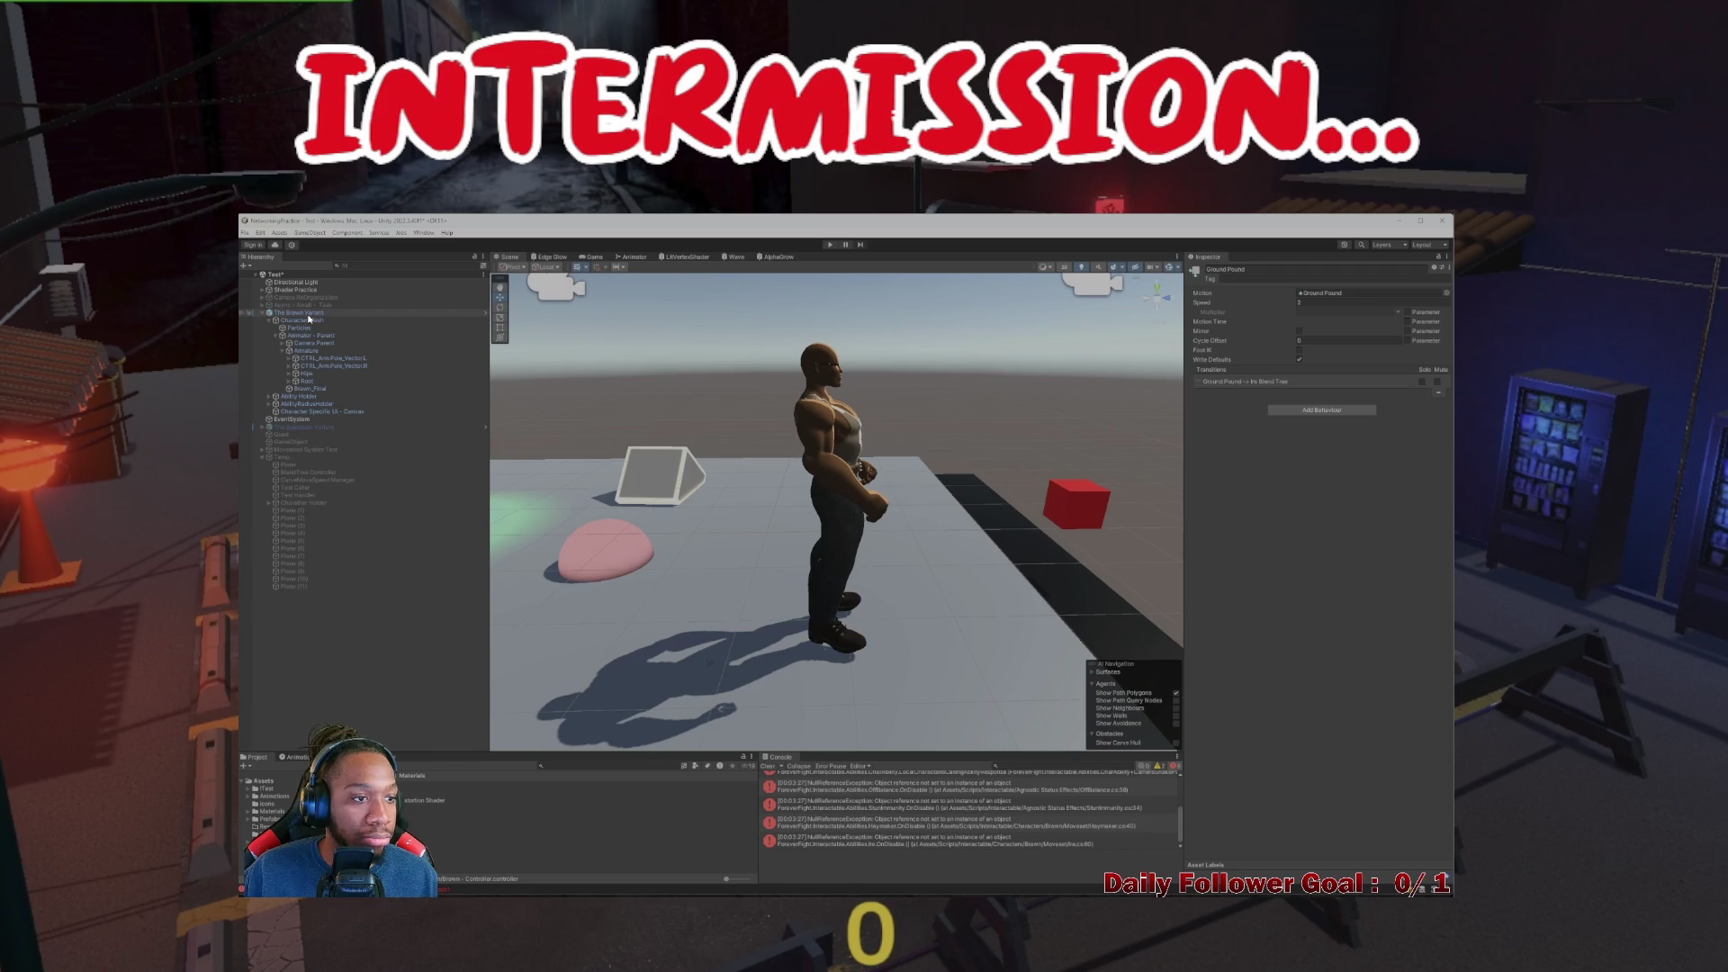
pyautogui.click(753, 642)
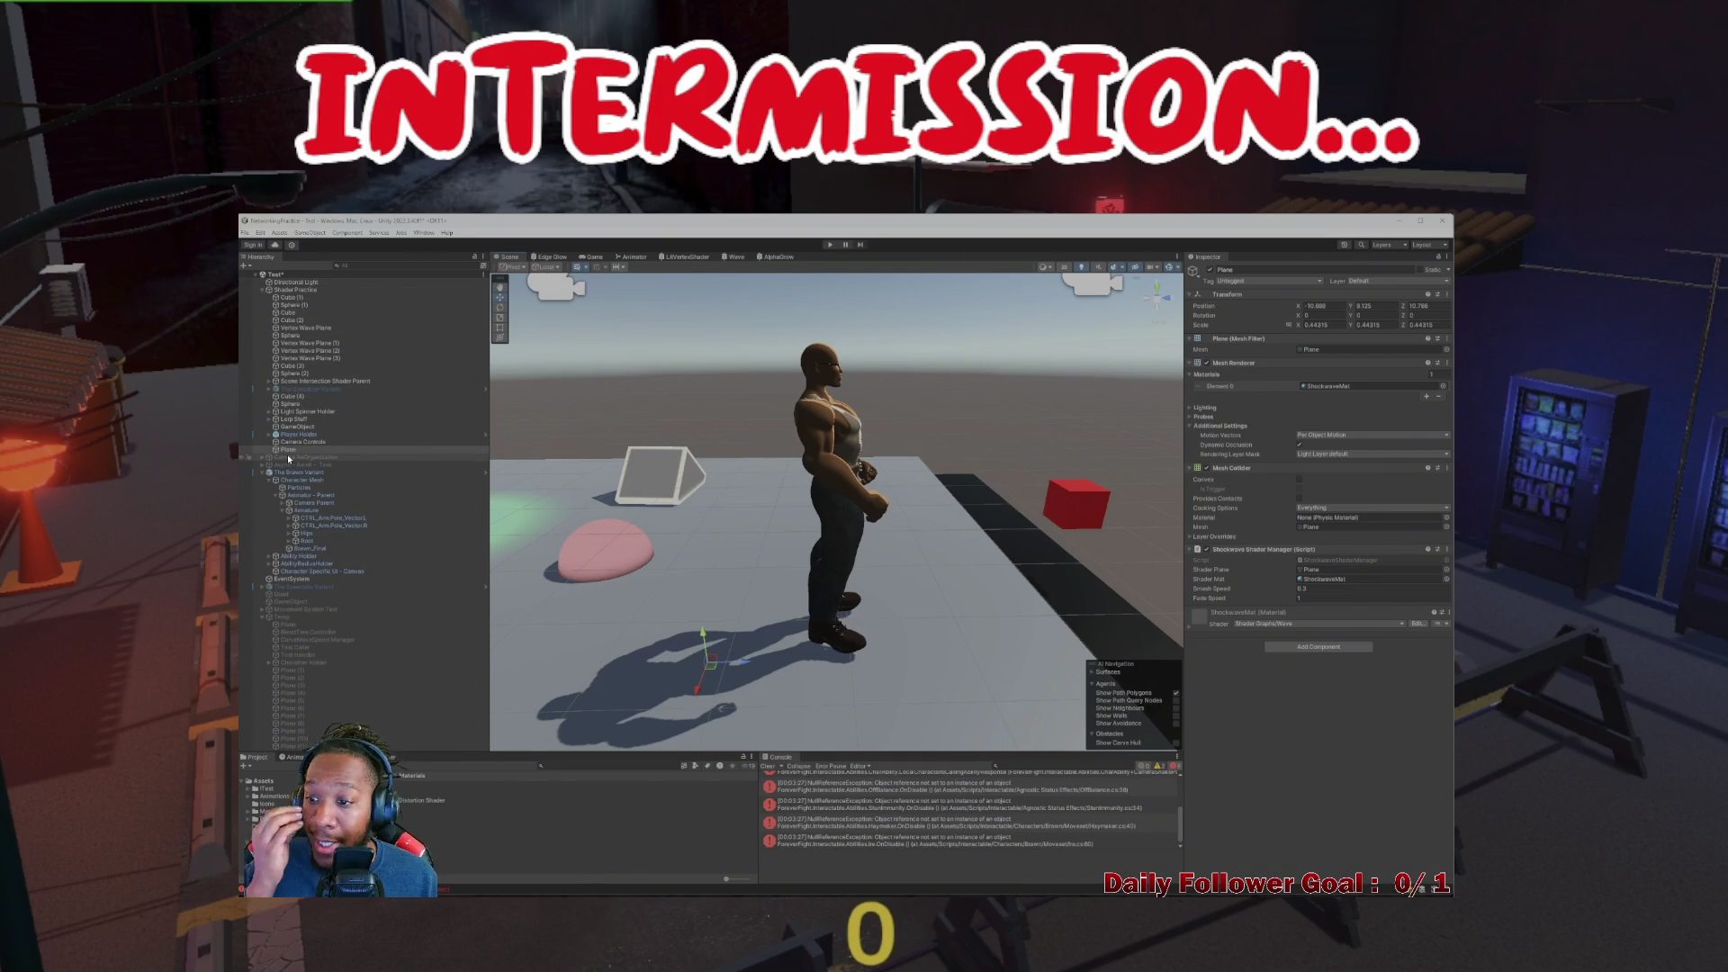
# Open ShockwaveShaderManager in Visual Studio and add a [SerializeField] private float delay field
pyautogui.doubleClick(1375, 560)
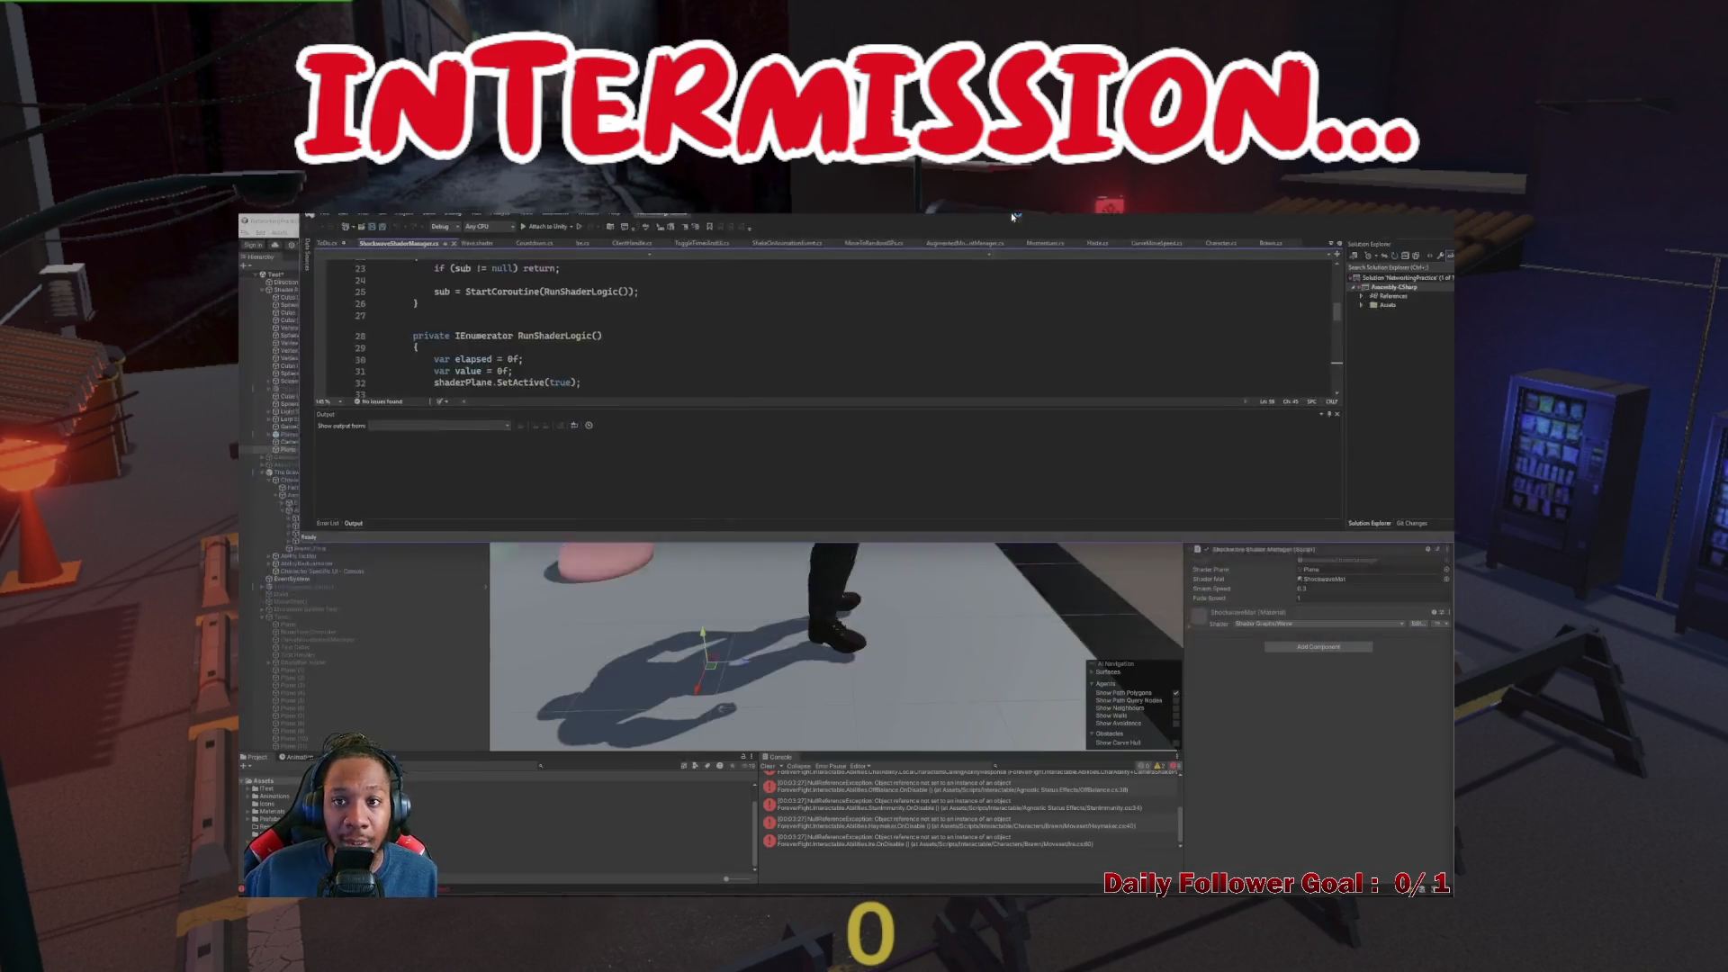
pyautogui.moveTo(918, 224); pyautogui.dragTo(1035, 261)
pyautogui.scroll(2, 547, 499)
pyautogui.click(461, 402)
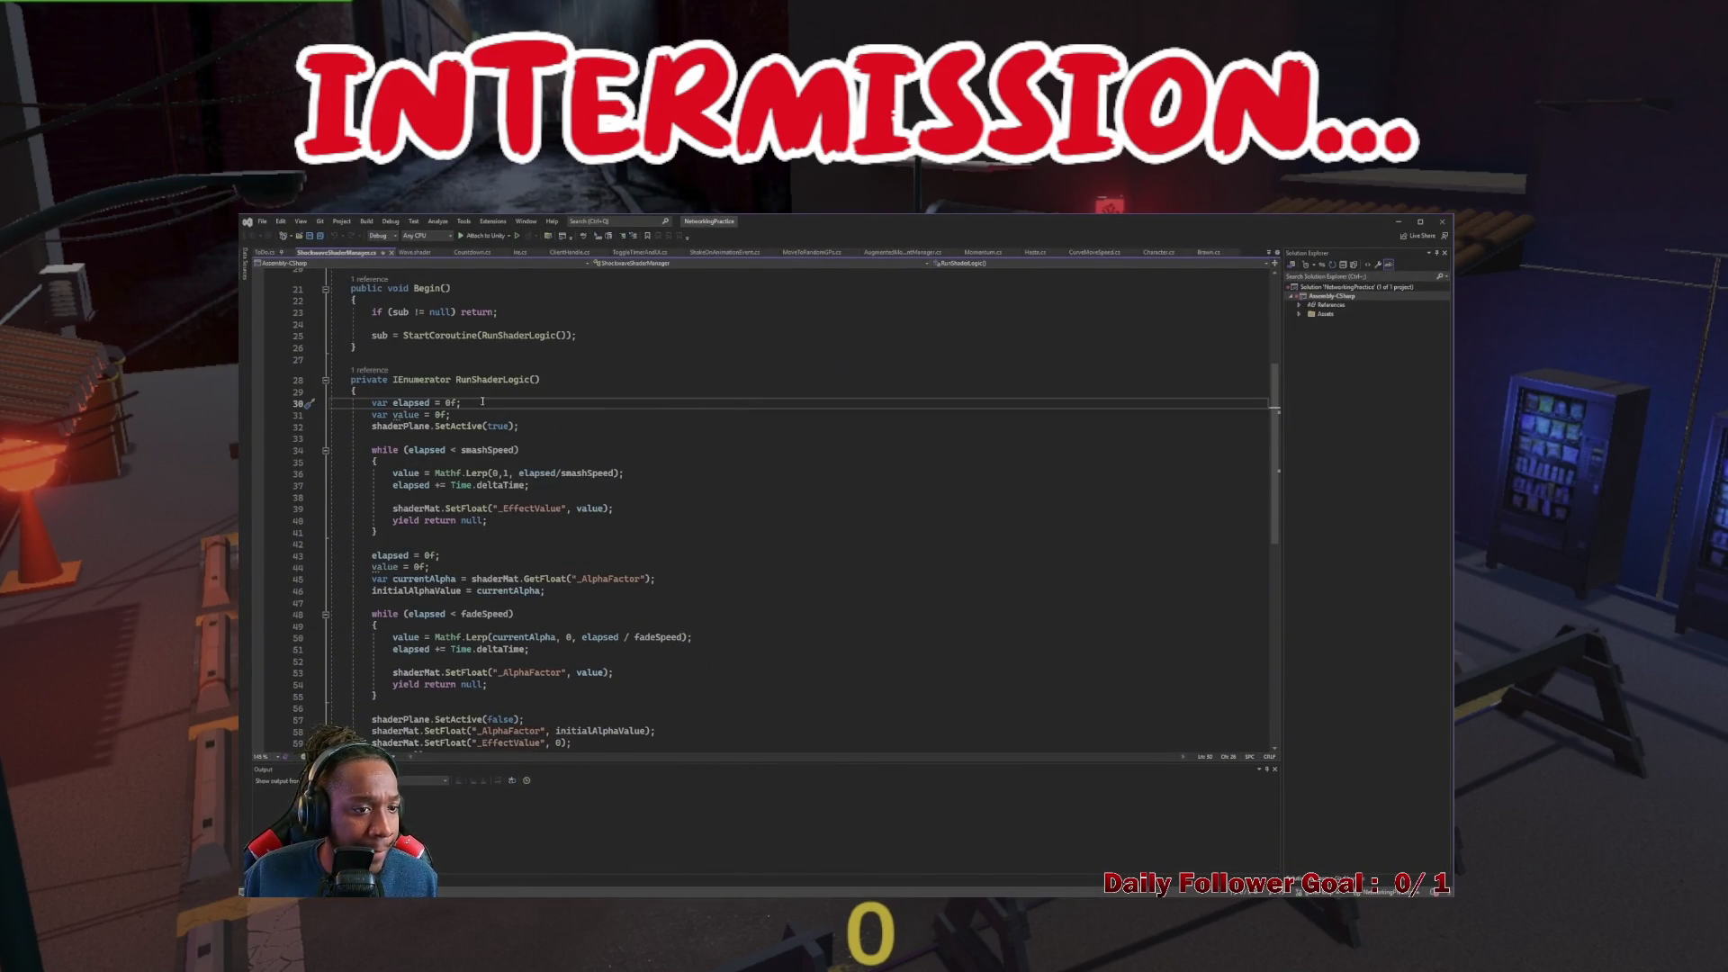
pyautogui.scroll(3, 477, 405)
pyautogui.scroll(1, 518, 412)
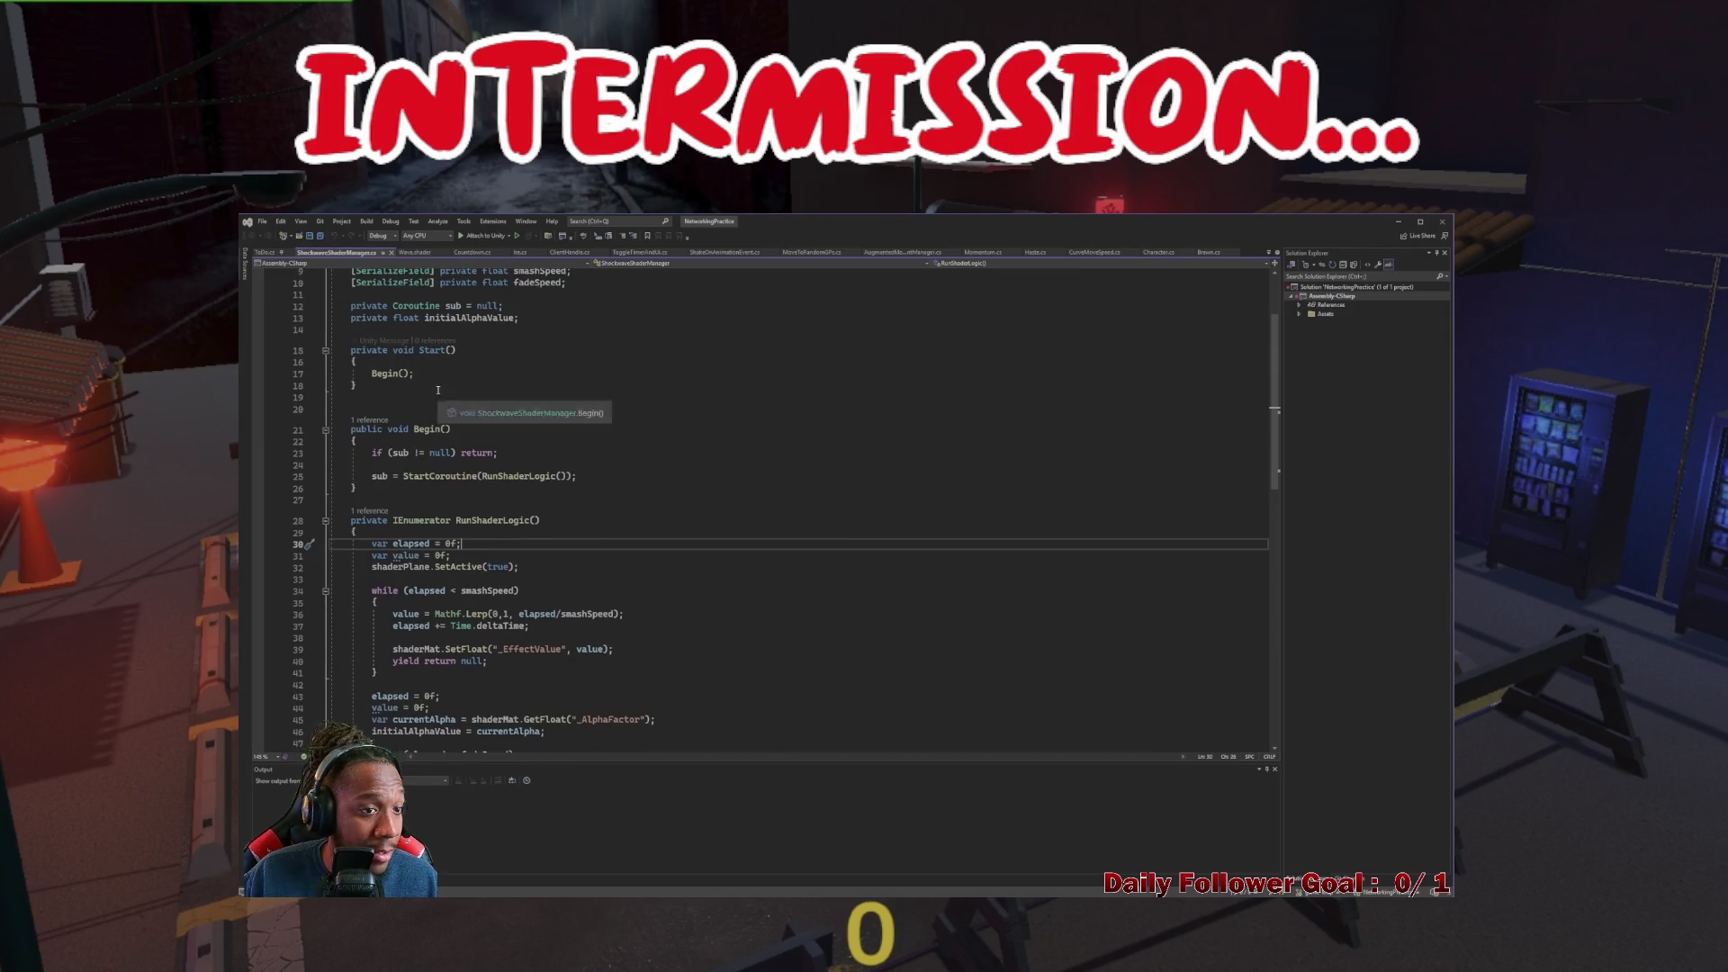
pyautogui.scroll(3, 467, 475)
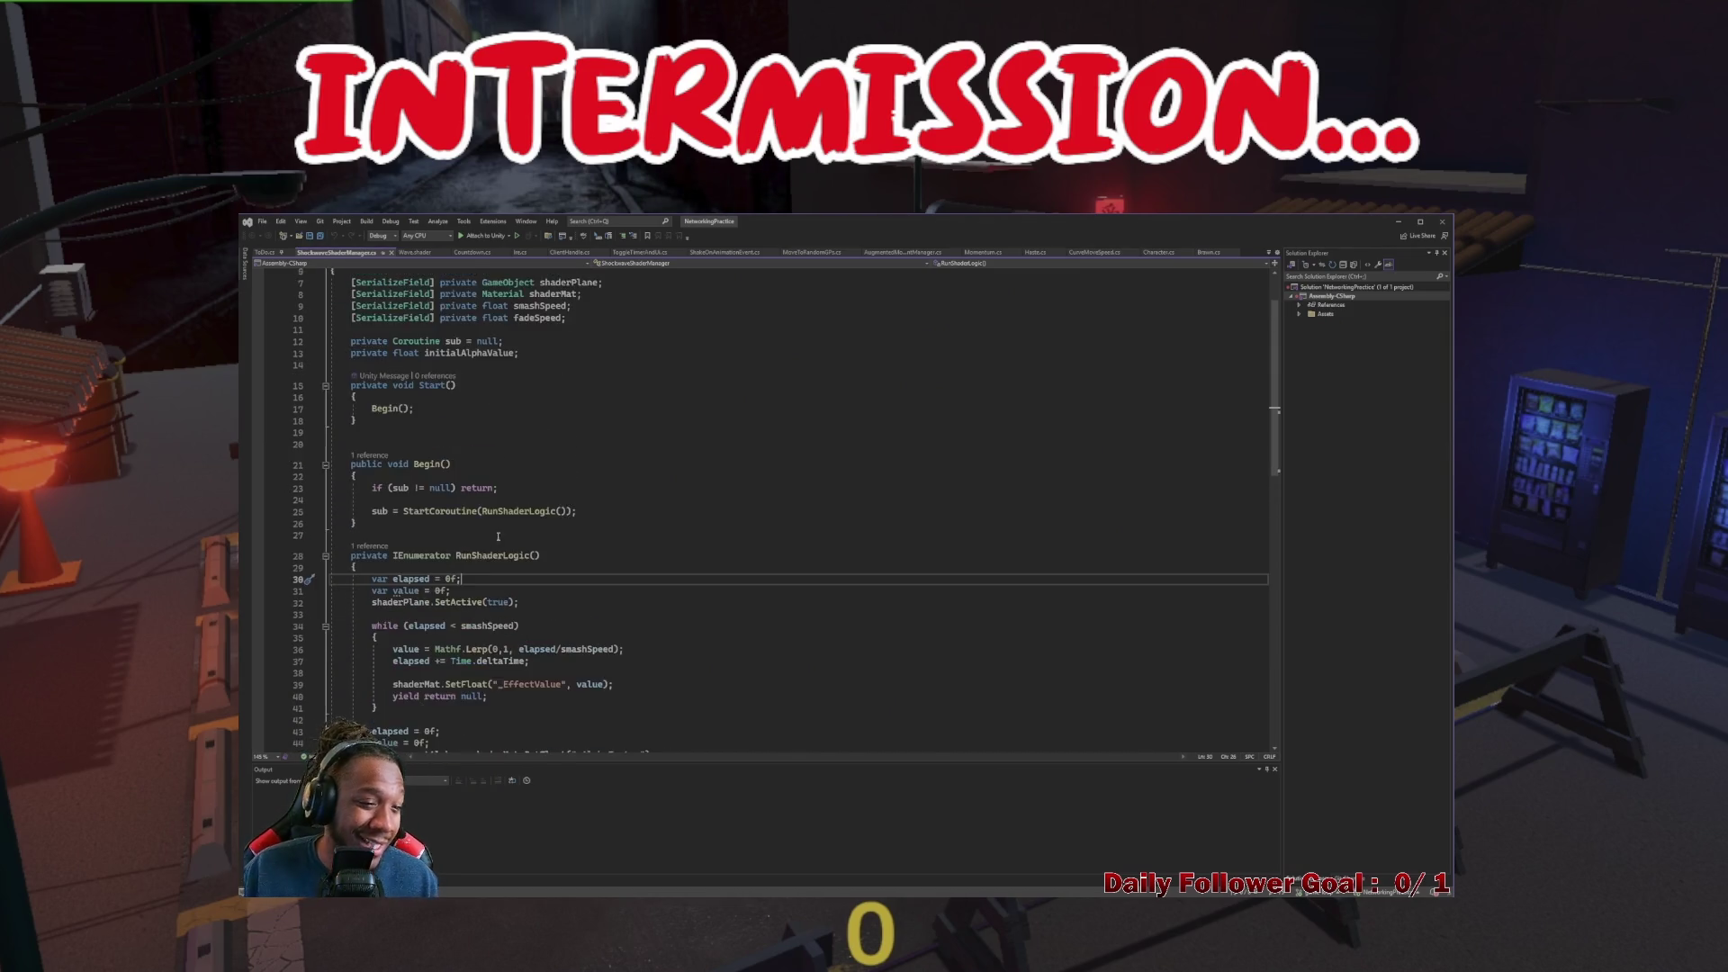
pyautogui.click(402, 344)
pyautogui.press('Return')
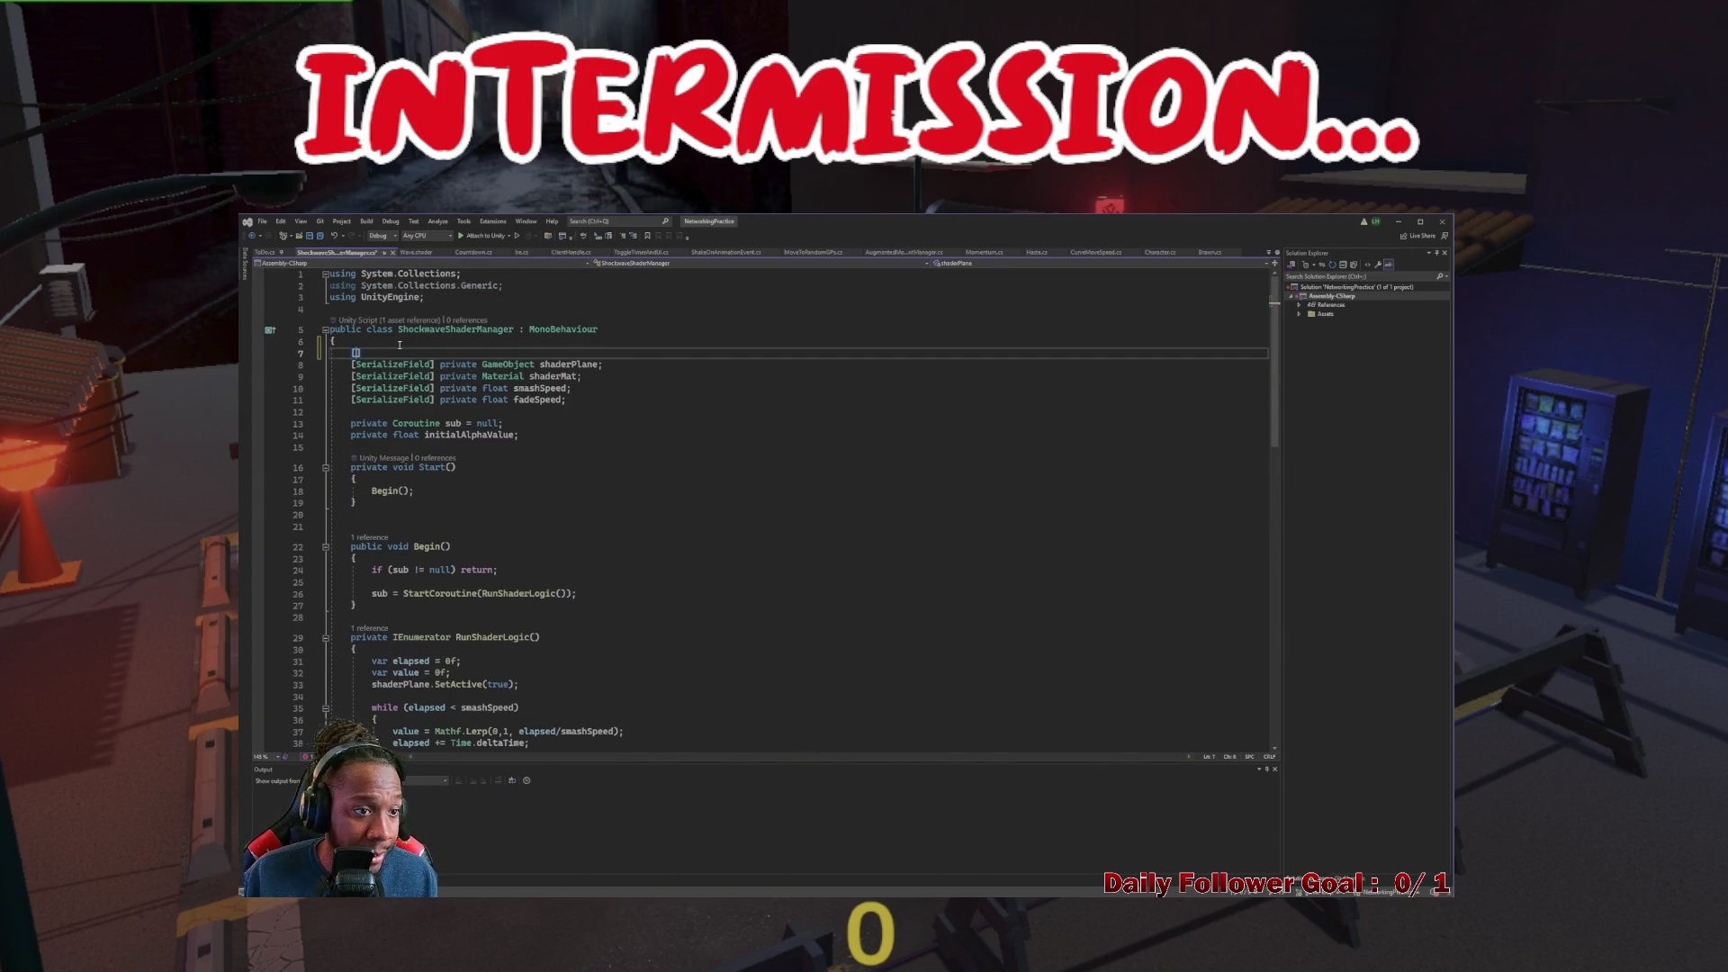
pyautogui.write('erializeField]')
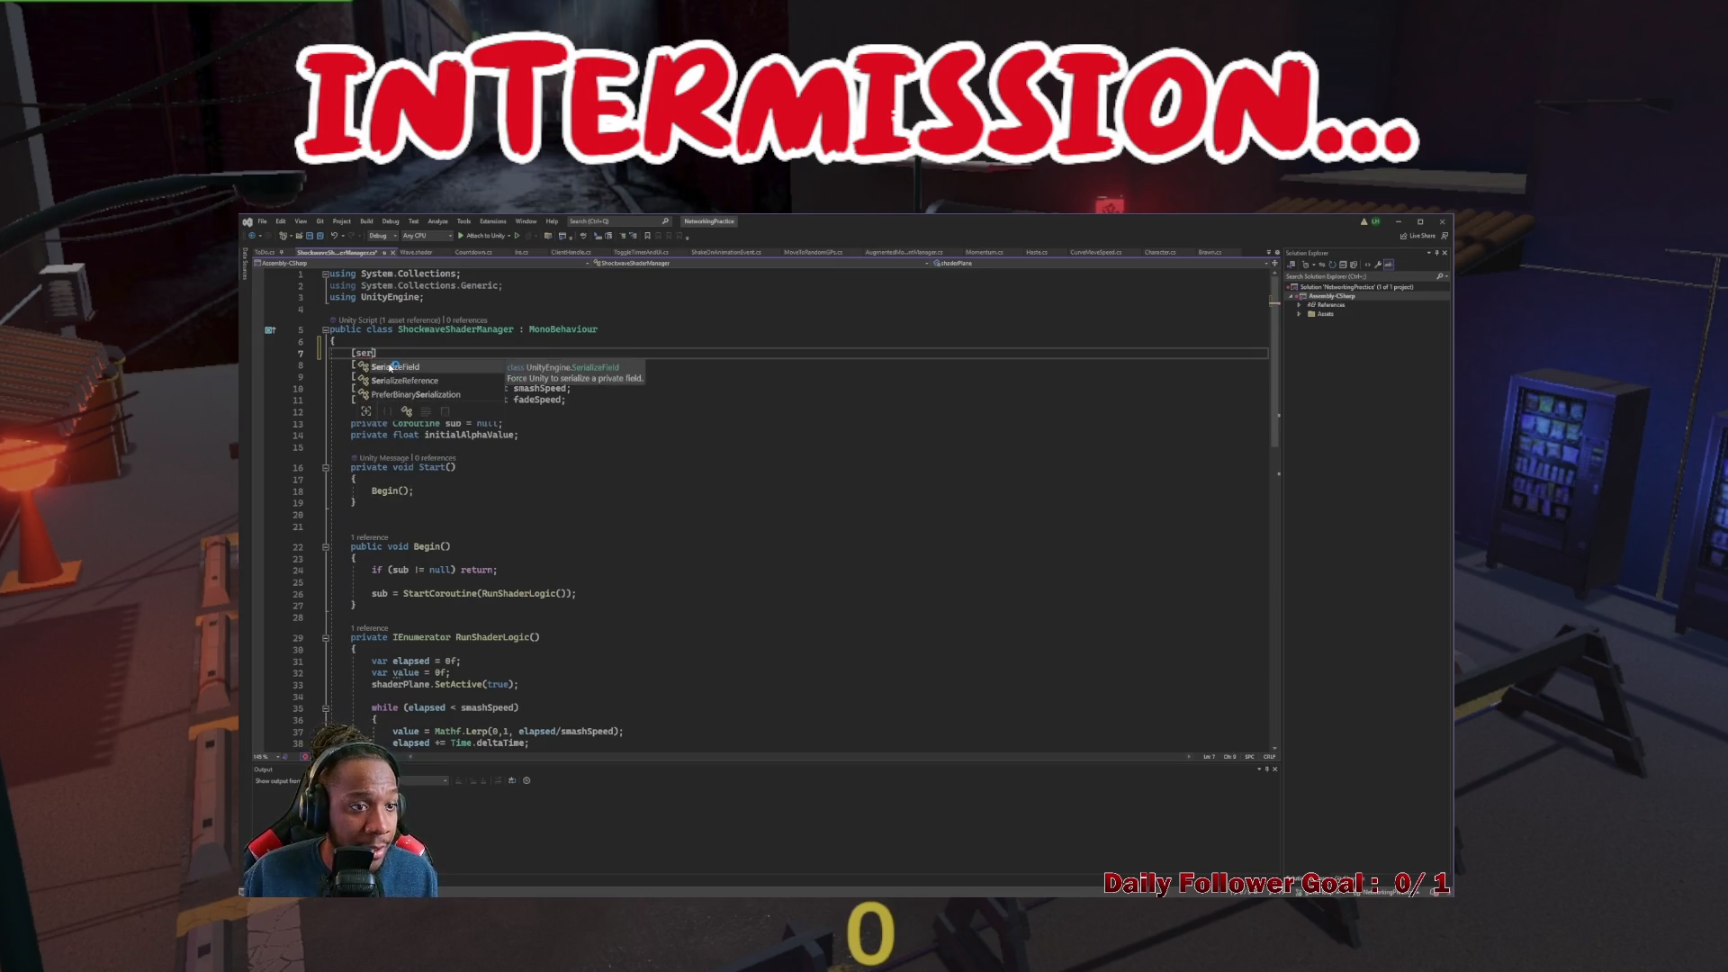
pyautogui.write(' priv')
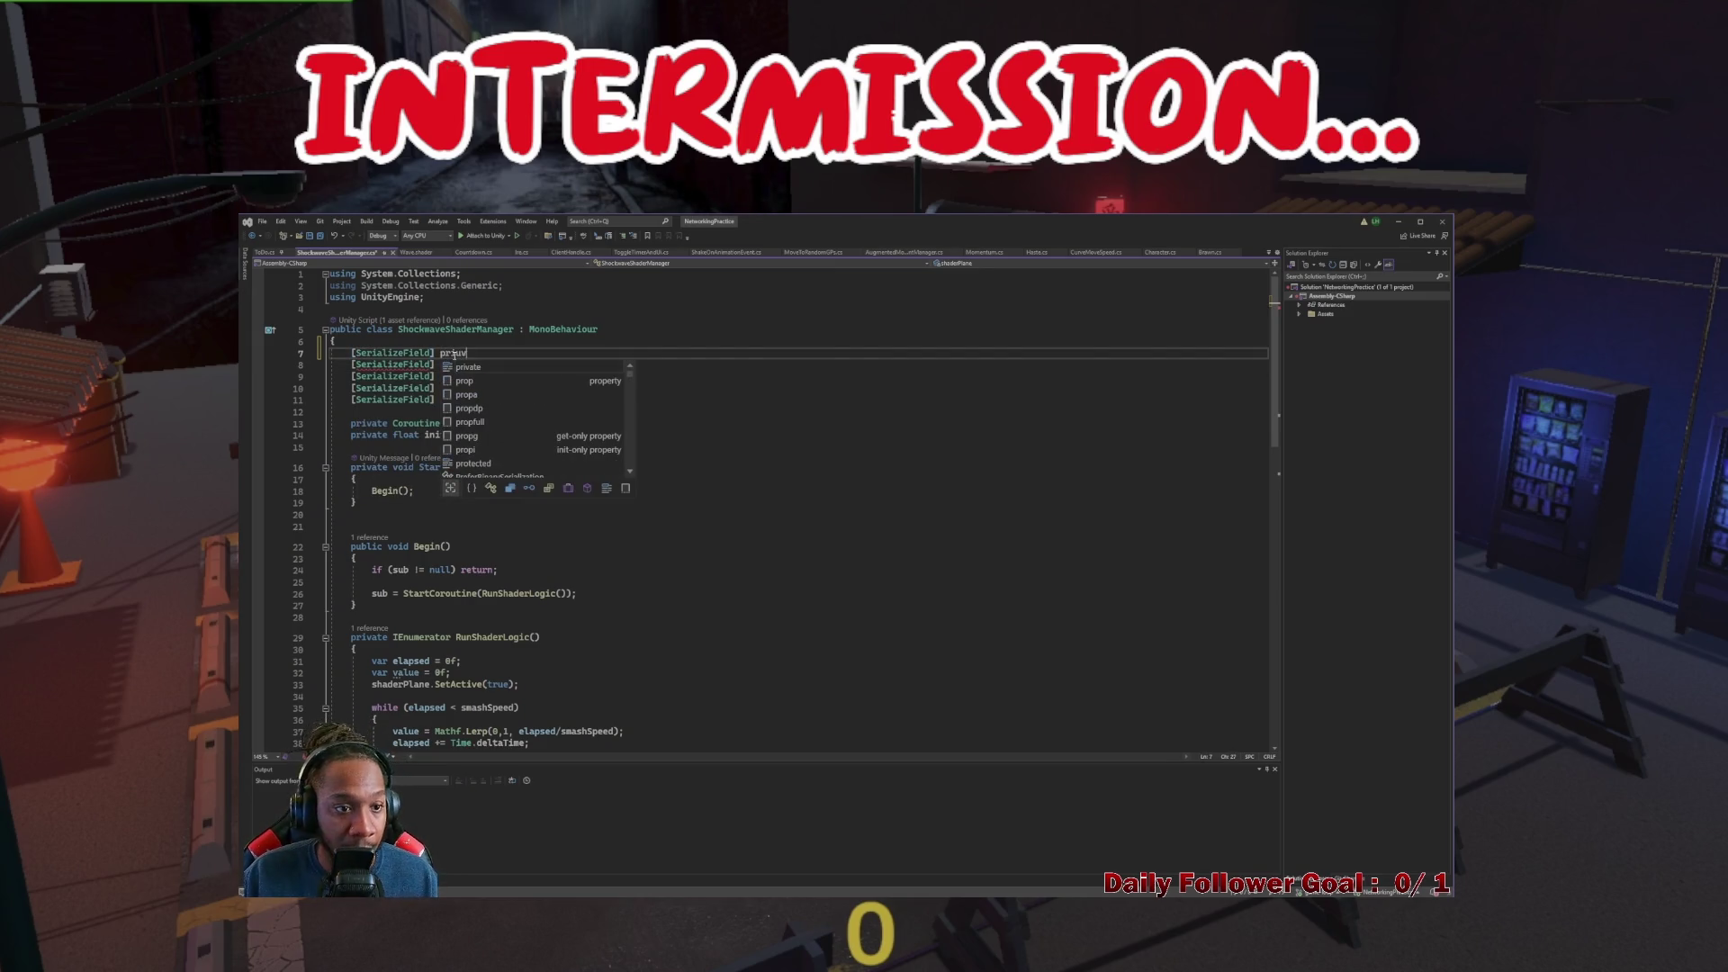
pyautogui.write('ate float delay;')
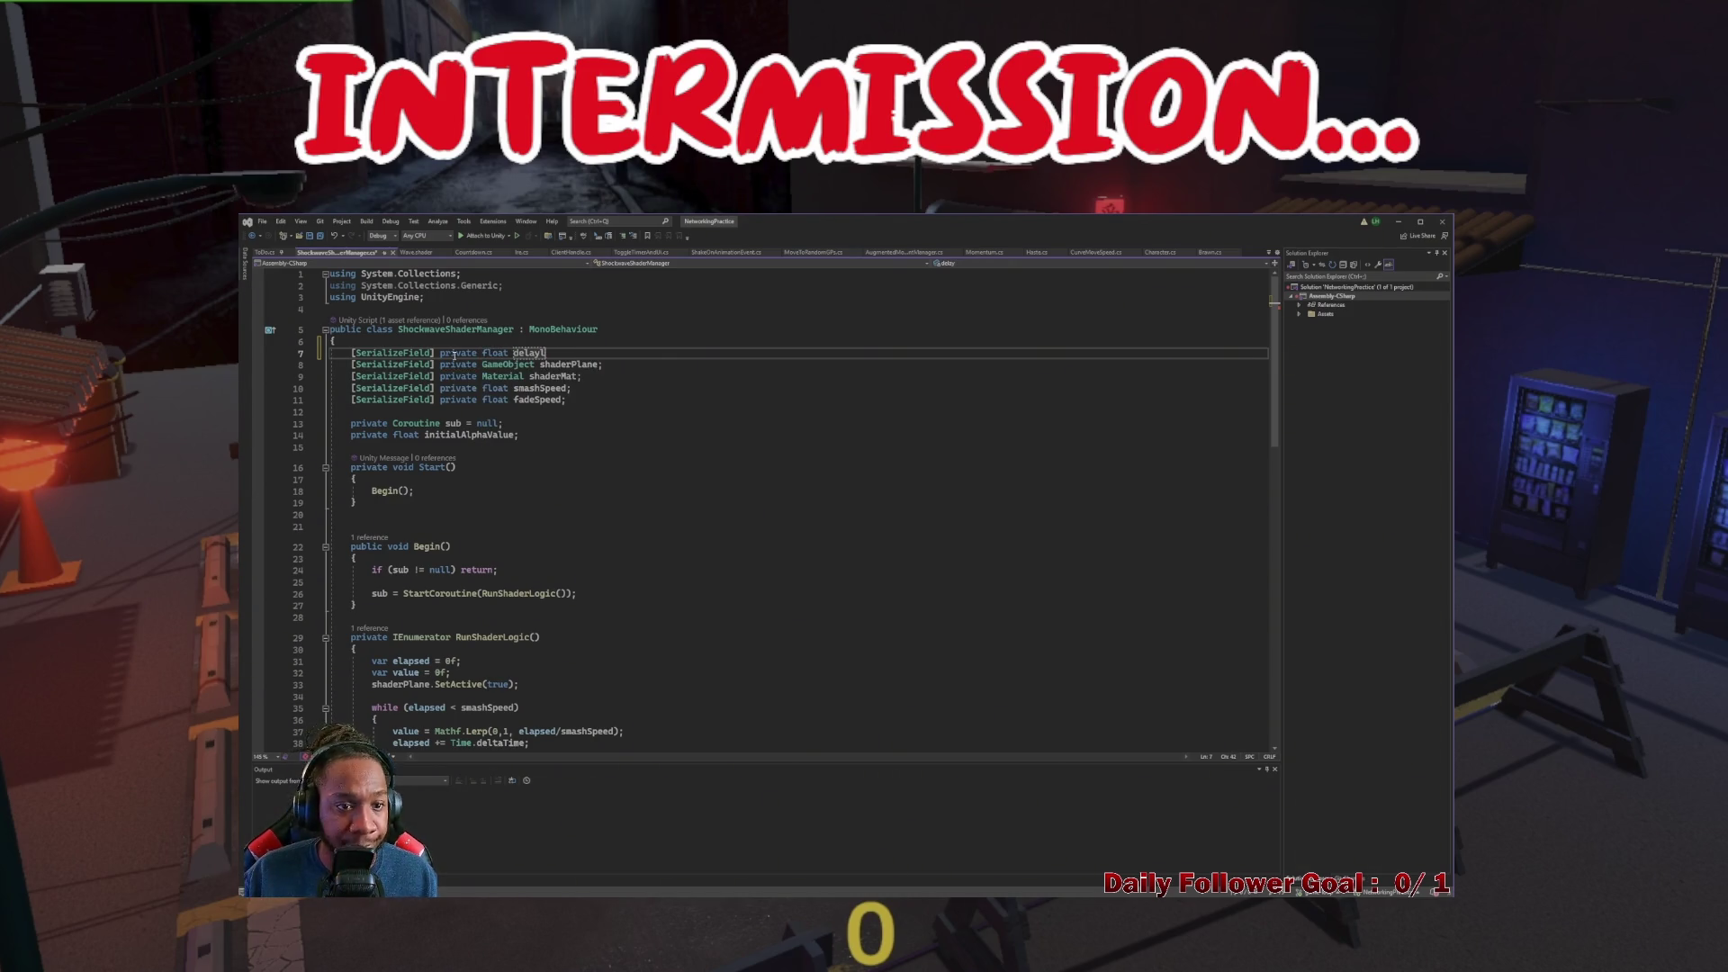
# Begin RunShaderLogic with yield return new WaitForSeconds(delay); and return to Unity
pyautogui.scroll(-5, 443, 511)
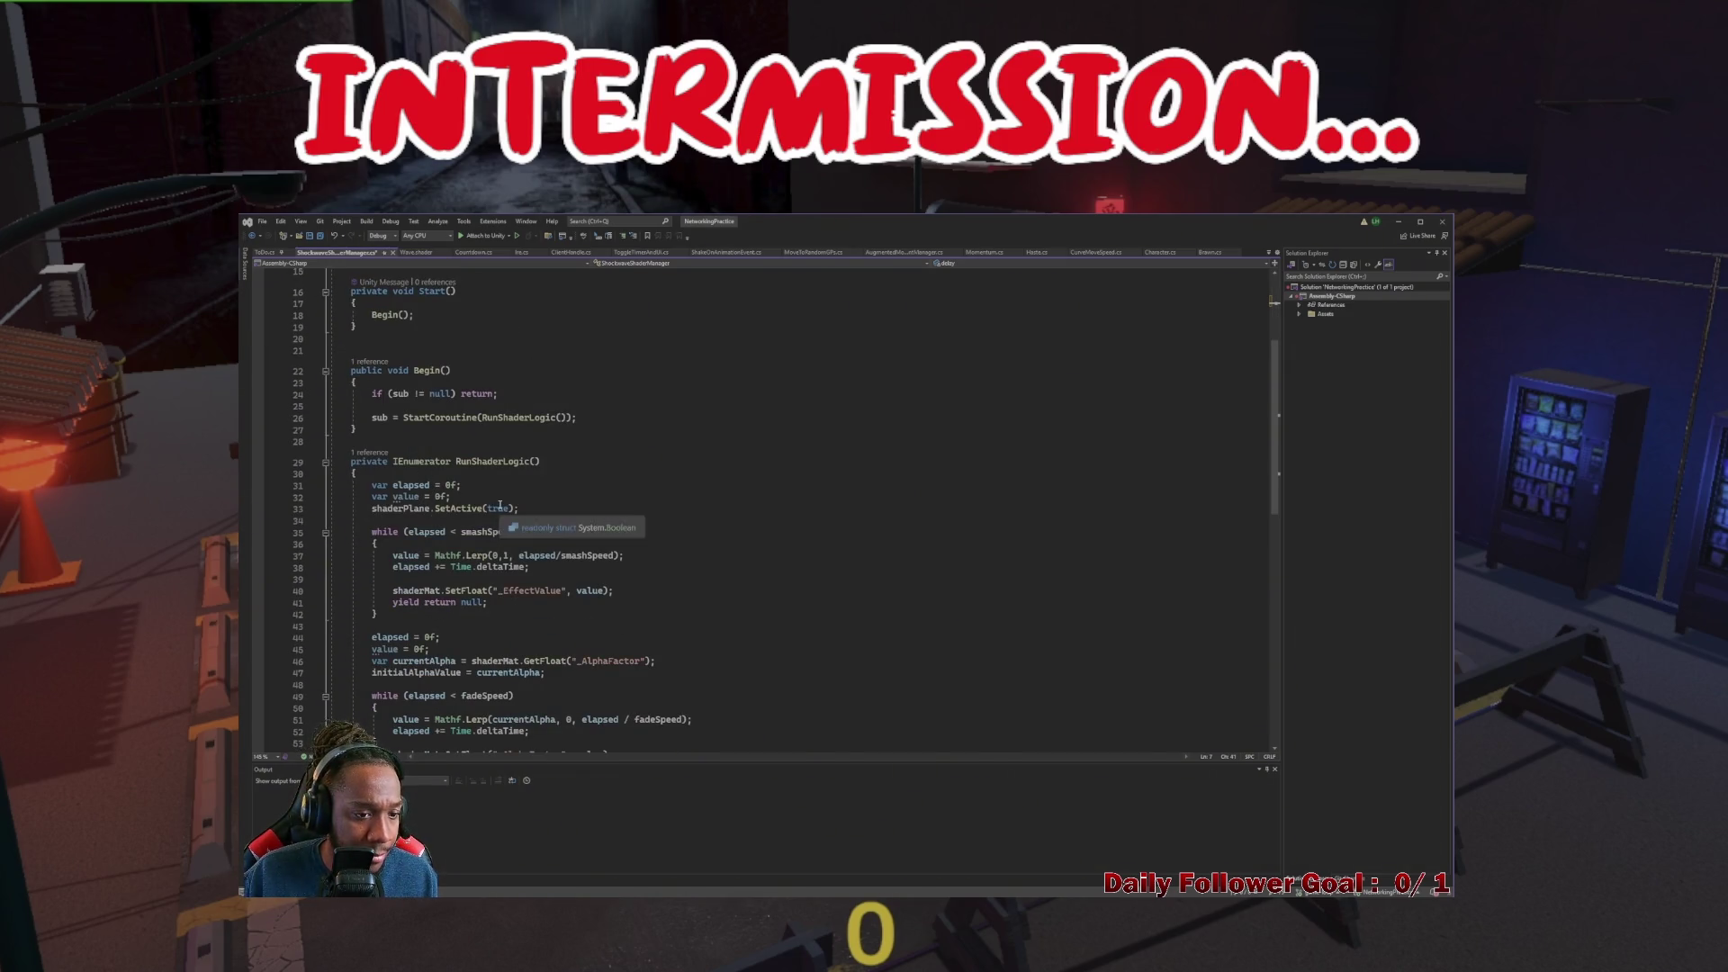
pyautogui.click(393, 475)
pyautogui.press('Return')
pyautogui.press('Tab')
pyautogui.press('Return')
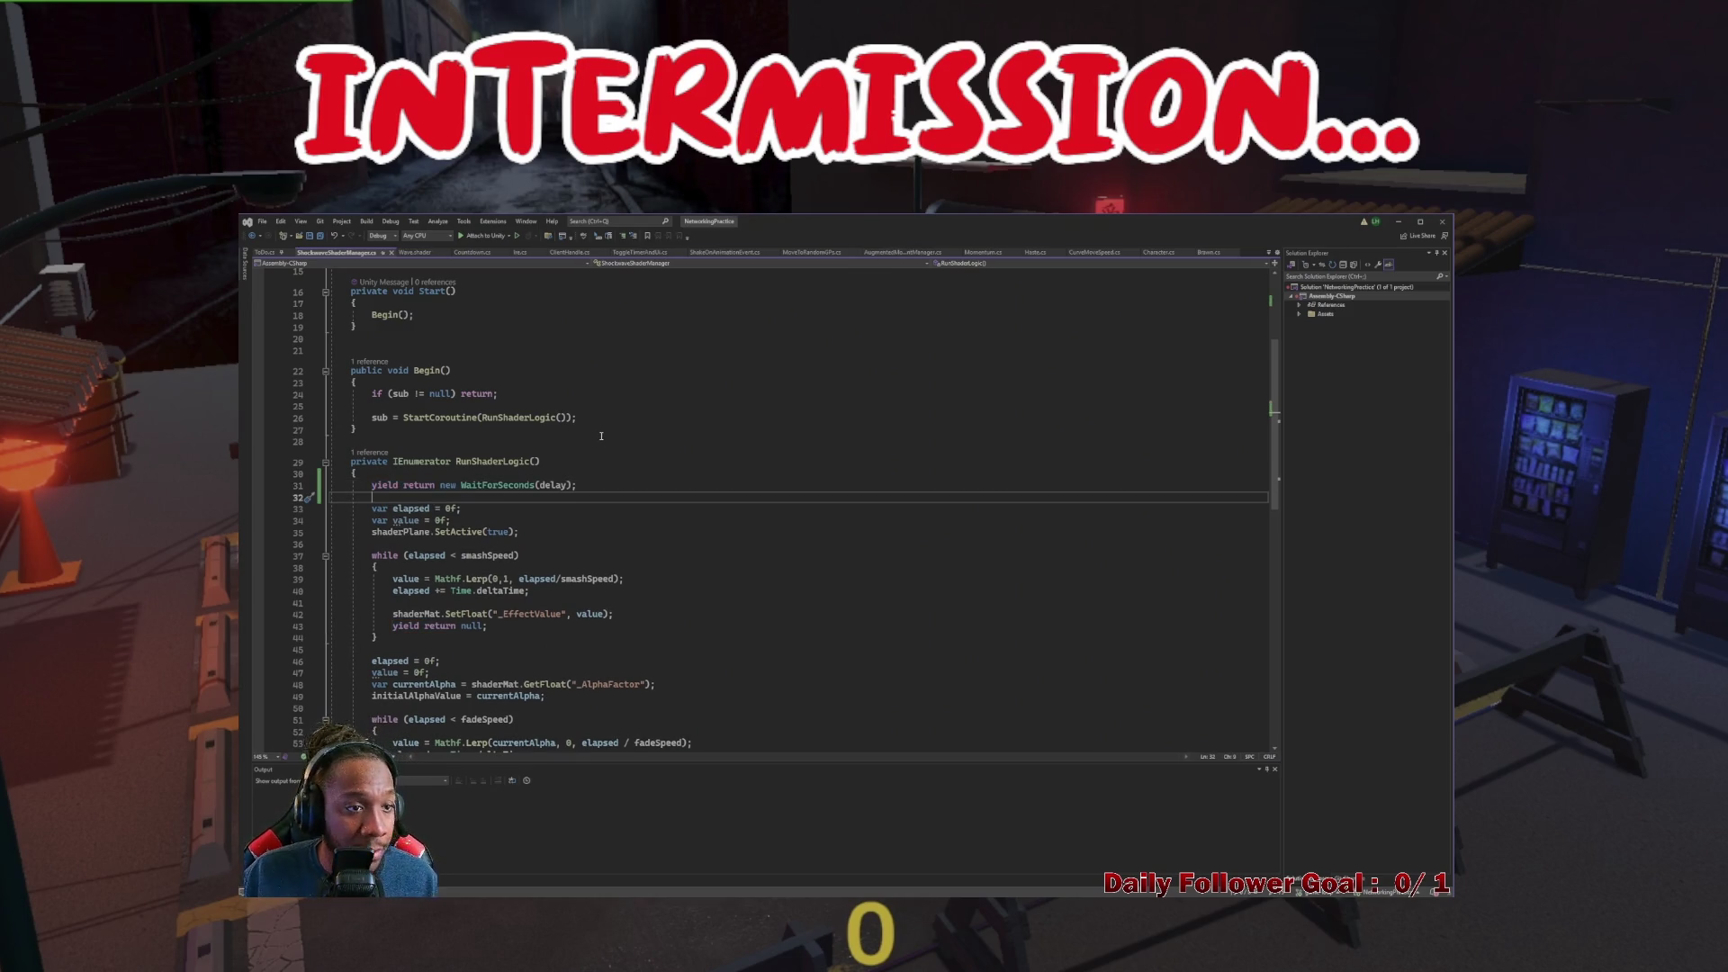
pyautogui.click(1401, 221)
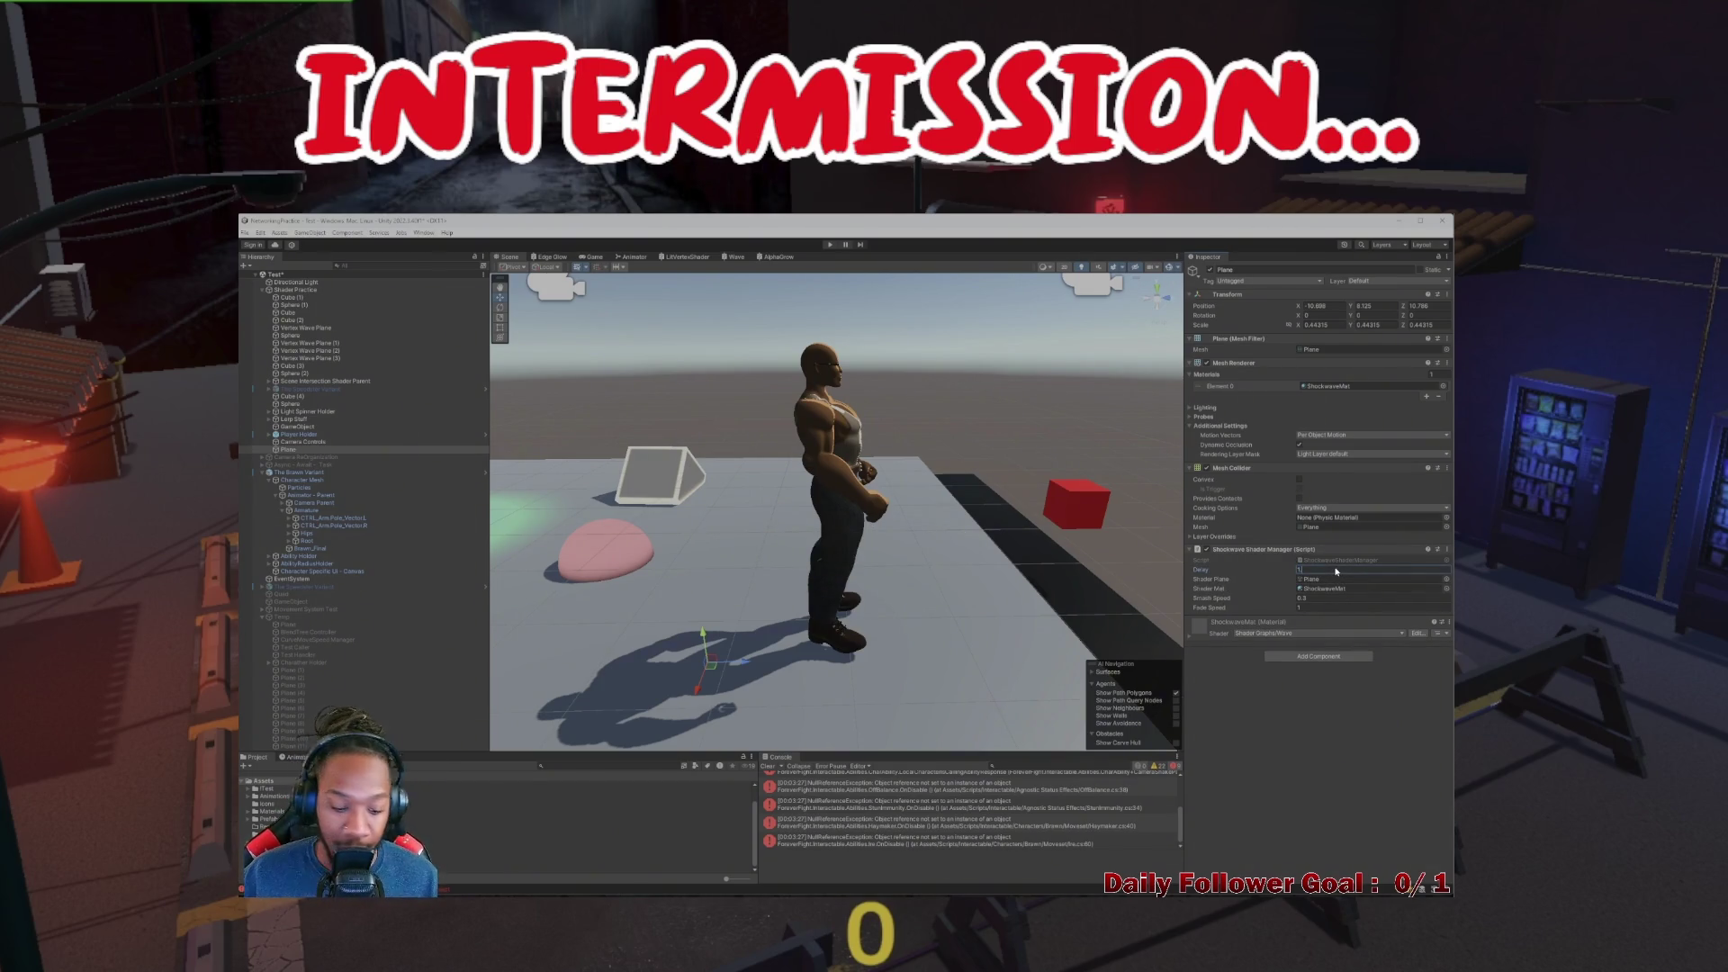
# Play-test the new shockwave delay several times, panning the Scene view to show the character
pyautogui.click(831, 244)
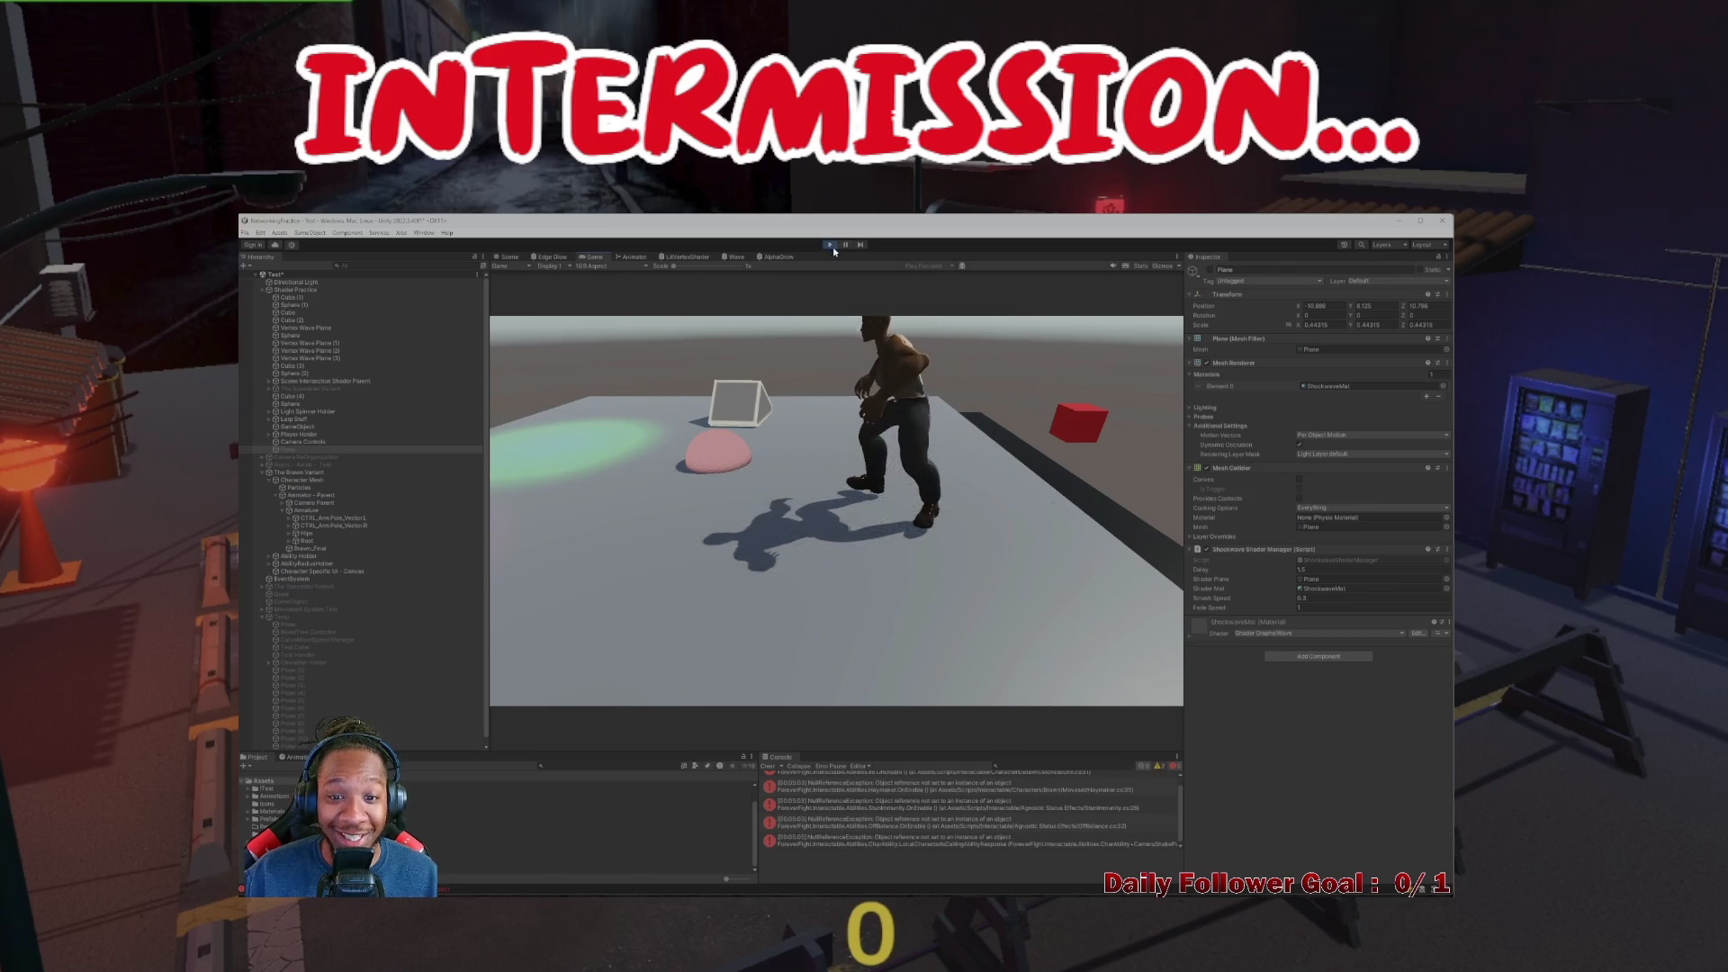
pyautogui.click(831, 246)
pyautogui.click(830, 244)
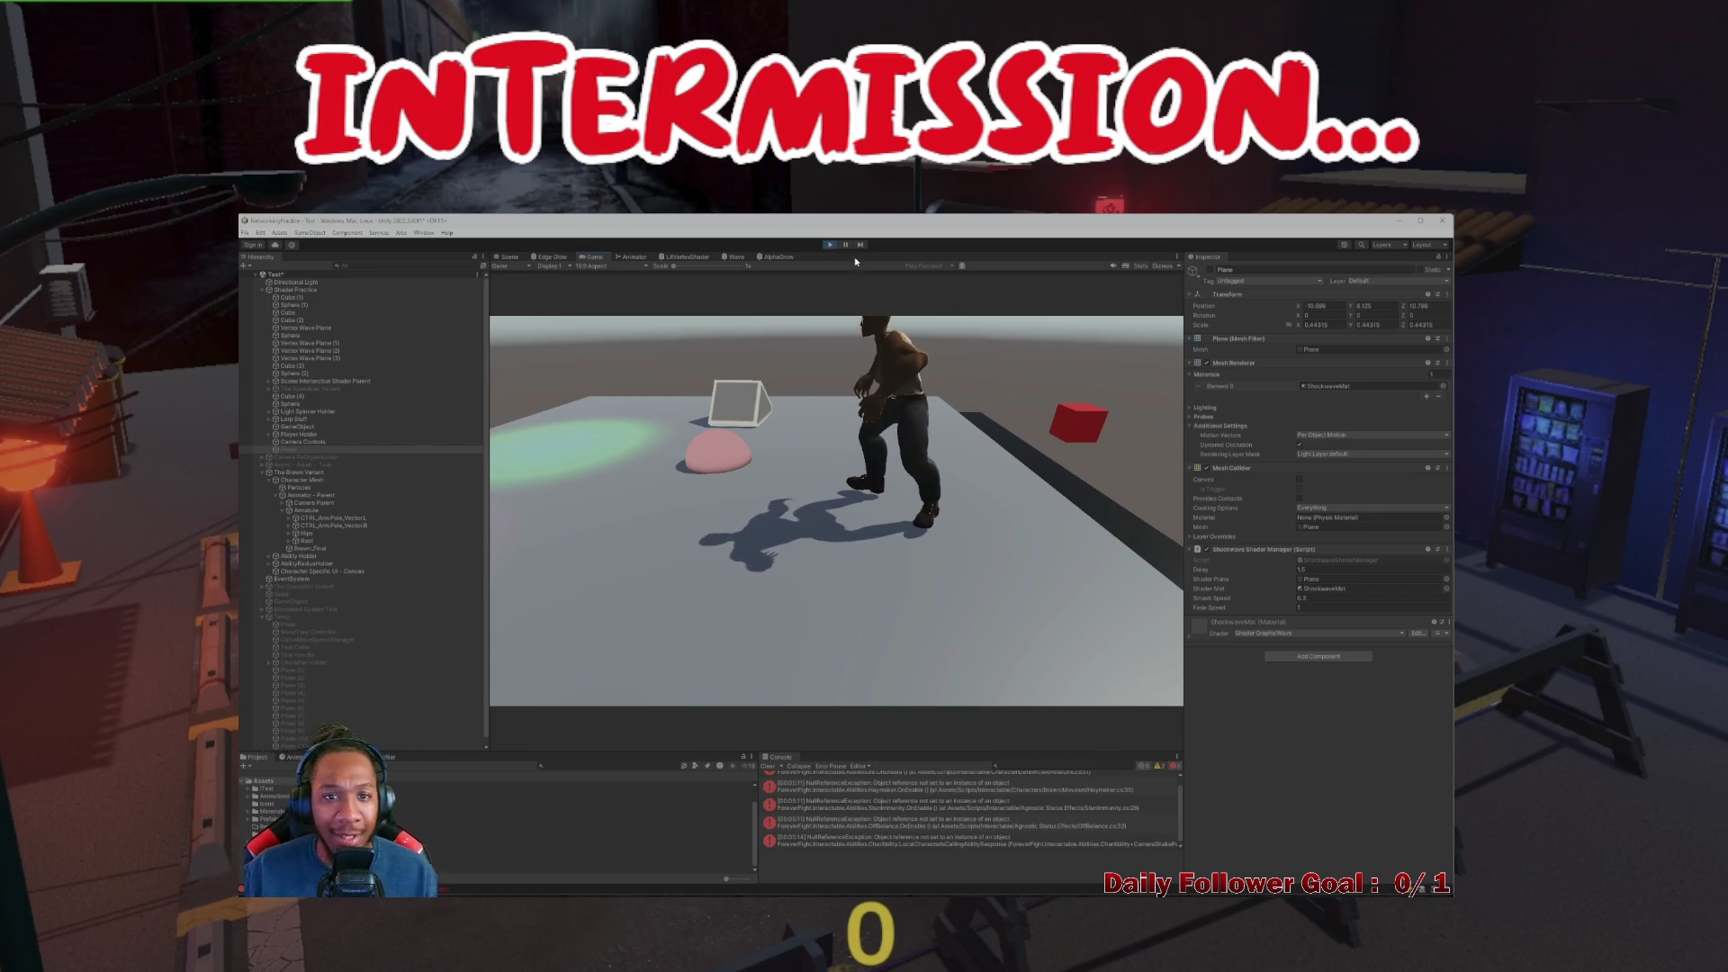
pyautogui.click(832, 246)
pyautogui.click(831, 245)
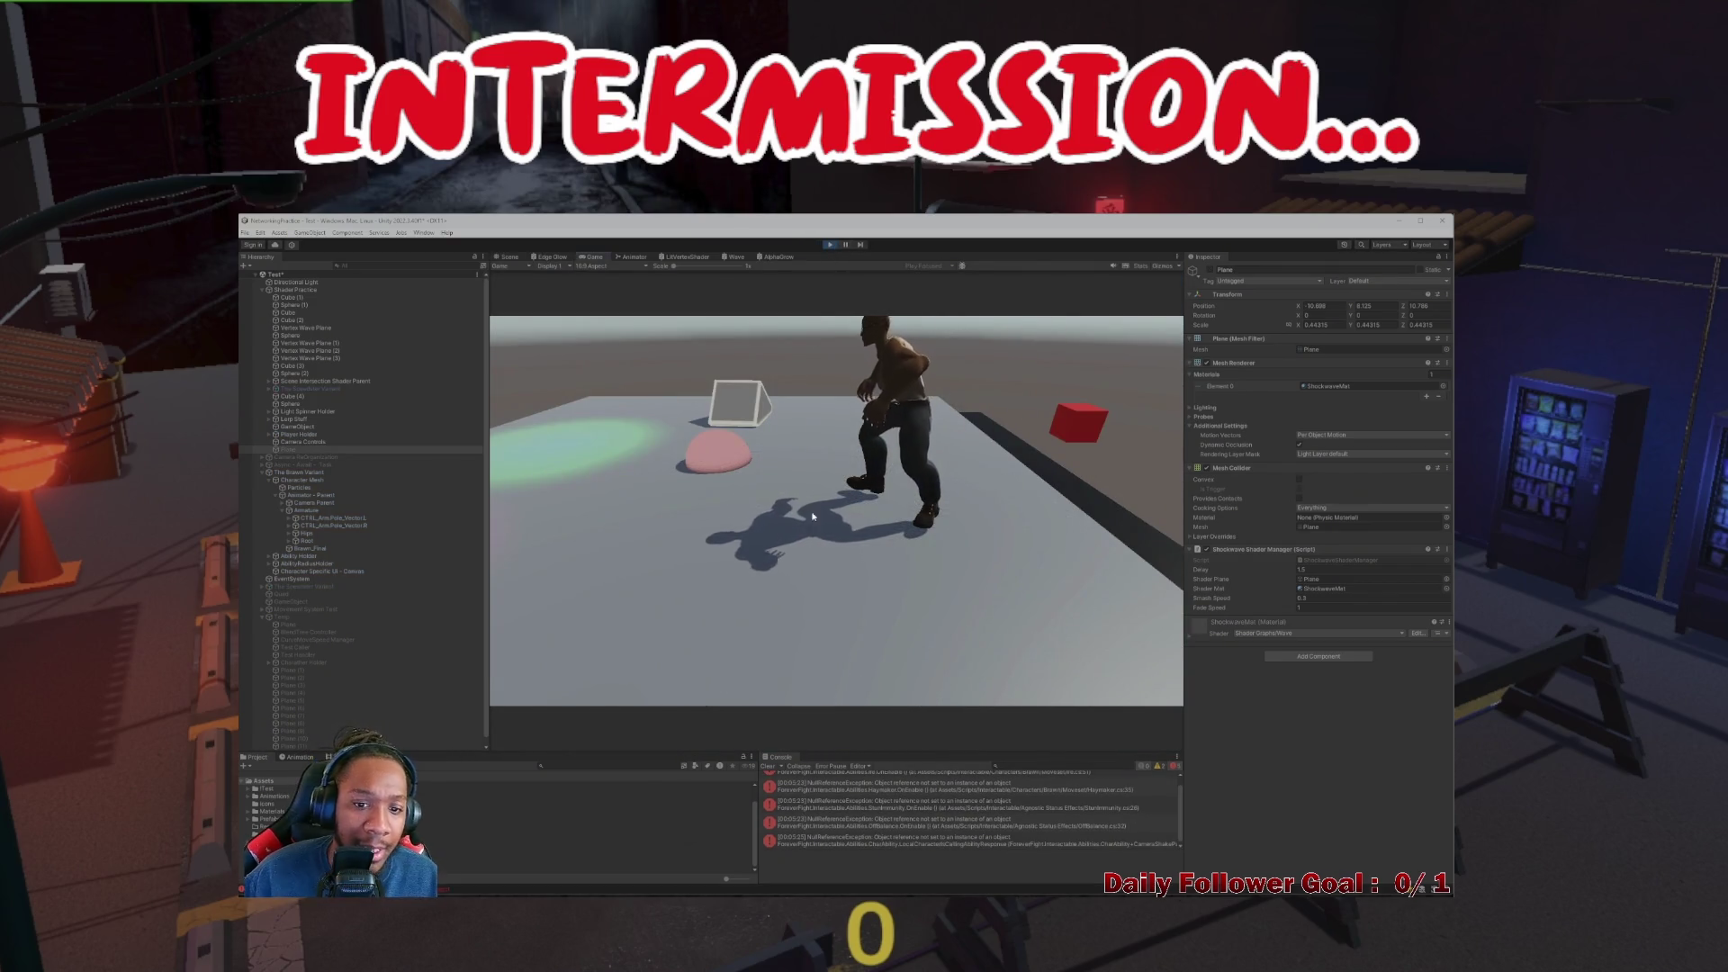
pyautogui.click(508, 256)
pyautogui.scroll(5, 694, 532)
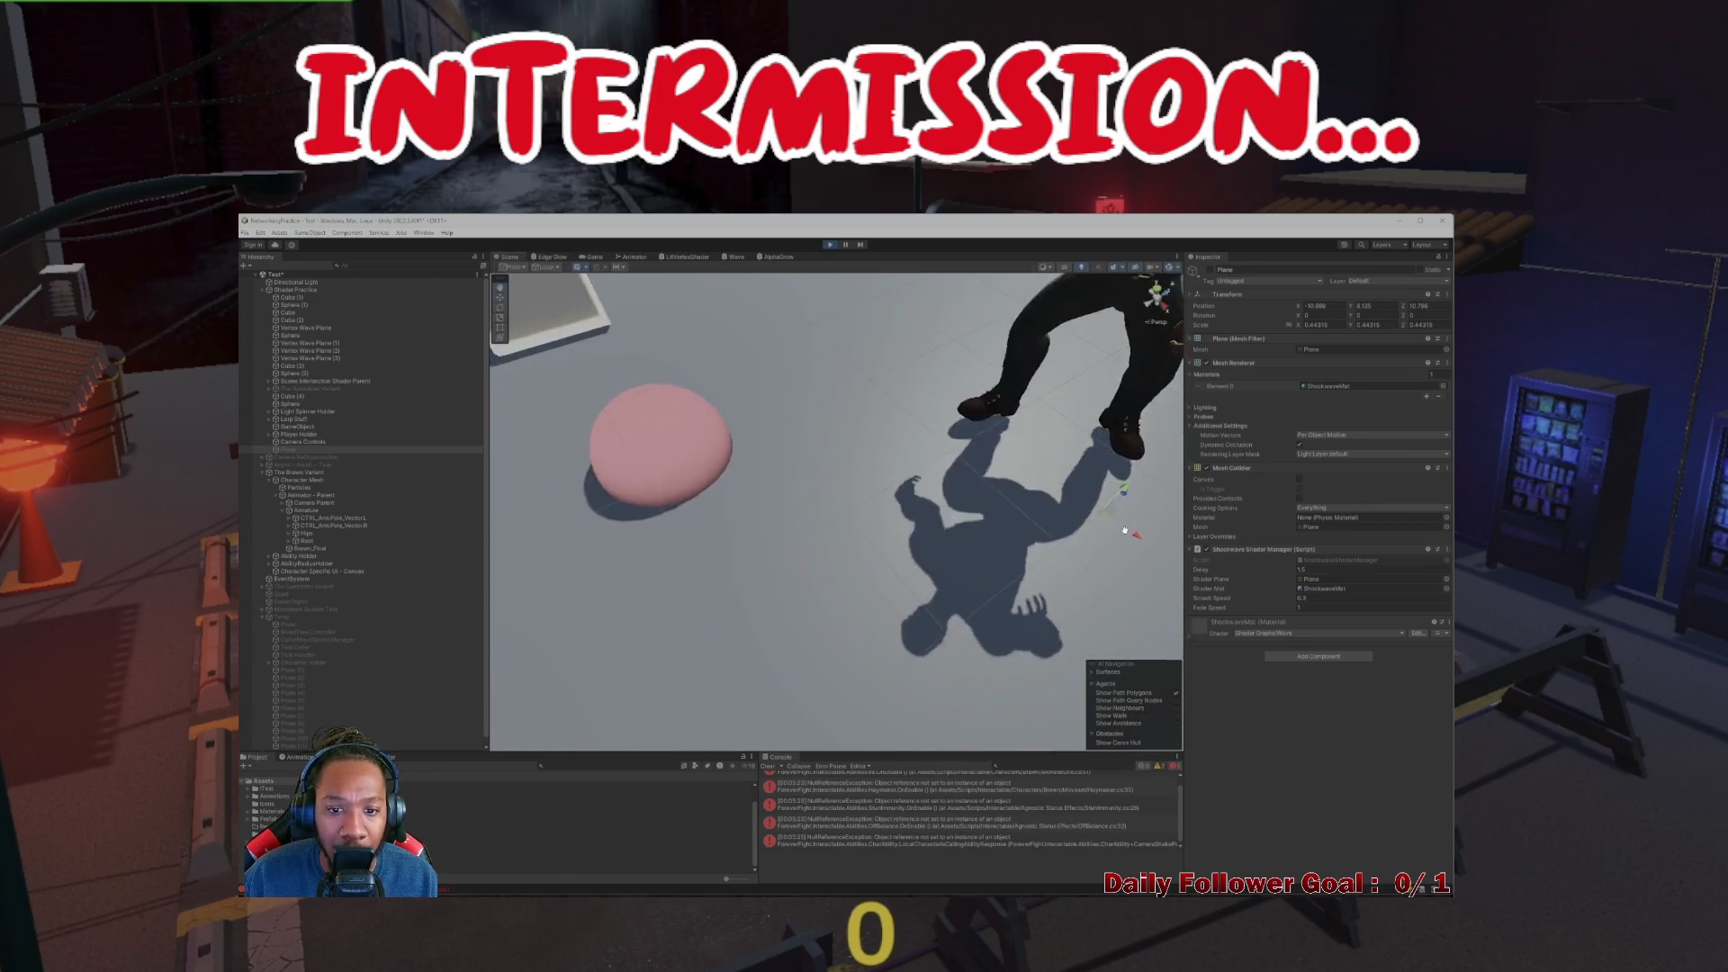
pyautogui.moveTo(1124, 531)
pyautogui.mouseDown()
pyautogui.moveTo(727, 445)
pyautogui.moveTo(761, 277)
pyautogui.mouseUp()
# Retest the ground pound, selecting The Brawn Variant and checking the Game view
pyautogui.click(829, 244)
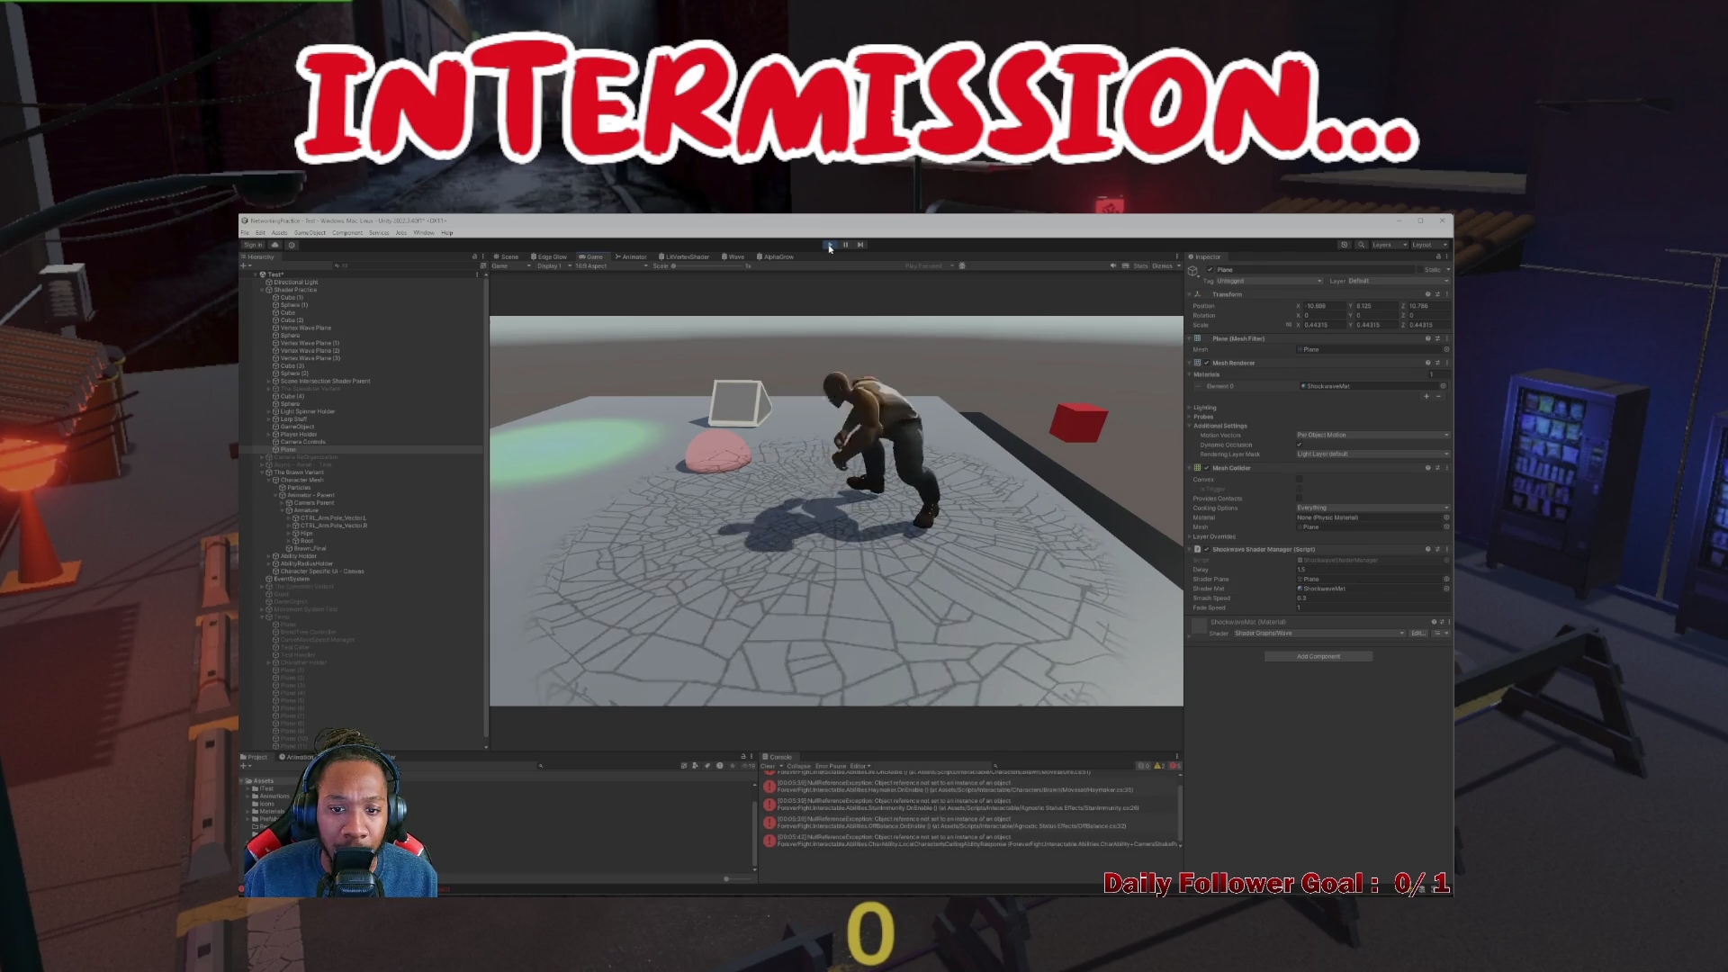
pyautogui.click(829, 245)
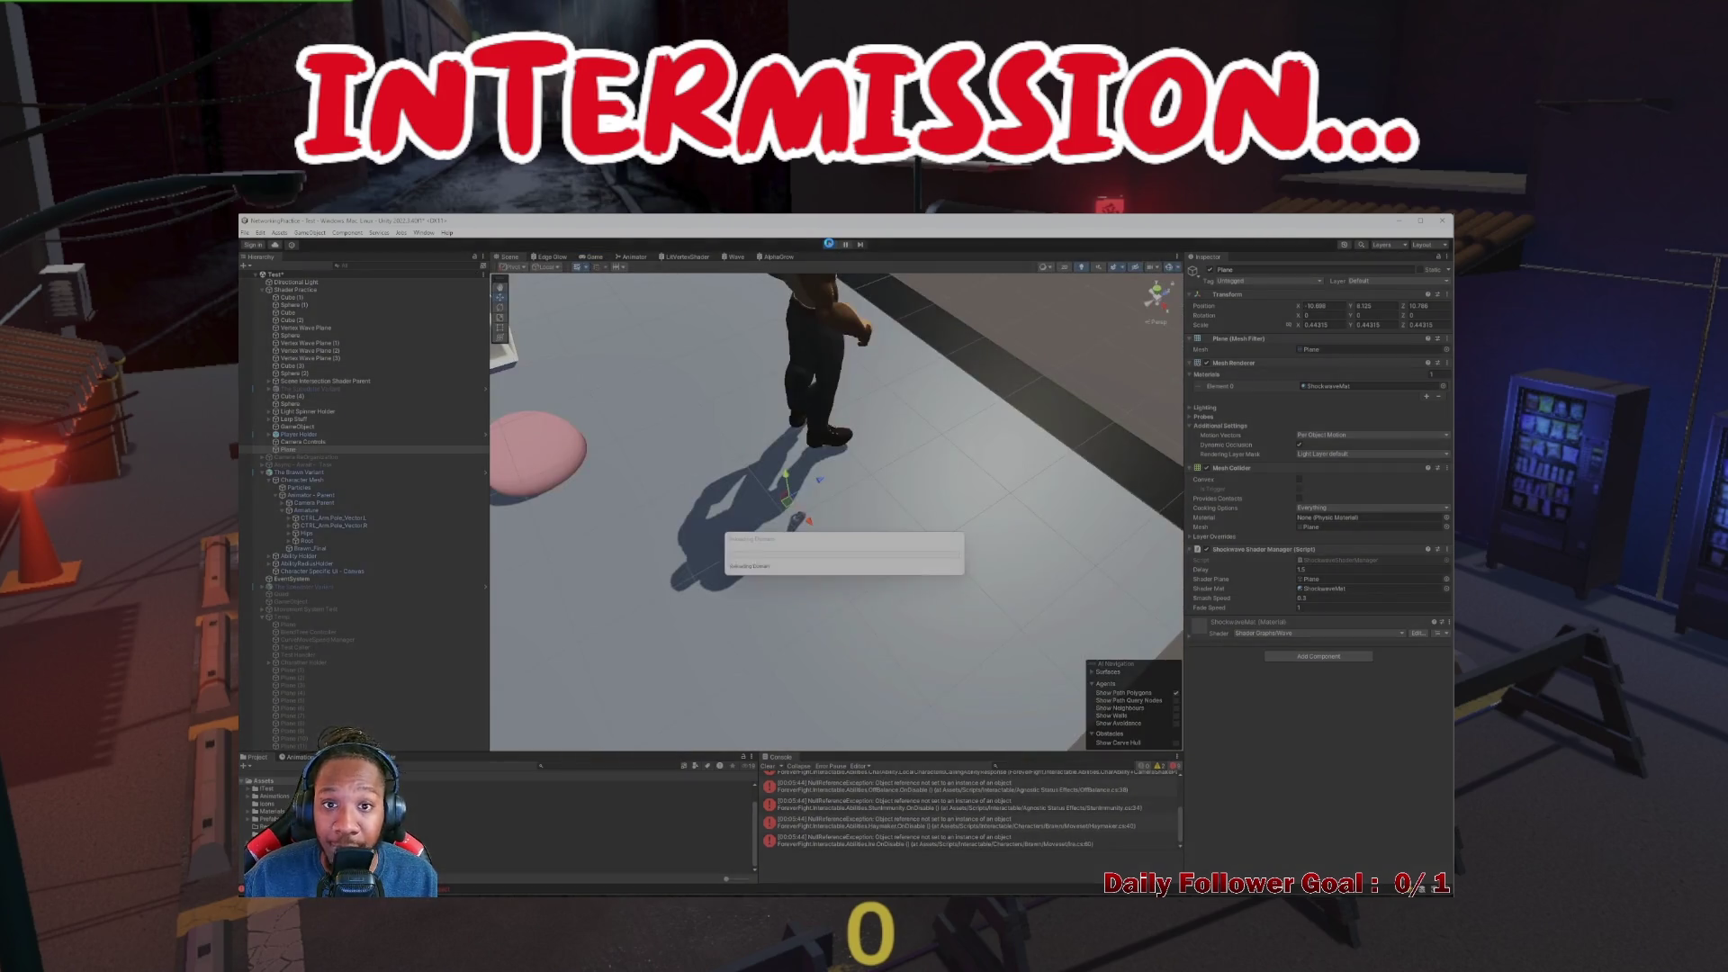
pyautogui.click(821, 247)
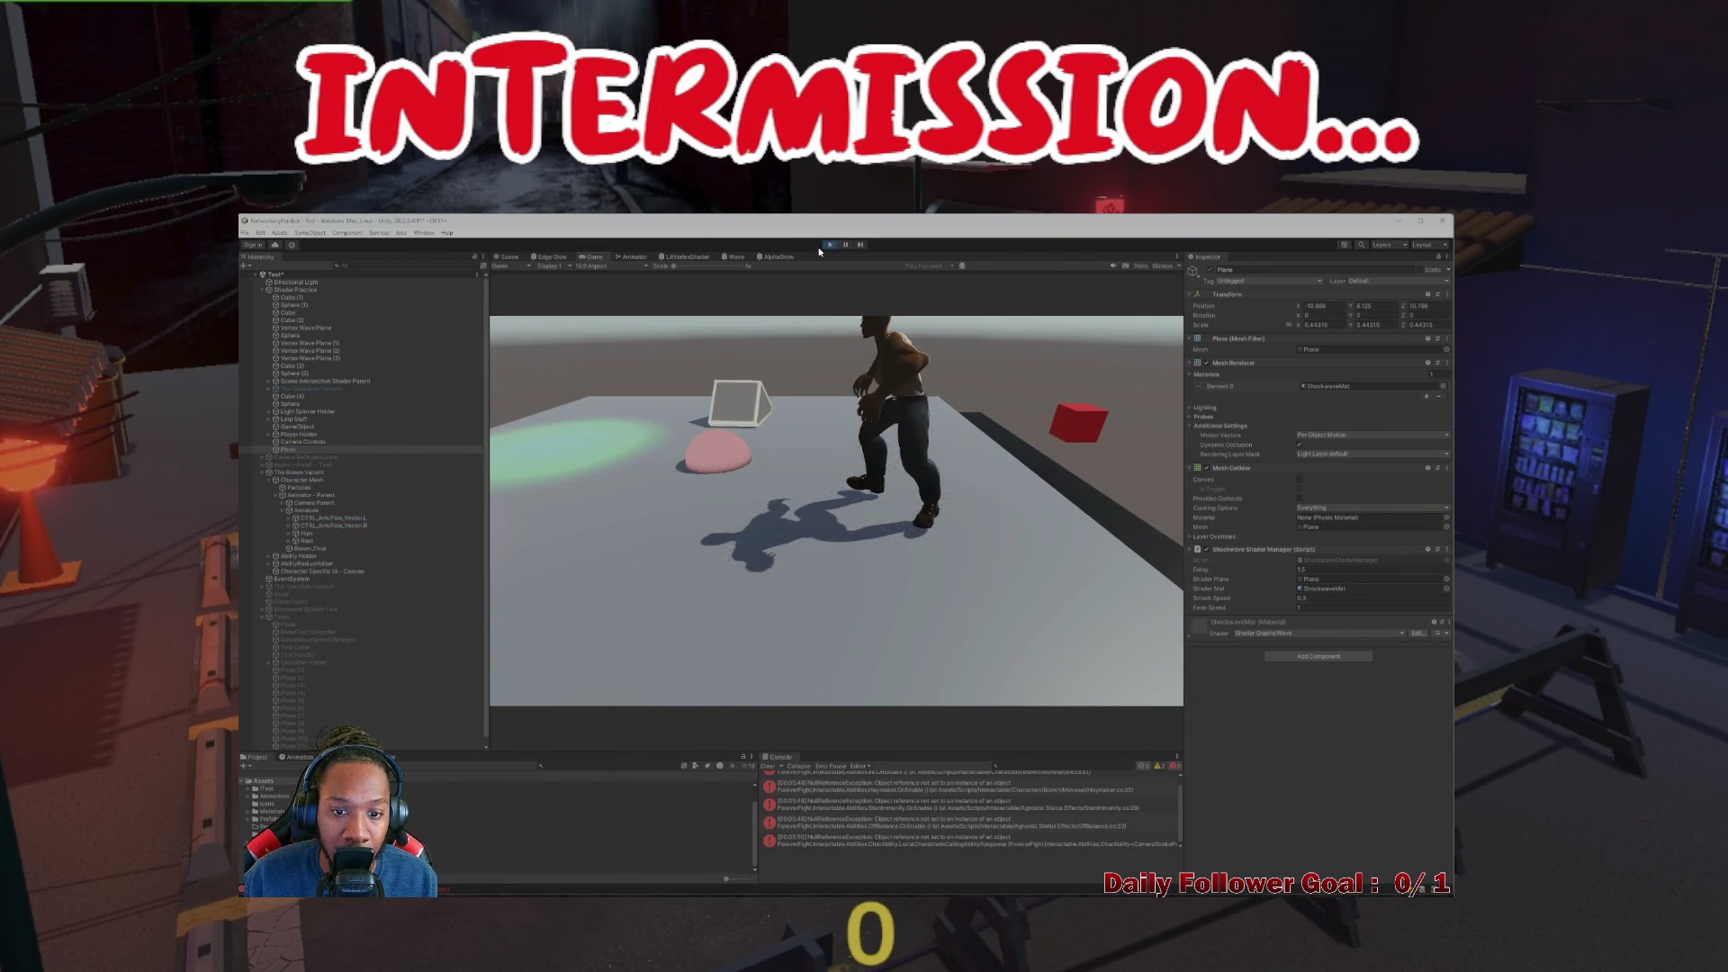
pyautogui.click(509, 257)
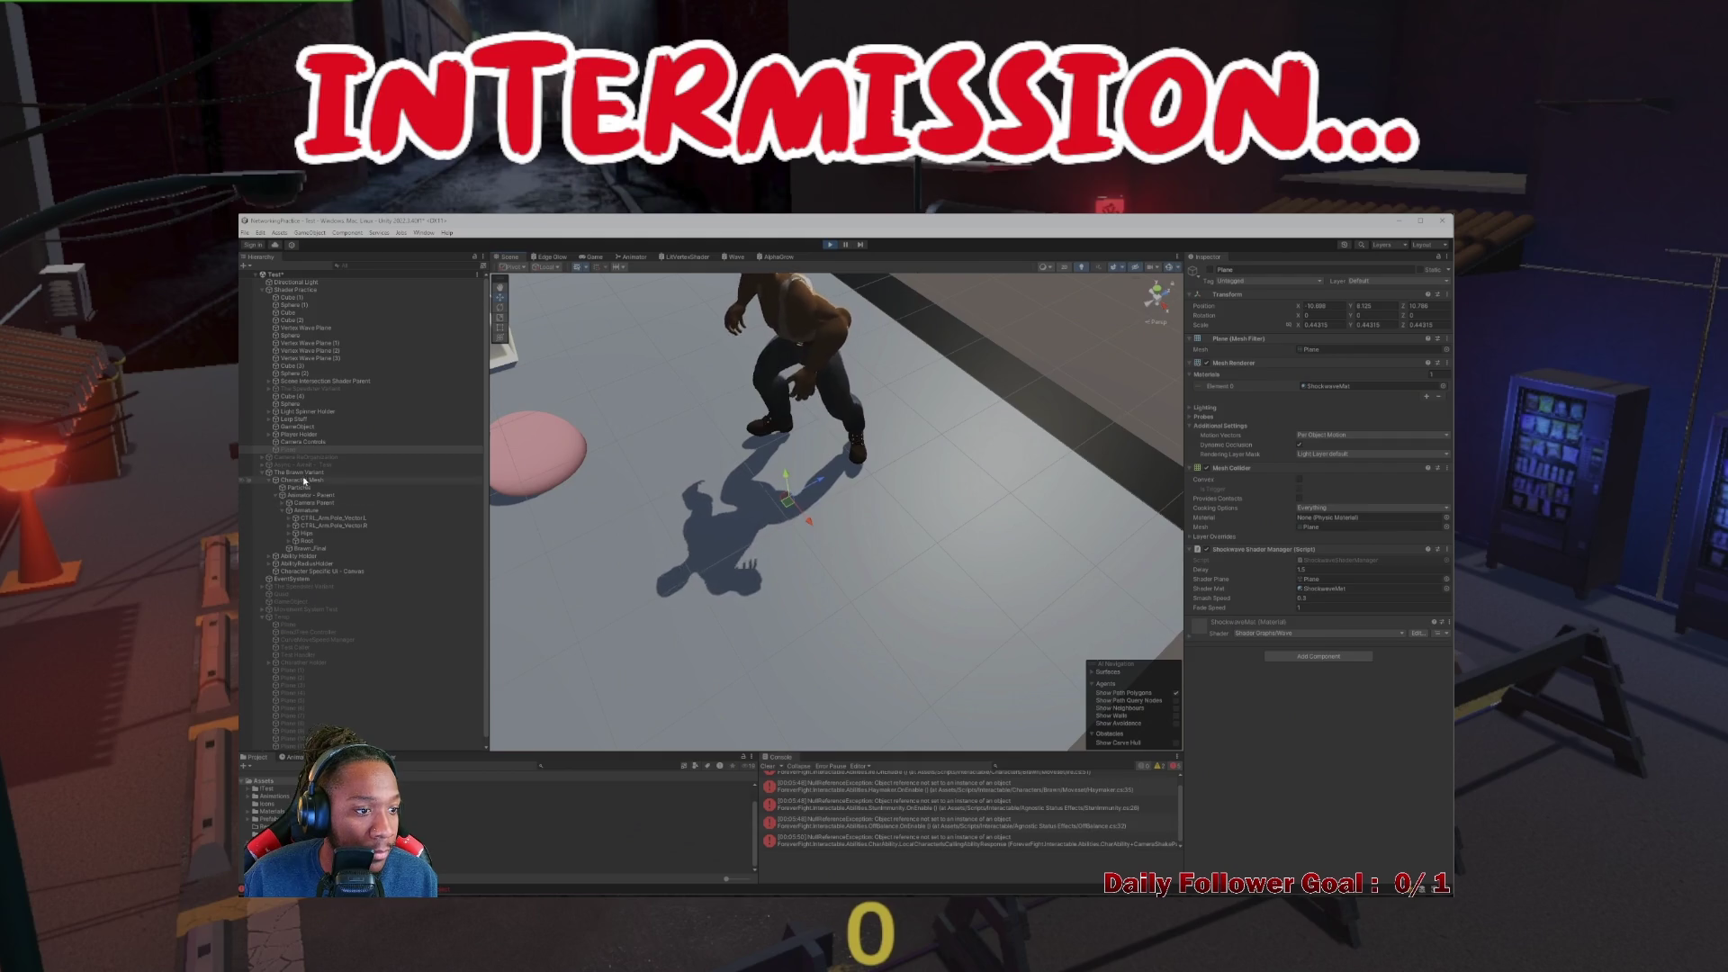
pyautogui.click(780, 443)
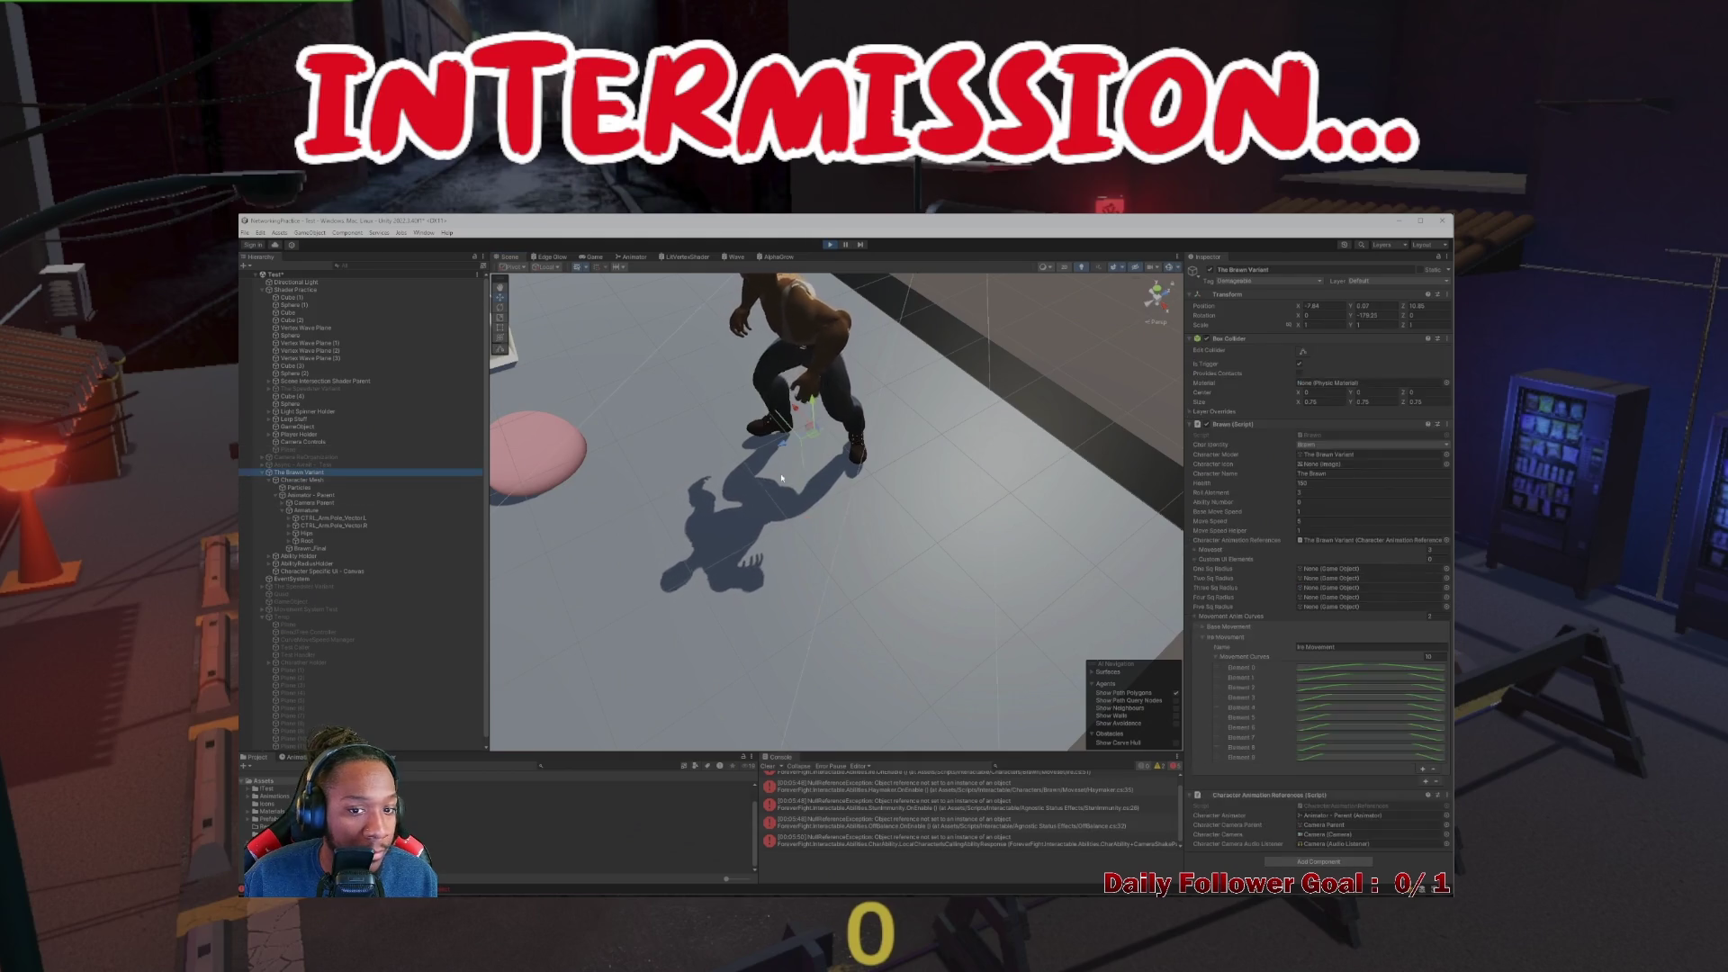
pyautogui.click(587, 258)
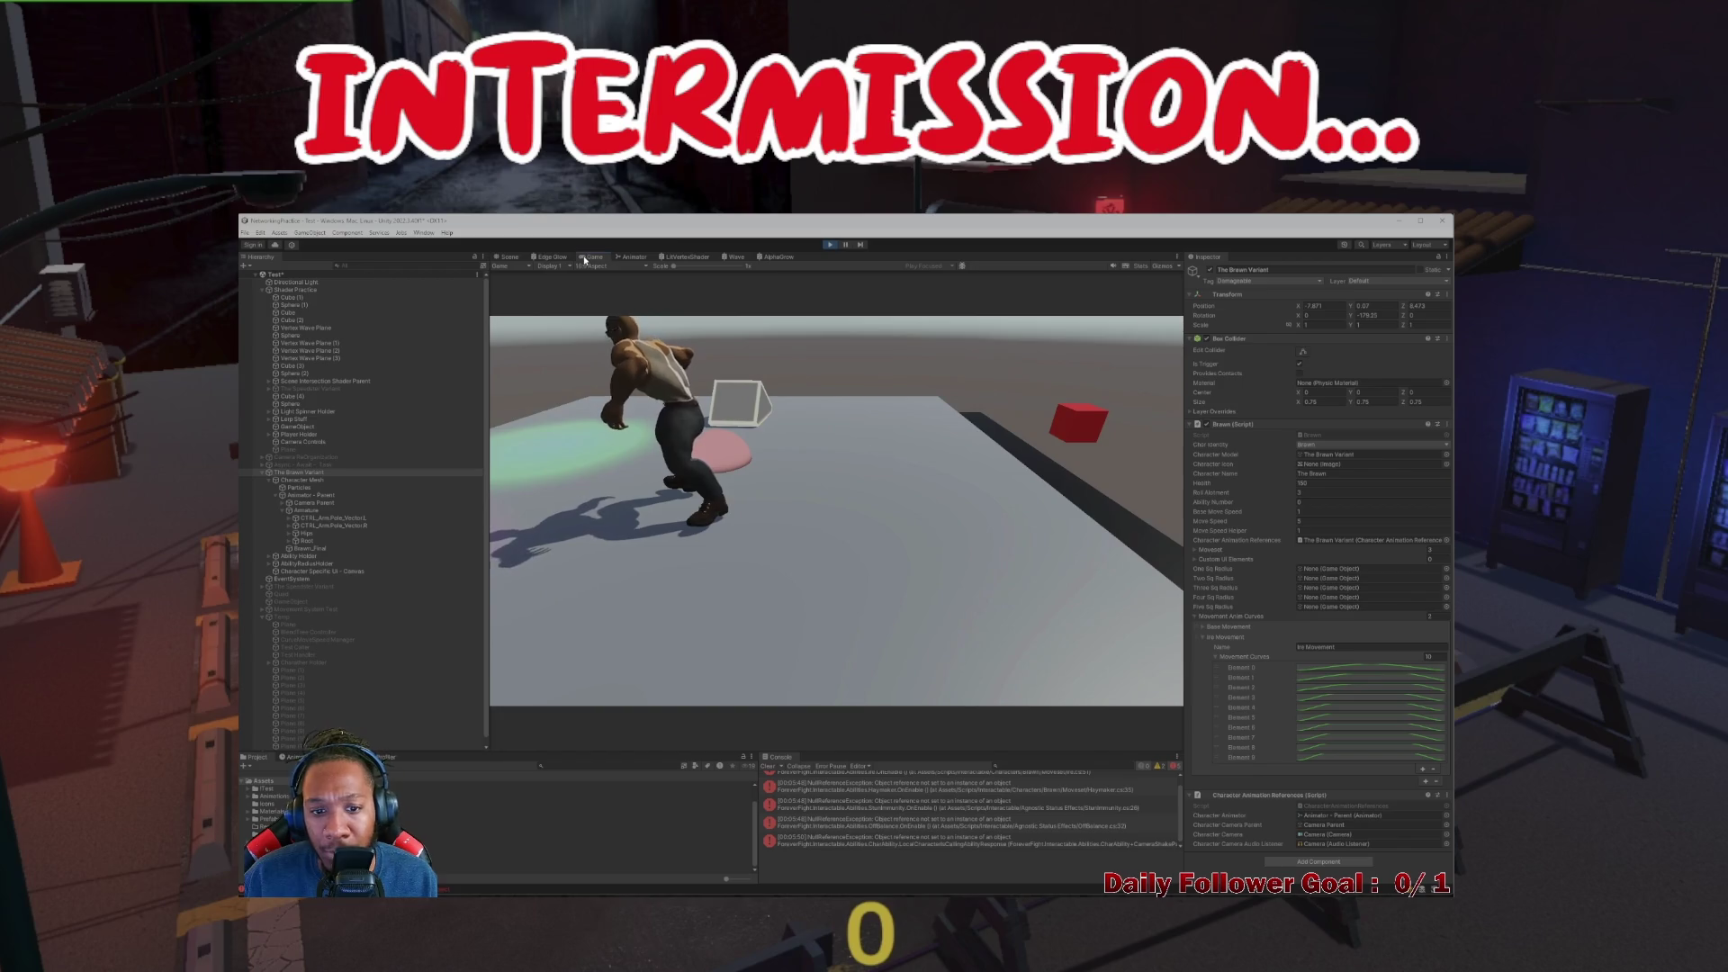
pyautogui.click(829, 245)
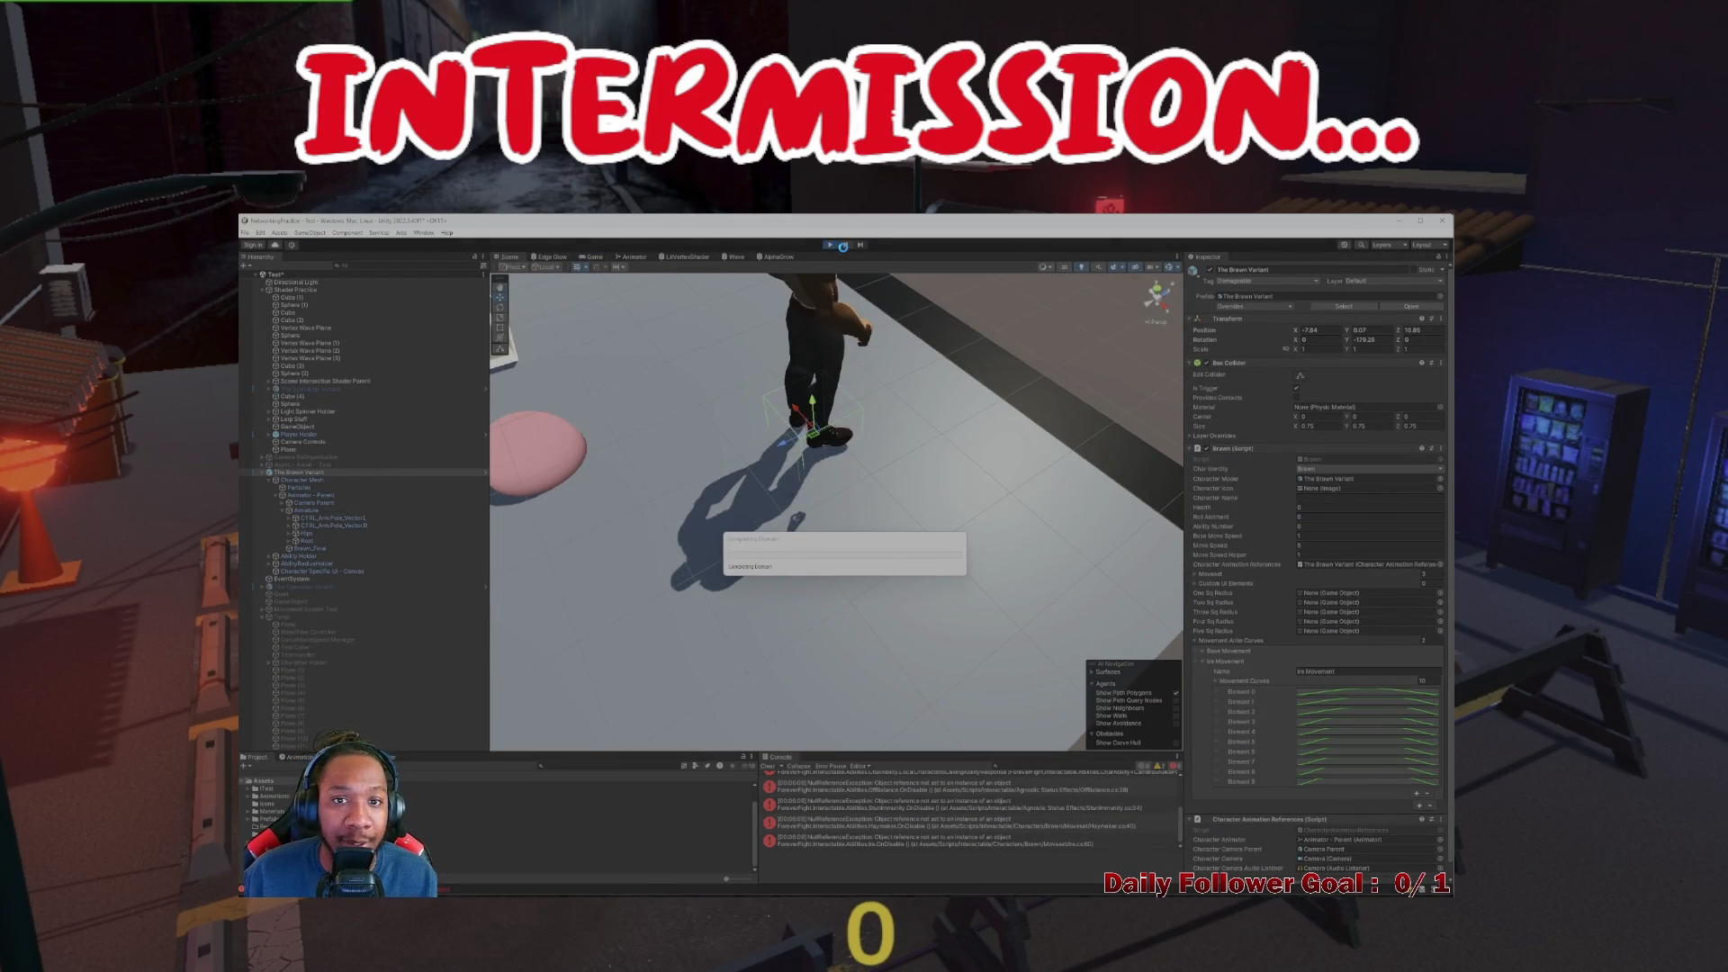
# Select the Plane and open its ShockwaveShaderManager script in Visual Studio
pyautogui.moveTo(750, 556)
pyautogui.mouseDown()
pyautogui.moveTo(758, 516)
pyautogui.moveTo(844, 490)
pyautogui.moveTo(926, 528)
pyautogui.moveTo(1008, 526)
pyautogui.moveTo(964, 567)
pyautogui.moveTo(909, 574)
pyautogui.mouseUp()
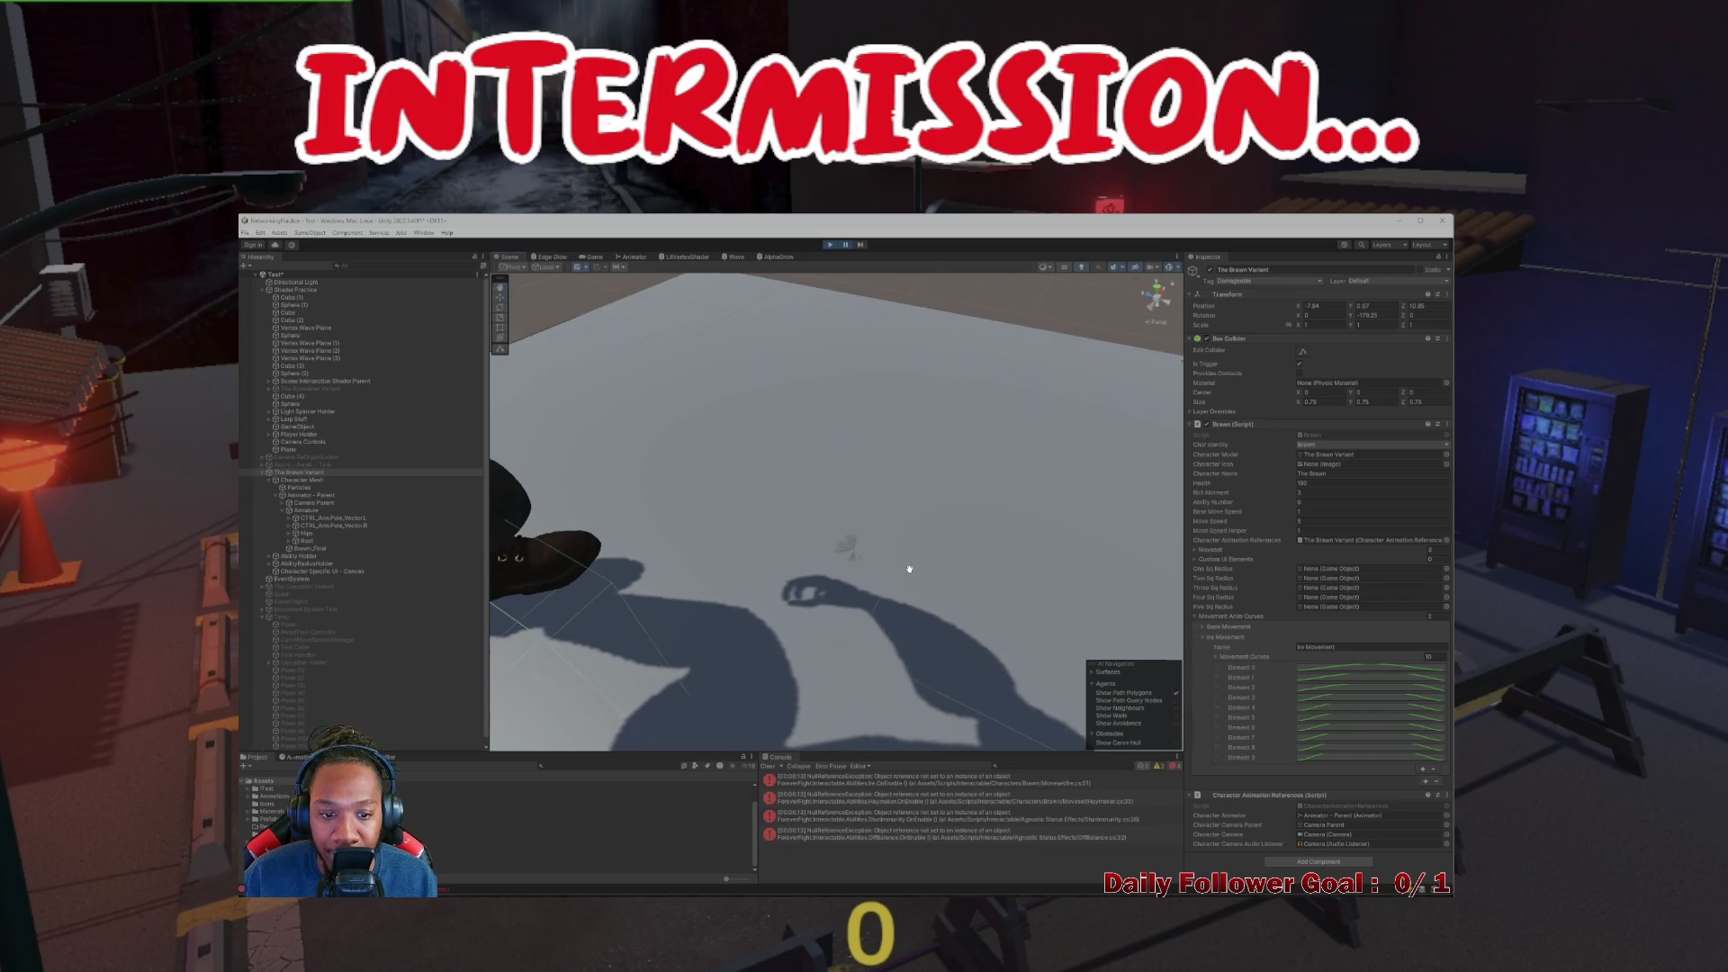
pyautogui.click(846, 551)
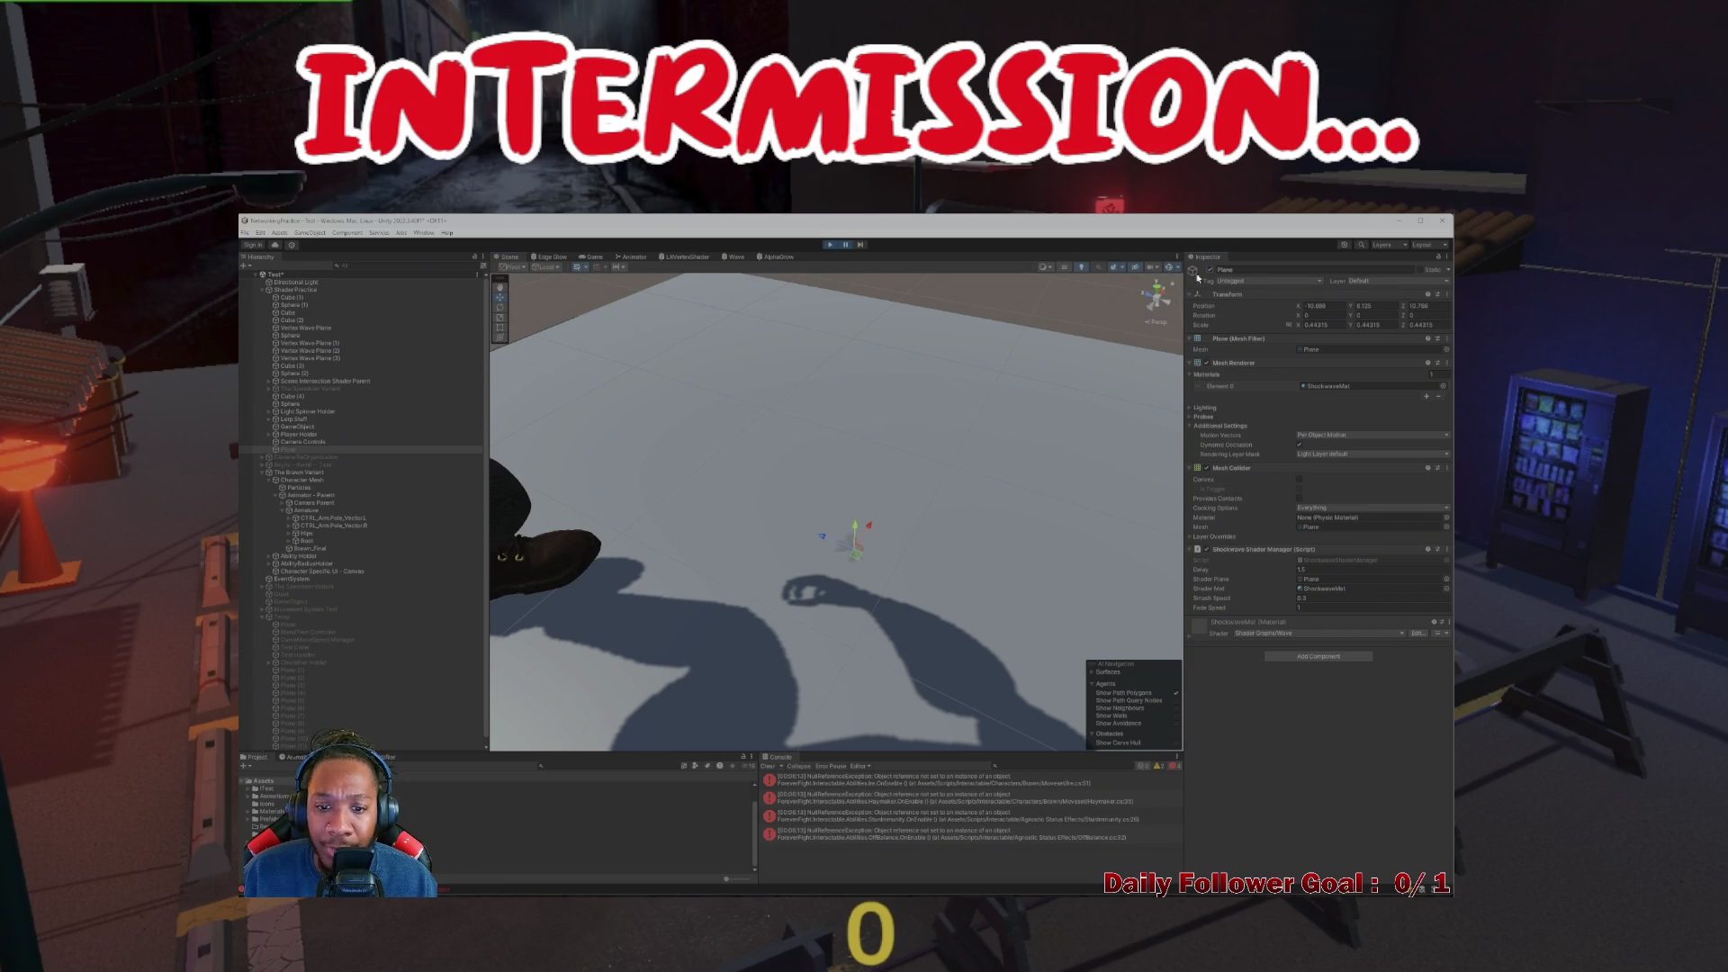
pyautogui.click(592, 257)
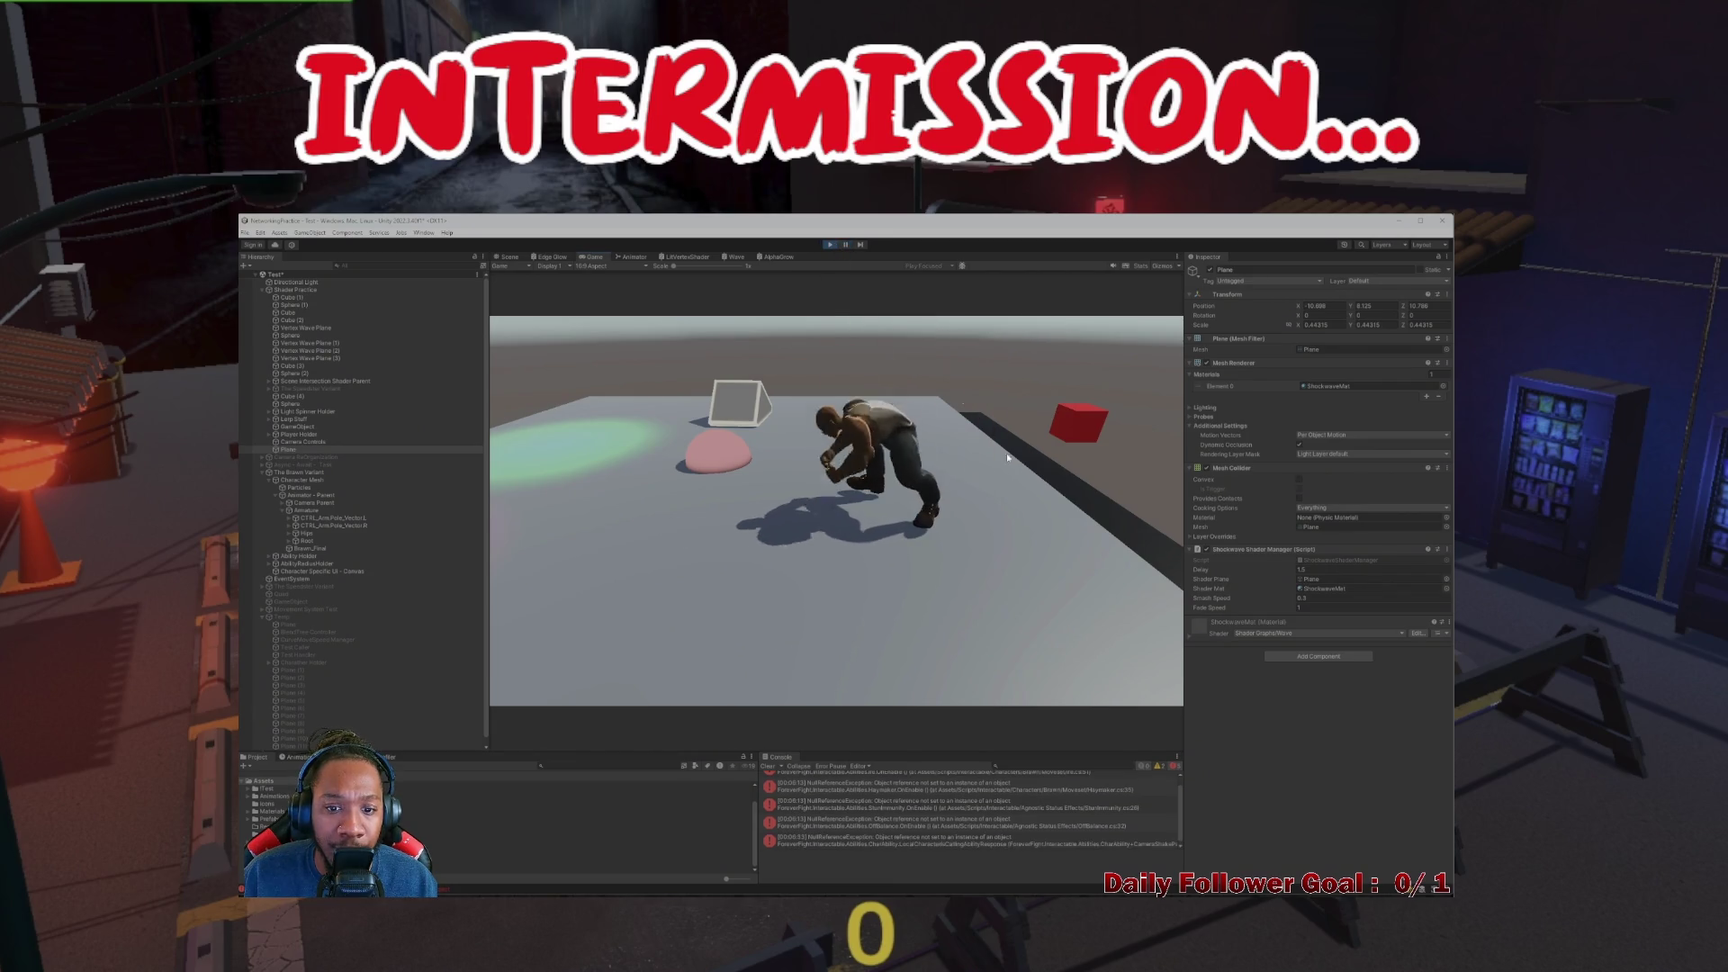
pyautogui.click(827, 244)
pyautogui.doubleClick(1338, 560)
pyautogui.scroll(5, 465, 387)
pyautogui.scroll(-5, 471, 474)
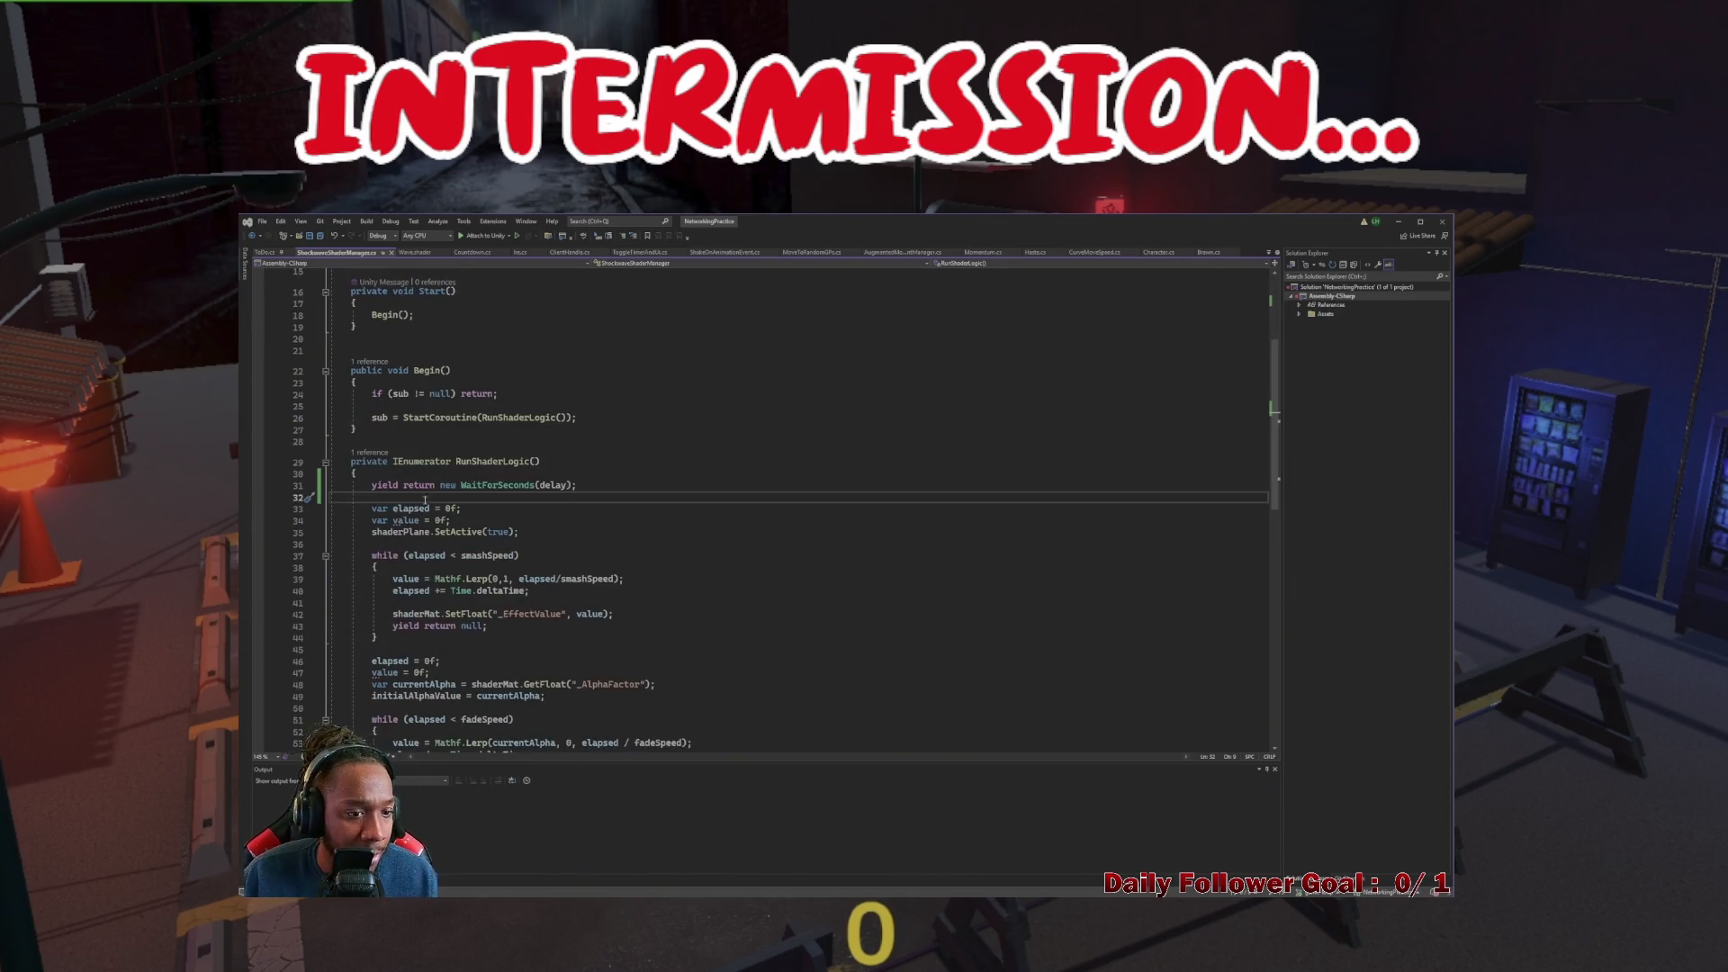
# Scroll through RunShaderLogic in ShockwaveShaderManager.cs, then minimize Visual Studio
pyautogui.scroll(-5, 447, 535)
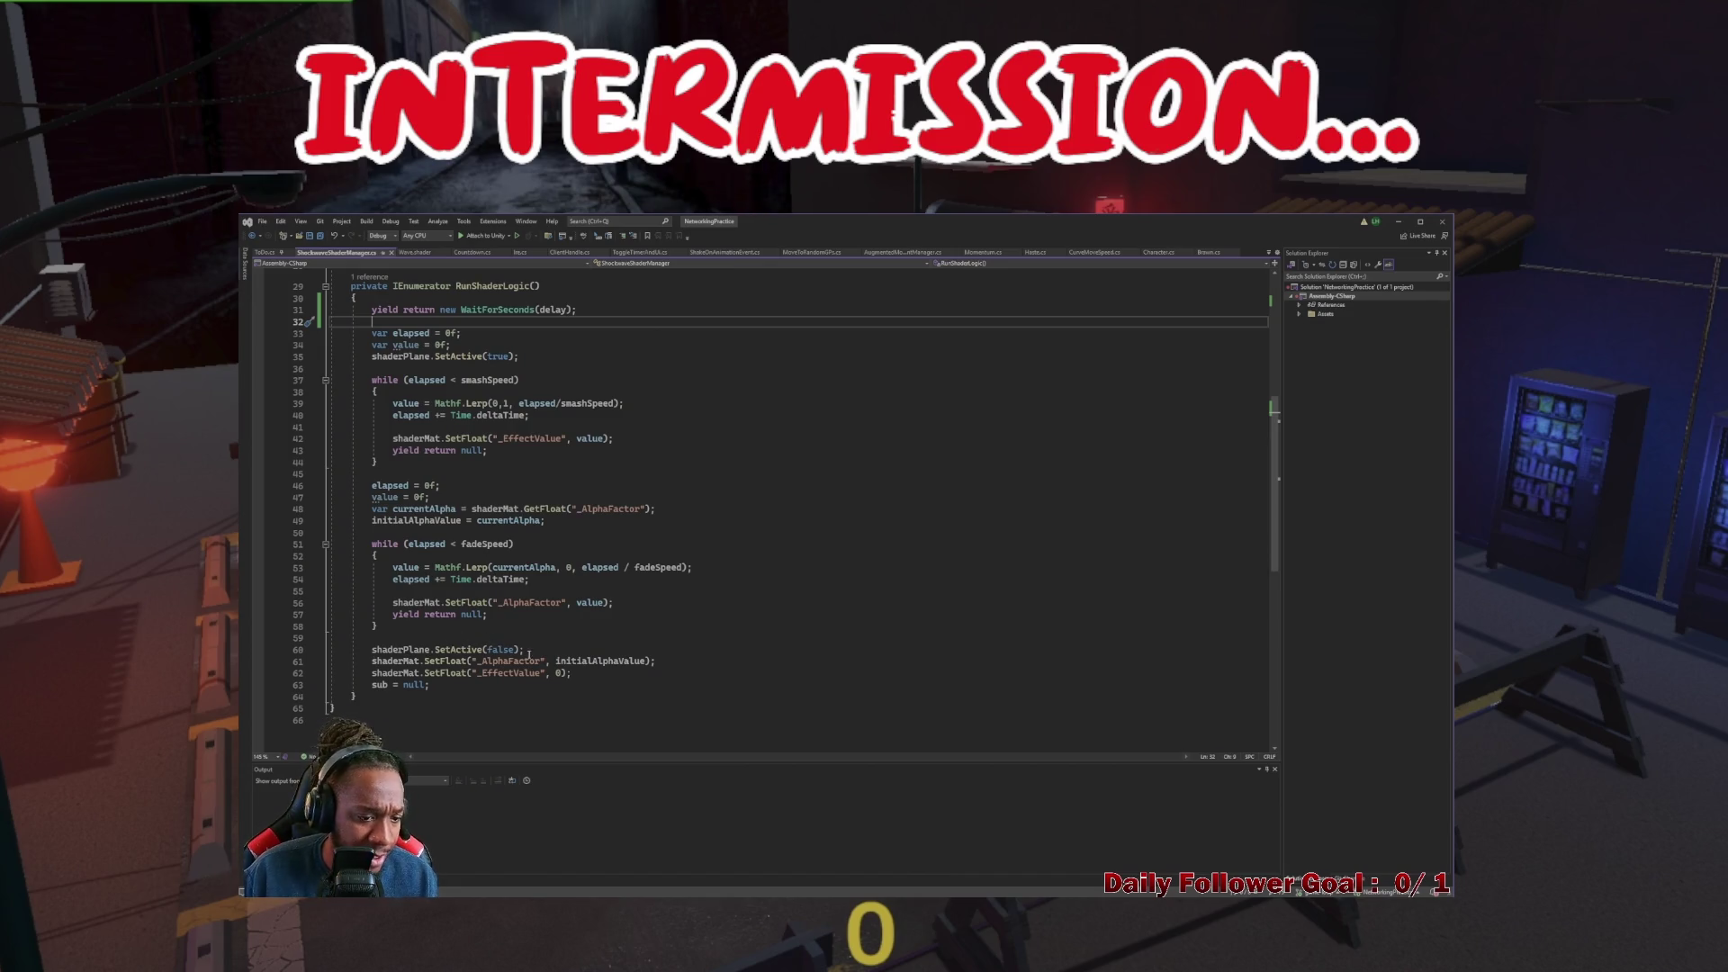
pyautogui.scroll(10, 529, 645)
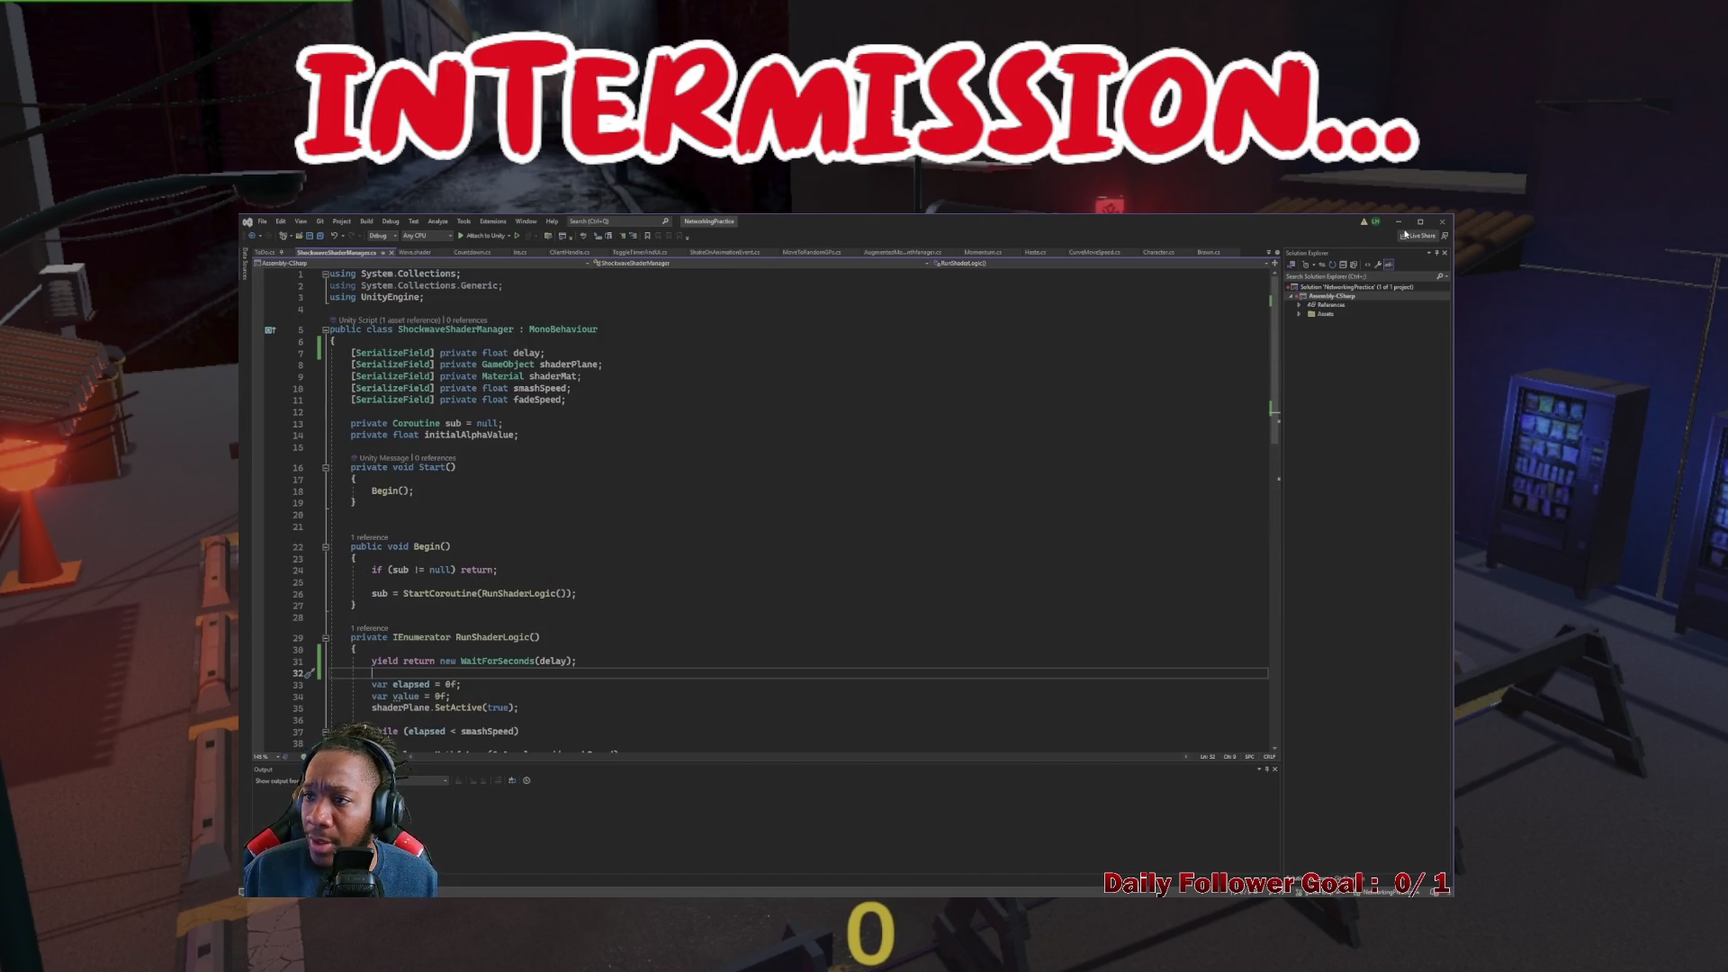
pyautogui.click(1399, 222)
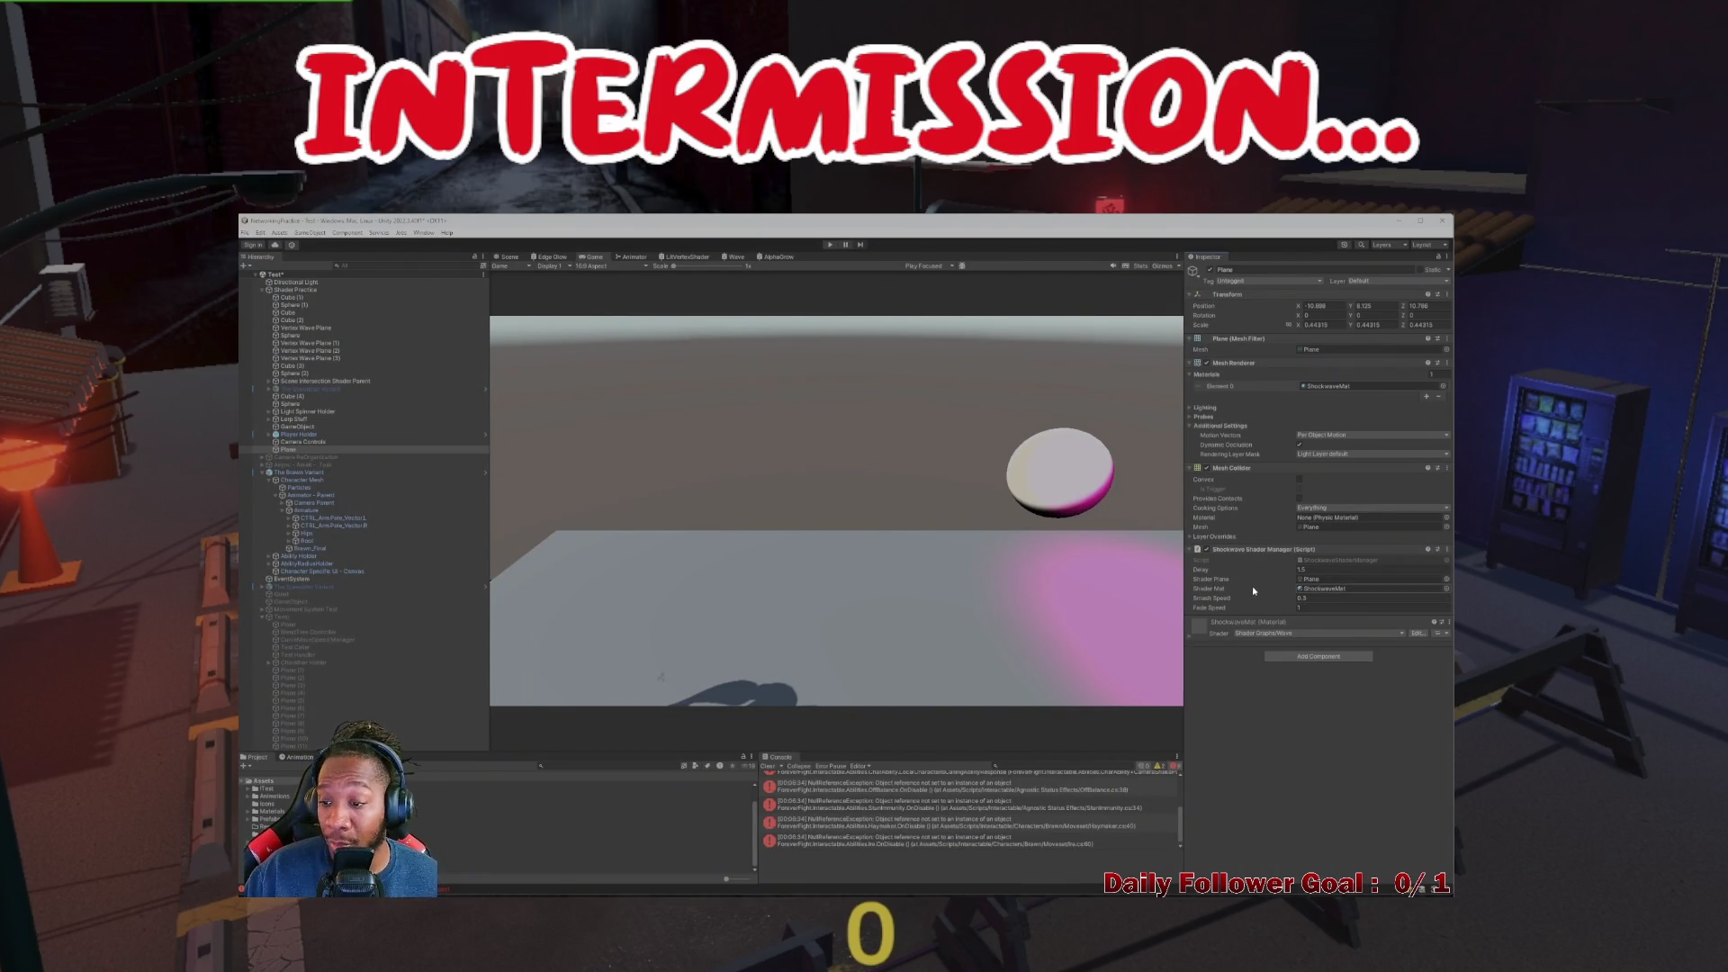
# Play-test the shockwave twice, then view the character's Animator graph with its Ground Pound state
pyautogui.click(829, 245)
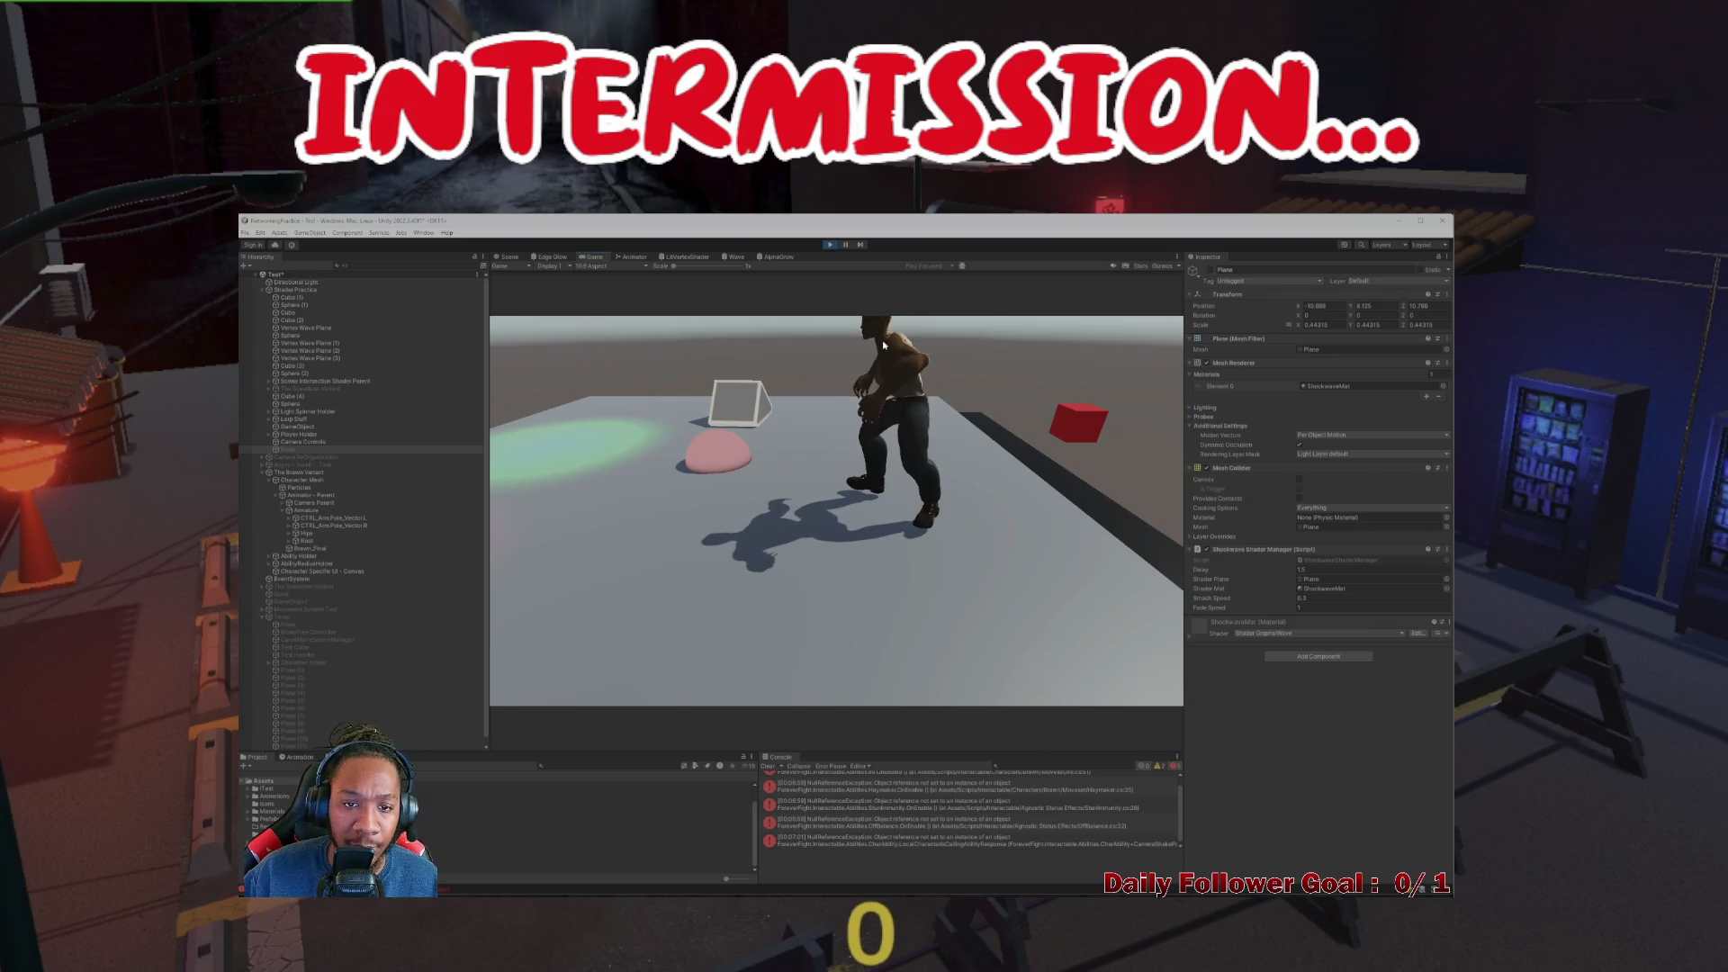
pyautogui.click(828, 245)
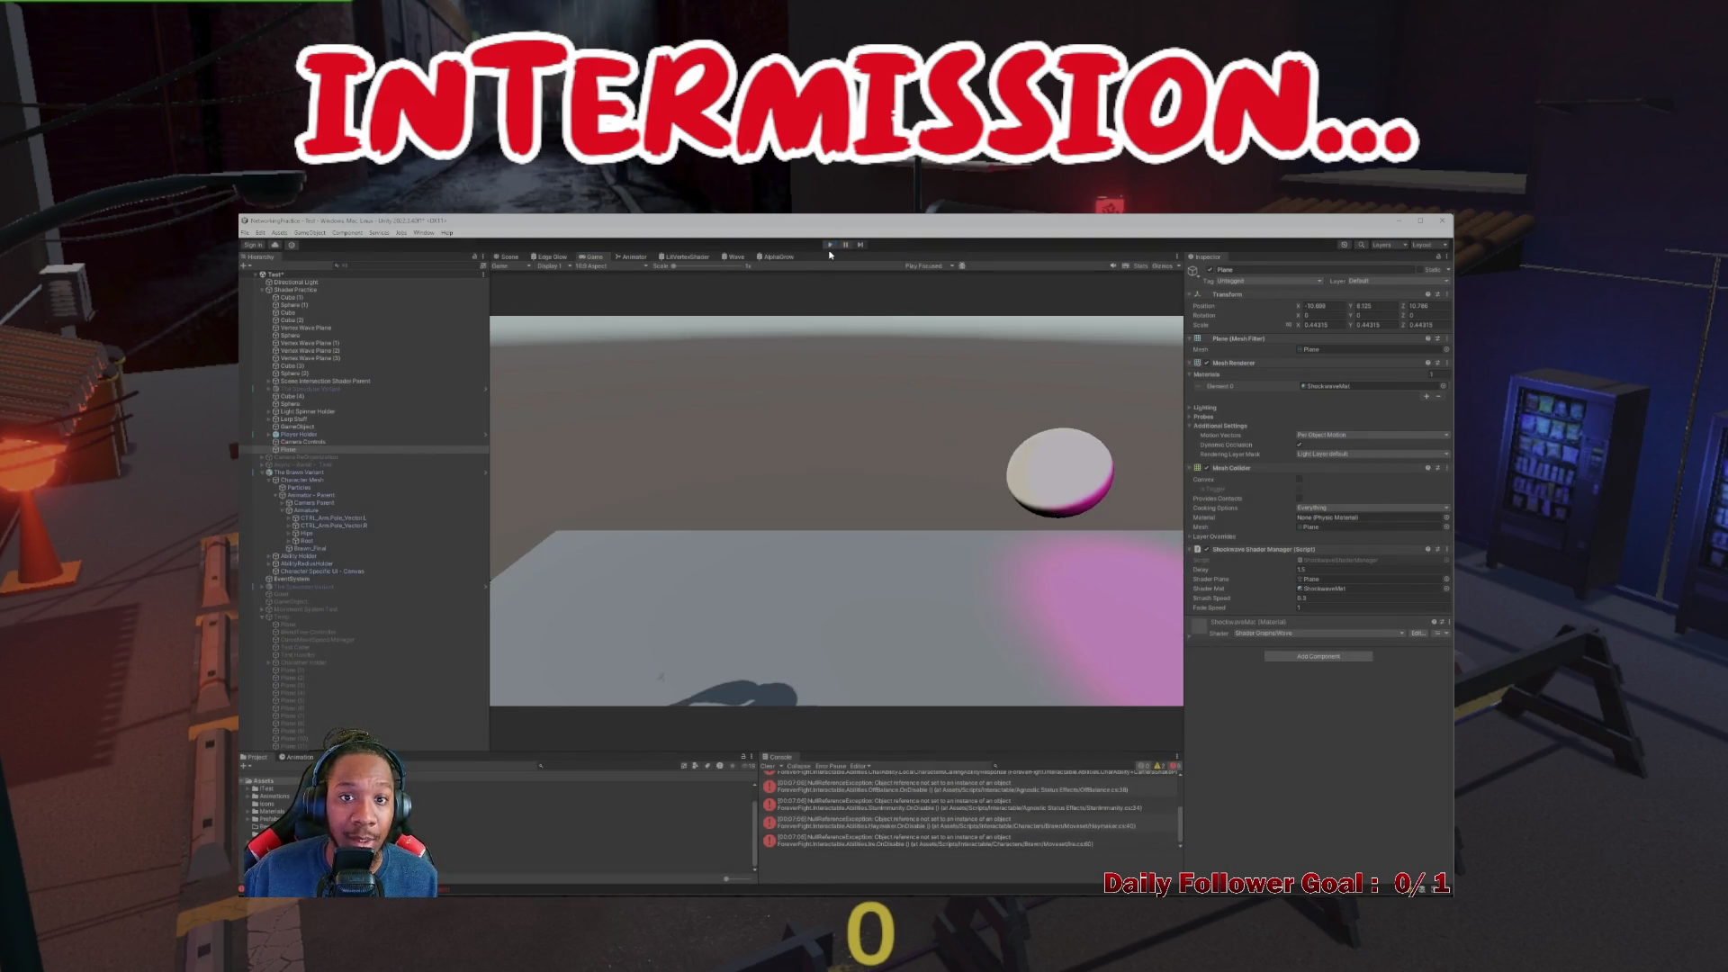
pyautogui.click(511, 257)
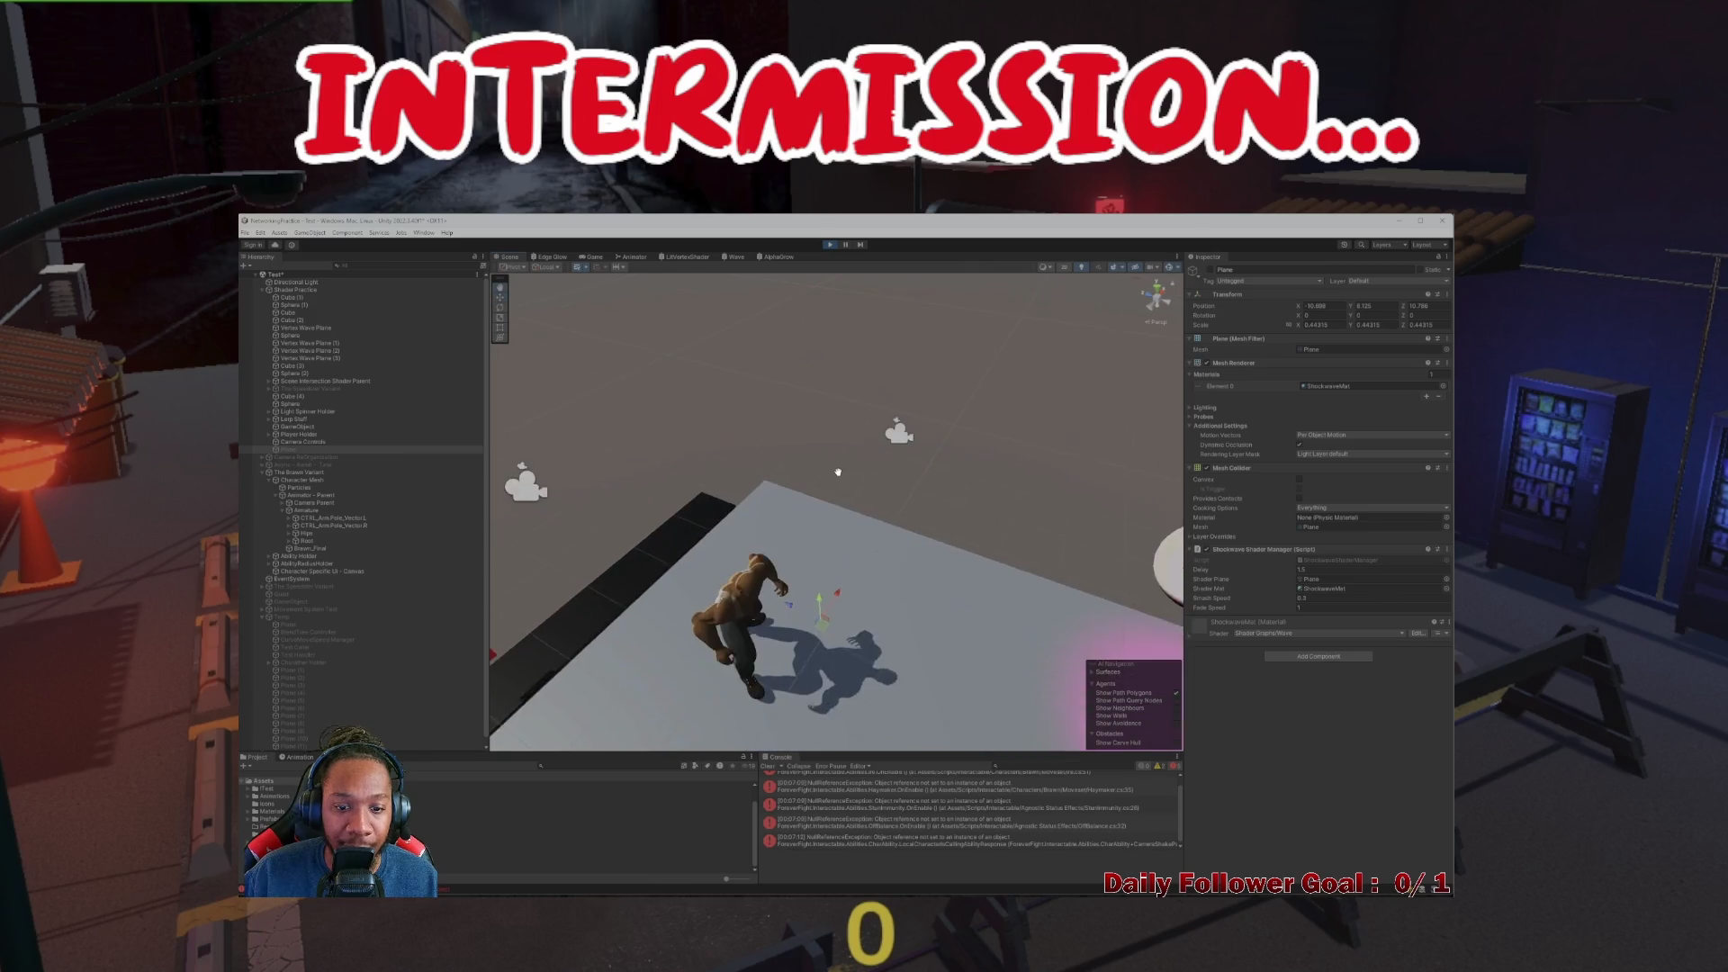
pyautogui.click(829, 243)
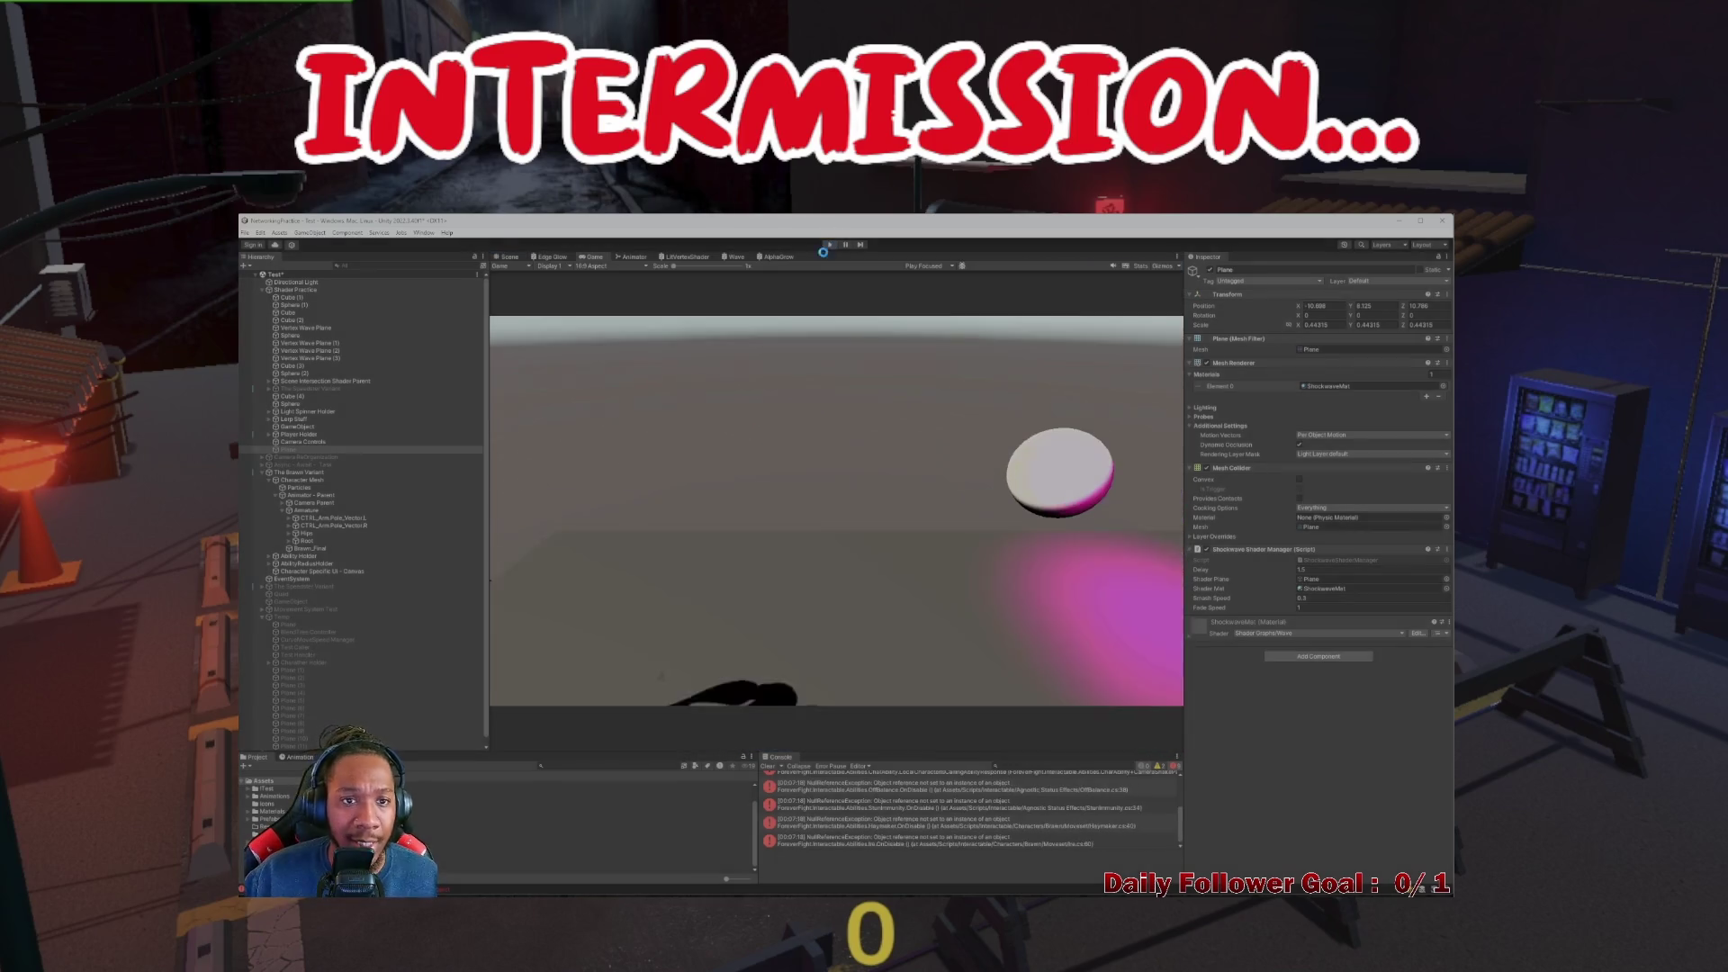
pyautogui.click(529, 256)
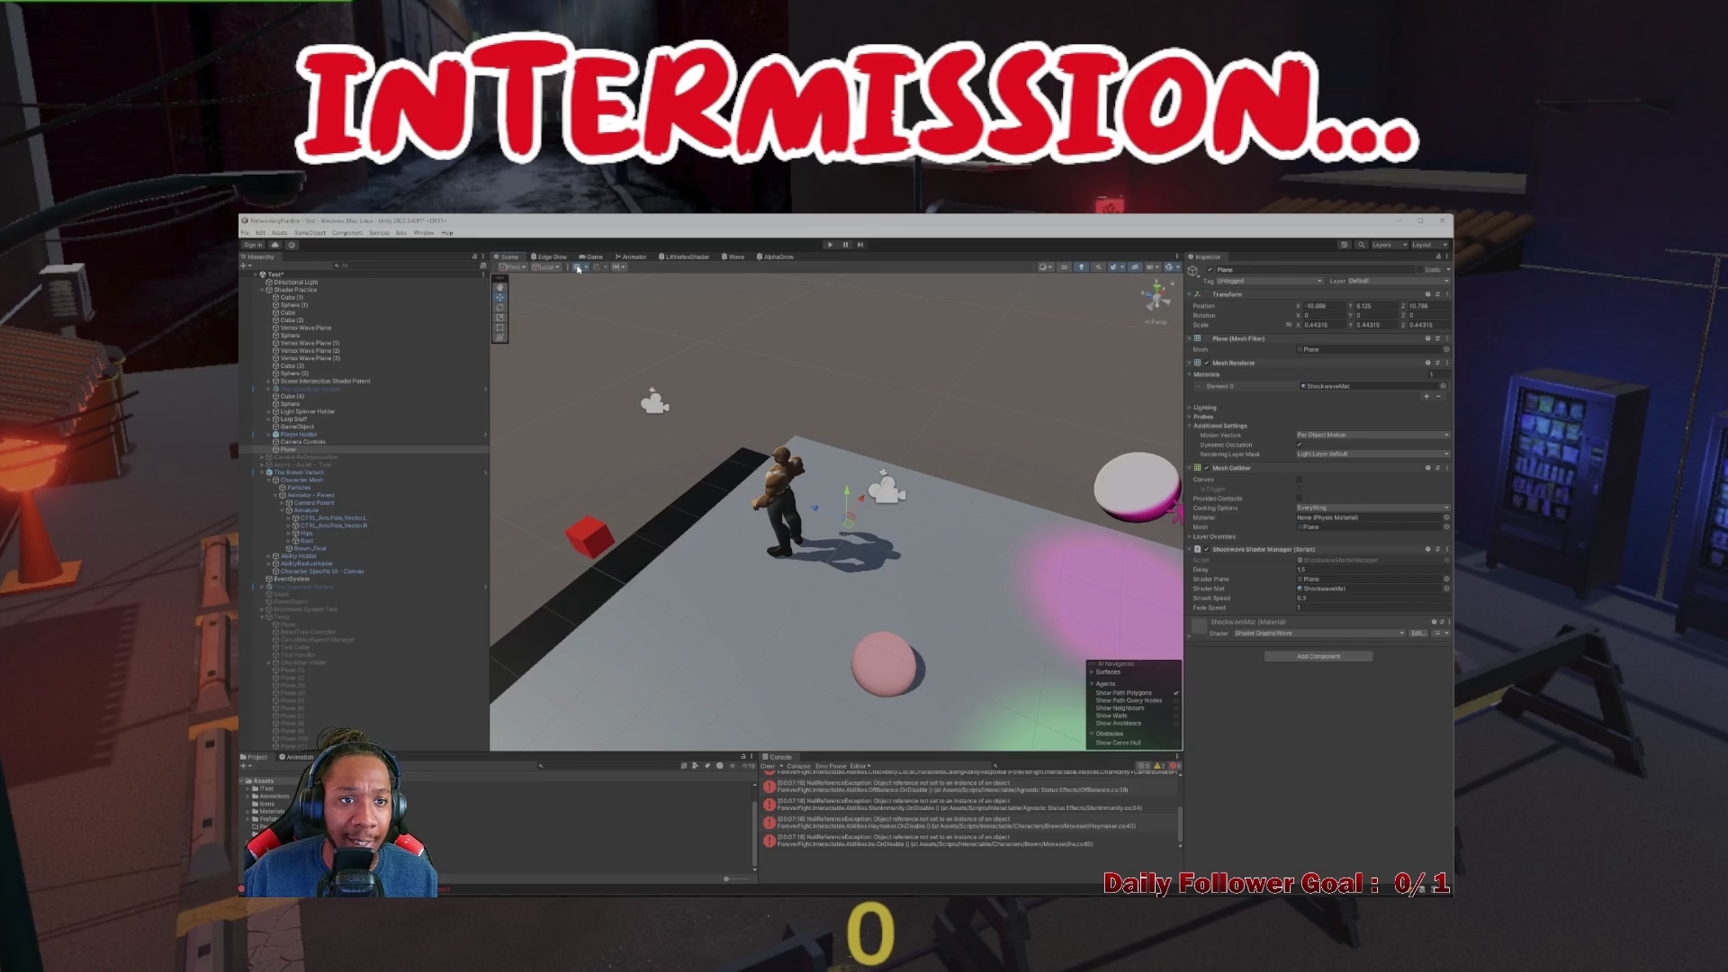
pyautogui.click(590, 257)
pyautogui.click(631, 257)
pyautogui.scroll(6, 916, 467)
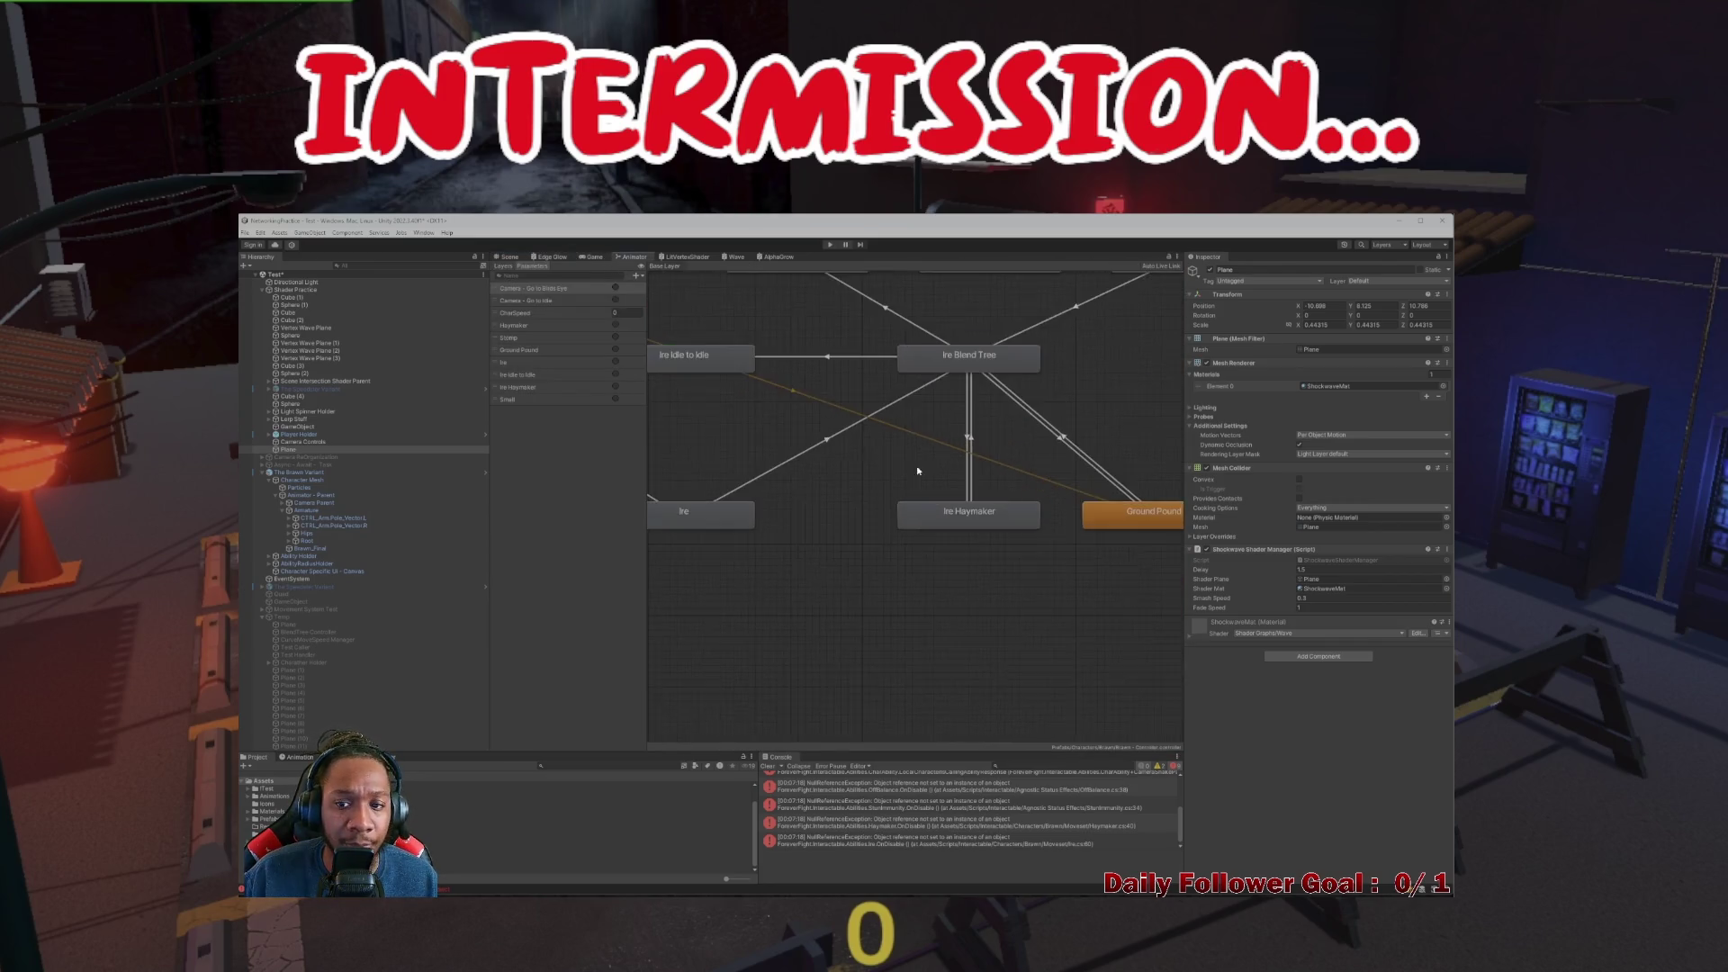
# Duplicate Ground Pound as Ground Pound 0, make it the layer default, and enable clip looping
pyautogui.scroll(-5, 934, 472)
pyautogui.click(945, 475)
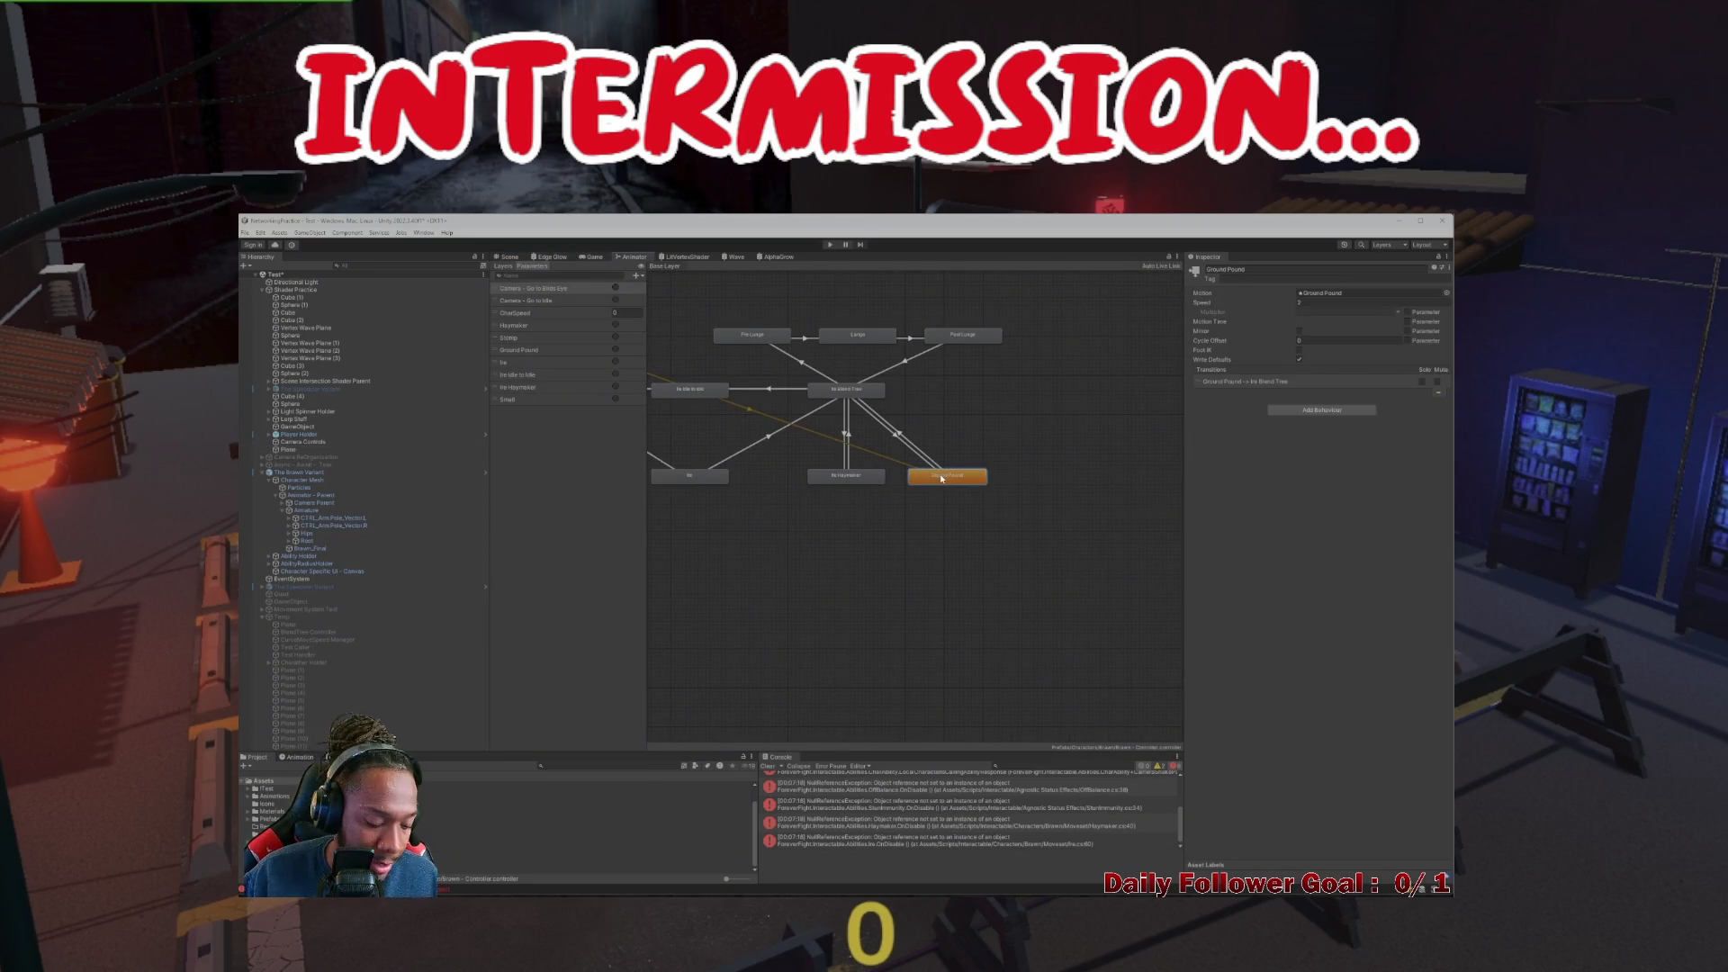
pyautogui.hotkey('ctrl', 'd')
pyautogui.moveTo(888, 515)
pyautogui.mouseDown()
pyautogui.moveTo(731, 397)
pyautogui.moveTo(1006, 487)
pyautogui.moveTo(907, 369)
pyautogui.moveTo(937, 441)
pyautogui.mouseUp()
pyautogui.rightClick(942, 381)
pyautogui.click(996, 401)
pyautogui.doubleClick(937, 441)
pyautogui.click(1299, 304)
pyautogui.moveTo(1123, 570)
pyautogui.mouseDown()
pyautogui.moveTo(909, 521)
pyautogui.moveTo(855, 446)
pyautogui.mouseUp()
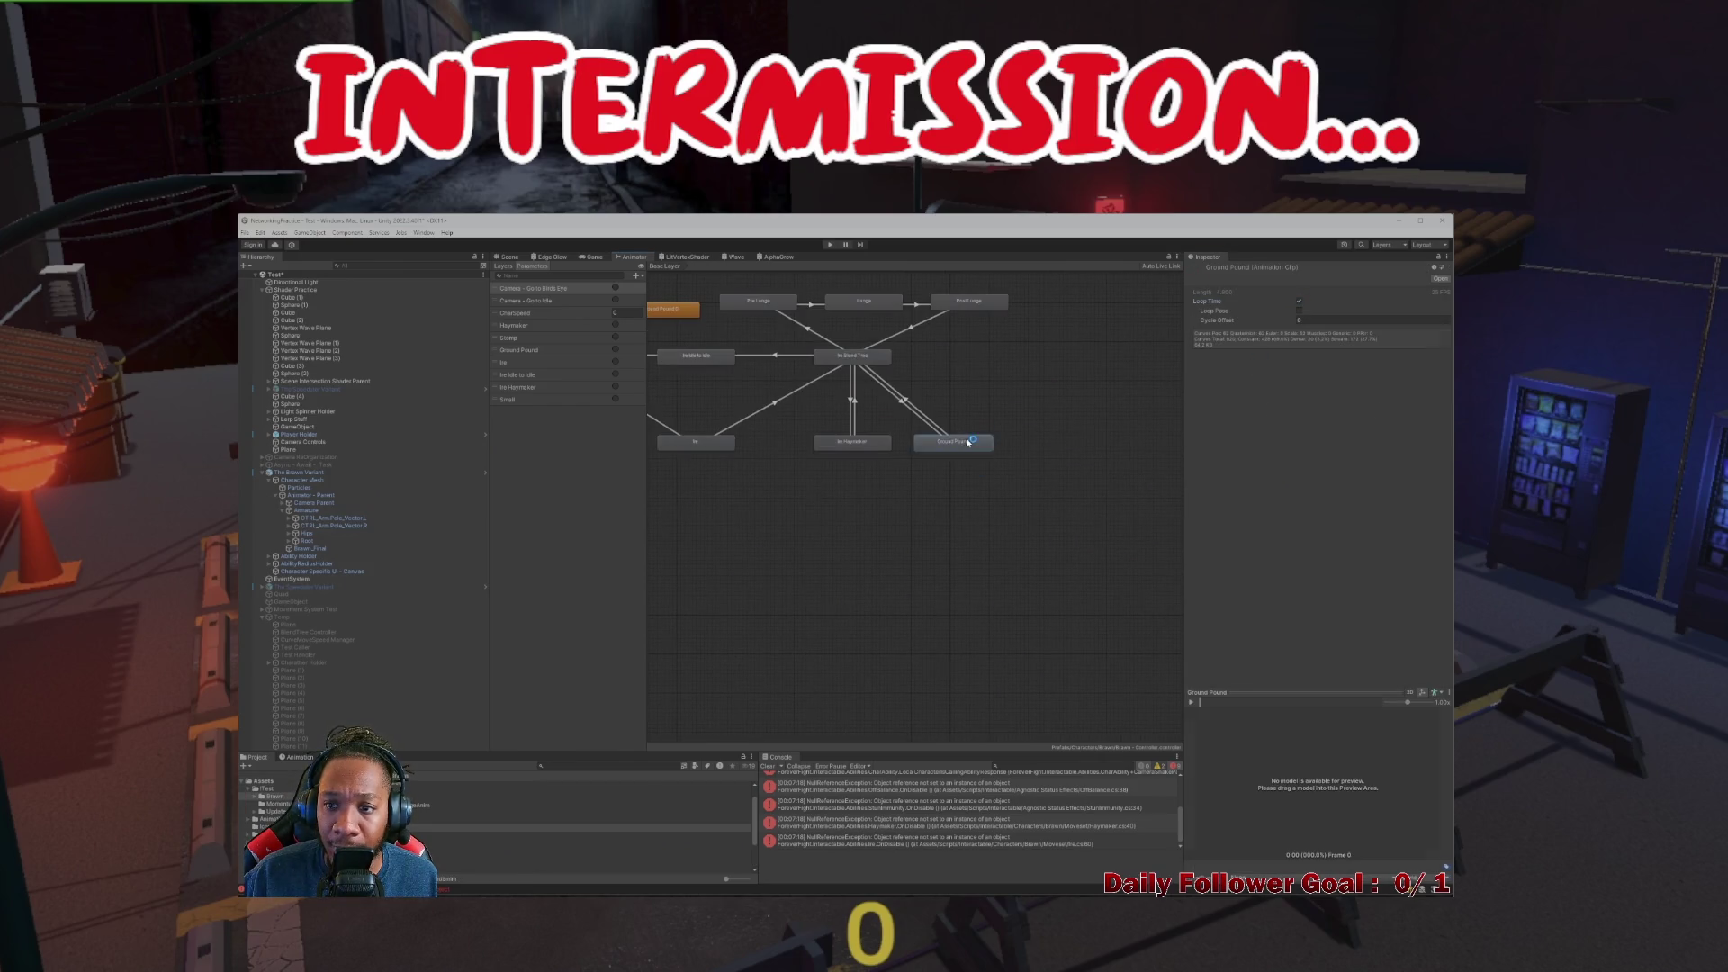
pyautogui.press('a')
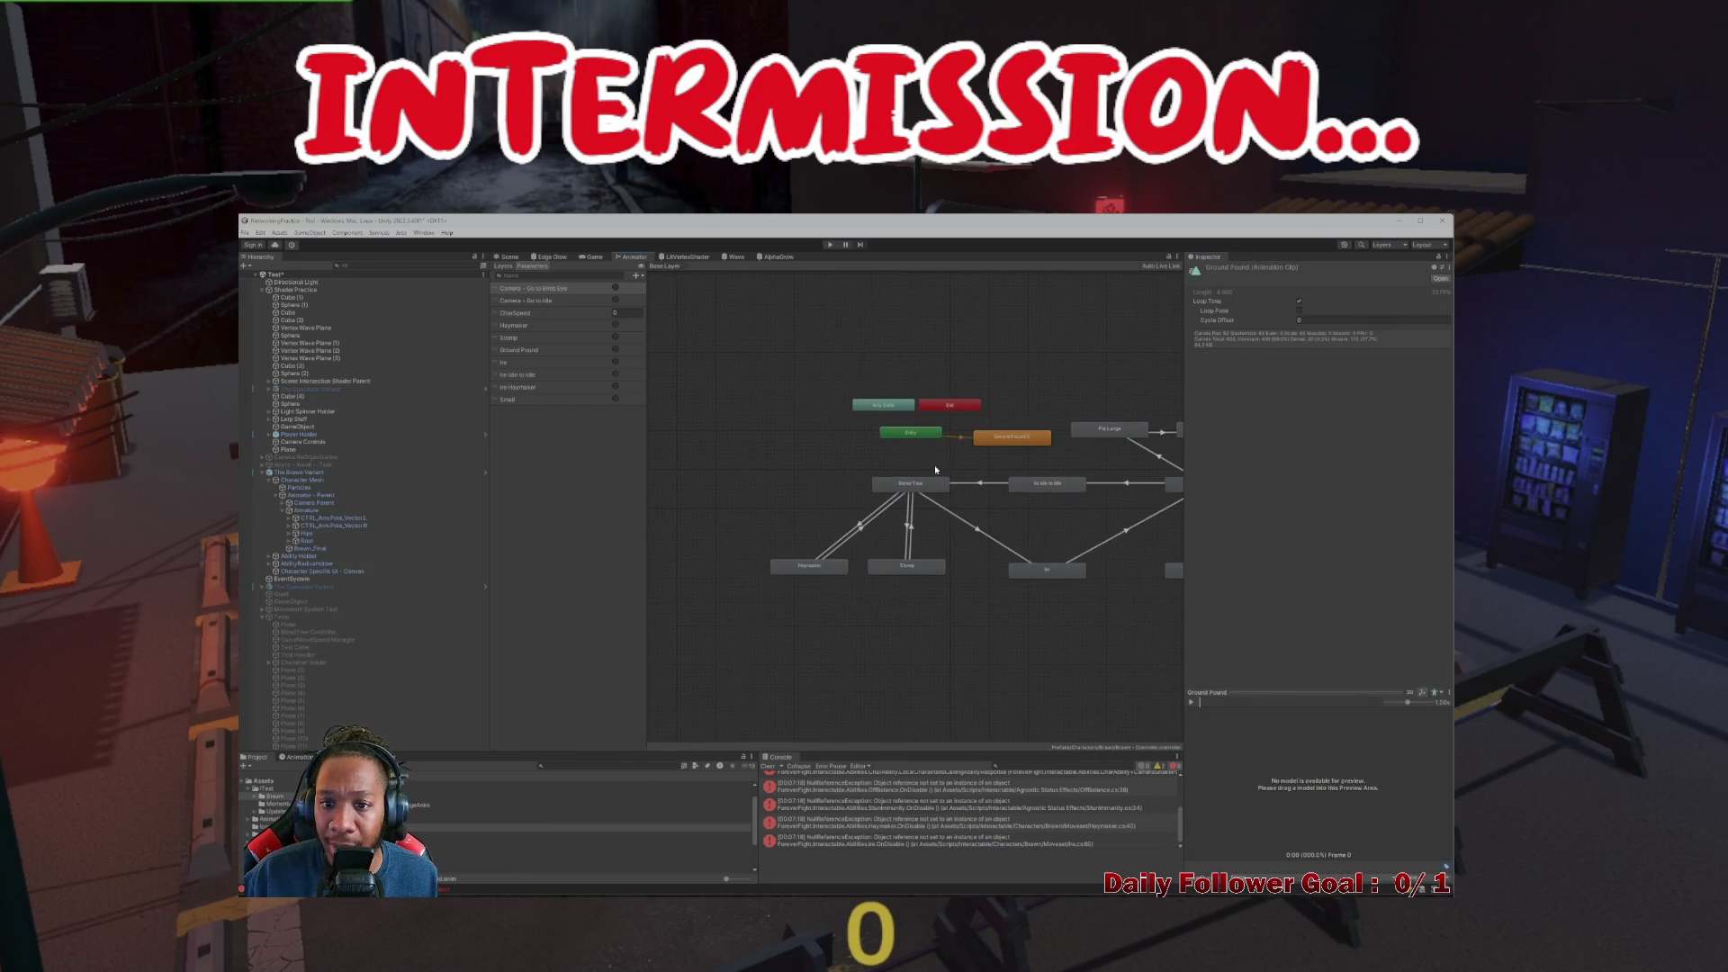
# Play-test the jump and ground pound, check the Animator graph, then bring Visual Studio forward
pyautogui.click(503, 257)
pyautogui.hotkey('ctrl', 'p')
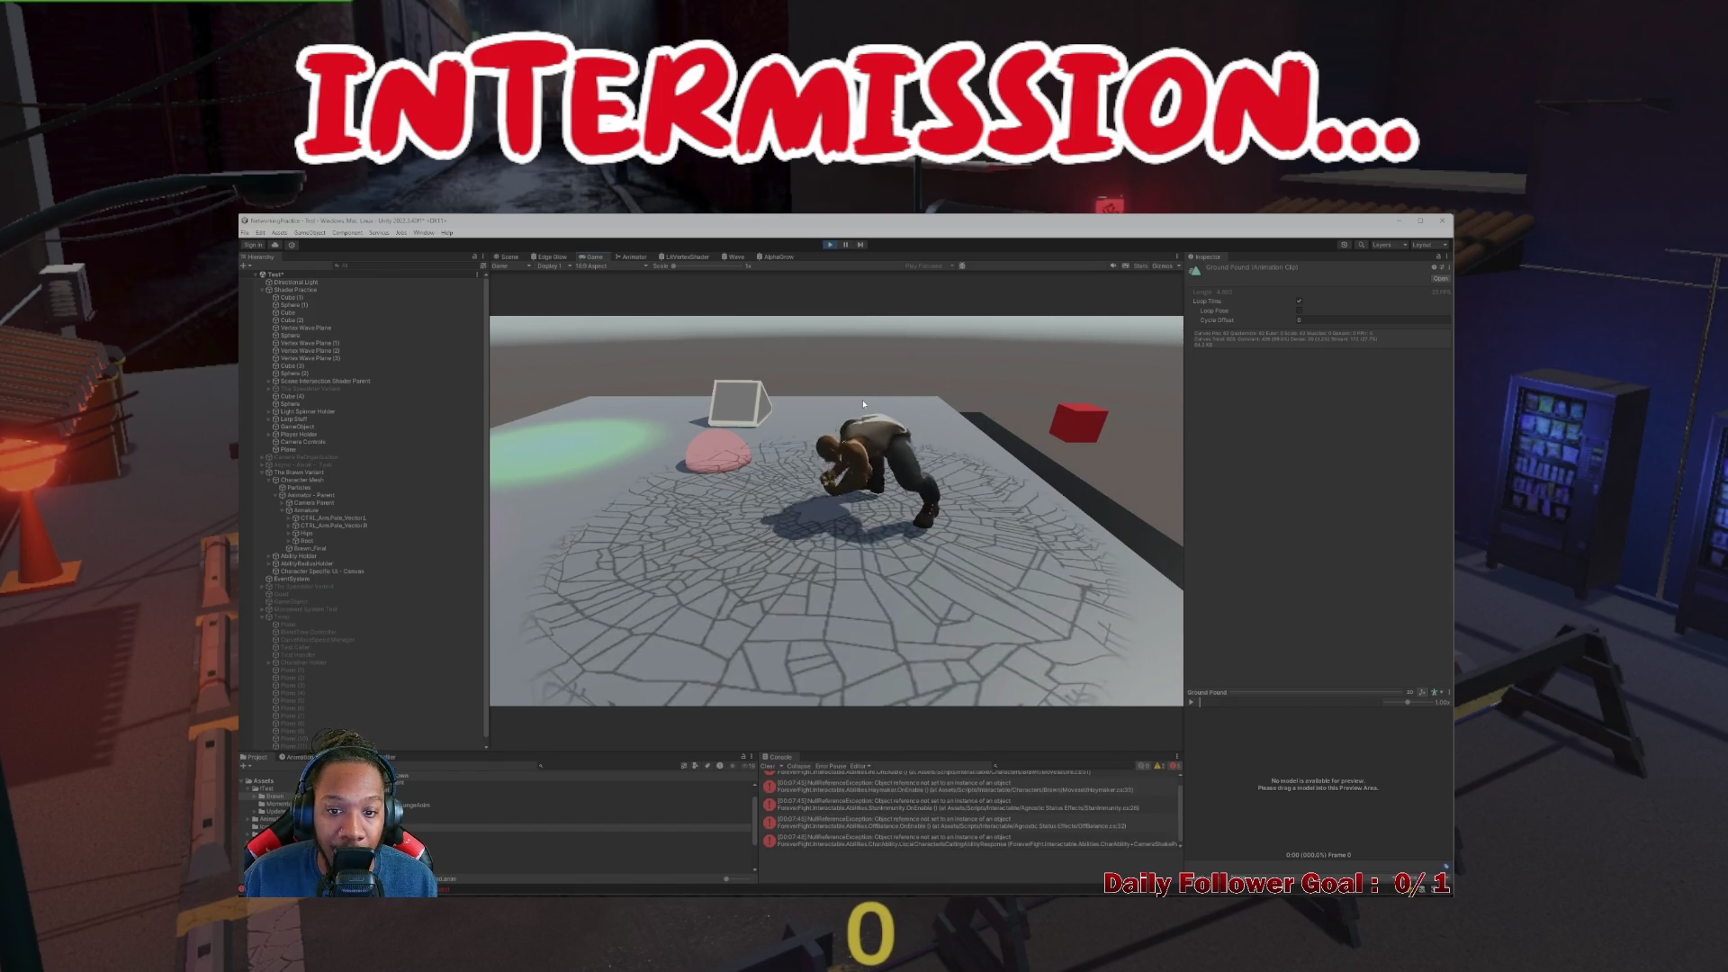
pyautogui.press('space')
pyautogui.click(830, 244)
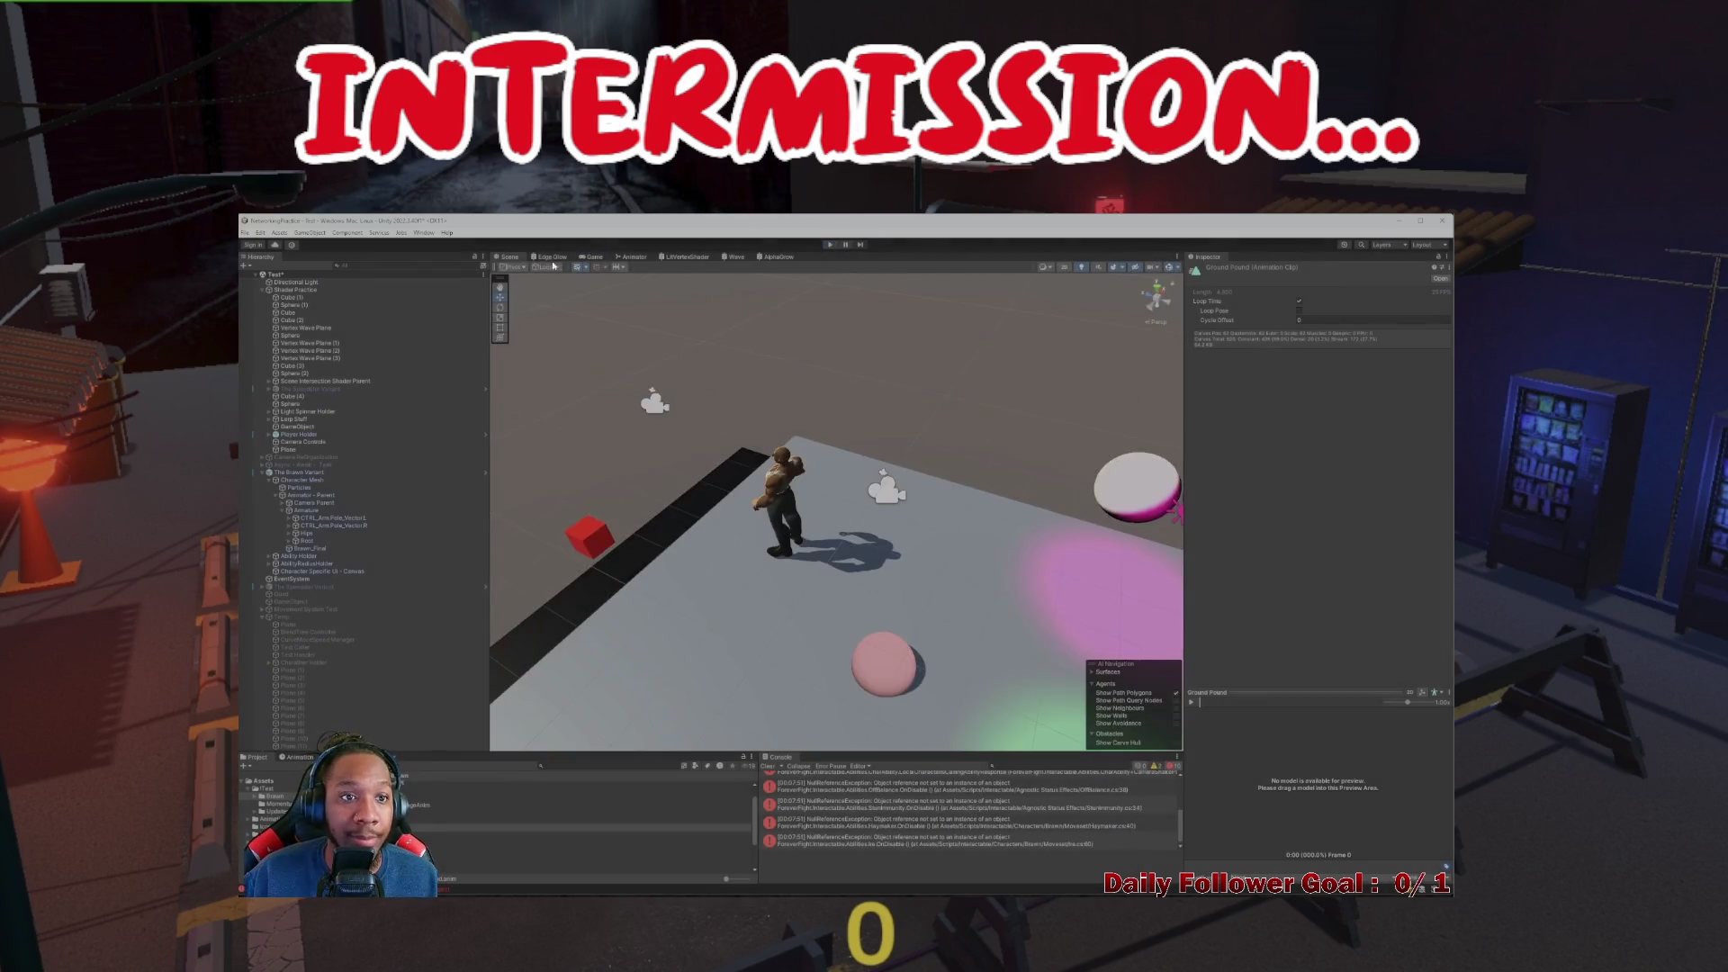
pyautogui.click(593, 258)
pyautogui.click(633, 256)
pyautogui.click(595, 257)
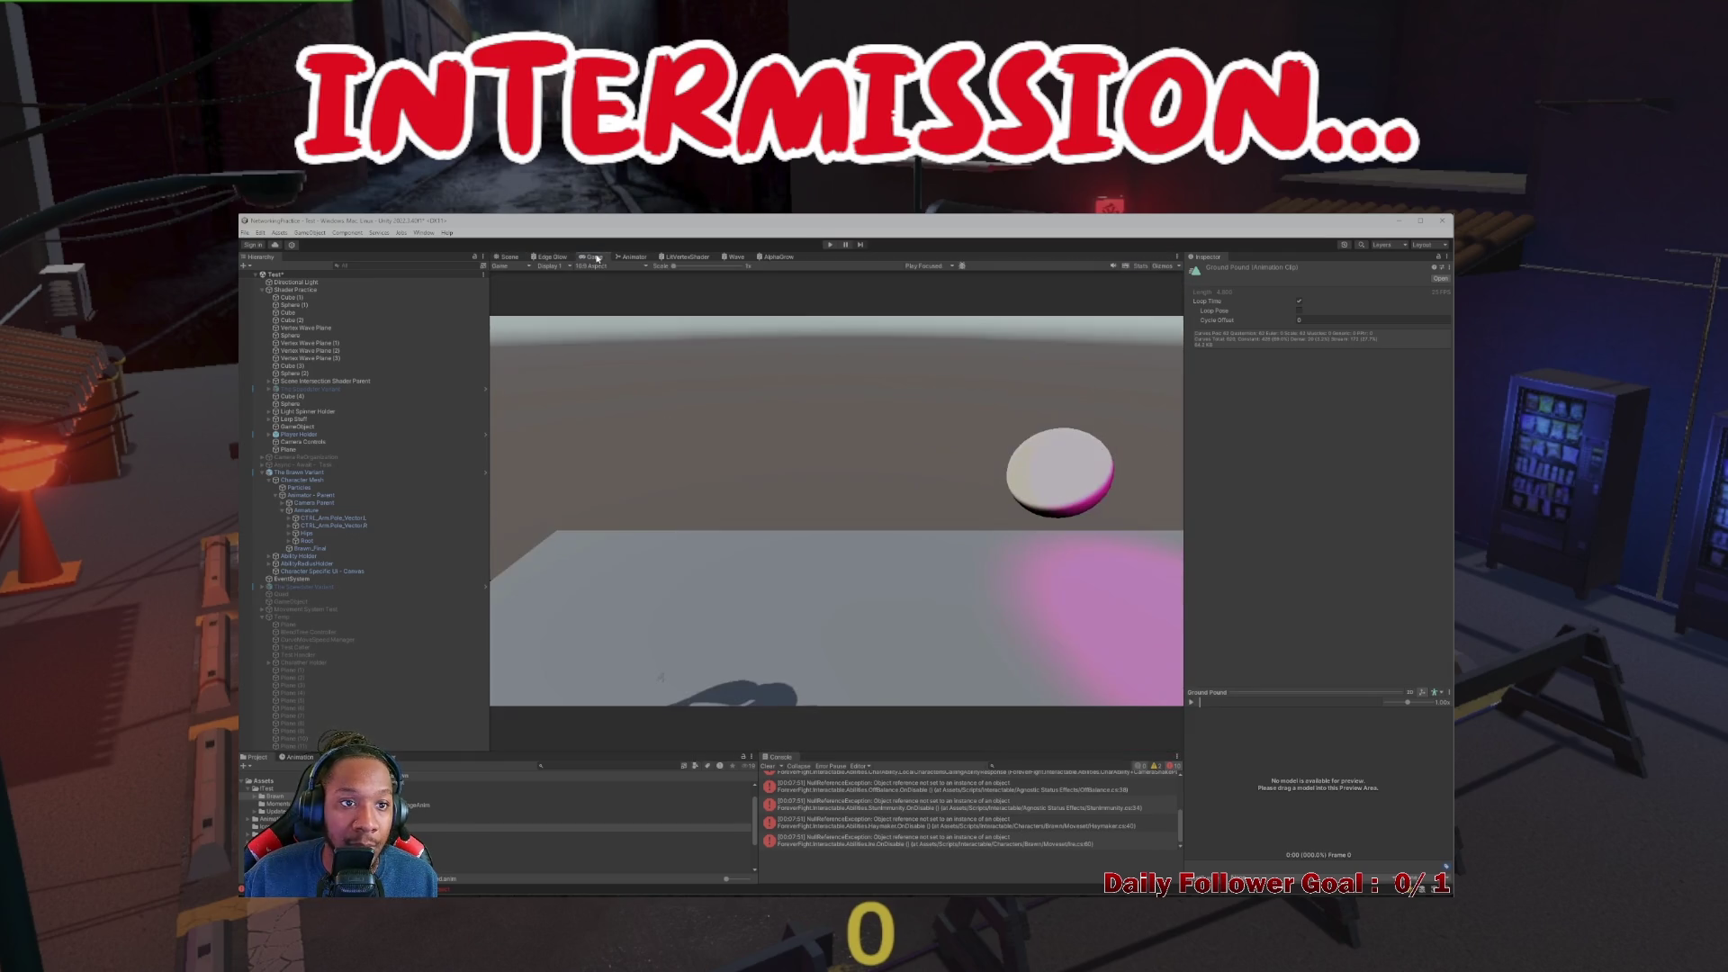
pyautogui.click(635, 258)
pyautogui.click(509, 258)
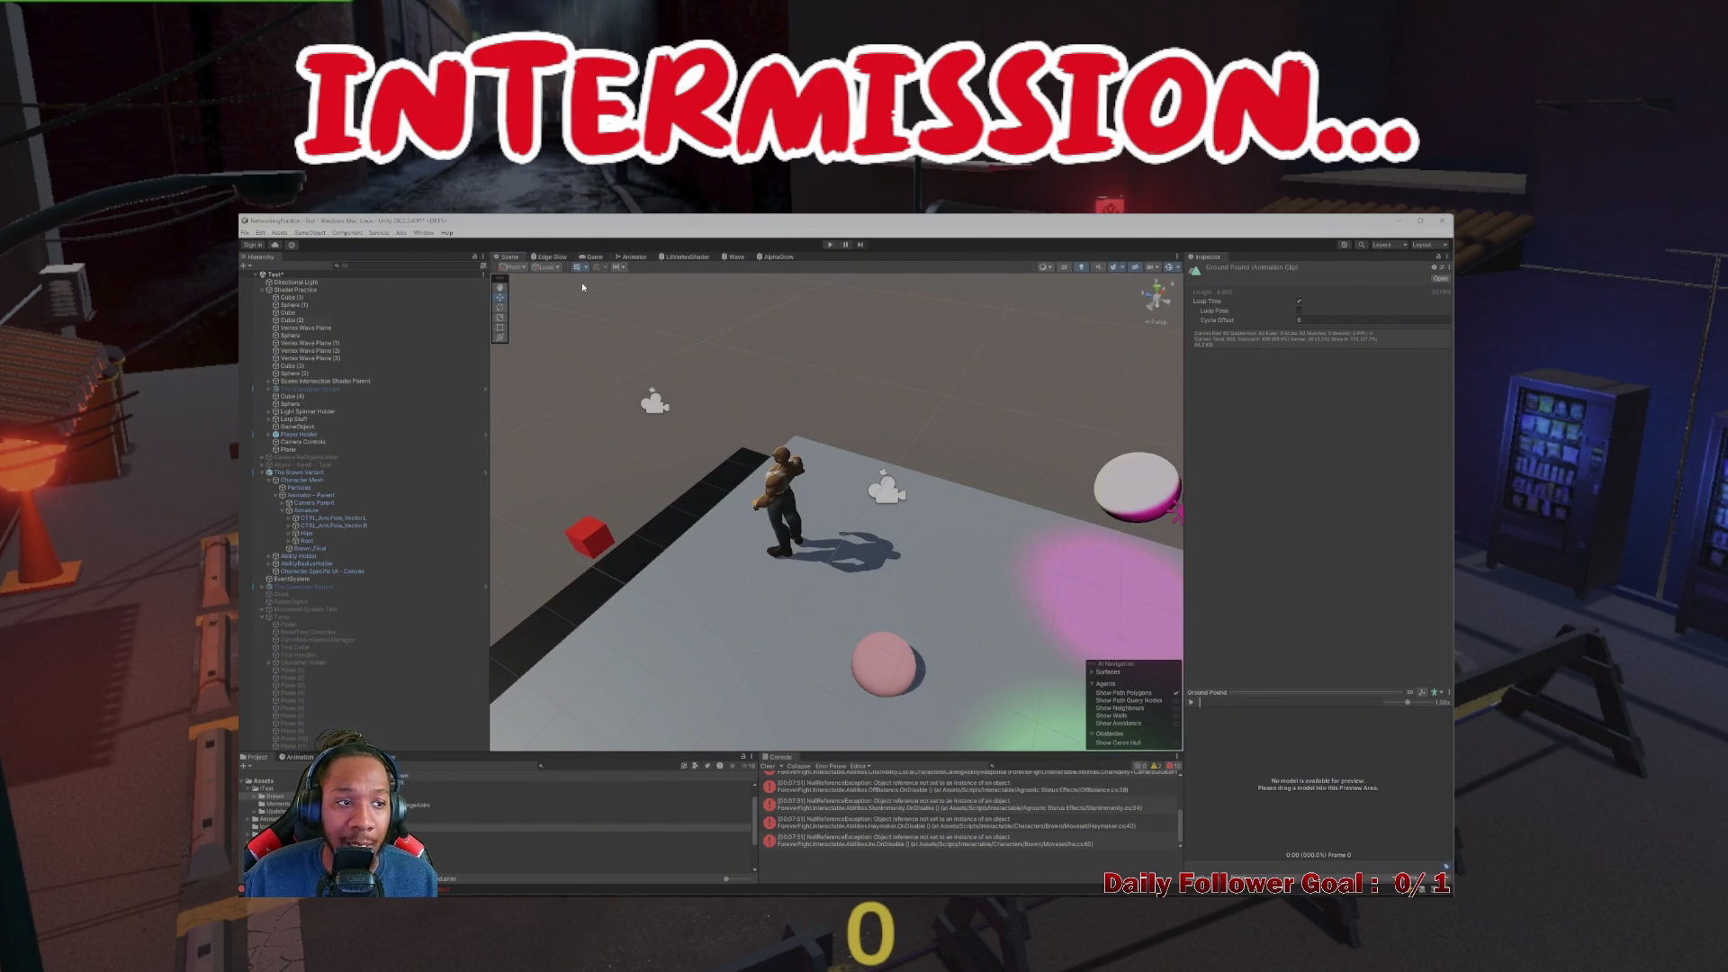
pyautogui.moveTo(864, 895)
pyautogui.click(1035, 887)
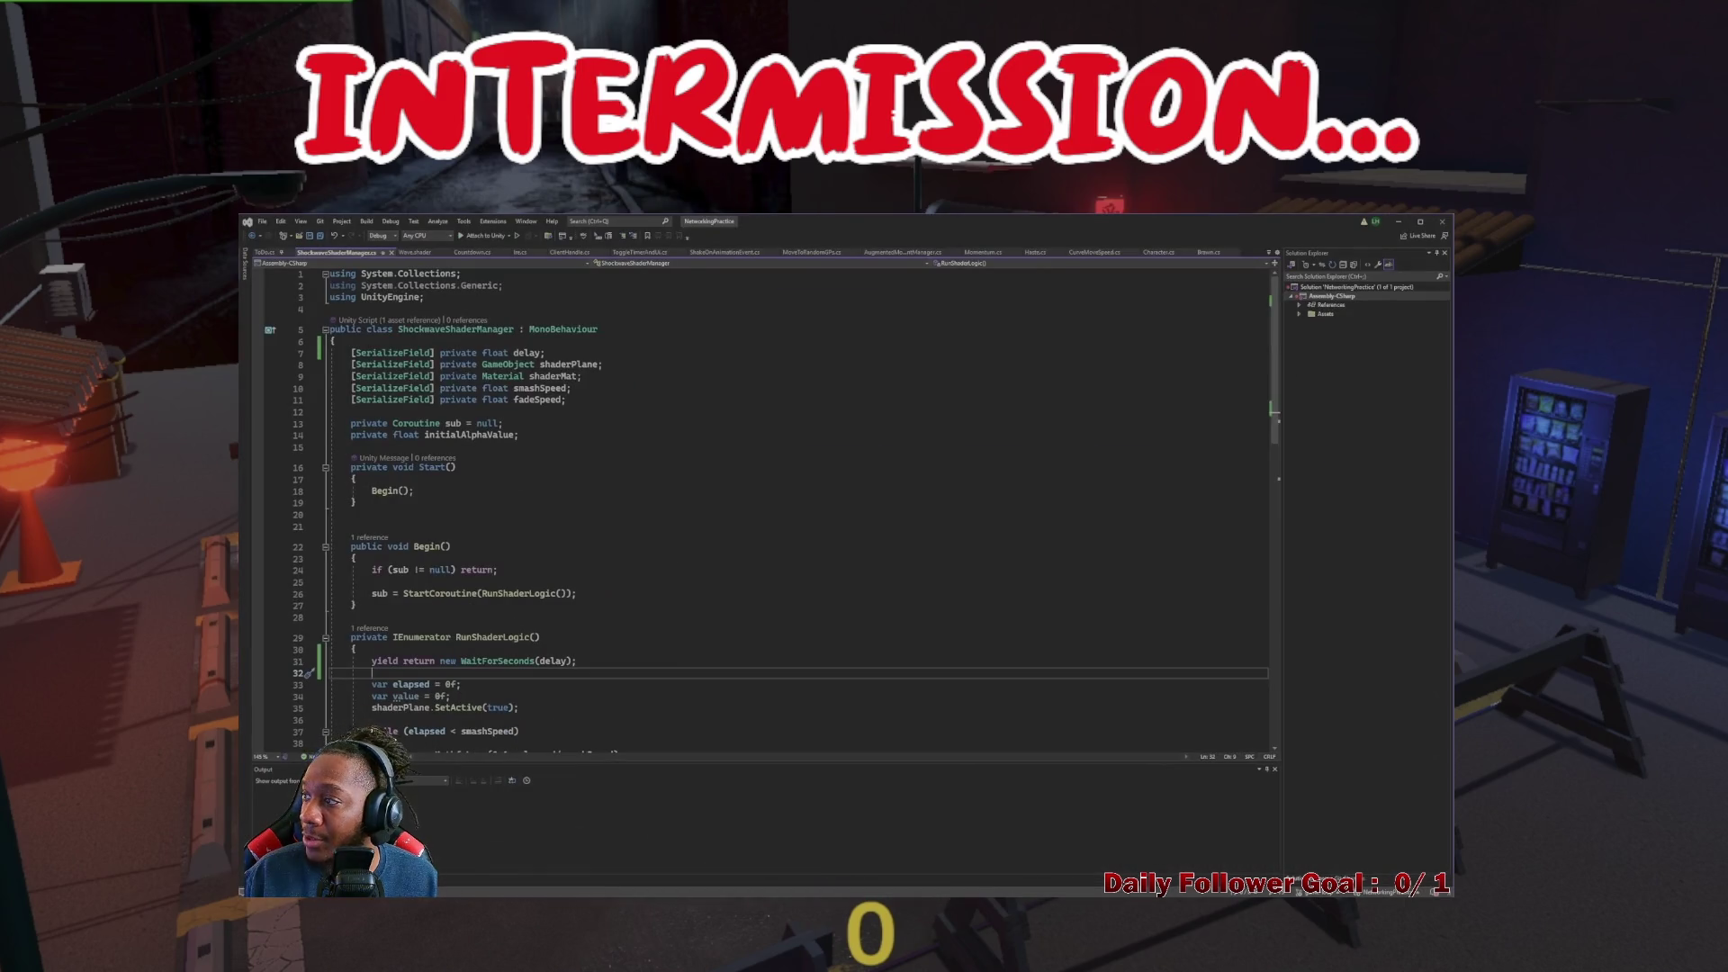
# Add the Begin() call from line 22 after sub = null; in RunShaderLogic, then switch to Unity
pyautogui.scroll(-8, 837, 543)
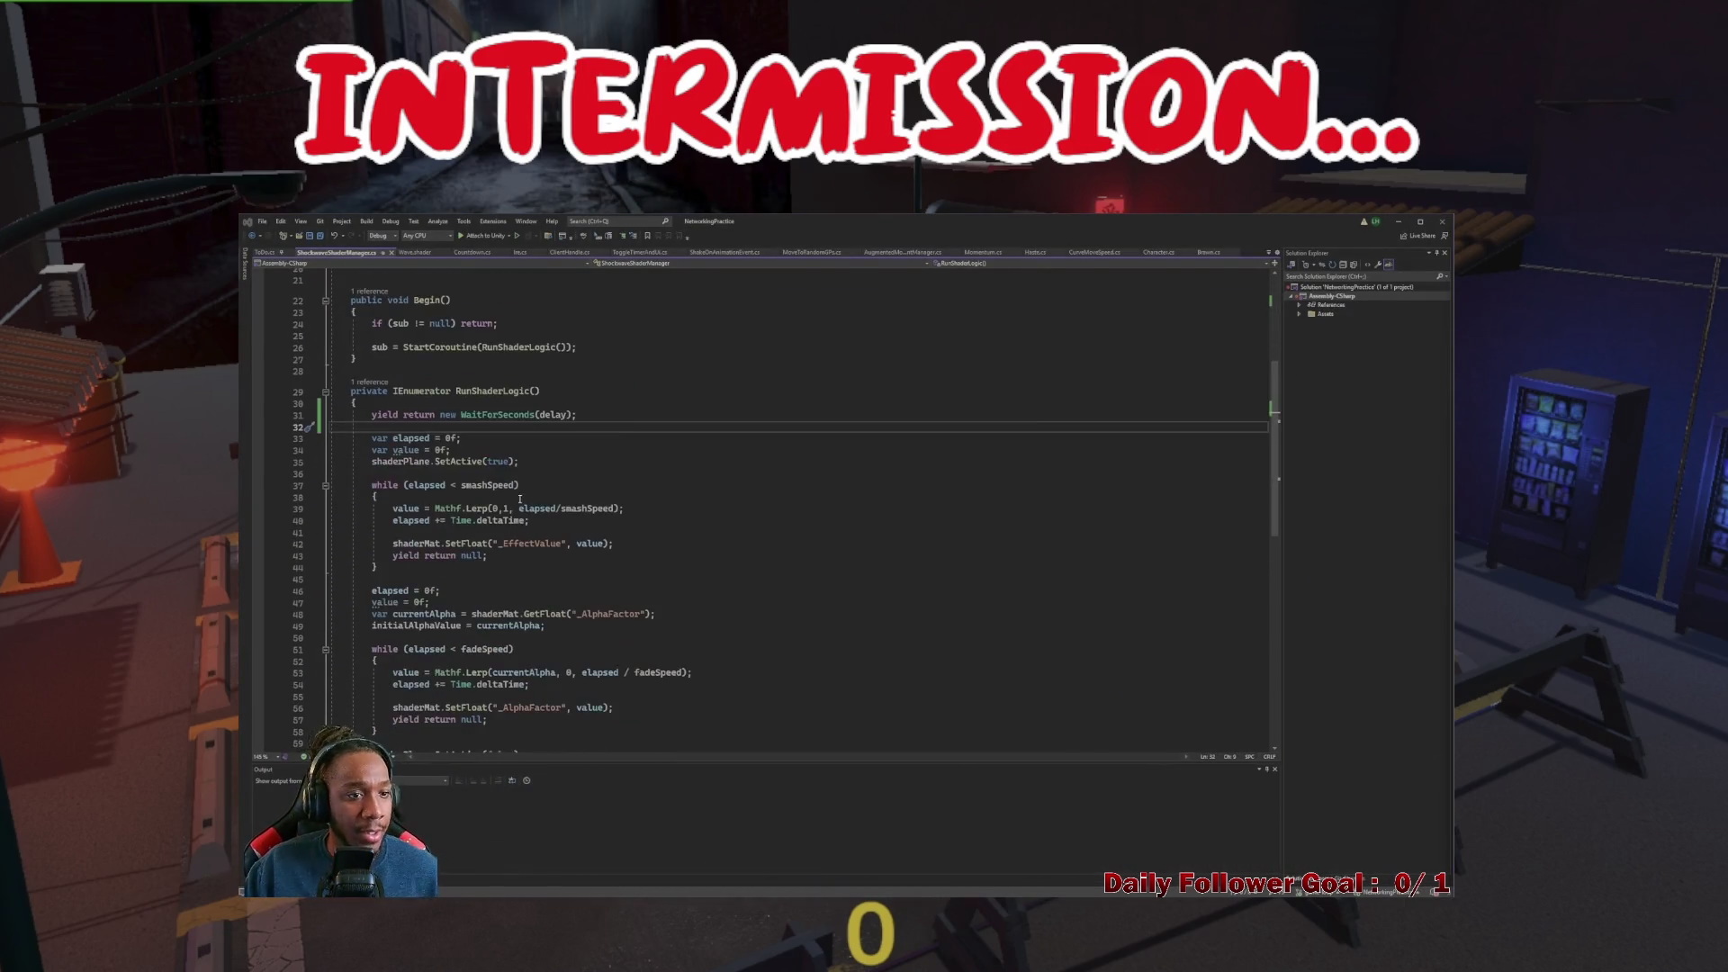
pyautogui.scroll(4, 401, 567)
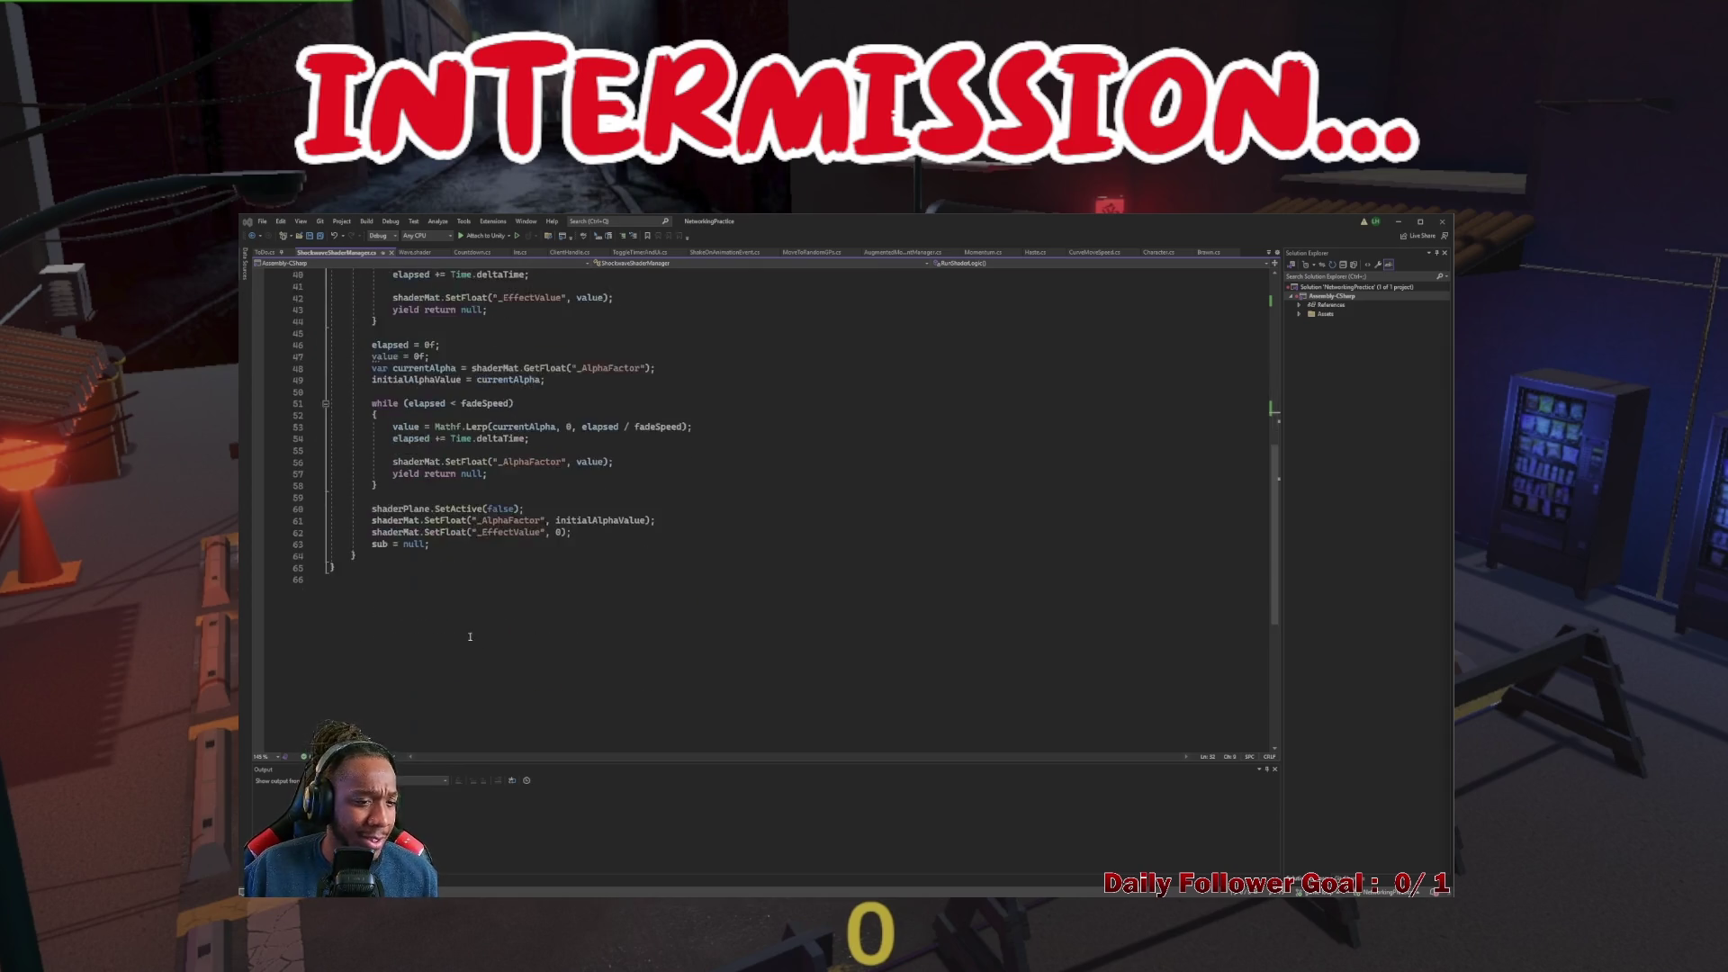
pyautogui.scroll(-7, 407, 448)
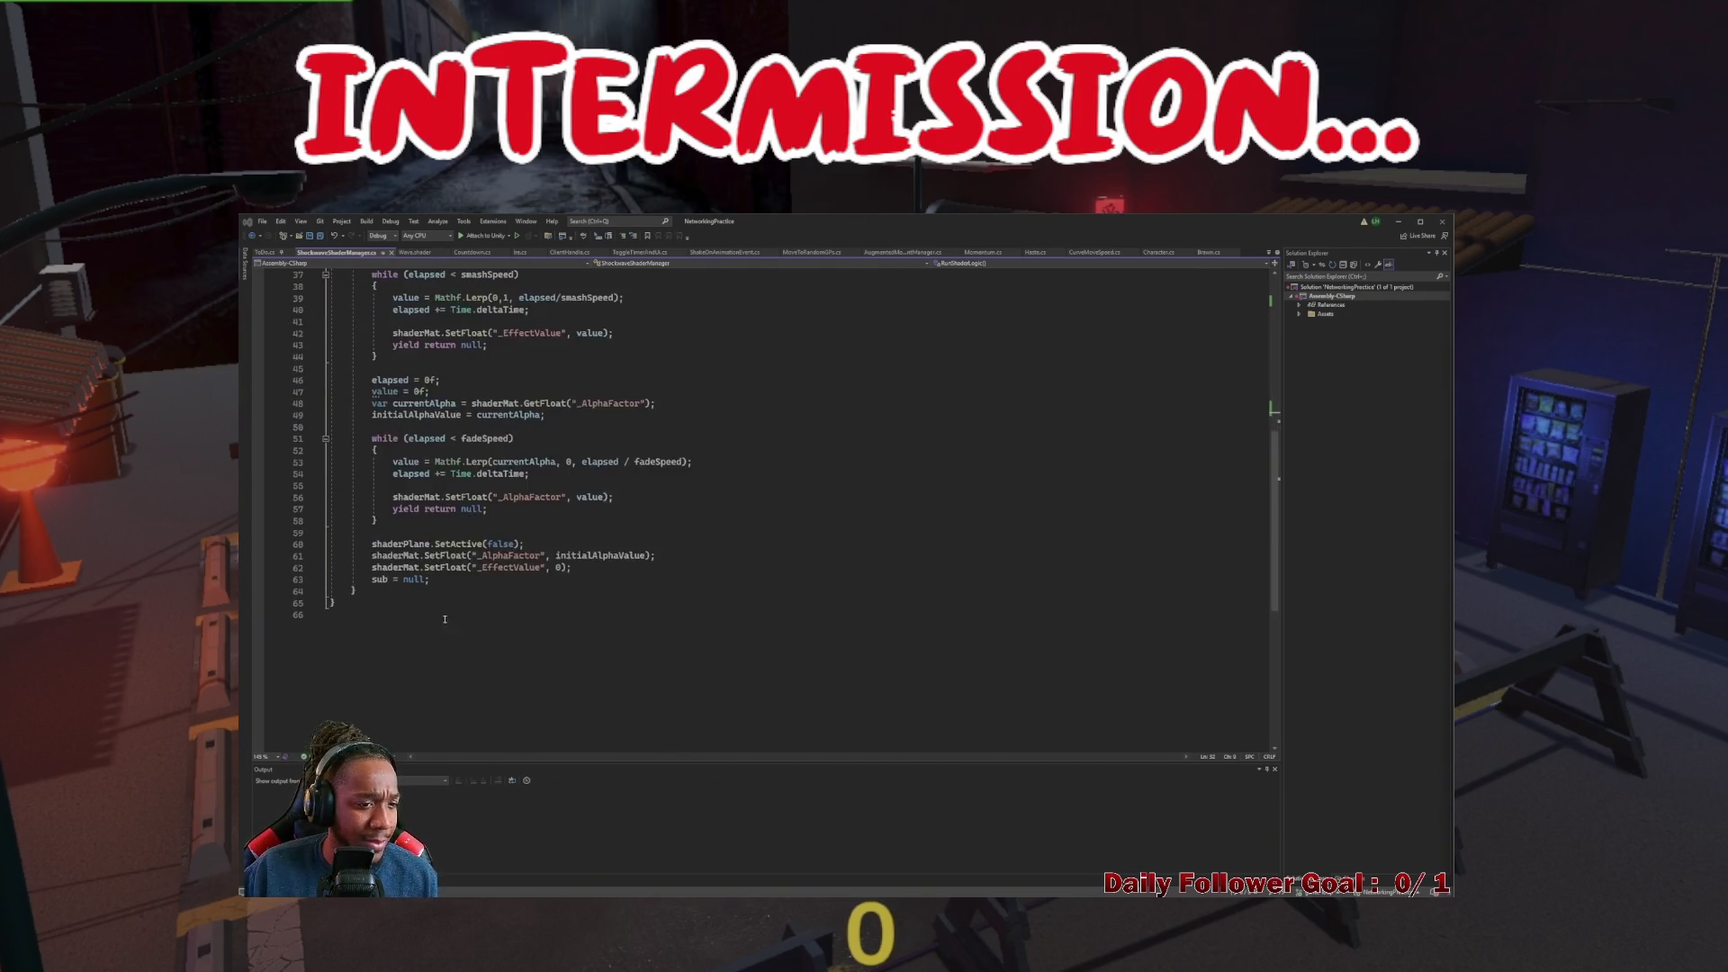
pyautogui.scroll(6, 432, 423)
pyautogui.moveTo(413, 335); pyautogui.dragTo(468, 332)
pyautogui.scroll(-5, 510, 349)
pyautogui.click(437, 616)
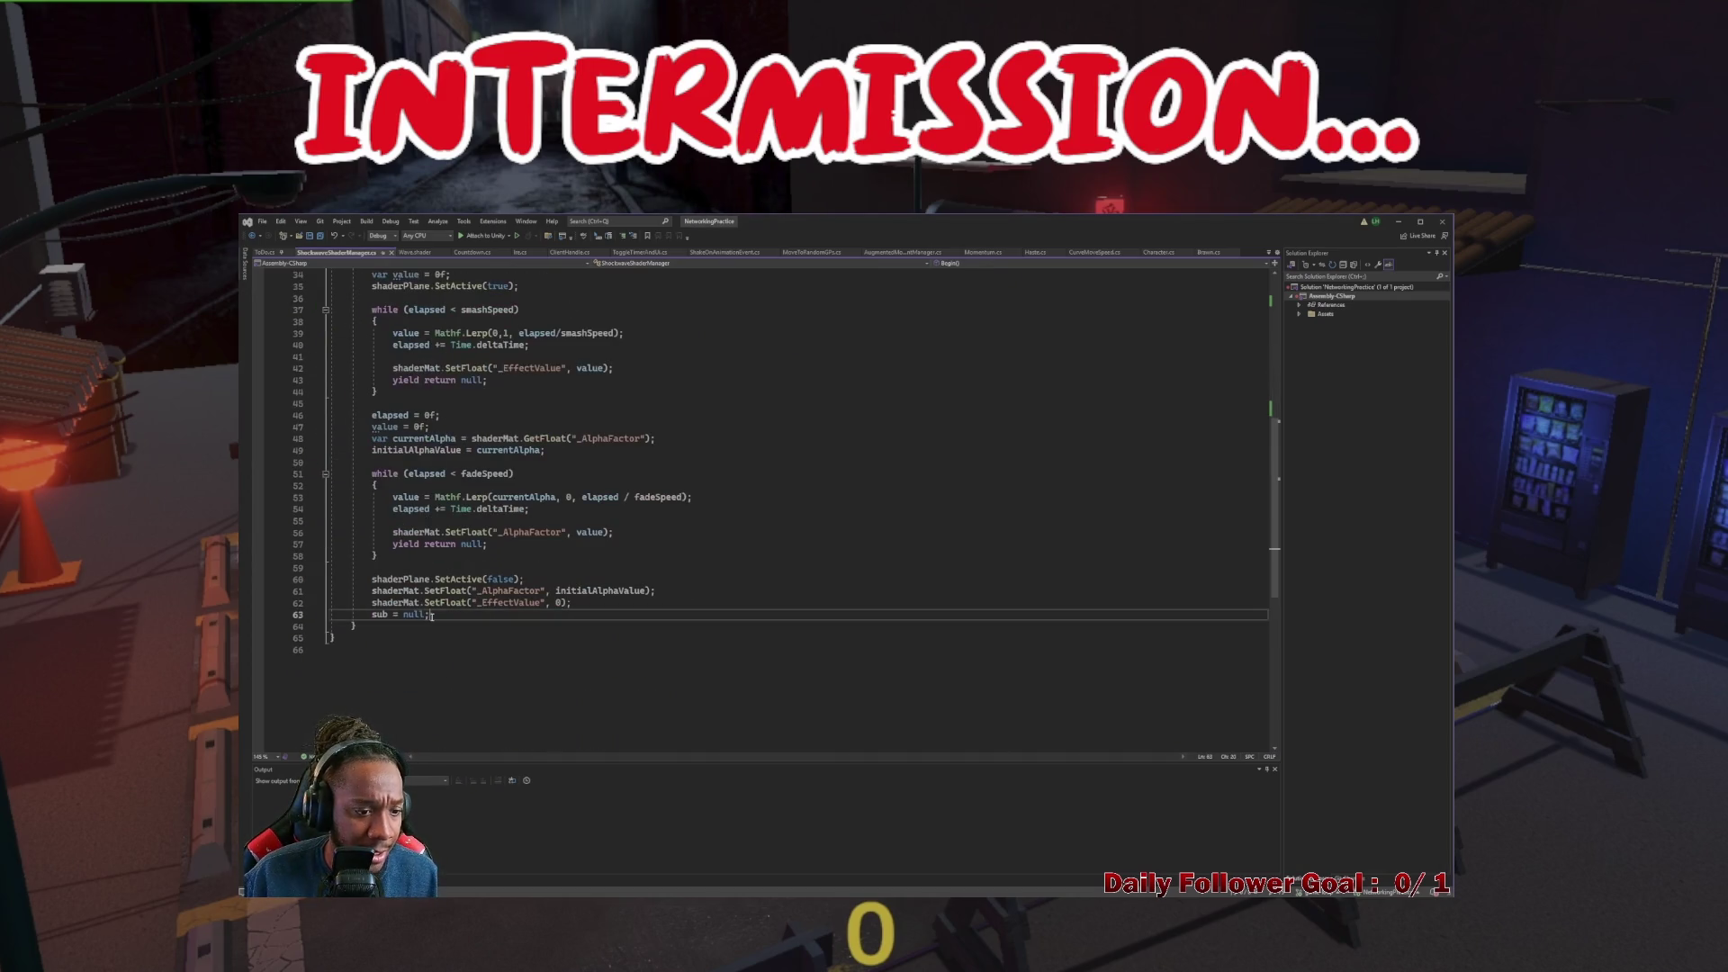
pyautogui.press('Return')
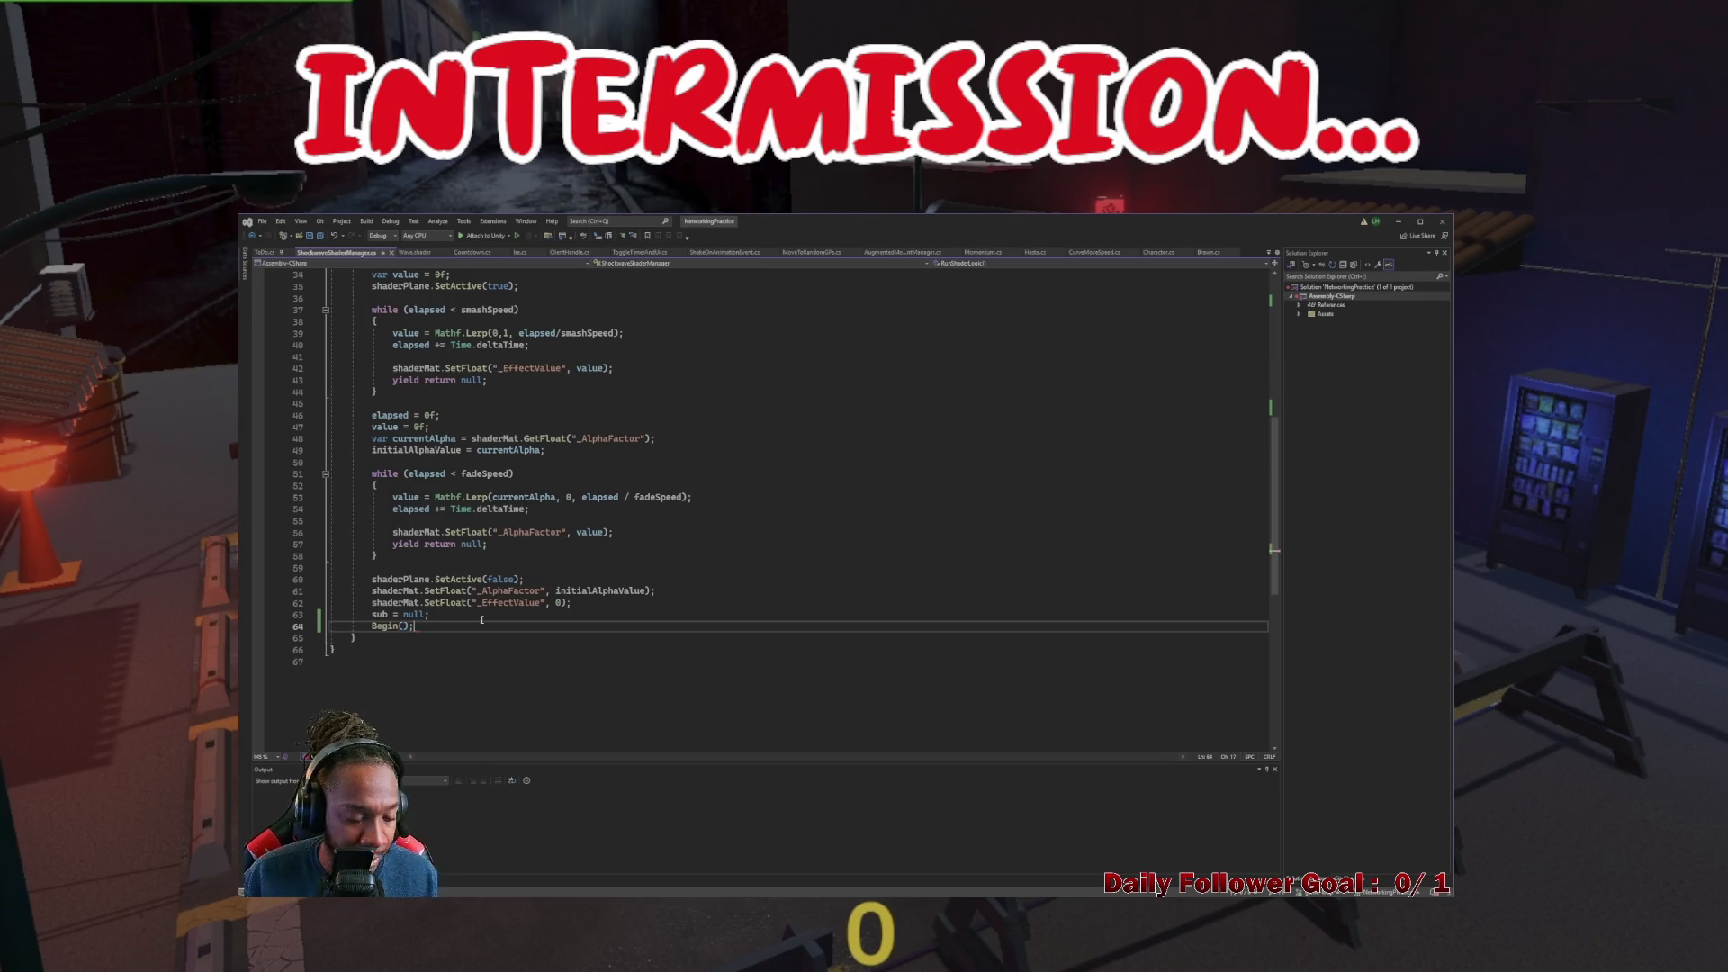
pyautogui.scroll(5, 494, 592)
pyautogui.hotkey('alt', 'Tab')
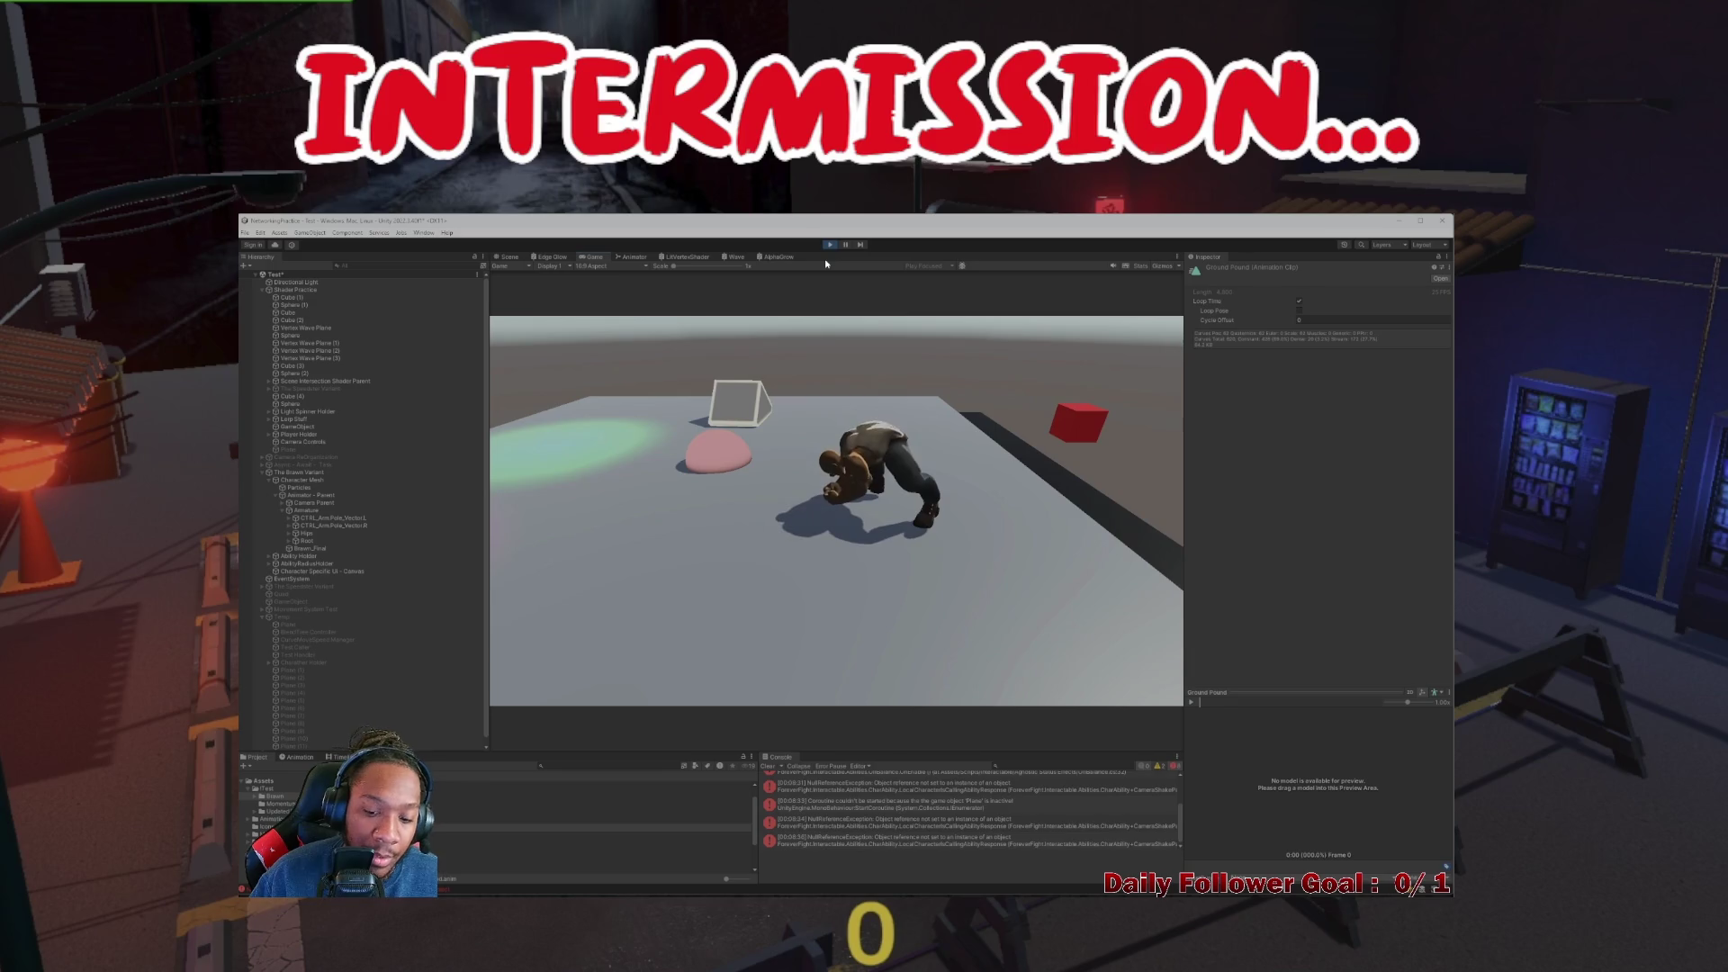
# Stop Play mode and clear the error messages from the Console
pyautogui.click(768, 765)
pyautogui.hotkey('alt', 'Tab')
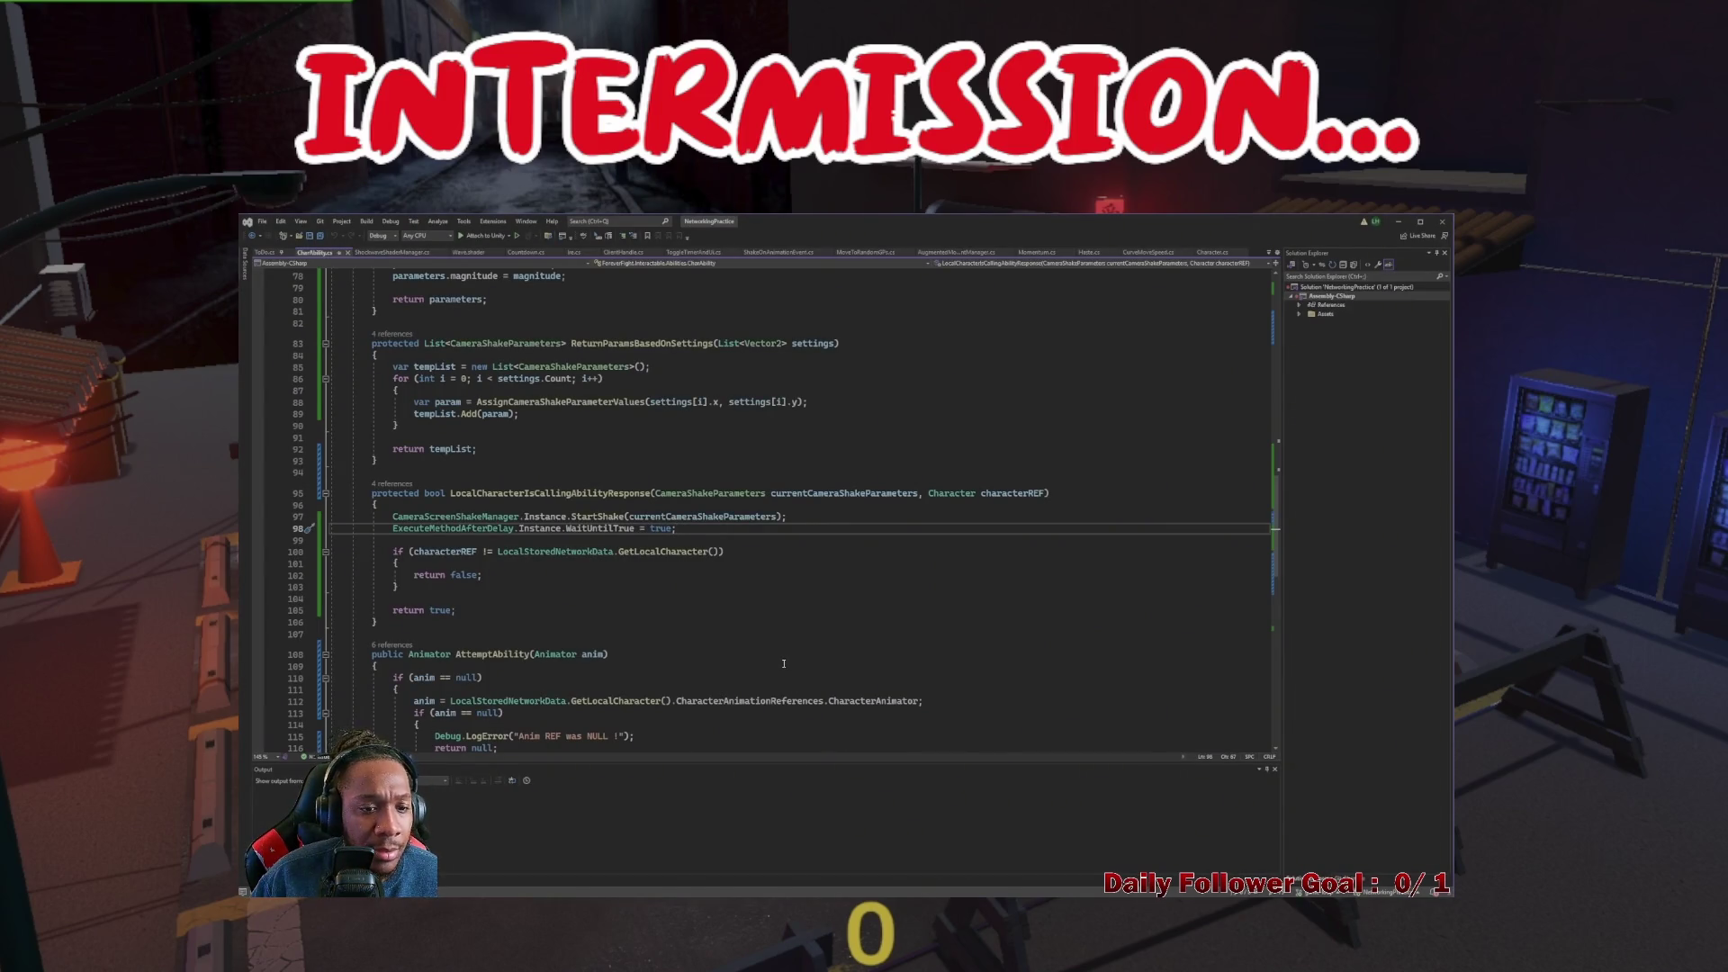
pyautogui.hotkey('alt', 'Tab')
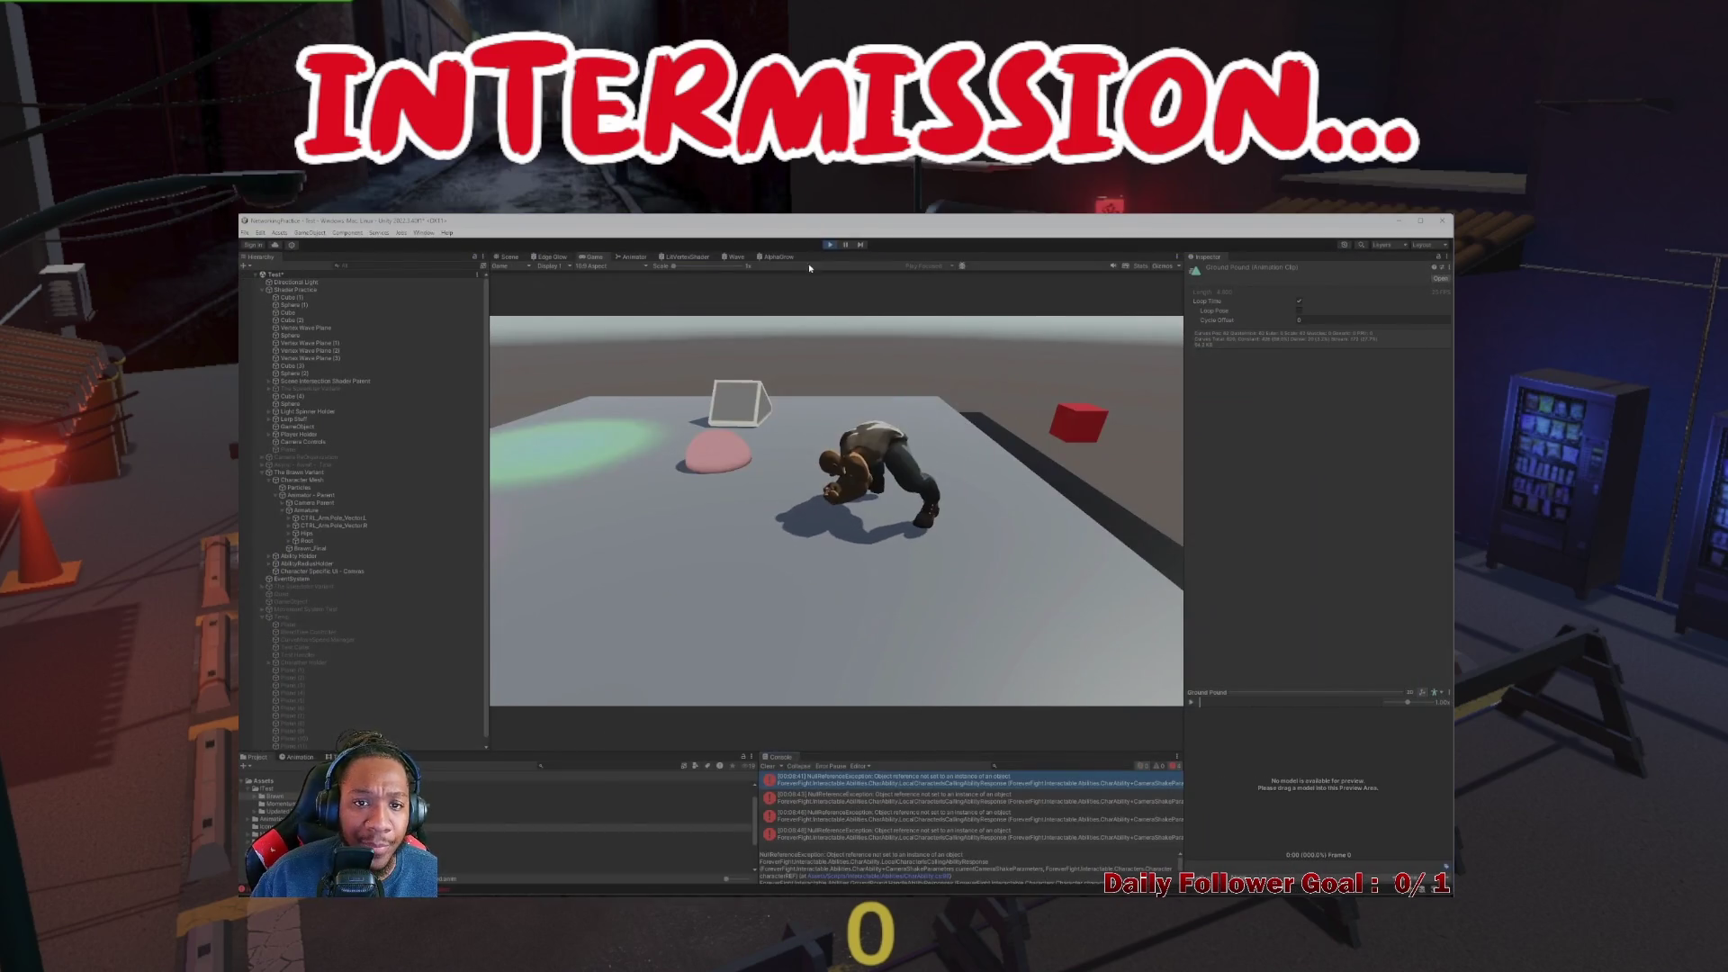
pyautogui.click(832, 244)
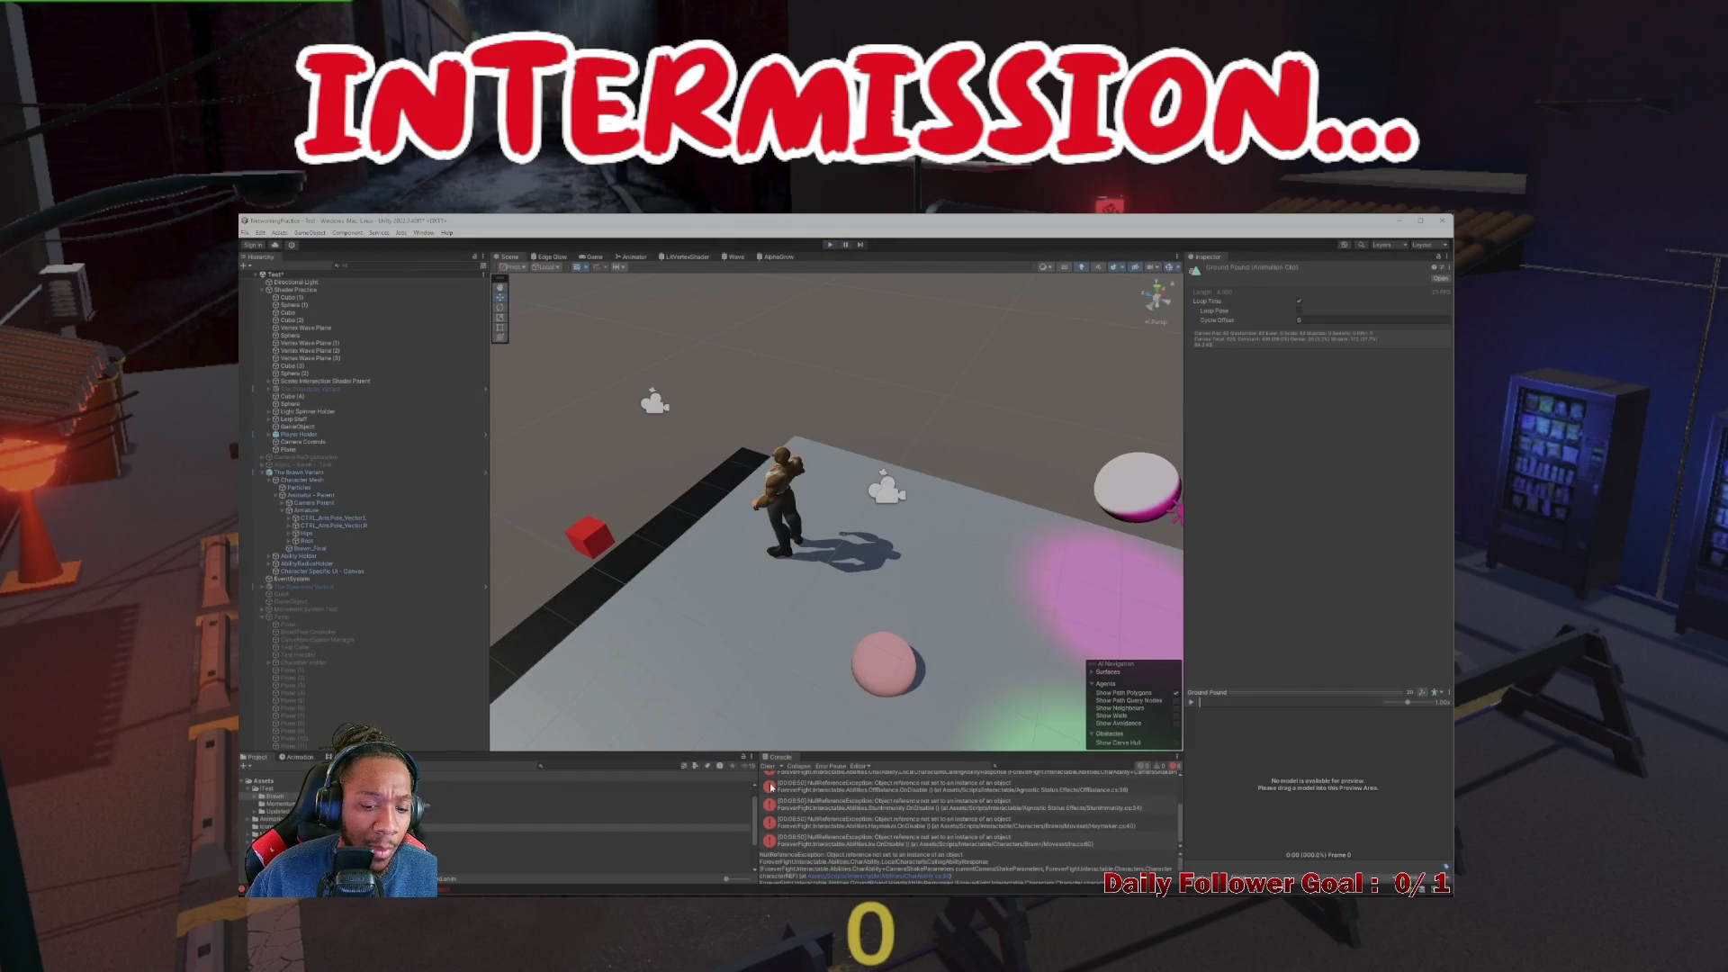
pyautogui.click(768, 766)
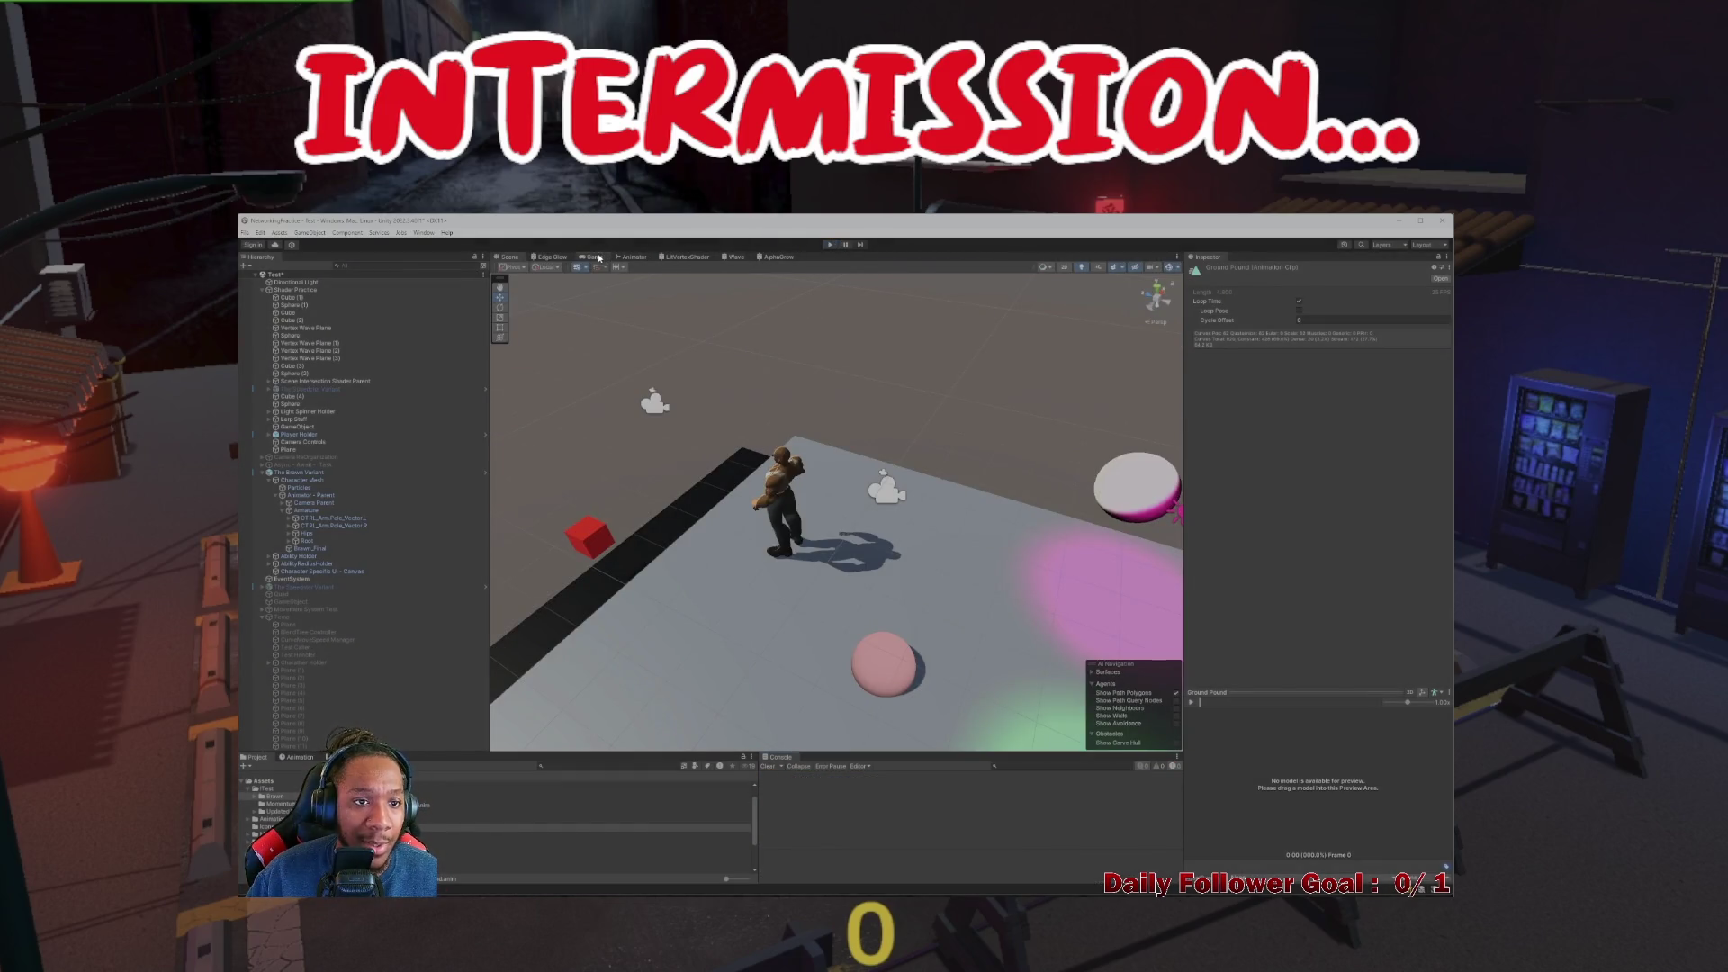
# Return to the Scene view and select the Plane with the shockwave manager
pyautogui.click(596, 257)
pyautogui.click(550, 257)
pyautogui.click(509, 257)
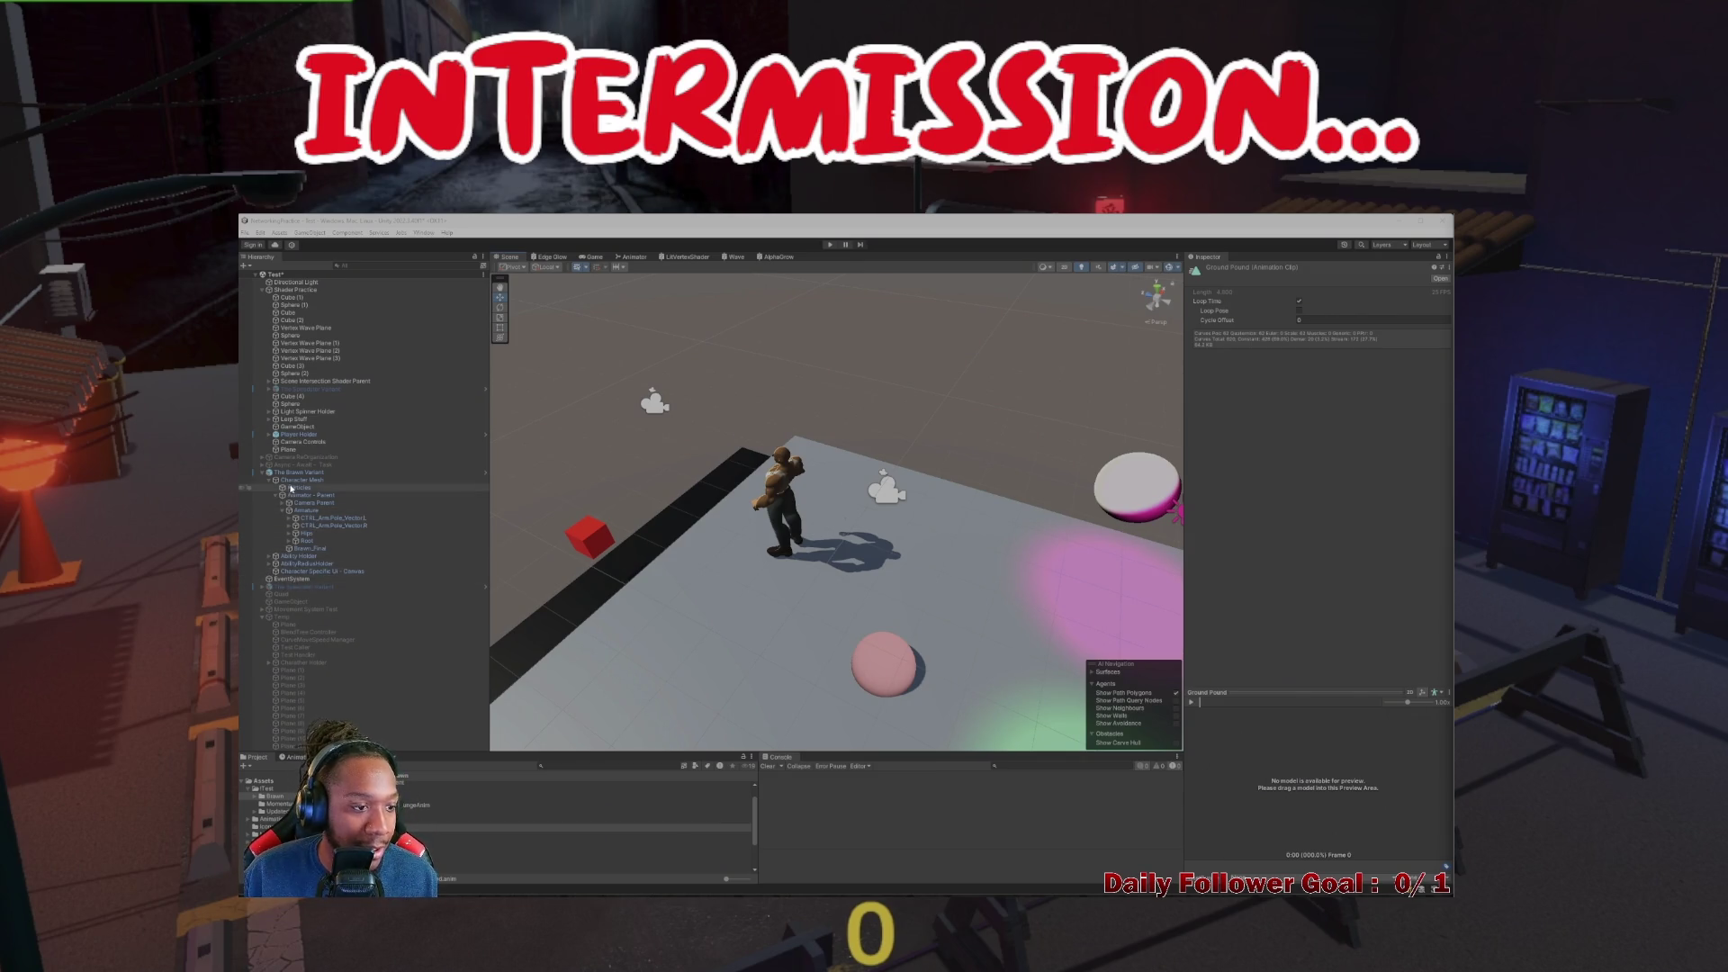
pyautogui.click(291, 578)
pyautogui.press('f')
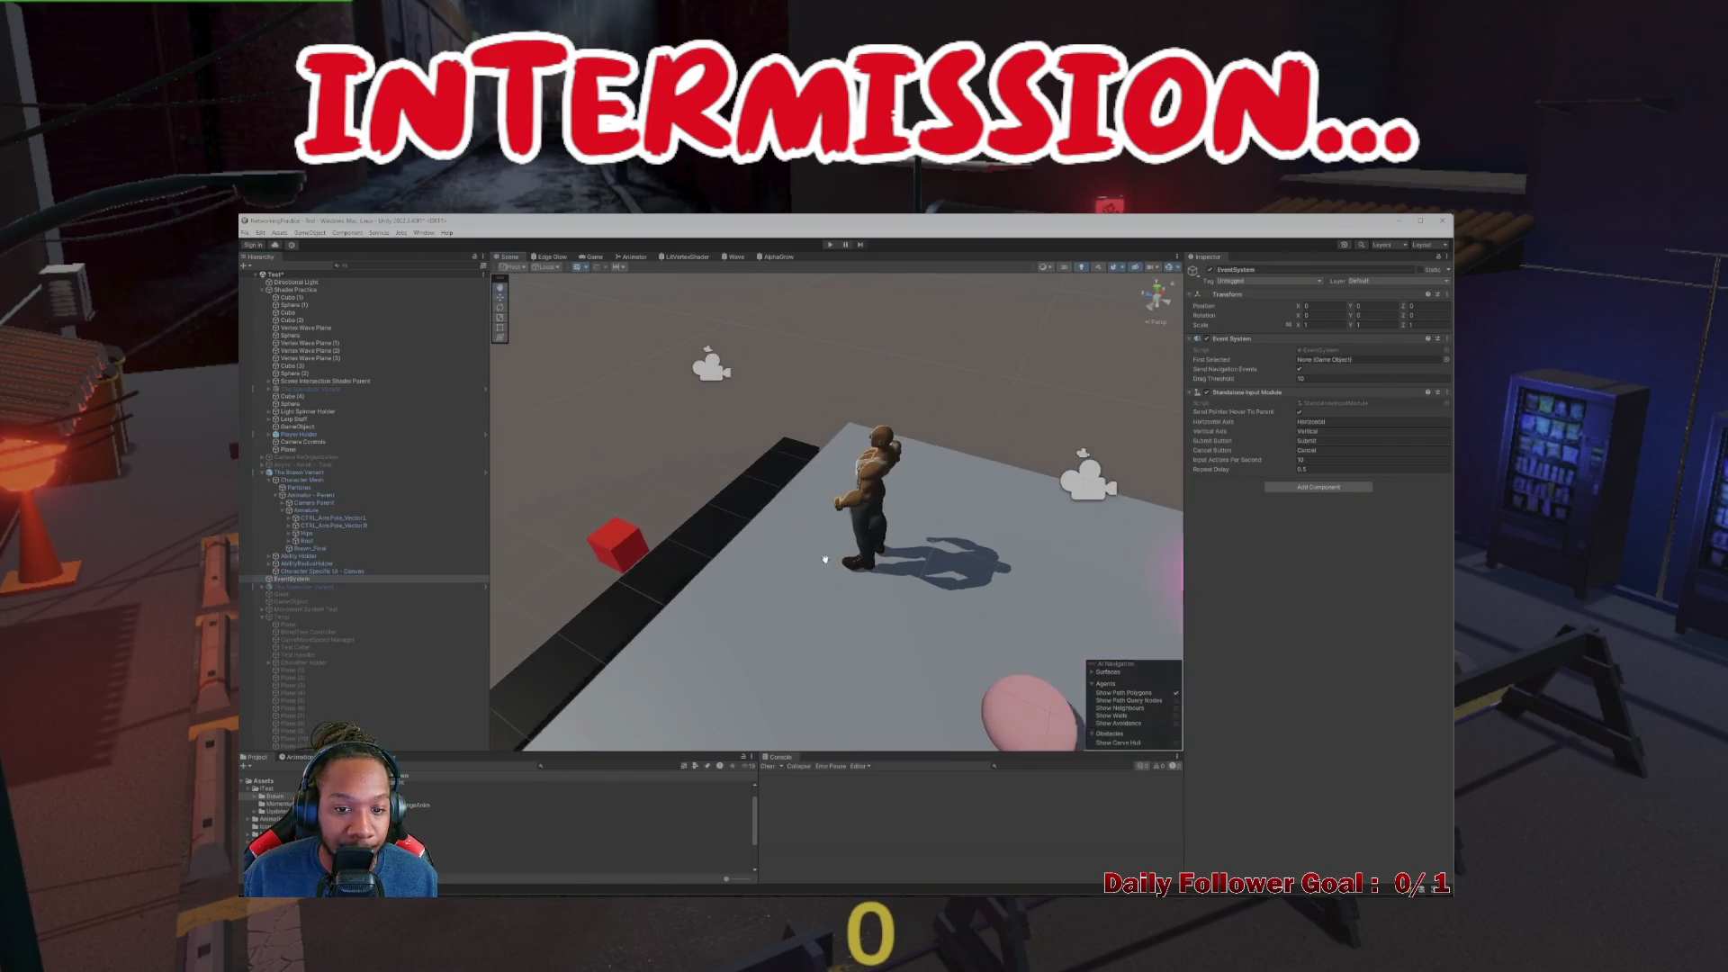
pyautogui.click(289, 449)
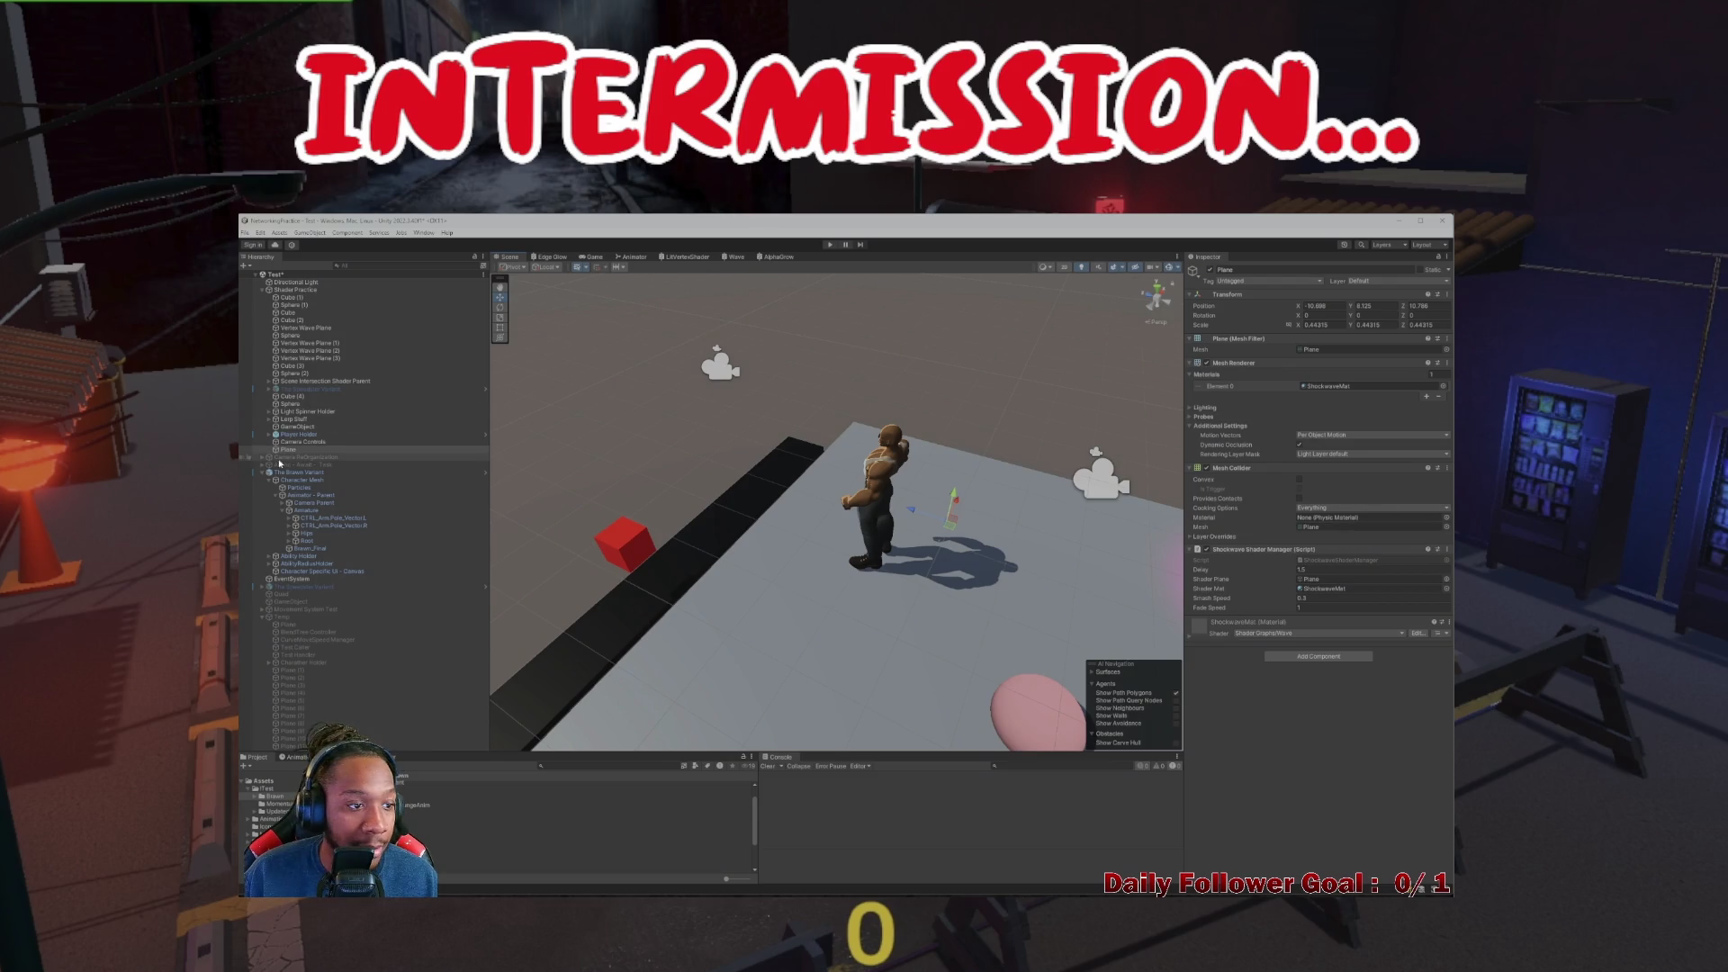
# Create an empty 'Effect Parent' object, nest the Plane under it, and remove the Shockwave Shader Manager from Plane
pyautogui.rightClick(295, 452)
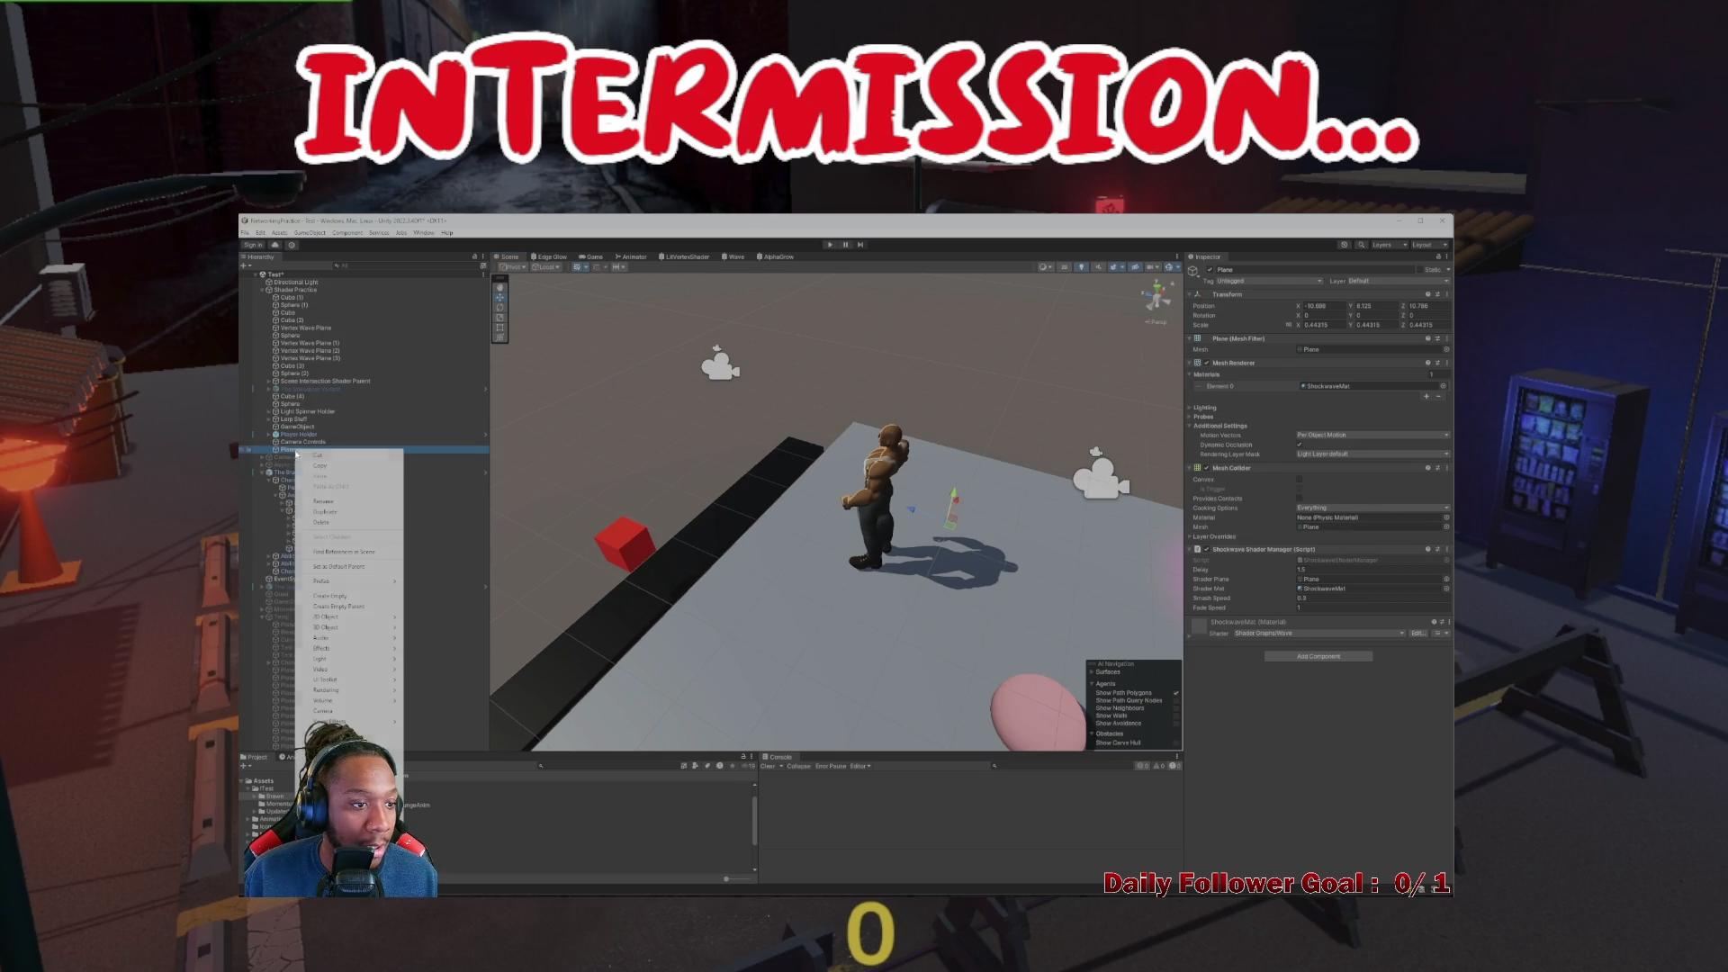
pyautogui.click(341, 597)
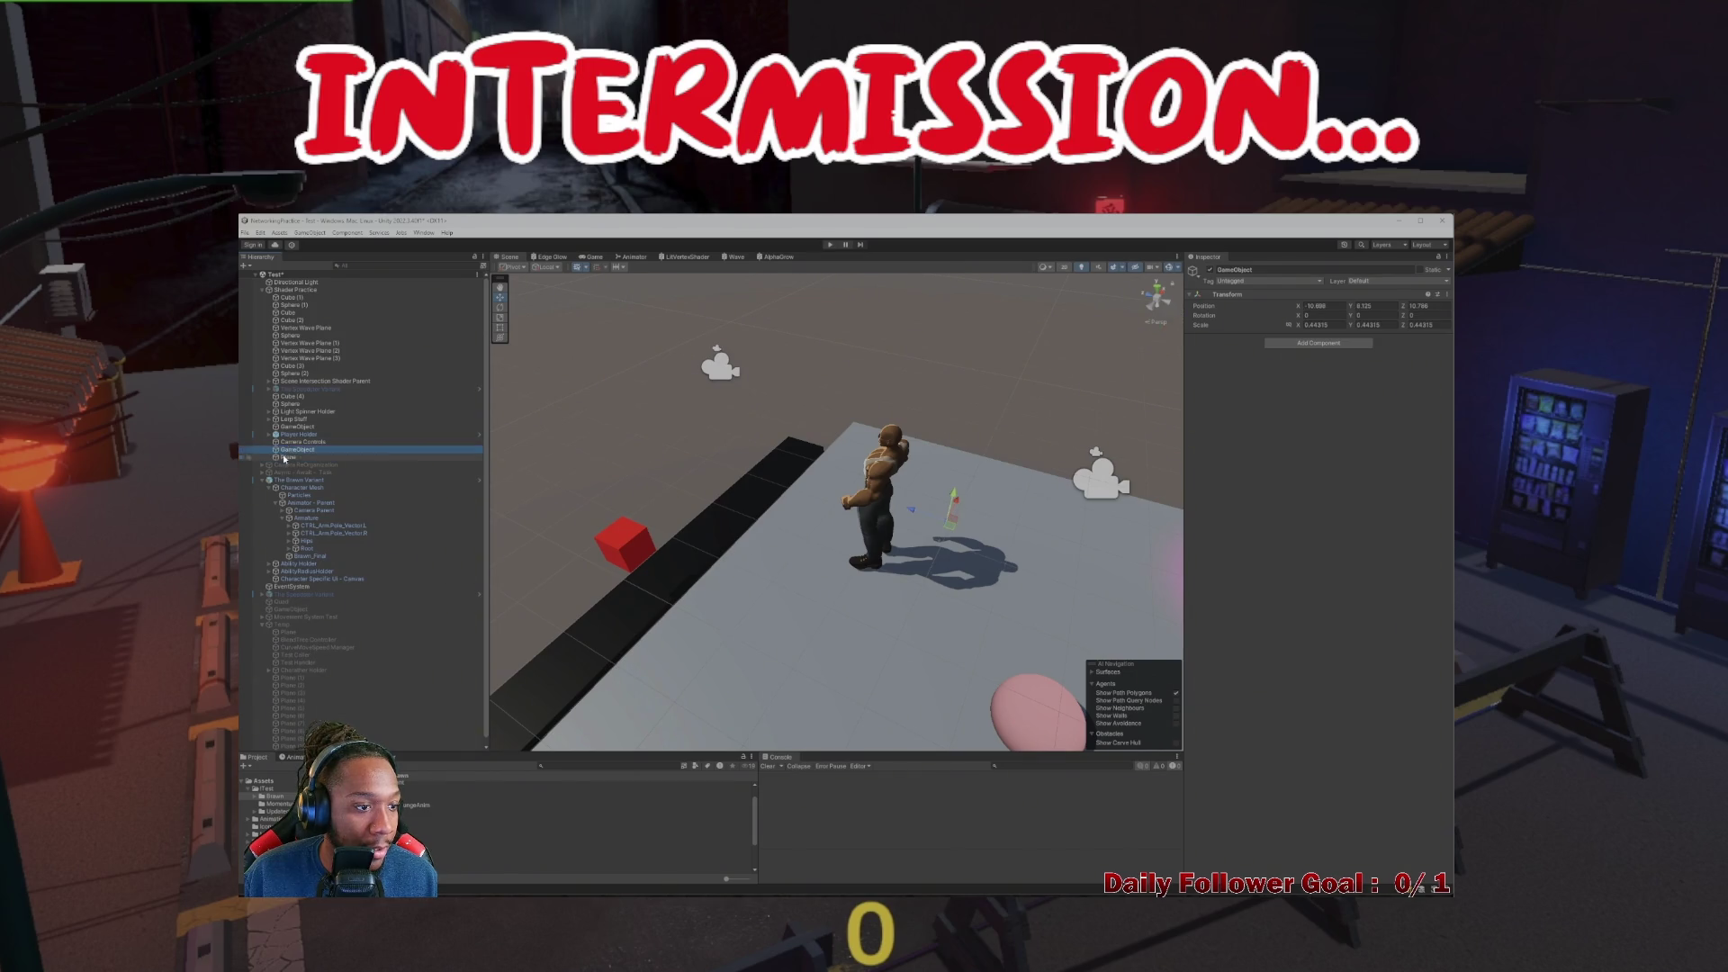
pyautogui.write('Effect Parent')
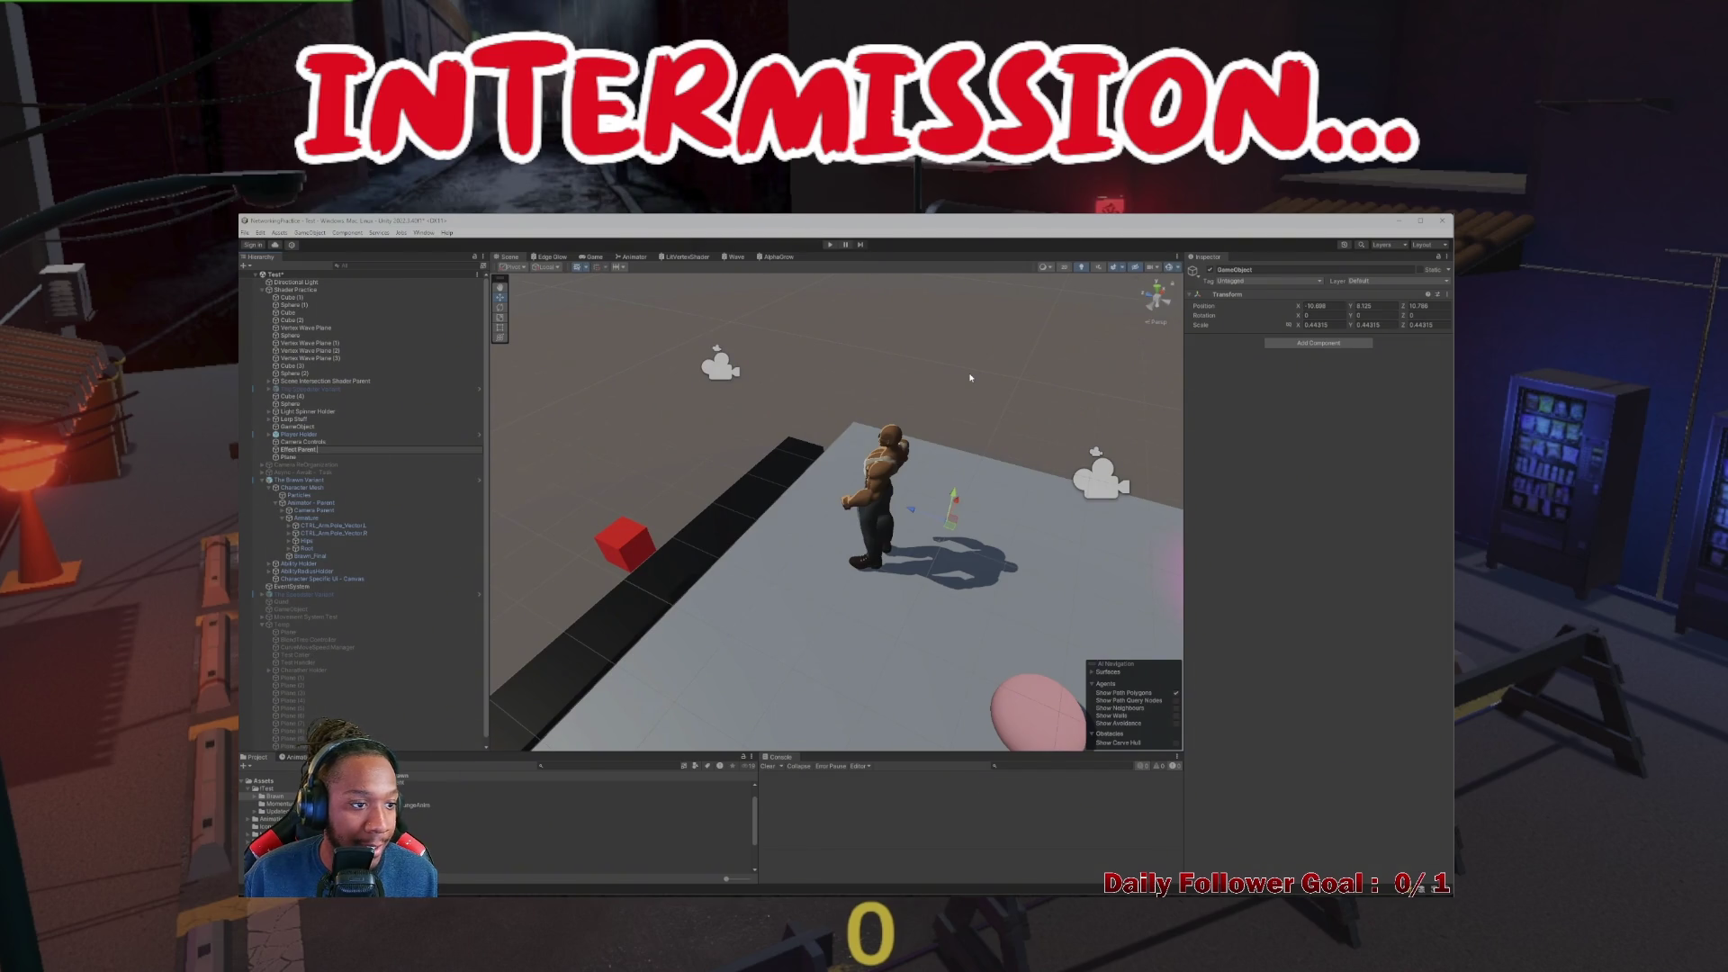
pyautogui.moveTo(295, 457); pyautogui.dragTo(296, 450)
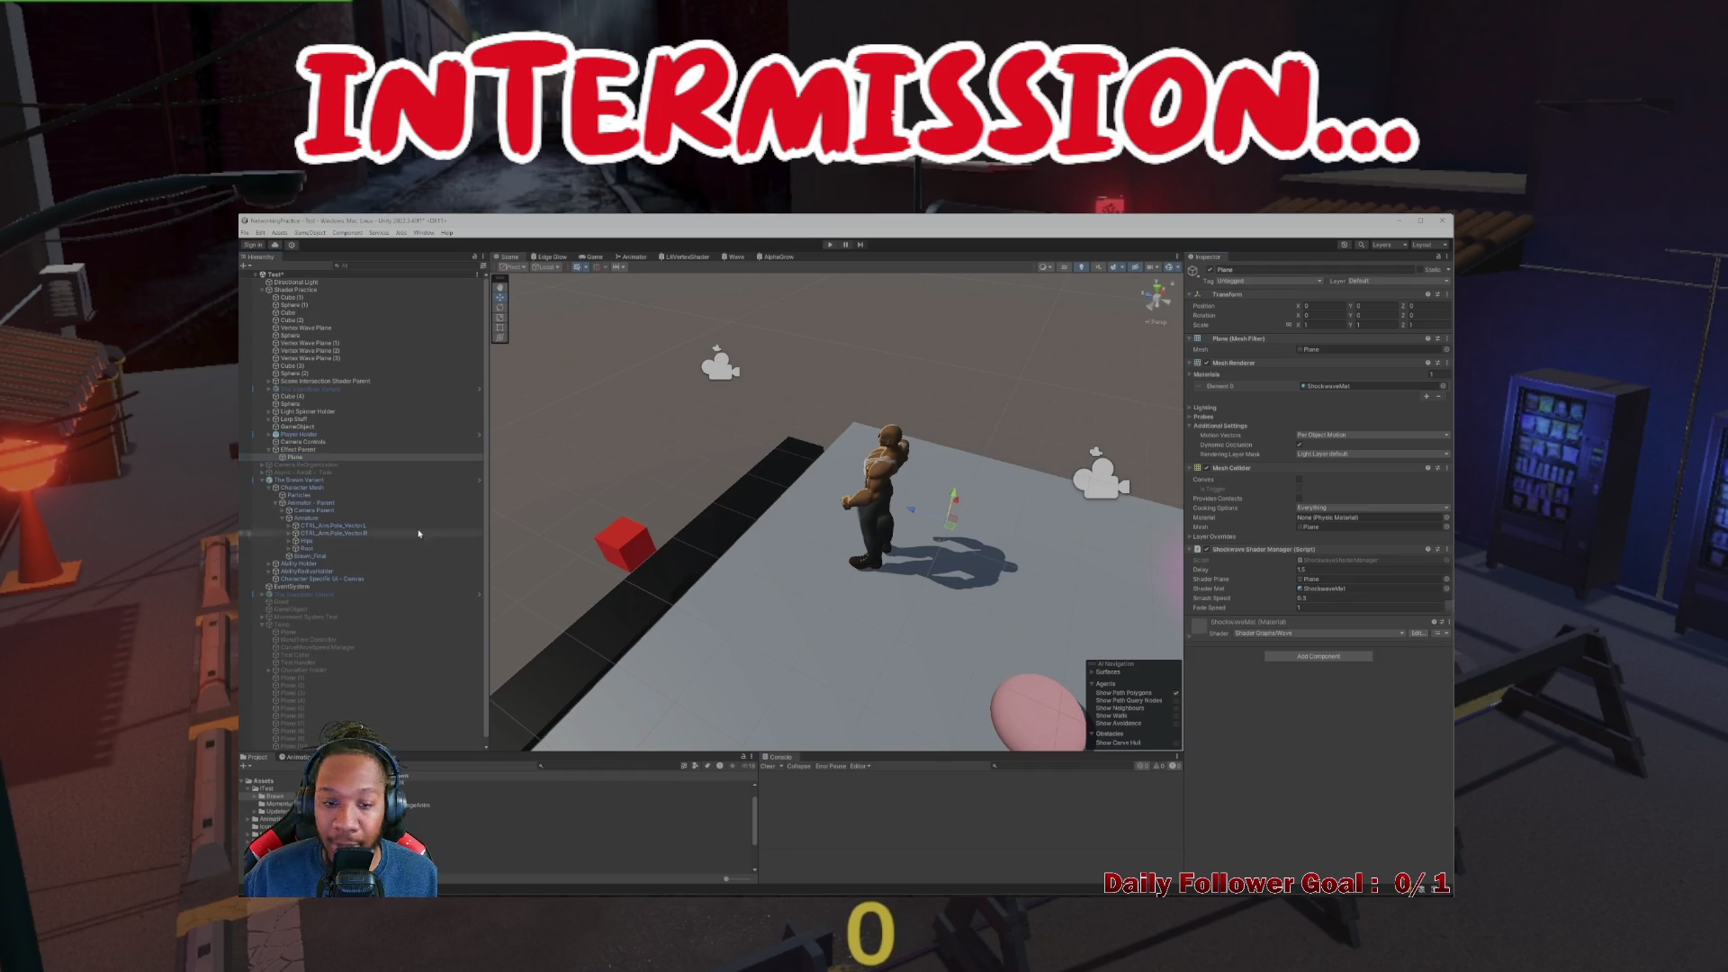
pyautogui.click(300, 449)
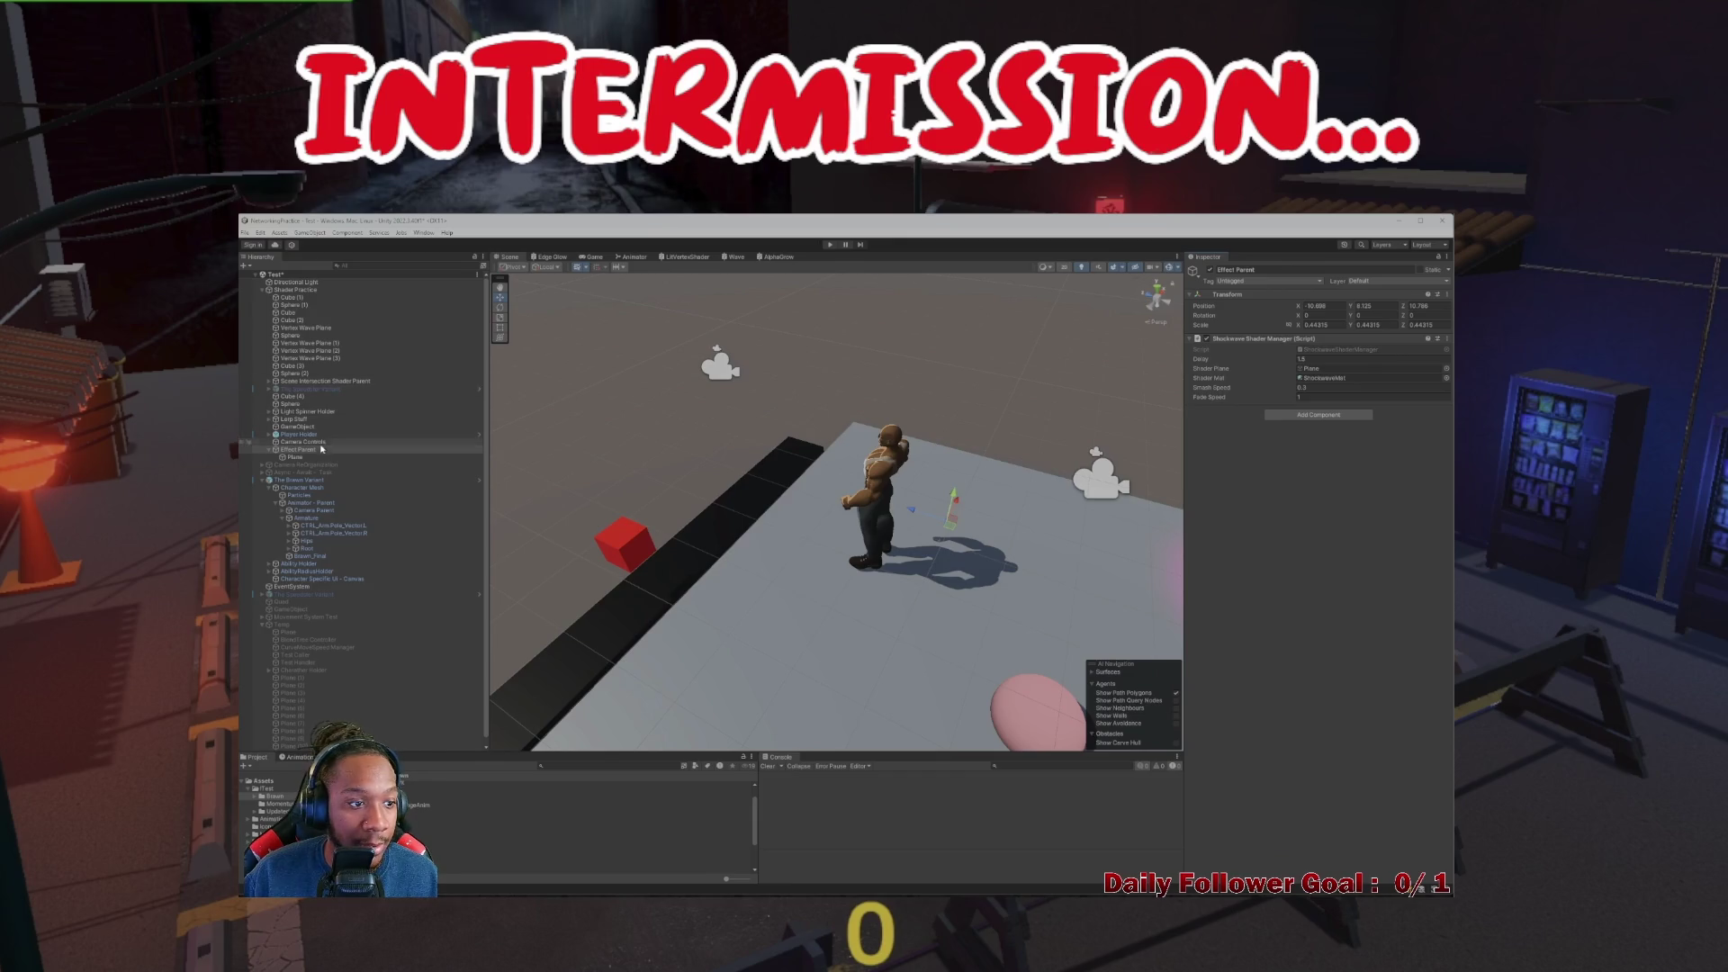
pyautogui.press('Down')
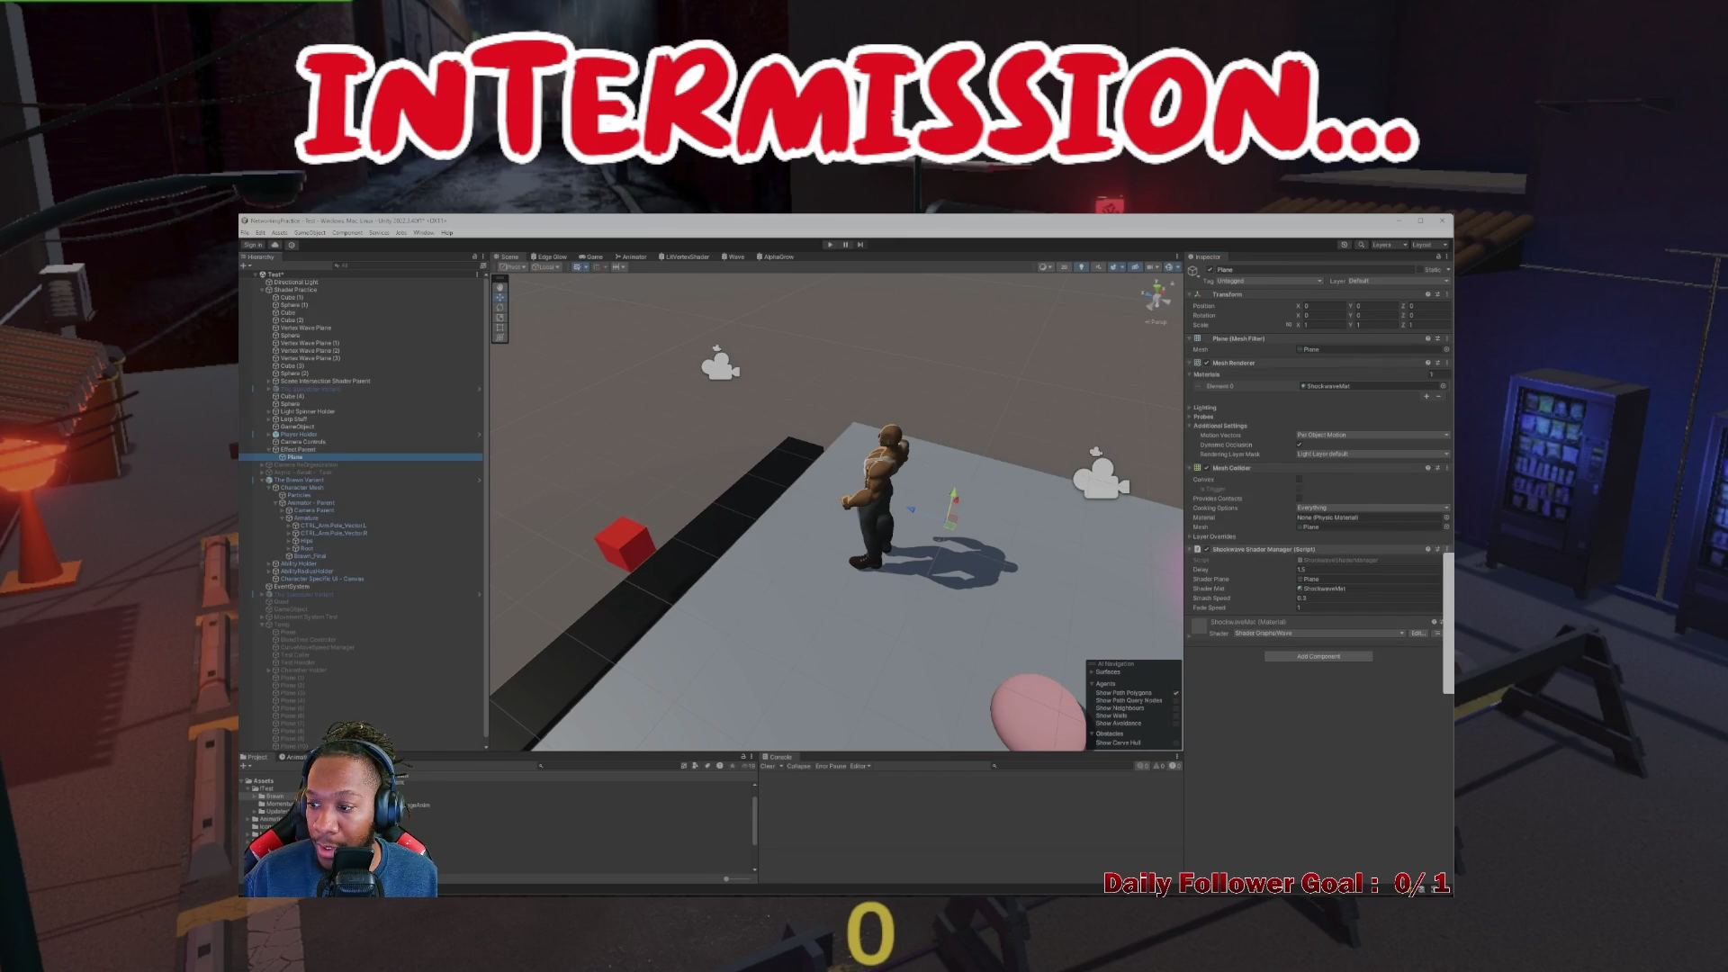
pyautogui.hotkey('ctrl', 'z')
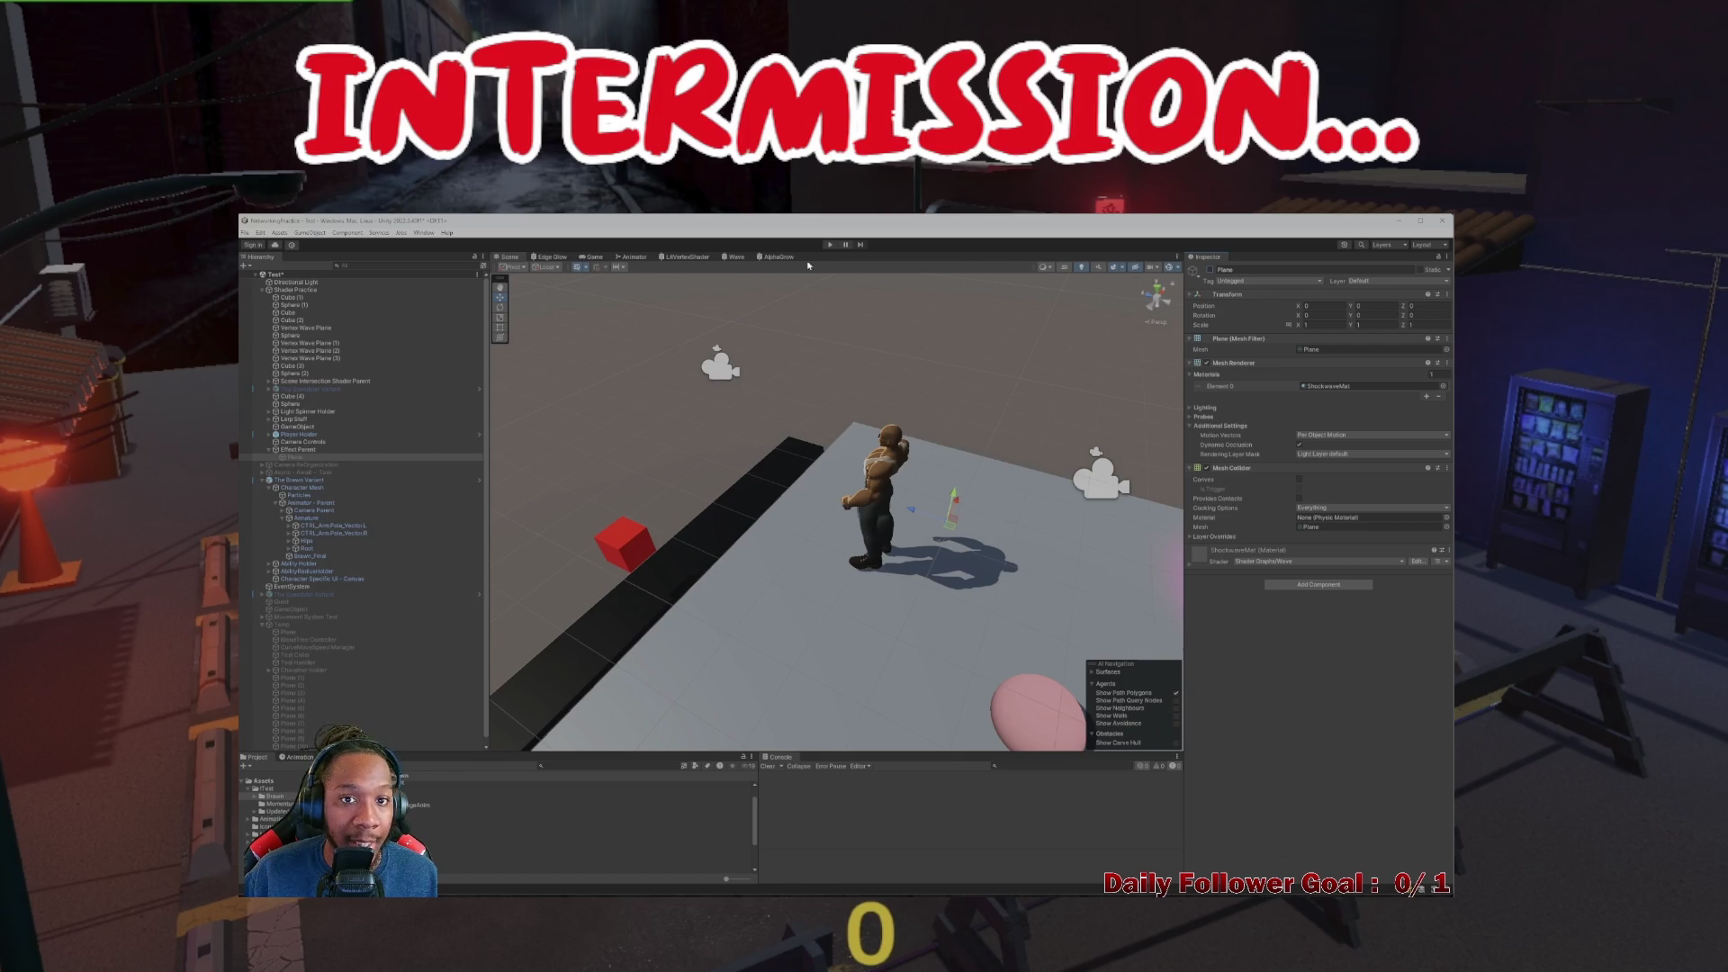
# Test the ground-pound crack shockwave in Play mode twice
pyautogui.click(828, 244)
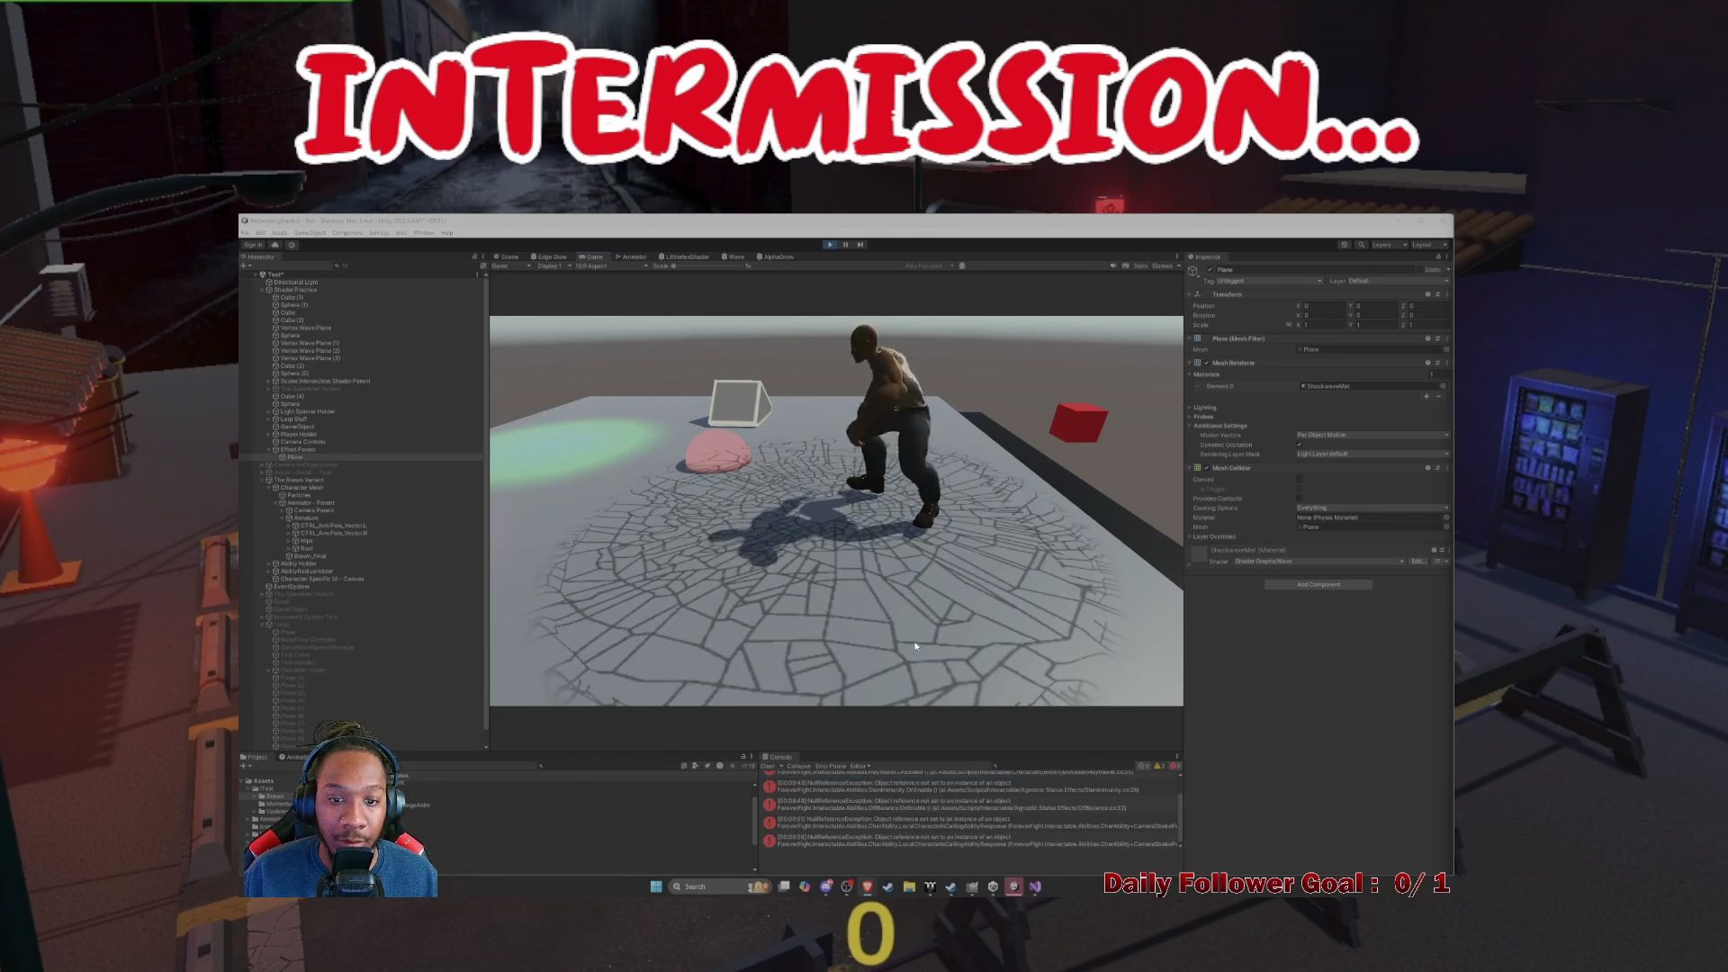
pyautogui.click(832, 245)
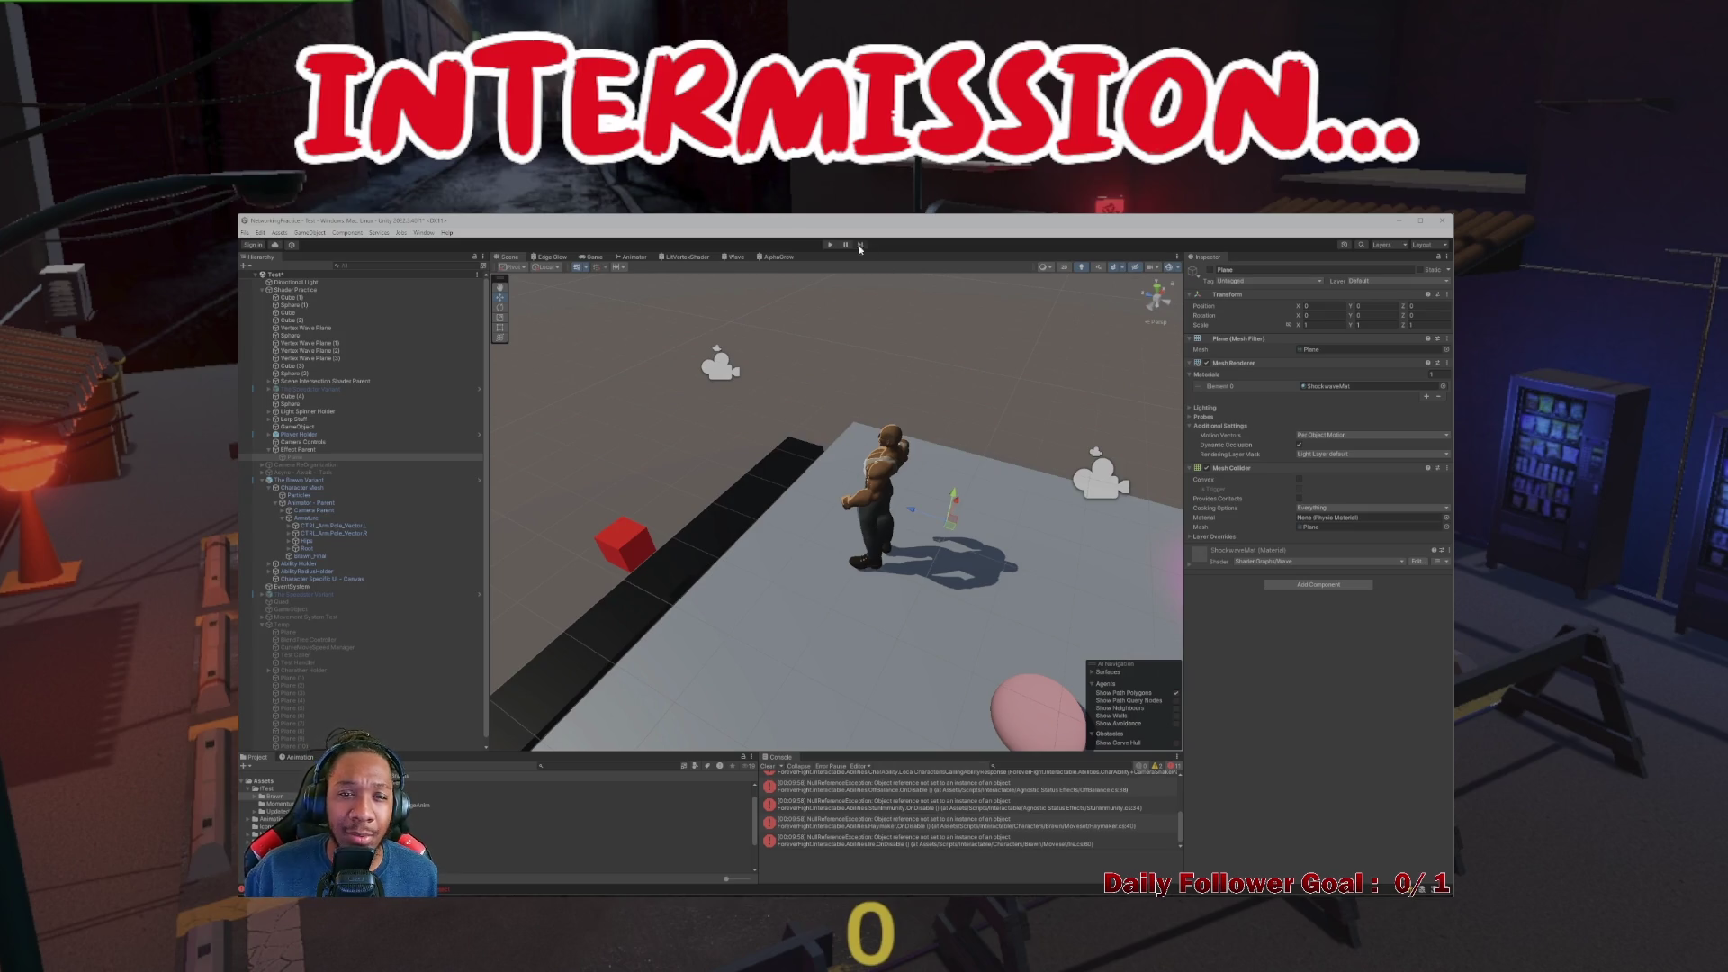
pyautogui.click(830, 245)
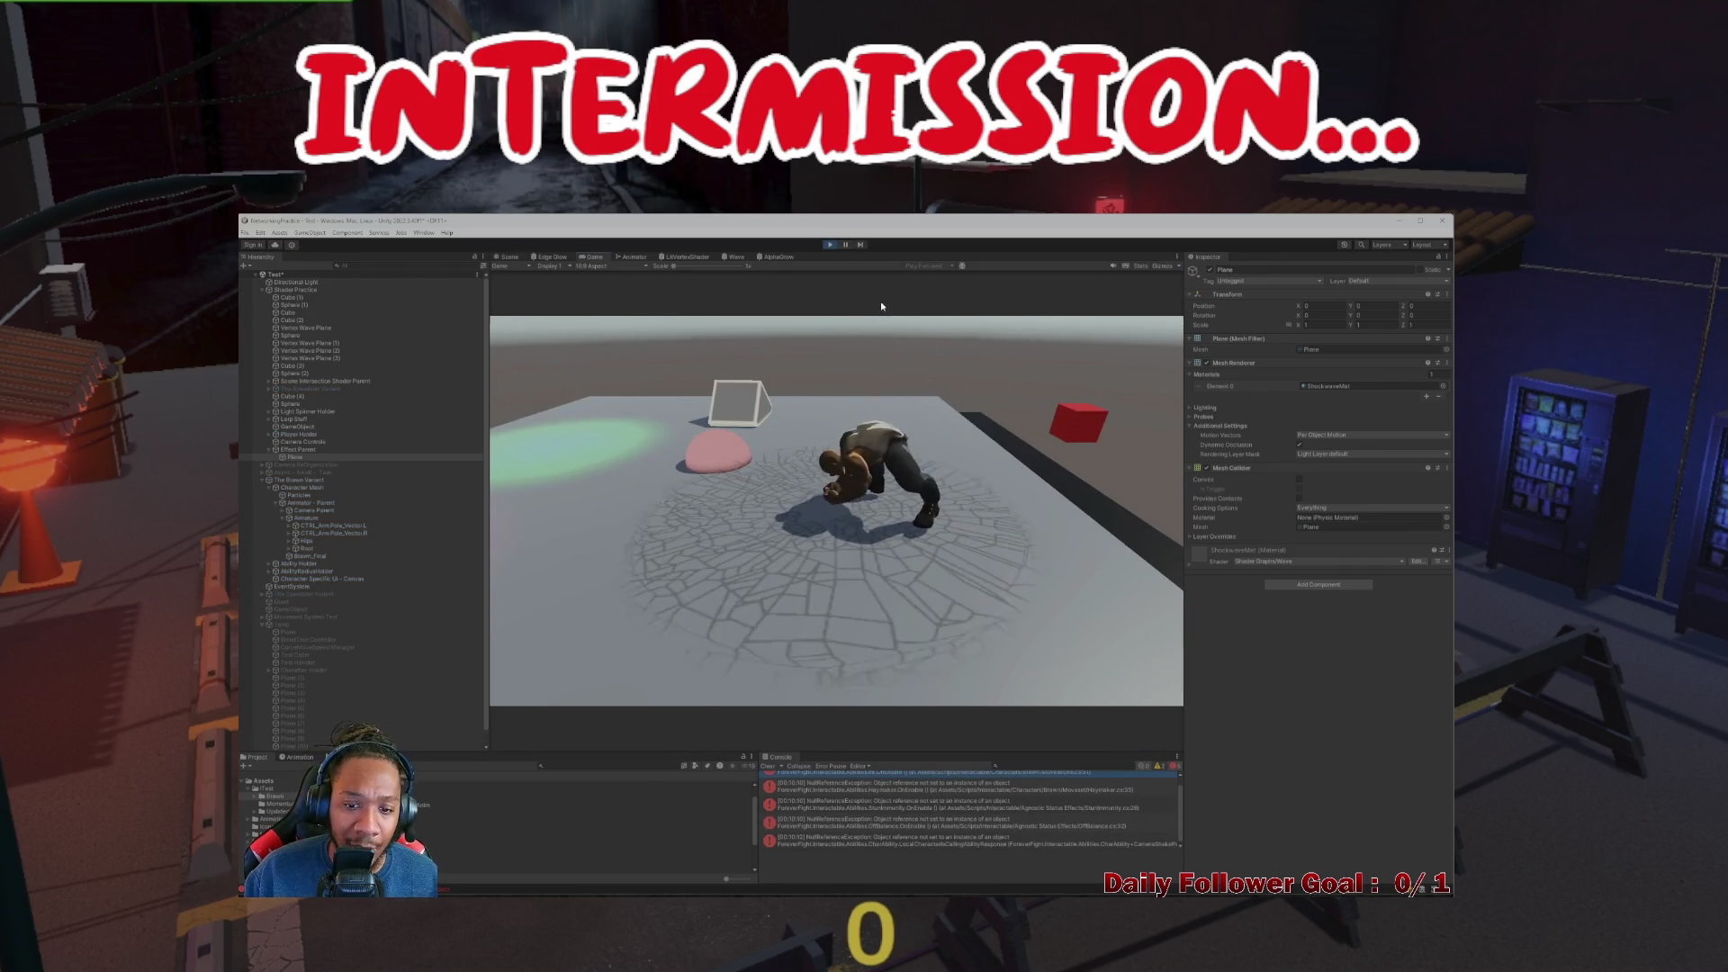
pyautogui.click(829, 245)
# Review the ShockwaveShaderManager.cs script in Visual Studio, then go back to Unity's Animator graph
pyautogui.click(1033, 891)
pyautogui.scroll(3, 541, 654)
pyautogui.click(394, 252)
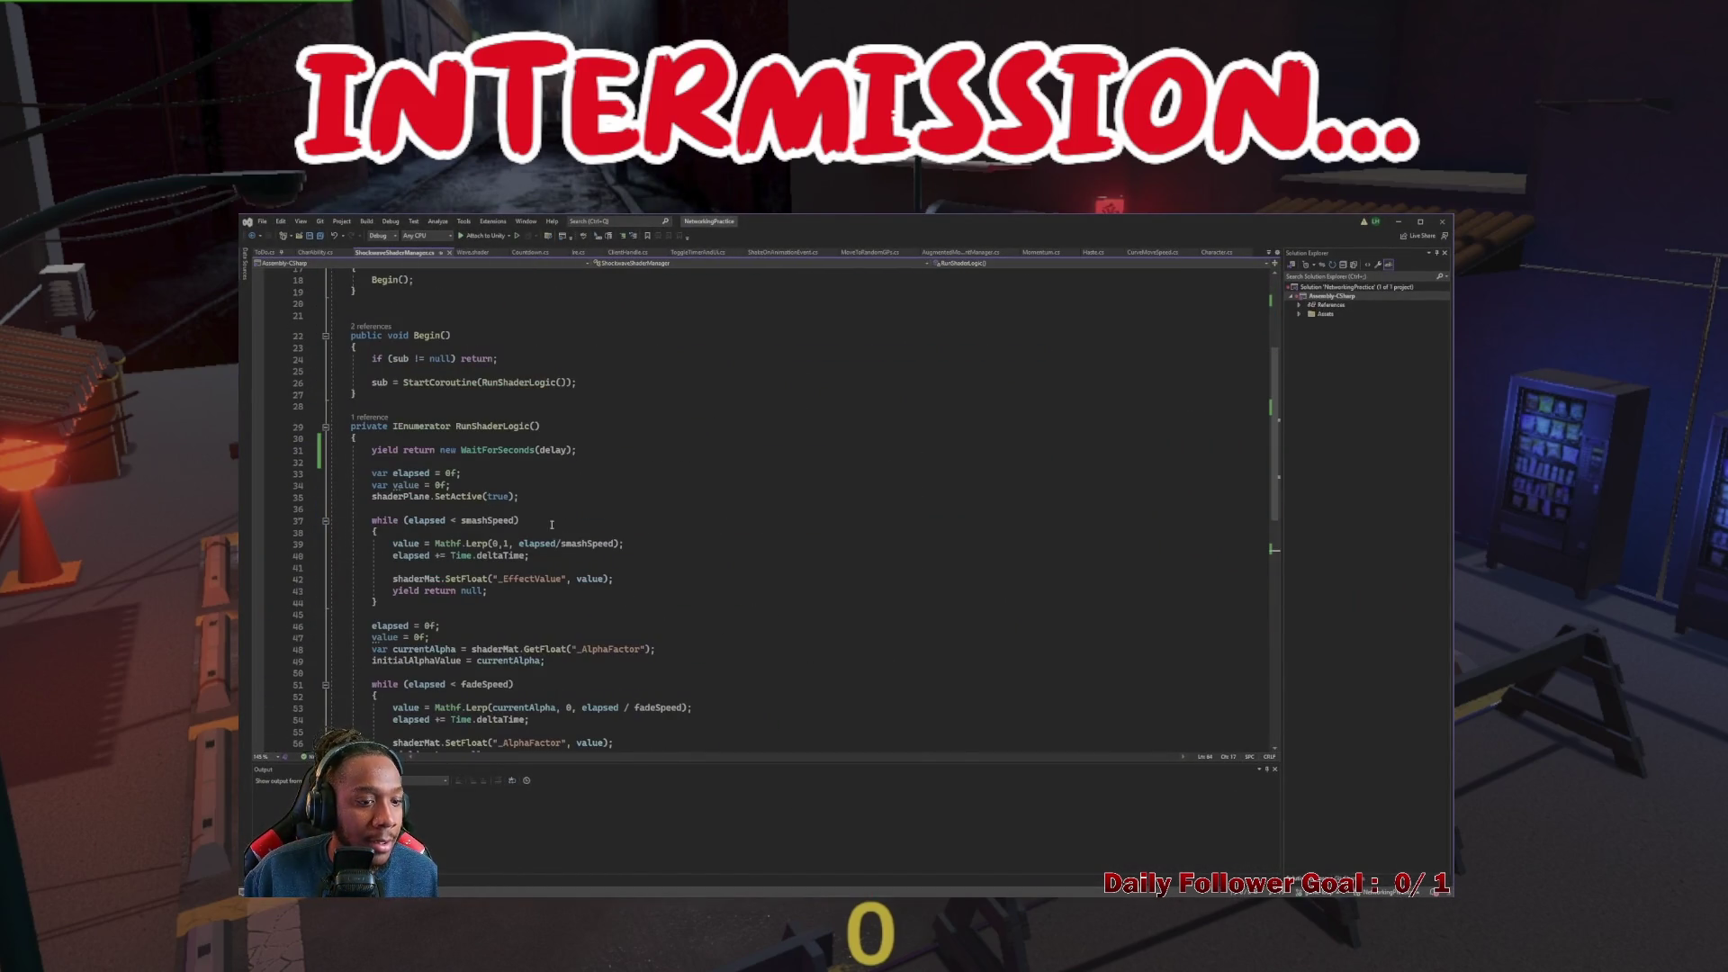
pyautogui.scroll(-8, 552, 525)
pyautogui.scroll(10, 543, 486)
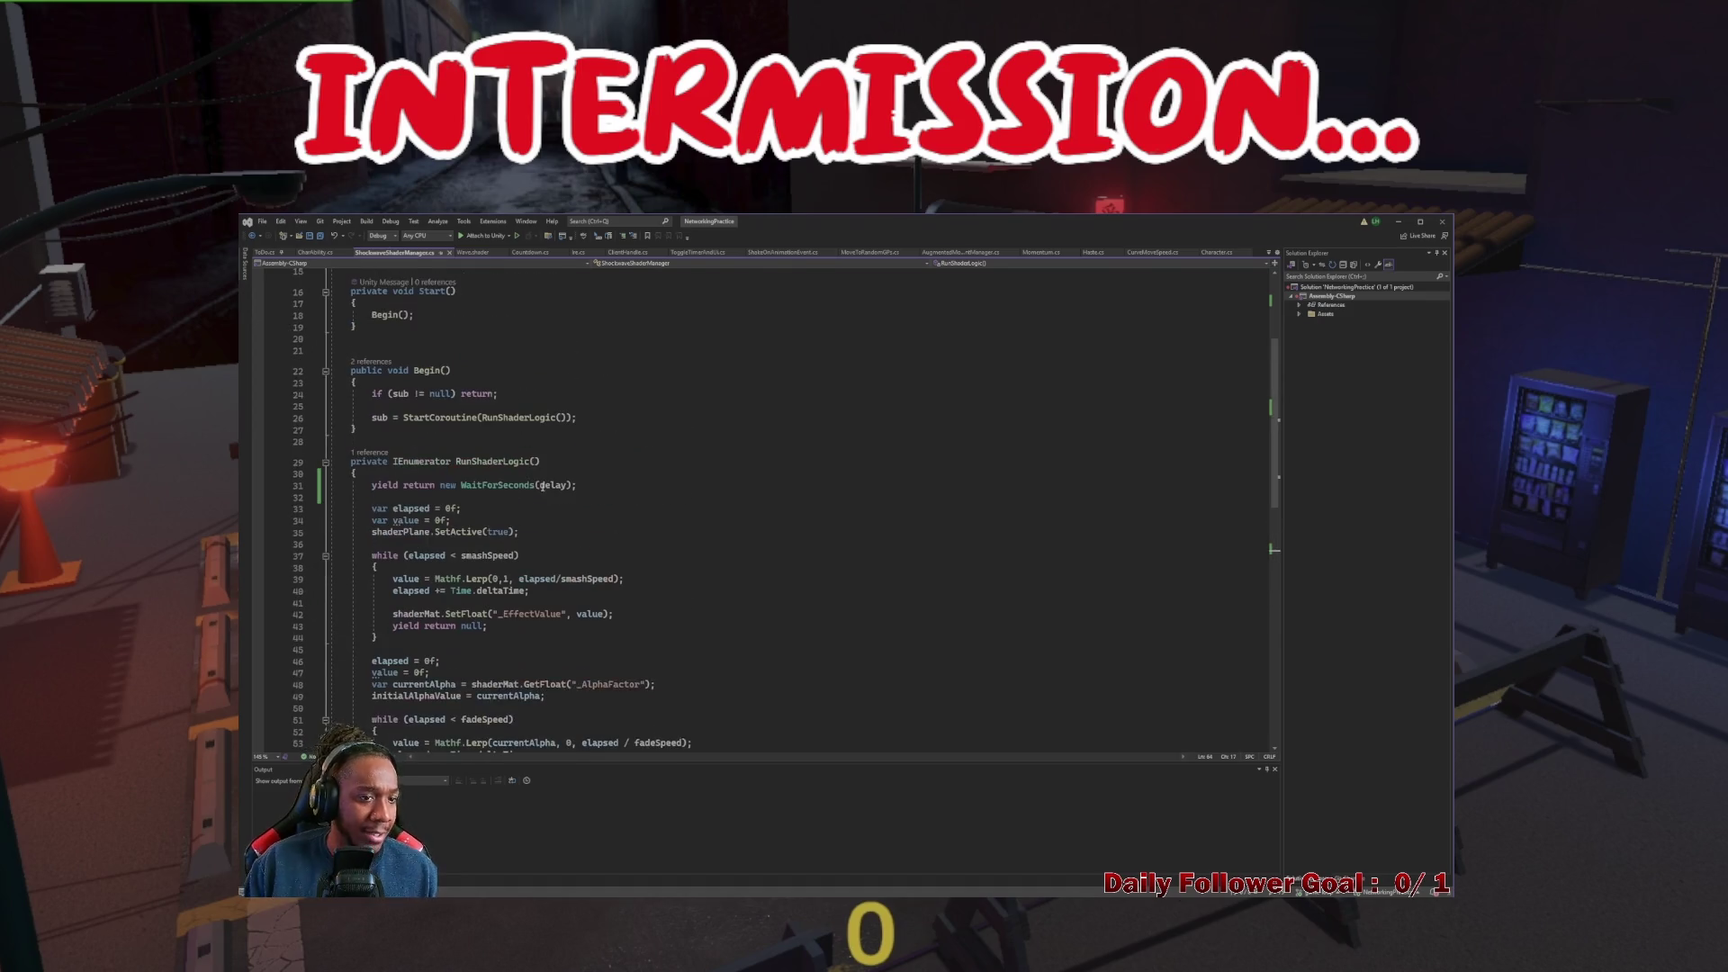
pyautogui.scroll(5, 737, 362)
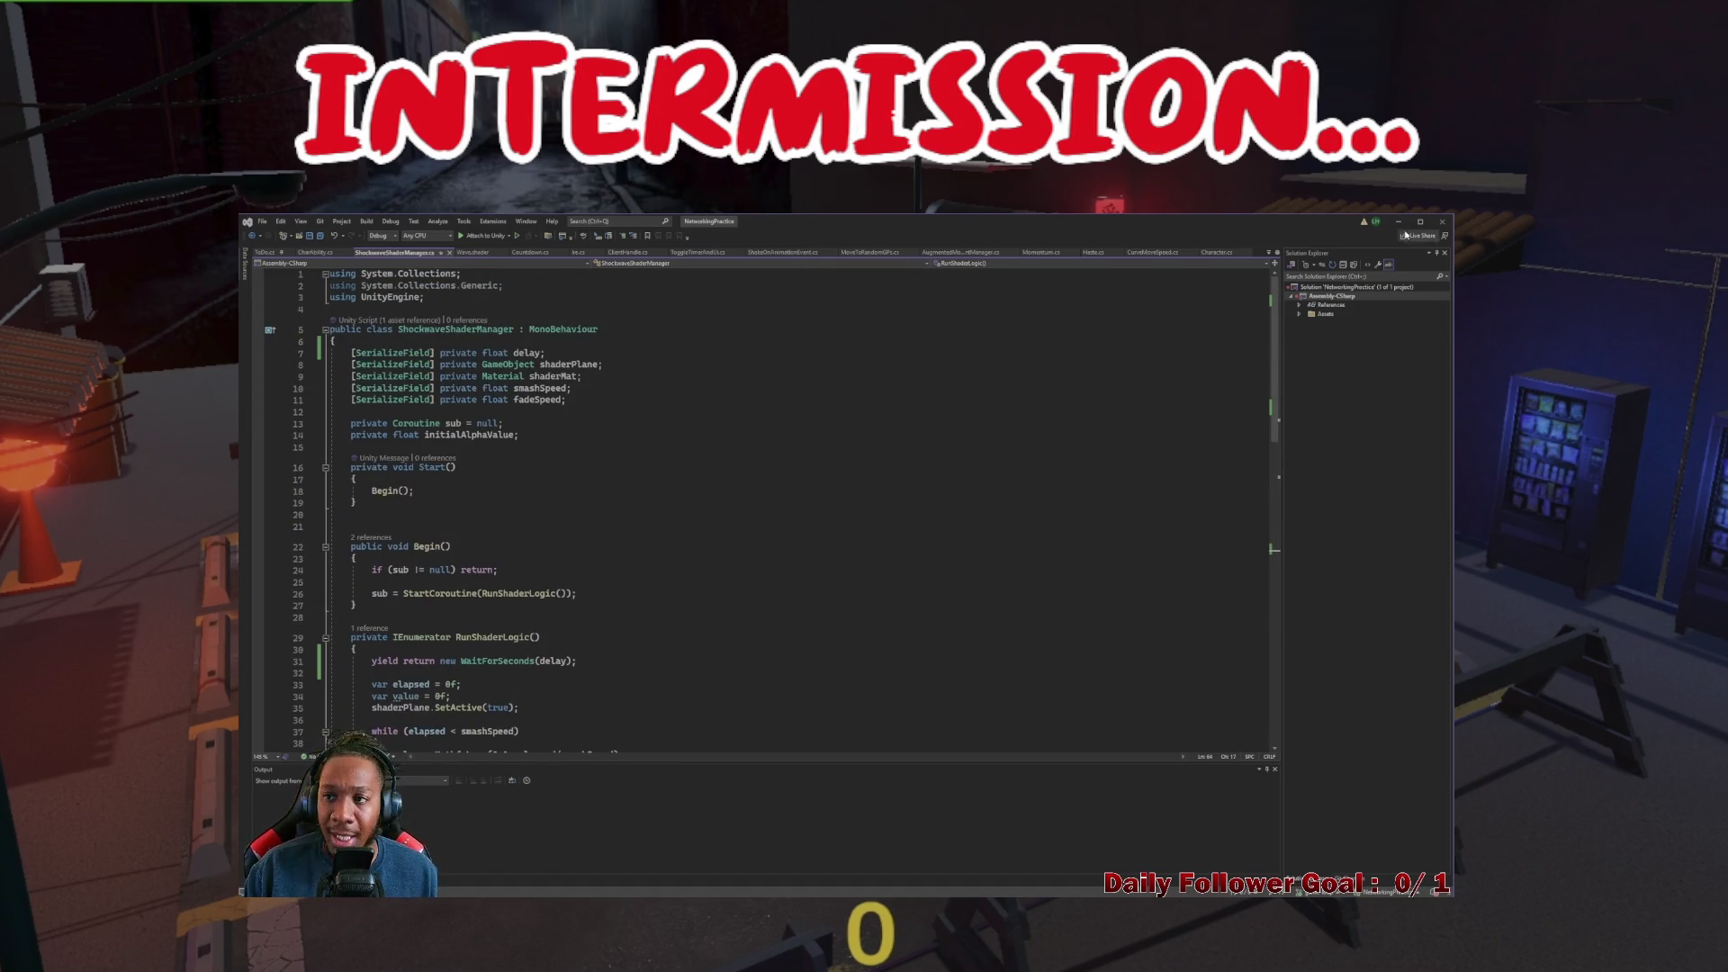
pyautogui.click(1398, 221)
pyautogui.click(632, 258)
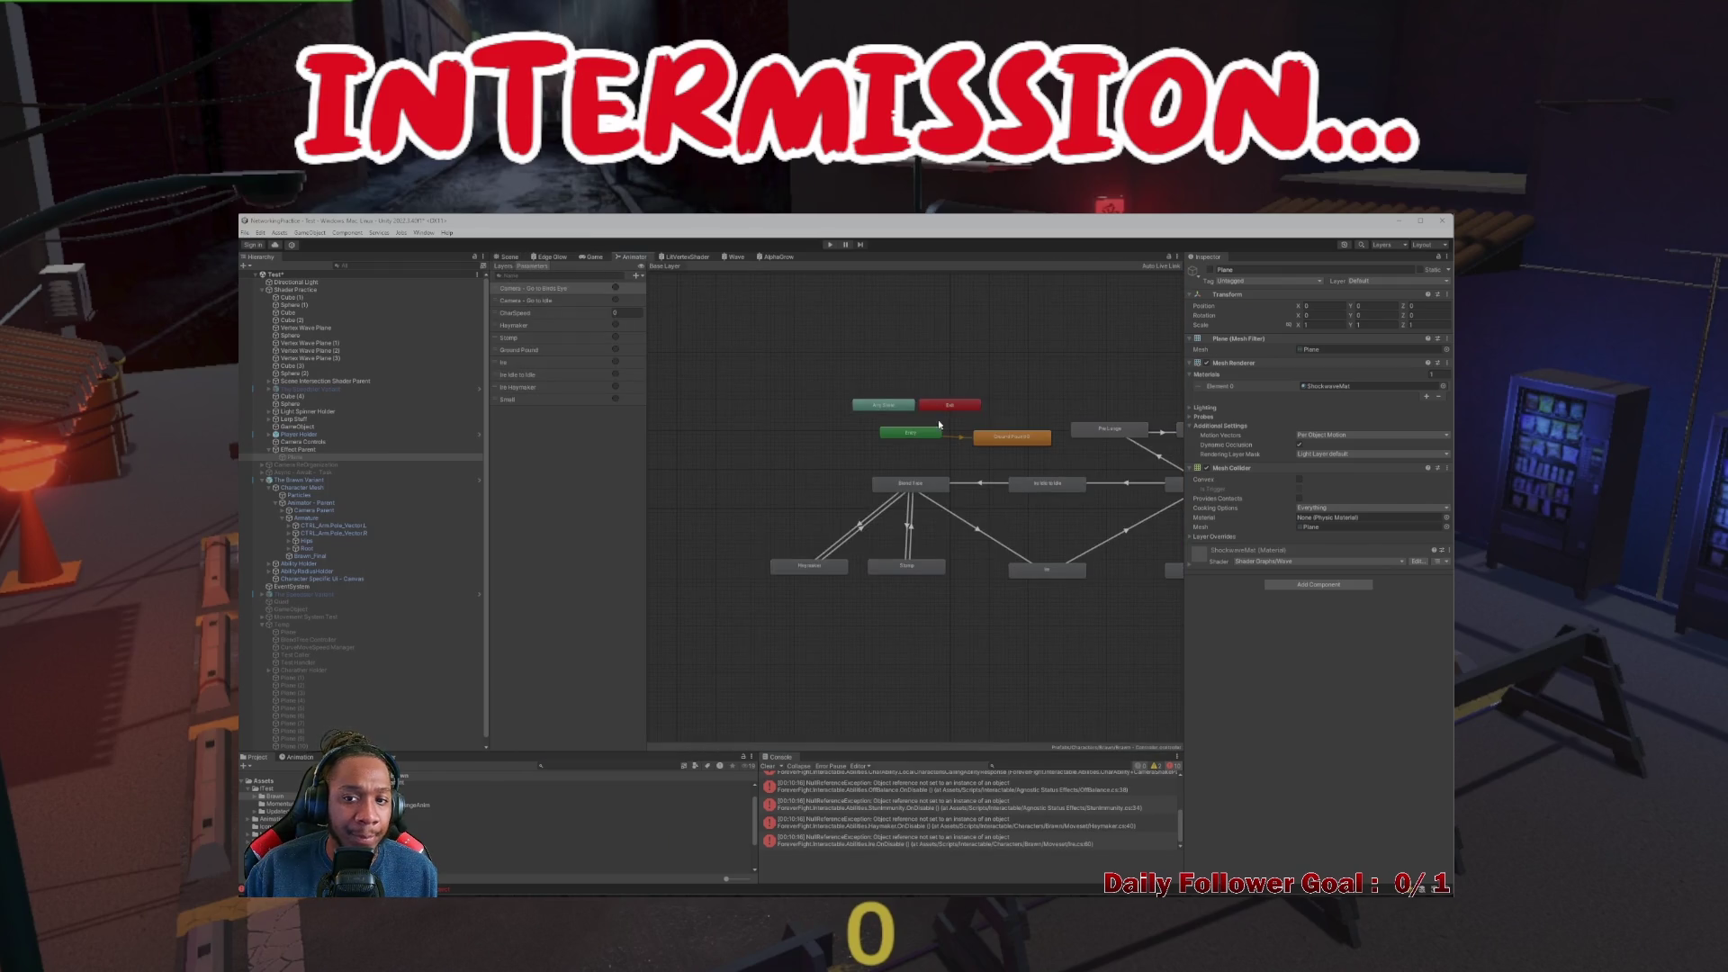
# Move the Entry node further left in the Animator graph
pyautogui.scroll(5, 939, 424)
pyautogui.scroll(-5, 846, 517)
pyautogui.click(785, 480)
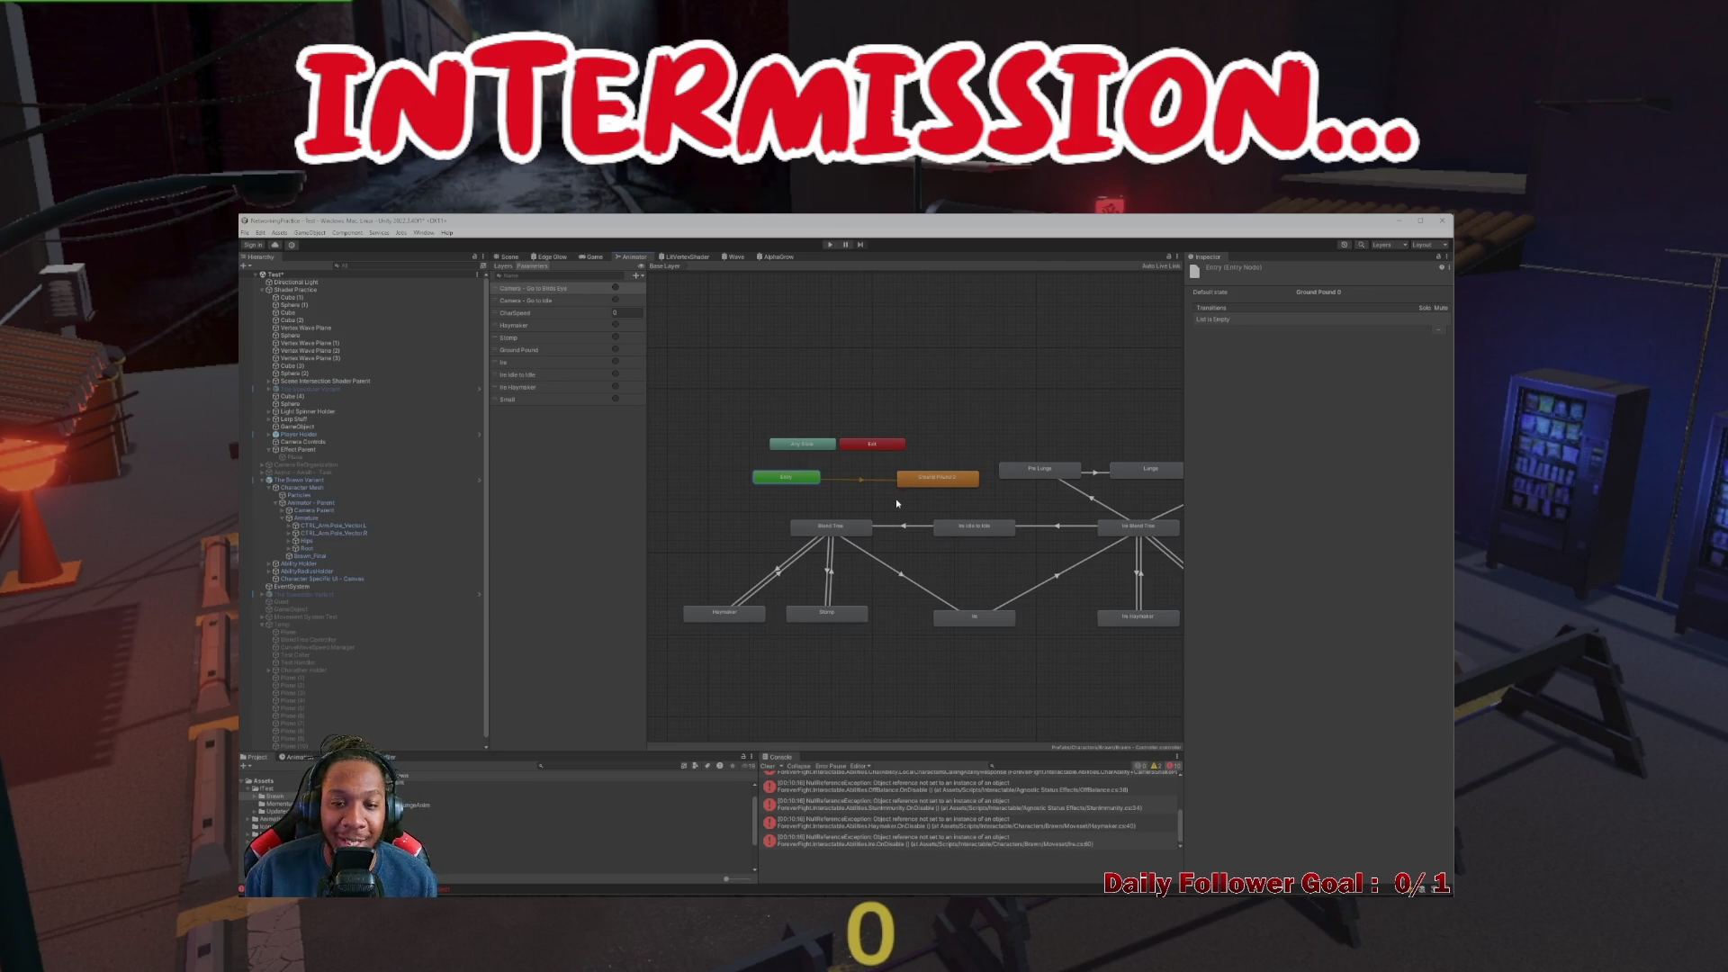
pyautogui.scroll(5, 877, 499)
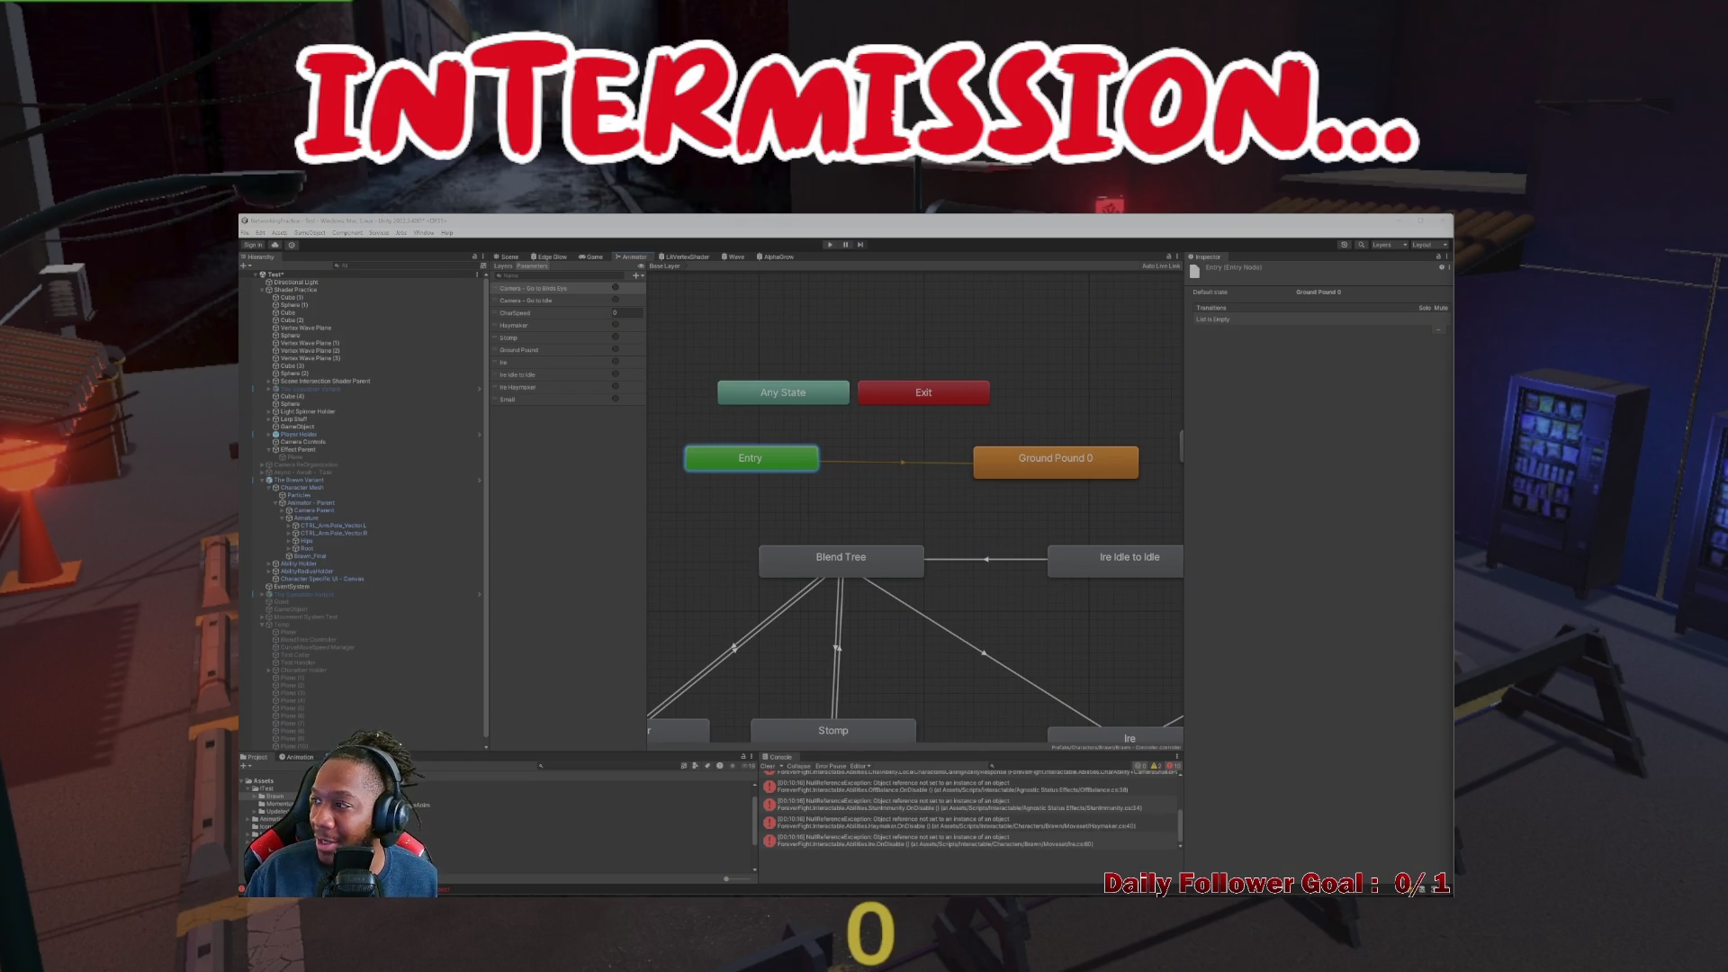
pyautogui.scroll(-2, 862, 492)
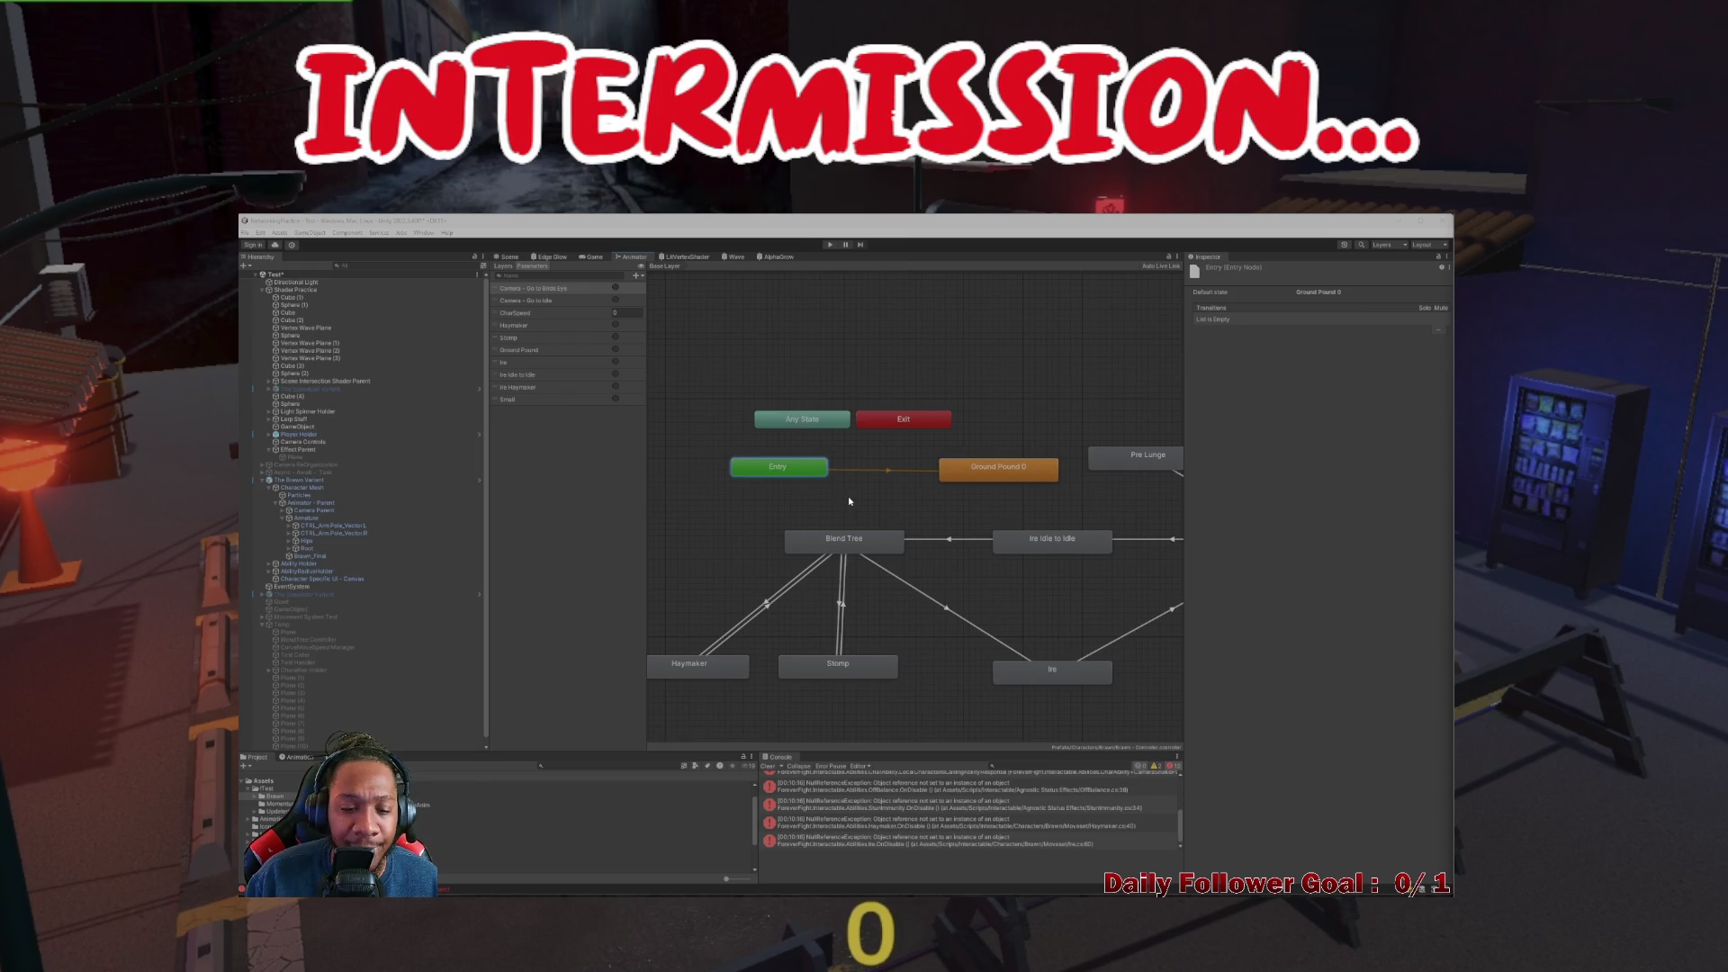
pyautogui.moveTo(803, 476); pyautogui.dragTo(718, 483)
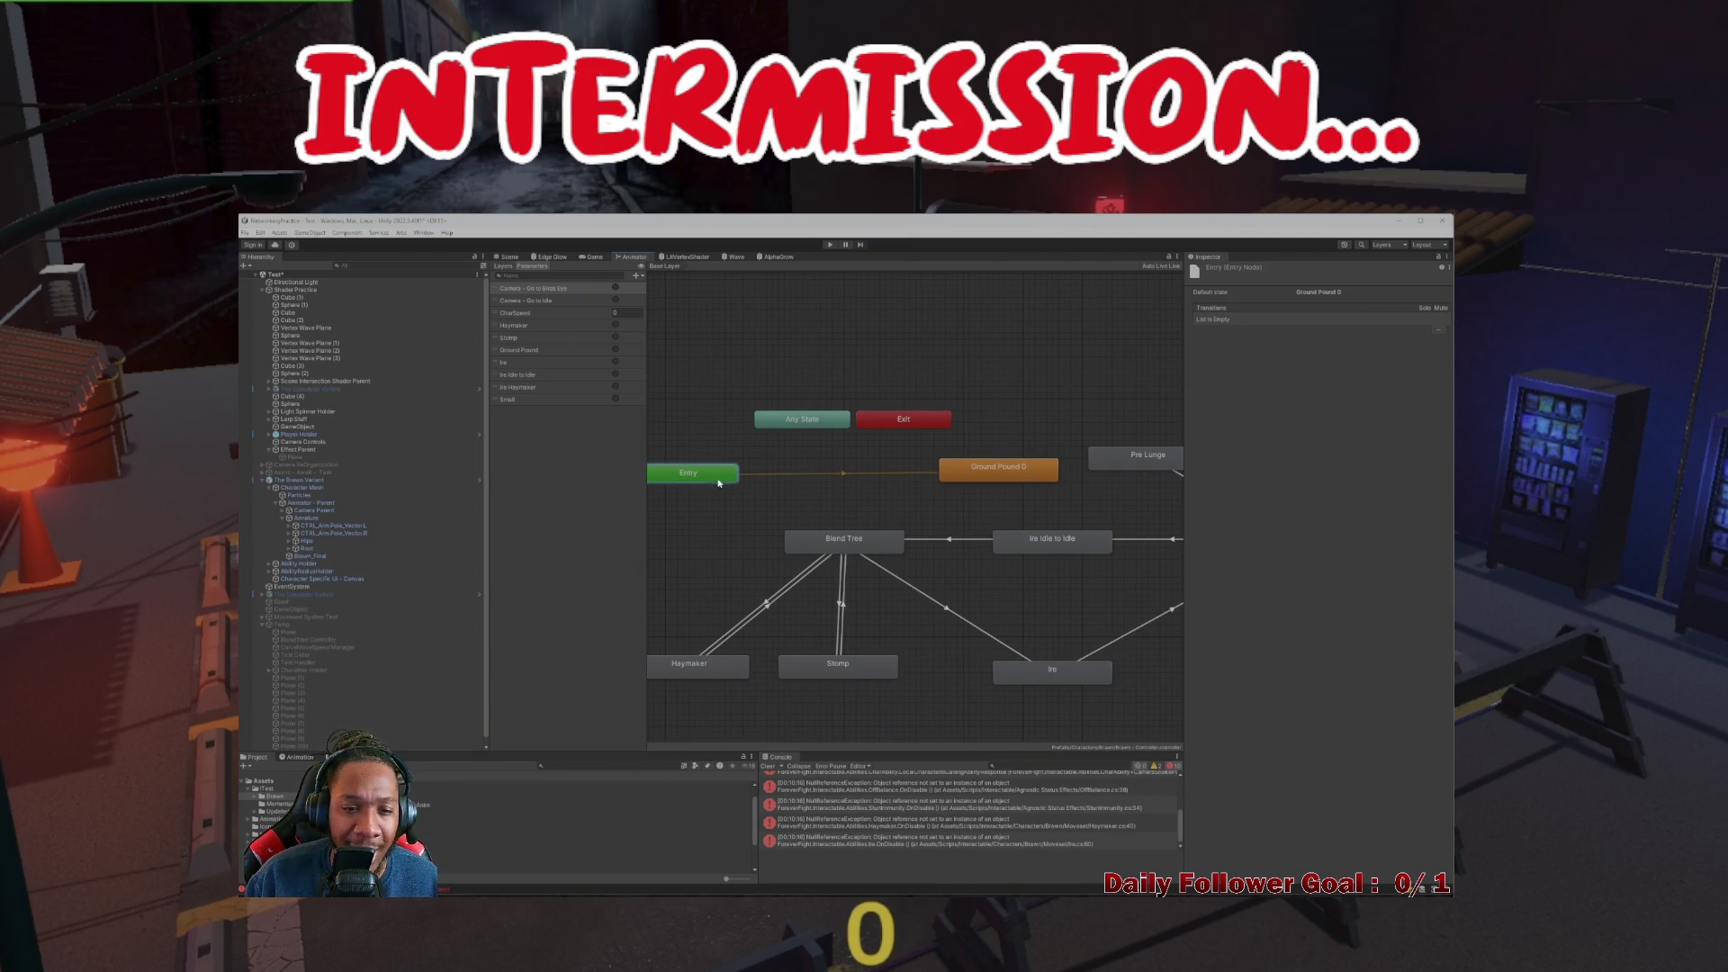
pyautogui.rightClick(711, 474)
pyautogui.click(819, 489)
pyautogui.scroll(-3, 818, 490)
pyautogui.scroll(4, 942, 425)
pyautogui.scroll(-3, 942, 425)
pyautogui.scroll(3, 713, 433)
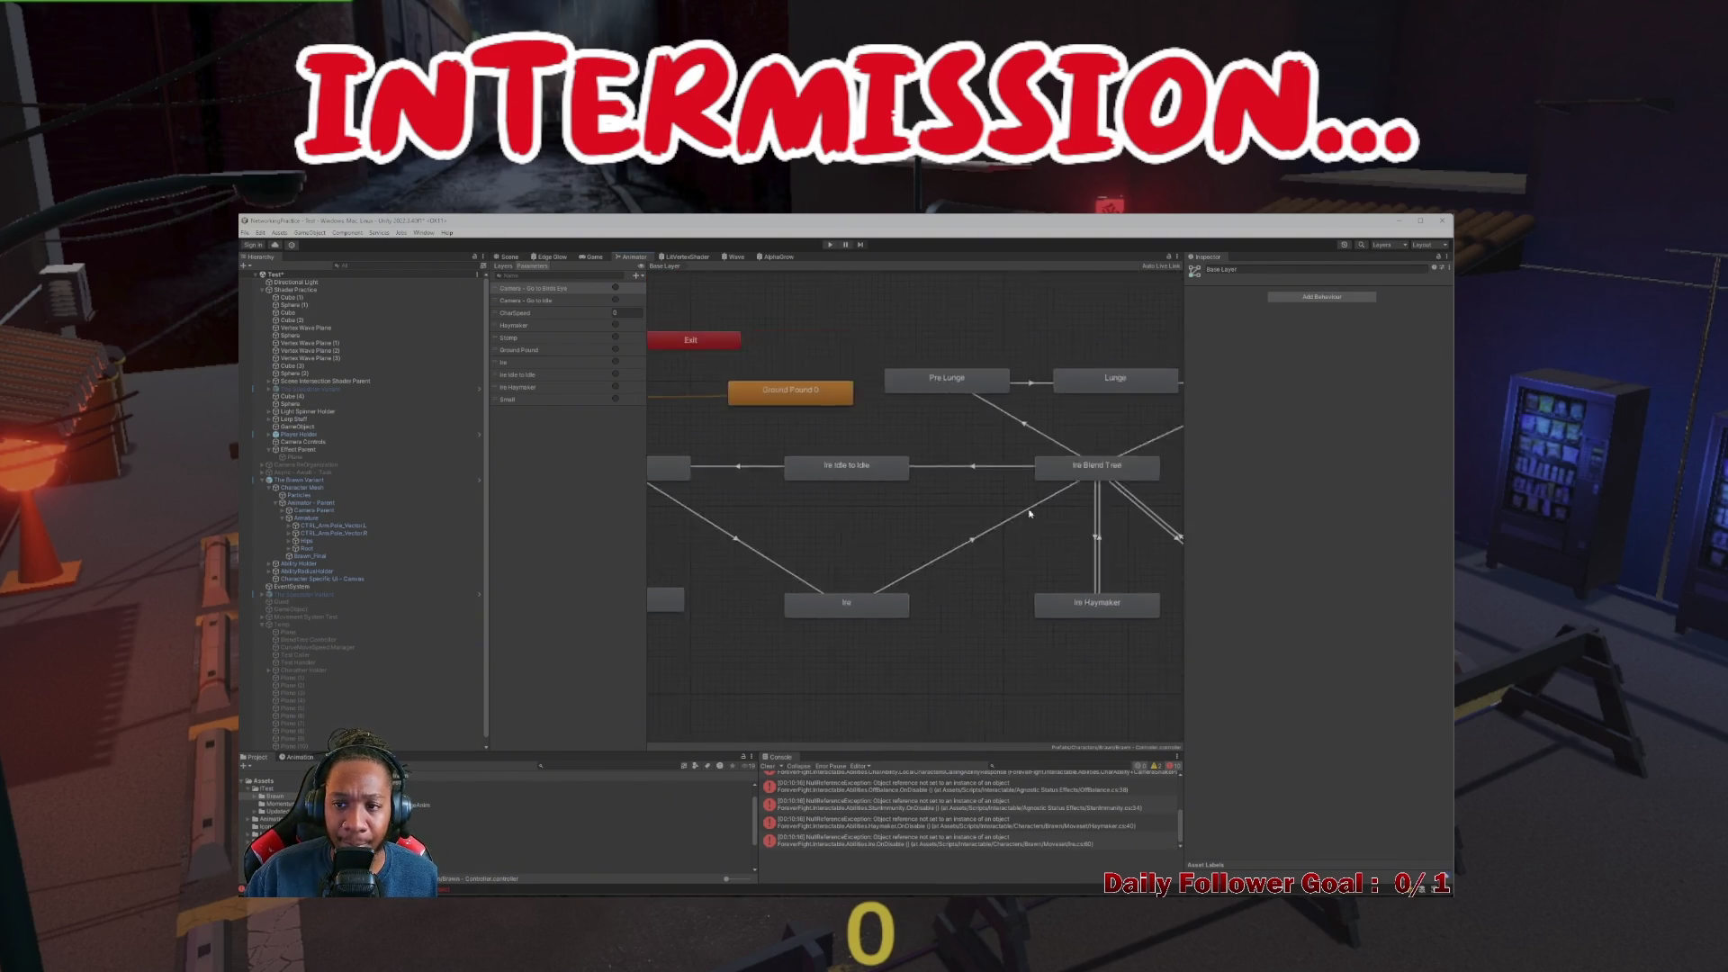
# Add a New State, search 're' for its motion clip, and transition Entry into it
pyautogui.rightClick(763, 432)
pyautogui.moveTo(801, 441)
pyautogui.click(909, 437)
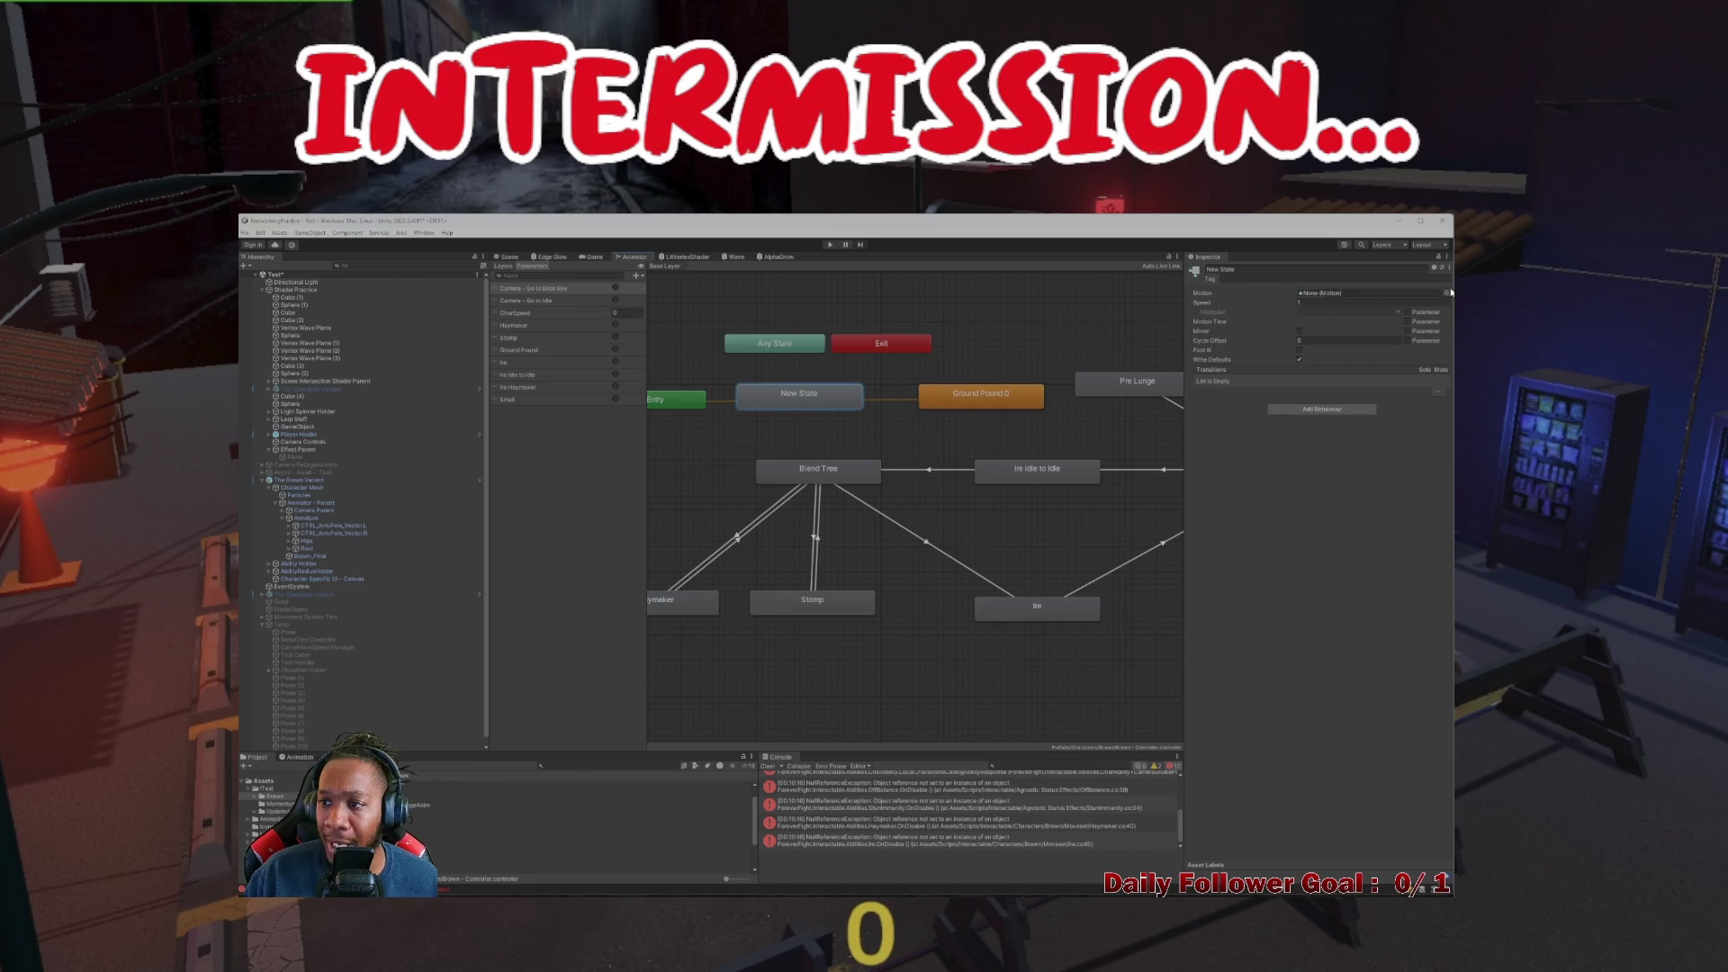
pyautogui.click(1447, 292)
pyautogui.write('re Idle')
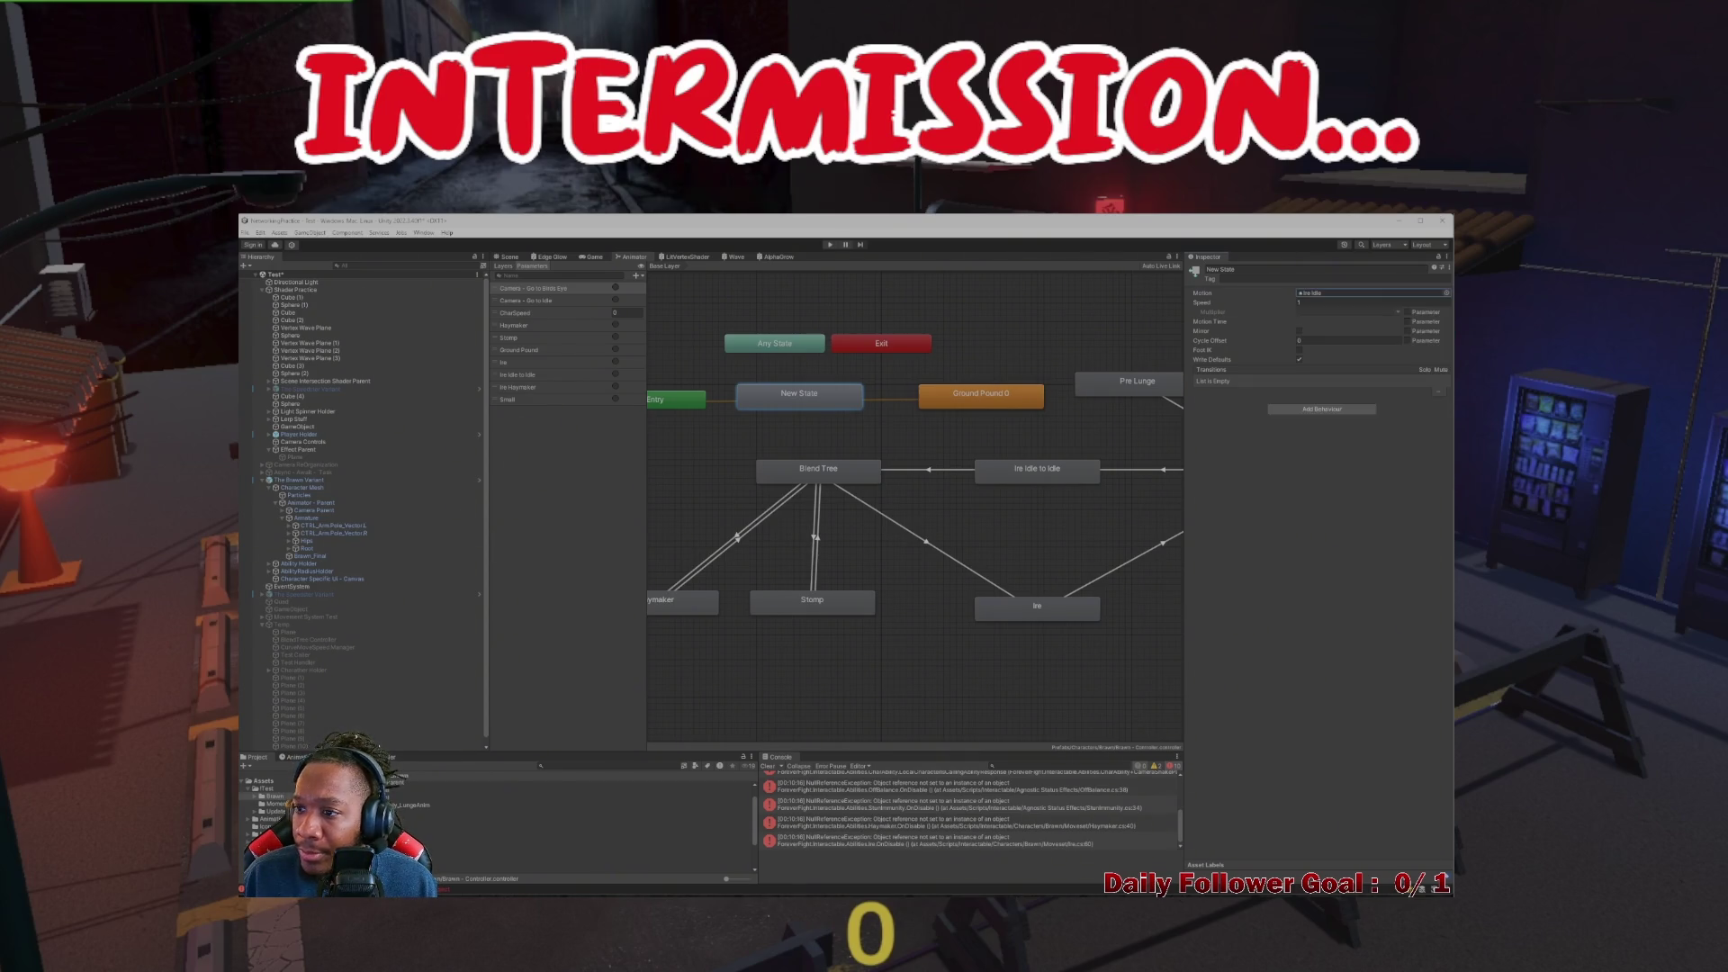
pyautogui.moveTo(764, 392); pyautogui.dragTo(775, 397)
pyautogui.rightClick(700, 402)
pyautogui.click(738, 408)
pyautogui.click(828, 411)
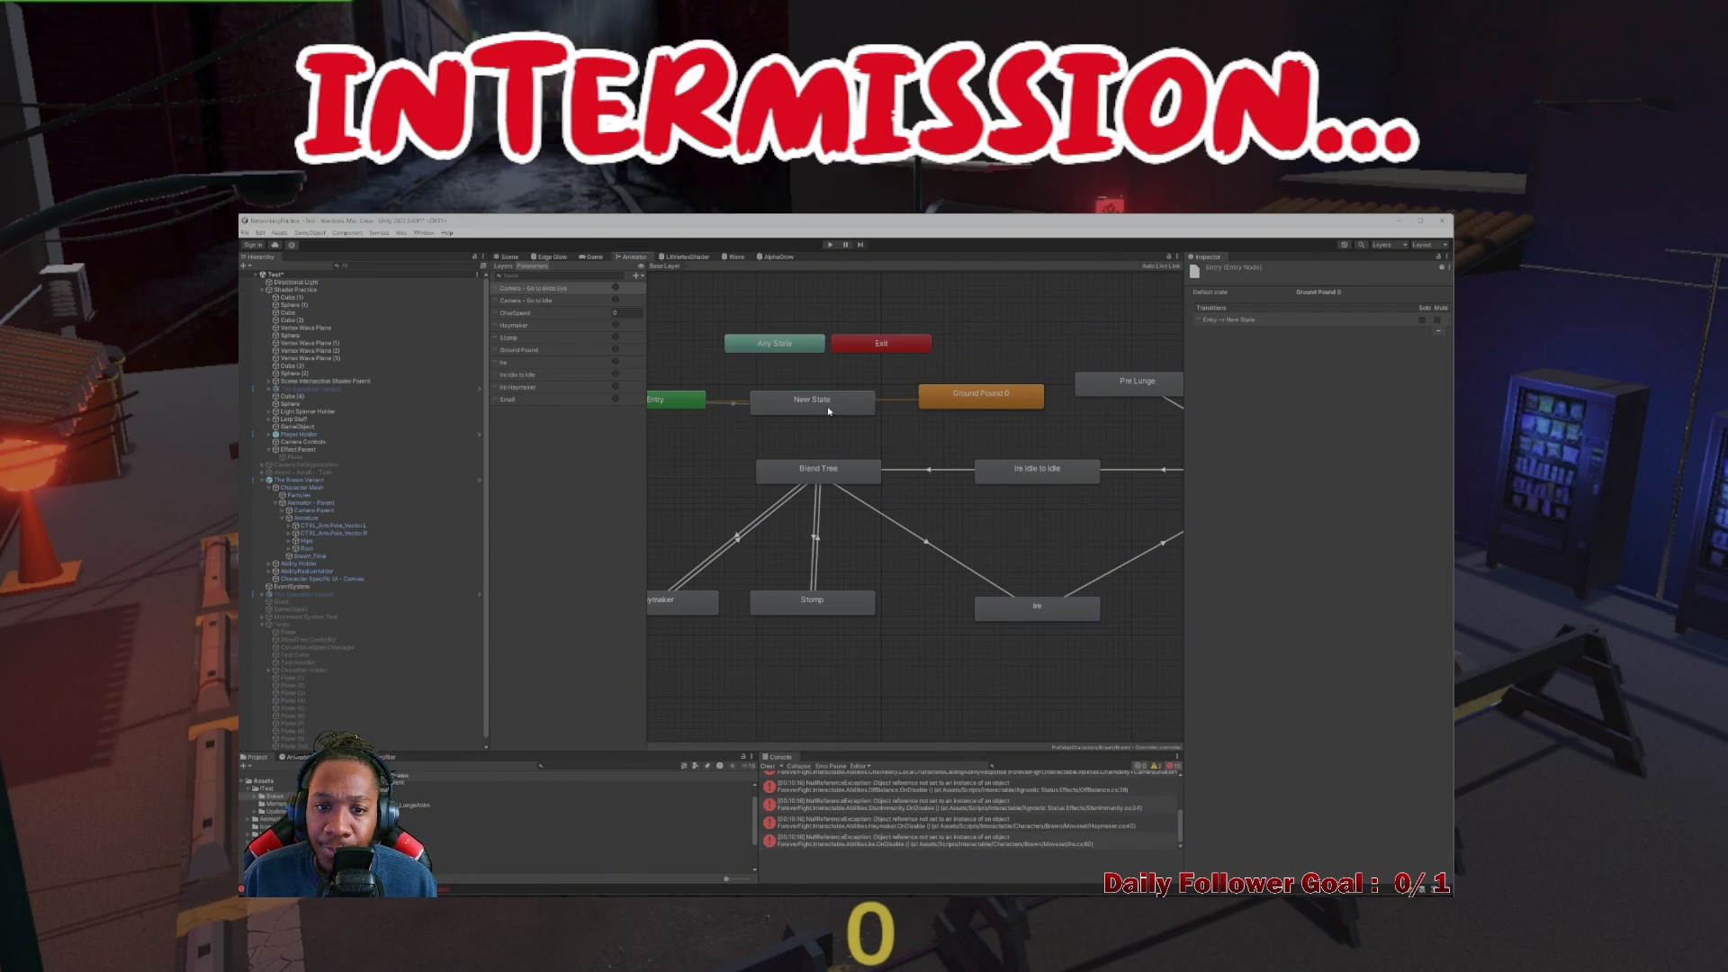
# Rearrange New State and Ground Pound 0 and link them with transitions both ways
pyautogui.click(845, 406)
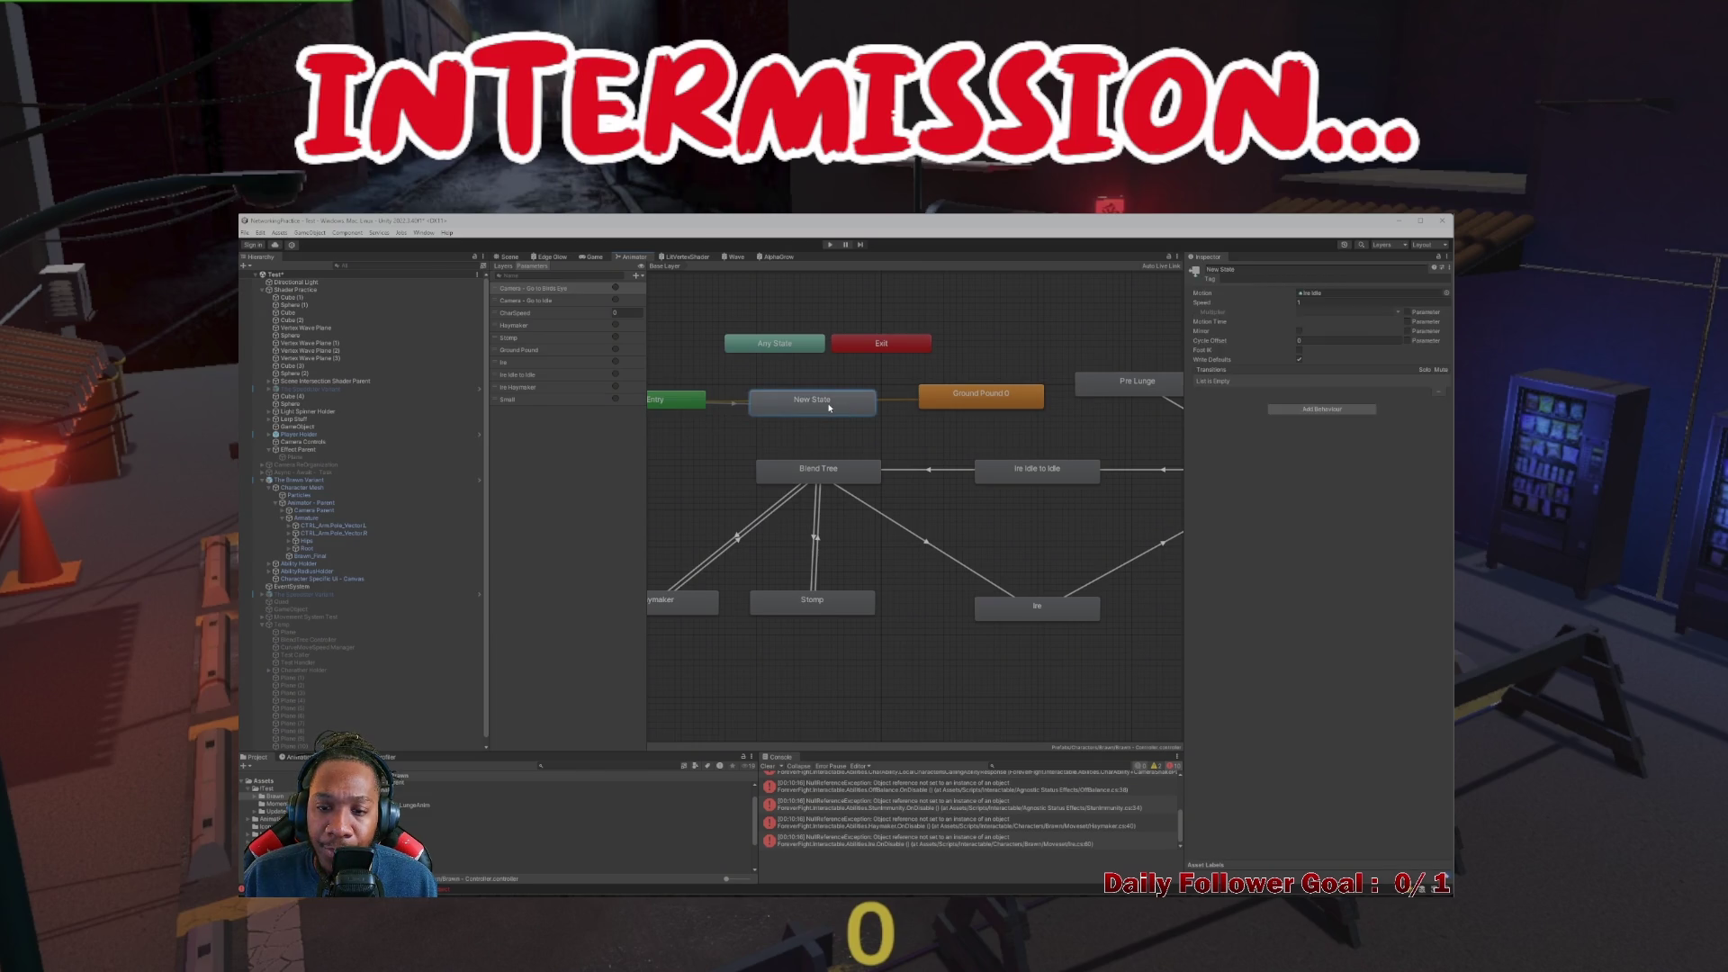
pyautogui.moveTo(829, 407); pyautogui.dragTo(860, 432)
pyautogui.moveTo(980, 396)
pyautogui.mouseDown()
pyautogui.moveTo(812, 380)
pyautogui.moveTo(894, 427)
pyautogui.mouseUp()
pyautogui.rightClick(840, 393)
pyautogui.click(878, 398)
pyautogui.click(877, 426)
pyautogui.doubleClick(835, 393)
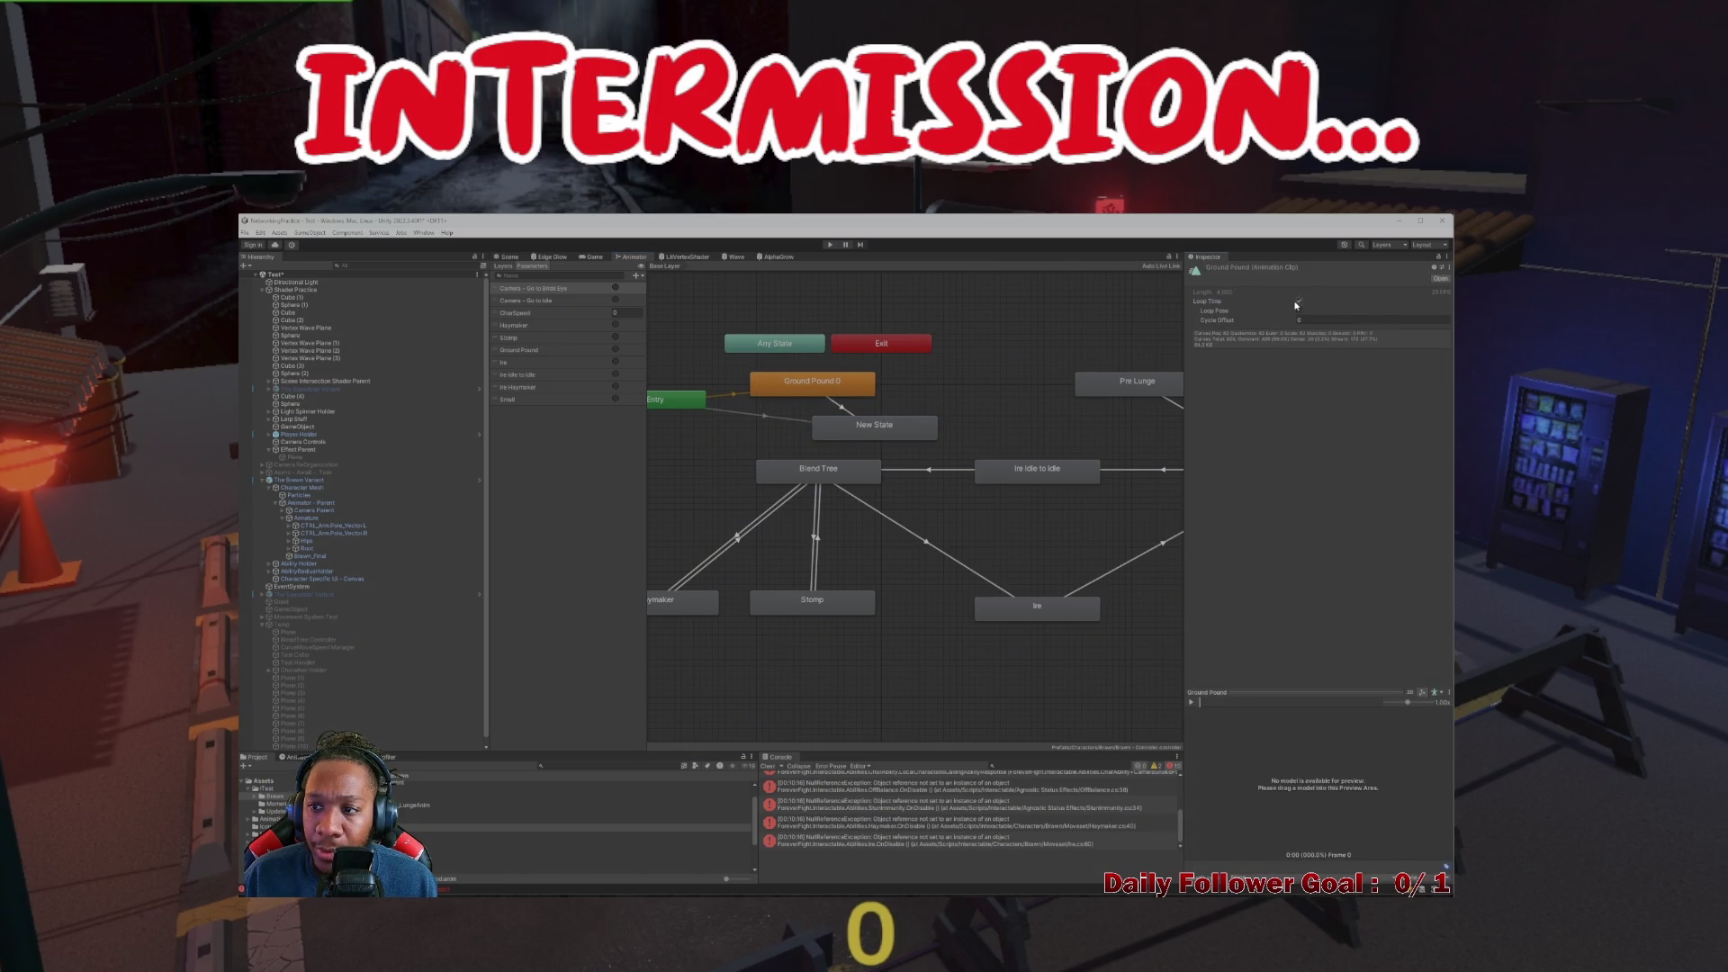
pyautogui.rightClick(879, 433)
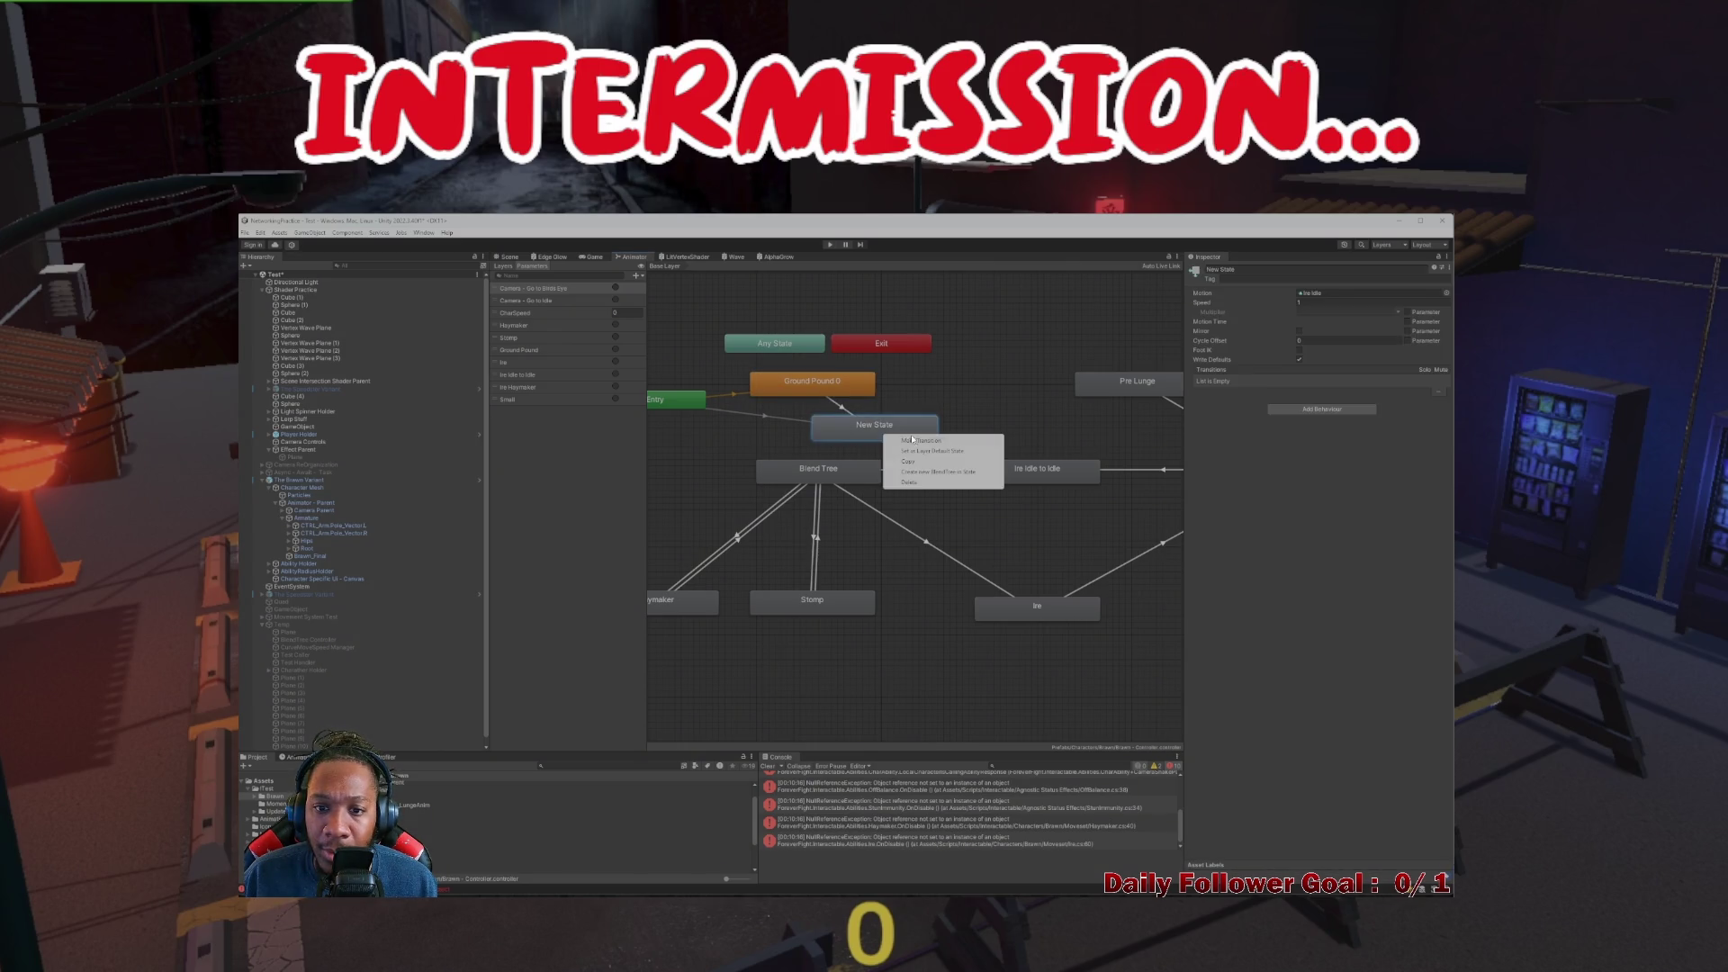
# Inspect the transitions between New State and Ground Pound 0
pyautogui.click(779, 420)
pyautogui.rightClick(779, 420)
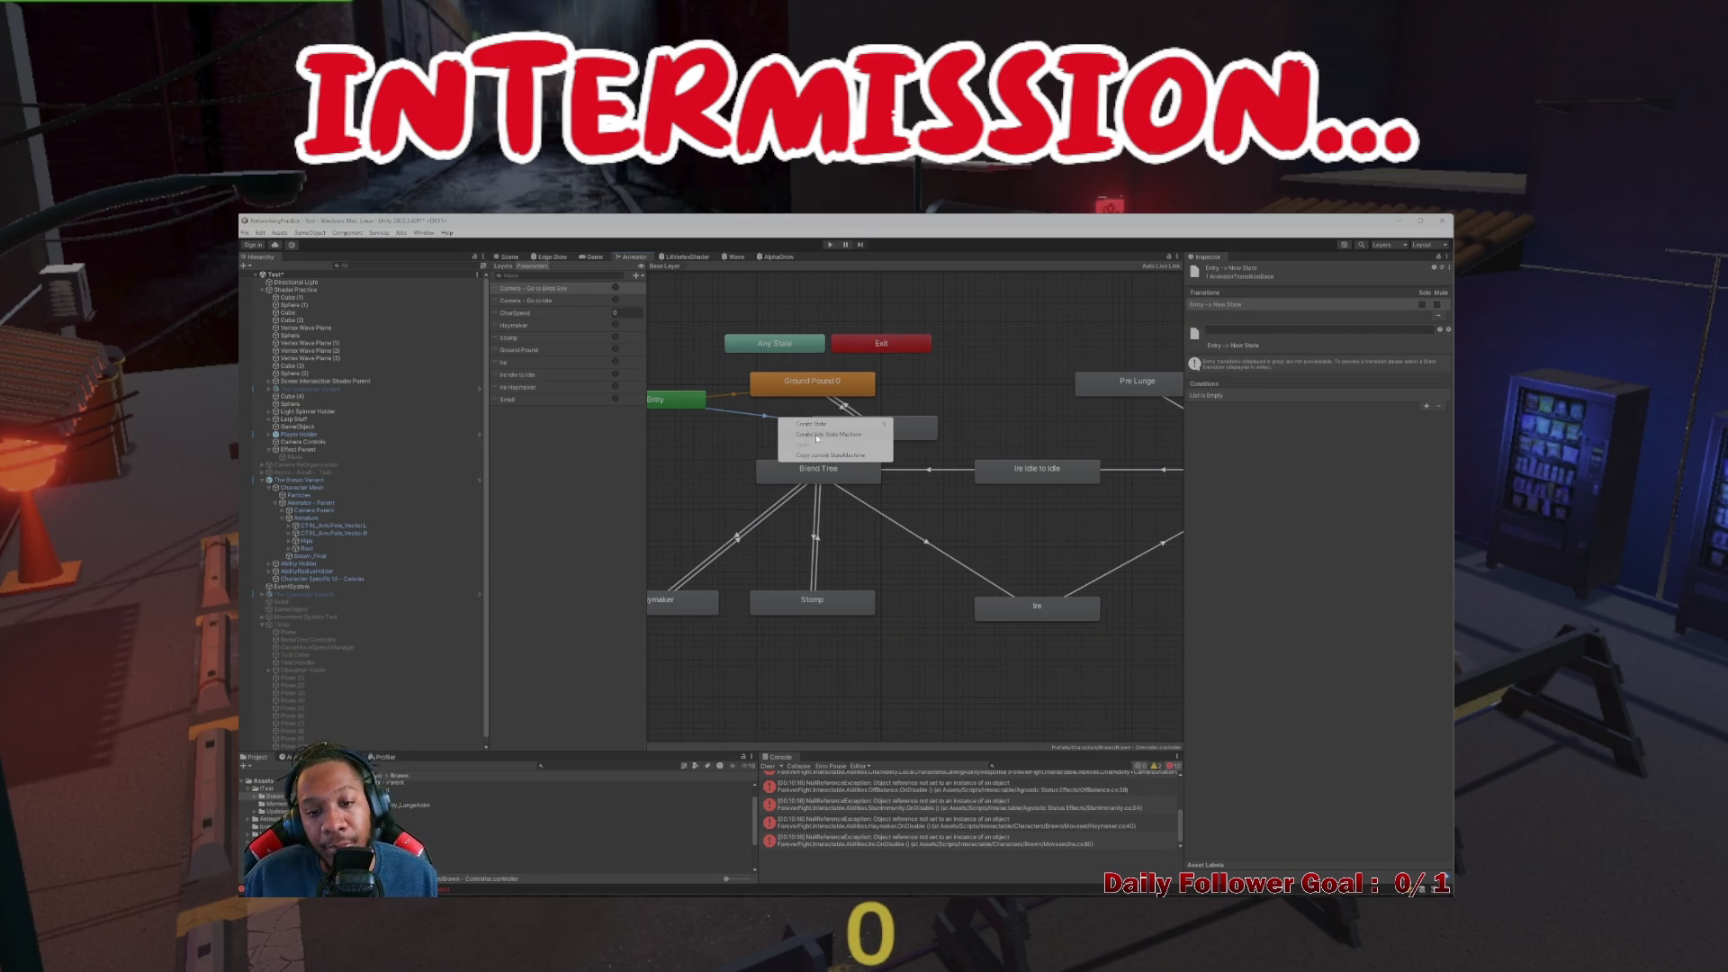
pyautogui.click(771, 435)
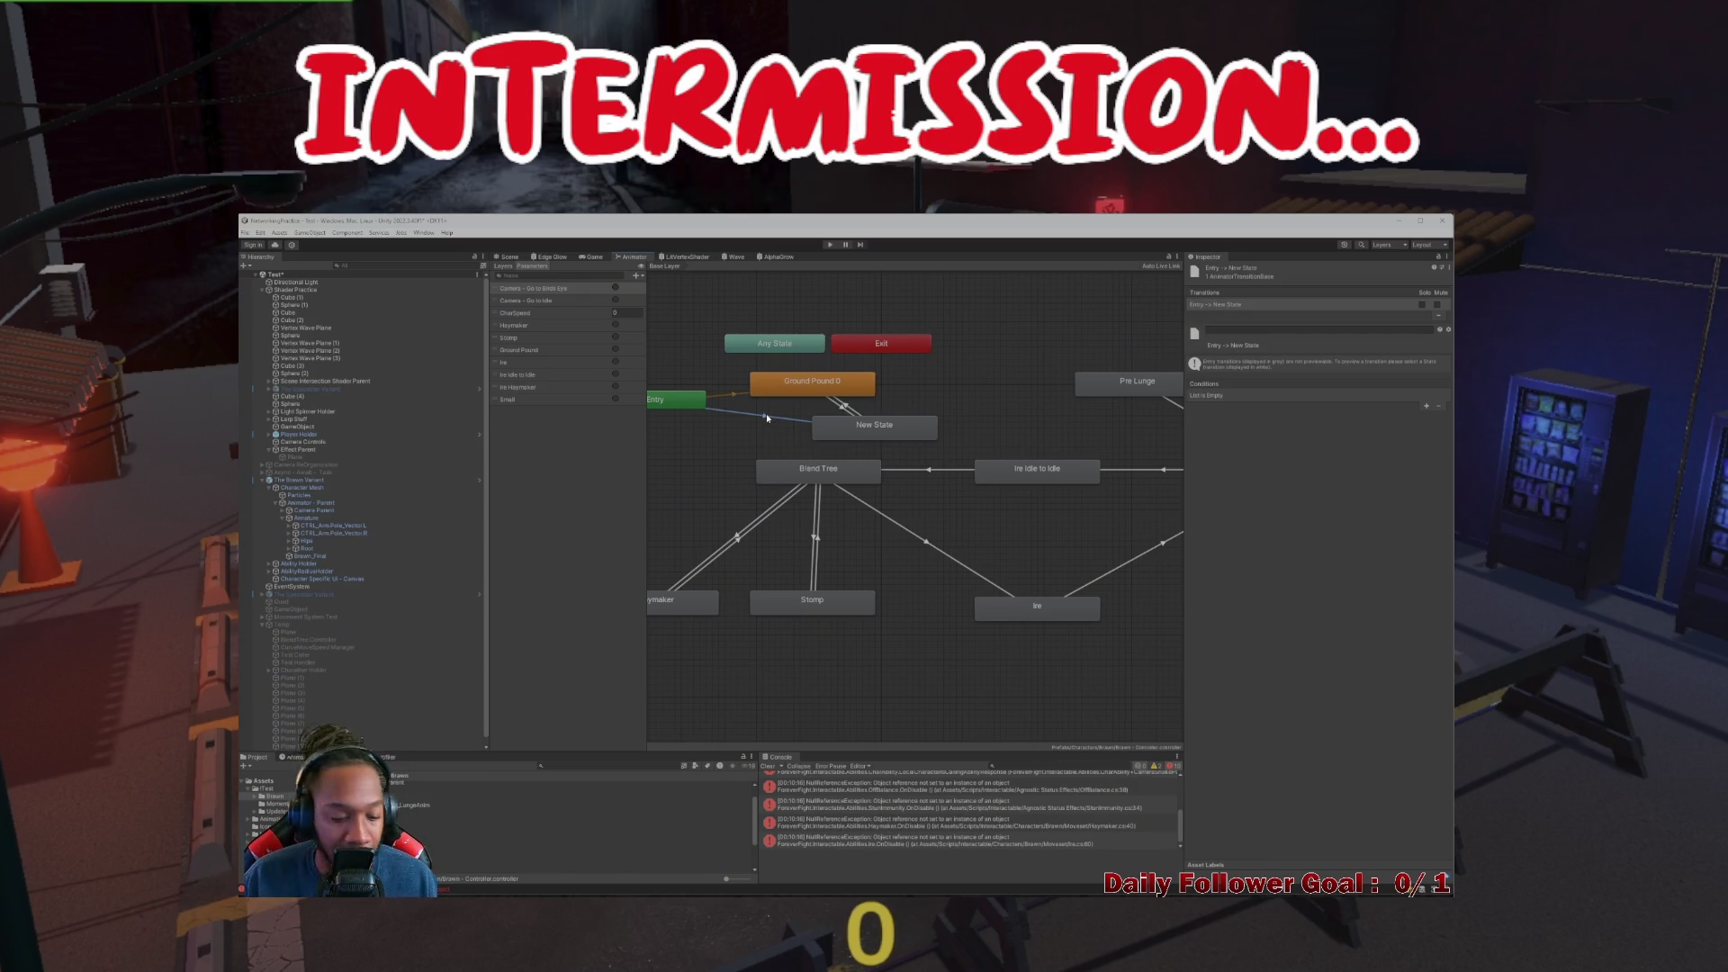
pyautogui.click(810, 387)
pyautogui.click(849, 418)
pyautogui.click(850, 412)
pyautogui.click(850, 408)
pyautogui.click(849, 410)
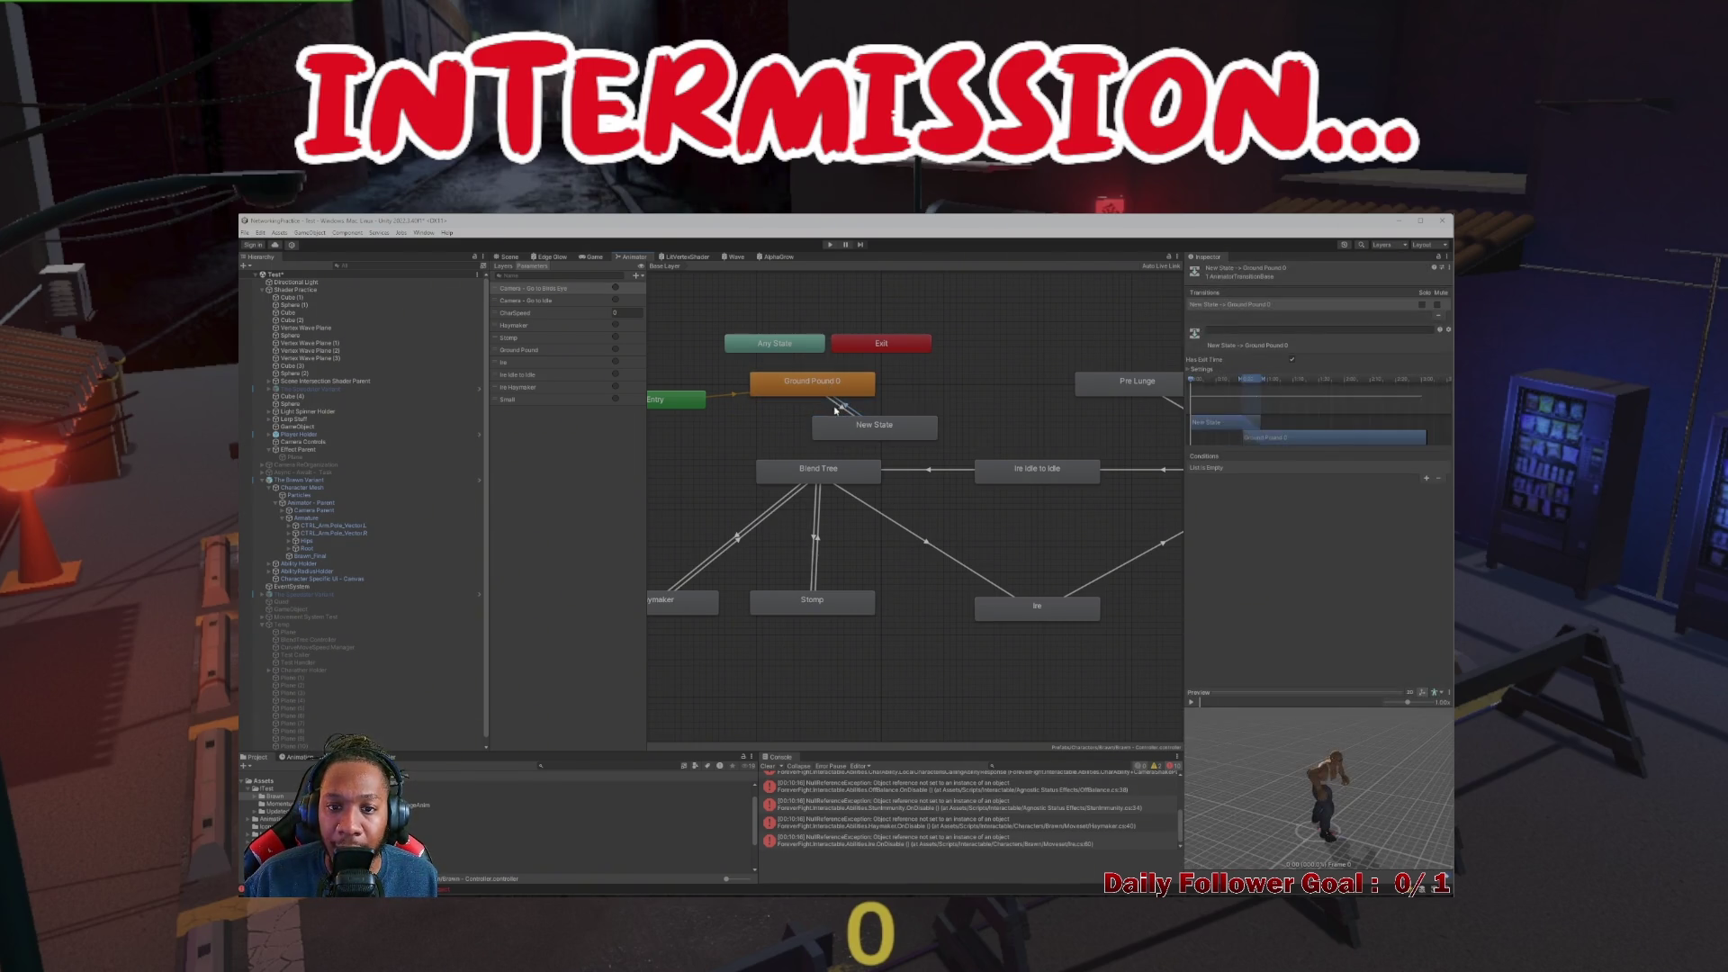
pyautogui.hotkey('ctrl', '1')
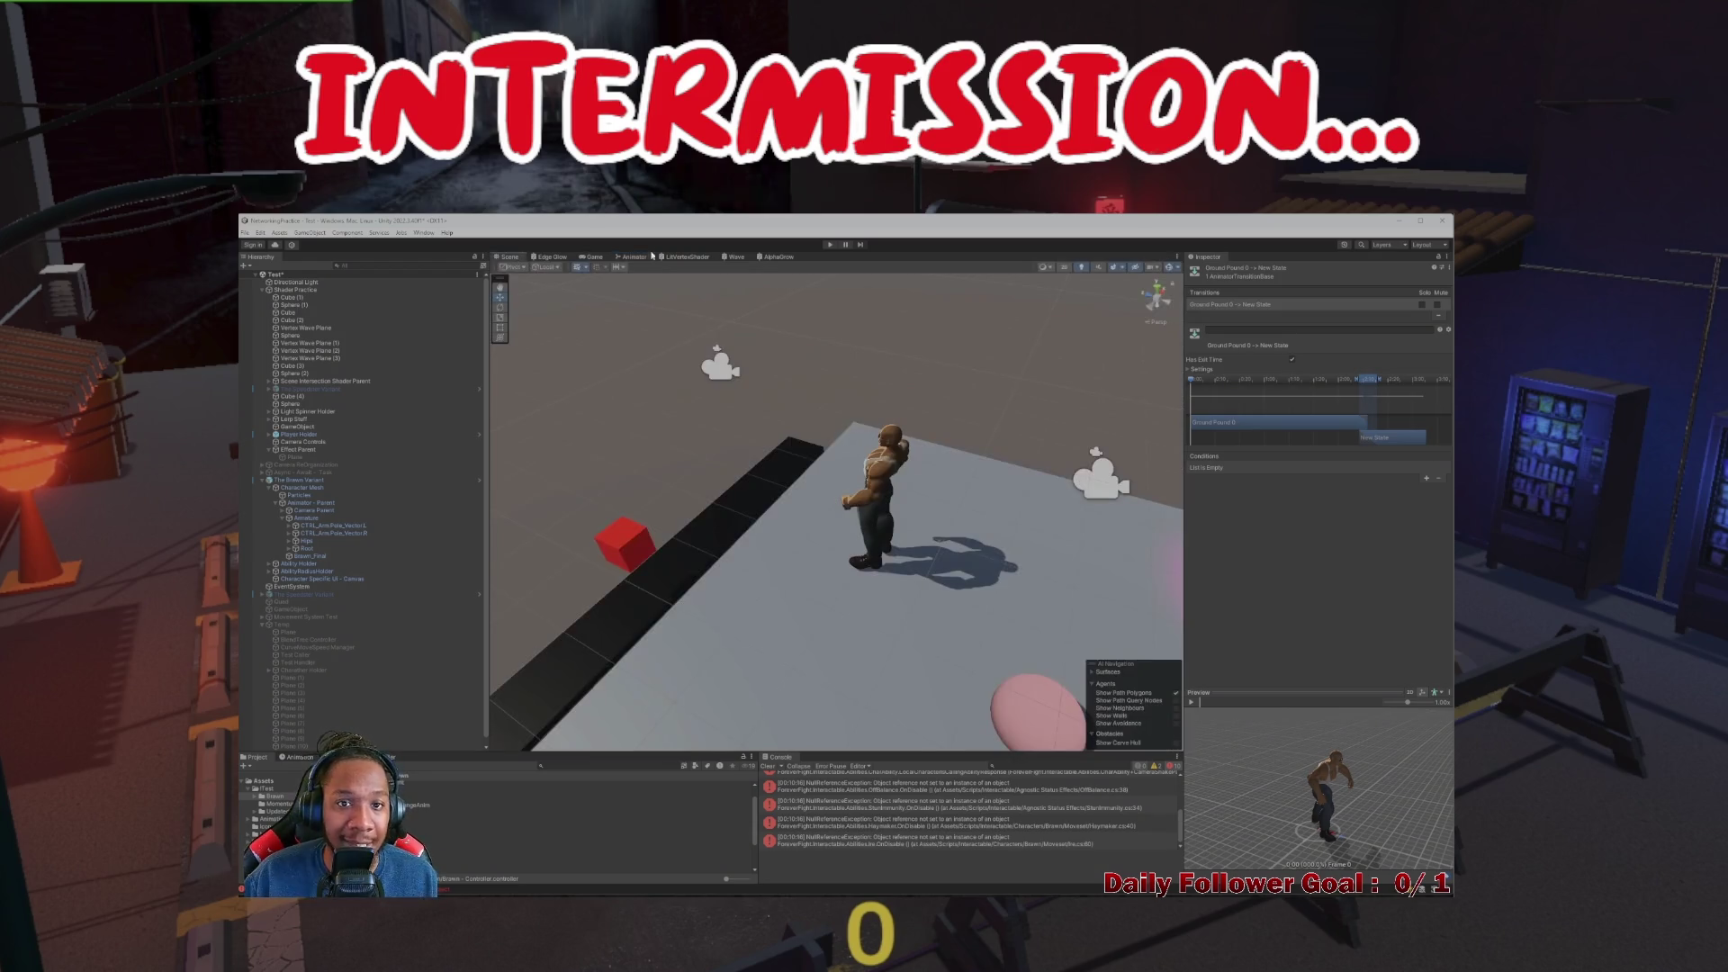
pyautogui.click(831, 245)
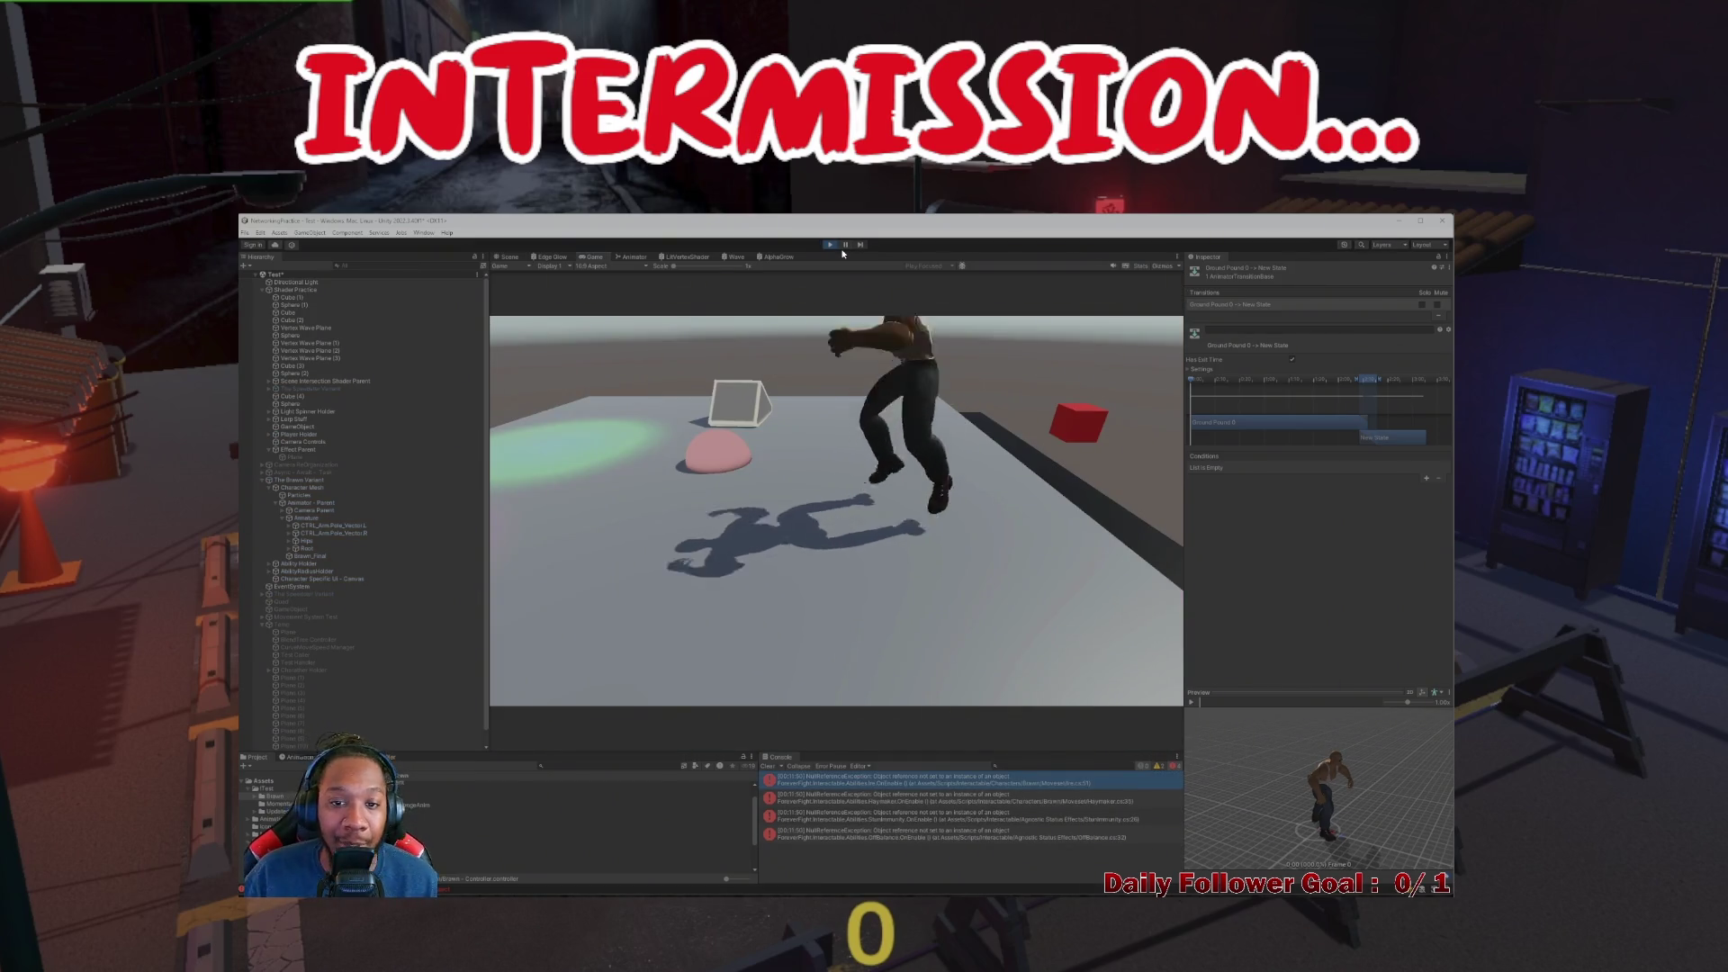
pyautogui.press('space')
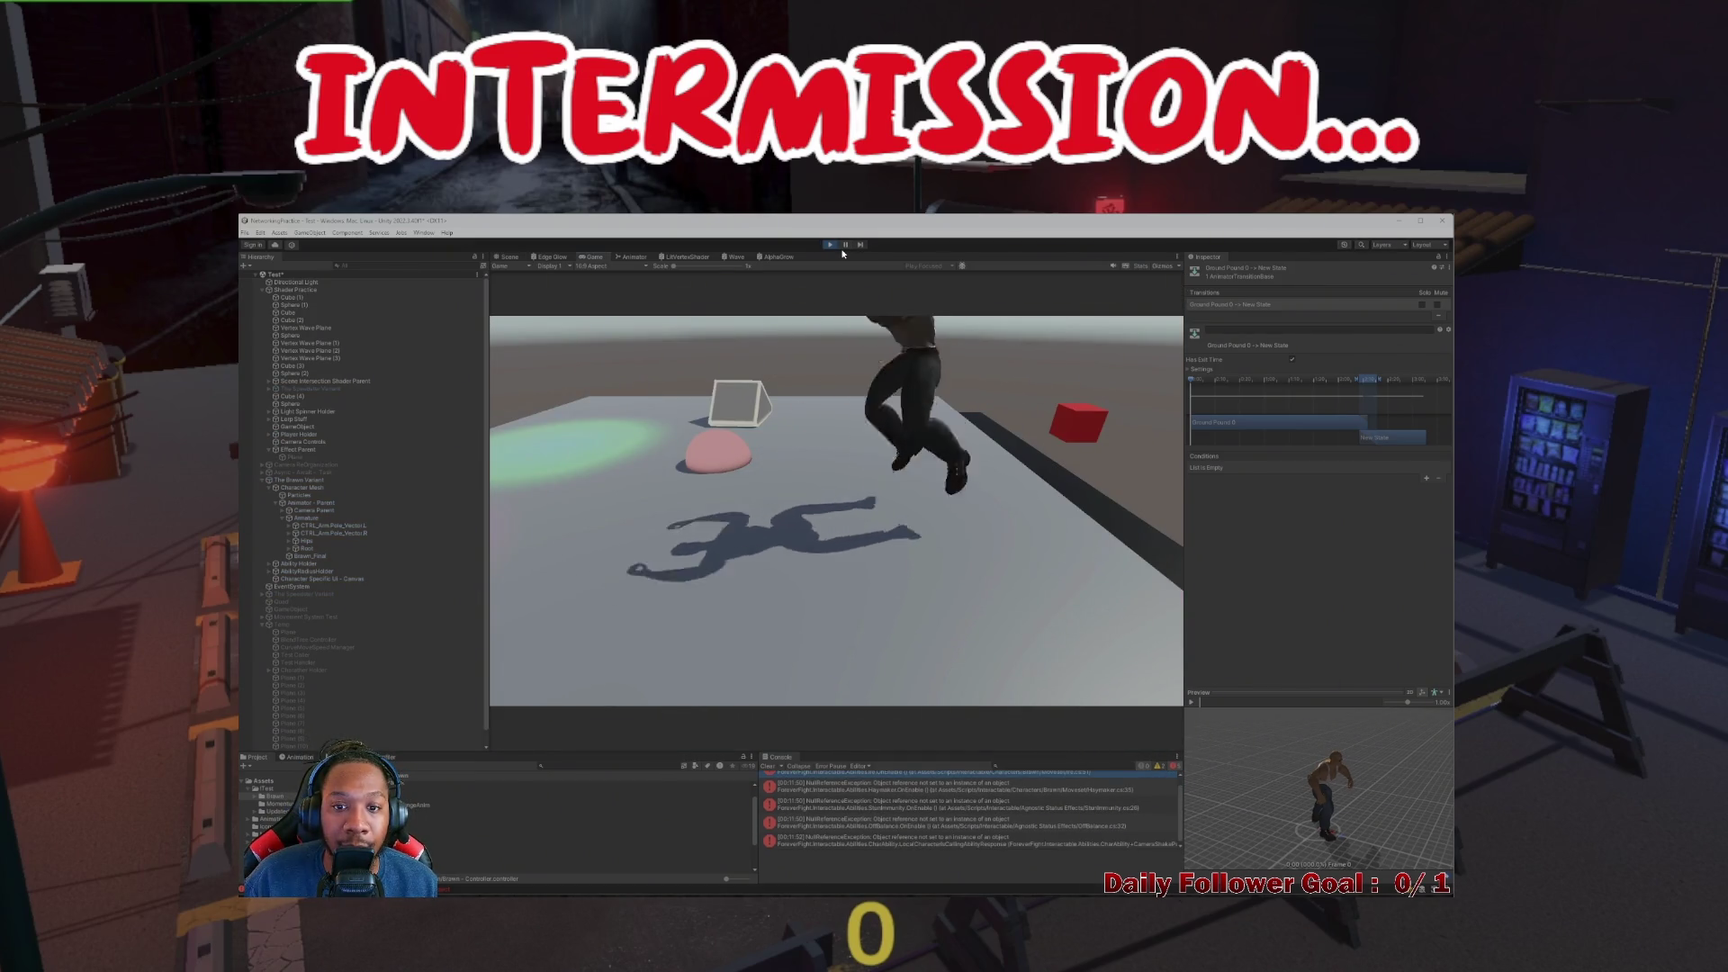
pyautogui.press('space')
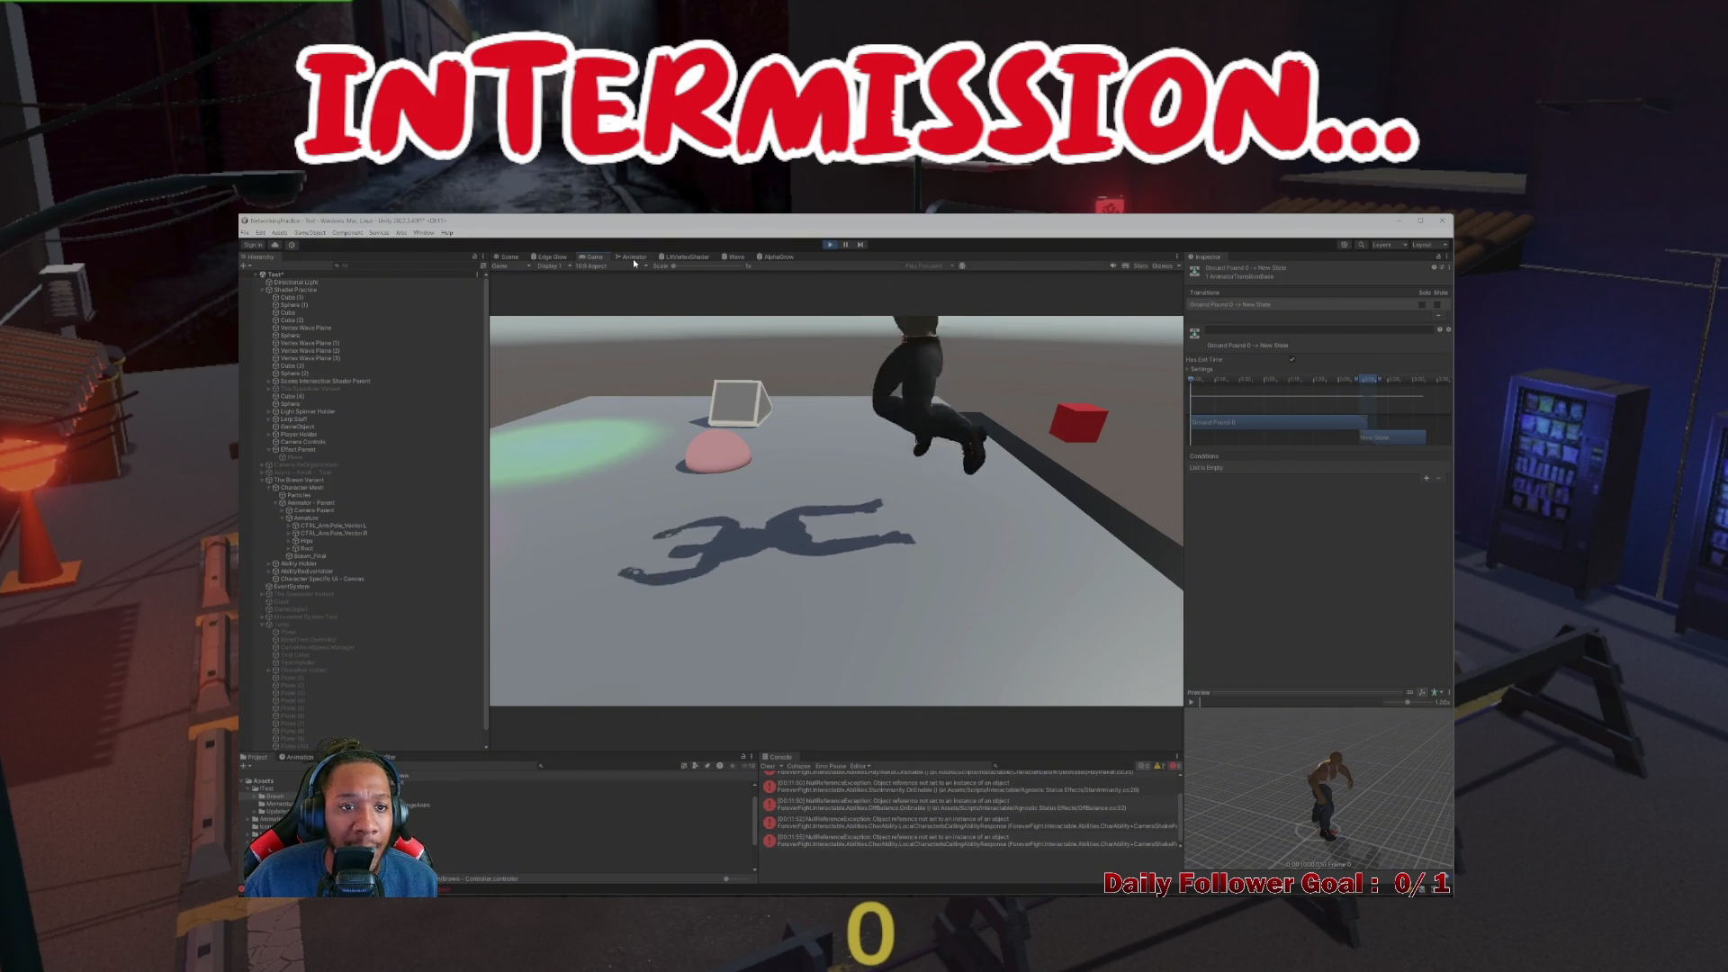
pyautogui.press('space')
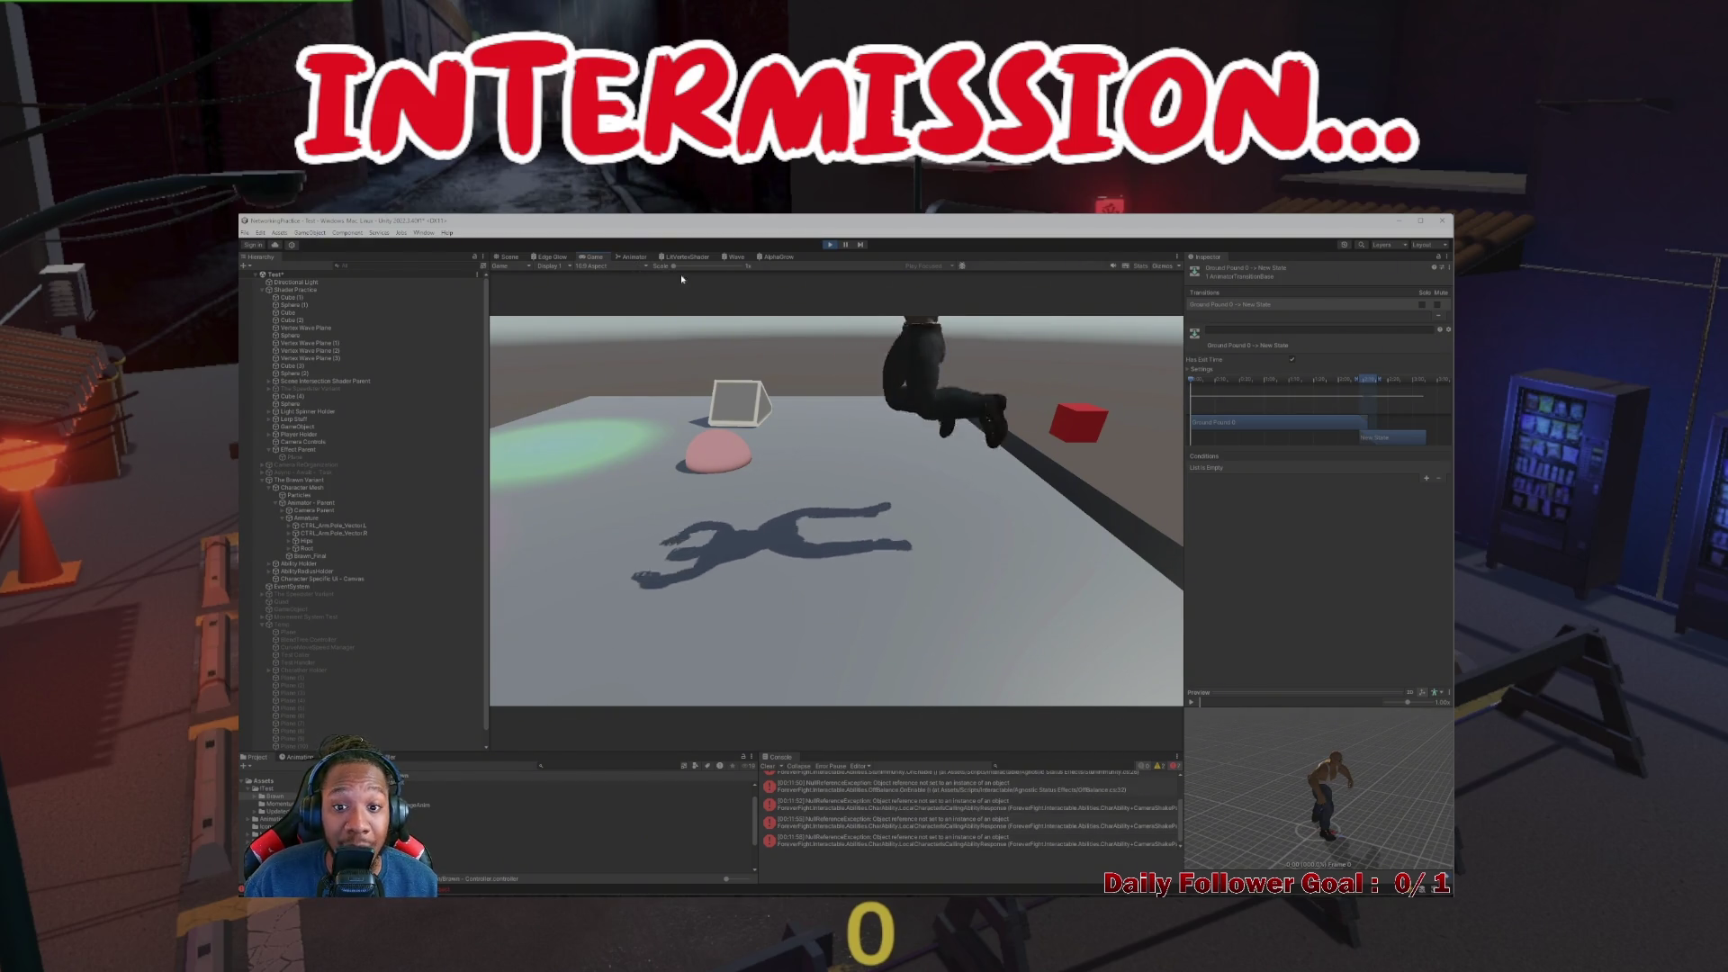
pyautogui.press('space')
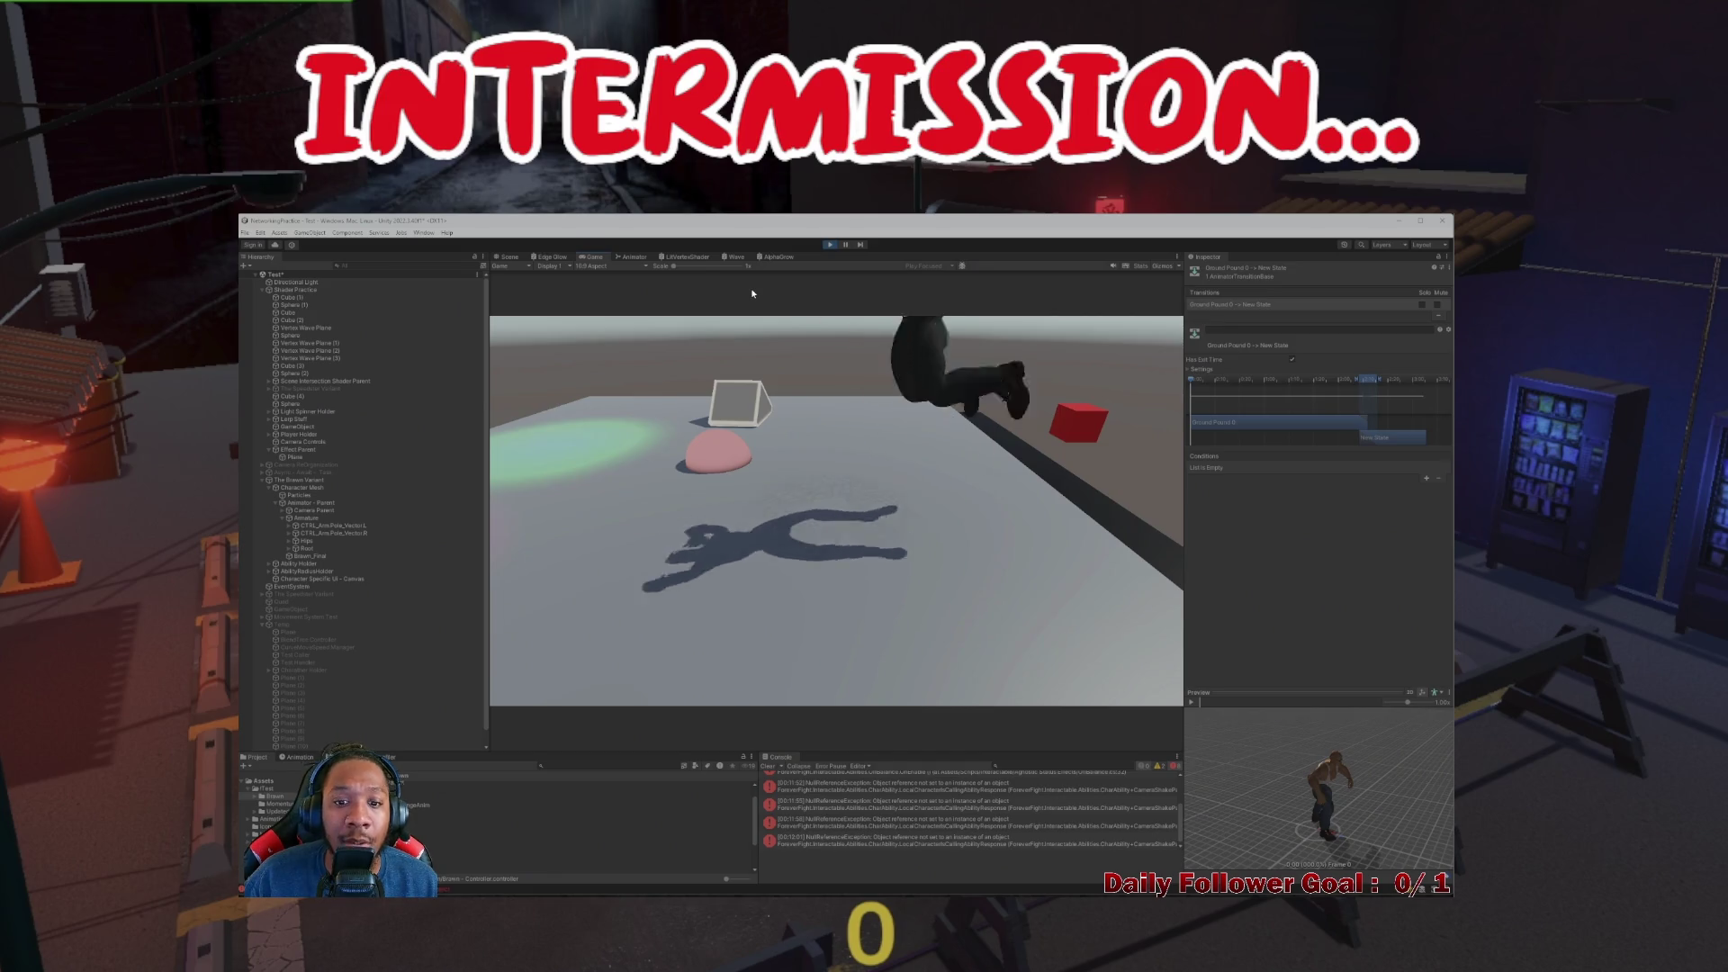
pyautogui.click(828, 245)
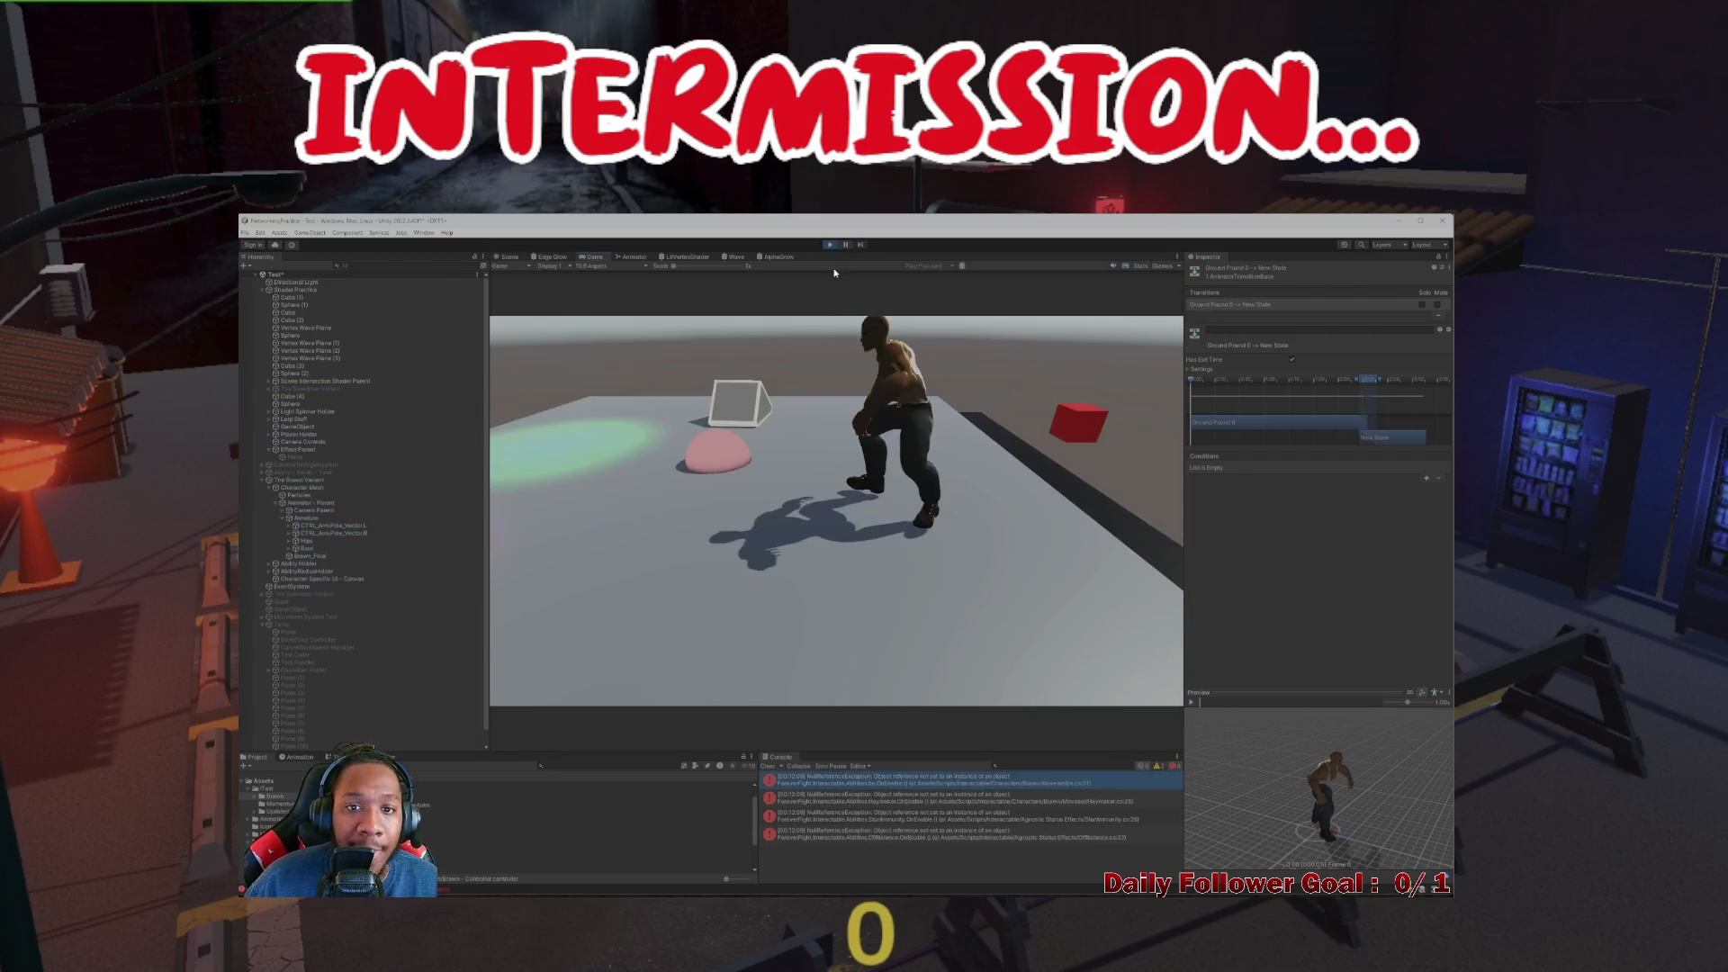
pyautogui.press('space')
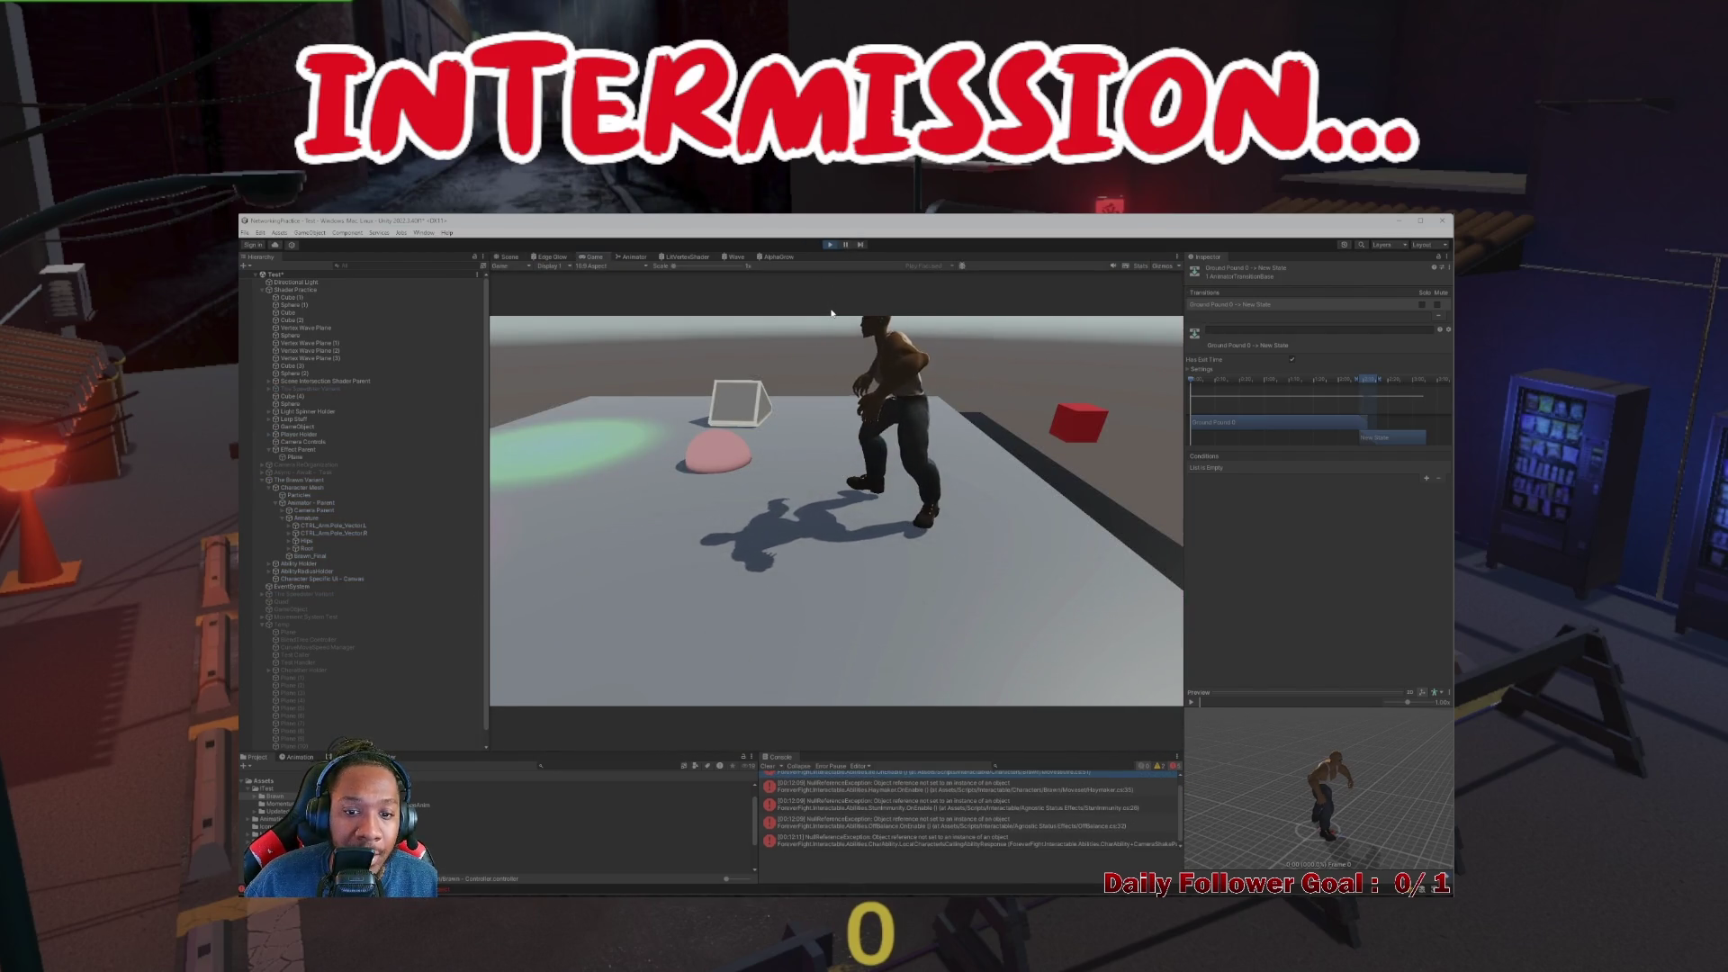
pyautogui.press('space')
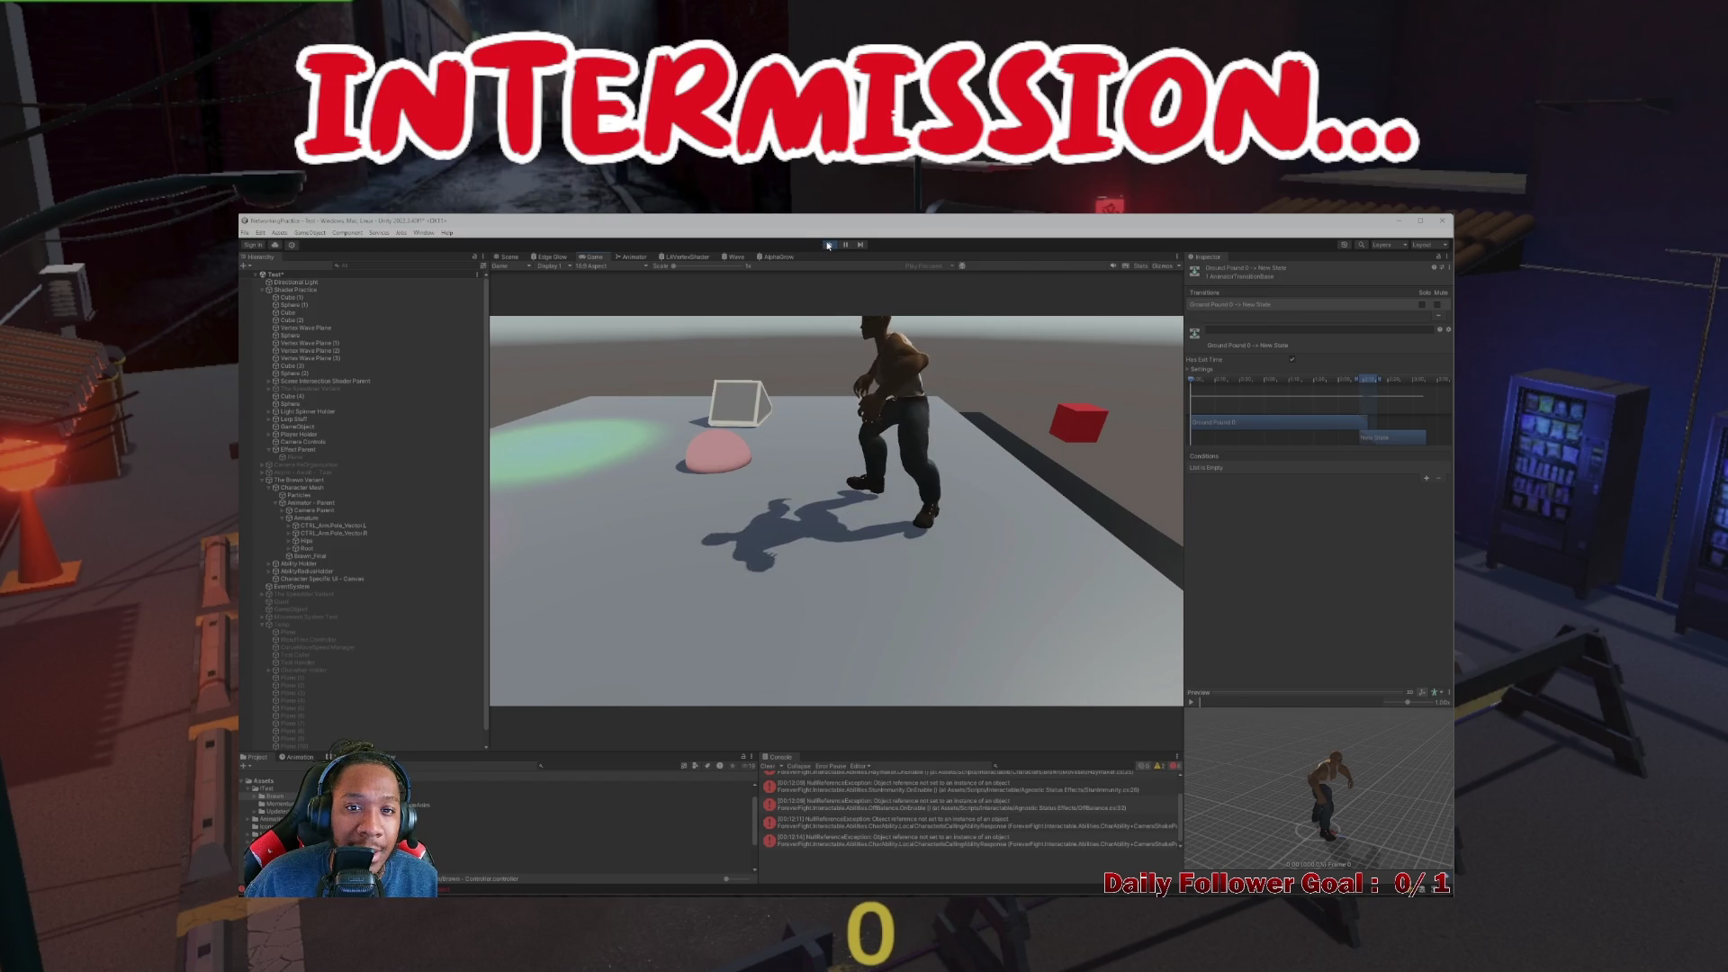
pyautogui.click(828, 246)
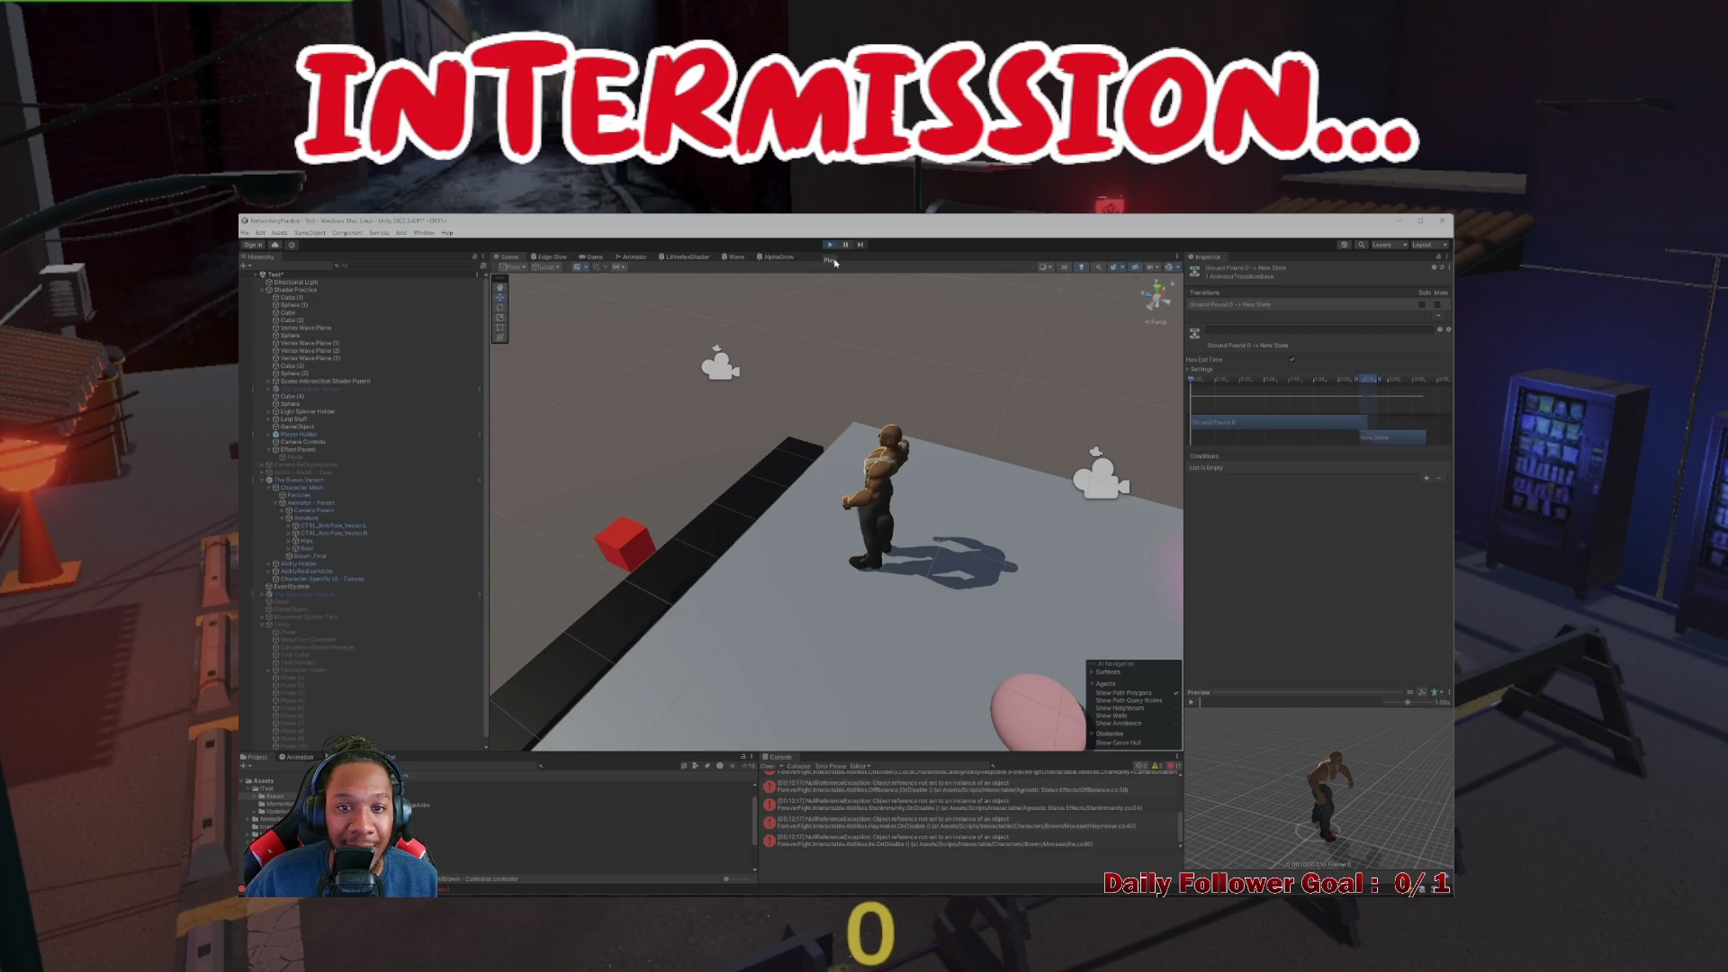
pyautogui.press('space')
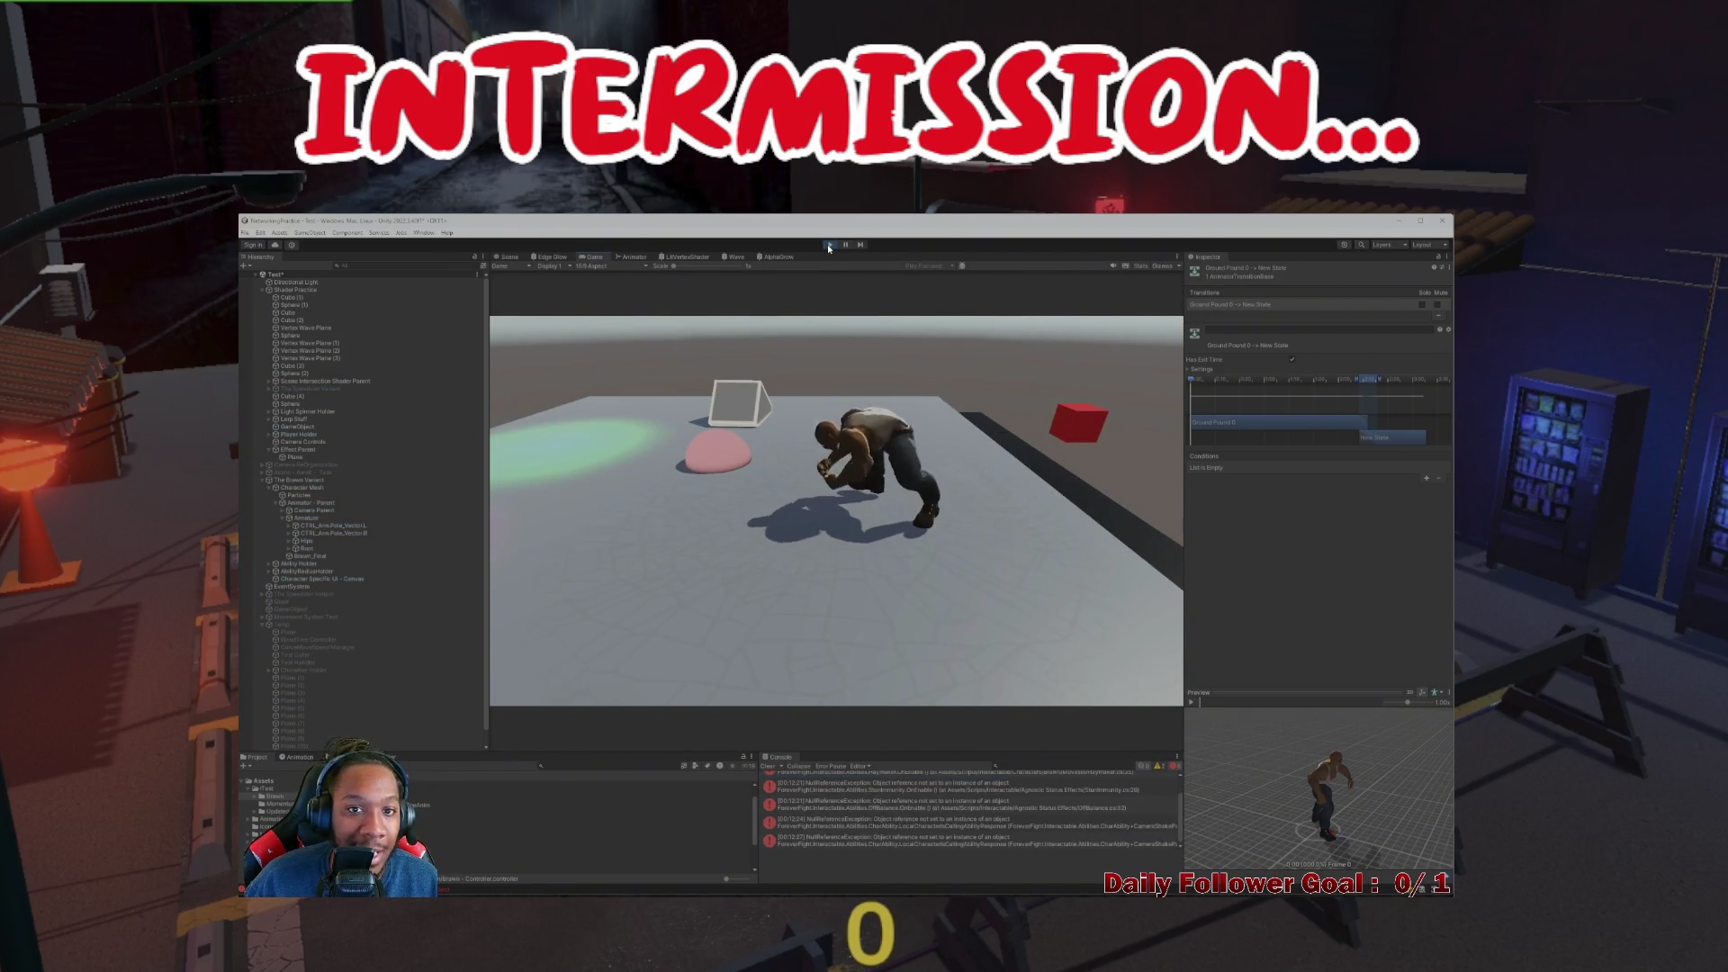
pyautogui.click(508, 257)
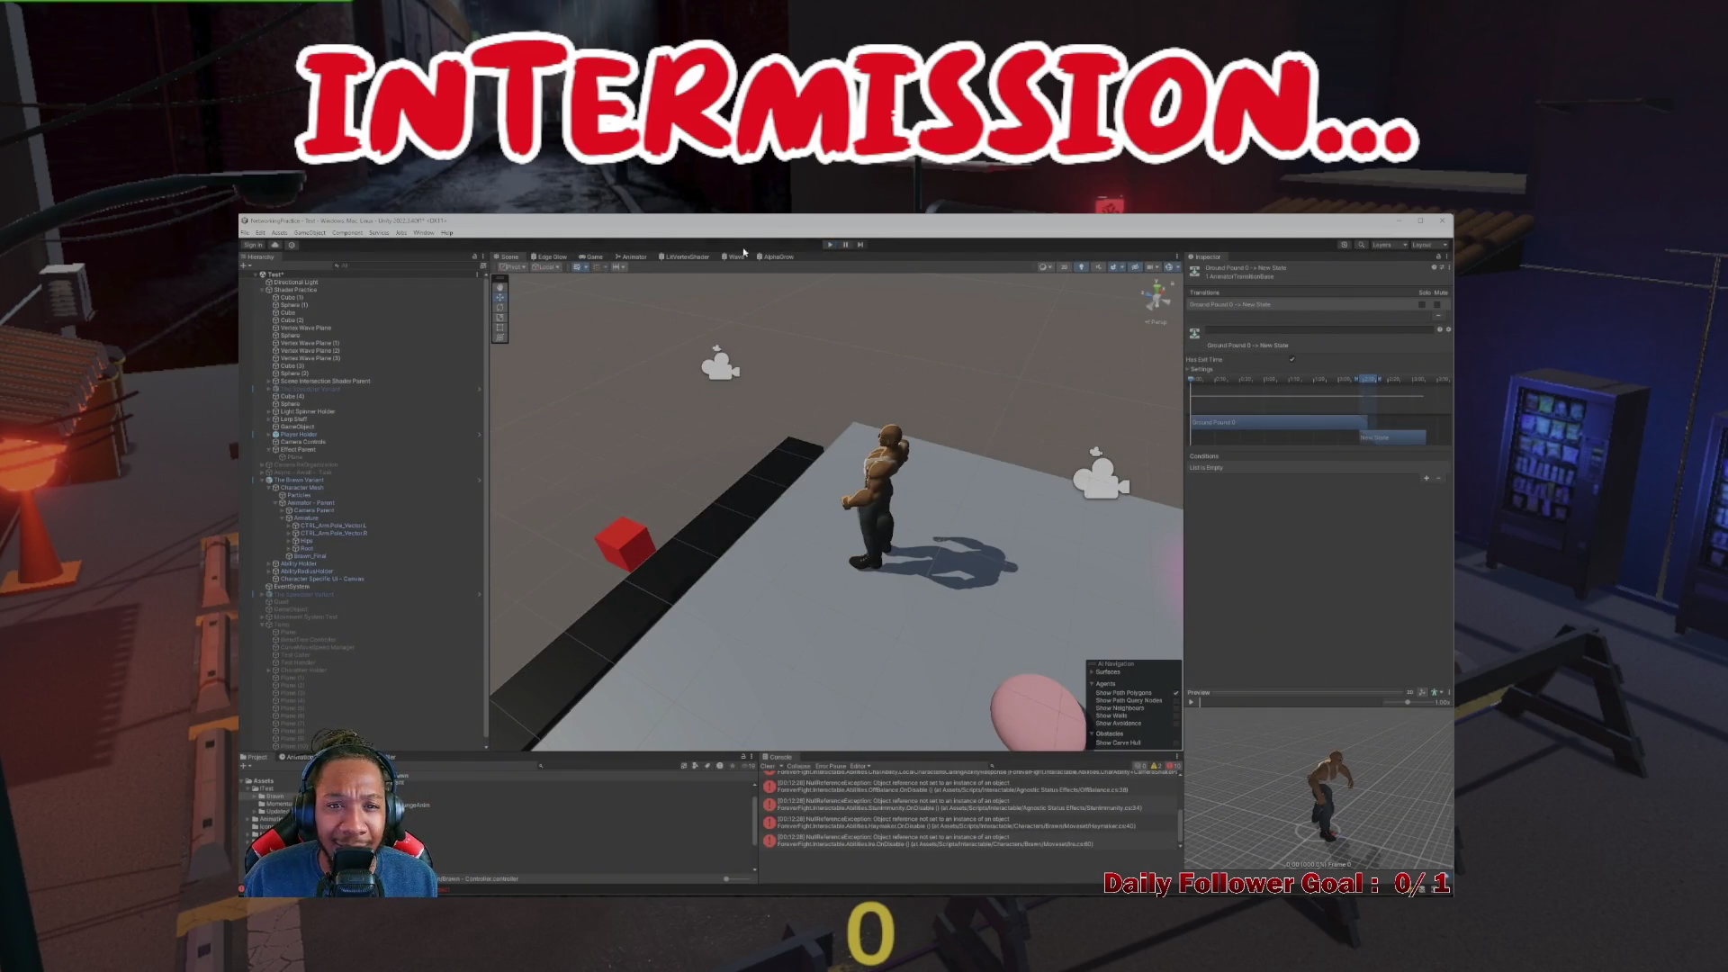
pyautogui.click(305, 457)
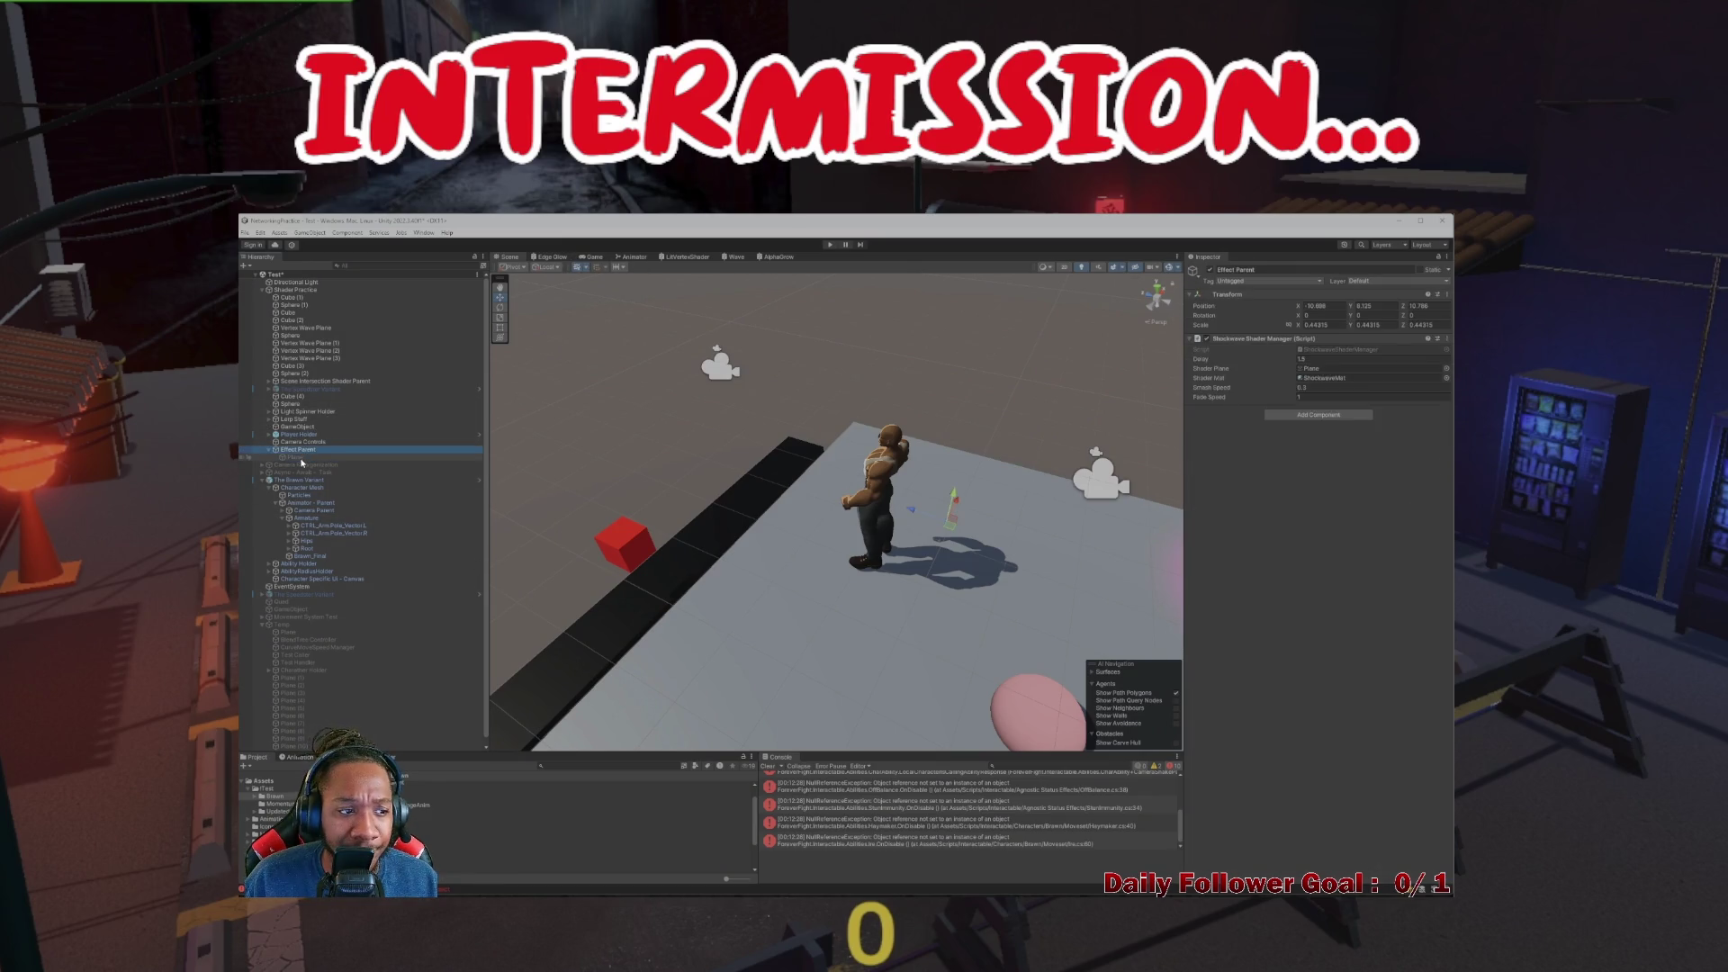
pyautogui.doubleClick(304, 457)
pyautogui.click(297, 449)
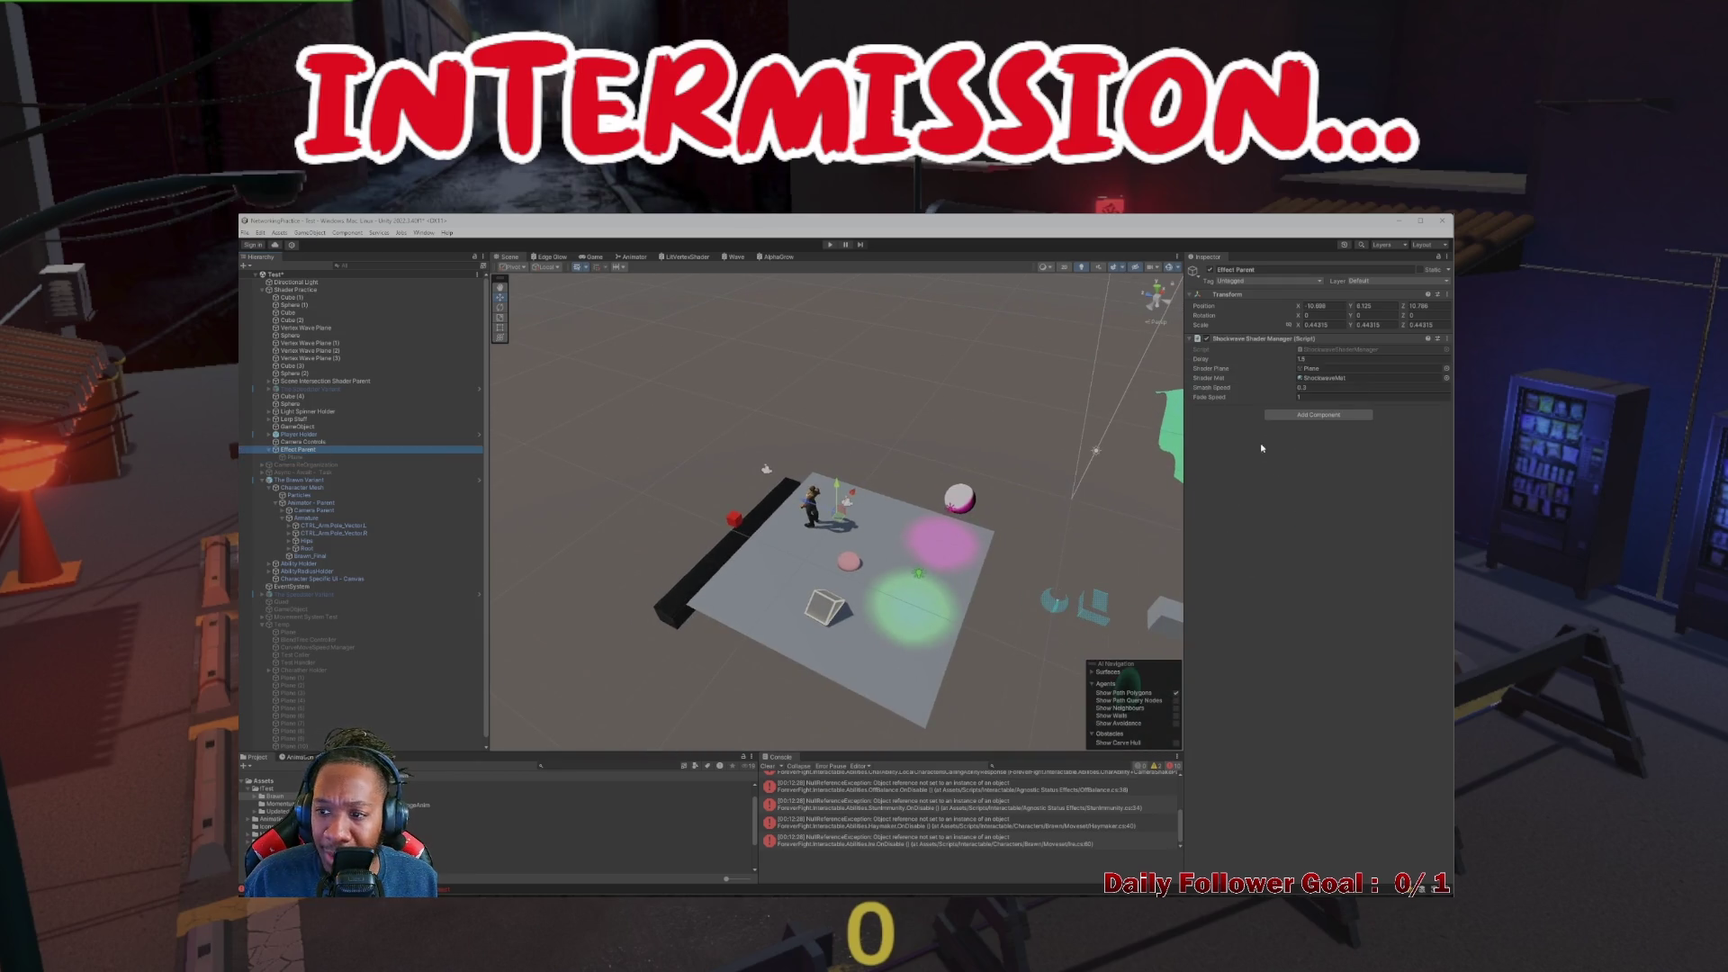
pyautogui.click(1305, 368)
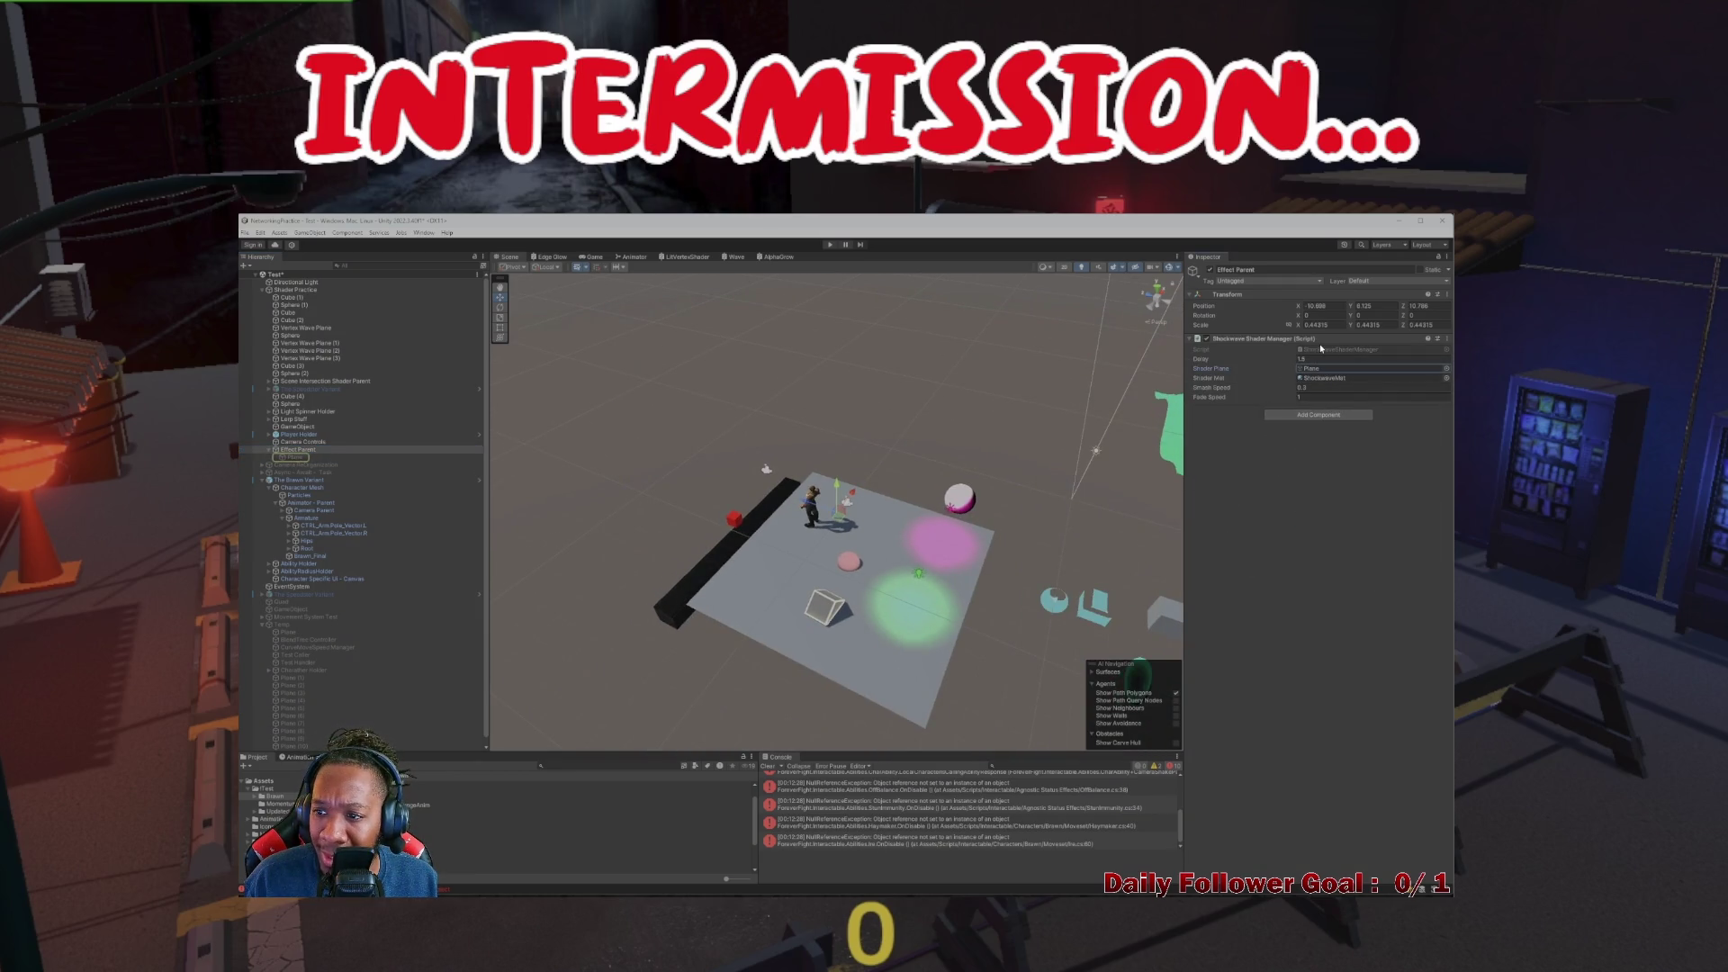
pyautogui.doubleClick(1322, 348)
pyautogui.scroll(-3, 1263, 364)
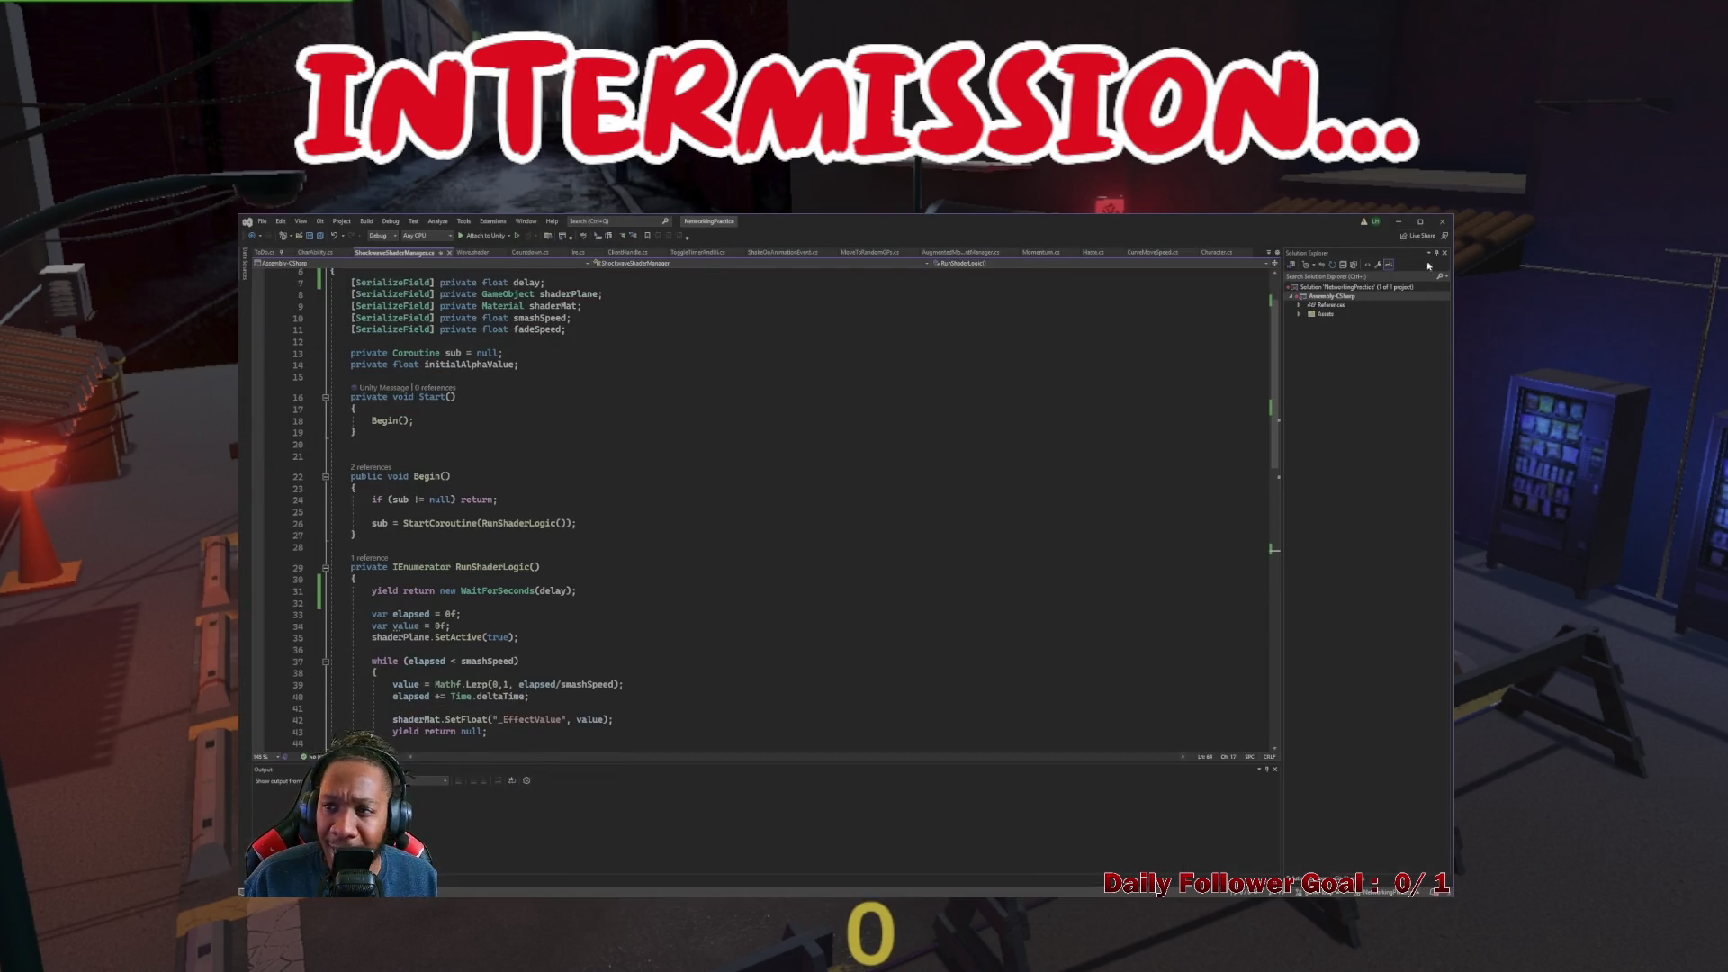
pyautogui.hotkey('alt', 'Tab')
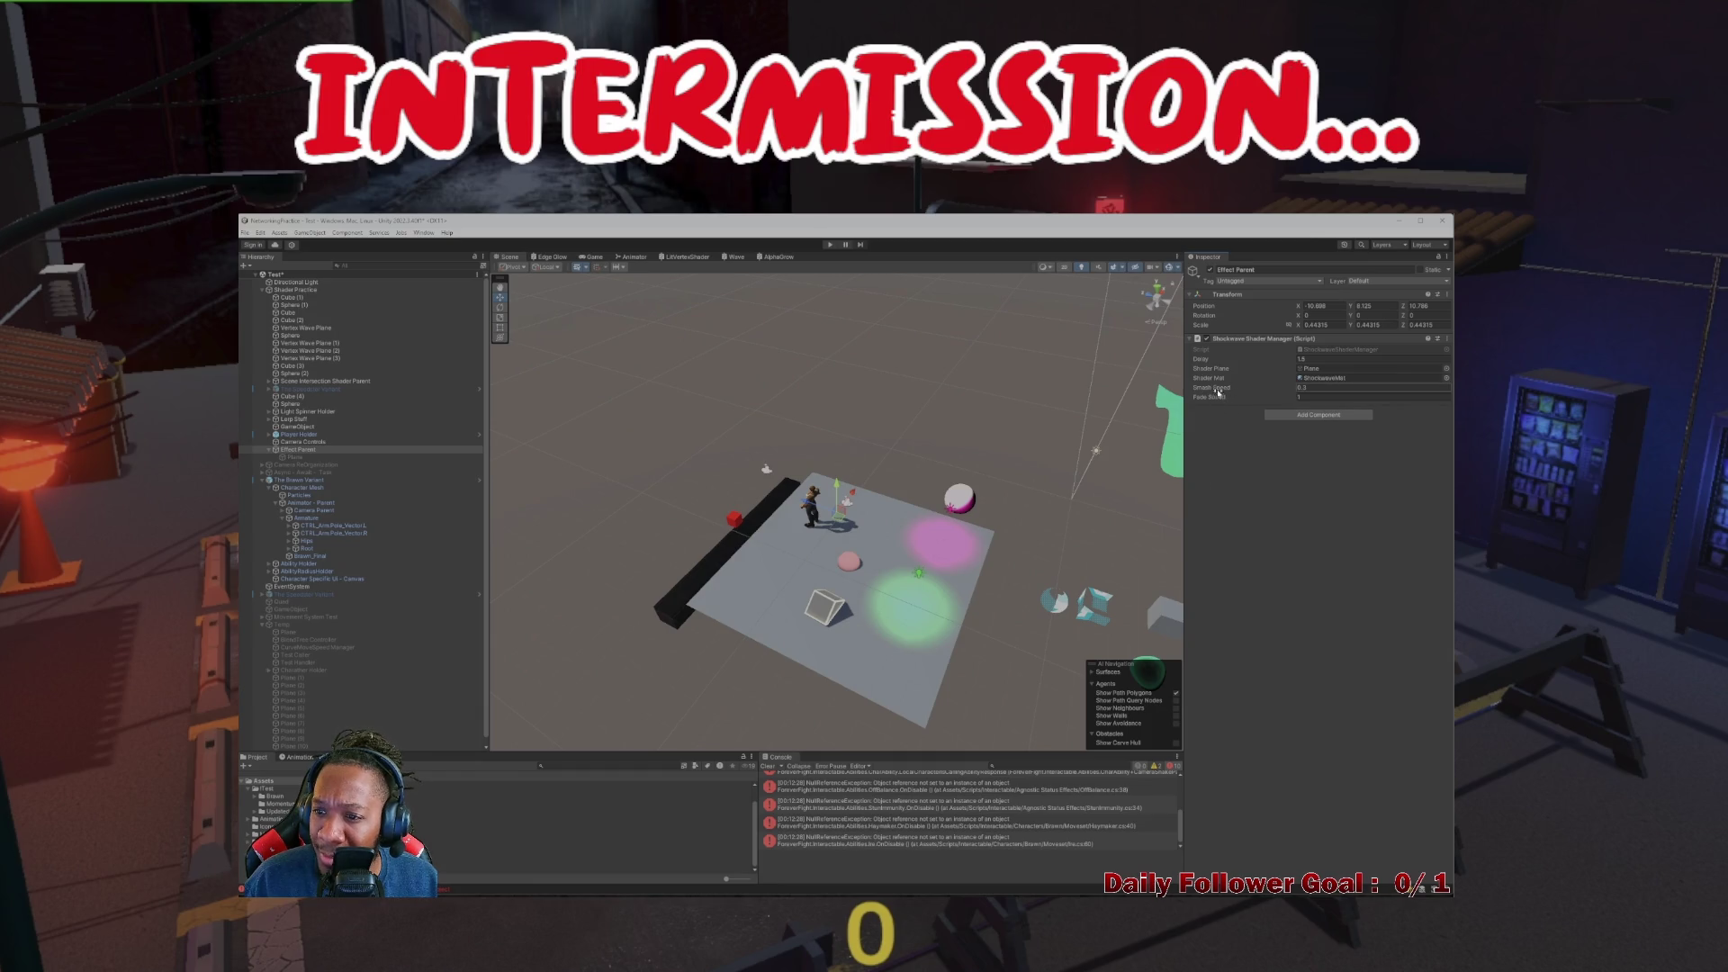
pyautogui.doubleClick(1319, 368)
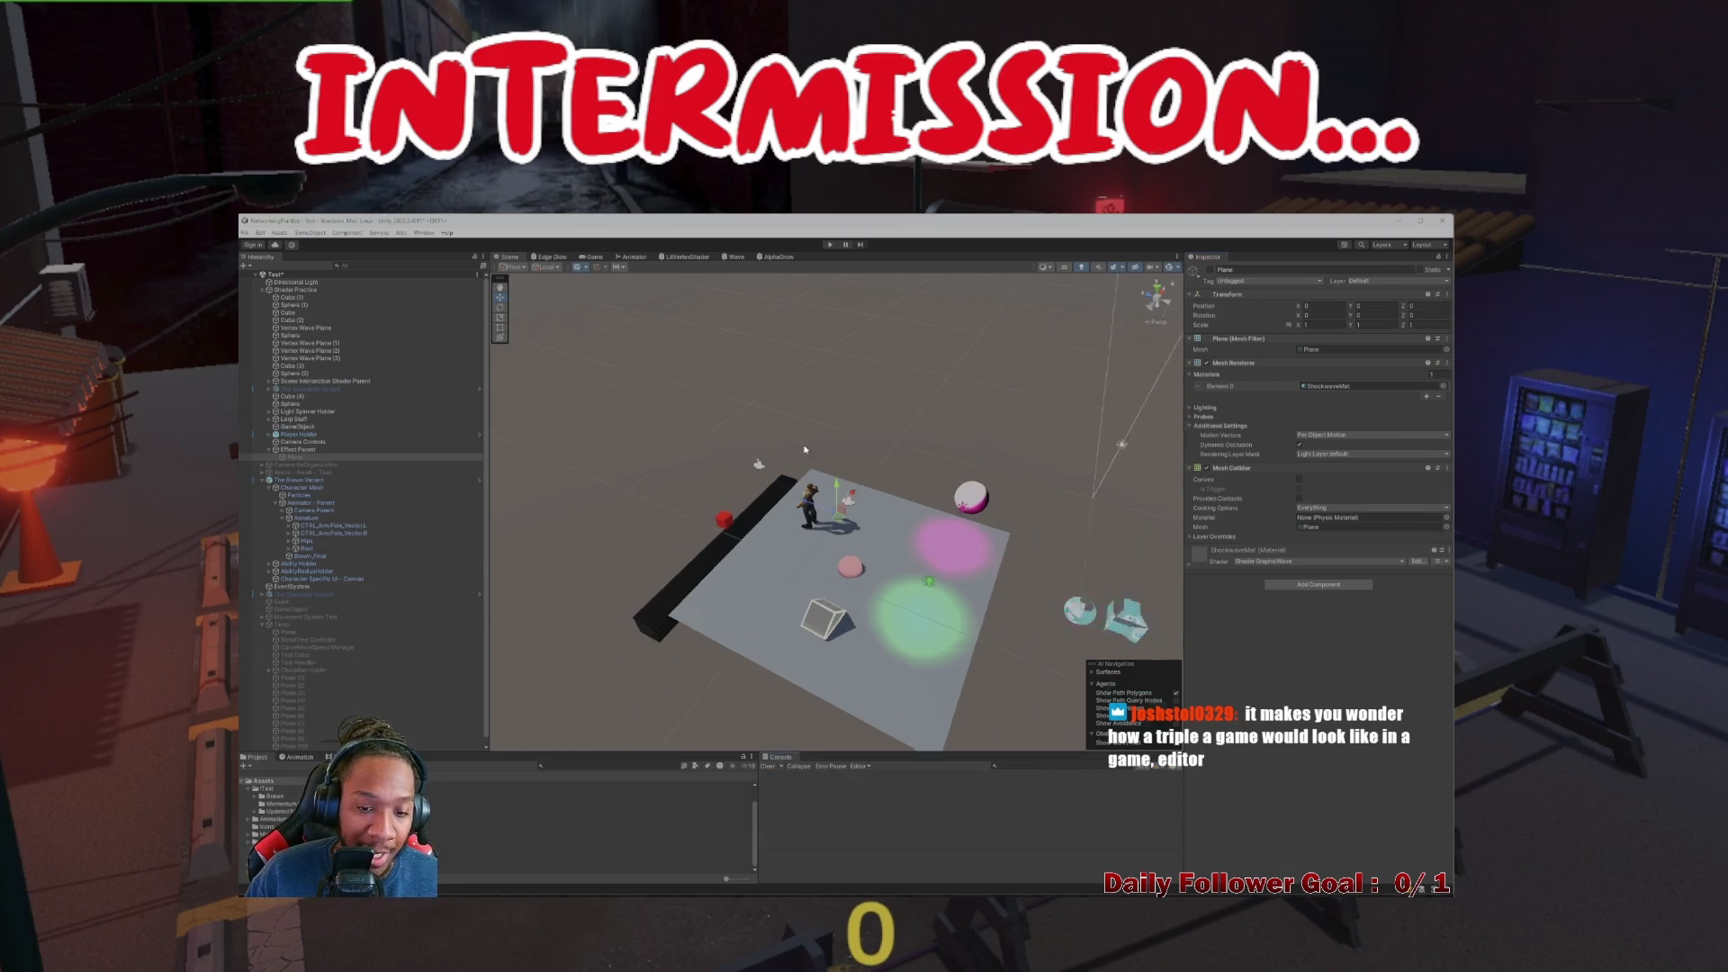
pyautogui.scroll(3, 810, 540)
pyautogui.click(298, 454)
pyautogui.click(298, 449)
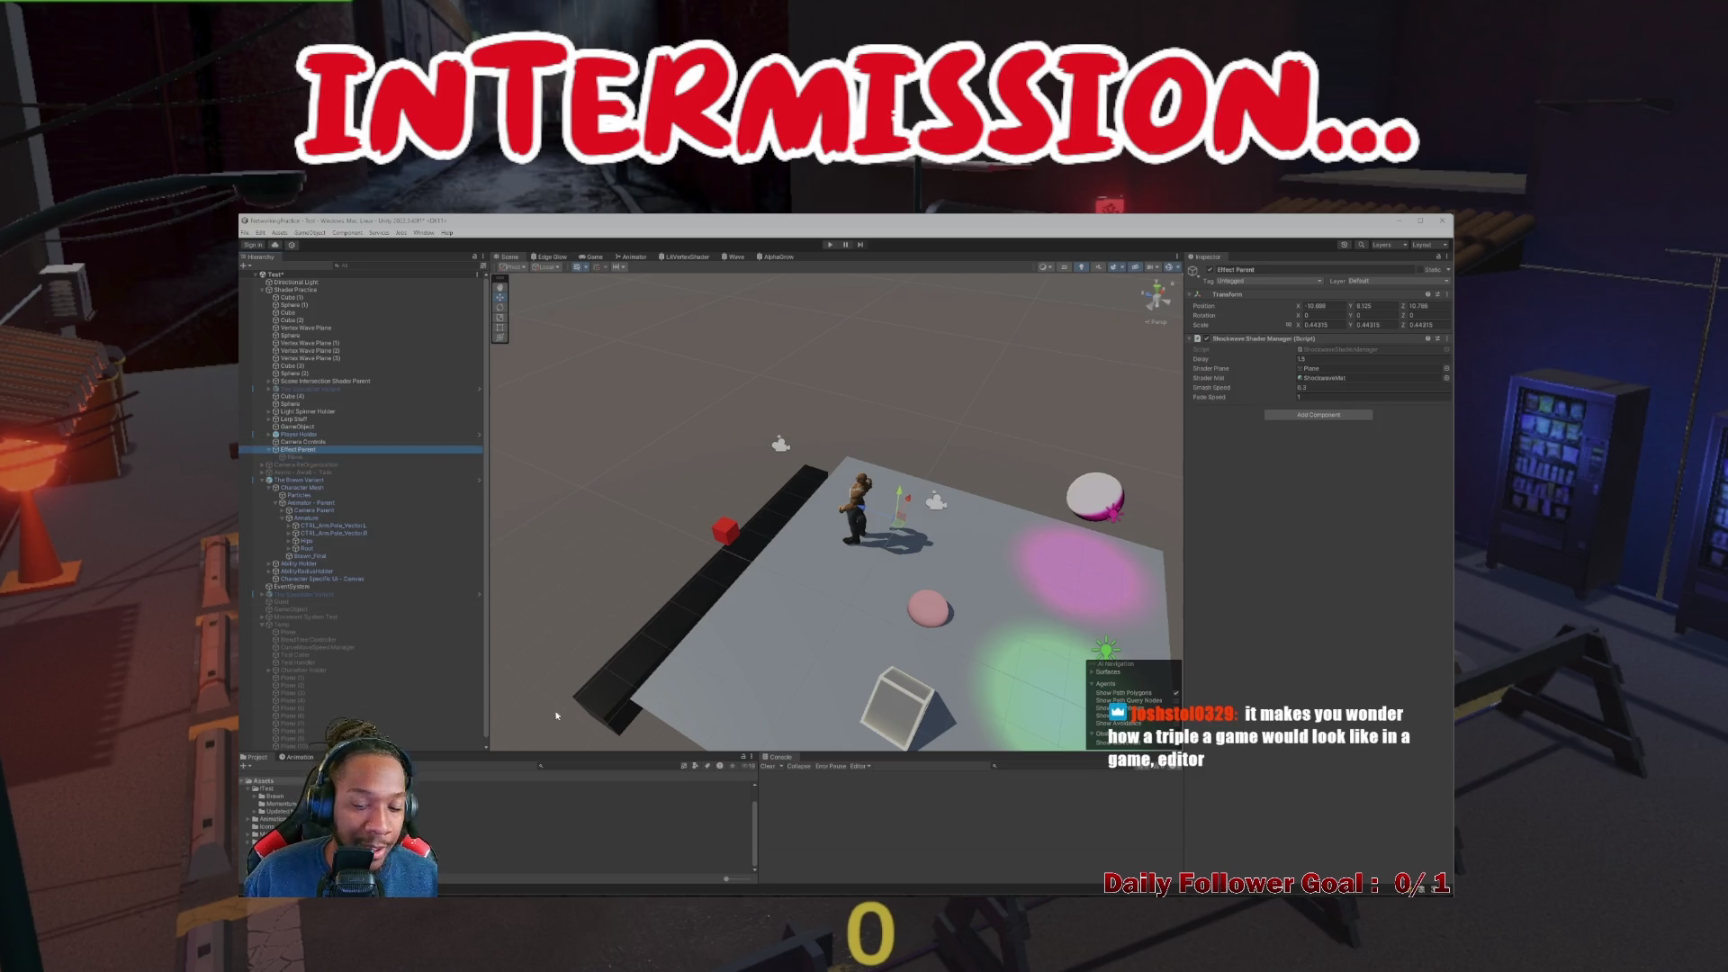
pyautogui.scroll(2, 832, 569)
pyautogui.moveTo(626, 528); pyautogui.dragTo(796, 539)
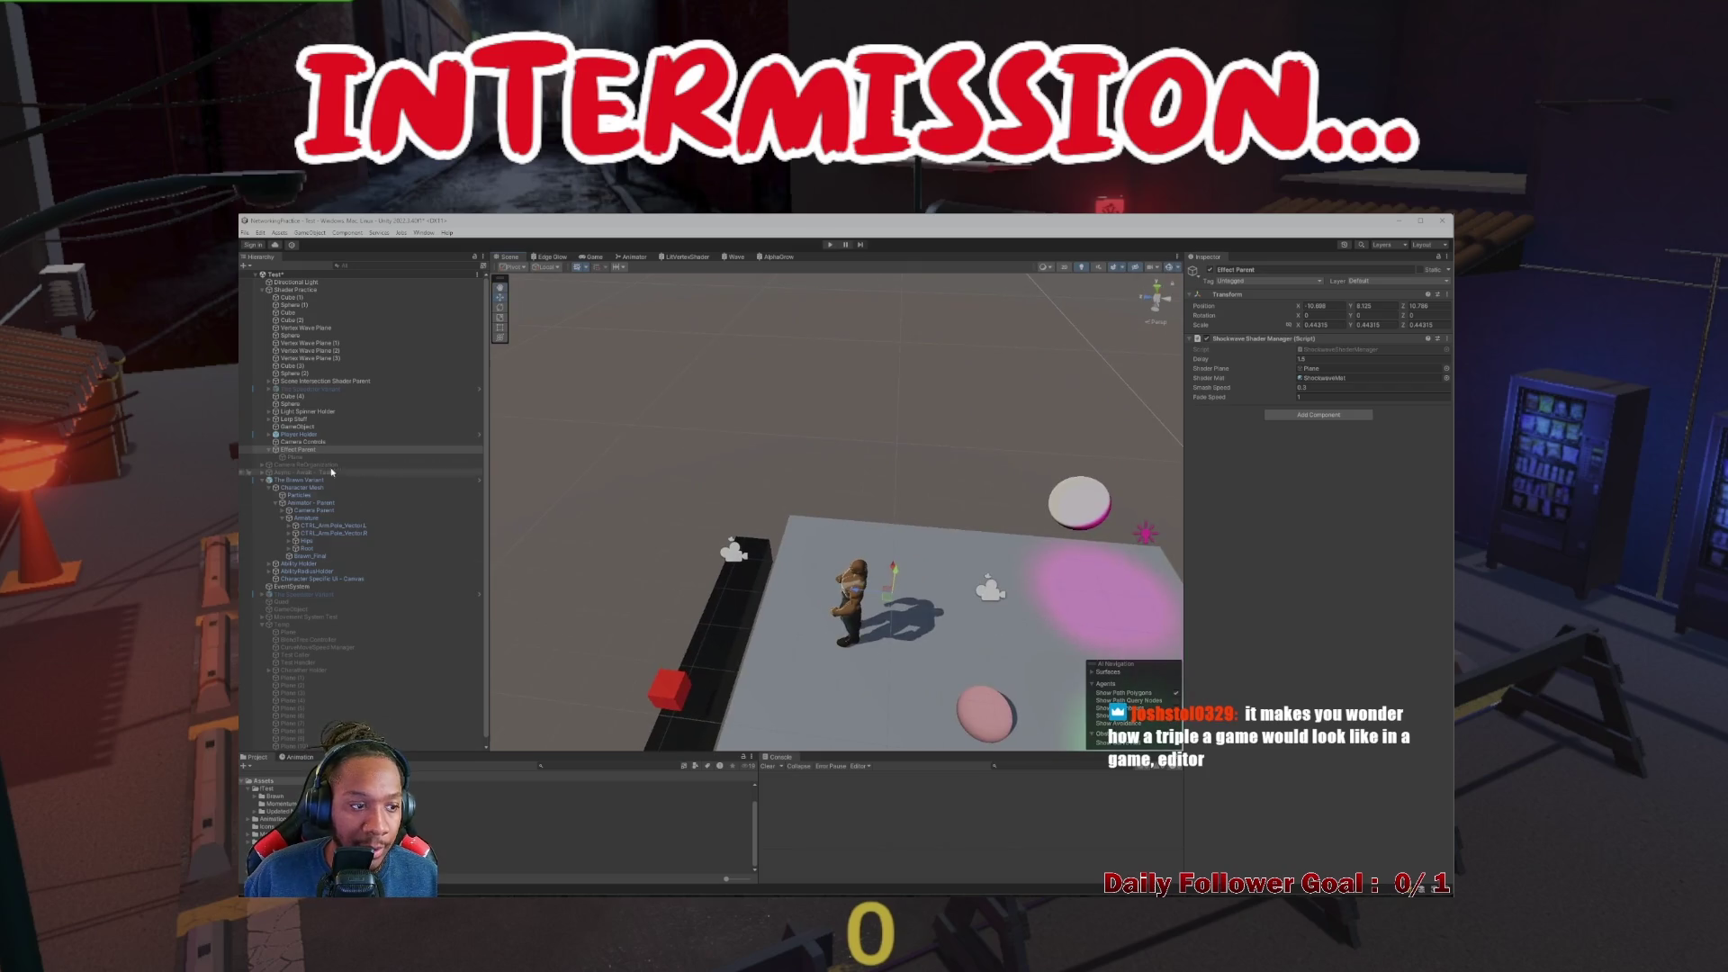
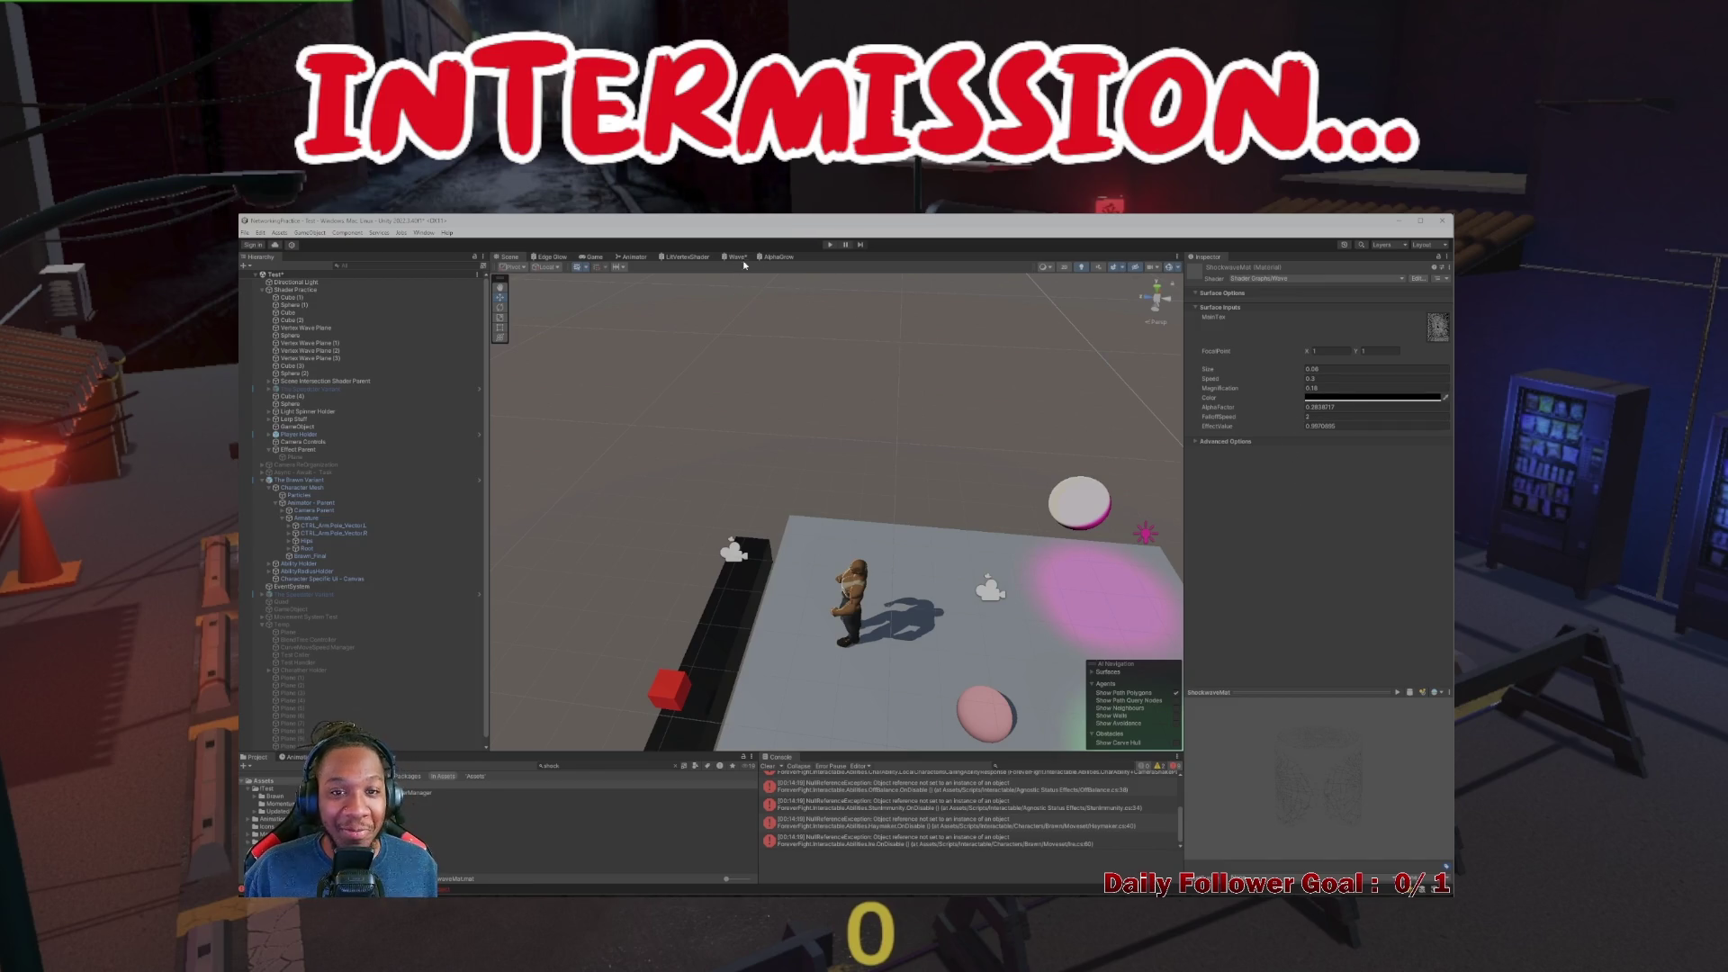
# Bring up ShockwaveShaderManager.cs in Visual Studio, leaving the Unity editor behind
pyautogui.hotkey('alt', 'Tab')
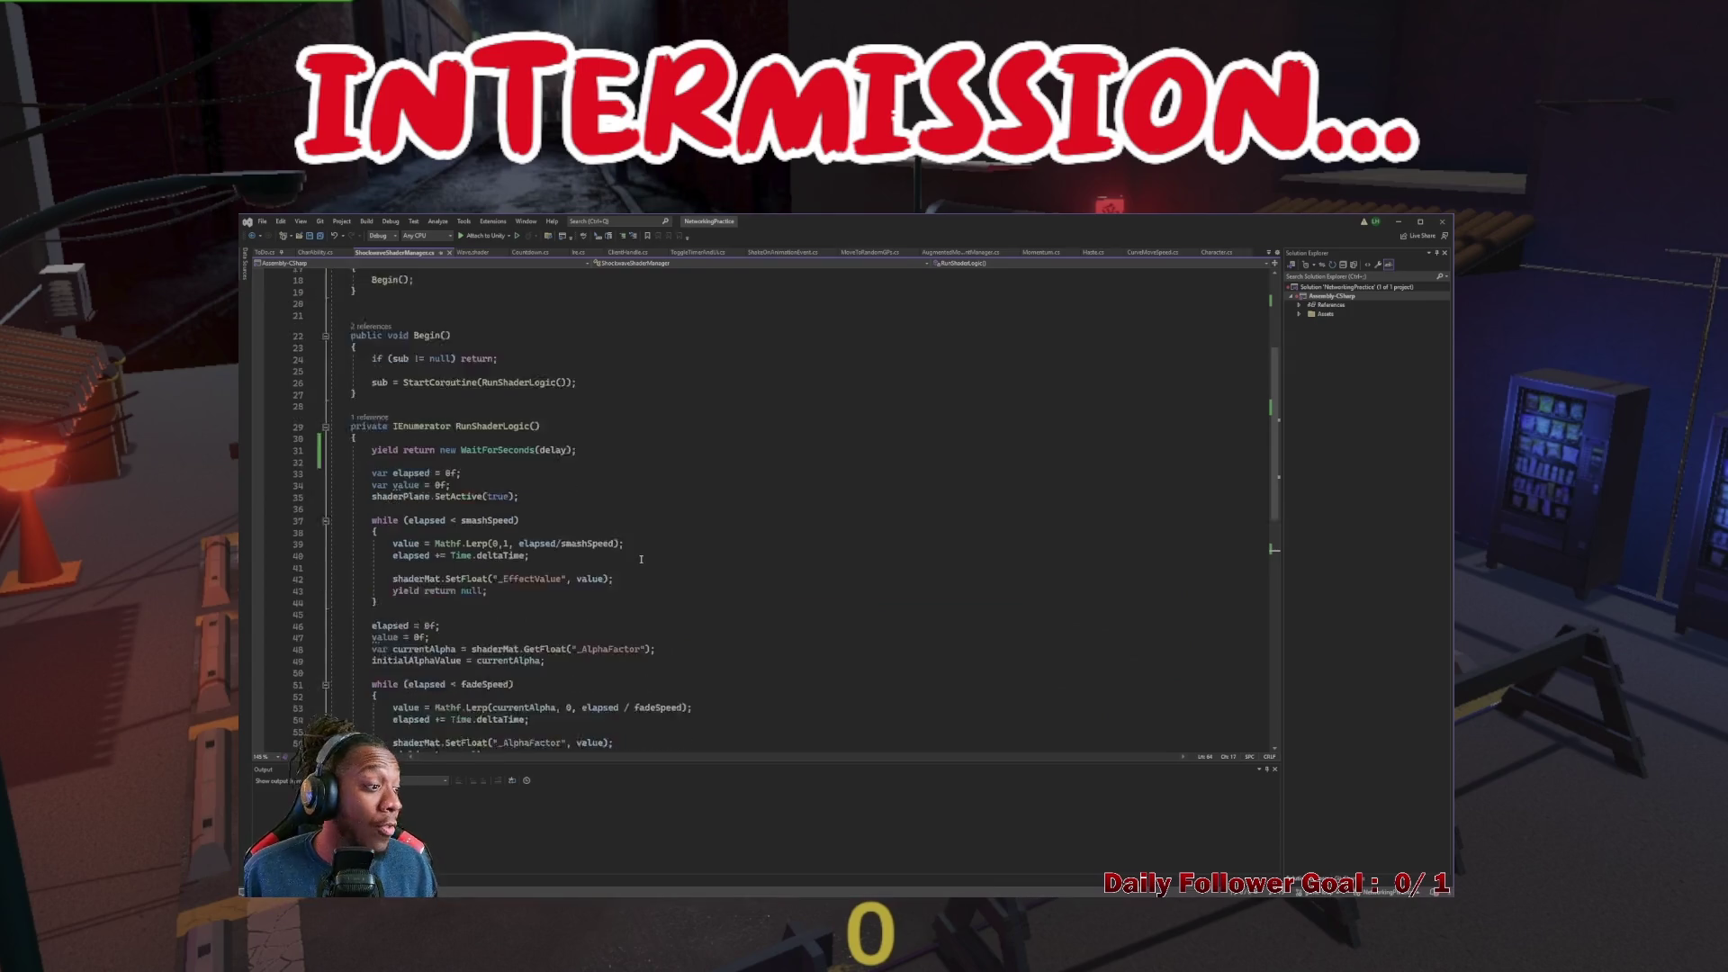
# Begin typing an OnDisable method below the coroutine's Begin call, then erase it
pyautogui.scroll(-9, 641, 558)
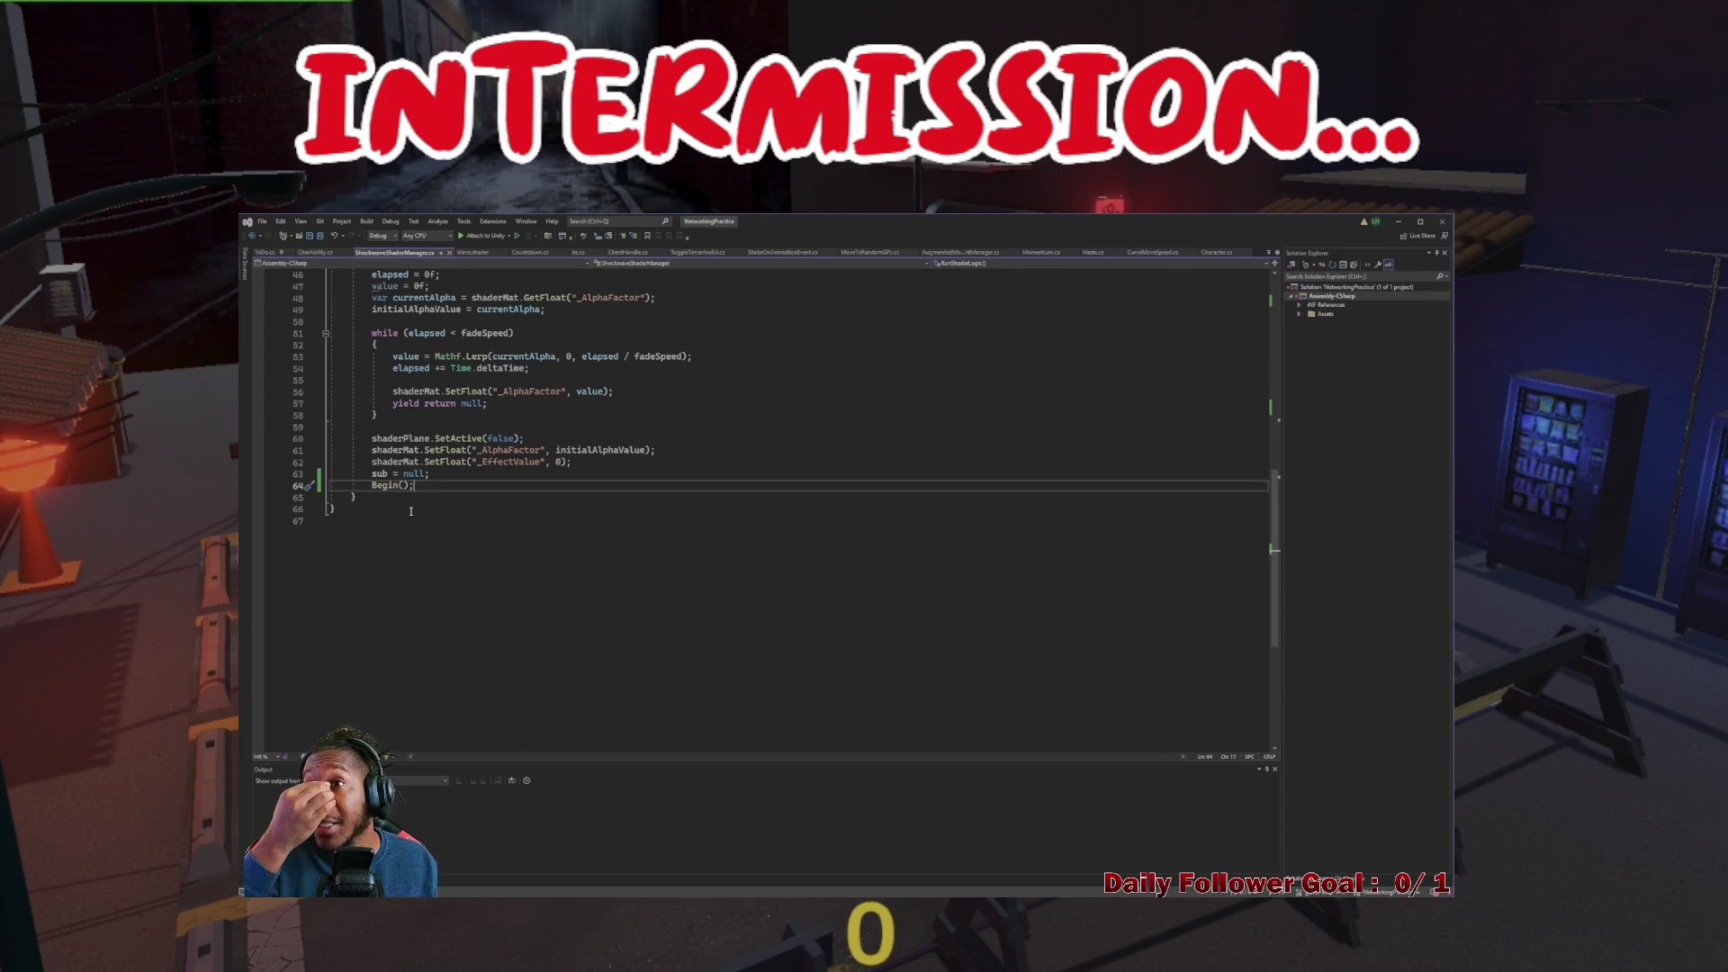
pyautogui.click(429, 520)
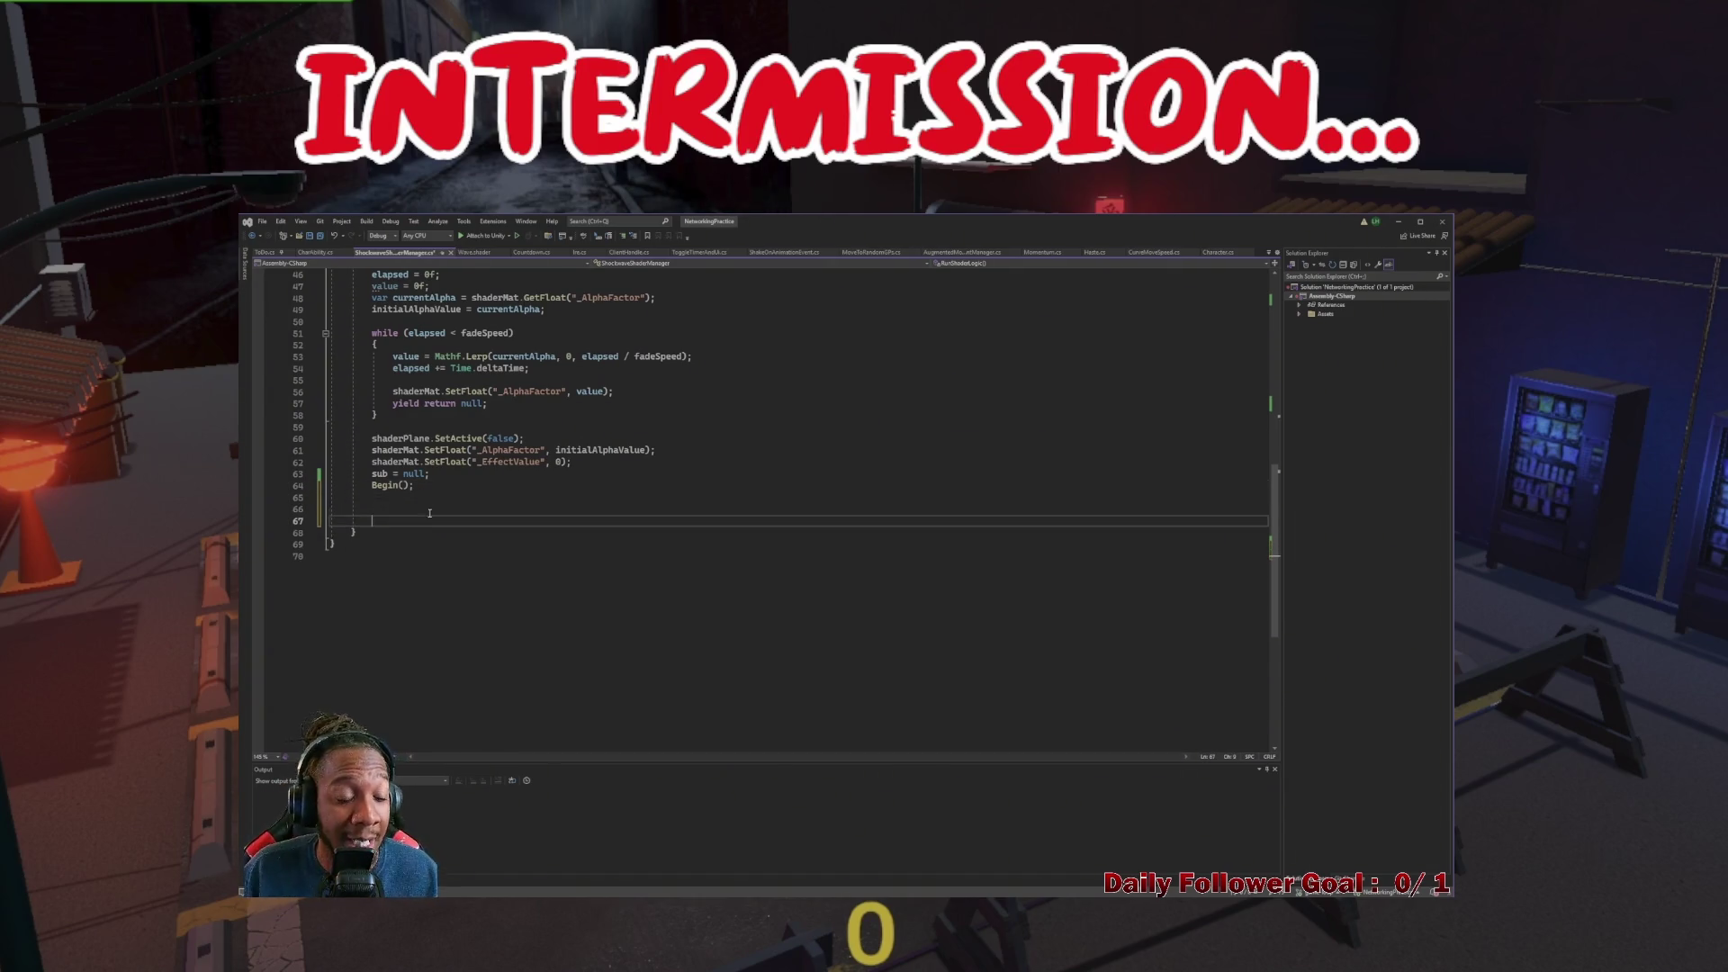
pyautogui.scroll(10, 441, 506)
pyautogui.scroll(-8, 446, 510)
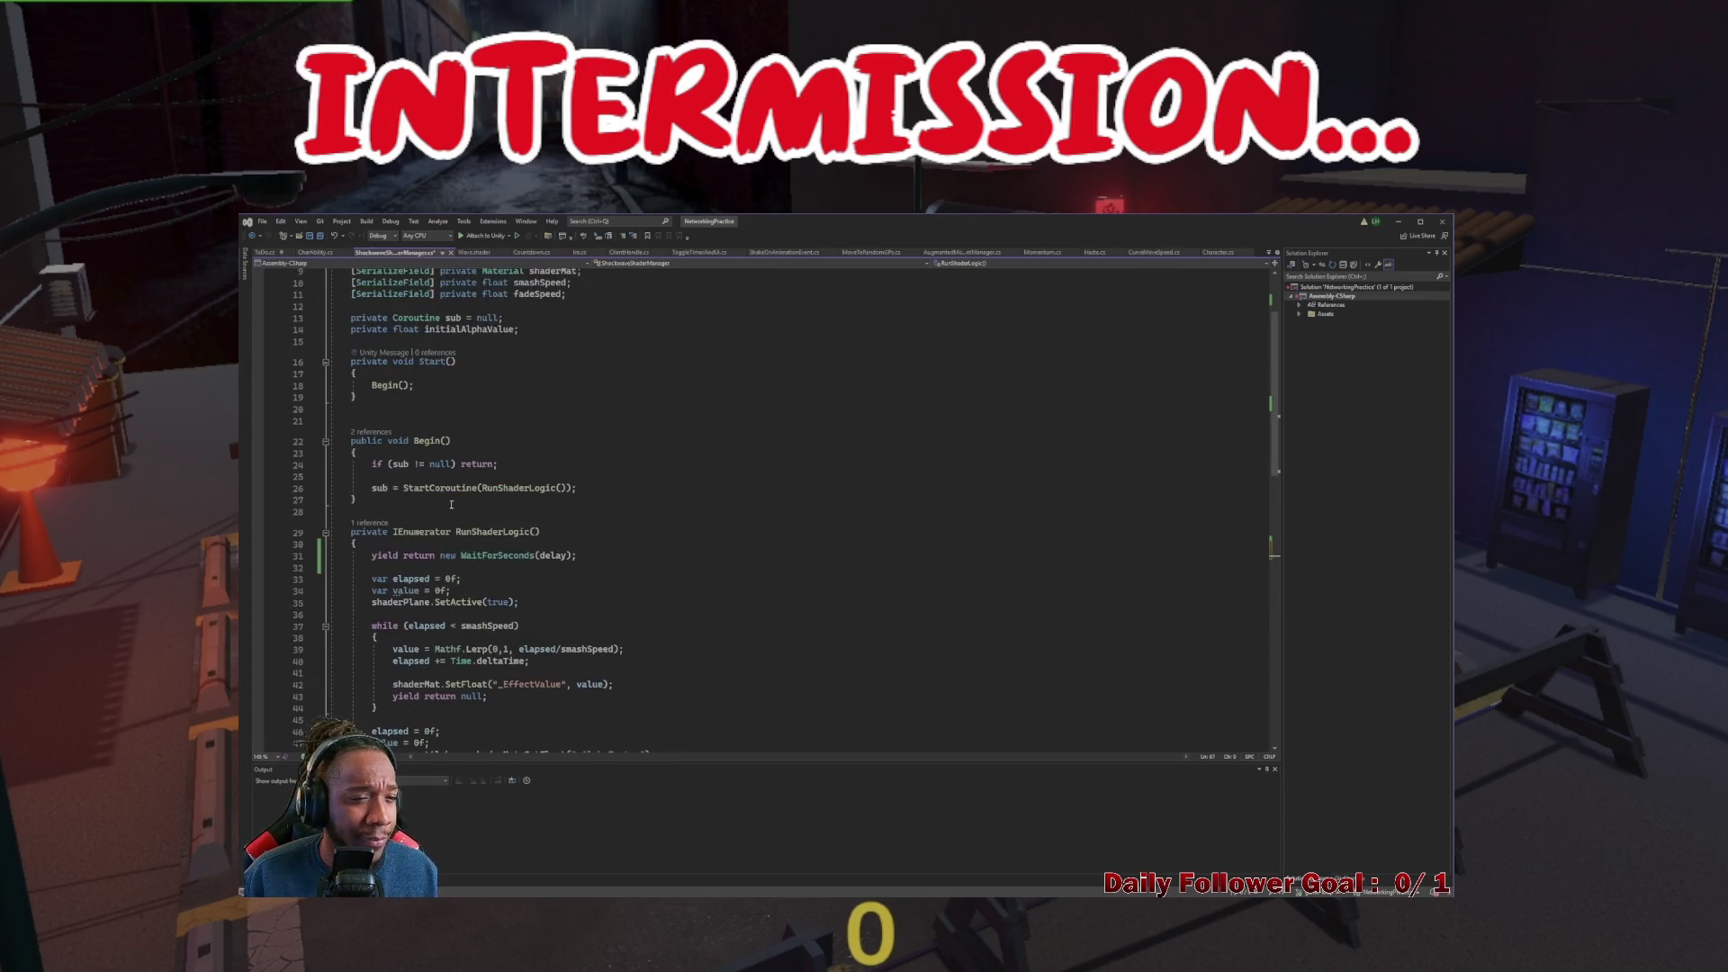
pyautogui.write('ondis')
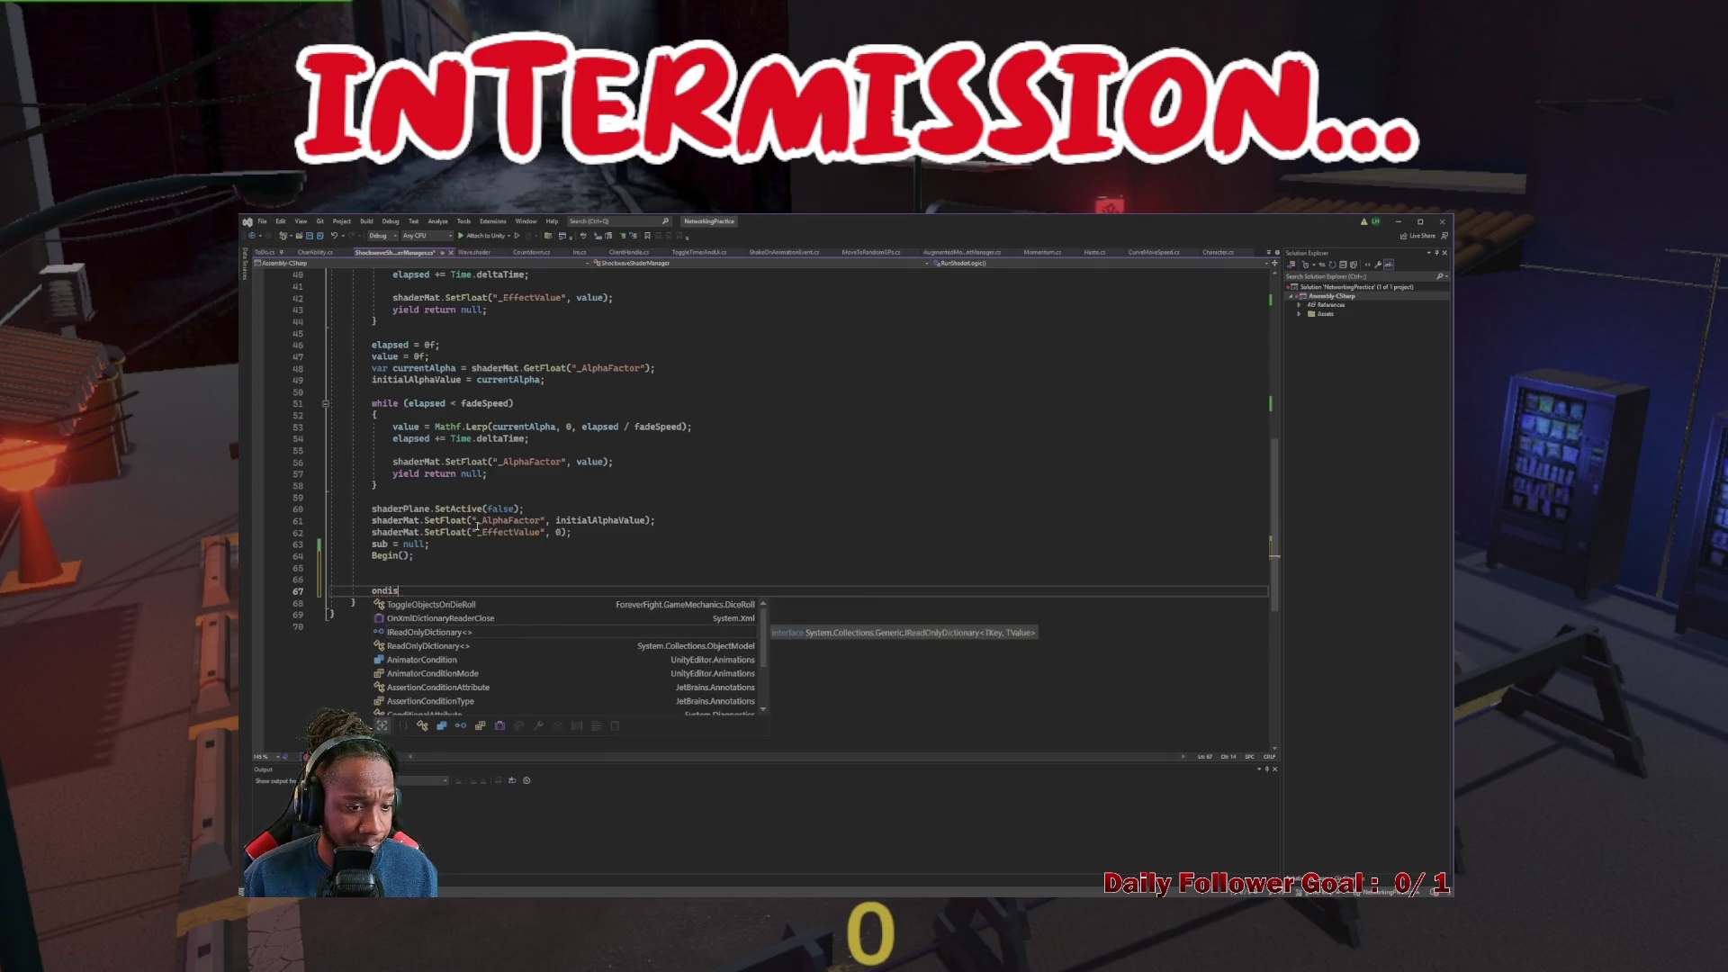
pyautogui.press('BackSpace')
pyautogui.press('BackSpace')
pyautogui.press('BackSpace')
pyautogui.write('in')
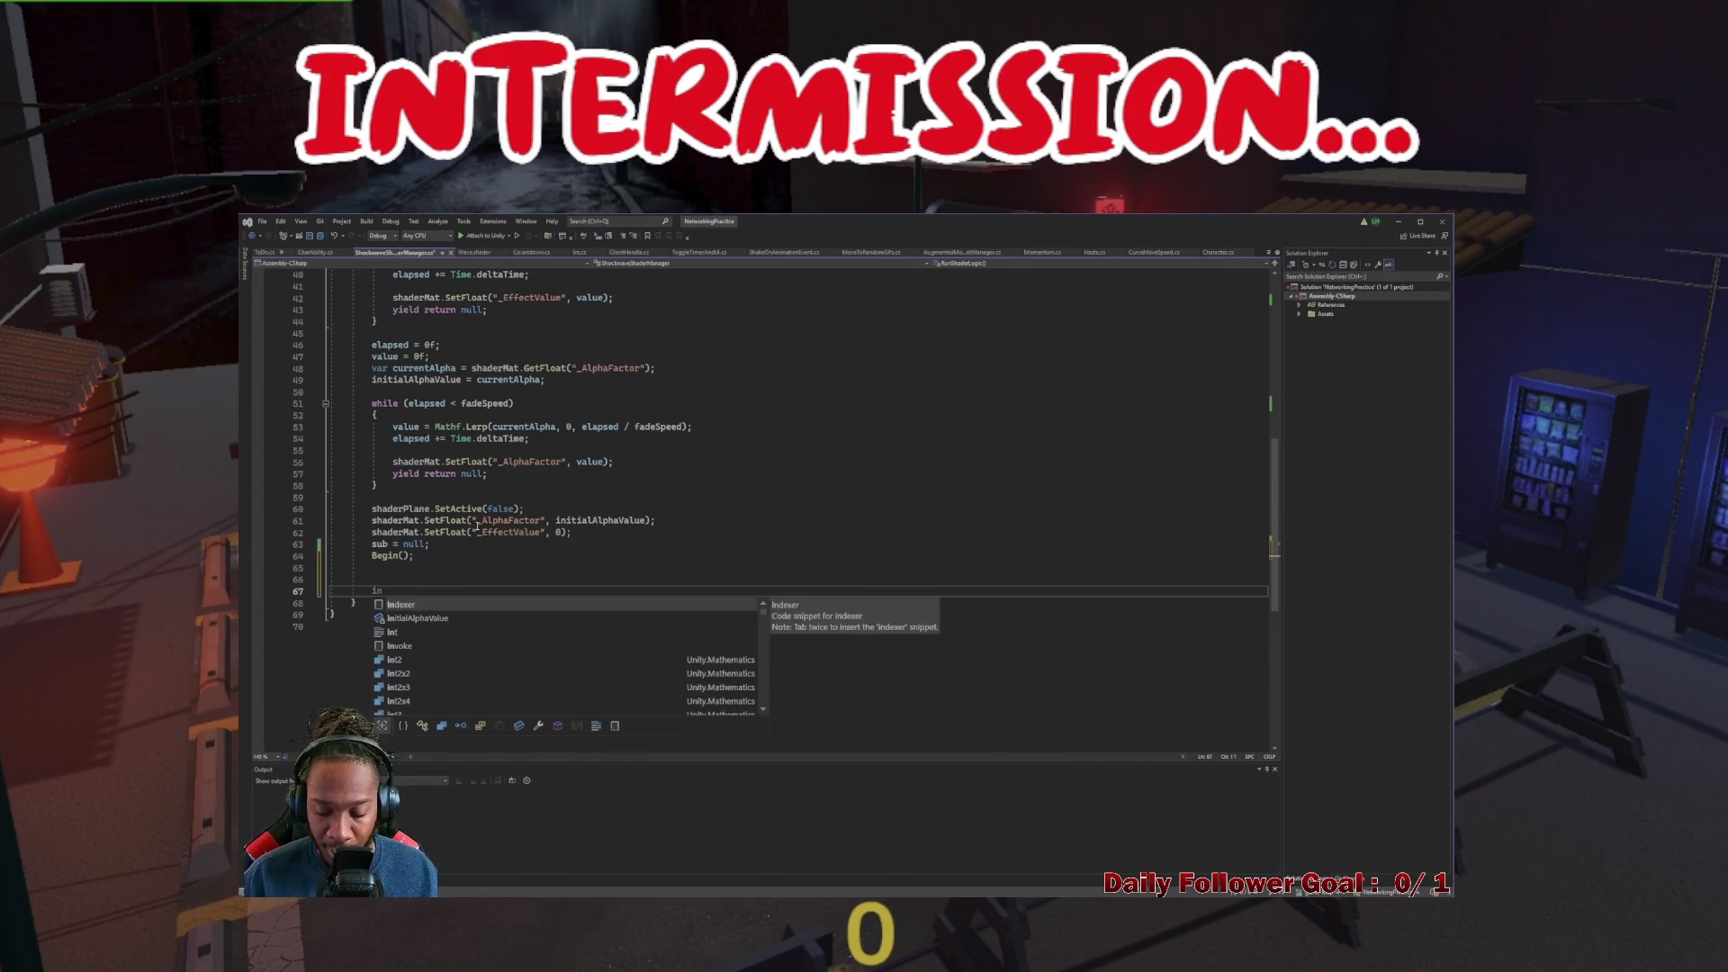
pyautogui.press('BackSpace')
# Insert blank lines directly below the Start() method
pyautogui.scroll(3, 399, 582)
pyautogui.scroll(10, 399, 582)
pyautogui.click(363, 518)
pyautogui.press('Return')
pyautogui.press('Return')
pyautogui.press('Return')
pyautogui.click(364, 518)
pyautogui.press('Return')
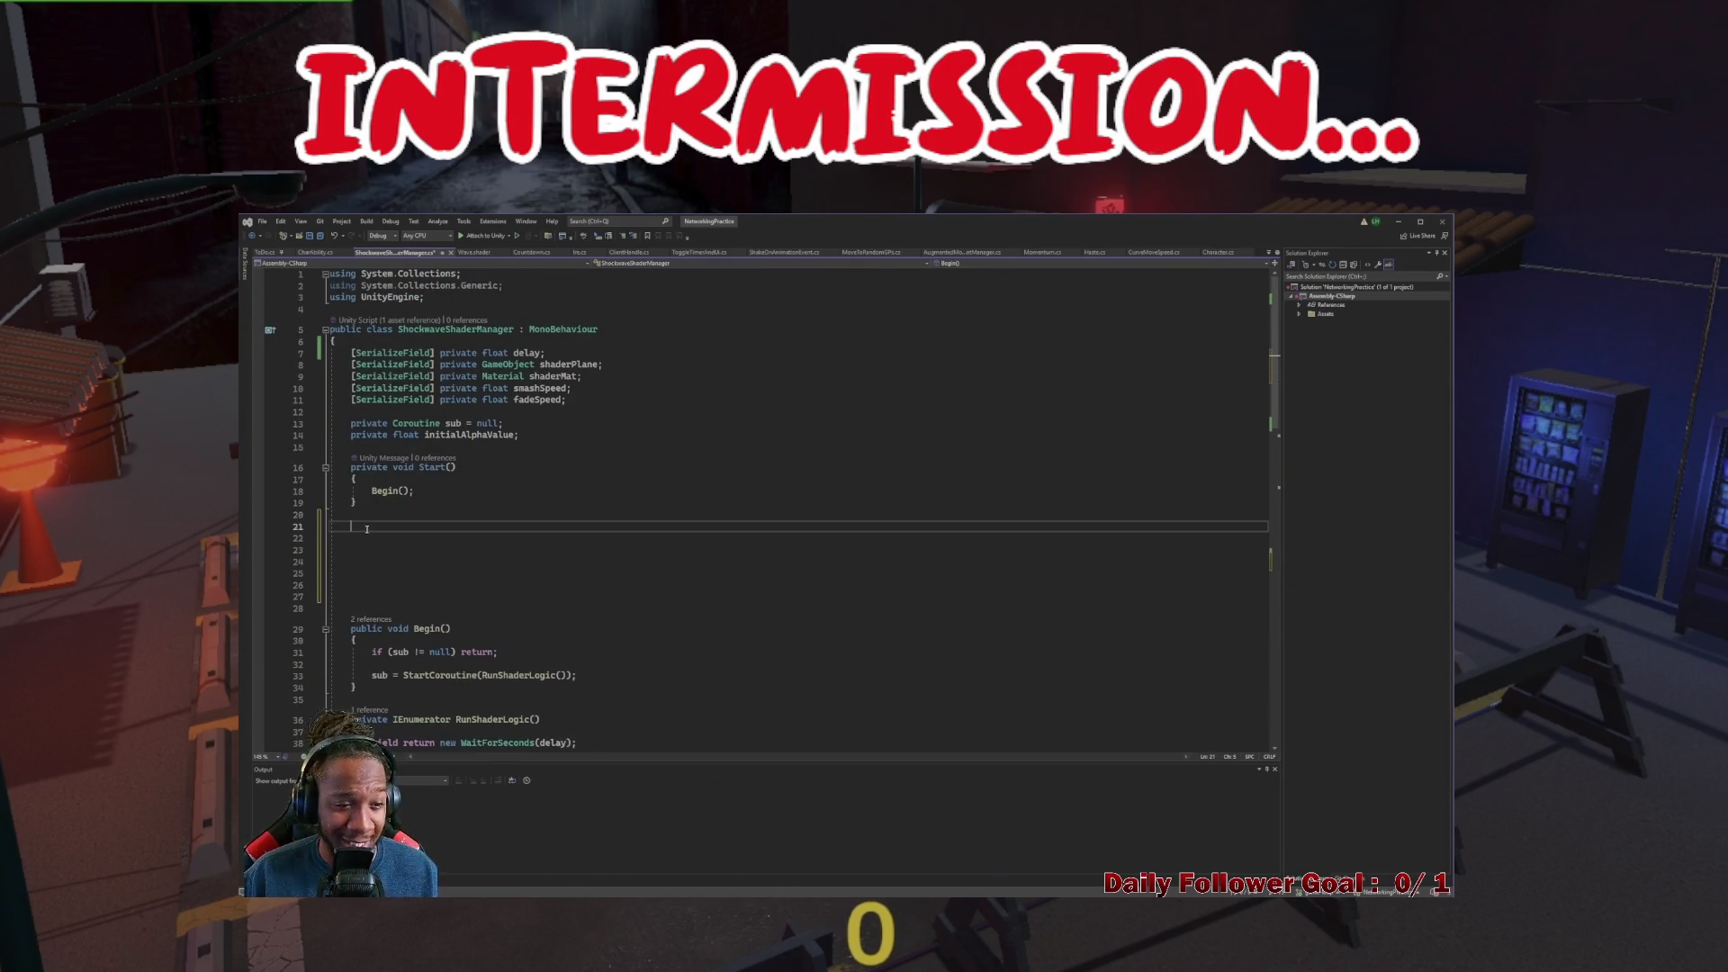
# Add empty private void OnEnable() and OnDisable() method stubs below Start()
pyautogui.write('priva')
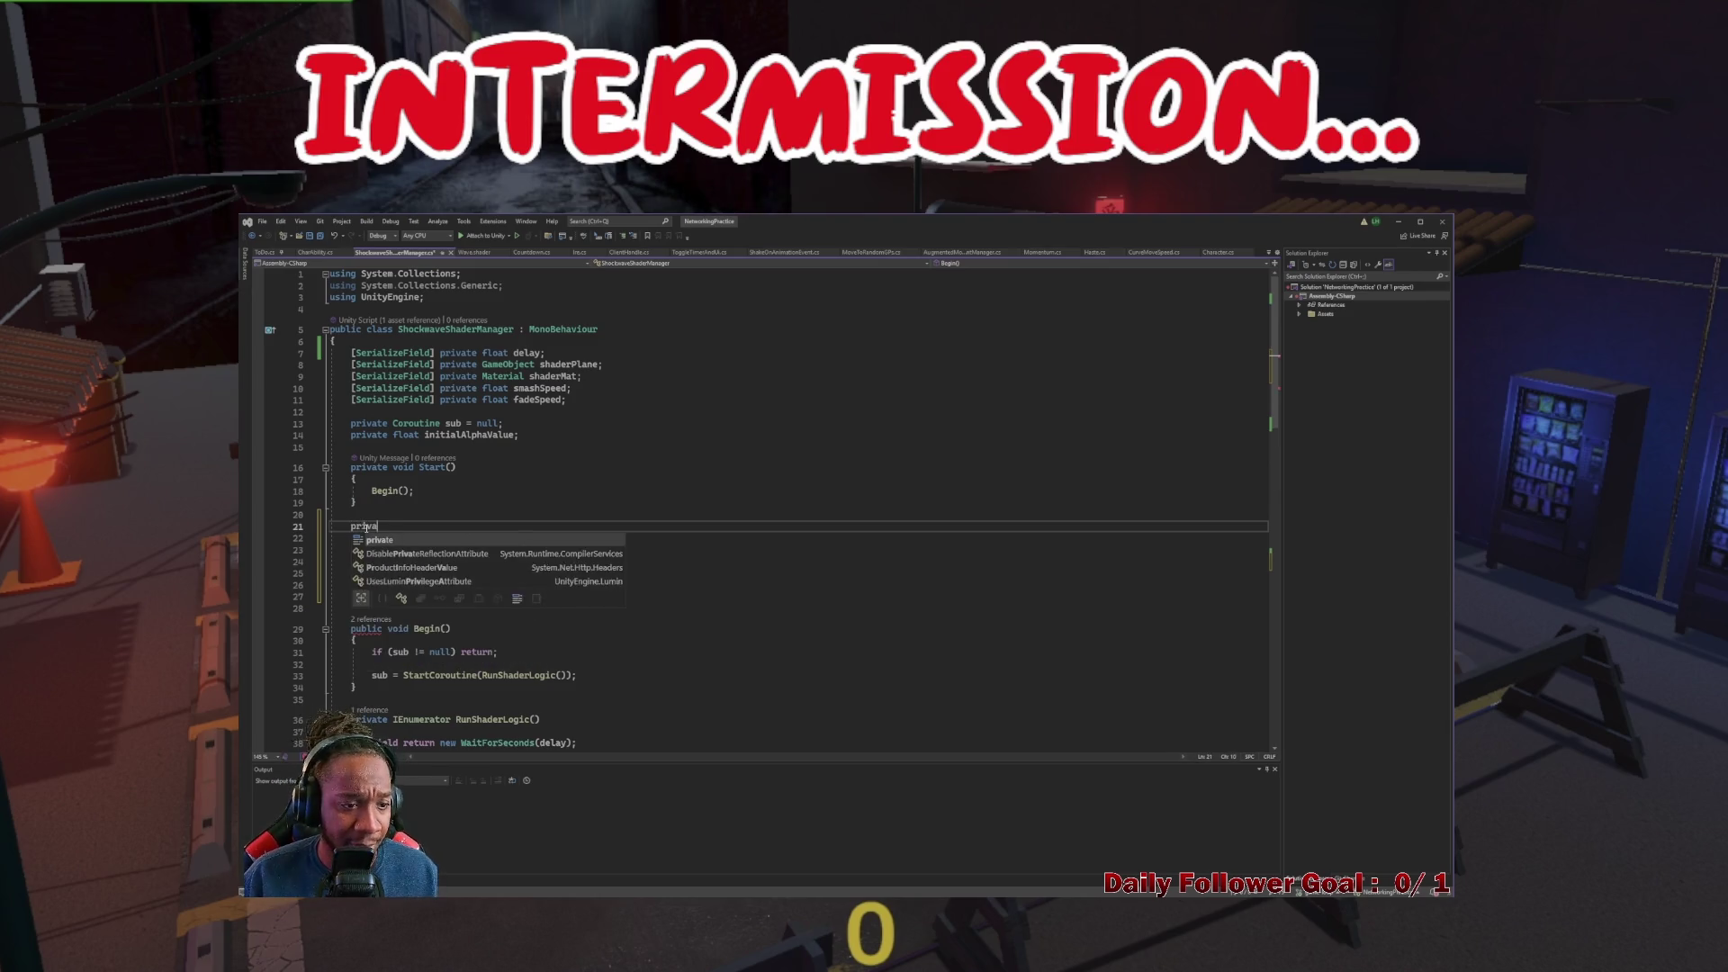
pyautogui.write('te void OnEn')
pyautogui.press('Tab')
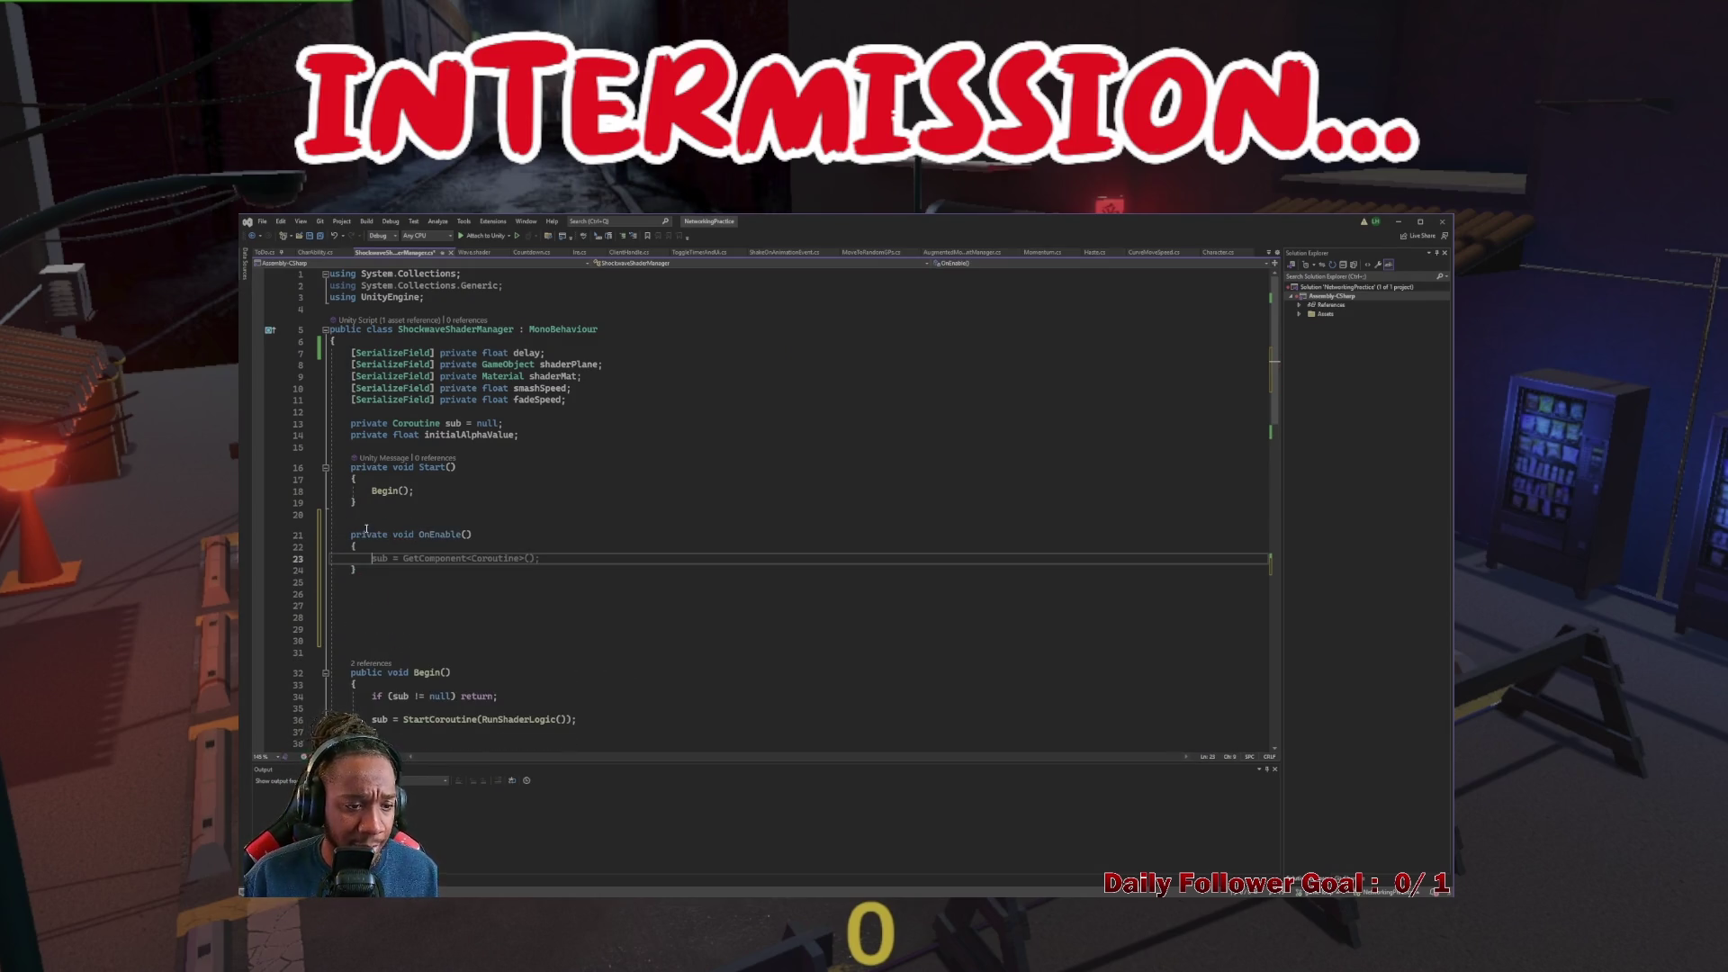
pyautogui.click(357, 594)
pyautogui.write('private ')
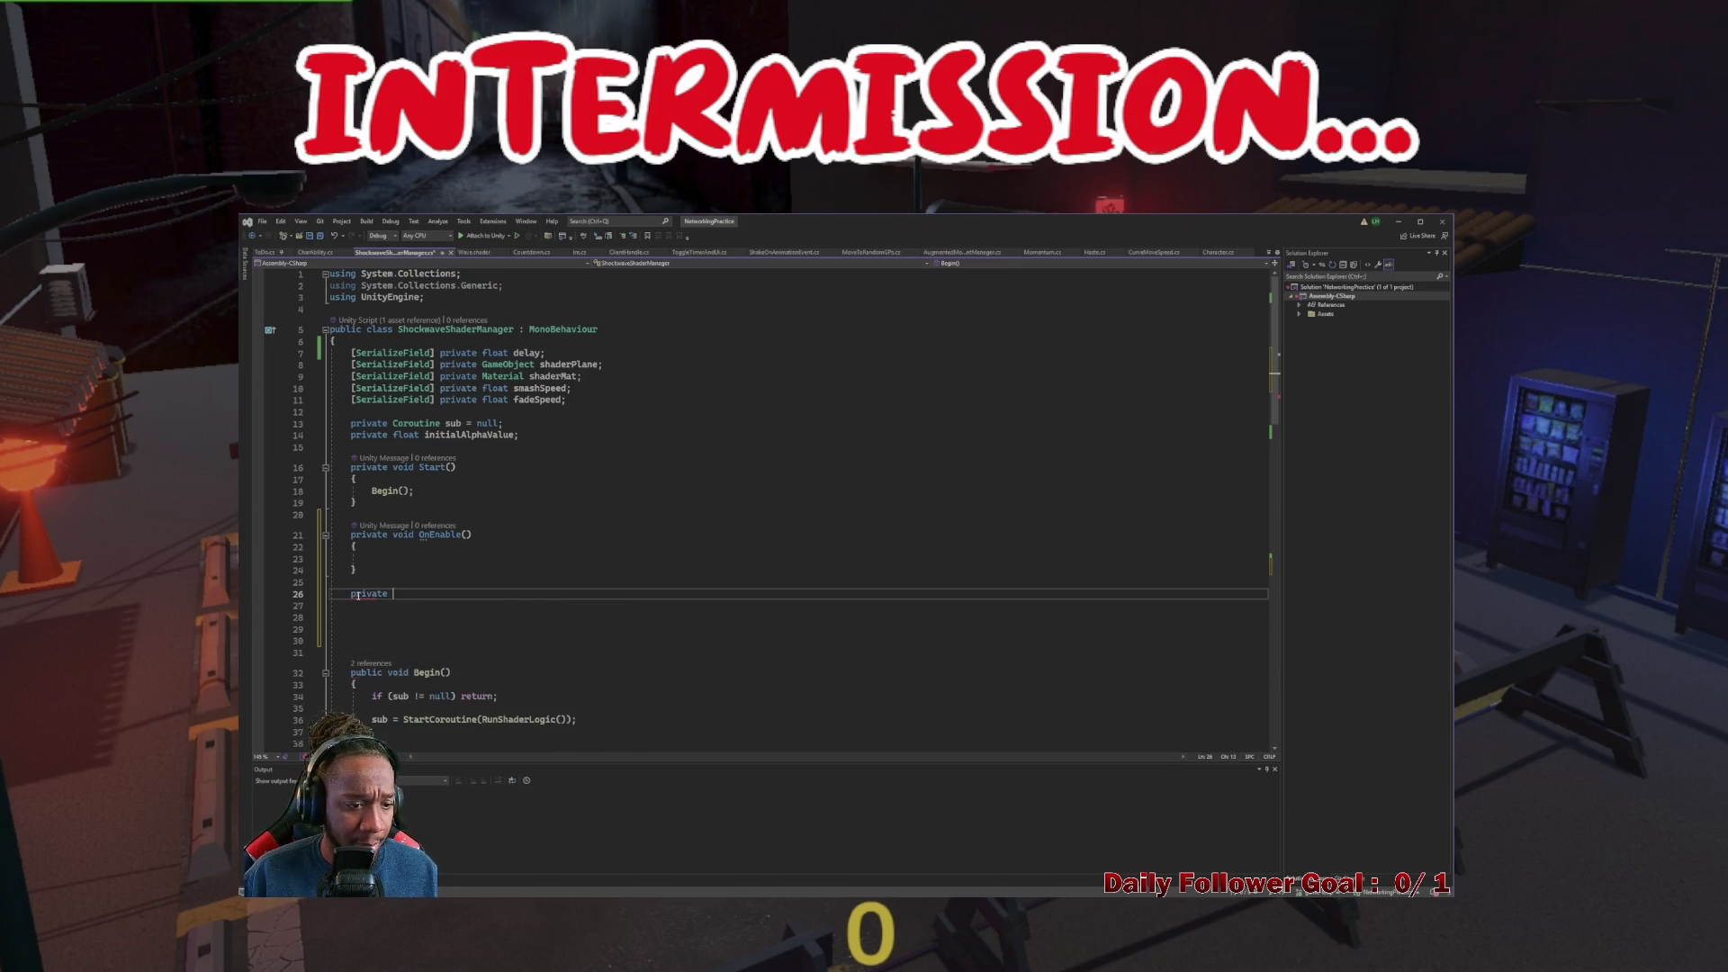
pyautogui.write('void OnD')
pyautogui.press('Tab')
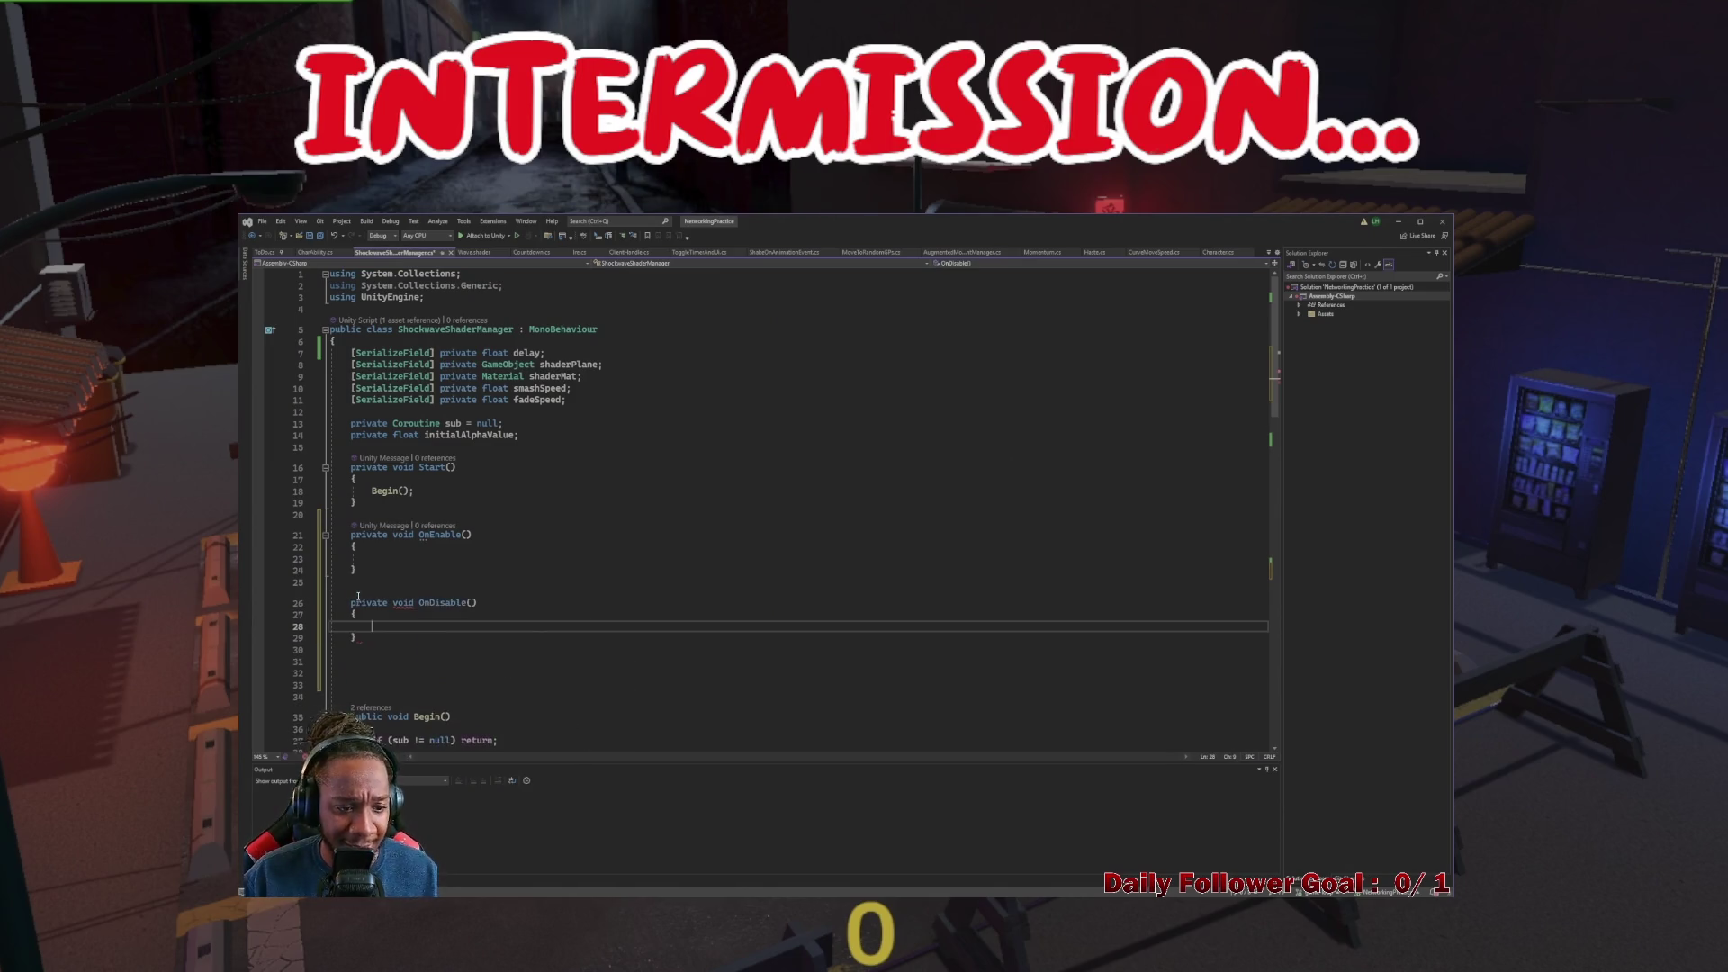
# Review the coroutine's currentAlpha assignment and open a blank line under the field declarations
pyautogui.scroll(-1, 365, 576)
pyautogui.scroll(-12, 366, 559)
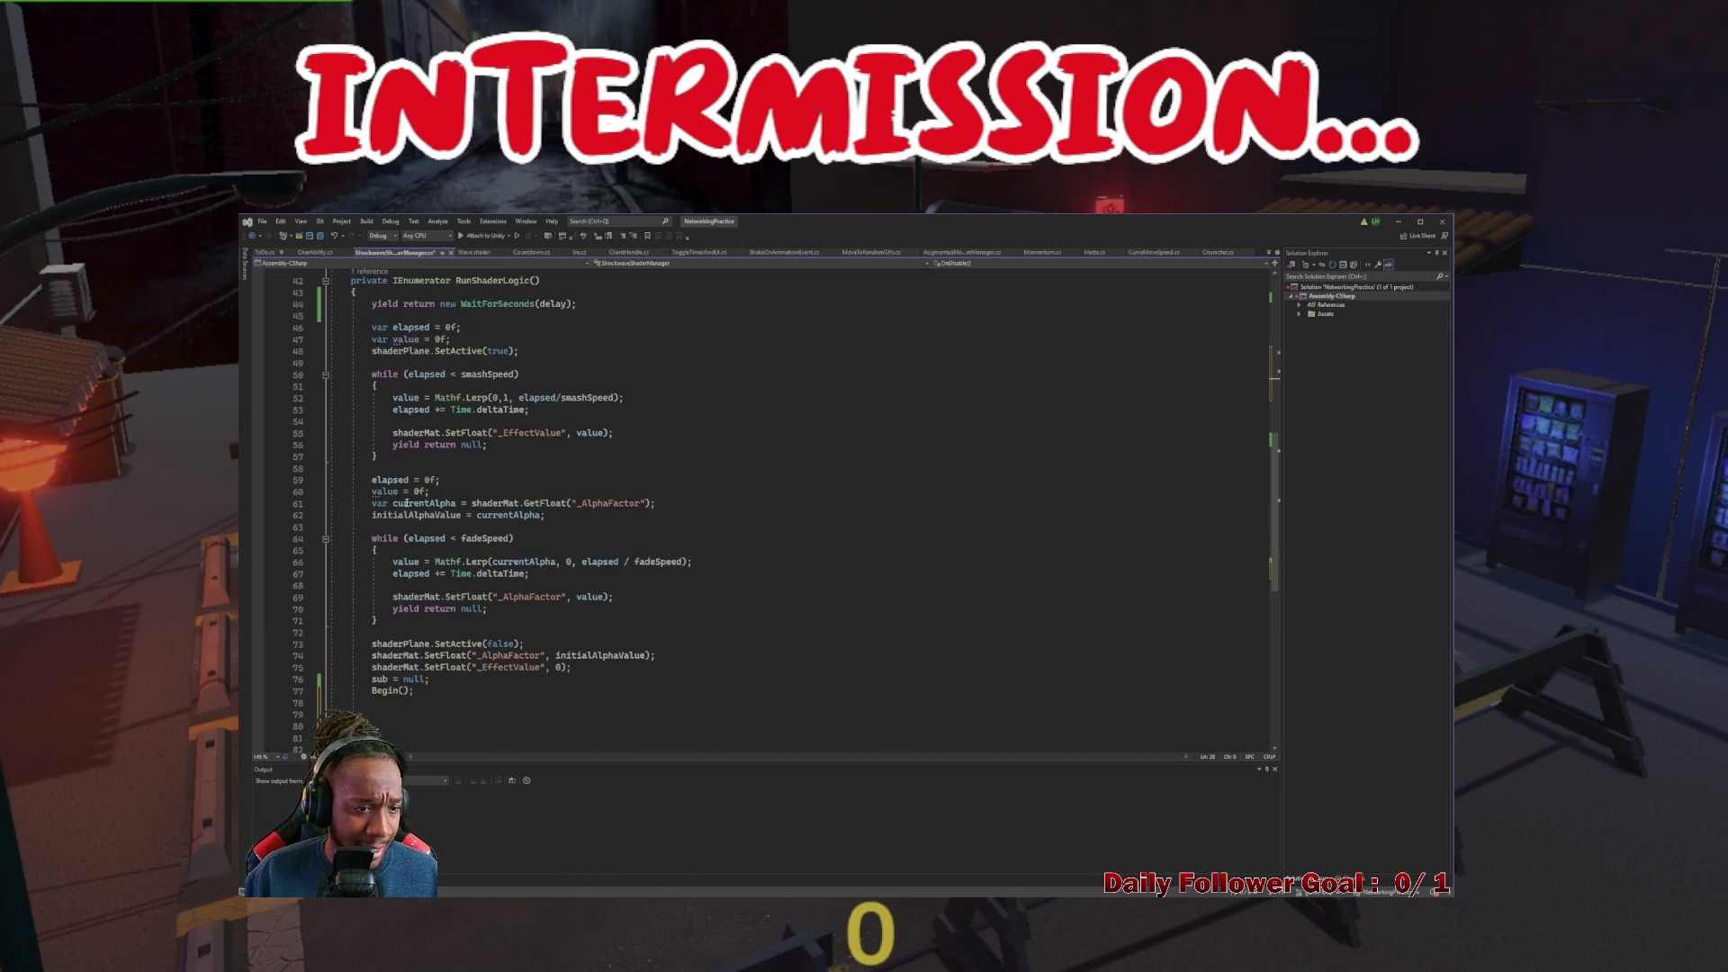
pyautogui.scroll(14, 407, 504)
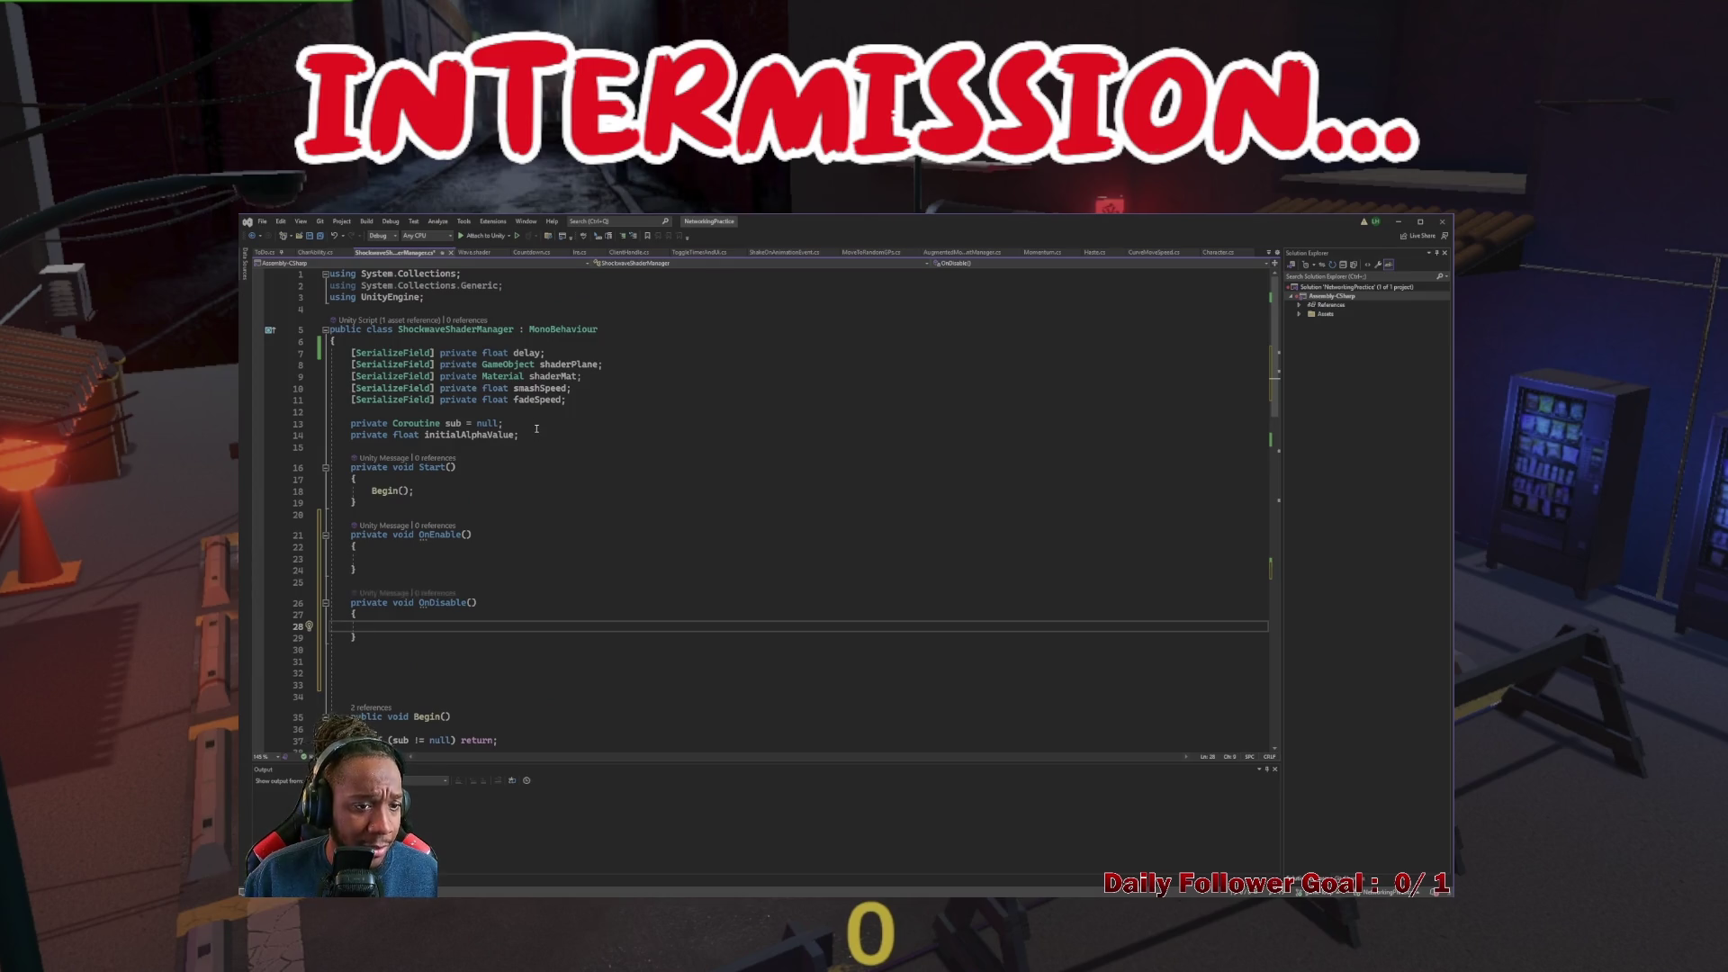
pyautogui.scroll(-14, 400, 477)
pyautogui.moveTo(393, 469); pyautogui.dragTo(732, 469)
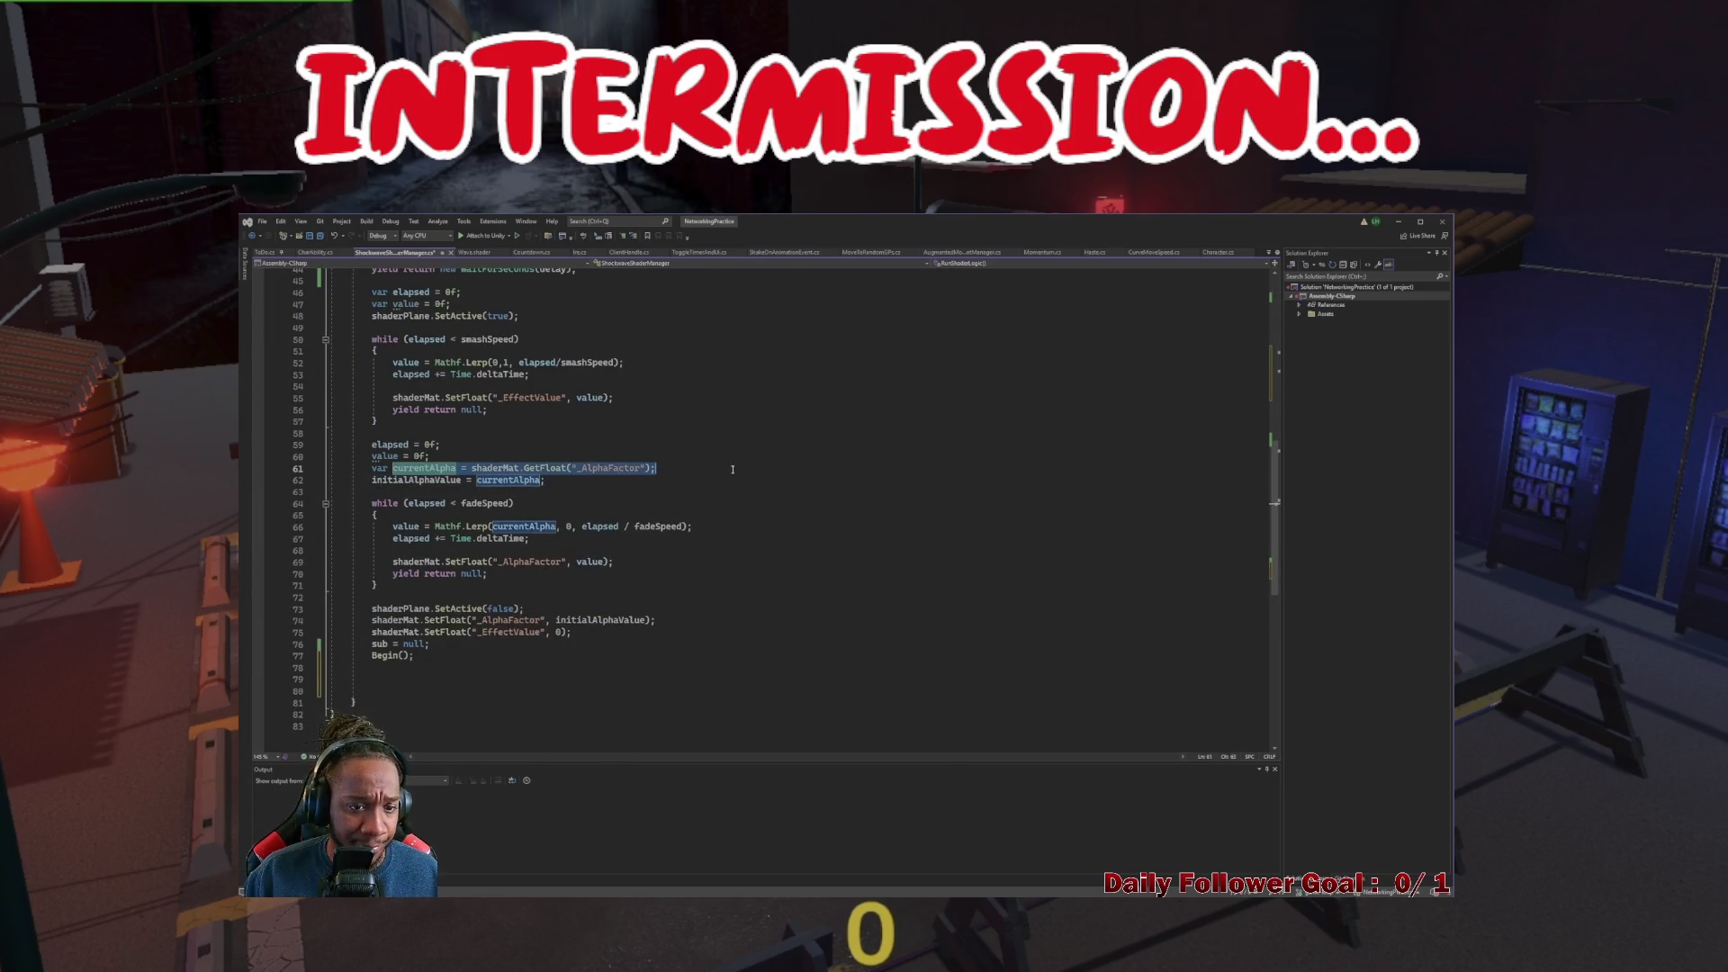
pyautogui.scroll(15, 393, 418)
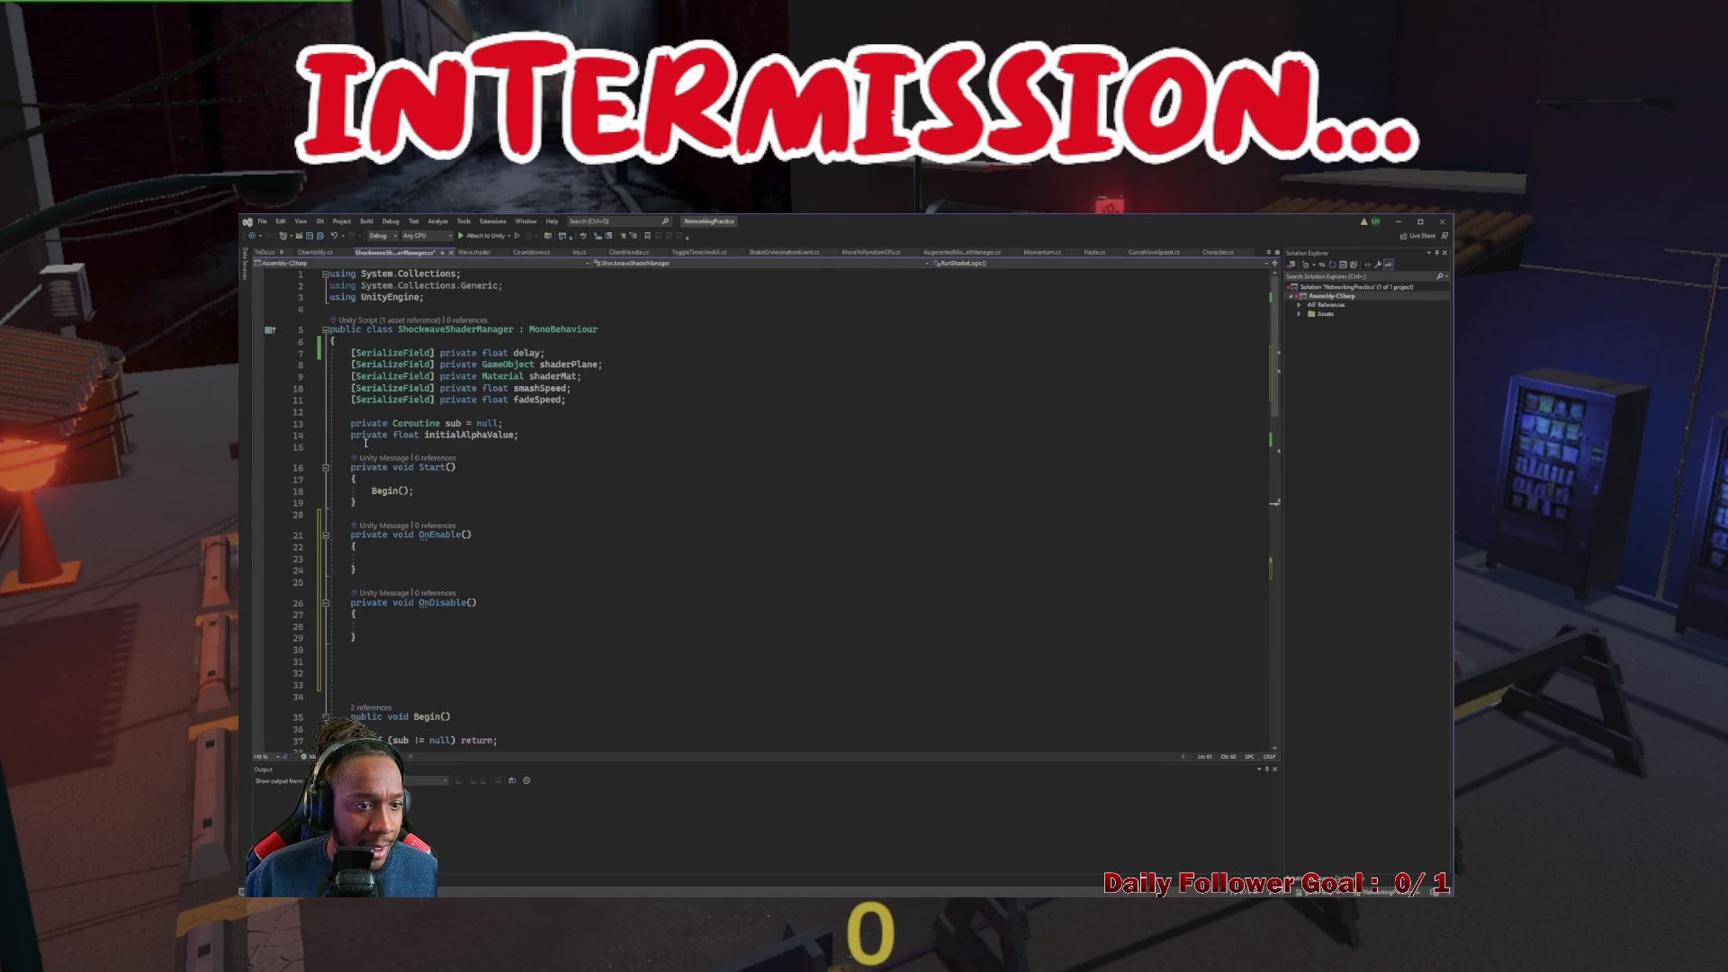
pyautogui.click(365, 443)
pyautogui.press('Return')
pyautogui.press('Return')
pyautogui.press('Return')
# Declare a private float currentAlpha field, without the GetFloat initializer
pyautogui.click(363, 447)
pyautogui.write('private ')
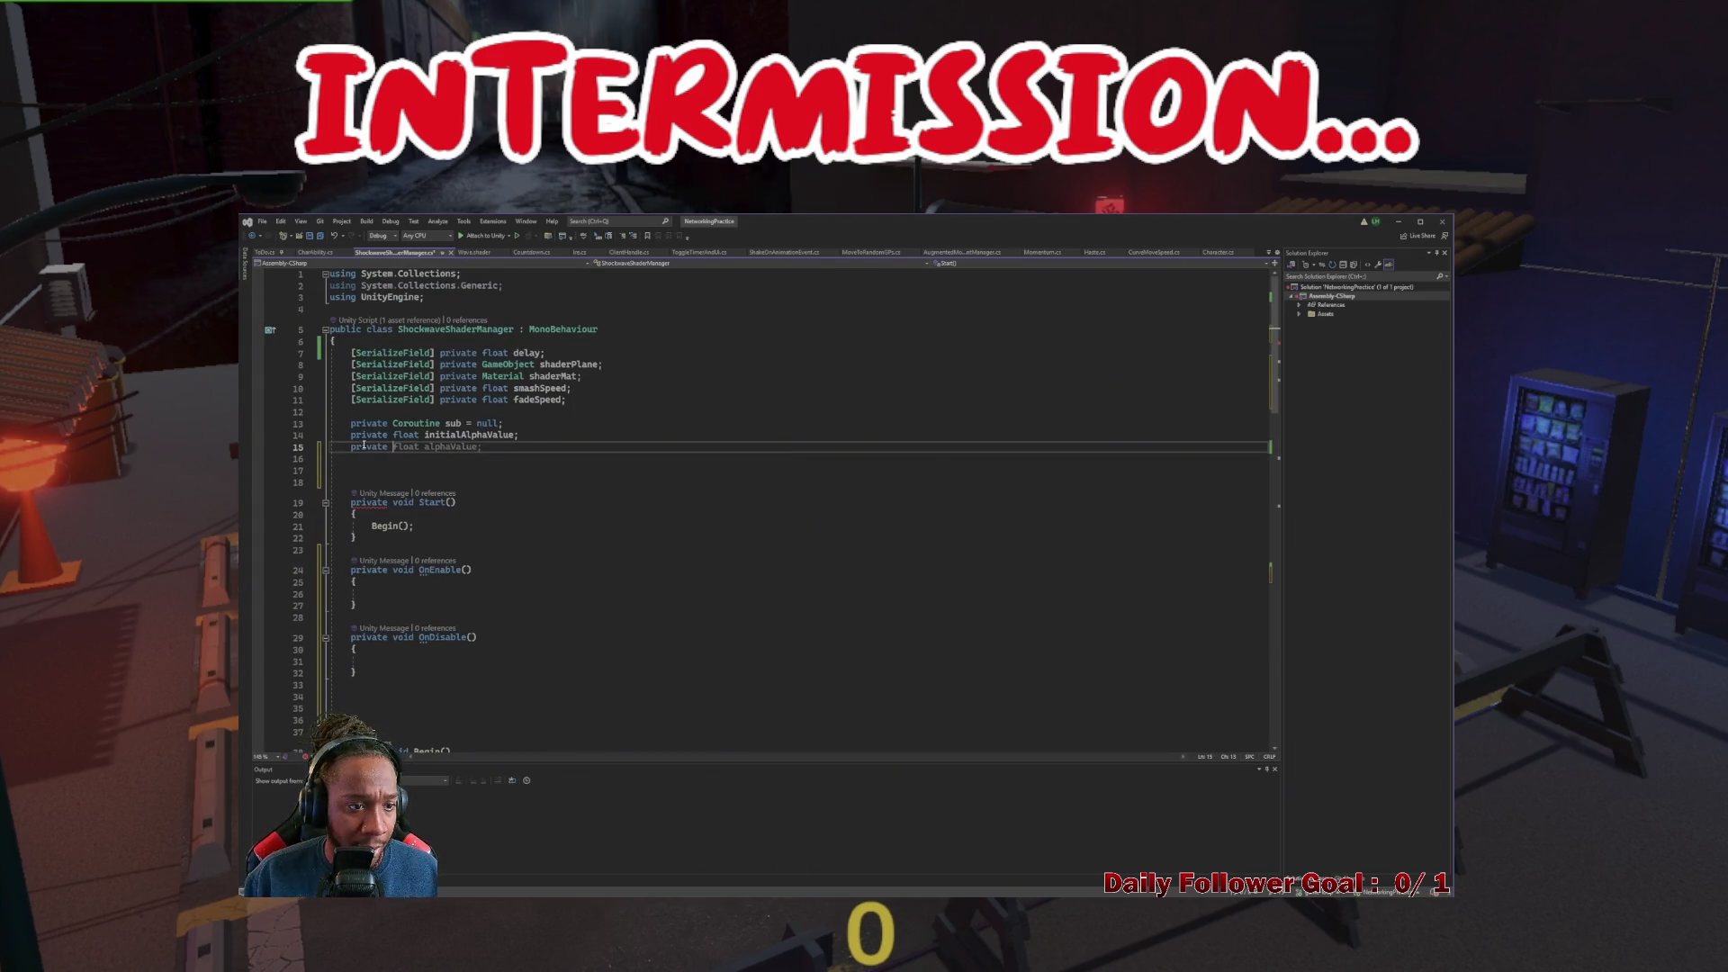
pyautogui.write('float currrentA')
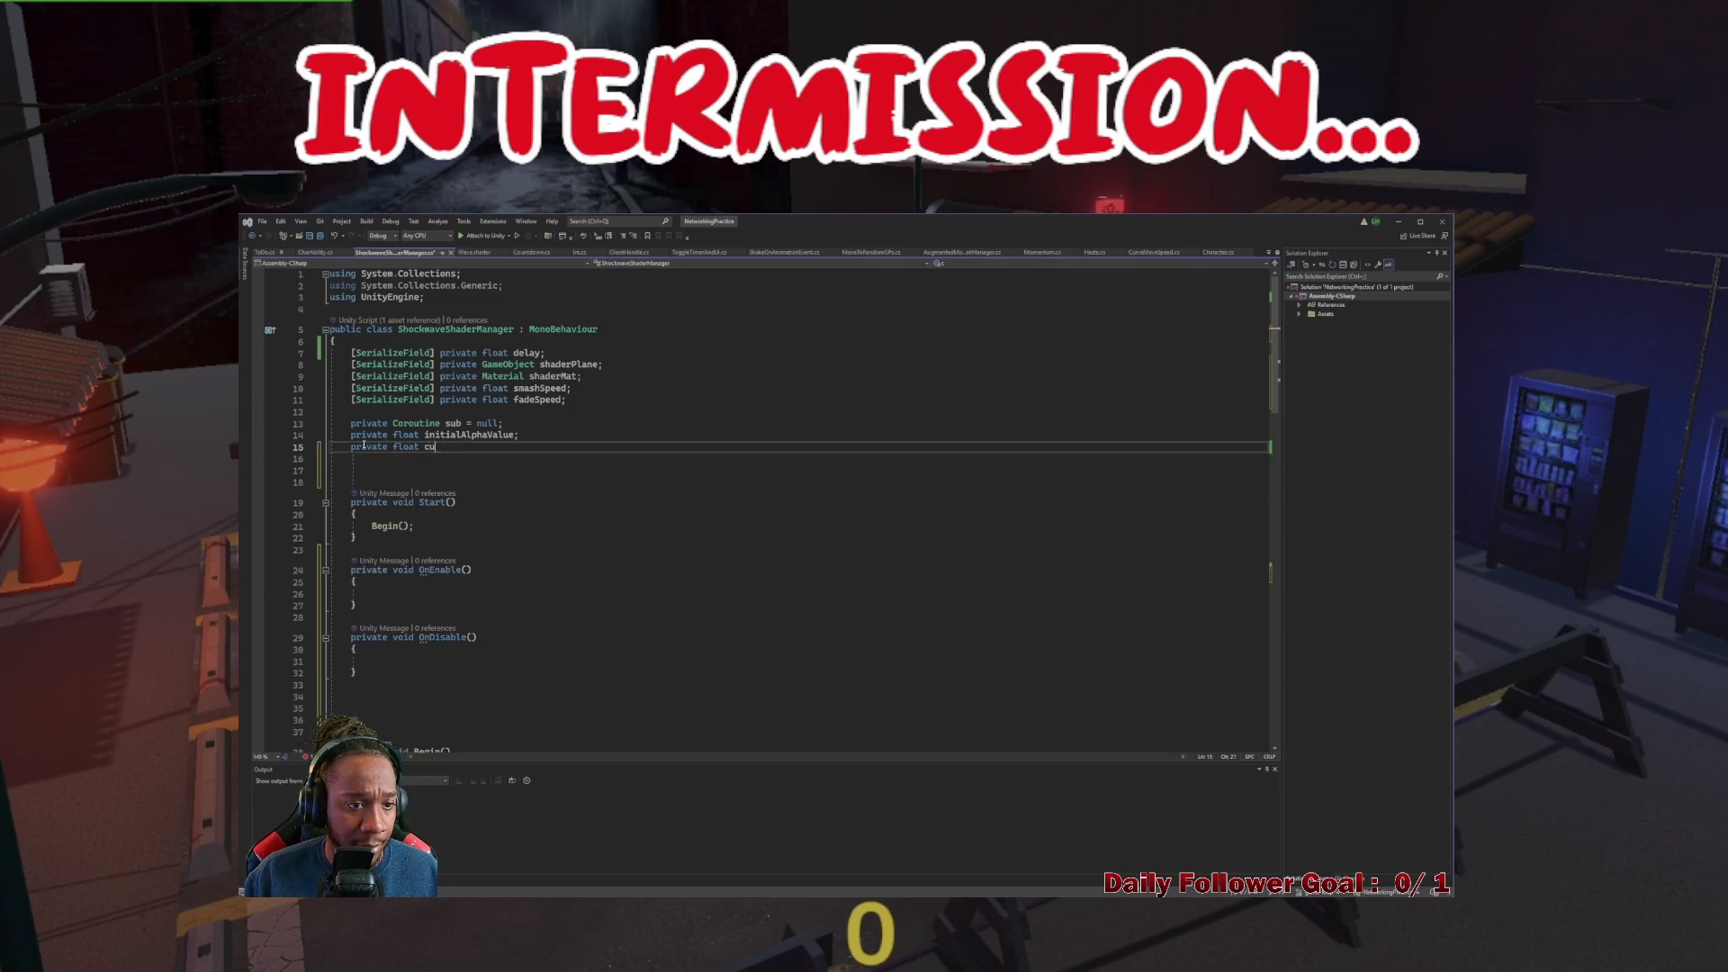
pyautogui.press('BackSpace')
pyautogui.press('BackSpace')
pyautogui.press('BackSpace')
pyautogui.write('currentAlpha = shaderMat.GetFloat("_AlphaFactor");')
pyautogui.moveTo(496, 447); pyautogui.dragTo(695, 451)
pyautogui.hotkey('ctrl', 'c')
pyautogui.press('BackSpace')
# Make OnEnable() set currentAlpha = shaderMat.GetFloat("_AlphaFactor");
pyautogui.click(378, 593)
pyautogui.hotkey('ctrl', 'v')
pyautogui.click(441, 438)
pyautogui.doubleClick(443, 447)
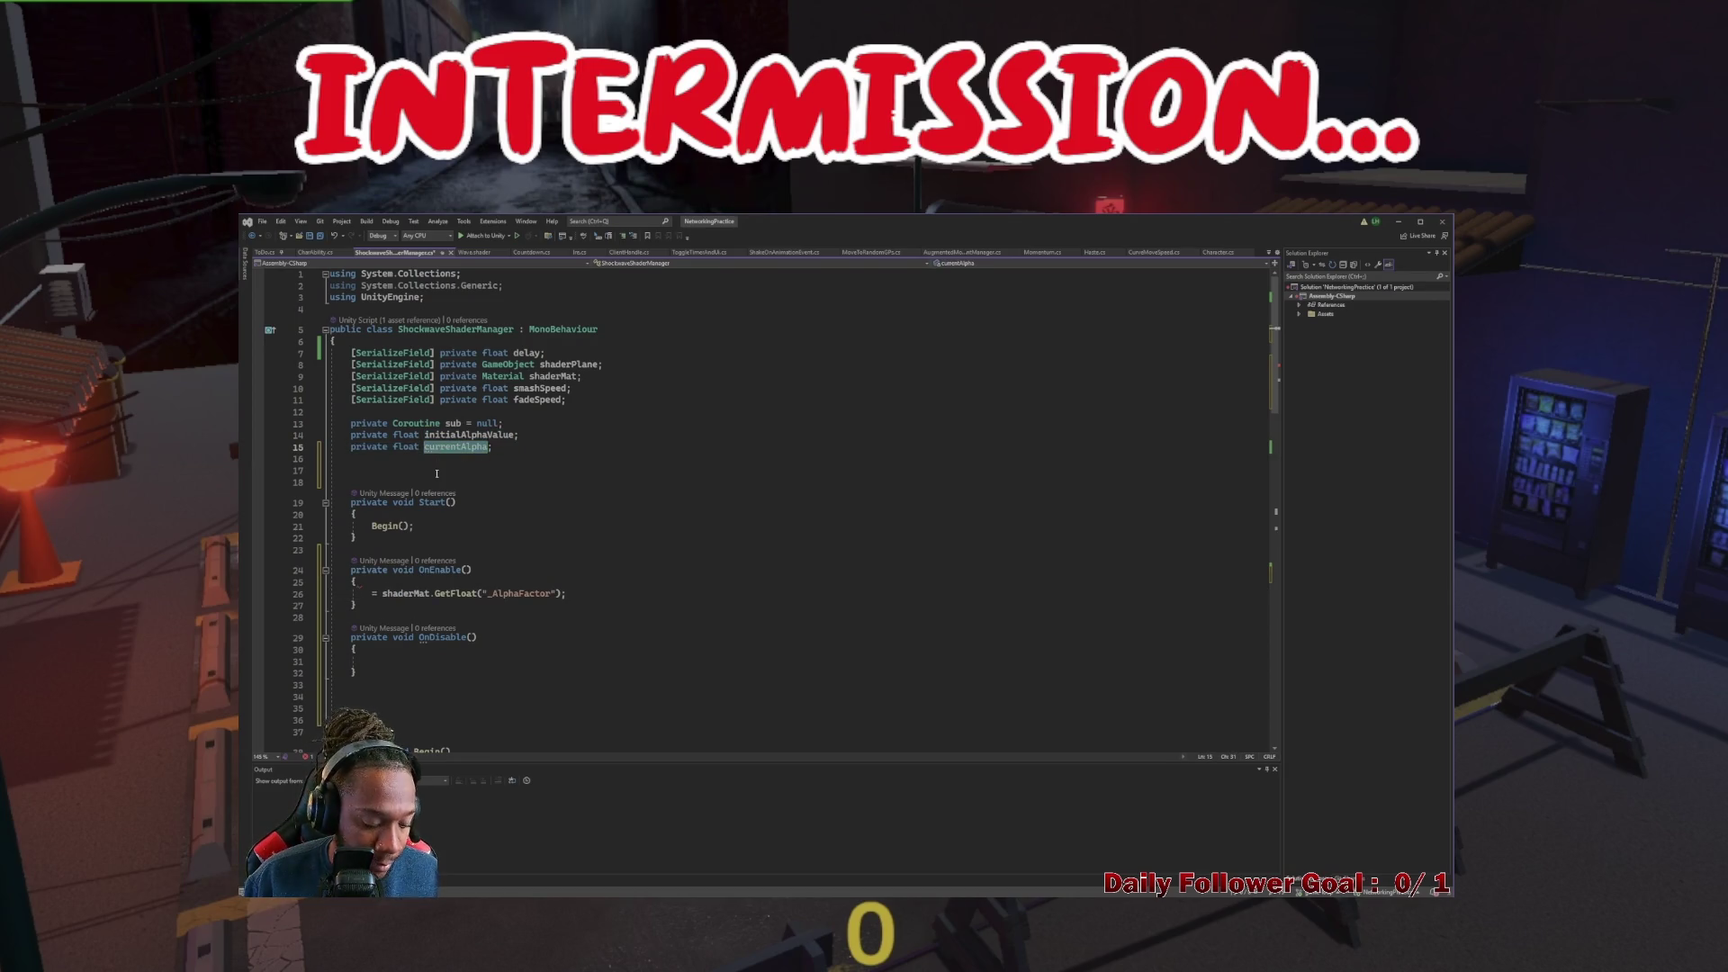
pyautogui.hotkey('ctrl', 'c')
pyautogui.click(364, 593)
pyautogui.hotkey('ctrl', 'v')
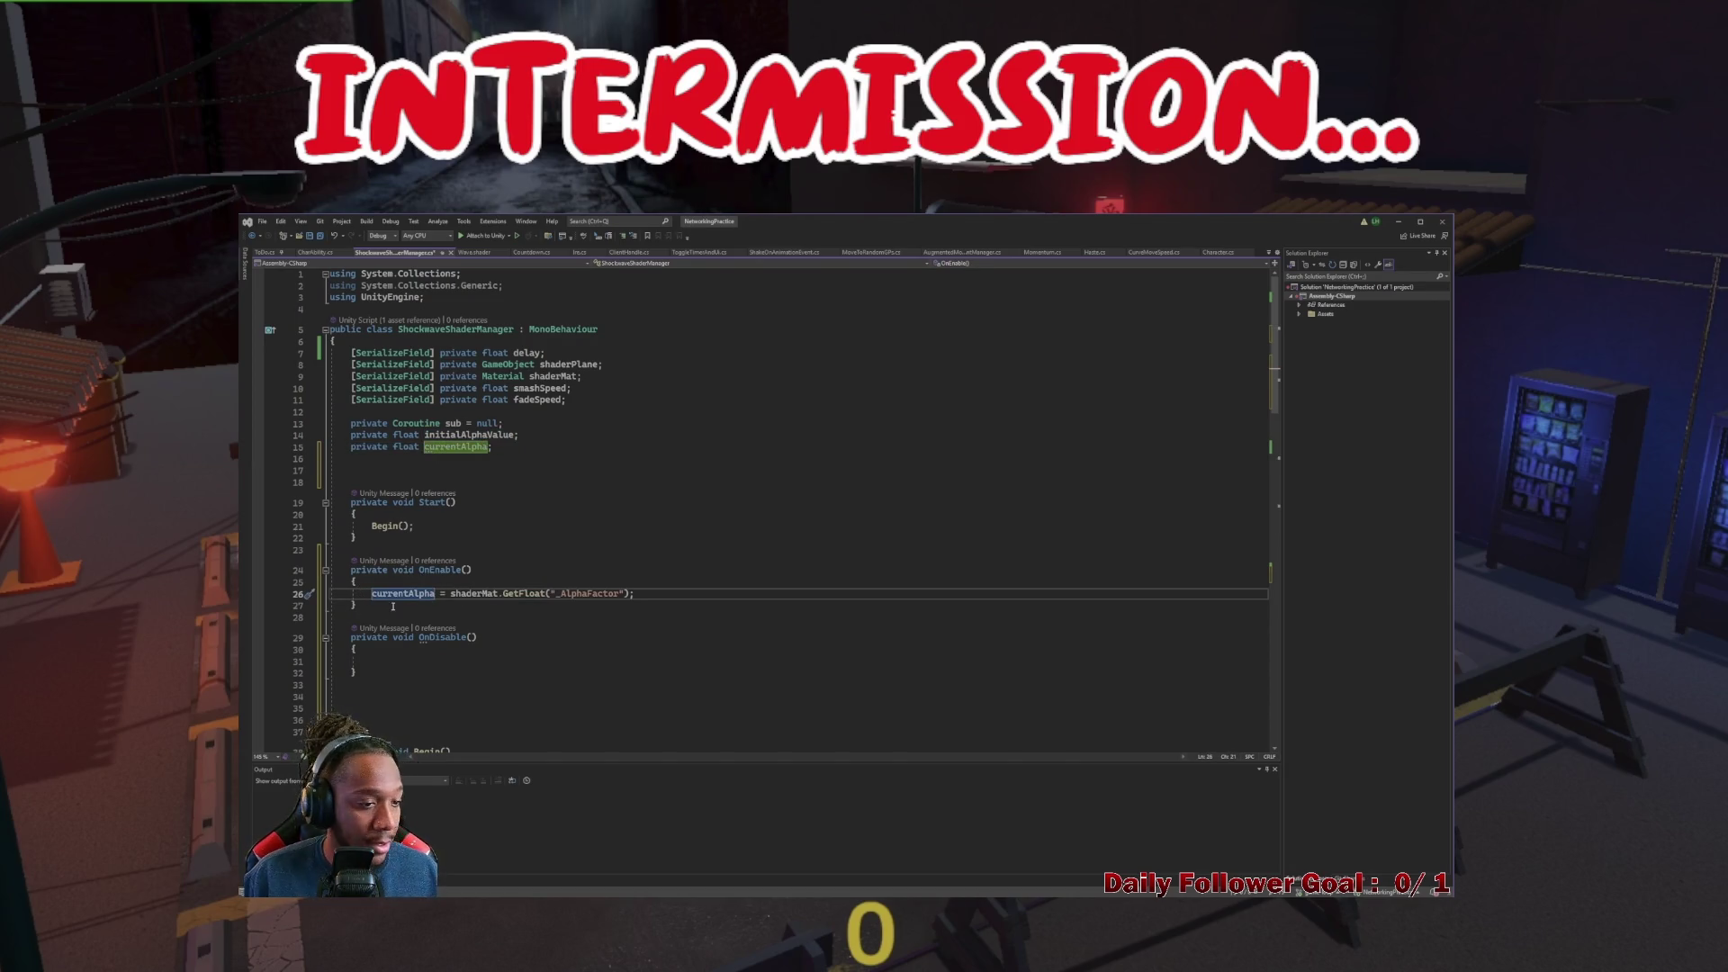
pyautogui.press('Home')
pyautogui.press('BackSpace')
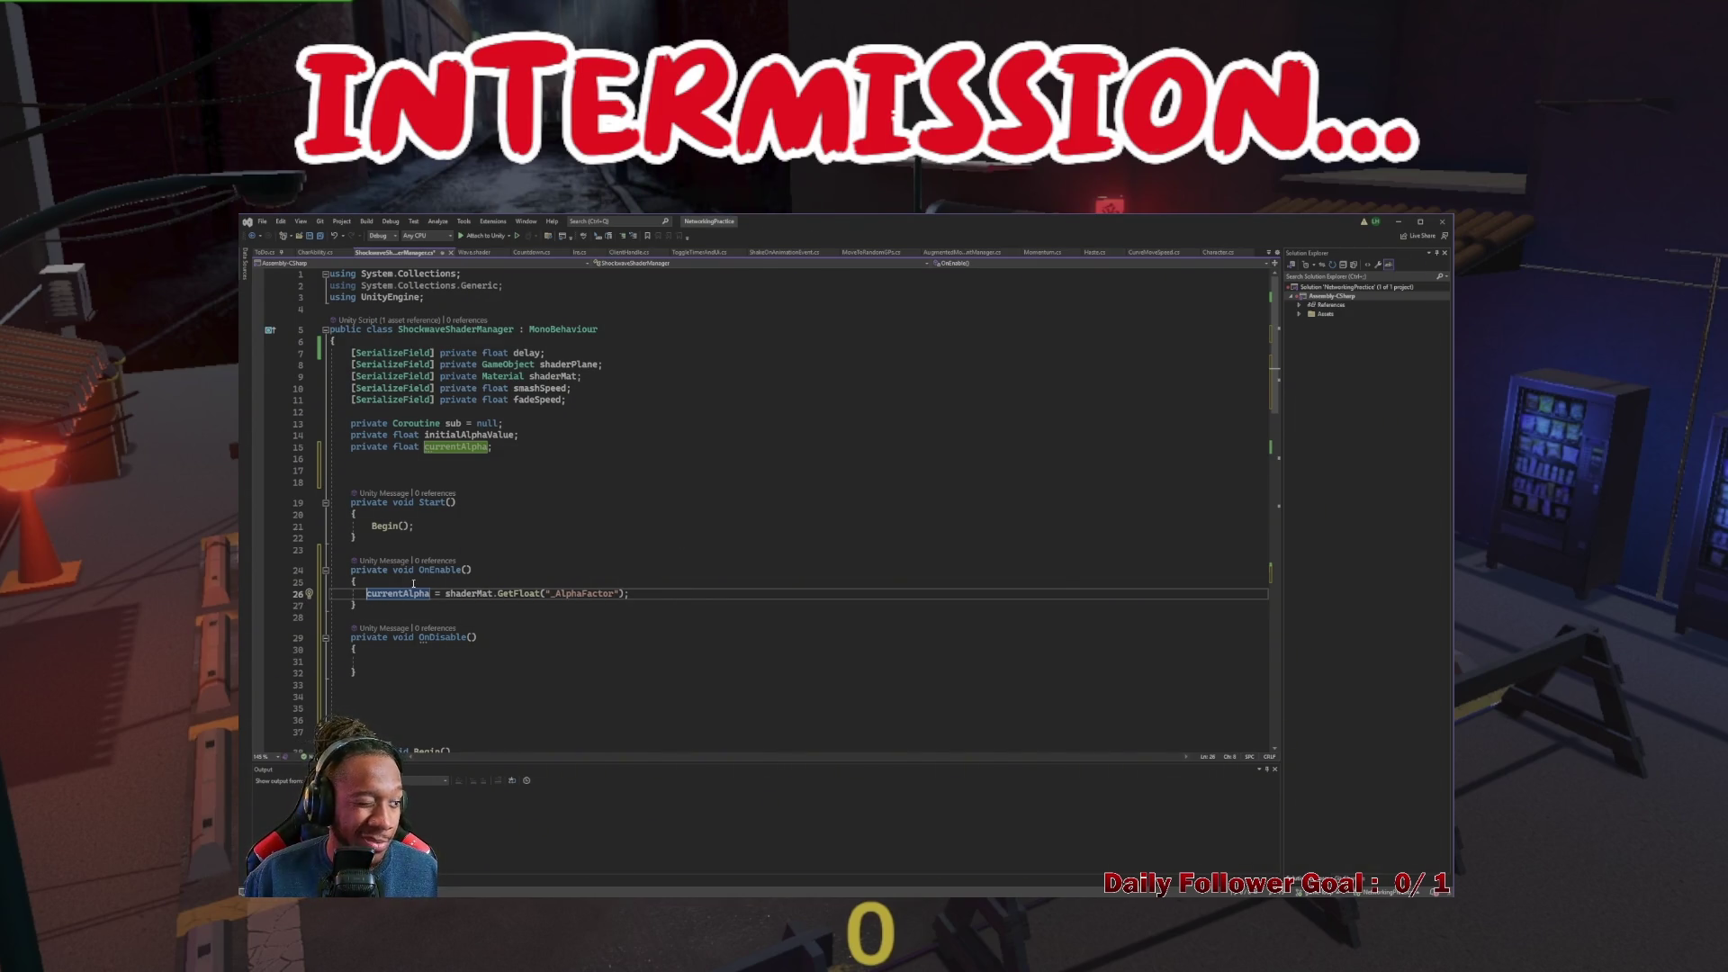
# Try the same assignment in OnDisable(), undo it, and leave an empty line there
pyautogui.scroll(-3, 413, 585)
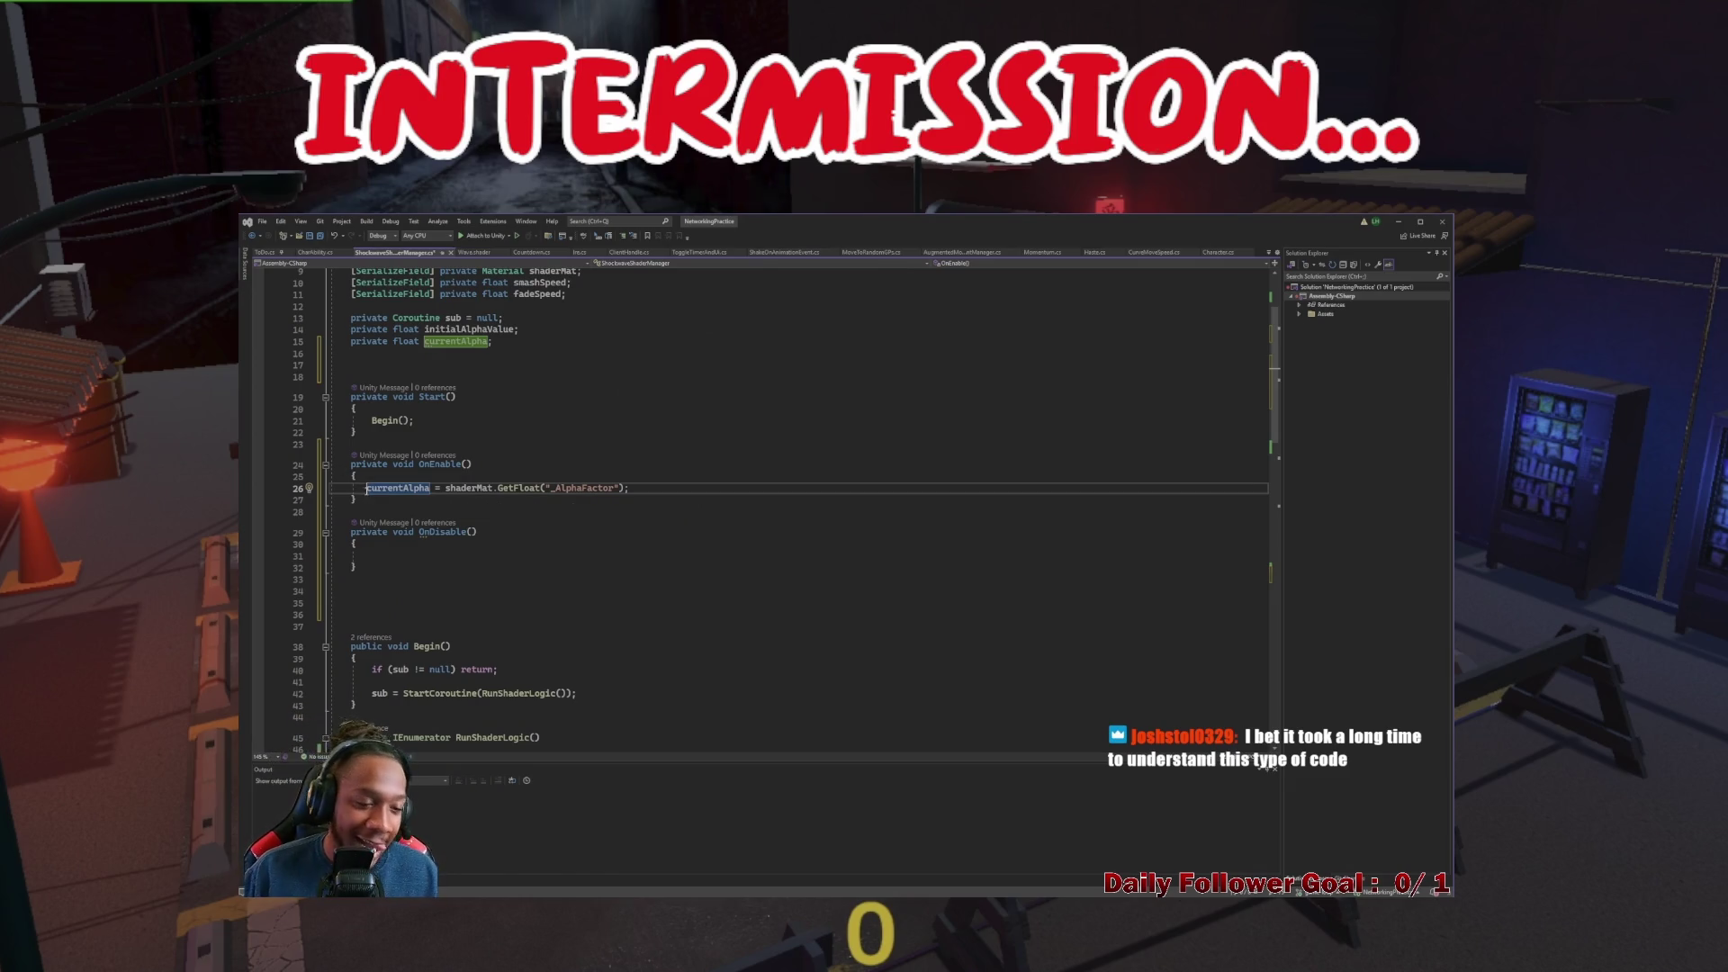
pyautogui.click(649, 491)
pyautogui.hotkey('shift', 'Home')
pyautogui.click(392, 556)
pyautogui.hotkey('ctrl', 'v')
pyautogui.hotkey('ctrl', 'z')
pyautogui.hotkey('ctrl', 'z')
pyautogui.press('Return')
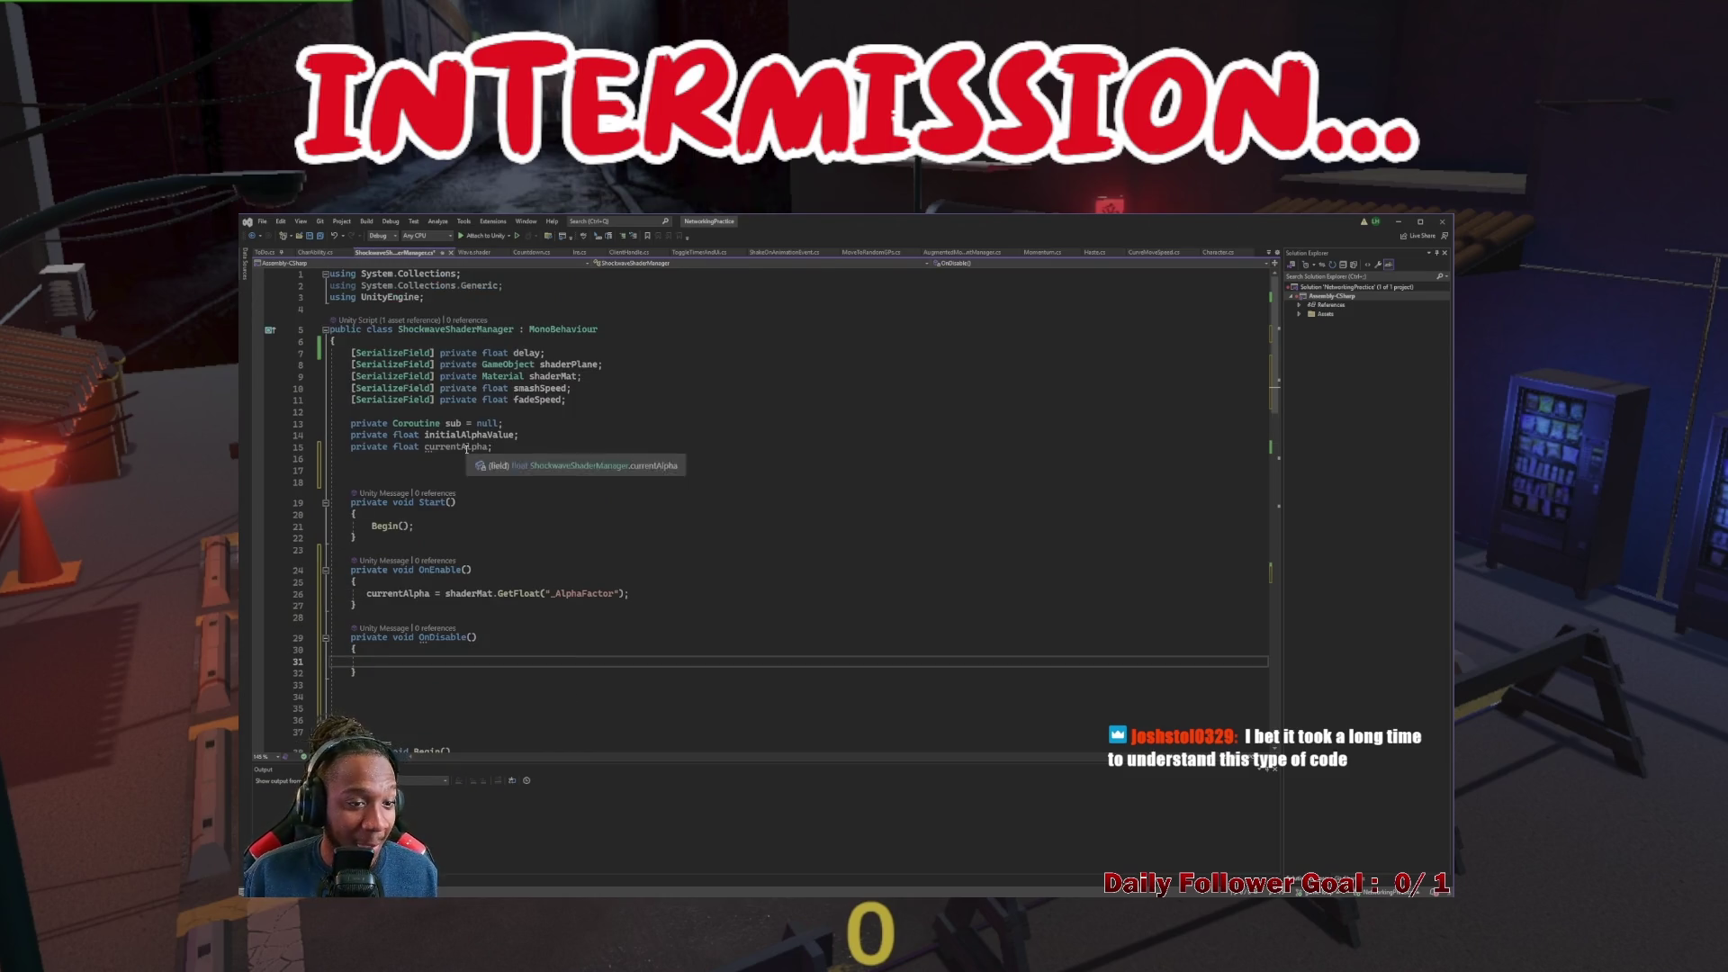
pyautogui.scroll(-3, 517, 489)
# Remove the currentAlpha reassignment from the RunShaderLogic coroutine
pyautogui.scroll(6, 516, 489)
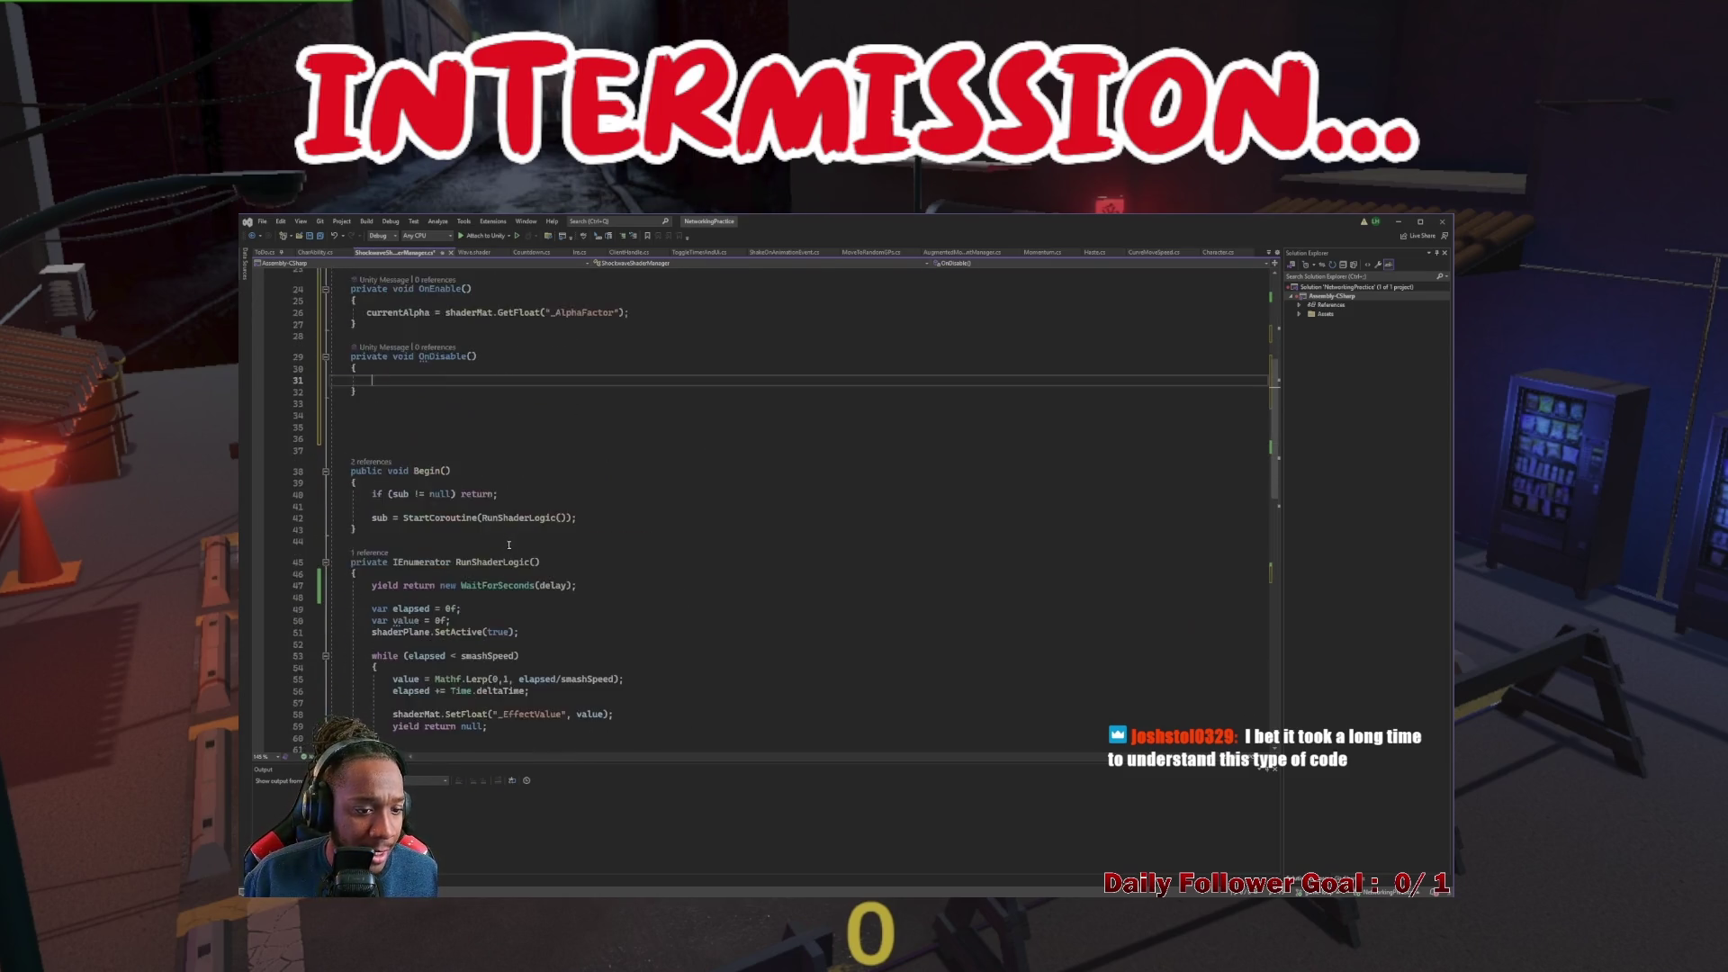
pyautogui.click(455, 446)
pyautogui.scroll(-15, 459, 468)
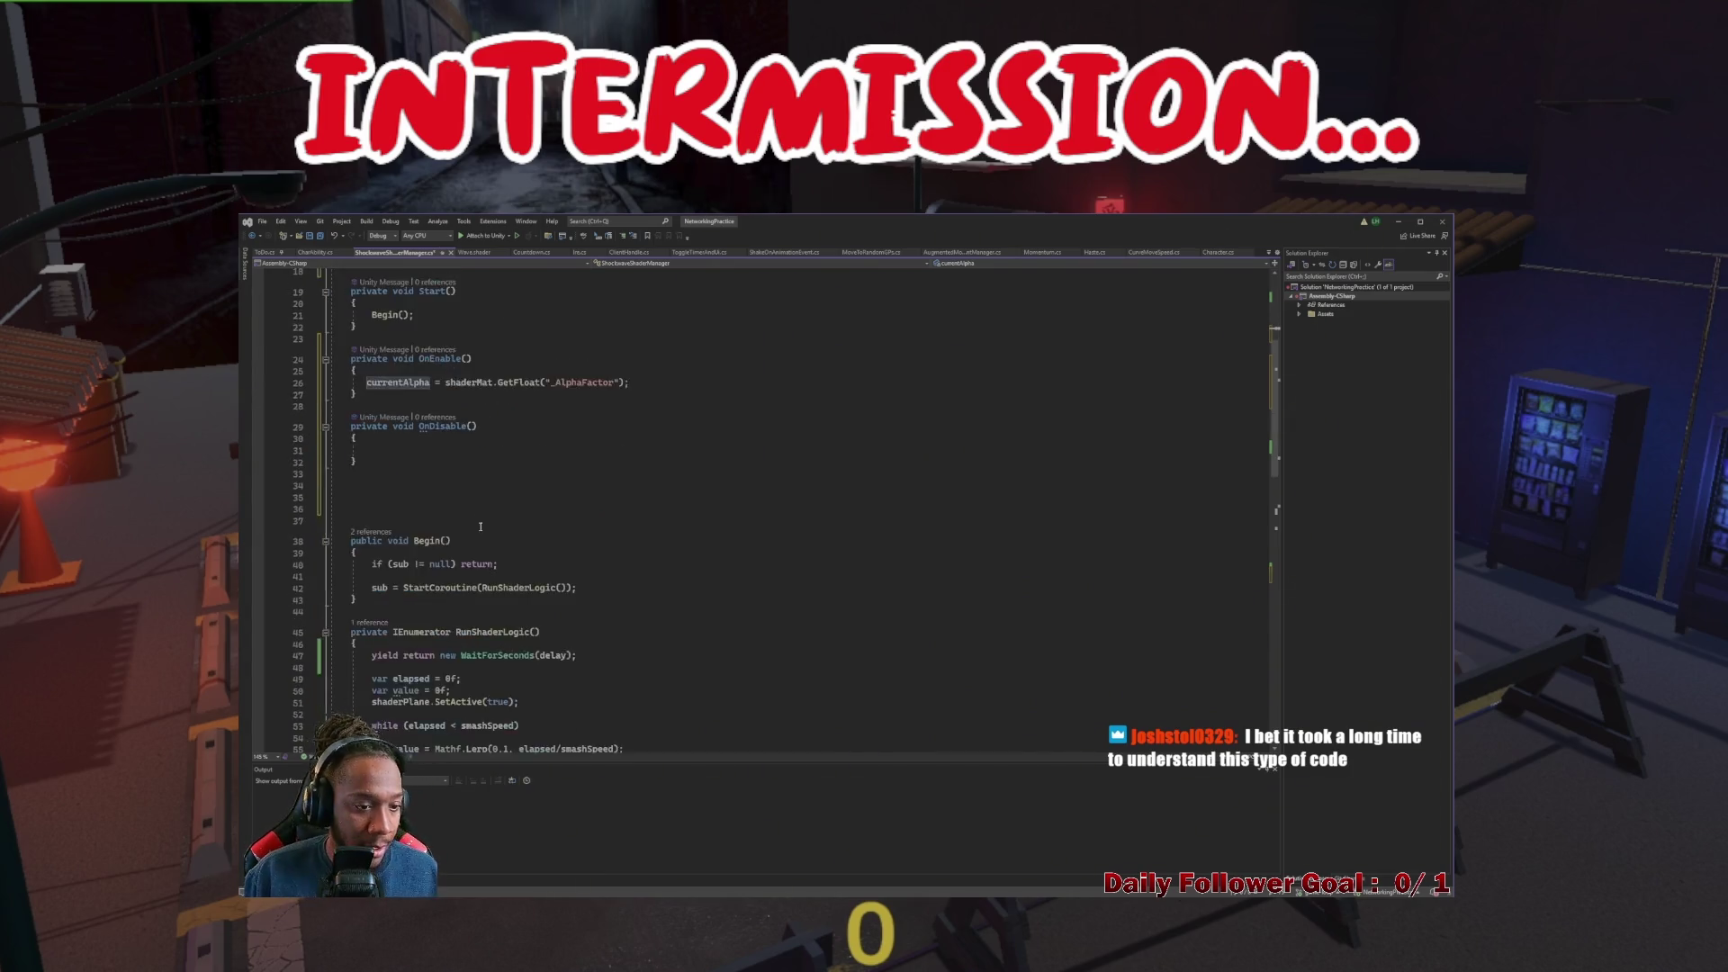
pyautogui.click(425, 469)
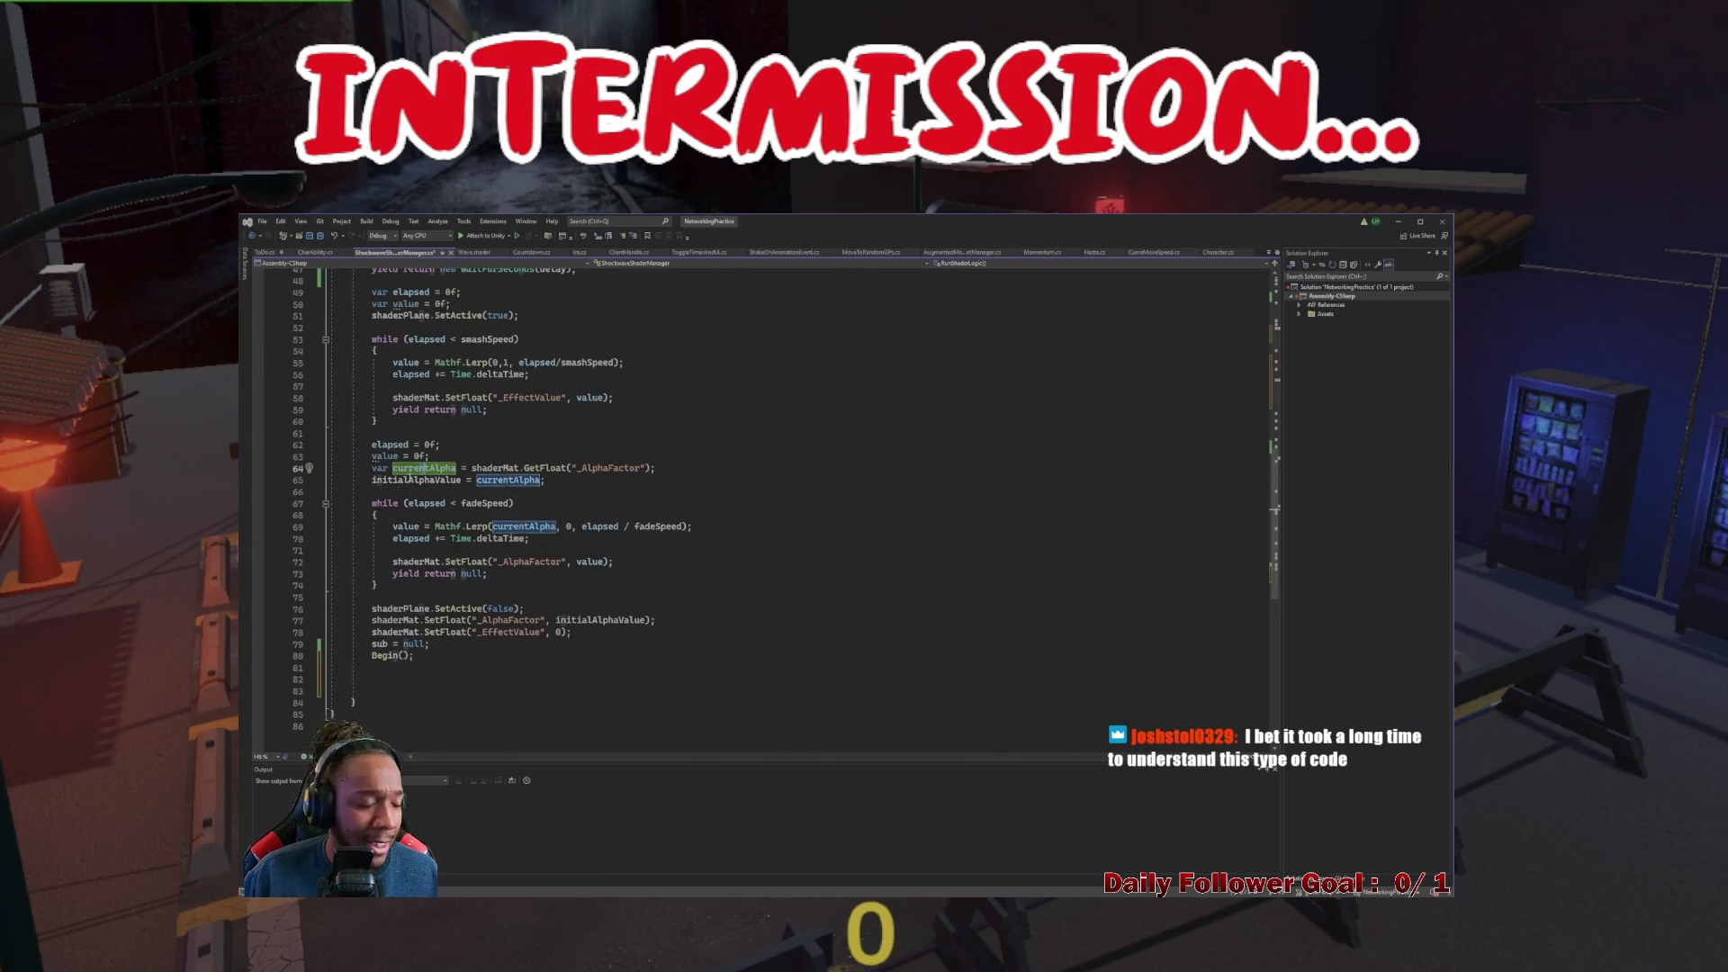
pyautogui.scroll(5, 383, 473)
pyautogui.scroll(-6, 374, 455)
pyautogui.moveTo(372, 433); pyautogui.dragTo(456, 432)
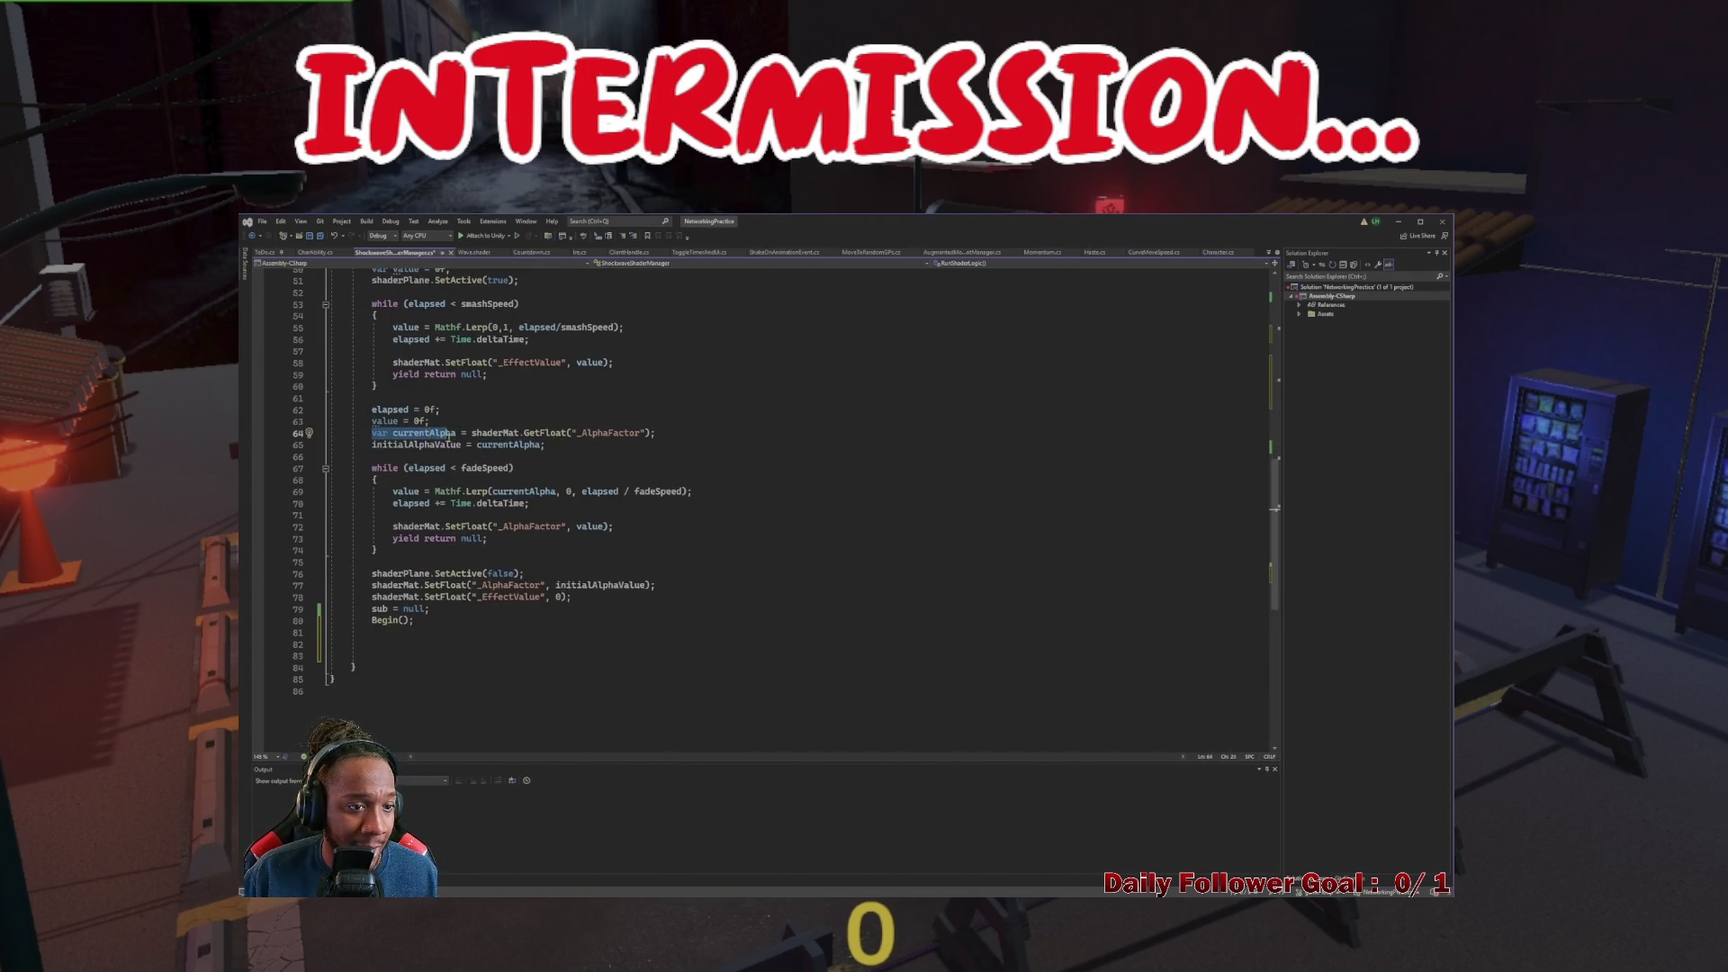
pyautogui.write('currentAlpha')
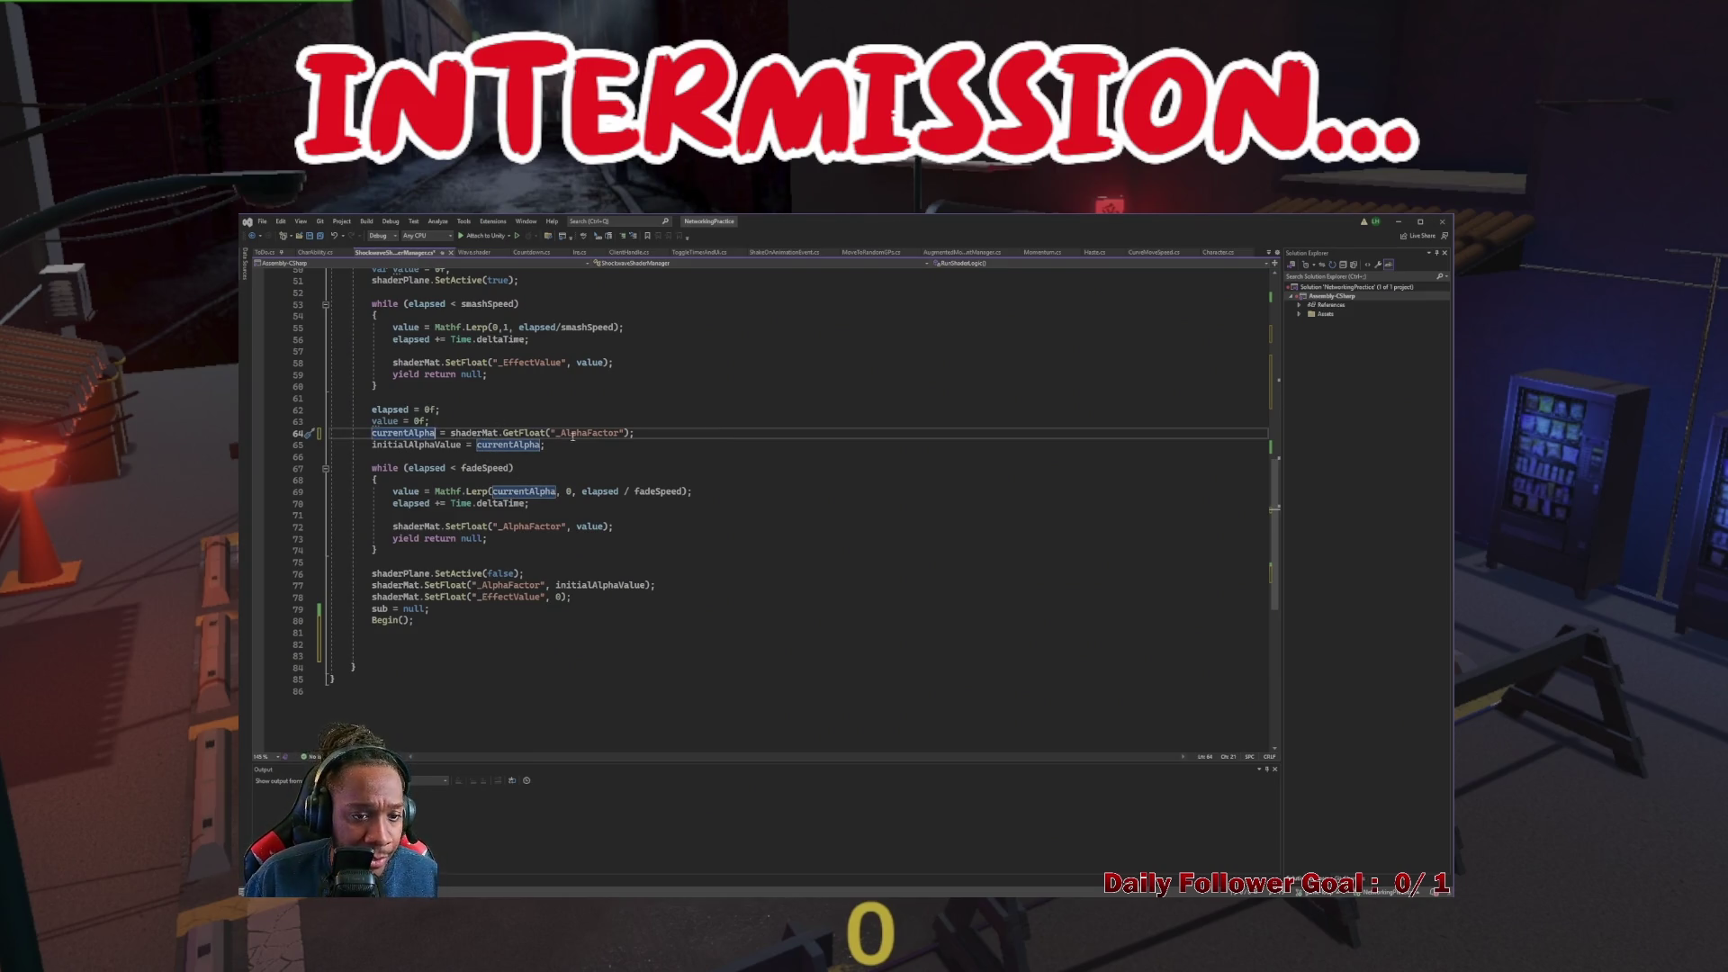
pyautogui.hotkey('ctrl', 'x')
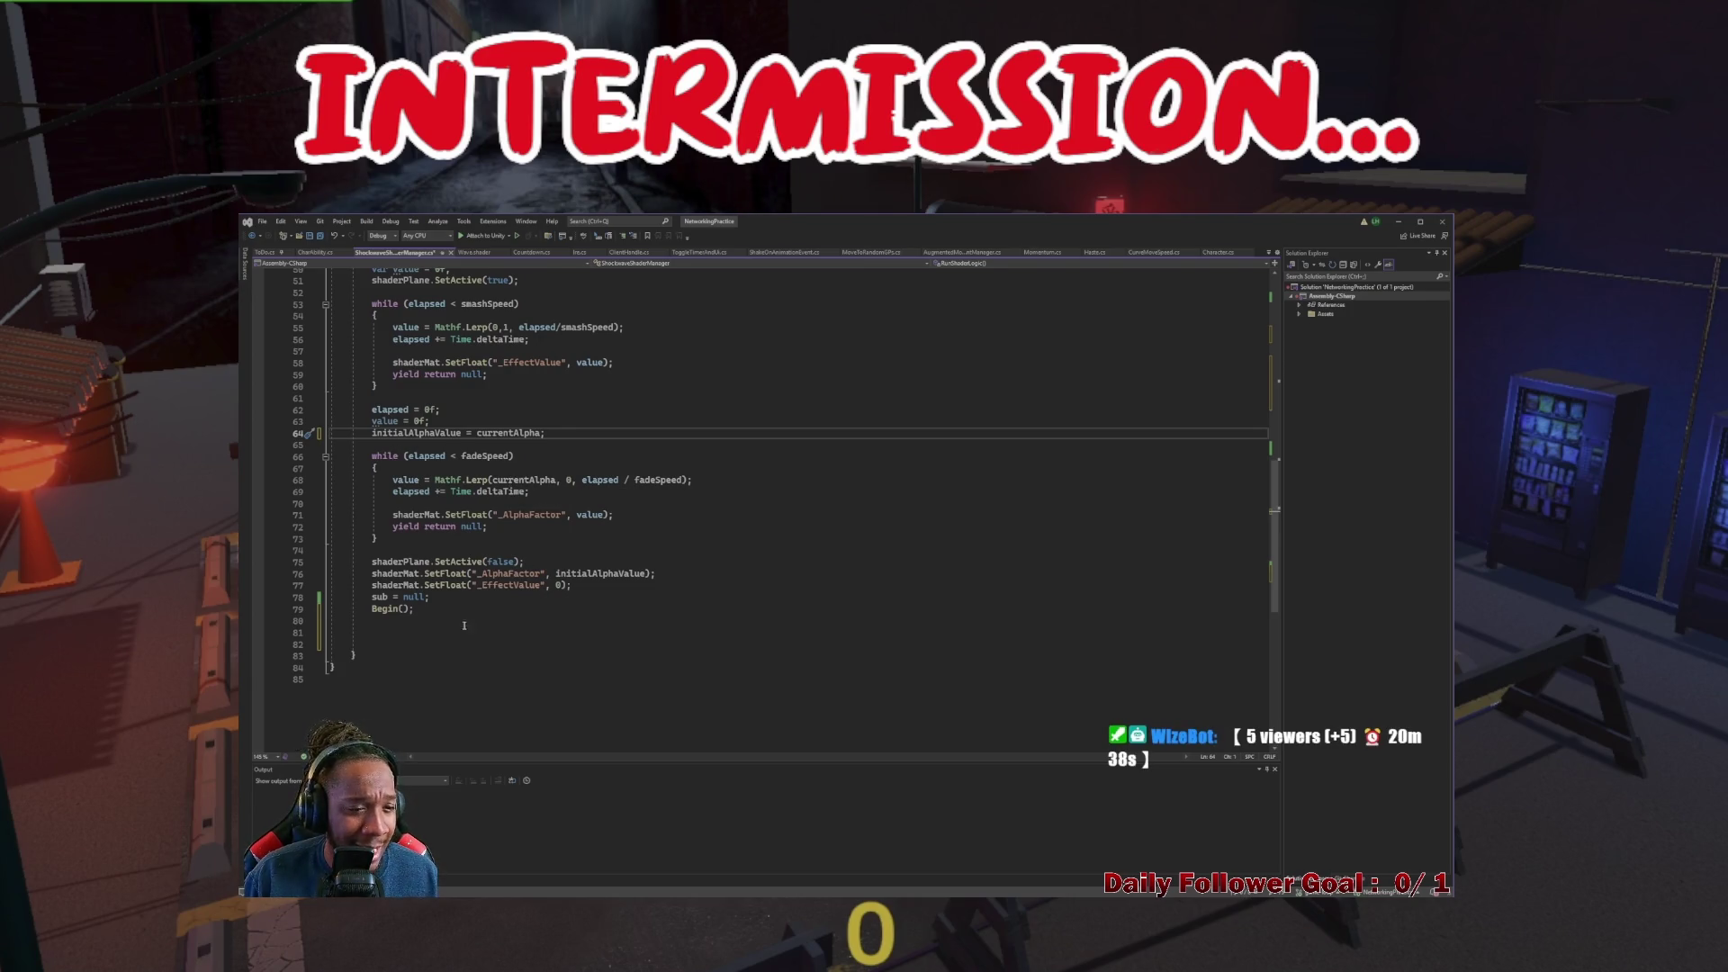
# Copy the shaderMat.SetFloat("_EffectValue", 0) reset statement into OnDisable()
pyautogui.scroll(7, 488, 512)
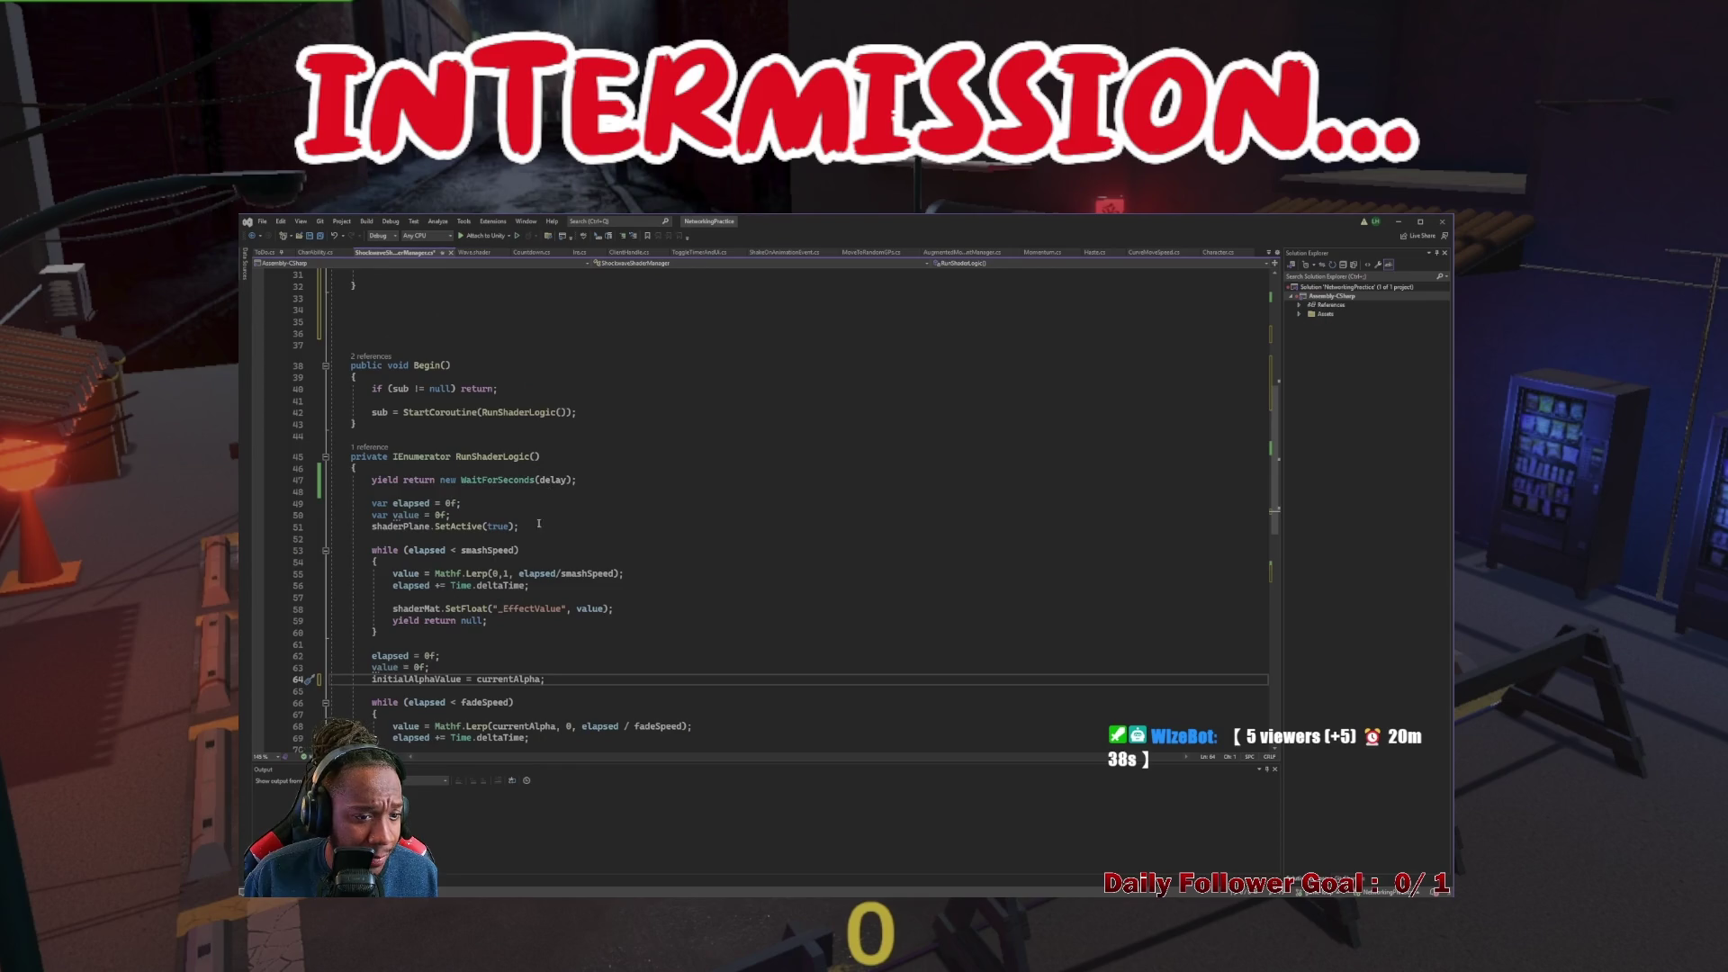
pyautogui.scroll(-1, 458, 505)
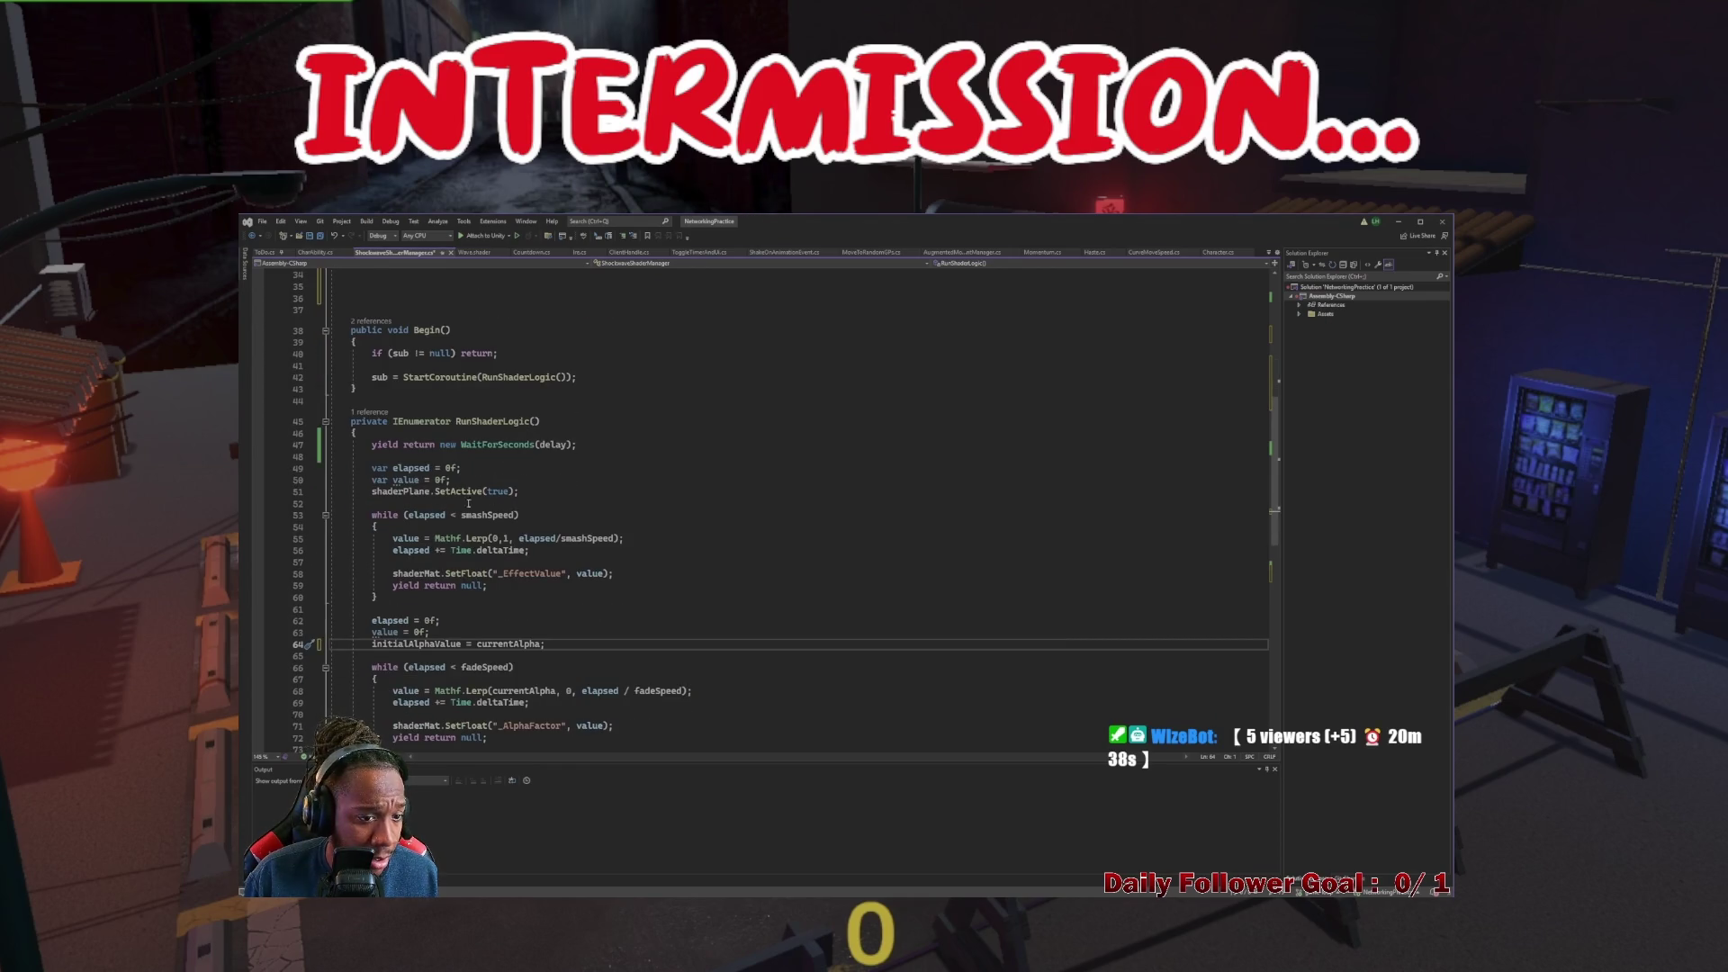
pyautogui.click(438, 573)
pyautogui.doubleClick(526, 573)
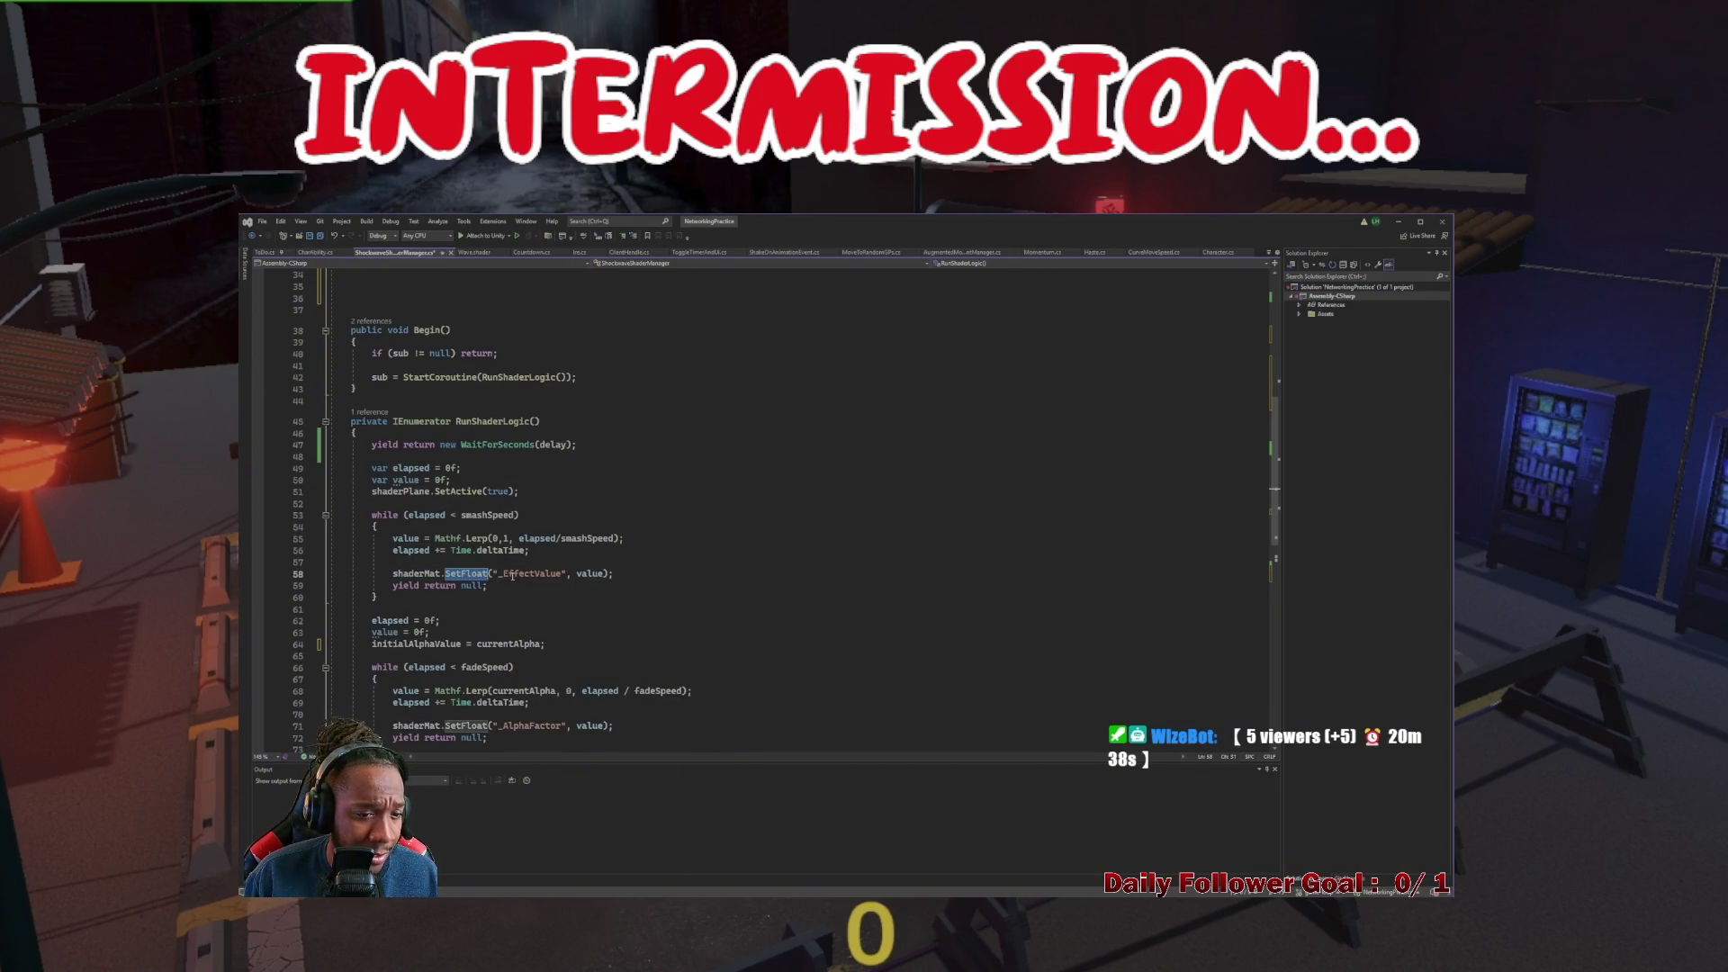
pyautogui.scroll(-3, 527, 583)
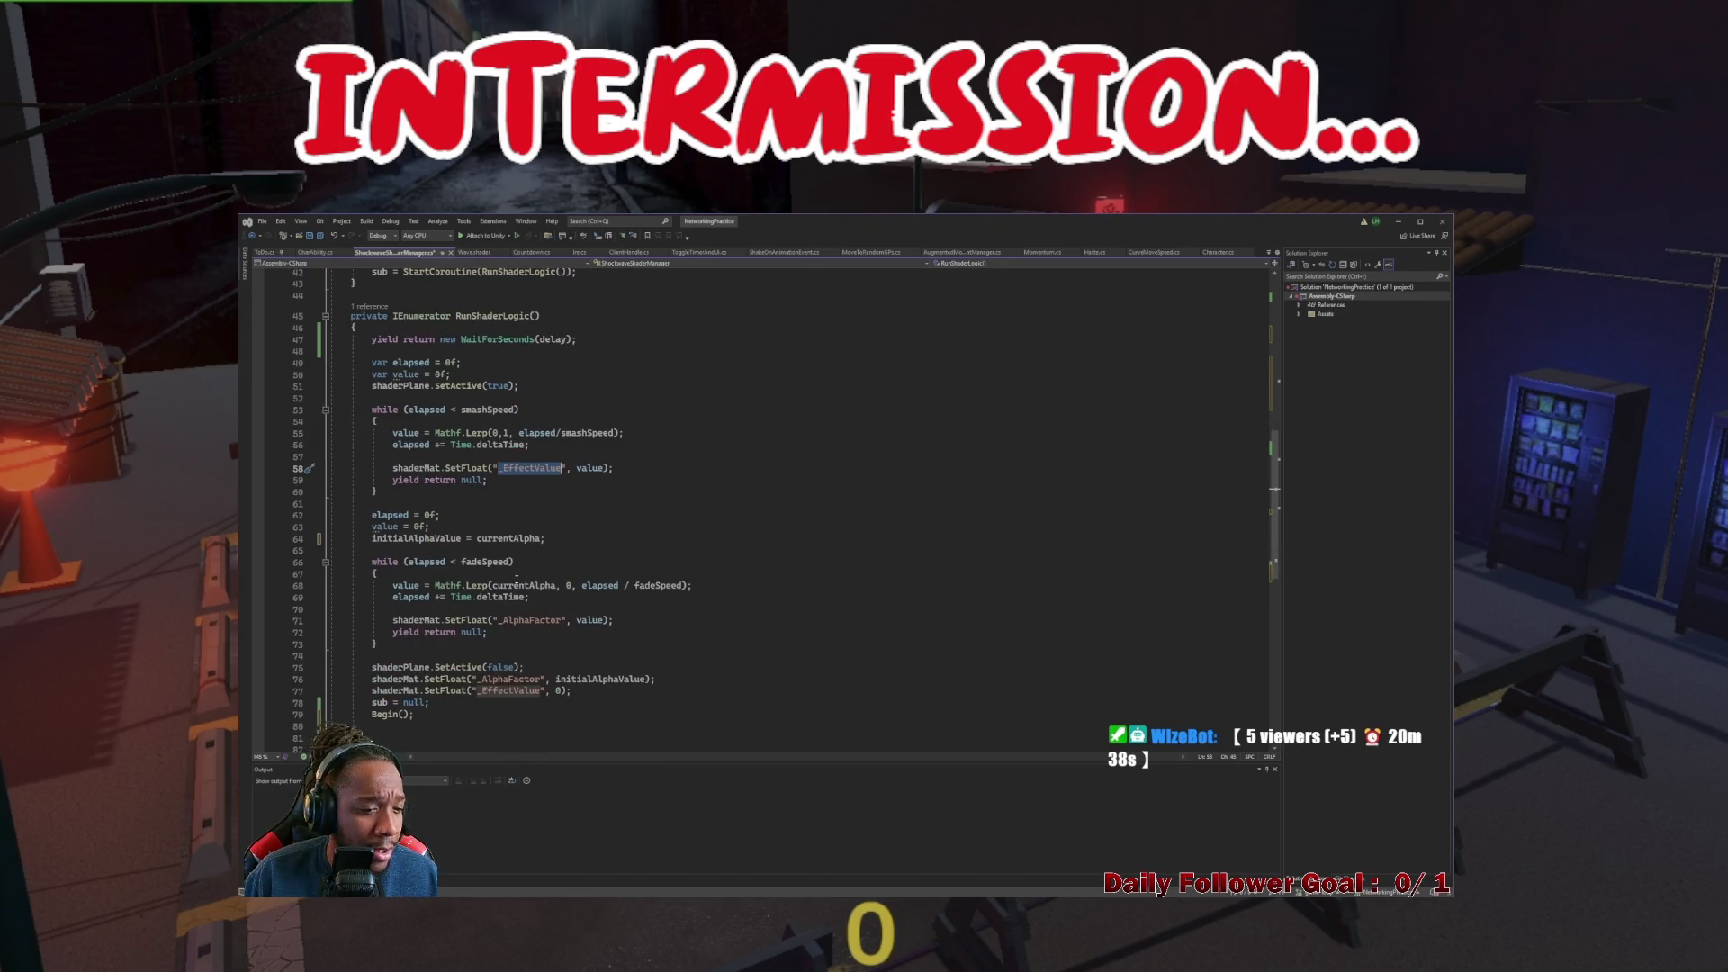
pyautogui.scroll(-3, 516, 581)
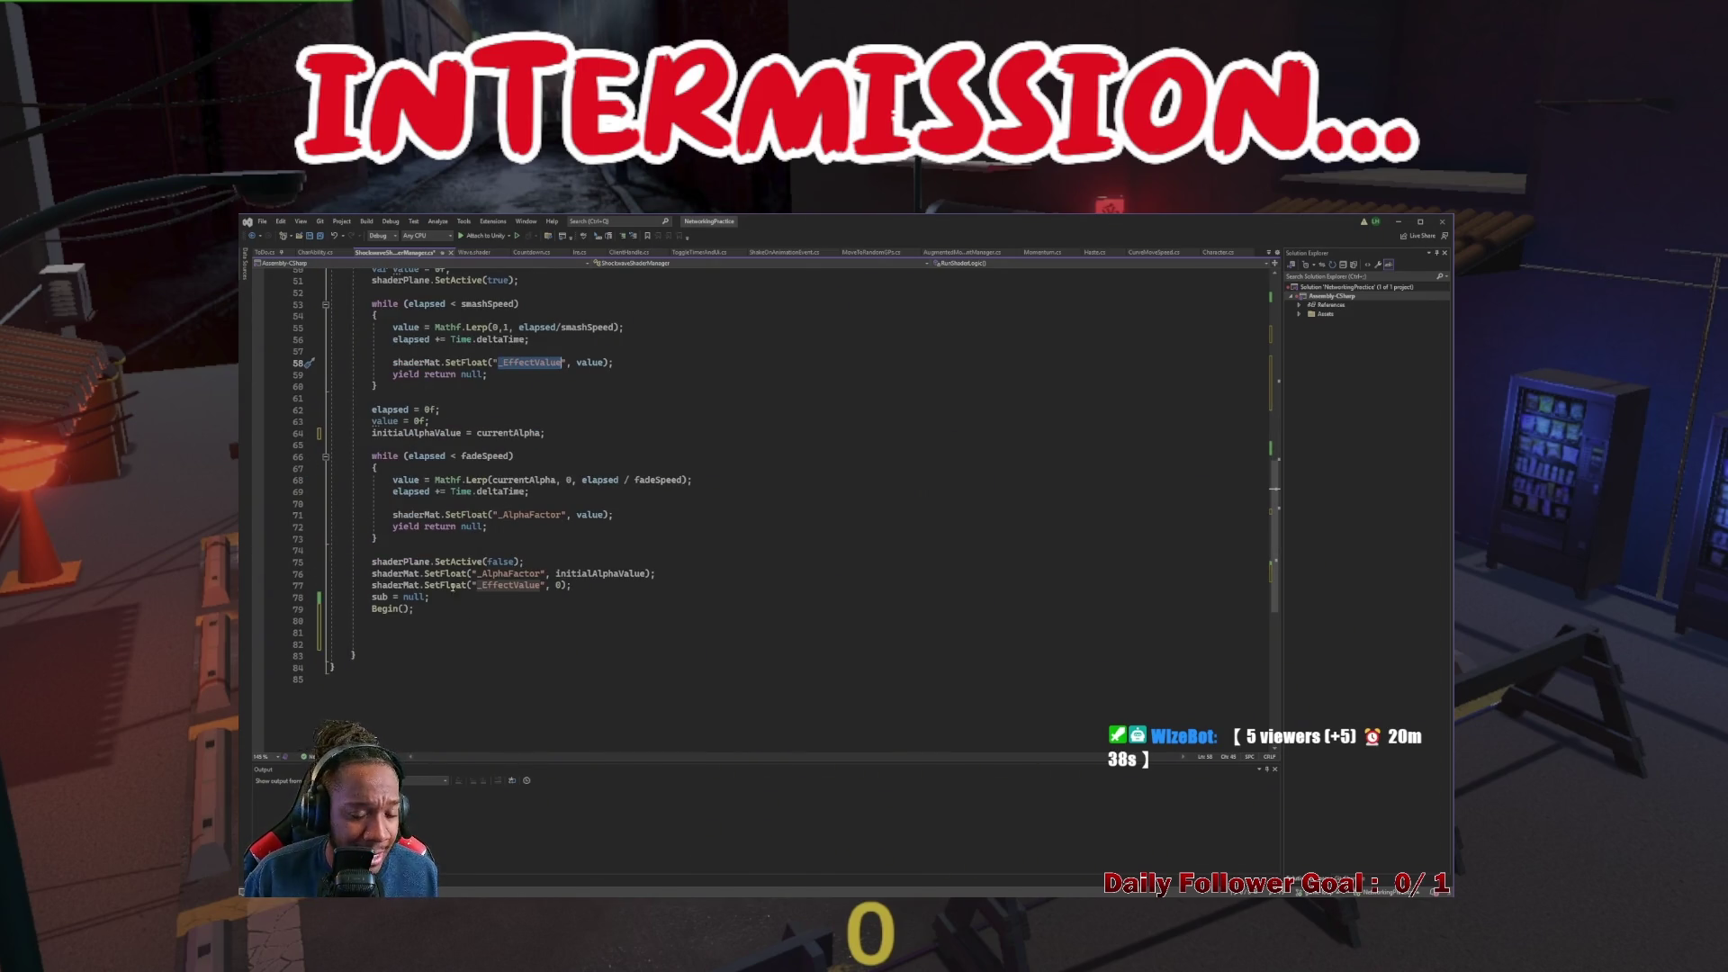
pyautogui.moveTo(372, 585); pyautogui.dragTo(571, 587)
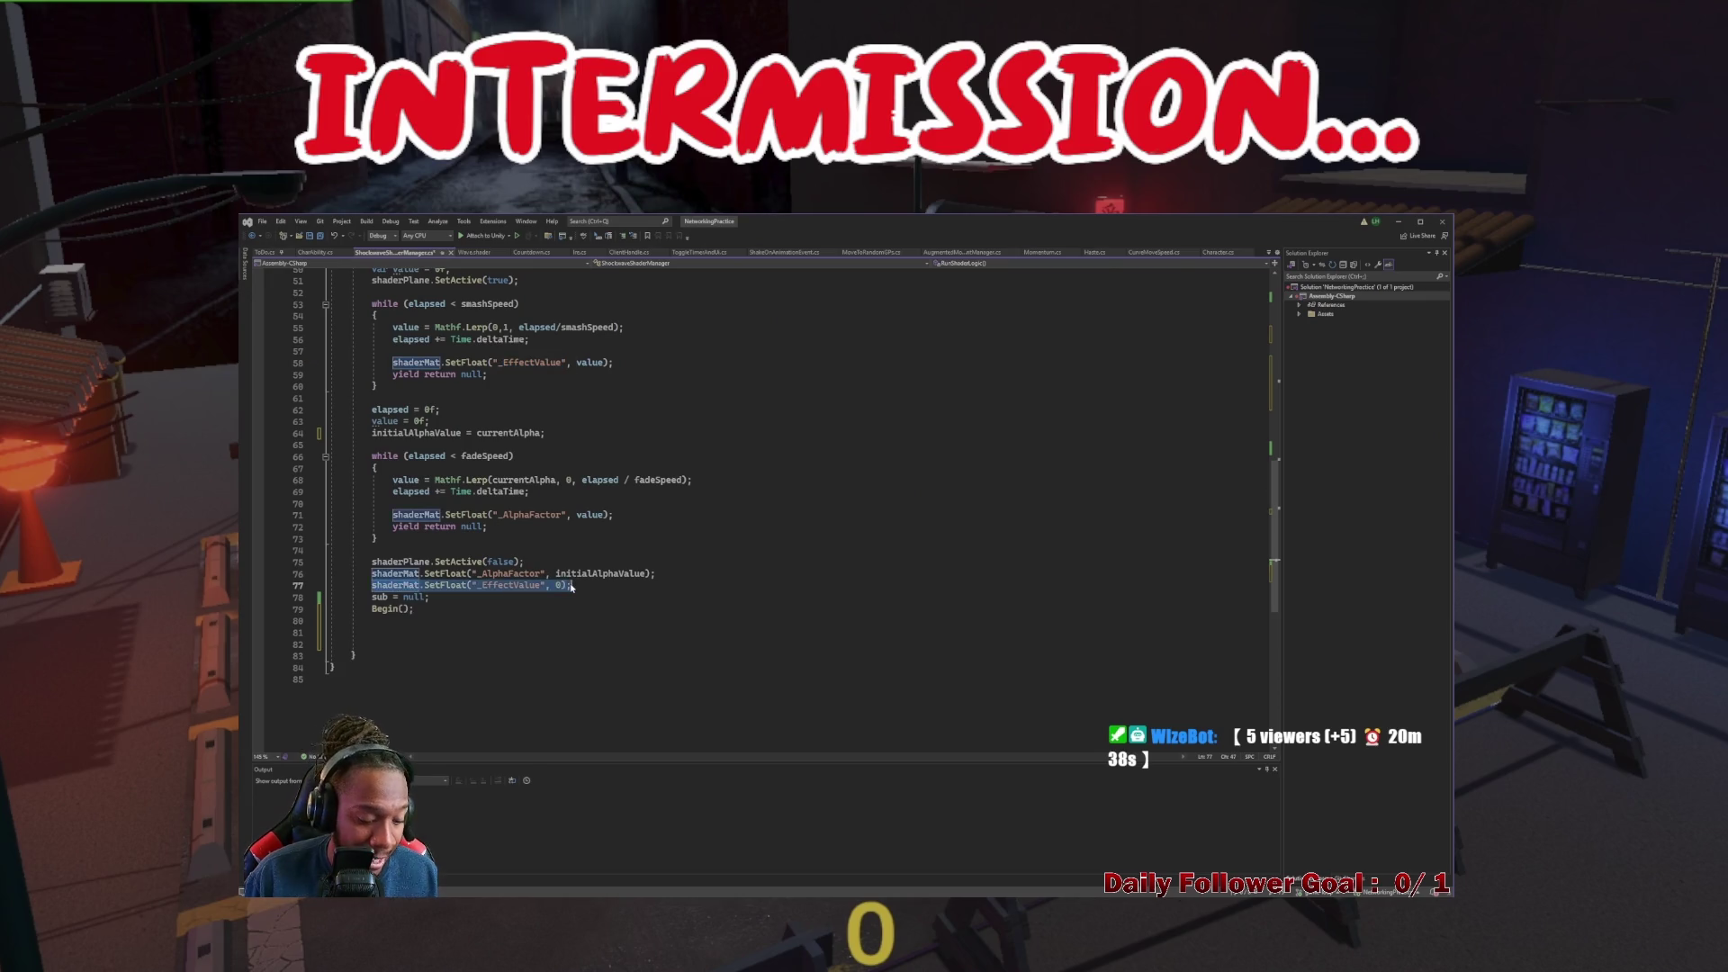
pyautogui.hotkey('ctrl', 'c')
pyautogui.scroll(12, 569, 588)
pyautogui.click(493, 486)
pyautogui.hotkey('ctrl', 'v')
# Add the same _EffectValue reset to 0 in OnEnable() after the alpha assignment
pyautogui.scroll(-4, 602, 485)
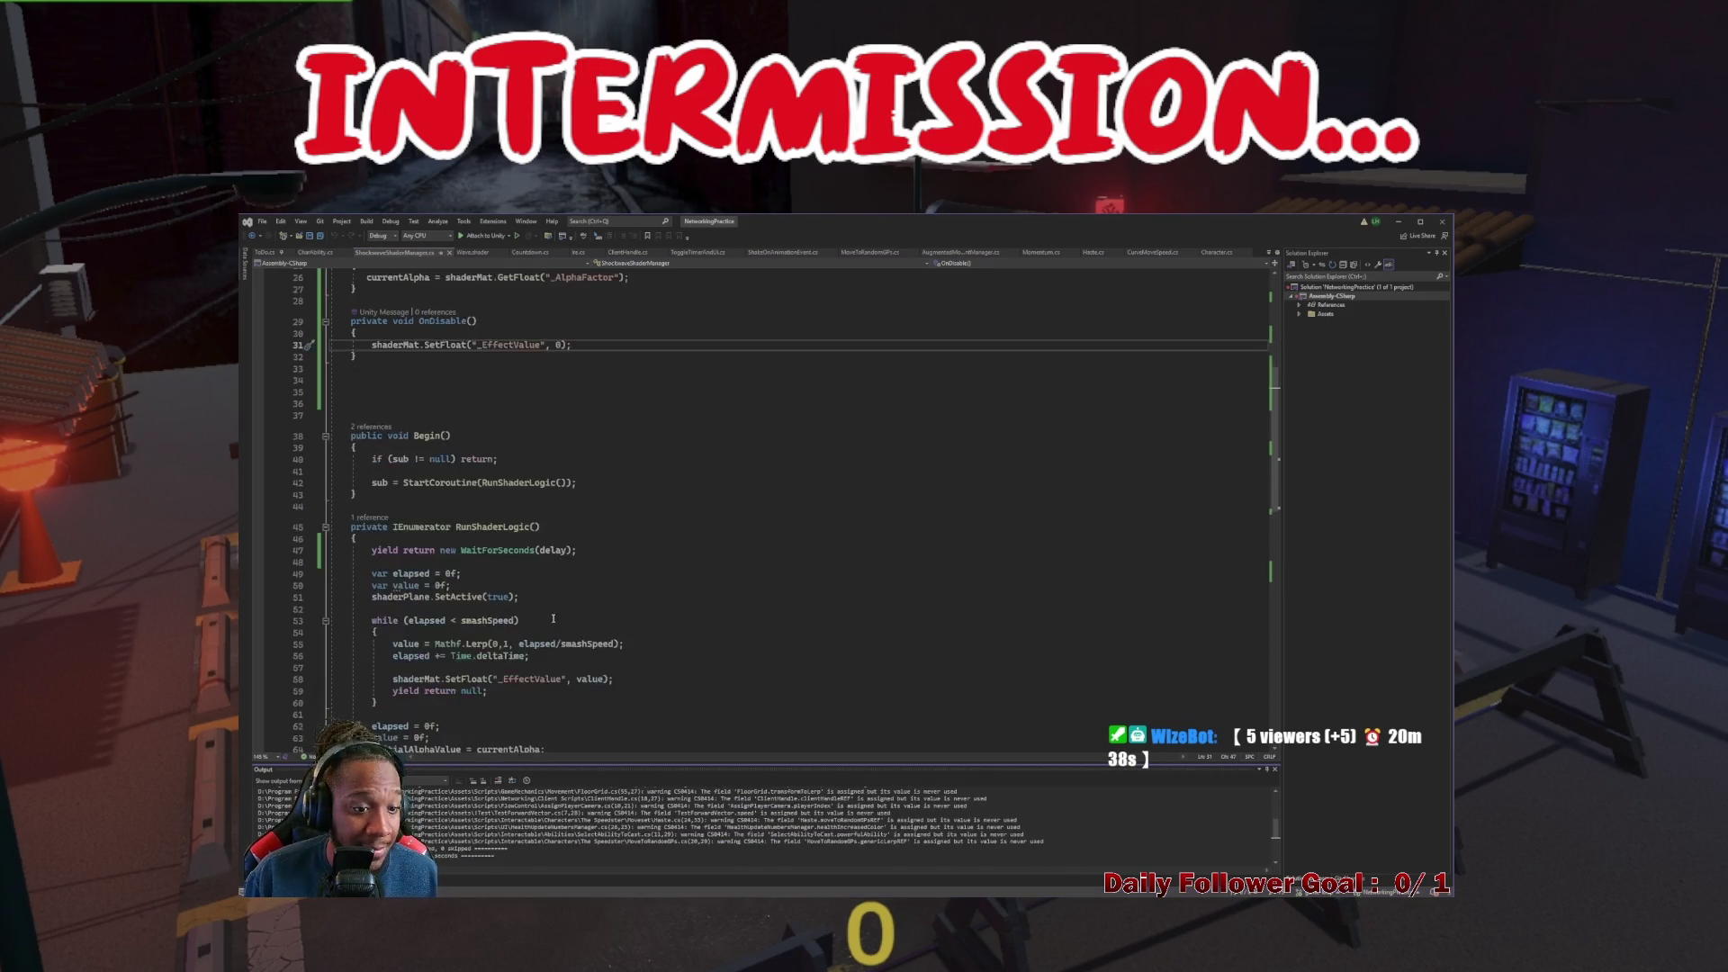
pyautogui.scroll(5, 527, 481)
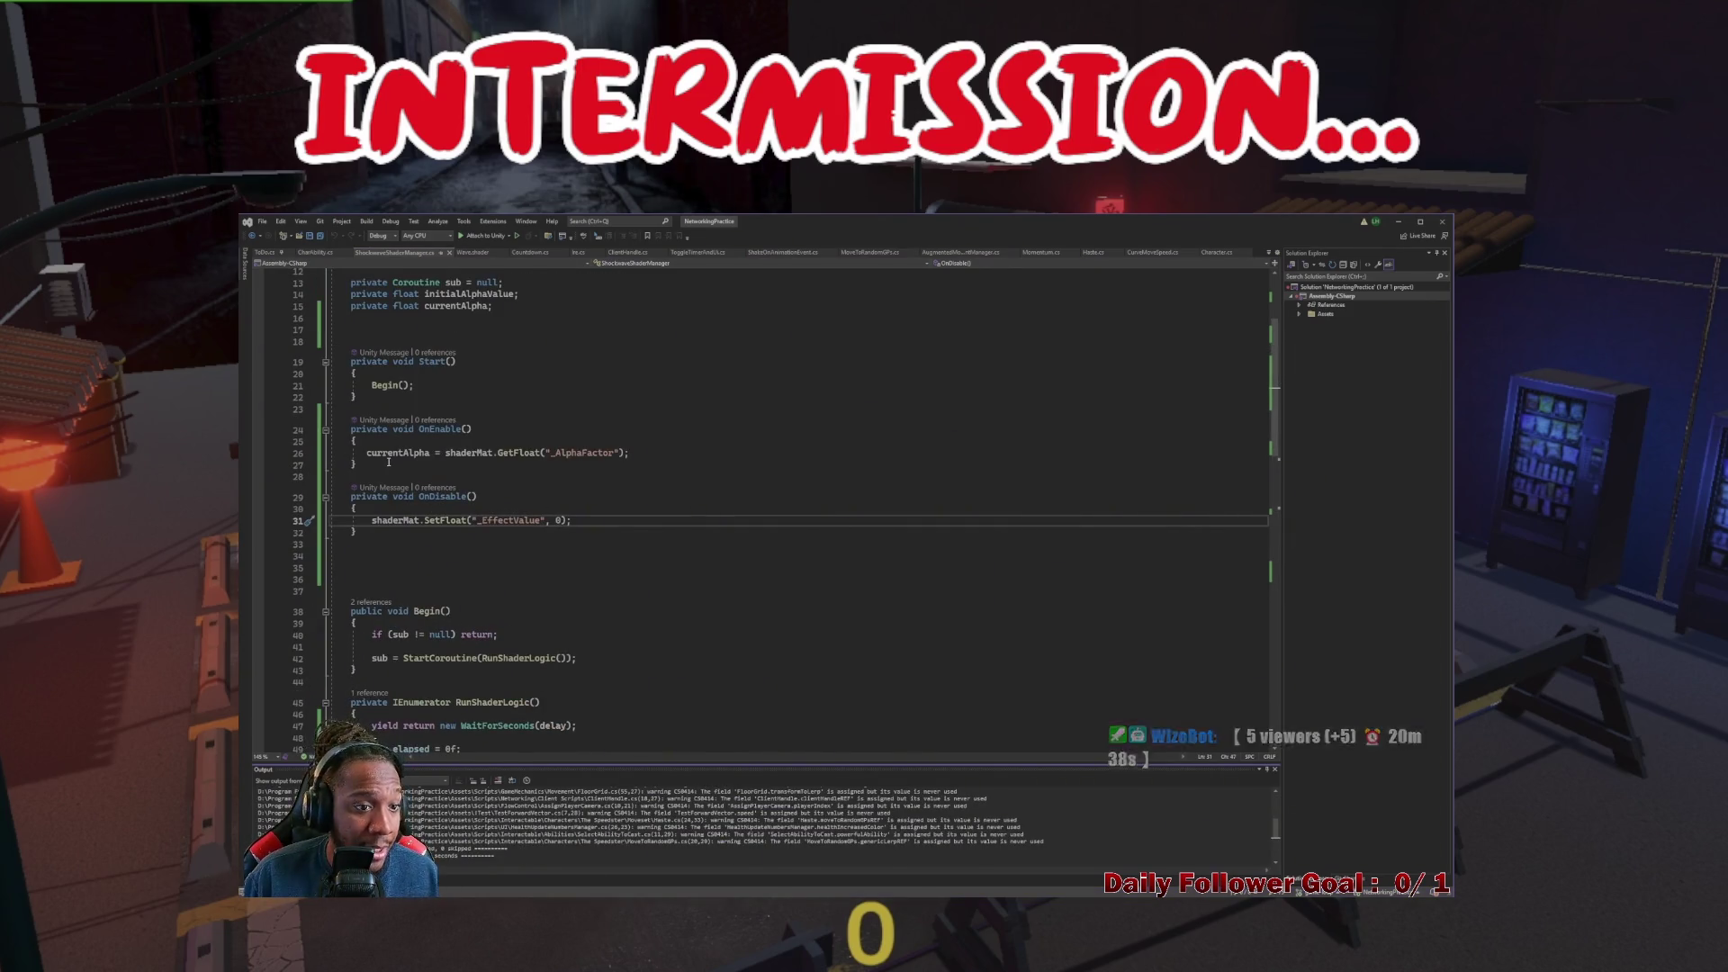
pyautogui.moveTo(397, 520)
pyautogui.moveTo(372, 521); pyautogui.dragTo(571, 520)
pyautogui.hotkey('ctrl', 'c')
pyautogui.click(632, 452)
pyautogui.press('Return')
pyautogui.hotkey('ctrl', 'v')
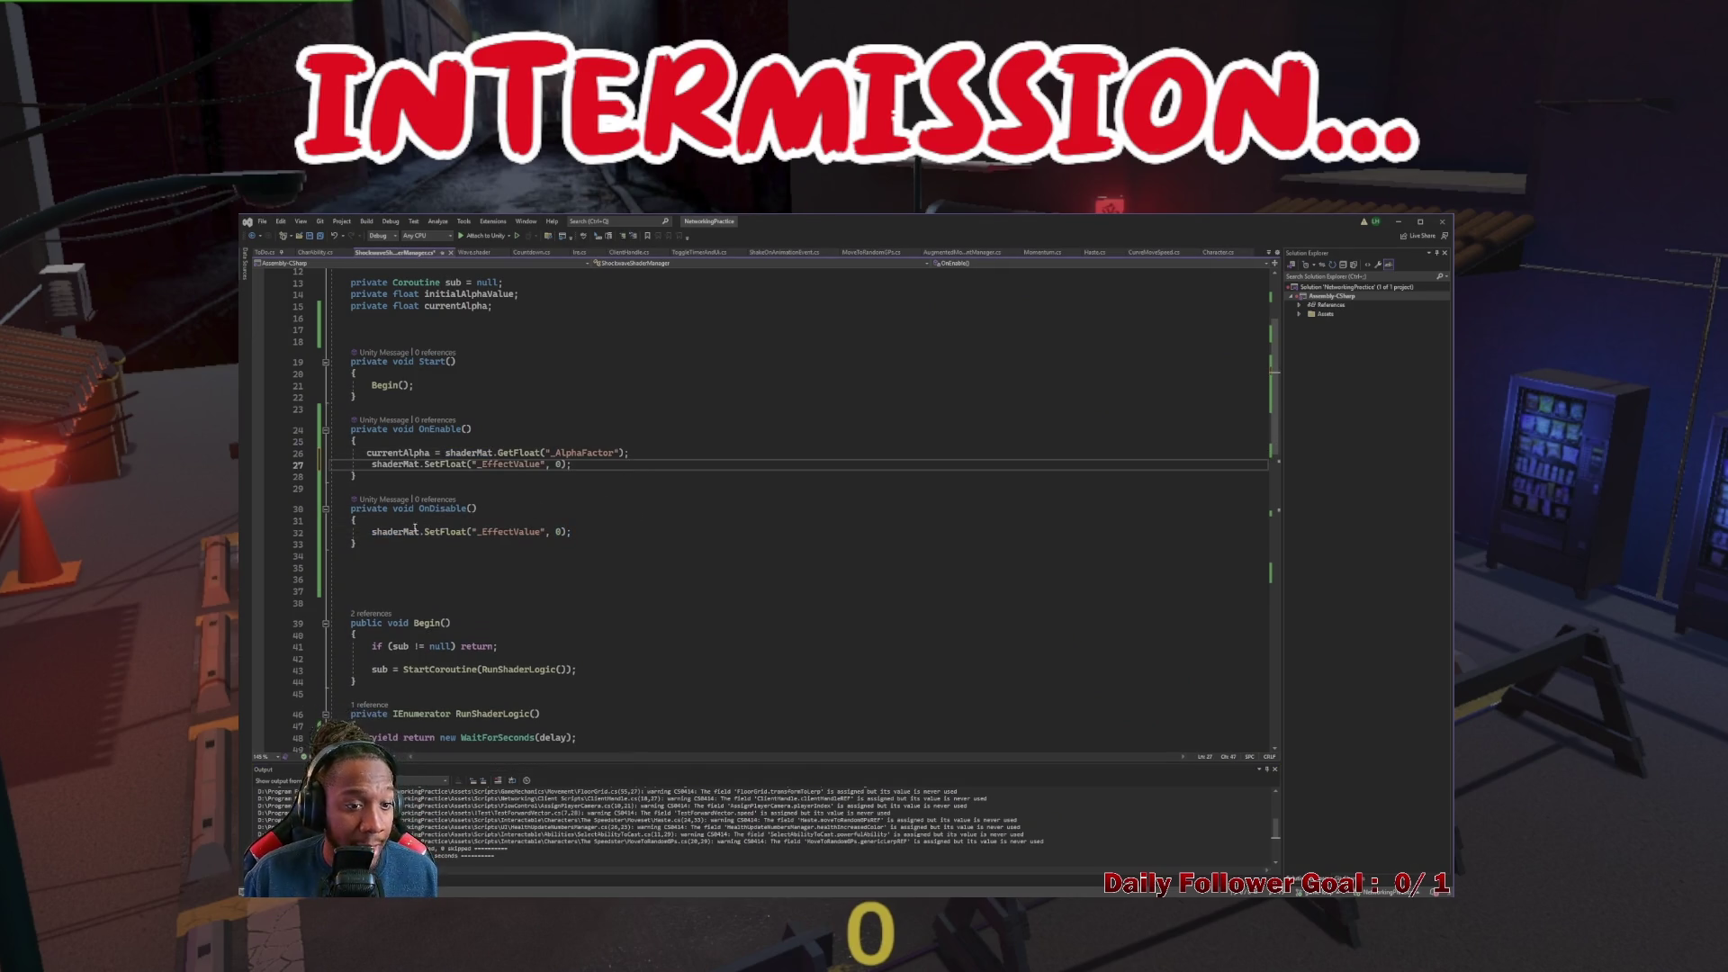
# Add a second SetFloat line in OnDisable() targeting _AlphaFactor instead of _EffectValue
pyautogui.click(397, 524)
pyautogui.press('Return')
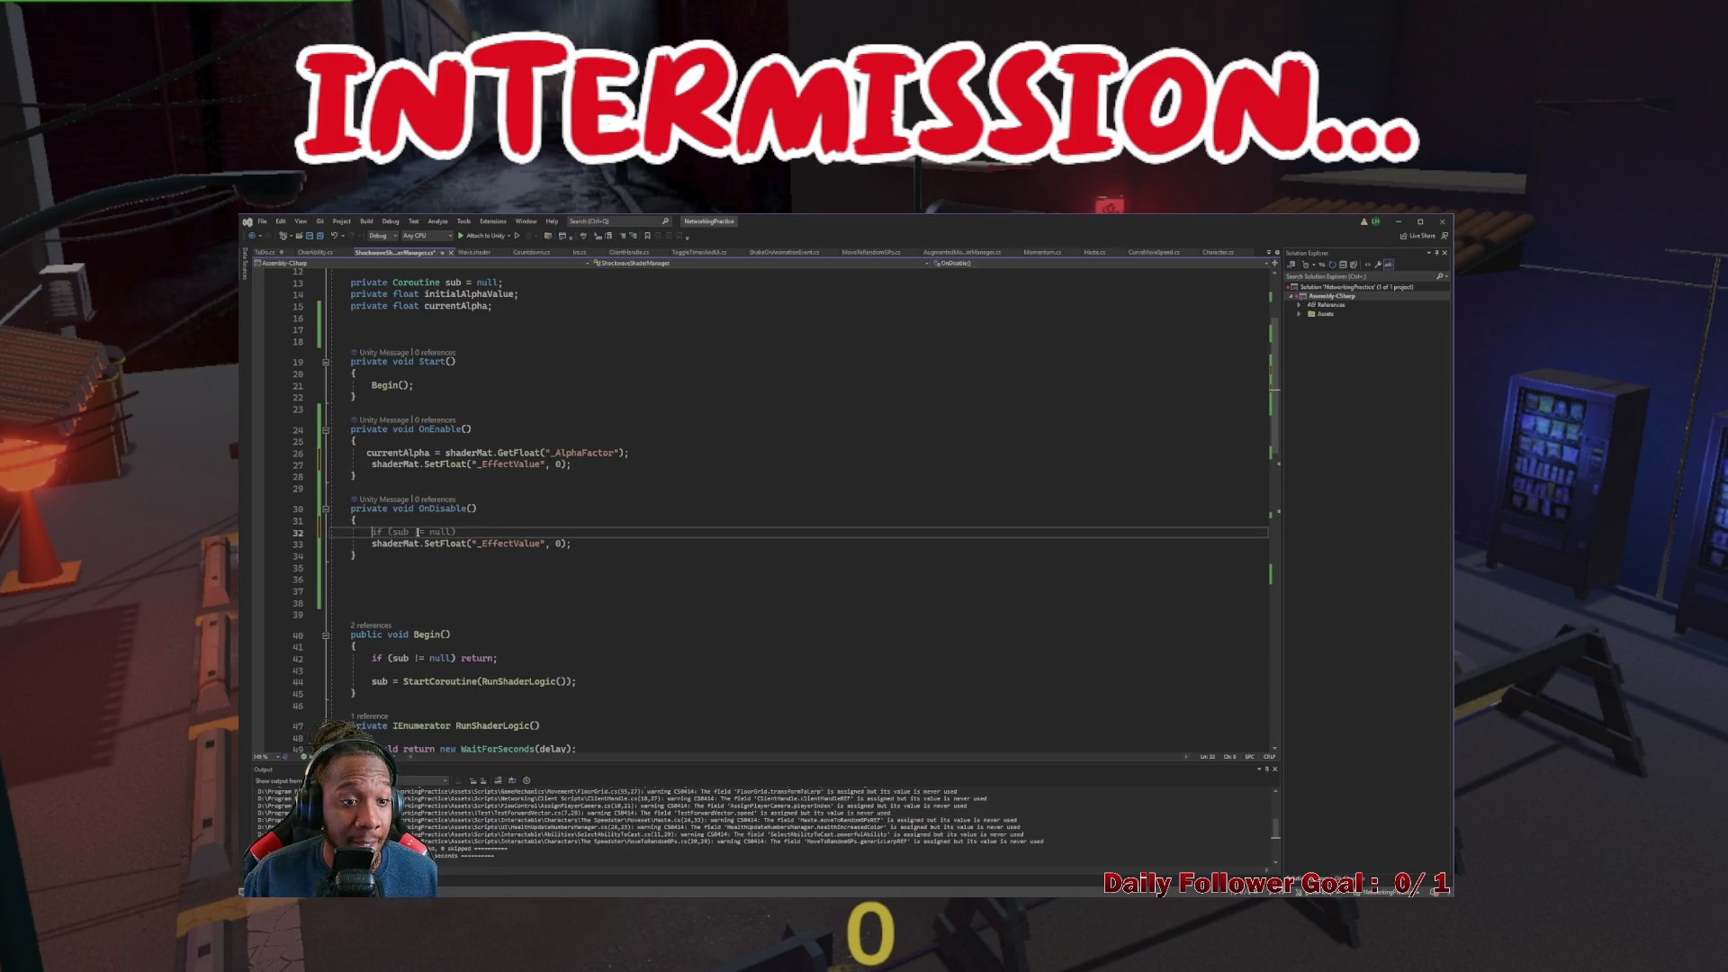
pyautogui.click(445, 453)
pyautogui.click(455, 534)
pyautogui.click(370, 544)
pyautogui.click(592, 543)
pyautogui.press('Return')
pyautogui.hotkey('ctrl', 'v')
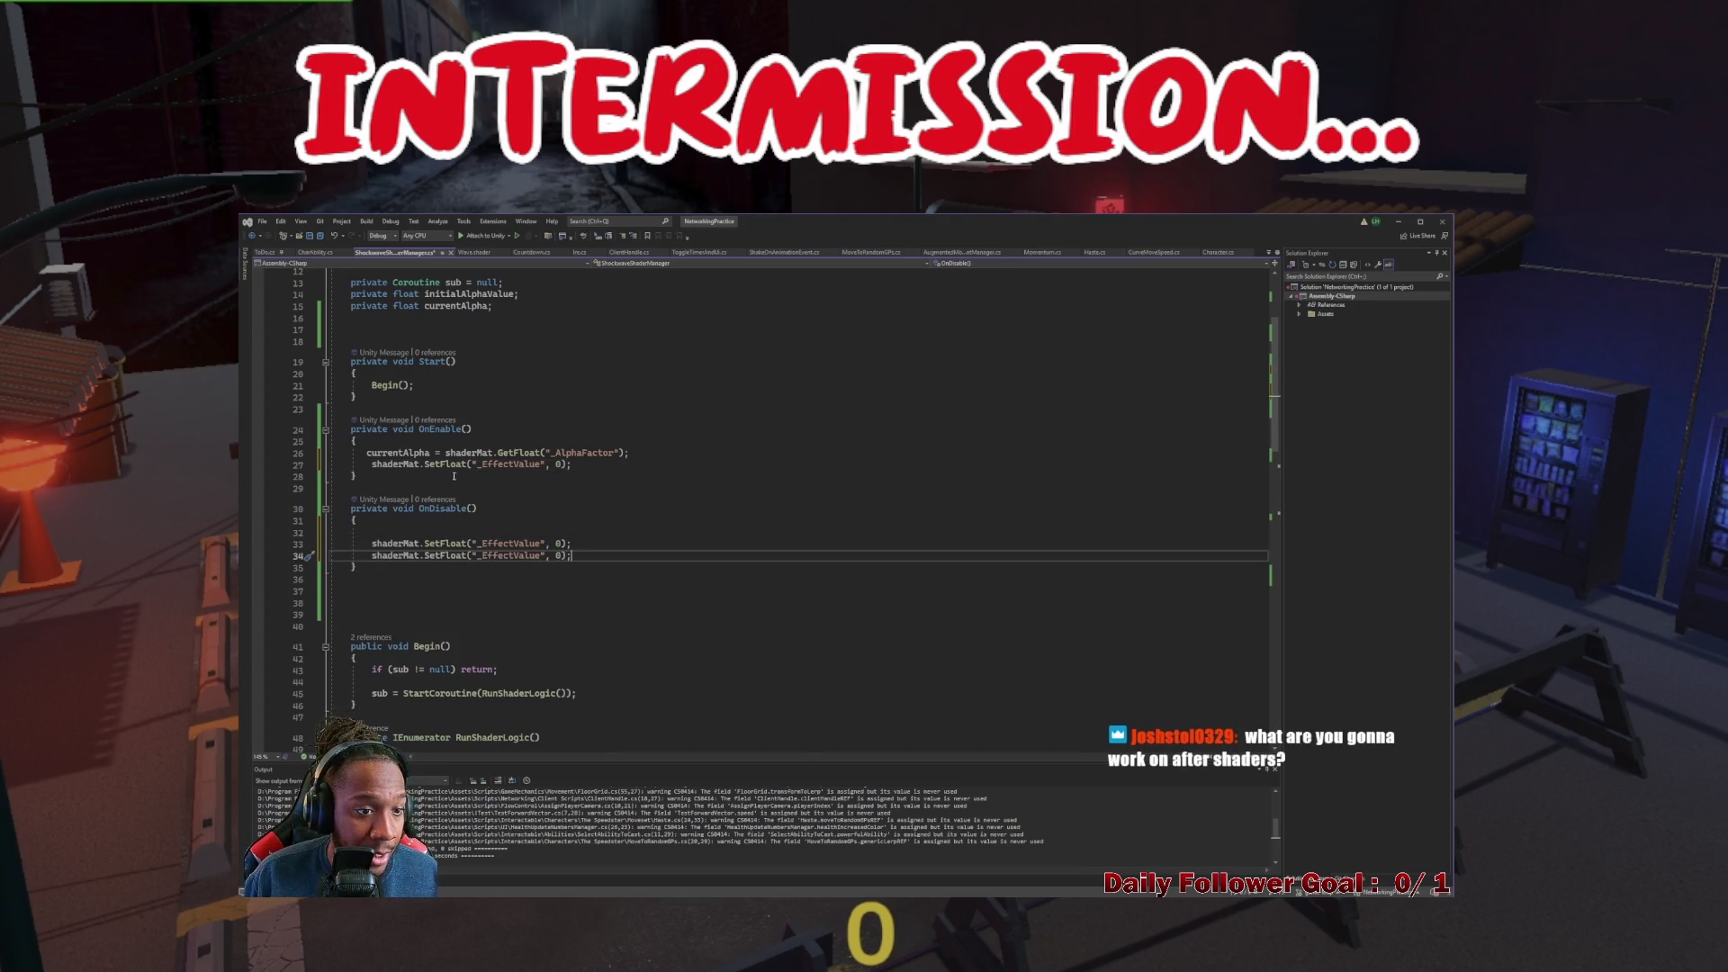
pyautogui.hotkey('ctrl', '-')
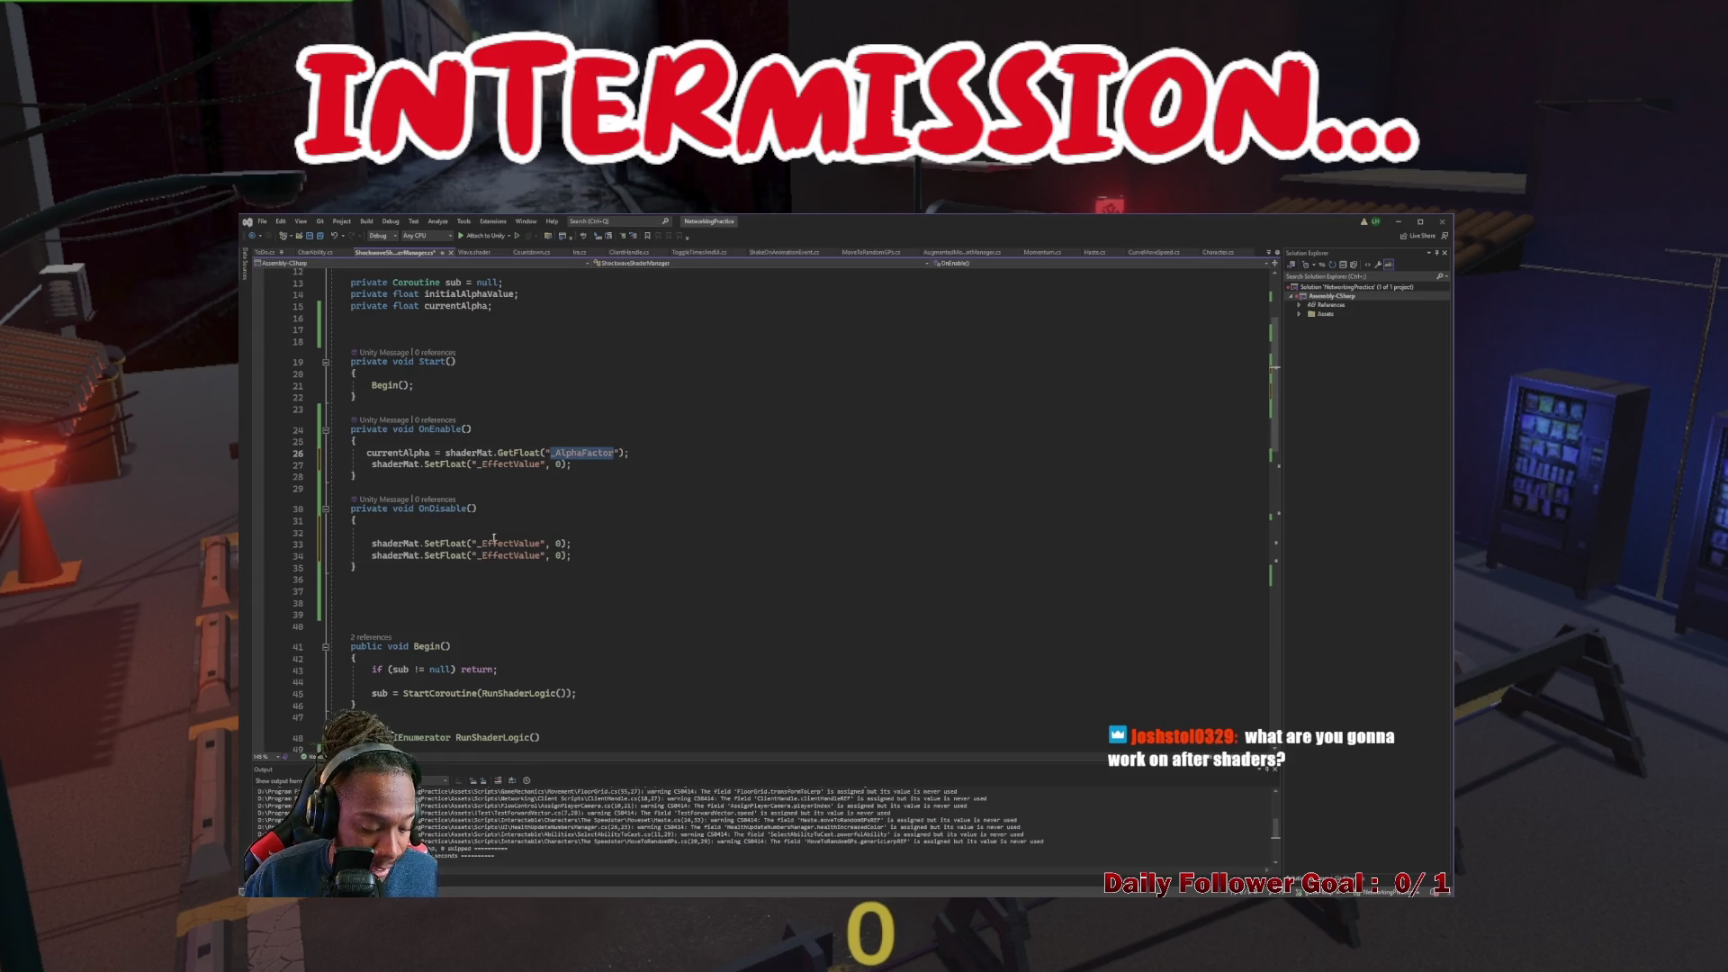
pyautogui.doubleClick(496, 540)
pyautogui.hotkey('ctrl', 'v')
pyautogui.doubleClick(559, 543)
# Restore _AlphaFactor to currentAlpha in OnDisable(), then rename the field to startingAlpha everywhere
pyautogui.write('currentAlpha')
pyautogui.click(457, 306)
pyautogui.rightClick(458, 307)
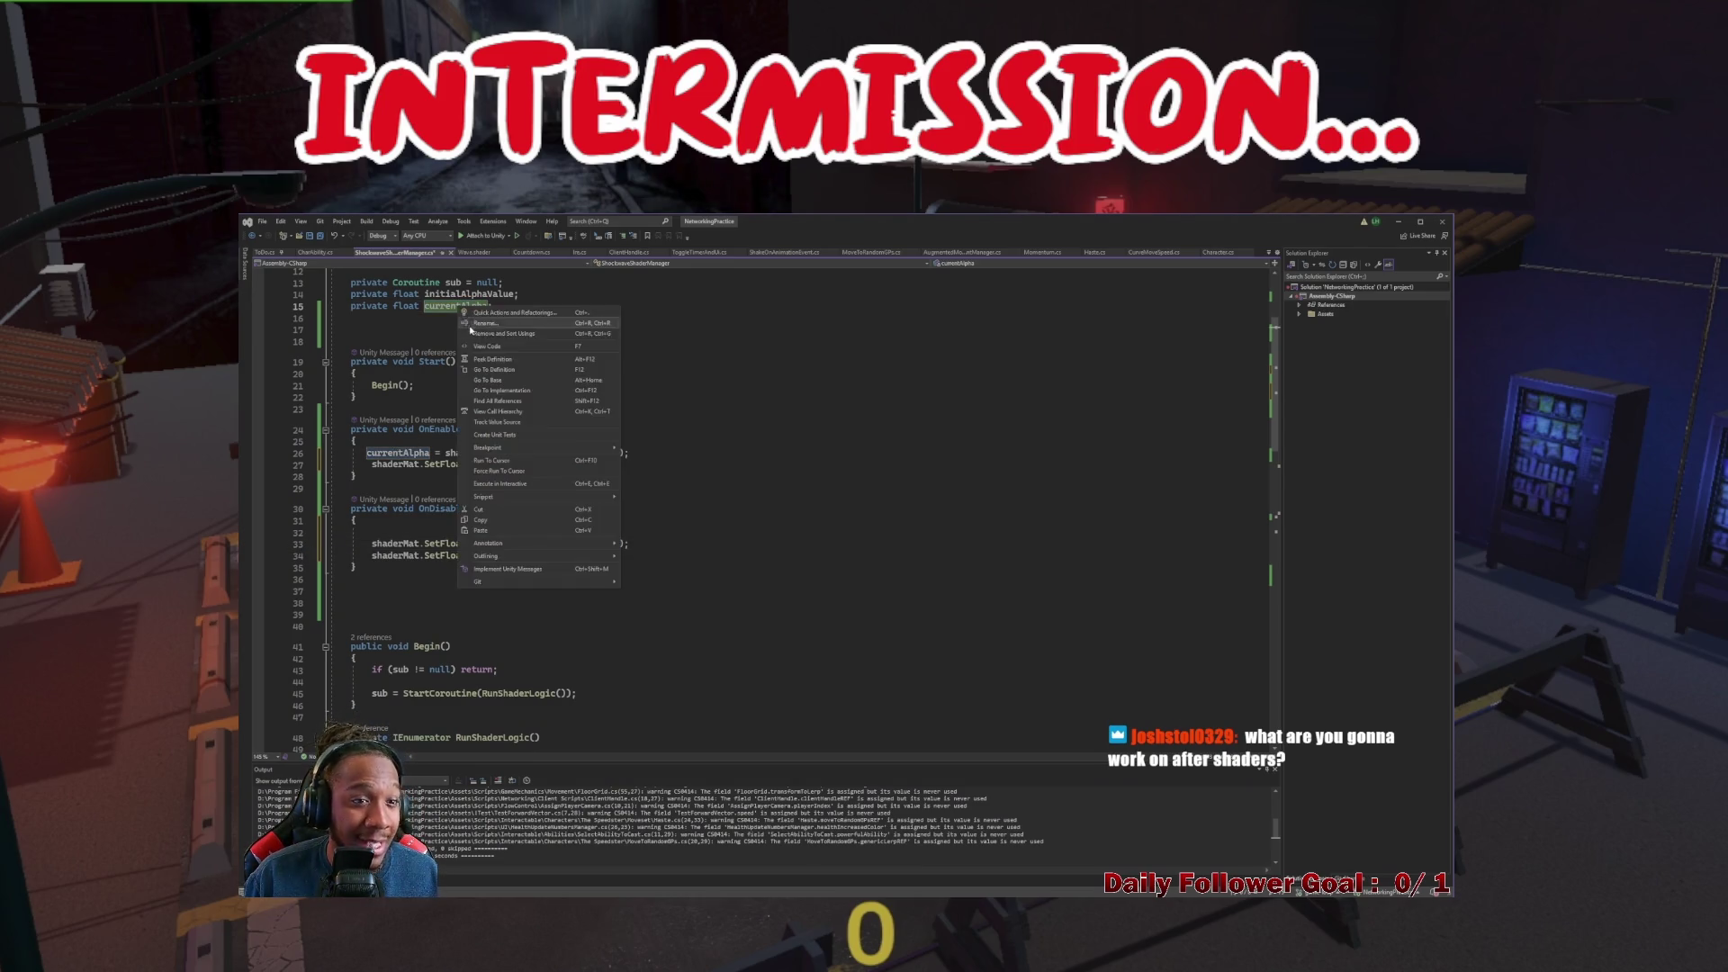
pyautogui.click(486, 323)
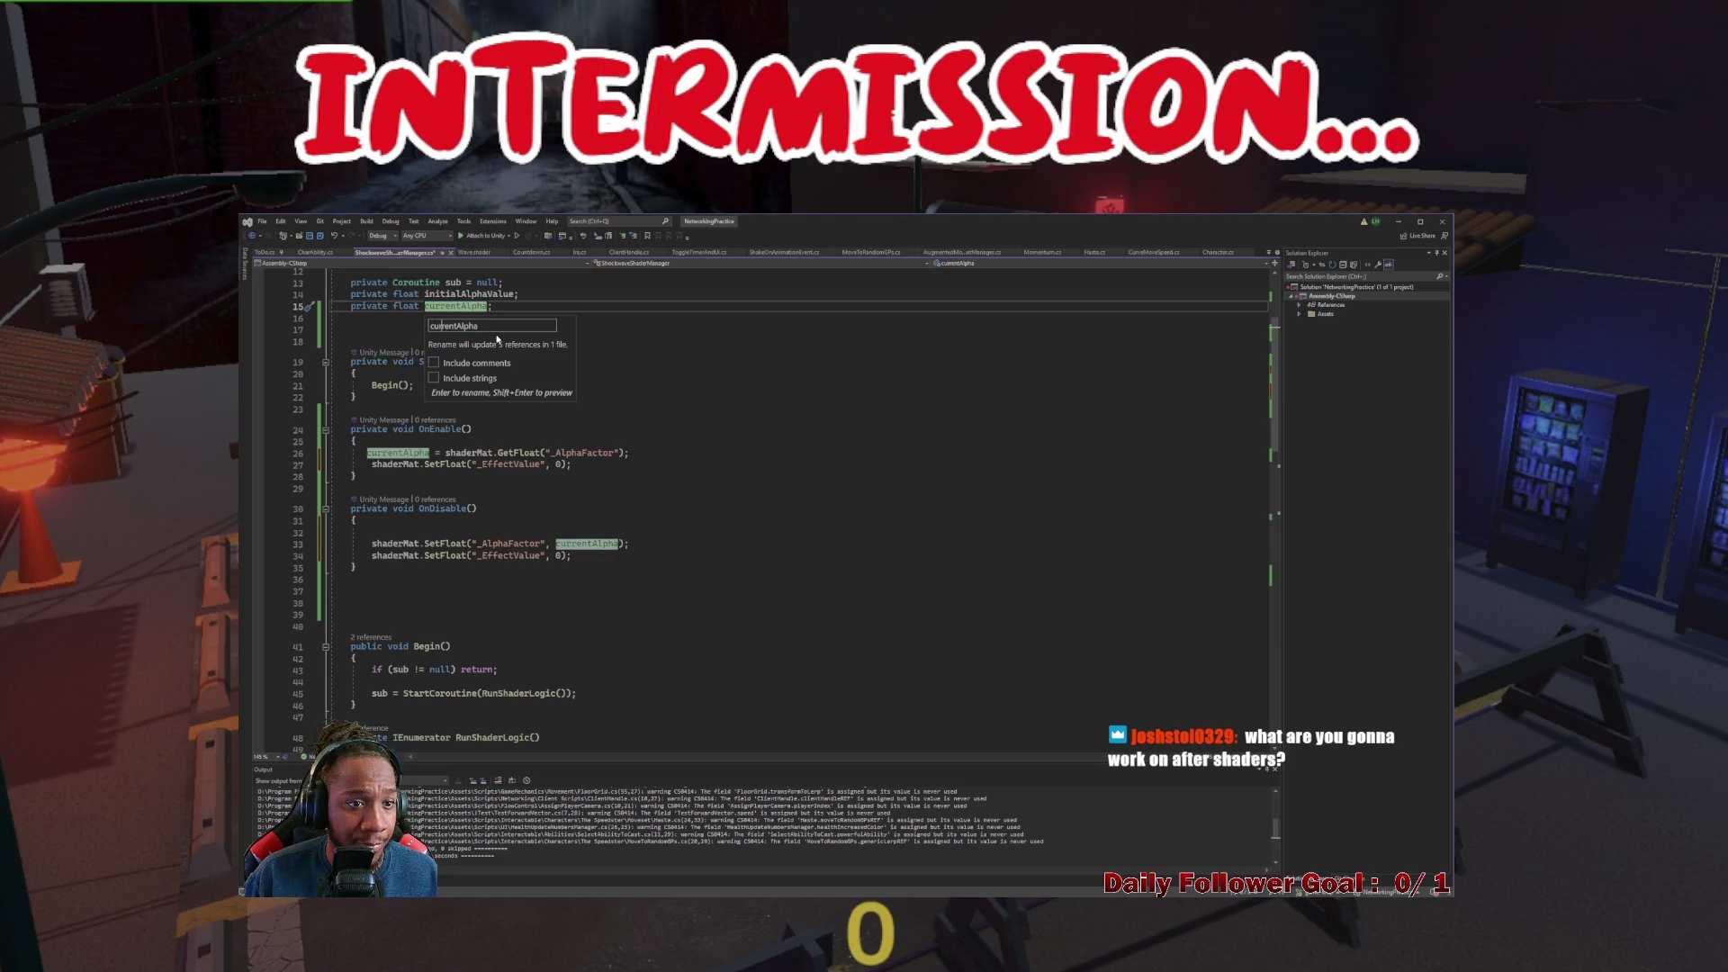
pyautogui.press('BackSpace')
pyautogui.press('BackSpace')
pyautogui.press('BackSpace')
pyautogui.write('st')
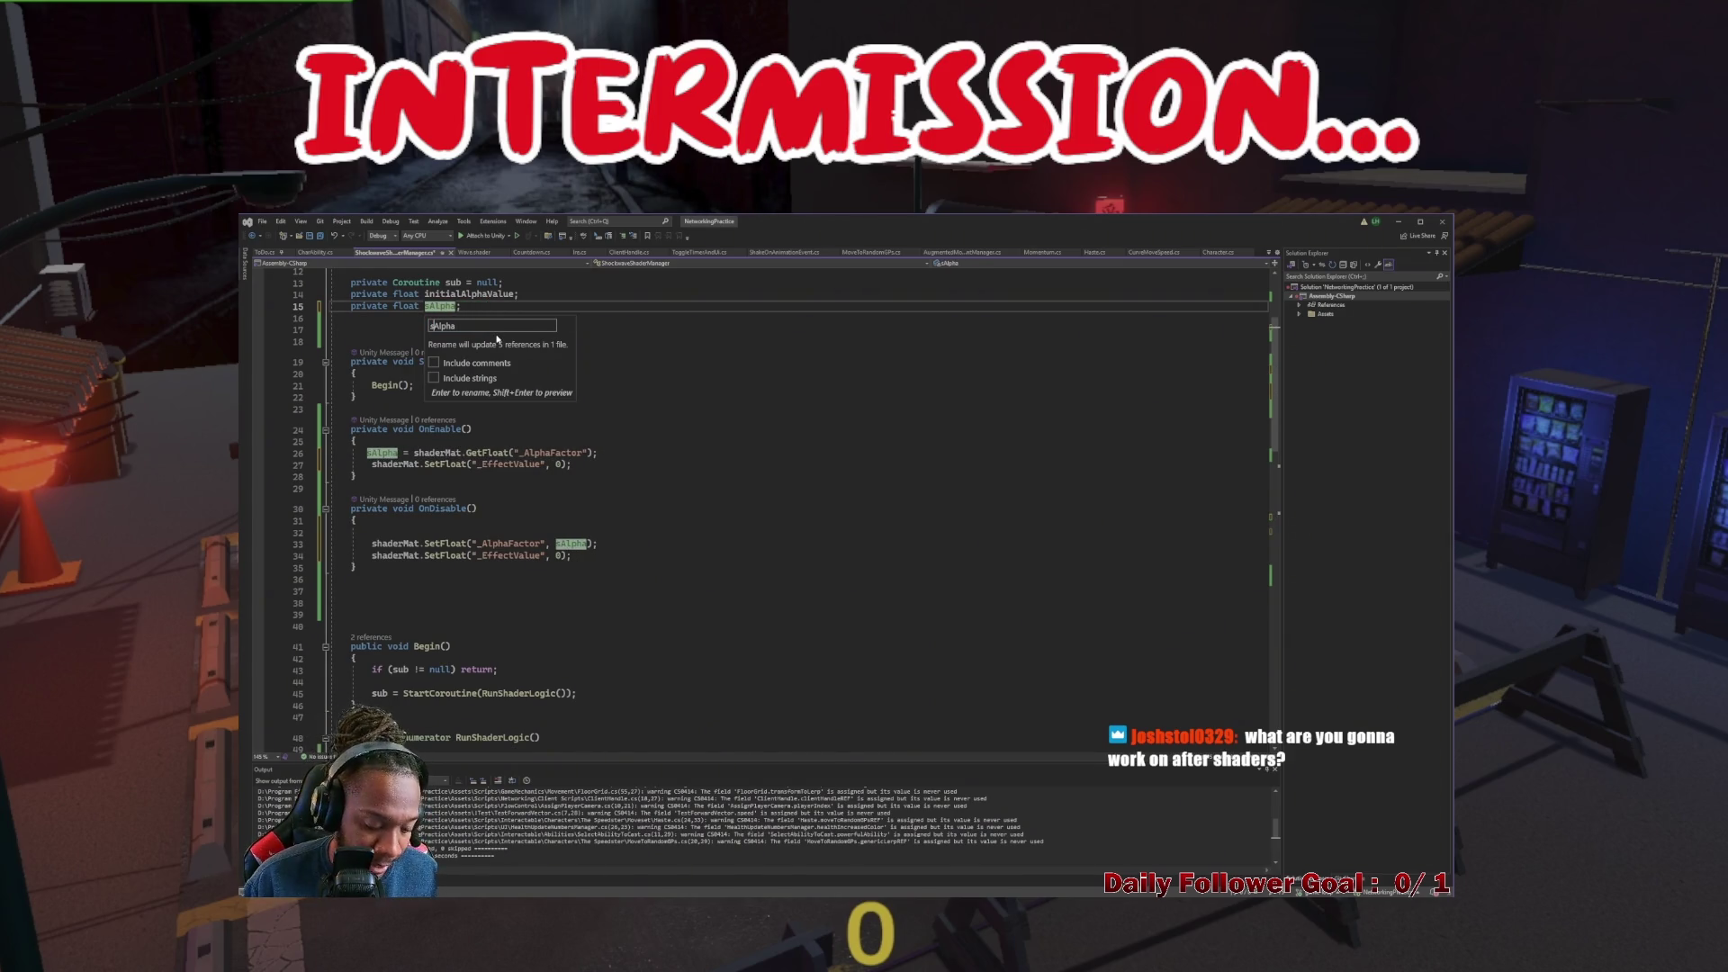
pyautogui.write('ing')
pyautogui.press('Return')
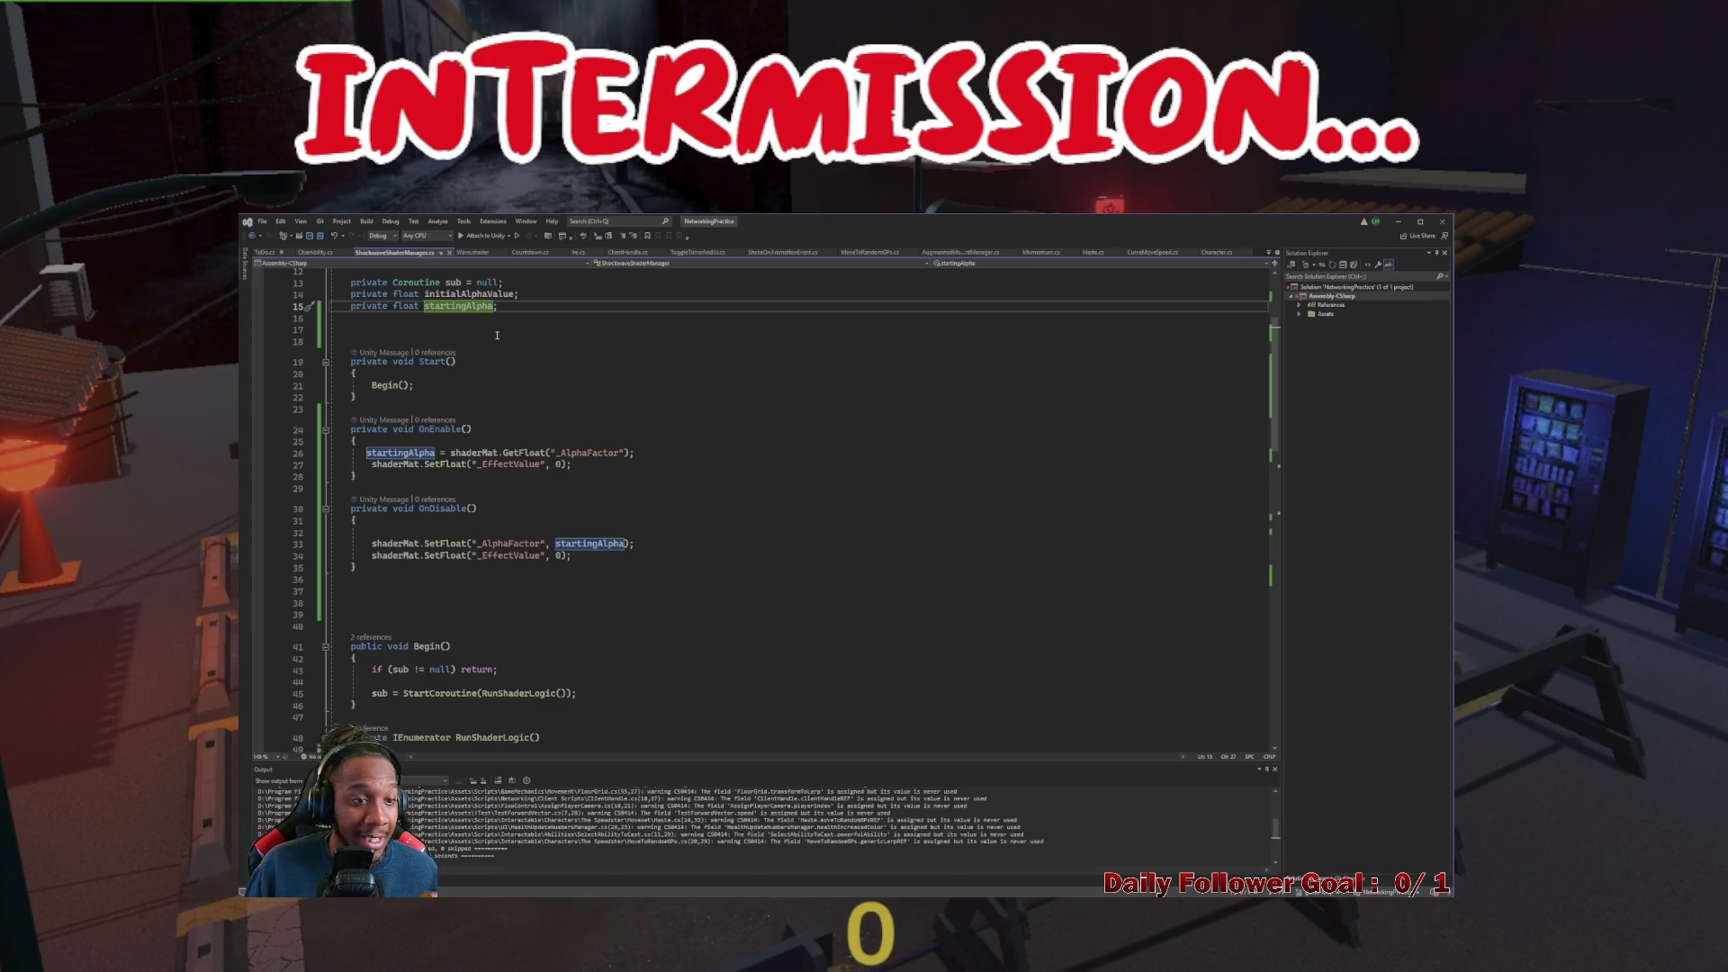
pyautogui.click(367, 453)
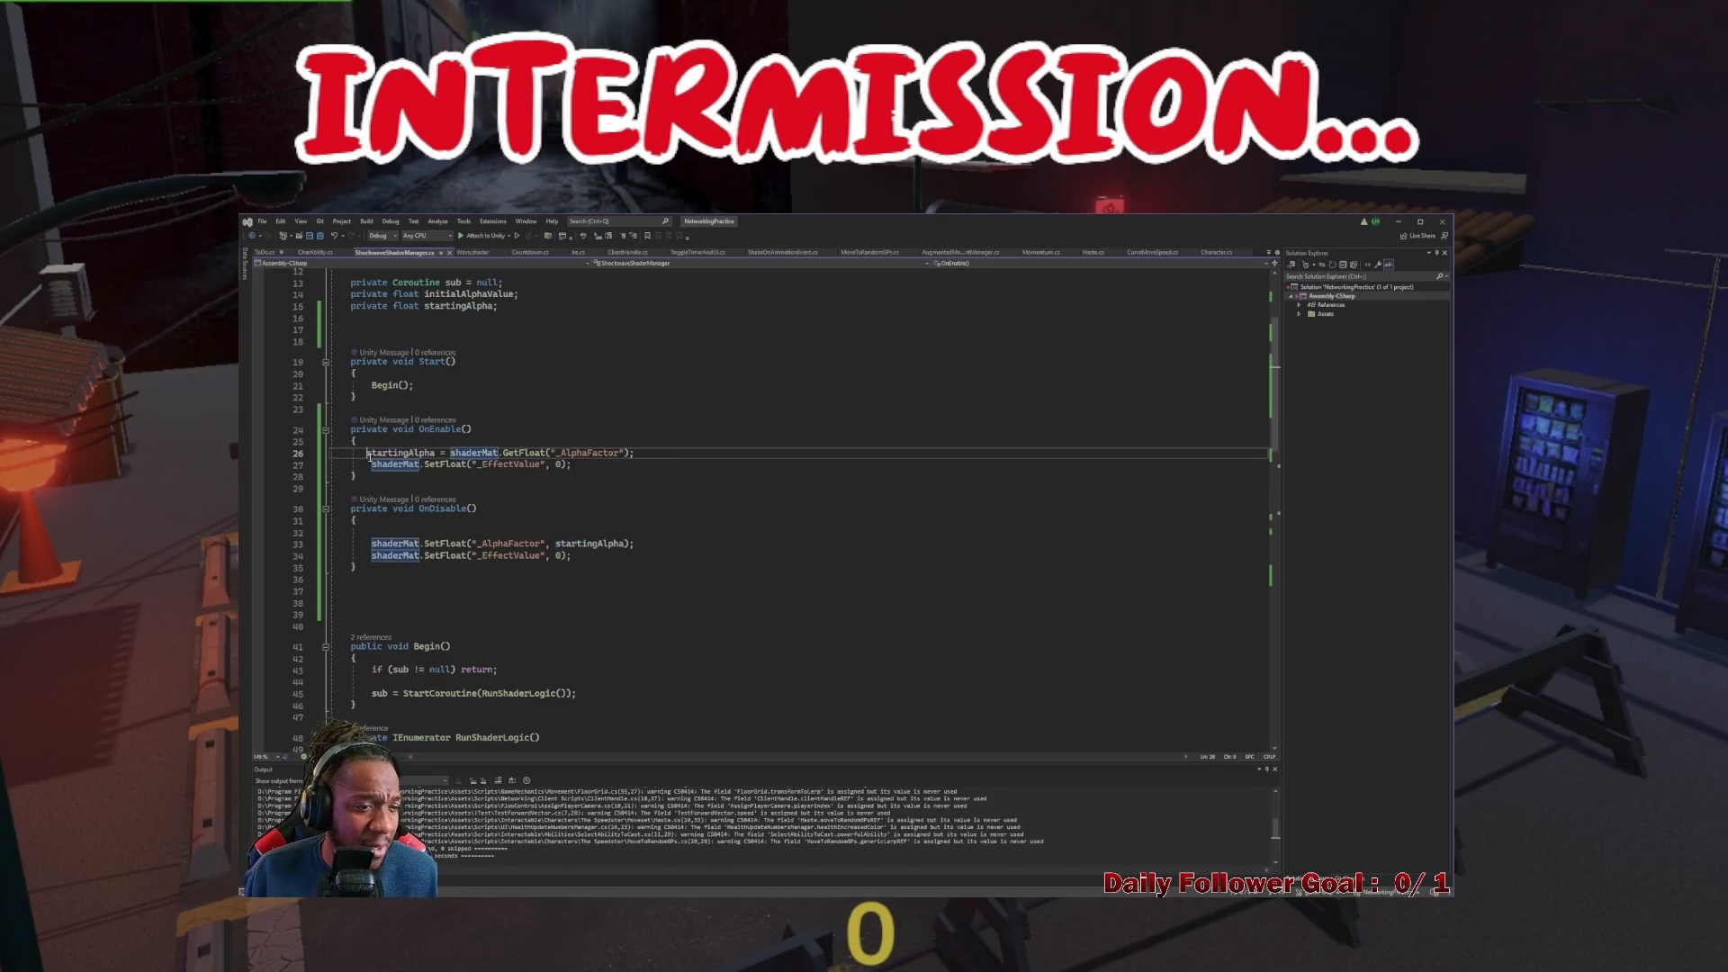
# Delete the stray blank lines in OnDisable, above Begin(), and after the field declarations
pyautogui.click(675, 474)
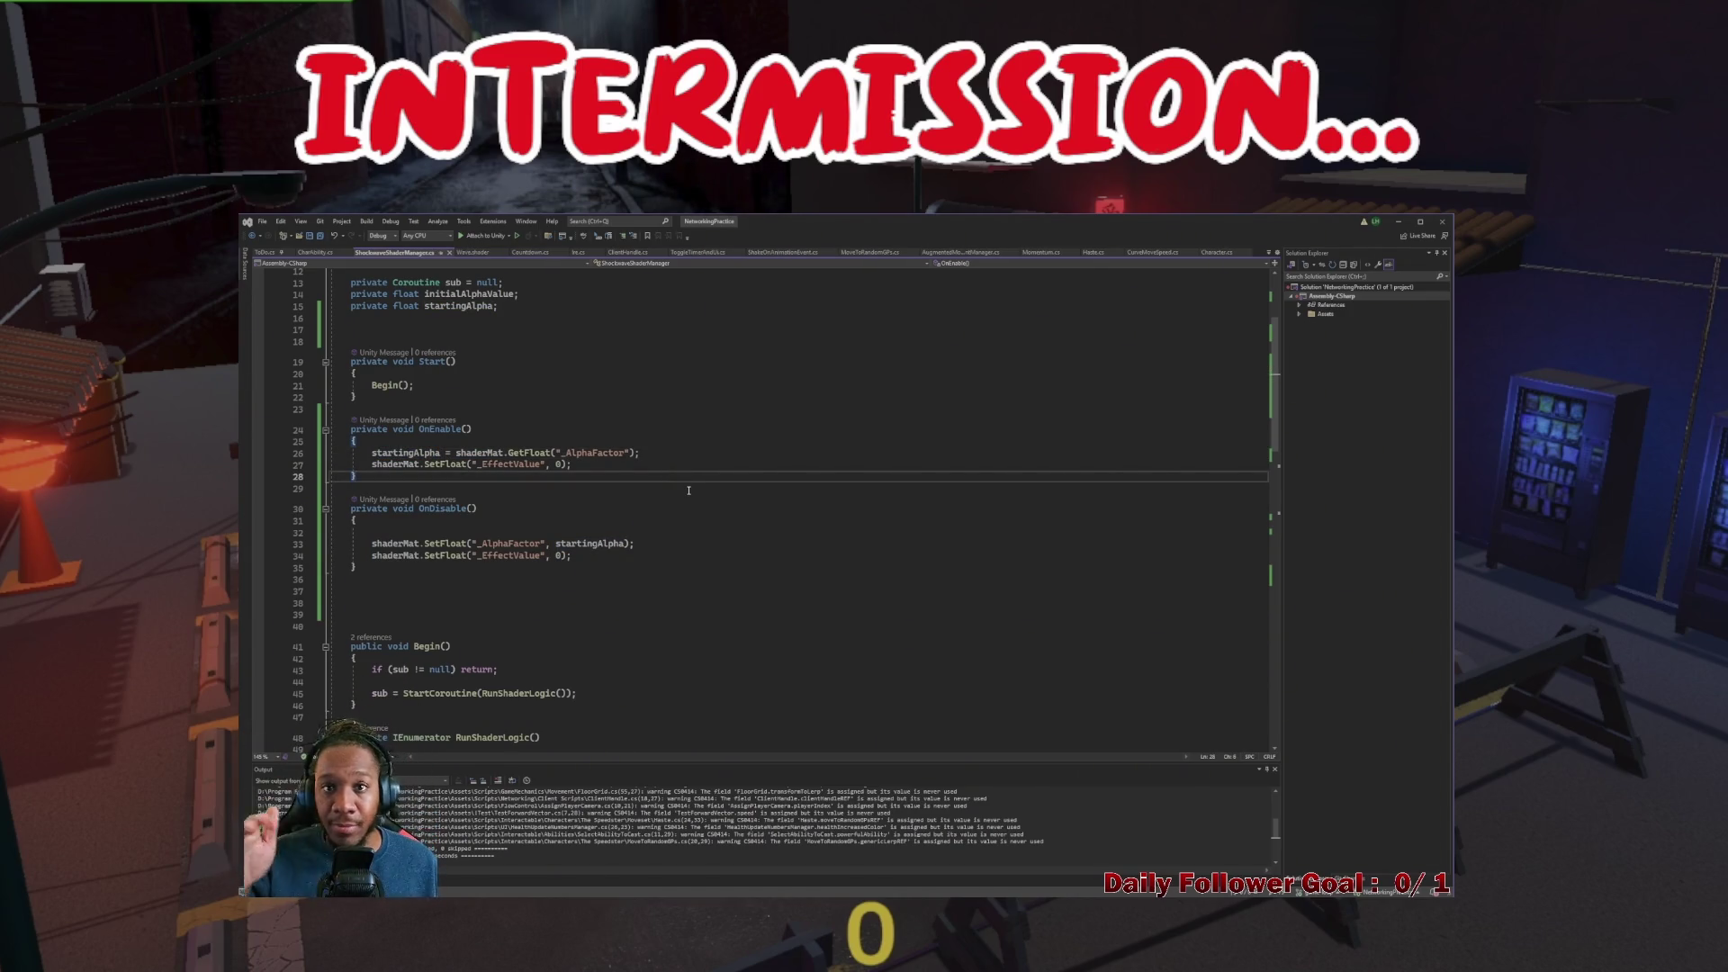
pyautogui.click(376, 531)
pyautogui.press('BackSpace')
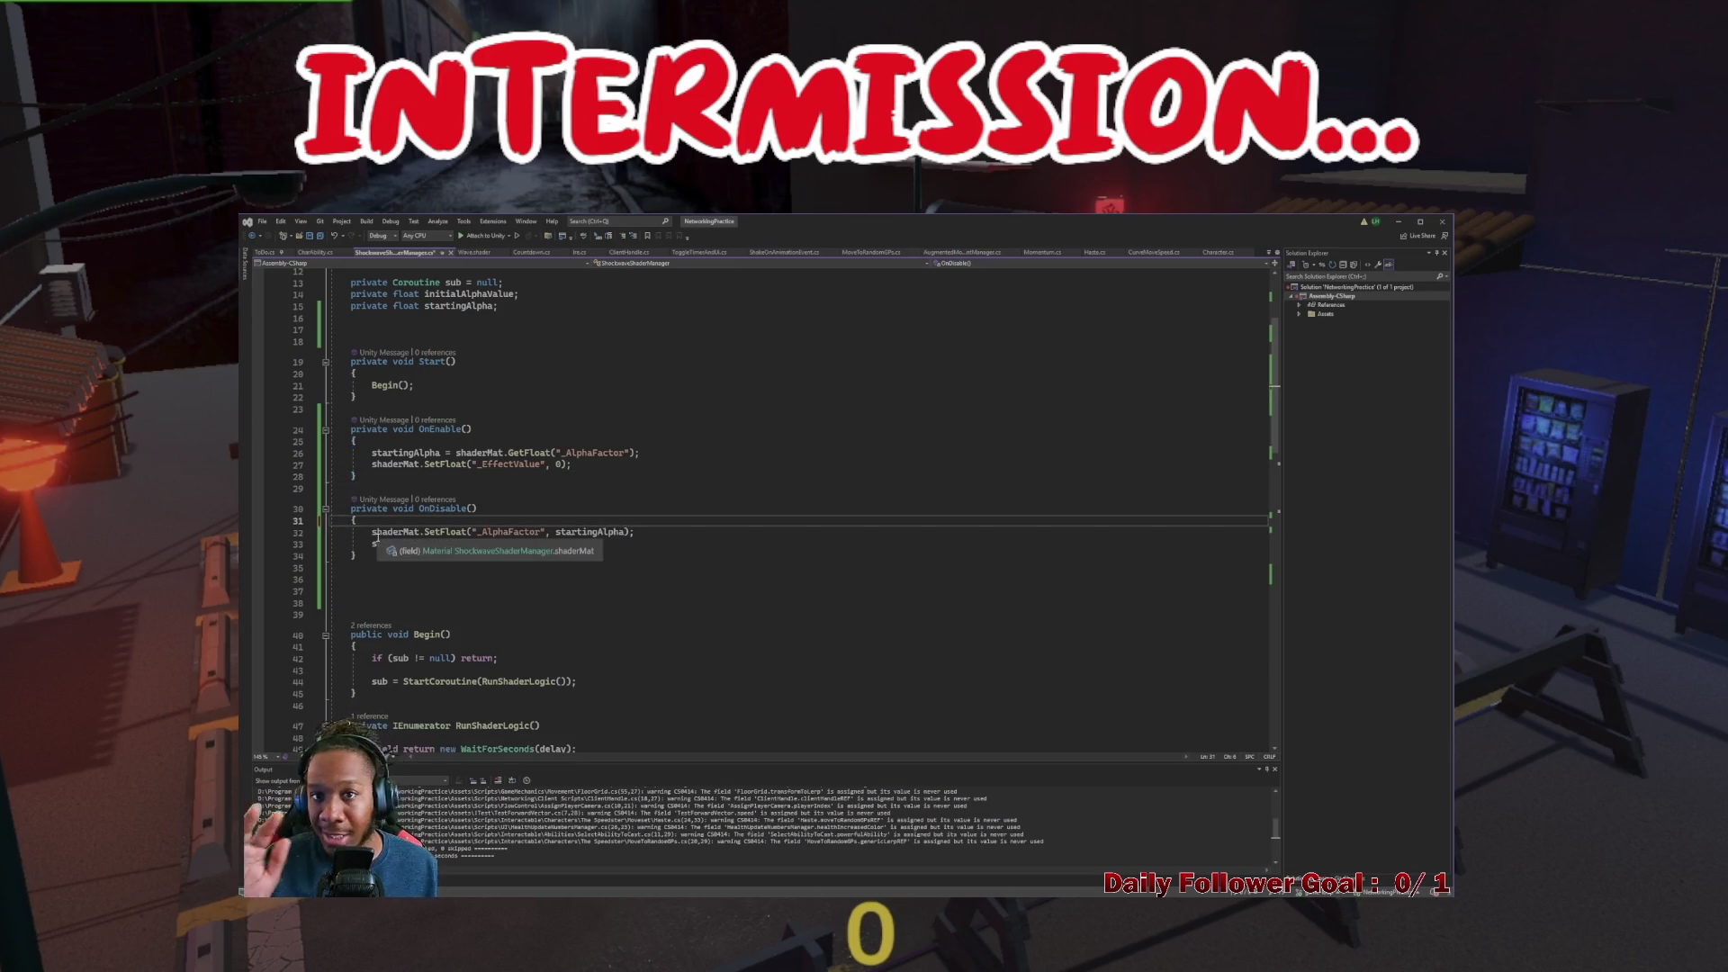
pyautogui.scroll(-3, 377, 540)
pyautogui.scroll(1, 377, 541)
pyautogui.click(359, 545)
pyautogui.press('BackSpace')
pyautogui.press('BackSpace')
pyautogui.press('BackSpace')
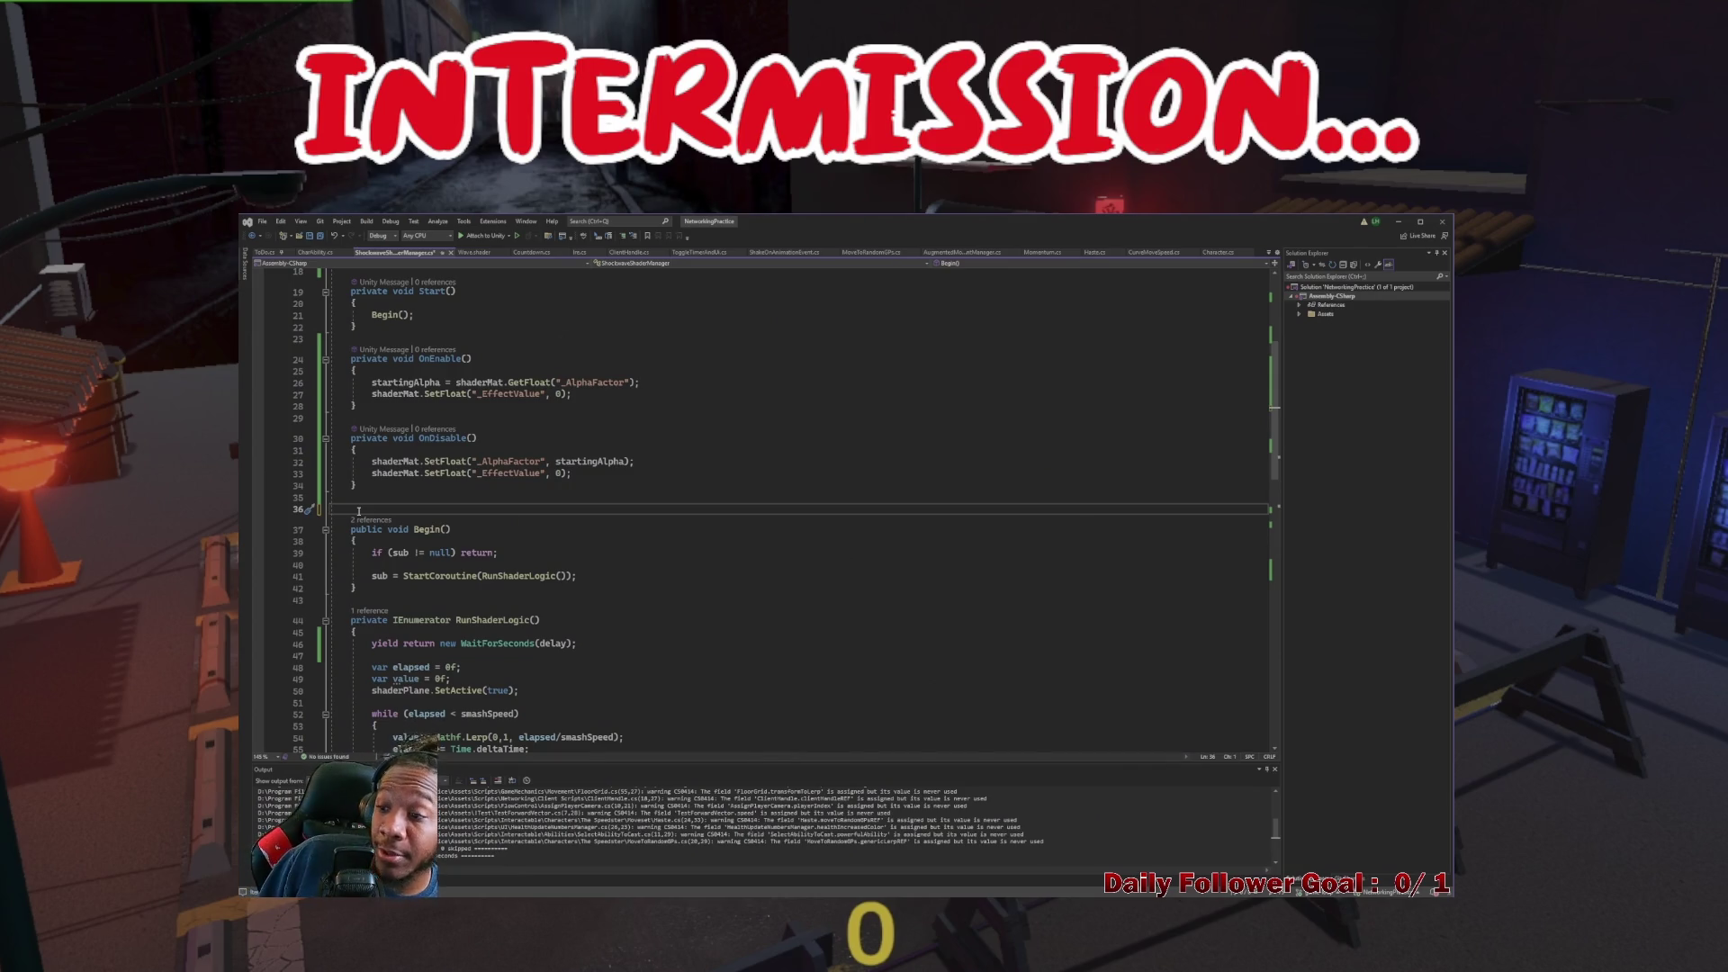
pyautogui.scroll(6, 358, 511)
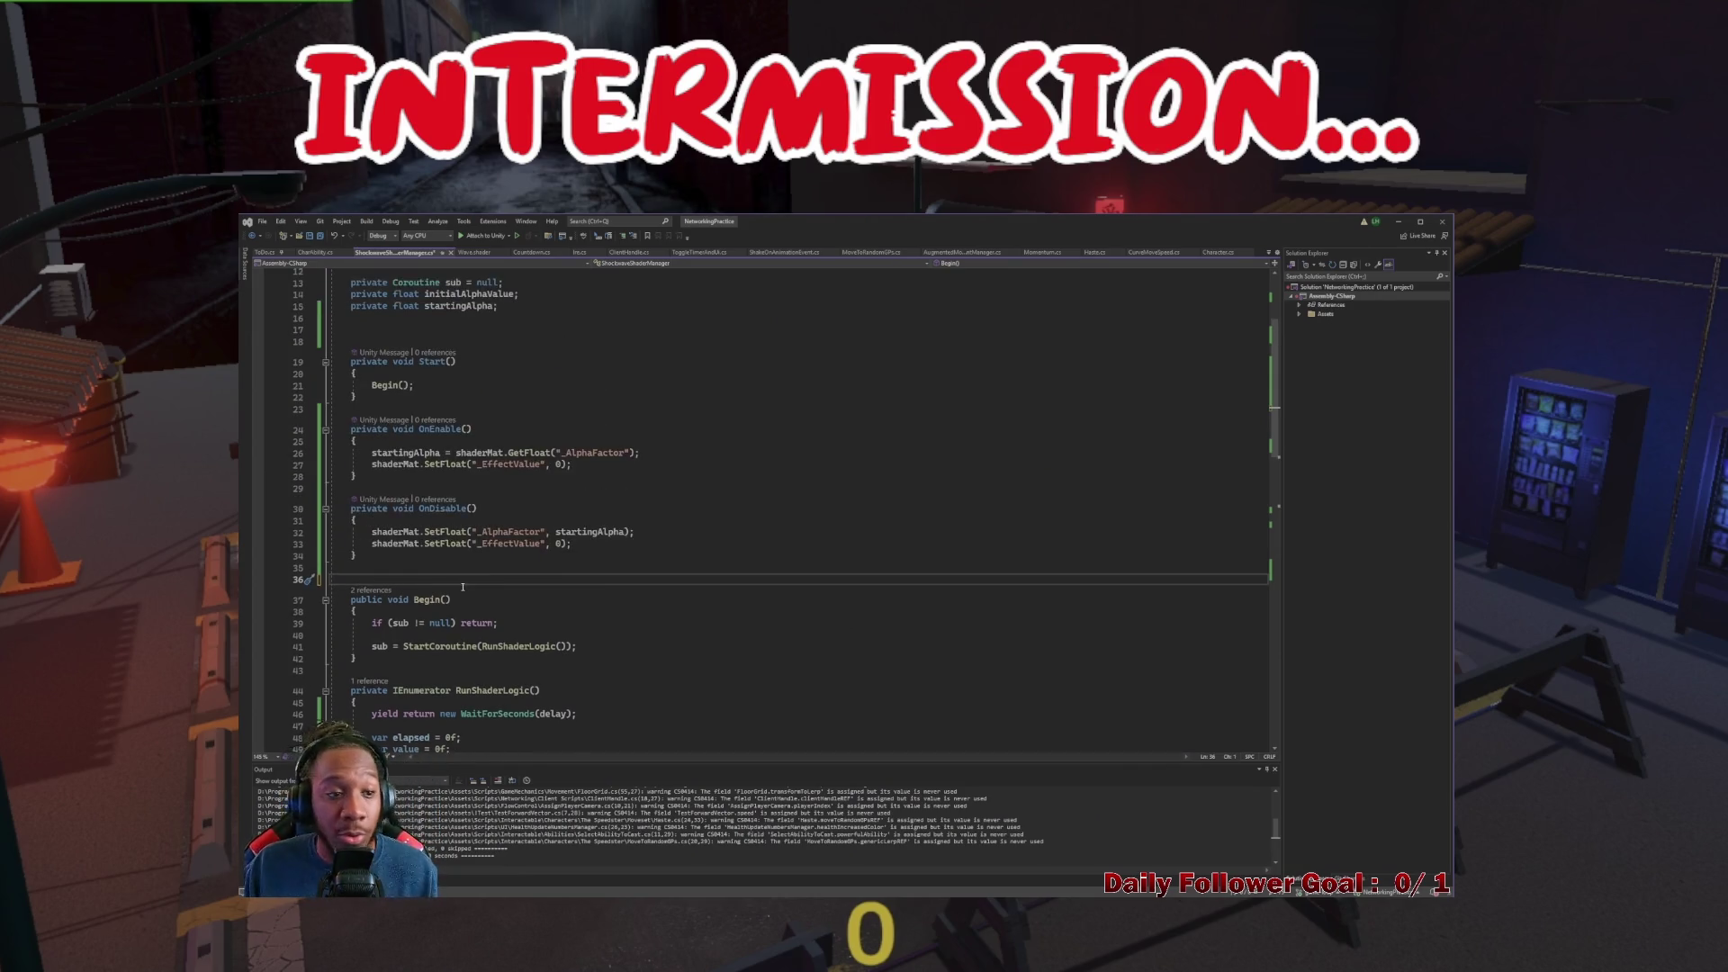
pyautogui.click(379, 473)
pyautogui.press('BackSpace')
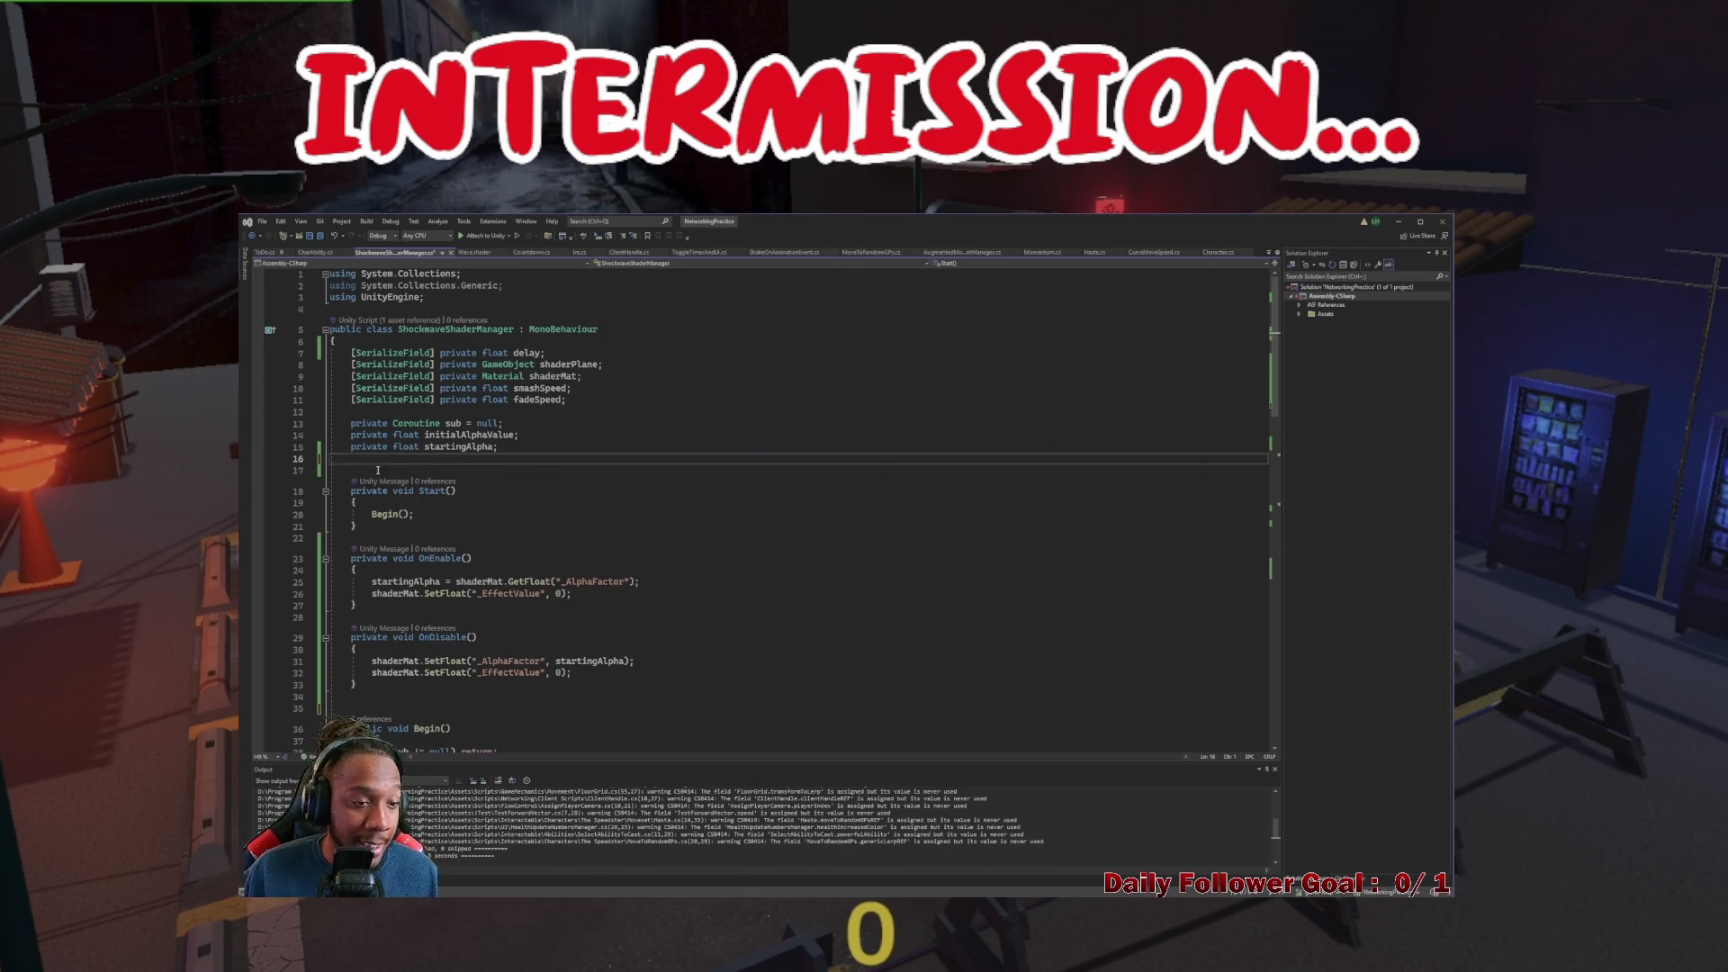
pyautogui.scroll(-16, 377, 470)
# Append Begin(); at the end of RunShaderLogic so the coroutine restarts itself
pyautogui.click(356, 598)
pyautogui.press('BackSpace')
pyautogui.write('Begin();')
pyautogui.scroll(3, 468, 633)
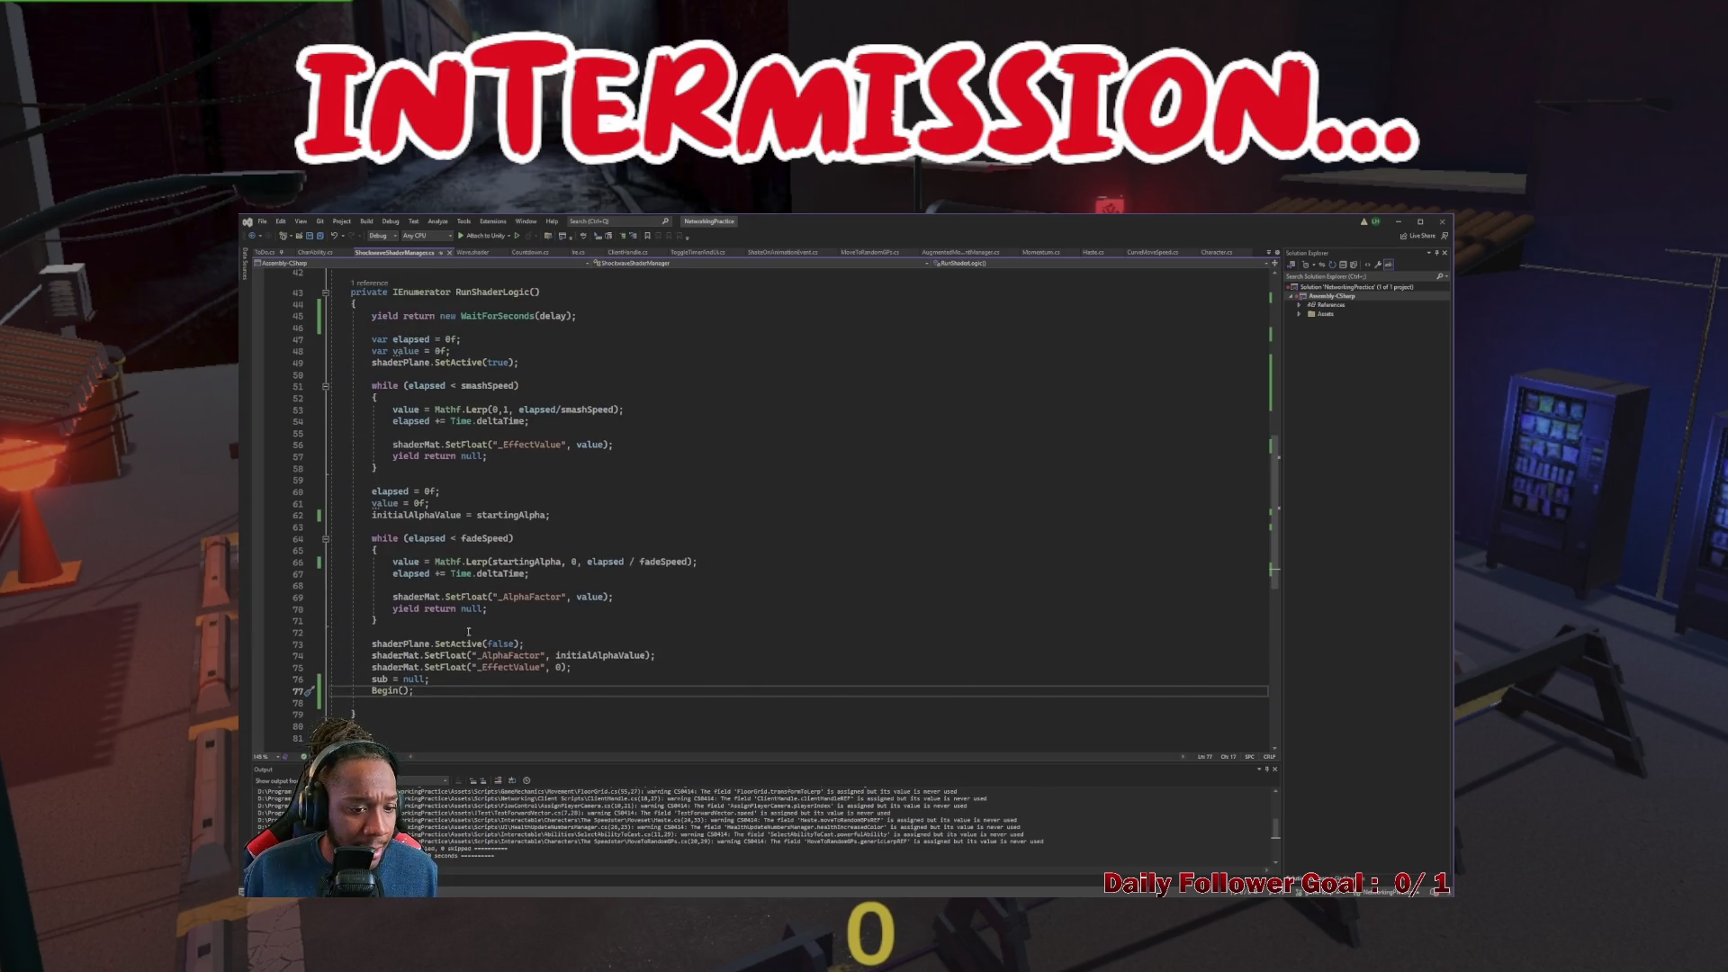
pyautogui.scroll(10, 837, 377)
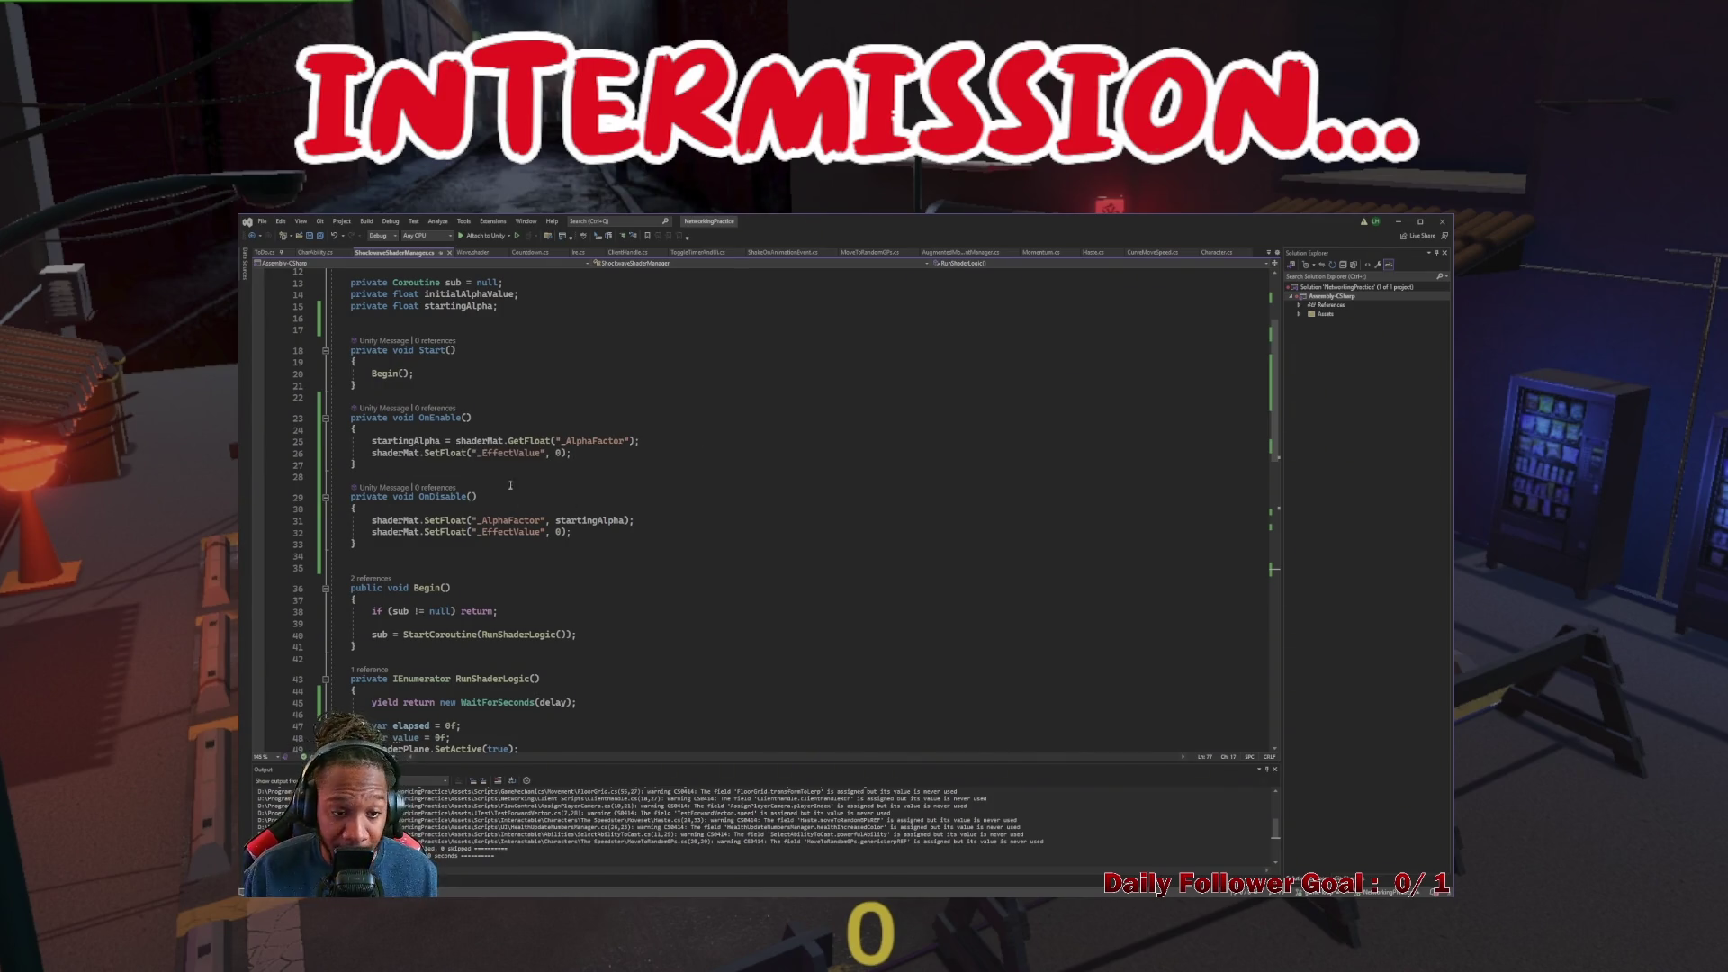
pyautogui.click(628, 521)
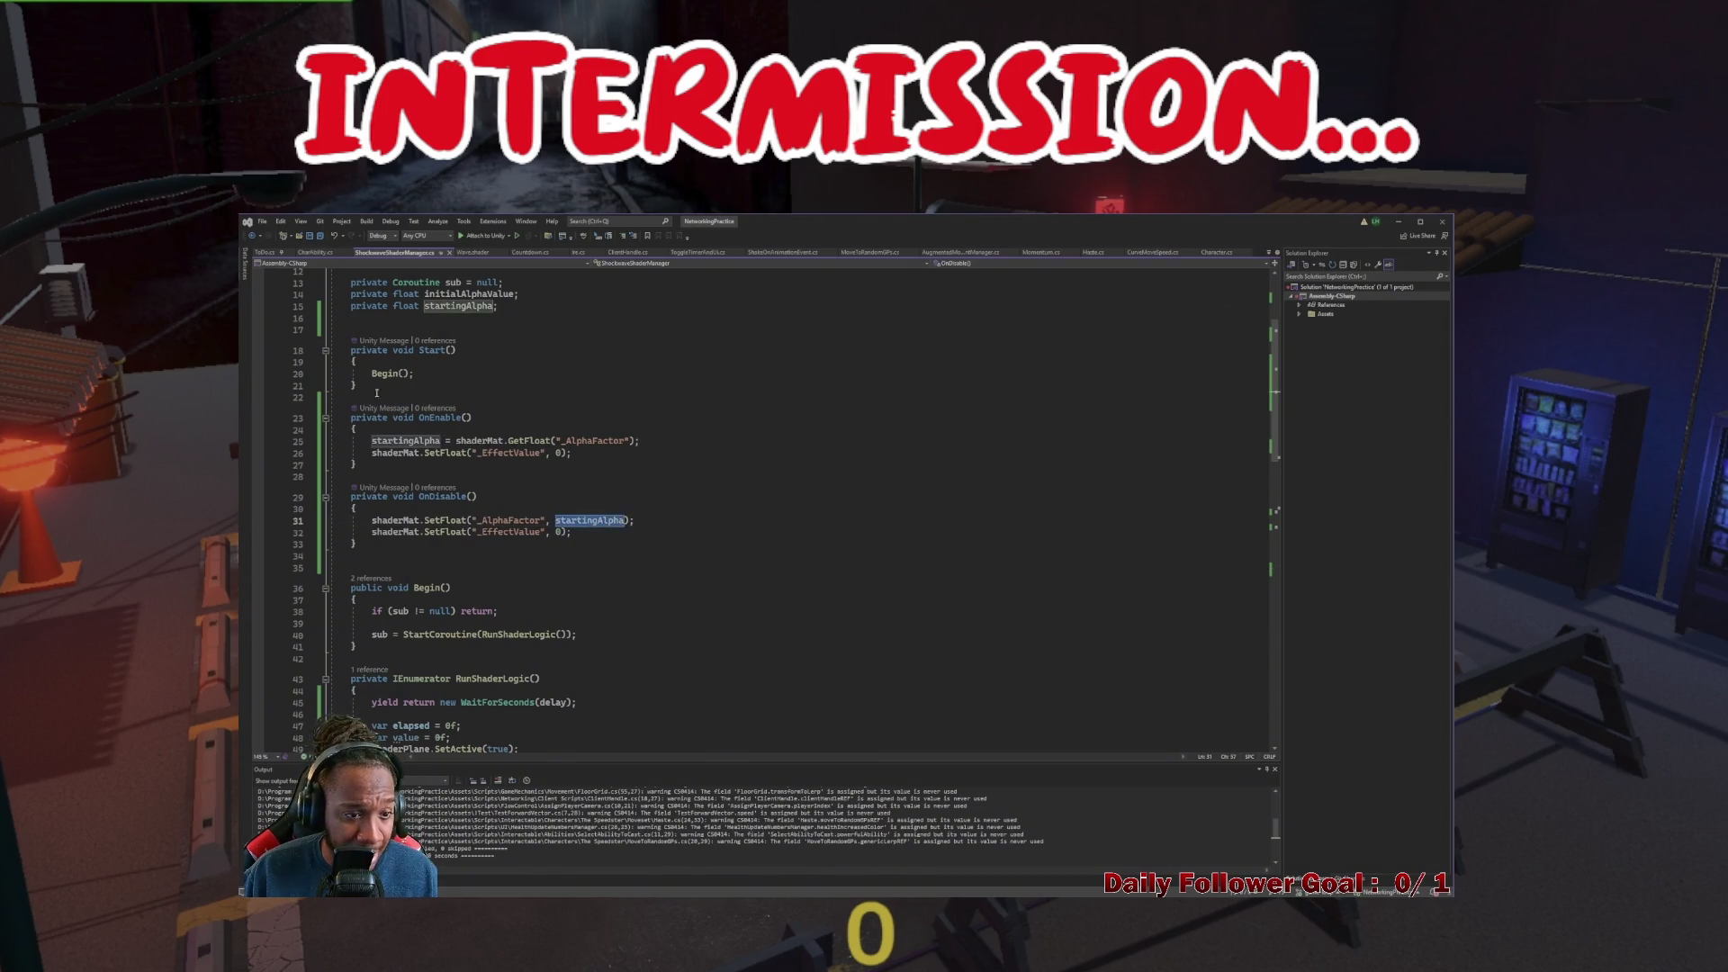
pyautogui.scroll(-13, 546, 551)
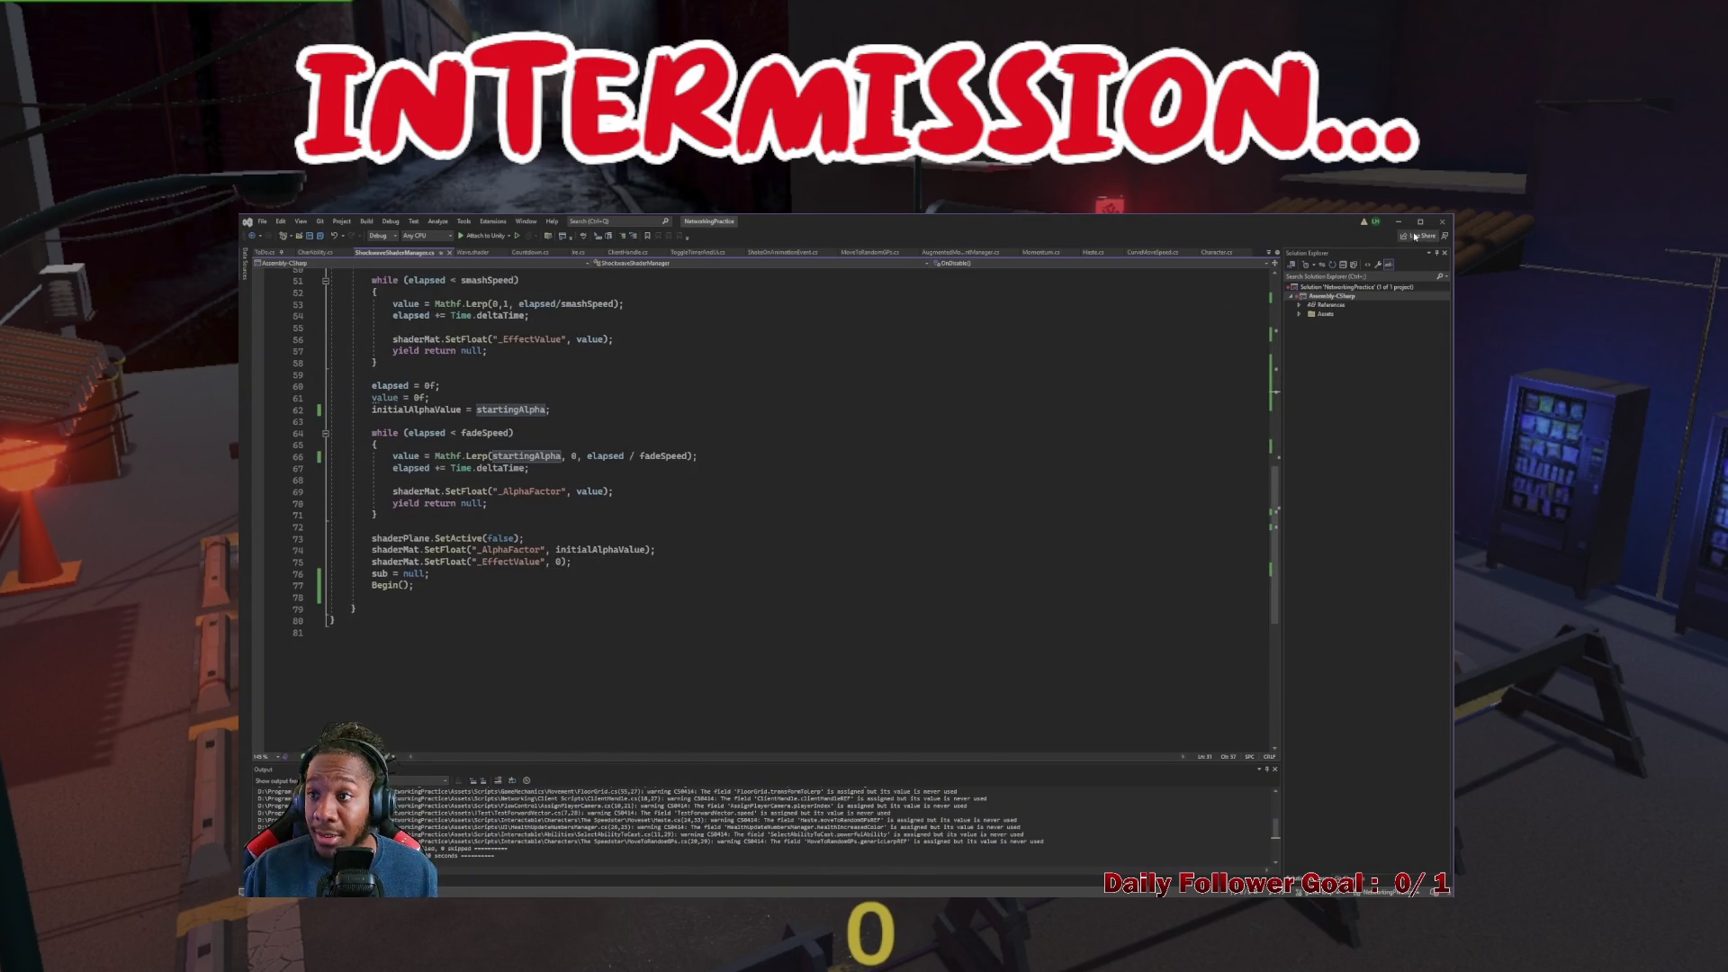
pyautogui.click(1398, 221)
# Set the material's AlphaFactor to 0.5 and EffectValue to 0, then test the shockwave in play mode
pyautogui.click(1340, 407)
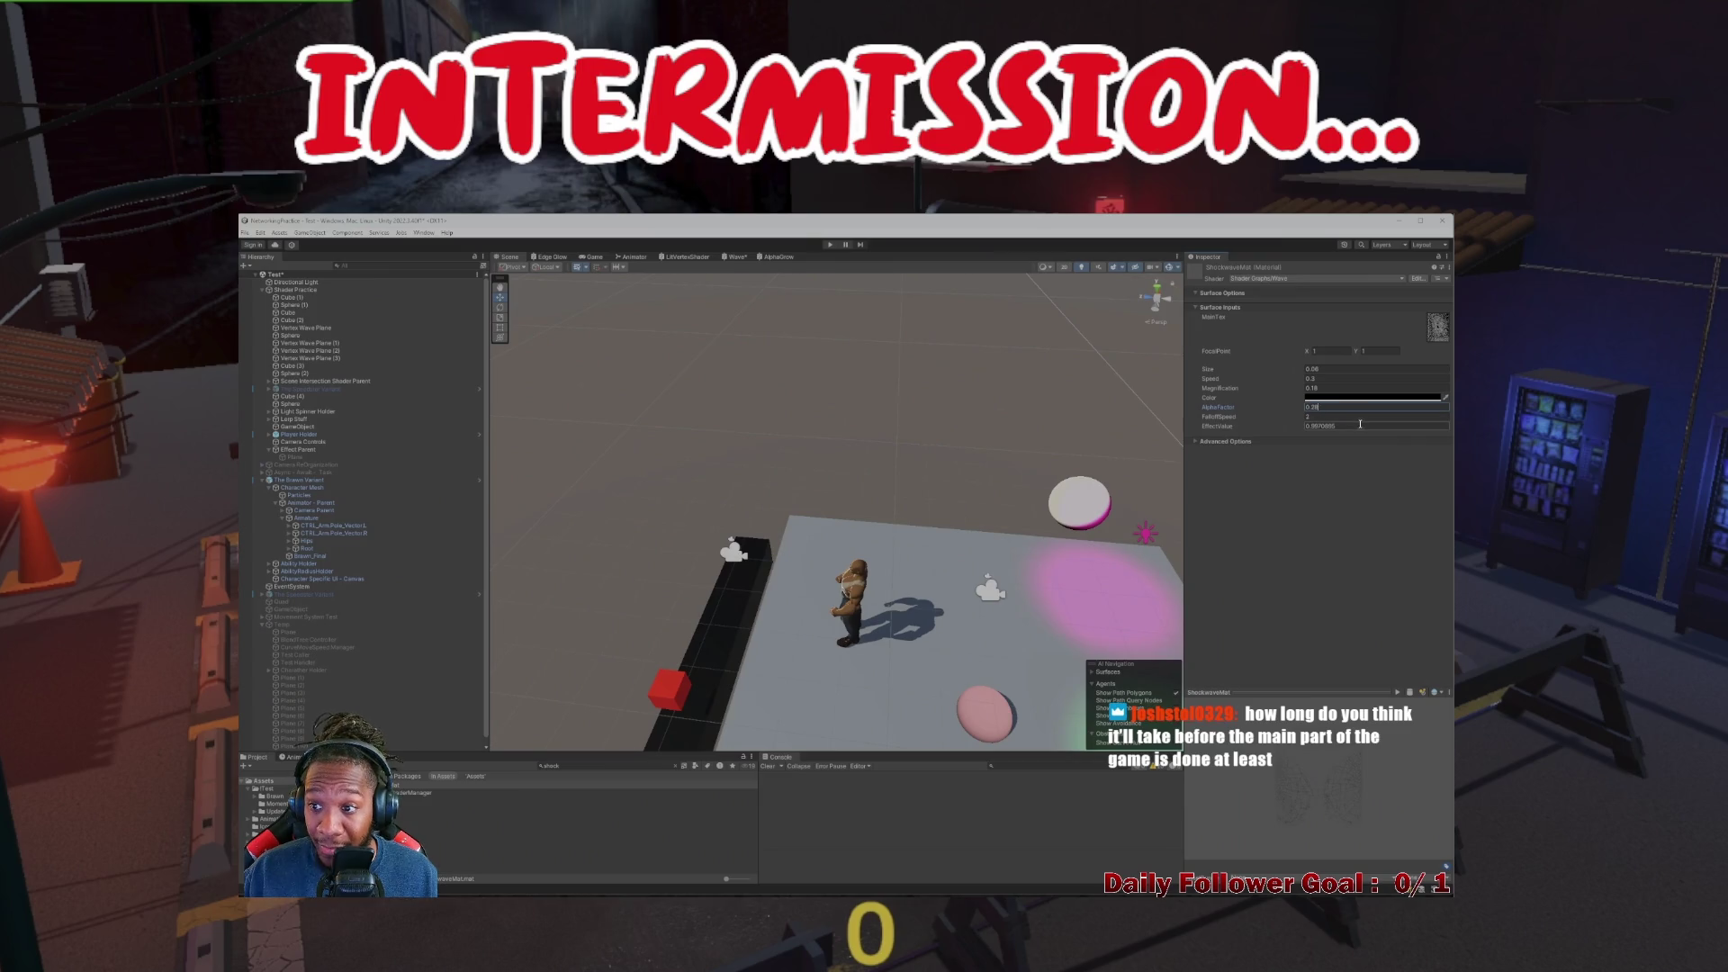
pyautogui.click(1348, 426)
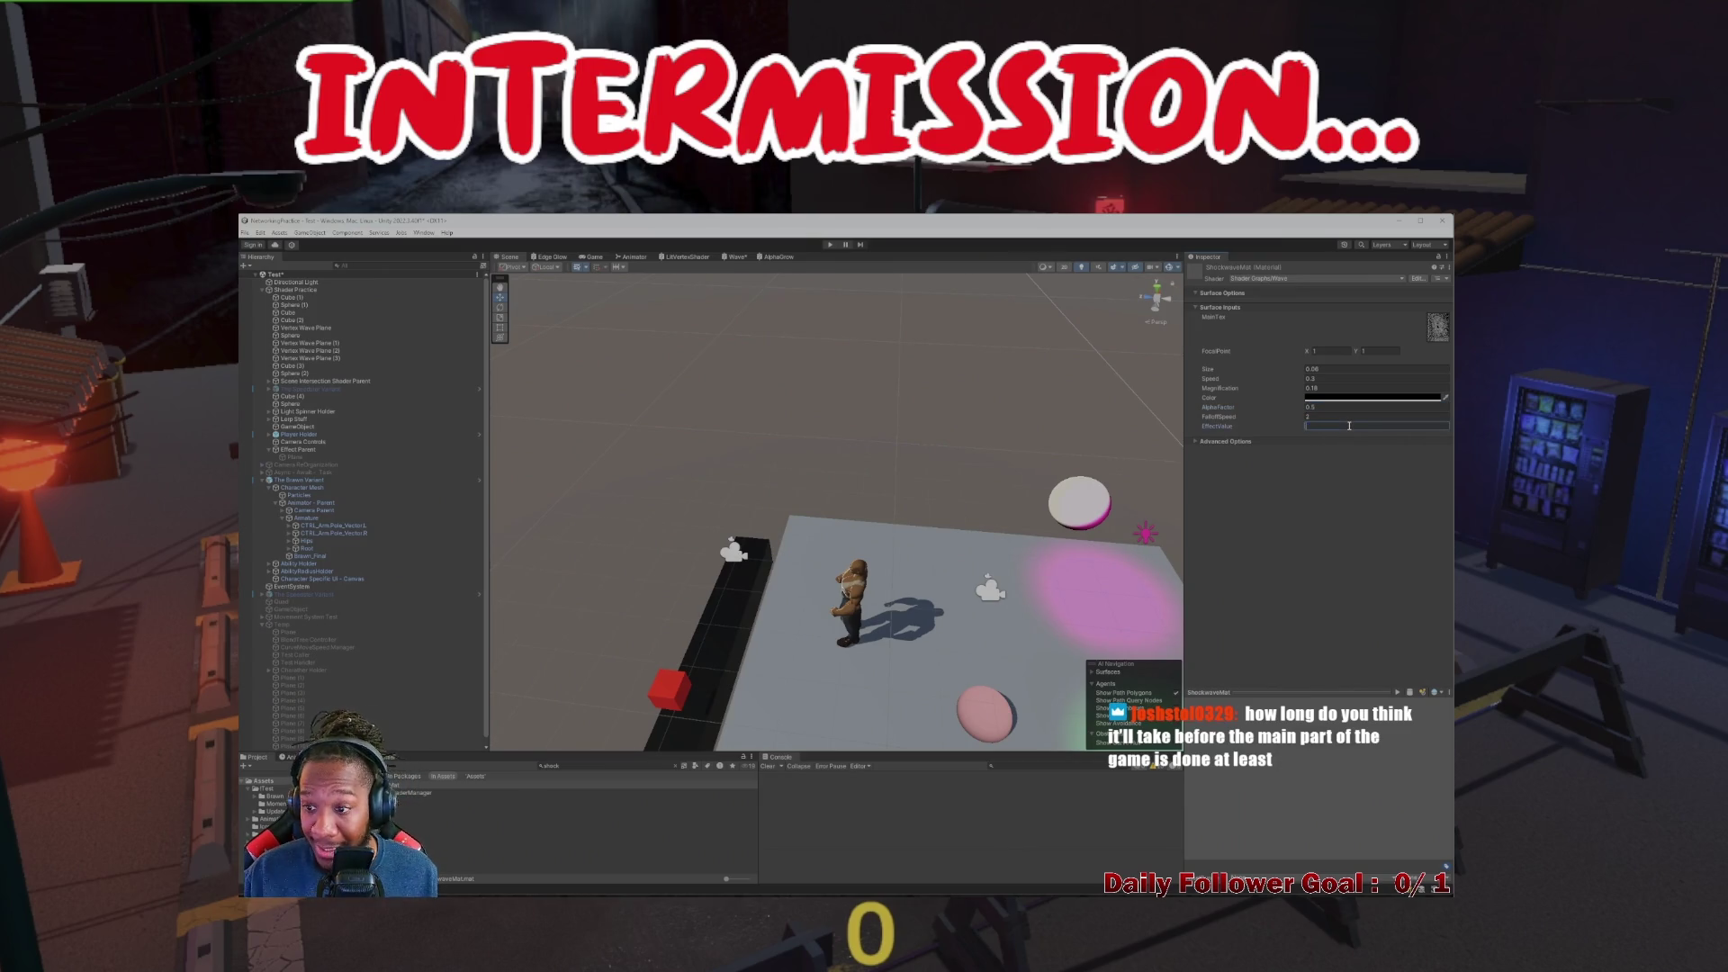
pyautogui.hotkey('ctrl', 'p')
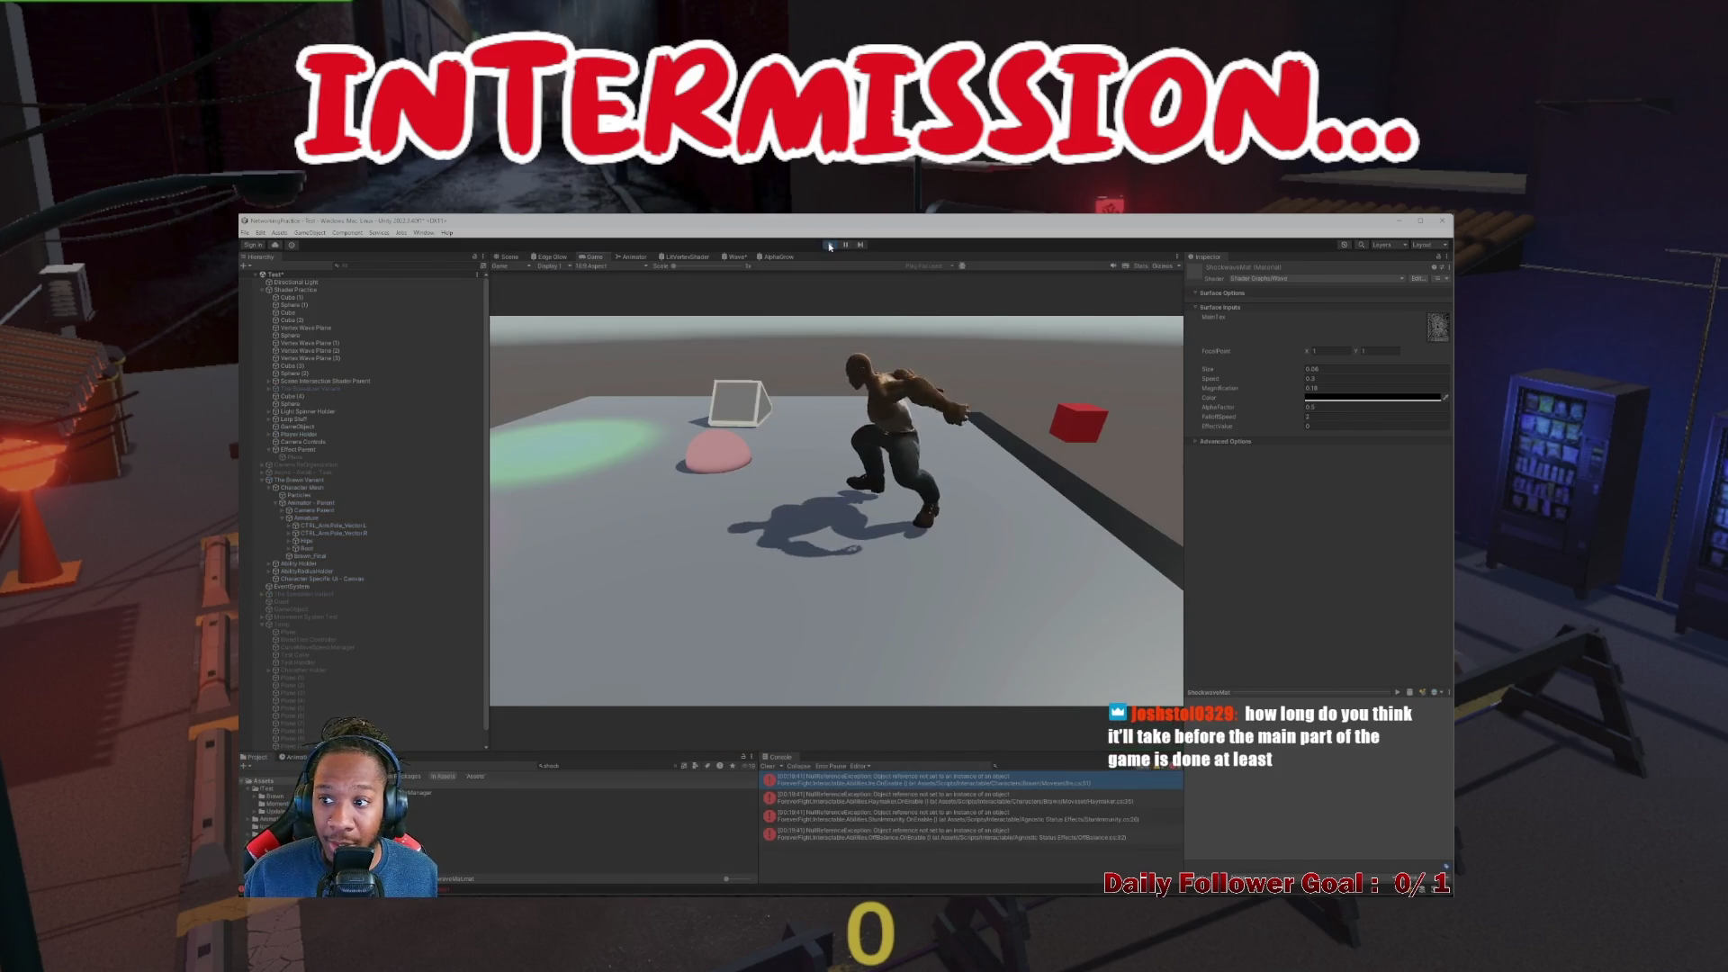
pyautogui.click(831, 247)
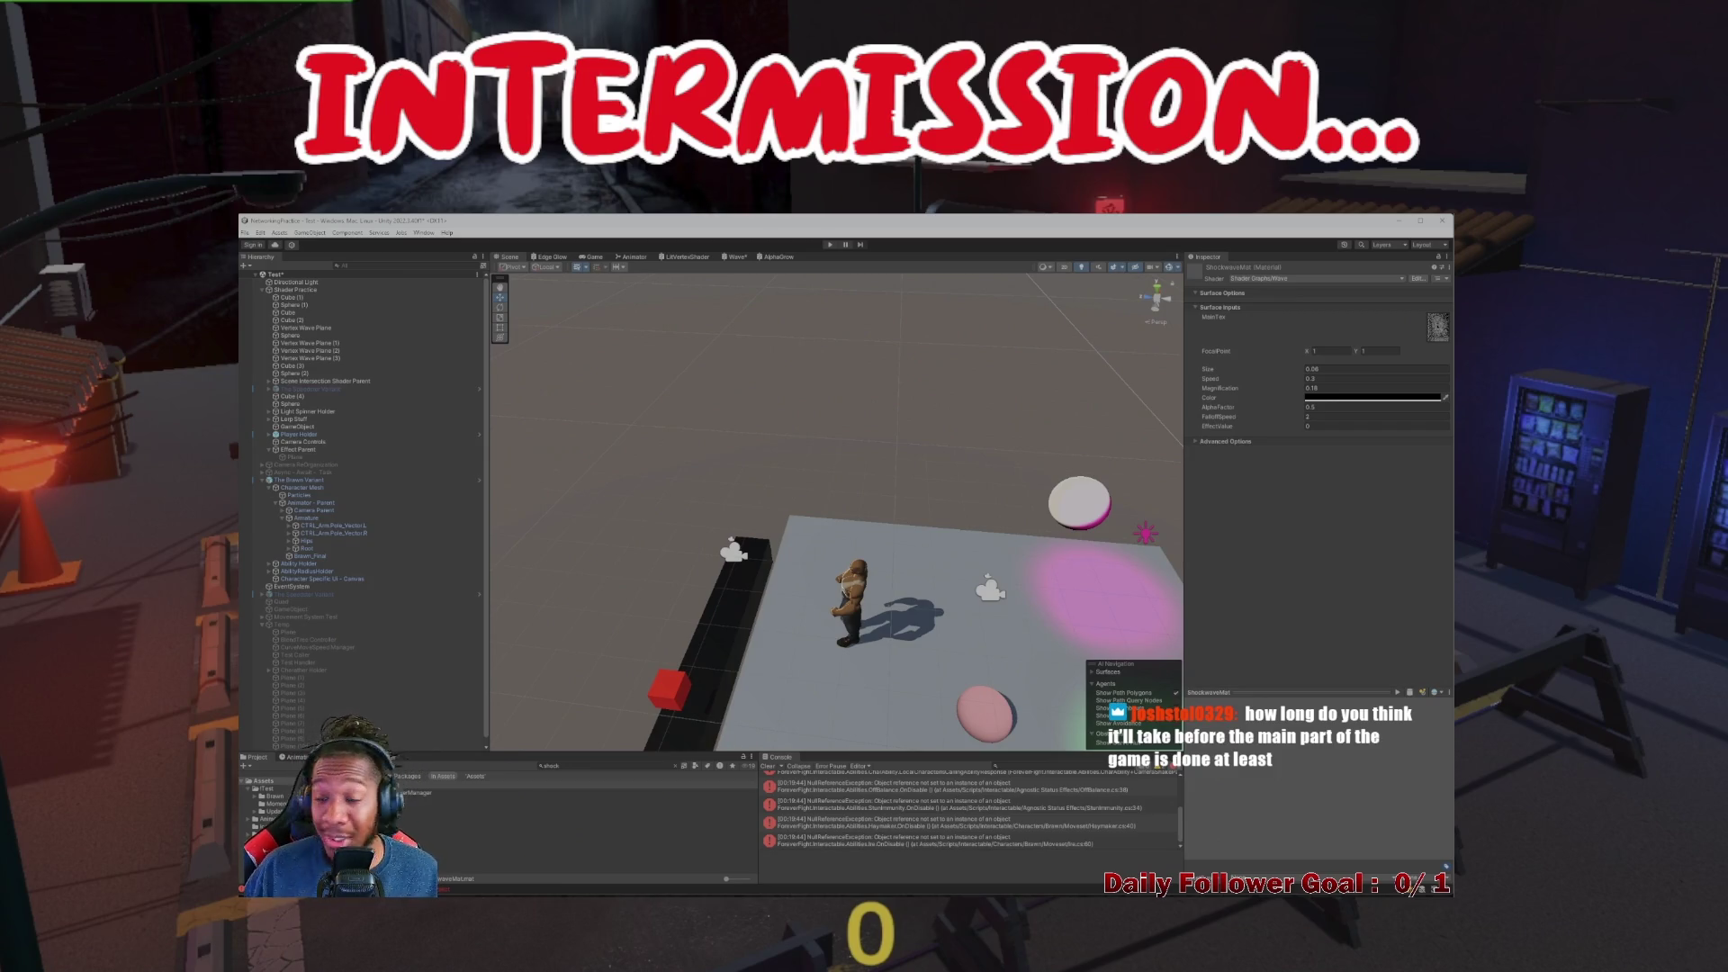
pyautogui.click(827, 245)
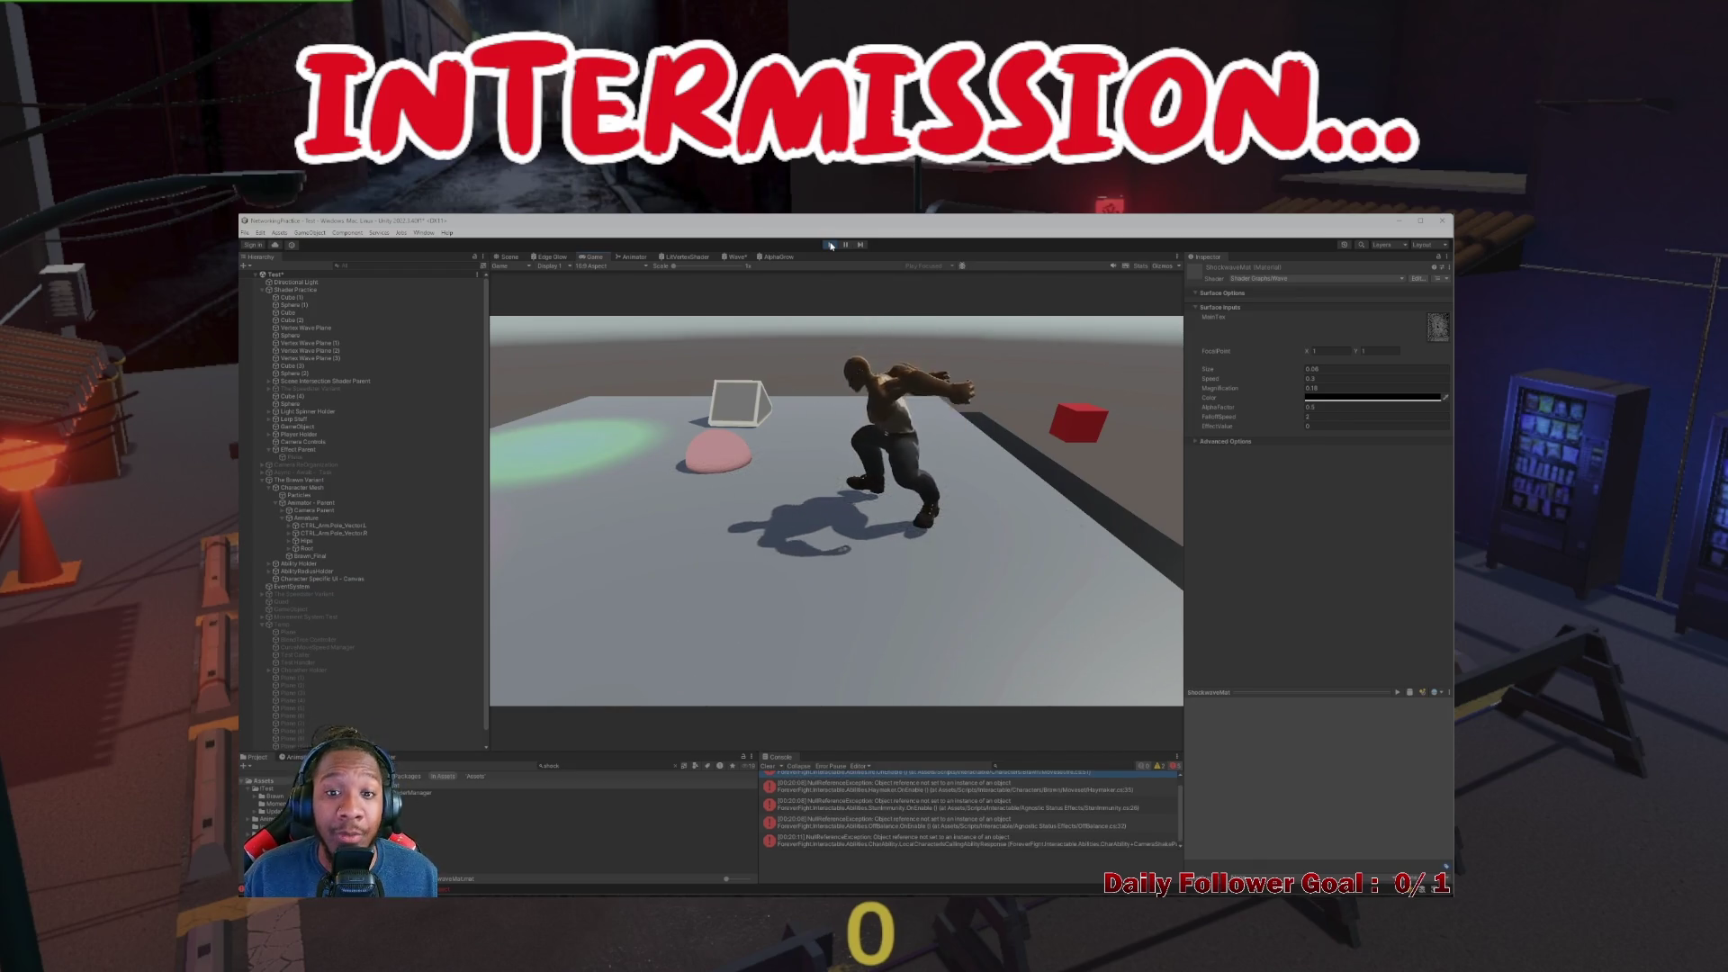
pyautogui.click(831, 245)
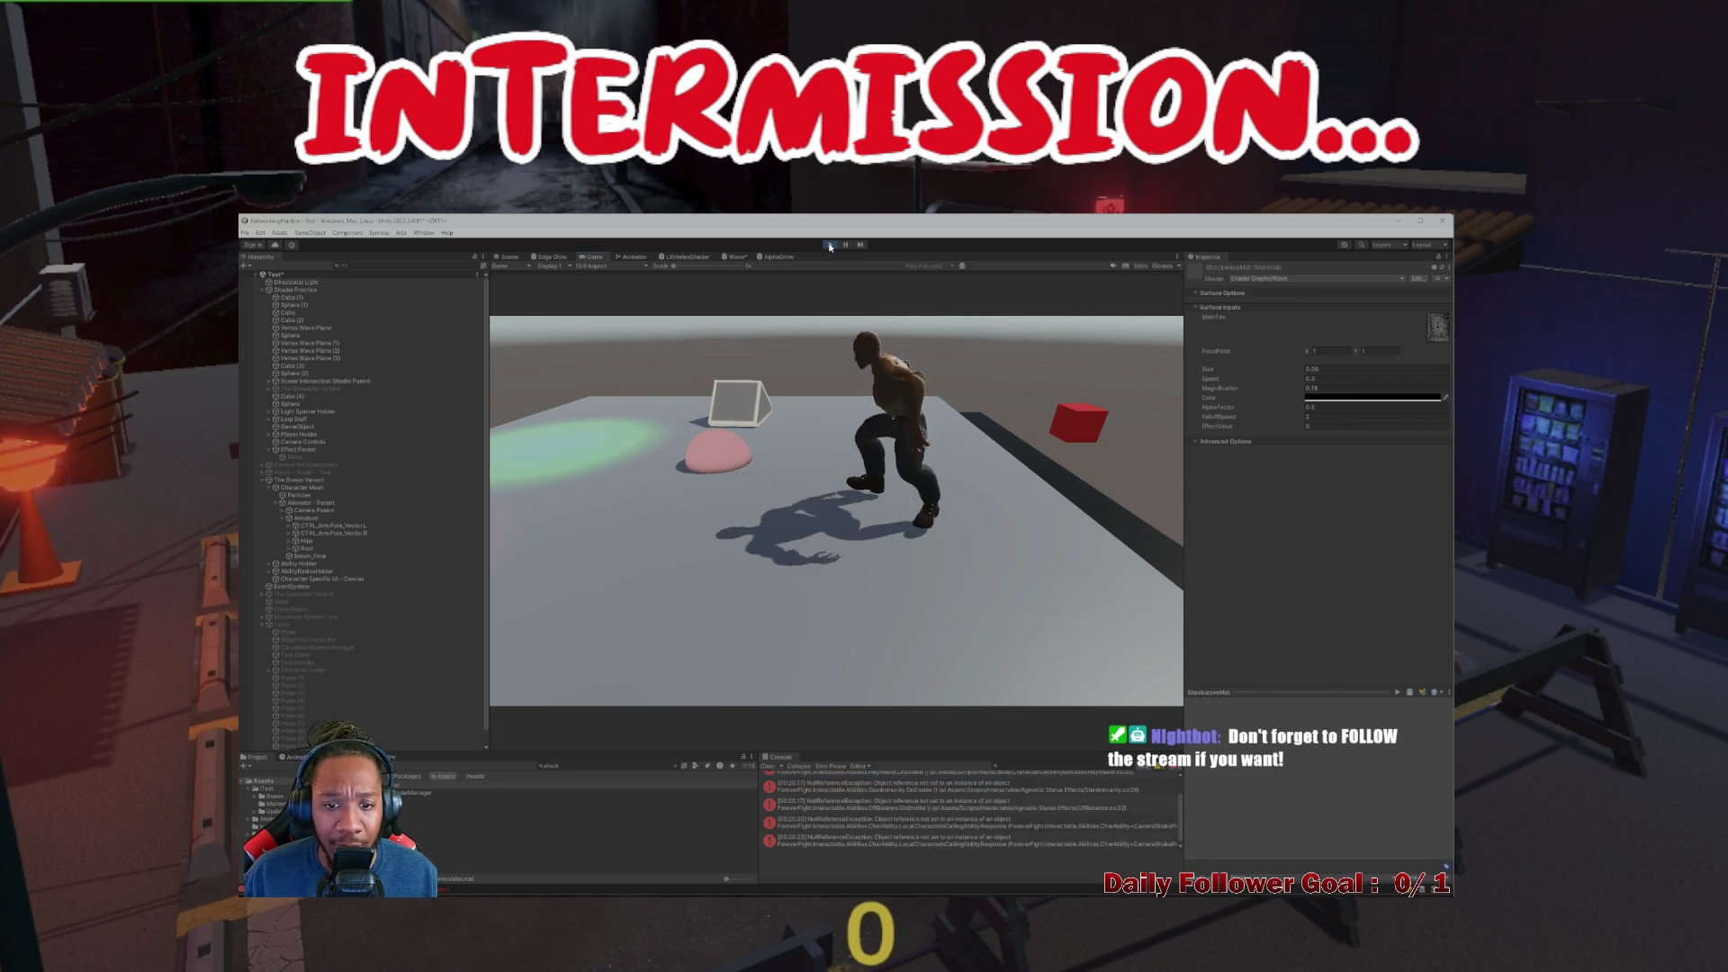
pyautogui.click(829, 245)
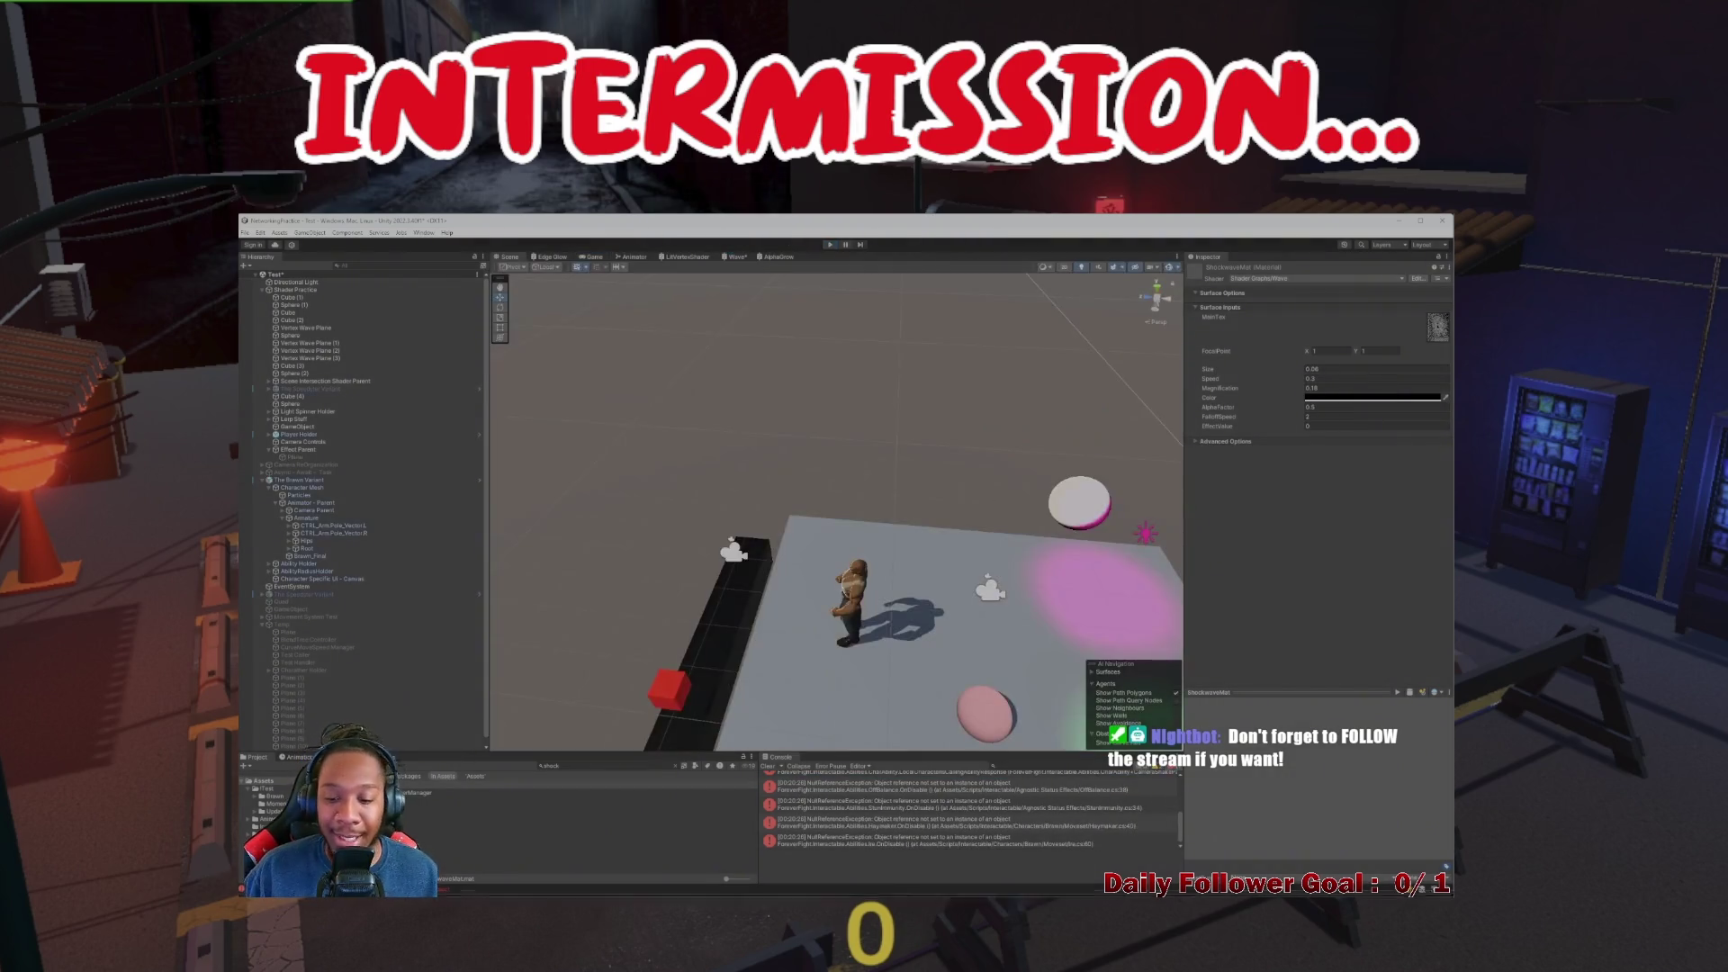
pyautogui.click(1034, 888)
# Insert yield return new WaitForSeconds(0.1f); after sub = null in RunShaderLogic
pyautogui.scroll(15, 525, 576)
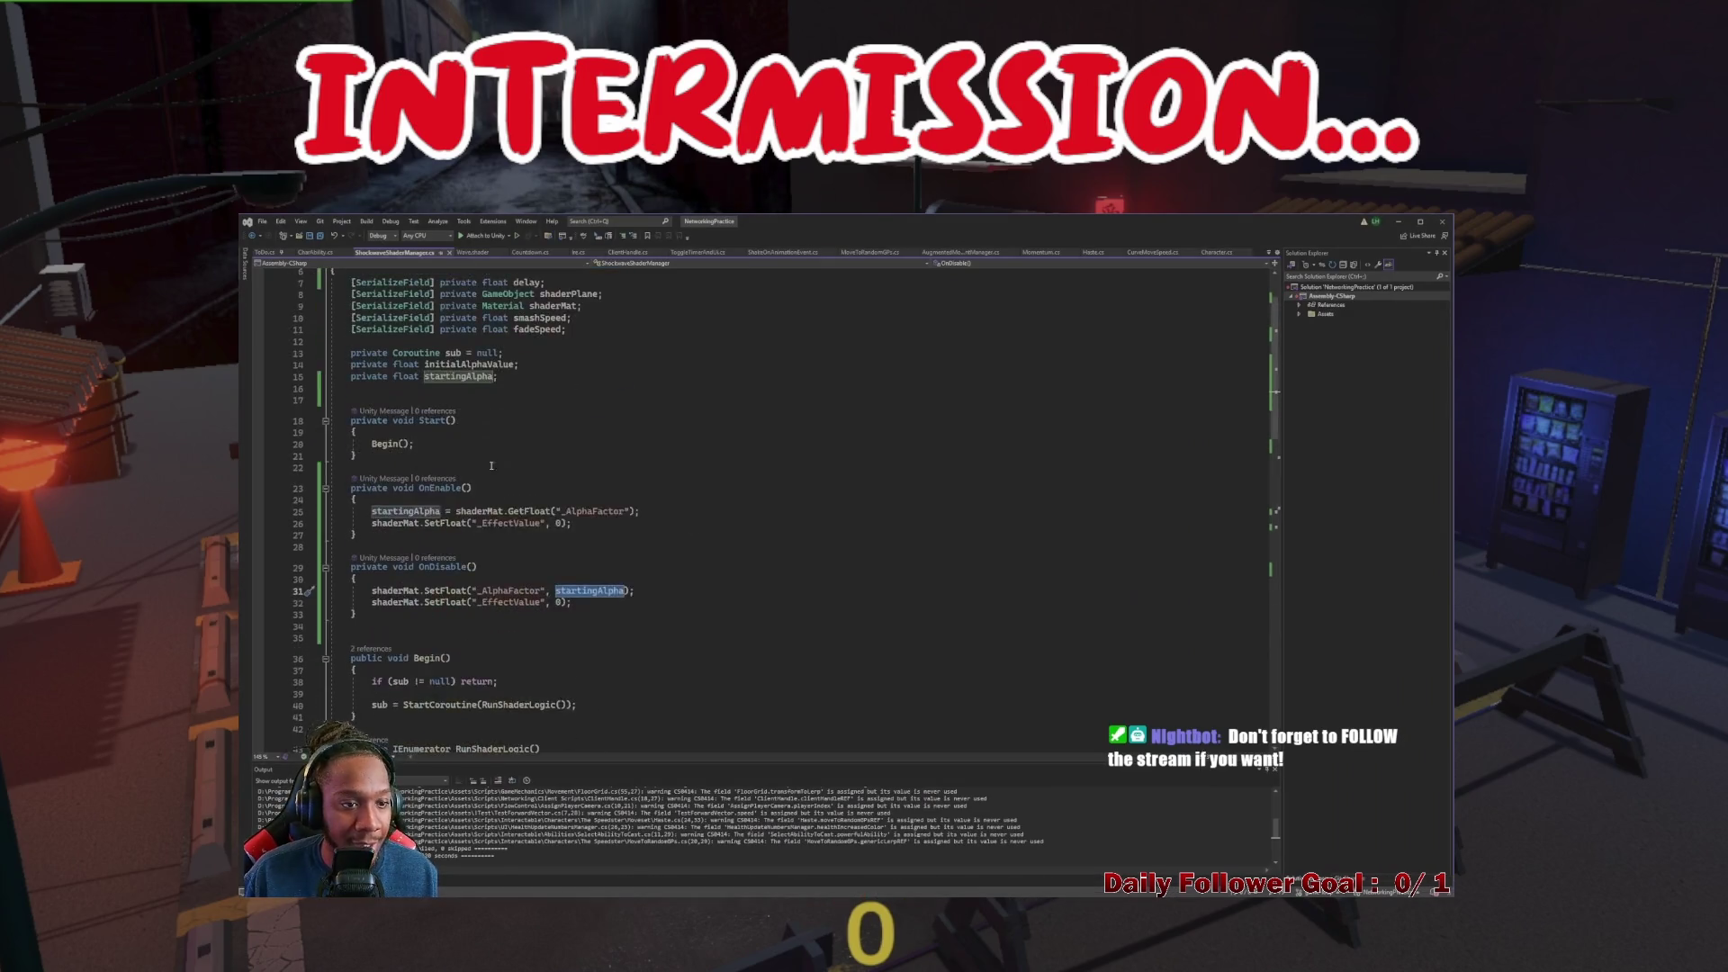
pyautogui.scroll(-10, 500, 457)
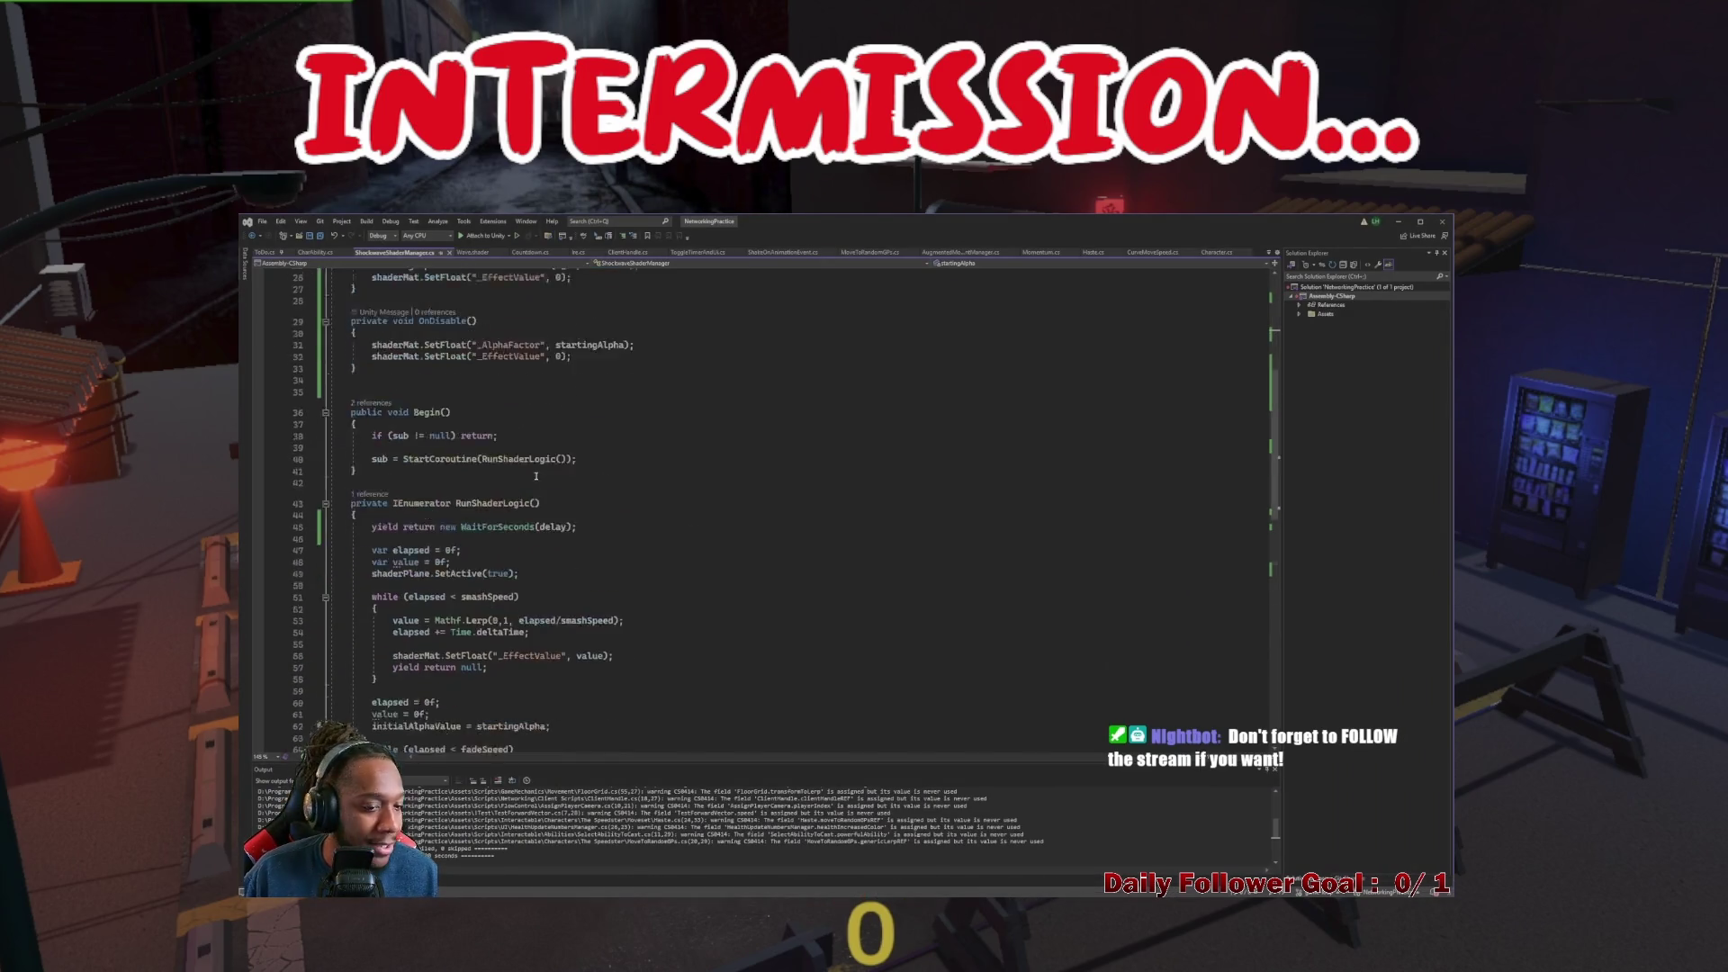
pyautogui.scroll(-7, 499, 468)
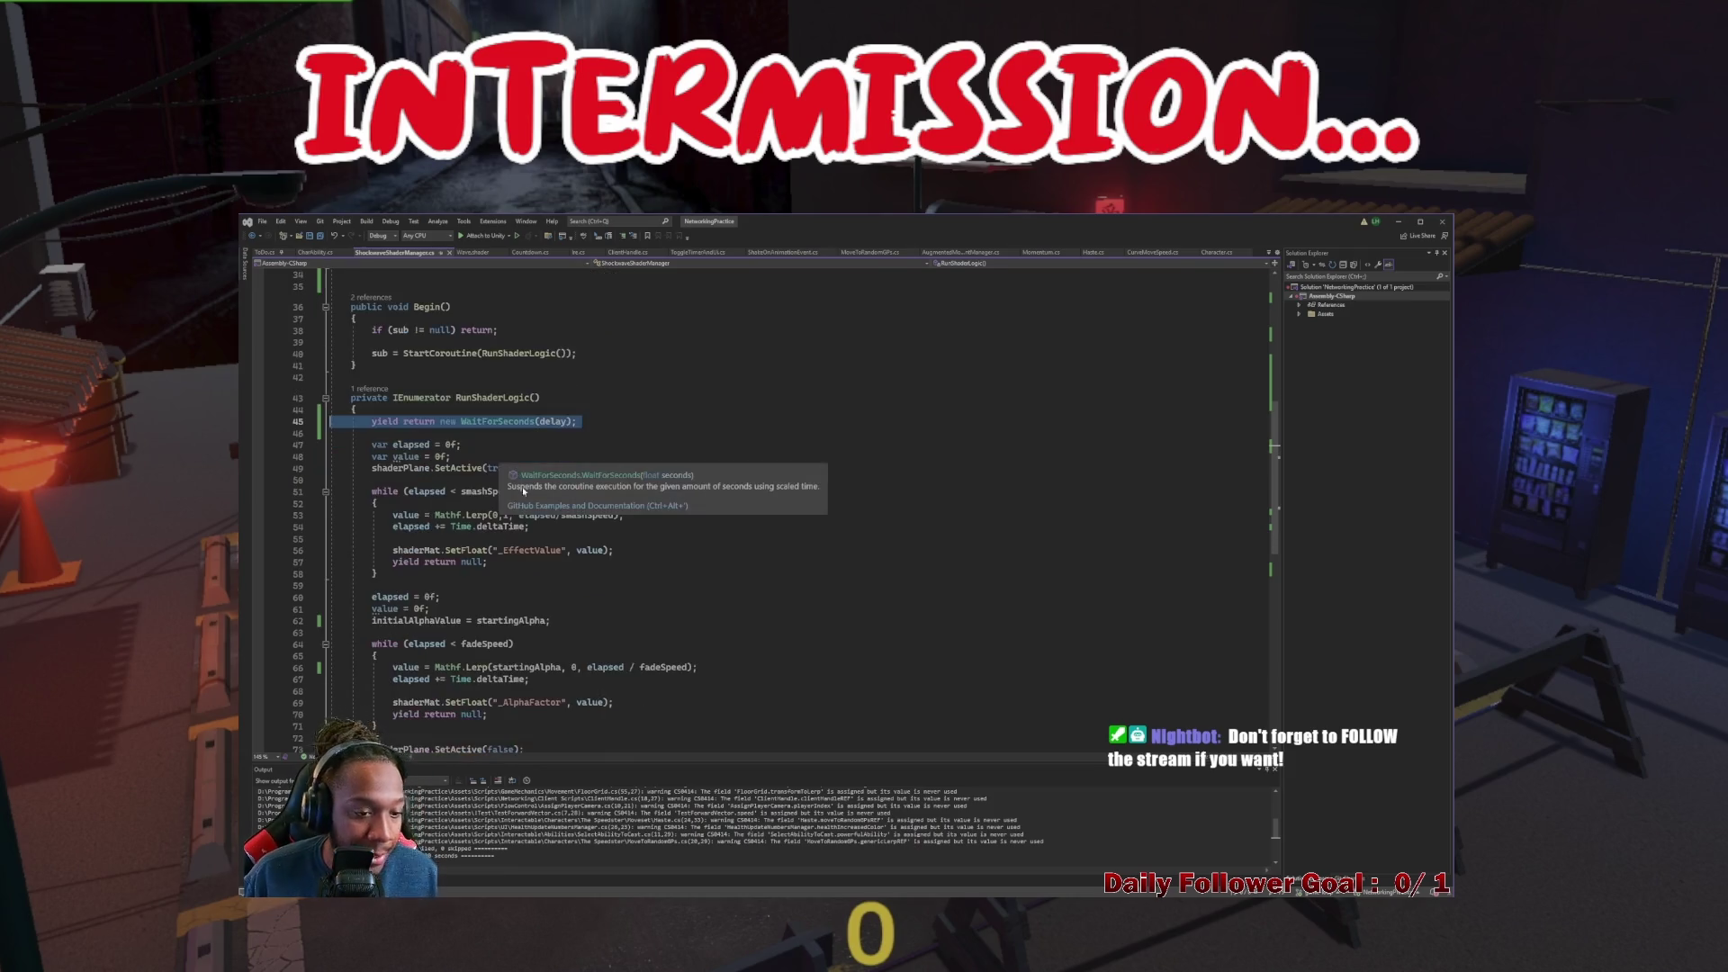
pyautogui.click(479, 537)
pyautogui.press('Return')
pyautogui.write('yield return new WaitForSeconds(delay);')
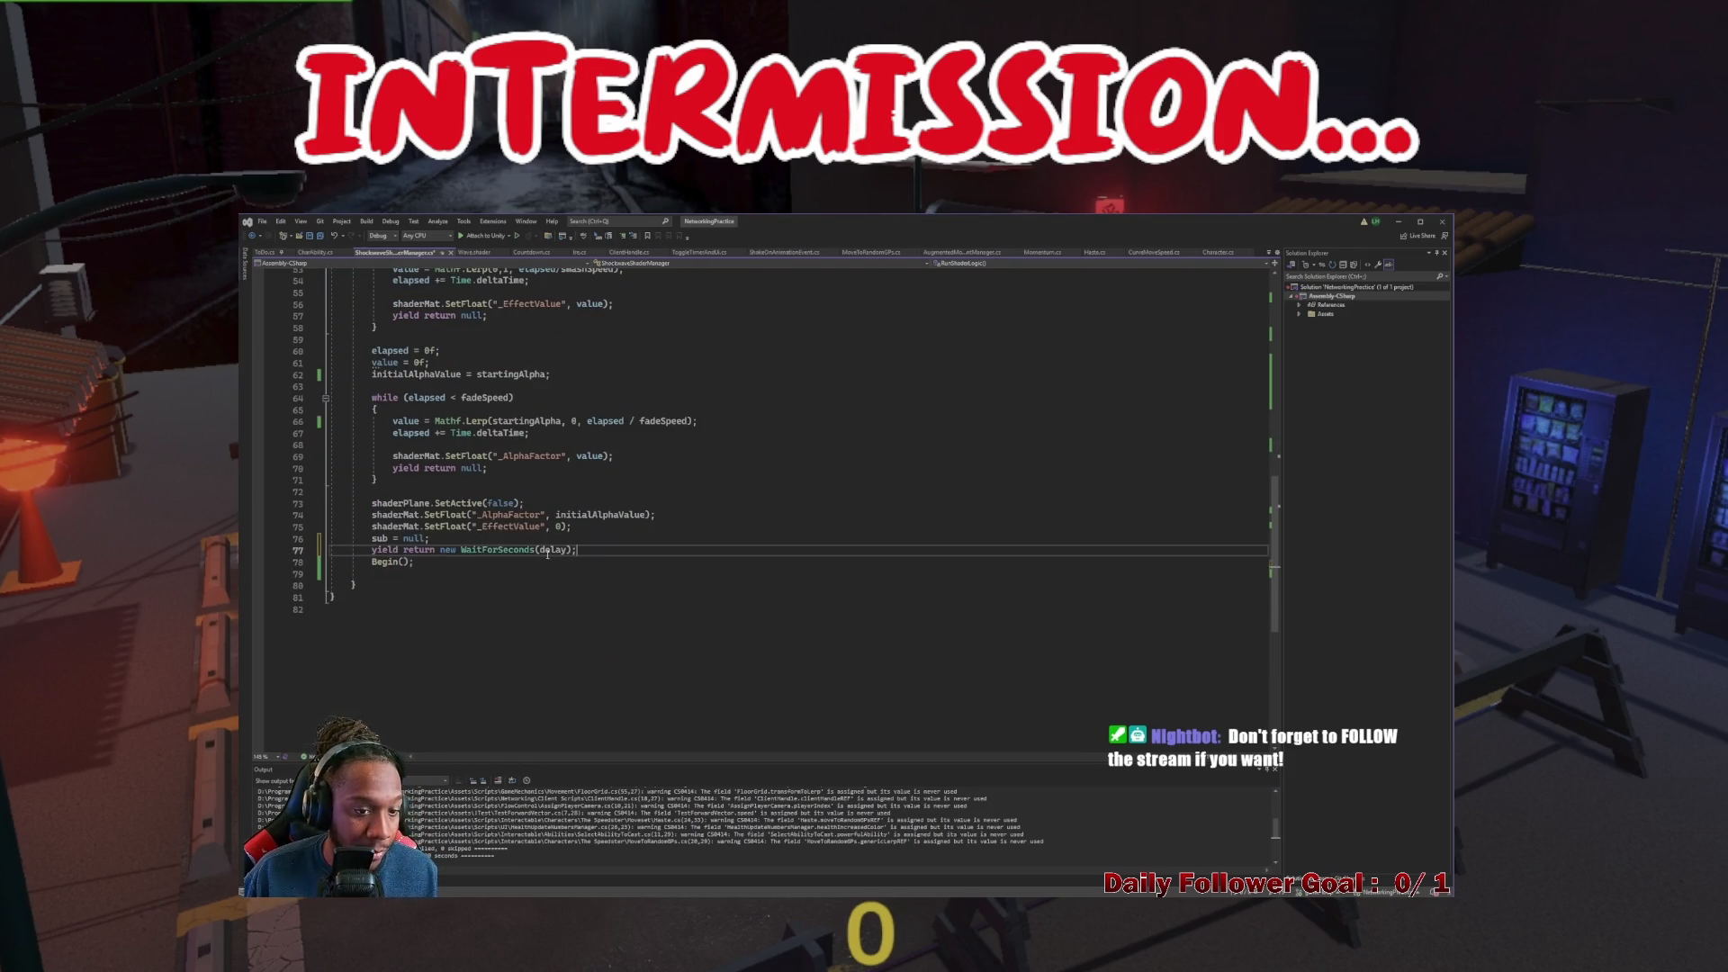
pyautogui.doubleClick(552, 550)
pyautogui.write('0.1f')
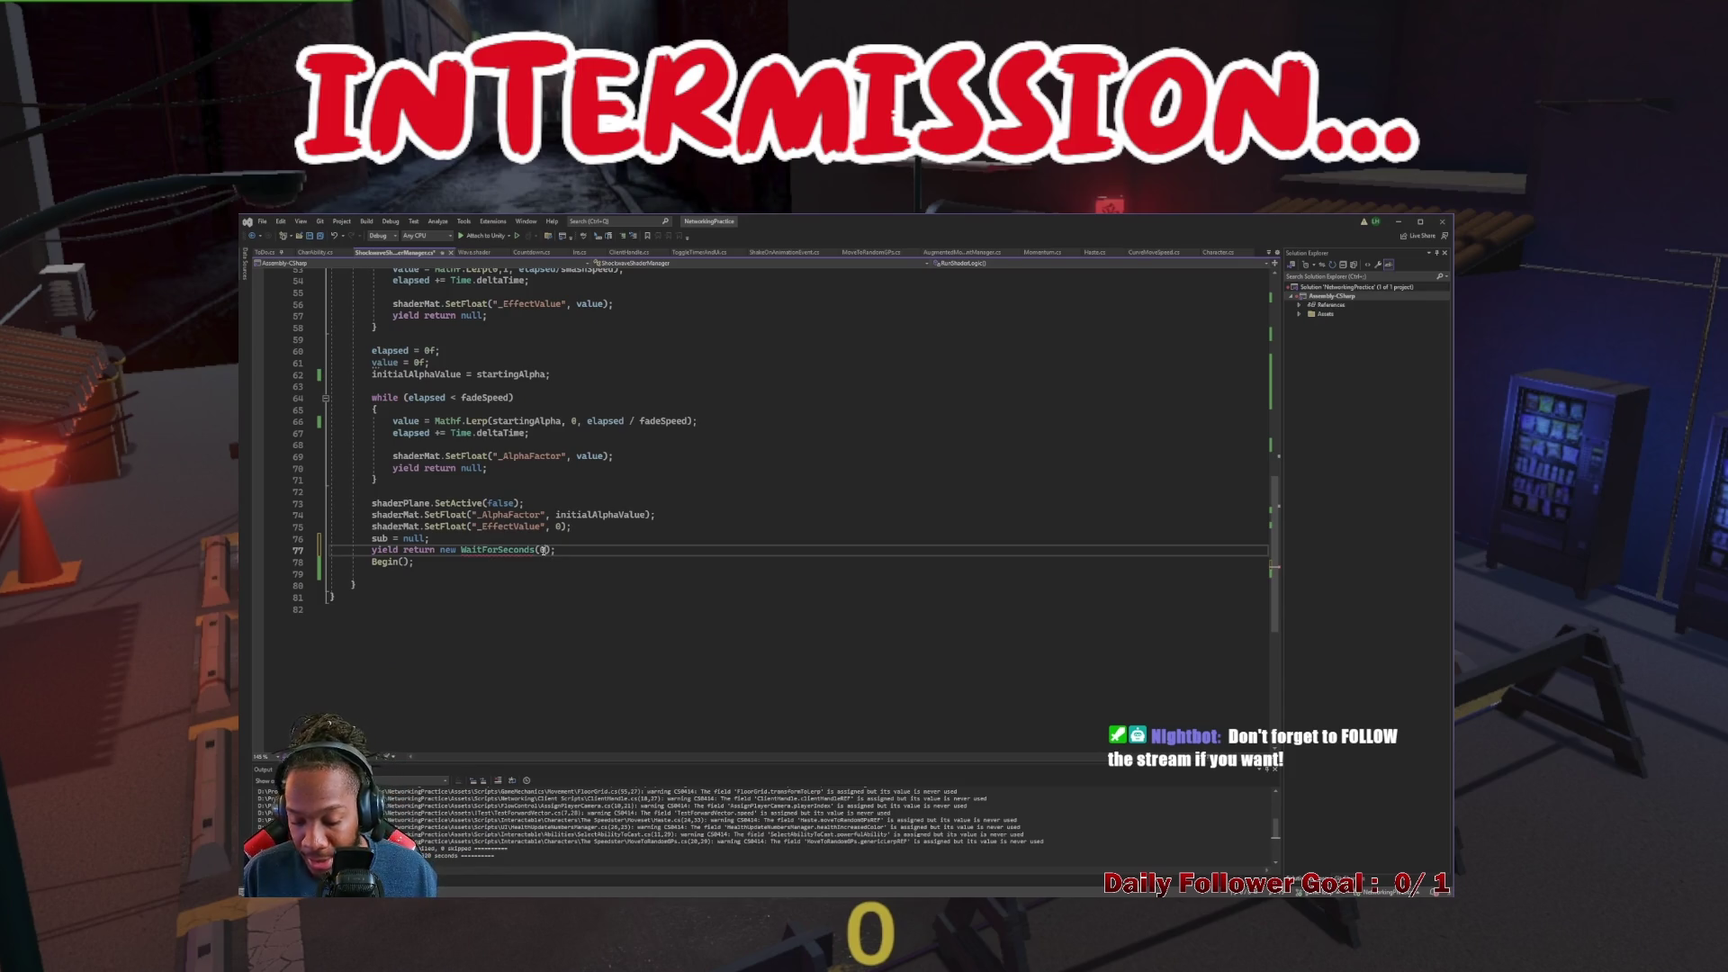